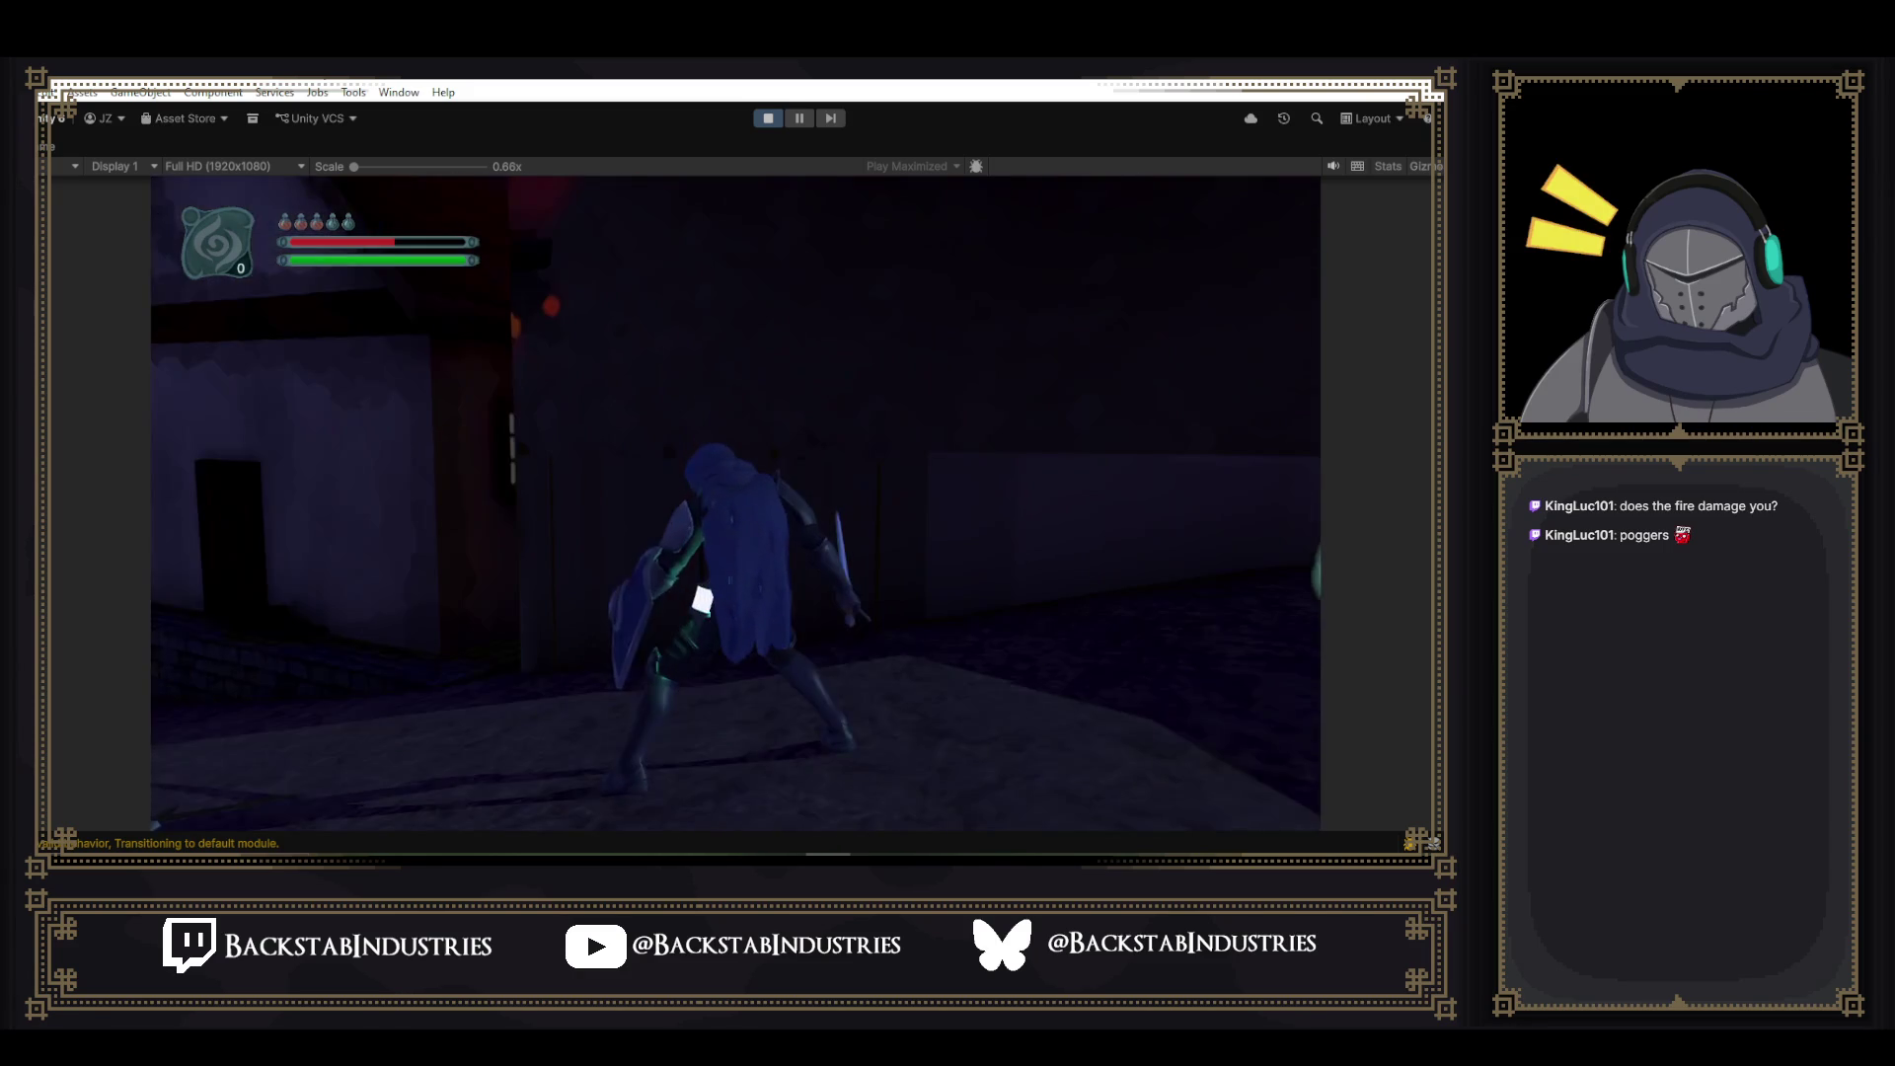
- Check the in-game pause menu, then exit play mode so the Heal layer graph is editable
{"action": "key", "text": "Escape"}
{"action": "key", "text": "e"}
{"action": "left_click", "coordinate": [762, 126]}
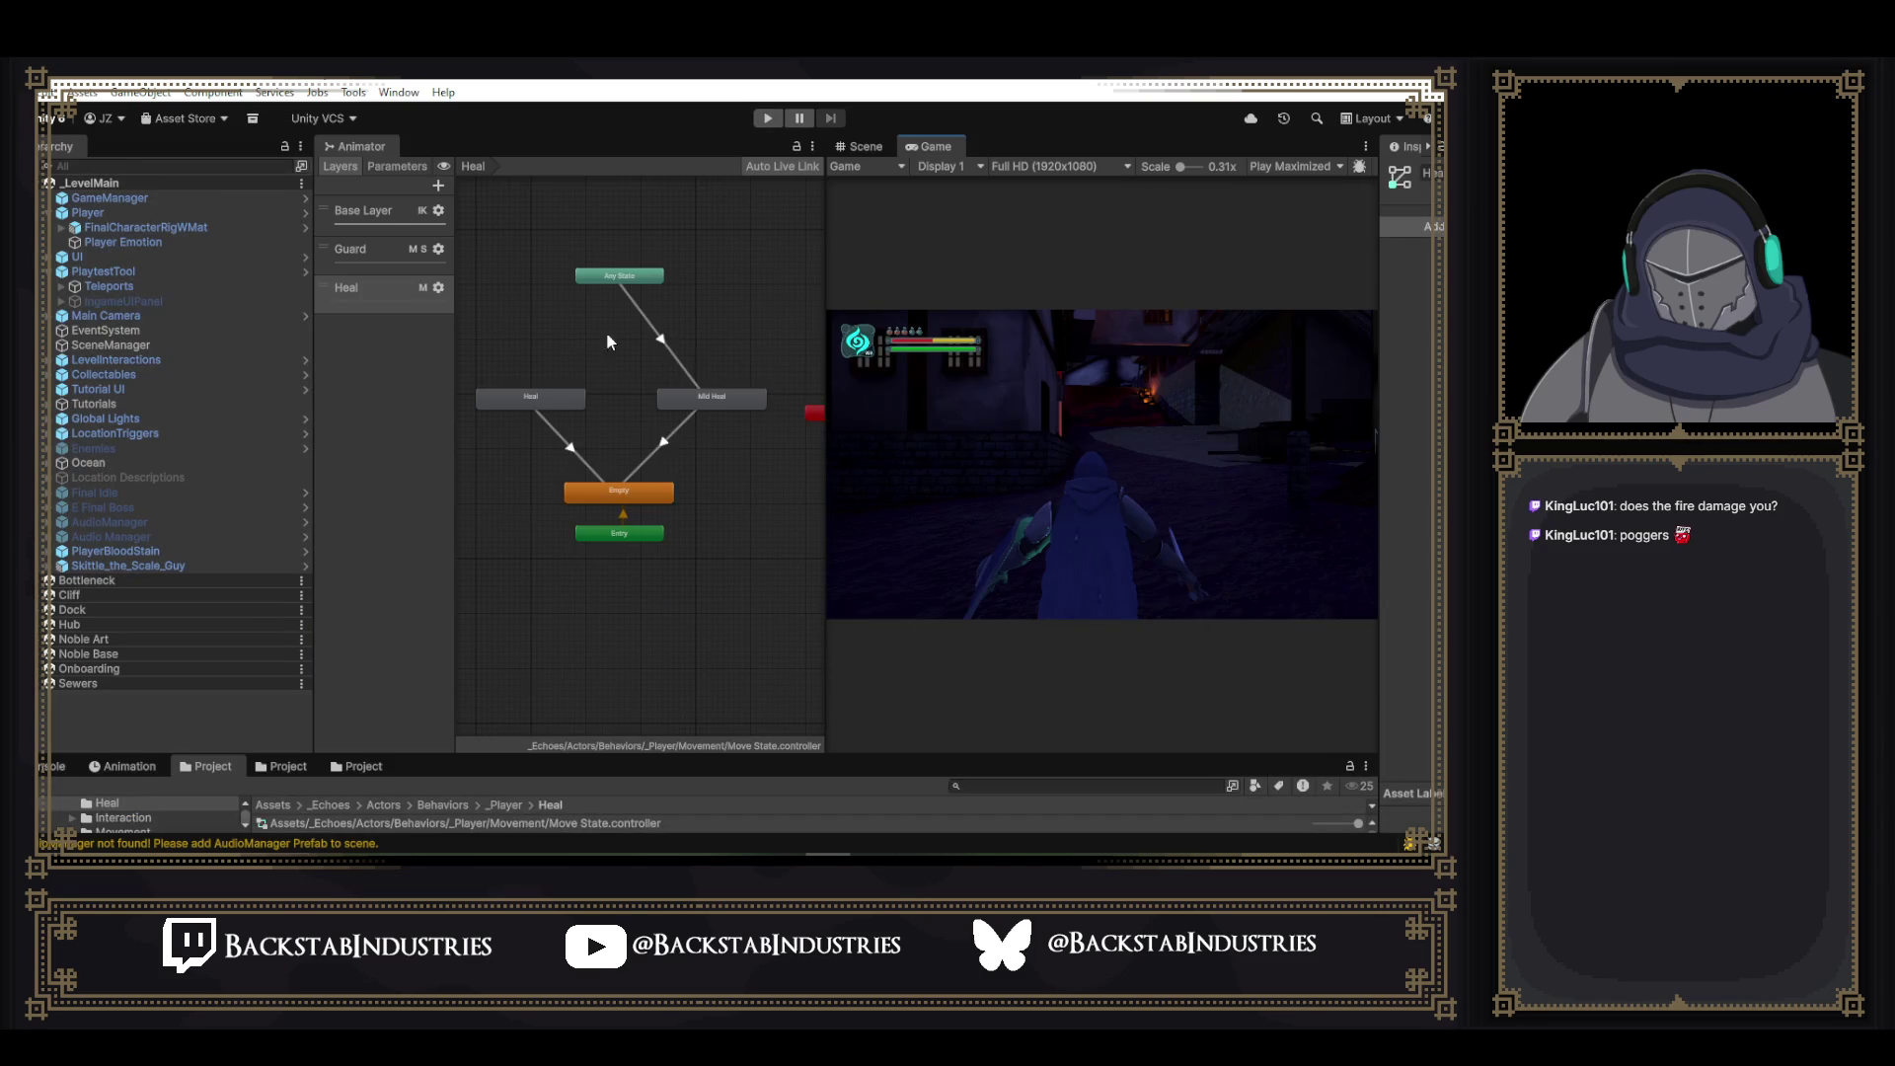
- Redock the Animator, resize the Hierarchy, Project and Inspector panels, and select the Heal behavior asset
{"action": "mouse_move", "coordinate": [337, 150]}
{"action": "left_mouse_down"}
{"action": "mouse_move", "coordinate": [943, 181]}
{"action": "mouse_move", "coordinate": [910, 228]}
{"action": "mouse_move", "coordinate": [643, 146]}
{"action": "mouse_move", "coordinate": [798, 369]}
{"action": "left_mouse_up"}
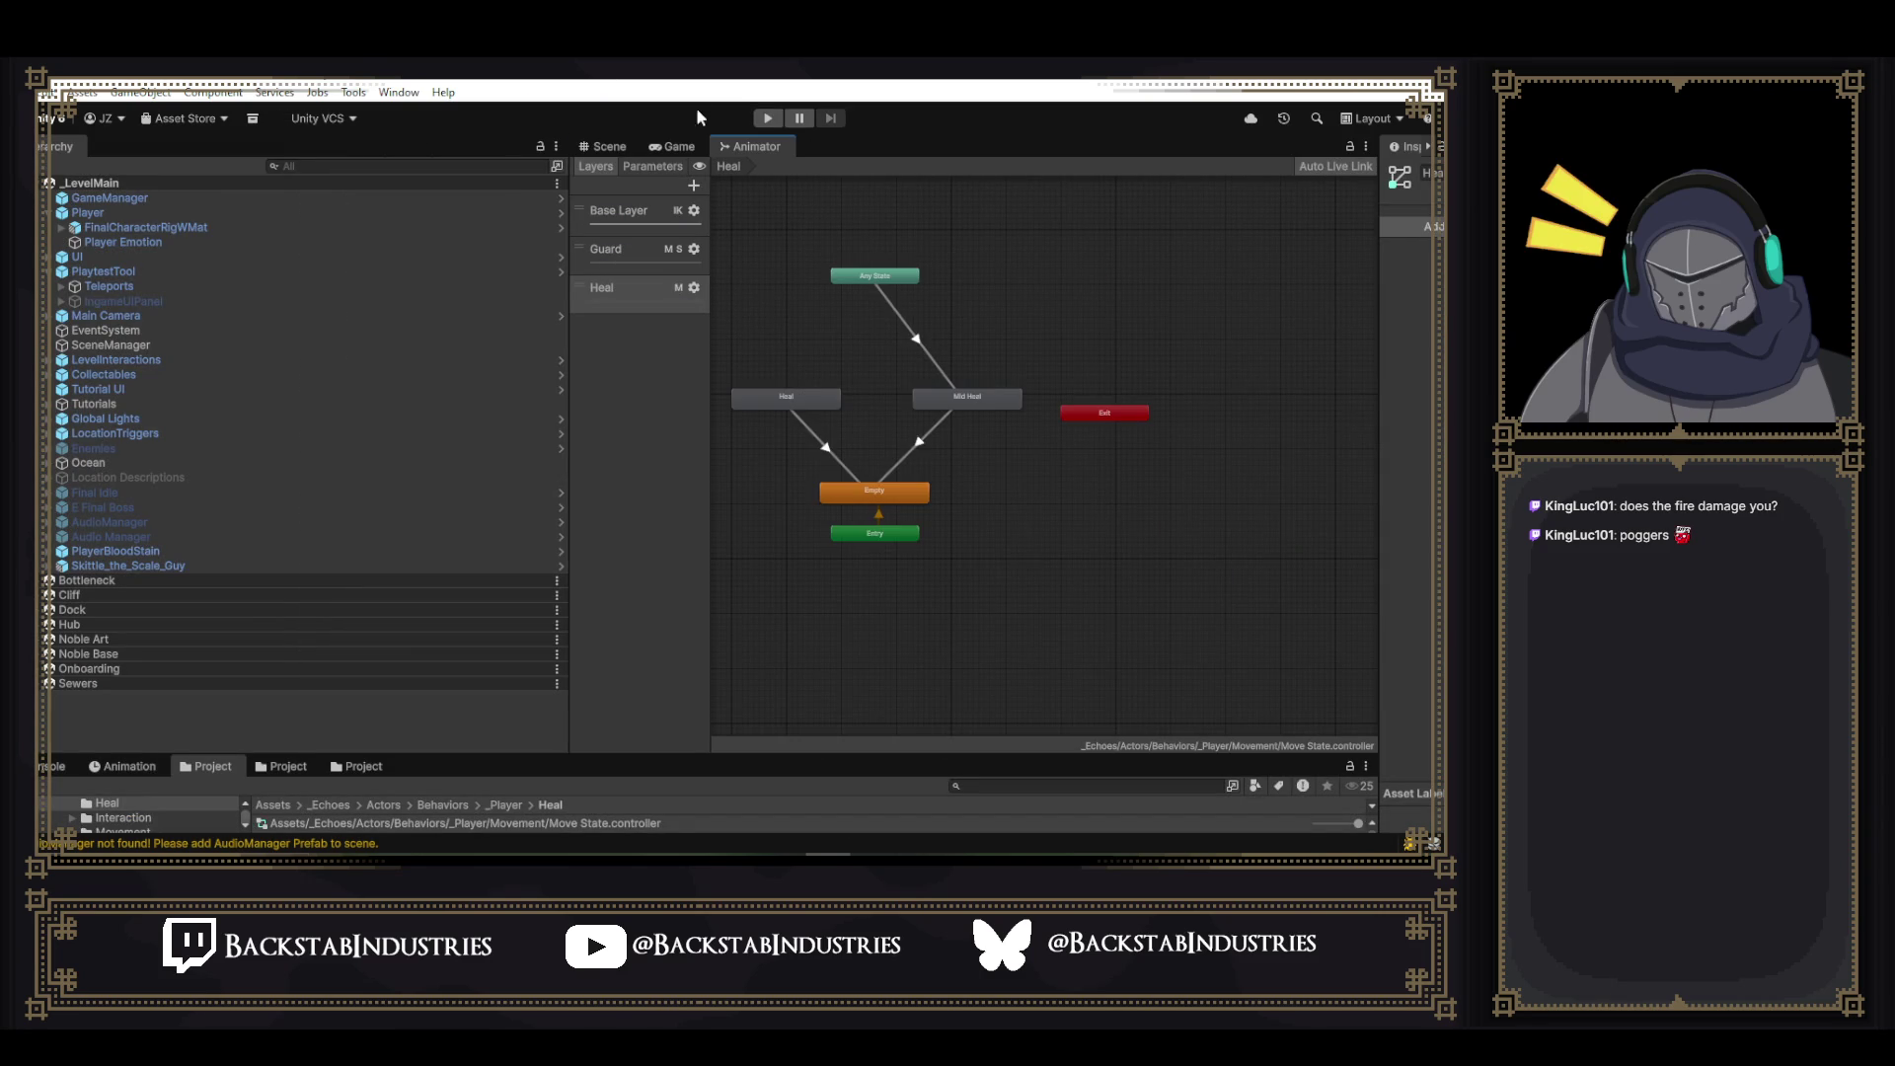
{"action": "mouse_move", "coordinate": [573, 203]}
{"action": "left_mouse_down"}
{"action": "mouse_move", "coordinate": [222, 203]}
{"action": "mouse_move", "coordinate": [277, 204]}
{"action": "left_mouse_up"}
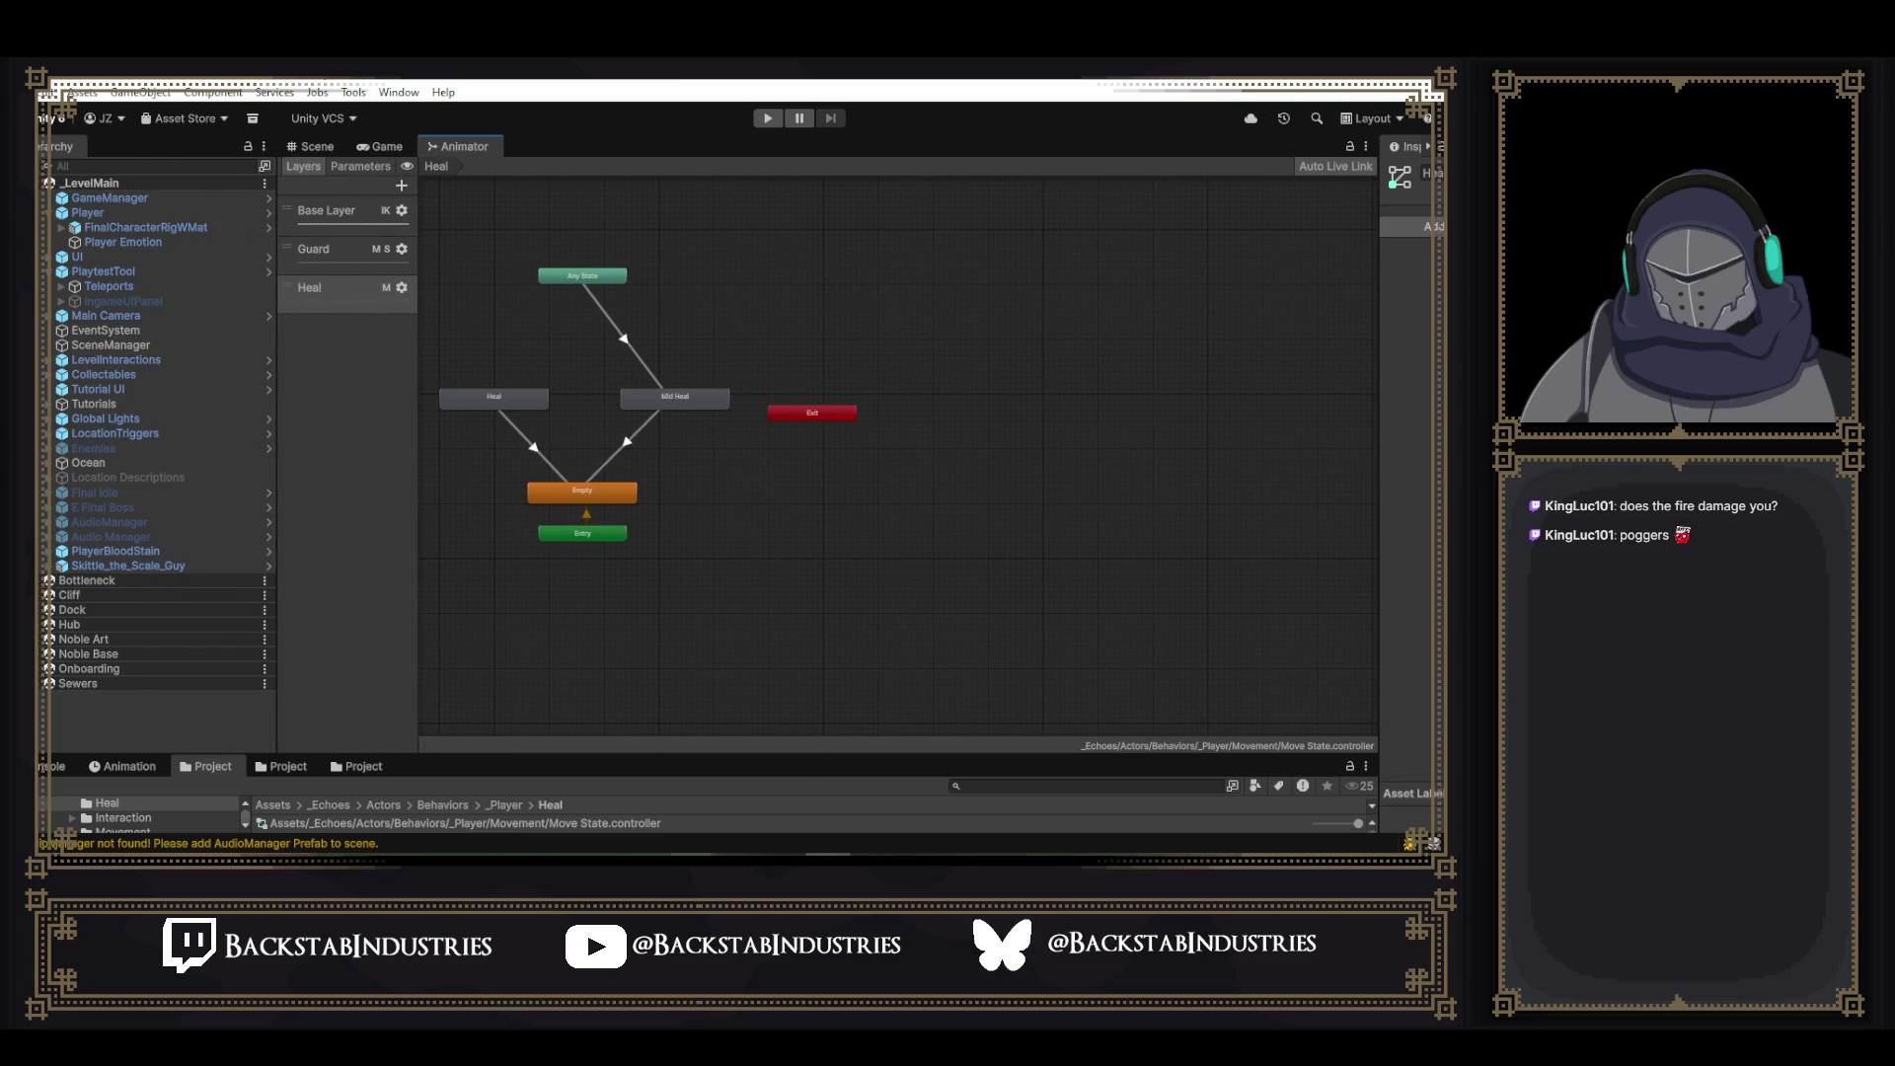
{"action": "mouse_move", "coordinate": [656, 756]}
{"action": "left_mouse_down"}
{"action": "mouse_move", "coordinate": [657, 511]}
{"action": "mouse_move", "coordinate": [656, 541]}
{"action": "left_mouse_up"}
{"action": "left_click_drag", "start_coordinate": [1382, 360], "coordinate": [1041, 360]}
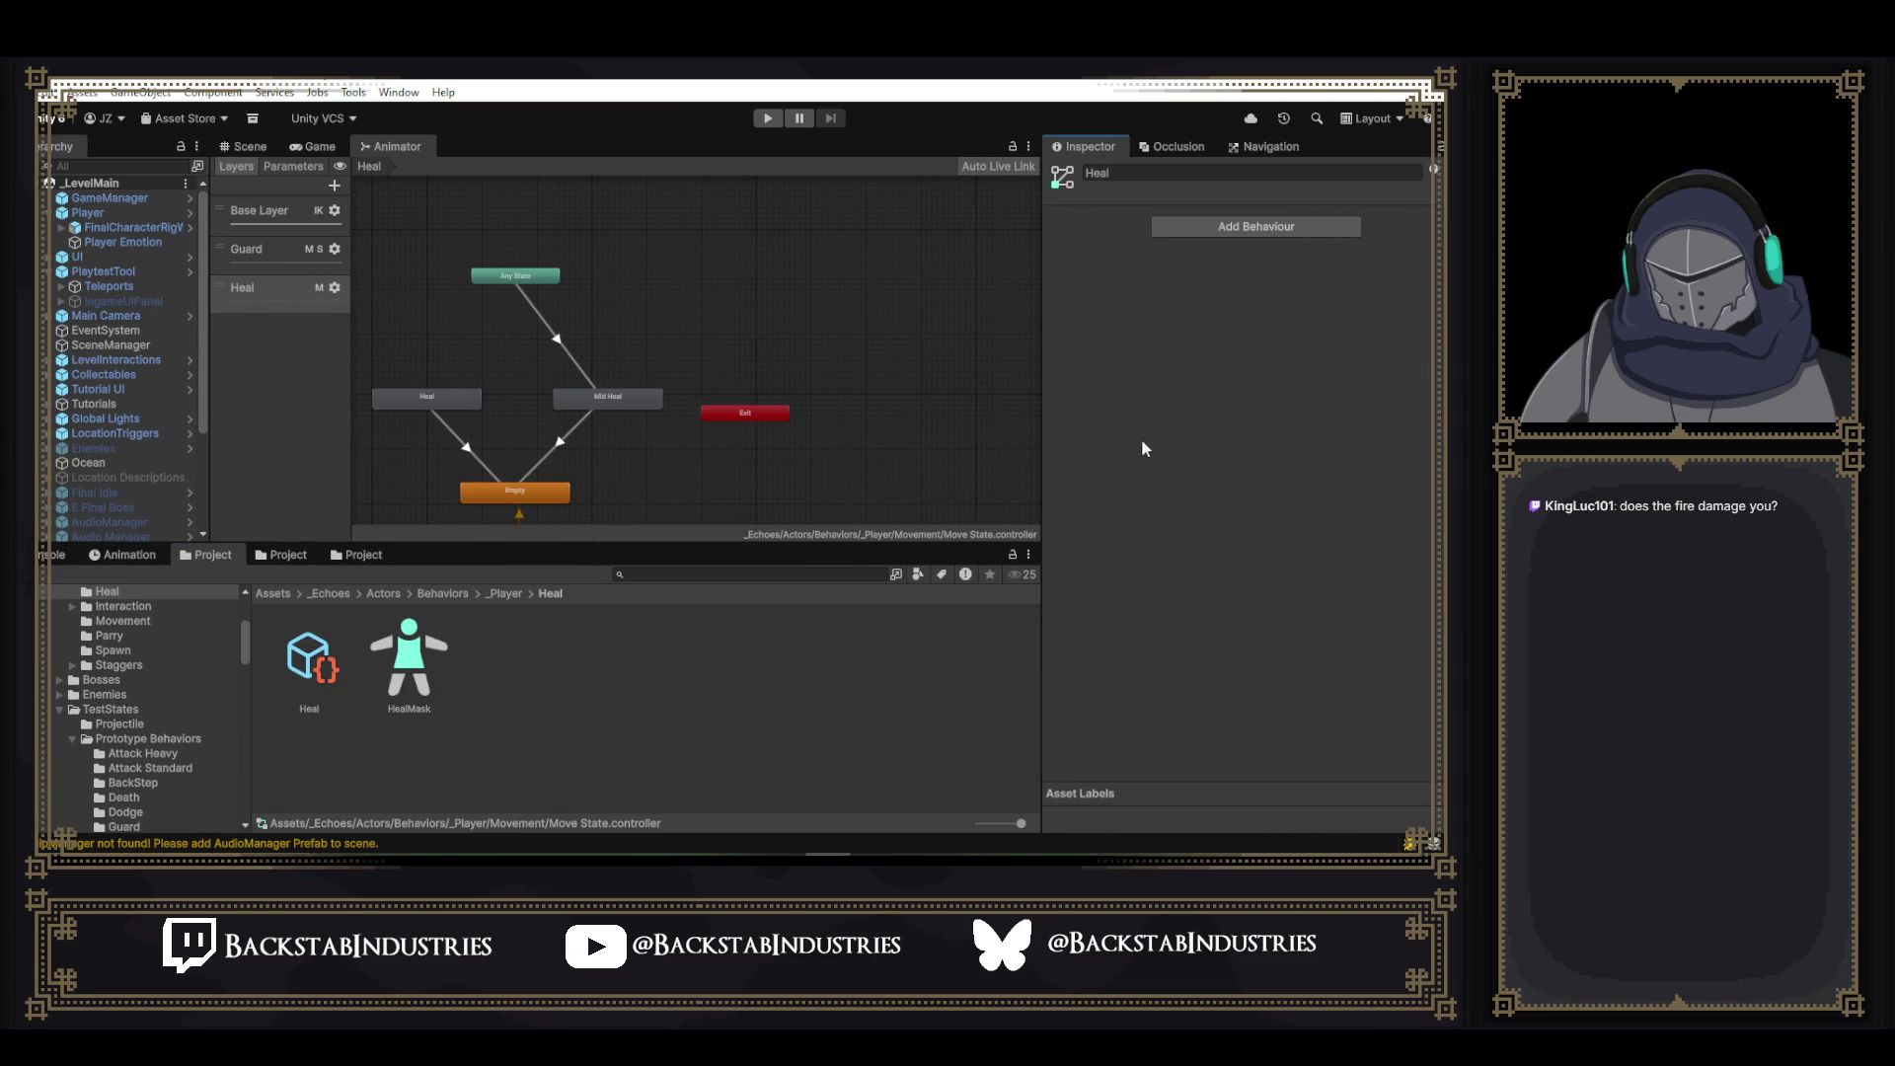
{"action": "left_click", "coordinate": [306, 663]}
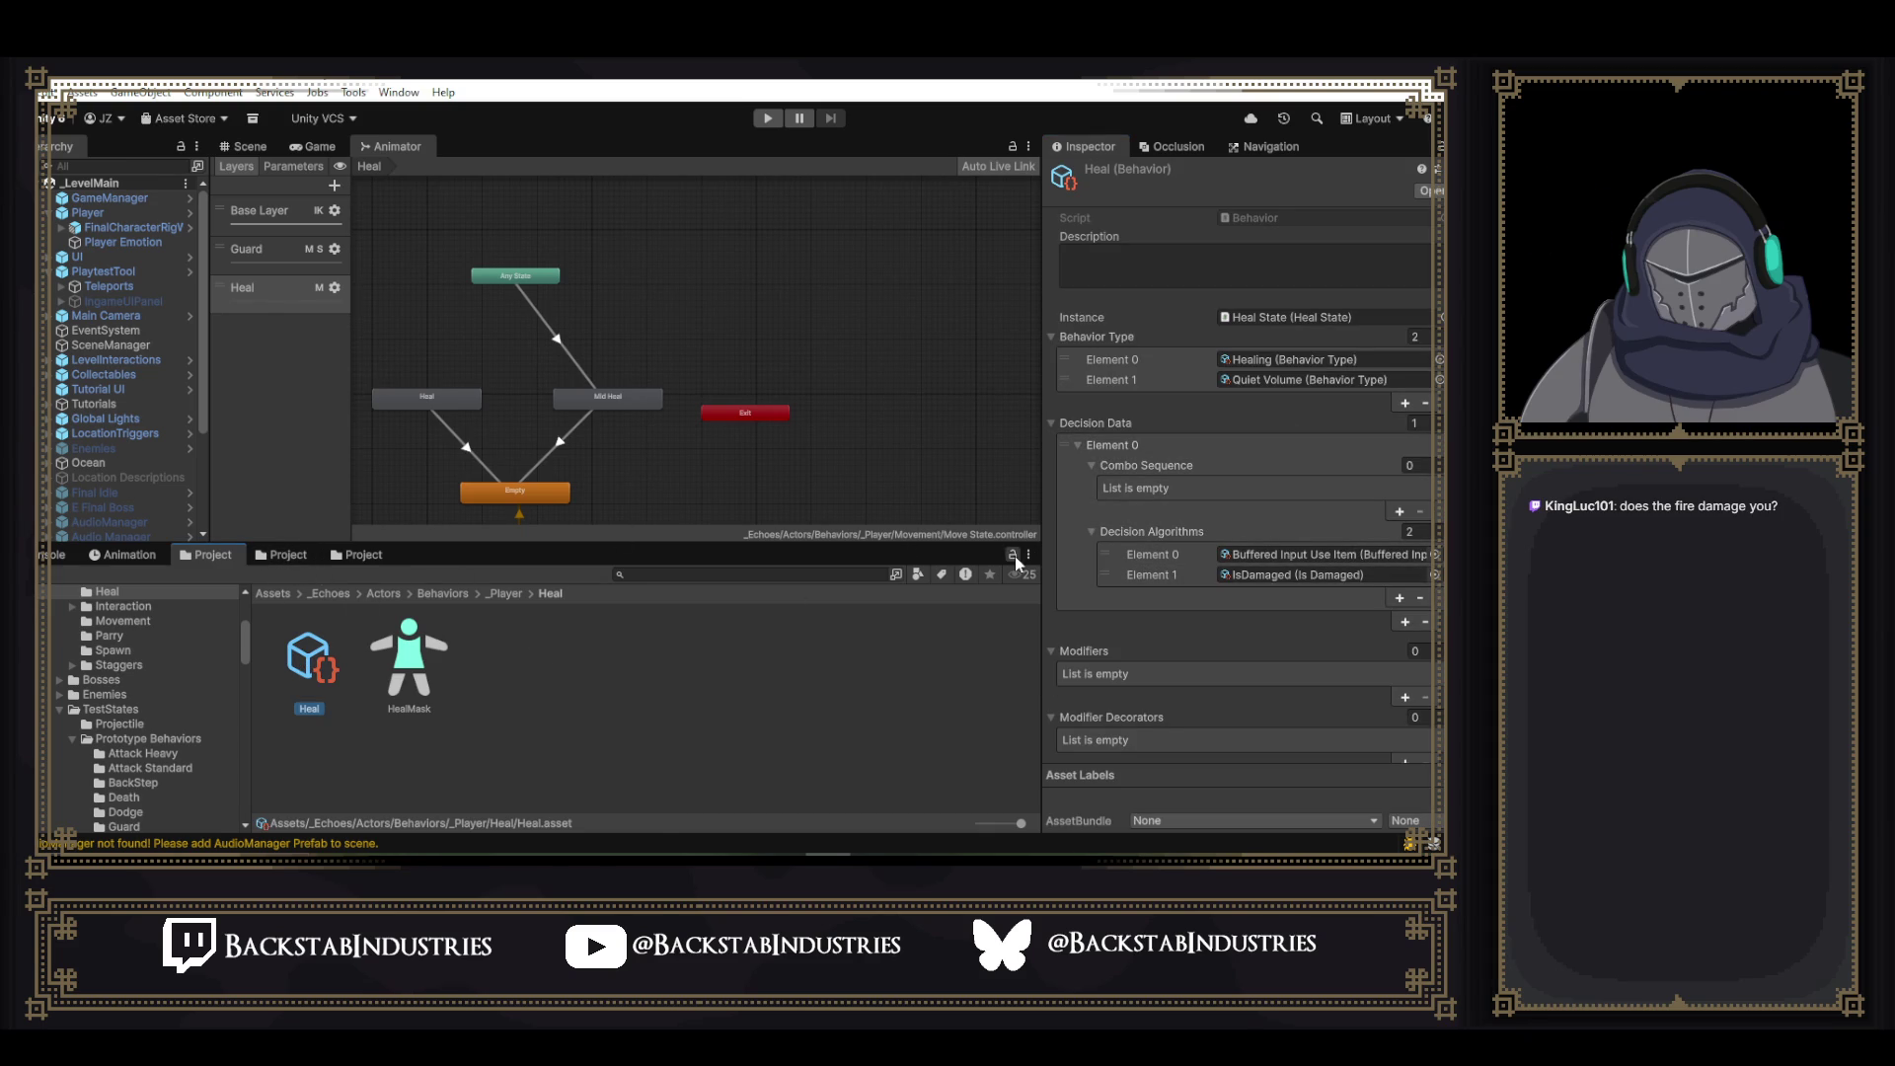
- Ping Heal's IsDamaged decision in Decision Algorithms and inspect its 0.99 Percent setting
{"action": "left_click", "coordinate": [284, 555]}
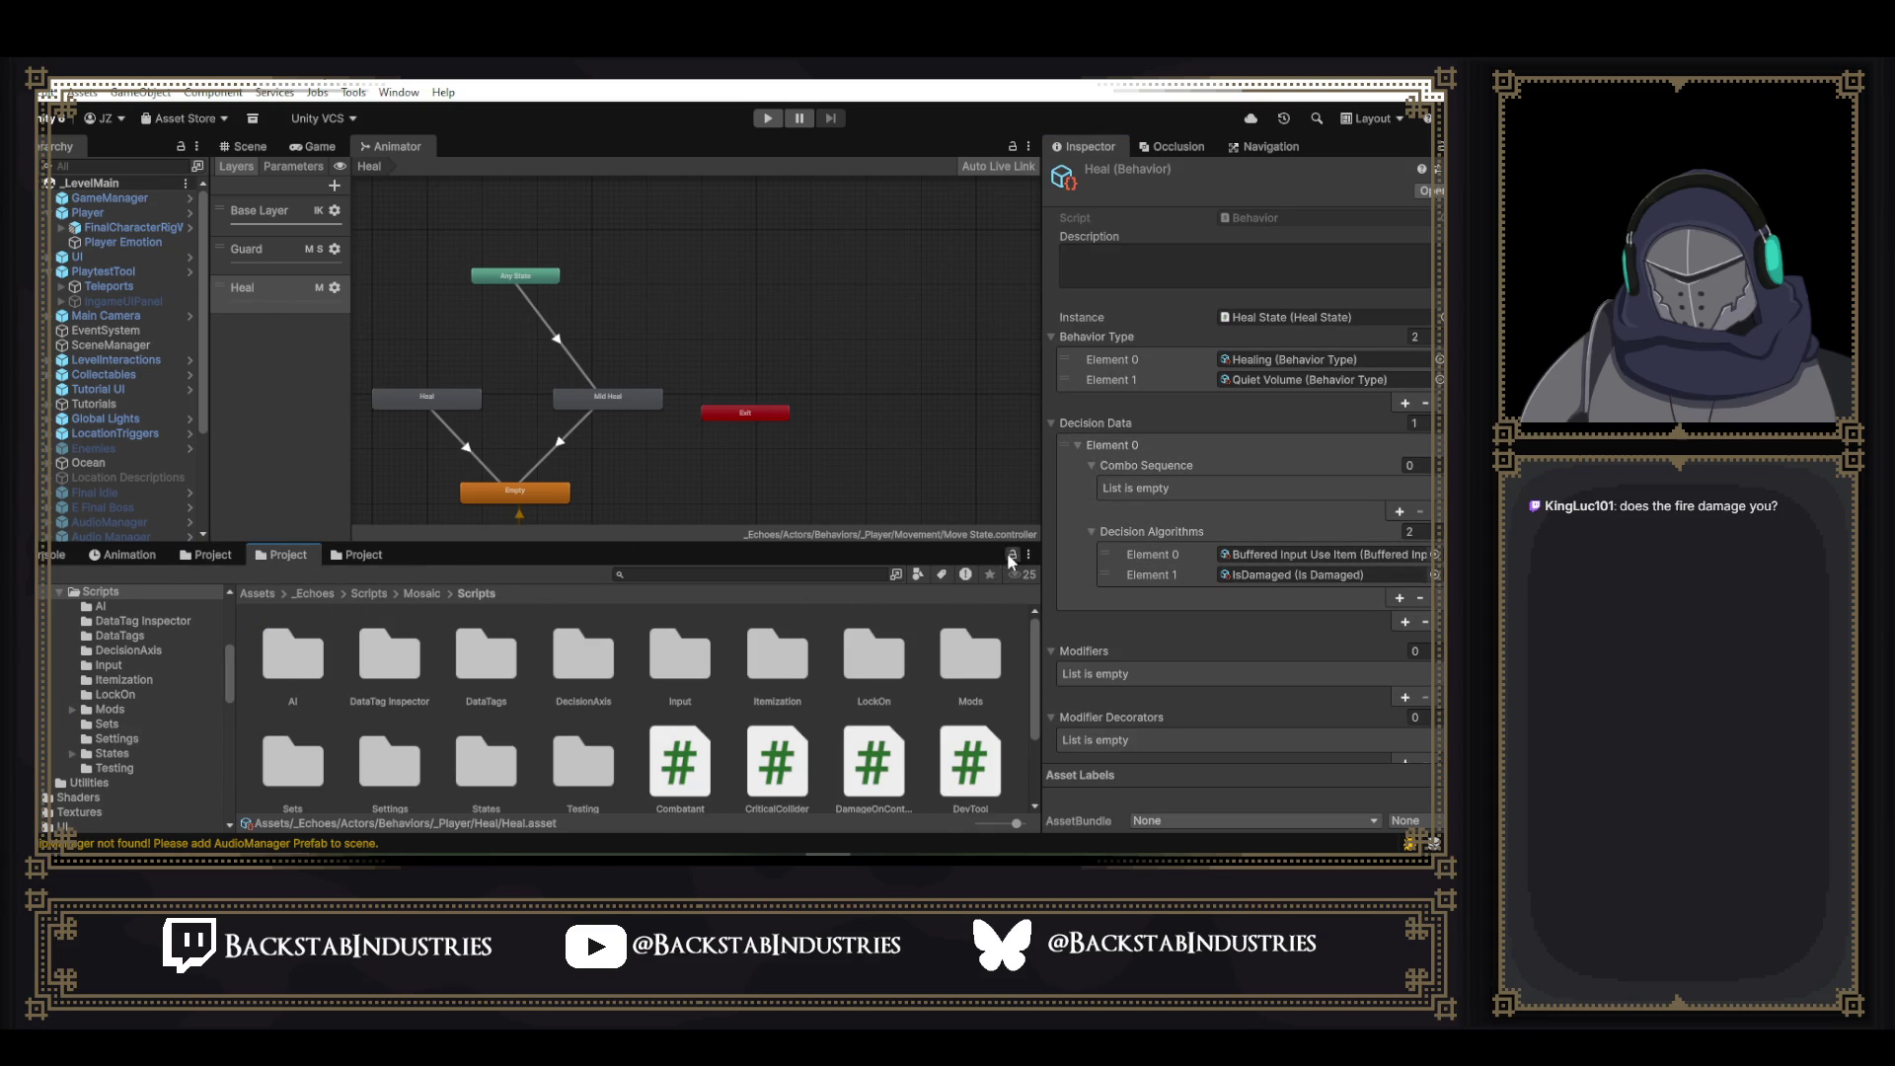
{"action": "left_click", "coordinate": [1301, 575]}
{"action": "left_click", "coordinate": [881, 677]}
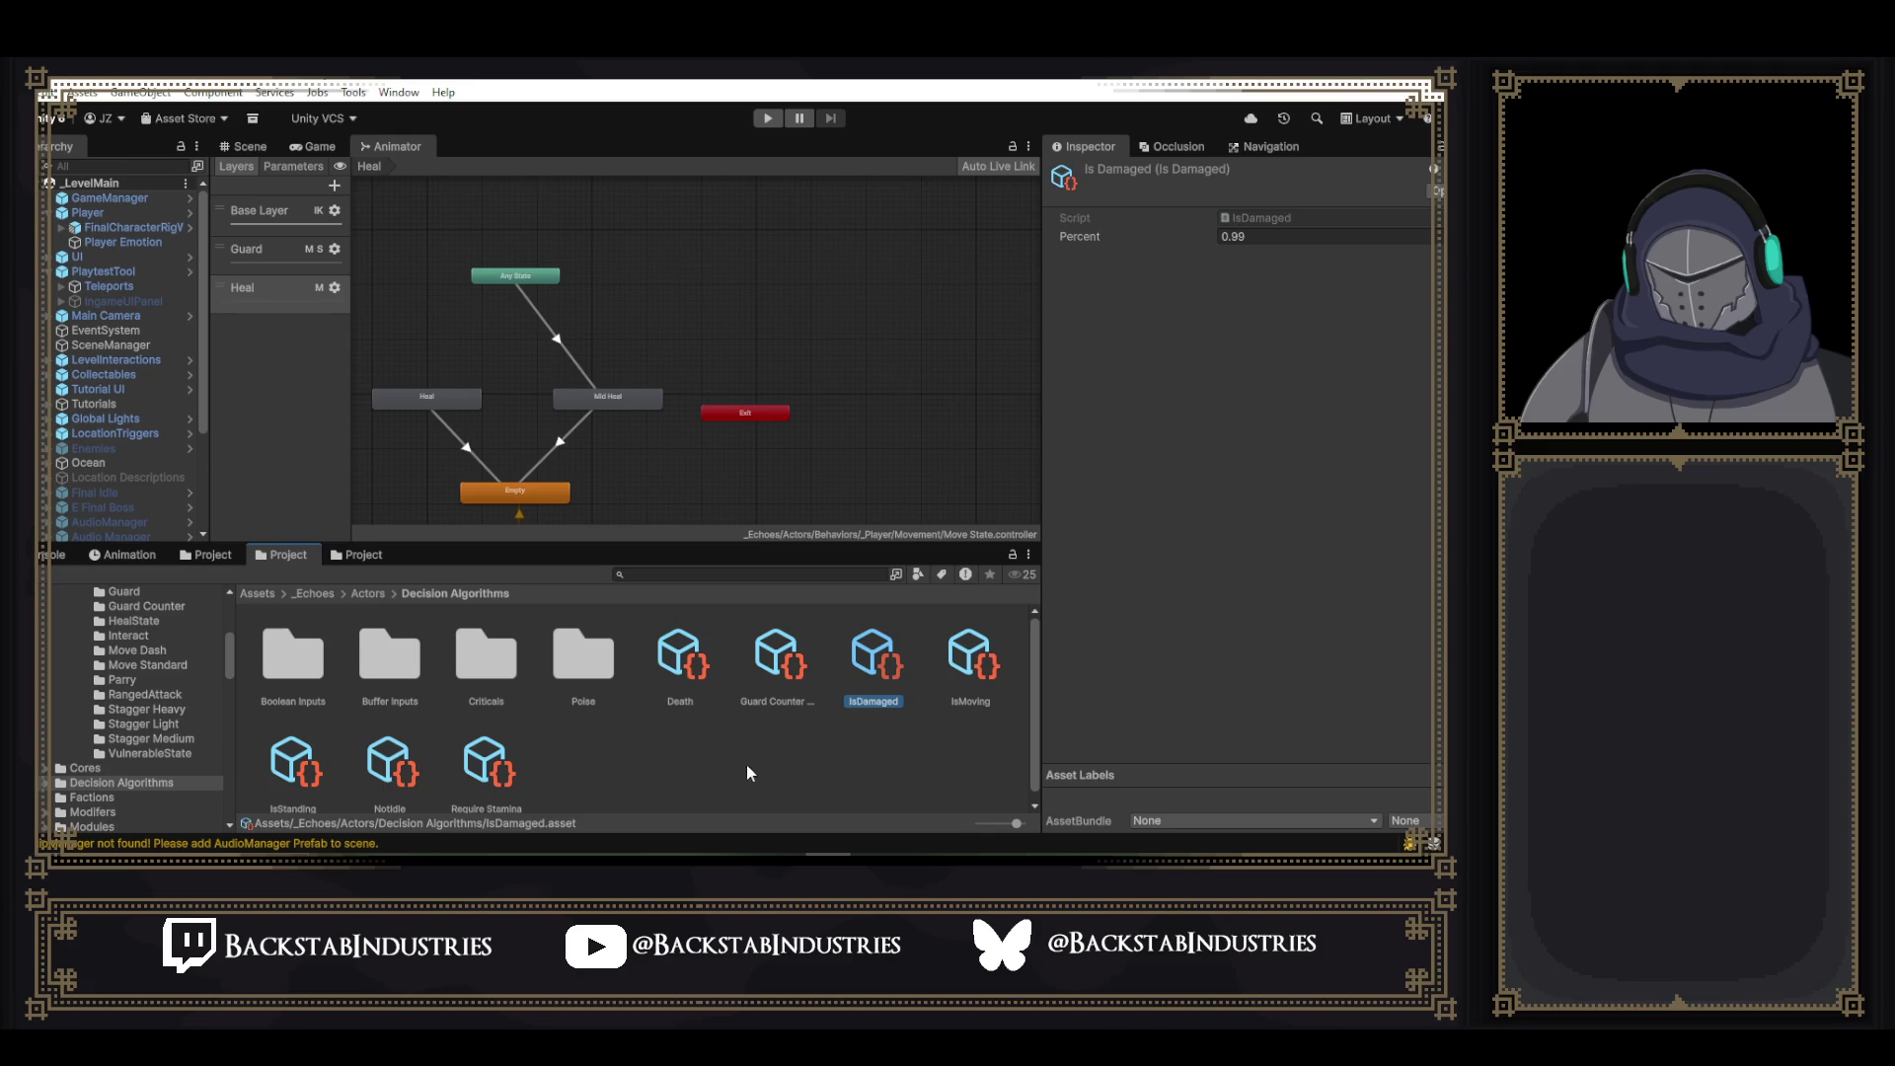
{"action": "left_click", "coordinate": [675, 766]}
{"action": "right_click", "coordinate": [590, 764]}
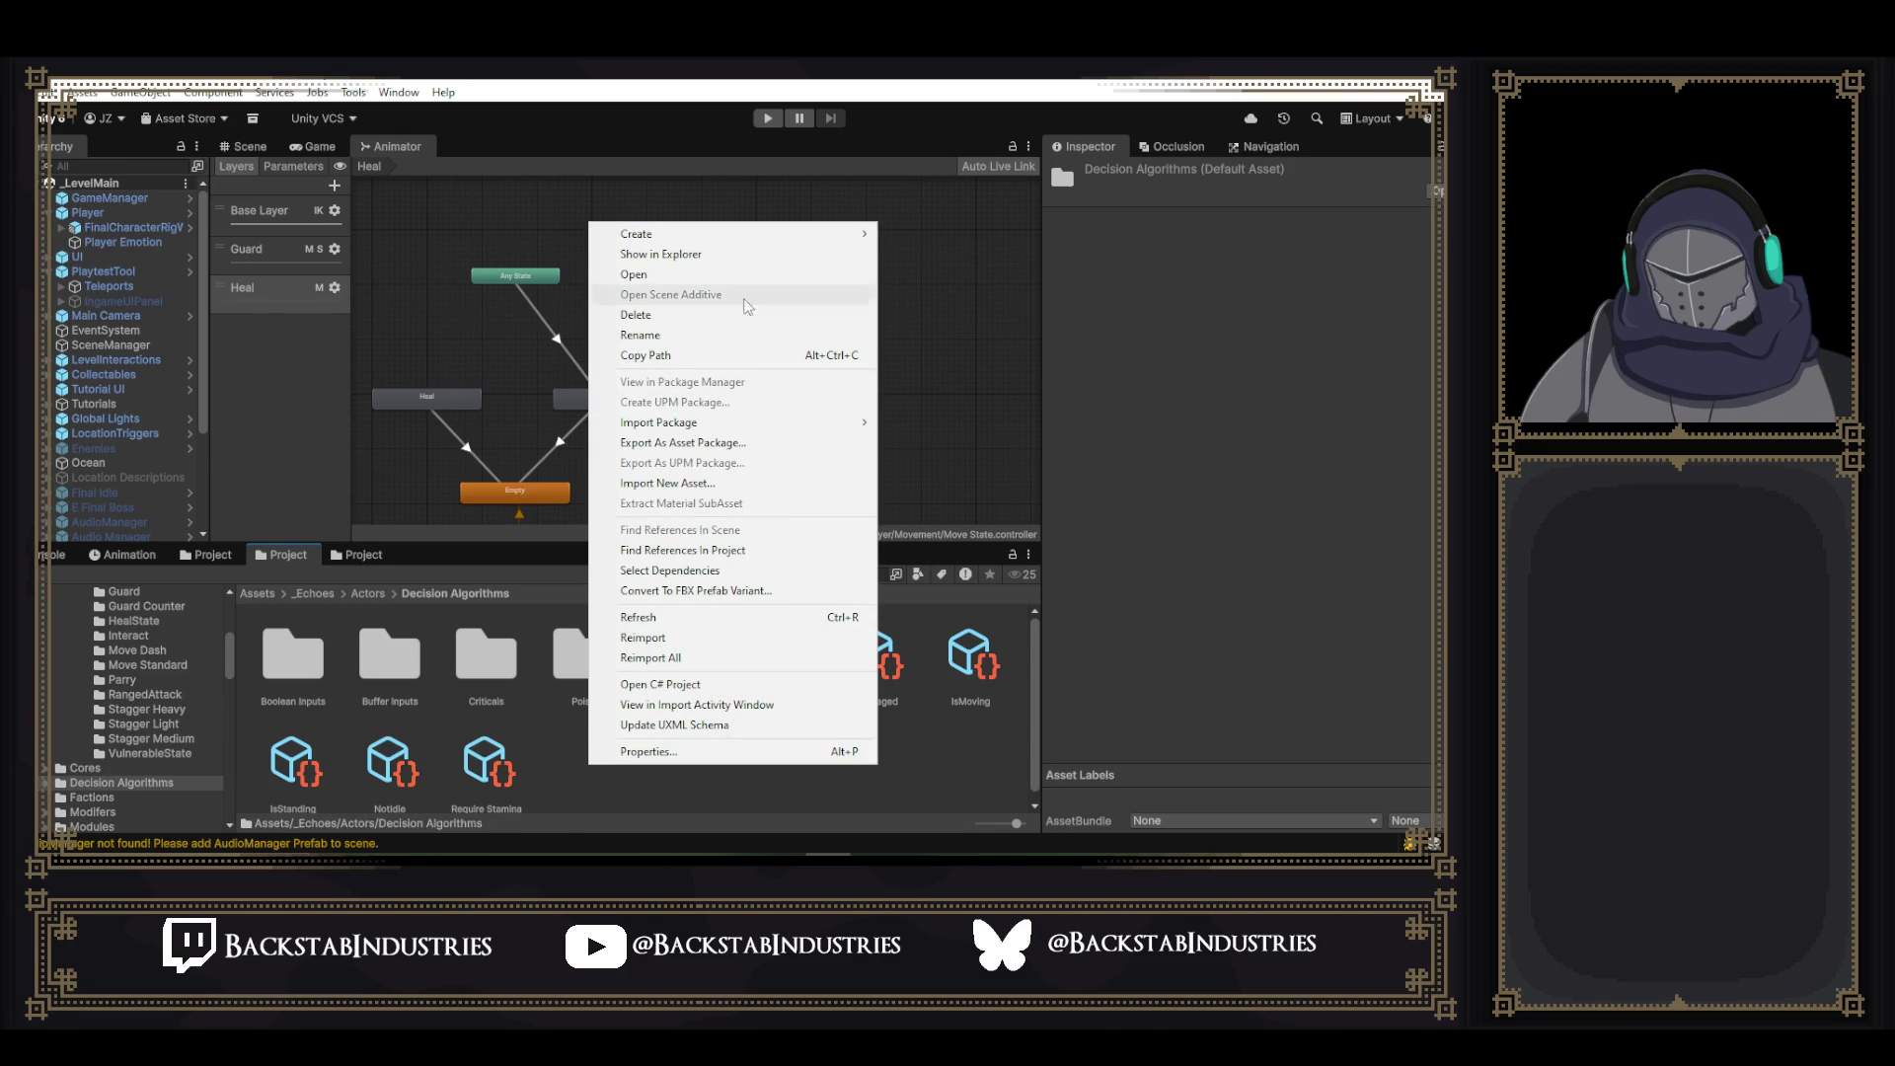
- Browse Create > Soul > Decisions without creating anything, reselect IsDamaged, and reopen the Create menu
{"action": "mouse_move", "coordinate": [745, 247]}
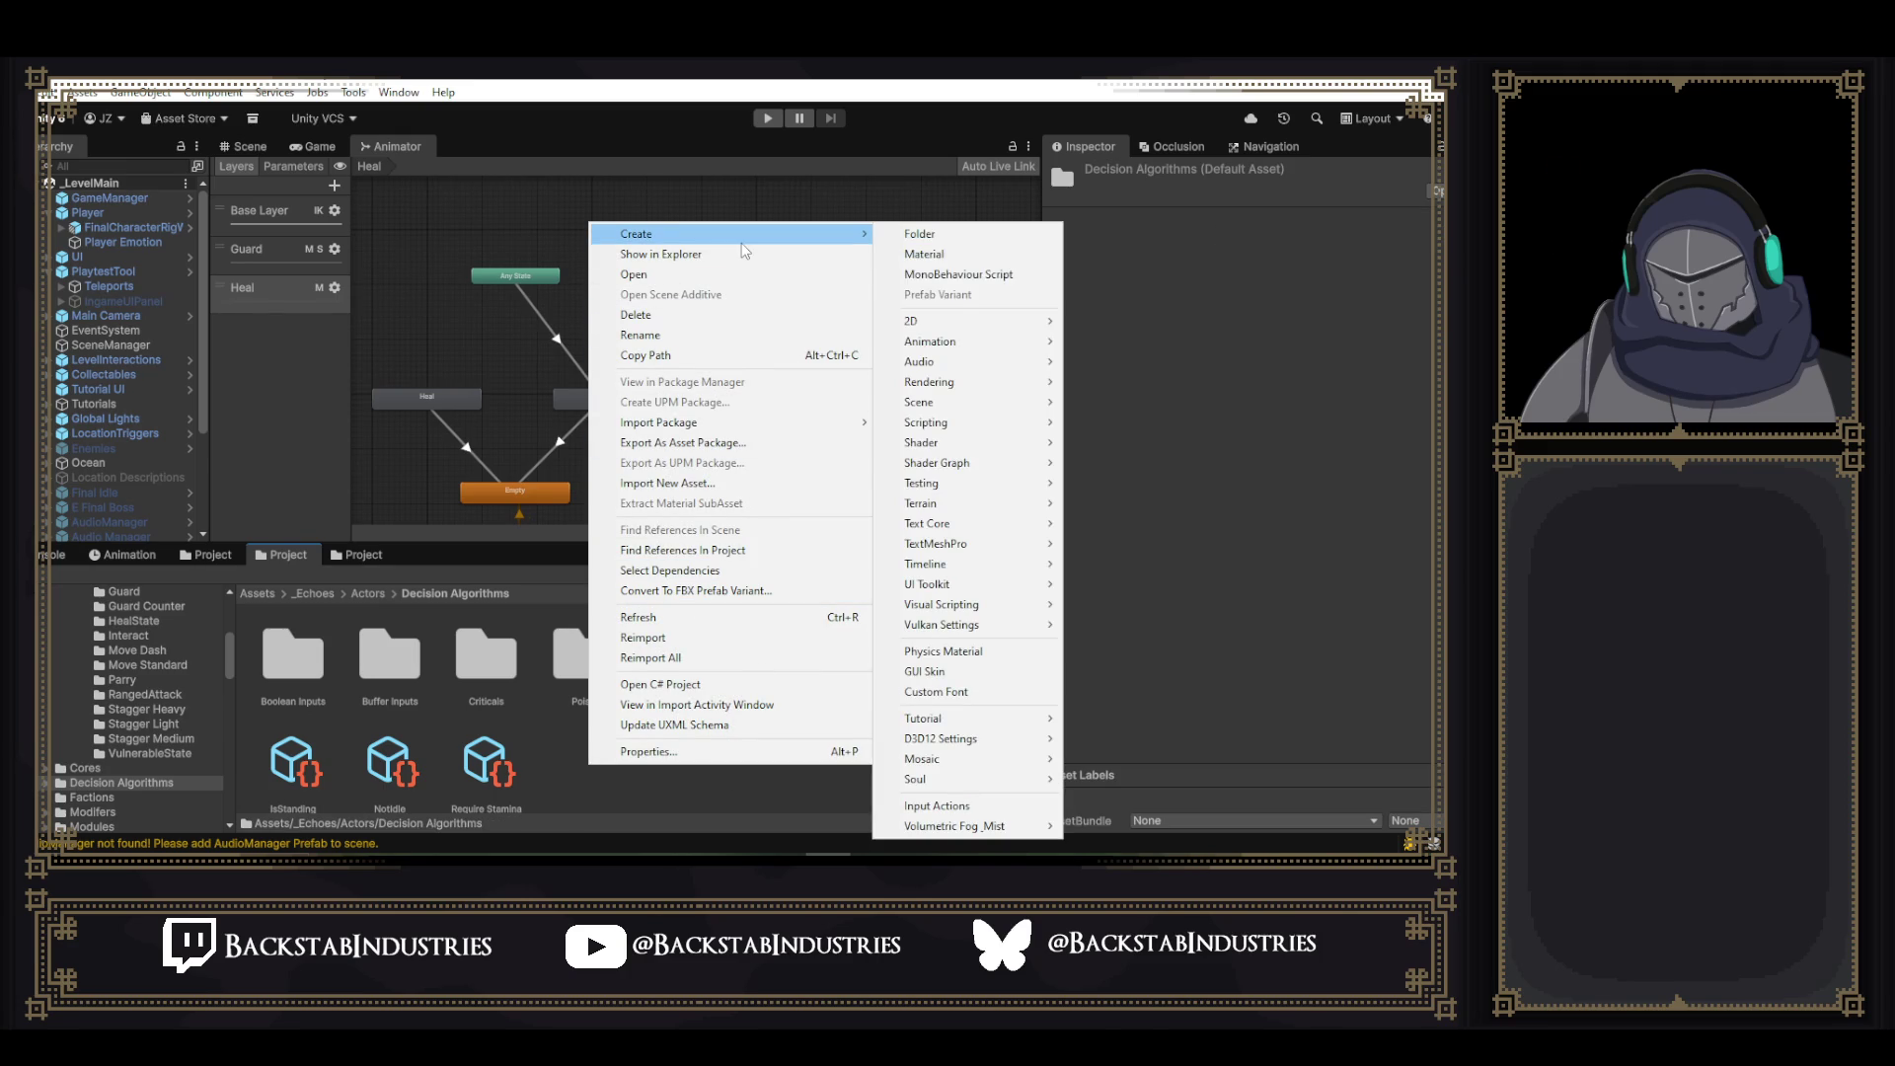
{"action": "mouse_move", "coordinate": [995, 784]}
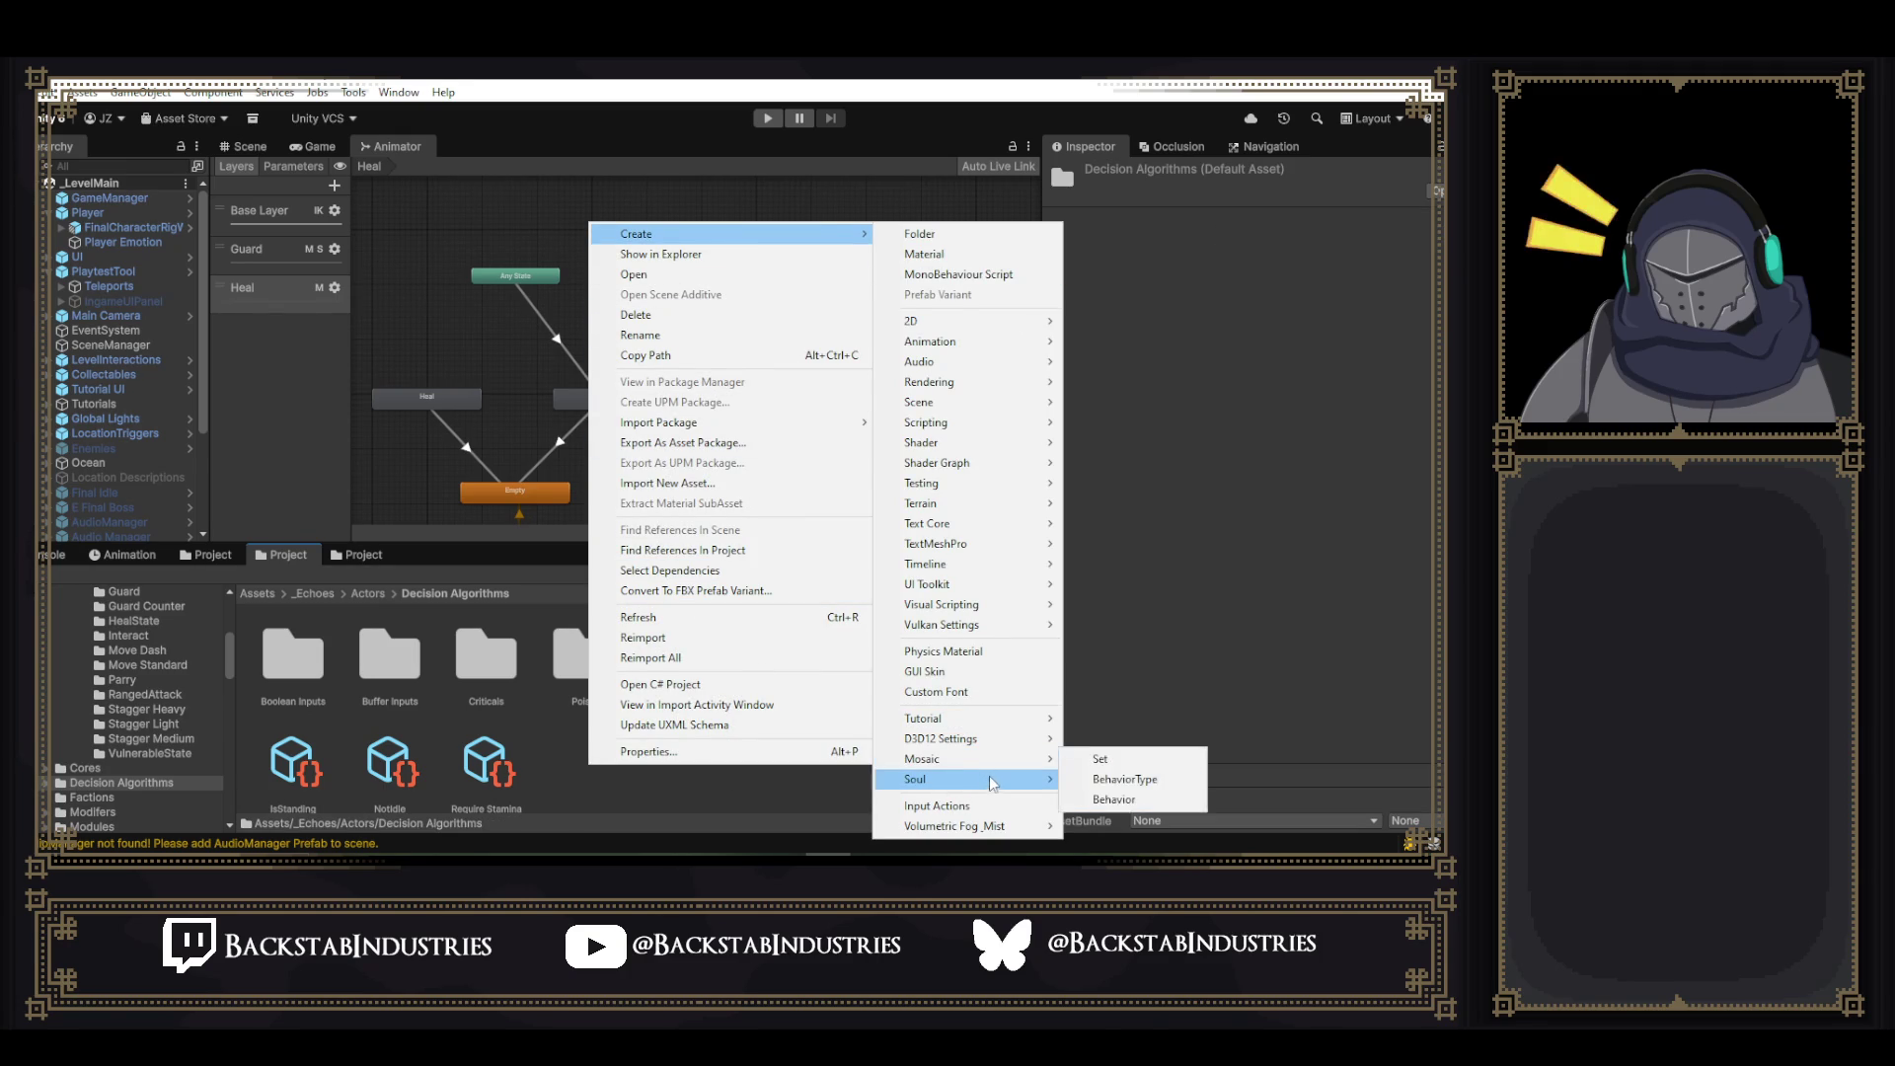
{"action": "mouse_move", "coordinate": [1171, 707]}
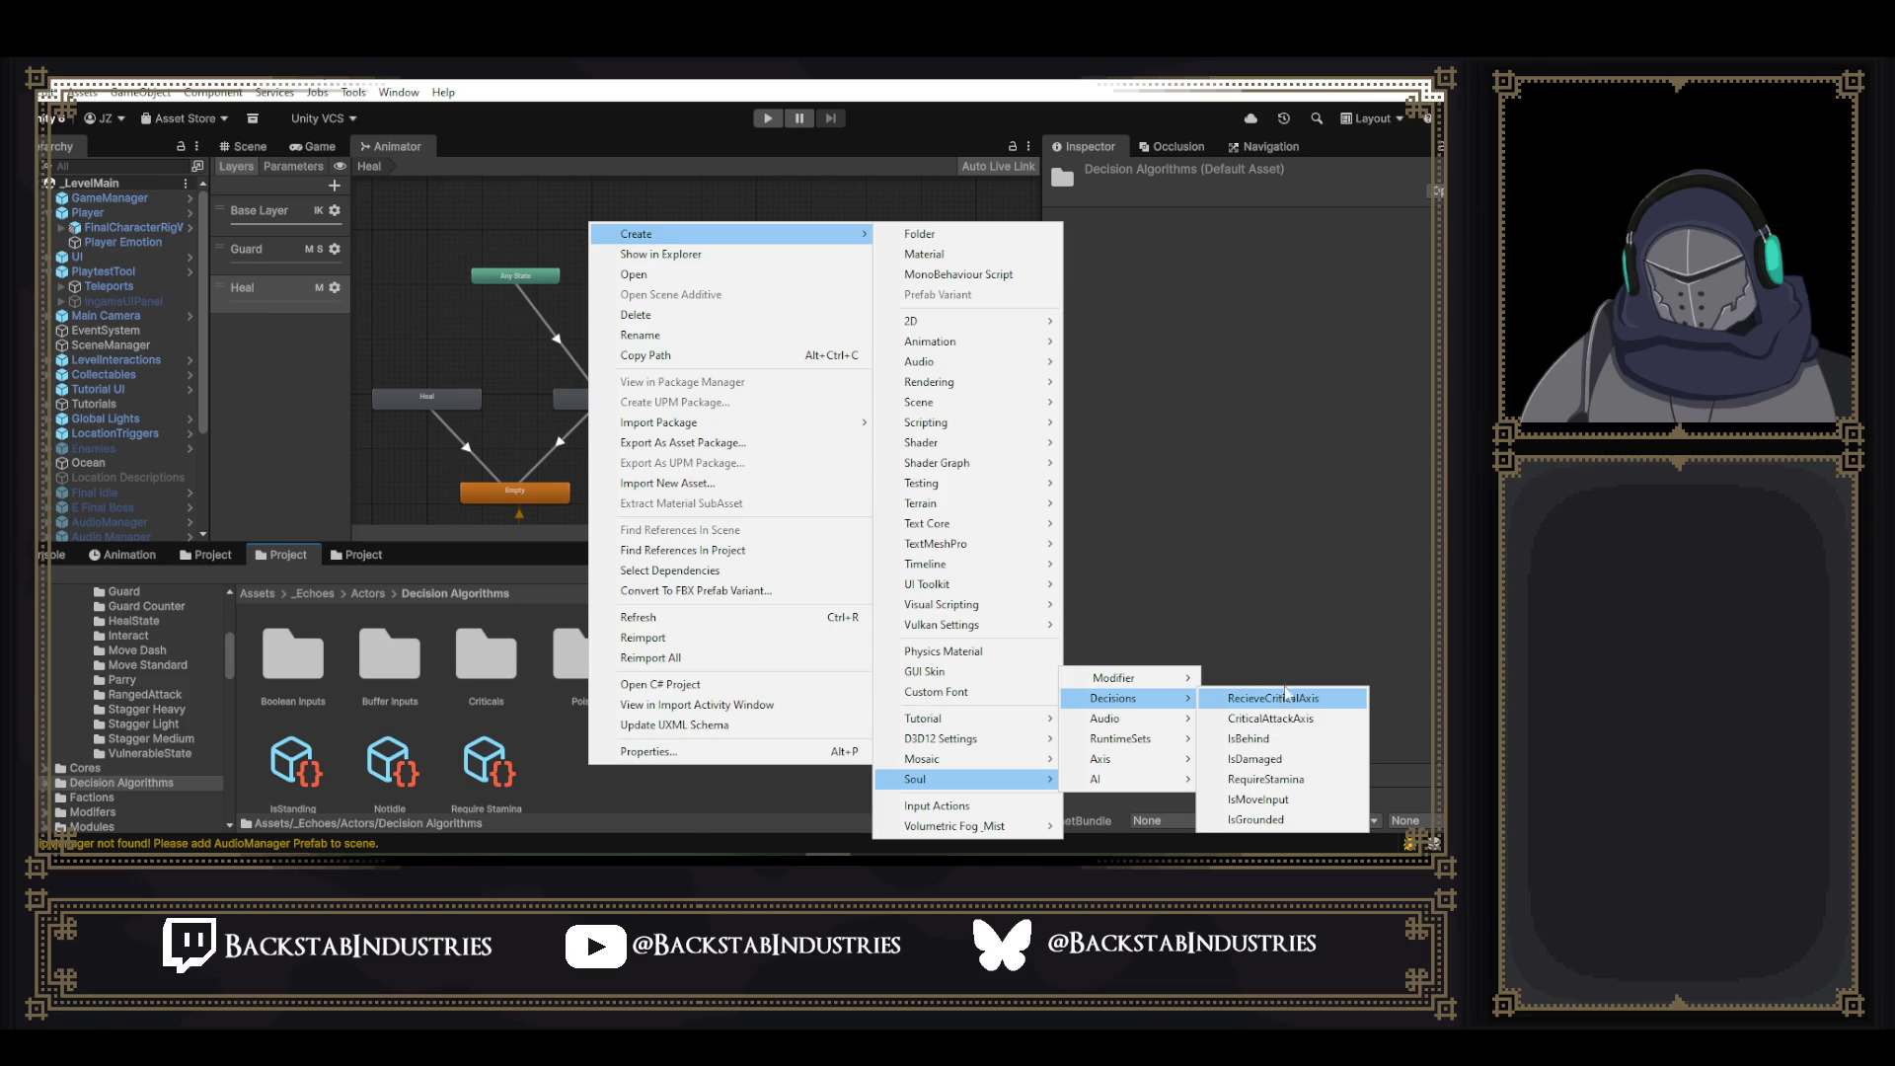
{"action": "left_click", "coordinate": [613, 752]}
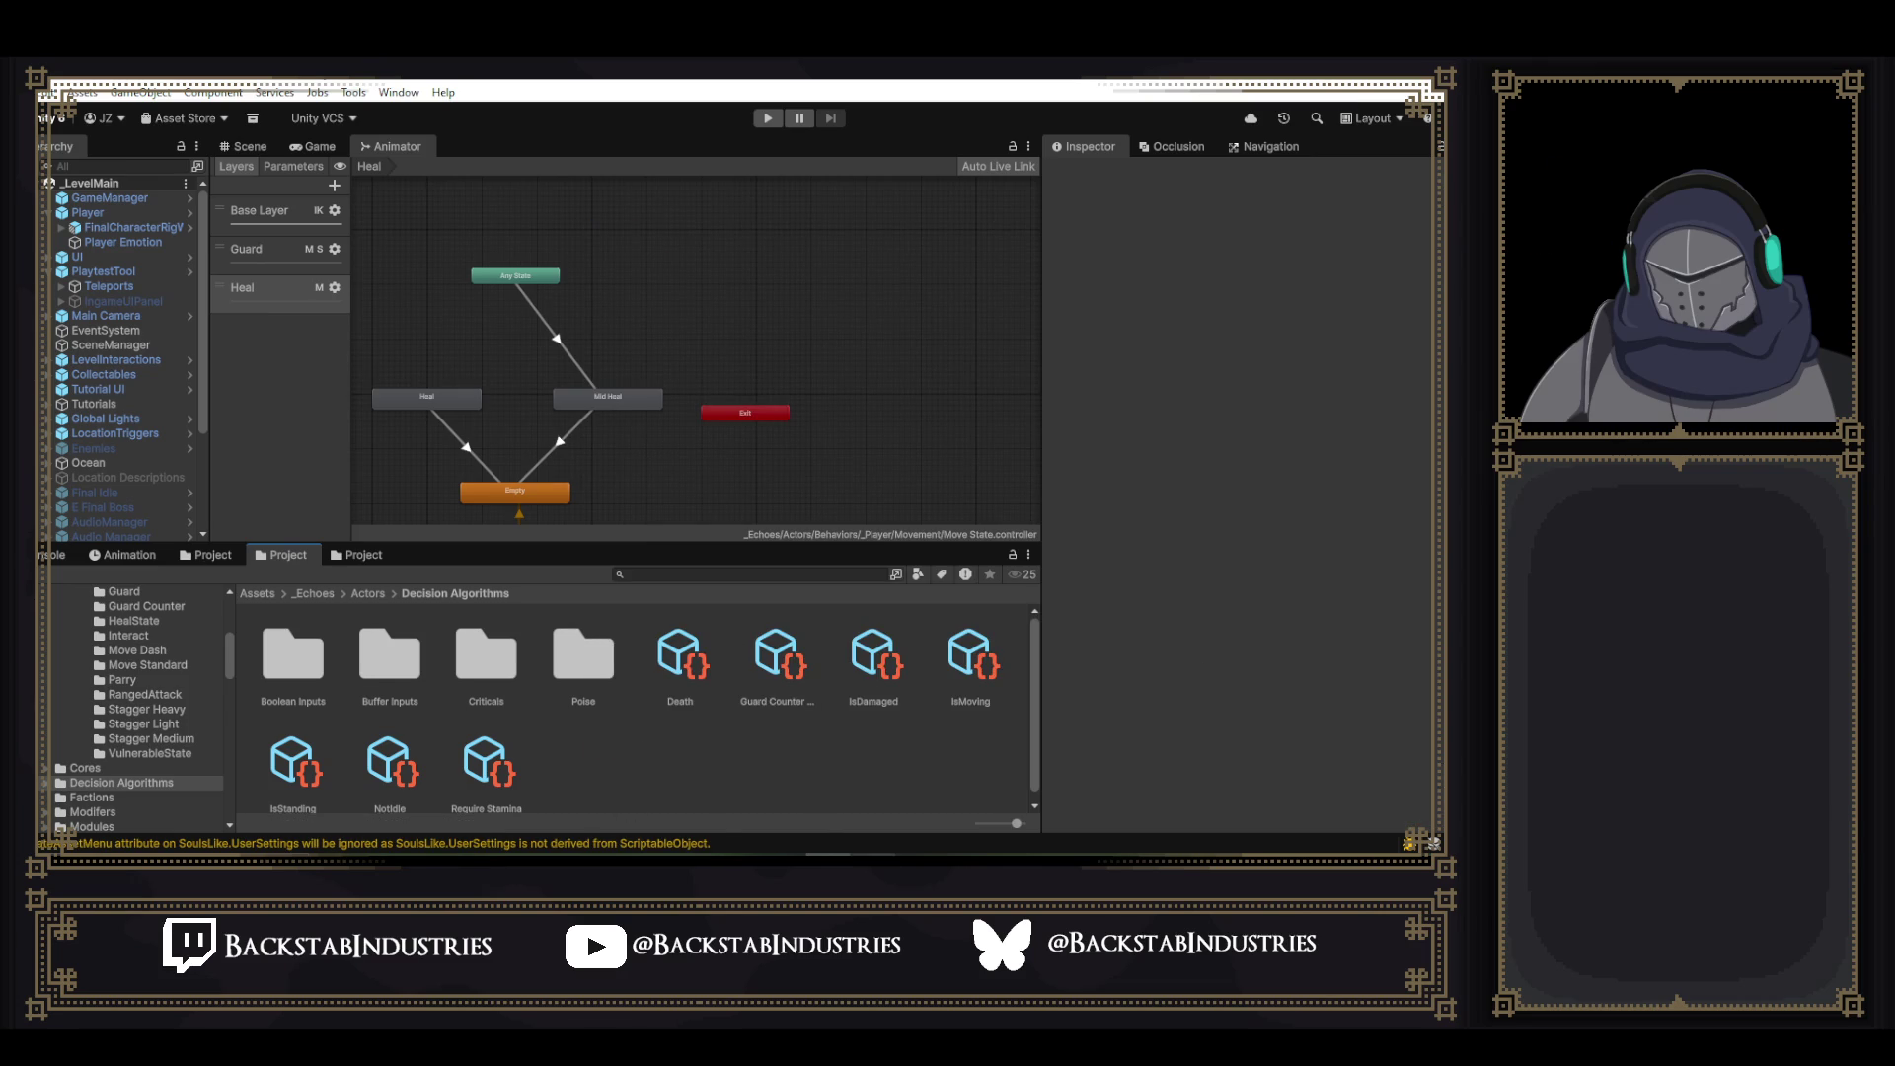
{"action": "right_click", "coordinate": [589, 764]}
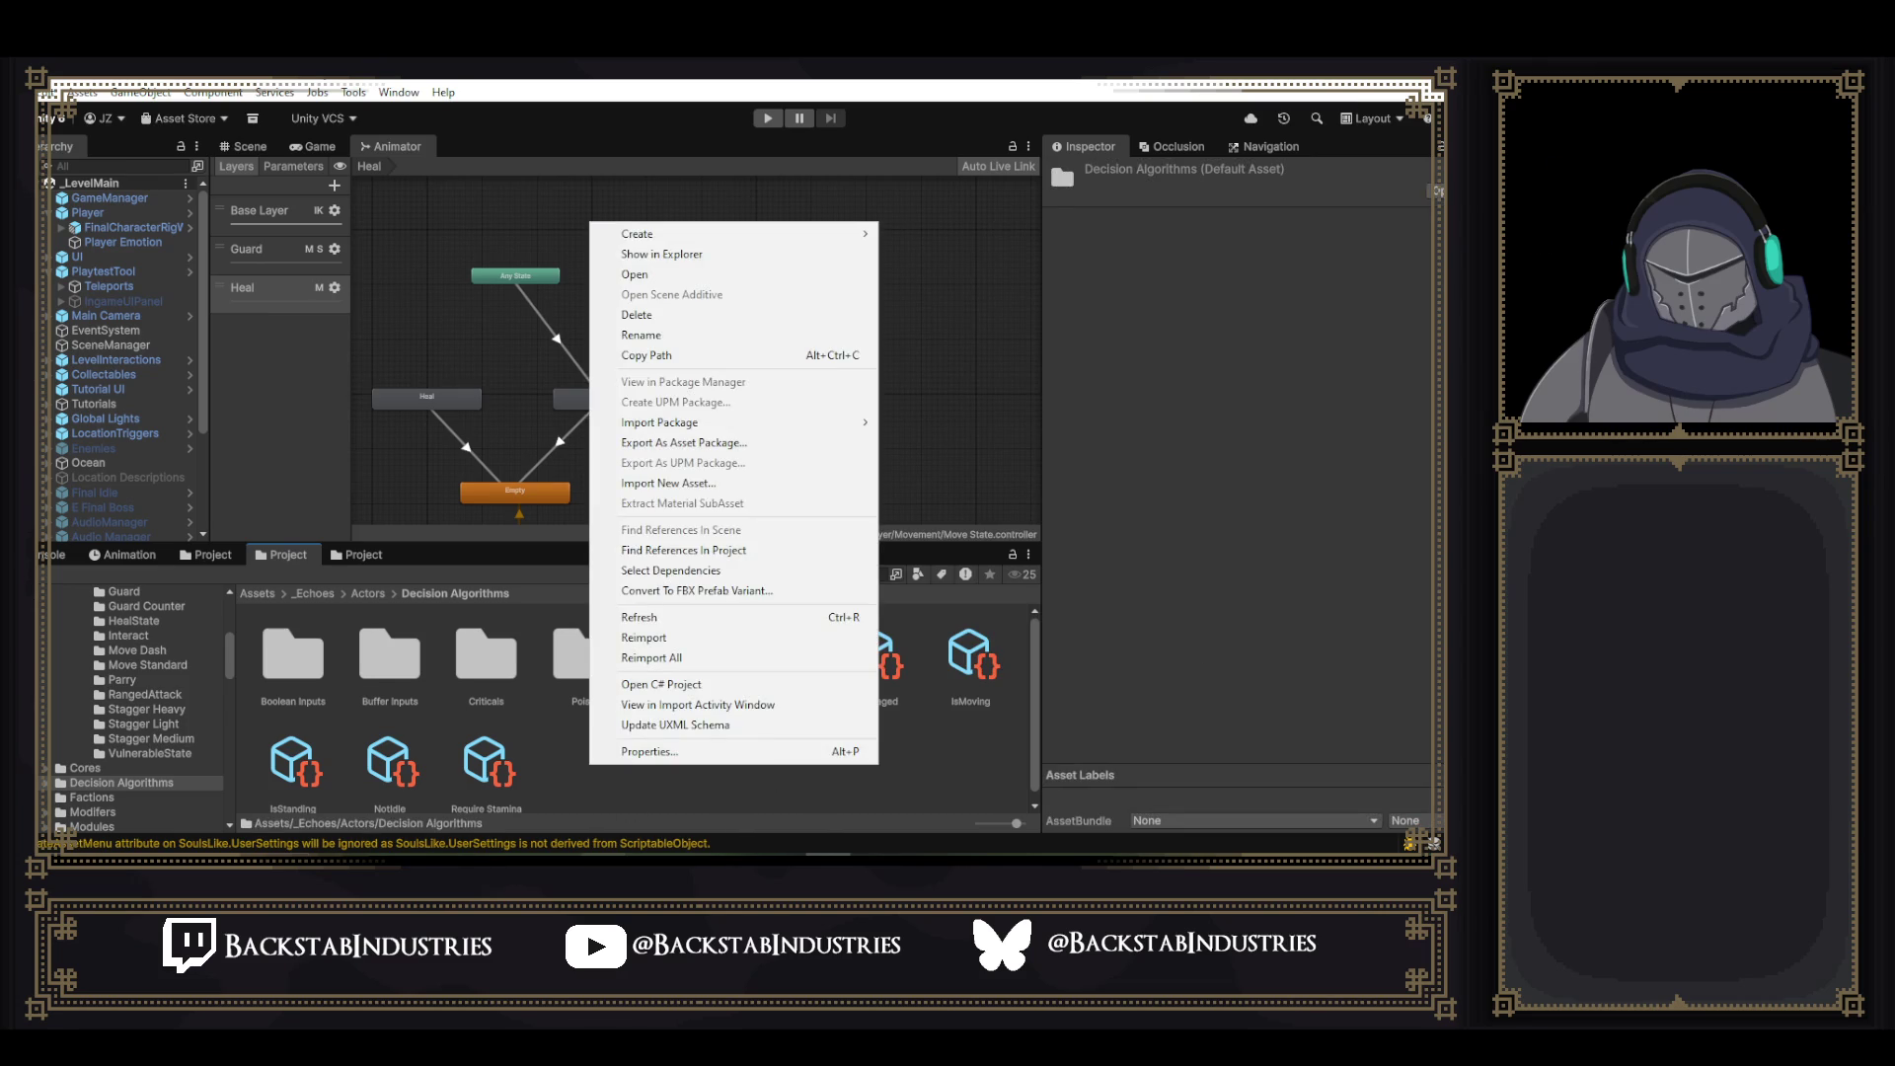
{"action": "left_click", "coordinate": [677, 796]}
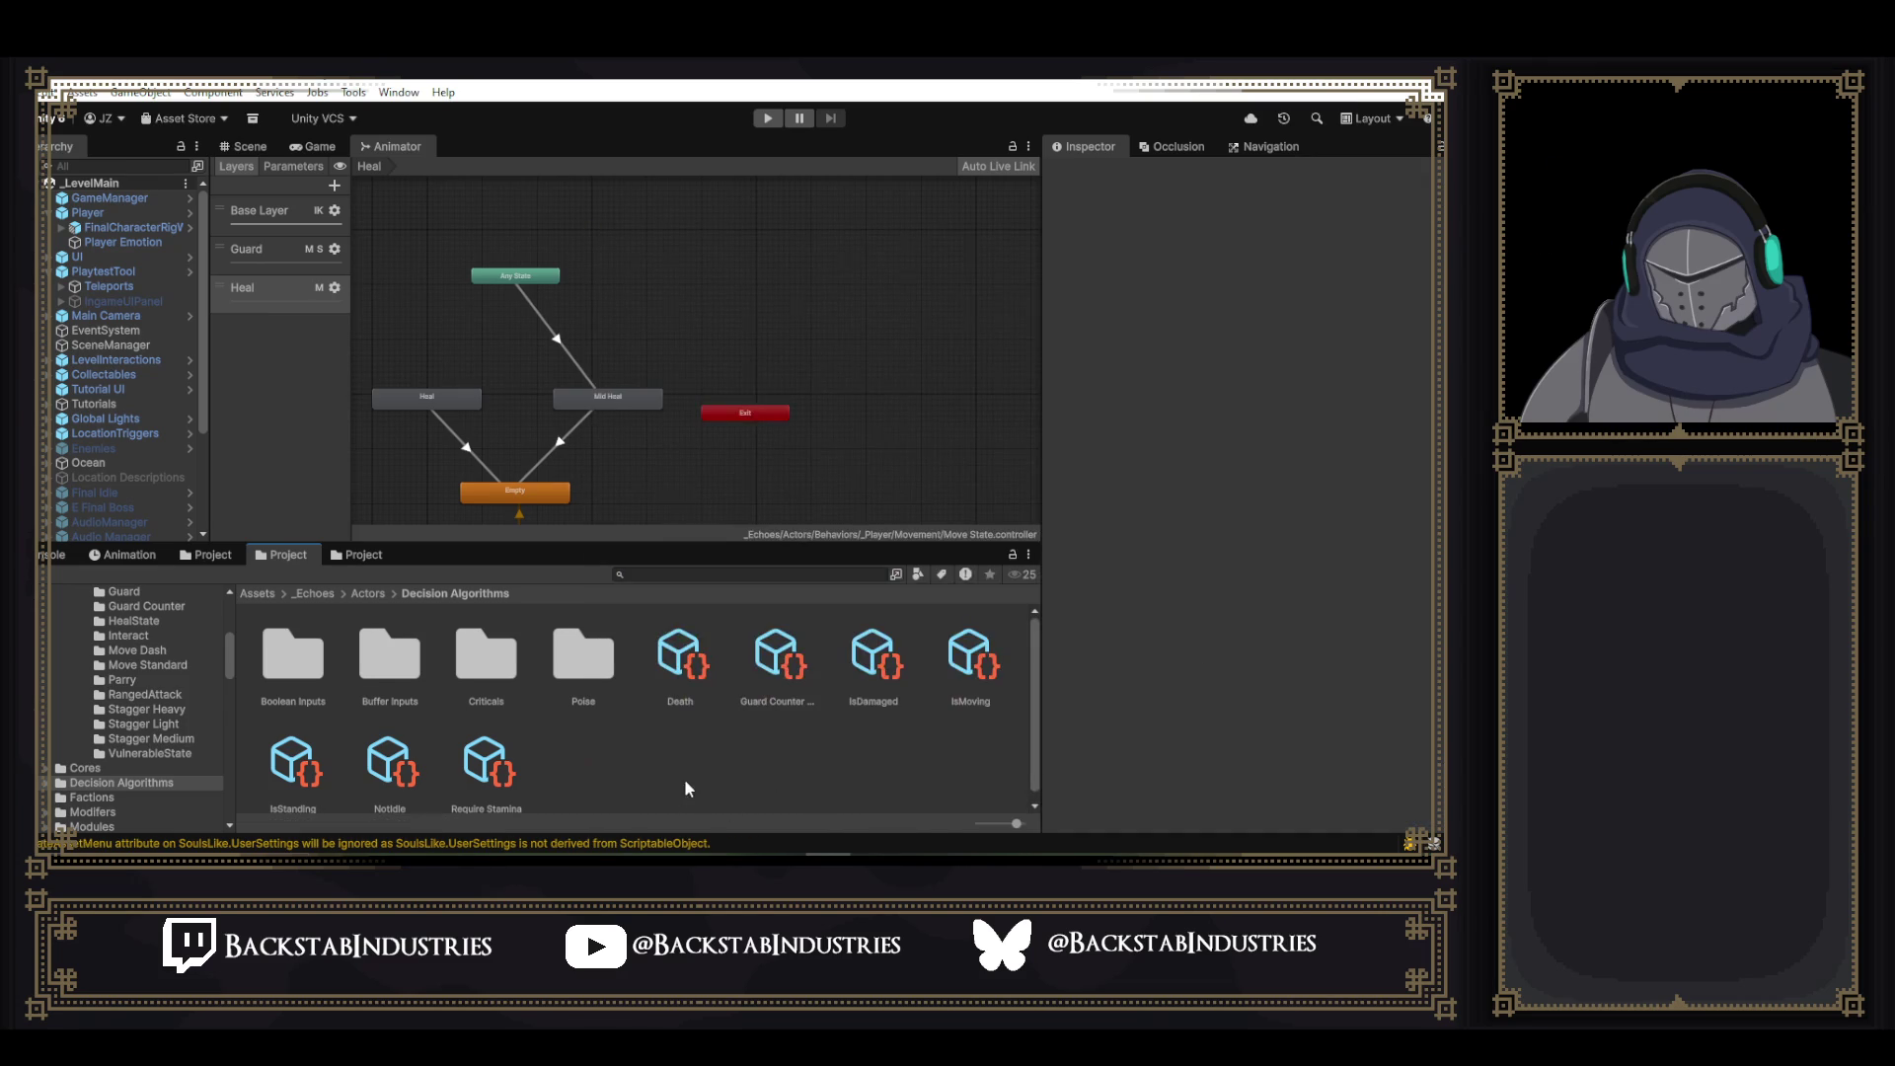
{"action": "left_click", "coordinate": [894, 680]}
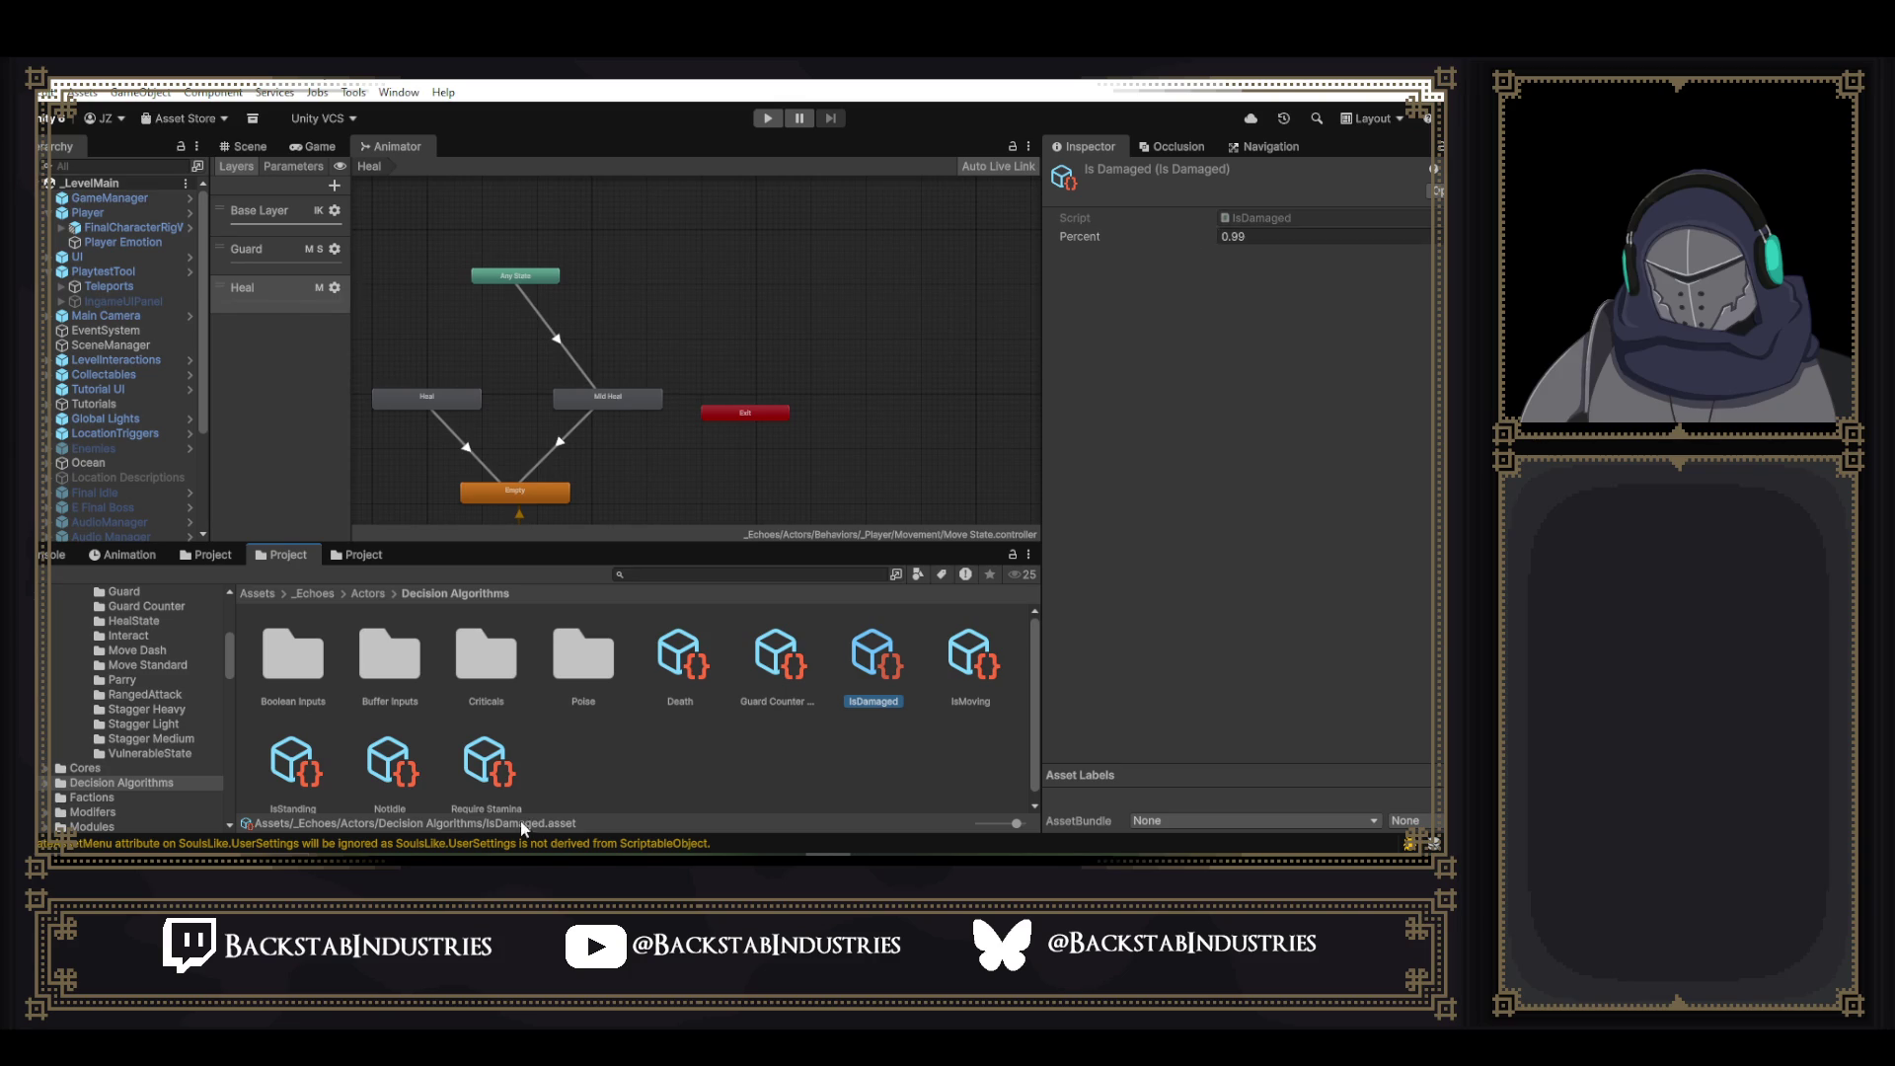
{"action": "right_click", "coordinate": [586, 823]}
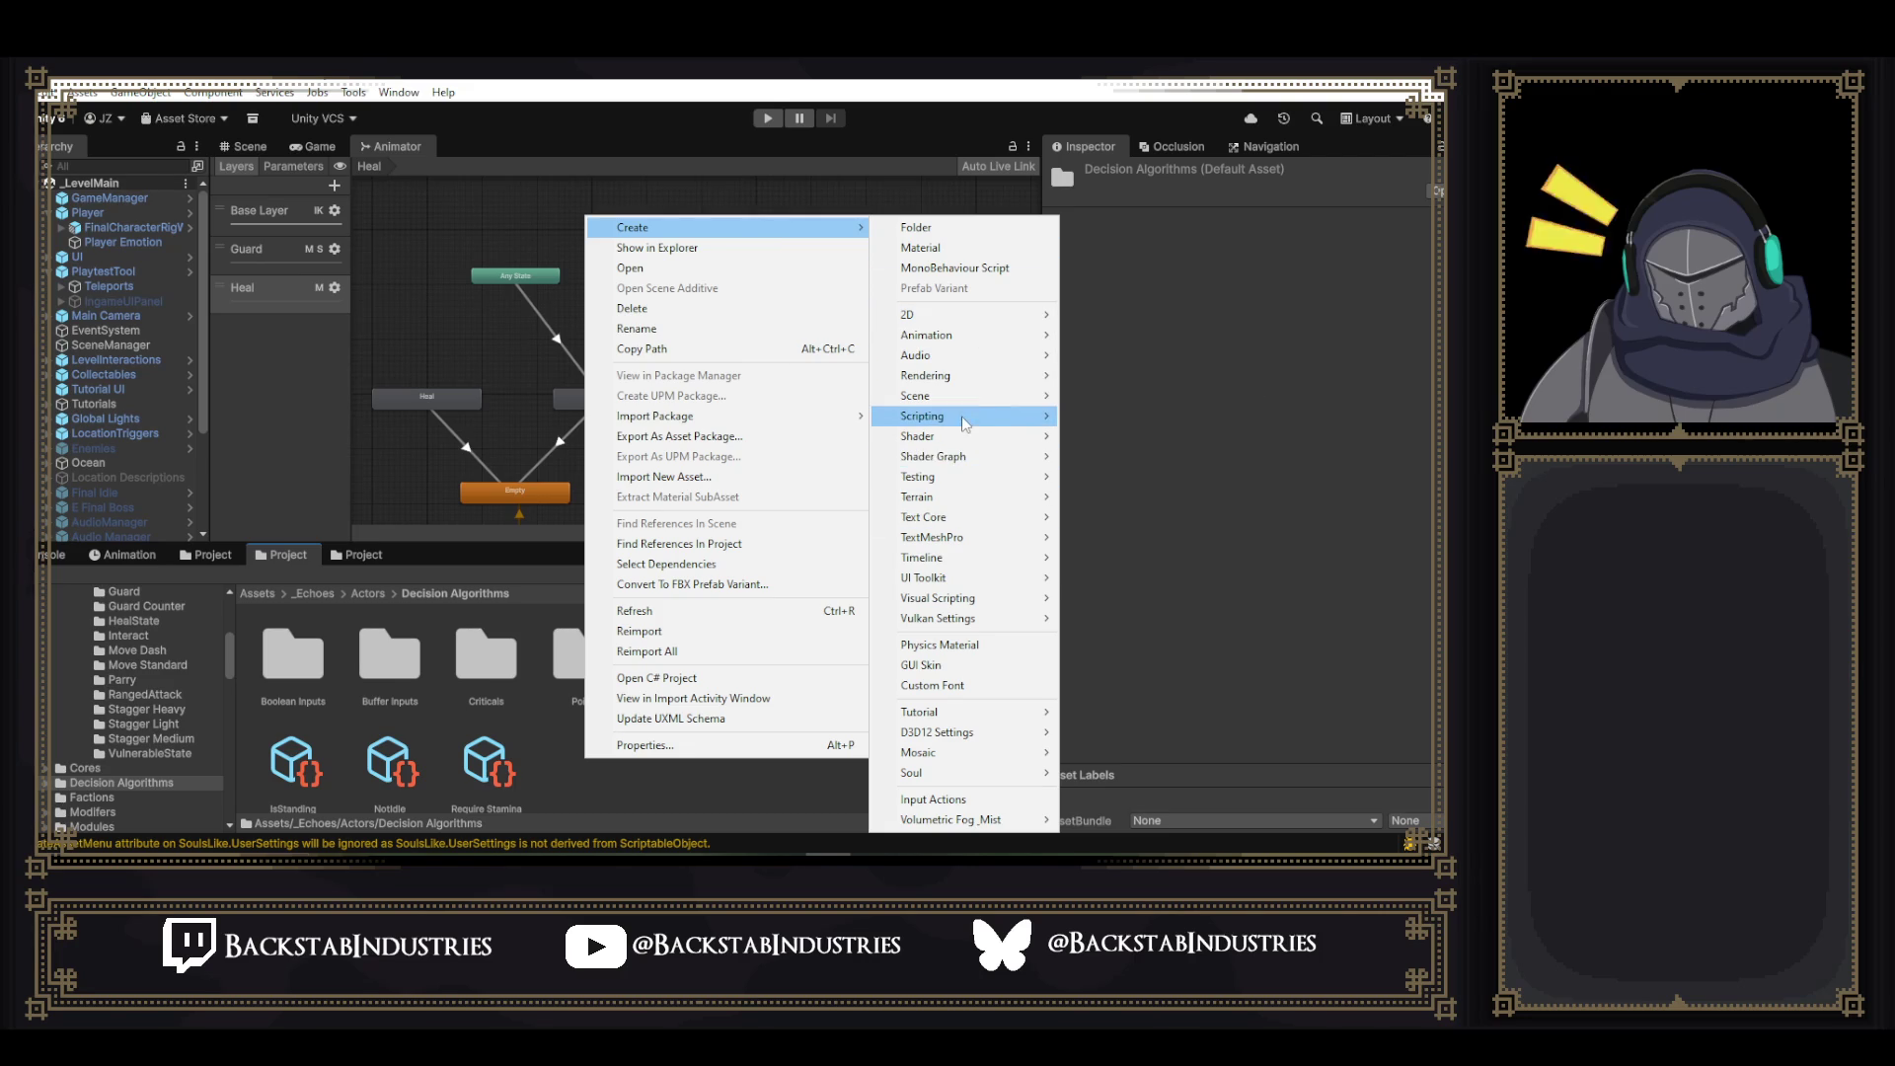
- Create a ScriptableObject script named RequireHealing in Decision Algorithms and open it in Visual Studio
{"action": "mouse_move", "coordinate": [968, 425]}
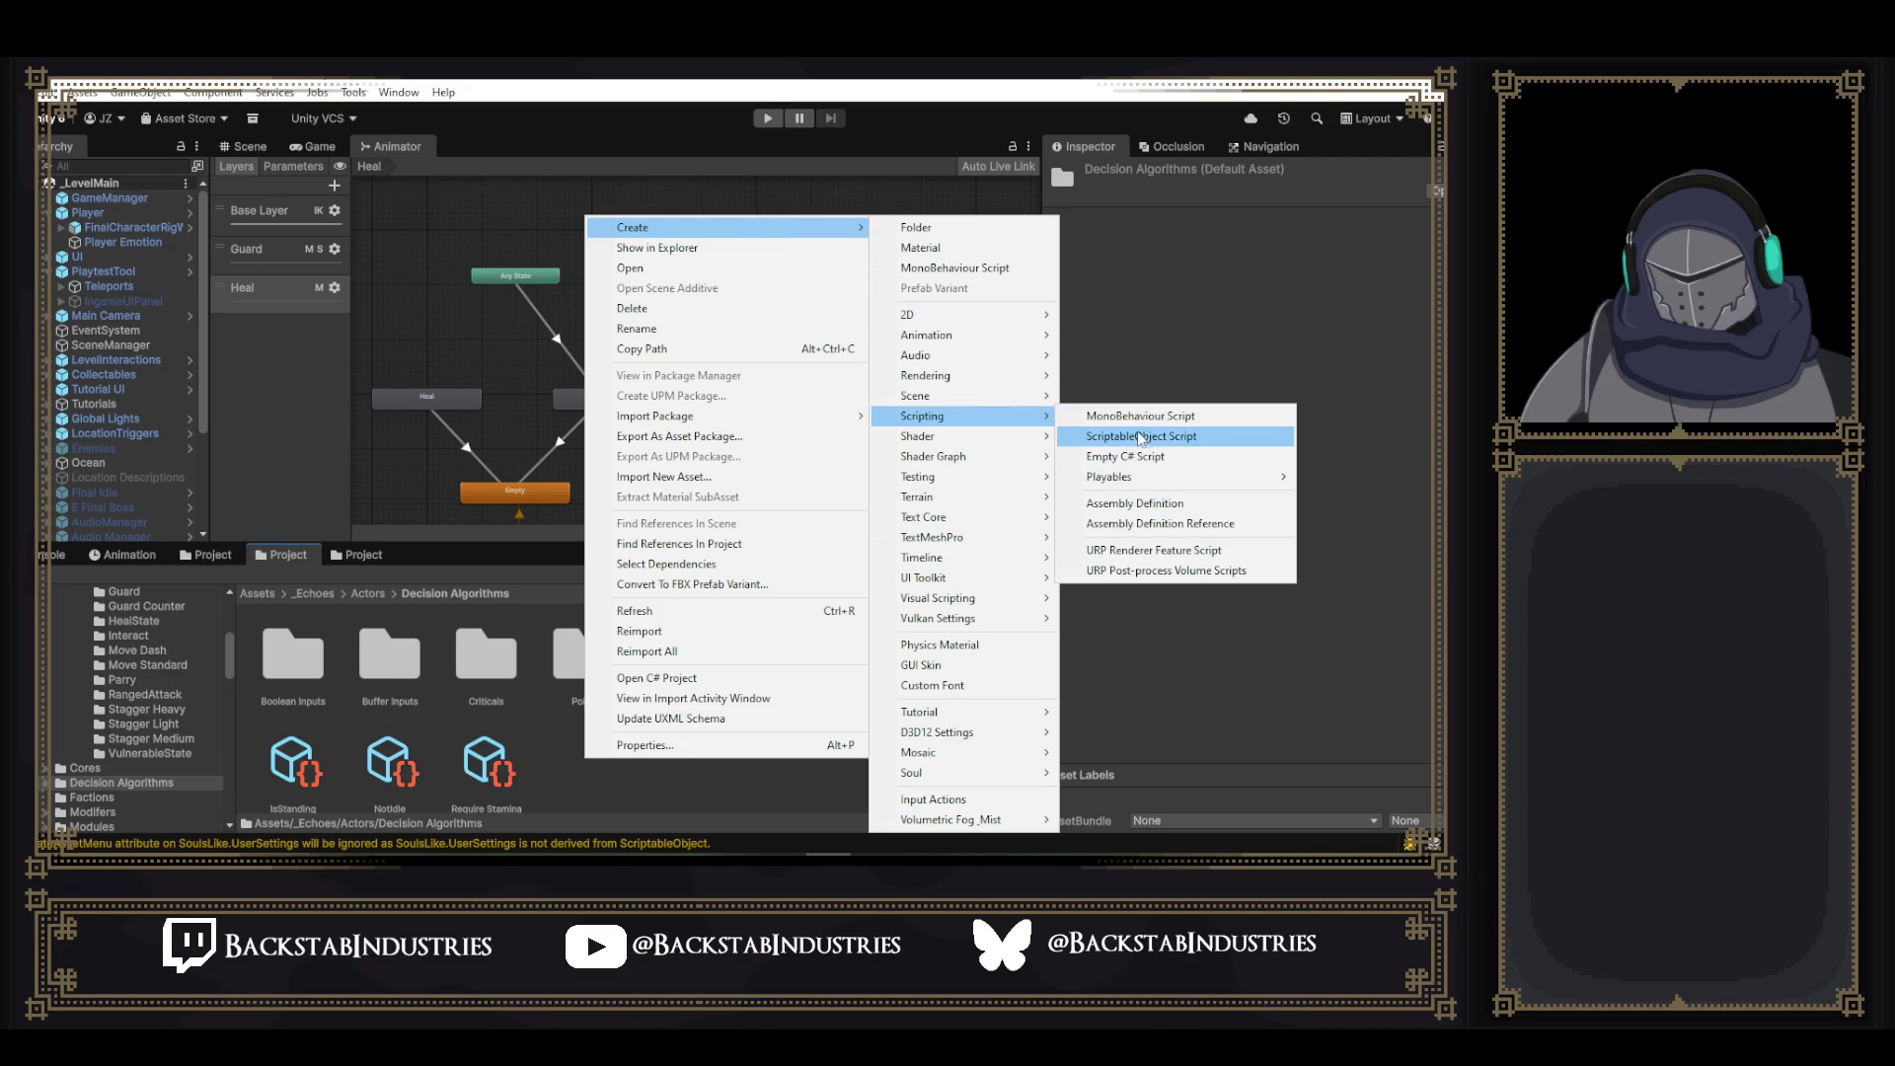
{"action": "left_click", "coordinate": [1143, 440]}
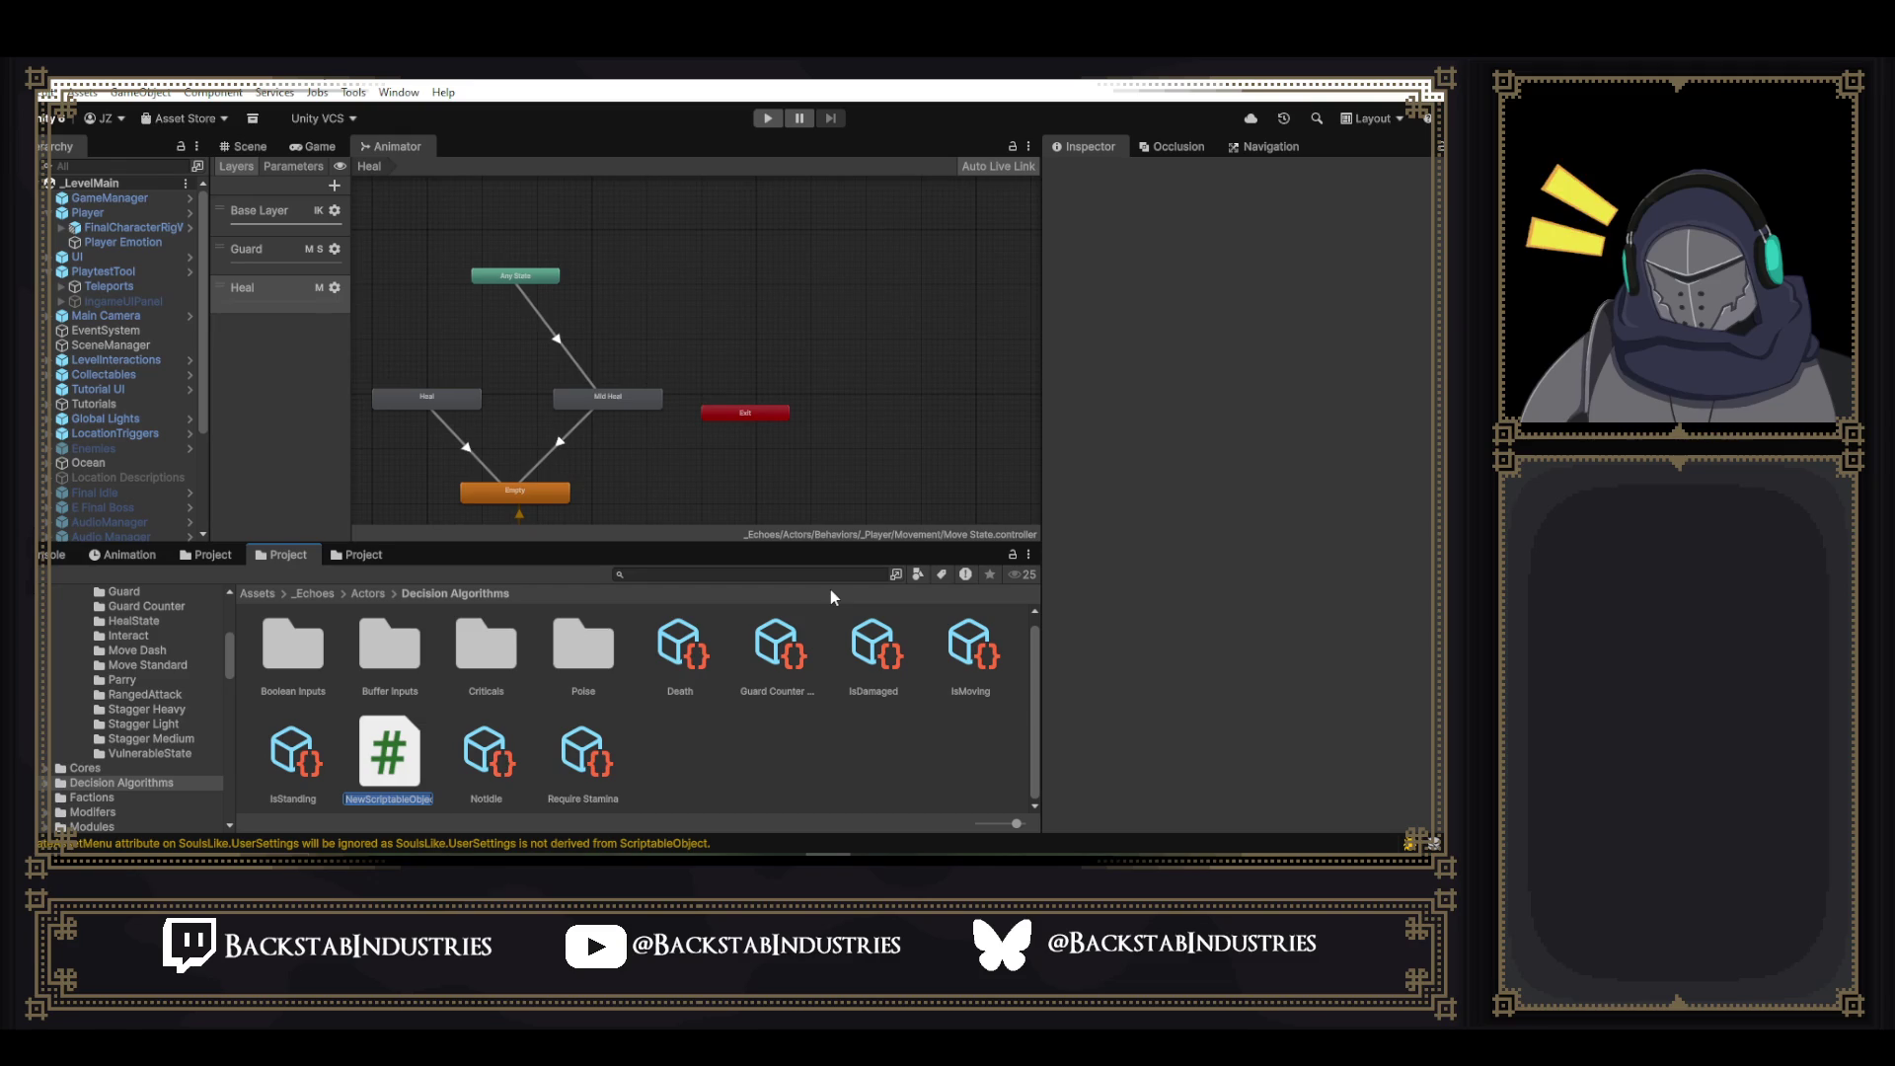
{"action": "type", "text": "Require"}
{"action": "type", "text": "Healing"}
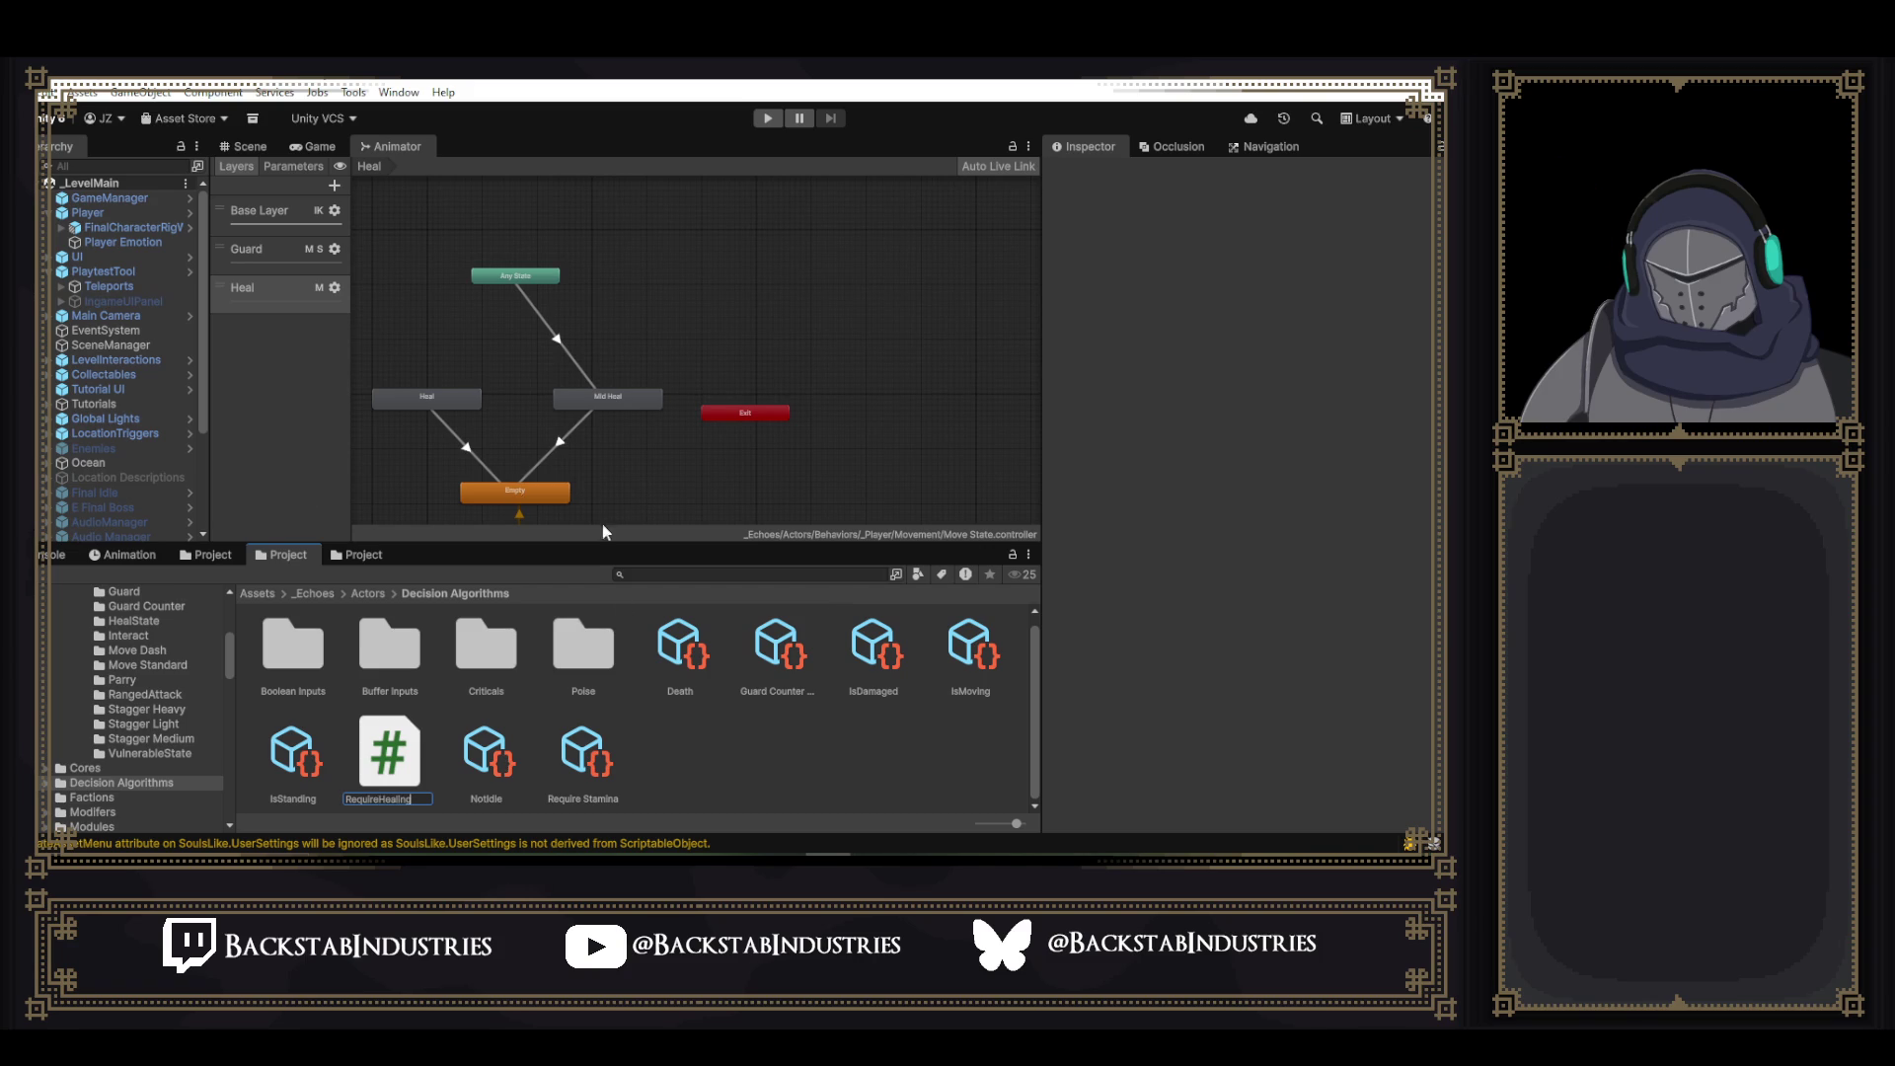
{"action": "key", "text": "Return"}
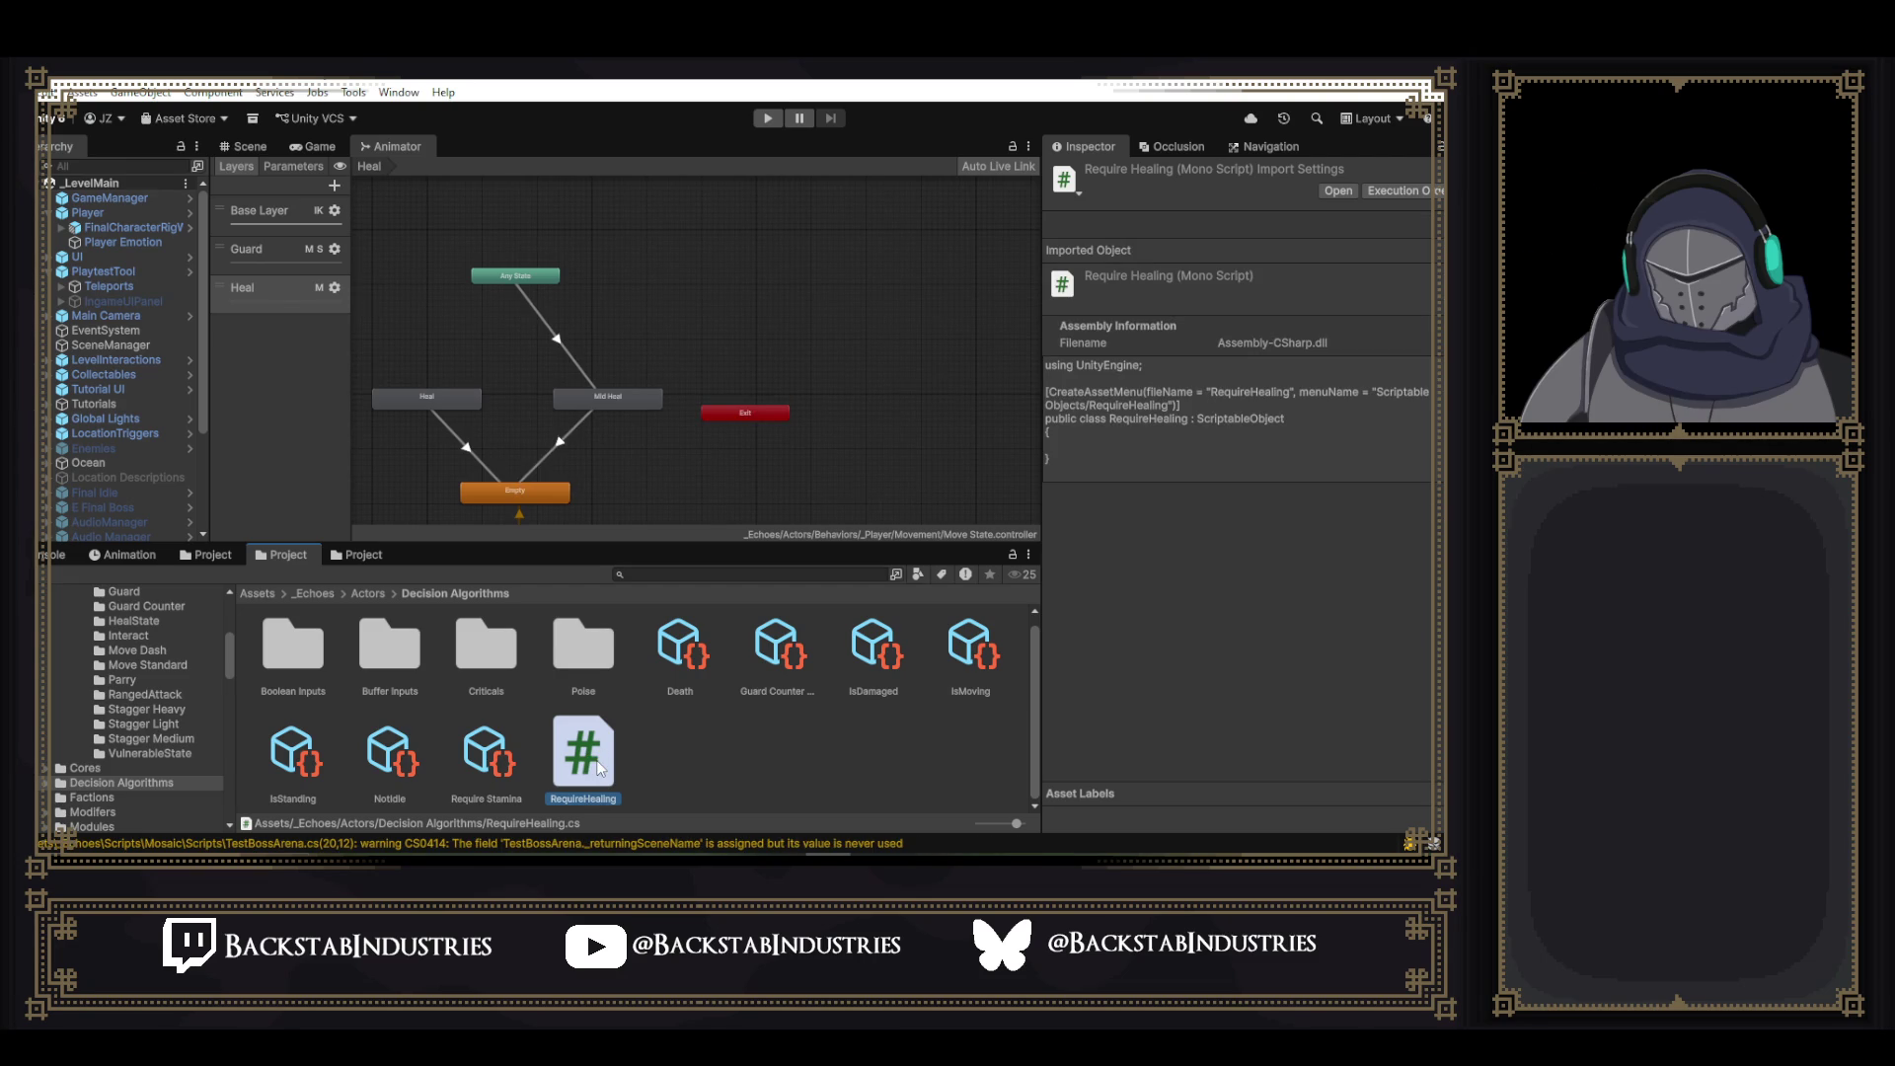
{"action": "left_click", "coordinate": [595, 784]}
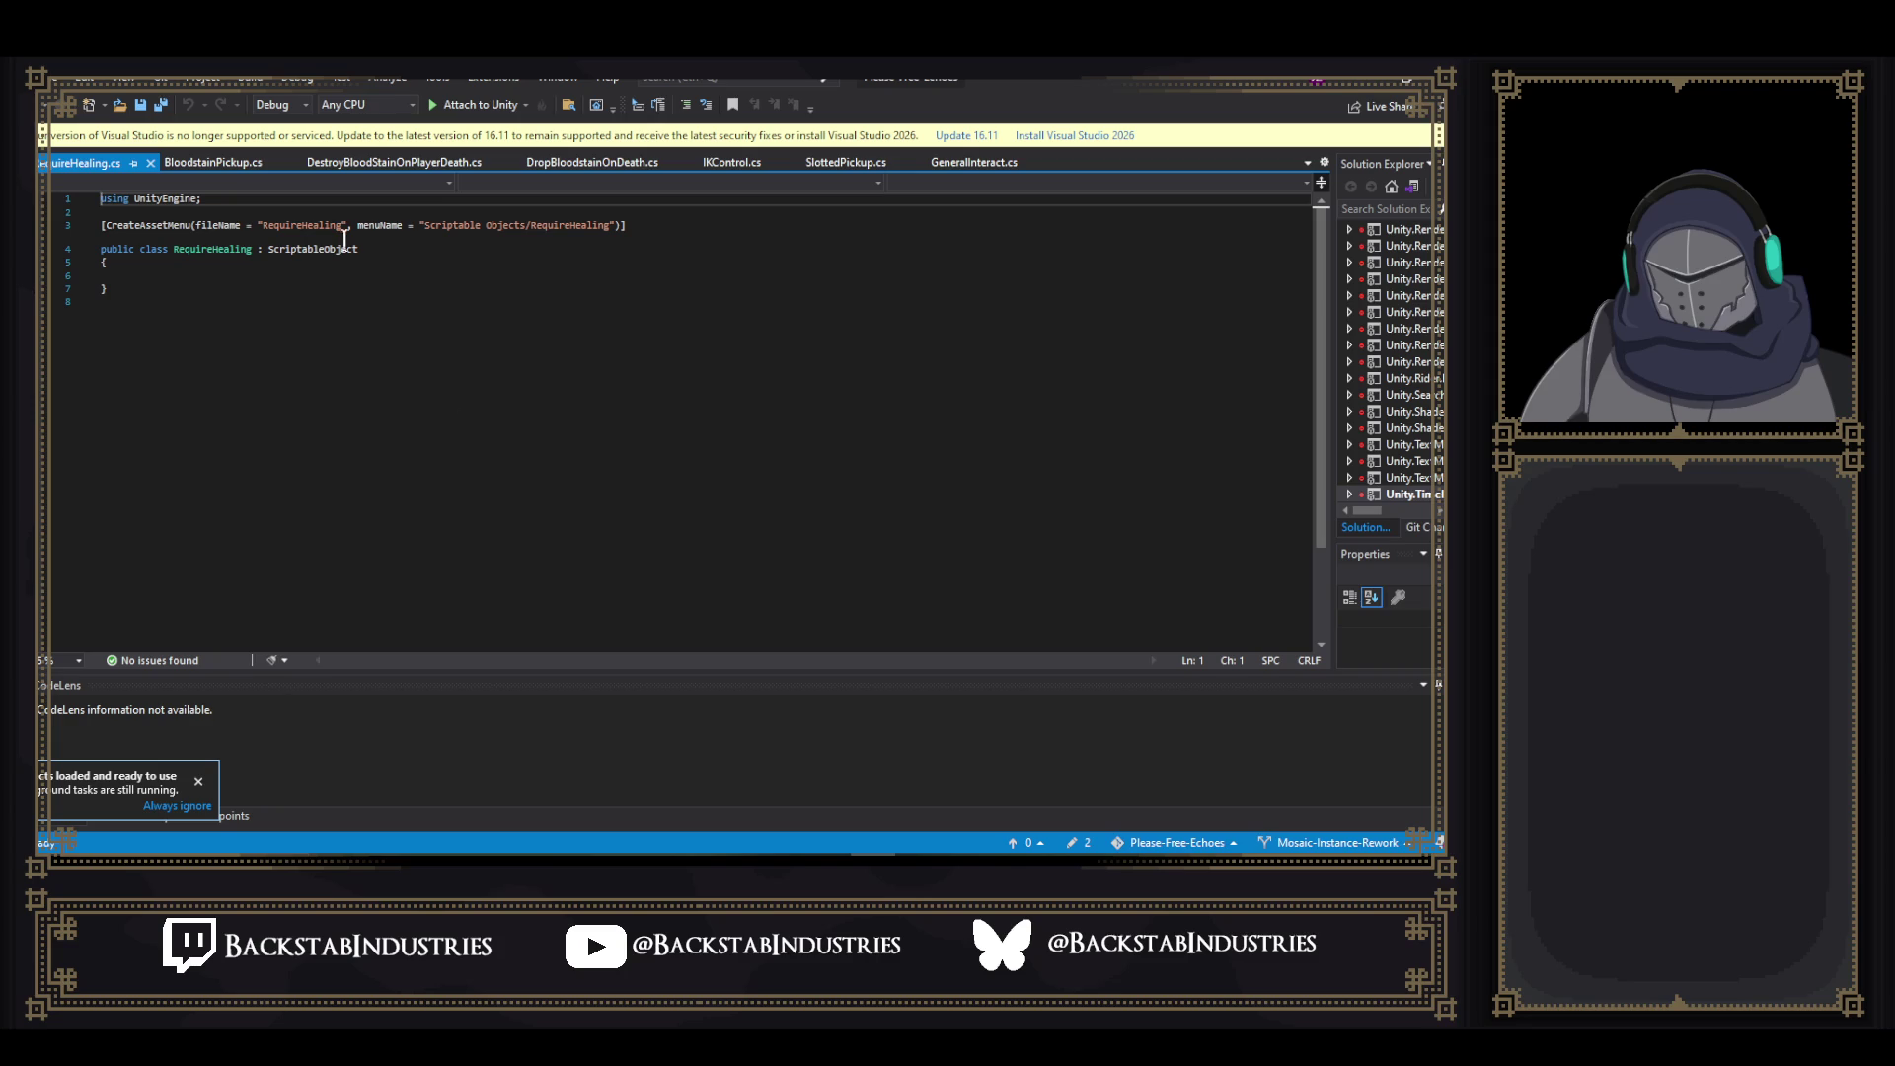
- Locate the IsDamaged script file through the IsDamaged asset's Script field
{"action": "key", "text": "alt+Tab"}
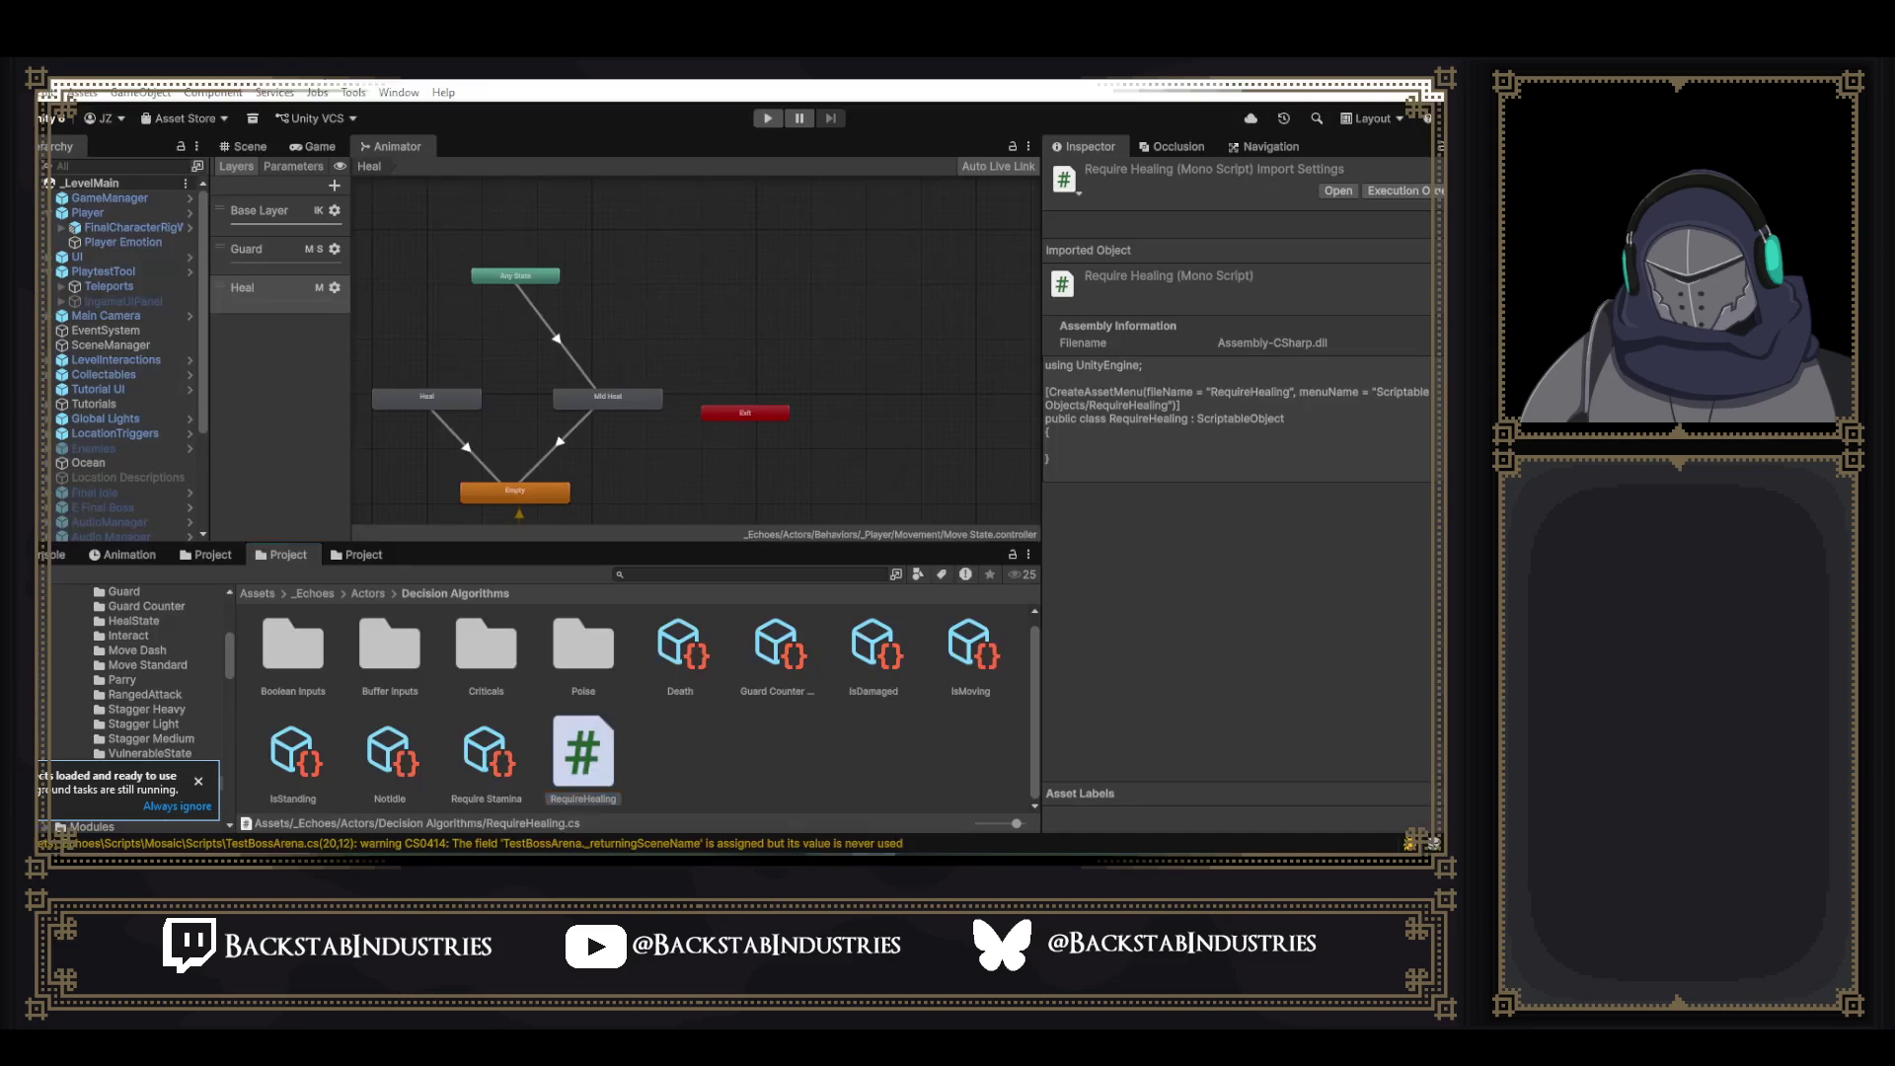
{"action": "left_click", "coordinate": [888, 667]}
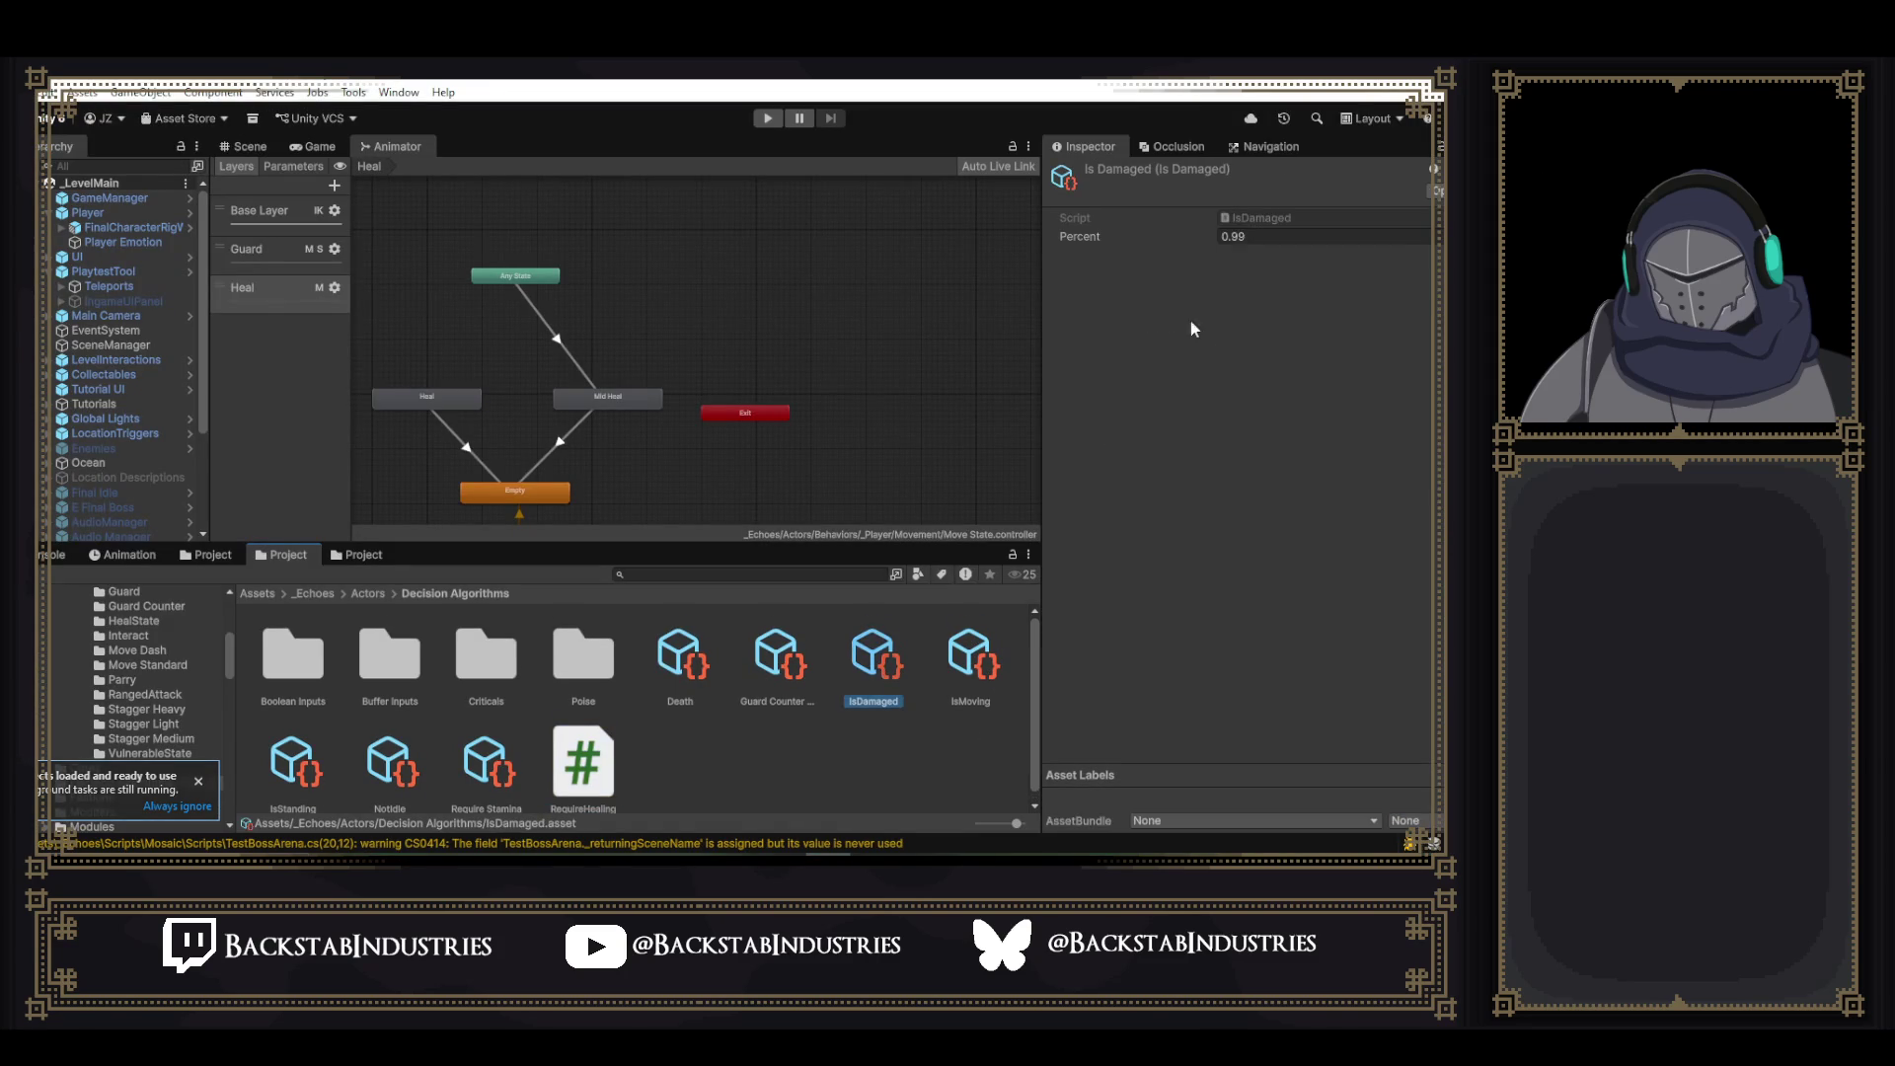
{"action": "left_click", "coordinate": [1258, 215]}
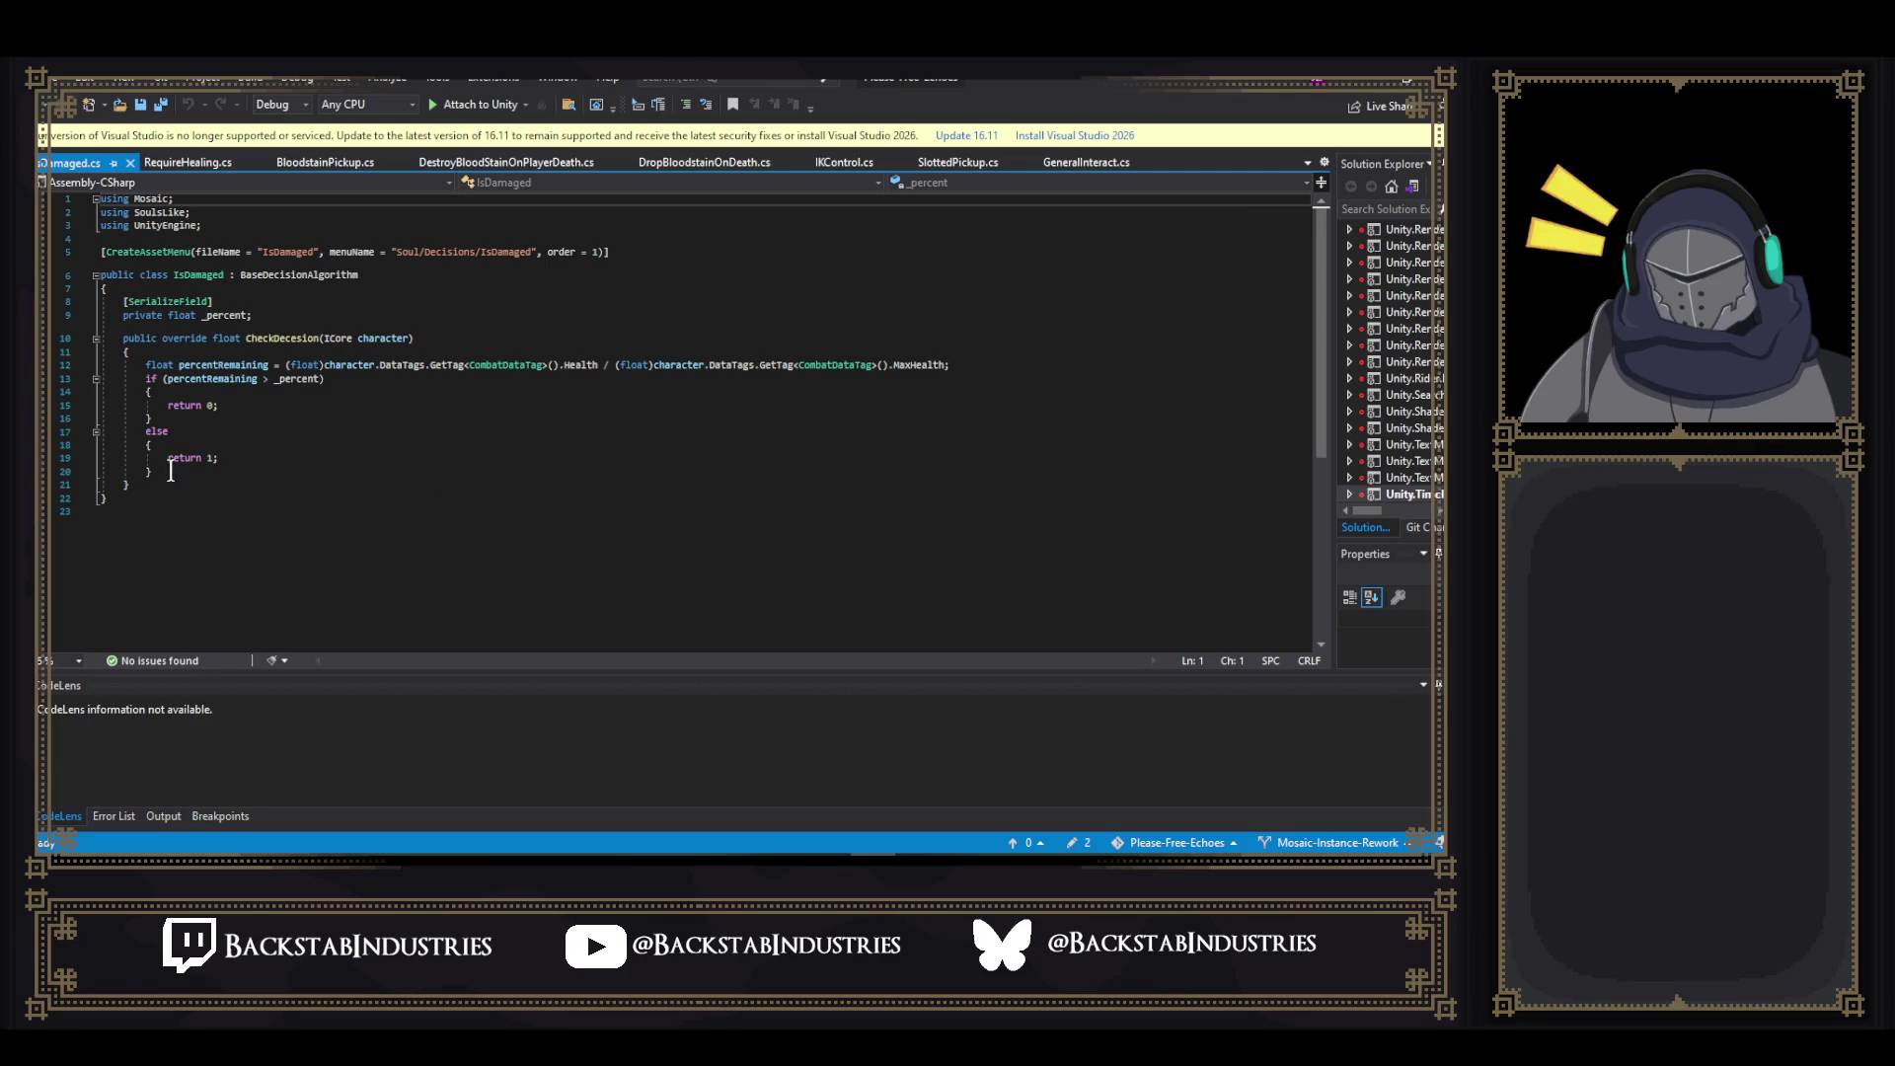
- Copy IsDamaged's class body into RequireHealing.cs over its empty class and save
{"action": "mouse_move", "coordinate": [153, 498]}
{"action": "left_mouse_down"}
{"action": "mouse_move", "coordinate": [187, 339]}
{"action": "mouse_move", "coordinate": [232, 277]}
{"action": "left_mouse_up"}
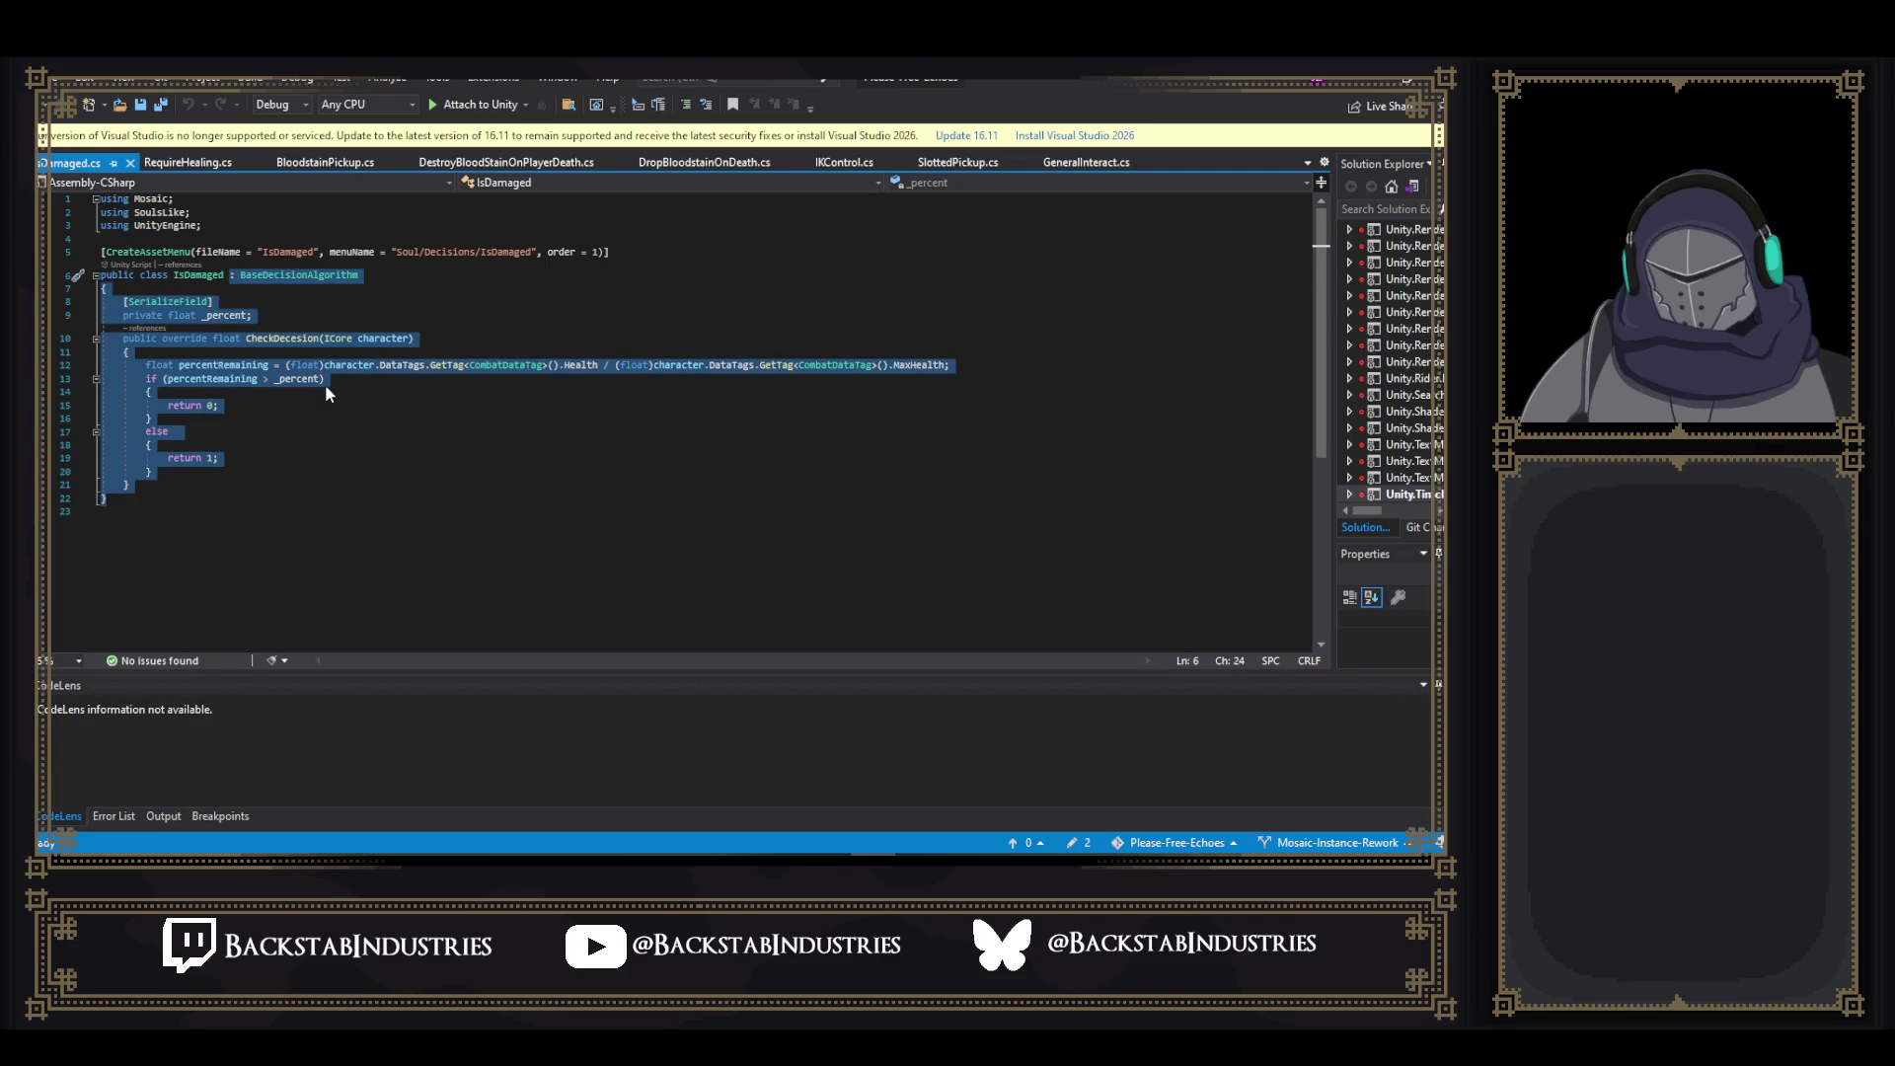
{"action": "left_click", "coordinate": [188, 162]}
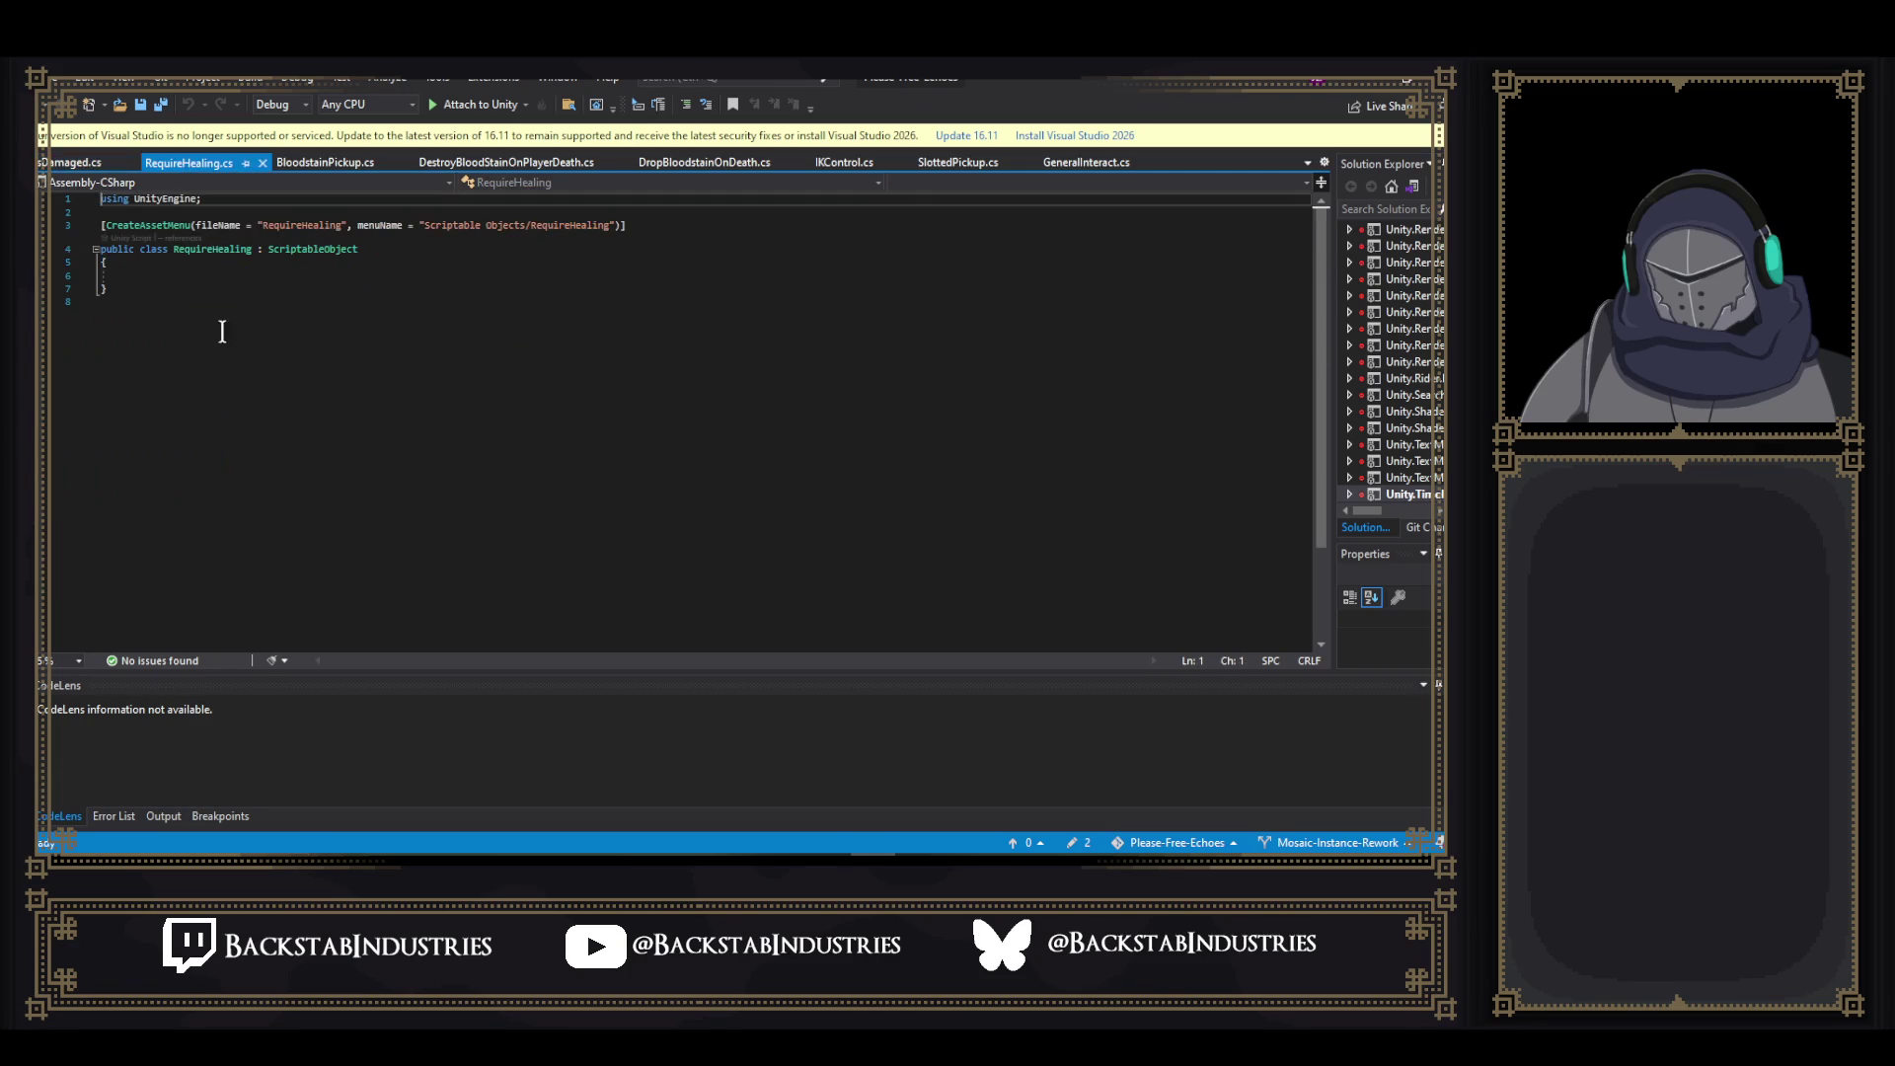
{"action": "left_click_drag", "start_coordinate": [145, 289], "coordinate": [225, 262]}
{"action": "left_click", "coordinate": [265, 249], "text": "shift"}
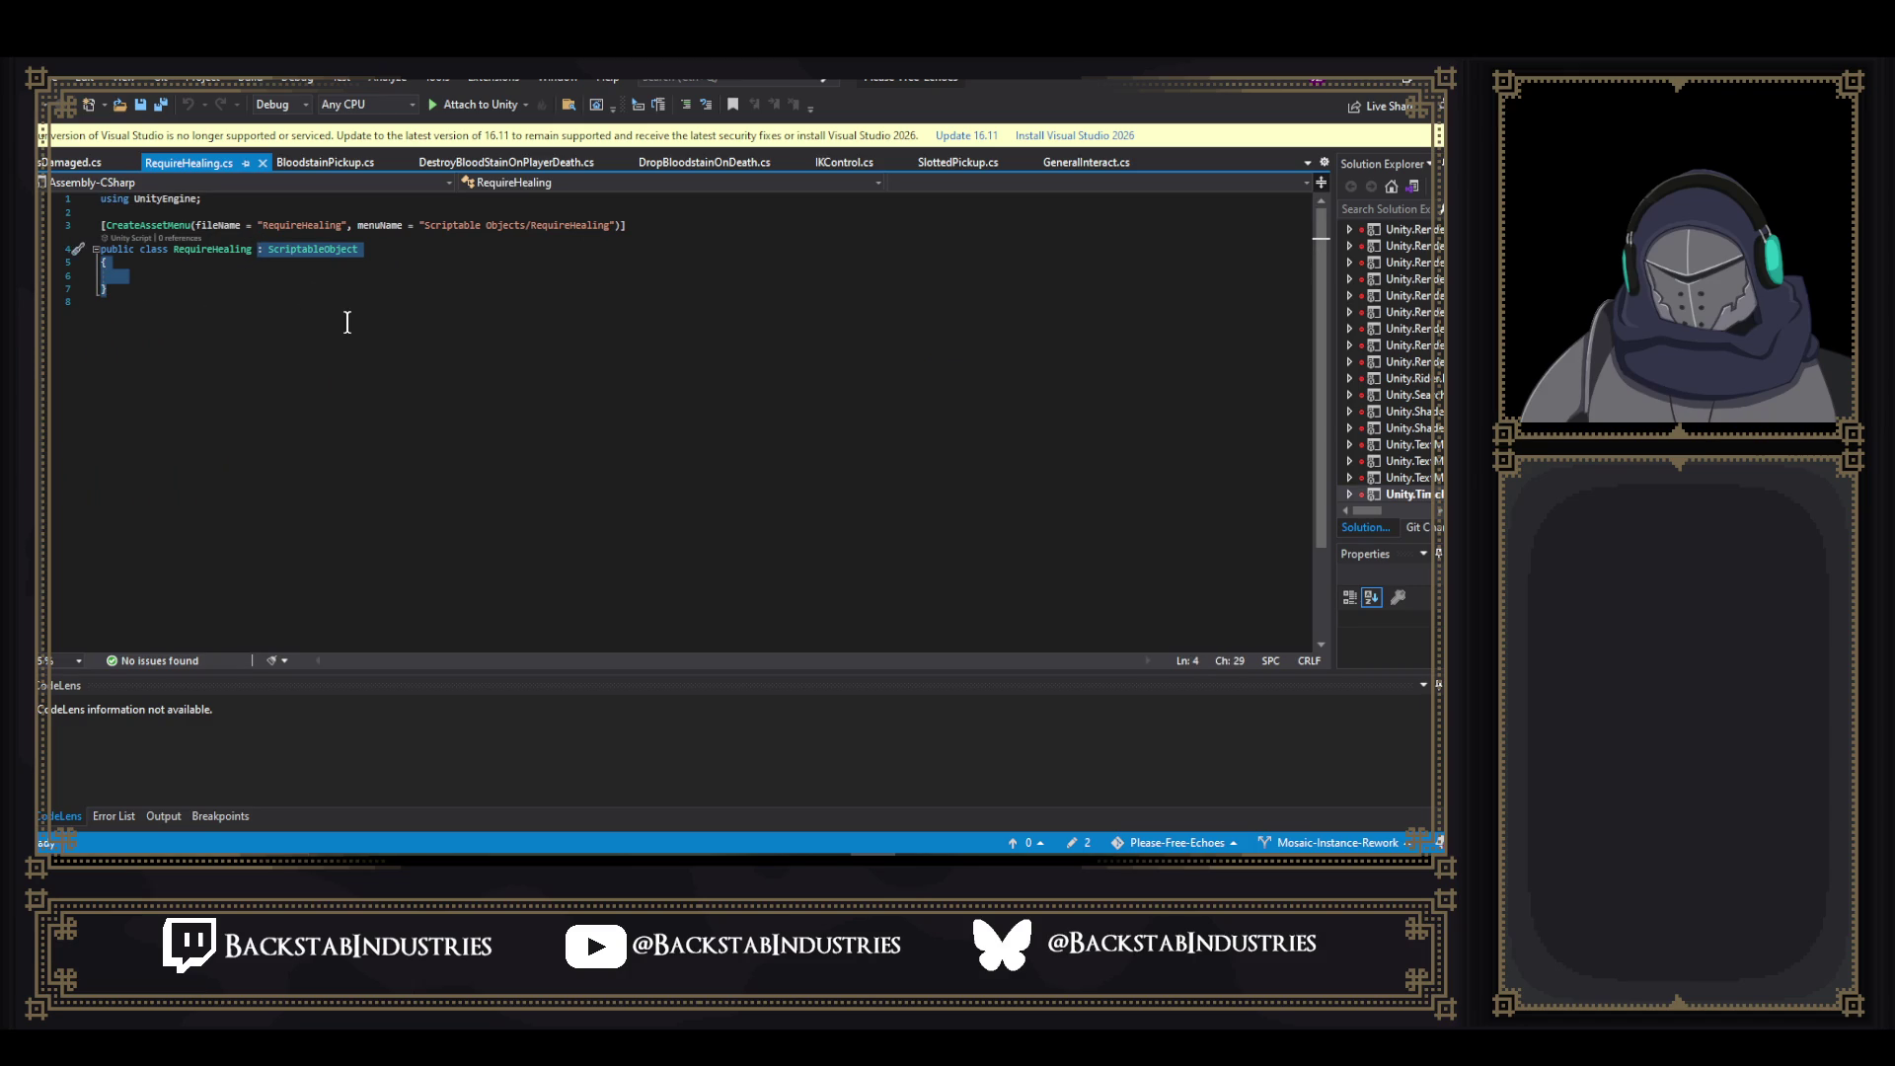
{"action": "type", "text": ": BaseDecisionAlgorithm {     [SerializeField]     private float _percent;     public override float CheckDecesion(ICore character)     {         float percentRemaining = (float)character.DataTags.GetTag<CombatDataTag>().Health / (float)character.DataTags.GetTag<CombatDataTag>().MaxHealth;         if (percentRemaining > _percent)         {             return 0;         }         else         {             return 1;         }     } }"}
{"action": "key", "text": "ctrl+s"}
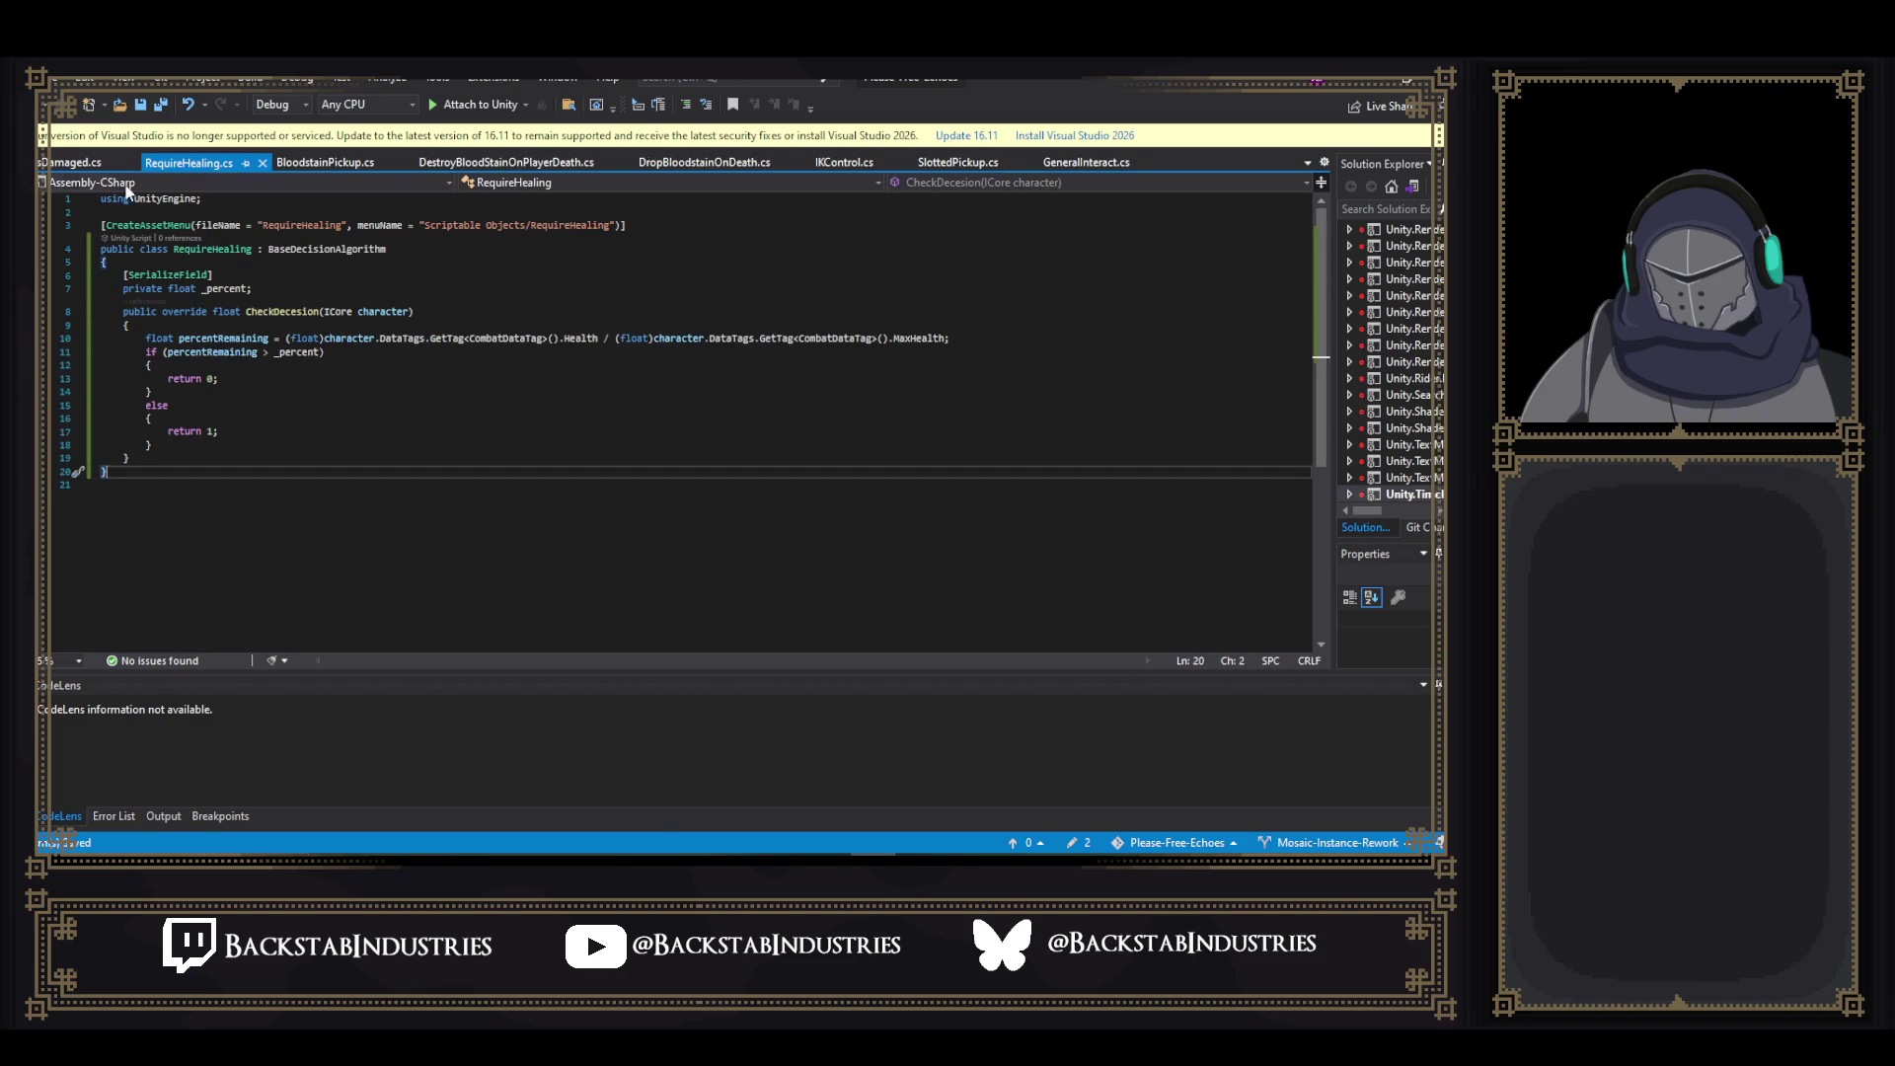
- Replace RequireHealing's first using line with IsDamaged's three using lines, including Mosaic and SoulsLike
{"action": "key", "text": "ctrl+Tab"}
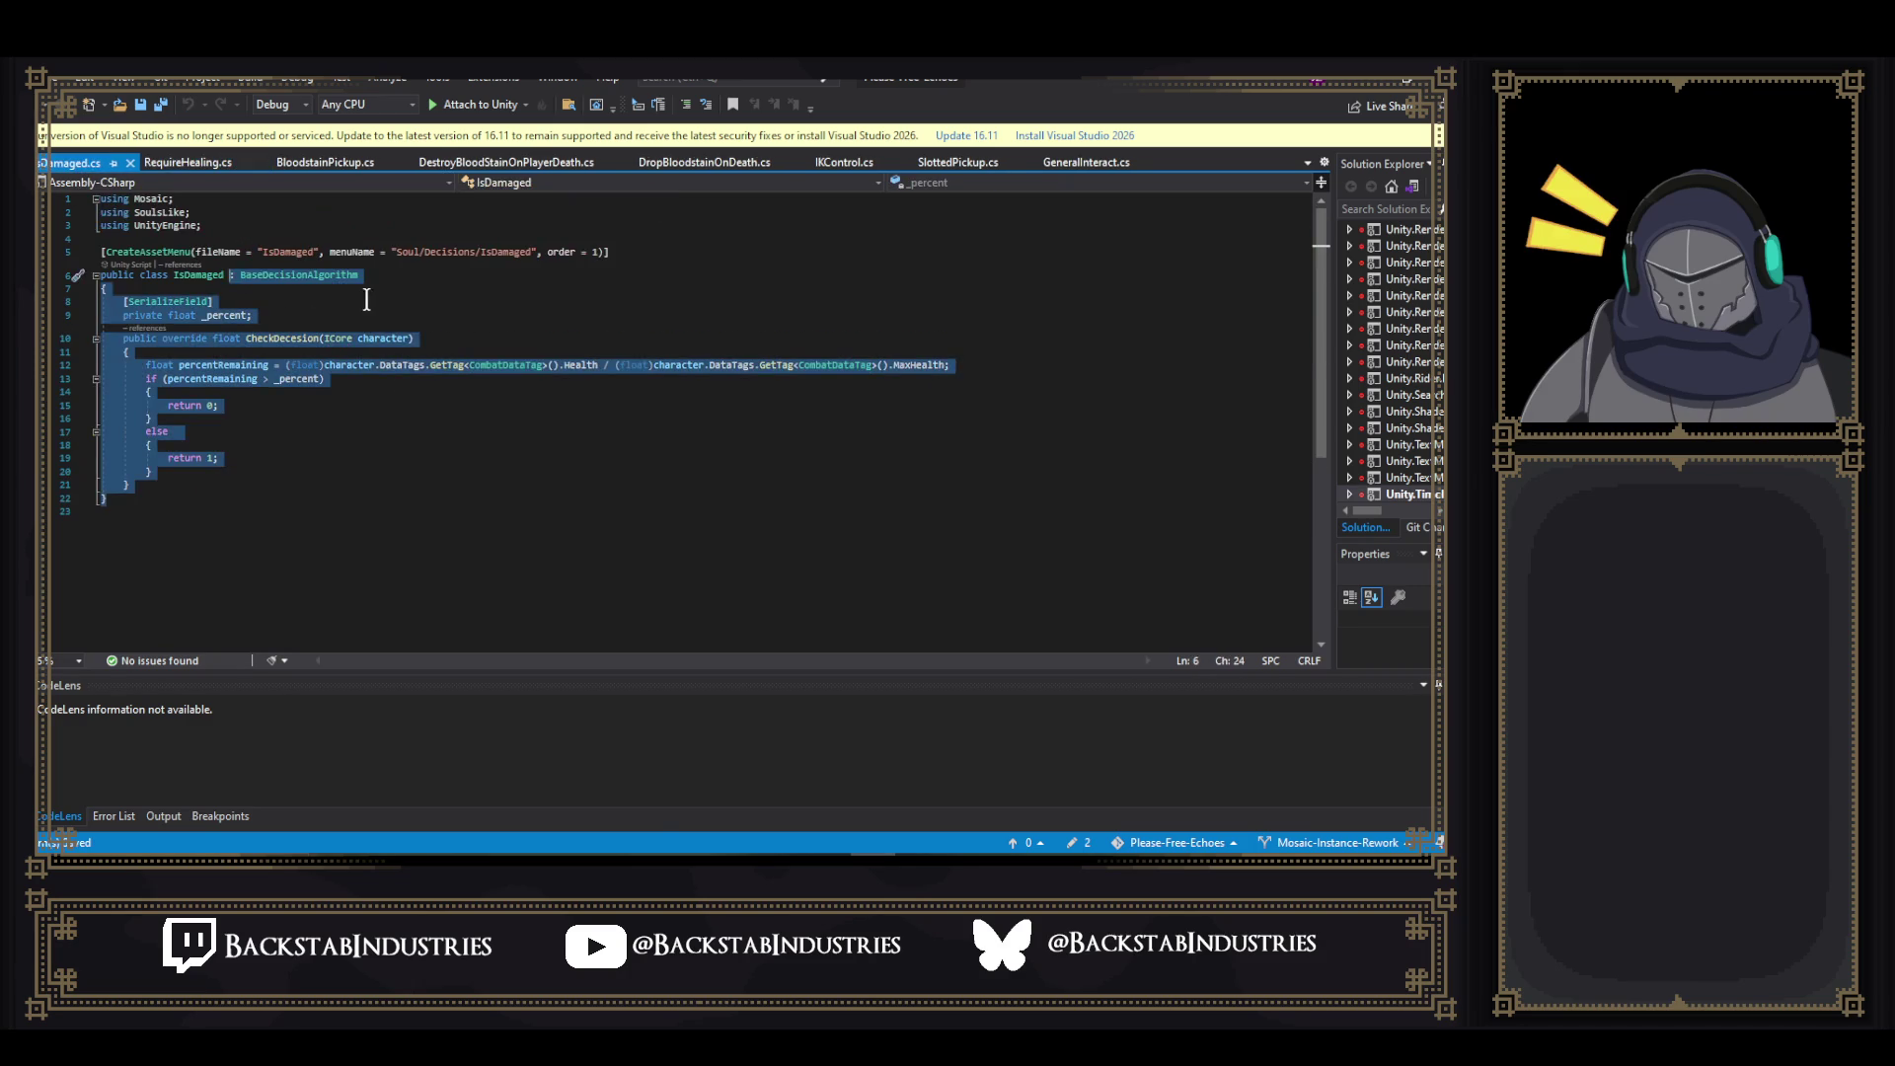
{"action": "left_click_drag", "start_coordinate": [203, 225], "coordinate": [80, 200]}
{"action": "key", "text": "ctrl+c"}
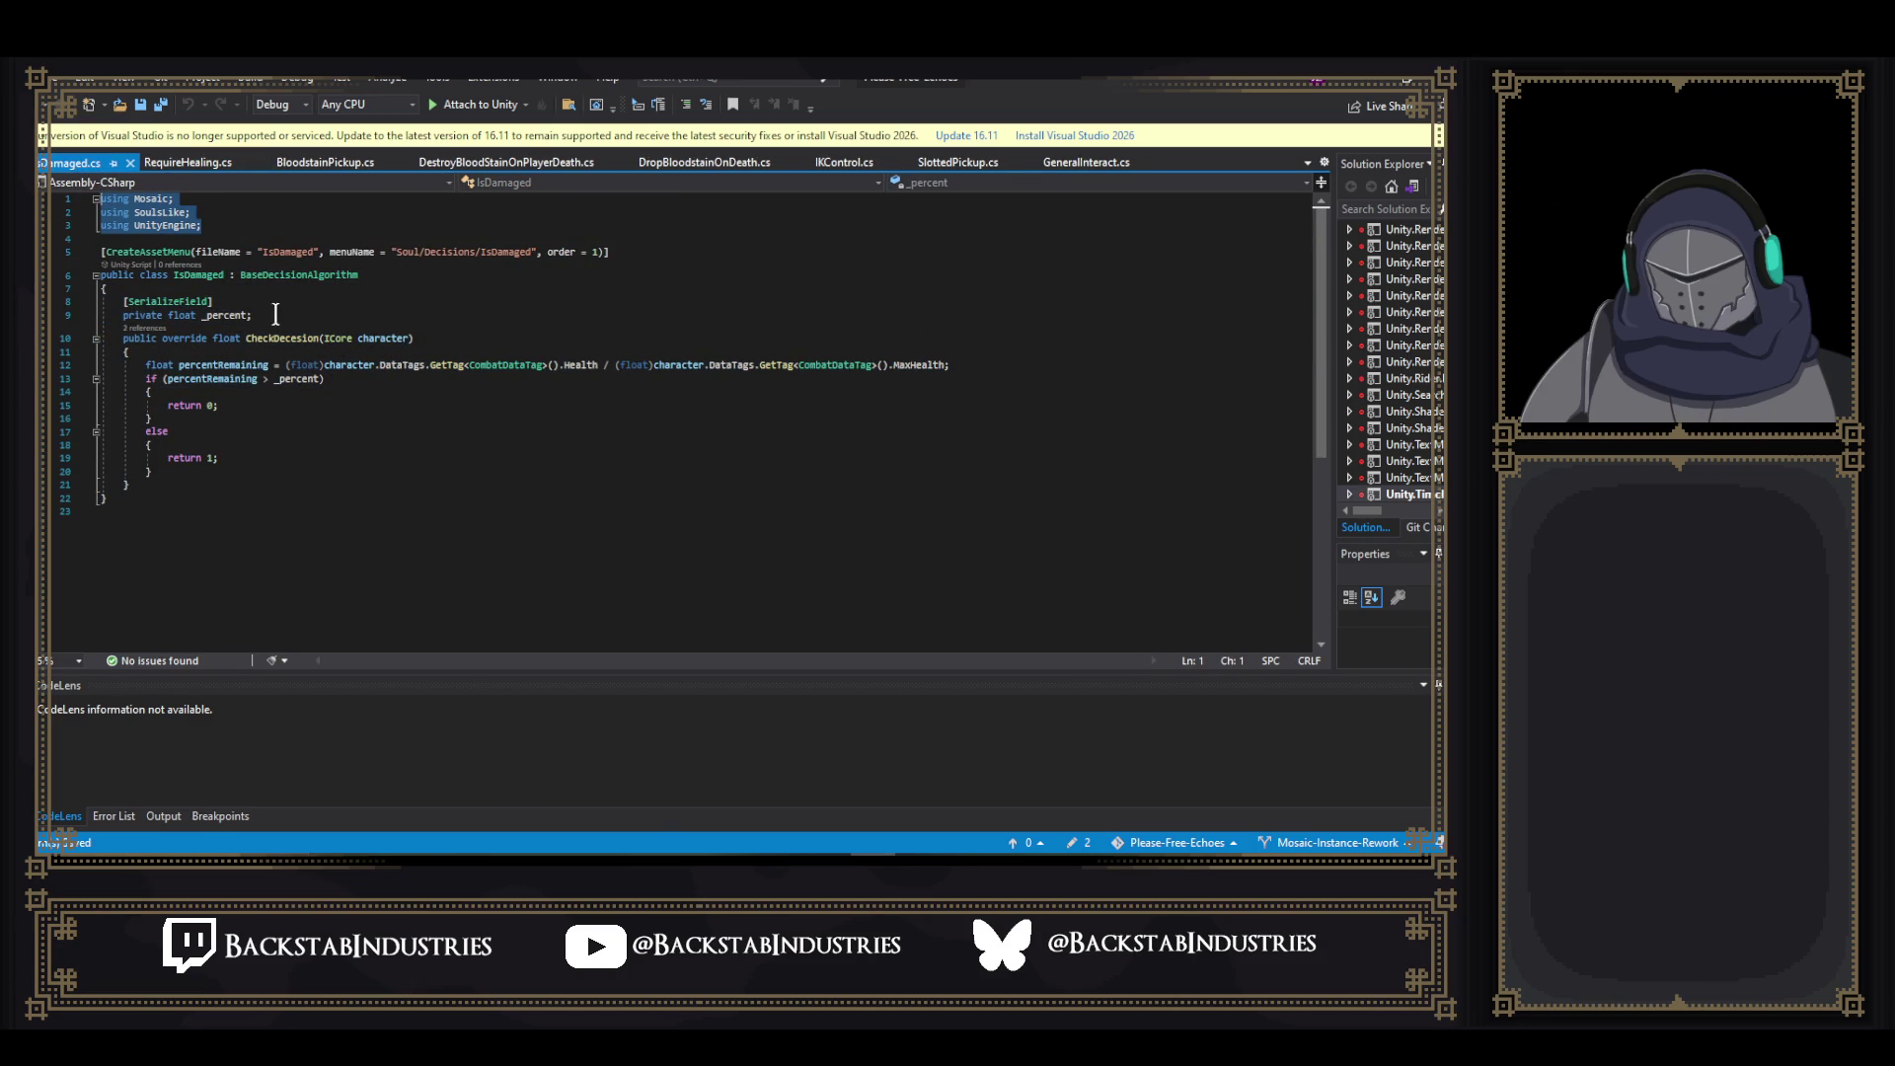
{"action": "key", "text": "ctrl+Tab"}
{"action": "left_click_drag", "start_coordinate": [237, 198], "coordinate": [102, 195]}
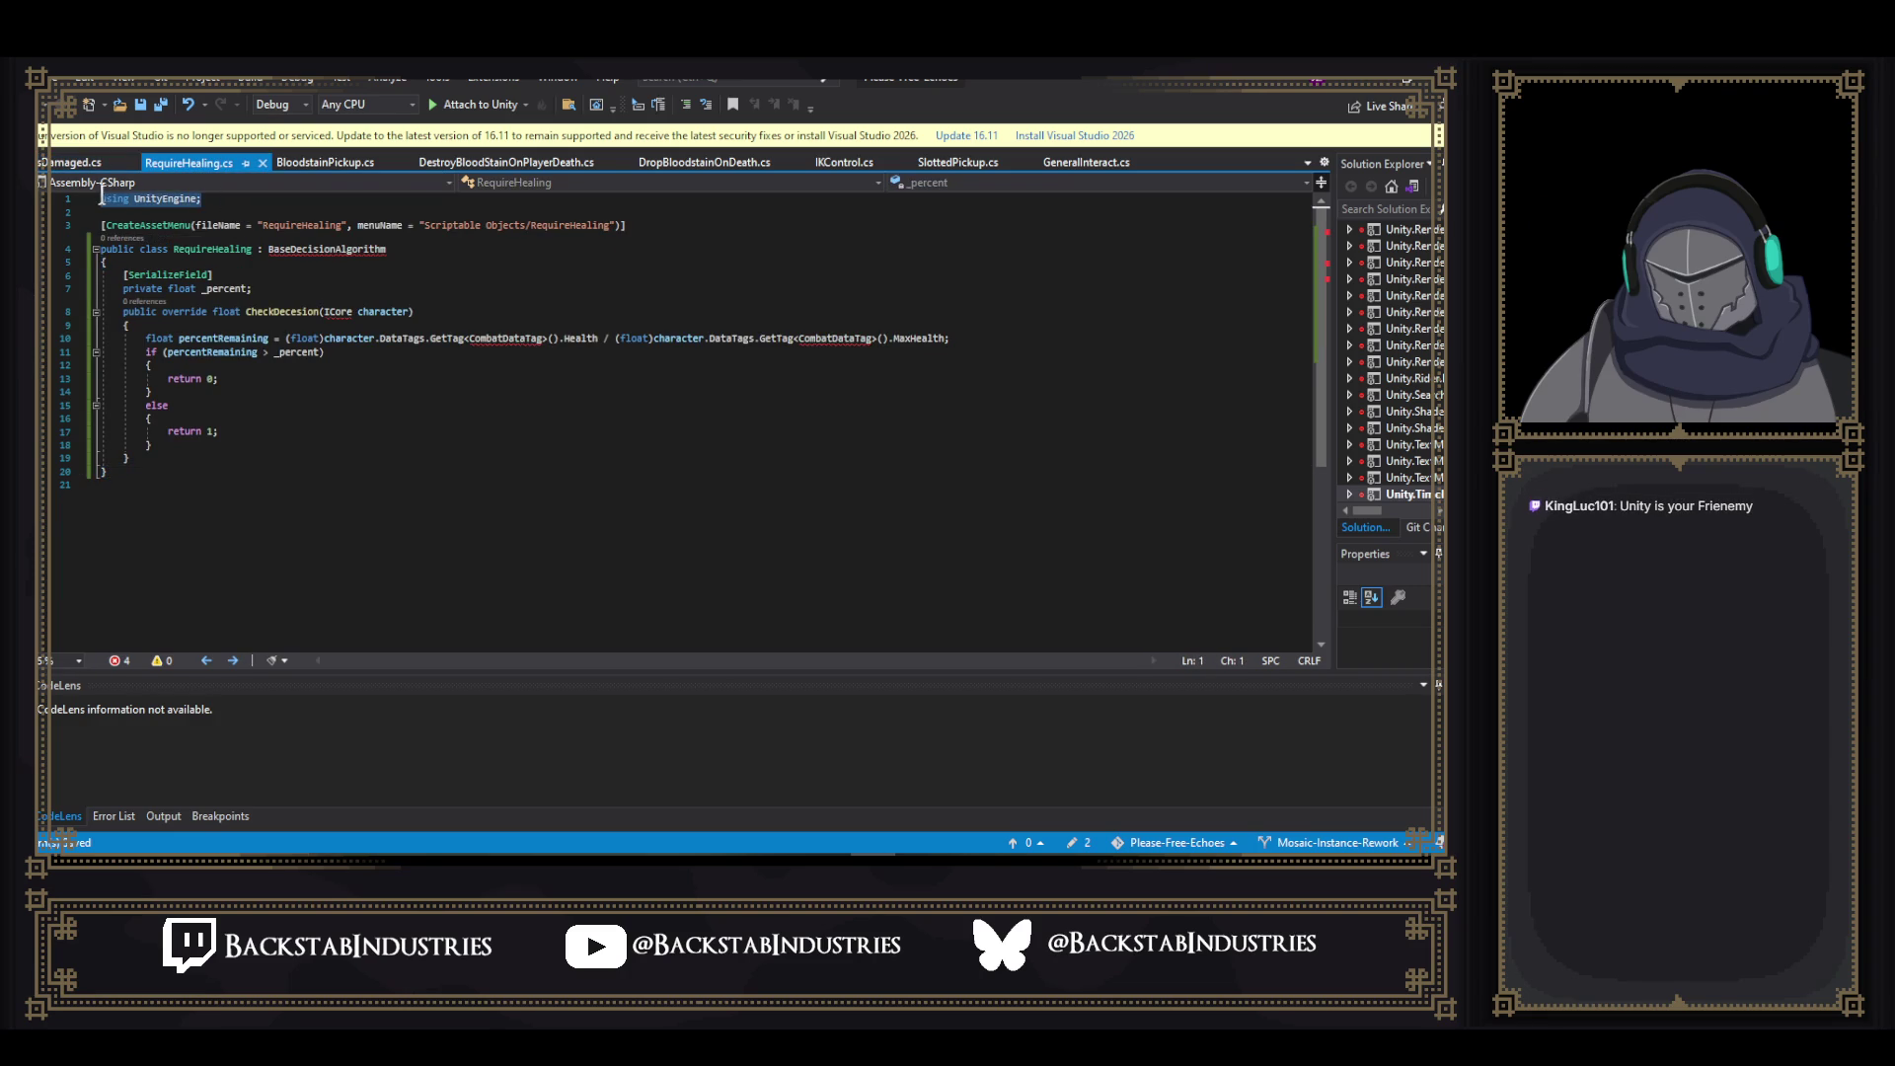
{"action": "key", "text": "ctrl+v"}
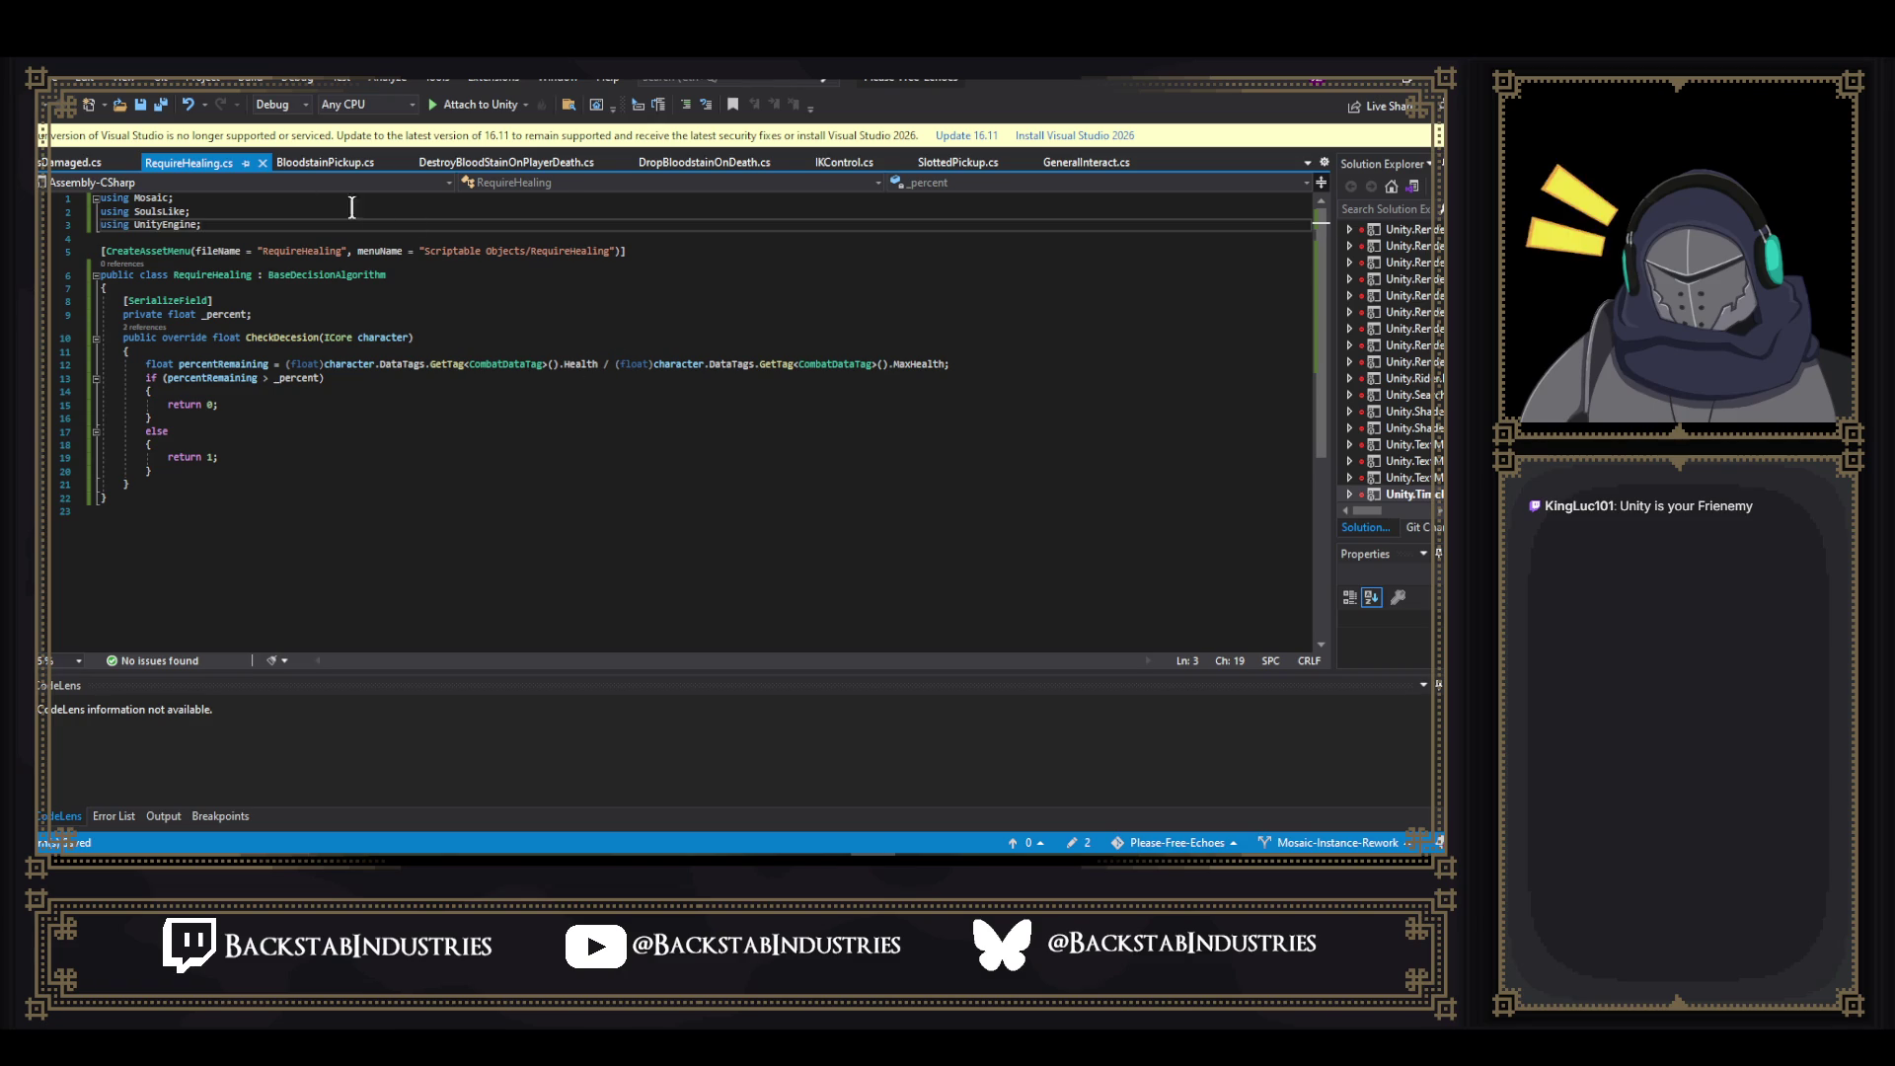
- Copy IsDamaged's CreateAssetMenu attribute over RequireHealing's CreateAssetMenu line
{"action": "left_click", "coordinate": [303, 164]}
{"action": "left_click", "coordinate": [188, 163]}
{"action": "left_click", "coordinate": [72, 163]}
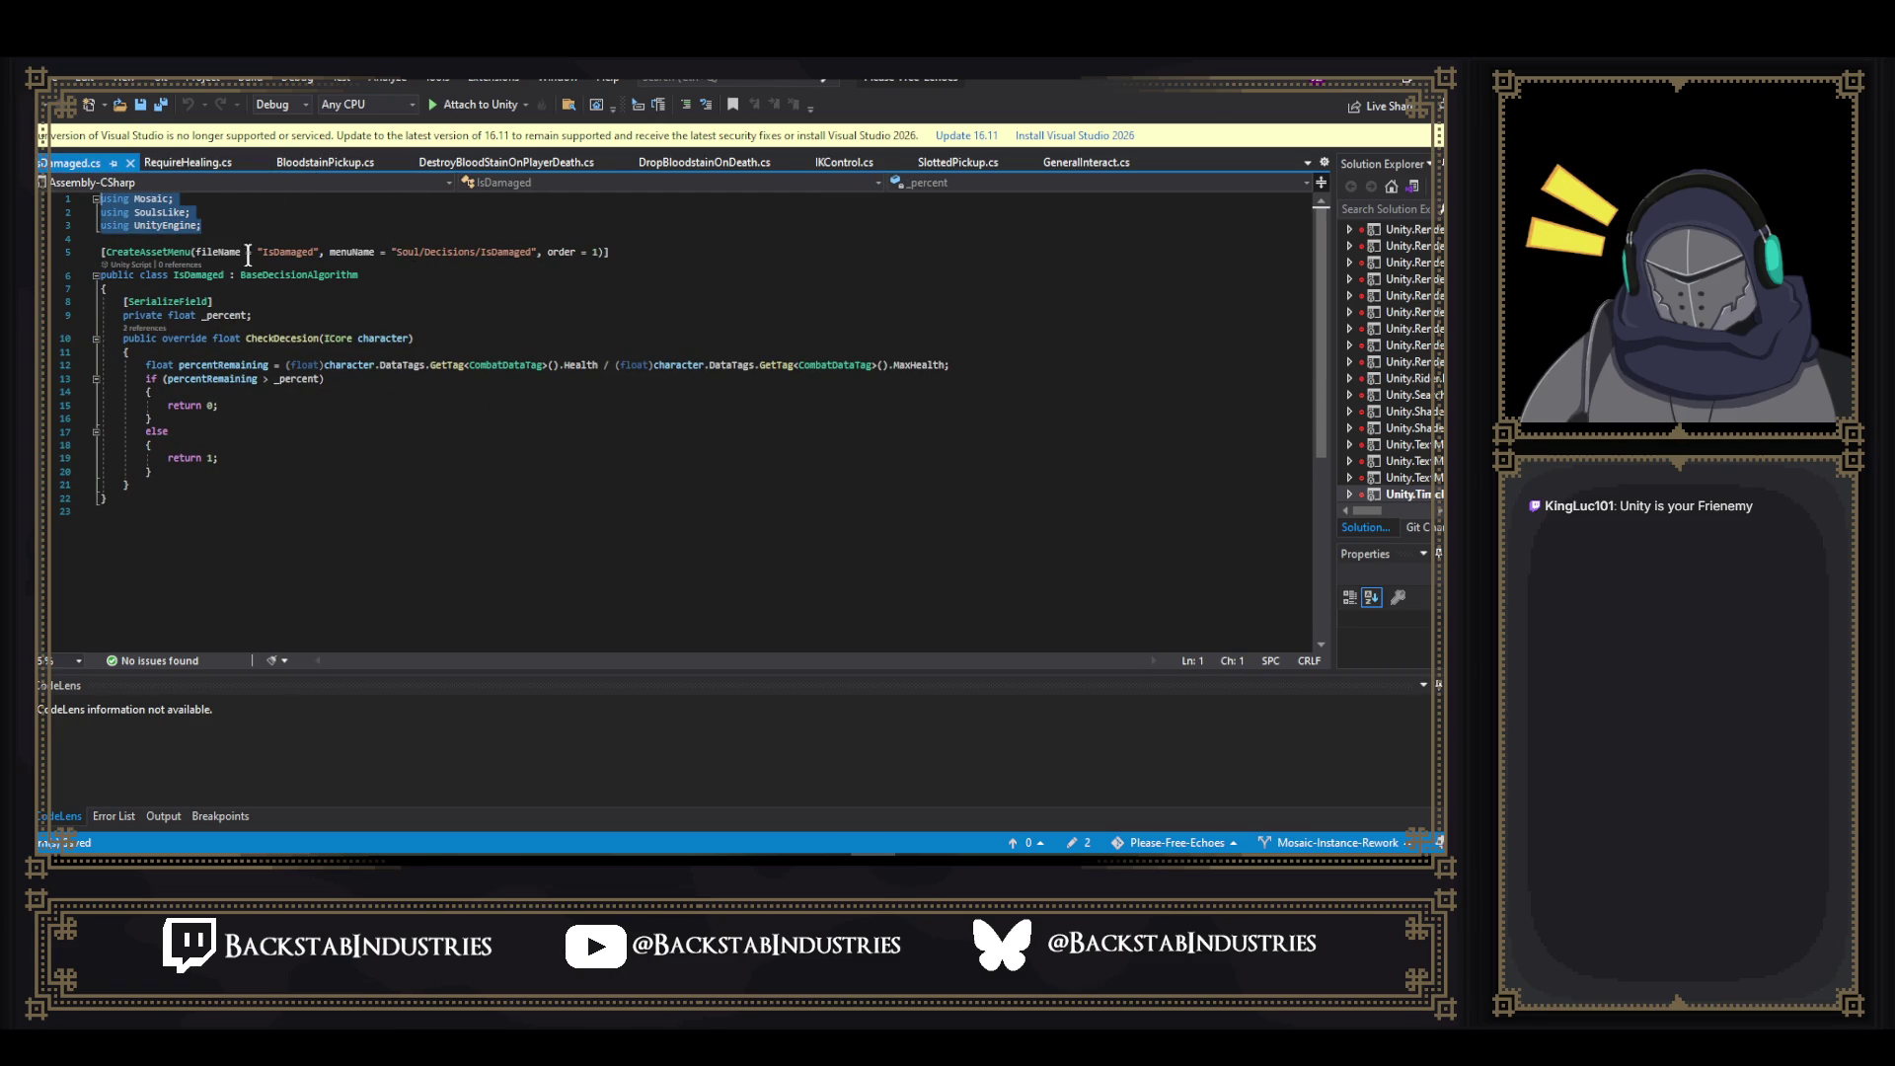
{"action": "left_click_drag", "start_coordinate": [100, 250], "coordinate": [614, 253]}
{"action": "key", "text": "ctrl+c"}
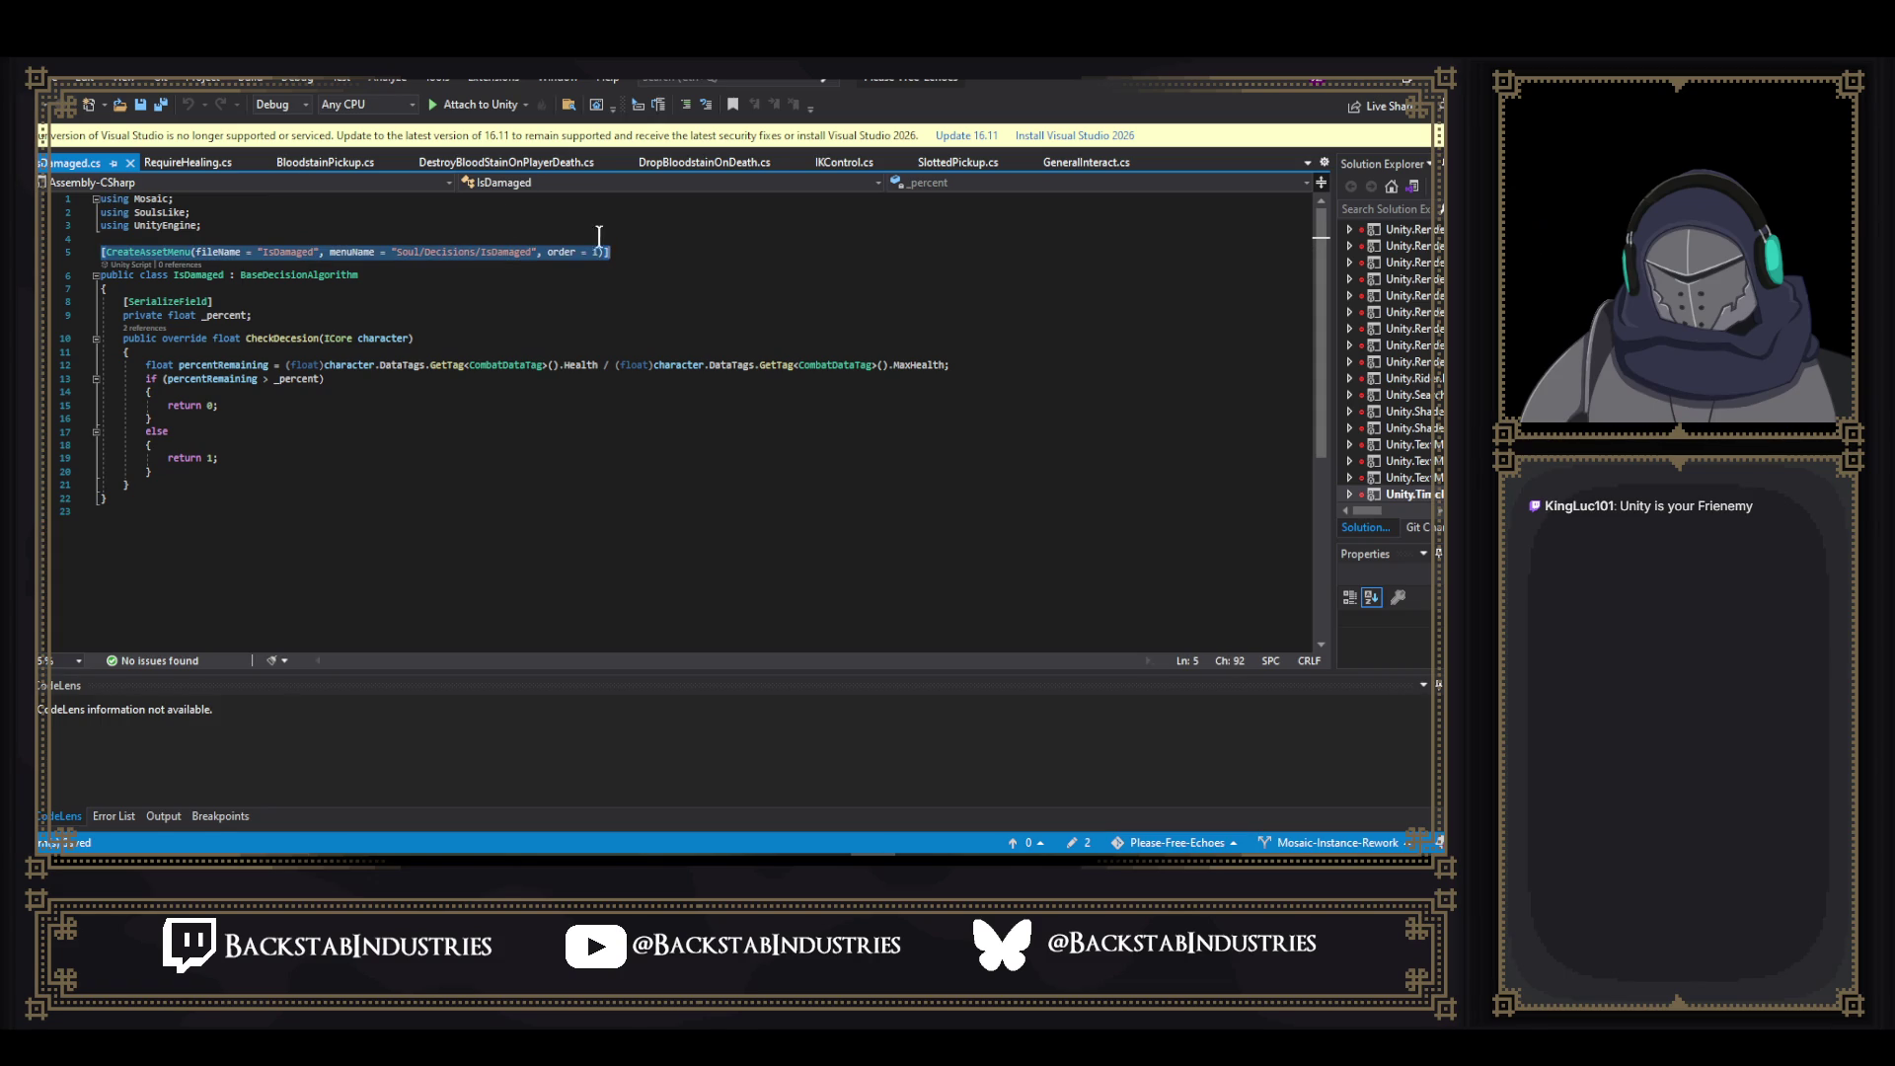
{"action": "left_click", "coordinate": [192, 162]}
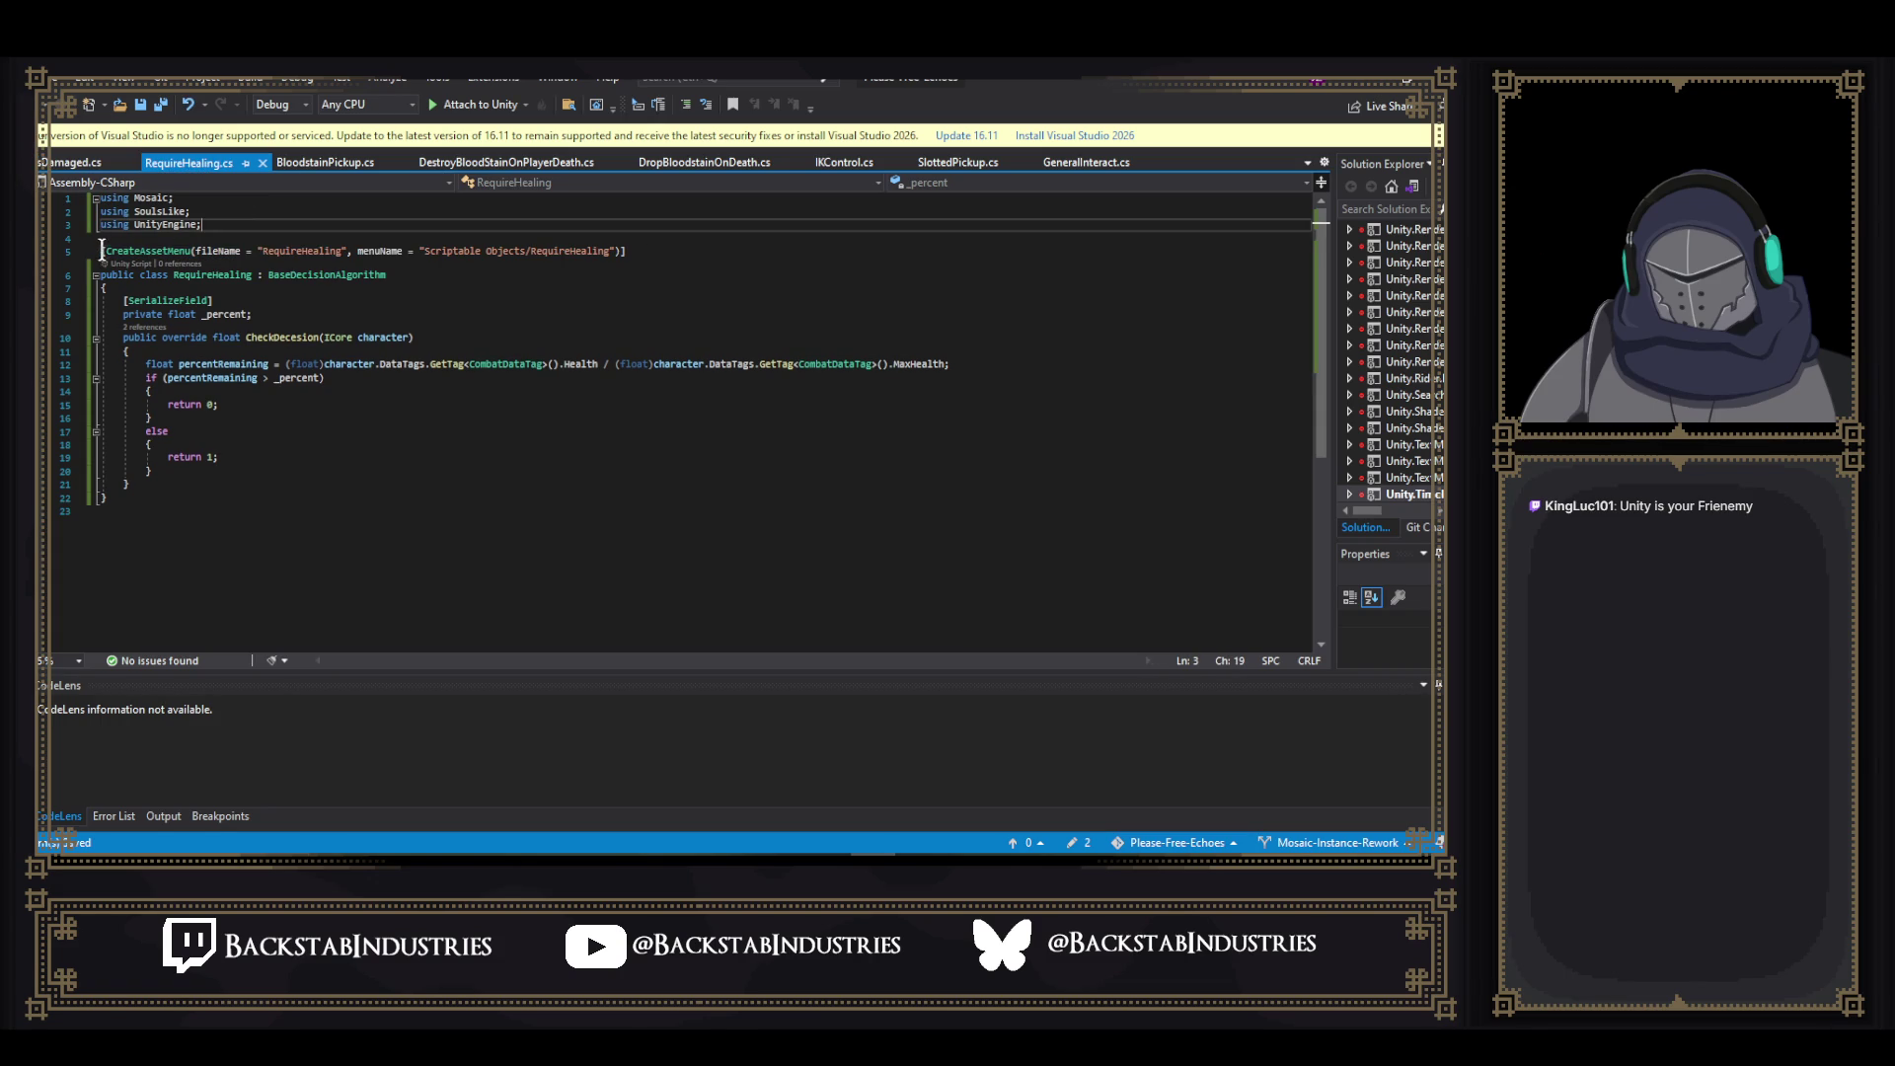
{"action": "left_click_drag", "start_coordinate": [102, 251], "coordinate": [694, 257]}
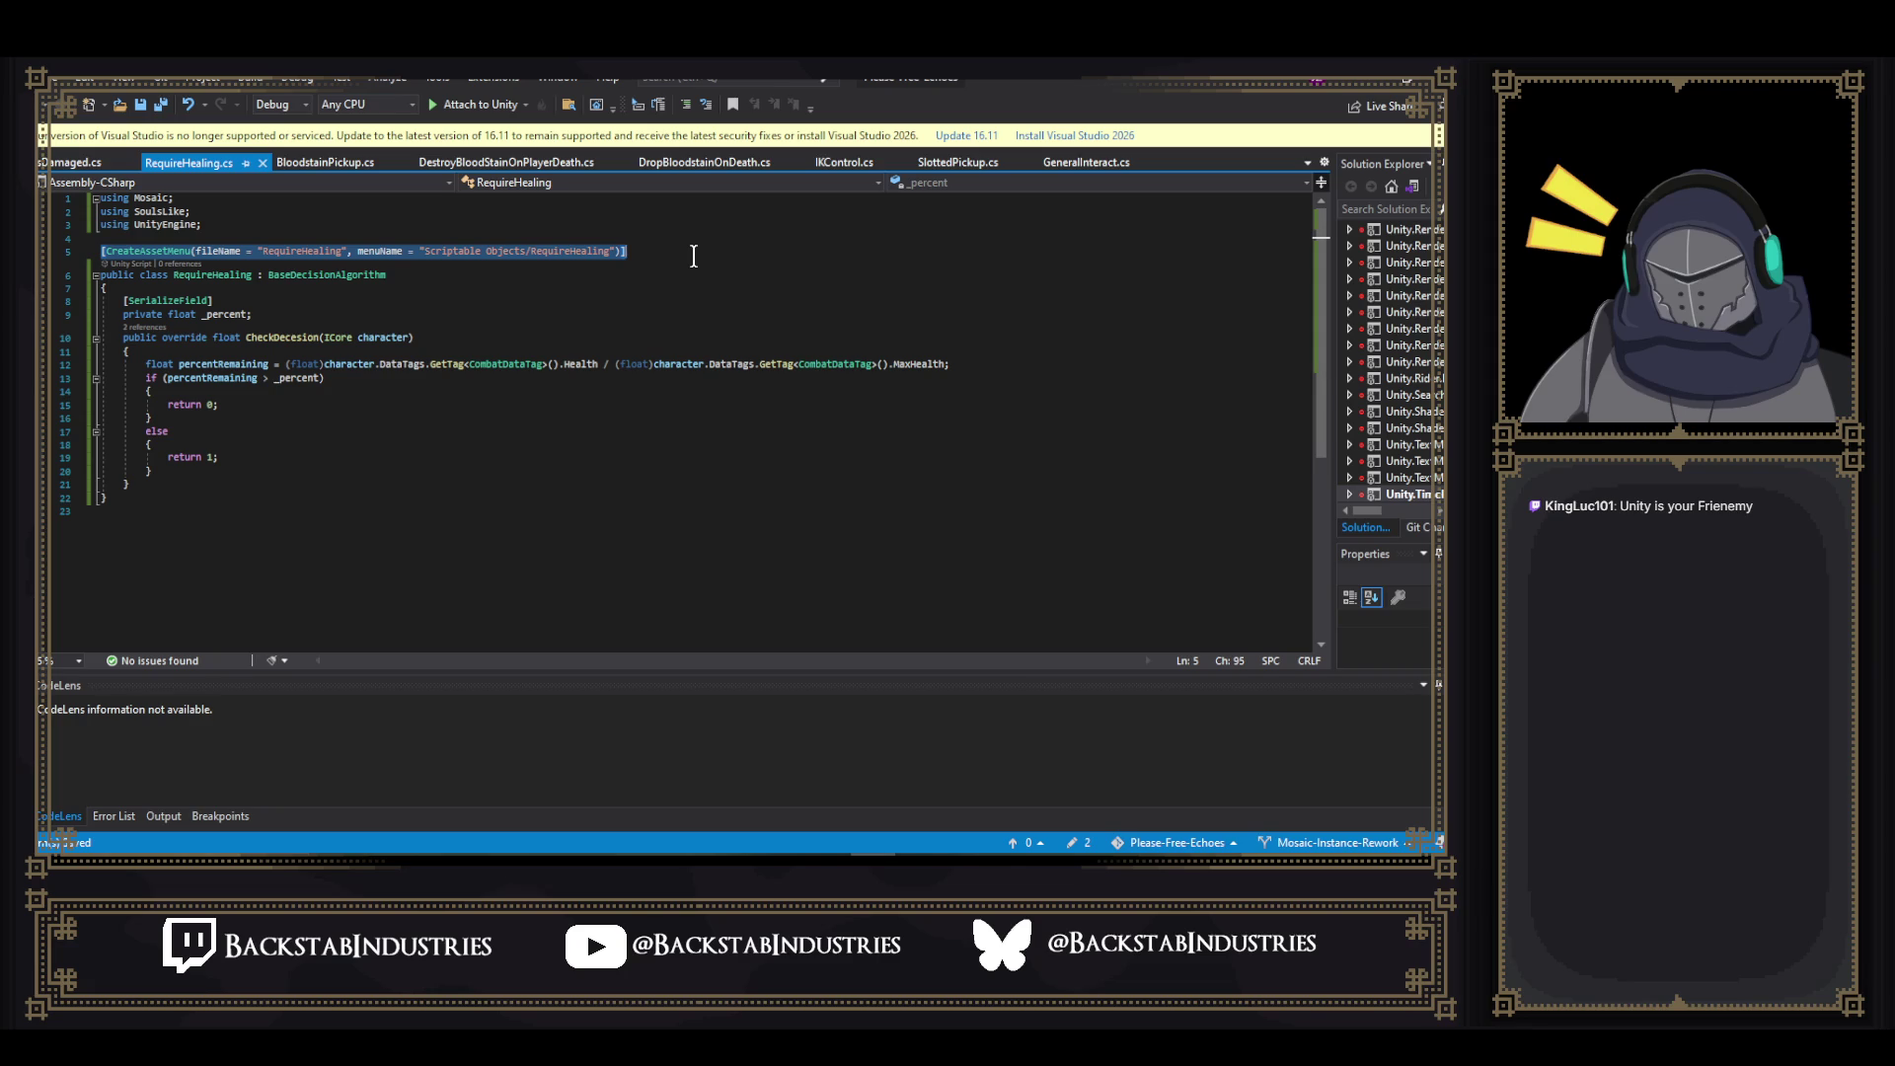
{"action": "key", "text": "ctrl+v"}
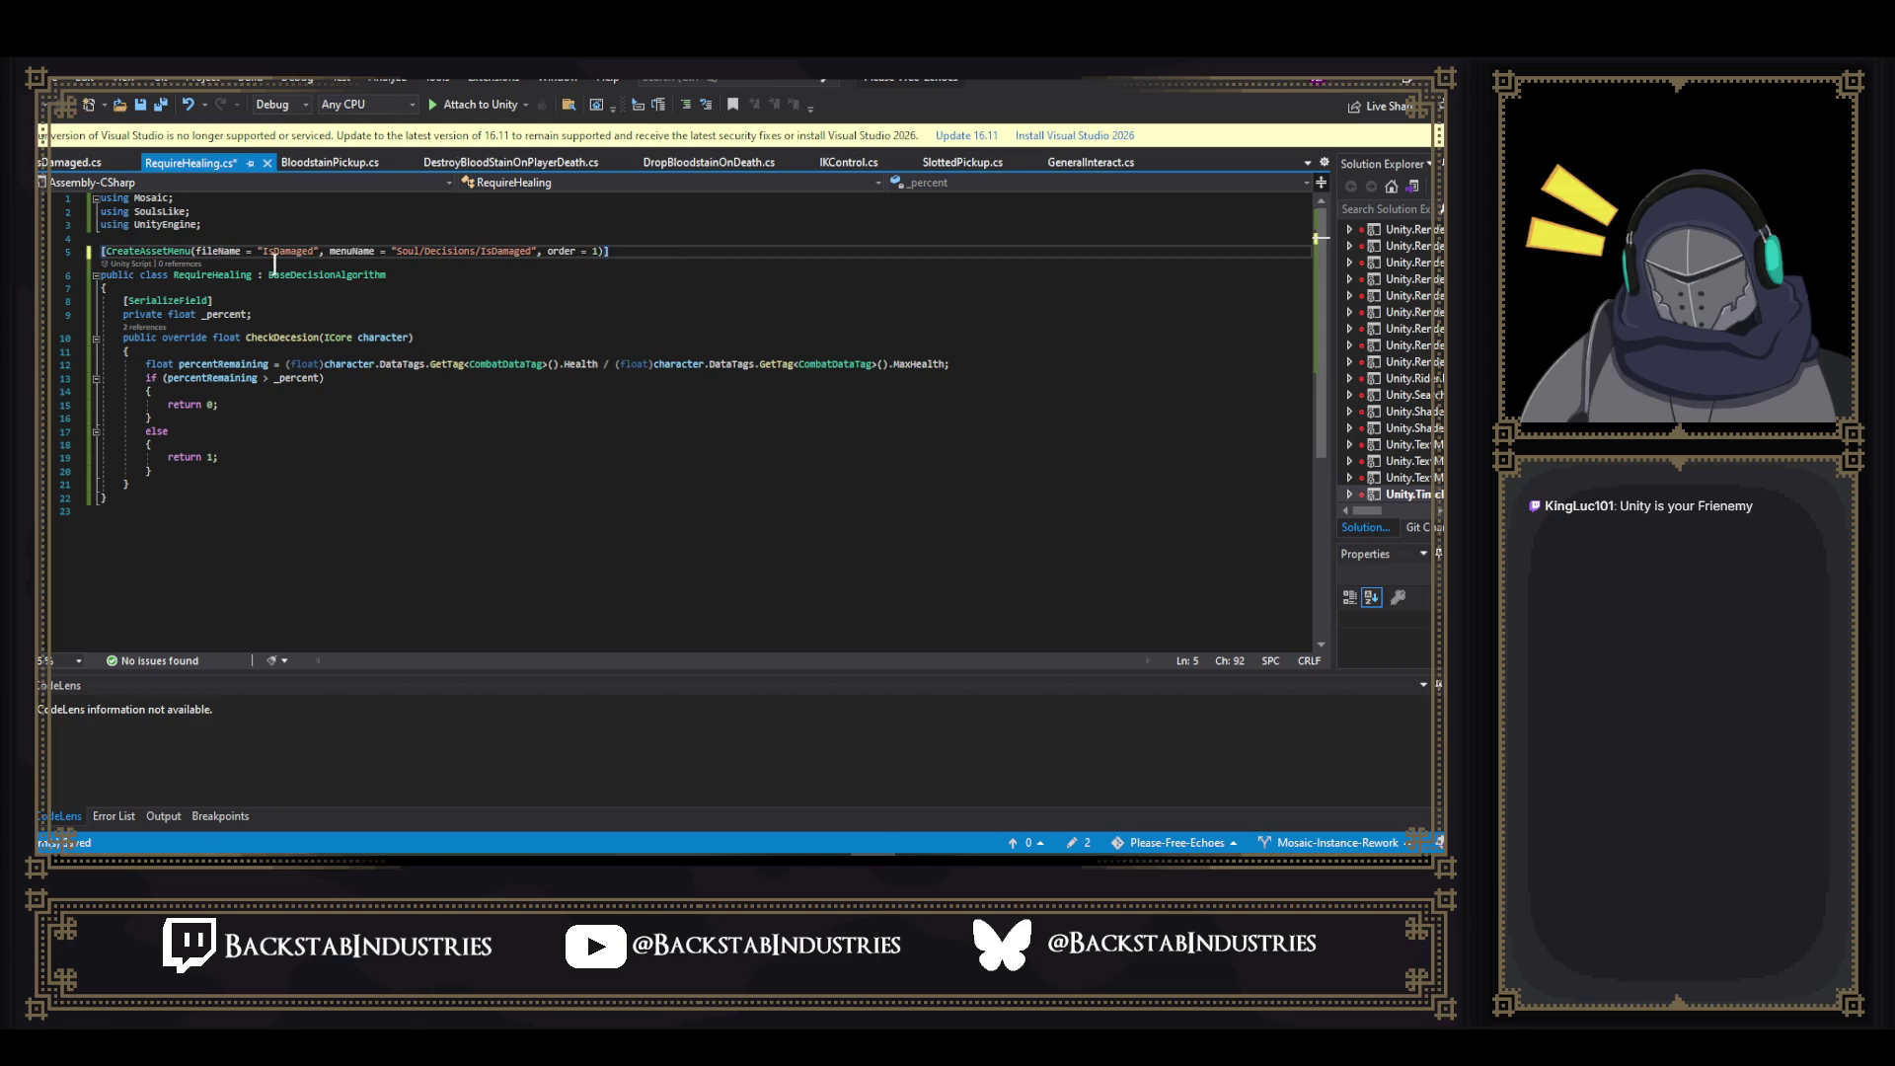
- Change the attribute's fileName from IsDamaged to RequireHealing and save RequireHealing.cs
{"action": "left_click", "coordinate": [249, 275]}
{"action": "left_click", "coordinate": [173, 274], "text": "shift"}
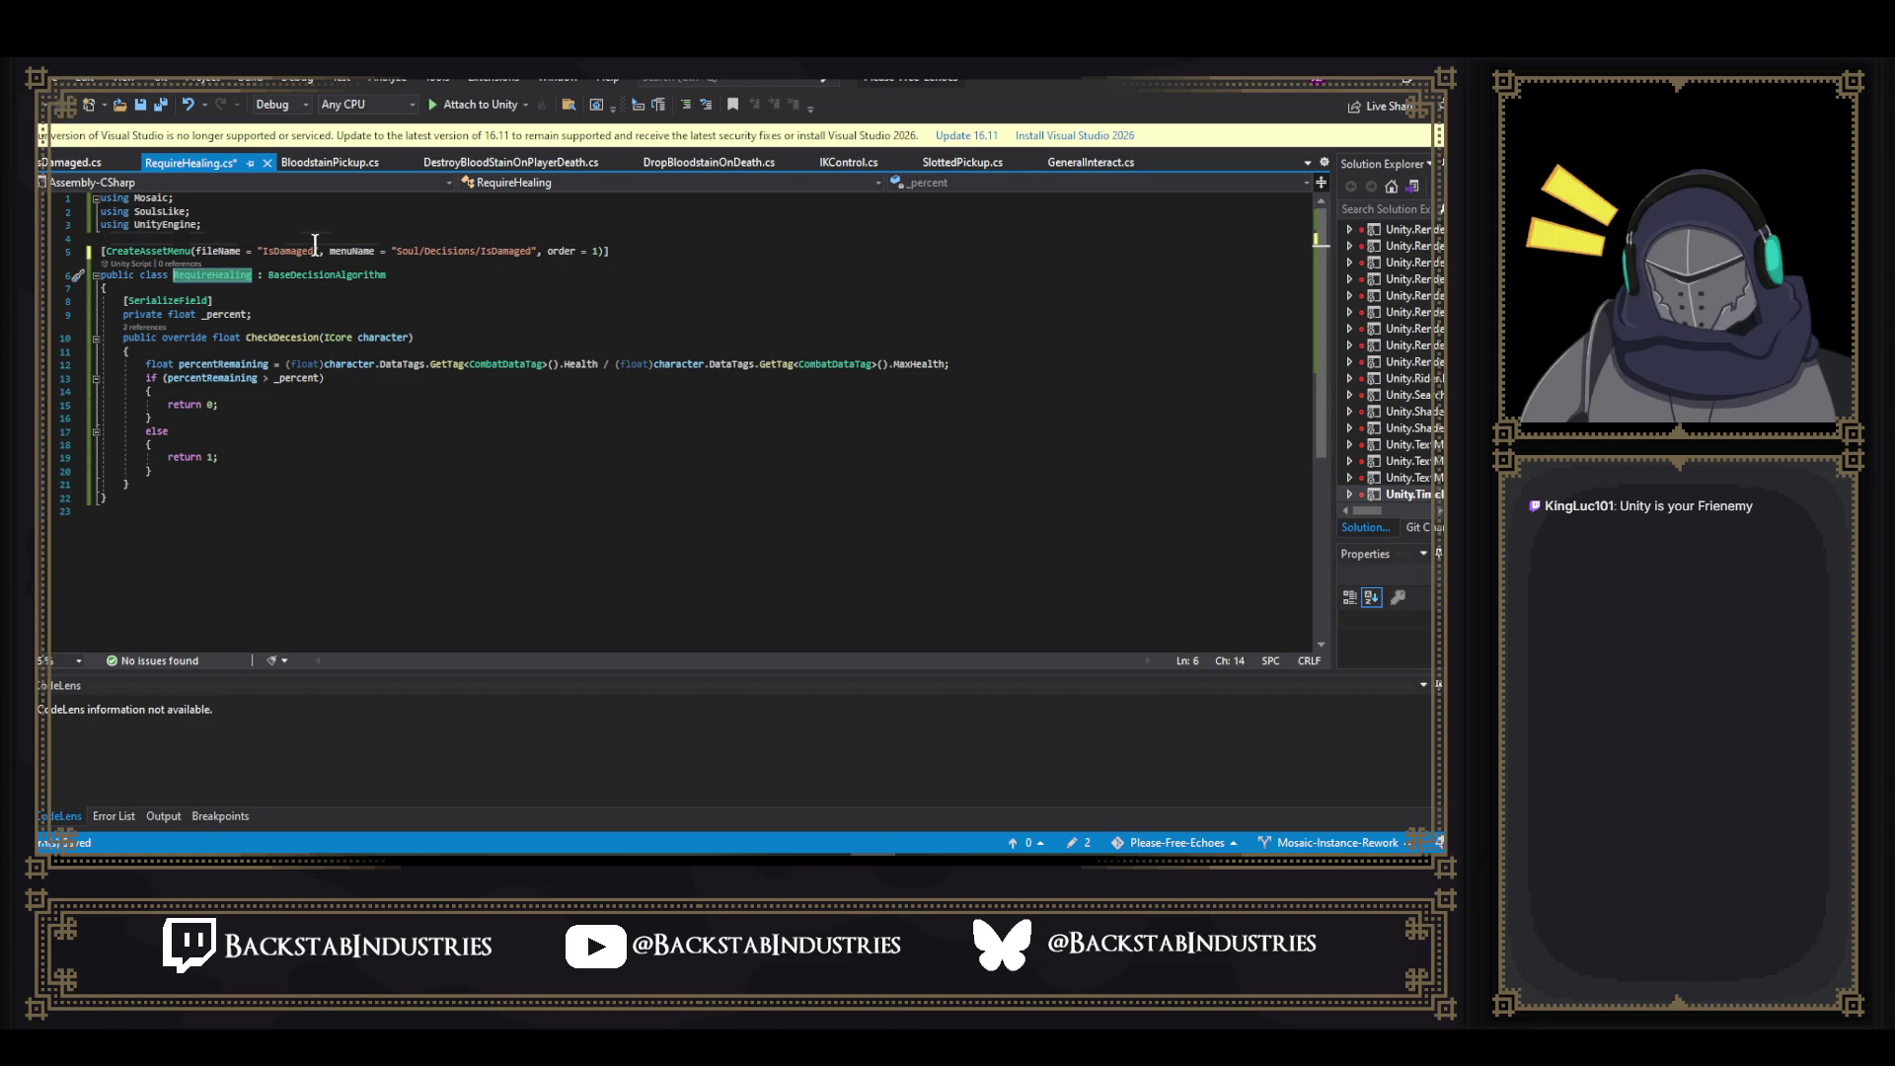
{"action": "left_click", "coordinate": [268, 251]}
{"action": "double_click", "coordinate": [265, 251]}
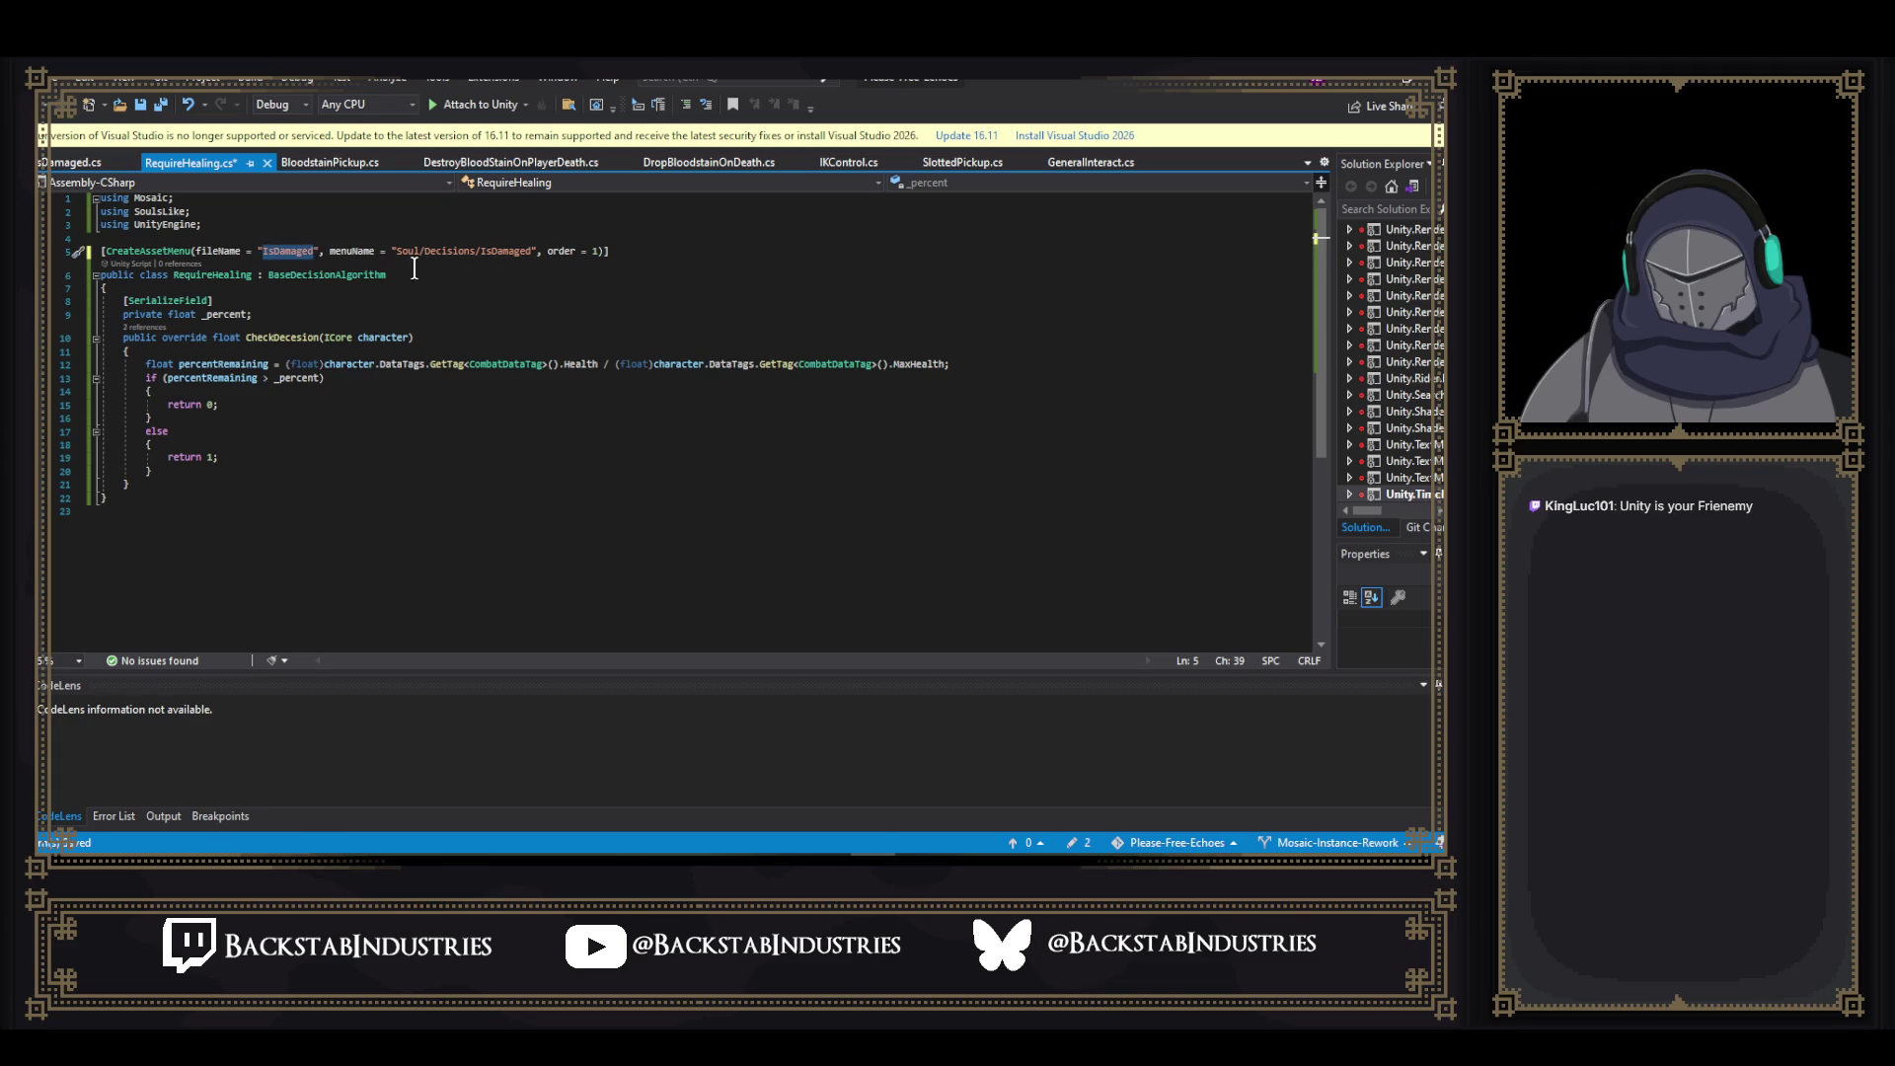
{"action": "type", "text": "RequireHealing"}
{"action": "key", "text": "ctrl+s"}
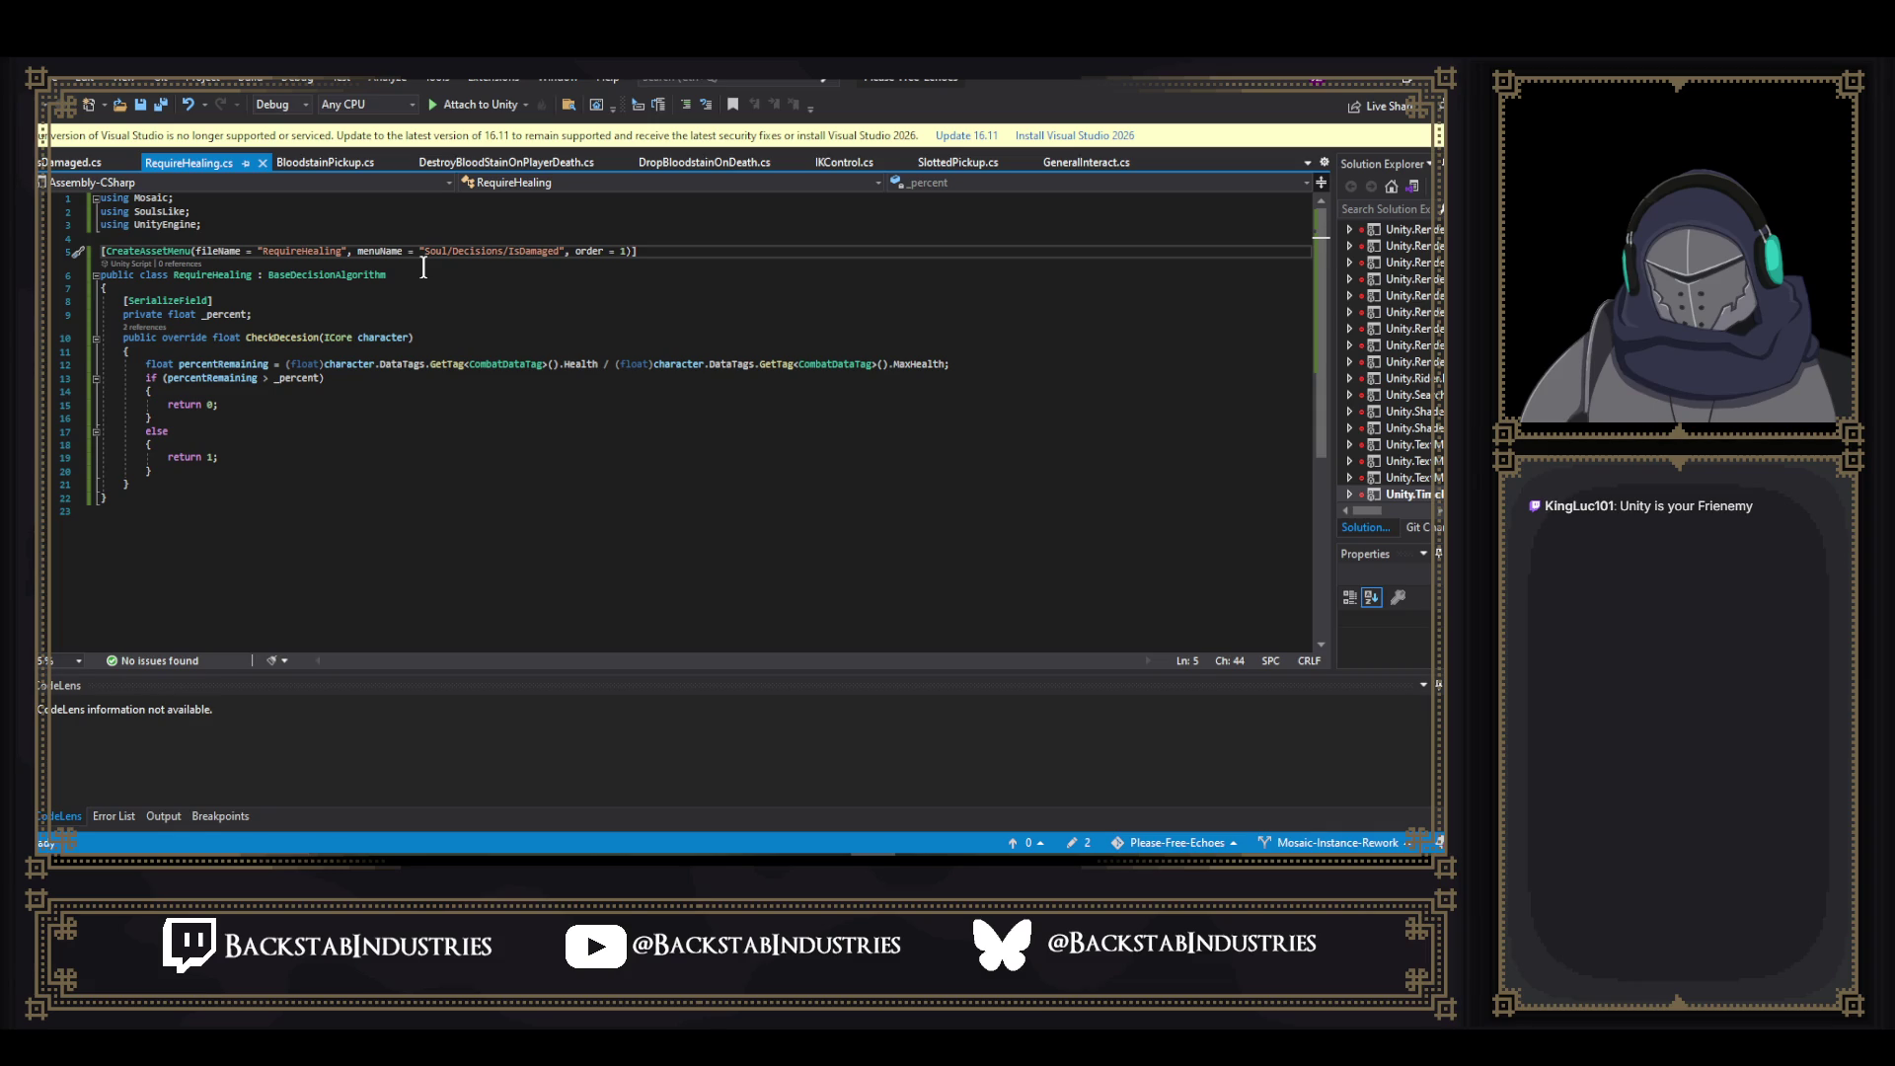
{"action": "left_click", "coordinate": [167, 849]}
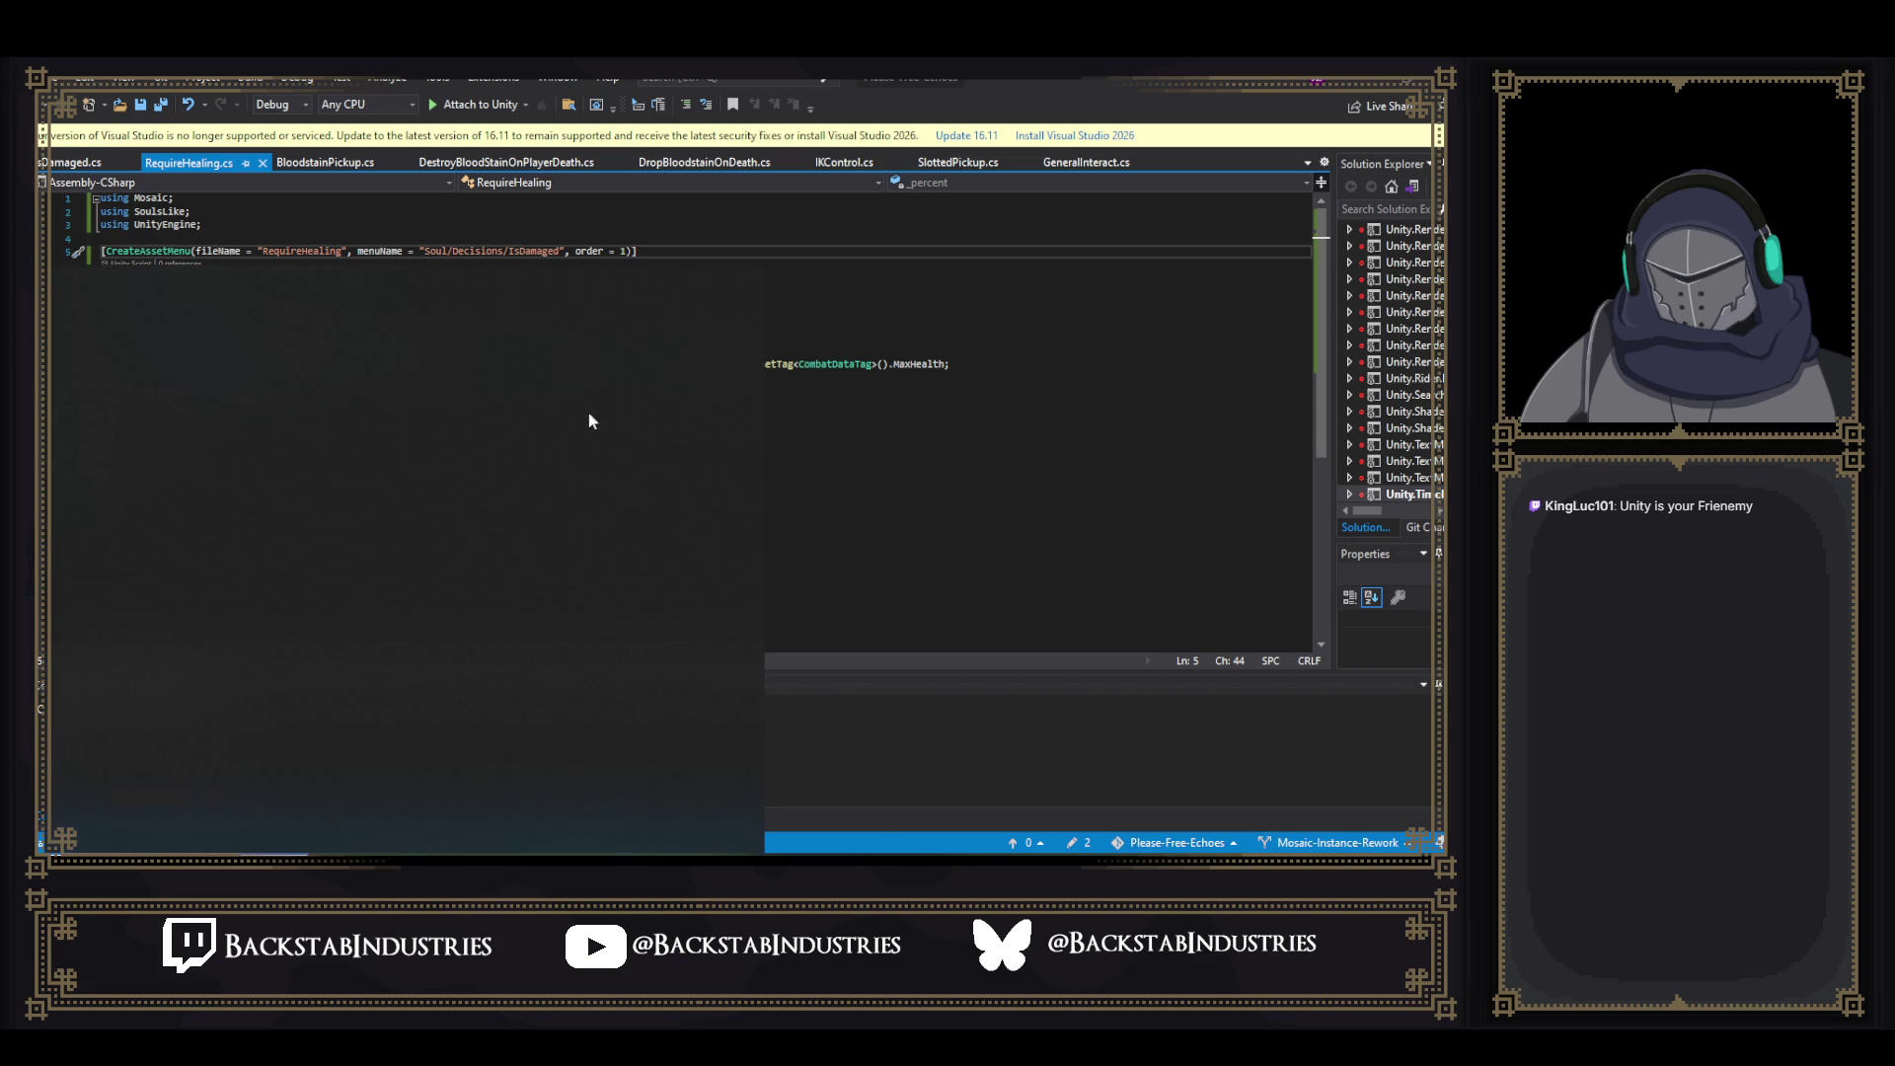
- Launch Paint from the Windows search
{"action": "type", "text": "paint"}
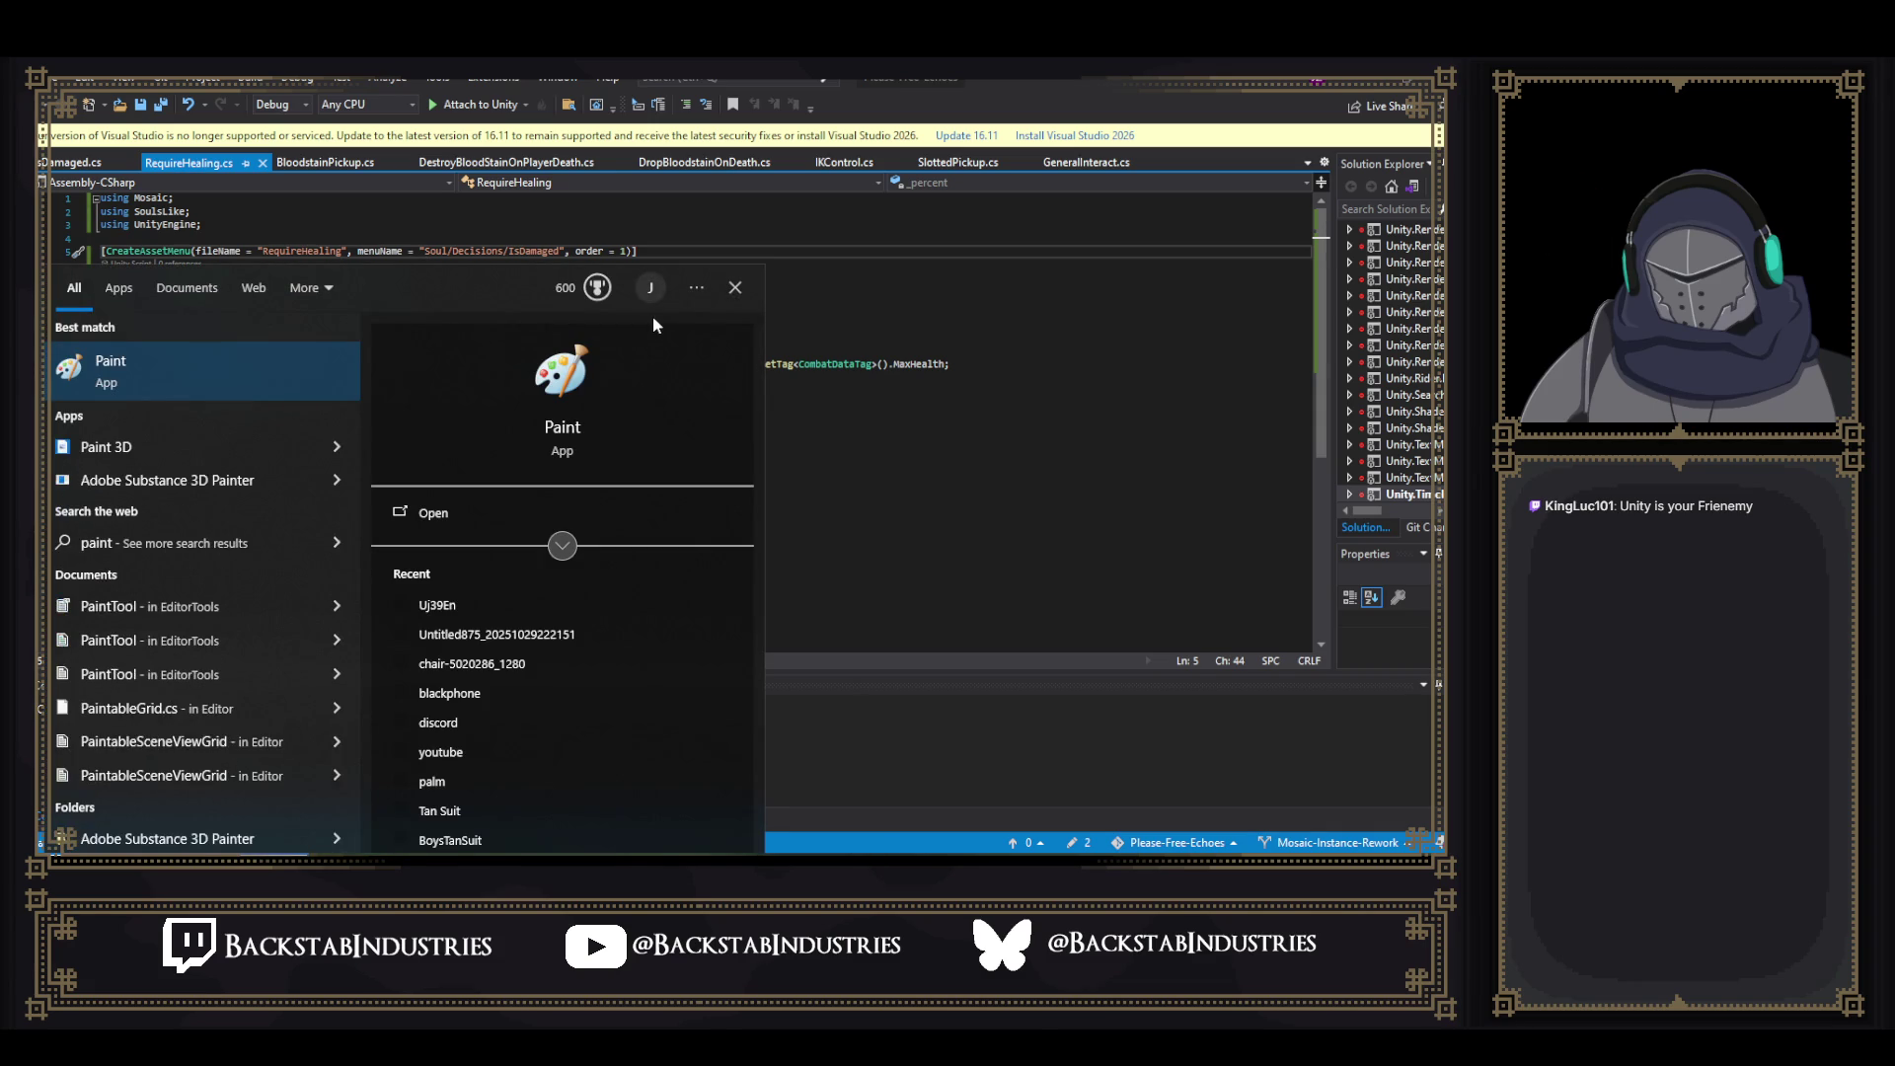
{"action": "key", "text": "Escape"}
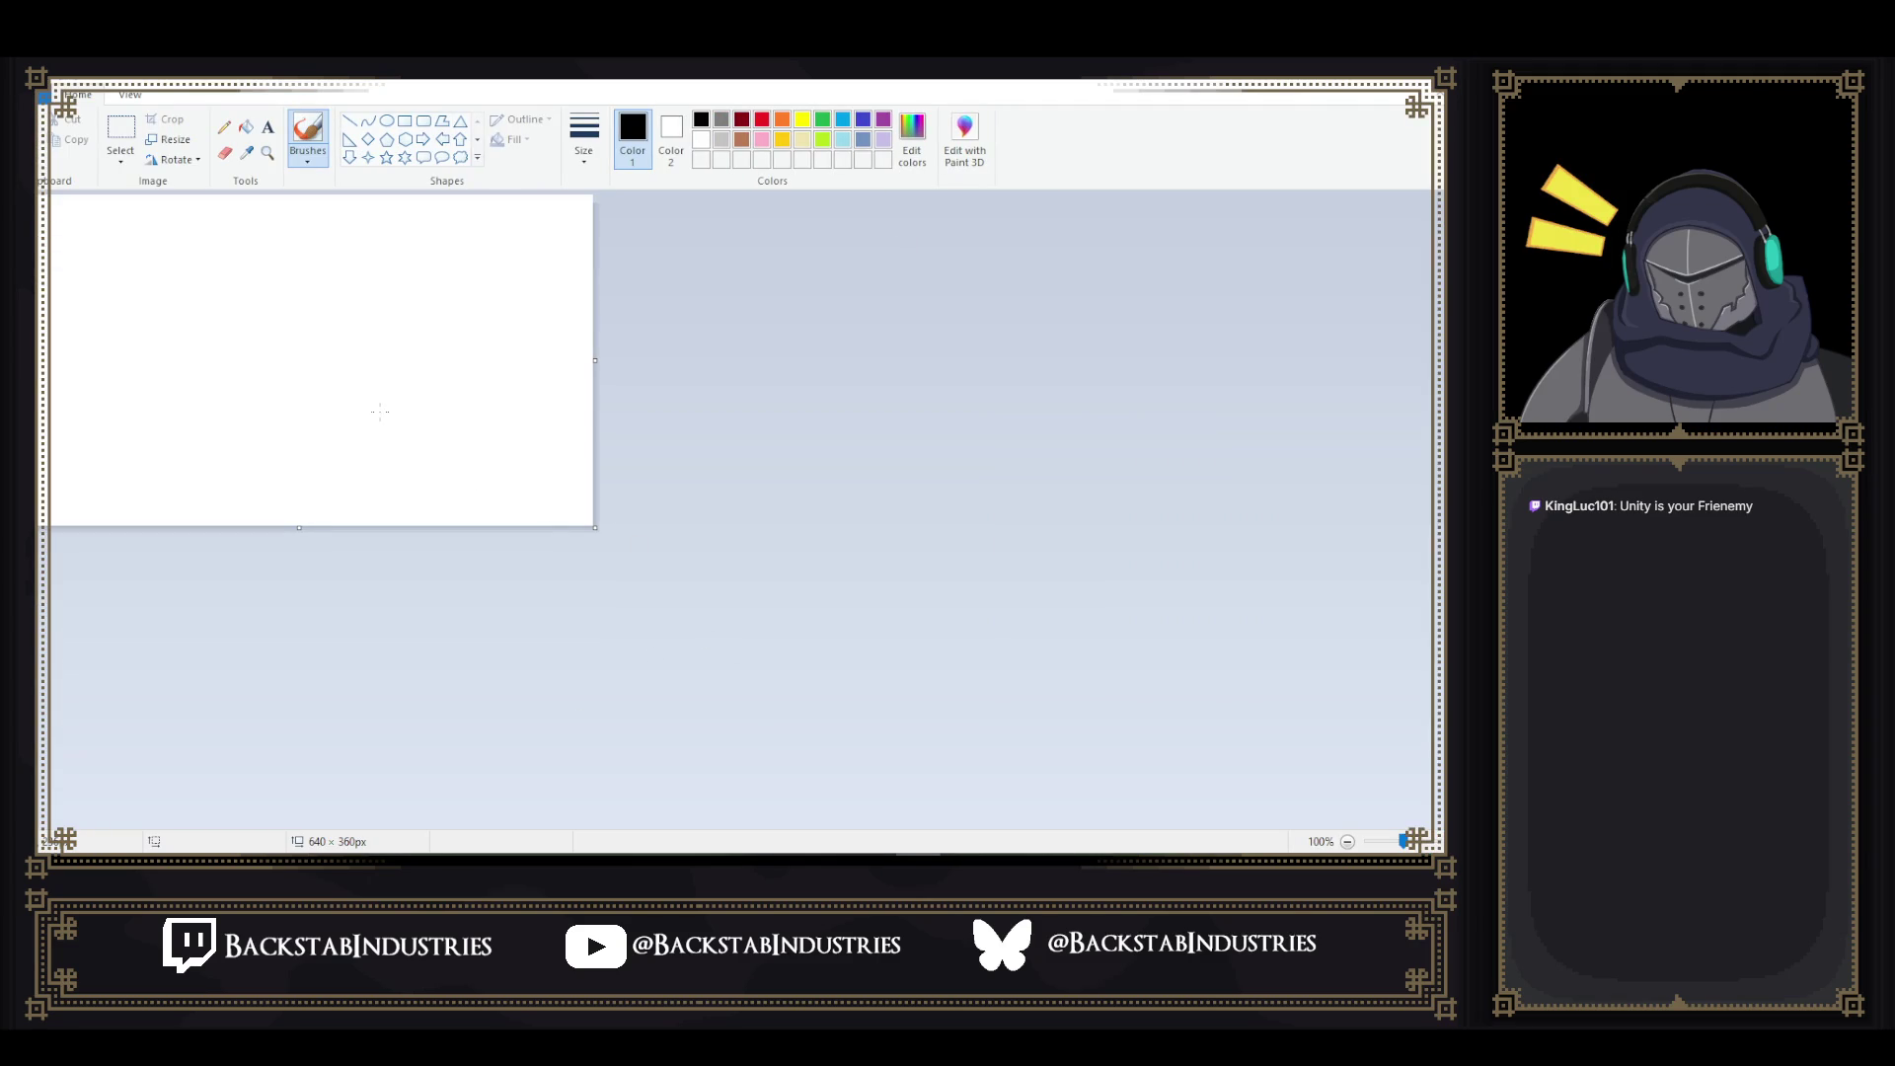
{"action": "scroll", "coordinate": [368, 410], "scroll_direction": "up", "scroll_amount": 2}
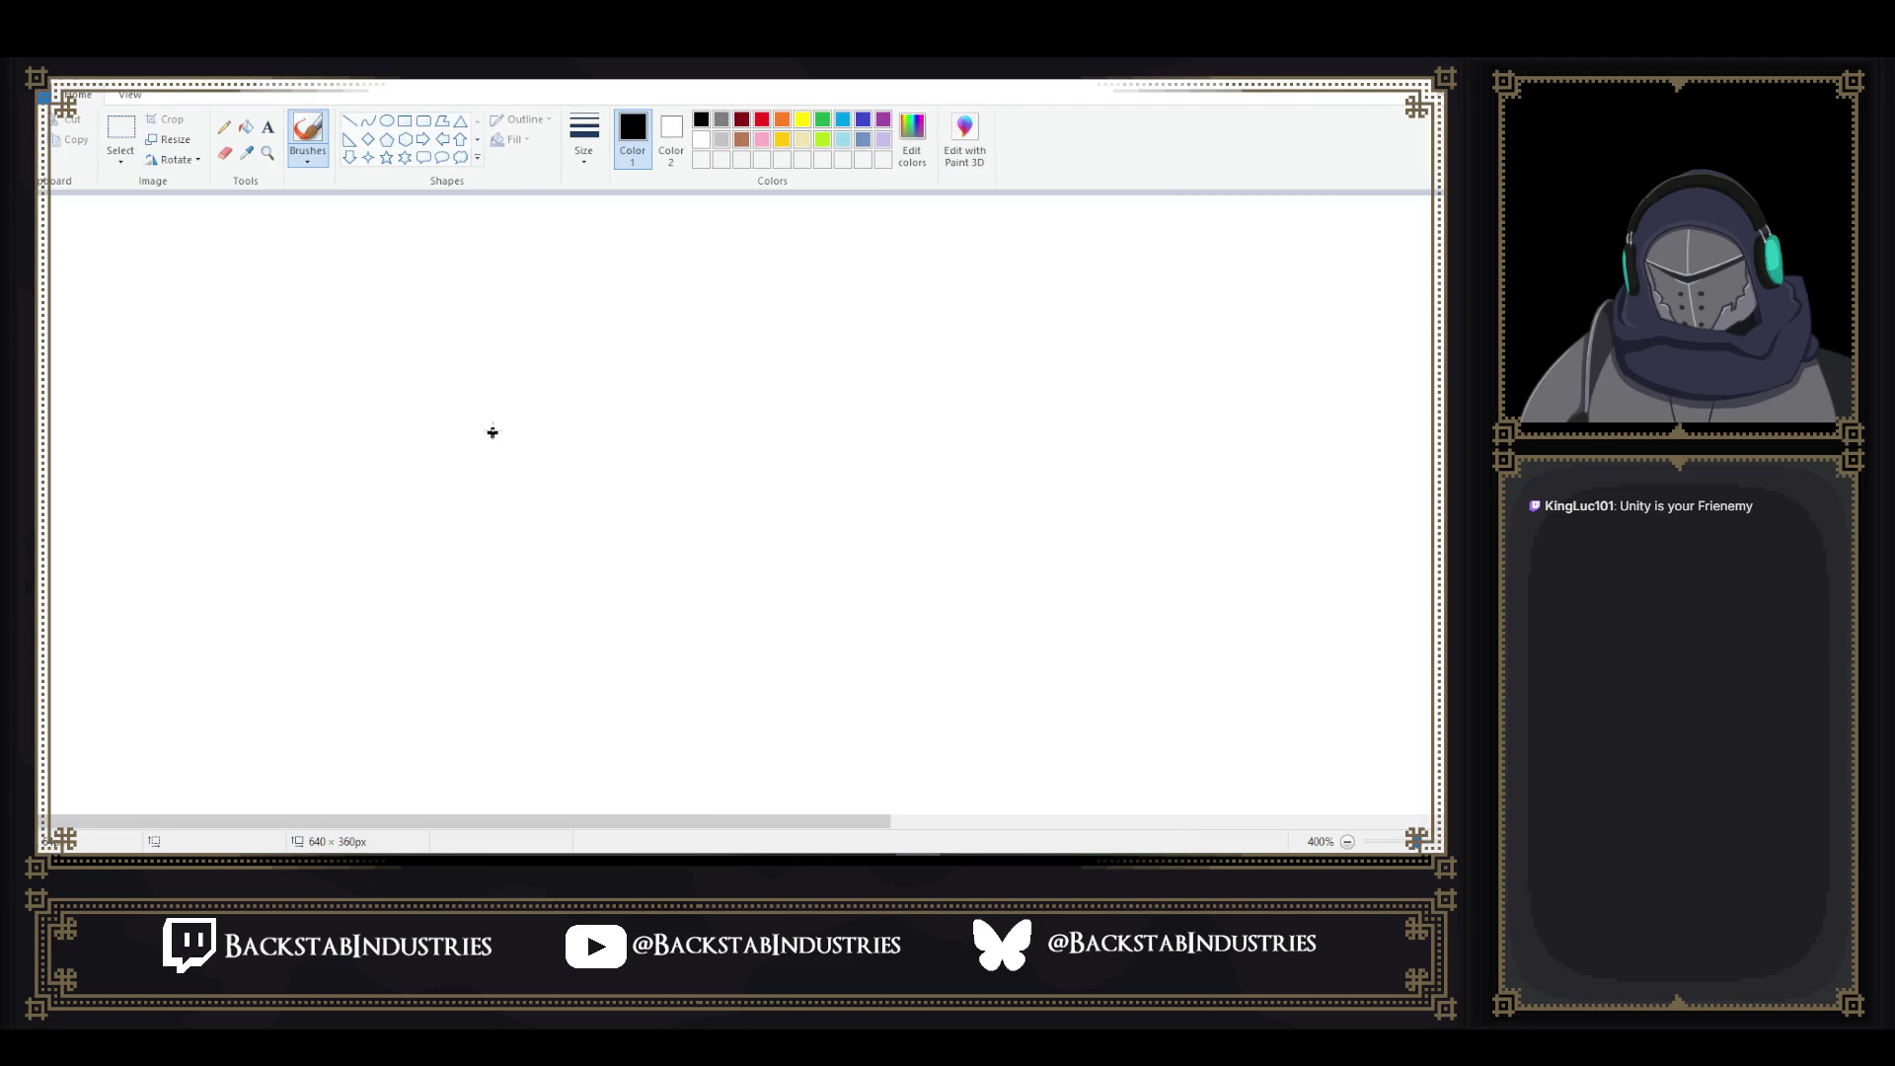
{"action": "scroll", "coordinate": [496, 433], "scroll_direction": "down", "scroll_amount": 1}
{"action": "scroll", "coordinate": [500, 437], "scroll_direction": "up", "scroll_amount": 1}
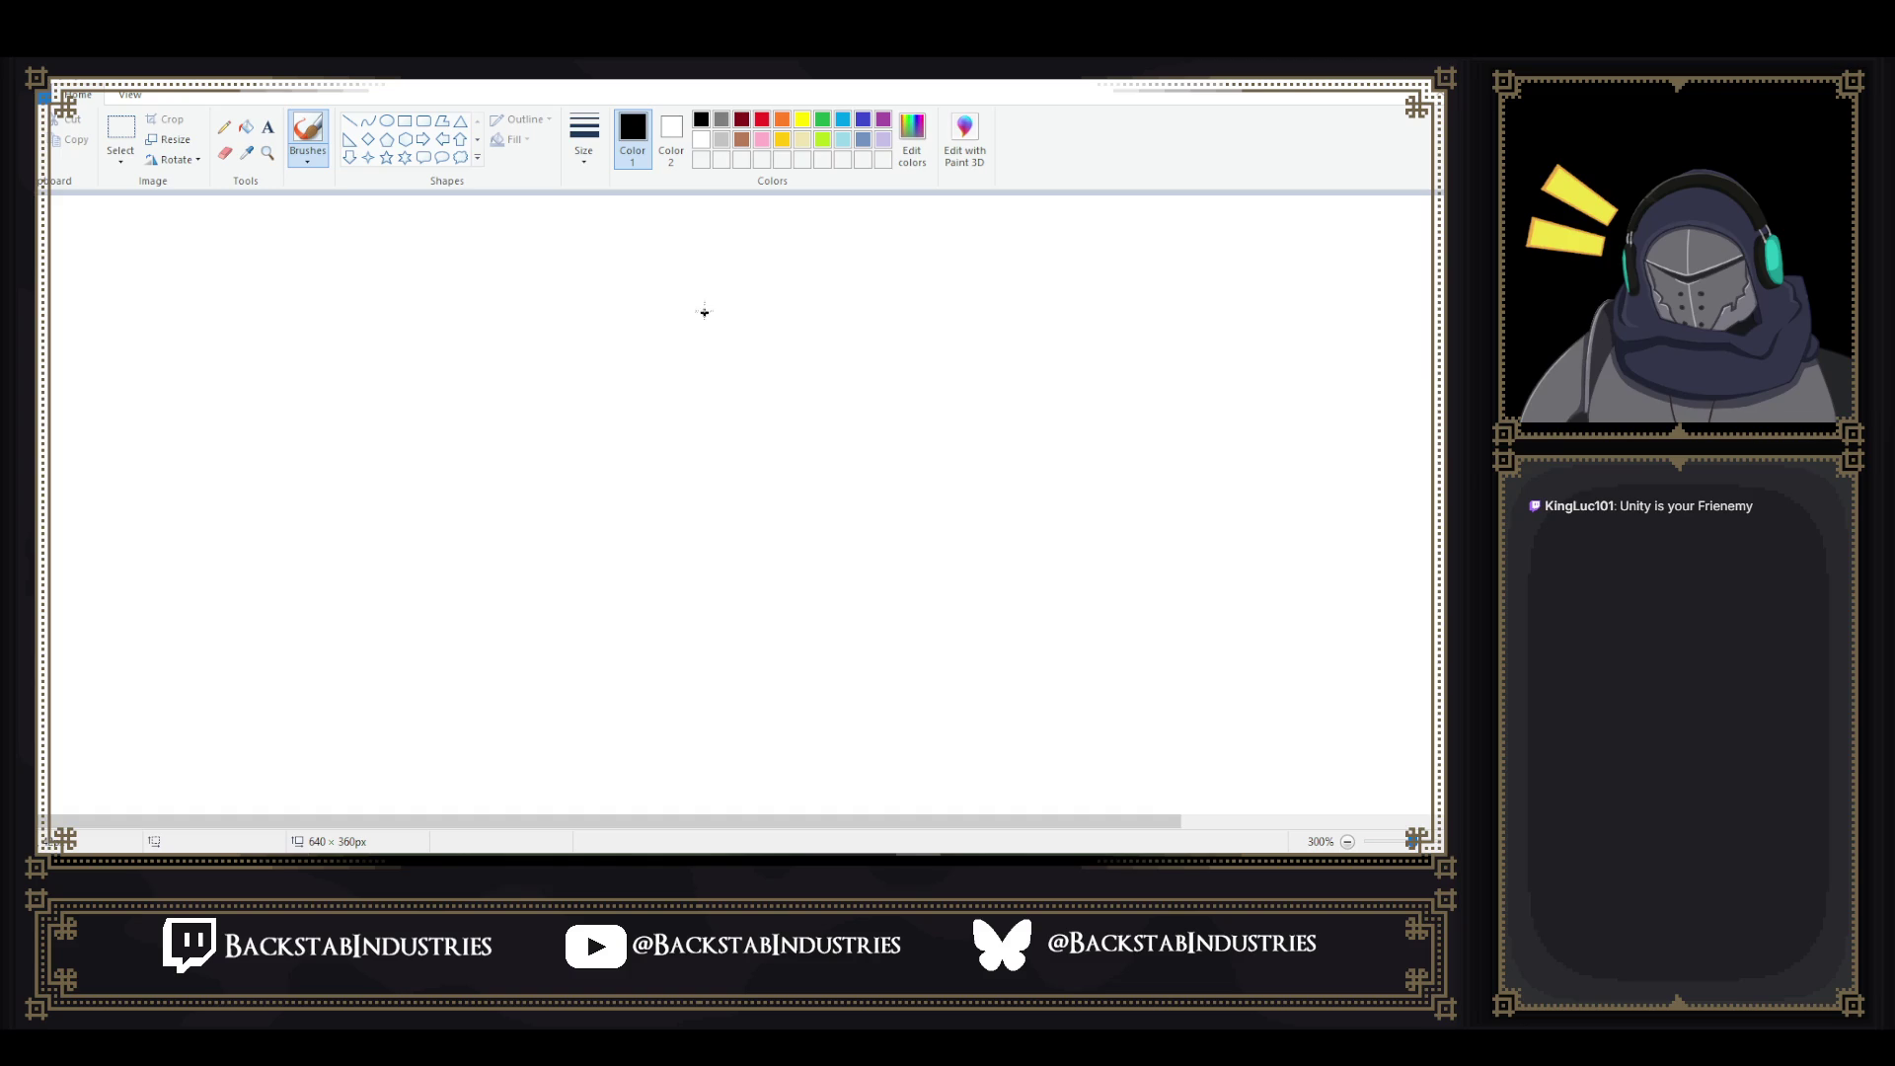
- Choose the Pencil with a thicker width and enlarge the canvas to 1216×728px
{"action": "left_click", "coordinate": [224, 126]}
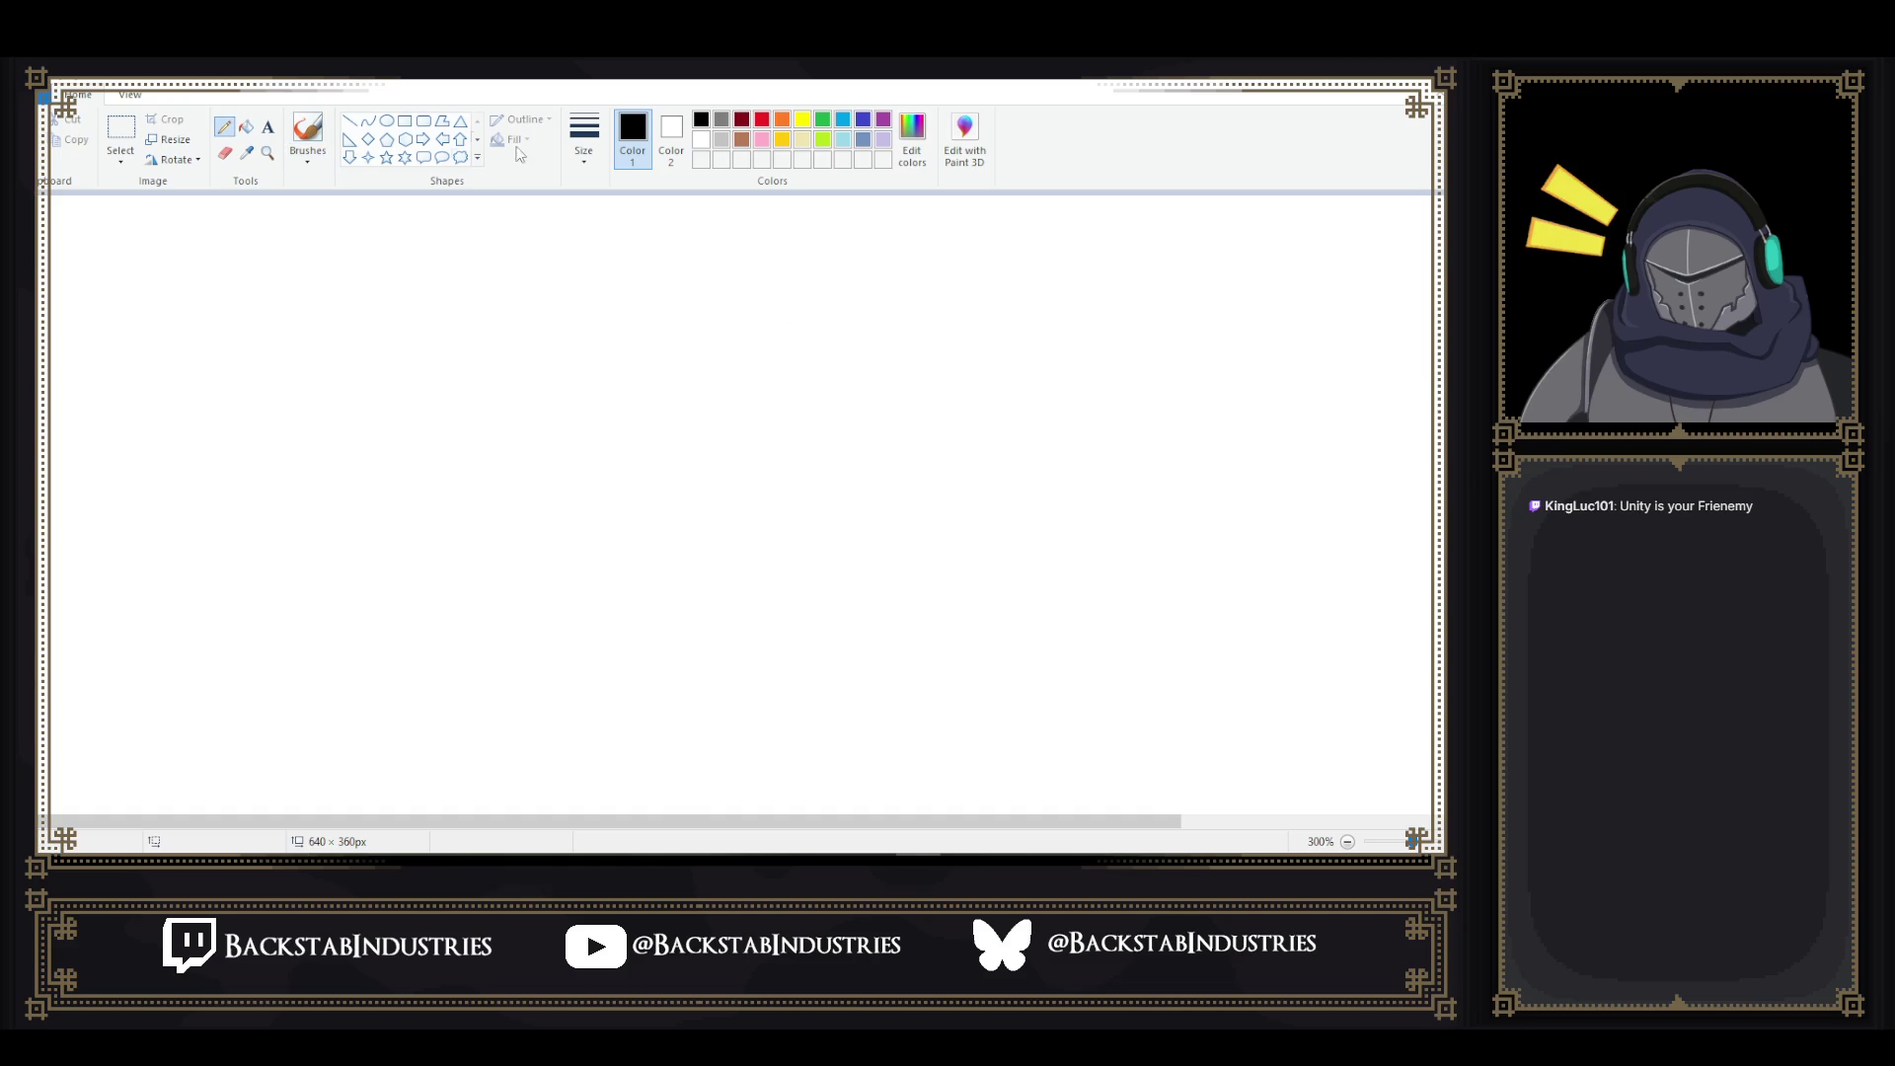
{"action": "left_click", "coordinate": [590, 159]}
{"action": "left_click", "coordinate": [648, 278]}
{"action": "mouse_move", "coordinate": [465, 226]}
{"action": "left_mouse_down"}
{"action": "mouse_move", "coordinate": [329, 229]}
{"action": "mouse_move", "coordinate": [288, 479]}
{"action": "mouse_move", "coordinate": [817, 481]}
{"action": "mouse_move", "coordinate": [767, 326]}
{"action": "mouse_move", "coordinate": [688, 237]}
{"action": "mouse_move", "coordinate": [465, 226]}
{"action": "left_mouse_up"}
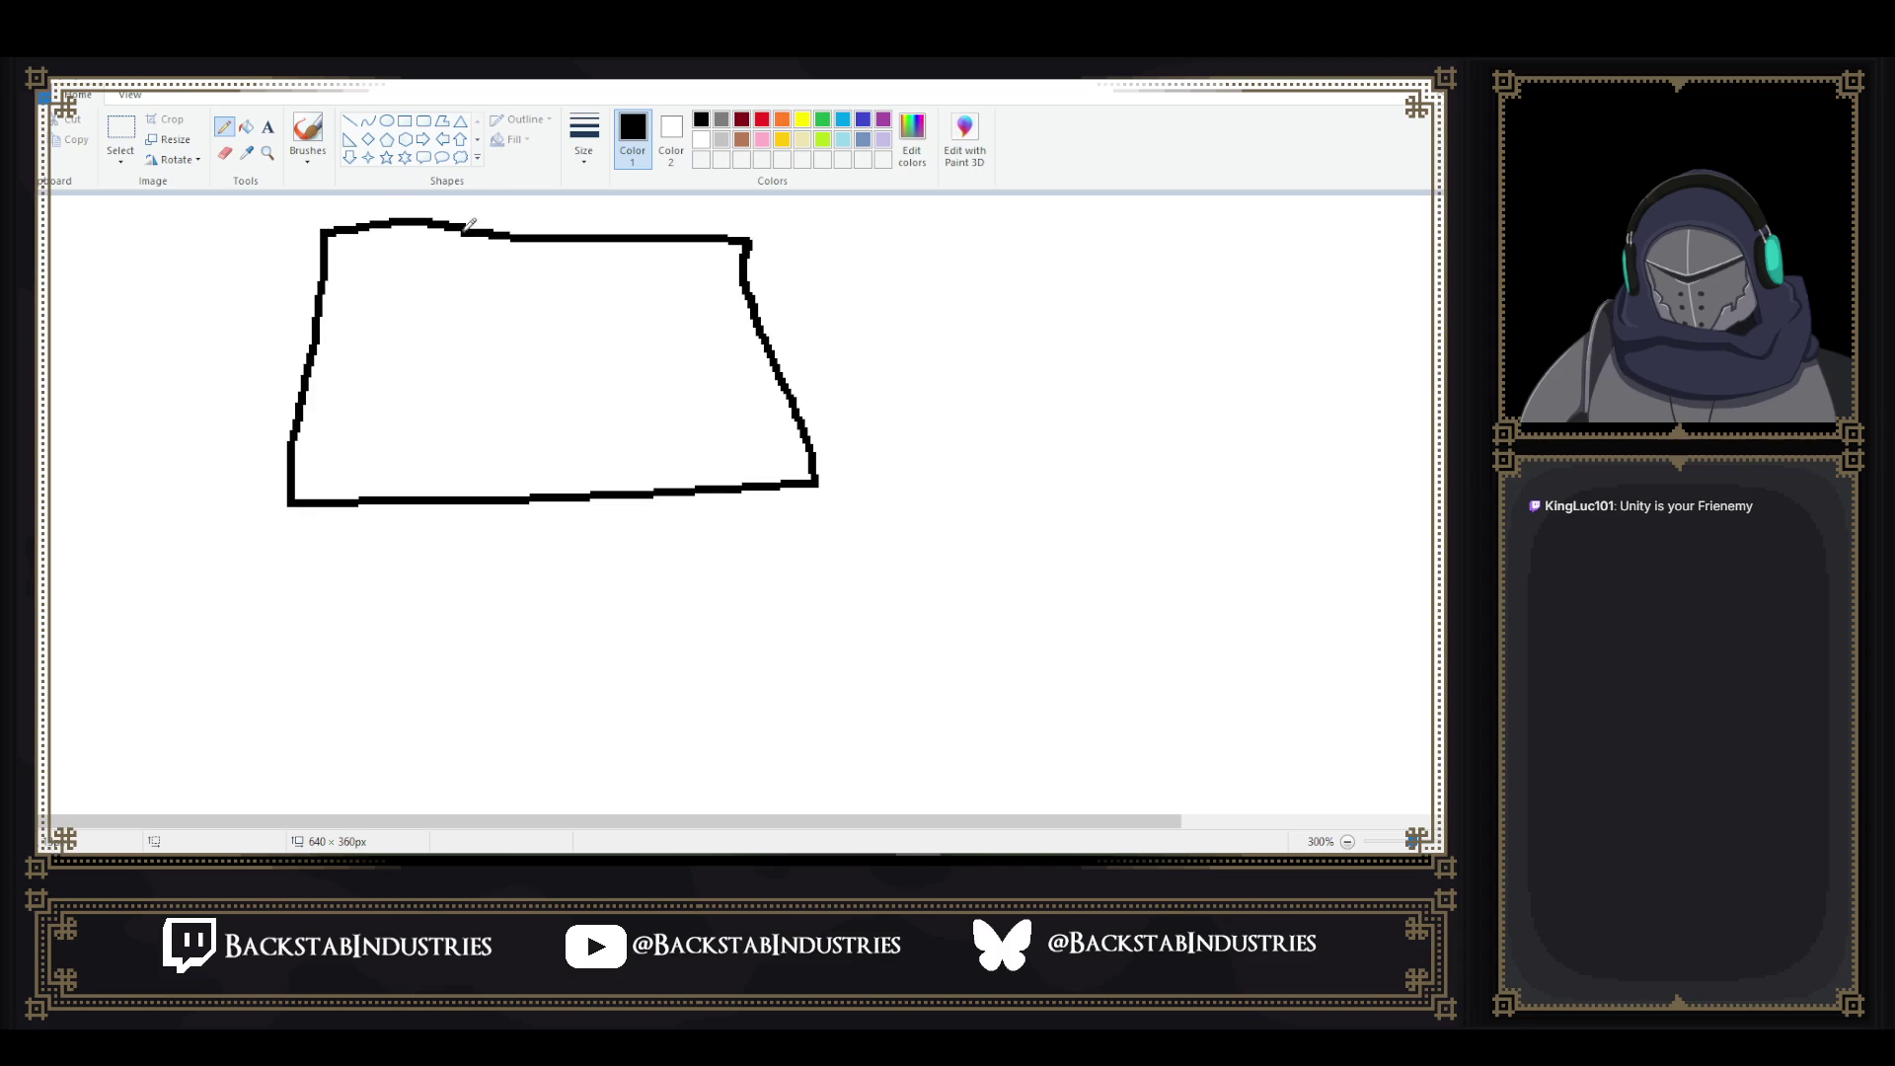
{"action": "scroll", "coordinate": [905, 406], "scroll_direction": "down", "scroll_amount": 2}
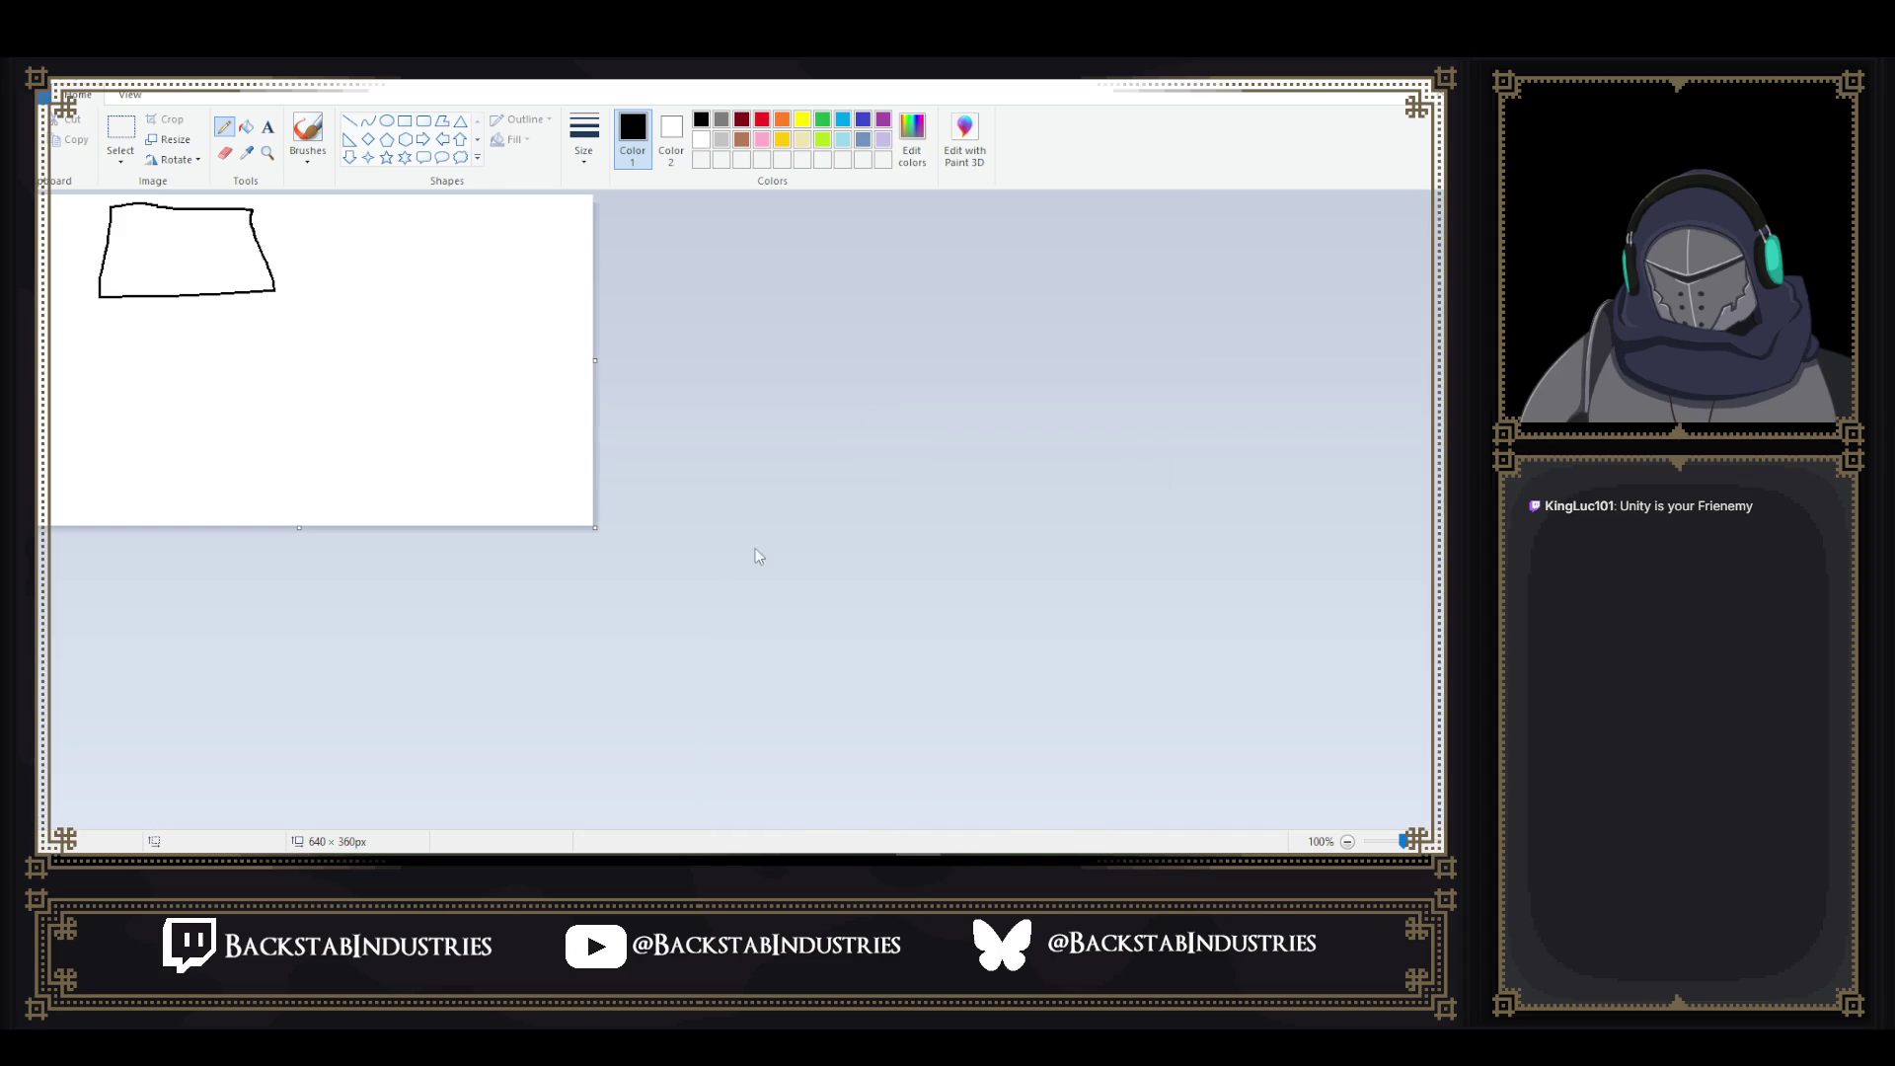
{"action": "left_click_drag", "start_coordinate": [595, 527], "coordinate": [1122, 827]}
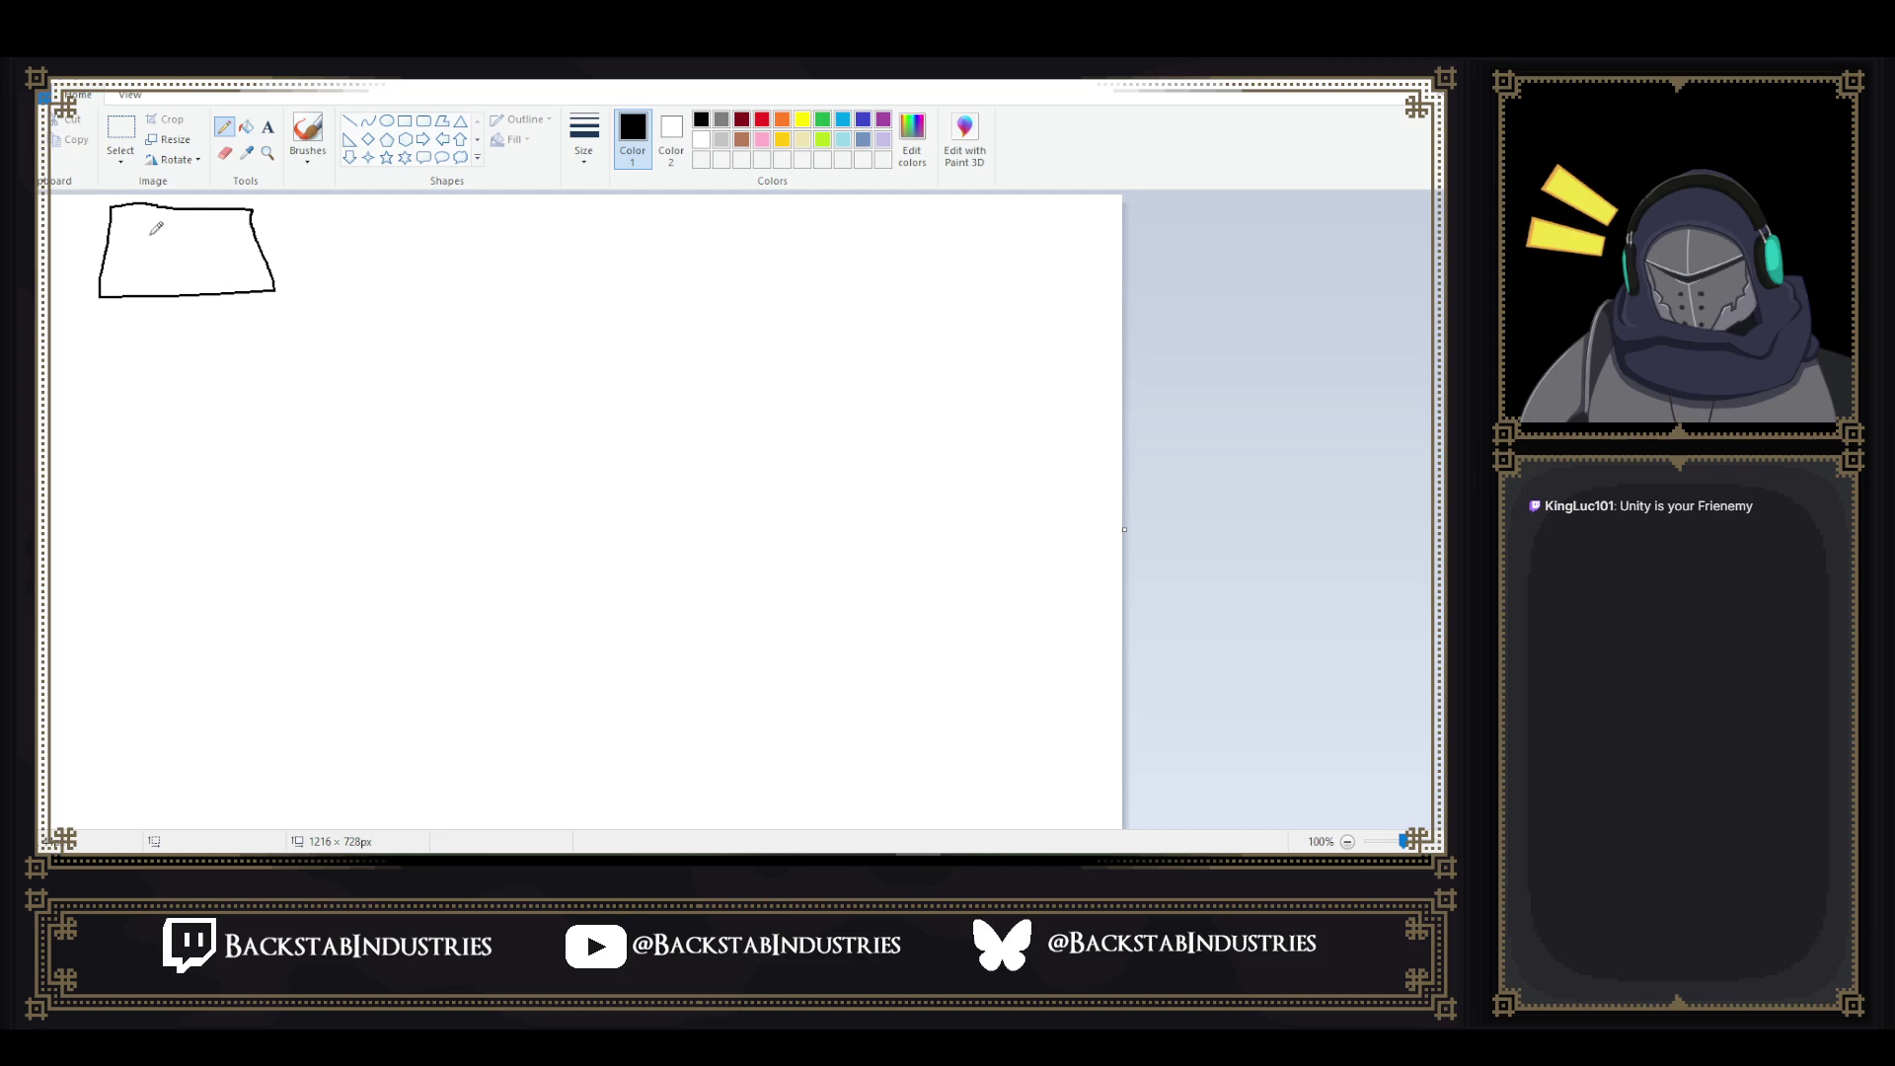
- Write Thing with speed and accel in the top box and draw a second box below
{"action": "mouse_move", "coordinate": [138, 231]}
{"action": "left_mouse_down"}
{"action": "mouse_move", "coordinate": [162, 231]}
{"action": "mouse_move", "coordinate": [151, 262]}
{"action": "mouse_move", "coordinate": [214, 257]}
{"action": "mouse_move", "coordinate": [111, 292]}
{"action": "mouse_move", "coordinate": [164, 289]}
{"action": "left_mouse_up"}
{"action": "left_click", "coordinate": [184, 239]}
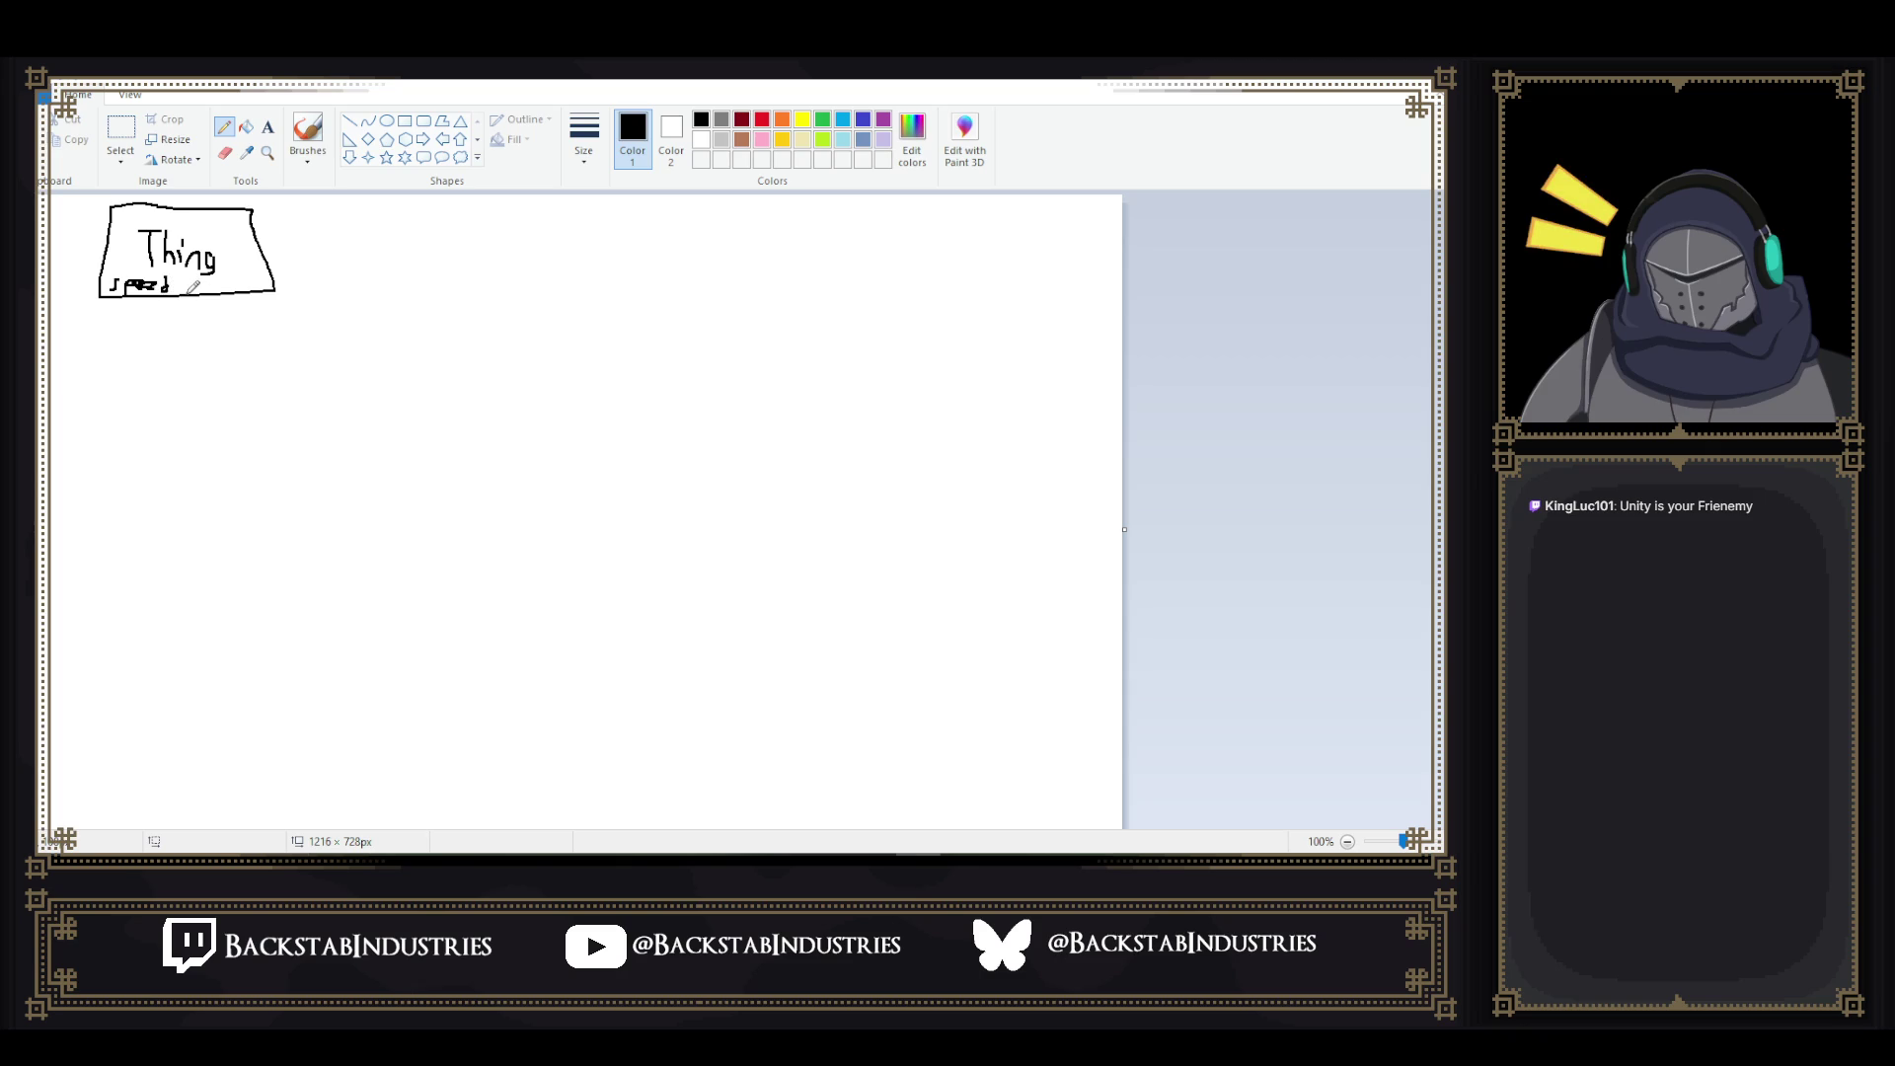
{"action": "left_click_drag", "start_coordinate": [196, 291], "coordinate": [202, 284]}
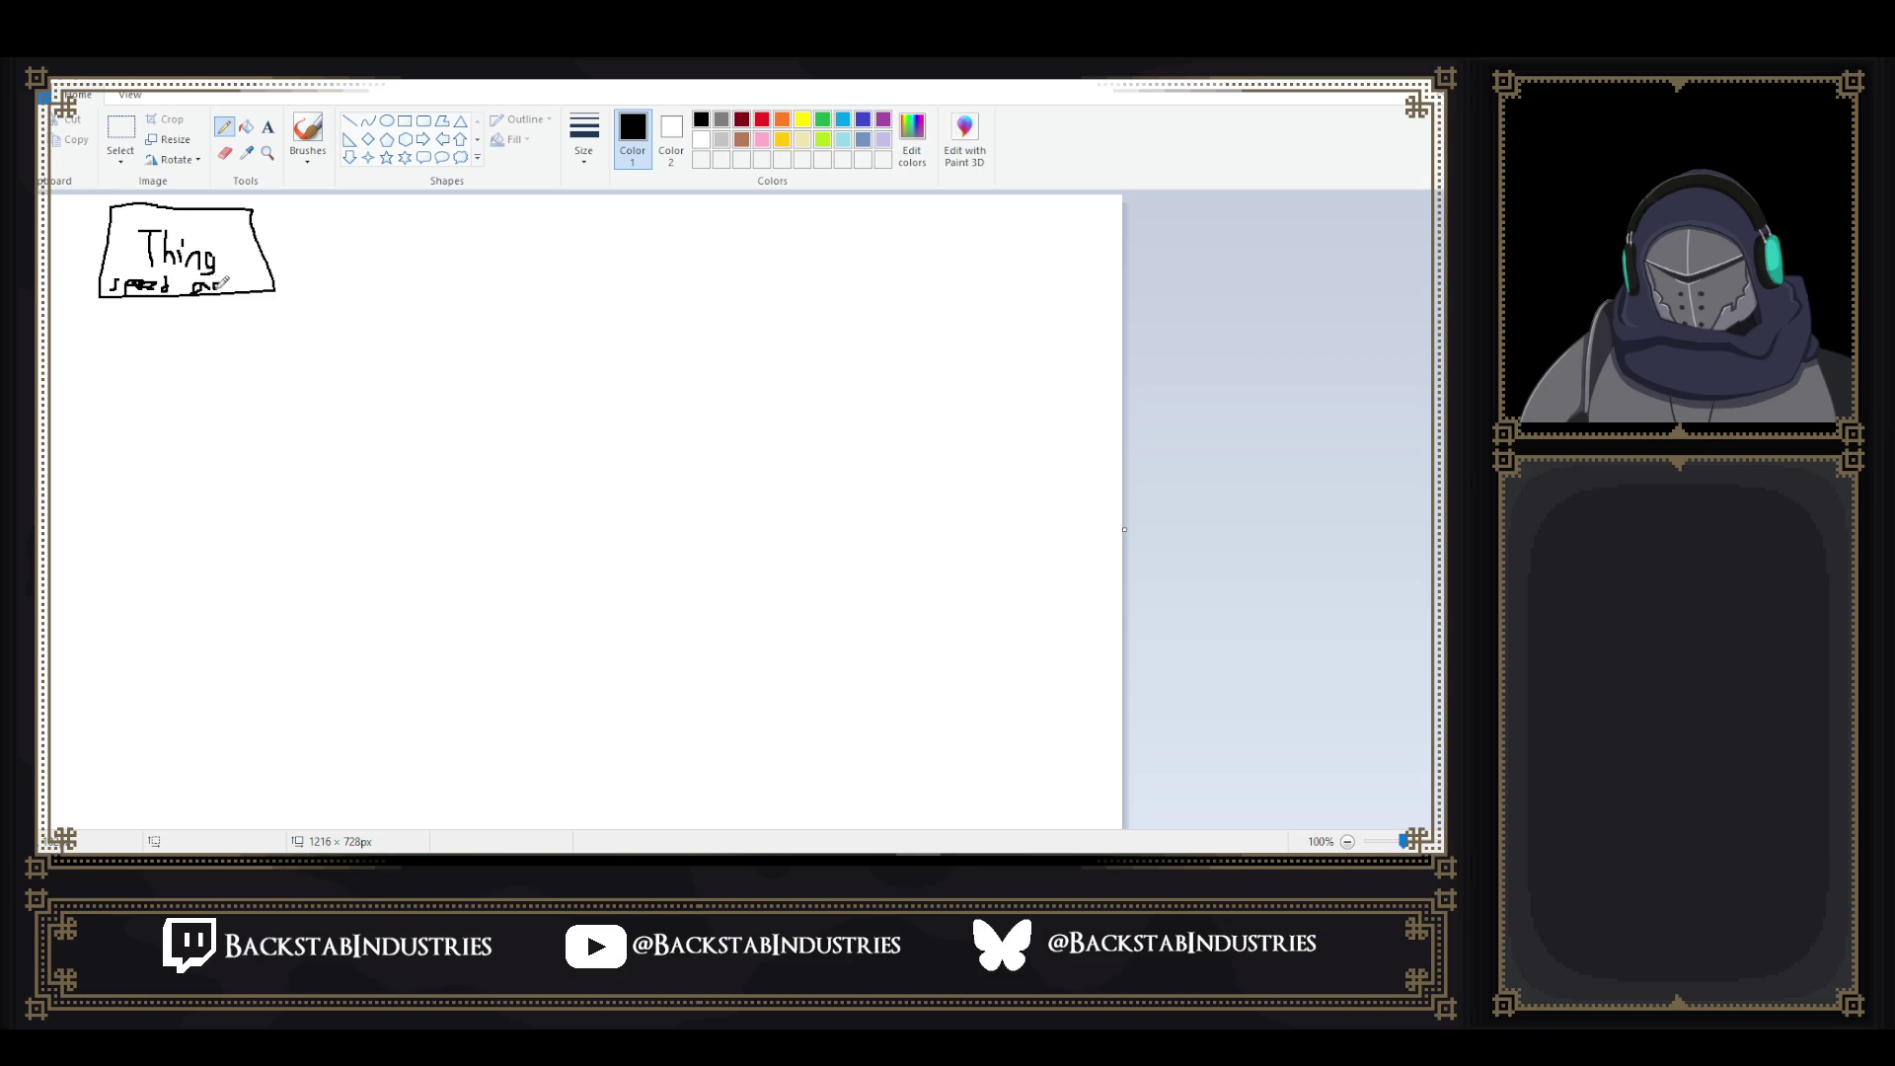
{"action": "mouse_move", "coordinate": [228, 284]}
{"action": "left_mouse_down"}
{"action": "mouse_move", "coordinate": [250, 283]}
{"action": "mouse_move", "coordinate": [184, 314]}
{"action": "mouse_move", "coordinate": [186, 355]}
{"action": "mouse_move", "coordinate": [200, 369]}
{"action": "mouse_move", "coordinate": [222, 334]}
{"action": "left_mouse_up"}
{"action": "mouse_move", "coordinate": [109, 387]}
{"action": "left_mouse_down"}
{"action": "mouse_move", "coordinate": [106, 439]}
{"action": "mouse_move", "coordinate": [288, 480]}
{"action": "mouse_move", "coordinate": [321, 395]}
{"action": "mouse_move", "coordinate": [120, 385]}
{"action": "mouse_move", "coordinate": [136, 427]}
{"action": "mouse_move", "coordinate": [158, 401]}
{"action": "mouse_move", "coordinate": [174, 426]}
{"action": "mouse_move", "coordinate": [245, 433]}
{"action": "left_mouse_up"}
{"action": "left_click", "coordinate": [159, 421]}
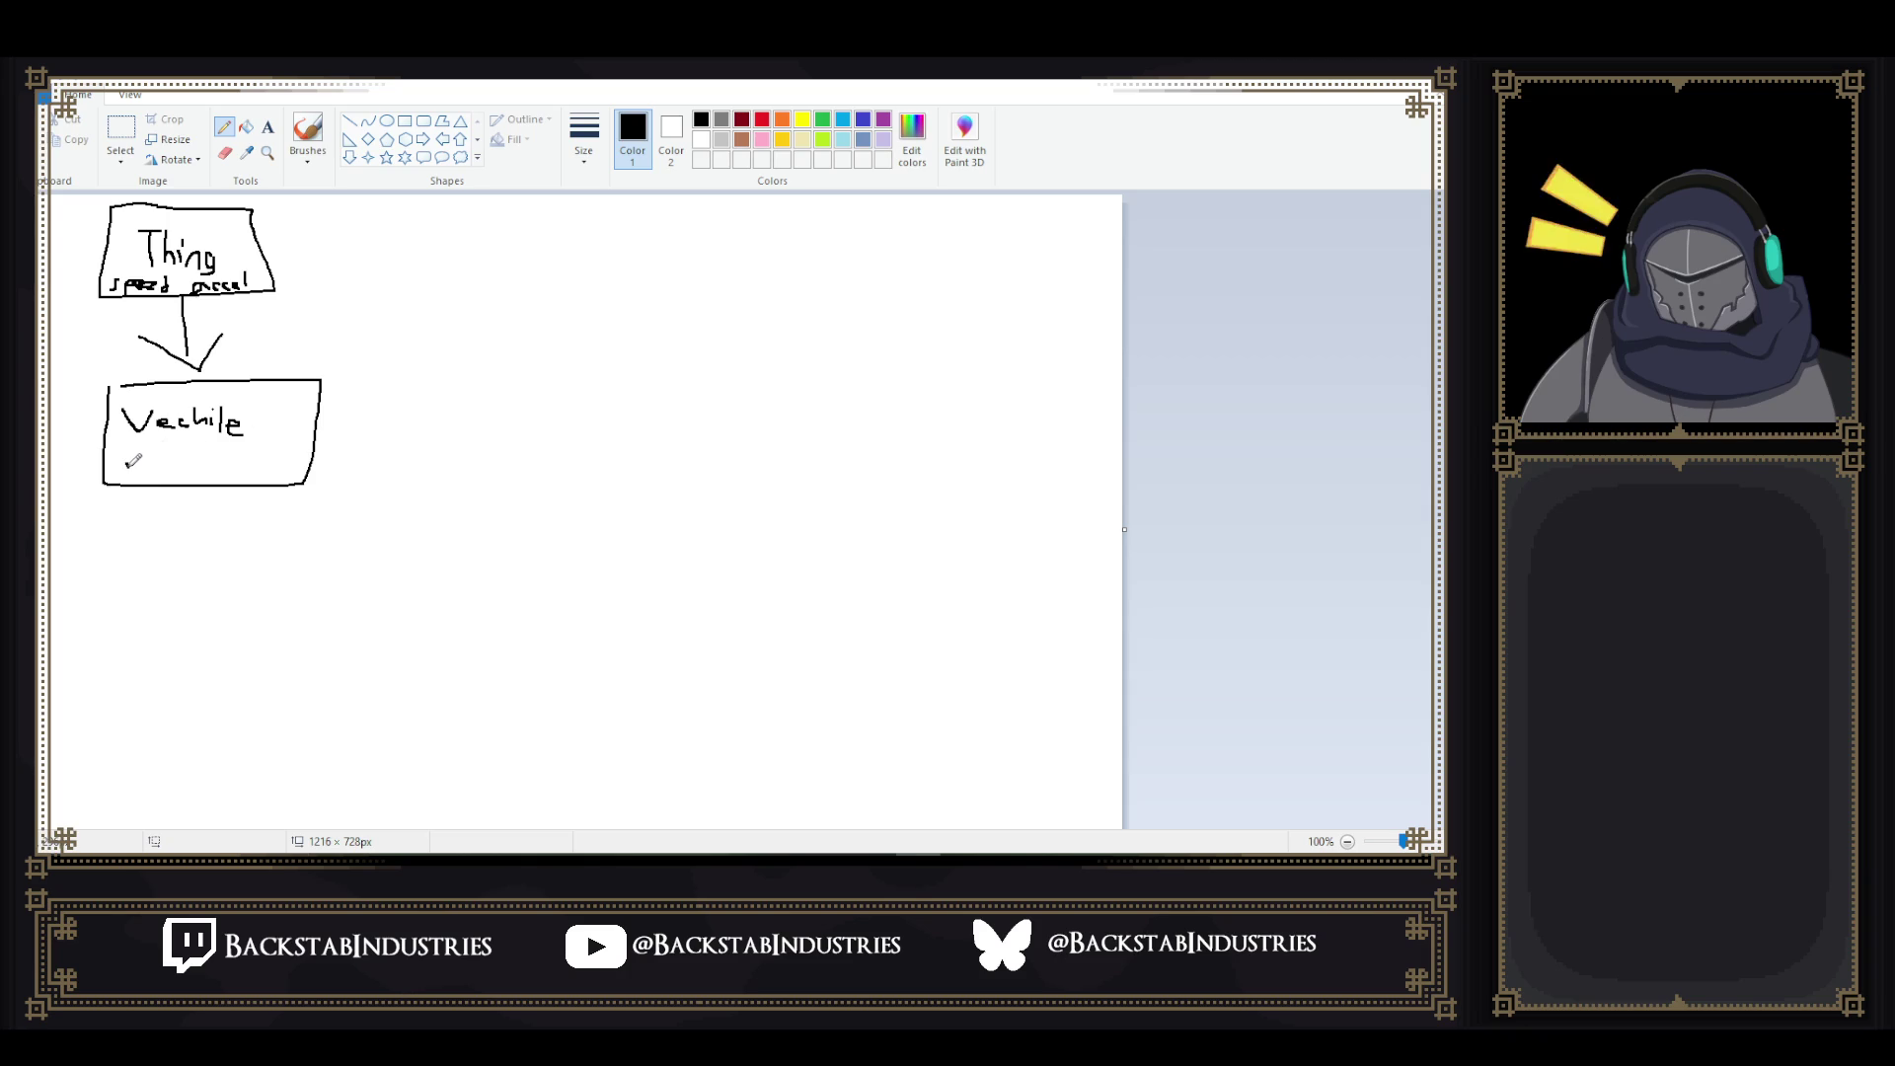
- Label the box Vechile #Wheel, branch to car, Bike, scooter and Train, with truck and sedan under car
{"action": "mouse_move", "coordinate": [150, 456]}
{"action": "left_mouse_down"}
{"action": "mouse_move", "coordinate": [134, 471]}
{"action": "mouse_move", "coordinate": [168, 459]}
{"action": "mouse_move", "coordinate": [248, 482]}
{"action": "mouse_move", "coordinate": [97, 552]}
{"action": "left_mouse_up"}
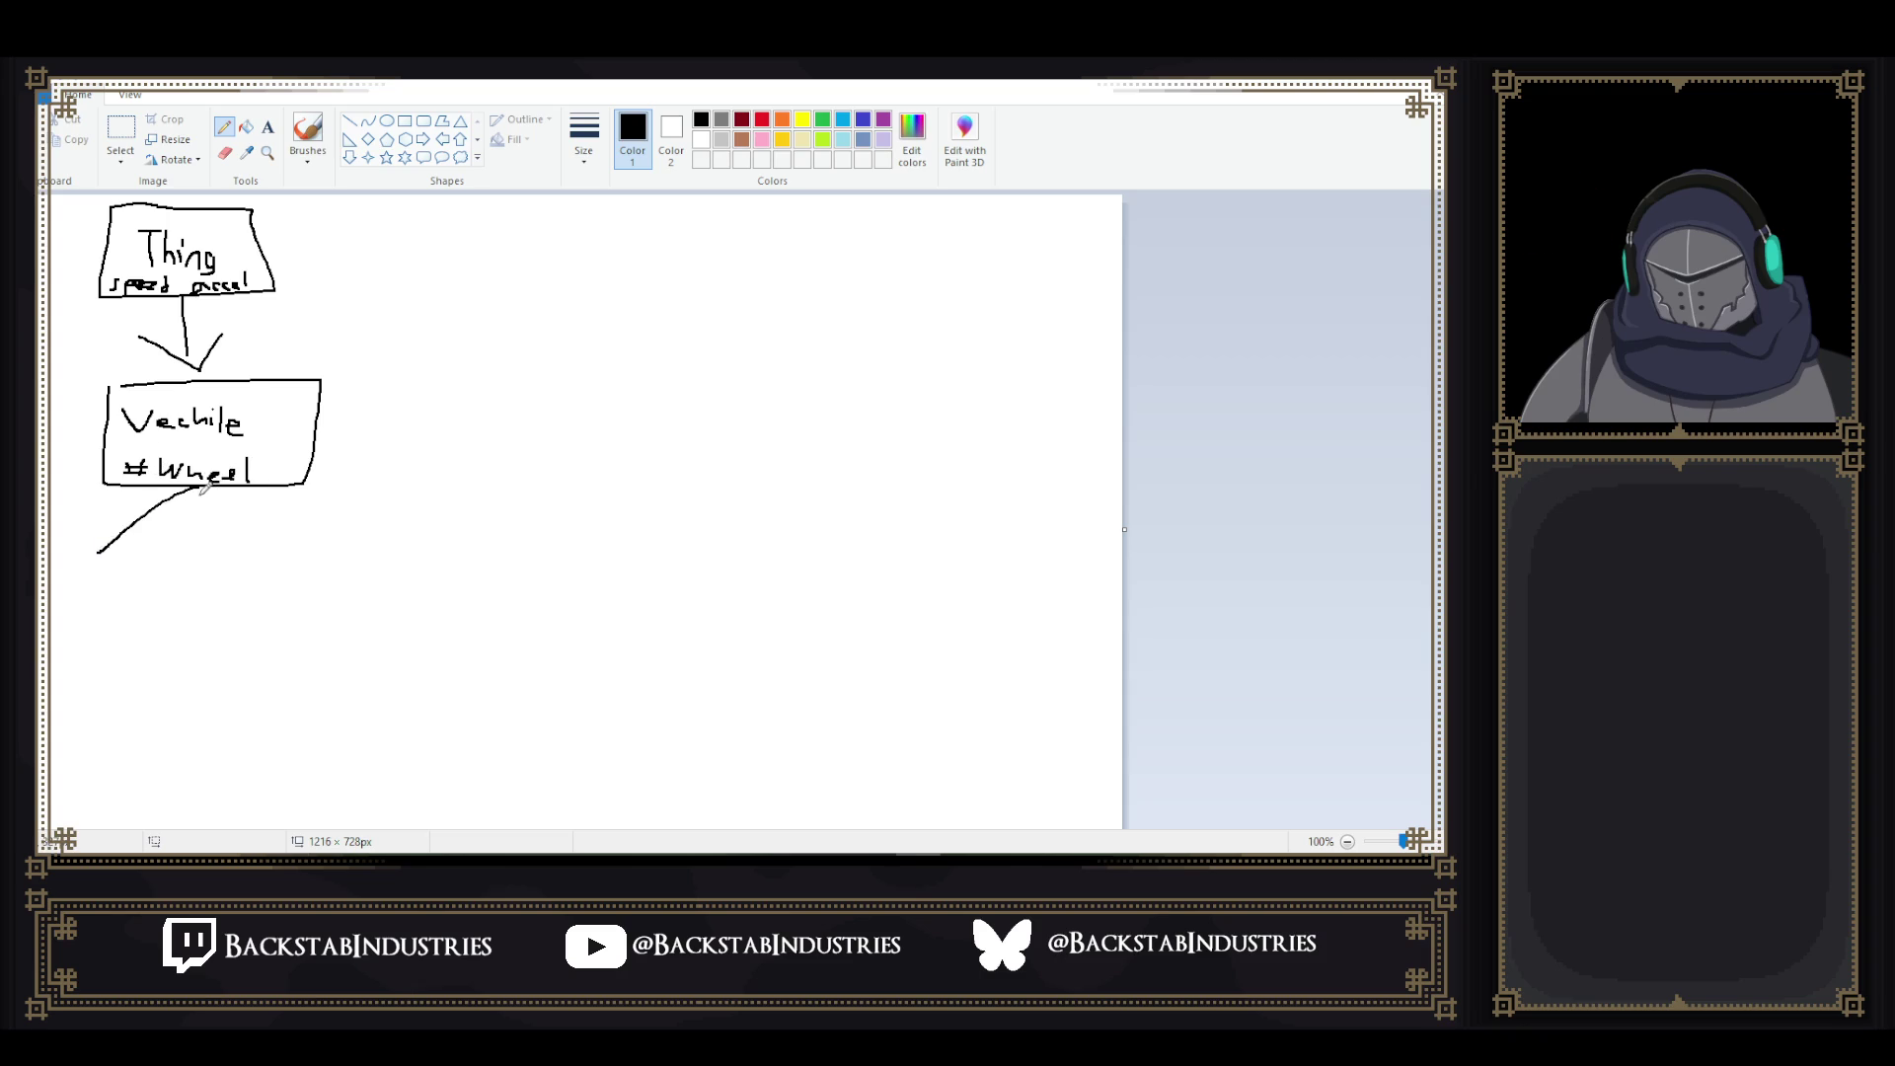
{"action": "left_click_drag", "start_coordinate": [198, 488], "coordinate": [198, 539]}
{"action": "left_click_drag", "start_coordinate": [199, 488], "coordinate": [269, 560]}
{"action": "mouse_move", "coordinate": [85, 590]}
{"action": "left_mouse_down"}
{"action": "mouse_move", "coordinate": [159, 597]}
{"action": "mouse_move", "coordinate": [168, 579]}
{"action": "mouse_move", "coordinate": [214, 612]}
{"action": "left_mouse_up"}
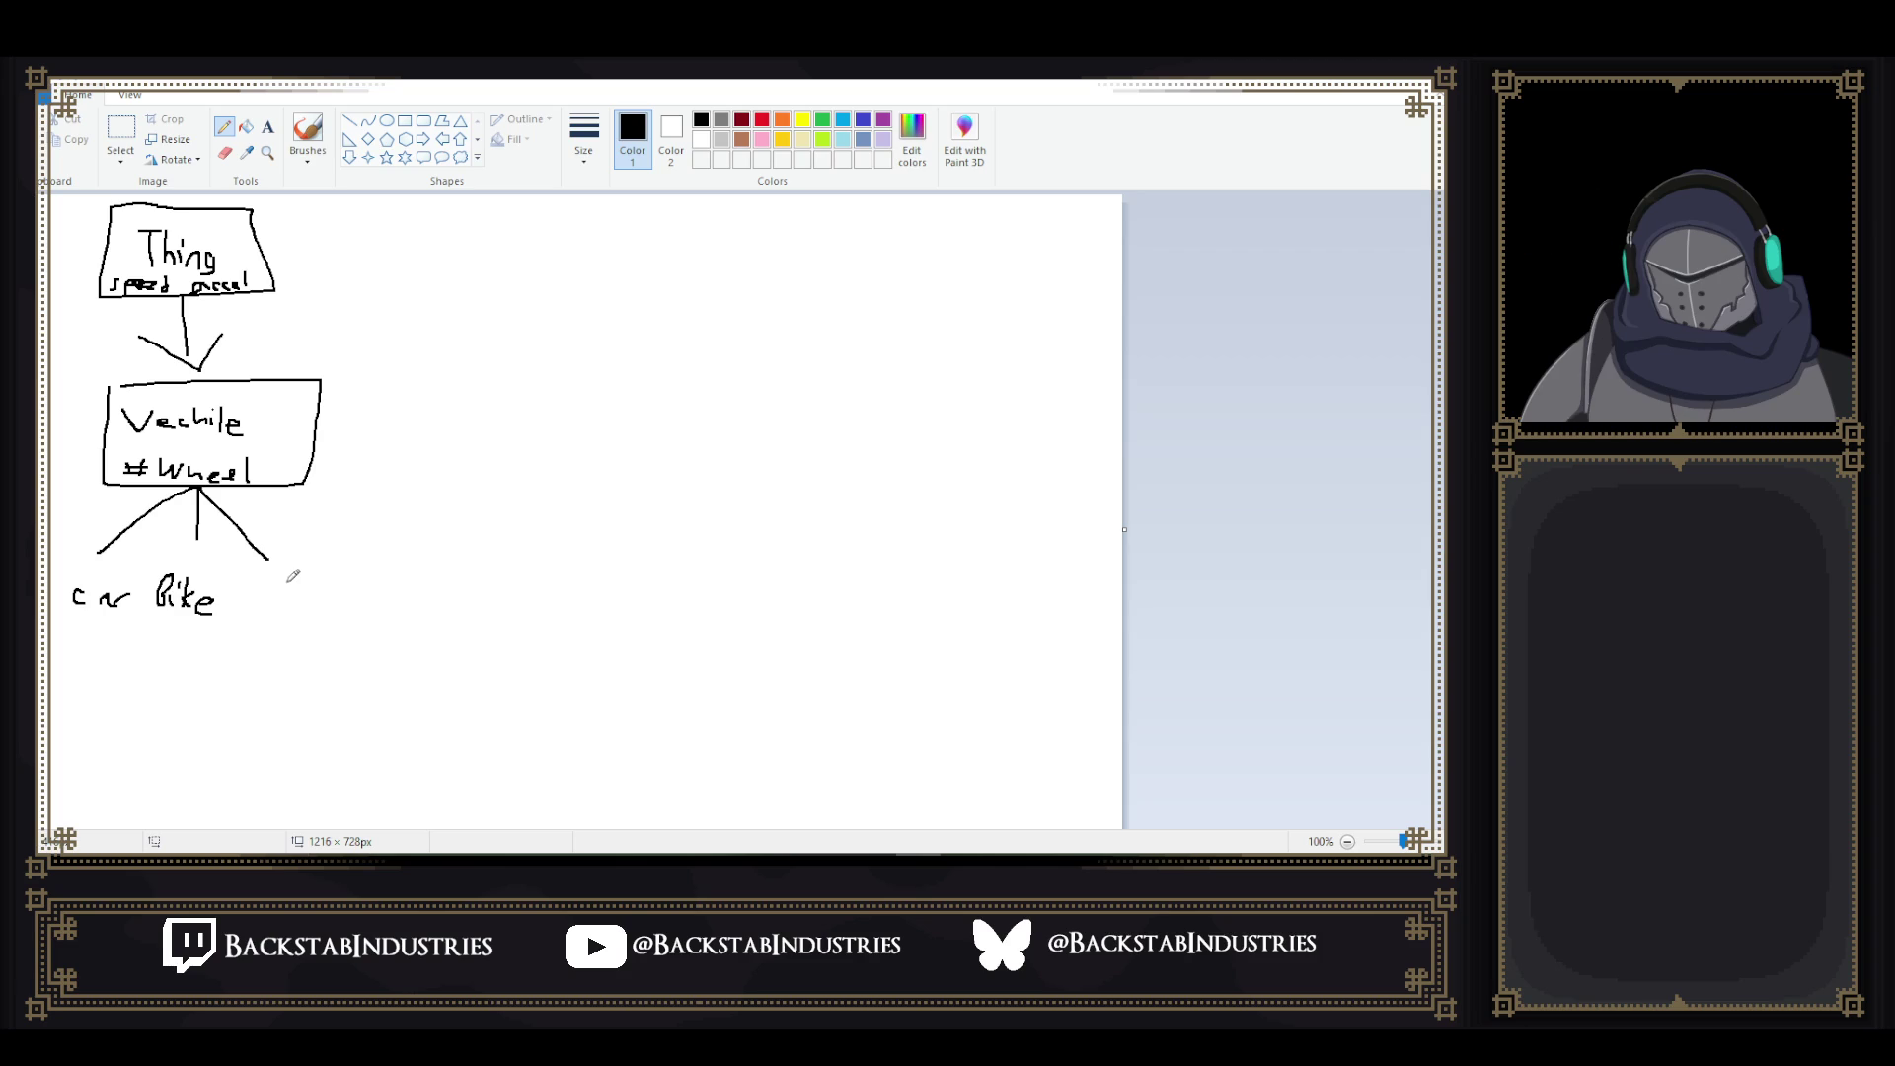
{"action": "mouse_move", "coordinate": [270, 587]}
{"action": "left_mouse_down"}
{"action": "mouse_move", "coordinate": [263, 603]}
{"action": "mouse_move", "coordinate": [365, 610]}
{"action": "left_mouse_up"}
{"action": "left_click_drag", "start_coordinate": [252, 492], "coordinate": [436, 601]}
{"action": "mouse_move", "coordinate": [424, 603]}
{"action": "left_mouse_down"}
{"action": "mouse_move", "coordinate": [426, 627]}
{"action": "mouse_move", "coordinate": [451, 614]}
{"action": "mouse_move", "coordinate": [484, 639]}
{"action": "left_mouse_up"}
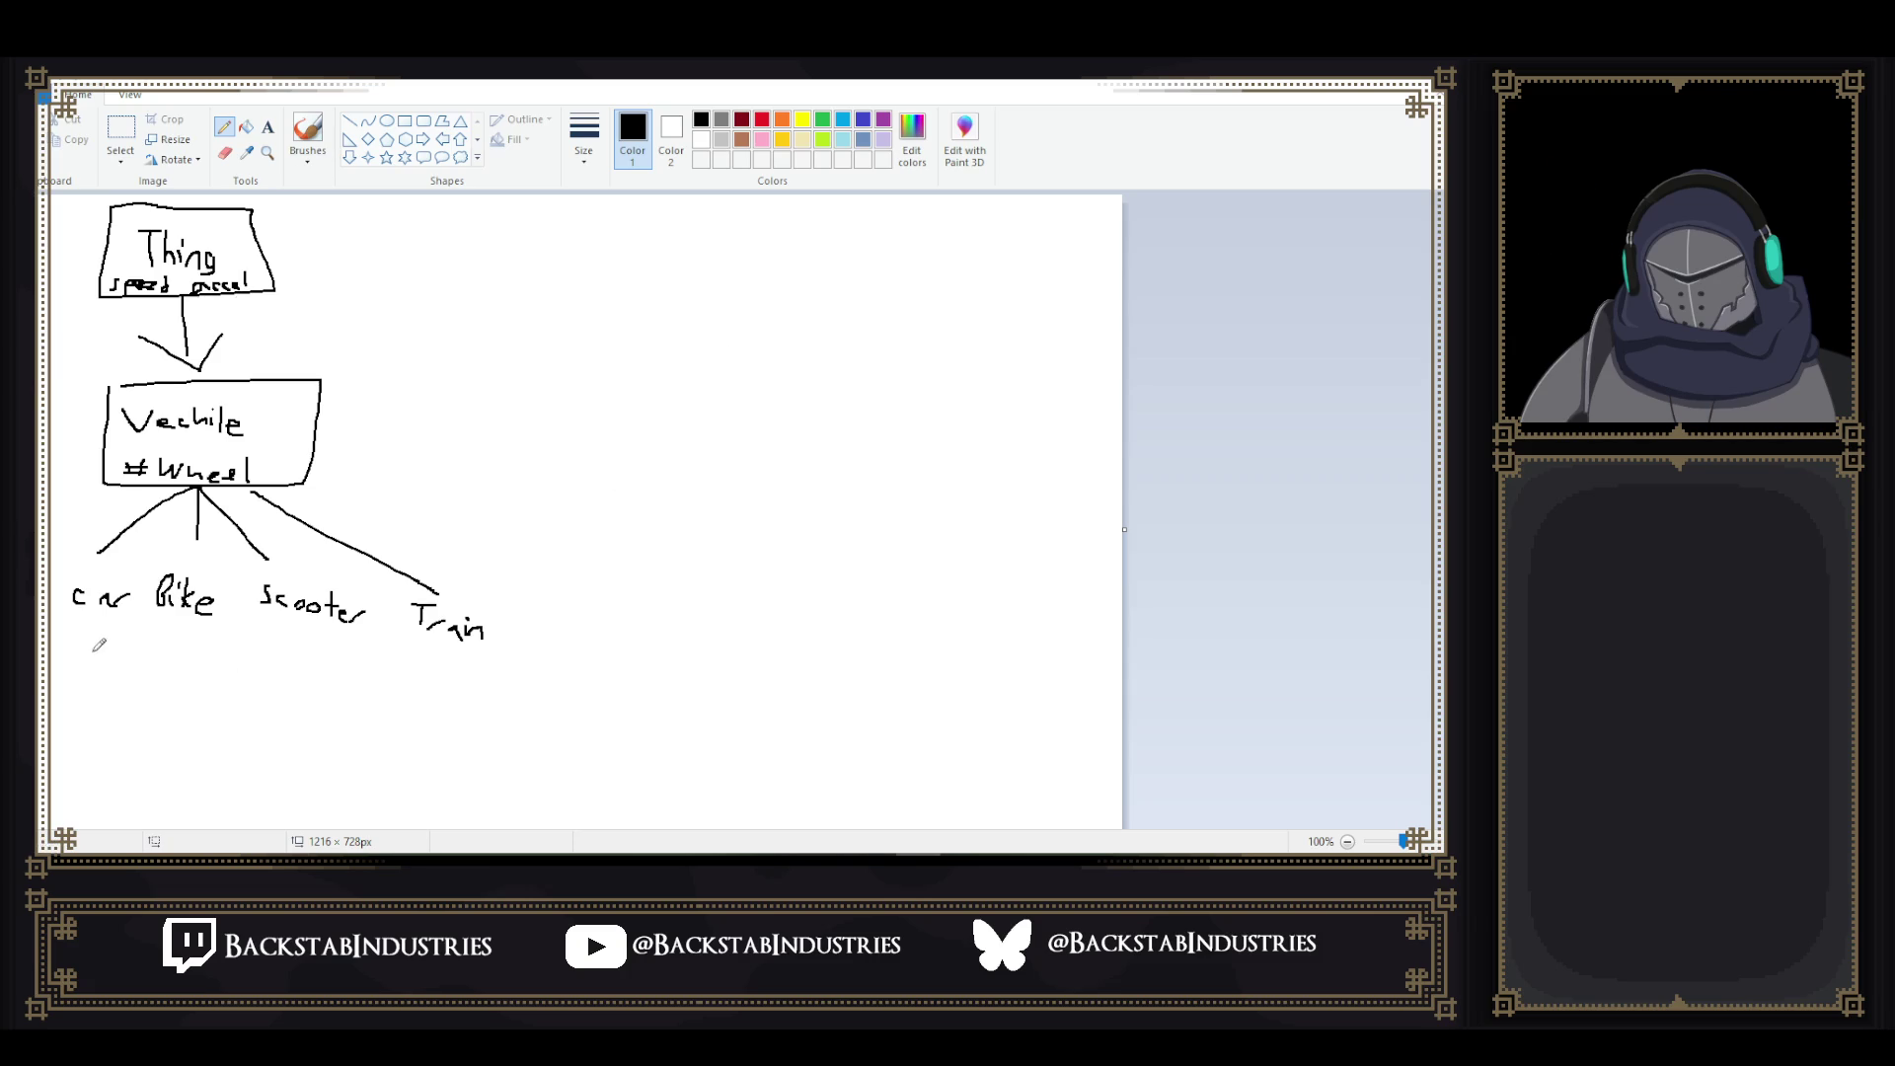
{"action": "left_click_drag", "start_coordinate": [93, 618], "coordinate": [44, 686]}
{"action": "mouse_move", "coordinate": [94, 616]}
{"action": "left_mouse_down"}
{"action": "mouse_move", "coordinate": [126, 688]}
{"action": "mouse_move", "coordinate": [53, 707]}
{"action": "mouse_move", "coordinate": [94, 695]}
{"action": "mouse_move", "coordinate": [182, 722]}
{"action": "left_mouse_up"}
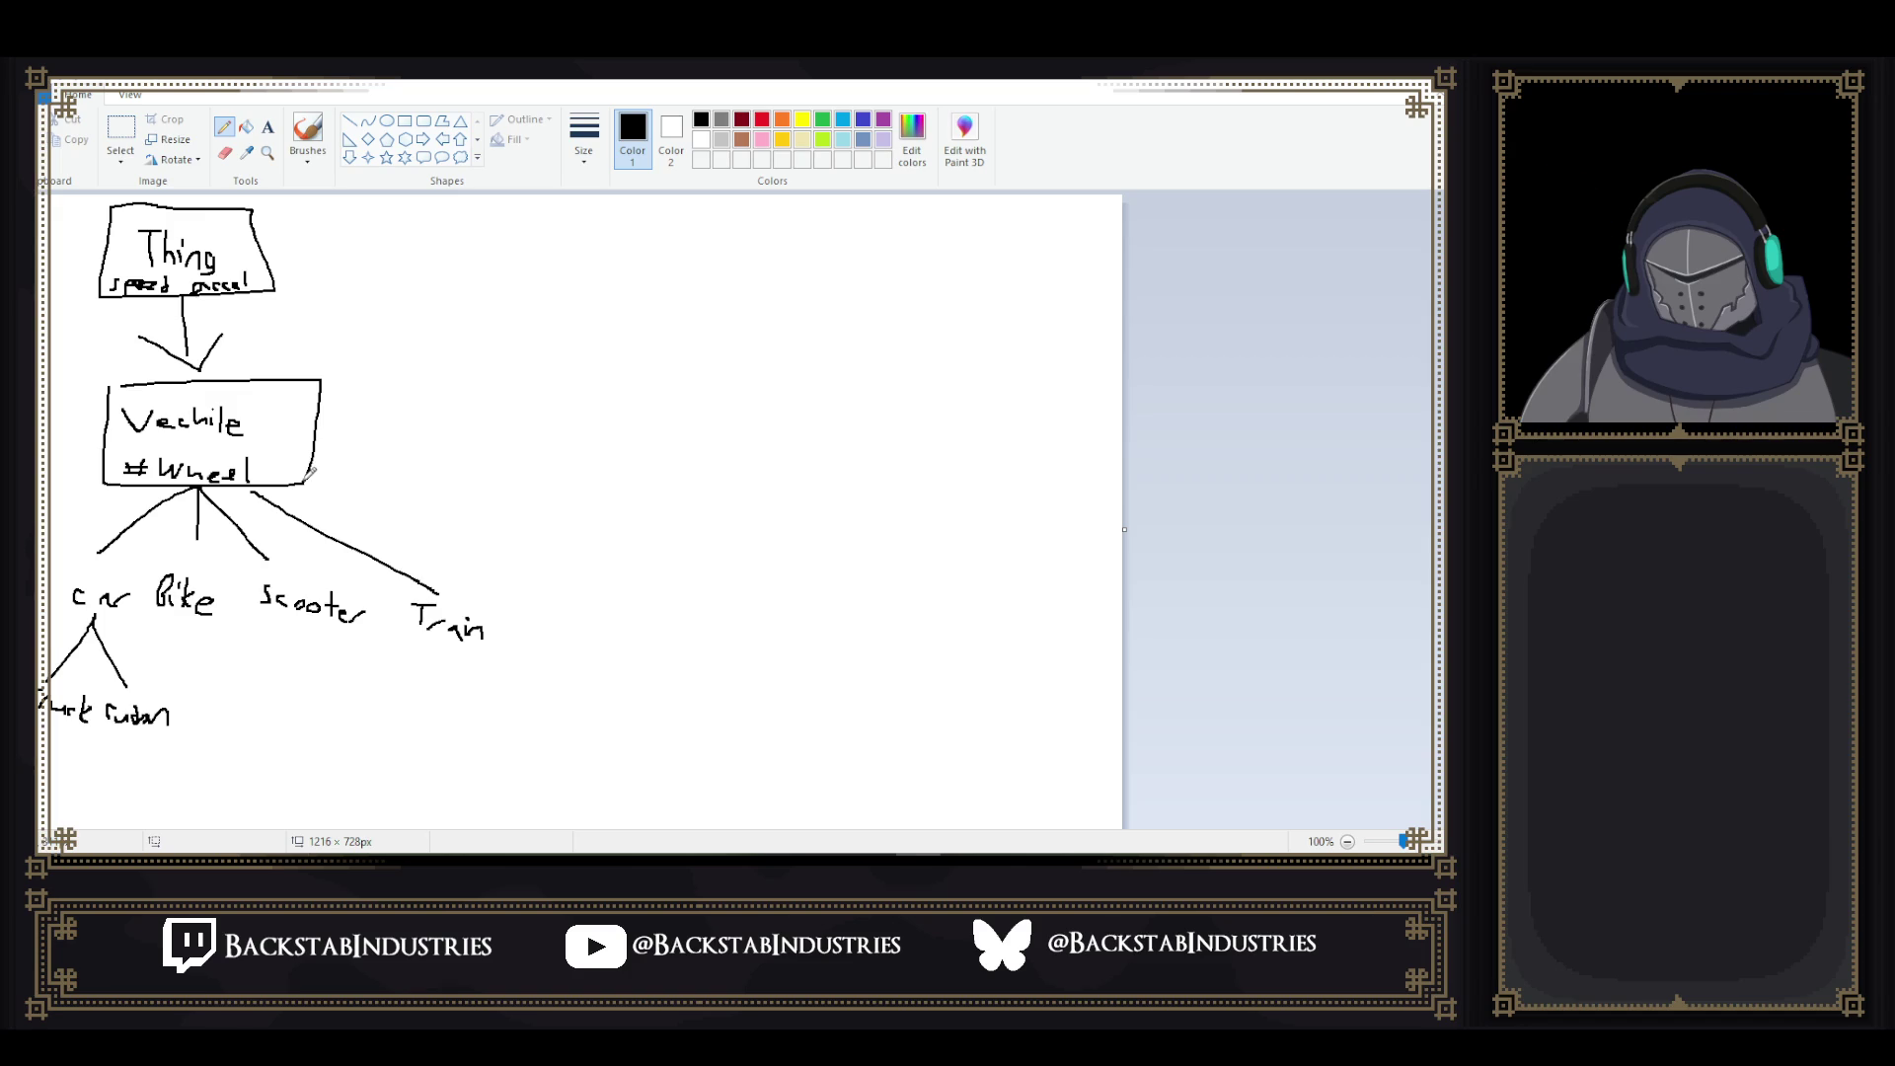
- Add Plane and Glider branches from Vechile, then close Paint without saving
{"action": "mouse_move", "coordinate": [309, 481]}
{"action": "left_mouse_down"}
{"action": "mouse_move", "coordinate": [565, 637]}
{"action": "mouse_move", "coordinate": [538, 654]}
{"action": "mouse_move", "coordinate": [566, 681]}
{"action": "mouse_move", "coordinate": [671, 657]}
{"action": "mouse_move", "coordinate": [683, 684]}
{"action": "left_mouse_up"}
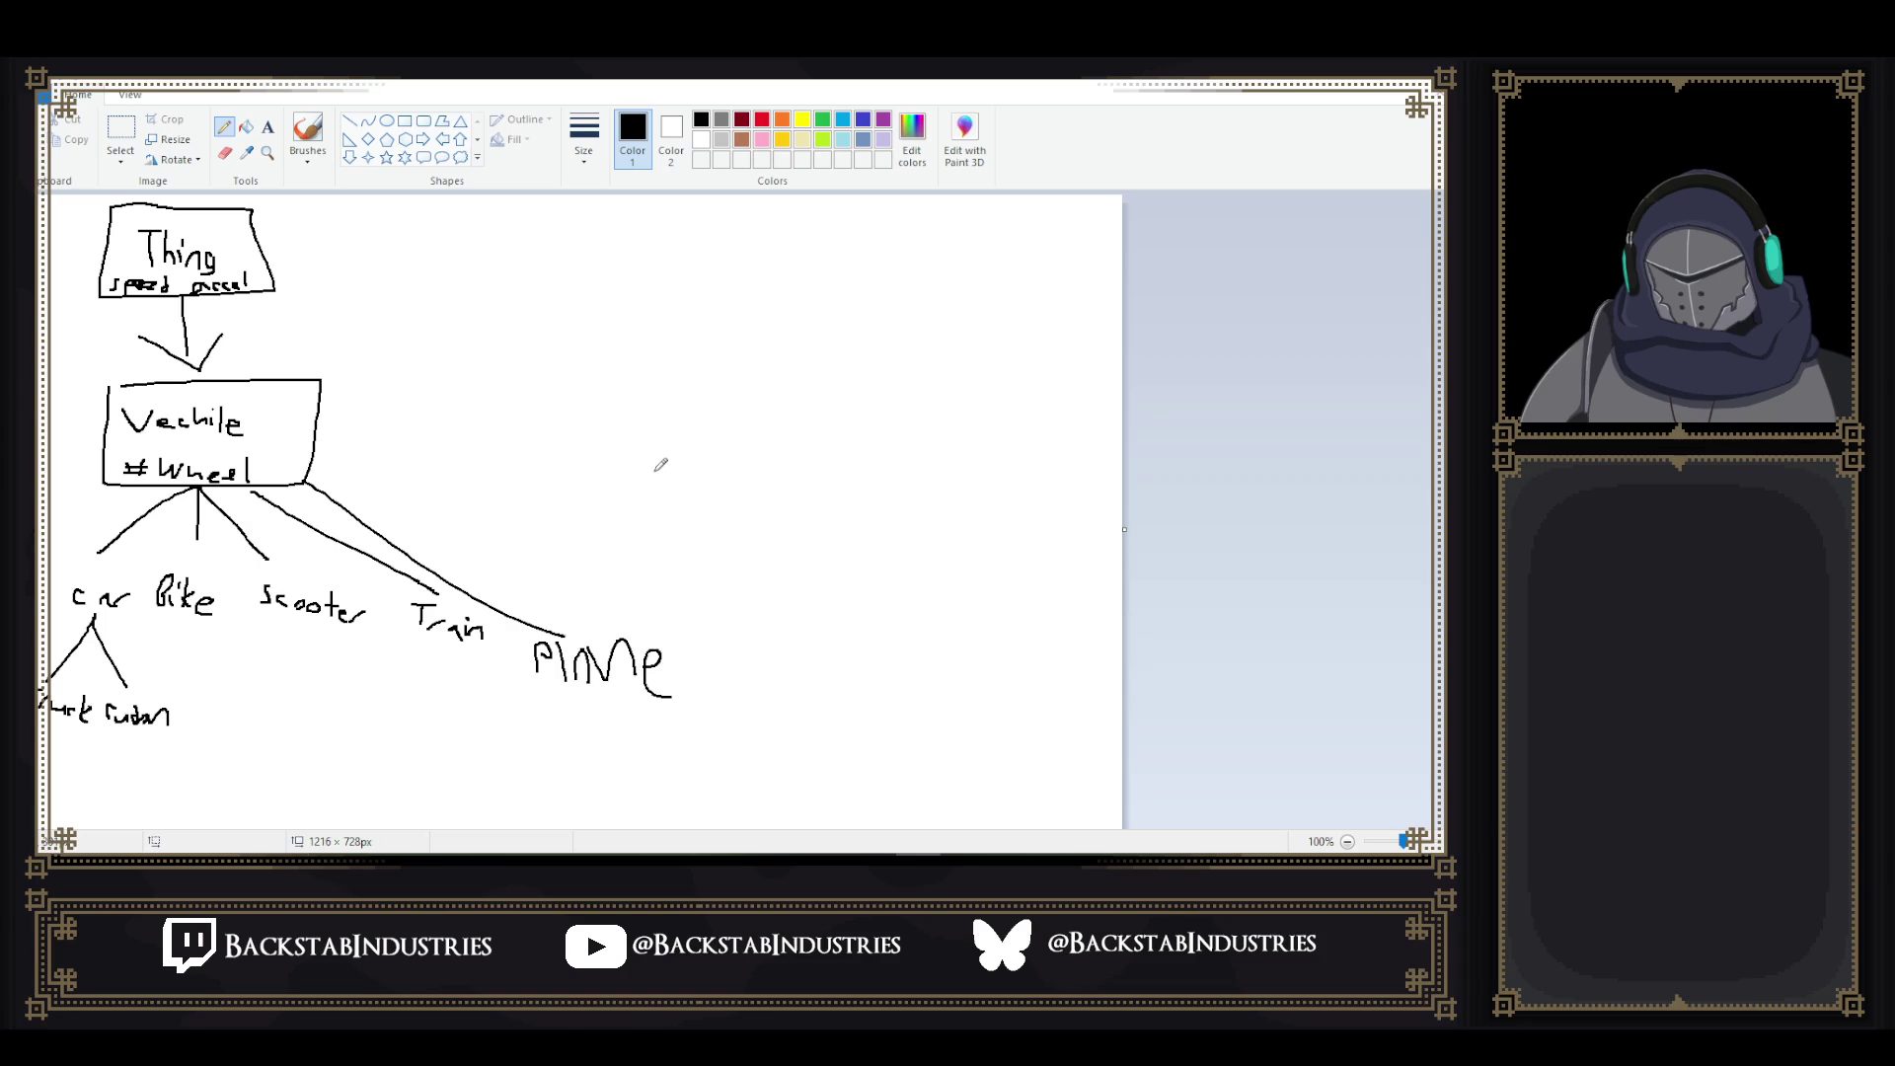
{"action": "mouse_move", "coordinate": [312, 463]}
{"action": "left_mouse_down"}
{"action": "mouse_move", "coordinate": [708, 457]}
{"action": "mouse_move", "coordinate": [776, 636]}
{"action": "left_mouse_up"}
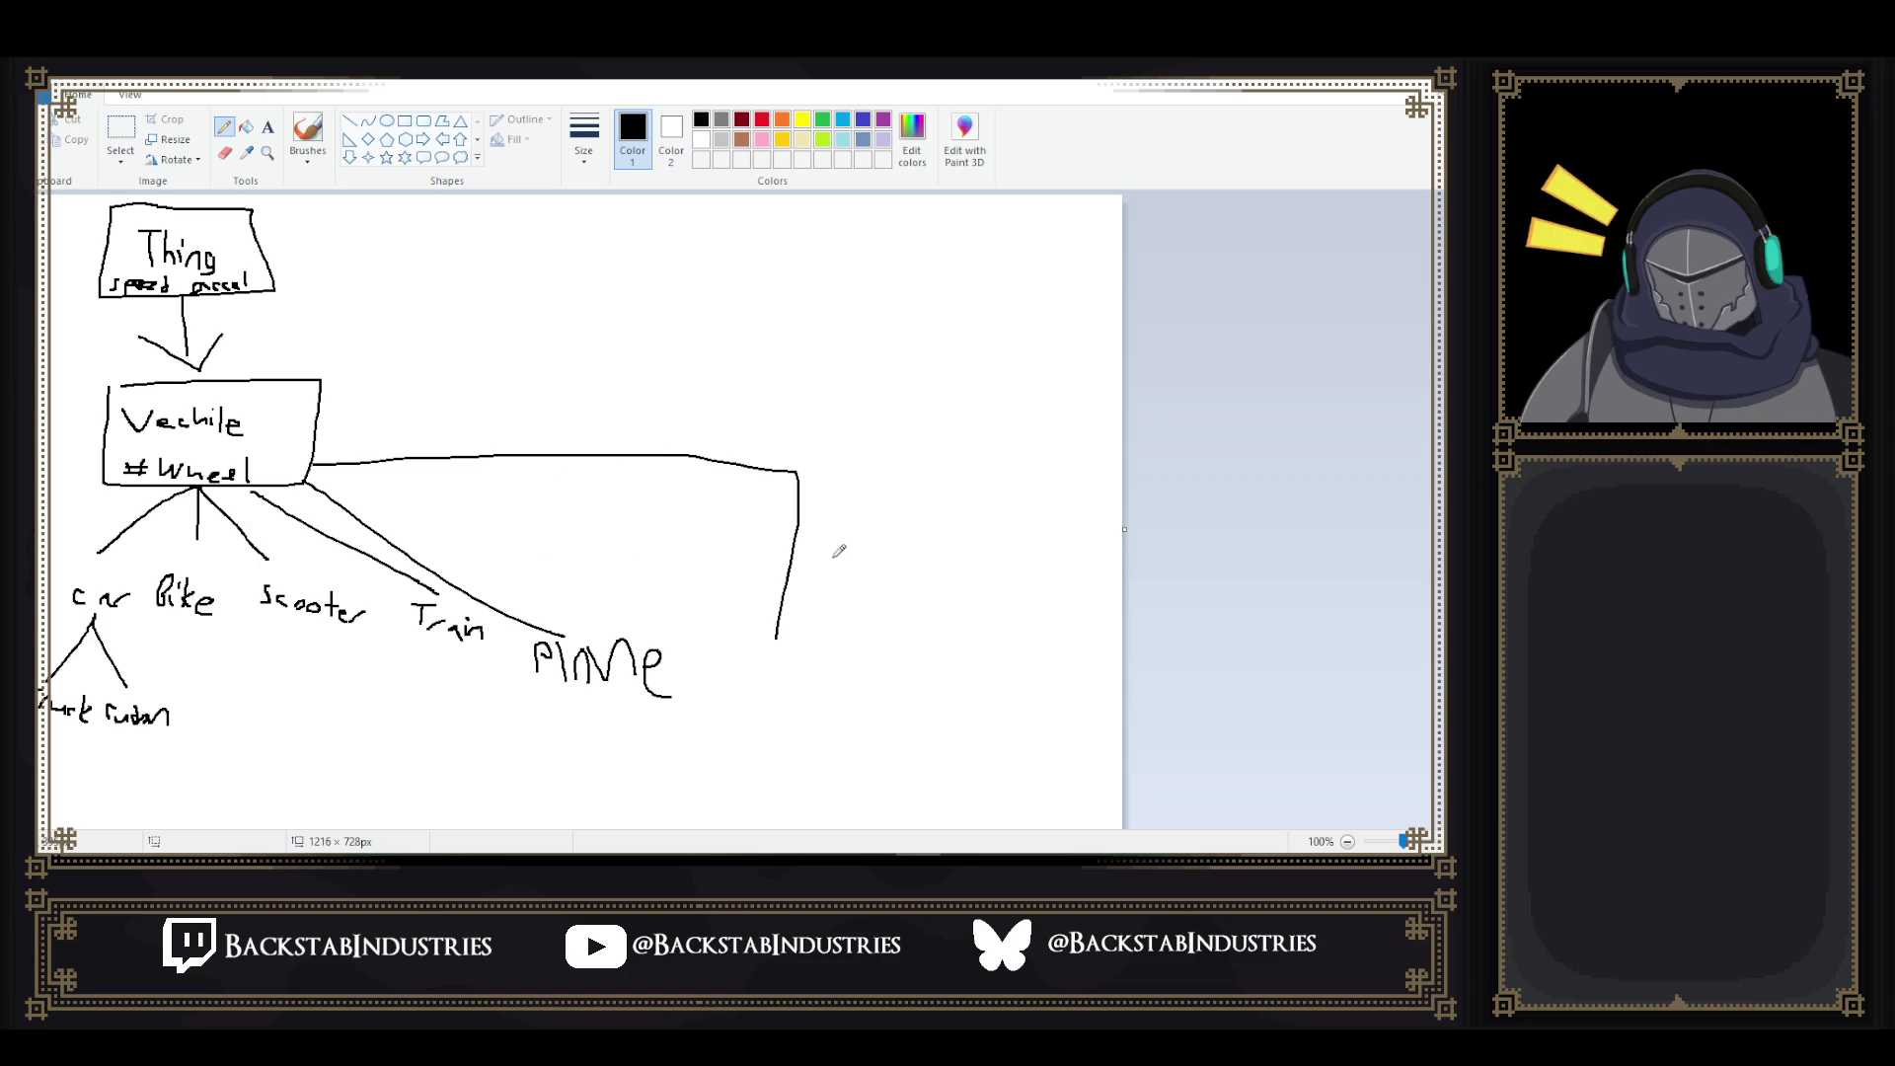
{"action": "mouse_move", "coordinate": [752, 647]}
{"action": "left_mouse_down"}
{"action": "mouse_move", "coordinate": [748, 673]}
{"action": "mouse_move", "coordinate": [768, 643]}
{"action": "mouse_move", "coordinate": [802, 681]}
{"action": "mouse_move", "coordinate": [859, 664]}
{"action": "left_mouse_up"}
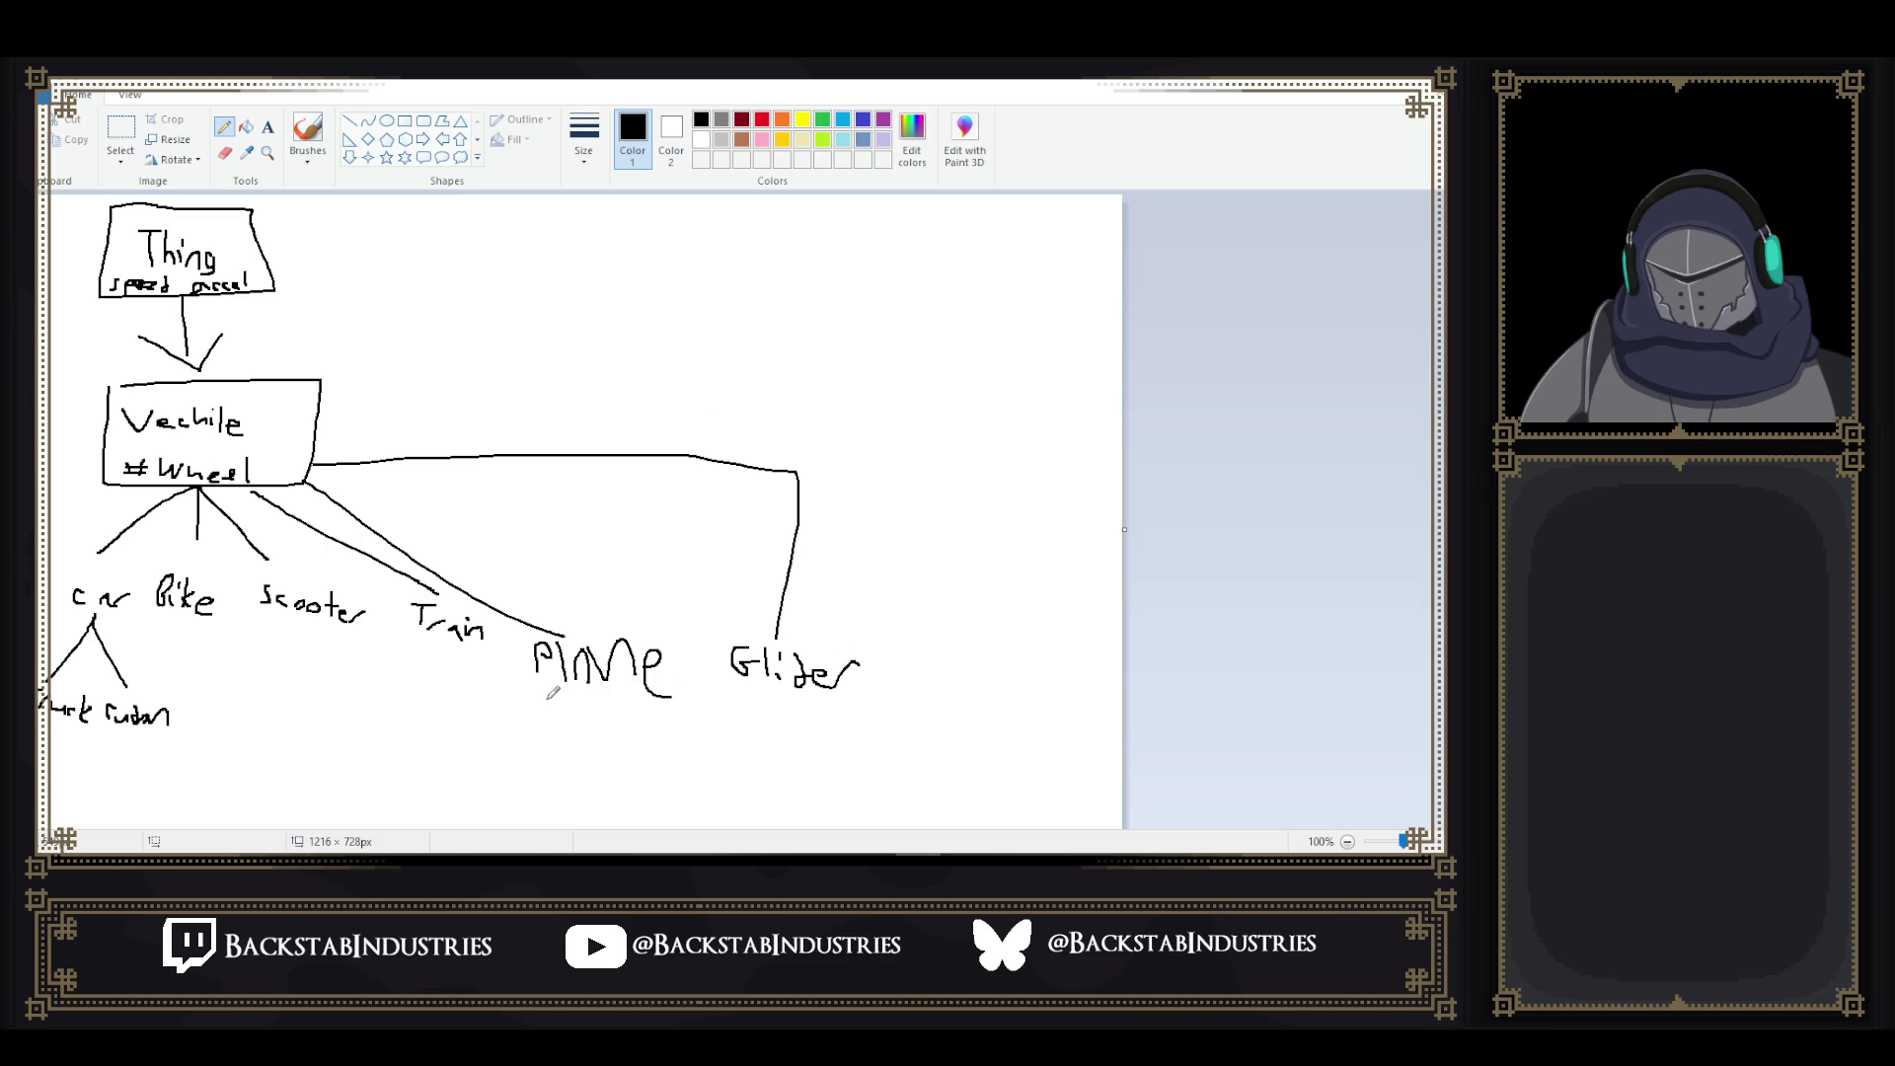
{"action": "mouse_move", "coordinate": [728, 694]}
{"action": "left_mouse_down"}
{"action": "mouse_move", "coordinate": [686, 706]}
{"action": "mouse_move", "coordinate": [734, 706]}
{"action": "left_mouse_up"}
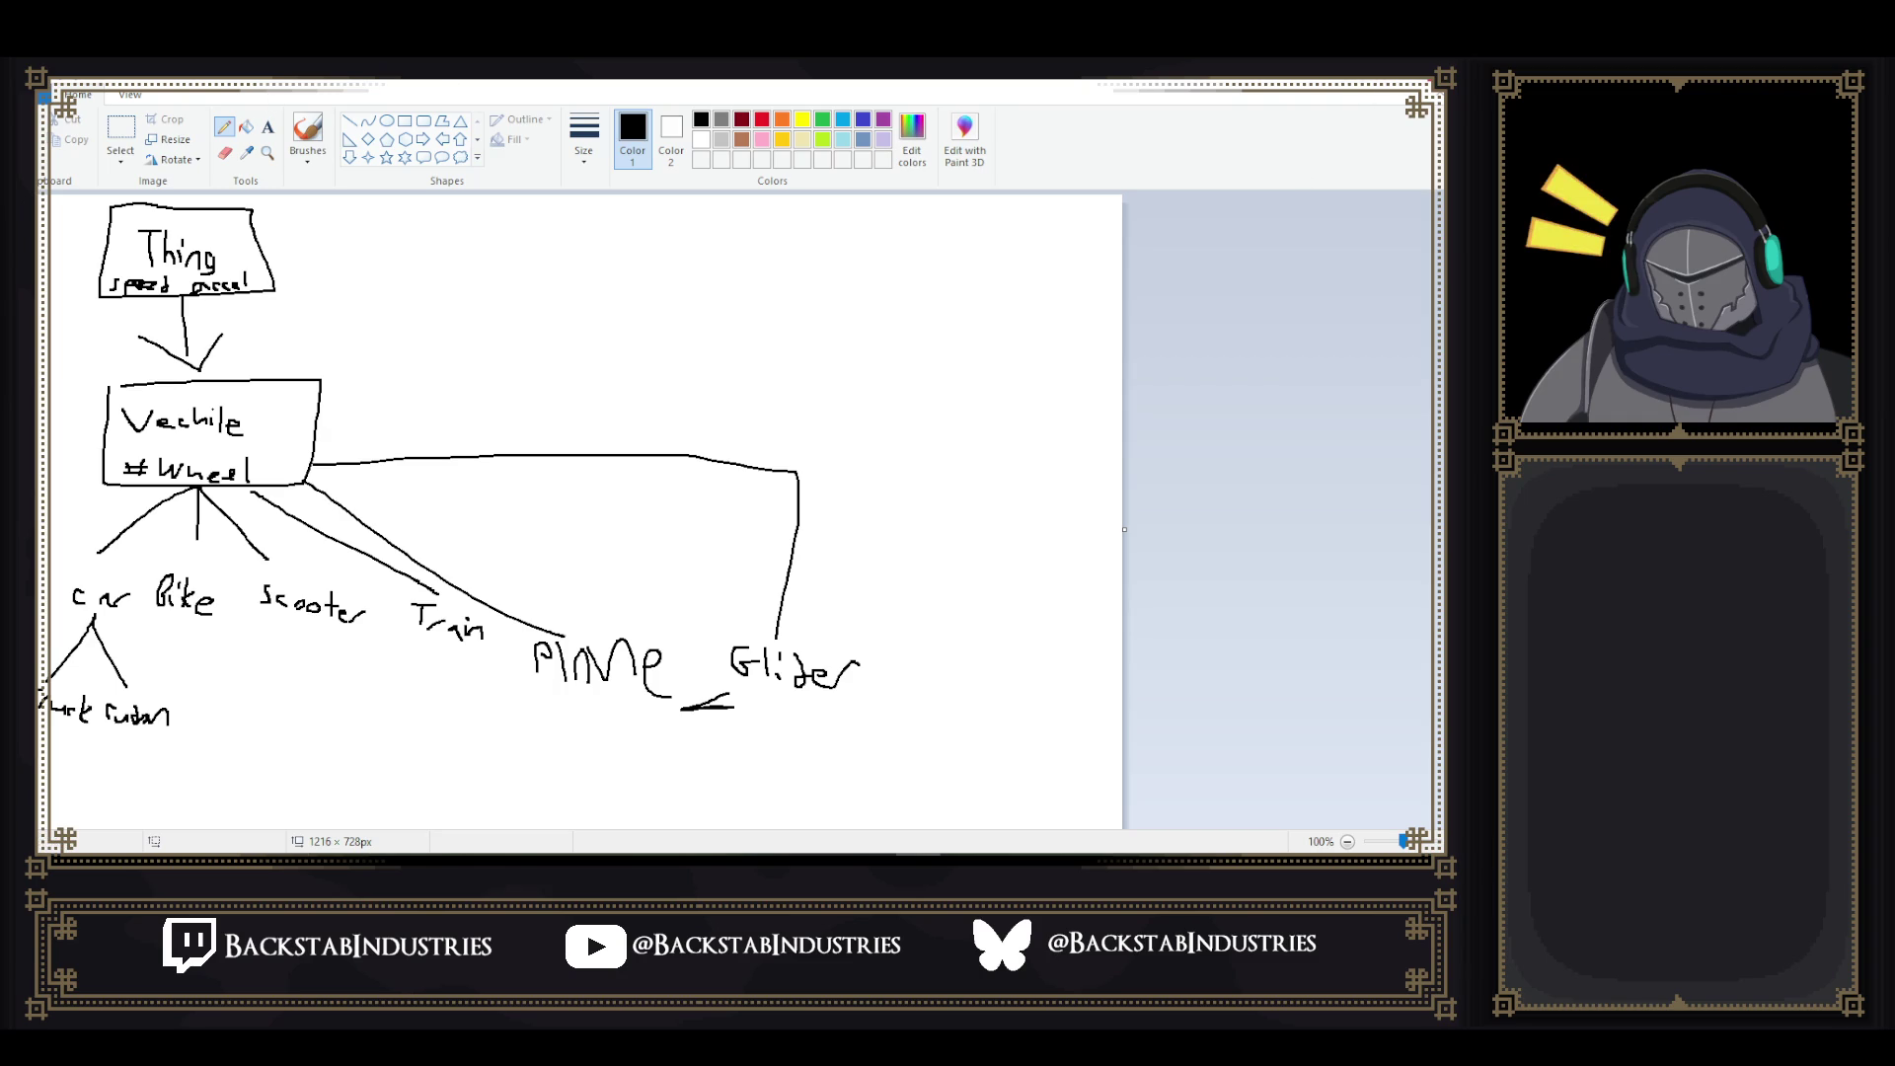
{"action": "key", "text": "alt+F4"}
{"action": "left_click", "coordinate": [801, 465]}
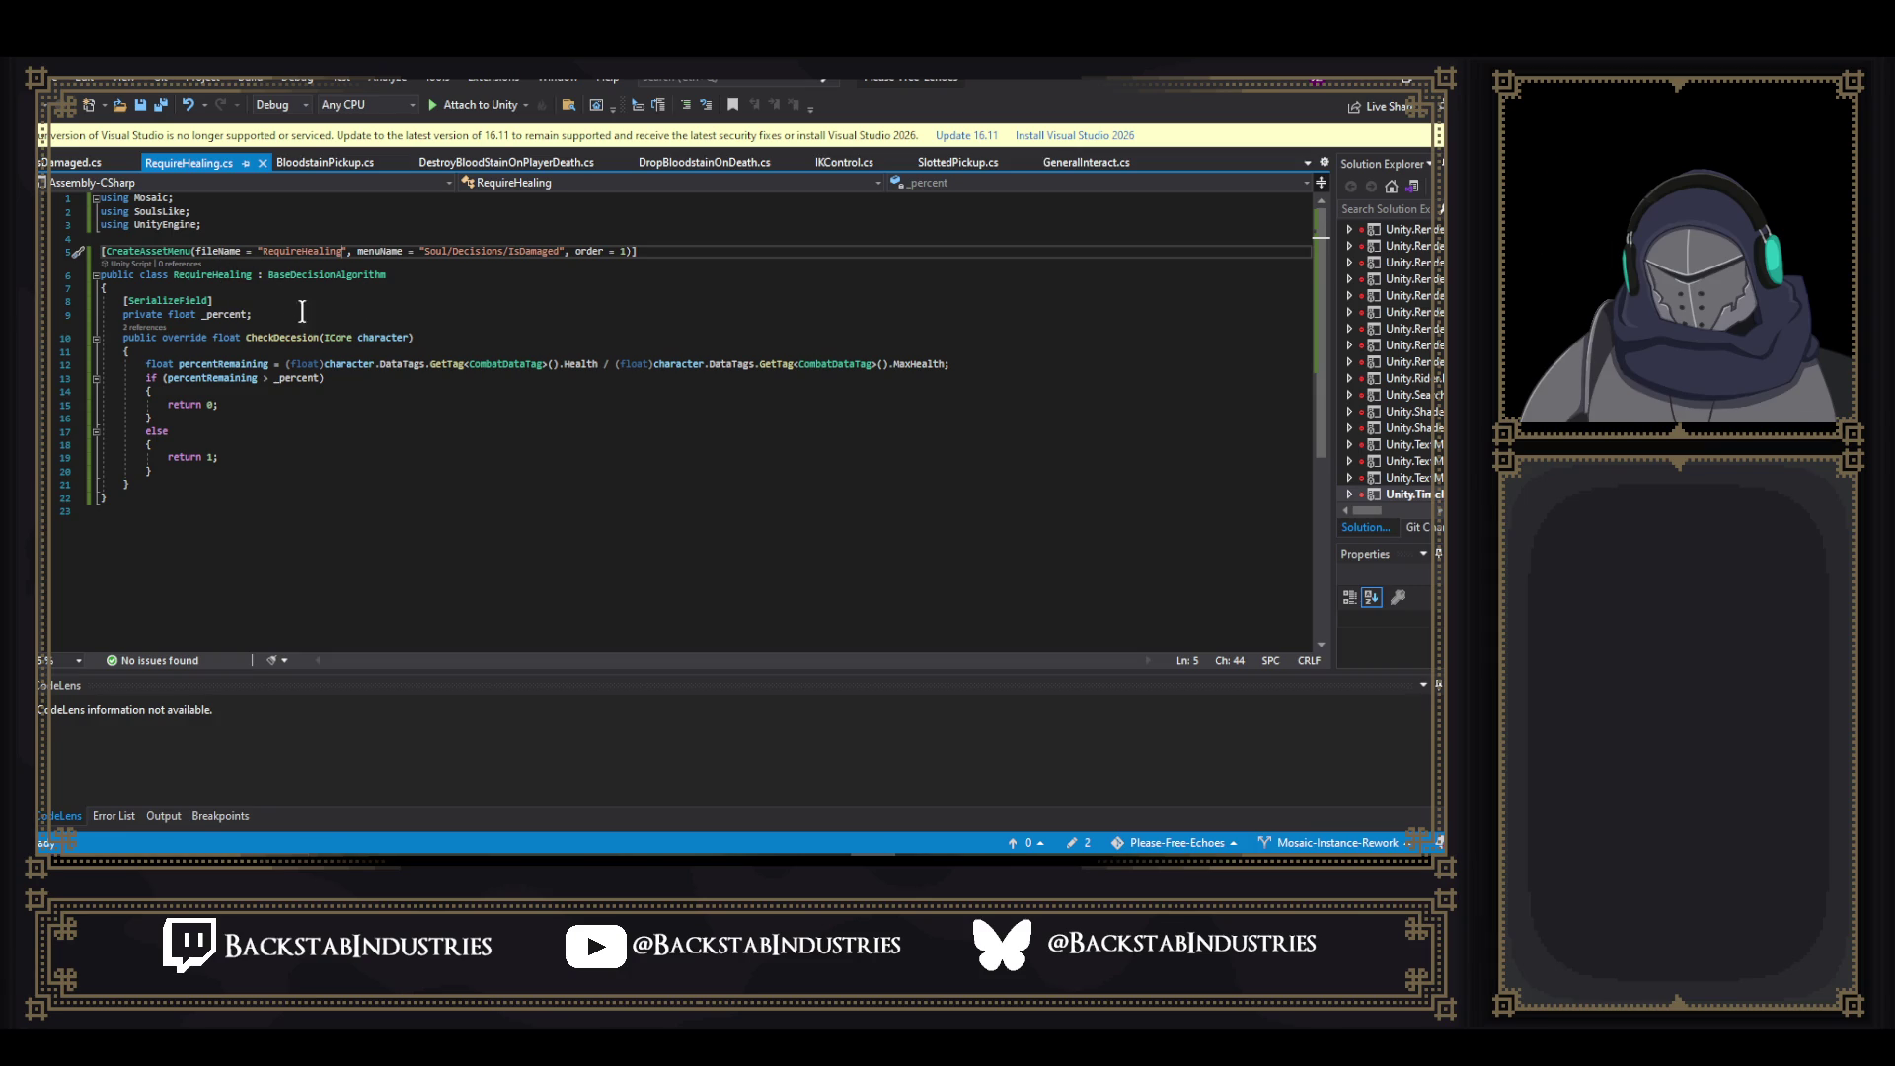
{"action": "left_click", "coordinate": [273, 314]}
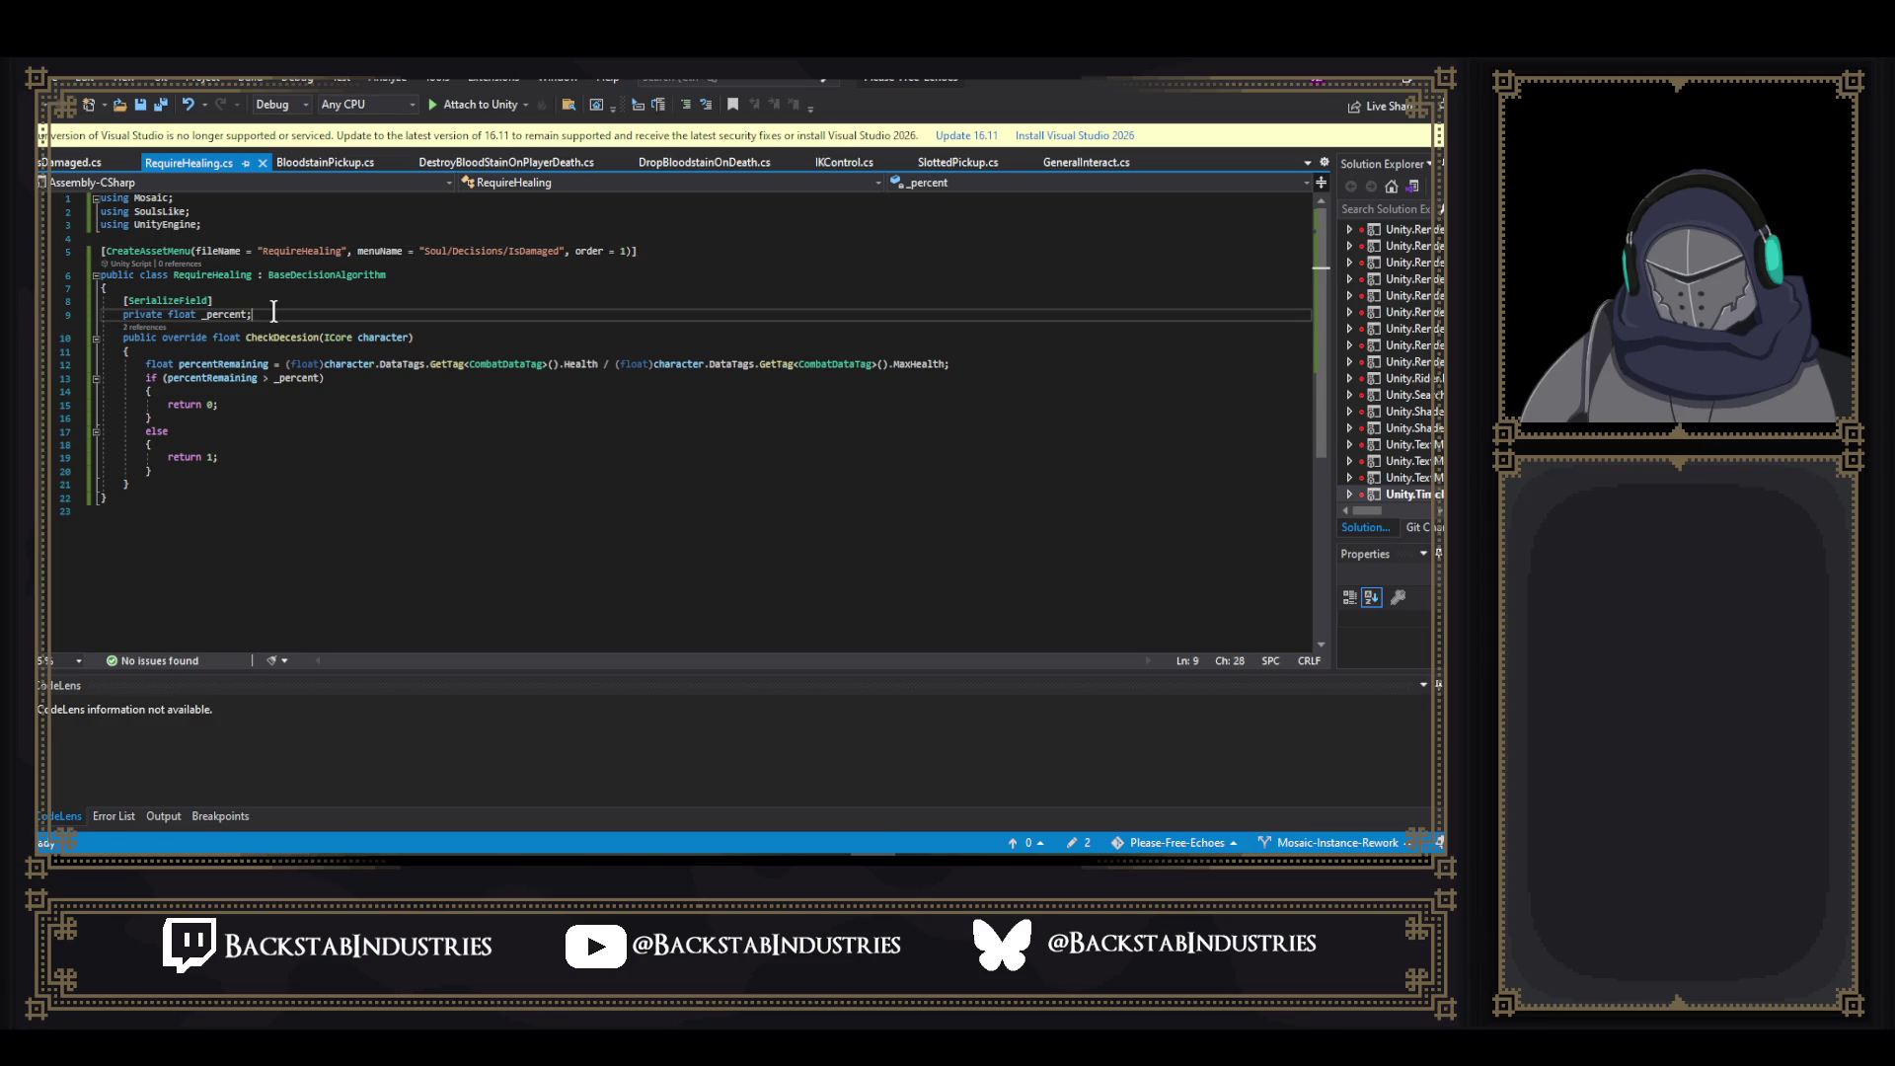
- Delete the serialized _percent field and swap the returns: the if branch returns 1, the else returns 0
{"action": "left_click_drag", "start_coordinate": [259, 314], "coordinate": [238, 292]}
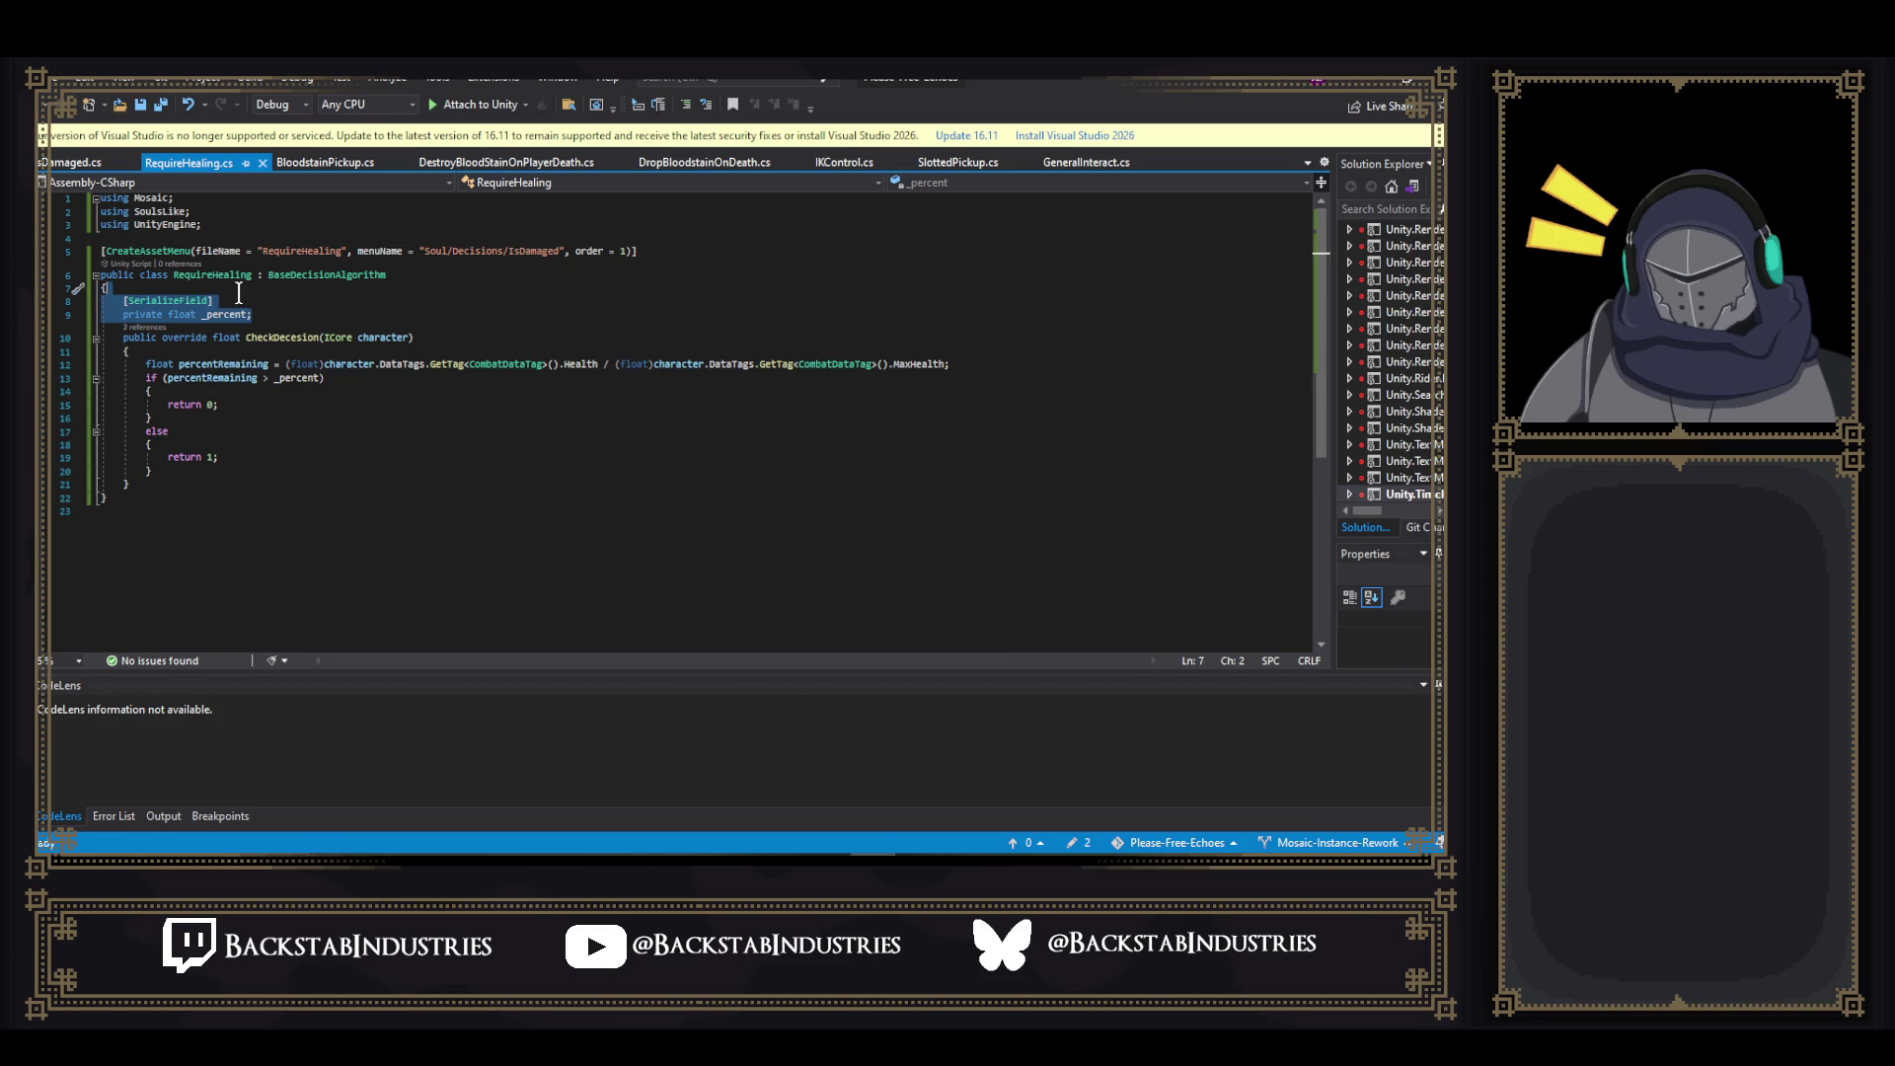
{"action": "key", "text": "Delete"}
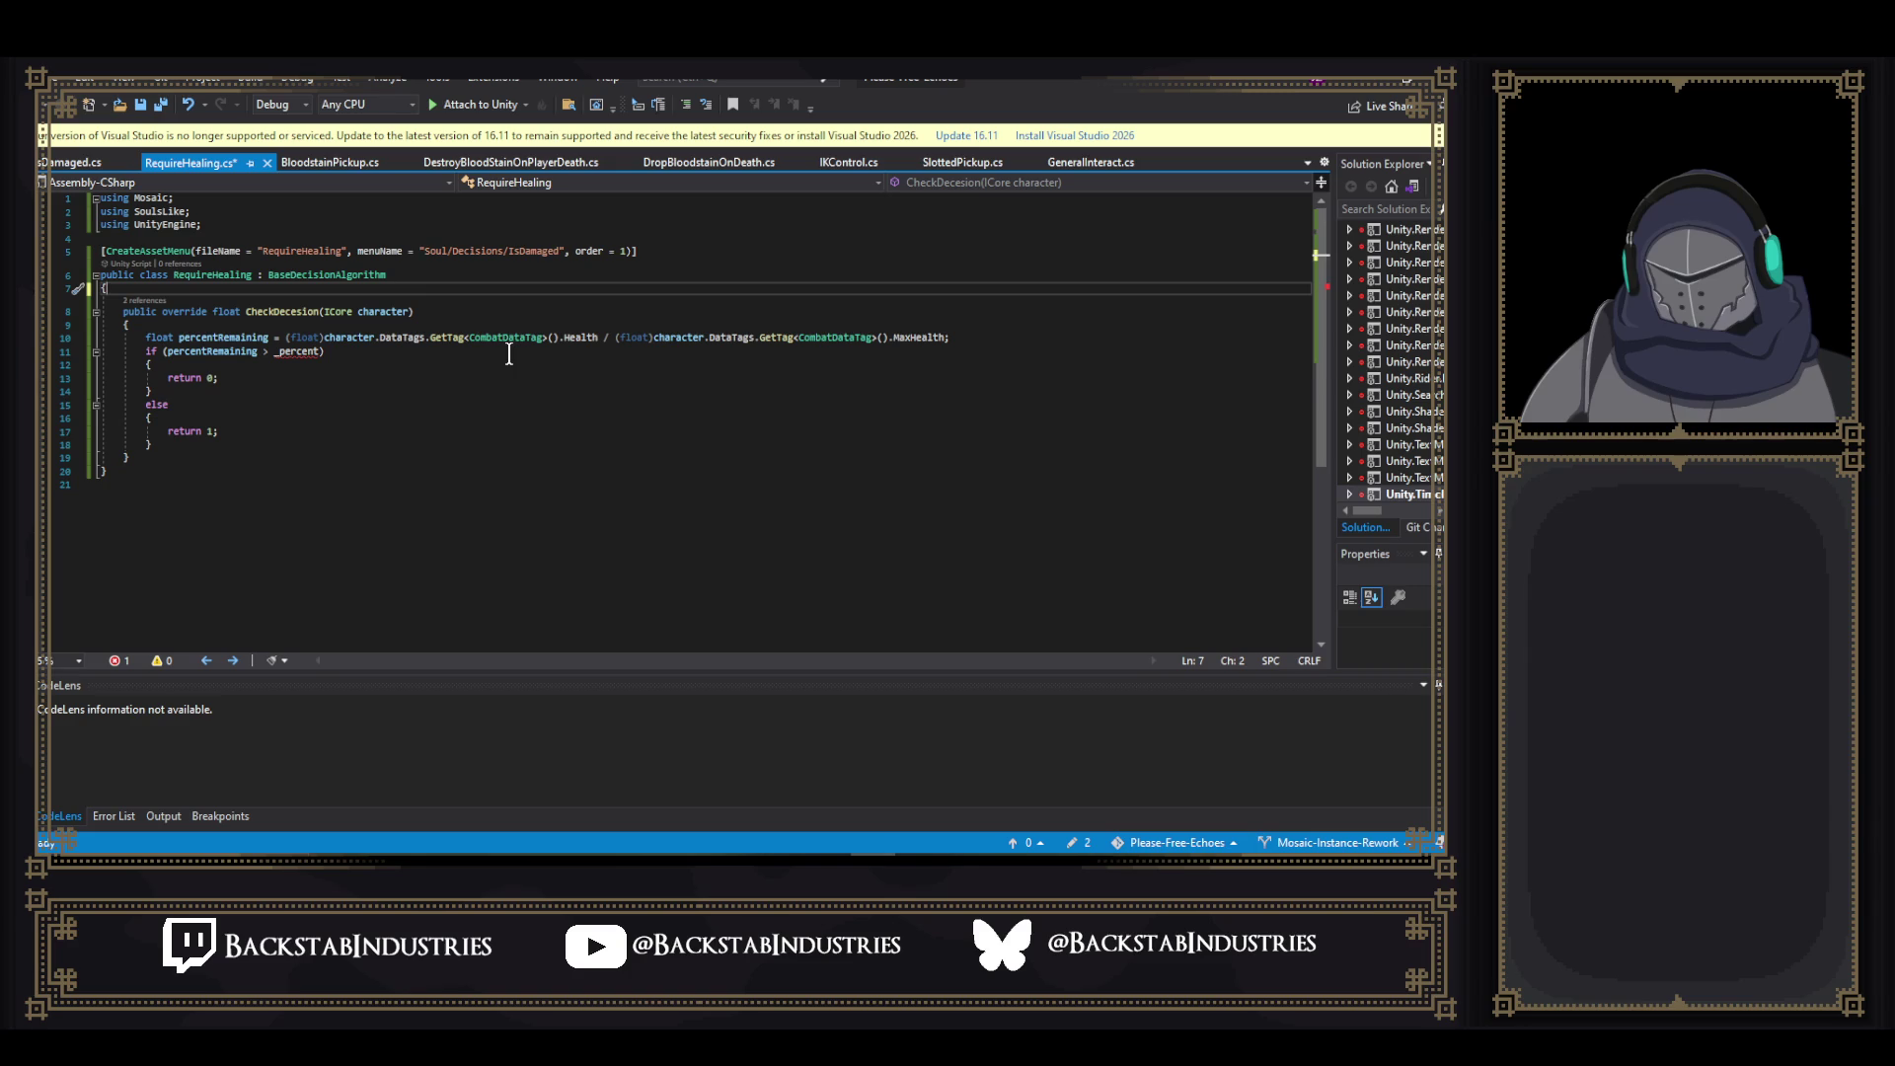
{"action": "left_click", "coordinate": [301, 379]}
{"action": "key", "text": "BackSpace"}
{"action": "type", "text": "1"}
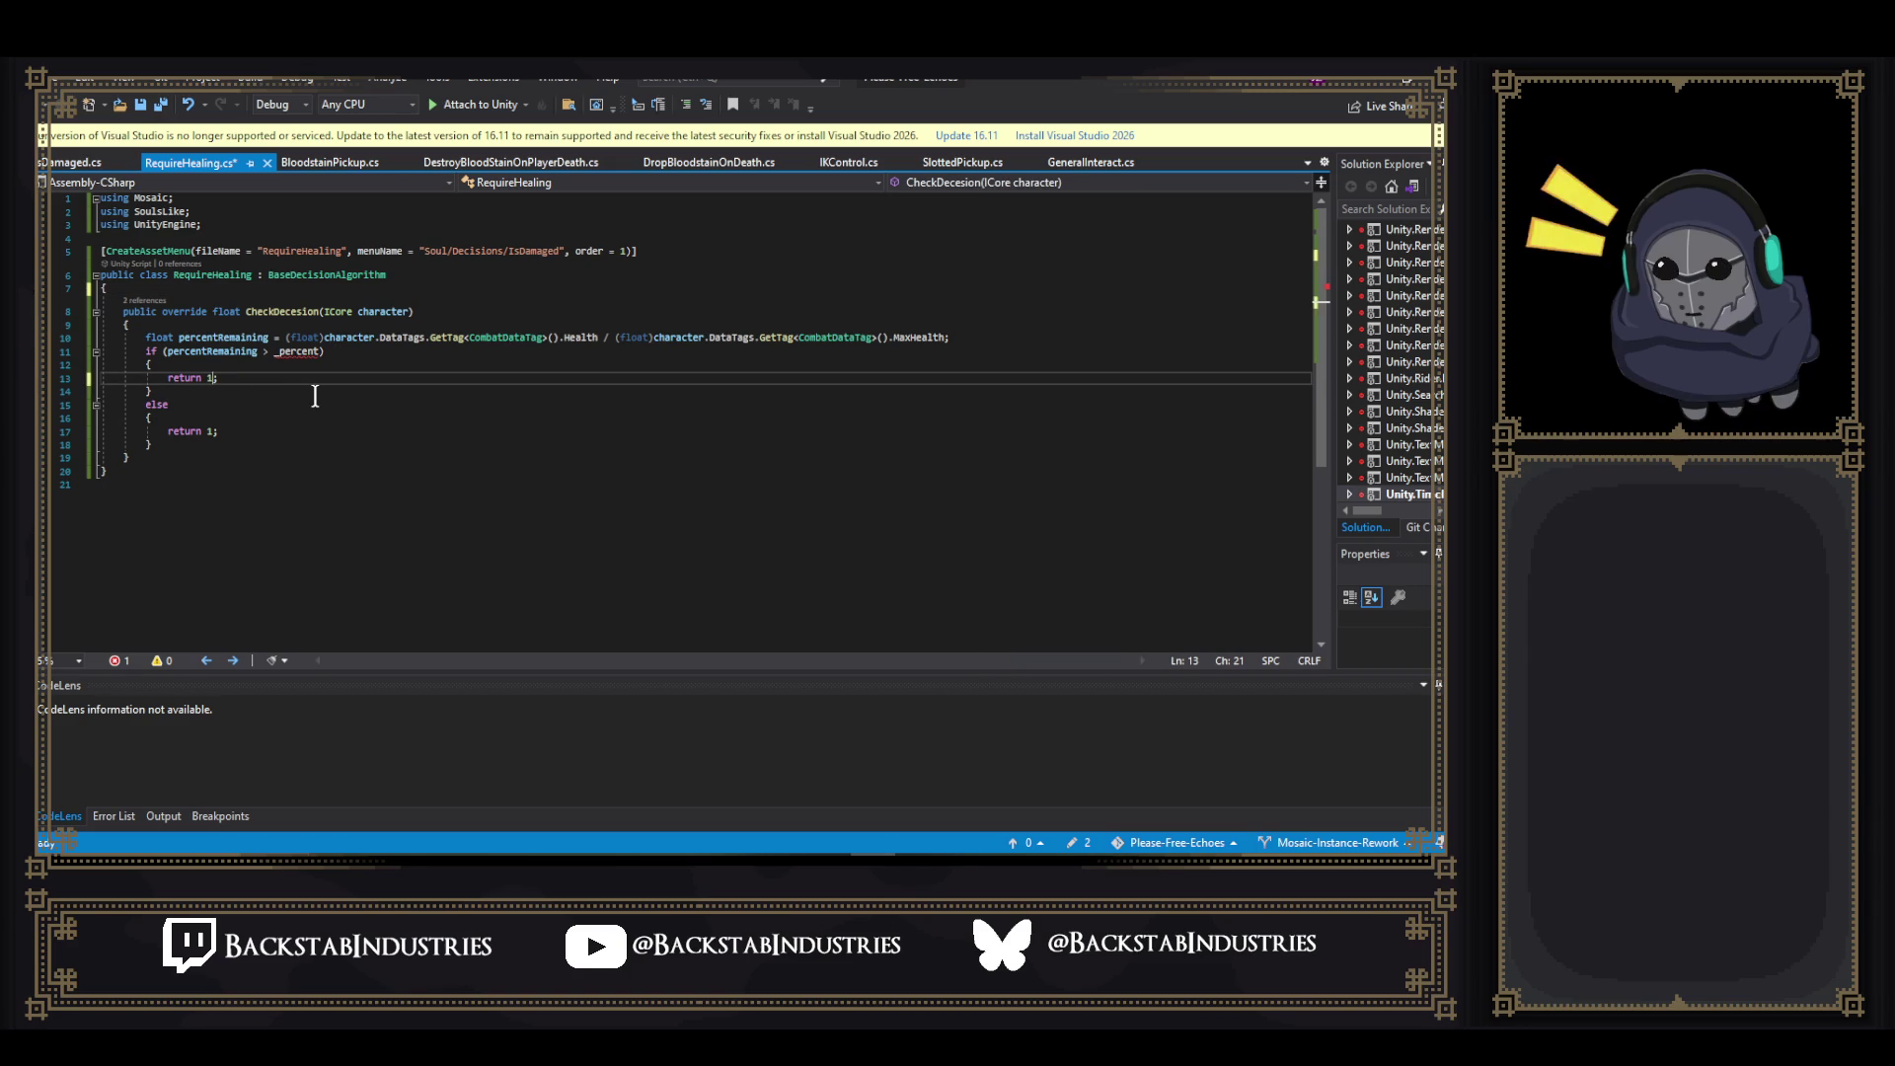
{"action": "left_click", "coordinate": [212, 431]}
{"action": "key", "text": "BackSpace"}
{"action": "type", "text": "0"}
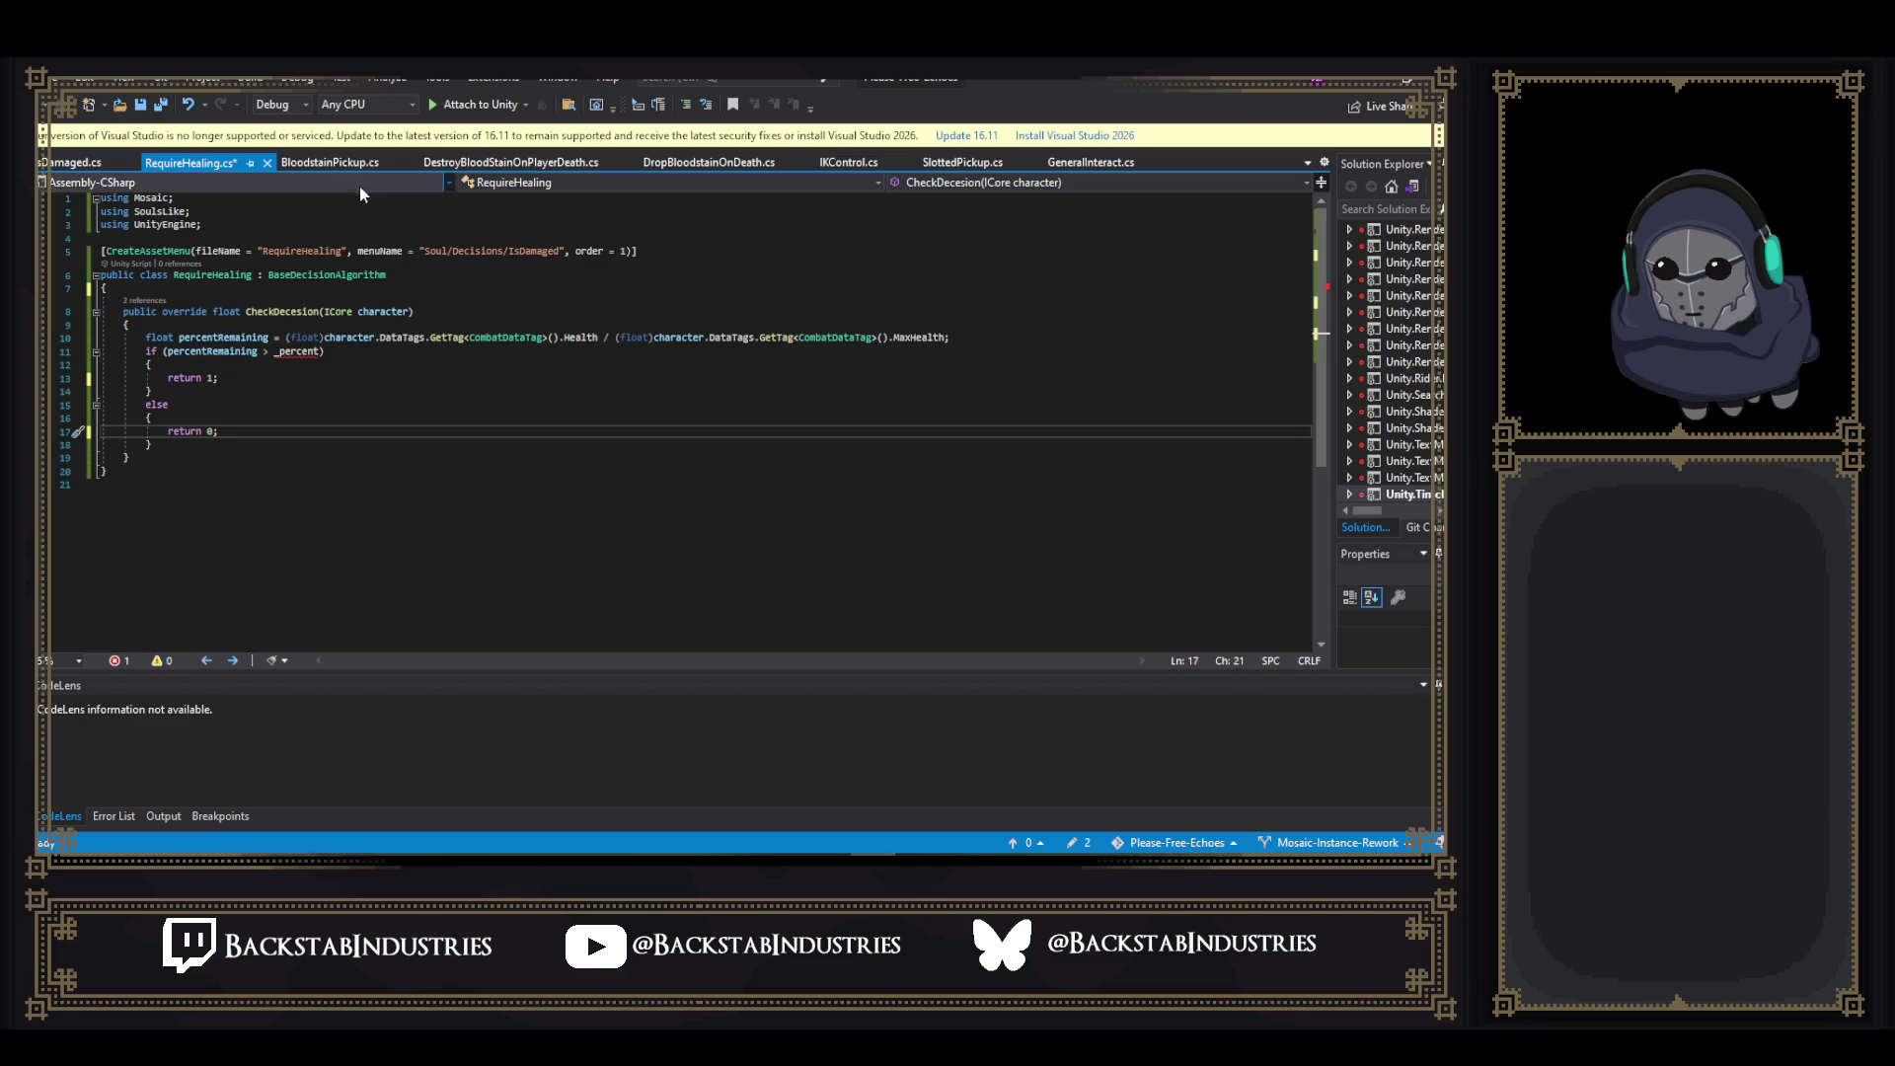
{"action": "left_click_drag", "start_coordinate": [318, 351], "coordinate": [168, 352]}
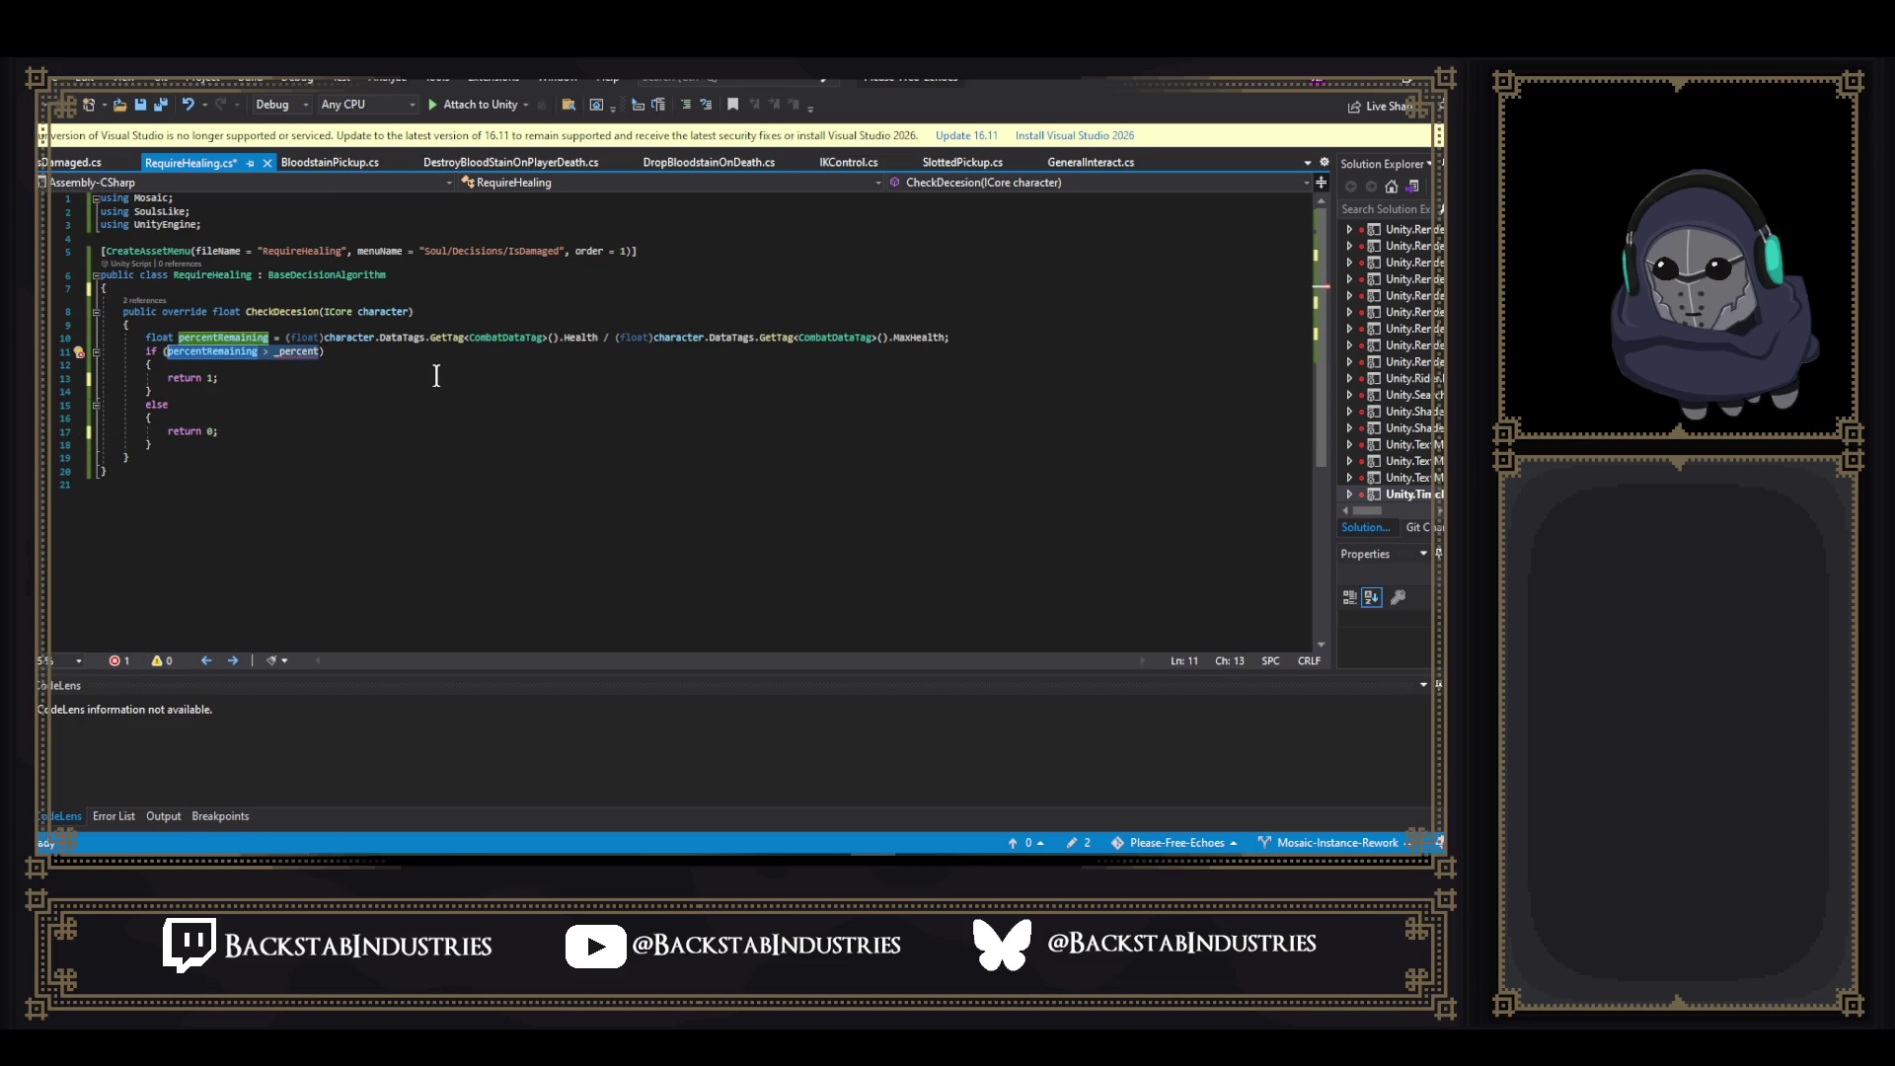
- Replace the if condition with character.DataTags.GetTag<CombatDataTag>().HealthPots > 0 and save
{"action": "key", "text": "BackSpace"}
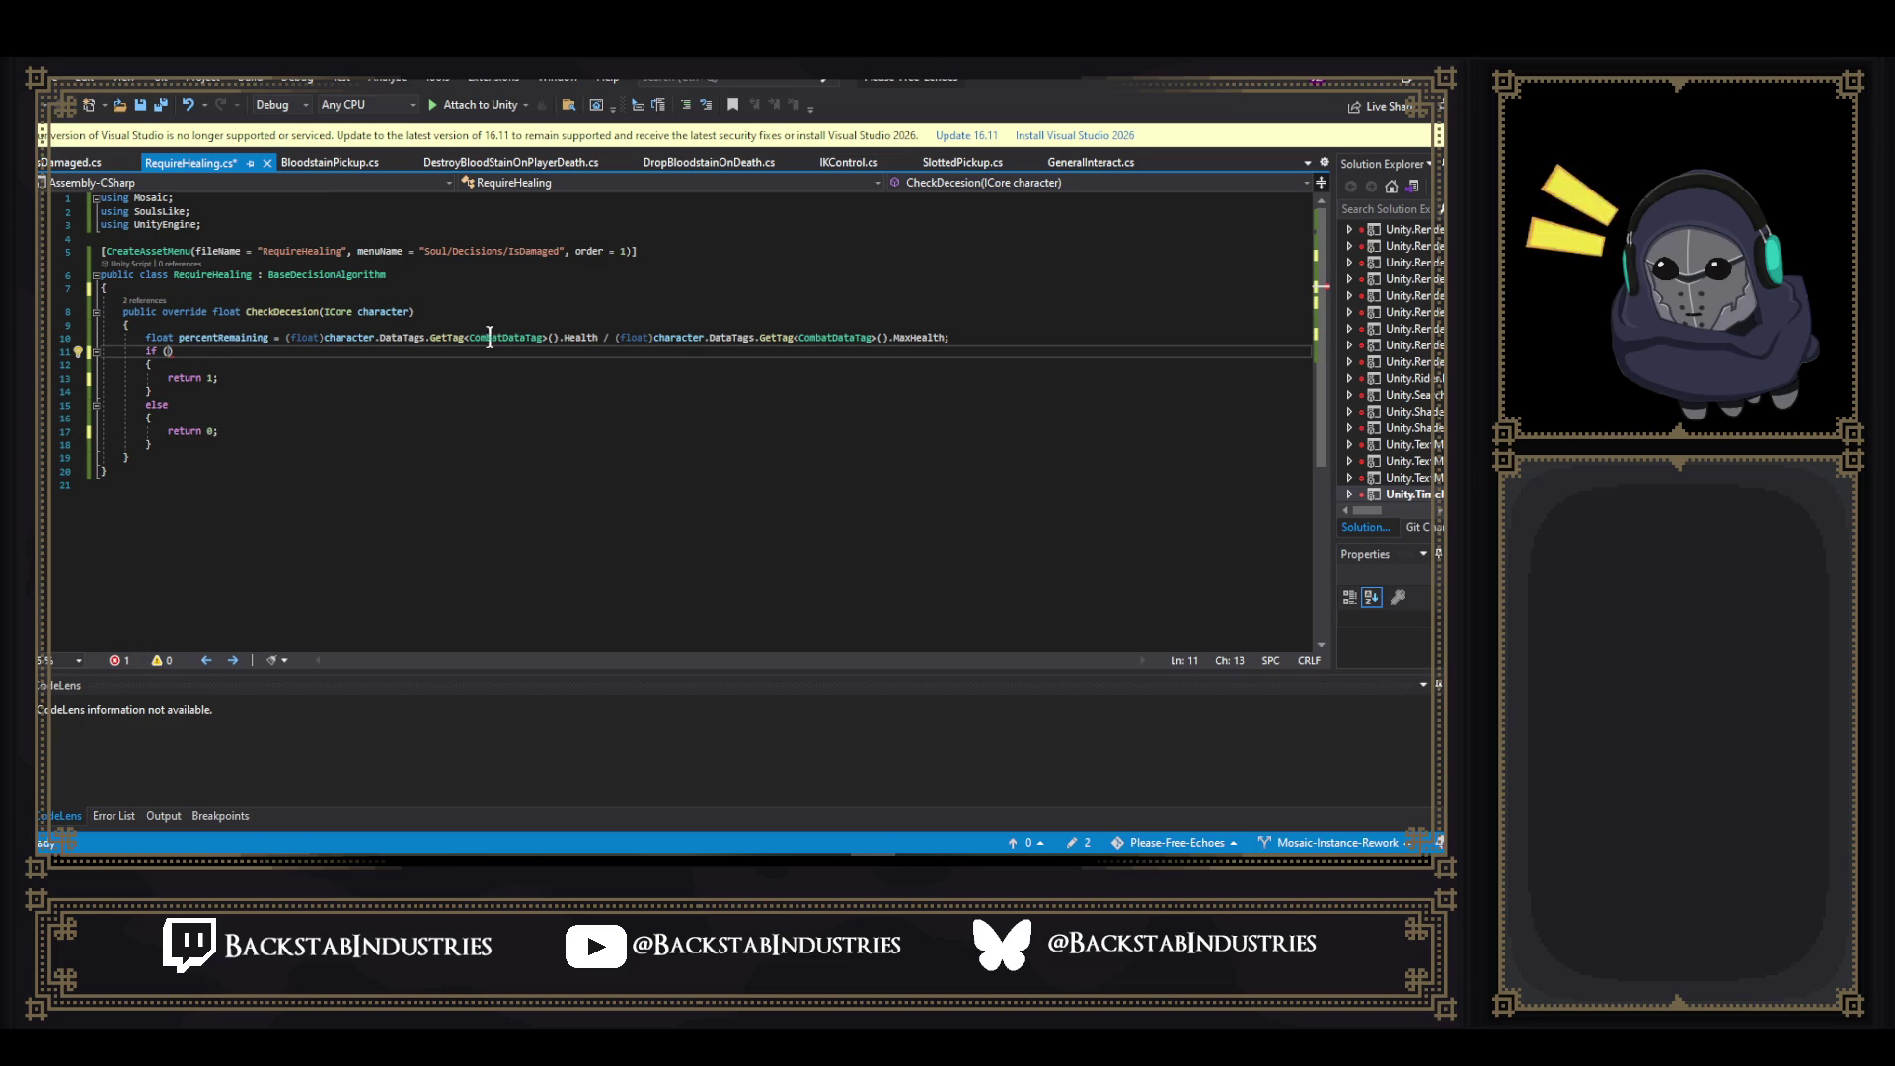
{"action": "left_click", "coordinate": [320, 338]}
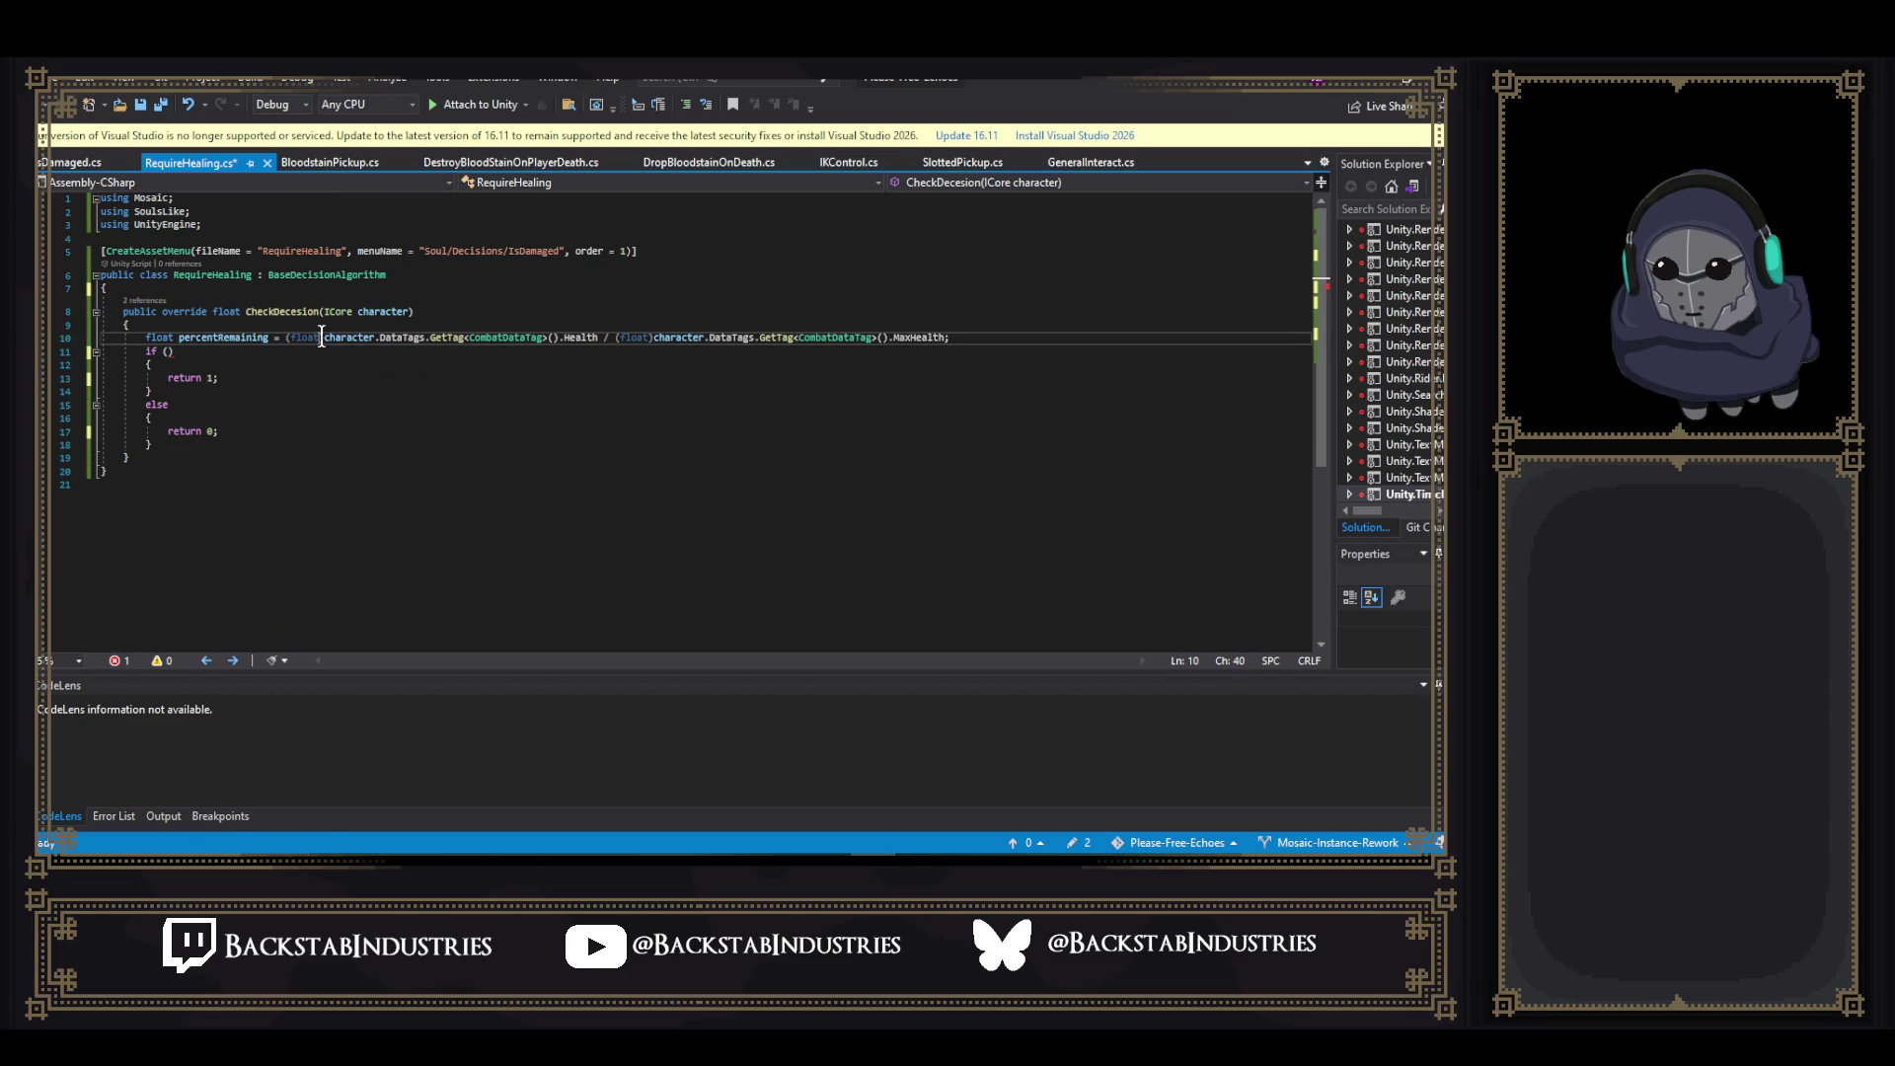
{"action": "left_click_drag", "start_coordinate": [324, 338], "coordinate": [147, 337]}
{"action": "key", "text": "BackSpace"}
{"action": "key", "text": "BackSpace"}
{"action": "type", "text": "int"}
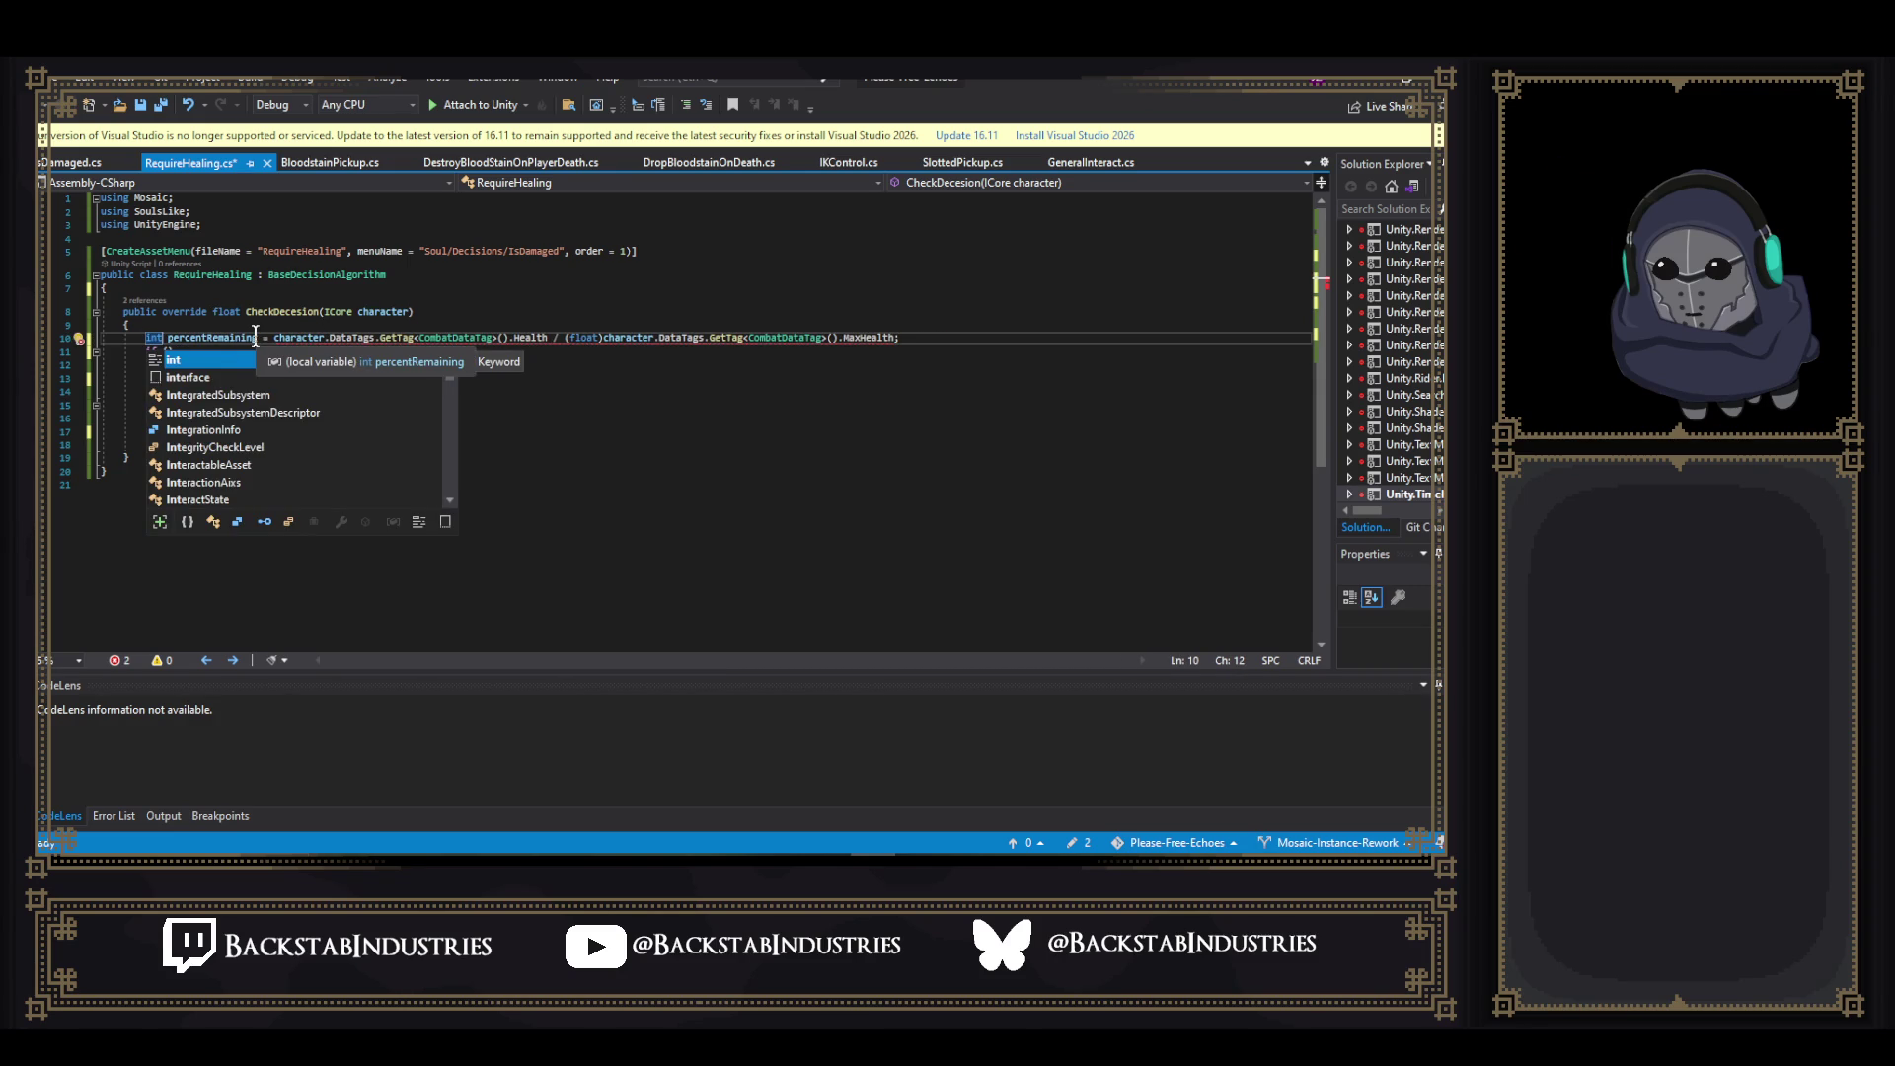
{"action": "left_click", "coordinate": [274, 338]}
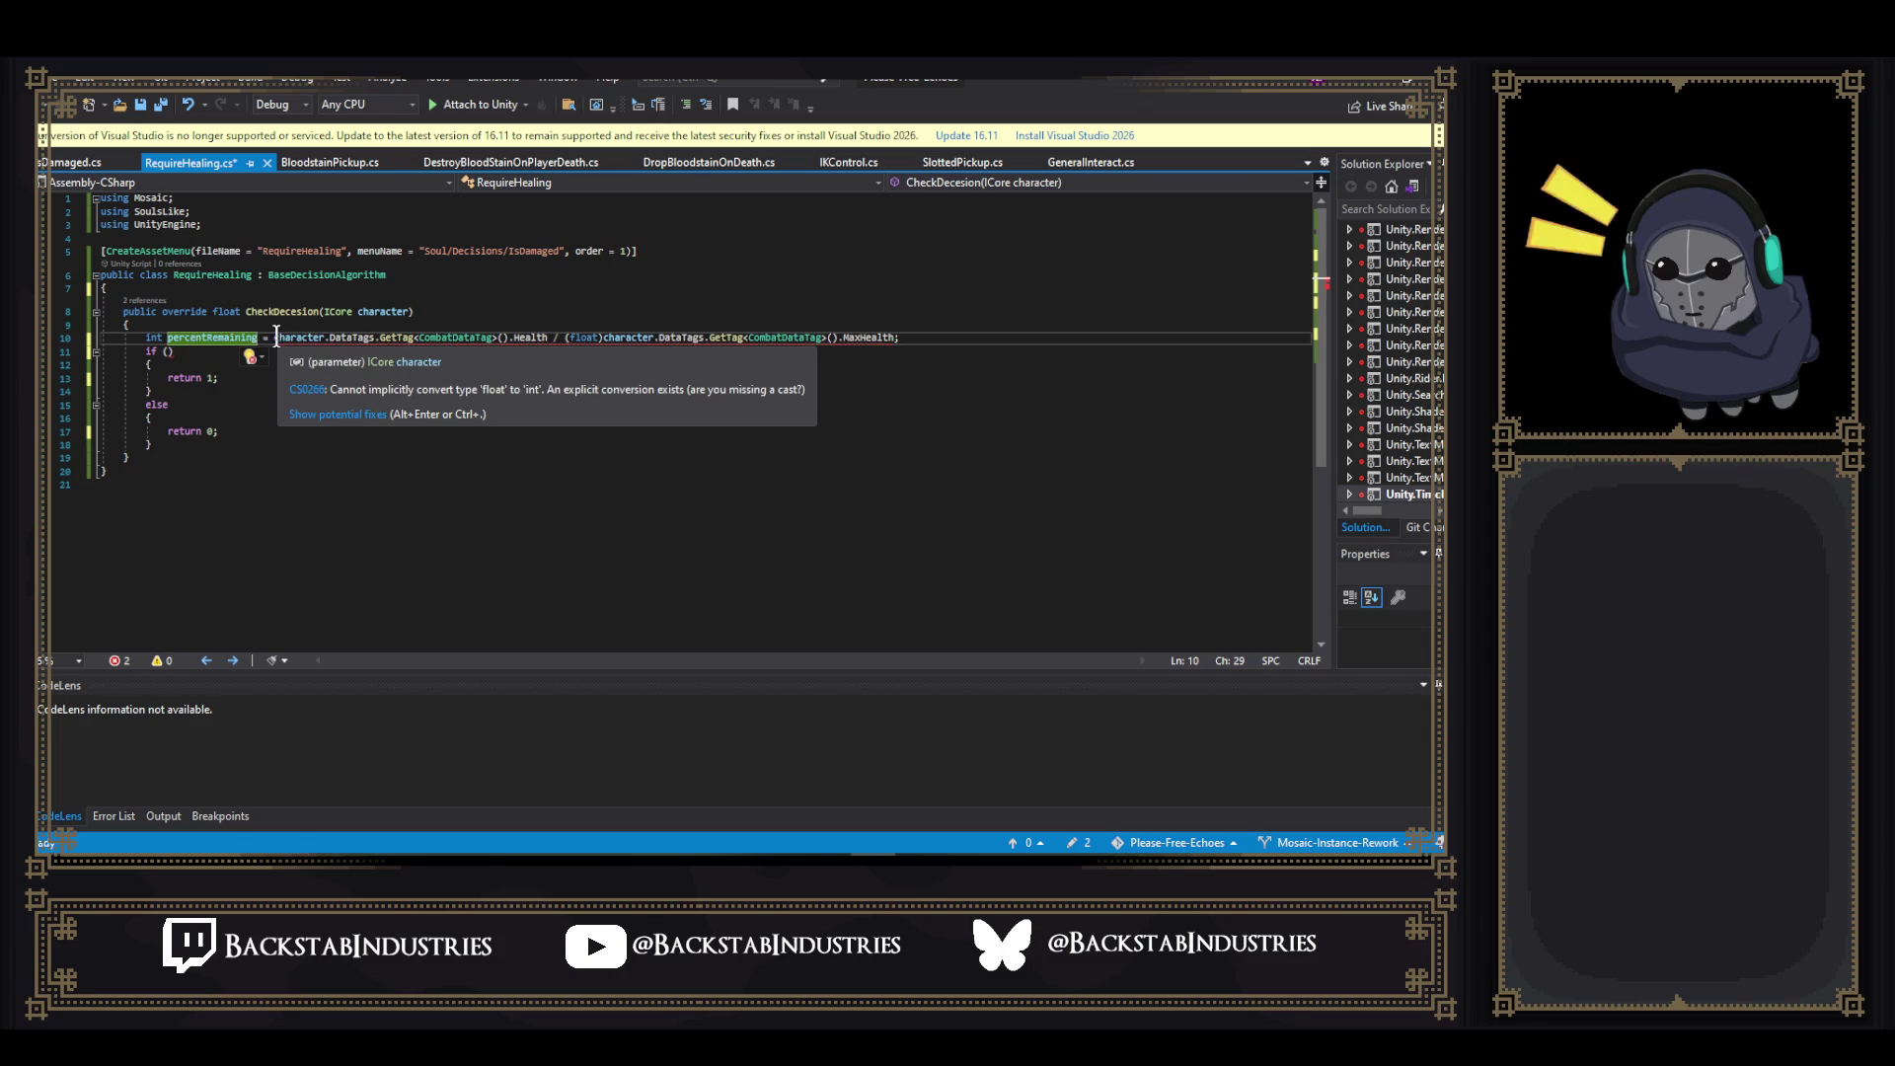
{"action": "left_click_drag", "start_coordinate": [274, 337], "coordinate": [548, 338]}
{"action": "key", "text": "ctrl+c"}
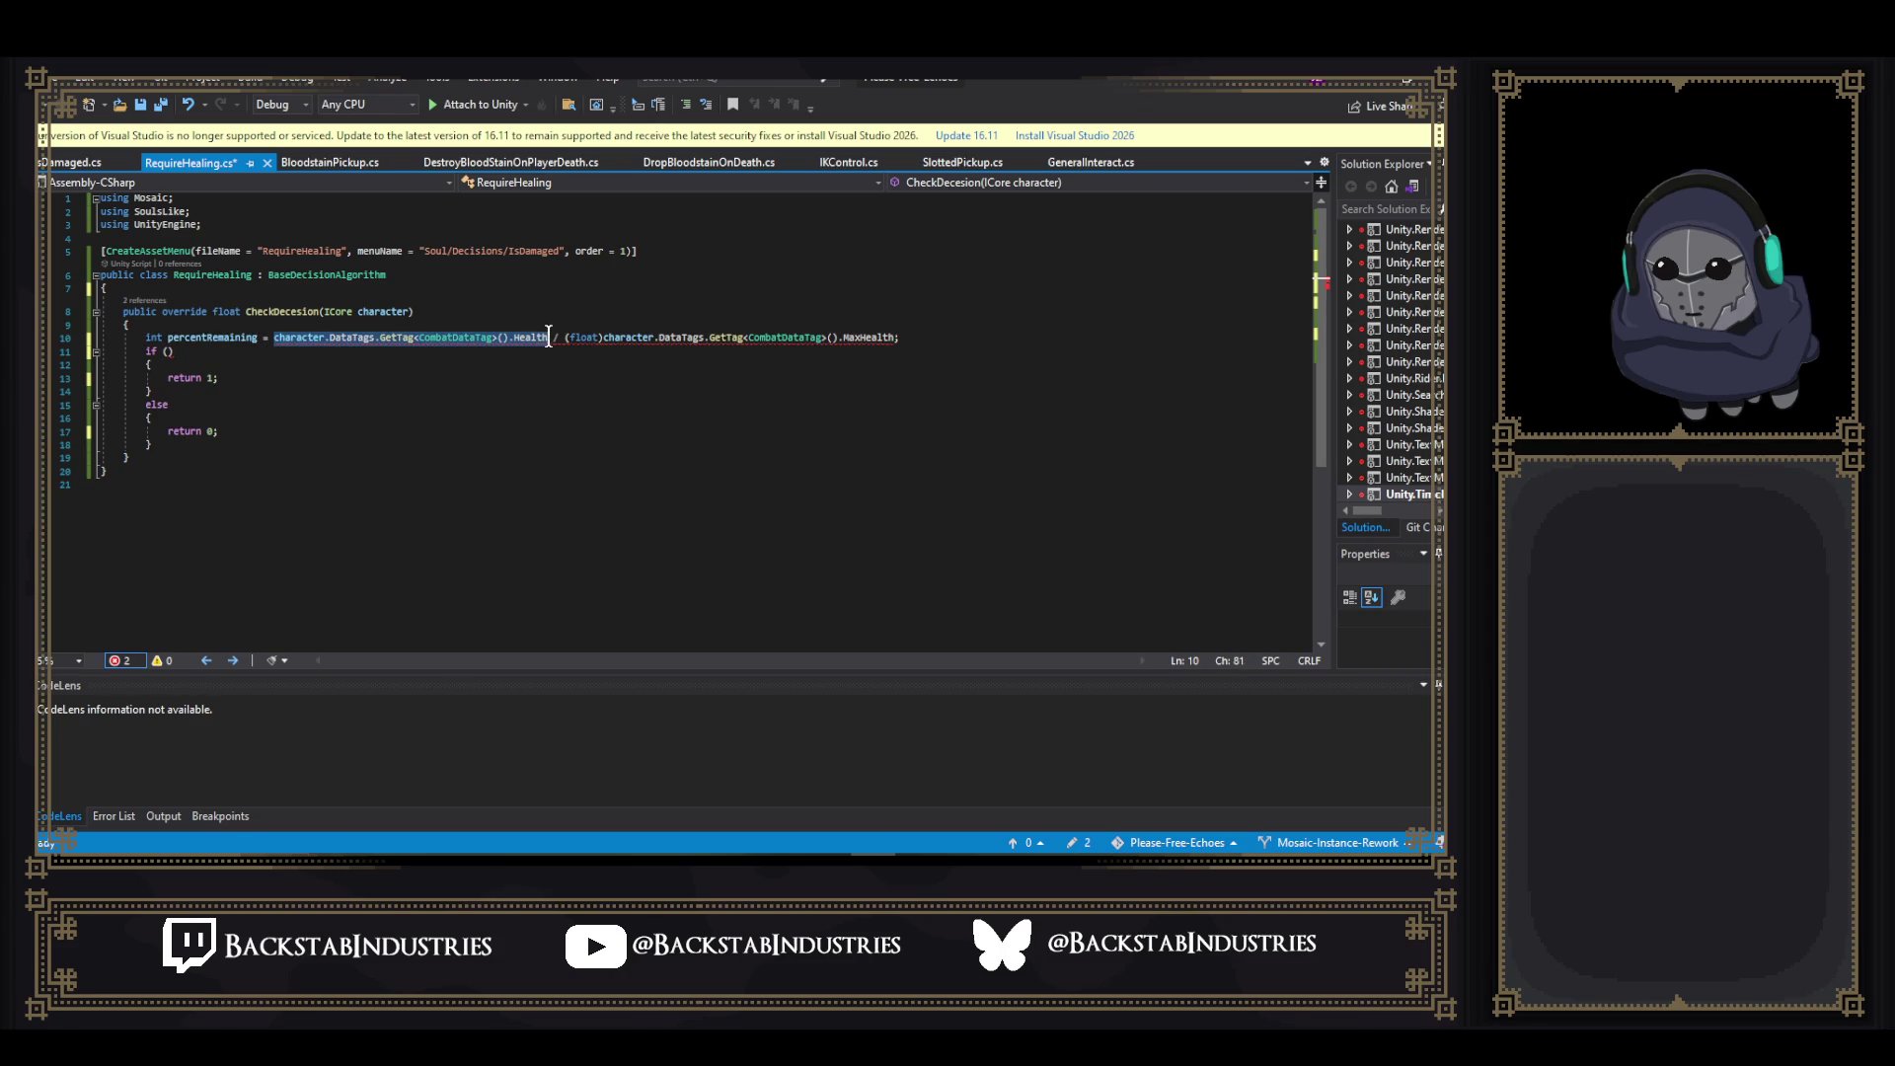
{"action": "left_click", "coordinate": [169, 351]}
{"action": "key", "text": "ctrl+v"}
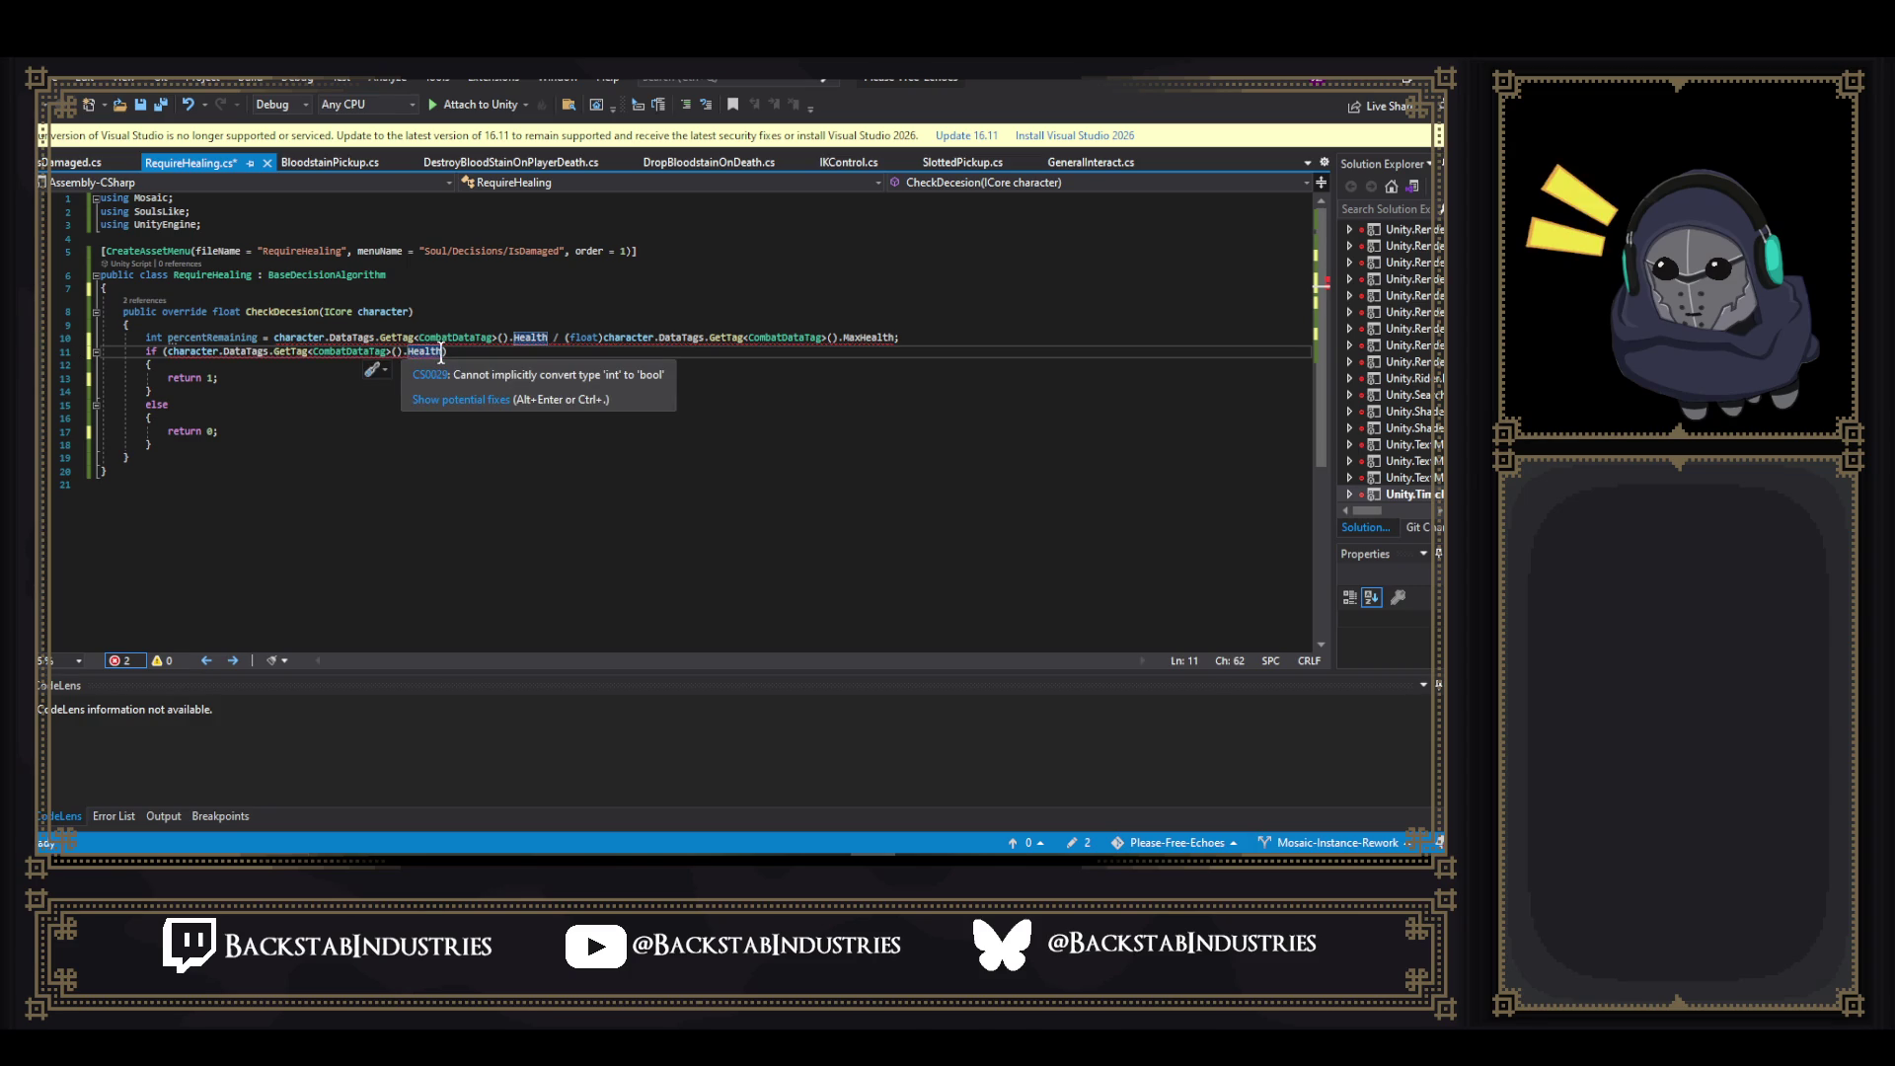
{"action": "type", "text": "Pots"}
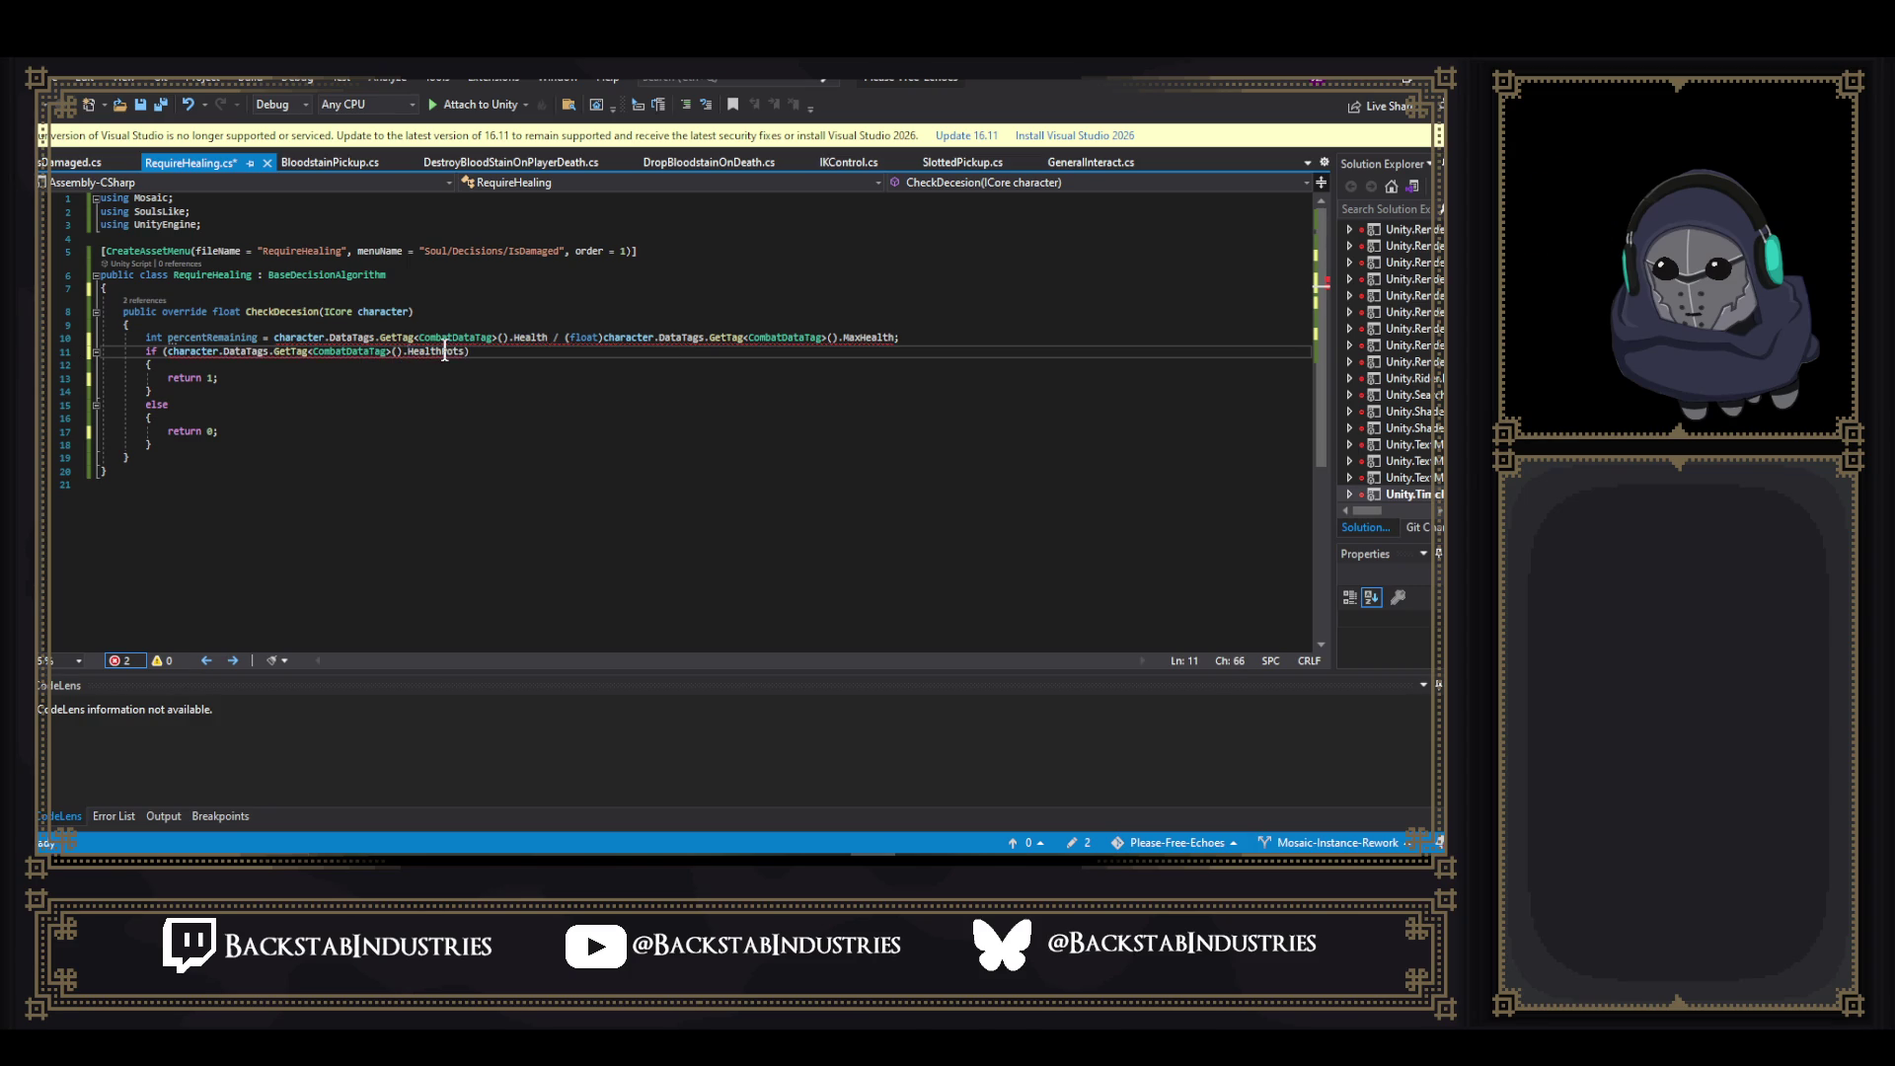
{"action": "type", "text": " > "}
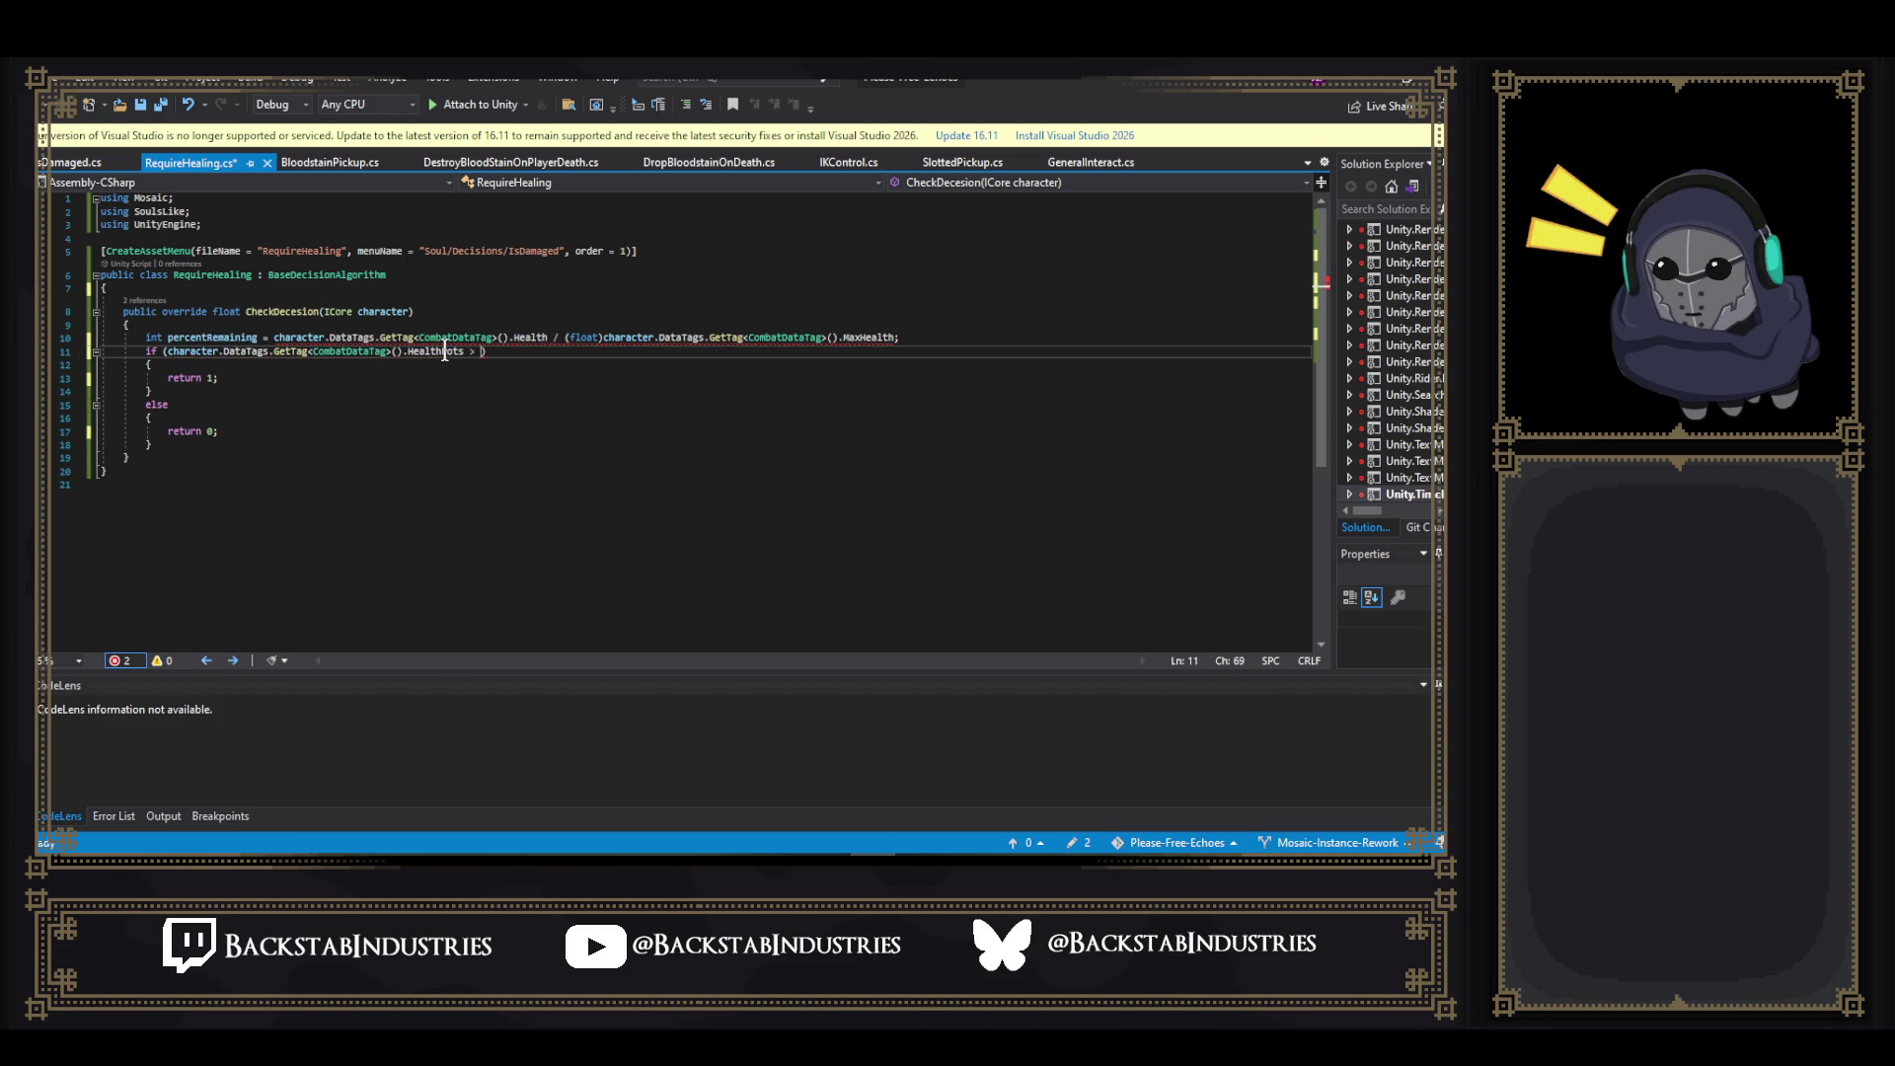
{"action": "type", "text": "0"}
{"action": "key", "text": "ctrl+s"}
- Delete the unused percentRemaining line, remove a stray '111', and save RequireHealing.cs
{"action": "left_click", "coordinate": [967, 337]}
{"action": "key", "text": "shift+Up"}
{"action": "key", "text": "BackSpace"}
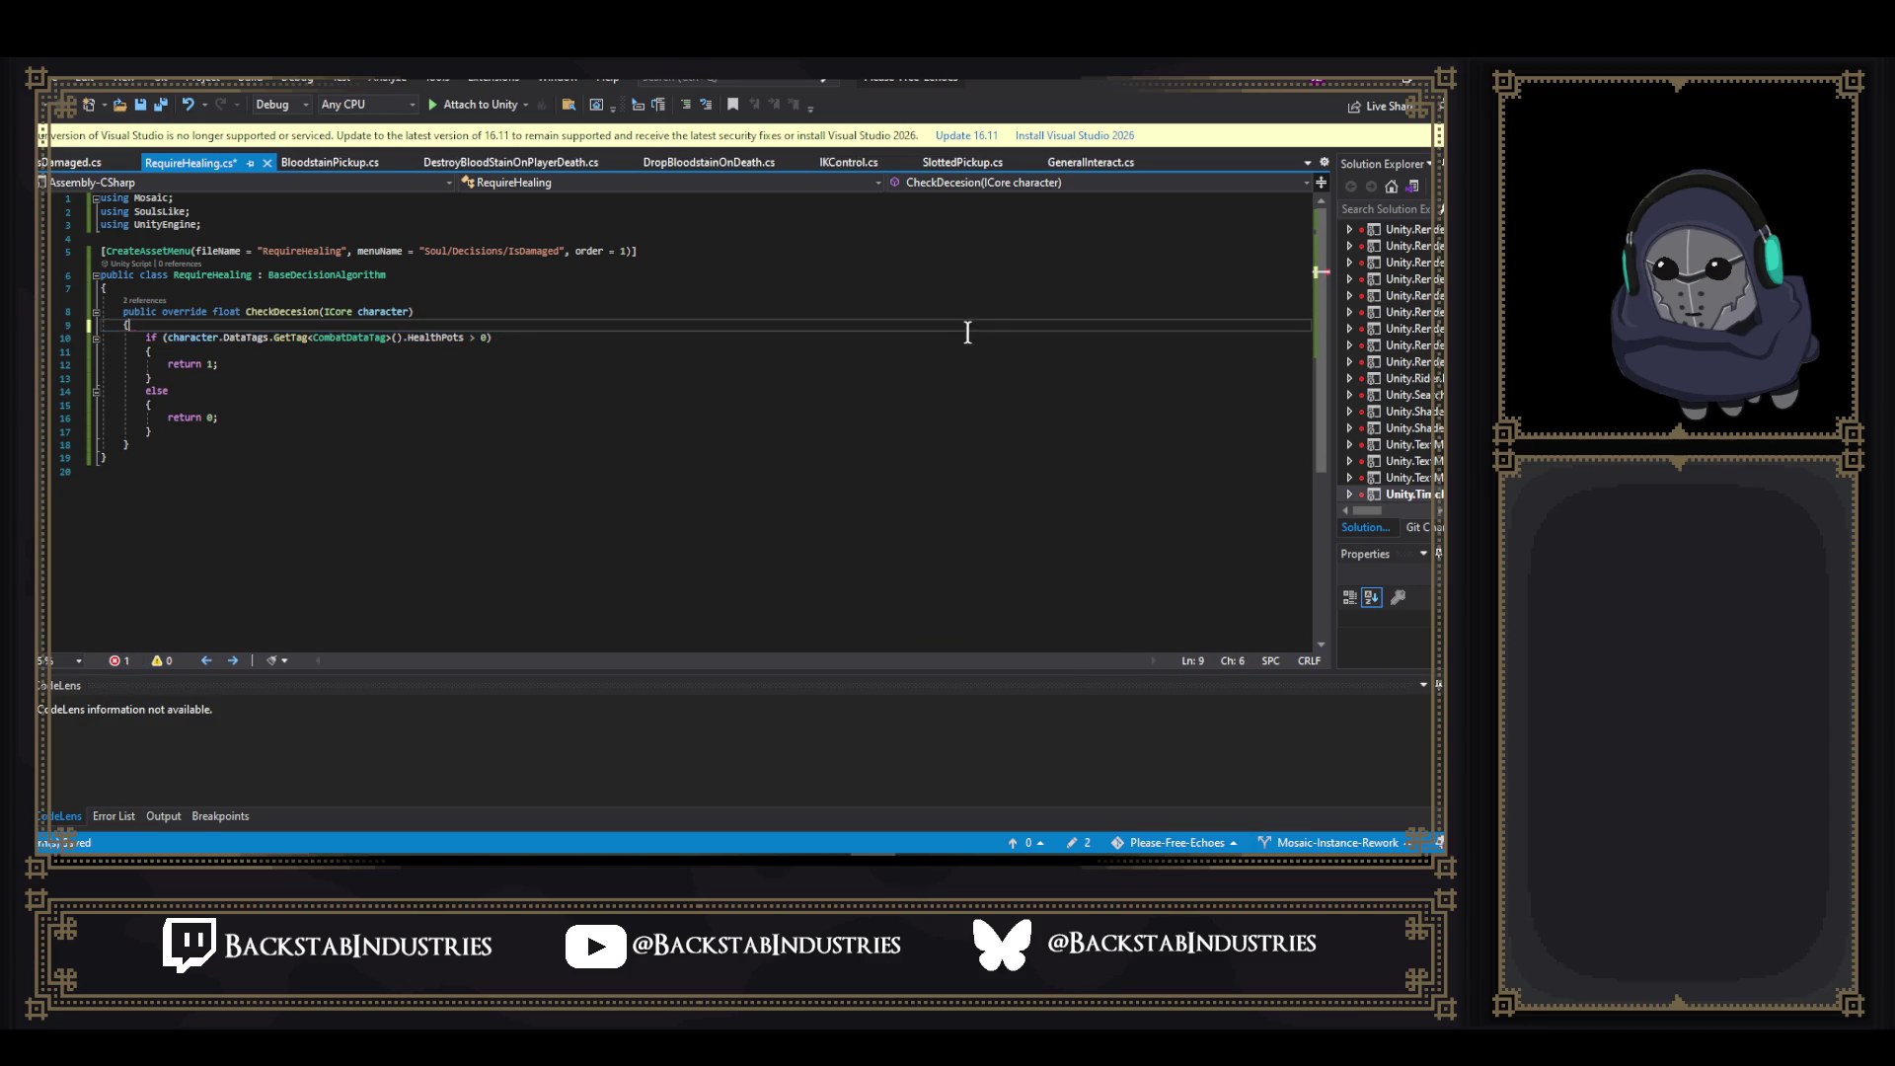
{"action": "key", "text": "ctrl+s"}
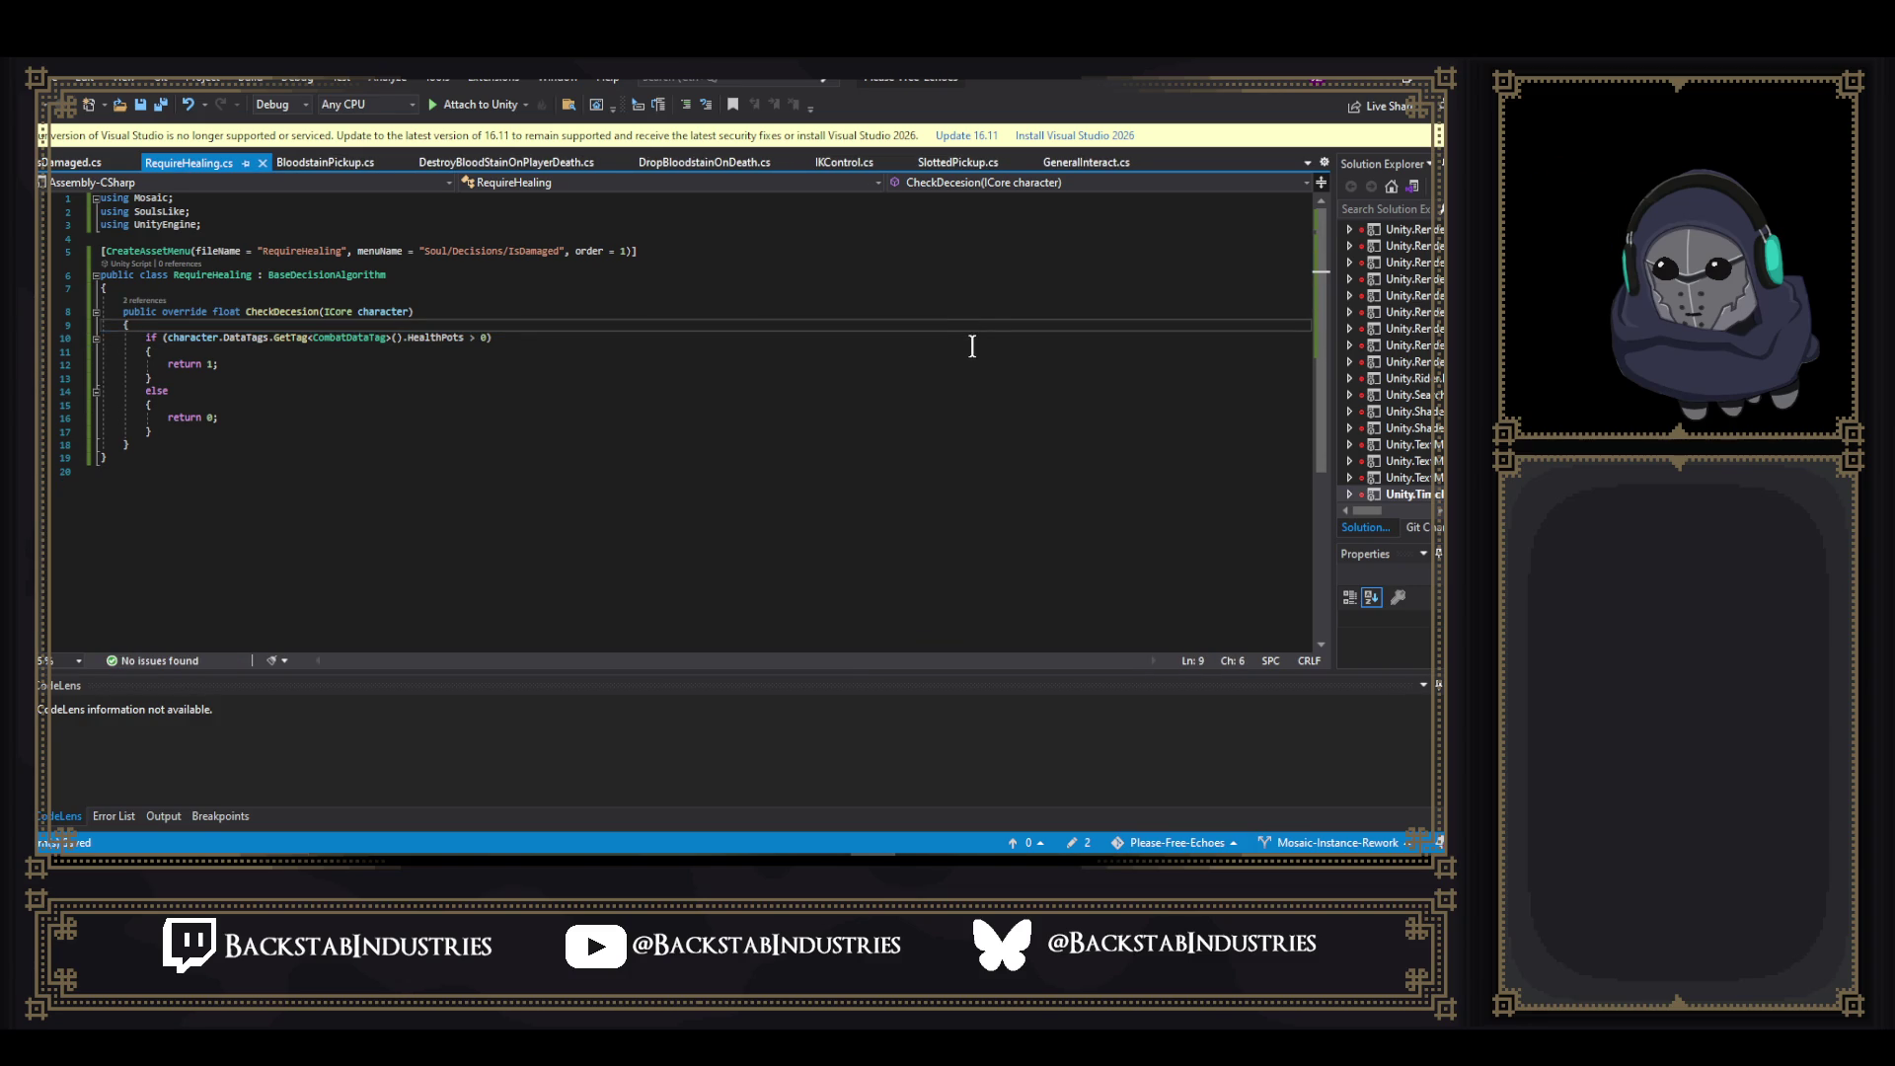
{"action": "type", "text": "11"}
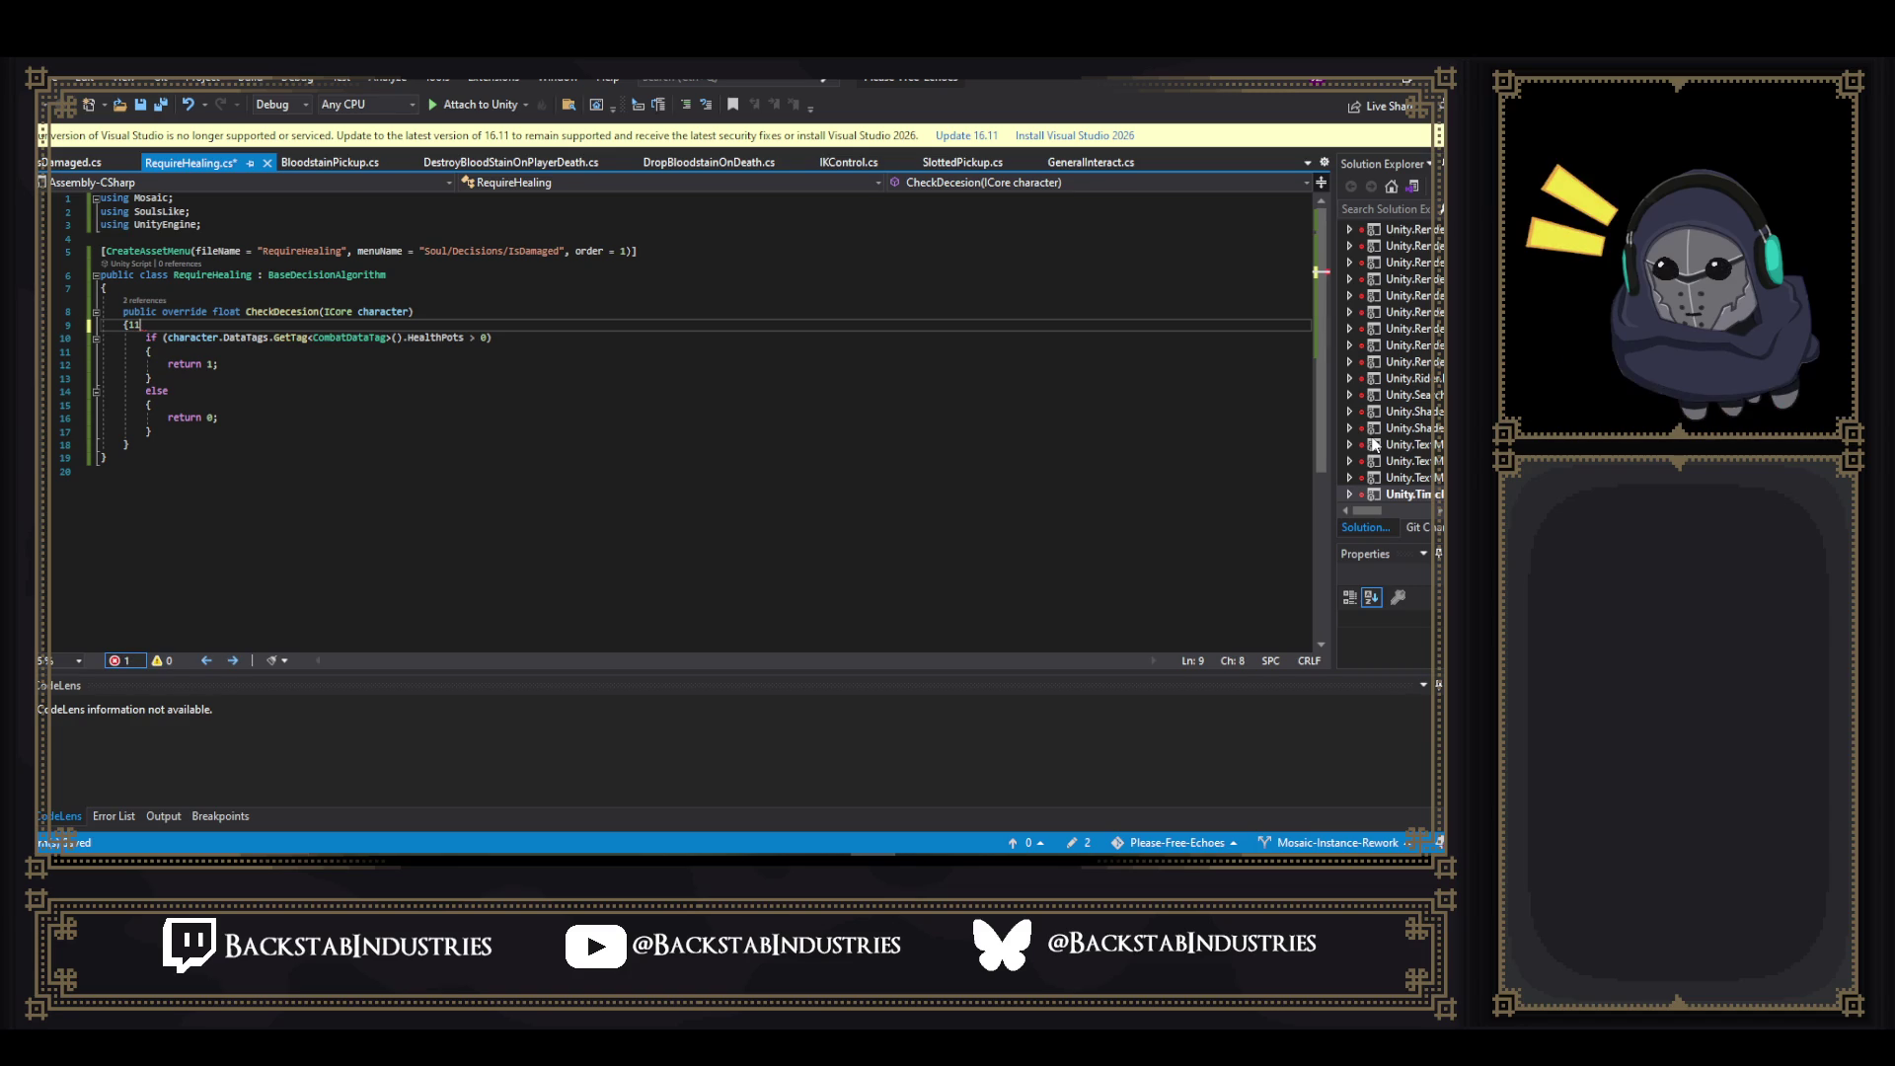
{"action": "type", "text": "11"}
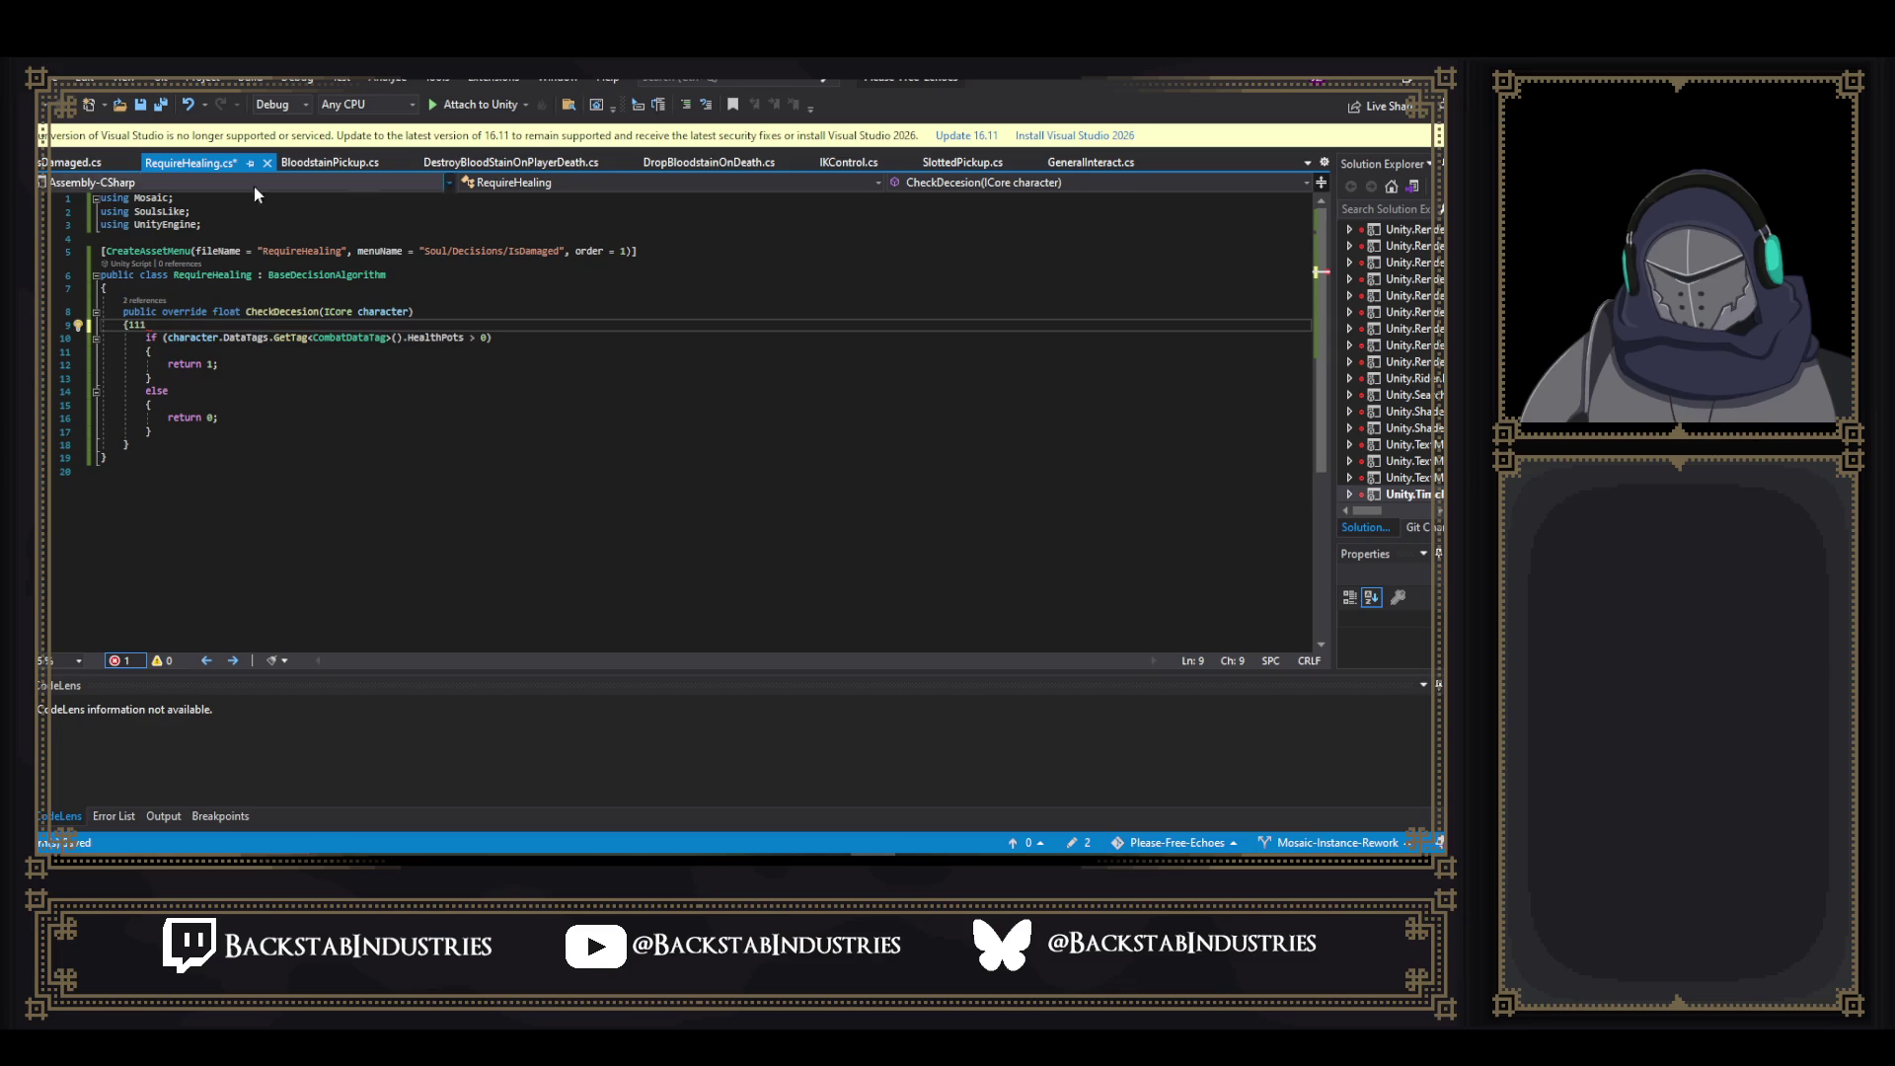
{"action": "left_click_drag", "start_coordinate": [145, 324], "coordinate": [130, 325]}
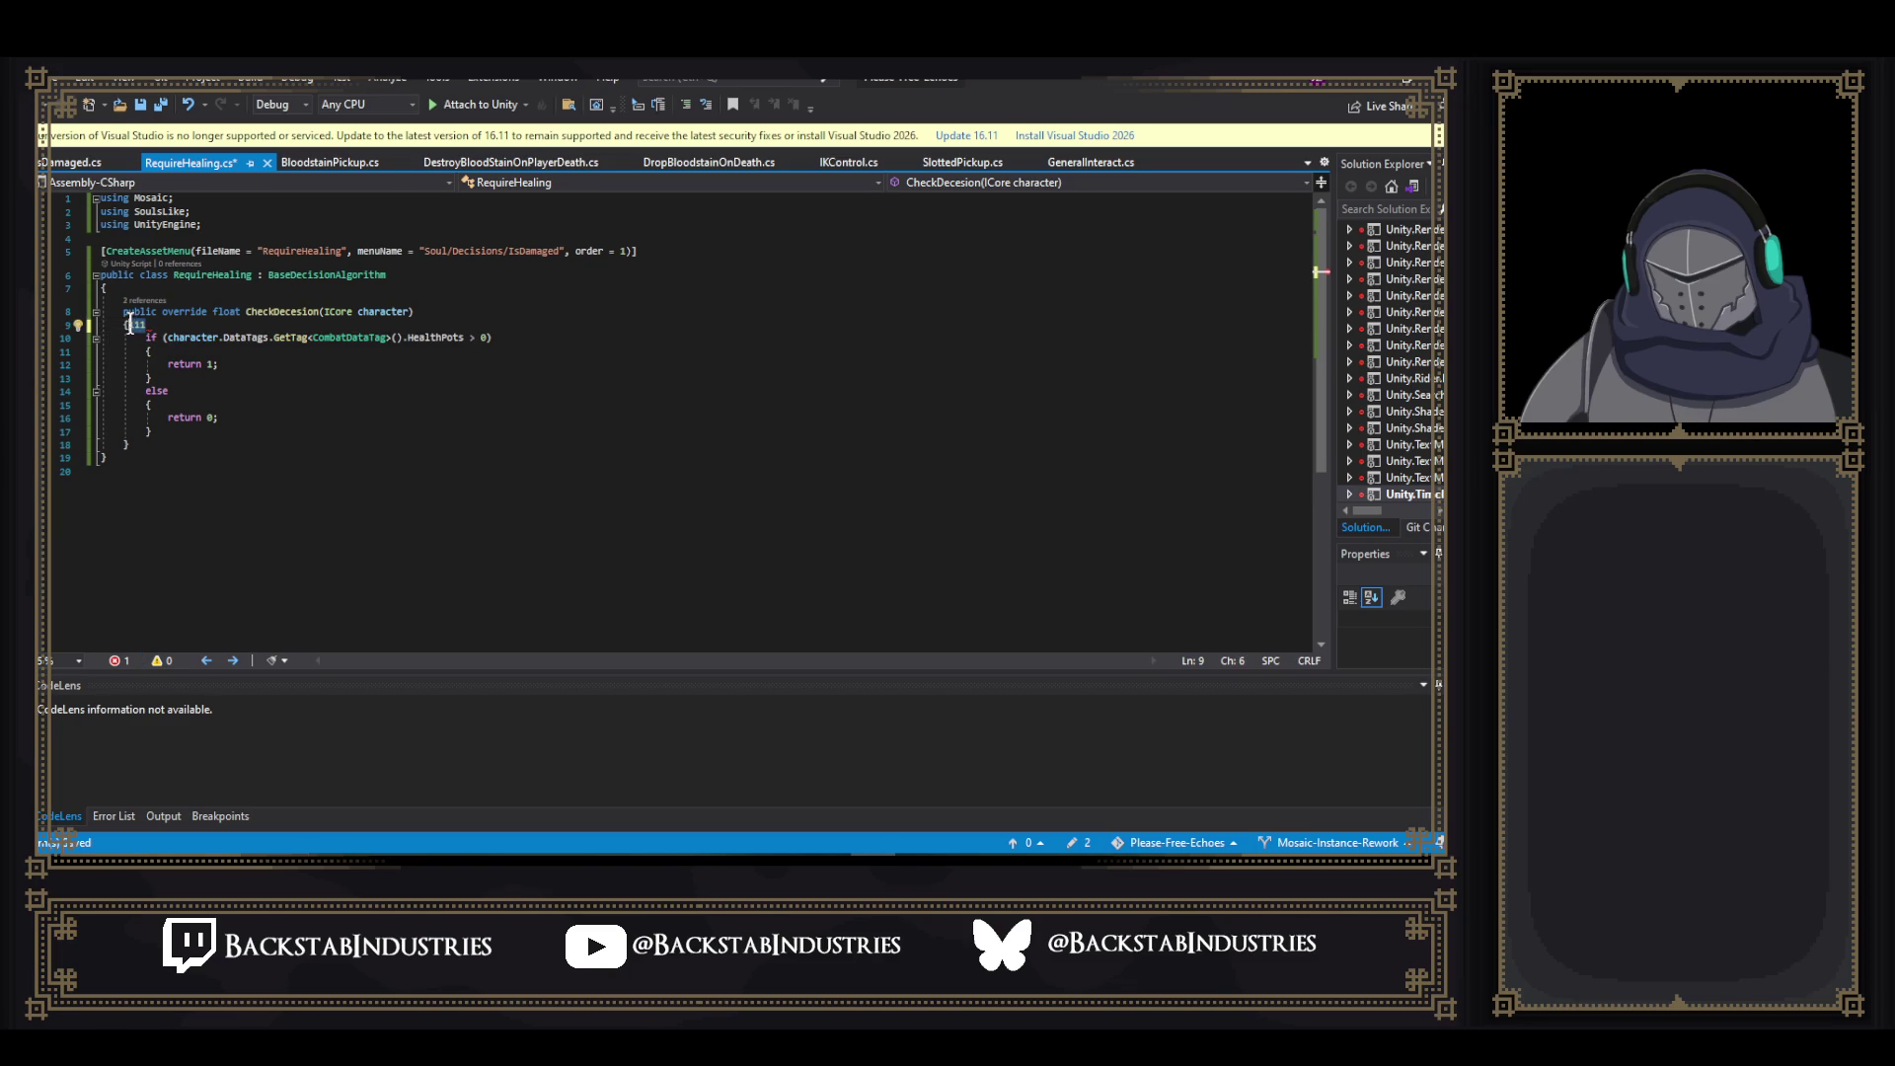
{"action": "key", "text": "BackSpace"}
{"action": "key", "text": "ctrl+s"}
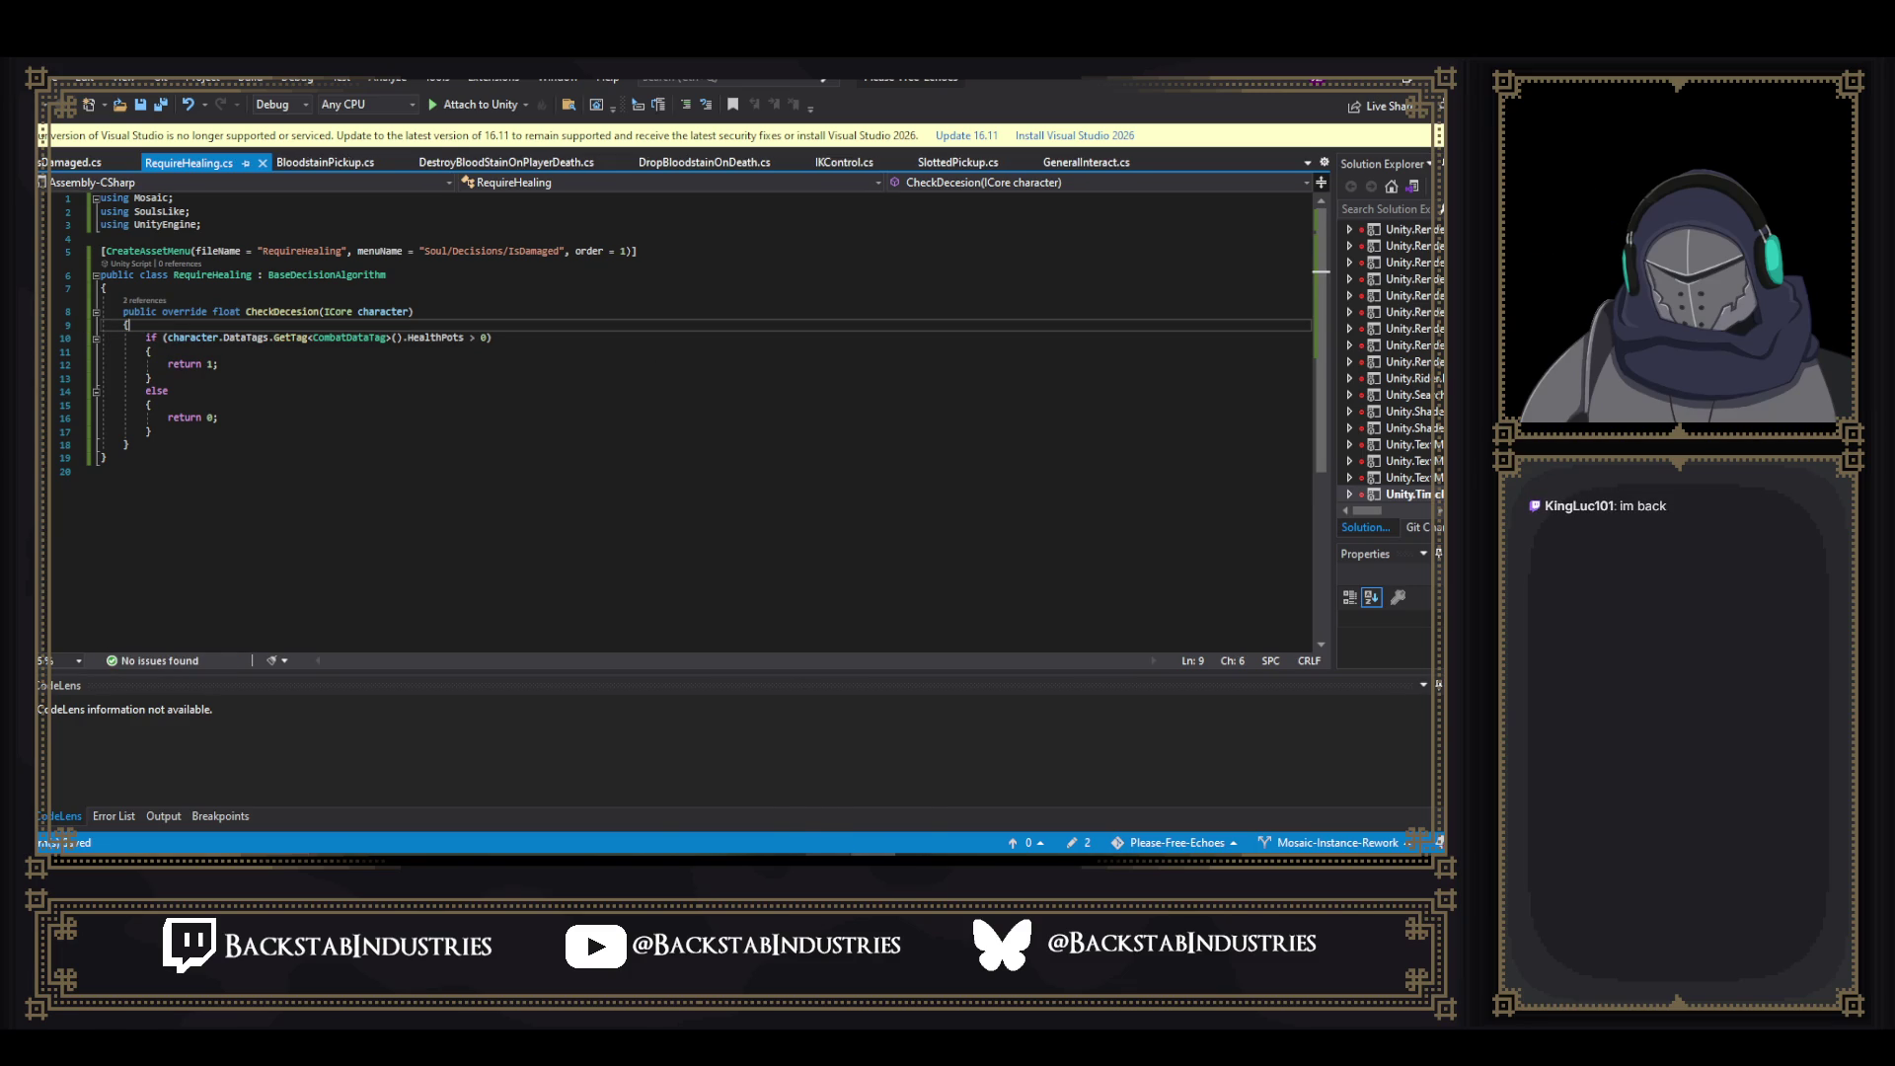
{"action": "mouse_move", "coordinate": [827, 851]}
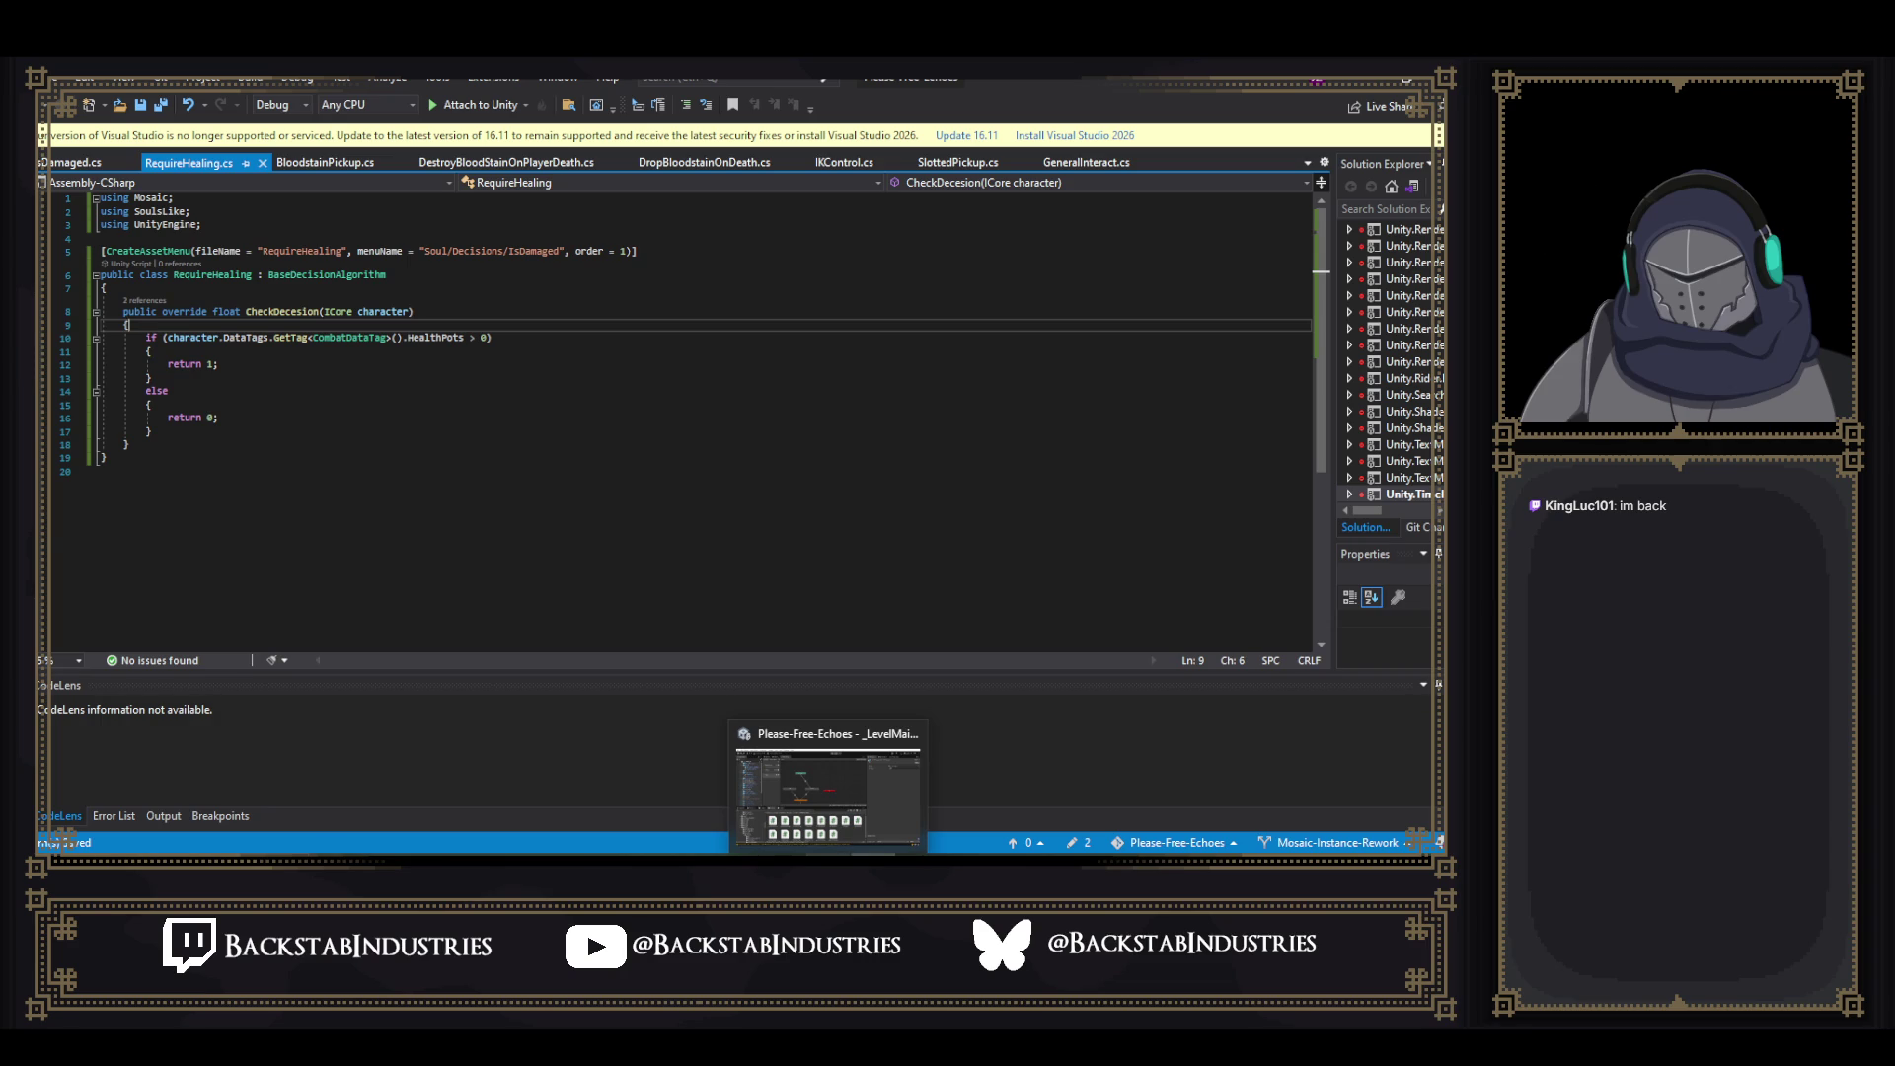
- Return to Unity so the scripts recompile, then launch Paint from Windows search
{"action": "left_click", "coordinate": [827, 789]}
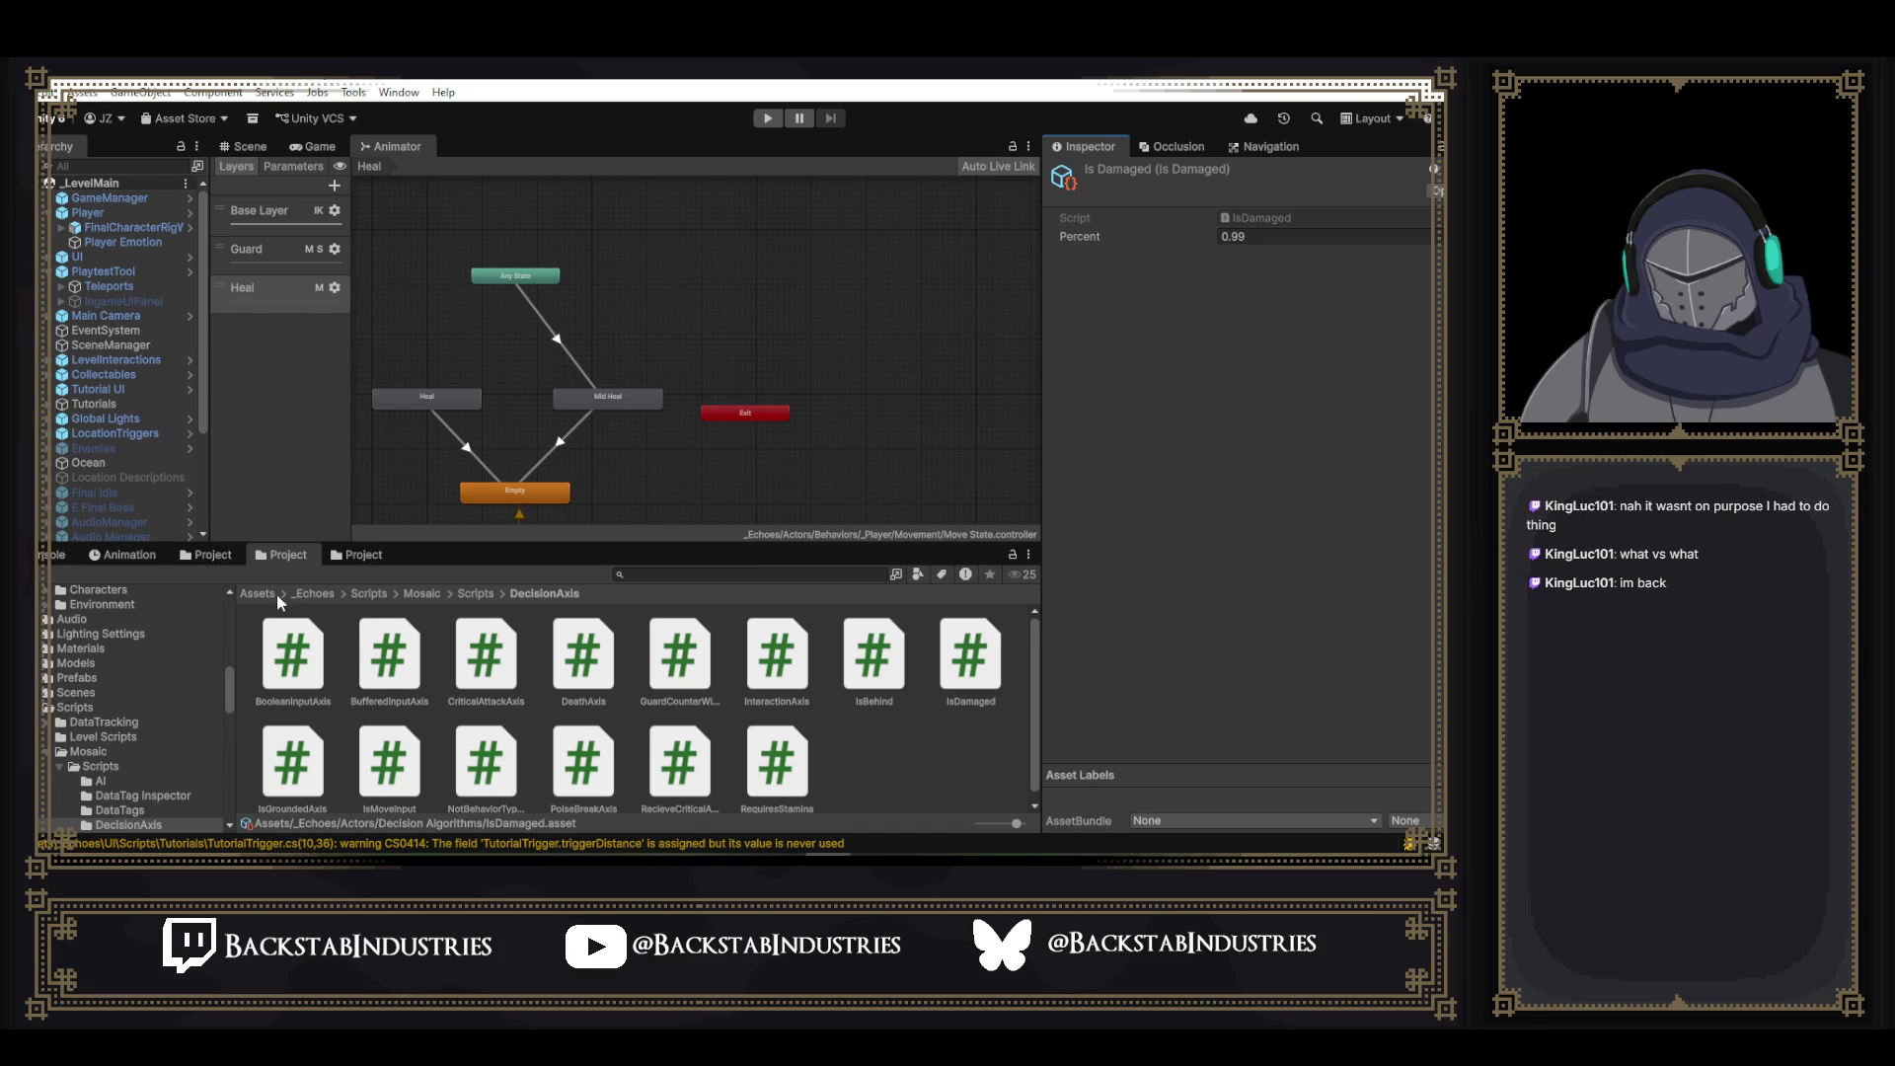
{"action": "mouse_move", "coordinate": [602, 855]}
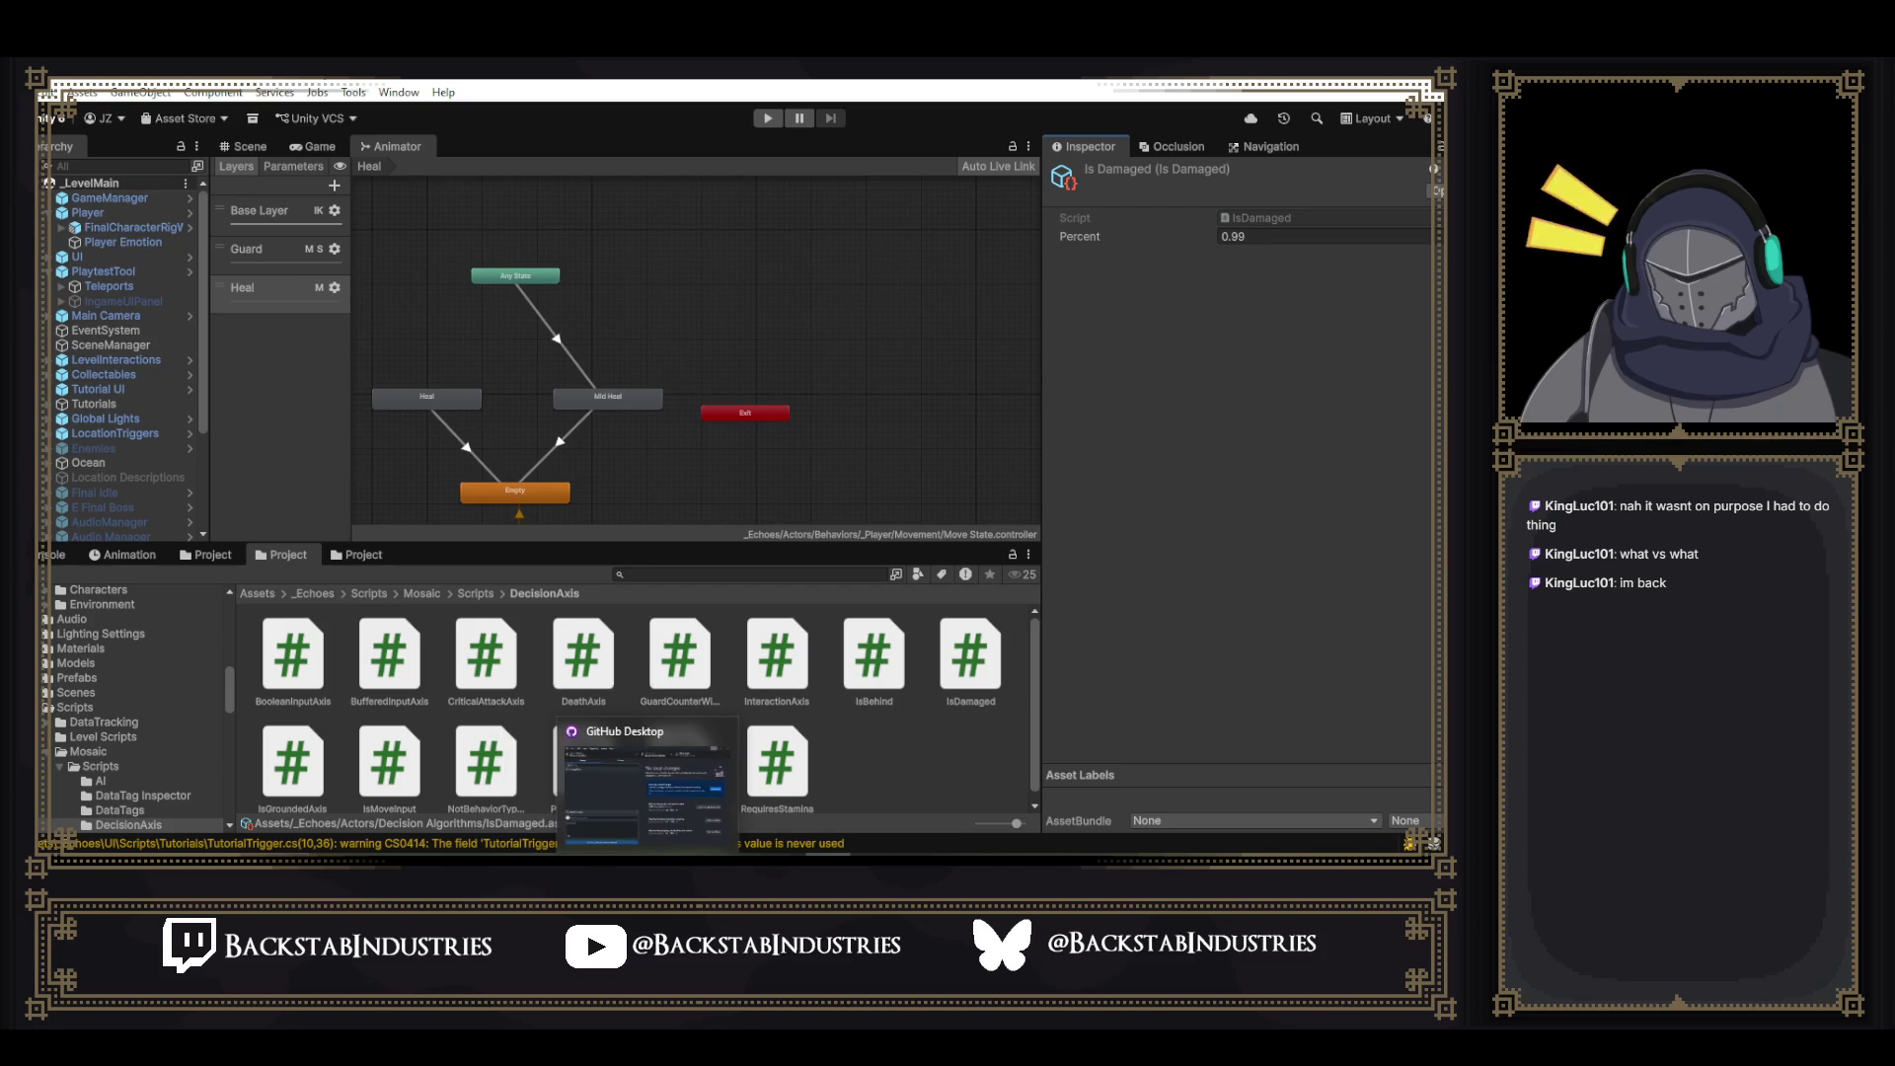
{"action": "key", "text": "super+s"}
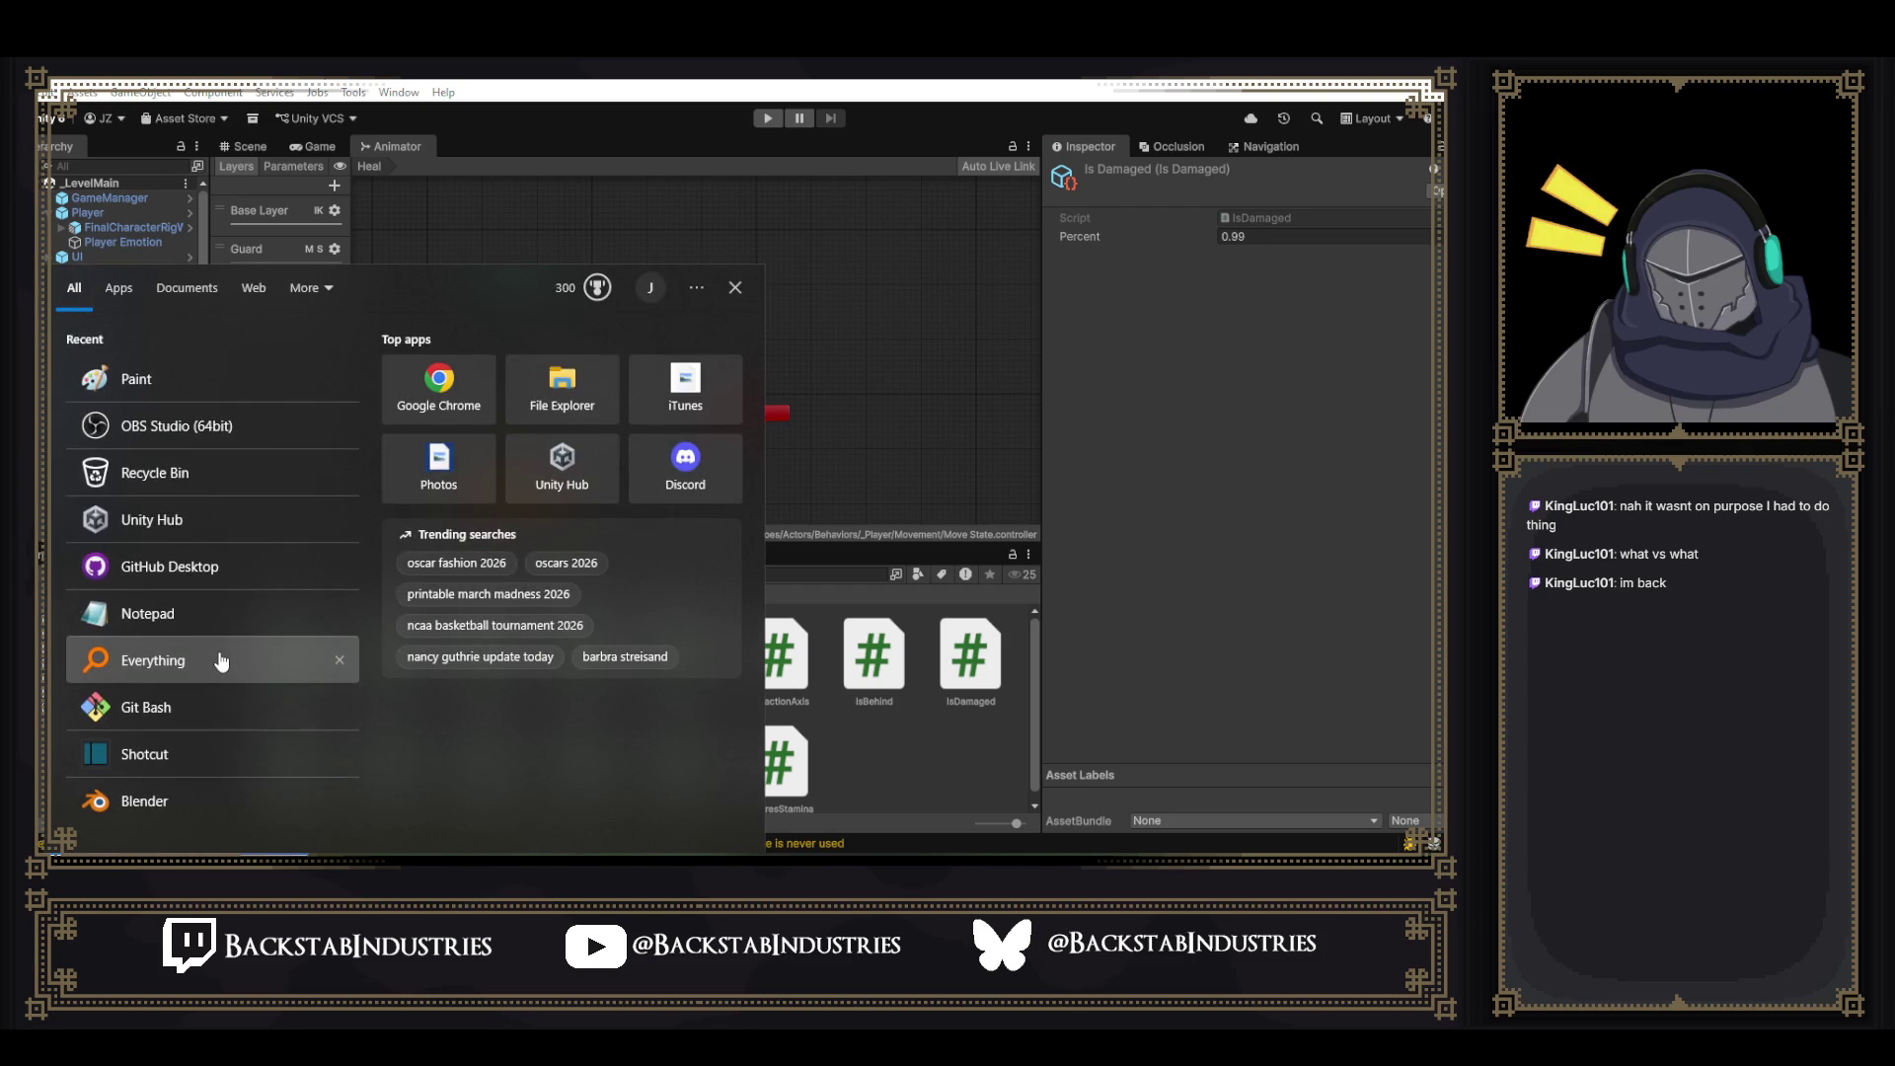
{"action": "left_click", "coordinate": [137, 380]}
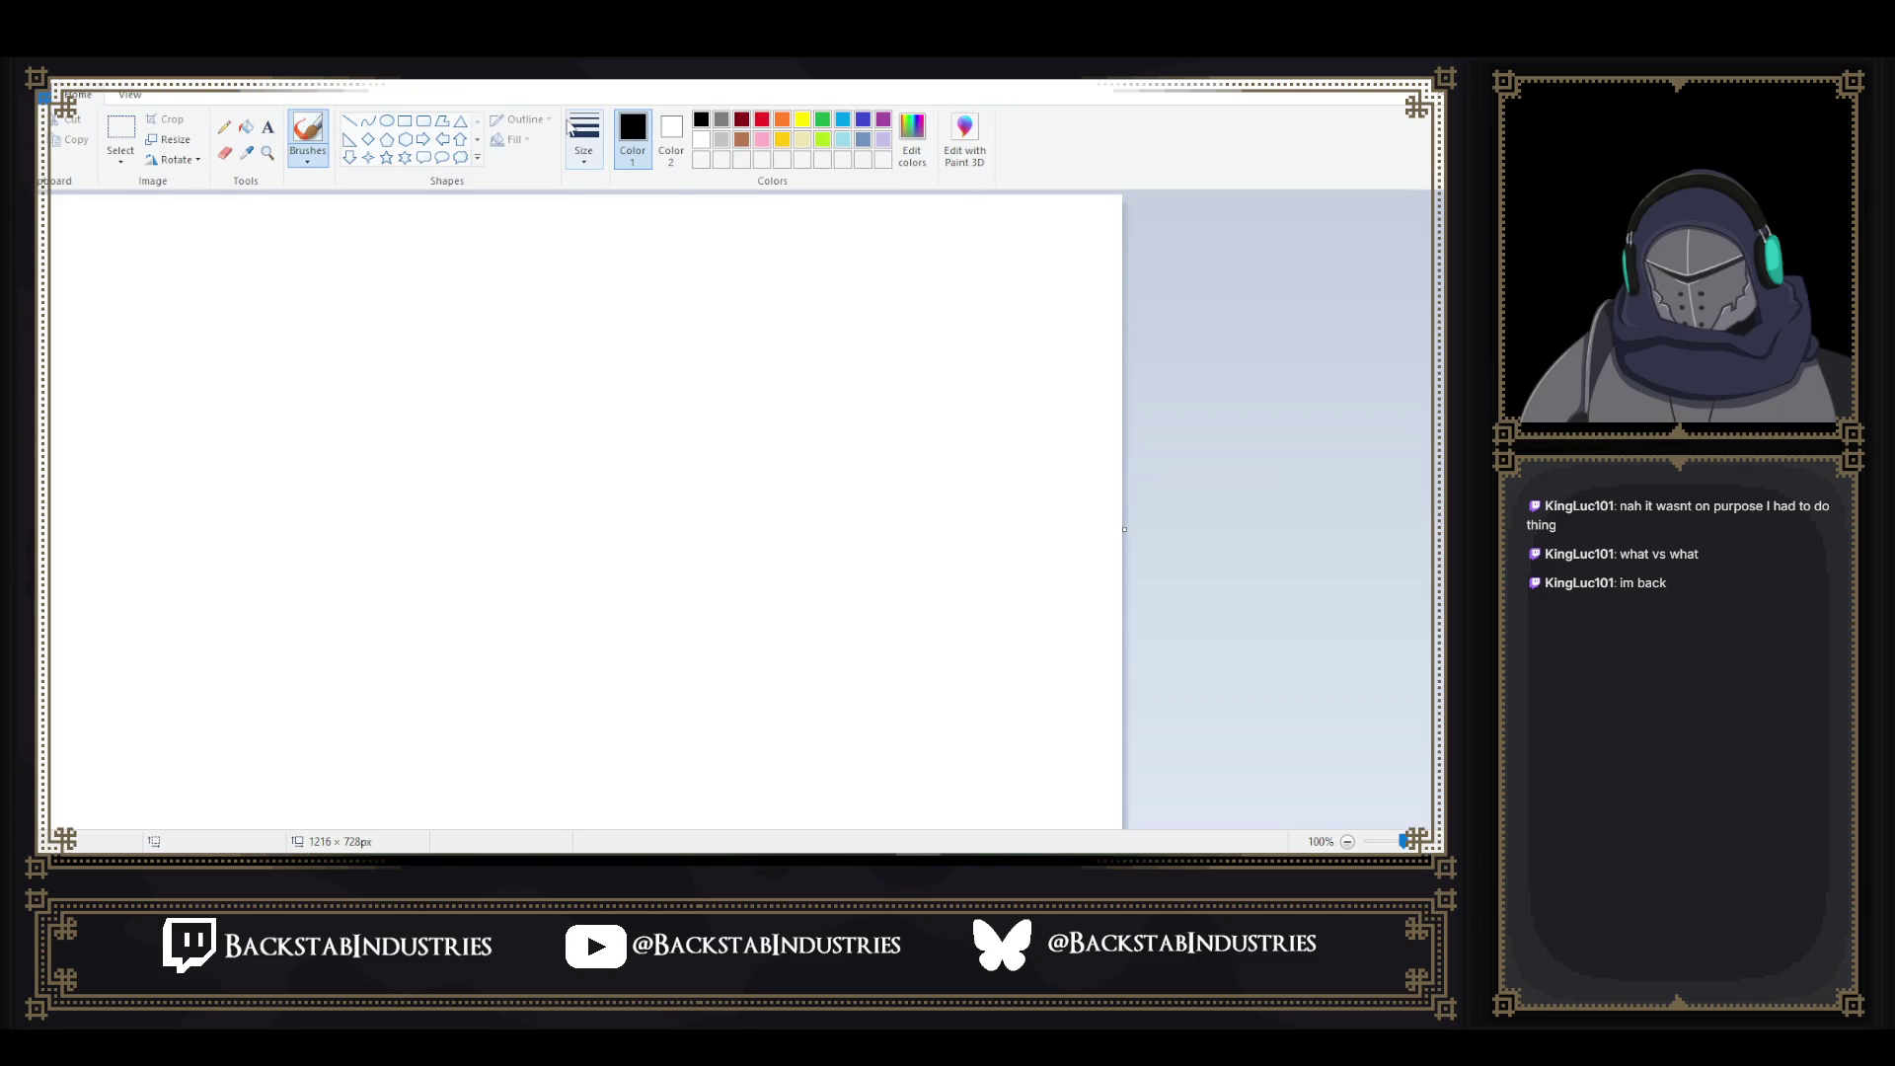
- Pick a brush size and handwrite 'DOP' at the upper left and 'OOP' to the upper right
{"action": "left_click", "coordinate": [585, 133]}
{"action": "left_click", "coordinate": [596, 279]}
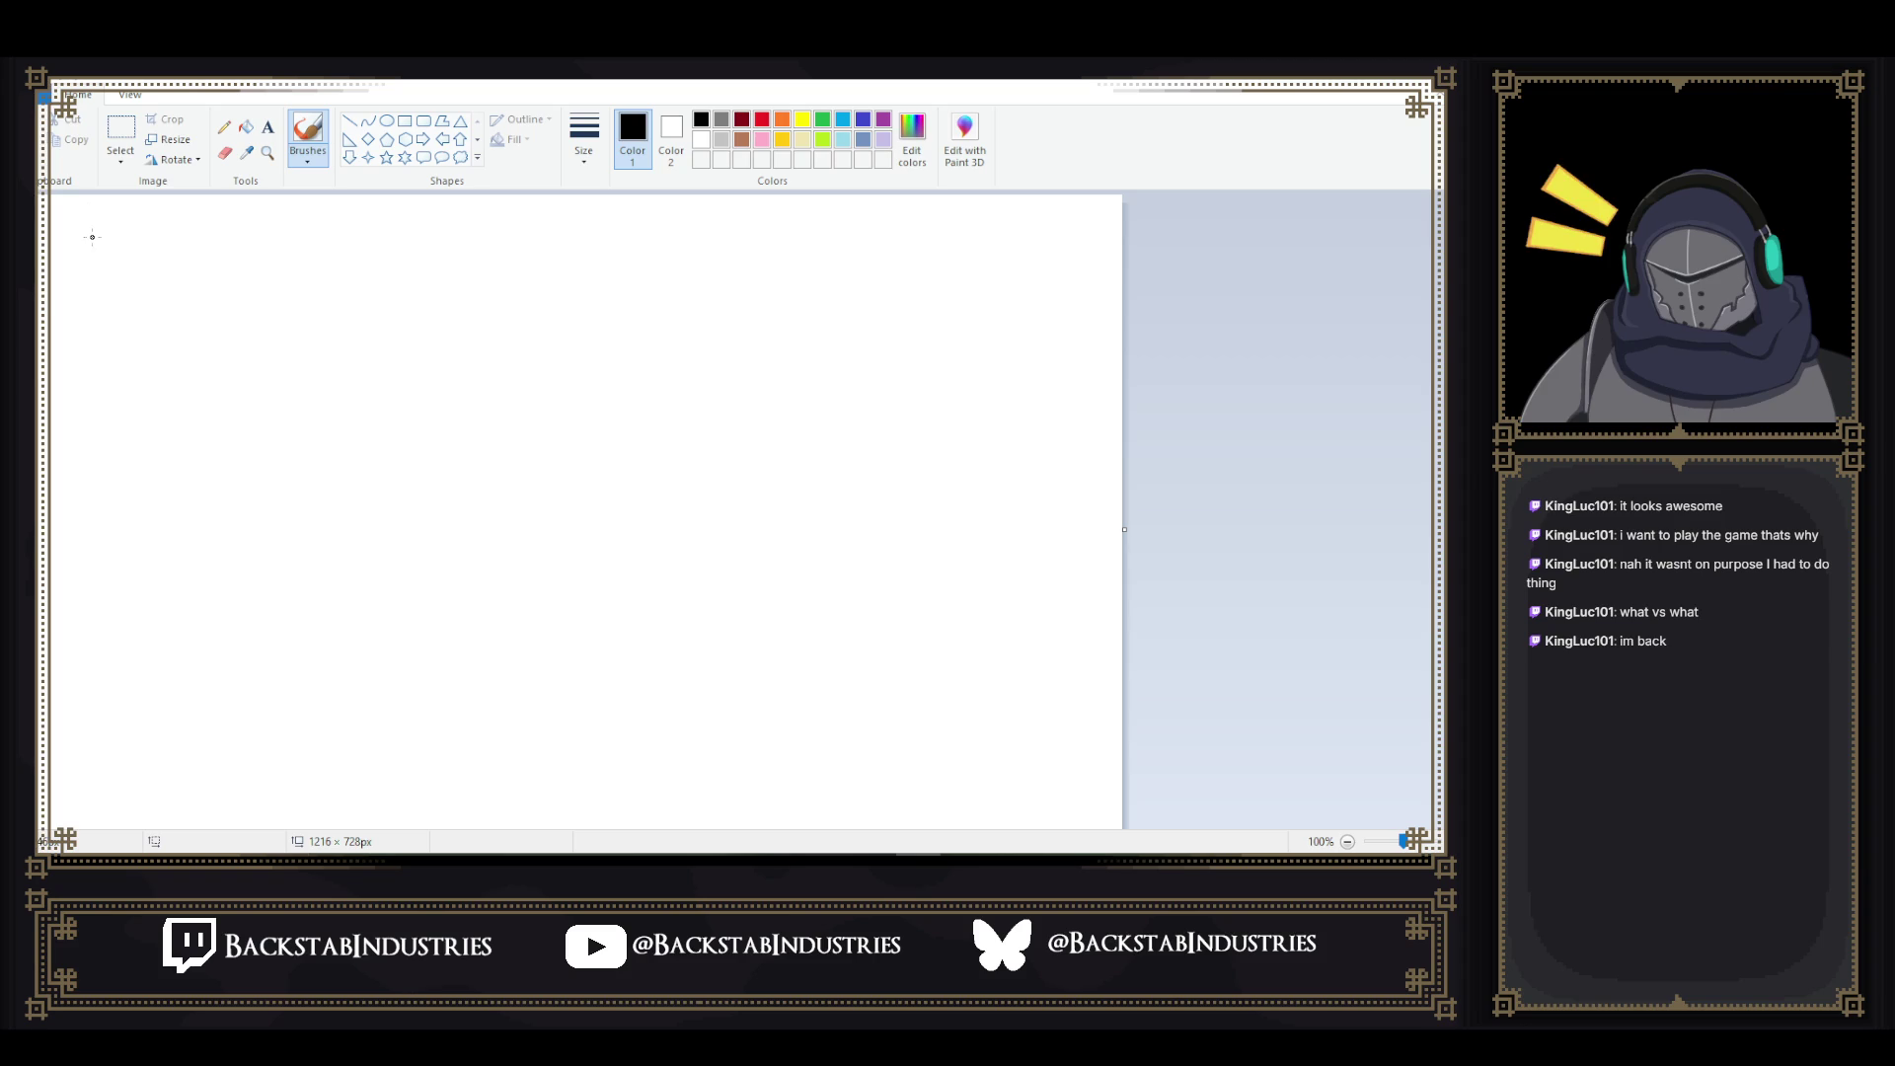
{"action": "mouse_move", "coordinate": [62, 215]}
{"action": "left_mouse_down"}
{"action": "mouse_move", "coordinate": [62, 254]}
{"action": "mouse_move", "coordinate": [85, 262]}
{"action": "mouse_move", "coordinate": [65, 277]}
{"action": "mouse_move", "coordinate": [105, 233]}
{"action": "mouse_move", "coordinate": [132, 264]}
{"action": "mouse_move", "coordinate": [111, 279]}
{"action": "mouse_move", "coordinate": [156, 224]}
{"action": "mouse_move", "coordinate": [145, 257]}
{"action": "left_mouse_up"}
{"action": "mouse_move", "coordinate": [721, 292]}
{"action": "left_mouse_down"}
{"action": "mouse_move", "coordinate": [717, 243]}
{"action": "mouse_move", "coordinate": [728, 292]}
{"action": "mouse_move", "coordinate": [885, 263]}
{"action": "mouse_move", "coordinate": [859, 289]}
{"action": "left_mouse_up"}
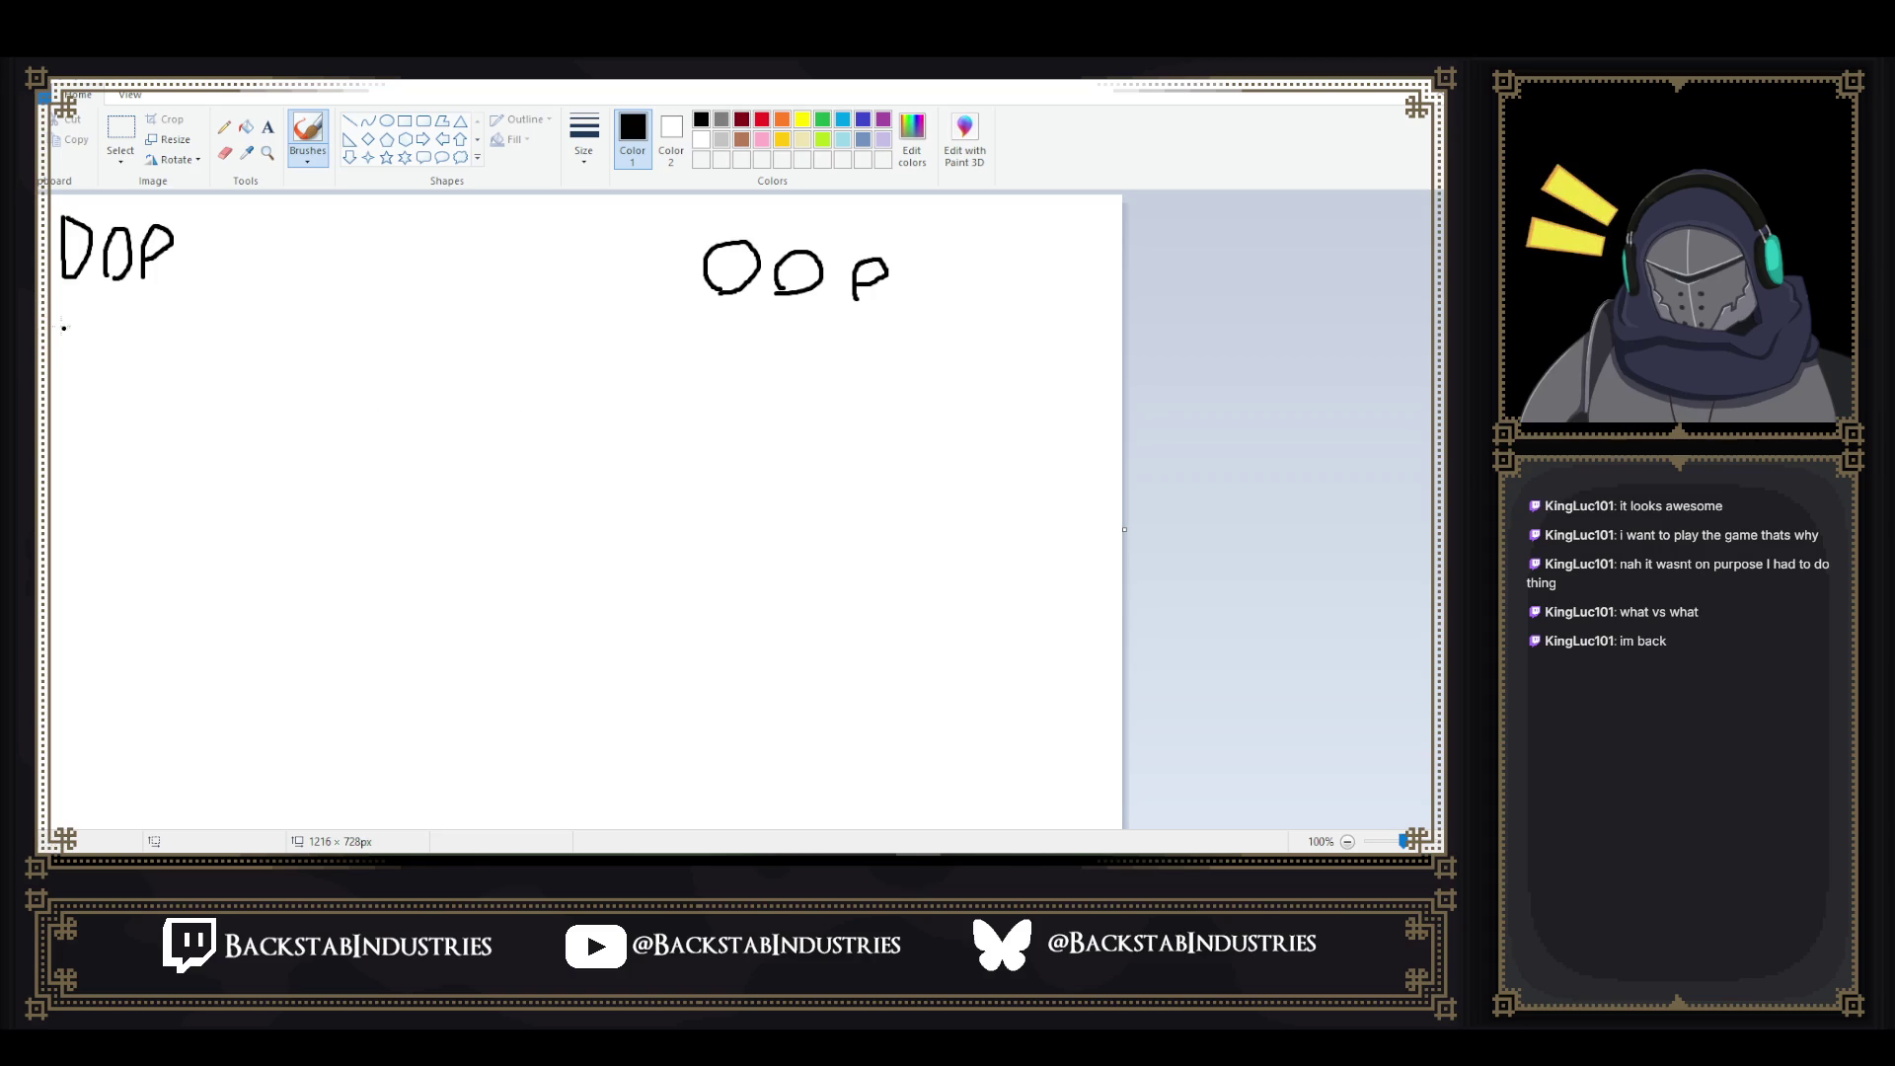
- Draw a box under DOP and write the notes spd, accel, handl and more inside it
{"action": "mouse_move", "coordinate": [42, 306]}
{"action": "left_mouse_down"}
{"action": "mouse_move", "coordinate": [50, 421]}
{"action": "mouse_move", "coordinate": [325, 425]}
{"action": "mouse_move", "coordinate": [335, 318]}
{"action": "mouse_move", "coordinate": [44, 308]}
{"action": "left_mouse_up"}
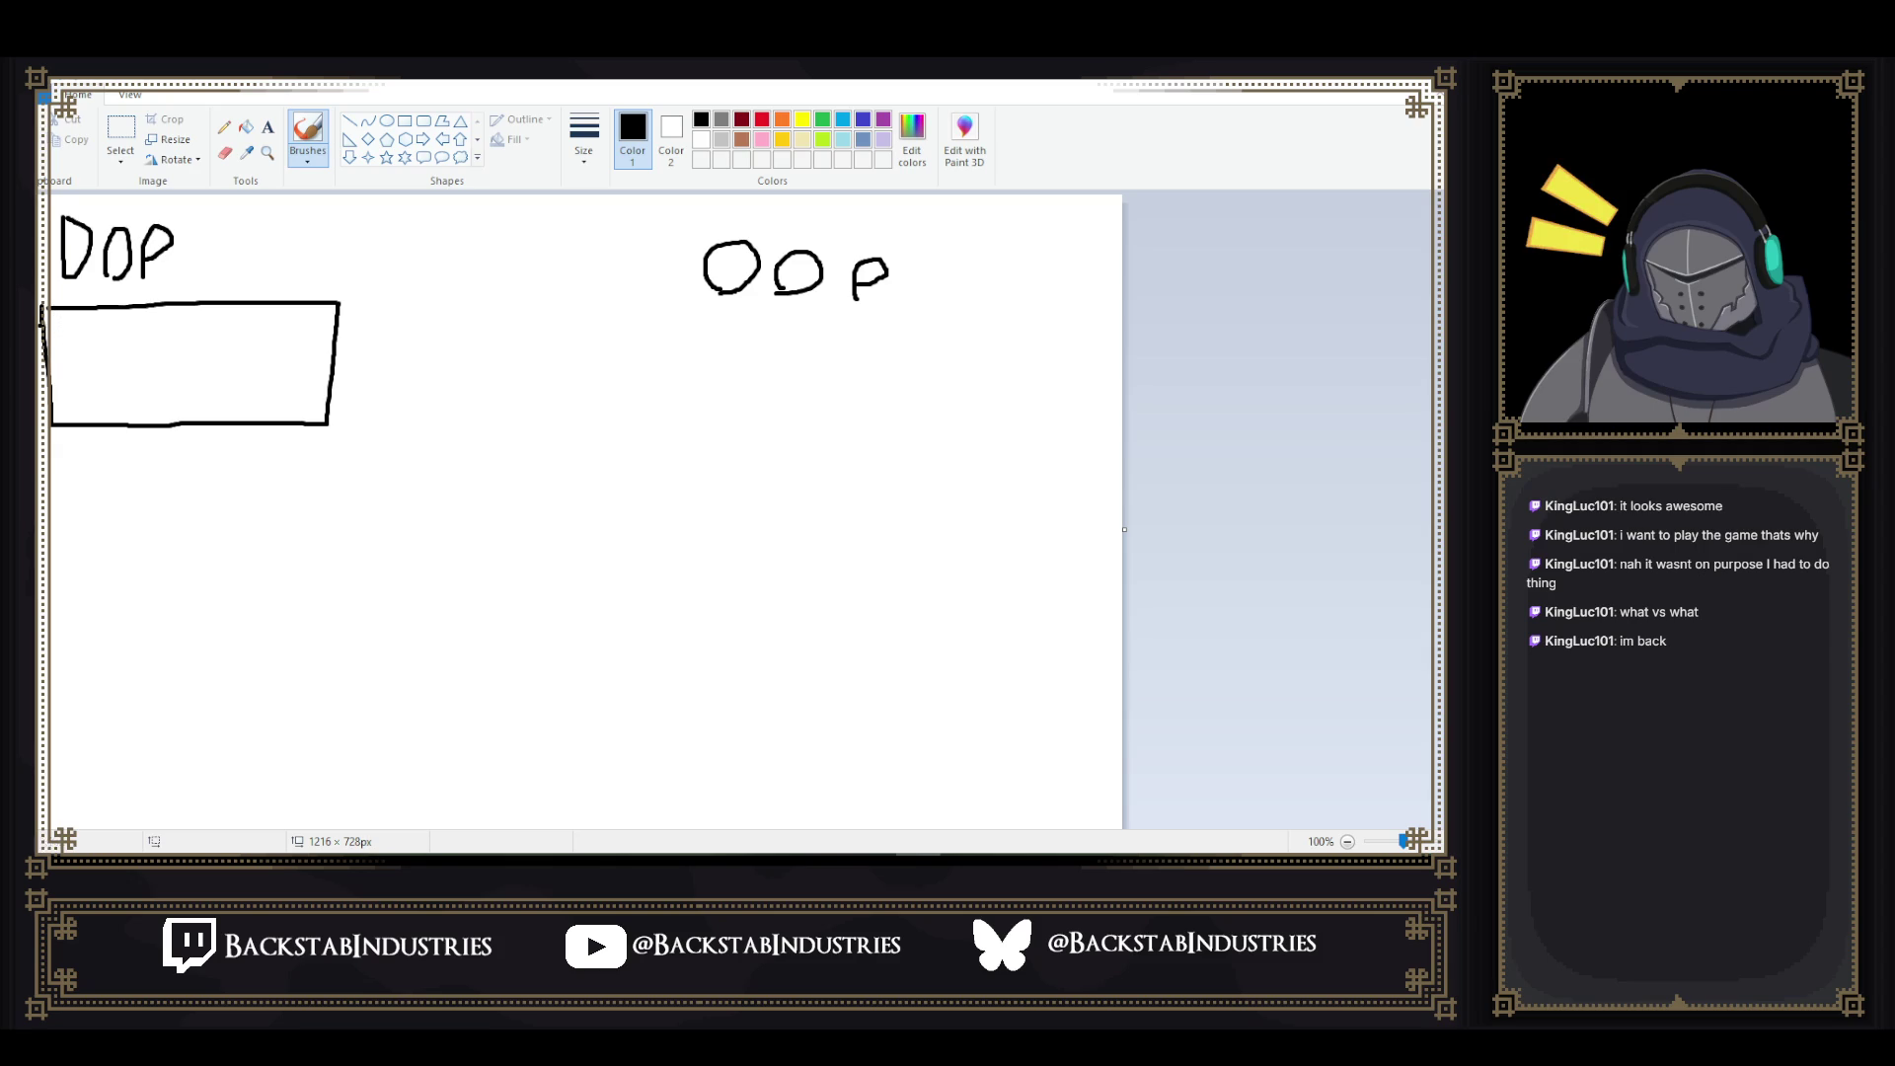
{"action": "mouse_move", "coordinate": [68, 319]}
{"action": "left_mouse_down"}
{"action": "mouse_move", "coordinate": [65, 337]}
{"action": "mouse_move", "coordinate": [96, 338]}
{"action": "left_mouse_up"}
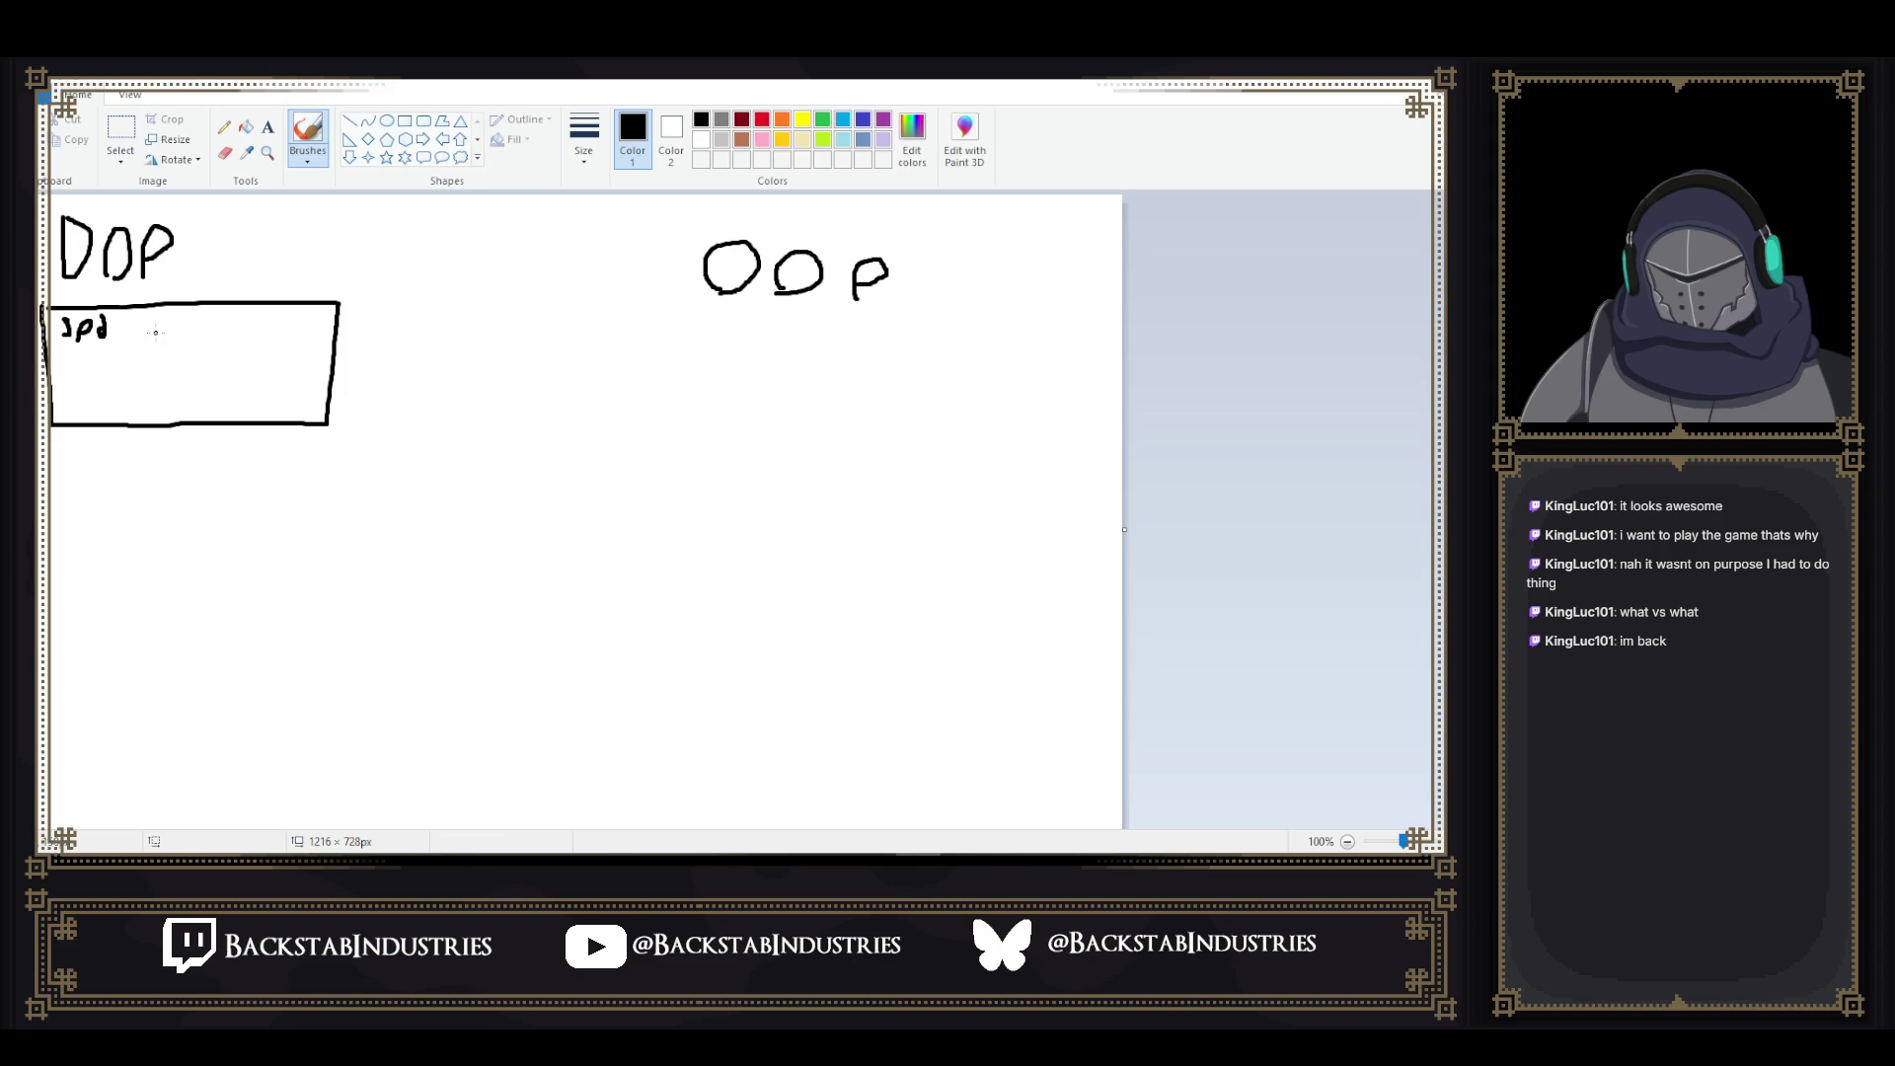
{"action": "left_click_drag", "start_coordinate": [141, 330], "coordinate": [317, 358]}
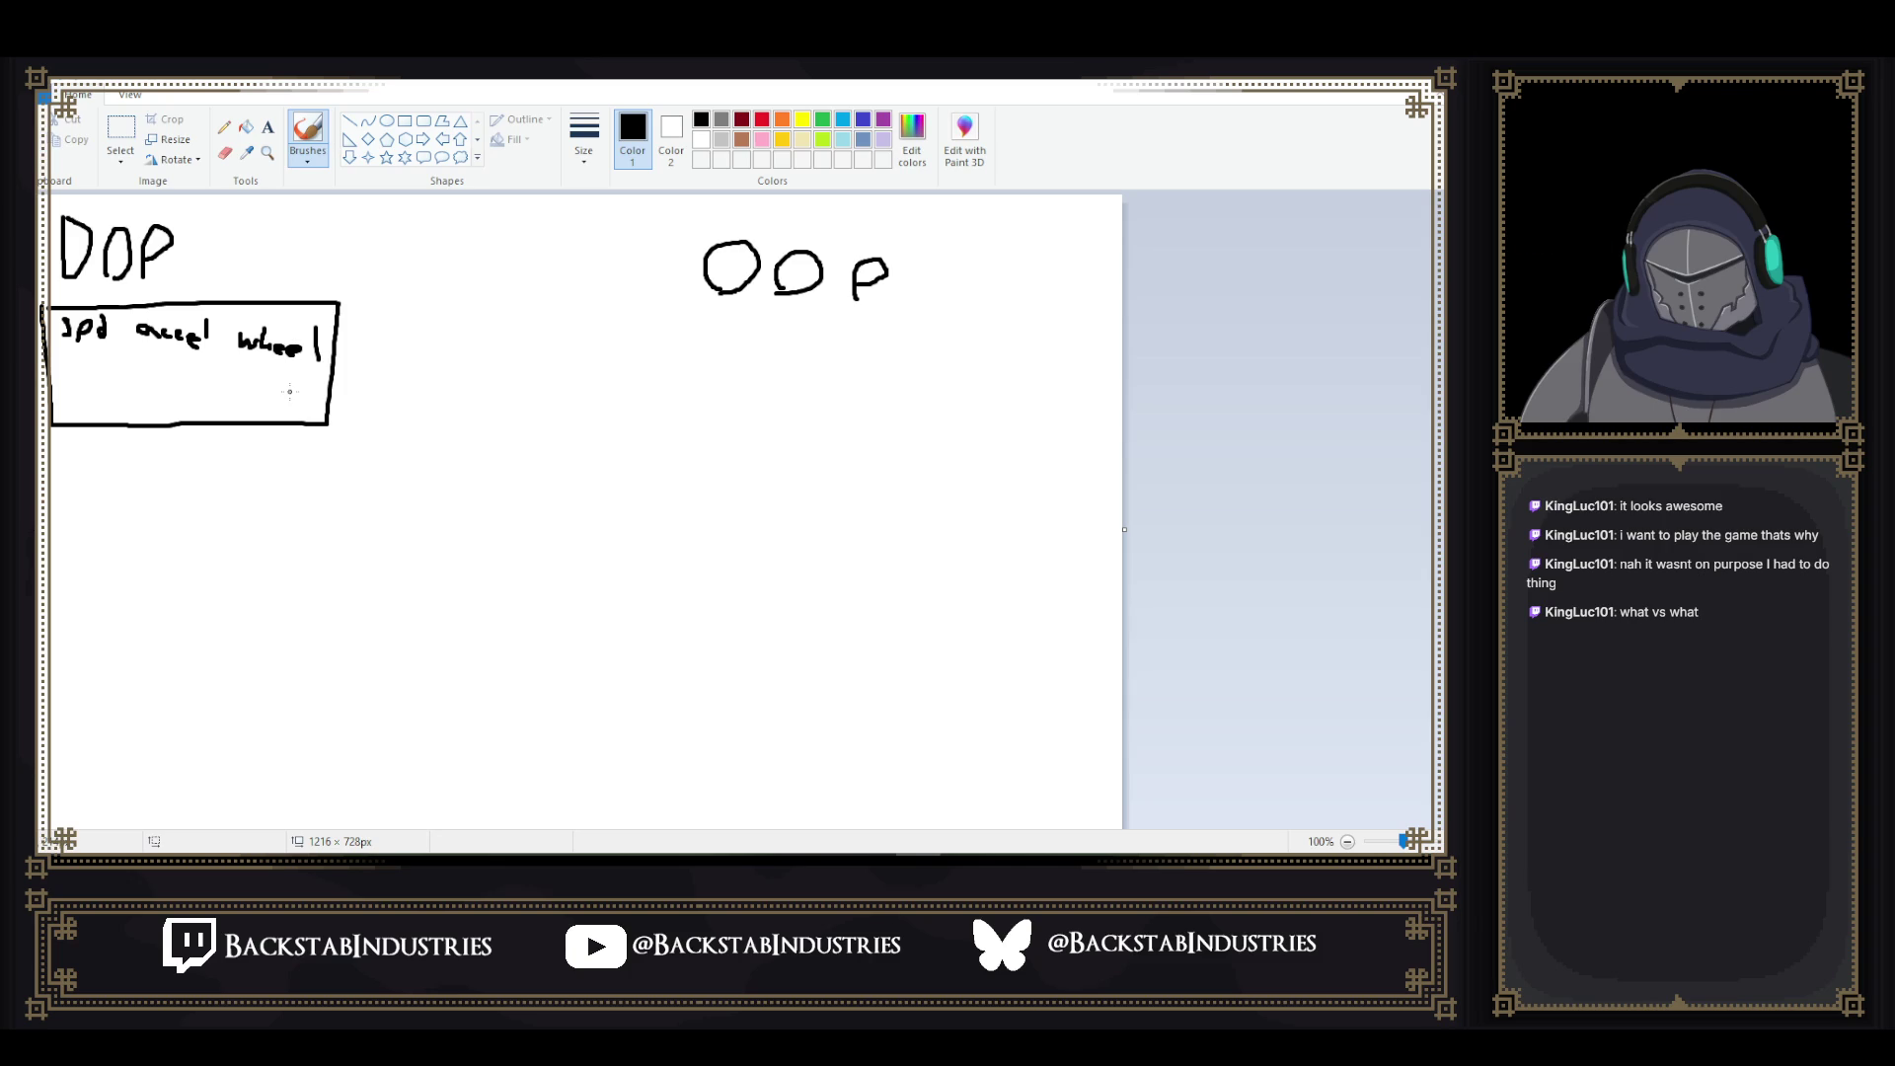
{"action": "mouse_move", "coordinate": [71, 366]}
{"action": "left_mouse_down"}
{"action": "mouse_move", "coordinate": [71, 387]}
{"action": "mouse_move", "coordinate": [148, 390]}
{"action": "left_mouse_up"}
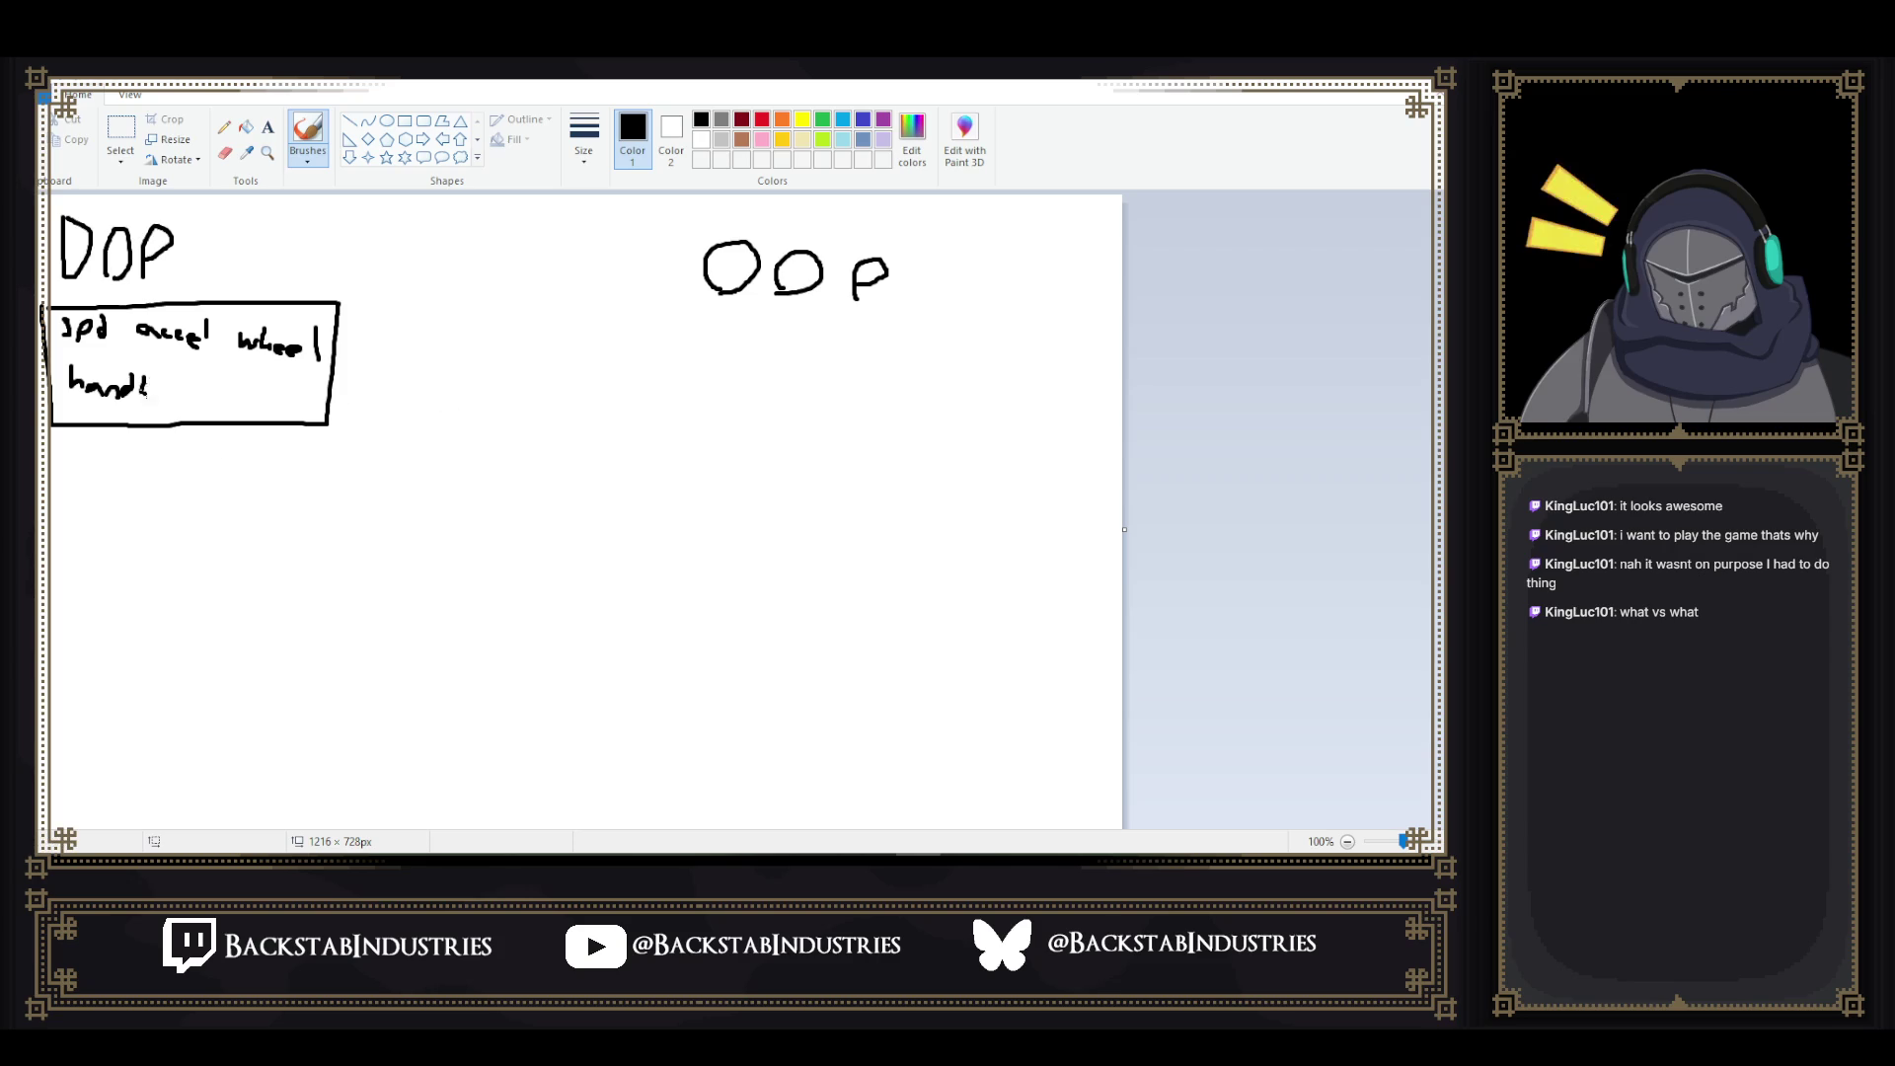
{"action": "mouse_move", "coordinate": [175, 388]}
{"action": "left_mouse_down"}
{"action": "mouse_move", "coordinate": [227, 414]}
{"action": "mouse_move", "coordinate": [247, 381]}
{"action": "mouse_move", "coordinate": [248, 407]}
{"action": "mouse_move", "coordinate": [290, 396]}
{"action": "left_mouse_up"}
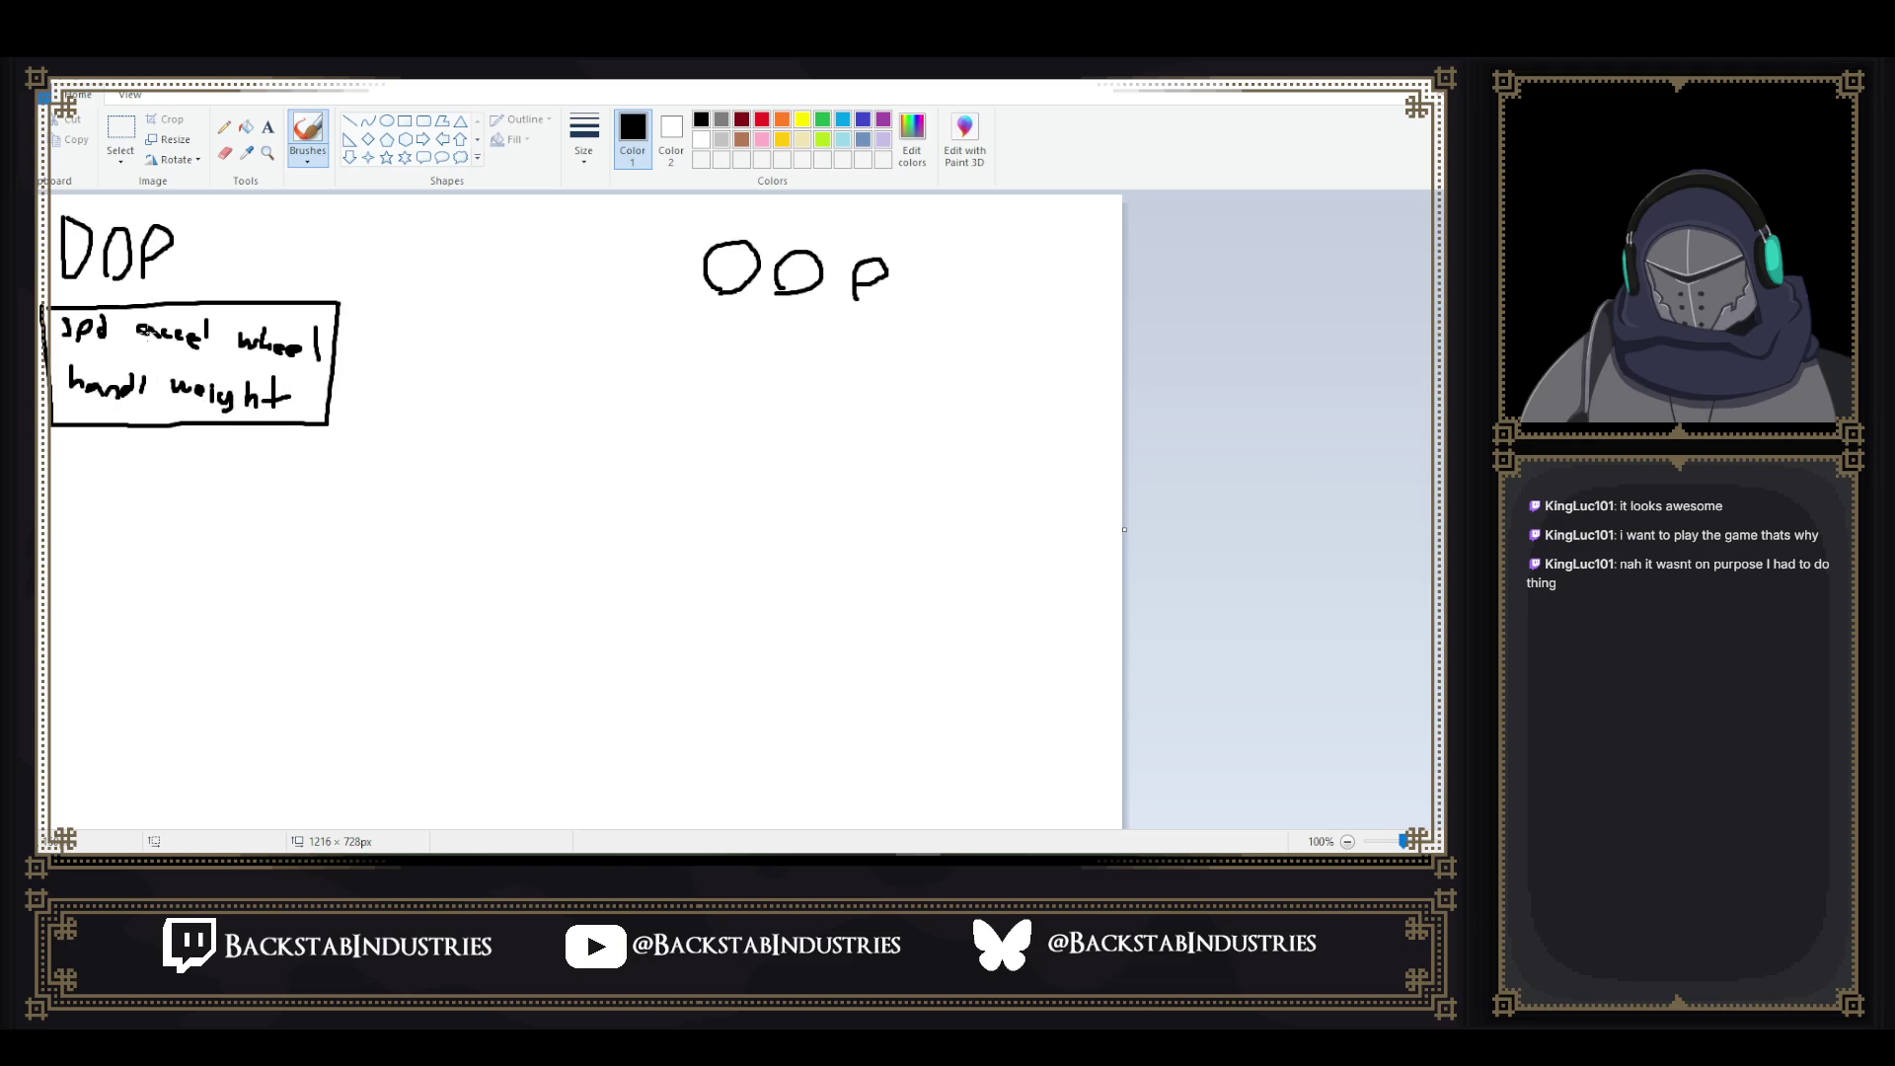
- Draw three branch lines down from the DOP box and label them, including Bike and Plane
{"action": "left_click_drag", "start_coordinate": [132, 430], "coordinate": [40, 509]}
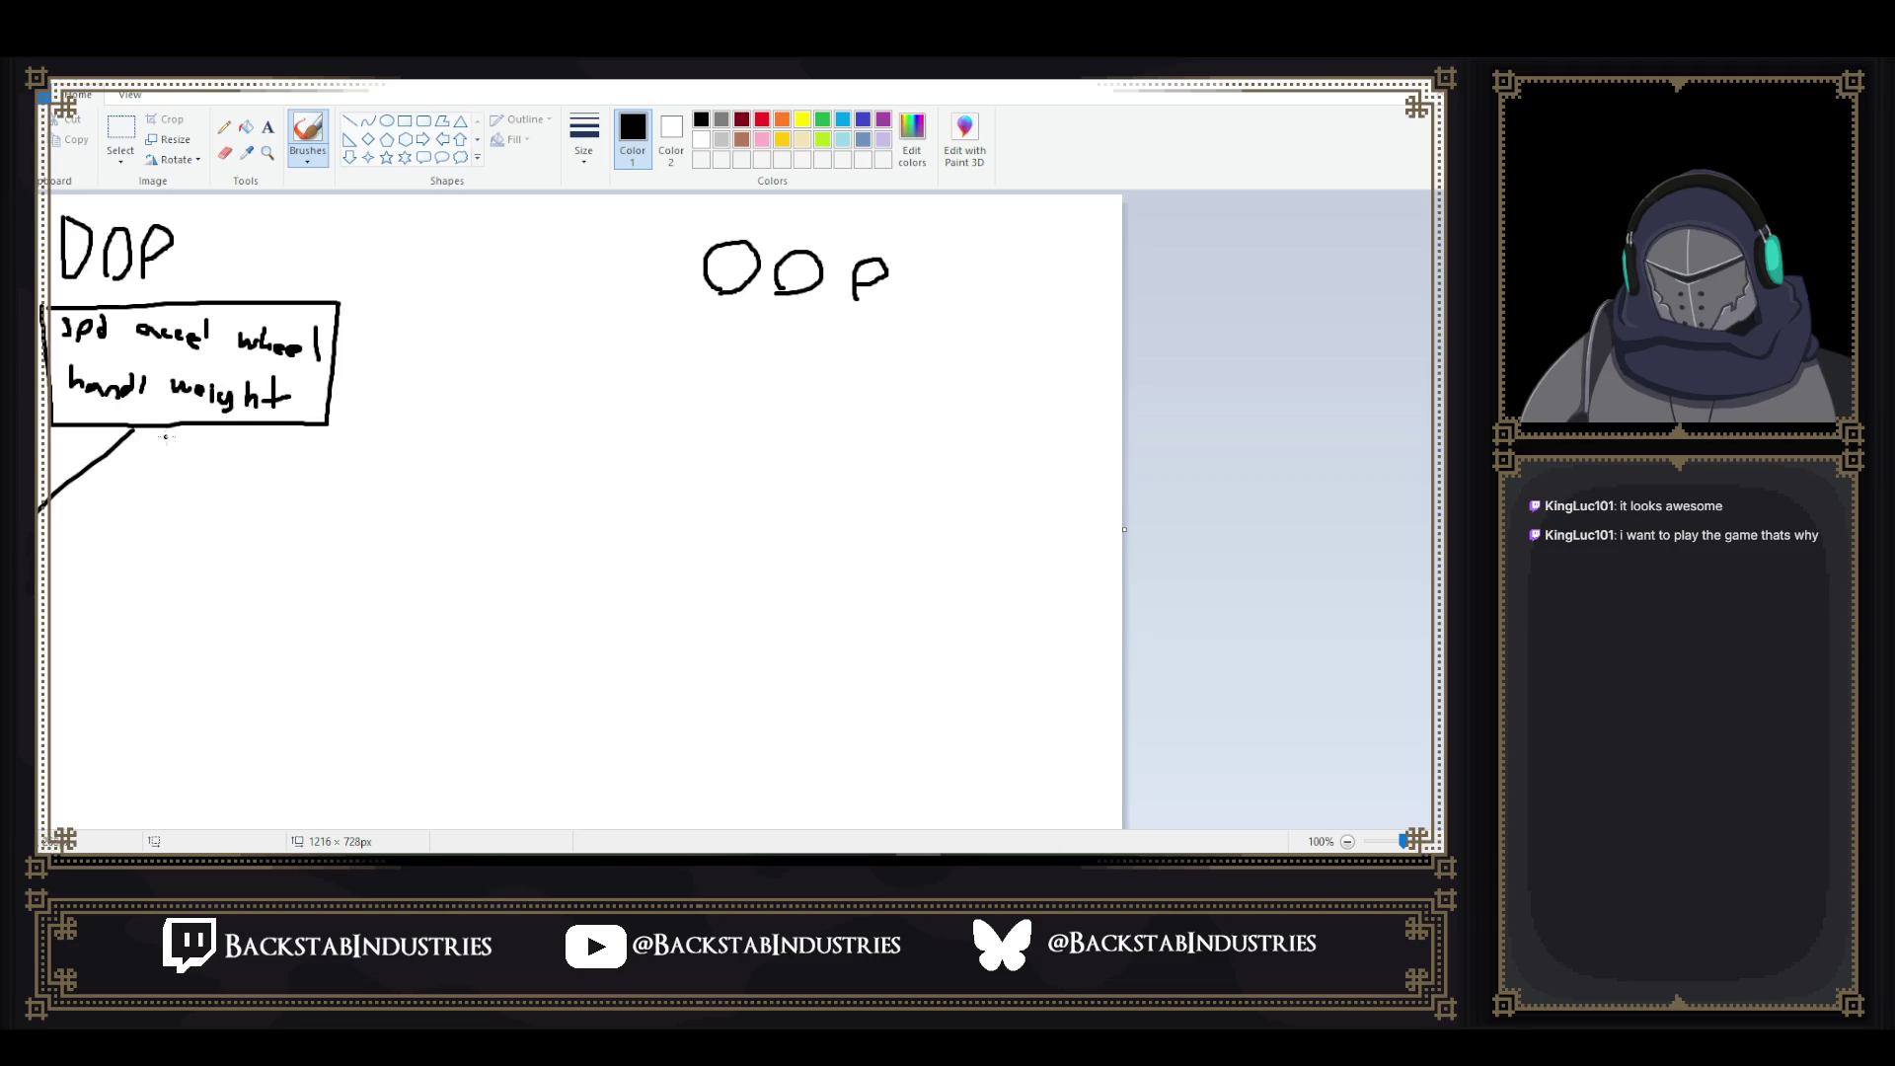
{"action": "left_click_drag", "start_coordinate": [174, 428], "coordinate": [172, 536]}
{"action": "left_click_drag", "start_coordinate": [243, 427], "coordinate": [350, 588]}
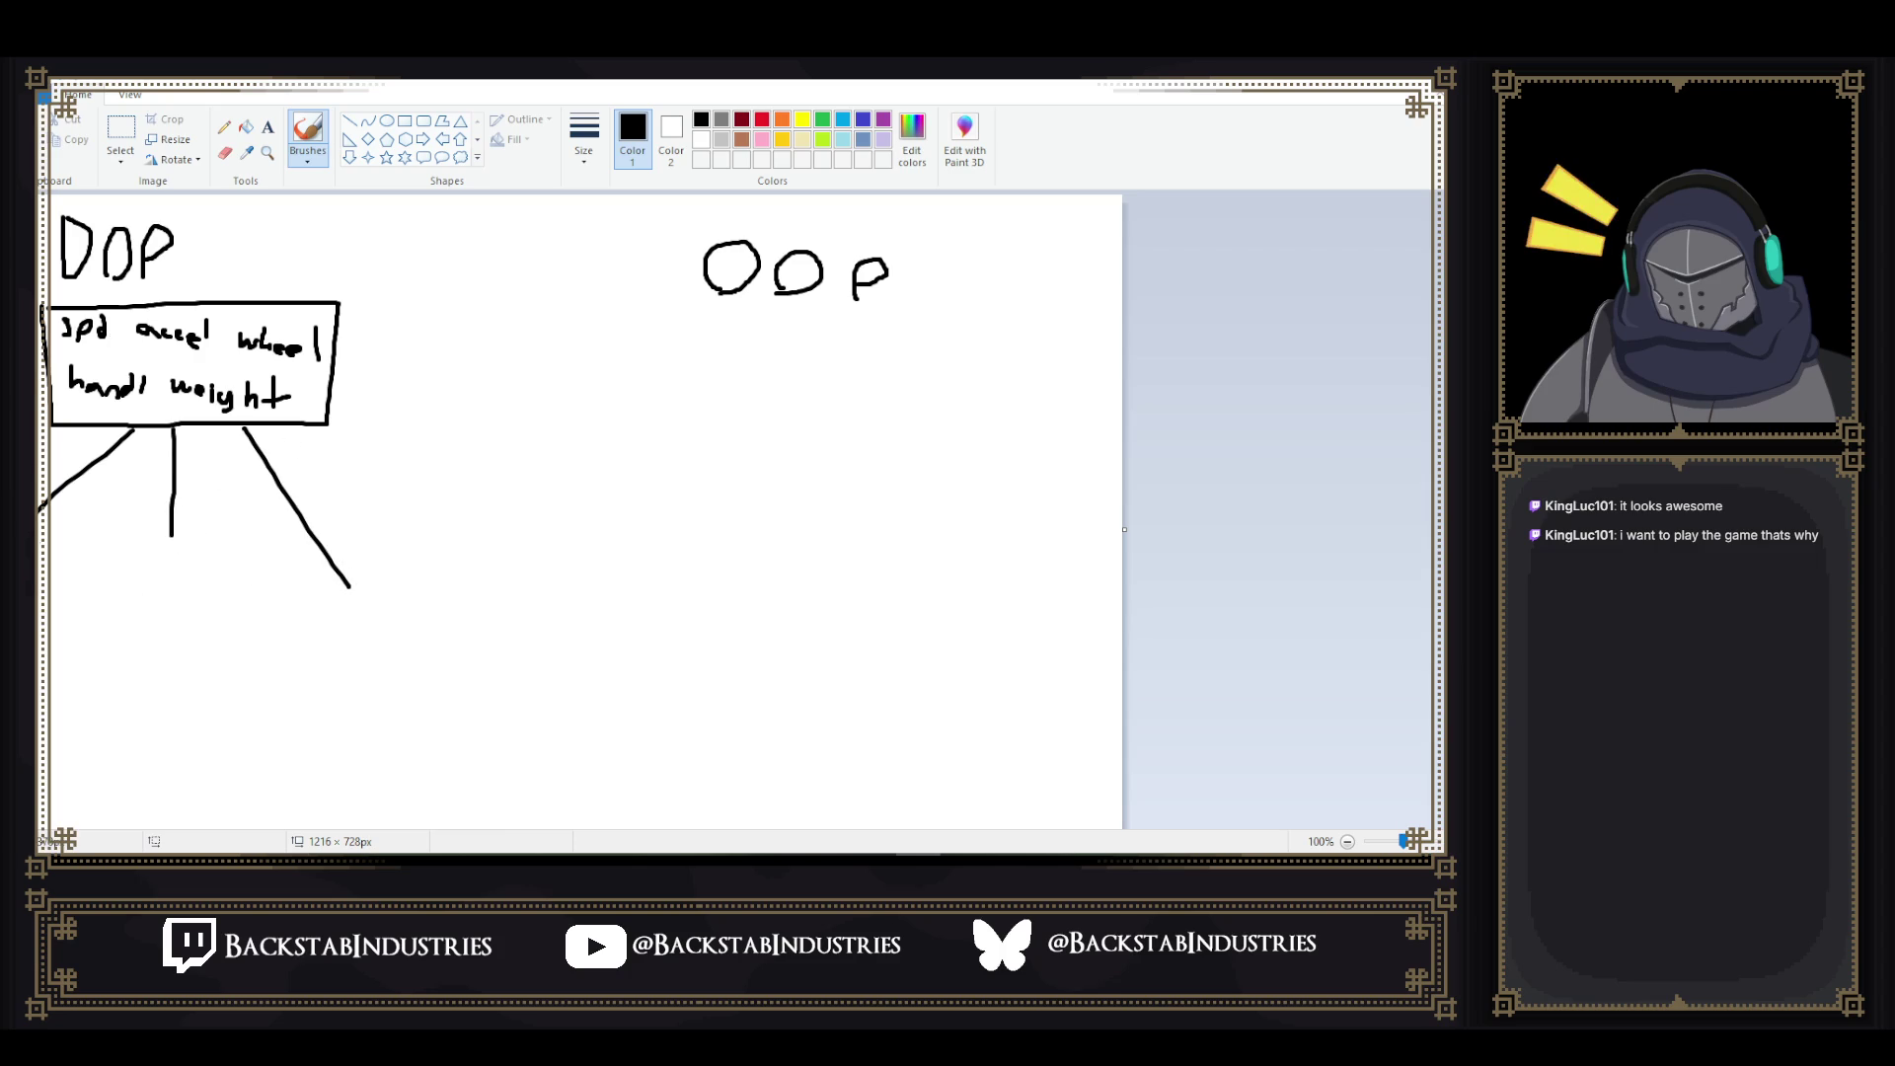
{"action": "mouse_move", "coordinate": [42, 574]}
{"action": "left_mouse_down"}
{"action": "mouse_move", "coordinate": [136, 595]}
{"action": "mouse_move", "coordinate": [150, 562]}
{"action": "mouse_move", "coordinate": [138, 593]}
{"action": "mouse_move", "coordinate": [203, 611]}
{"action": "left_mouse_up"}
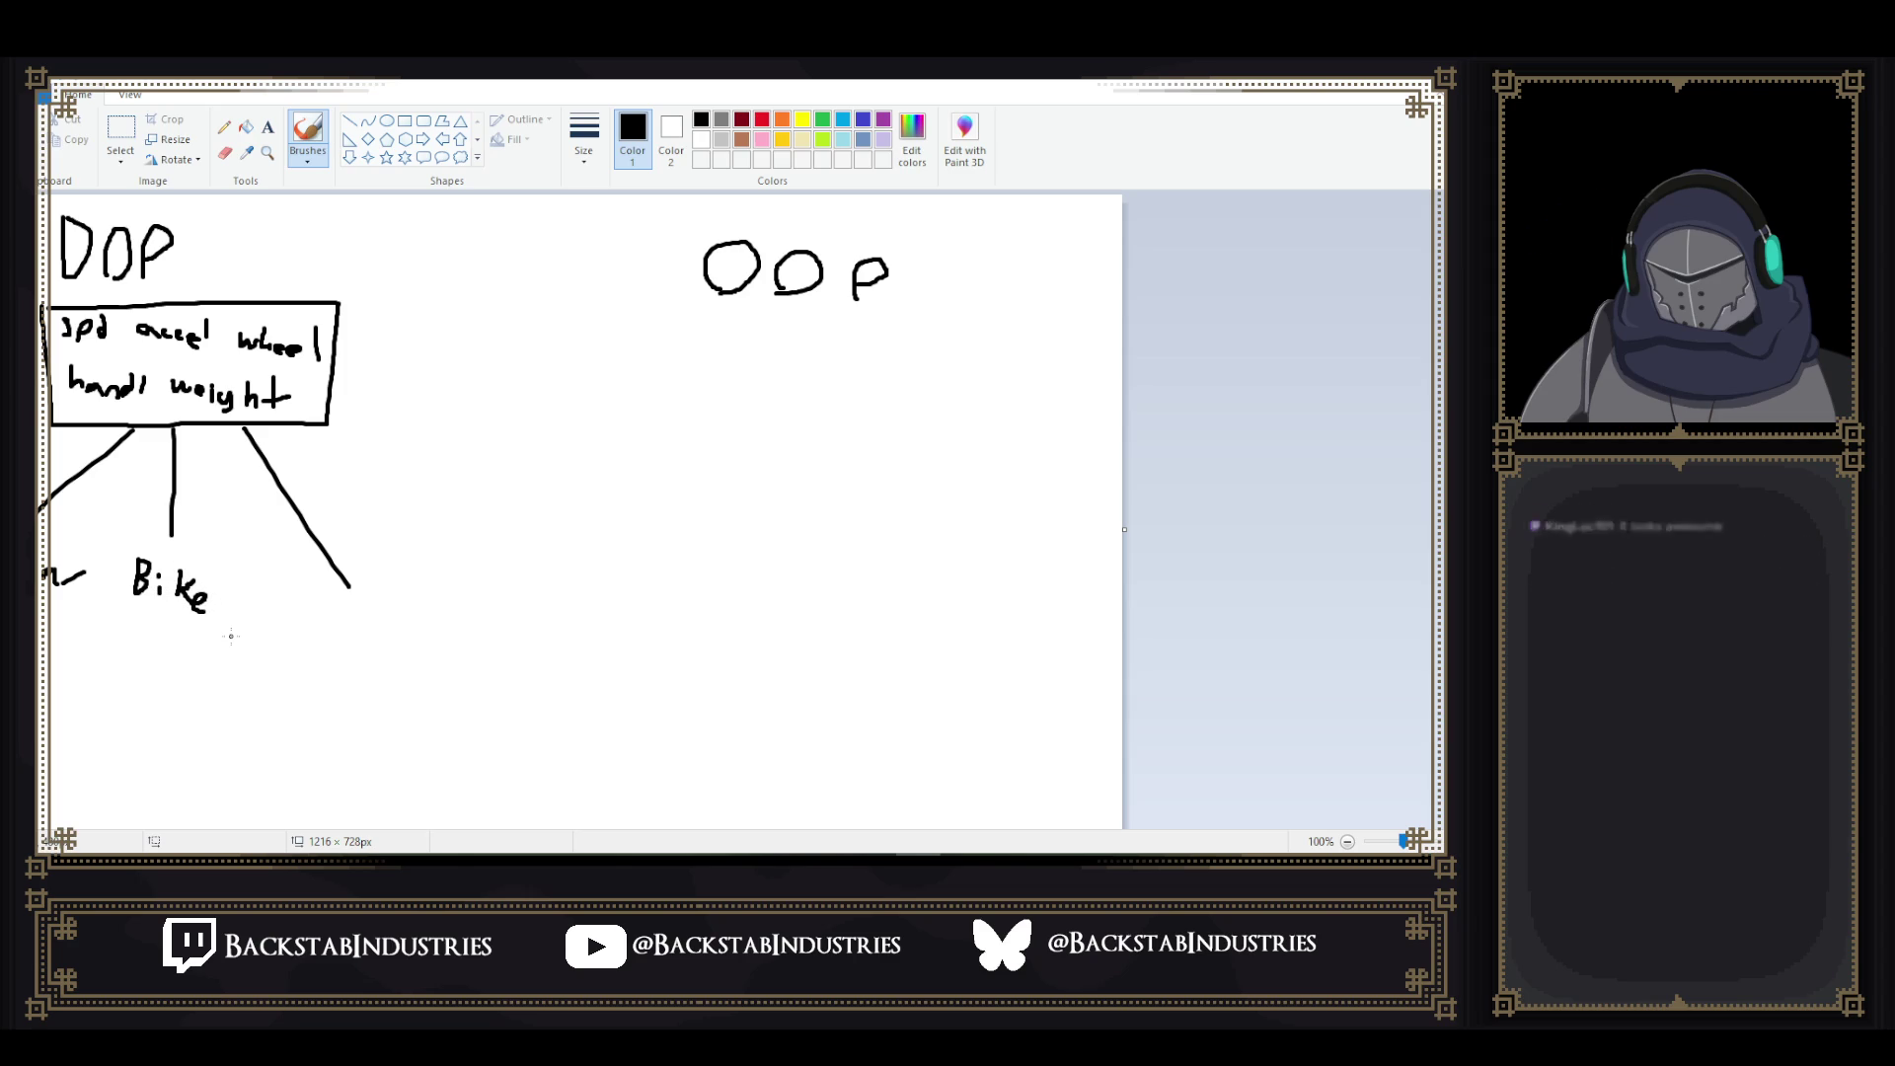
{"action": "mouse_move", "coordinate": [326, 642]}
{"action": "left_mouse_down"}
{"action": "mouse_move", "coordinate": [329, 609]}
{"action": "mouse_move", "coordinate": [361, 648]}
{"action": "mouse_move", "coordinate": [379, 631]}
{"action": "mouse_move", "coordinate": [426, 649]}
{"action": "left_mouse_up"}
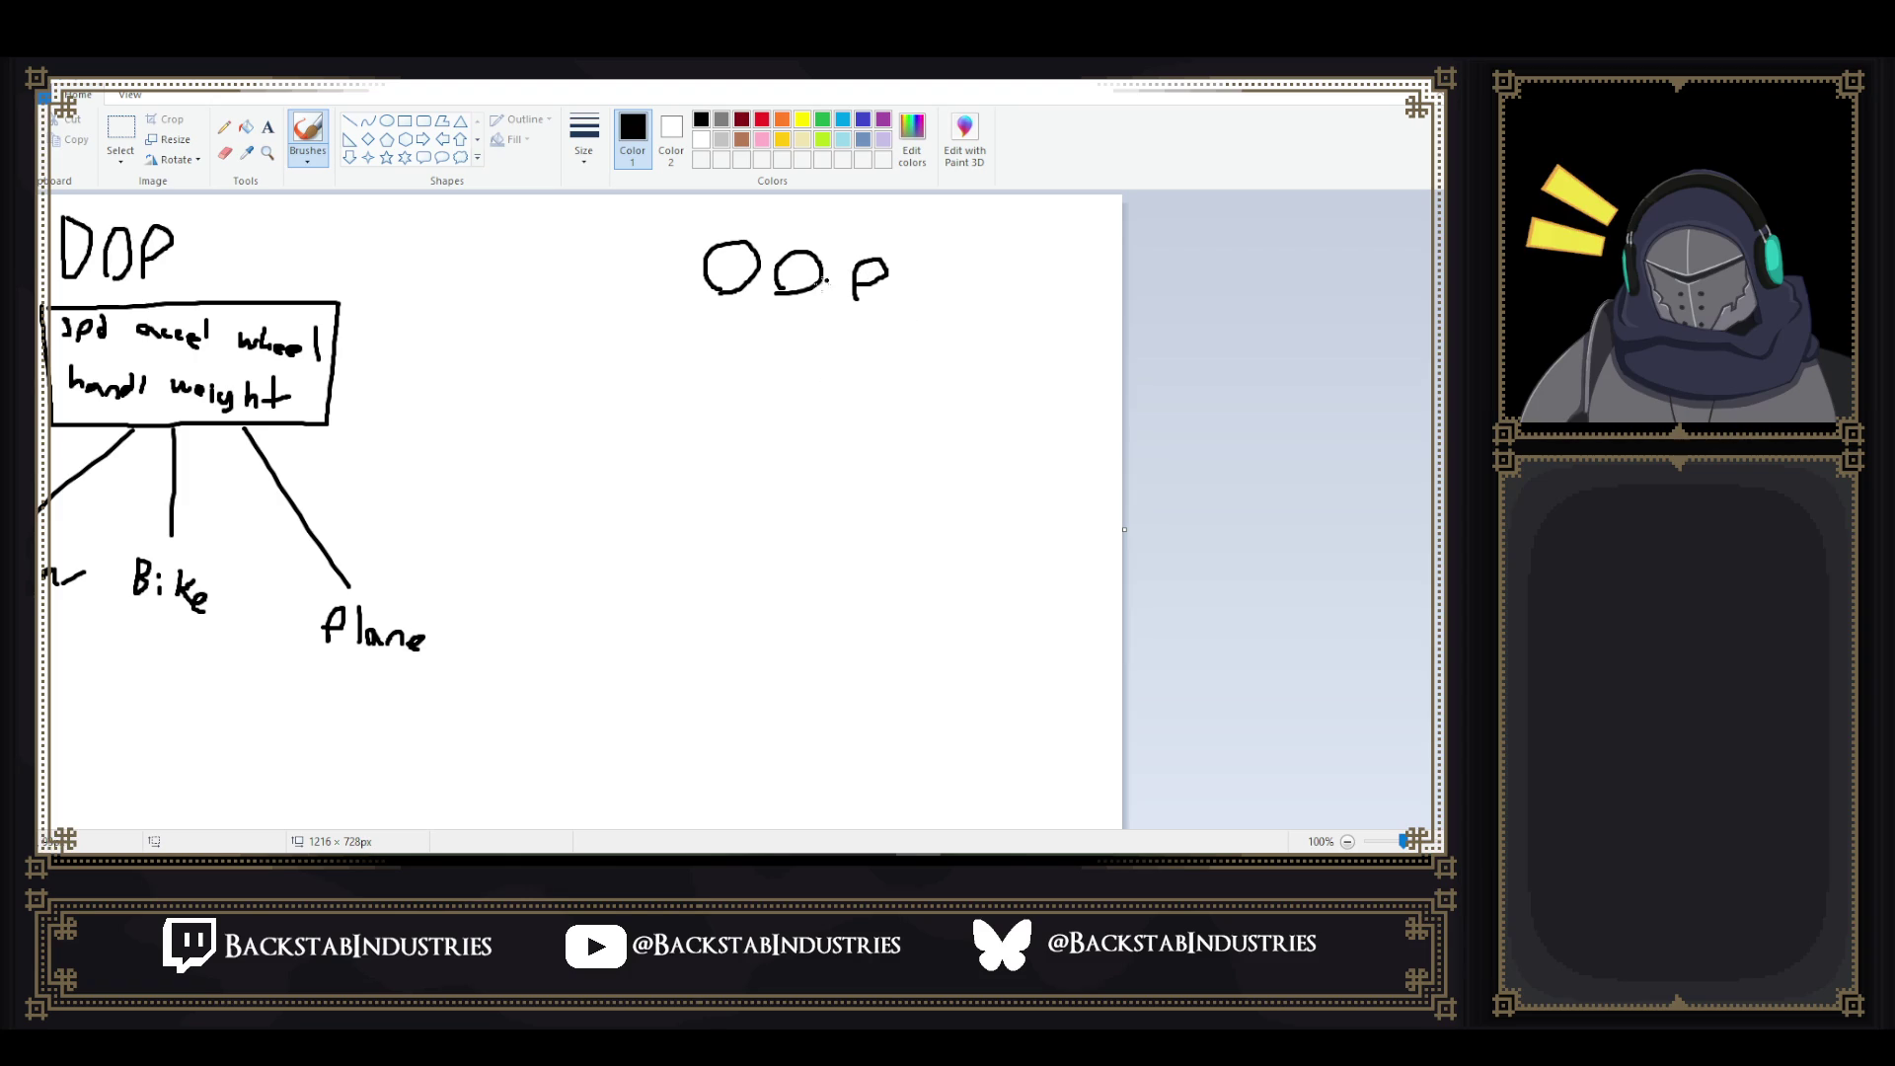
- Draw a rectangle under OOP and write the Vehicle heading inside it
{"action": "mouse_move", "coordinate": [682, 312]}
{"action": "left_mouse_down"}
{"action": "mouse_move", "coordinate": [908, 313]}
{"action": "mouse_move", "coordinate": [912, 394]}
{"action": "left_mouse_up"}
{"action": "mouse_move", "coordinate": [678, 314]}
{"action": "left_mouse_down"}
{"action": "mouse_move", "coordinate": [702, 391]}
{"action": "mouse_move", "coordinate": [910, 394]}
{"action": "left_mouse_up"}
{"action": "mouse_move", "coordinate": [704, 337]}
{"action": "left_mouse_down"}
{"action": "mouse_move", "coordinate": [715, 373]}
{"action": "mouse_move", "coordinate": [726, 336]}
{"action": "mouse_move", "coordinate": [779, 381]}
{"action": "mouse_move", "coordinate": [811, 345]}
{"action": "left_mouse_up"}
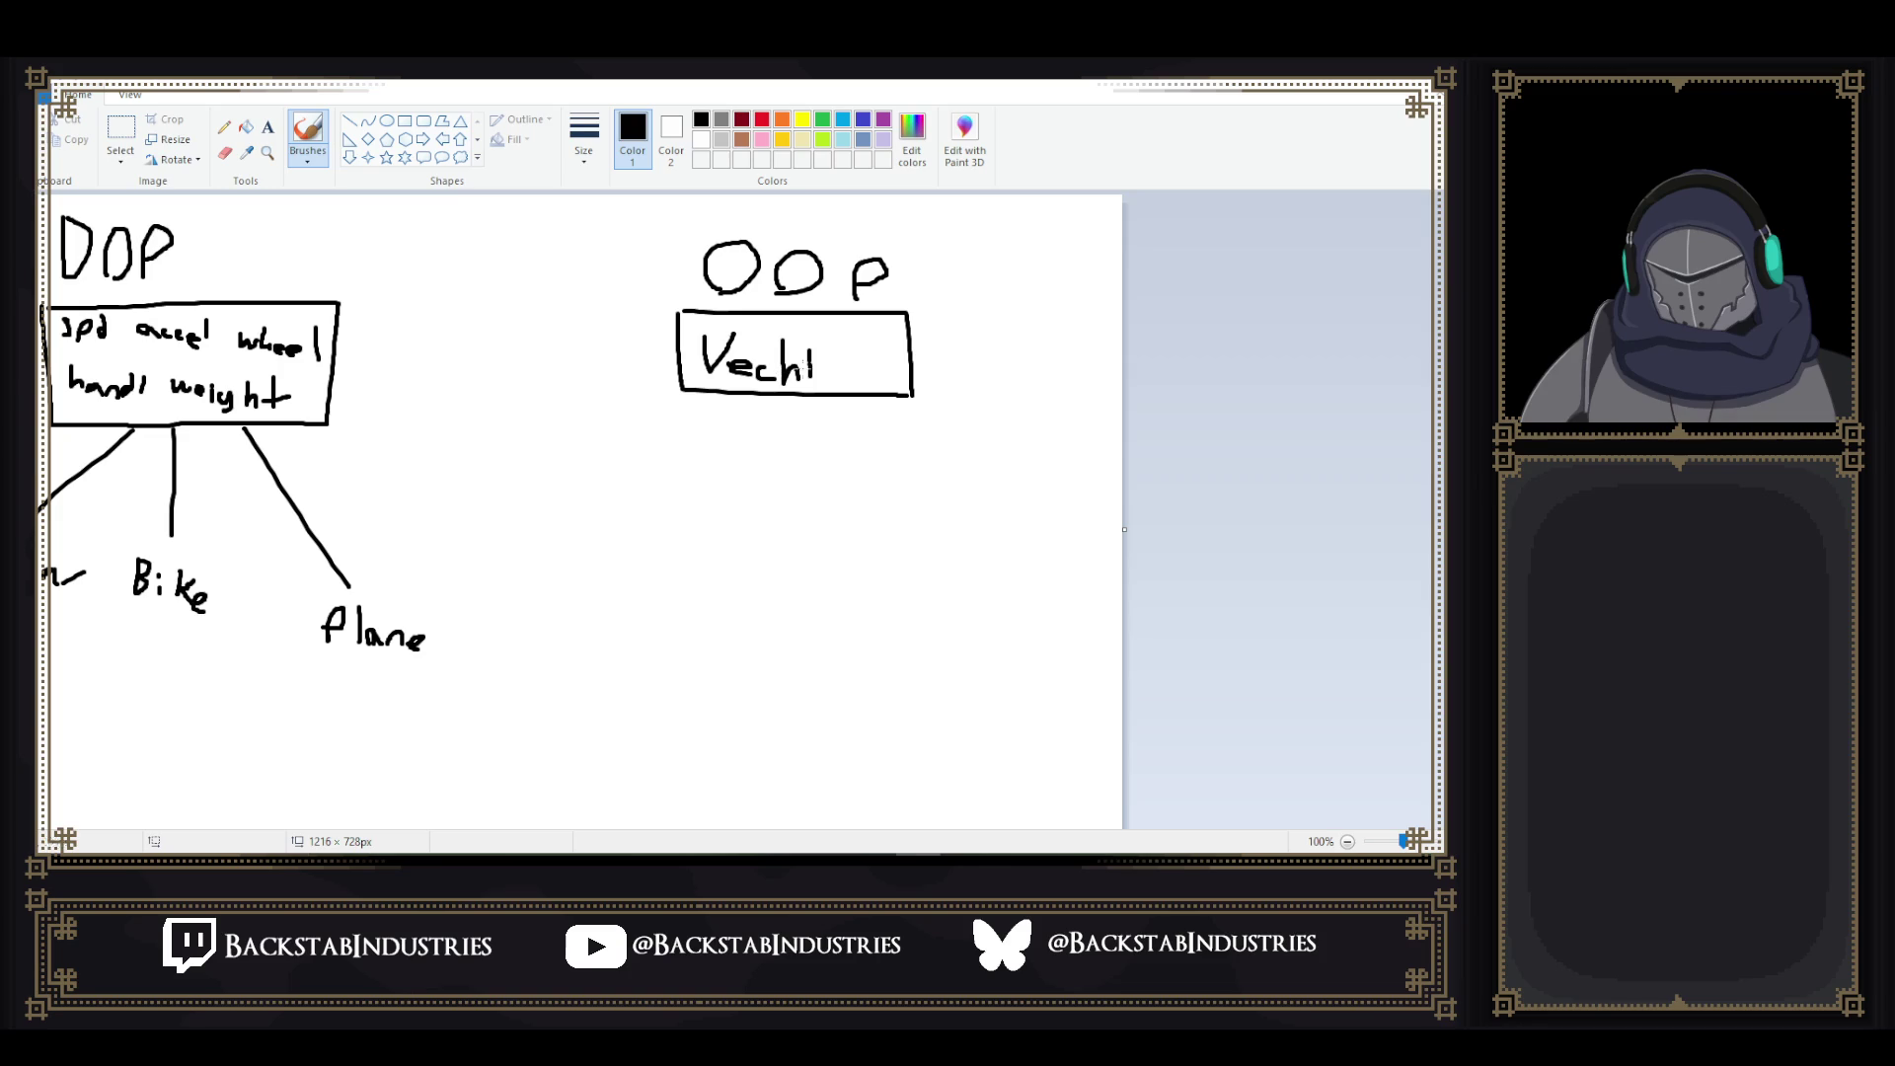
- Fix the Vehicle spelling and link it with a line to a new Car box noting handl
{"action": "mouse_move", "coordinate": [763, 328]}
{"action": "left_mouse_down"}
{"action": "mouse_move", "coordinate": [762, 383]}
{"action": "mouse_move", "coordinate": [793, 352]}
{"action": "mouse_move", "coordinate": [783, 367]}
{"action": "mouse_move", "coordinate": [814, 367]}
{"action": "mouse_move", "coordinate": [817, 387]}
{"action": "mouse_move", "coordinate": [846, 361]}
{"action": "mouse_move", "coordinate": [855, 385]}
{"action": "left_mouse_up"}
{"action": "left_click_drag", "start_coordinate": [768, 396], "coordinate": [621, 500]}
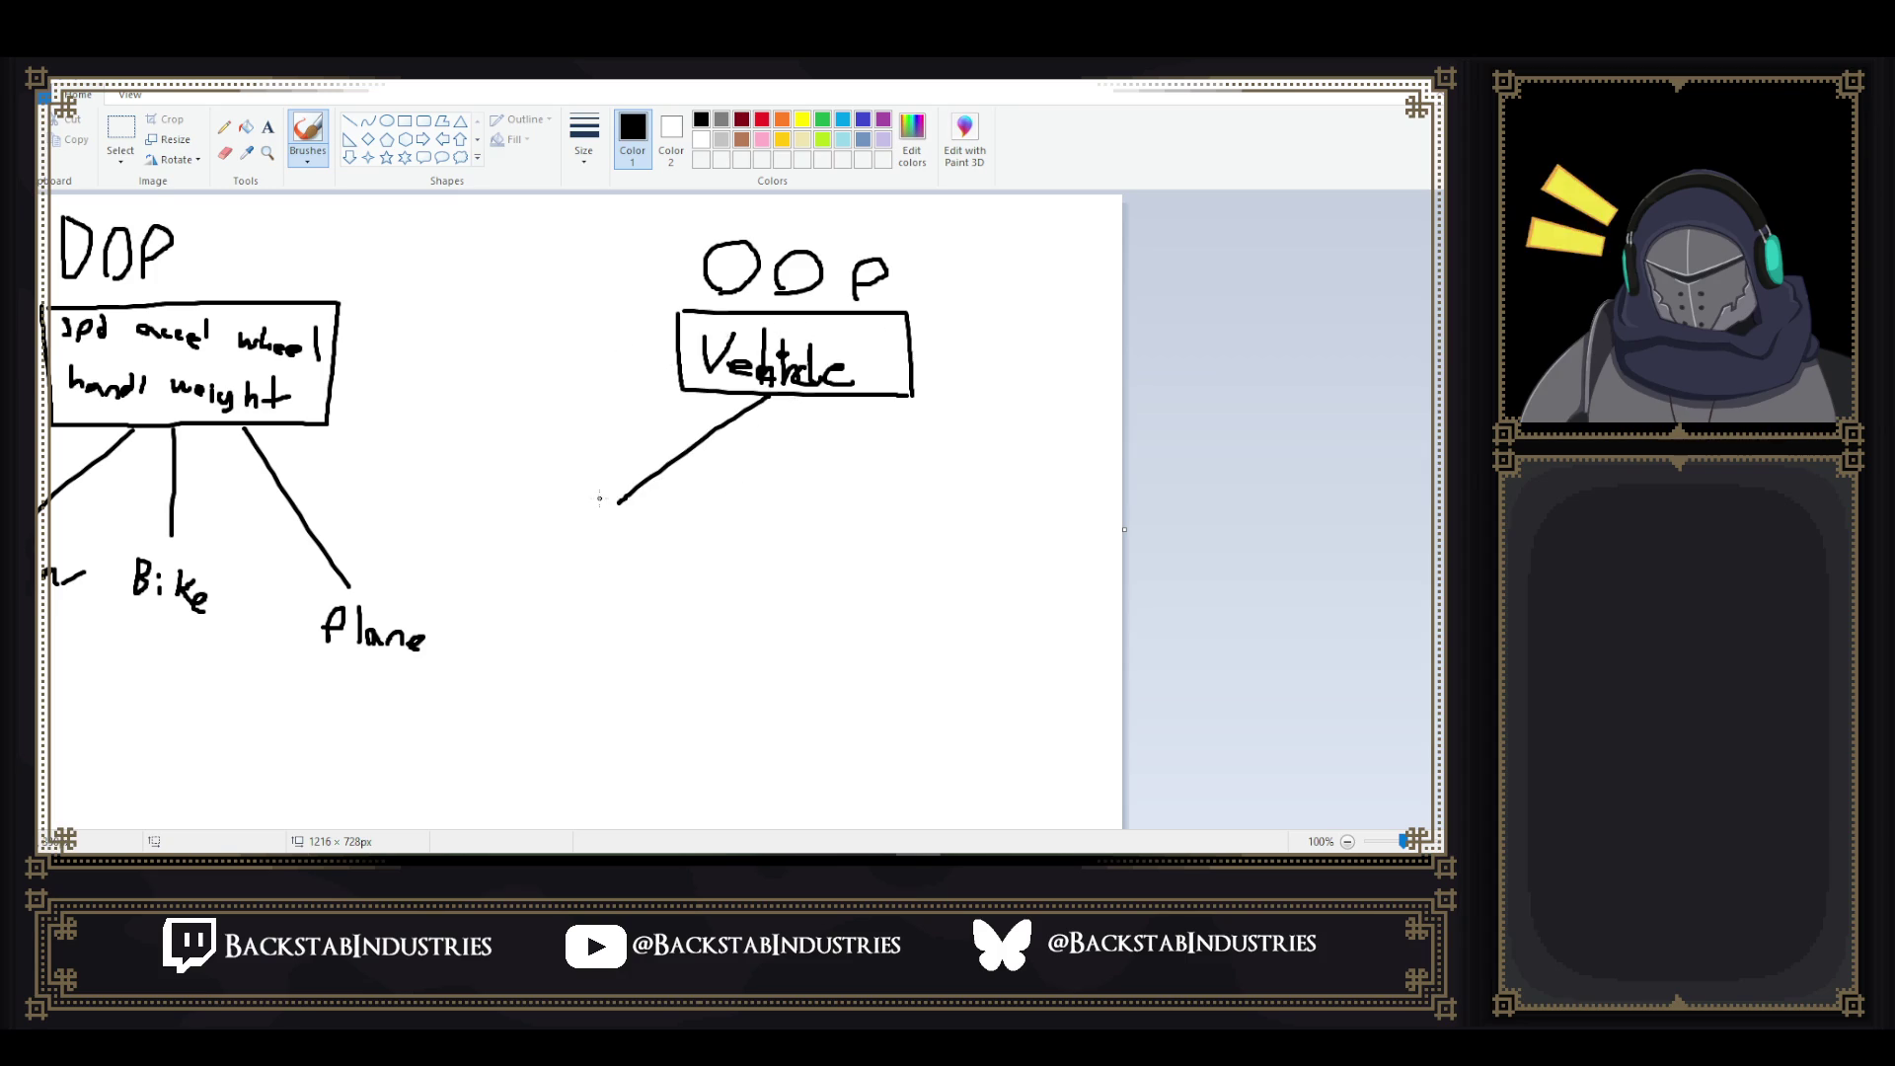
{"action": "mouse_move", "coordinate": [544, 503]}
{"action": "left_mouse_down"}
{"action": "mouse_move", "coordinate": [742, 507]}
{"action": "mouse_move", "coordinate": [731, 588]}
{"action": "mouse_move", "coordinate": [530, 590]}
{"action": "mouse_move", "coordinate": [545, 504]}
{"action": "mouse_move", "coordinate": [613, 571]}
{"action": "mouse_move", "coordinate": [654, 538]}
{"action": "left_mouse_up"}
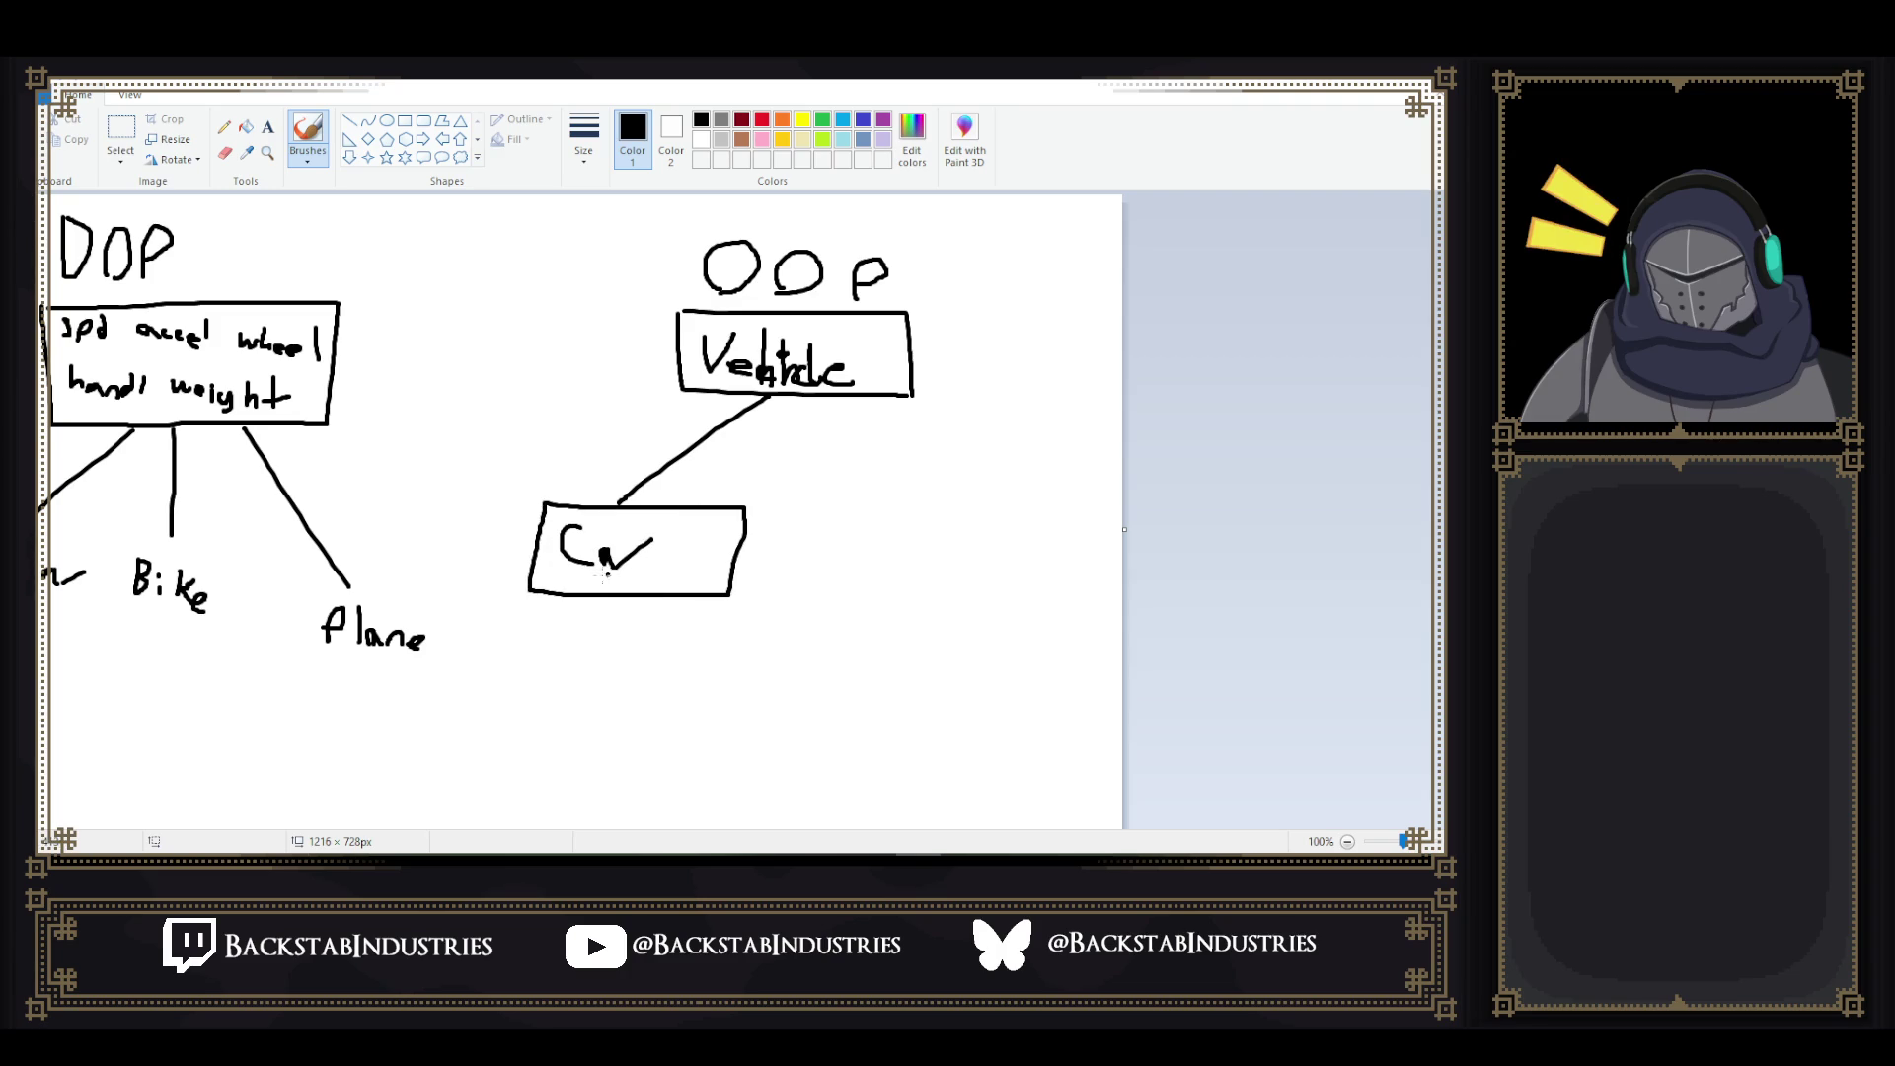
{"action": "mouse_move", "coordinate": [554, 578]}
{"action": "left_mouse_down"}
{"action": "mouse_move", "coordinate": [663, 568]}
{"action": "mouse_move", "coordinate": [675, 592]}
{"action": "mouse_move", "coordinate": [517, 670]}
{"action": "left_mouse_up"}
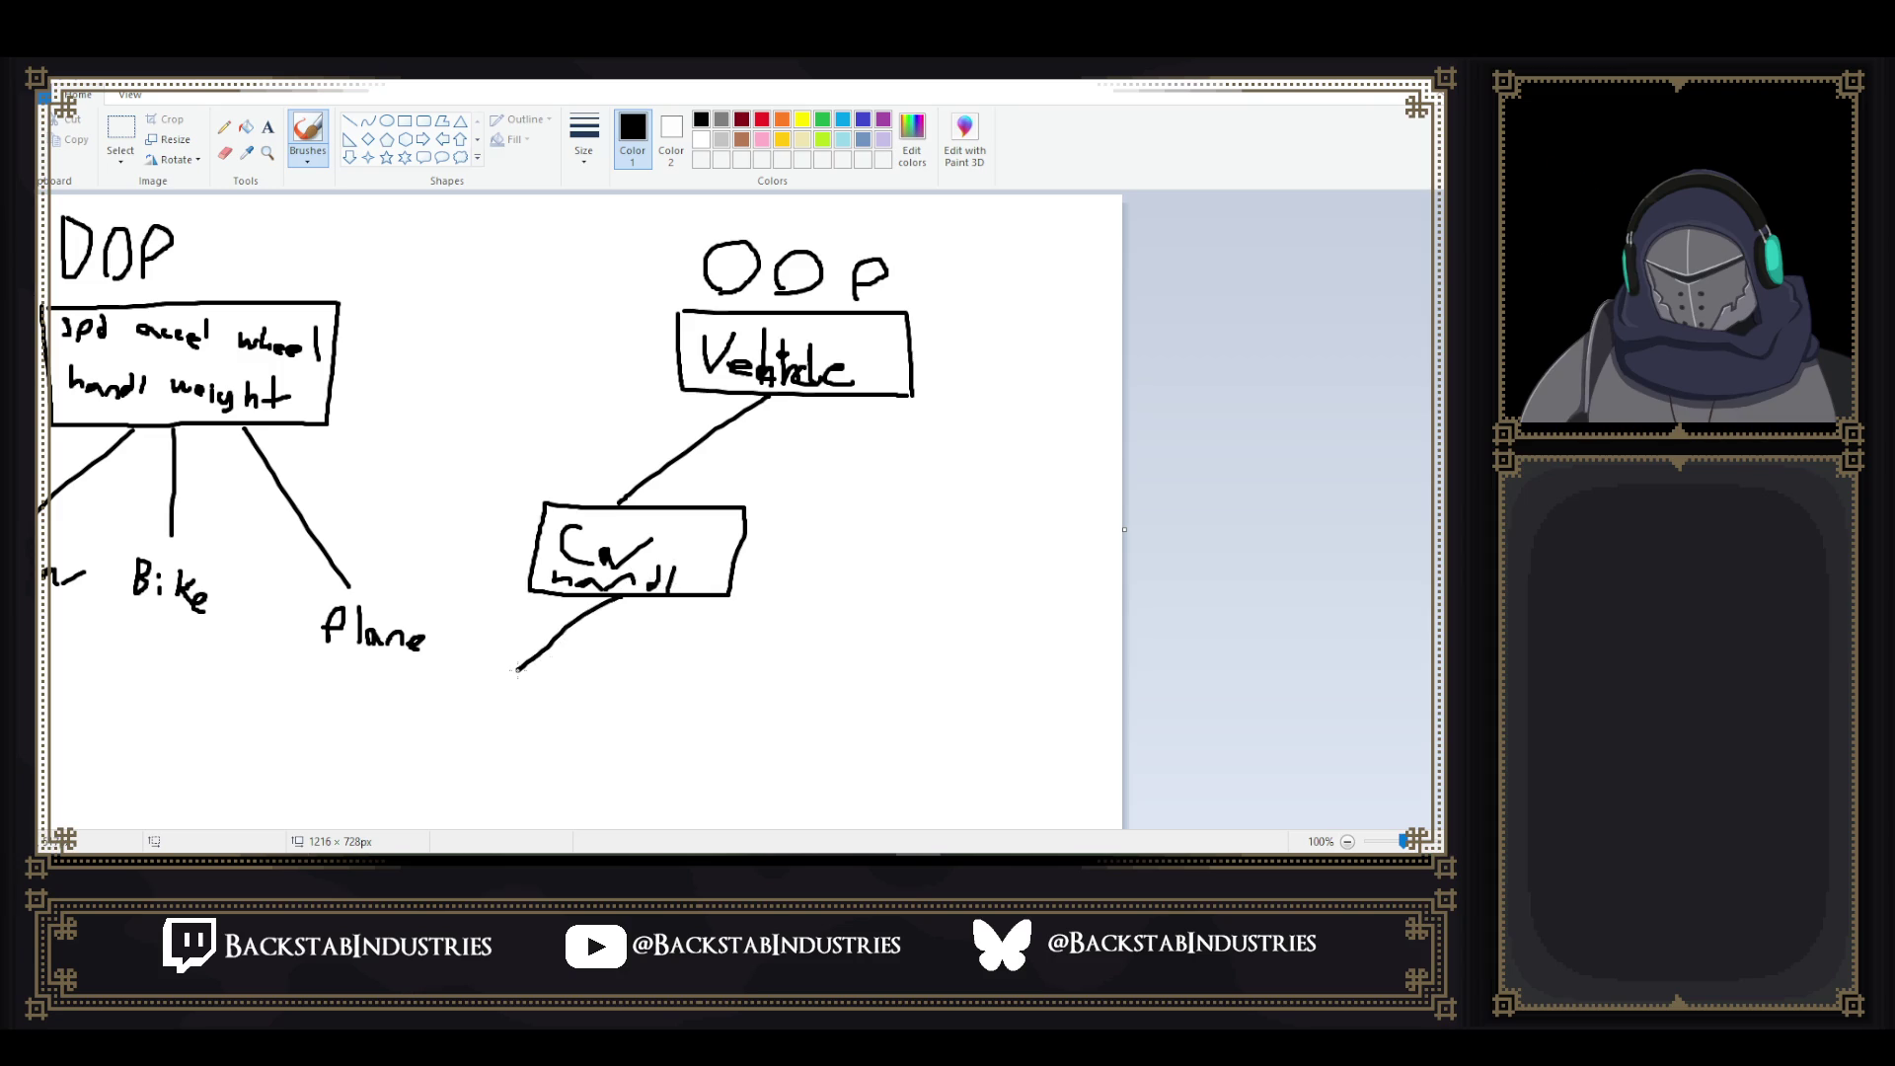
- Branch the Car box into Truck, Sedan and Bike, write weight below, and start a second Vehicle branch
{"action": "left_click_drag", "start_coordinate": [621, 597], "coordinate": [607, 670]}
{"action": "left_click_drag", "start_coordinate": [624, 598], "coordinate": [686, 679]}
{"action": "left_click_drag", "start_coordinate": [491, 685], "coordinate": [499, 686]}
{"action": "left_click_drag", "start_coordinate": [501, 702], "coordinate": [616, 708]}
{"action": "left_click_drag", "start_coordinate": [617, 695], "coordinate": [758, 735]}
{"action": "left_click", "coordinate": [709, 700]}
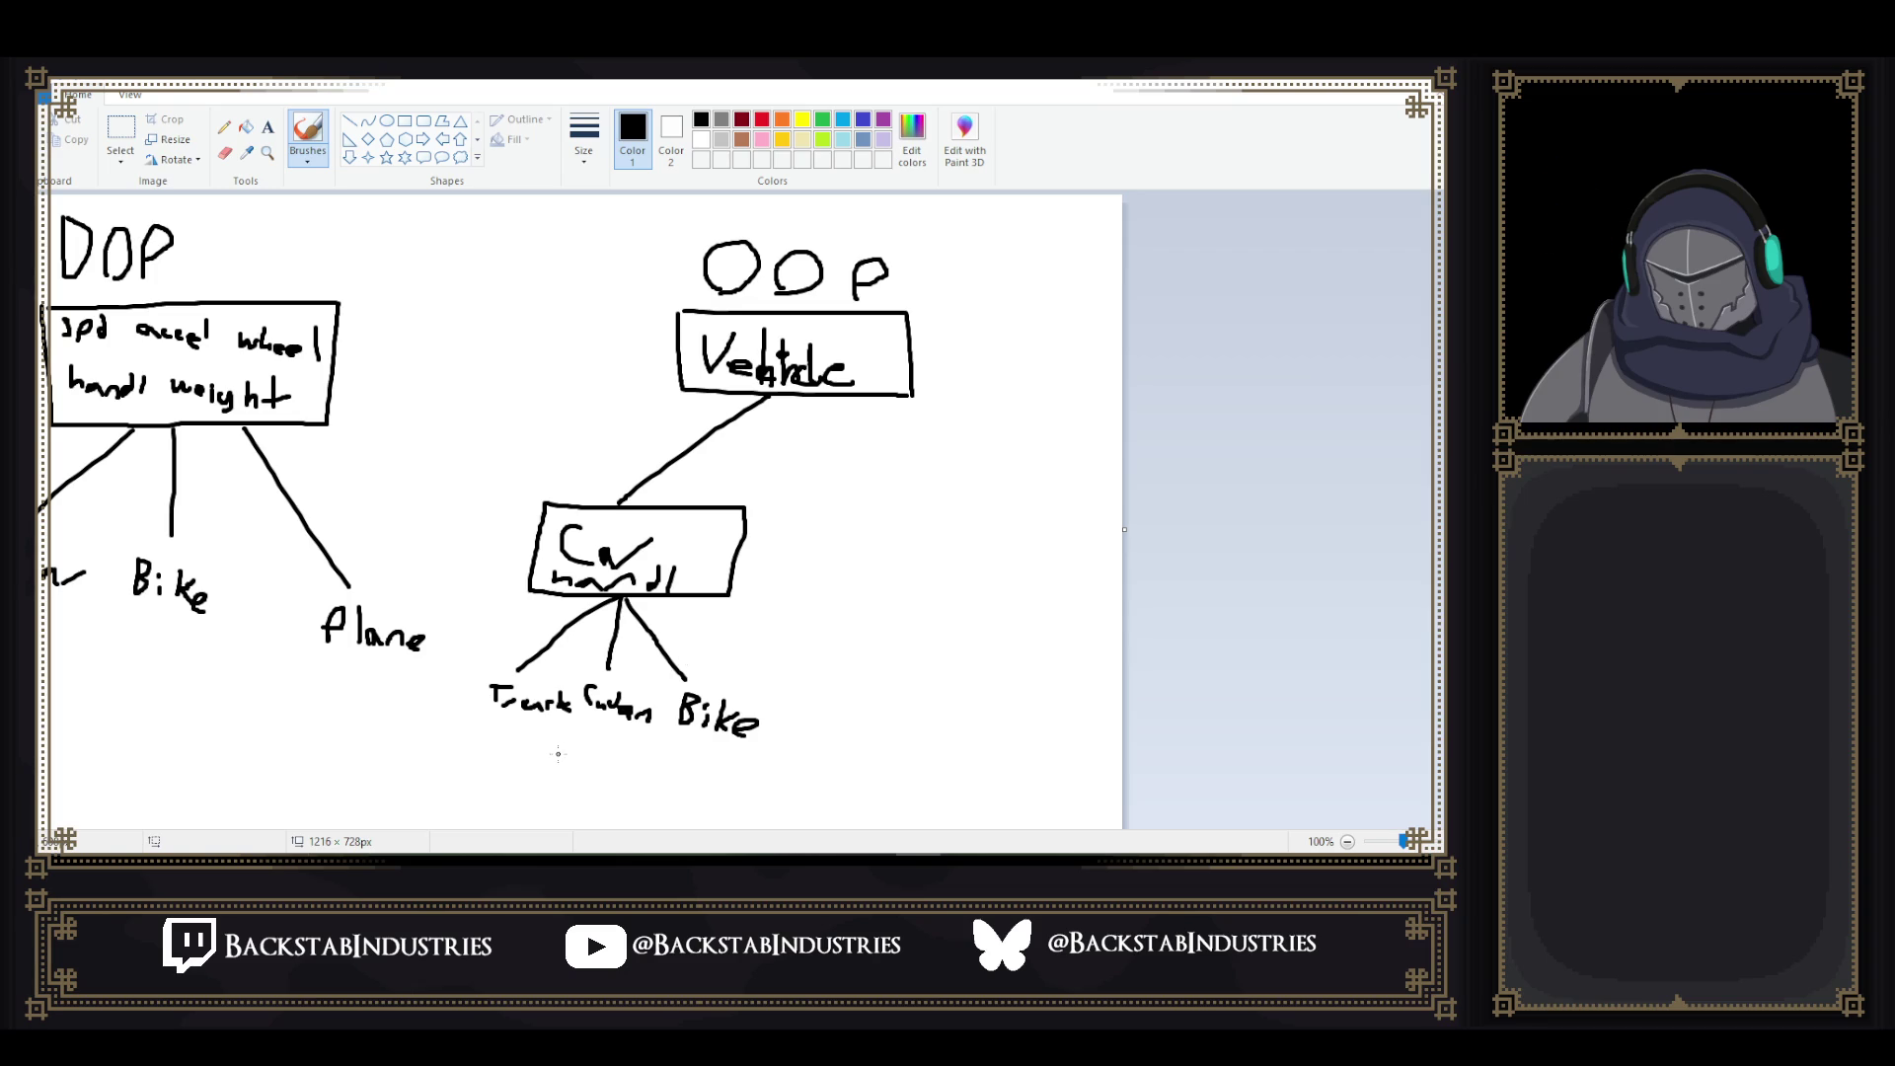
{"action": "mouse_move", "coordinate": [541, 739]}
{"action": "left_mouse_down"}
{"action": "mouse_move", "coordinate": [599, 741]}
{"action": "mouse_move", "coordinate": [590, 774]}
{"action": "mouse_move", "coordinate": [698, 757]}
{"action": "left_mouse_up"}
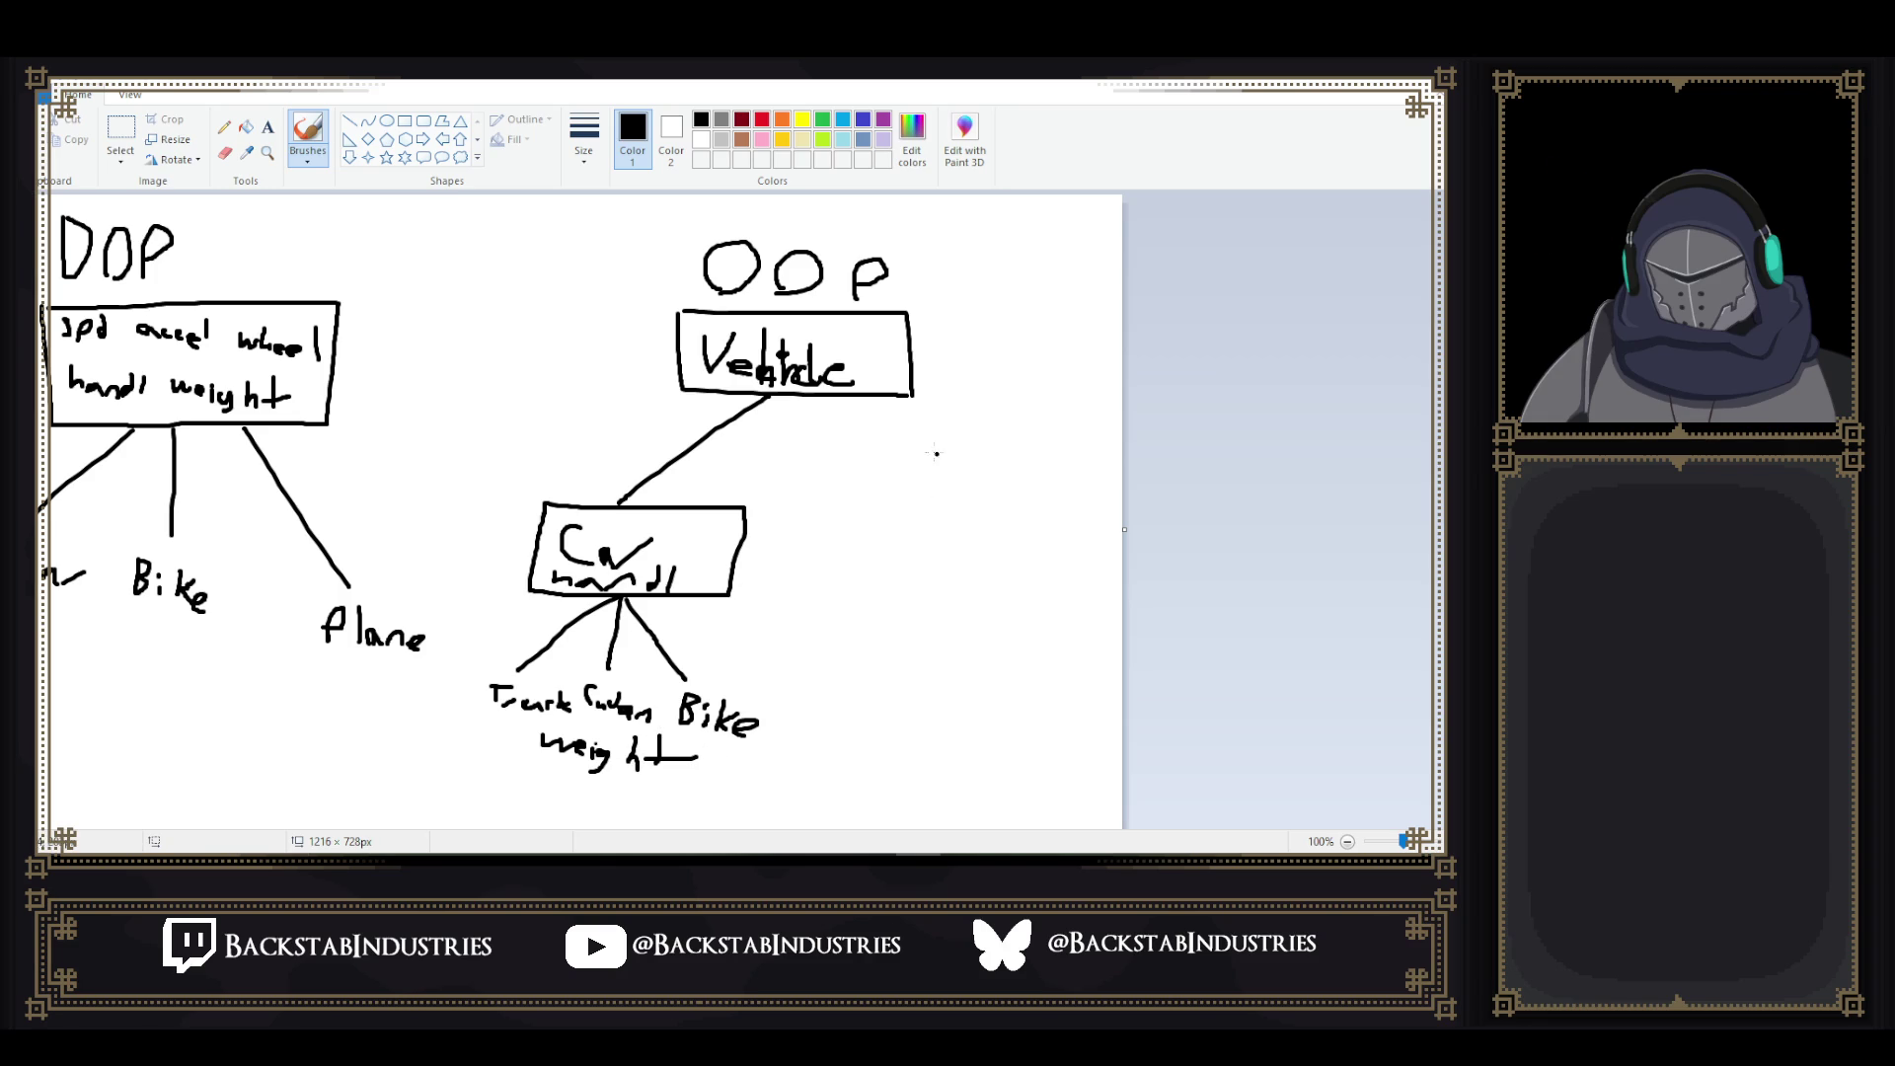
{"action": "left_click_drag", "start_coordinate": [799, 396], "coordinate": [938, 501]}
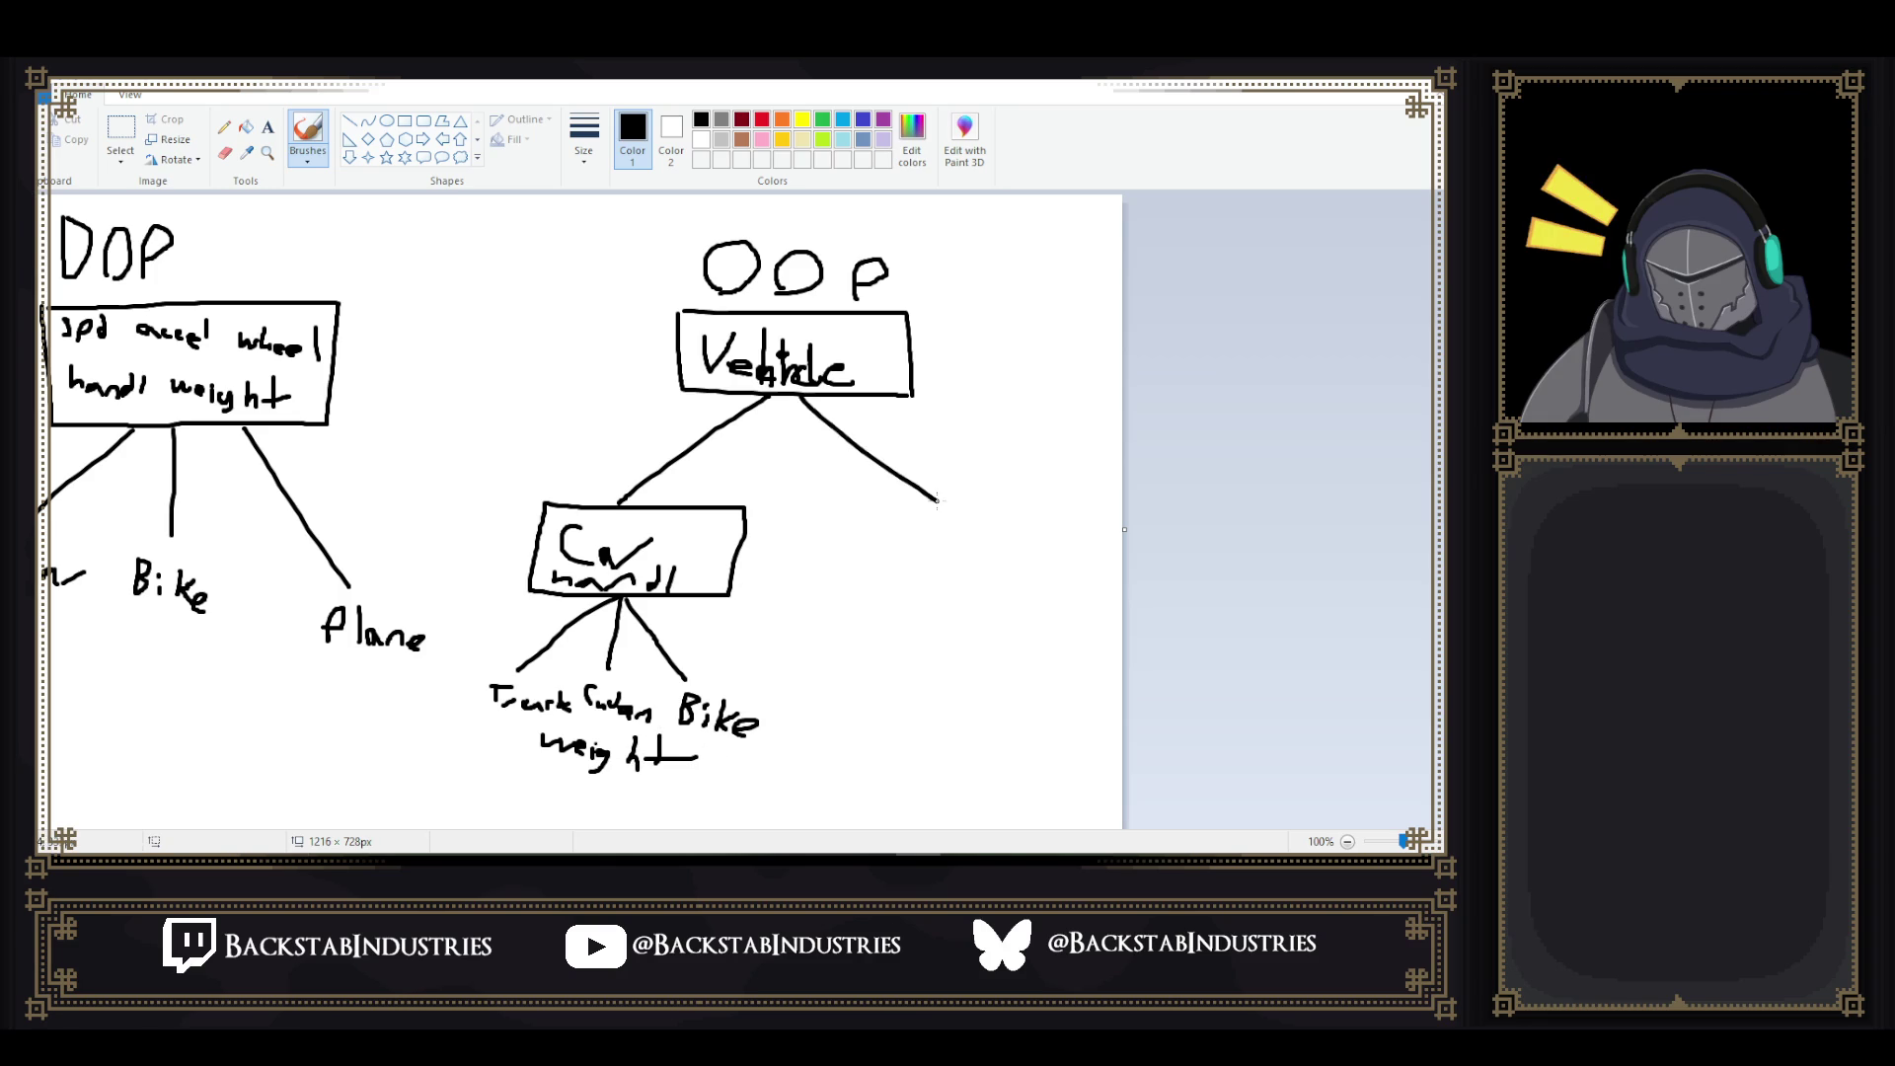
- Write Plane under the right Vehicle branch, box it, and note wings and weight inside
{"action": "mouse_move", "coordinate": [874, 582]}
{"action": "left_mouse_down"}
{"action": "mouse_move", "coordinate": [889, 560]}
{"action": "mouse_move", "coordinate": [924, 589]}
{"action": "mouse_move", "coordinate": [990, 580]}
{"action": "mouse_move", "coordinate": [886, 612]}
{"action": "mouse_move", "coordinate": [952, 622]}
{"action": "left_mouse_up"}
{"action": "mouse_move", "coordinate": [827, 529]}
{"action": "left_mouse_down"}
{"action": "mouse_move", "coordinate": [1037, 529]}
{"action": "mouse_move", "coordinate": [1034, 649]}
{"action": "mouse_move", "coordinate": [819, 639]}
{"action": "mouse_move", "coordinate": [827, 529]}
{"action": "left_mouse_up"}
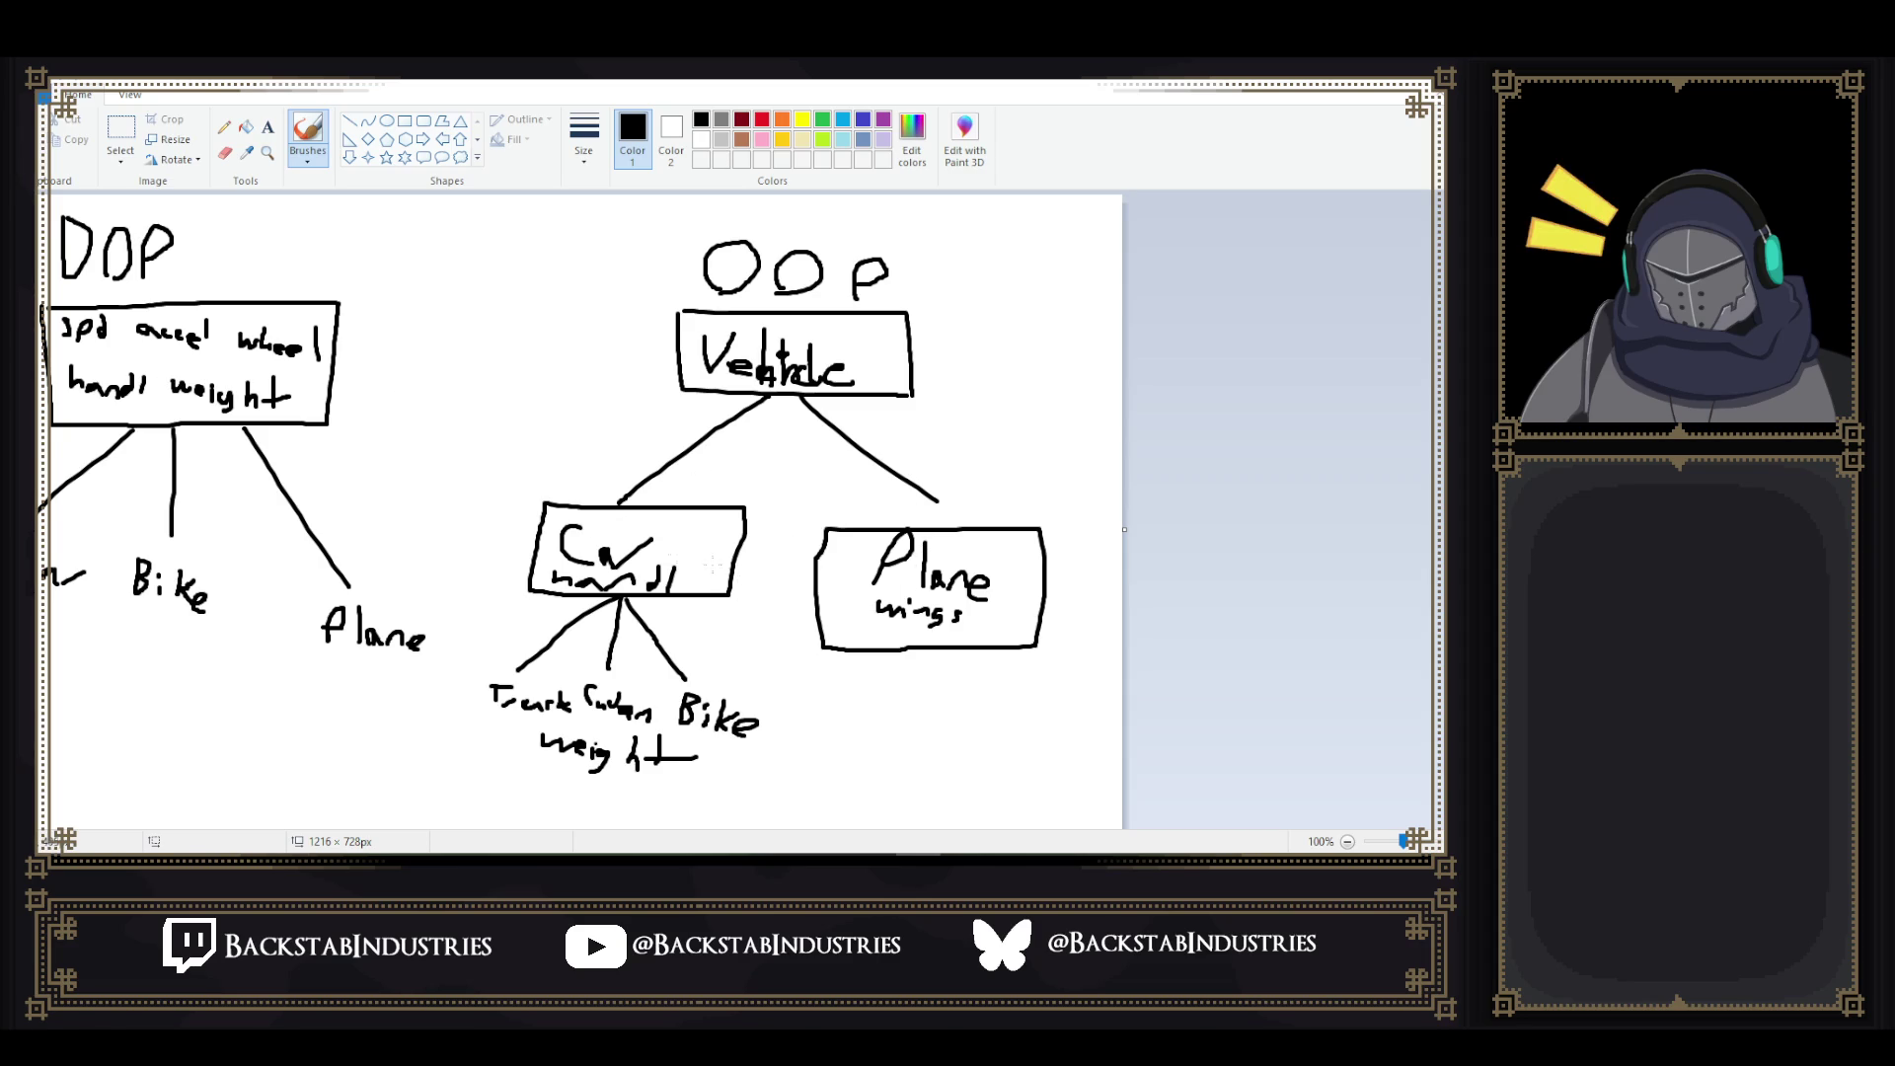
{"action": "mouse_move", "coordinate": [844, 635]}
{"action": "left_mouse_down"}
{"action": "mouse_move", "coordinate": [904, 642]}
{"action": "mouse_move", "coordinate": [906, 622]}
{"action": "mouse_move", "coordinate": [906, 653]}
{"action": "mouse_move", "coordinate": [954, 649]}
{"action": "mouse_move", "coordinate": [969, 622]}
{"action": "left_mouse_up"}
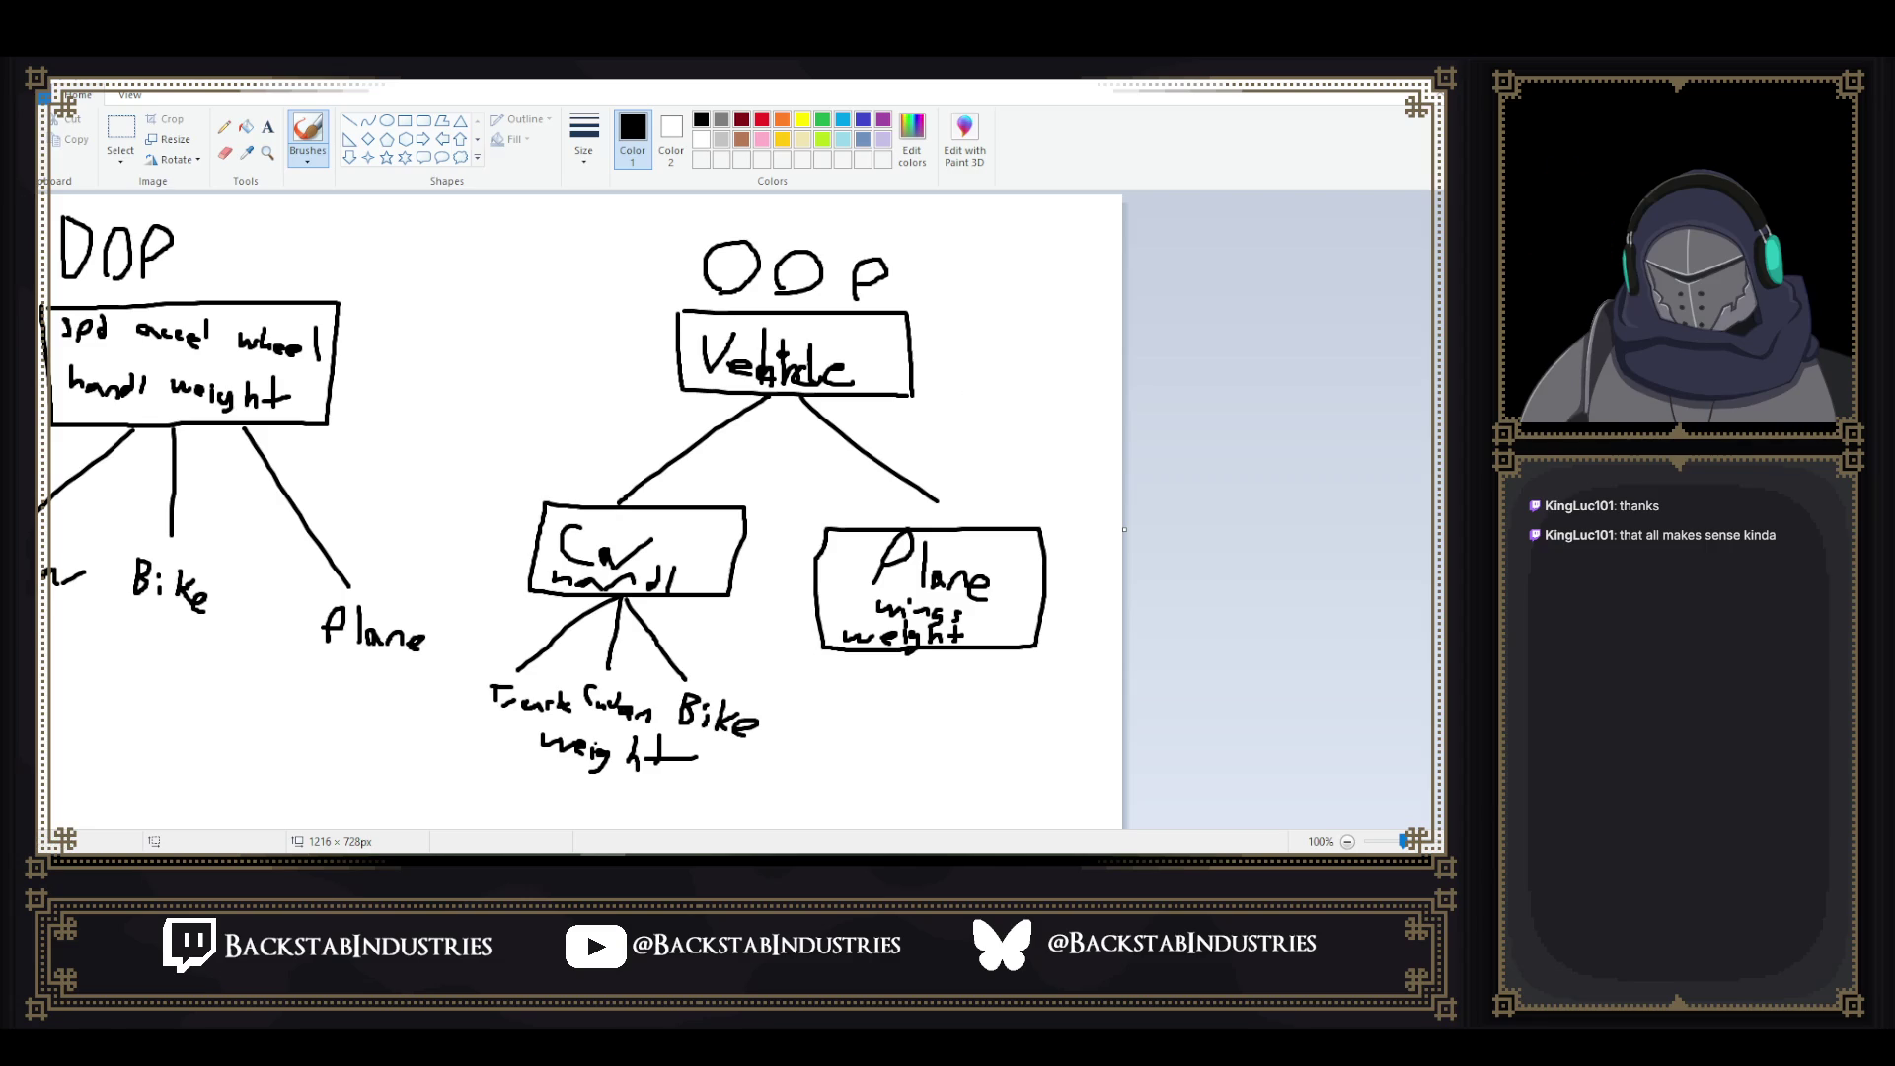
{"action": "key", "text": "alt+Tab"}
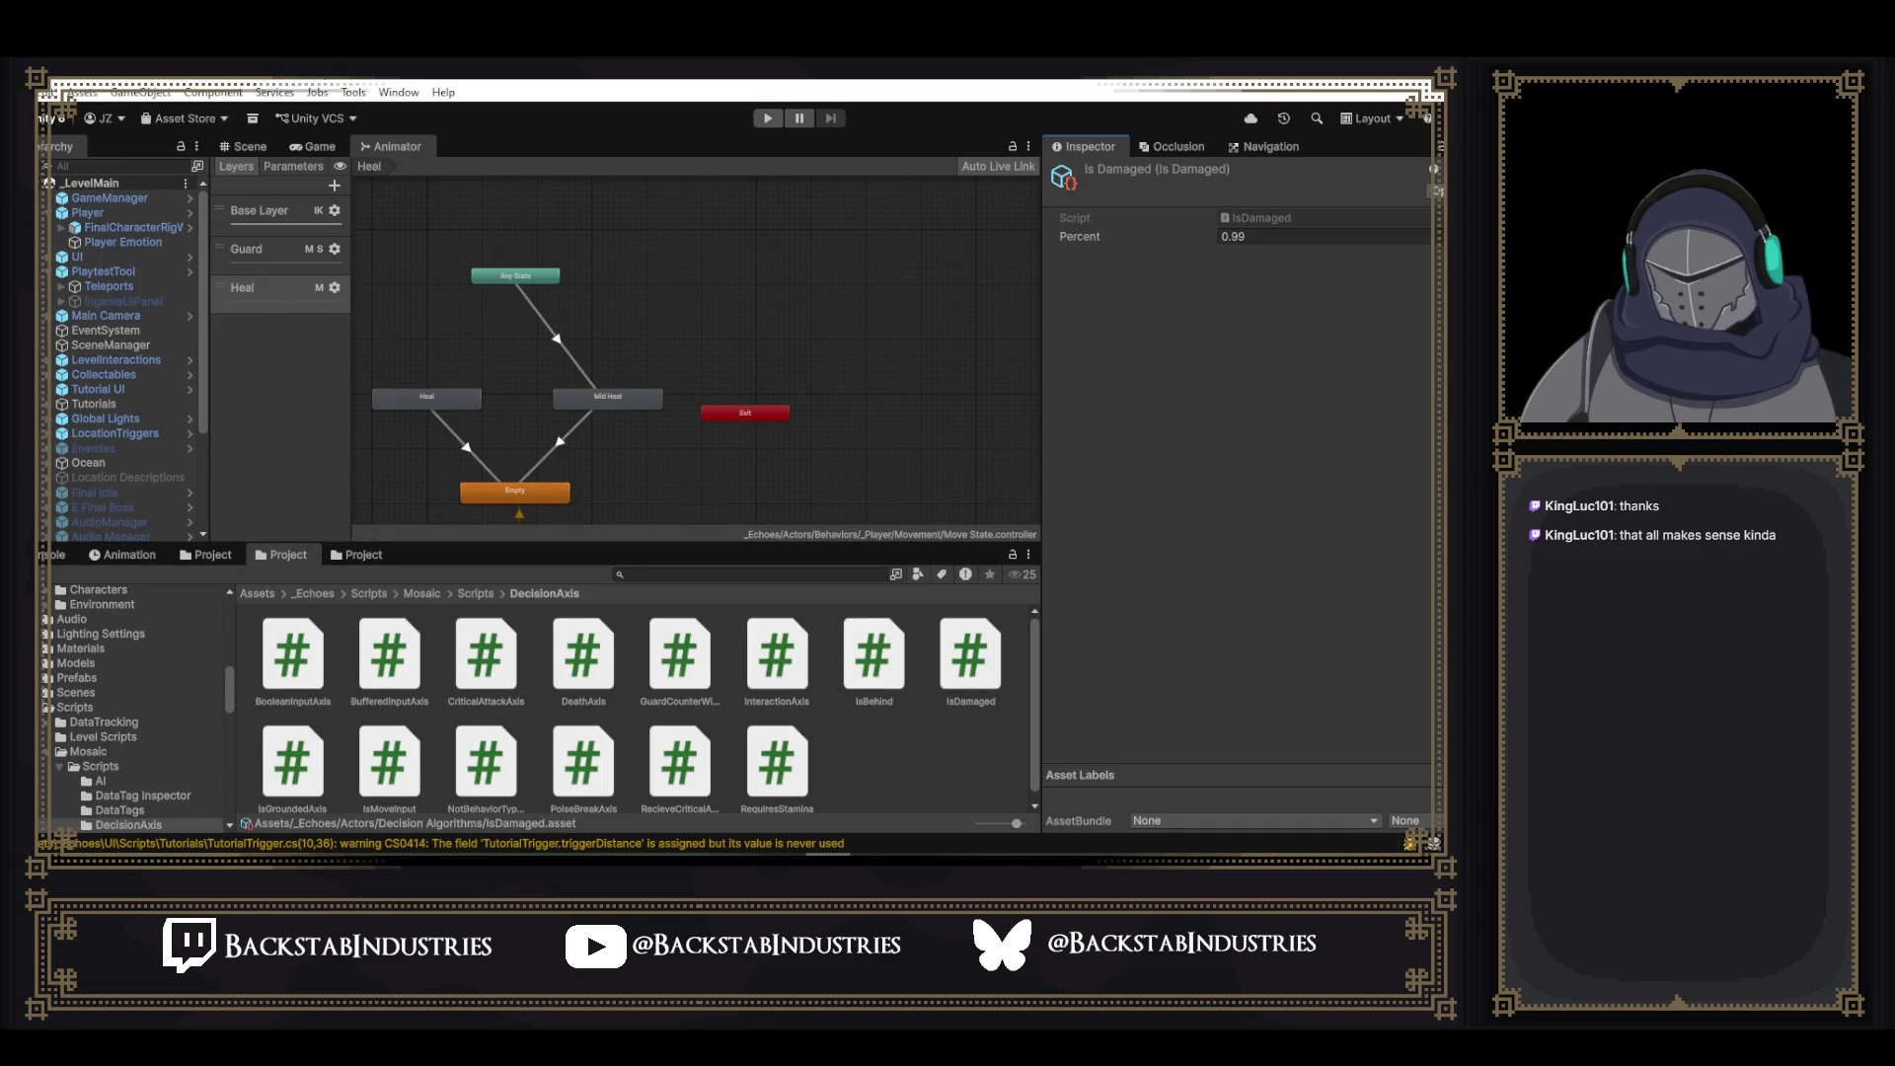
- Select the Player object in the Hierarchy to view its components in the Inspector
{"action": "left_click", "coordinate": [79, 213]}
{"action": "left_click", "coordinate": [50, 213]}
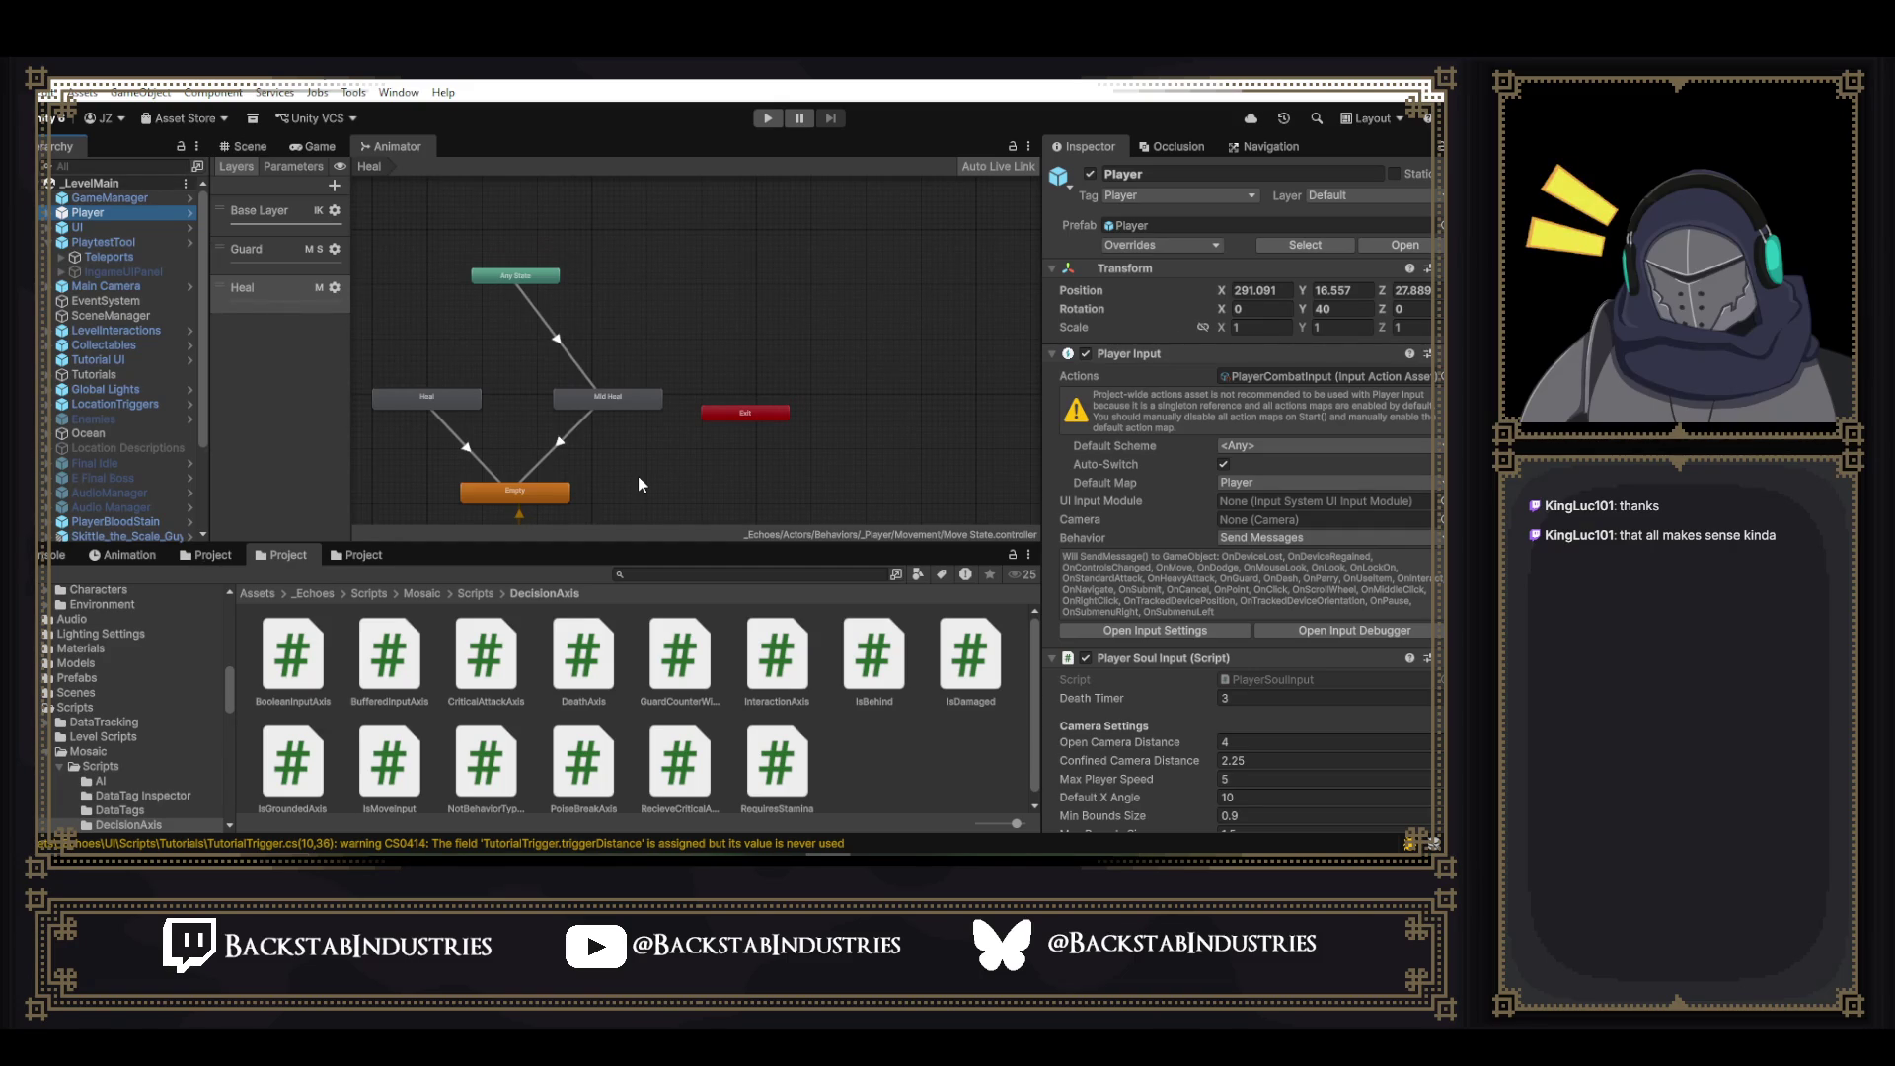
- Open Visual Studio, switch to GeneralInteract.cs, and bring up code actions on BaseSoulState near line 121
{"action": "double_click", "coordinate": [777, 760]}
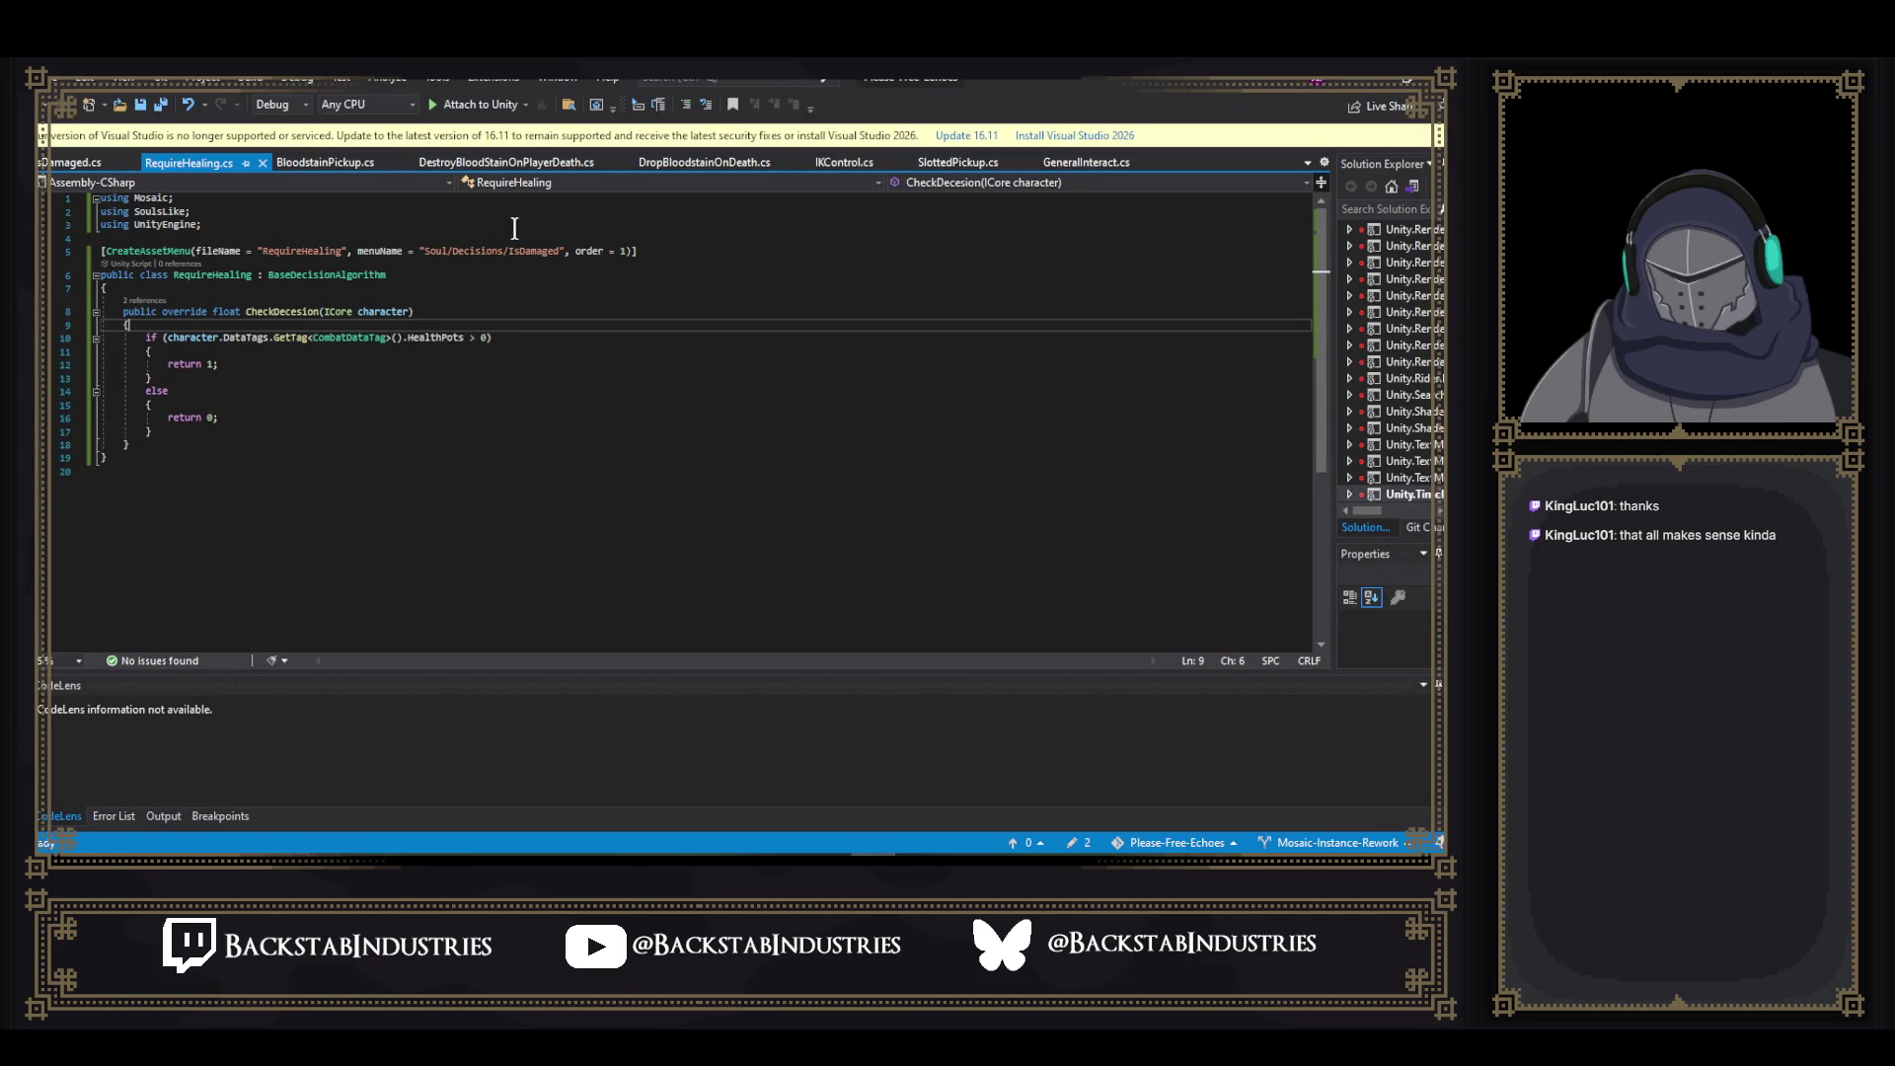
{"action": "left_click", "coordinate": [1083, 164]}
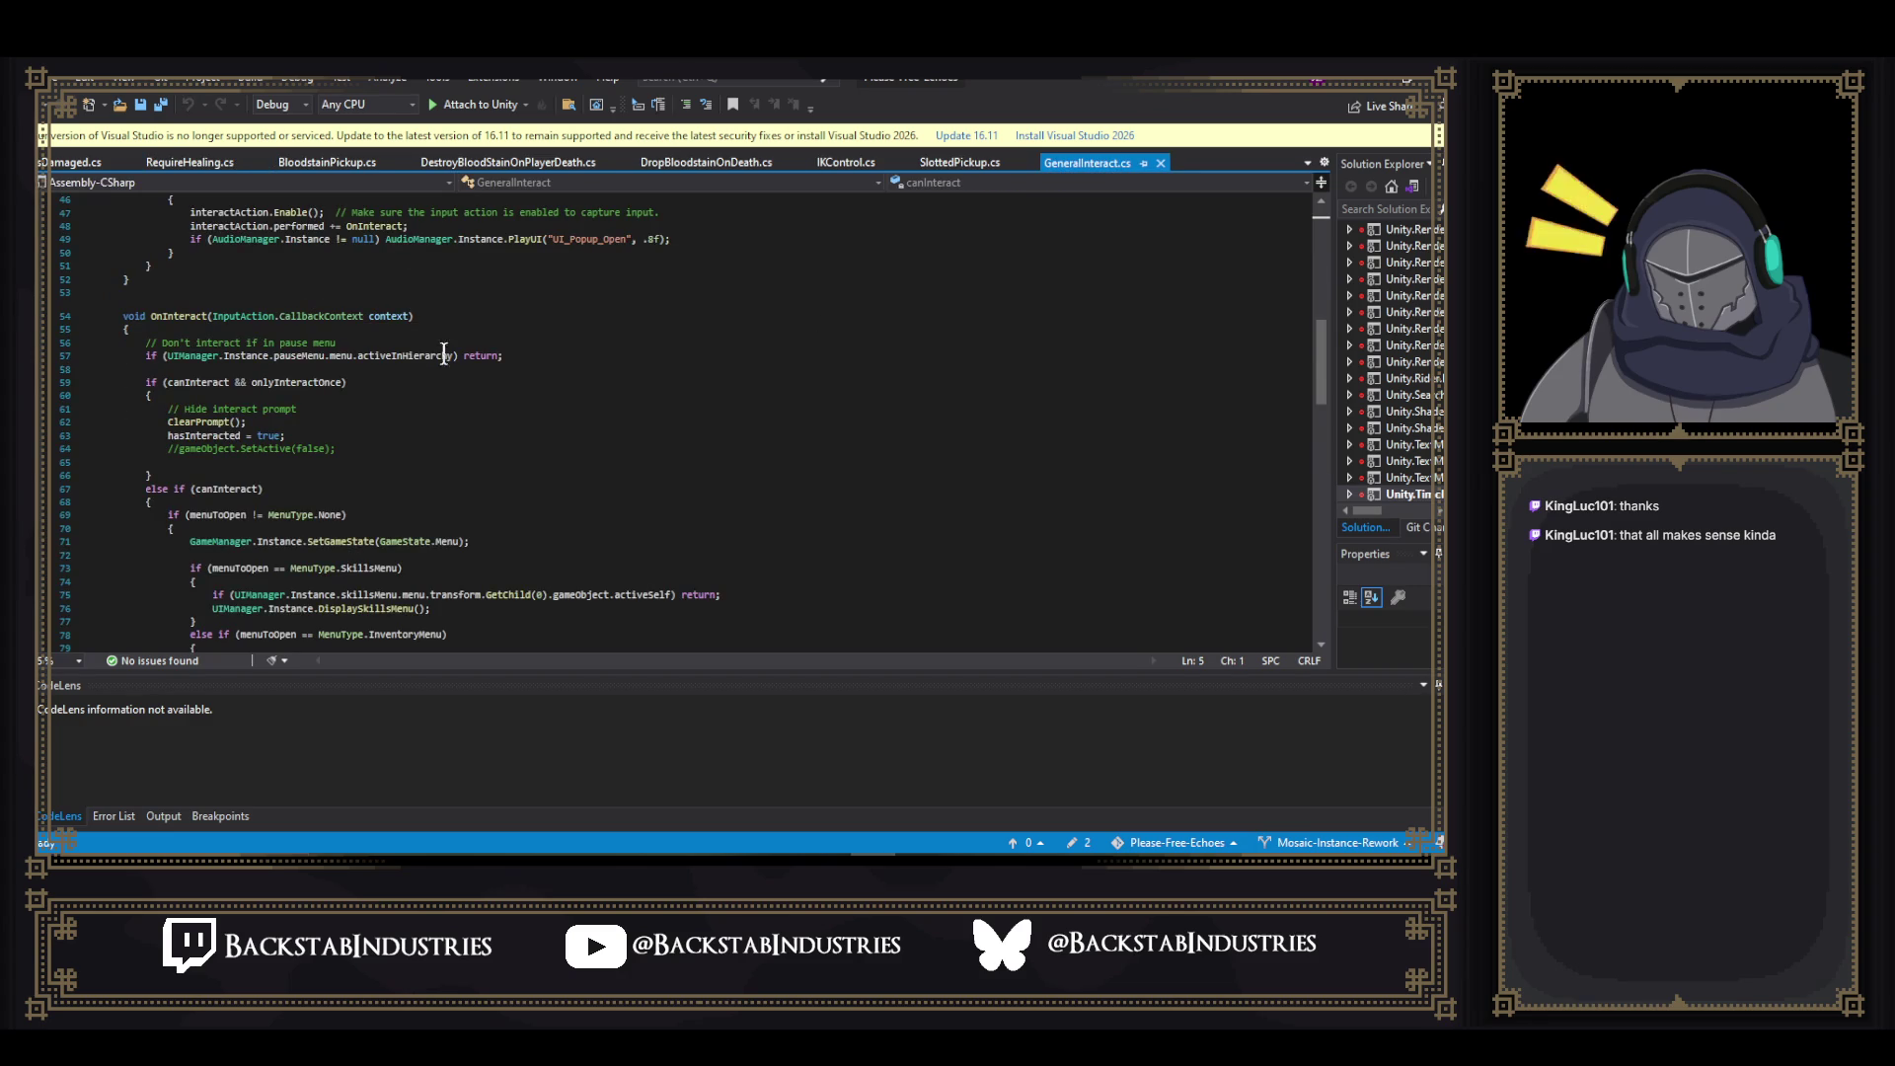
{"action": "scroll", "coordinate": [448, 462], "scroll_direction": "up", "scroll_amount": 11}
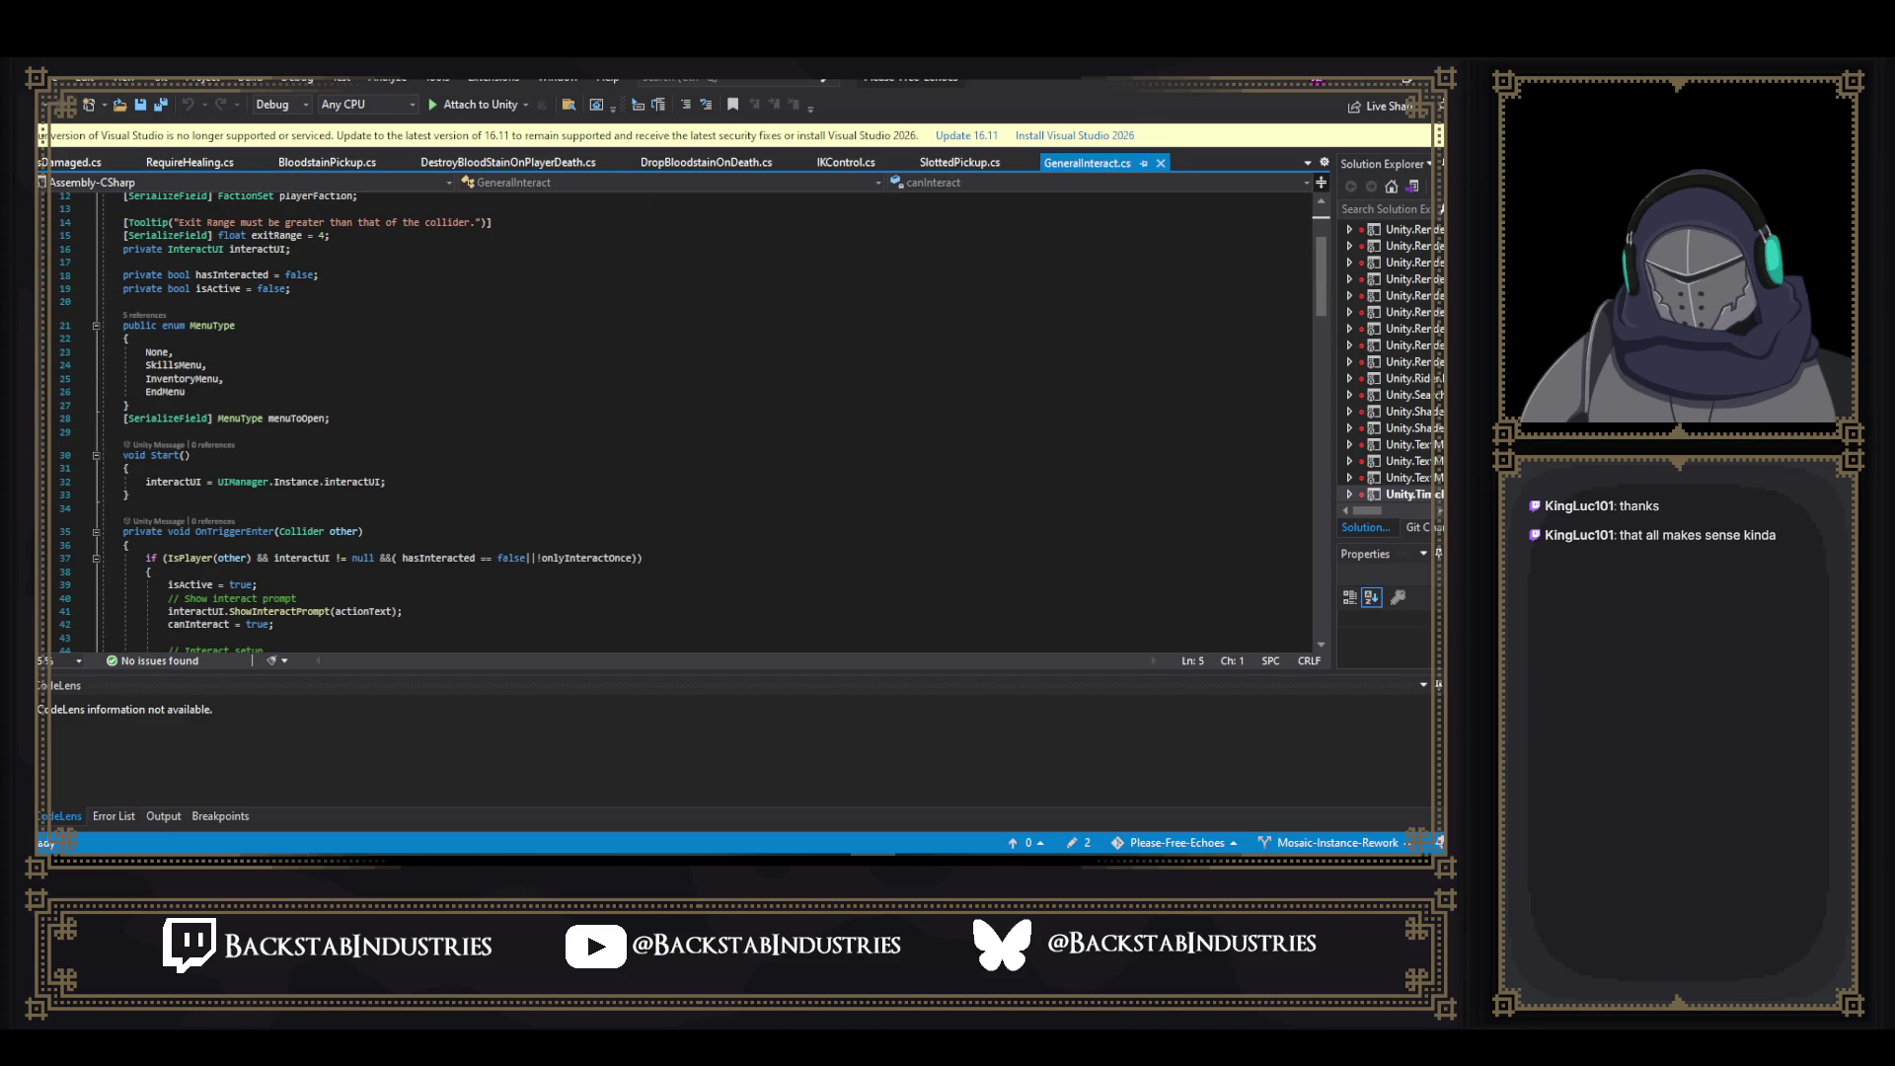
{"action": "scroll", "coordinate": [263, 409], "scroll_direction": "up", "scroll_amount": 1}
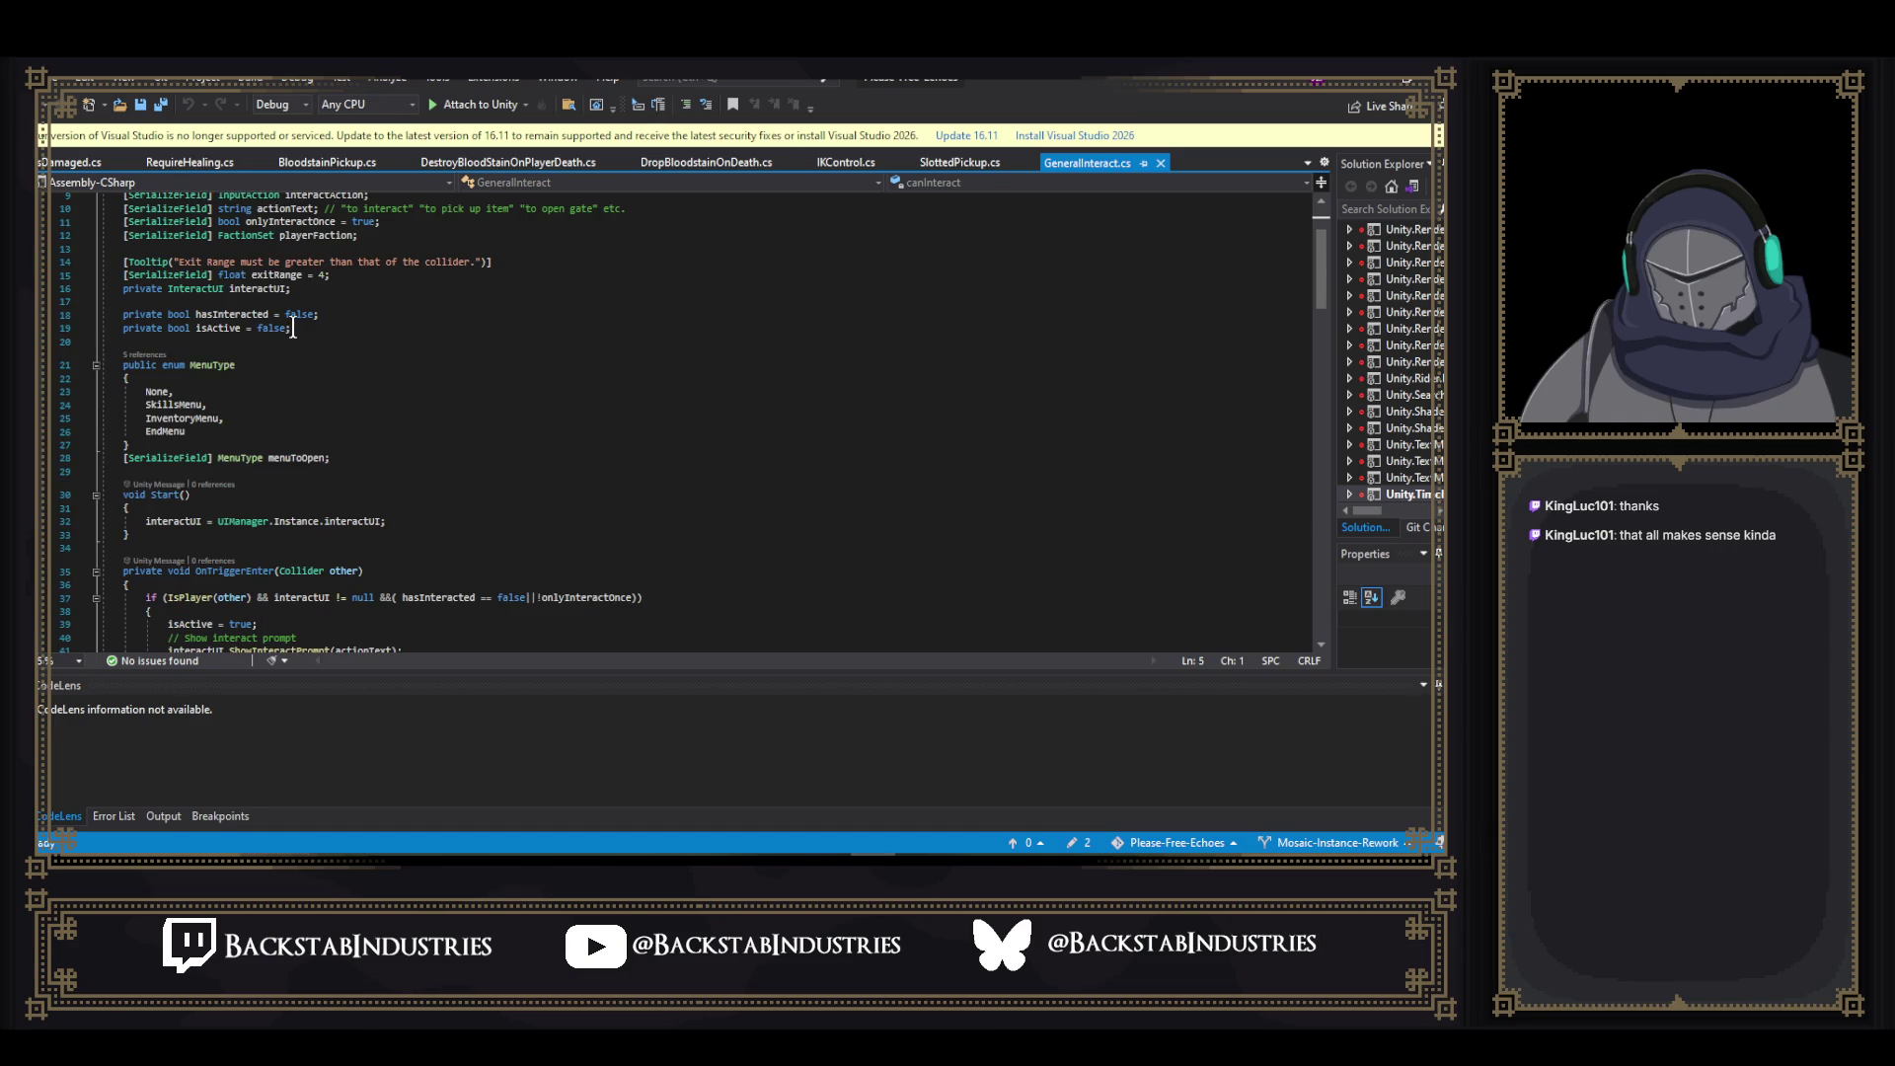
{"action": "scroll", "coordinate": [293, 328], "scroll_direction": "up", "scroll_amount": 1}
{"action": "scroll", "coordinate": [309, 261], "scroll_direction": "down", "scroll_amount": 14}
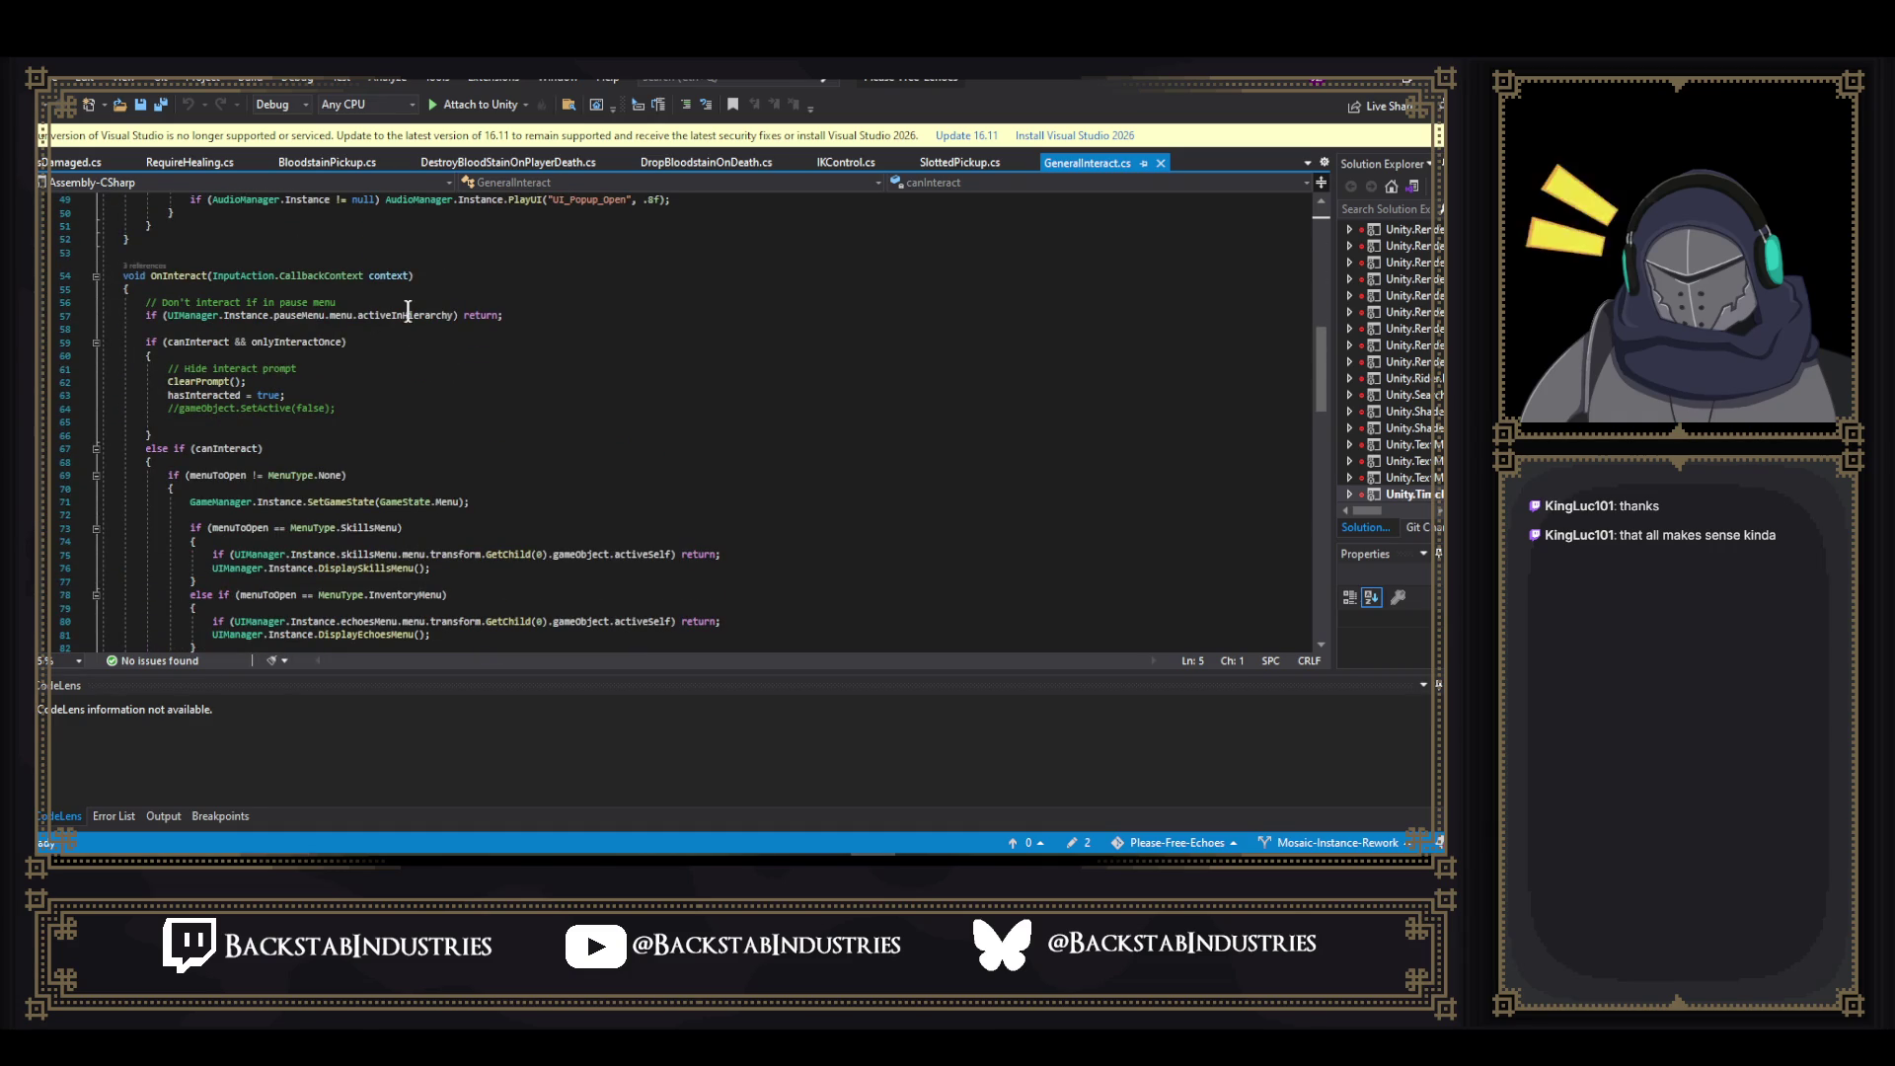
{"action": "scroll", "coordinate": [552, 524], "scroll_direction": "down", "scroll_amount": 6}
{"action": "scroll", "coordinate": [889, 411], "scroll_direction": "down", "scroll_amount": 6}
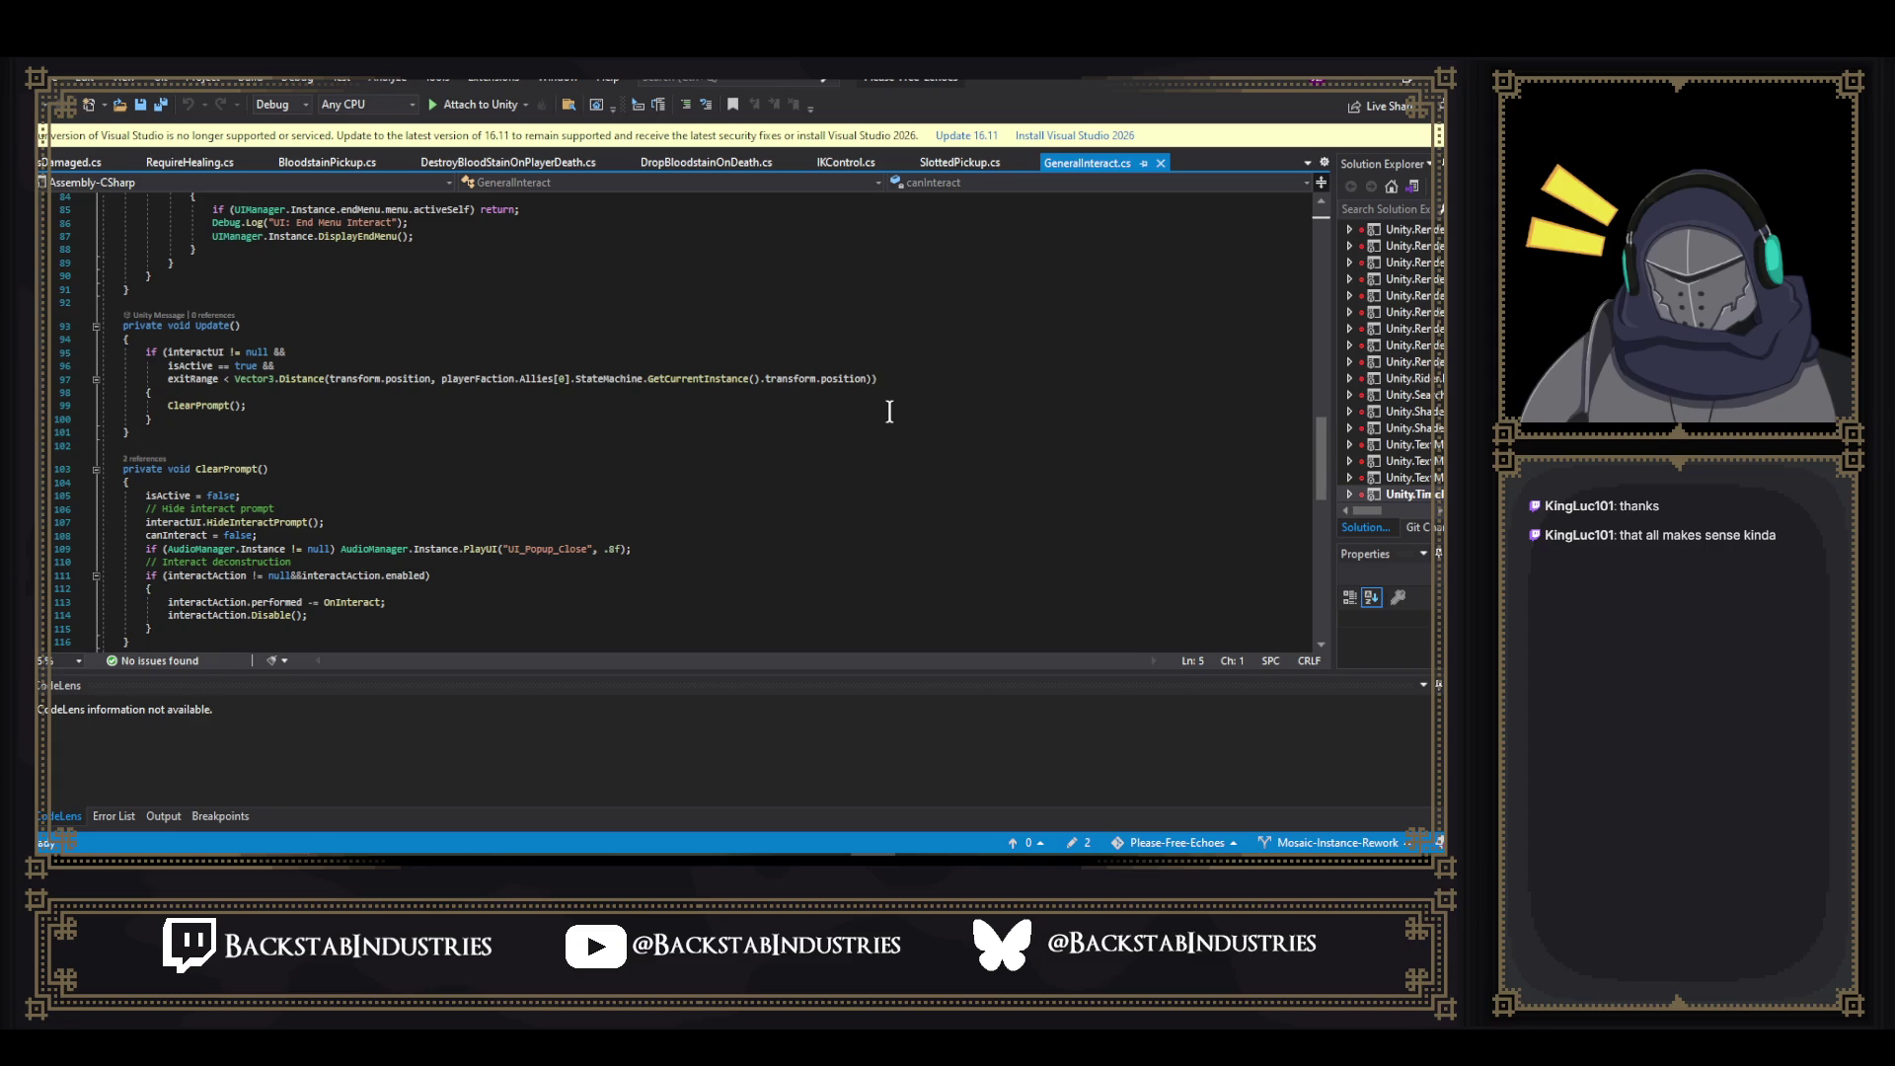
{"action": "scroll", "coordinate": [889, 412], "scroll_direction": "down", "scroll_amount": 8}
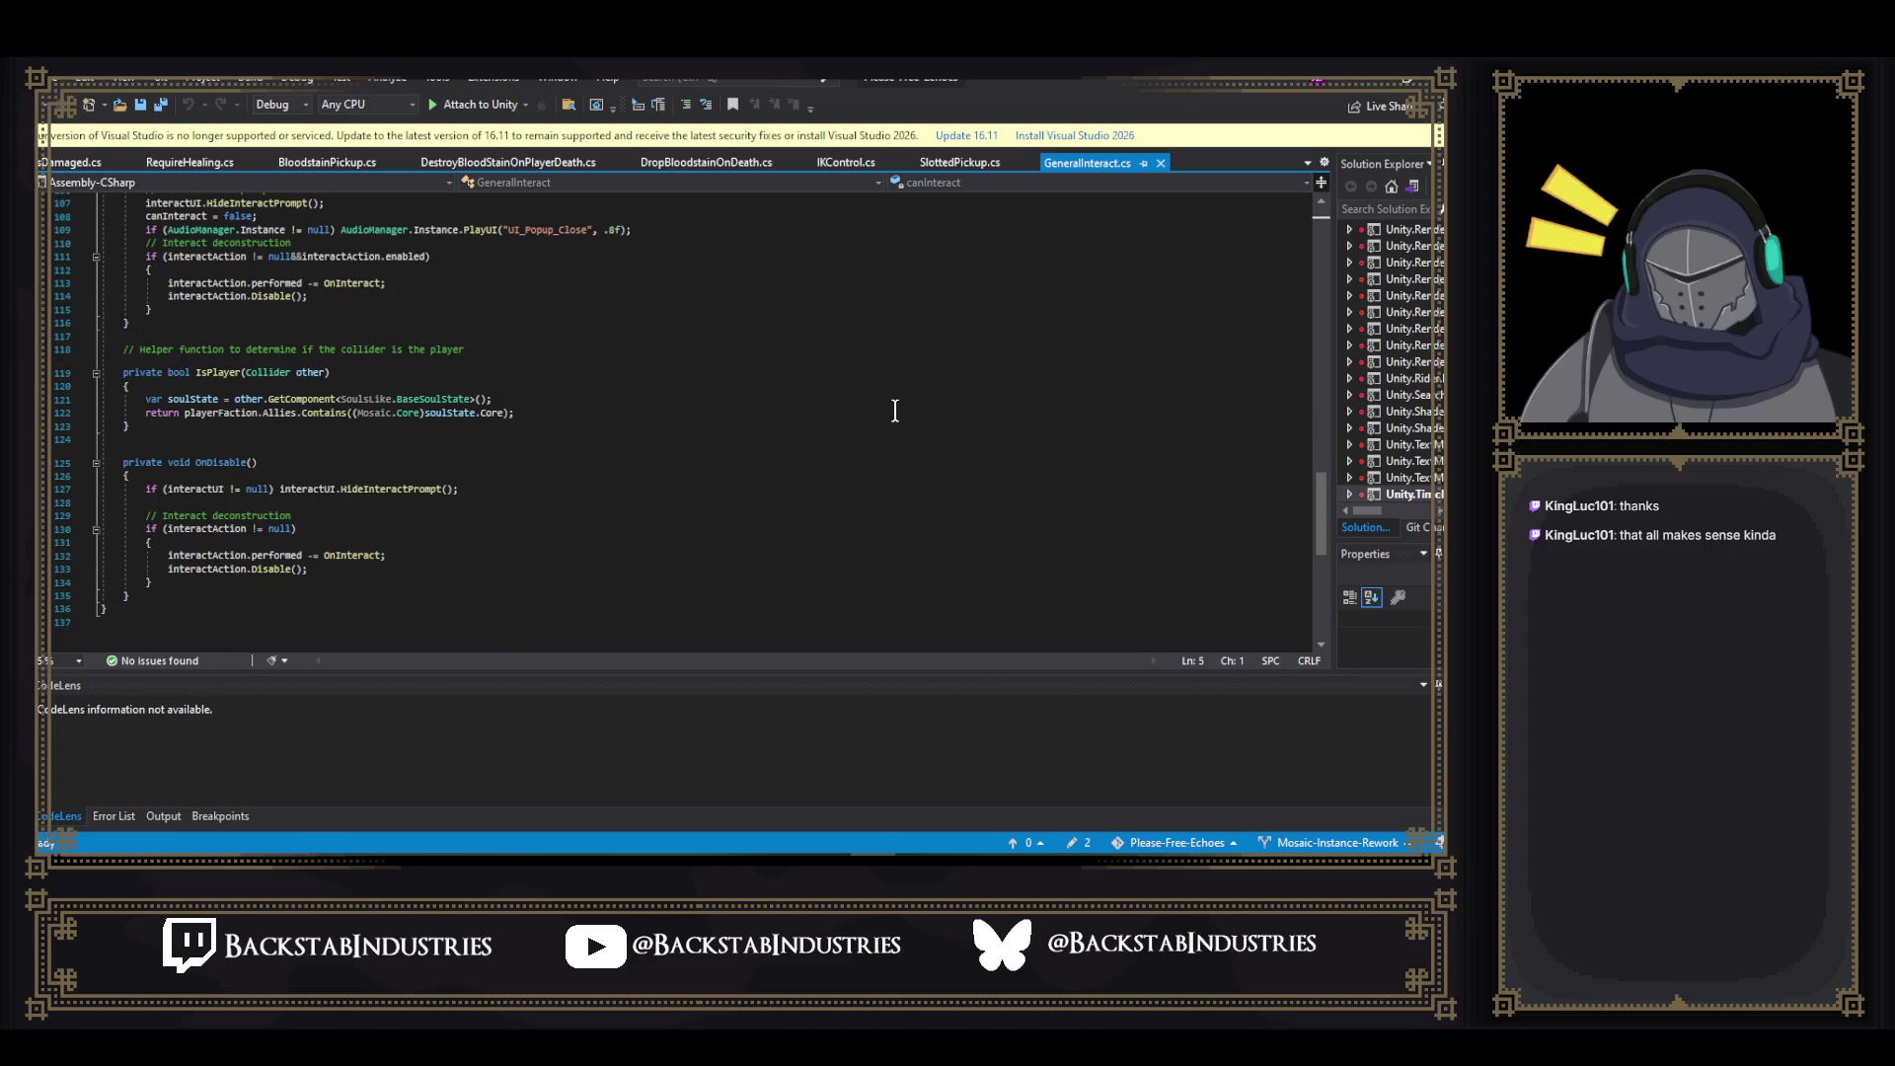
{"action": "right_click", "coordinate": [454, 400]}
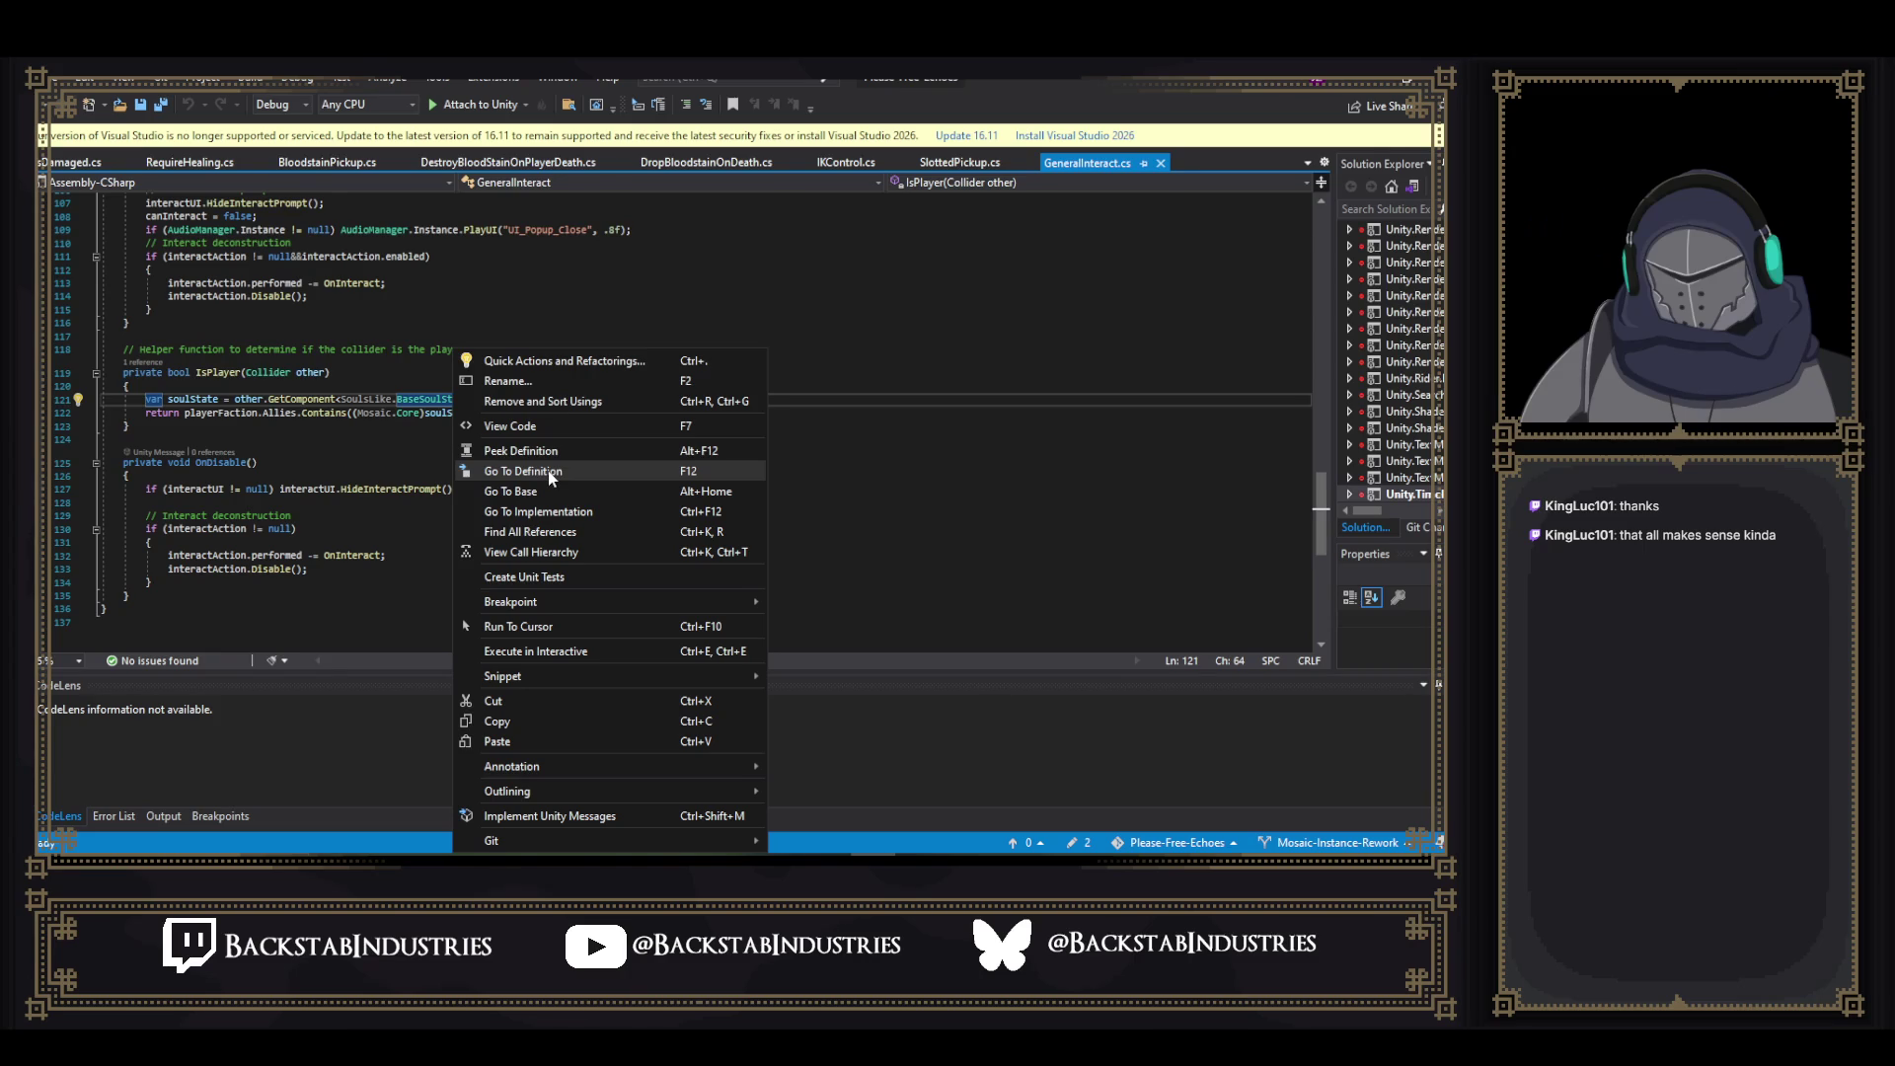
- Go to the BaseSoulState definition, look over its _animator field, and move to the FallCheck method
{"action": "left_click", "coordinate": [549, 472]}
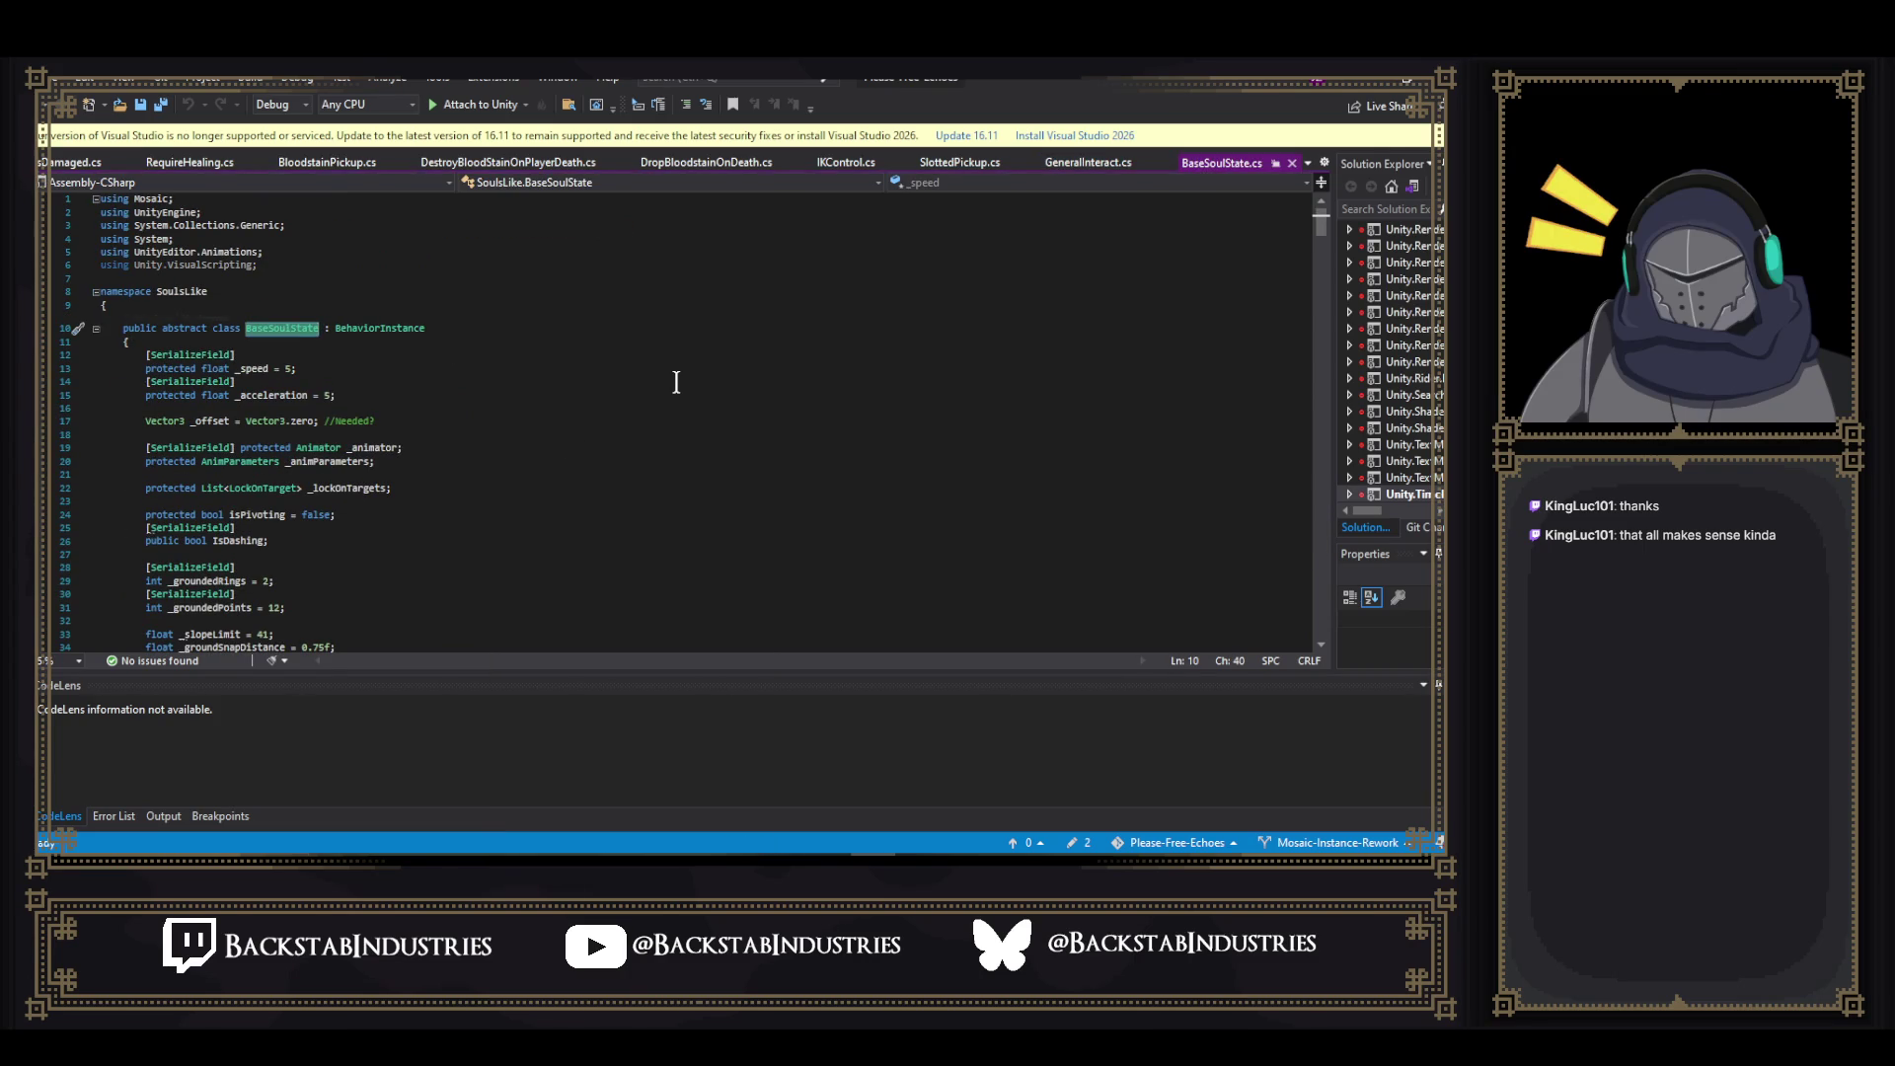
{"action": "scroll", "coordinate": [541, 372], "scroll_direction": "down", "scroll_amount": 2}
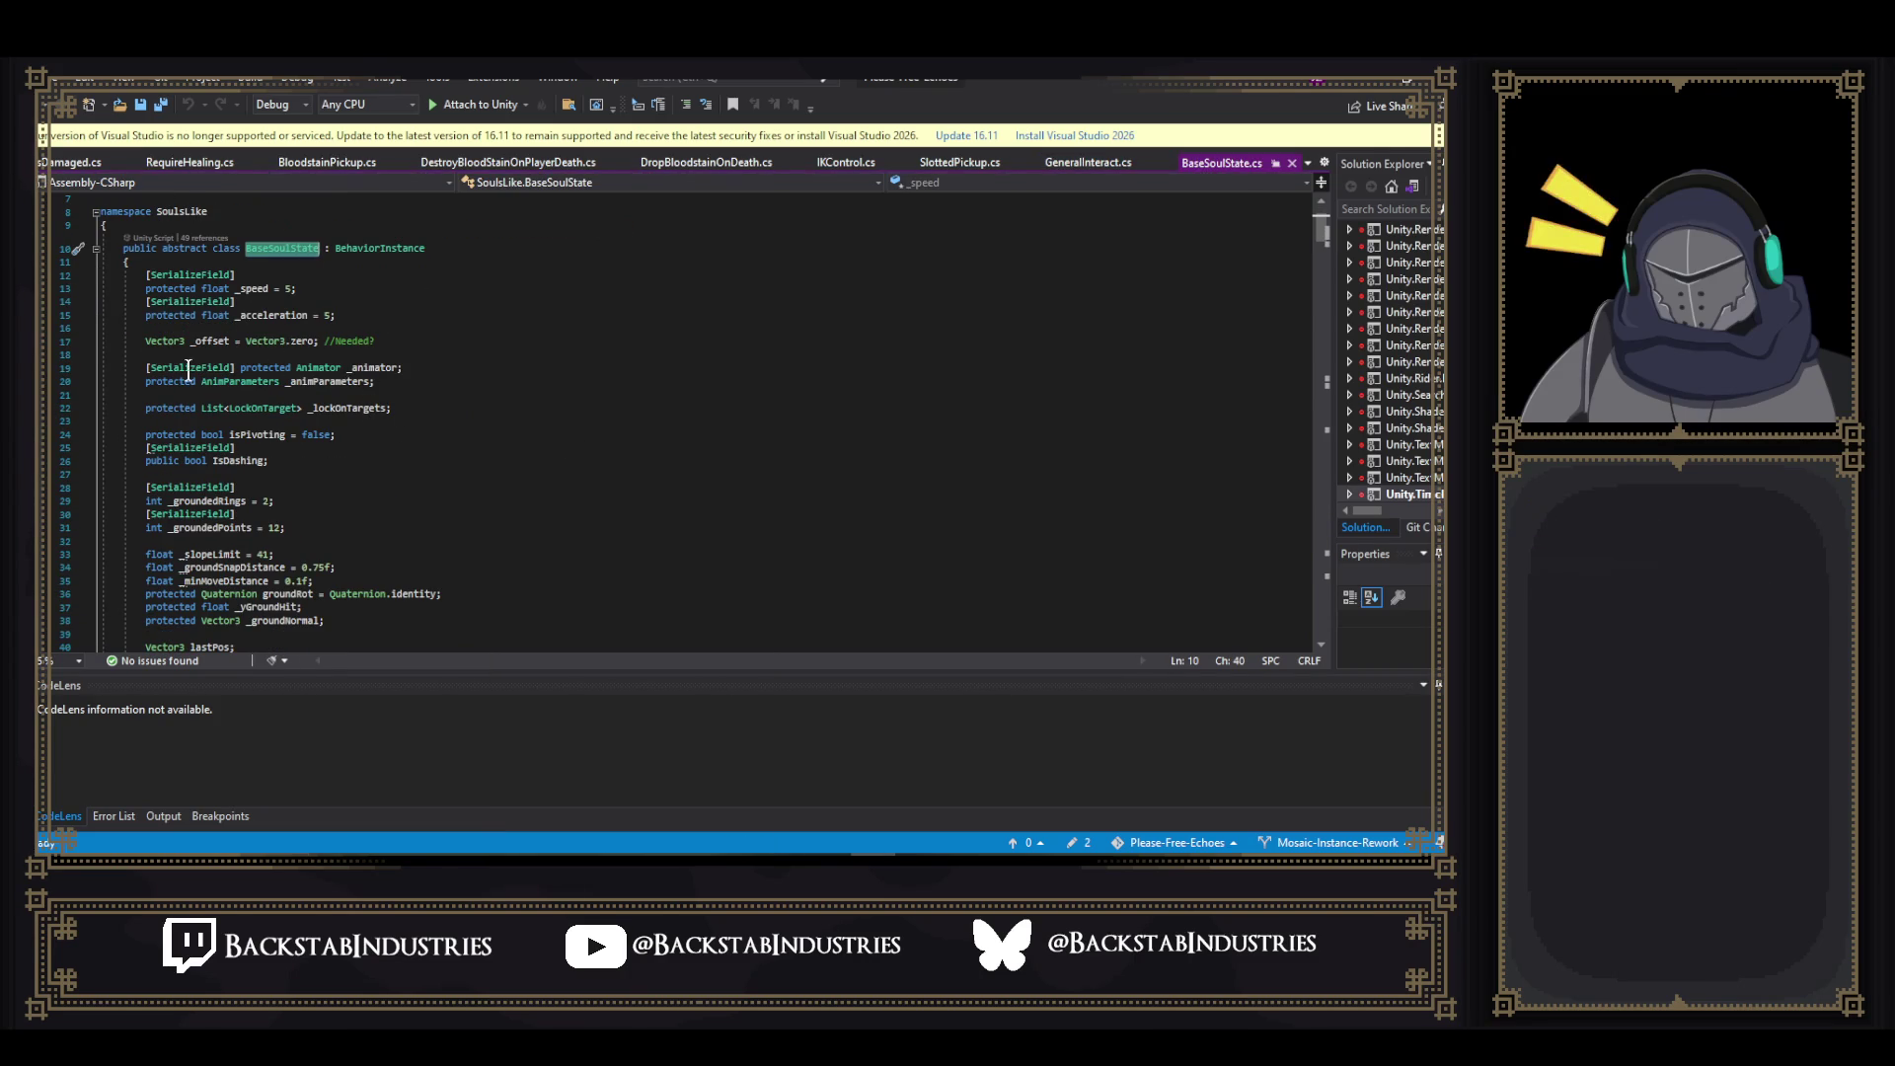
{"action": "left_click_drag", "start_coordinate": [141, 367], "coordinate": [437, 364]}
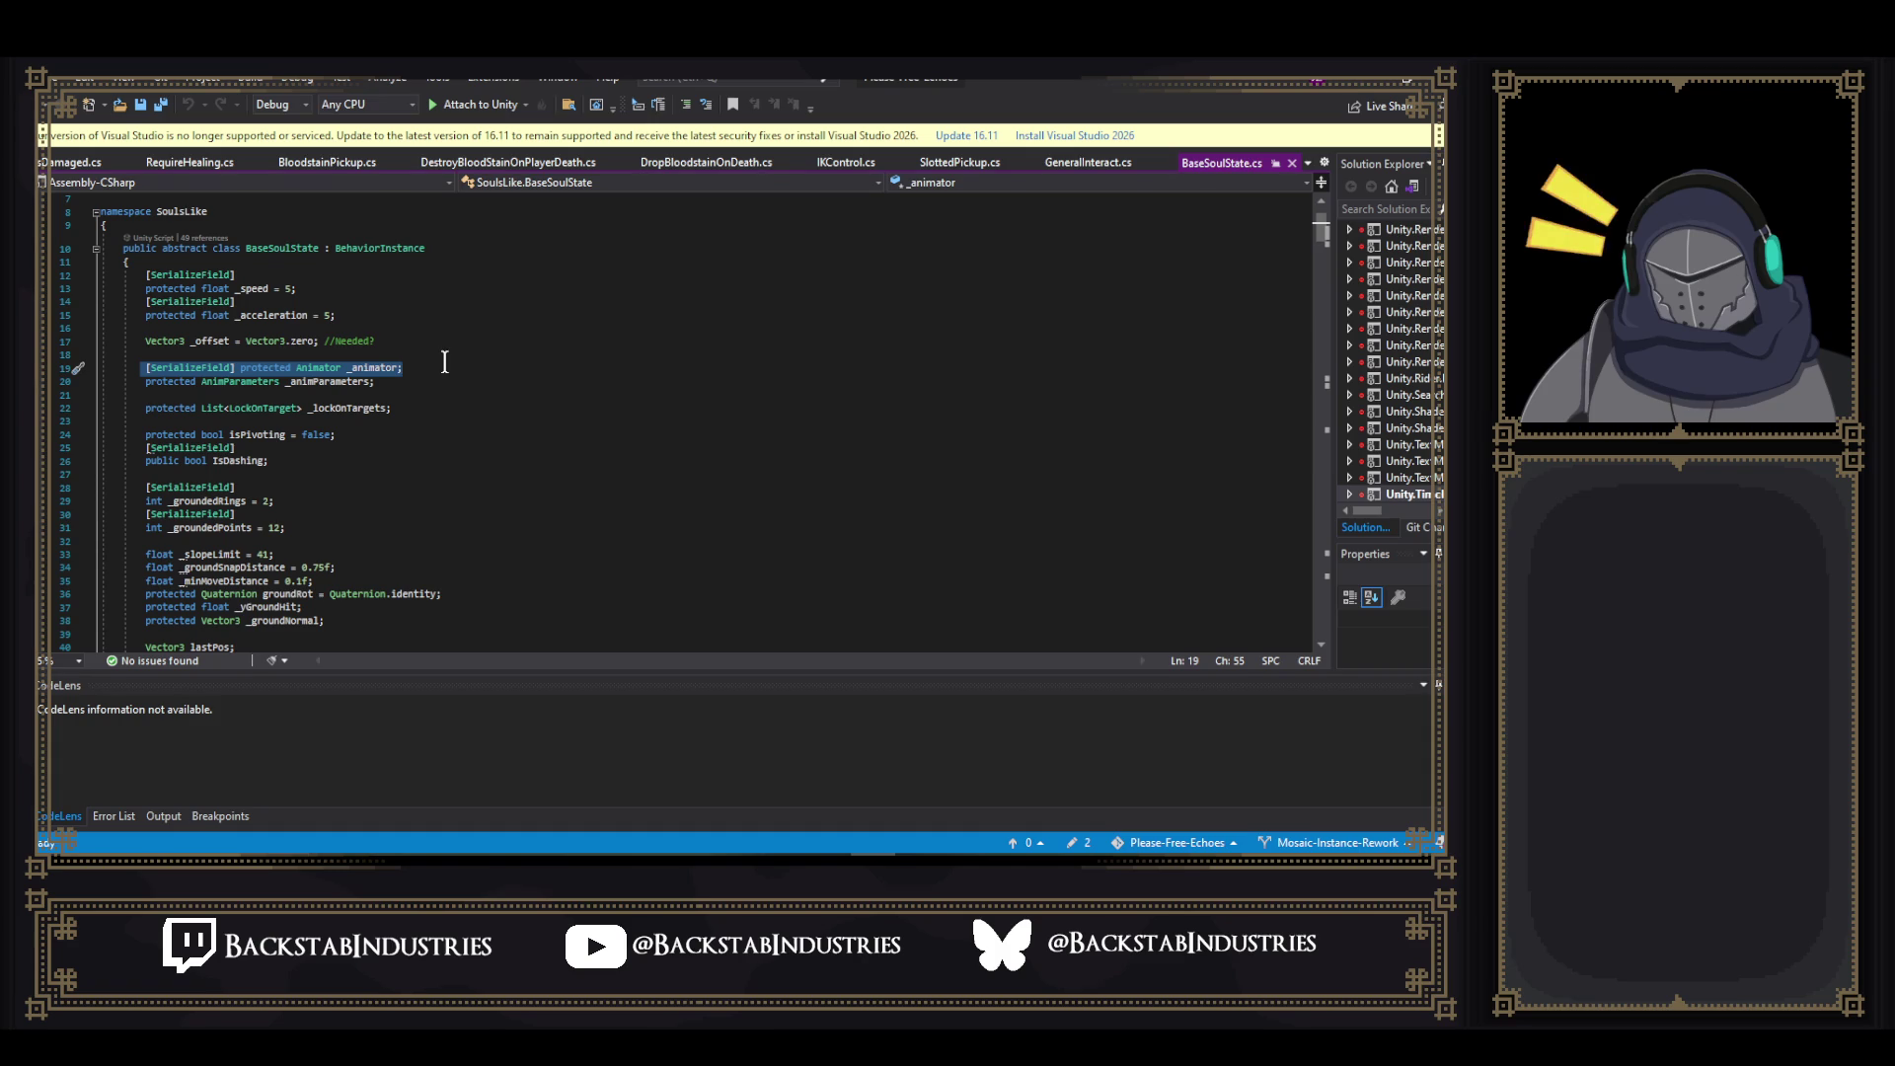
{"action": "left_click", "coordinate": [441, 358]}
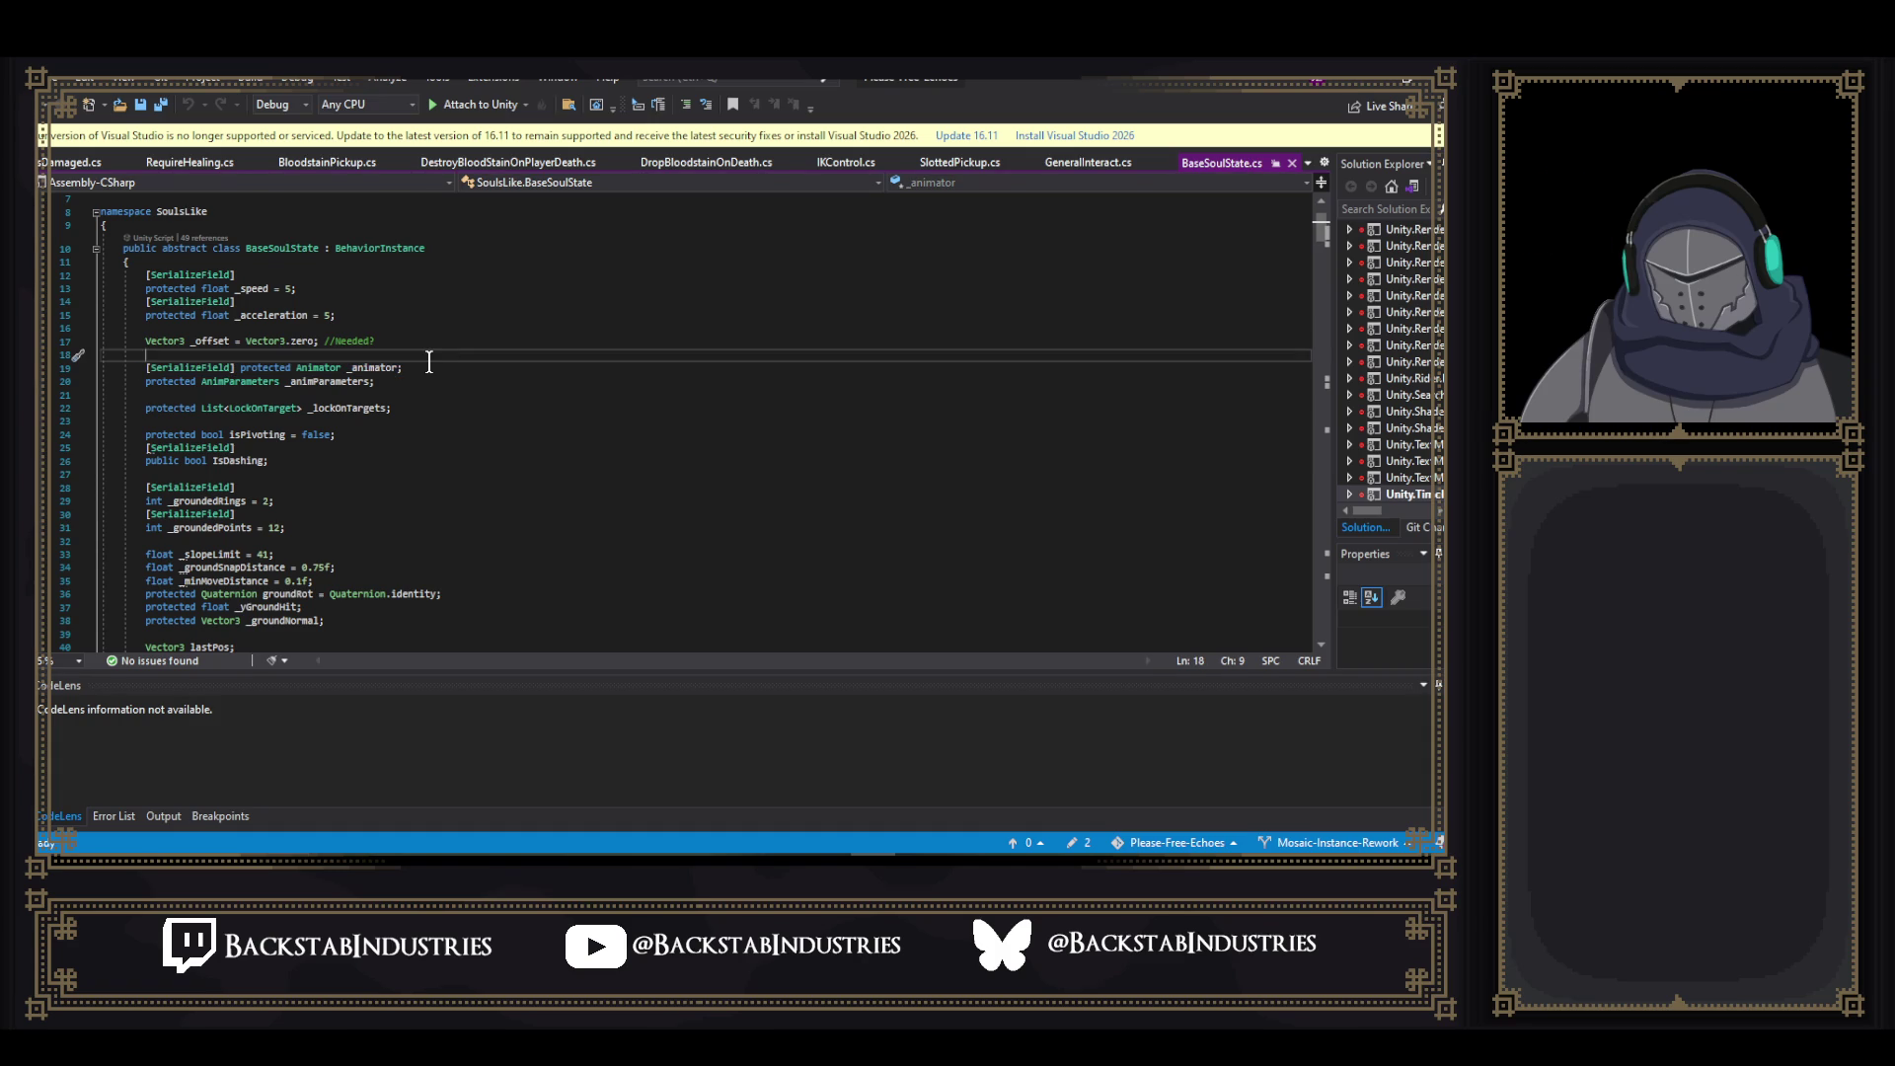
{"action": "mouse_move", "coordinate": [1320, 229]}
{"action": "left_mouse_down"}
{"action": "mouse_move", "coordinate": [1315, 408]}
{"action": "mouse_move", "coordinate": [1320, 368]}
{"action": "left_mouse_up"}
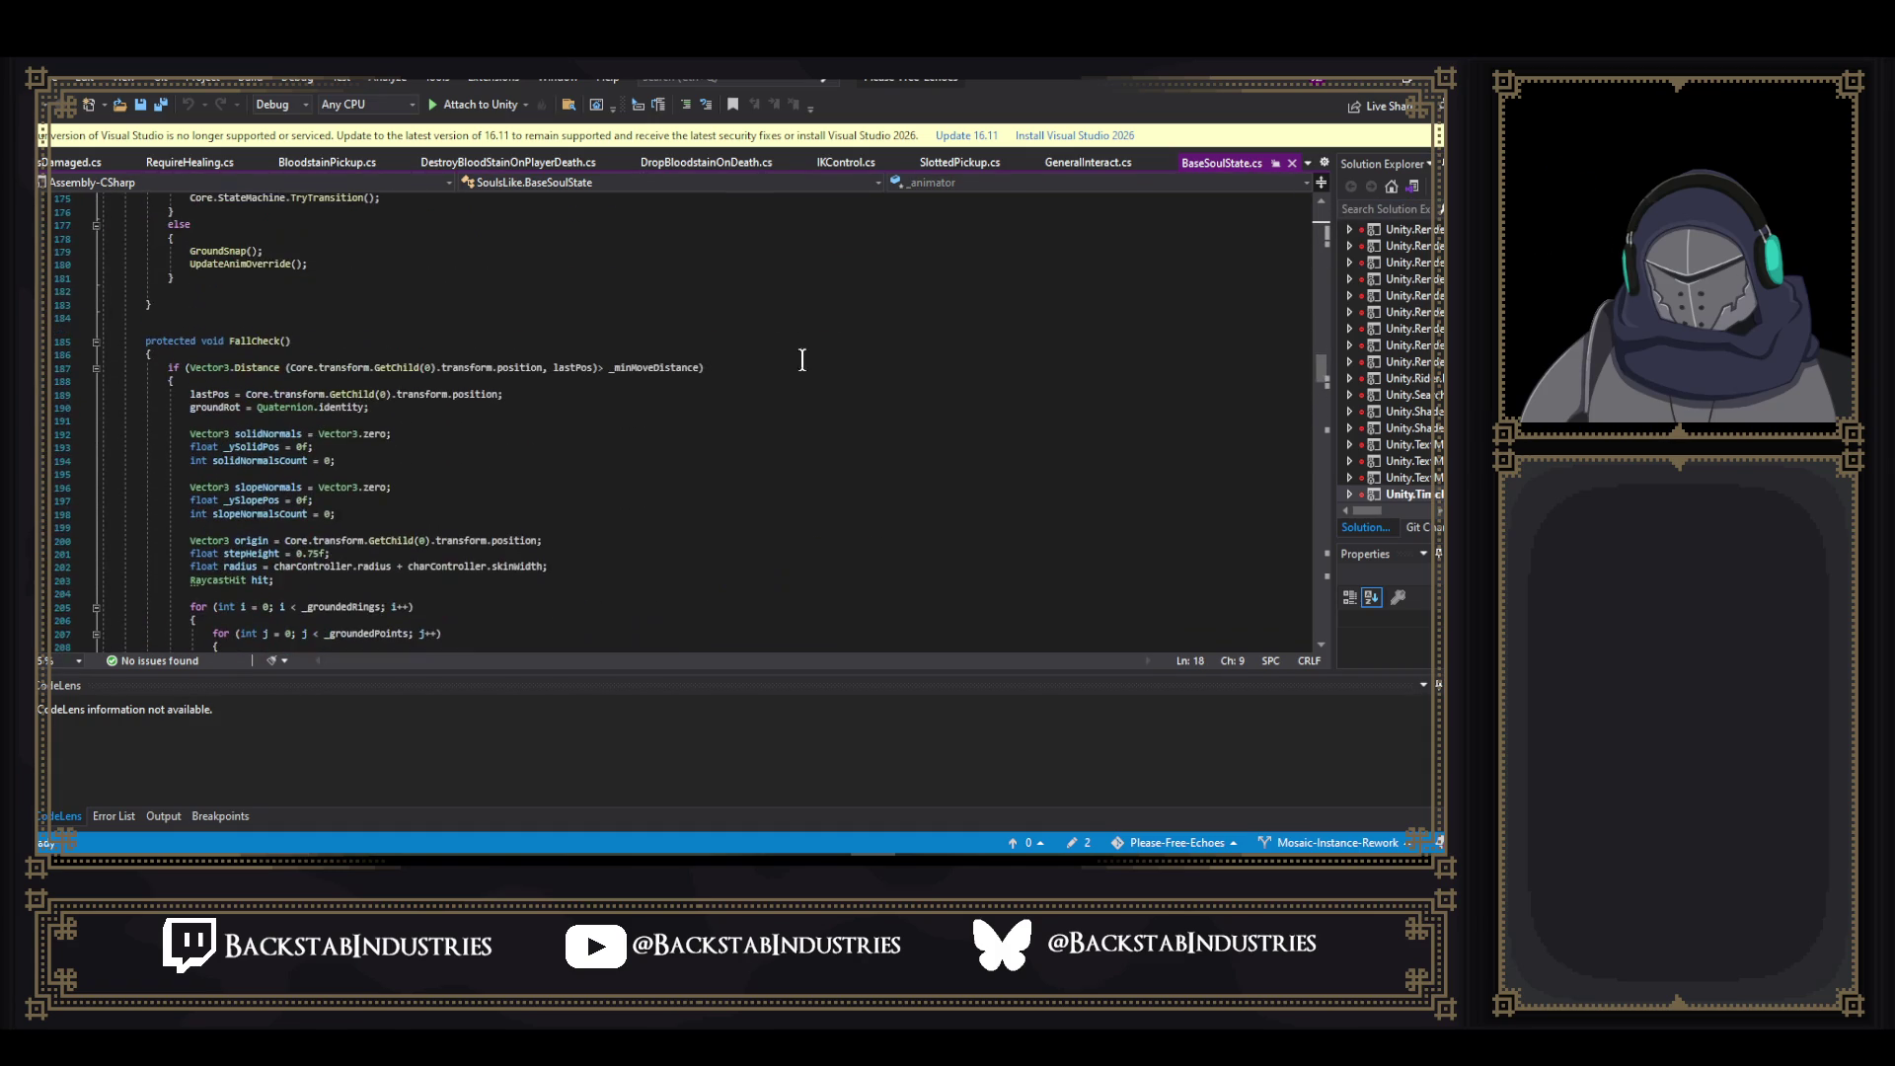
{"action": "left_click", "coordinate": [344, 352]}
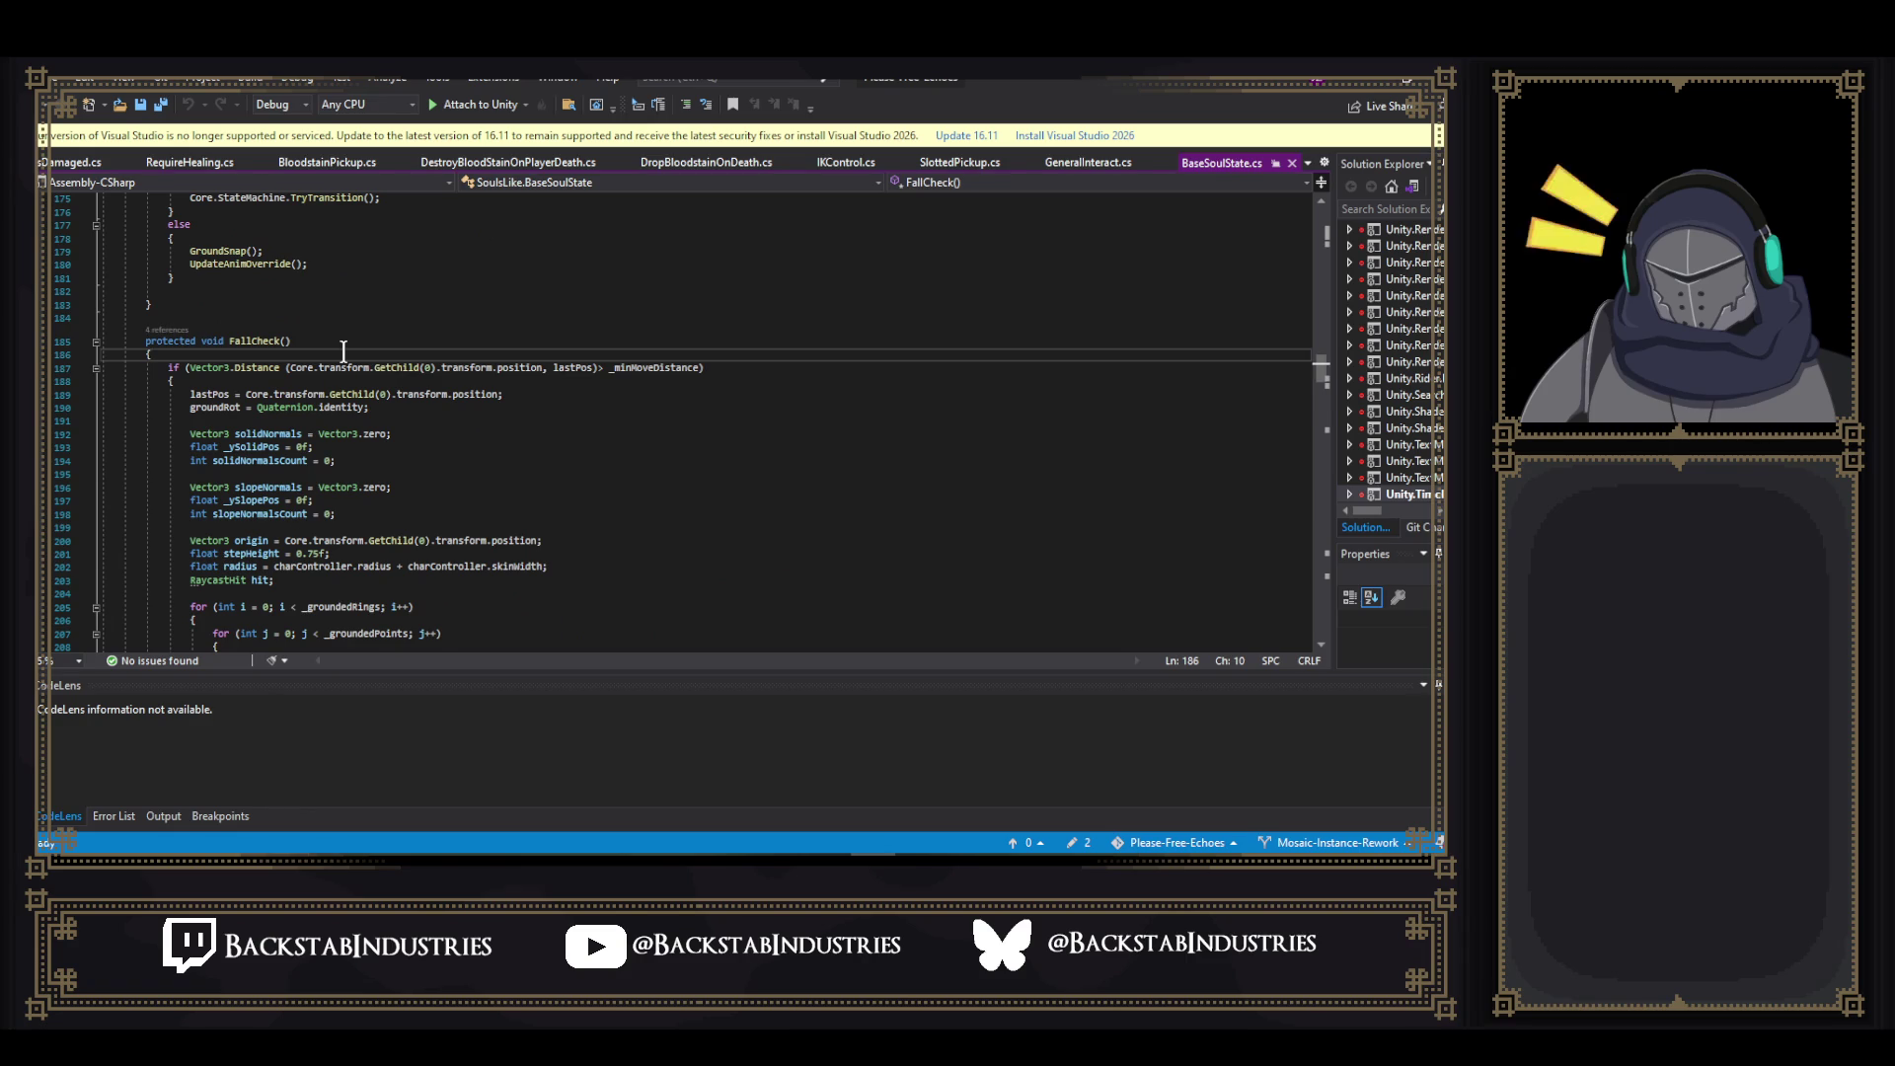
- Insert 'Animator animator = GetComponent<Animator>();' as the first line of FallCheck
{"action": "key", "text": "Return"}
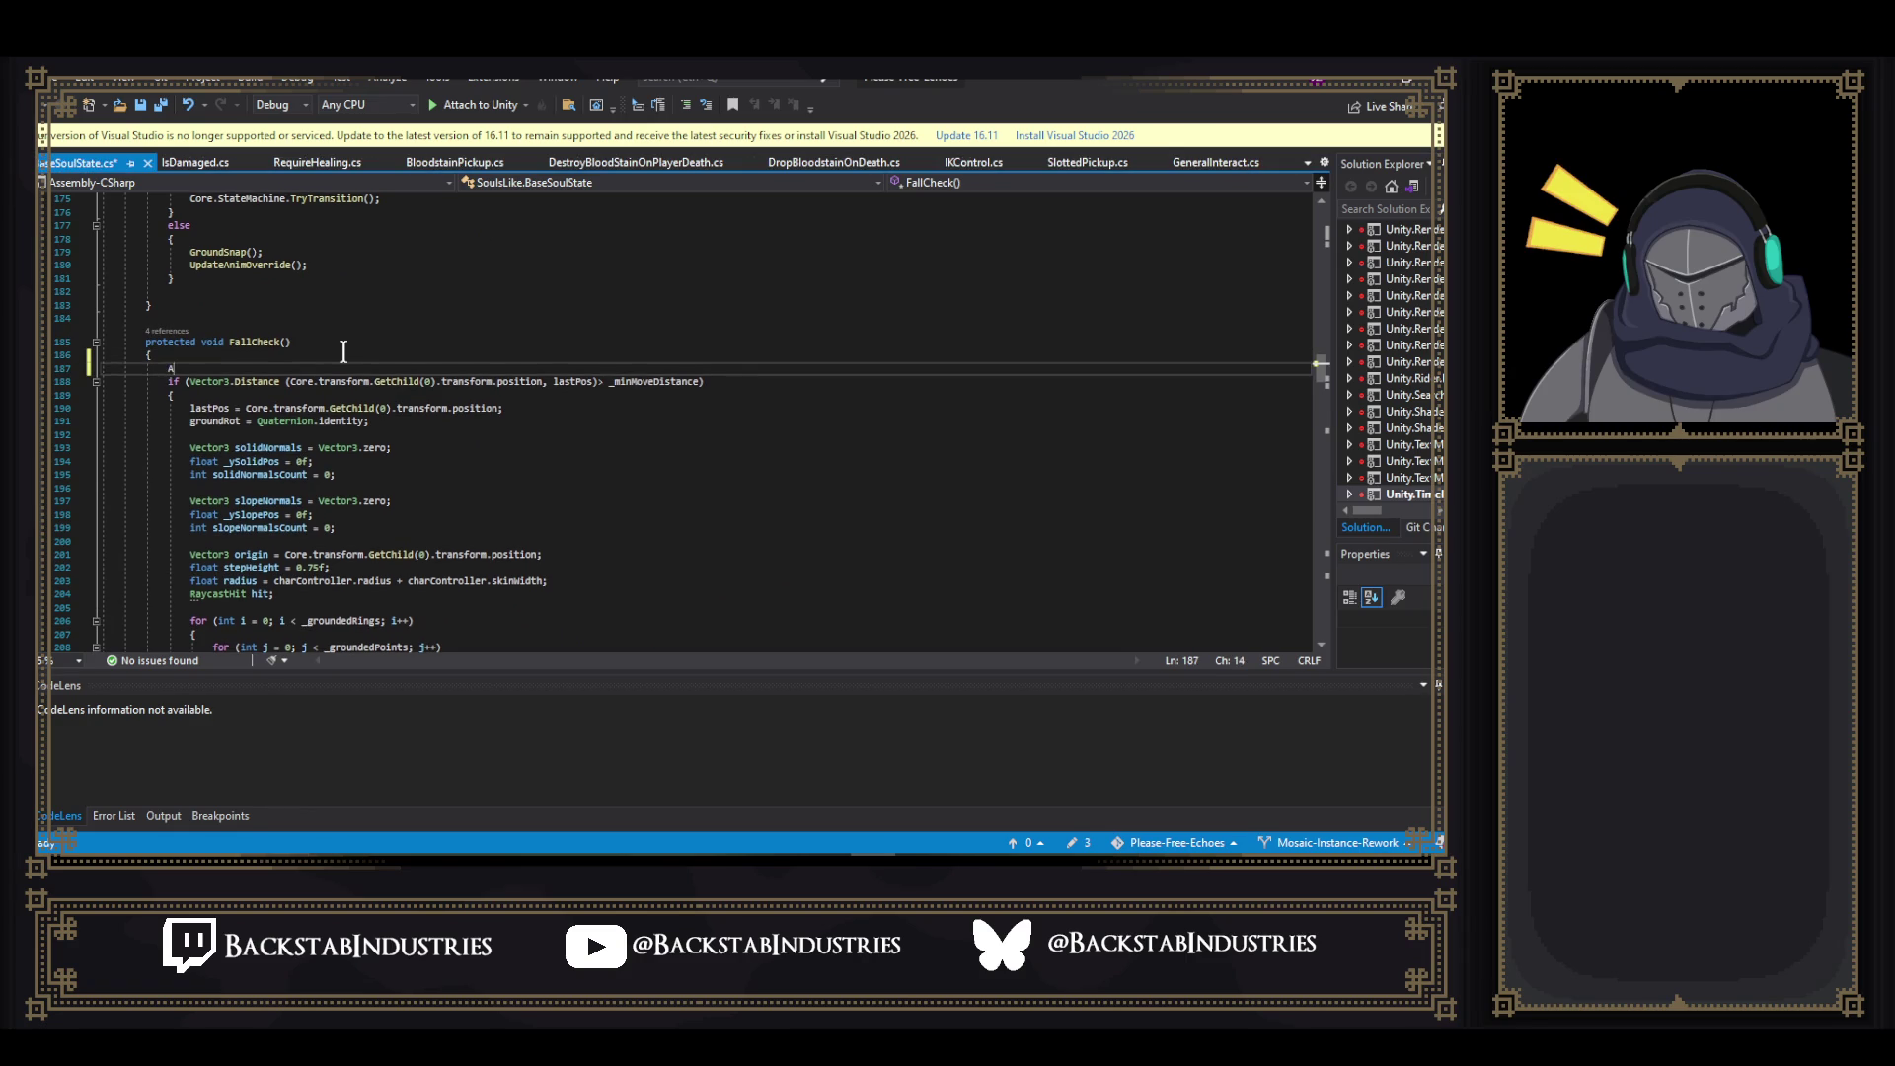
{"action": "type", "text": "Animator "}
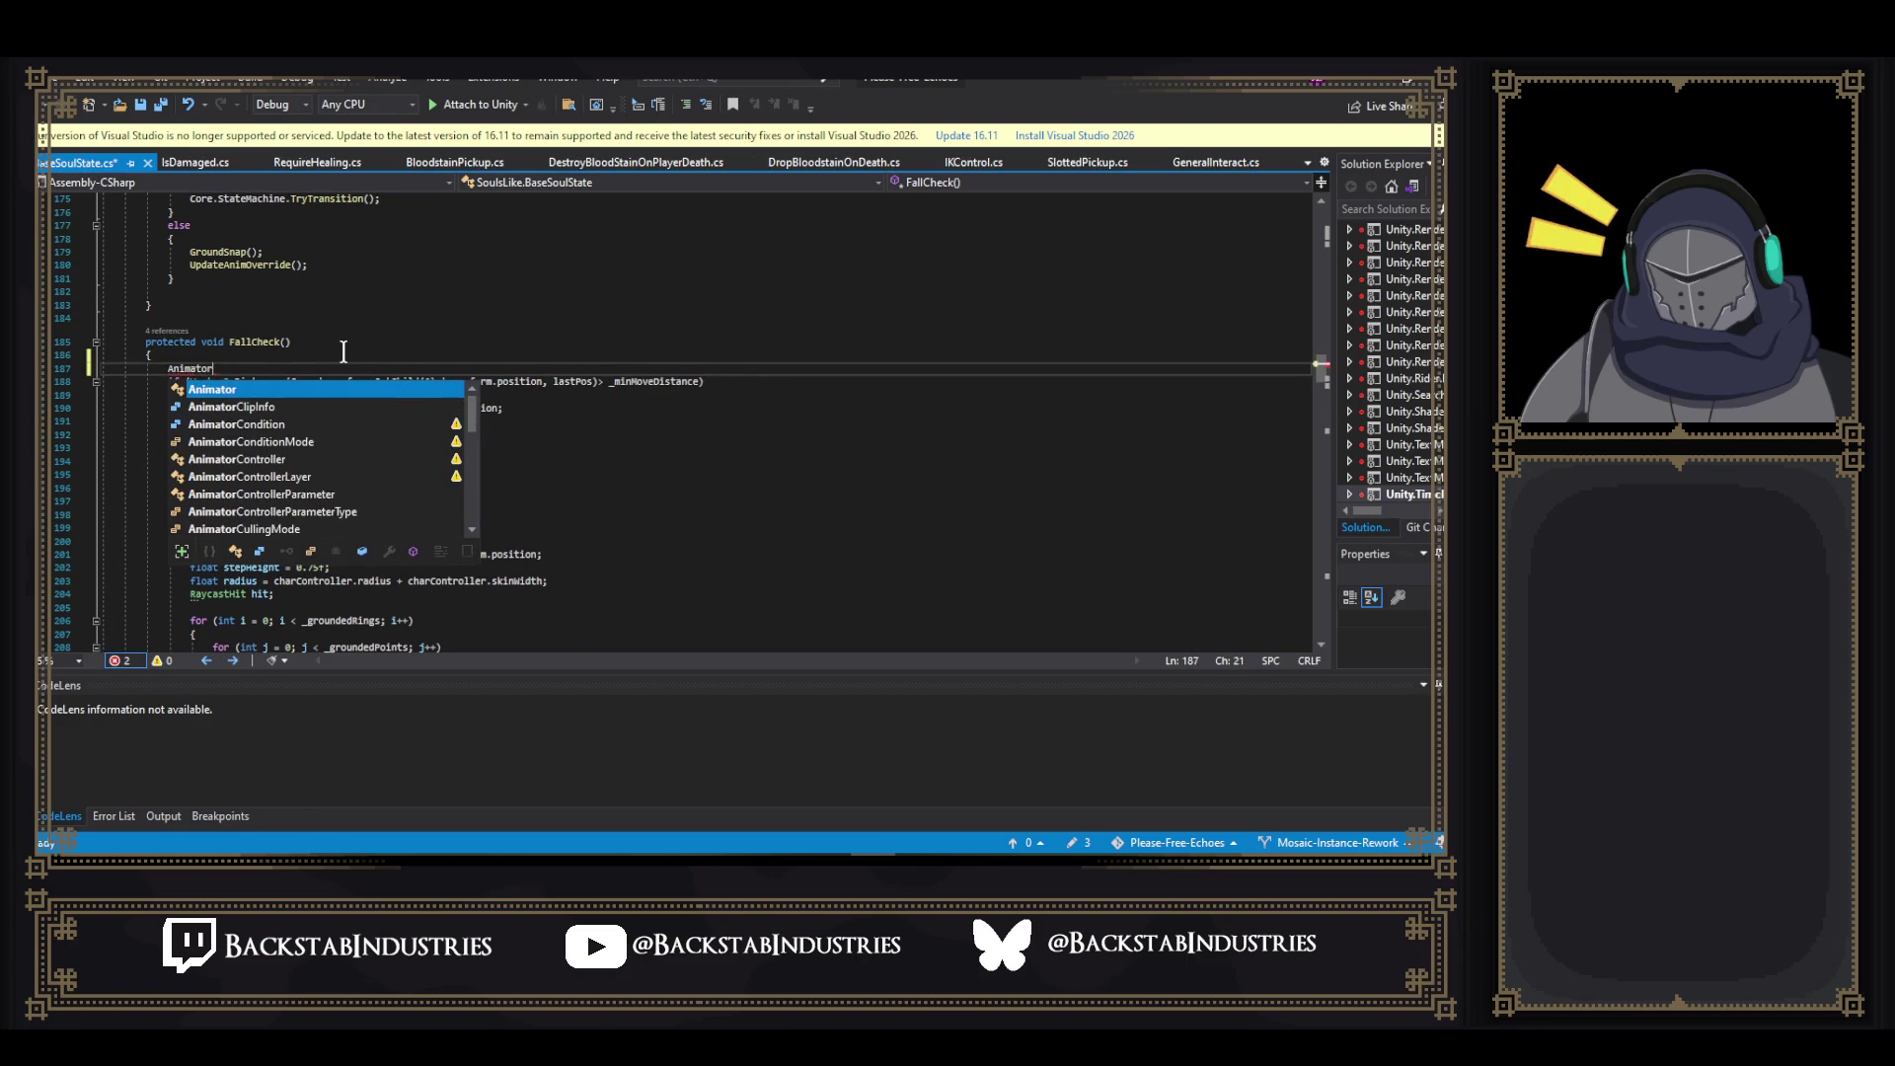
{"action": "type", "text": "animator"}
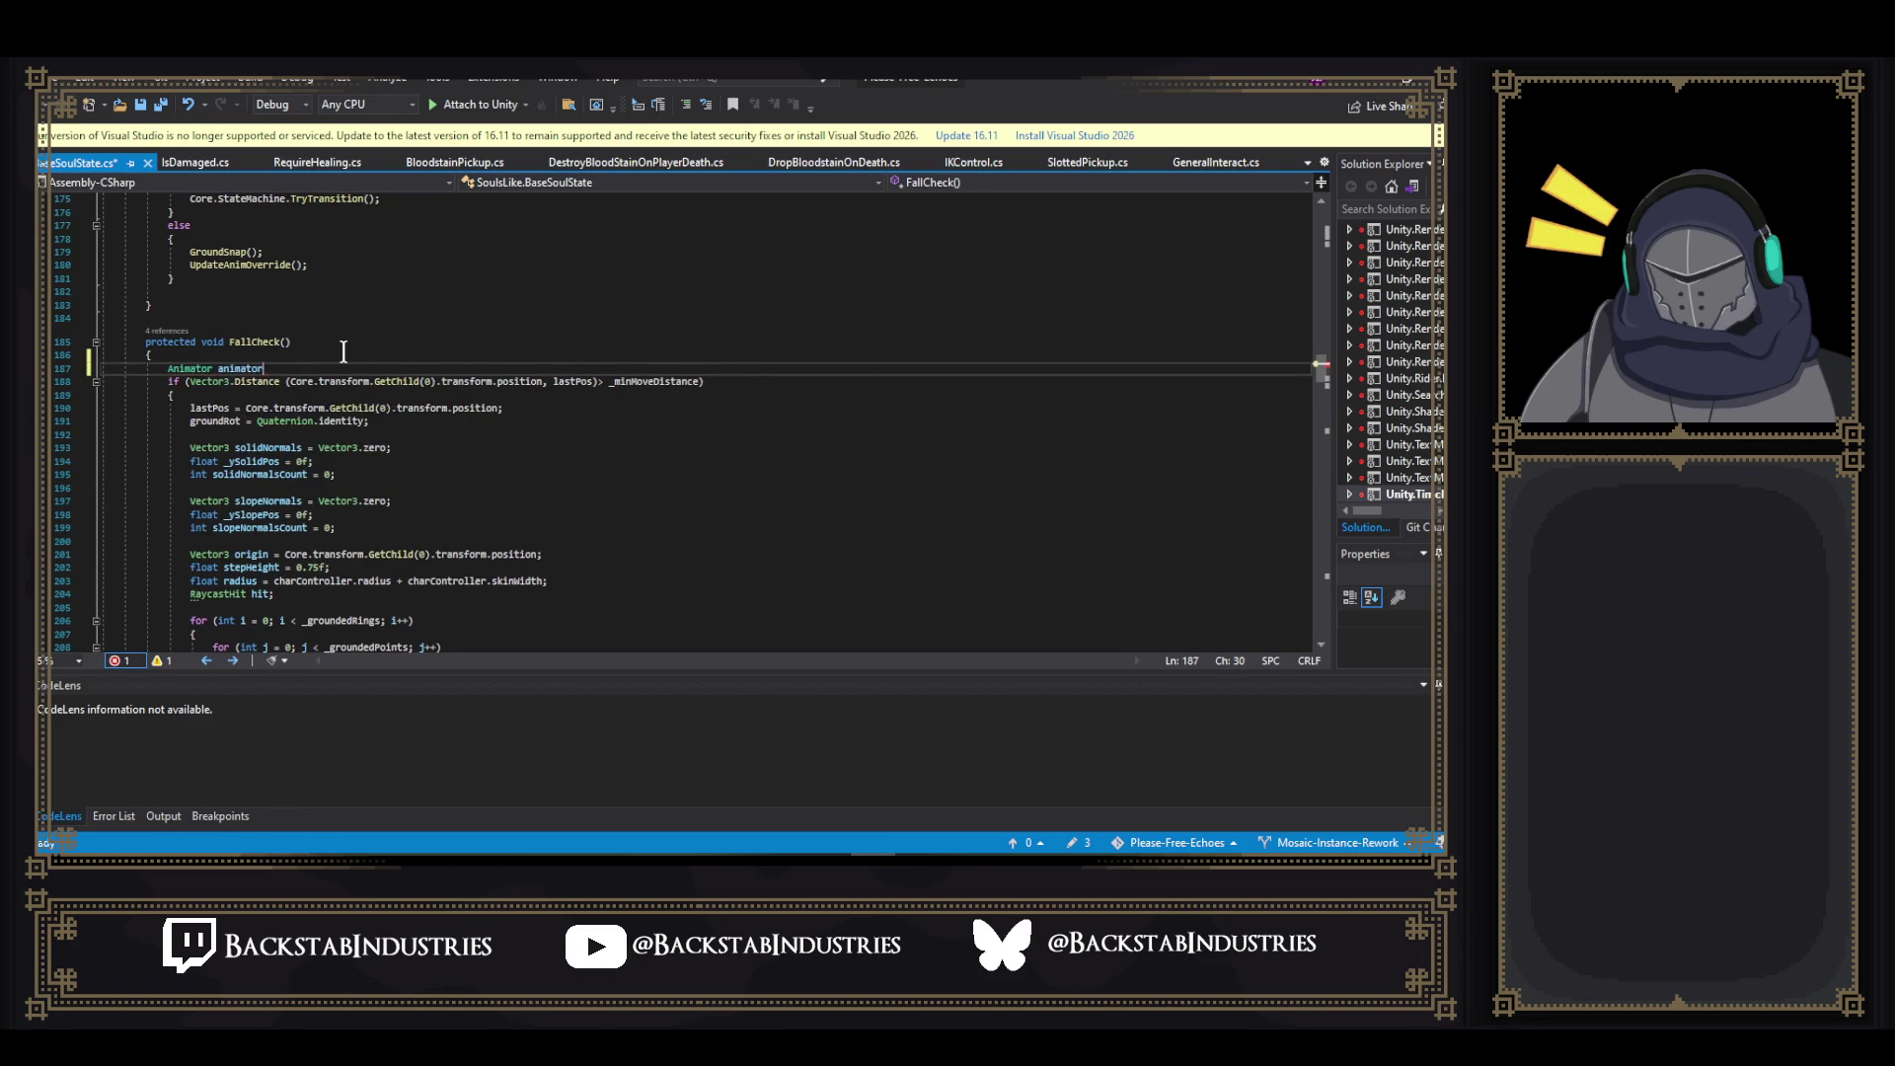
{"action": "type", "text": " = "}
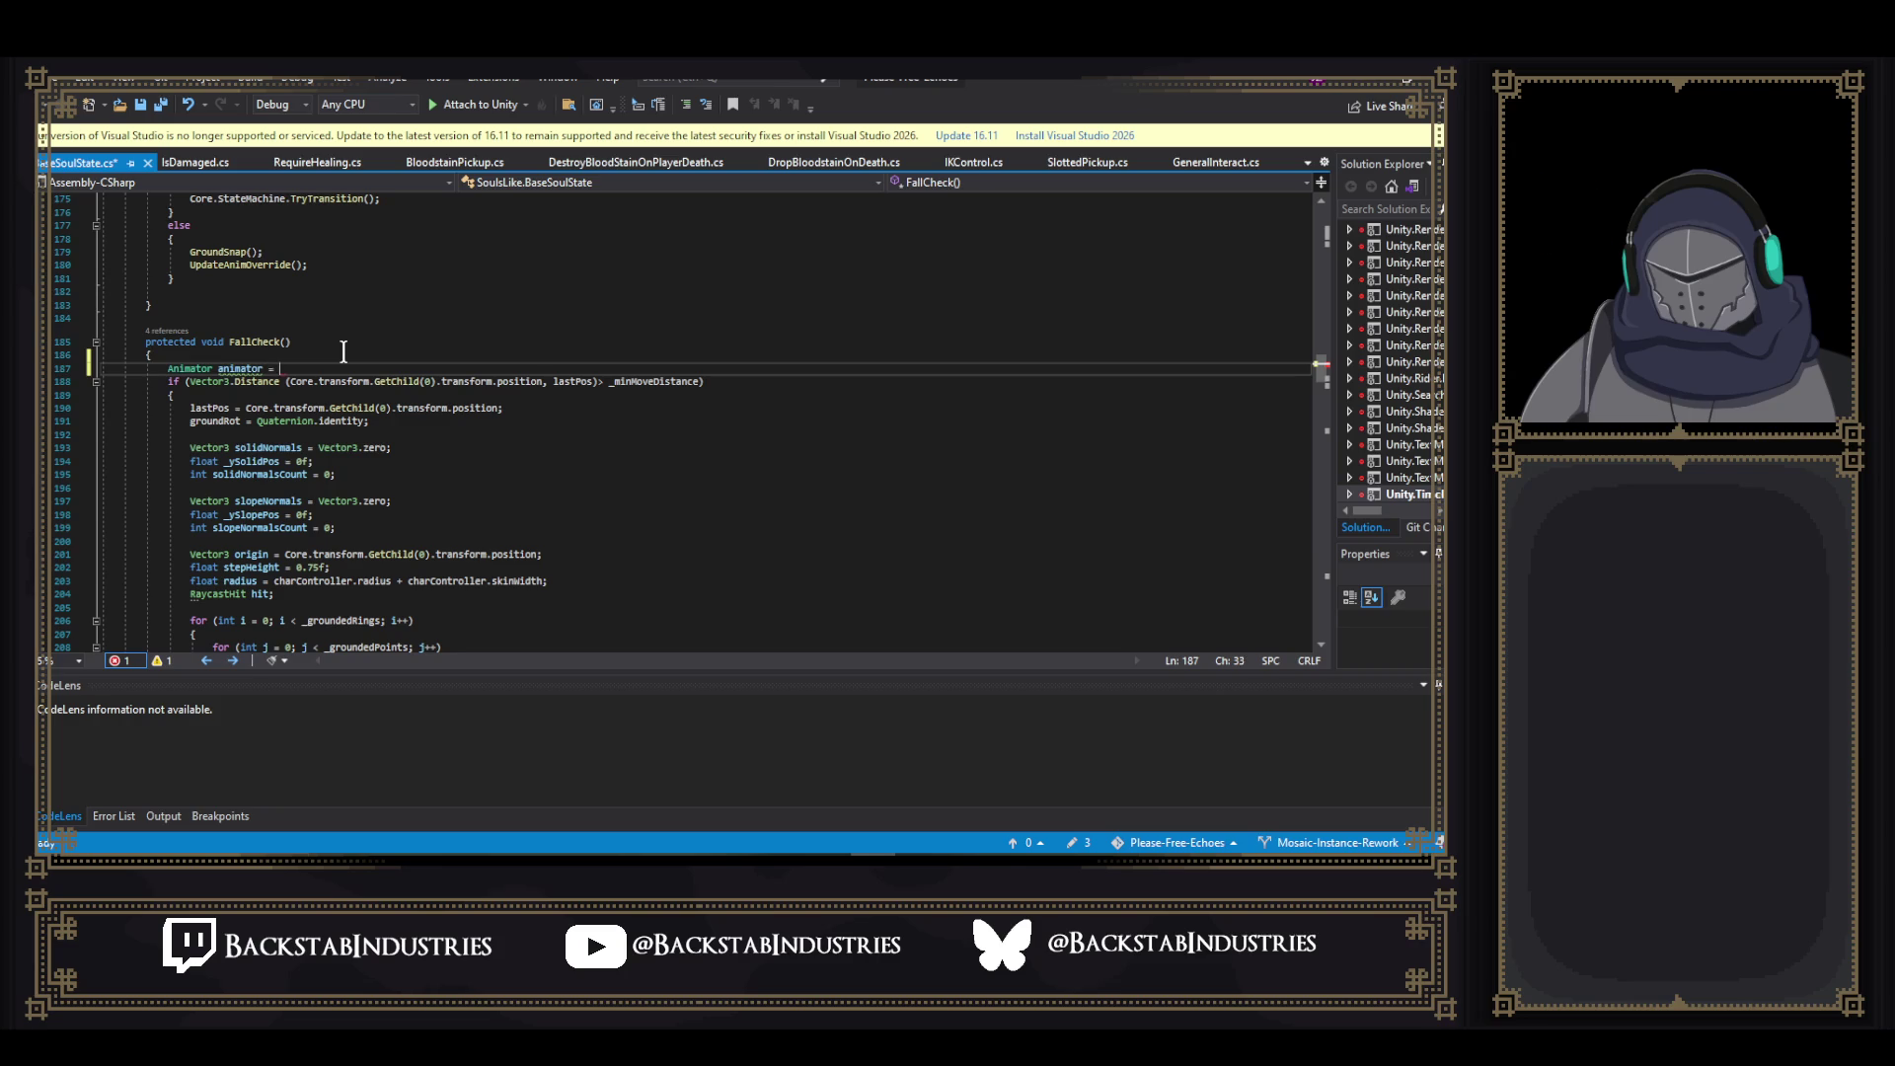
{"action": "type", "text": "GetCom"}
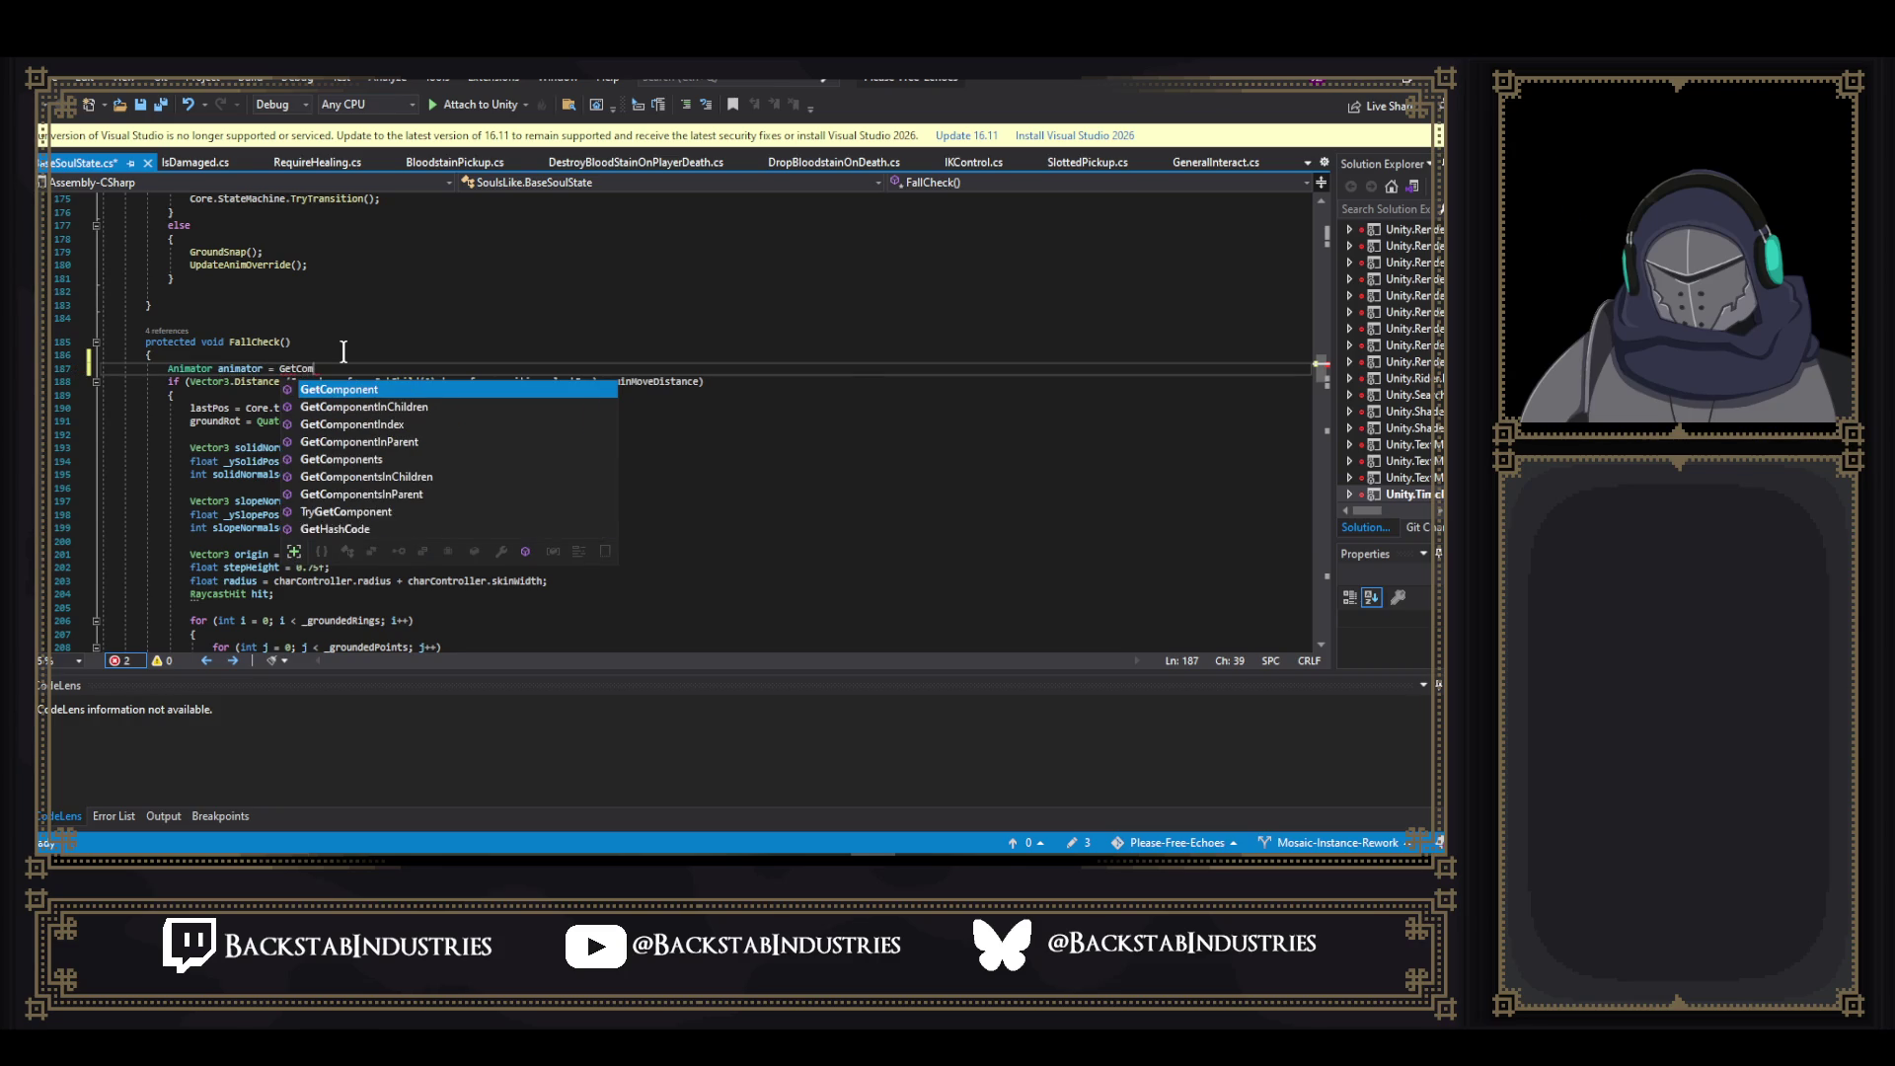
{"action": "key", "text": "Tab"}
{"action": "type", "text": "<Animator>"}
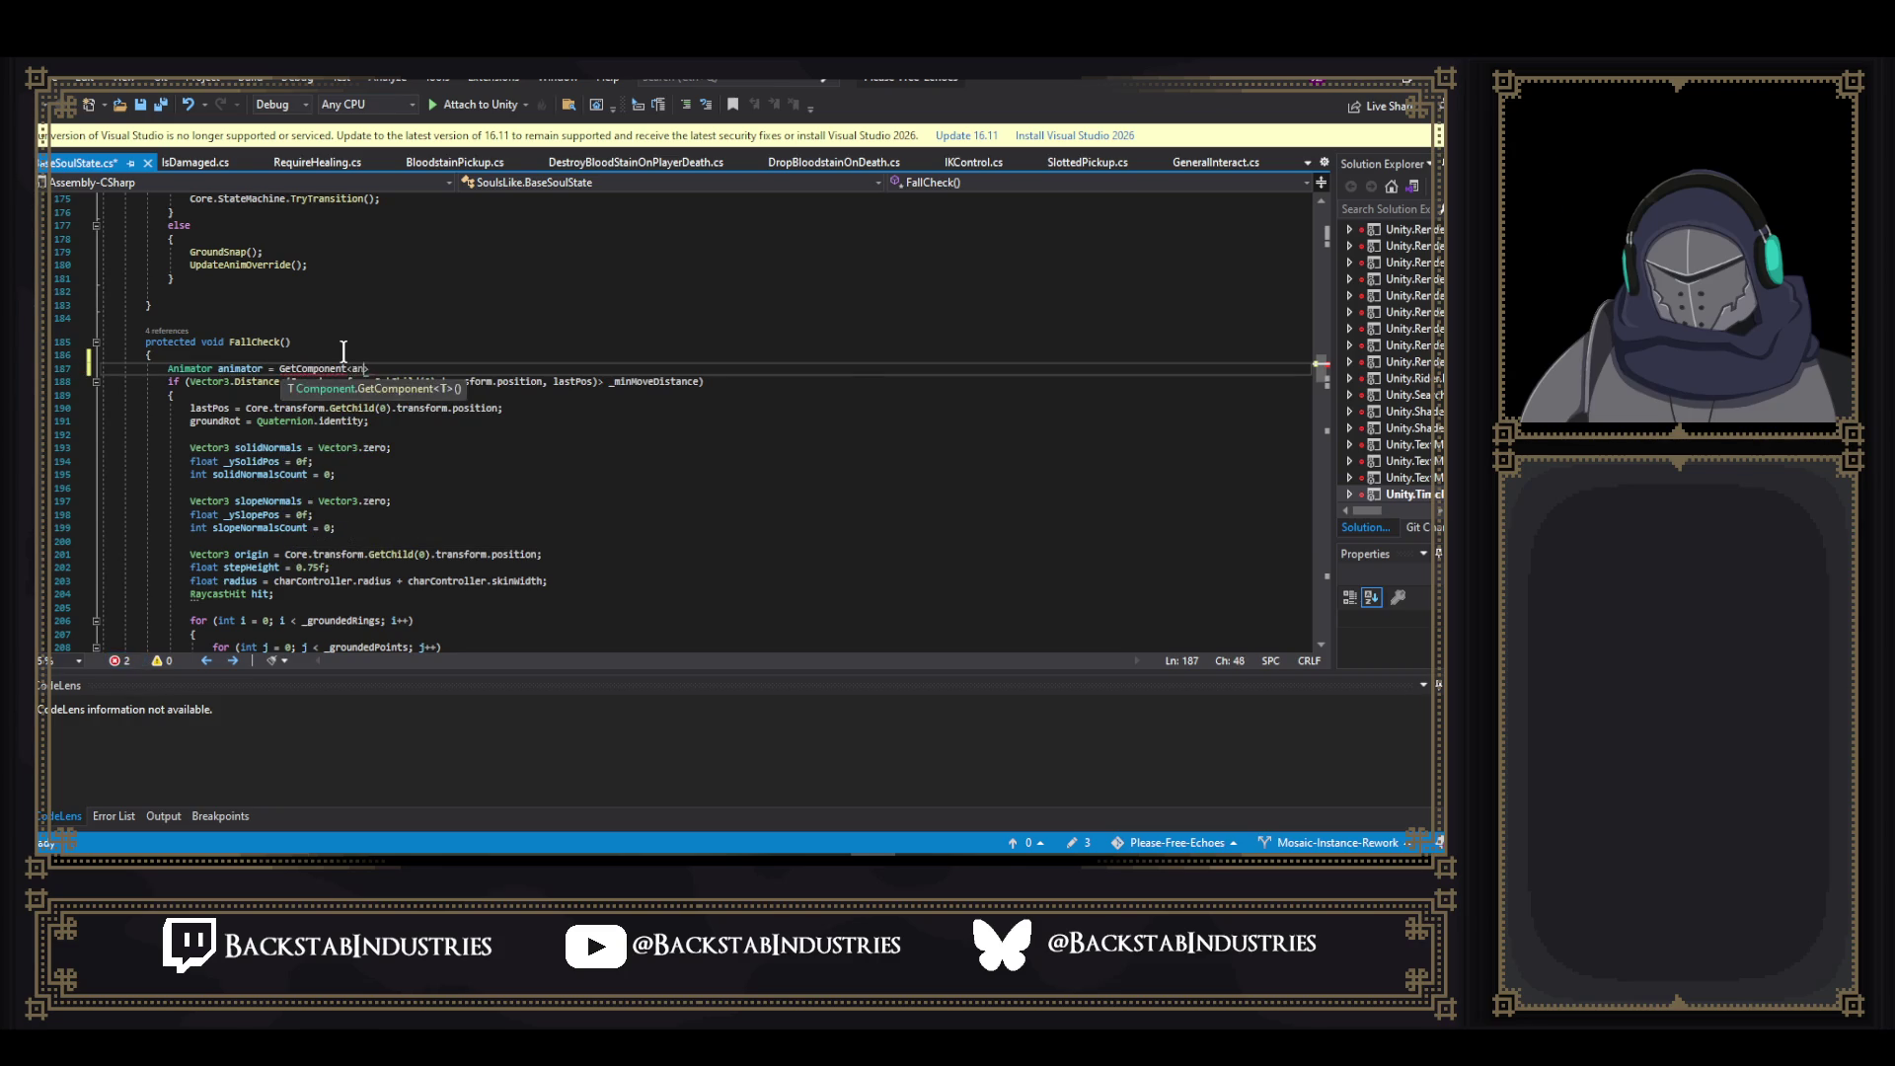
{"action": "type", "text": "()"}
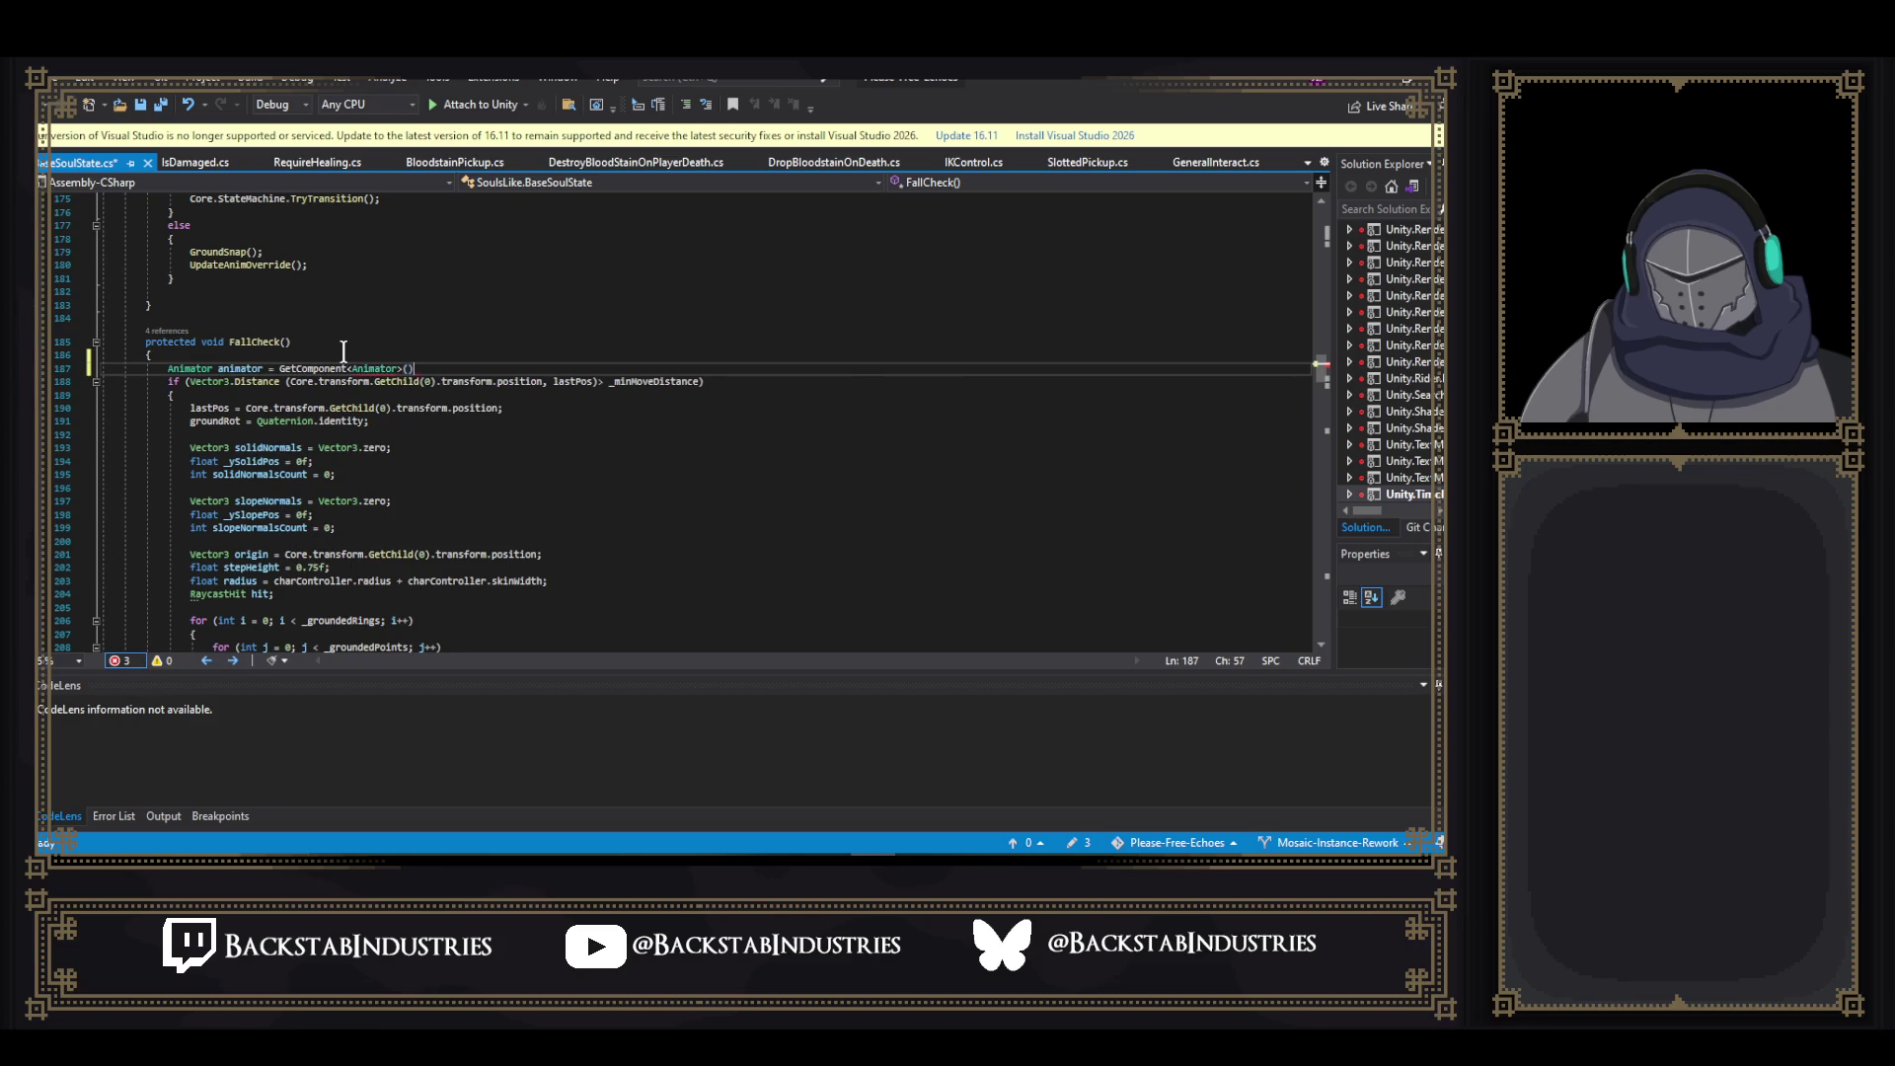
{"action": "type", "text": ";"}
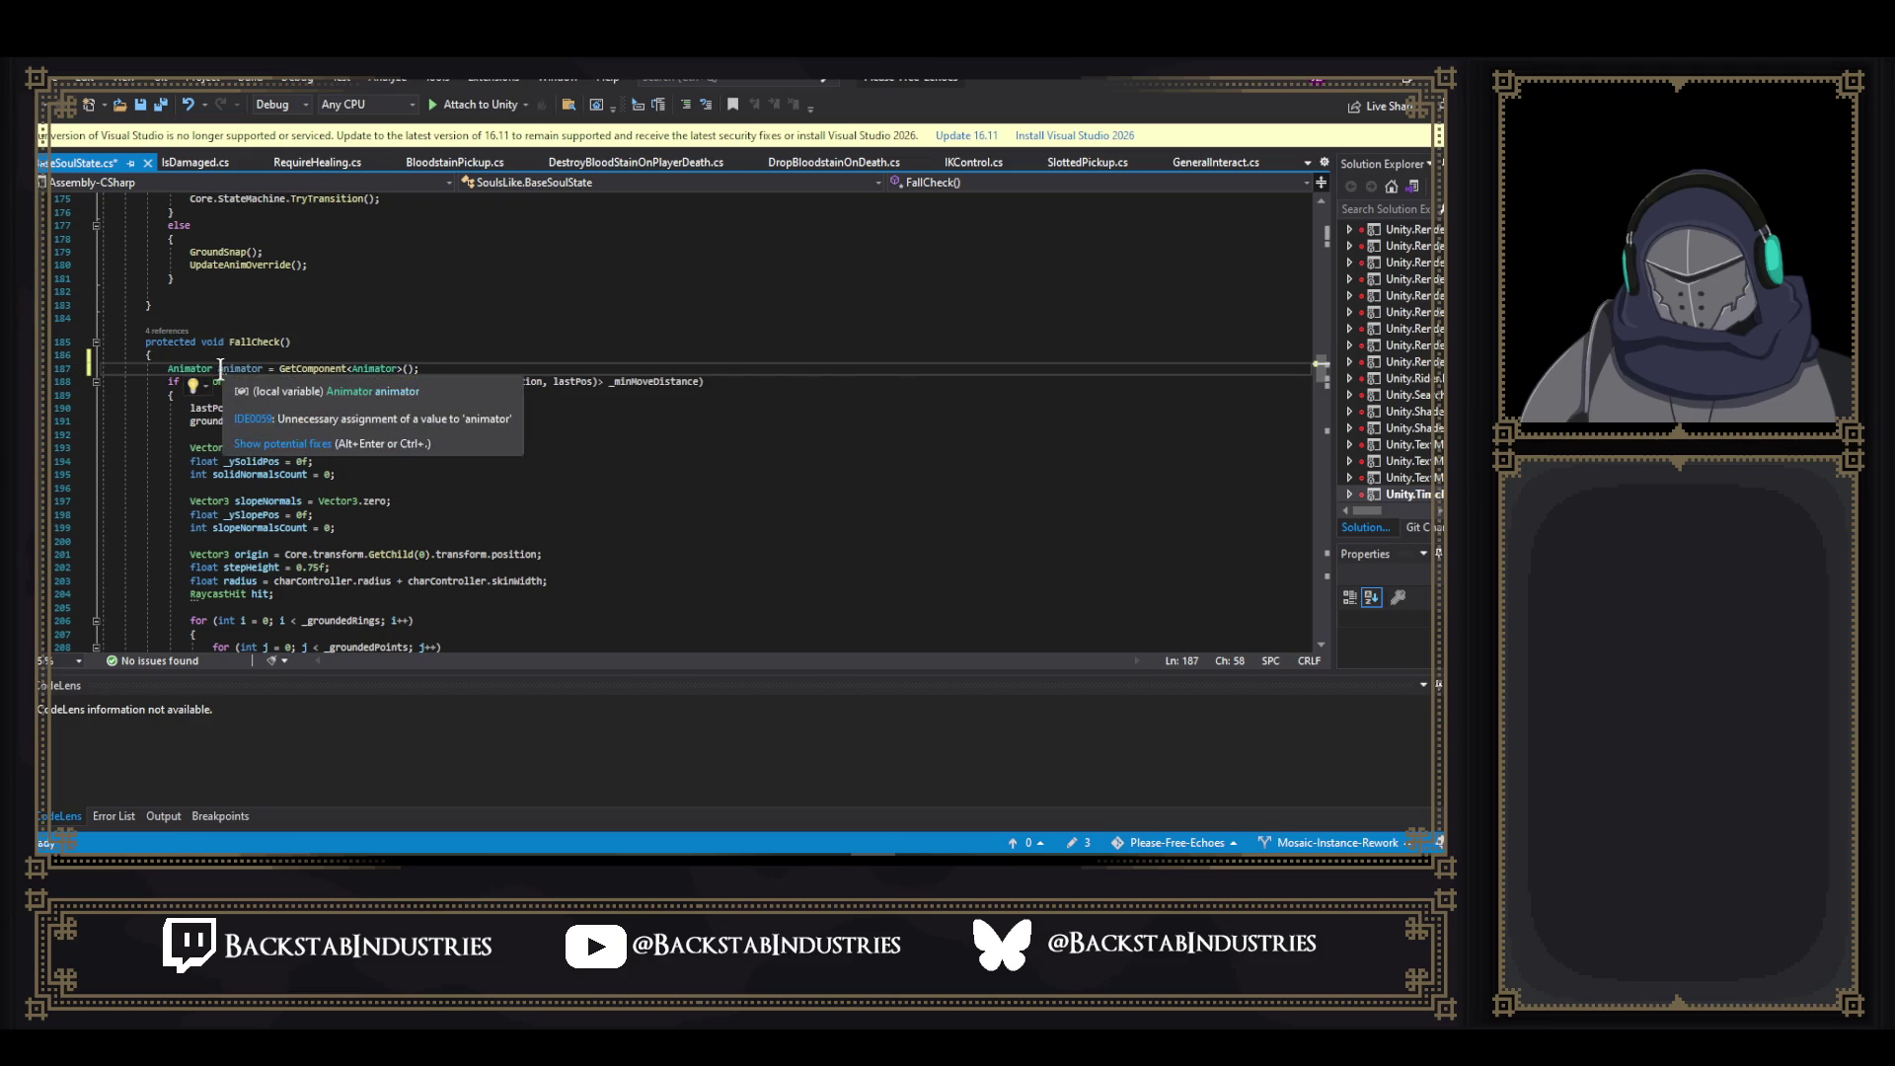
{"action": "double_click", "coordinate": [259, 366]}
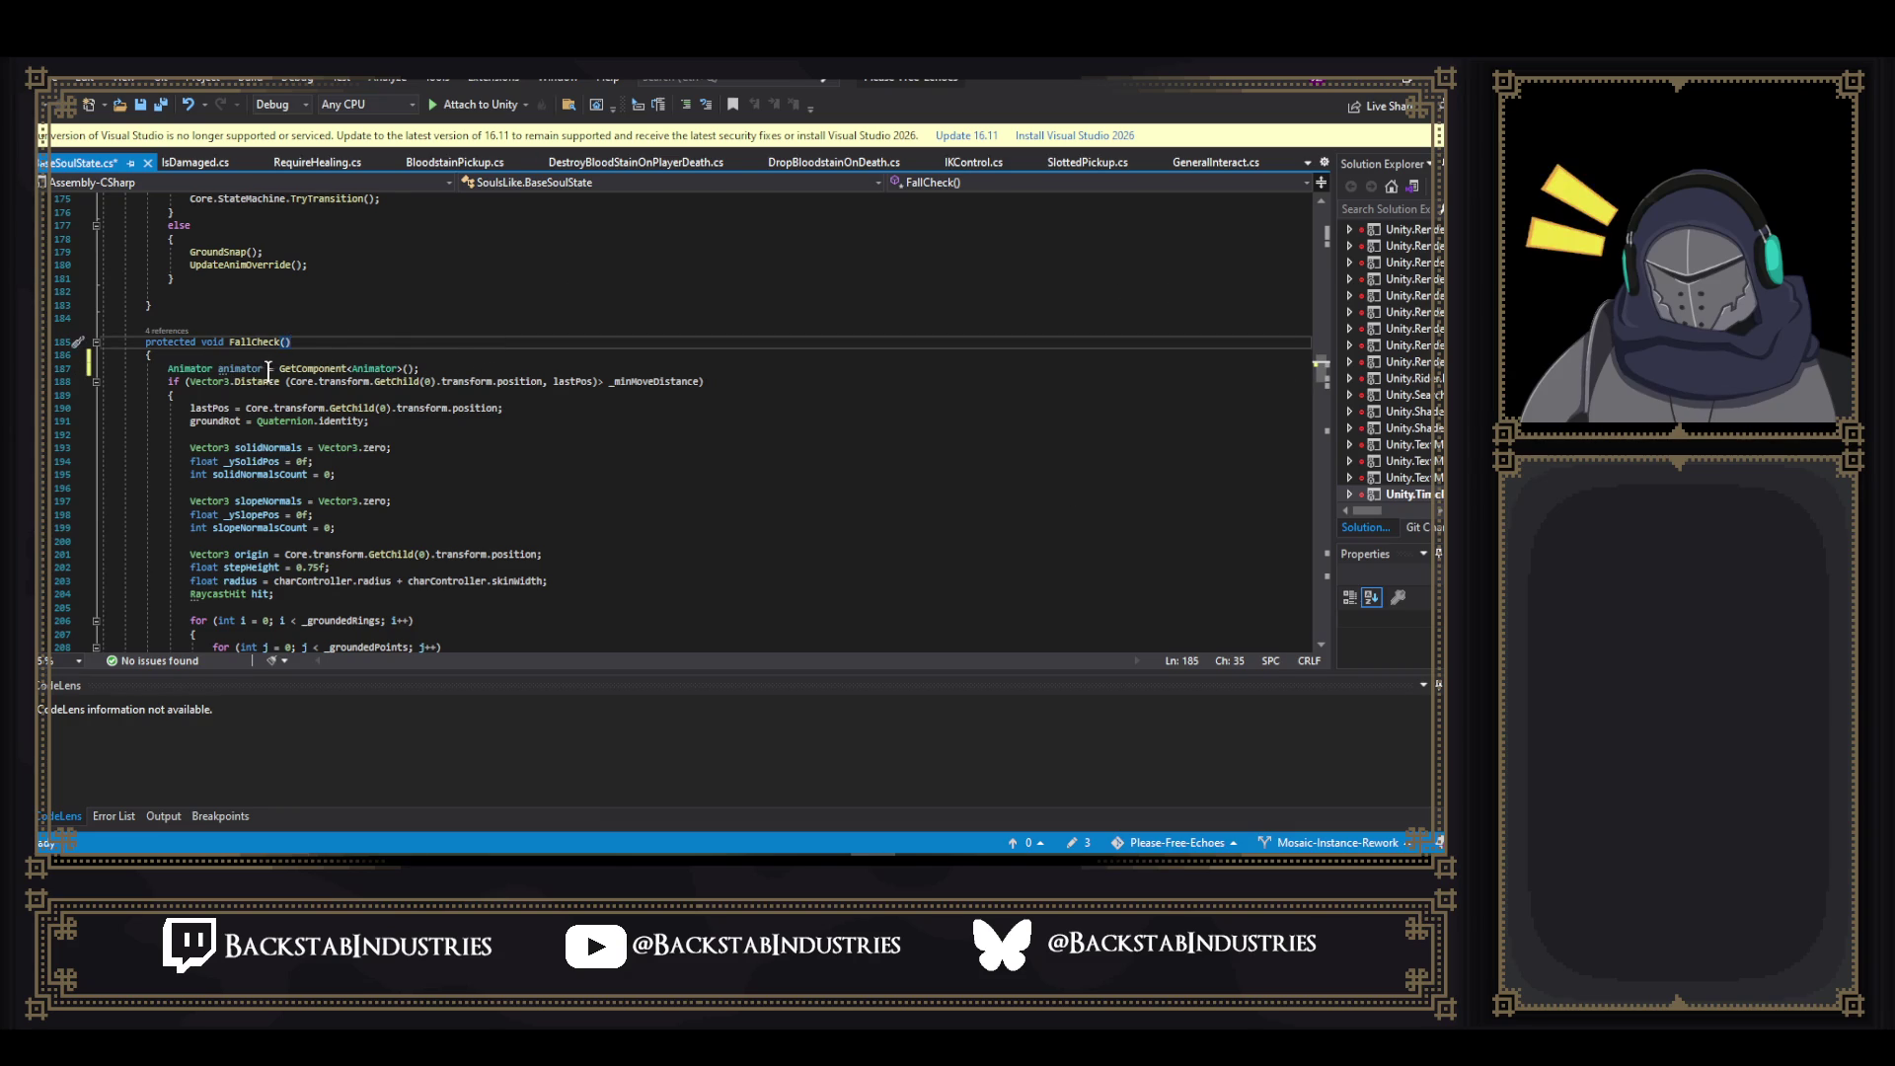
{"action": "left_click_drag", "start_coordinate": [279, 368], "coordinate": [415, 367]}
{"action": "left_click", "coordinate": [415, 367]}
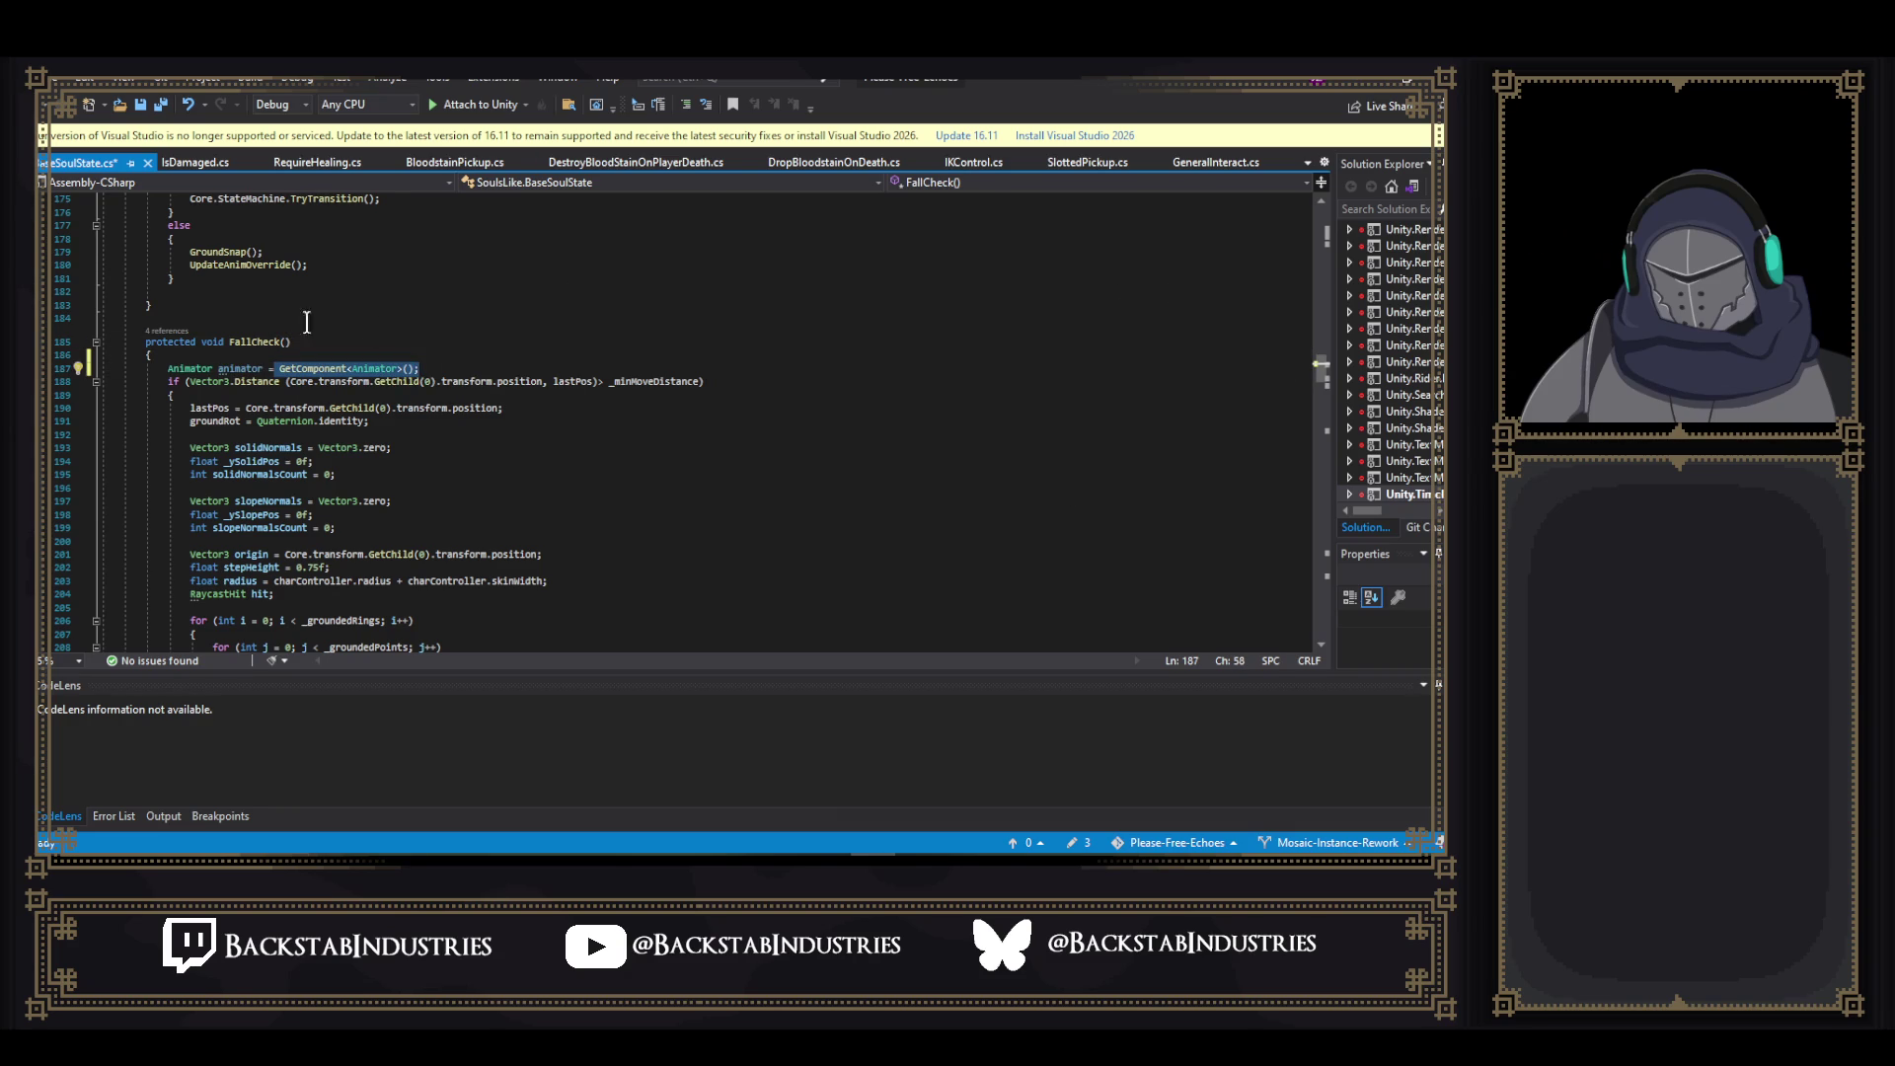
{"action": "left_click_drag", "start_coordinate": [230, 342], "coordinate": [293, 341]}
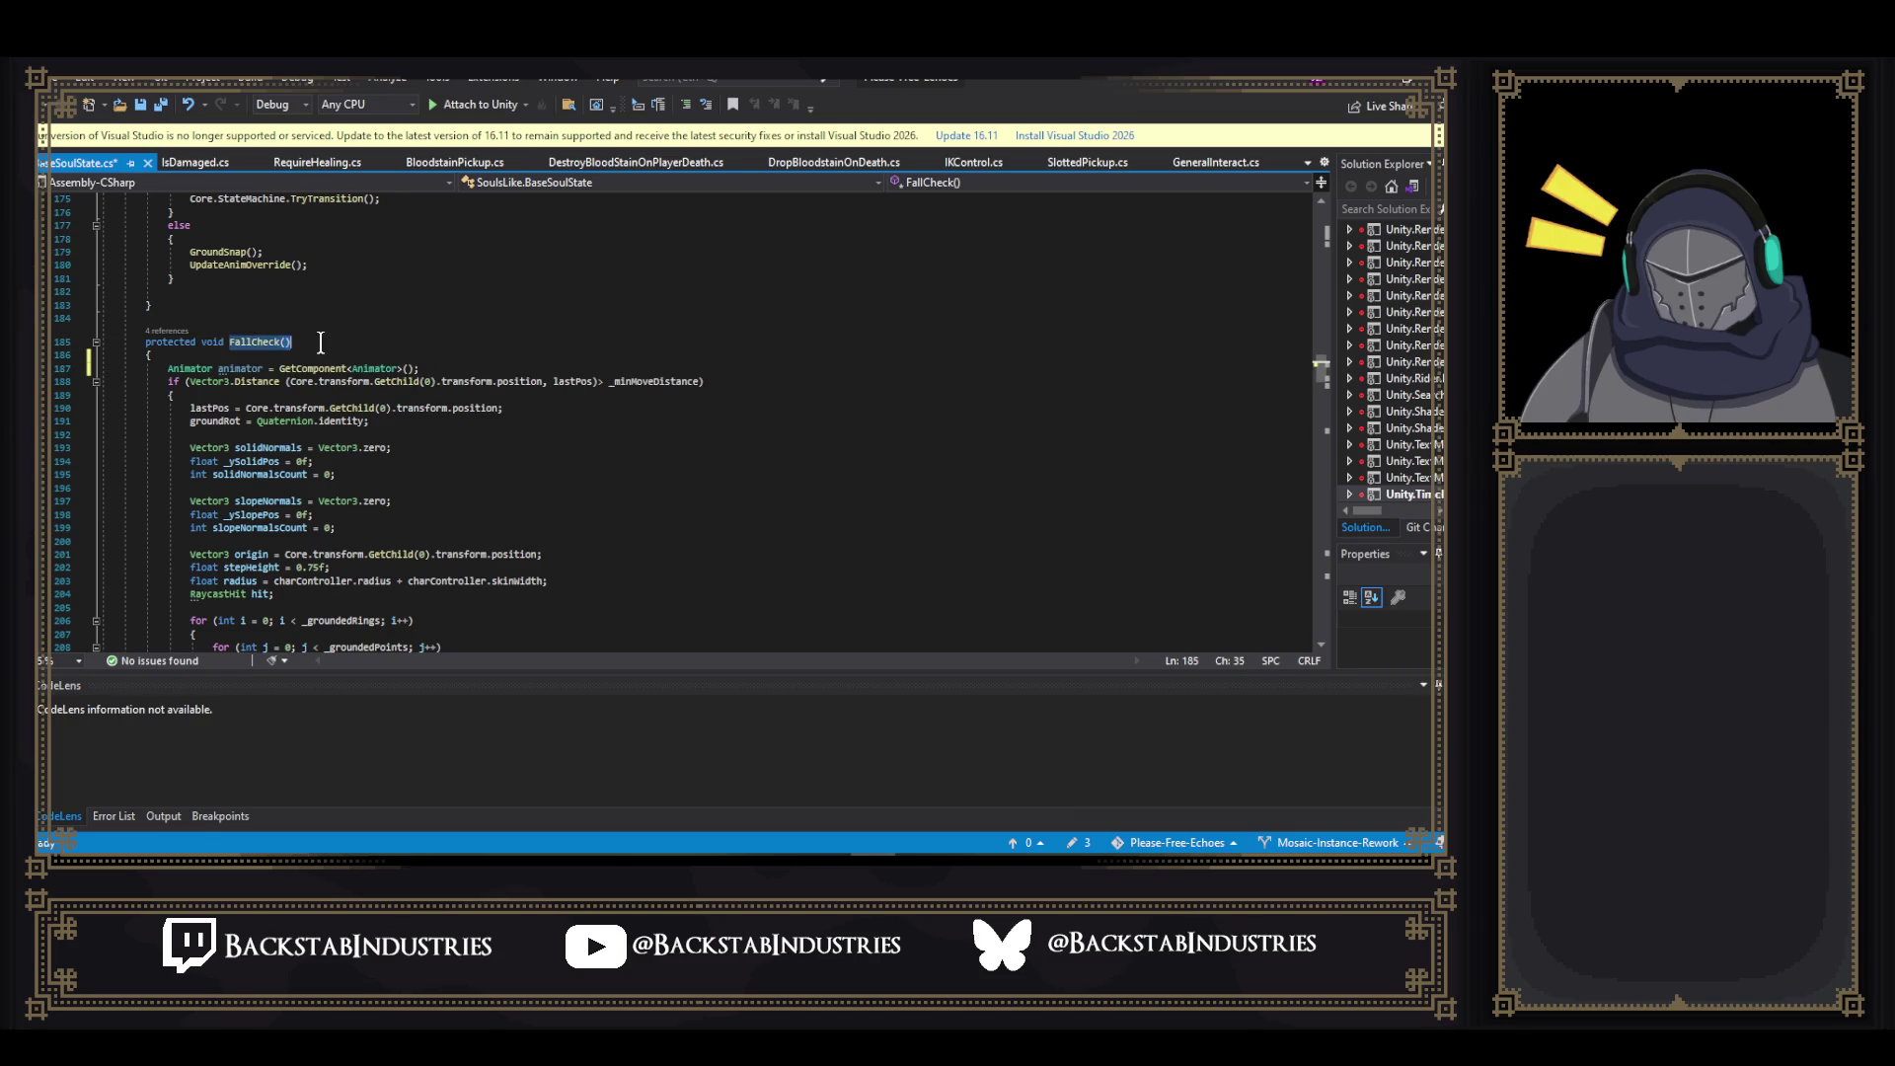
{"action": "scroll", "coordinate": [838, 388], "scroll_direction": "up", "scroll_amount": 4}
{"action": "scroll", "coordinate": [838, 388], "scroll_direction": "up", "scroll_amount": 2}
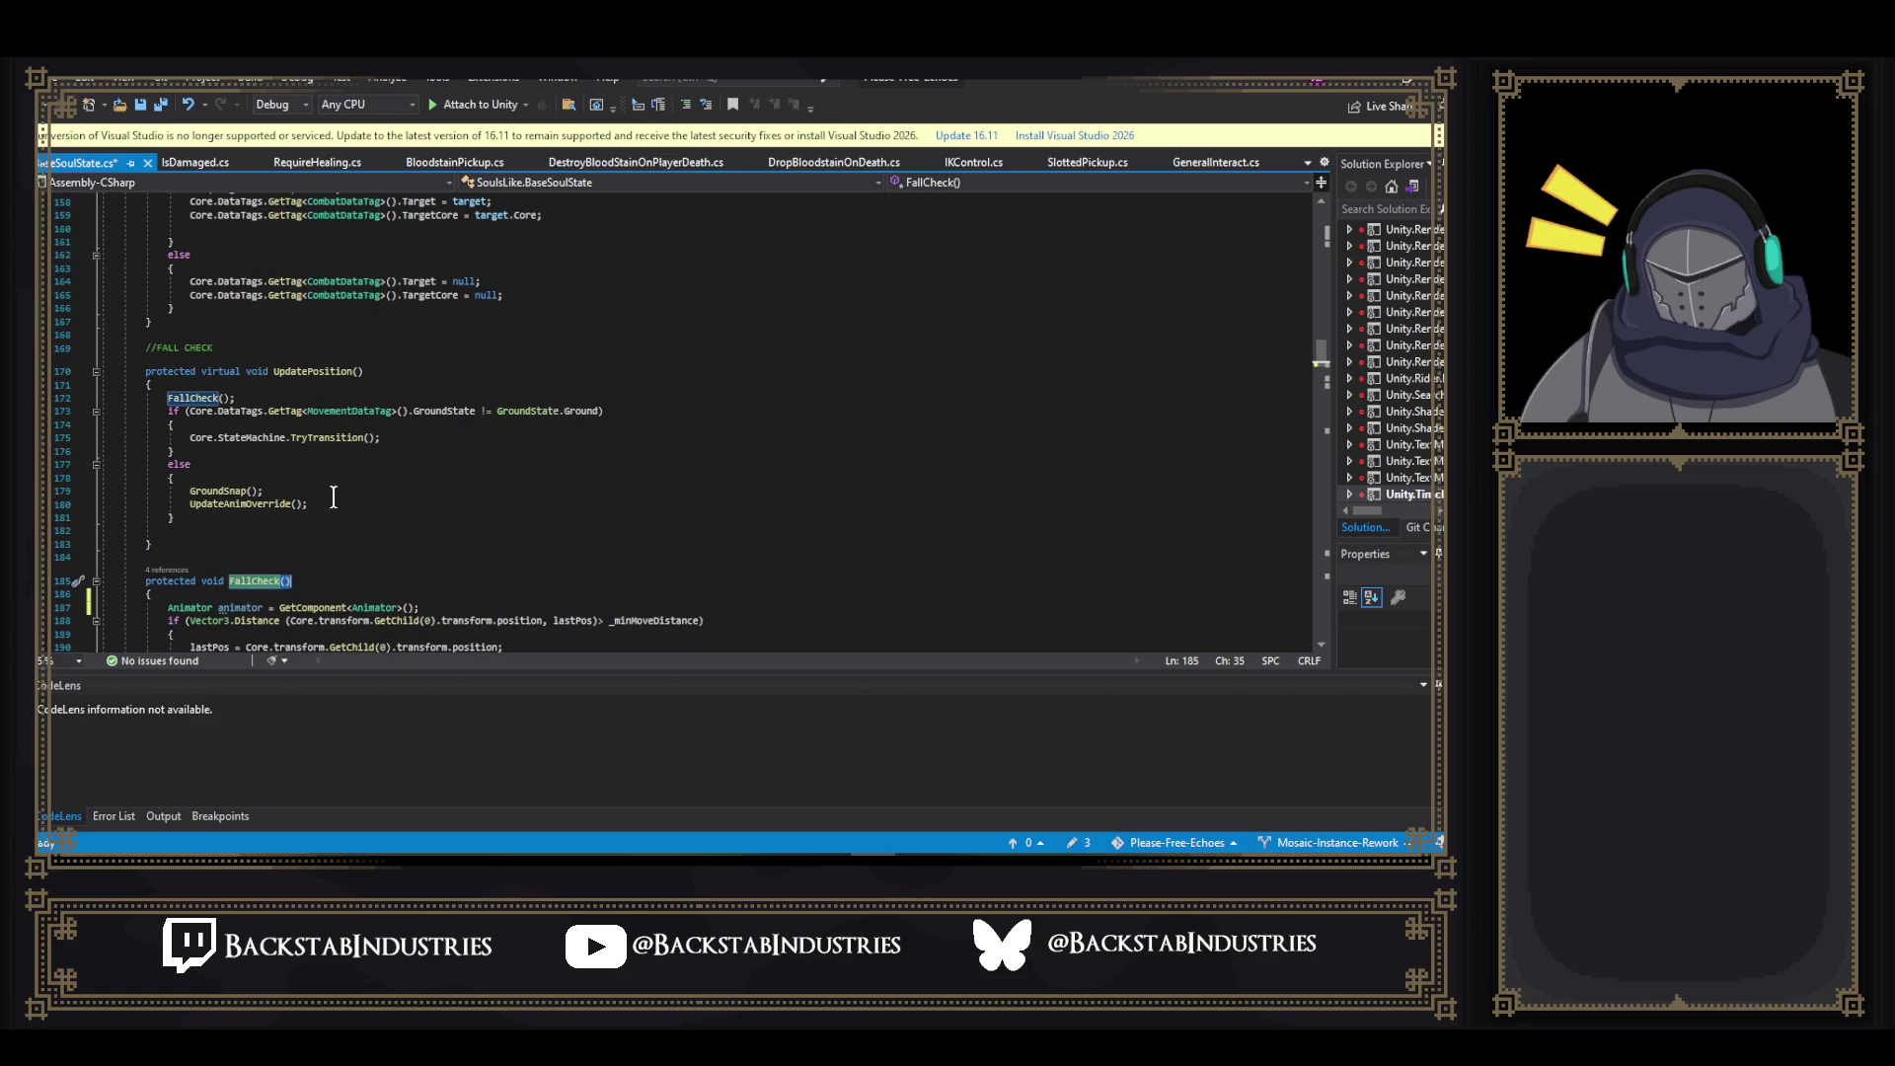
{"action": "left_click_drag", "start_coordinate": [164, 398], "coordinate": [294, 395]}
{"action": "scroll", "coordinate": [553, 412], "scroll_direction": "down", "scroll_amount": 4}
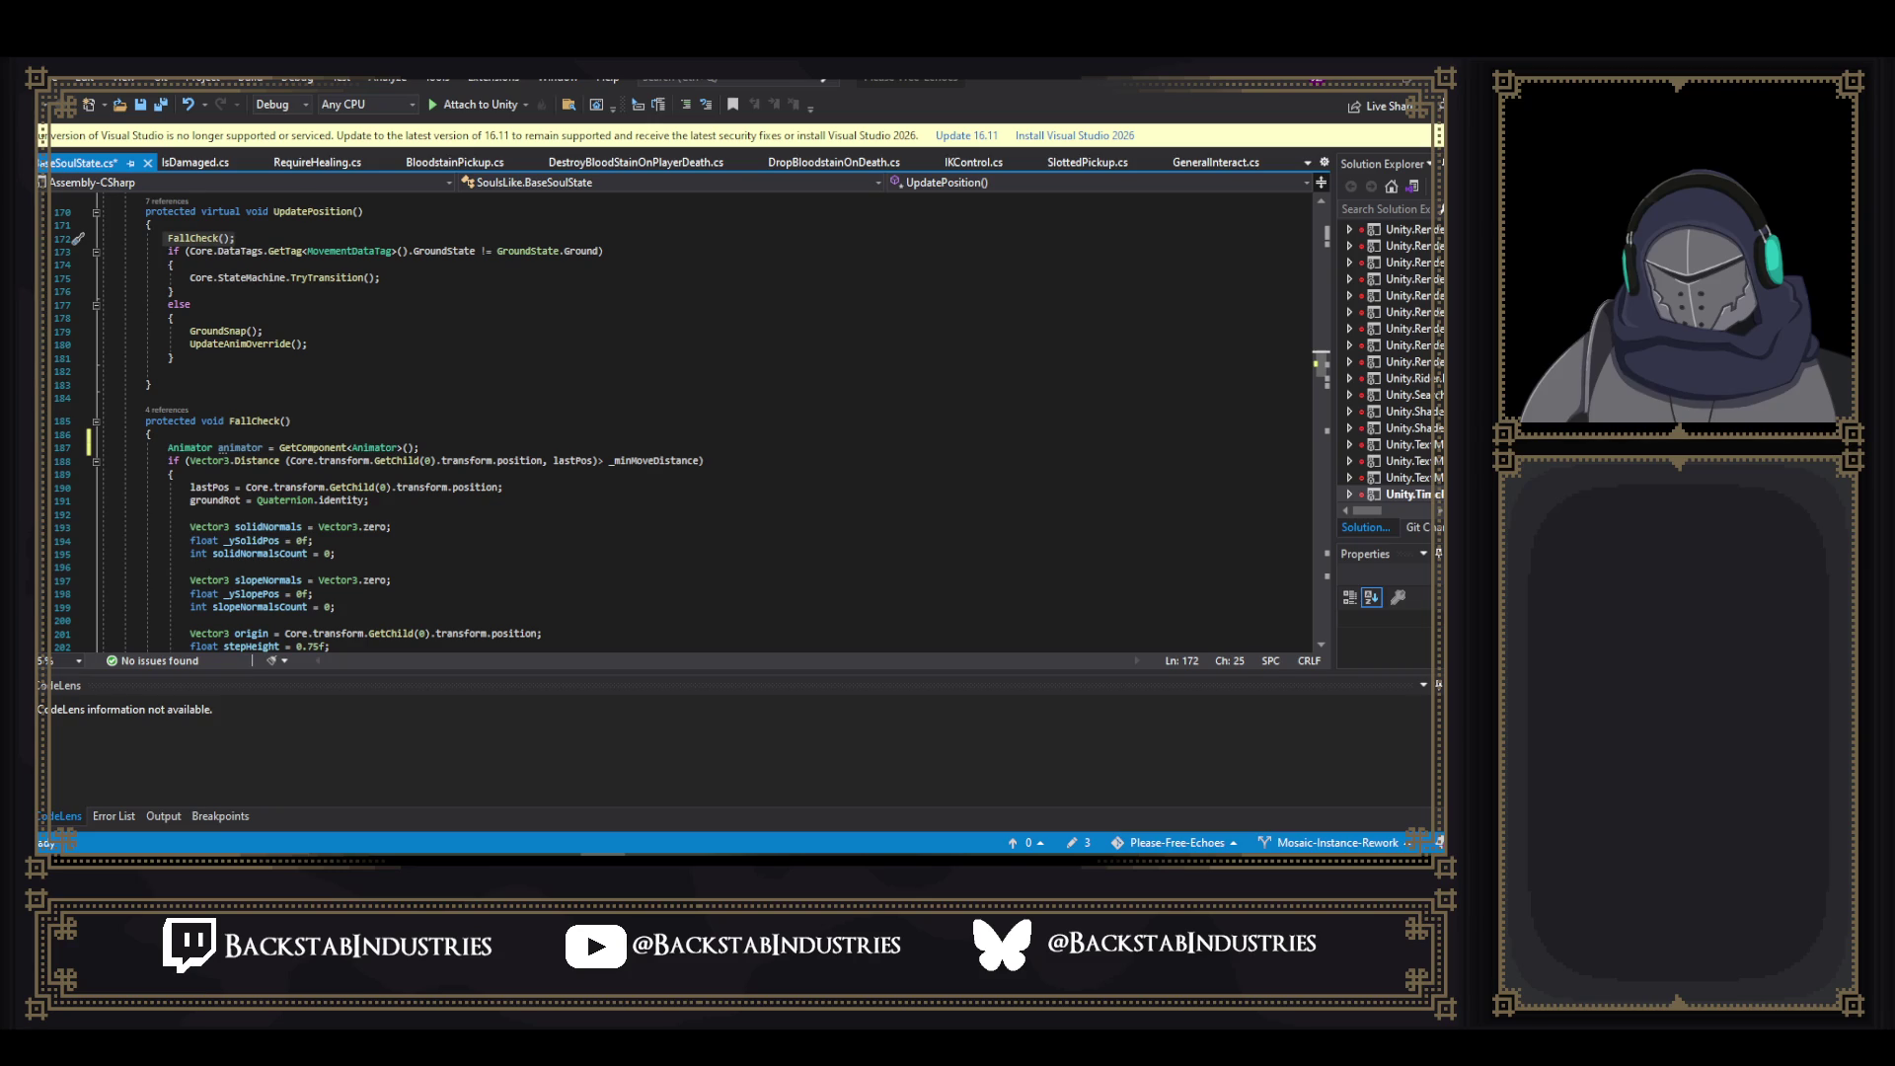
- Delete the end of FallCheck's Animator GetComponent line on line 187
{"action": "key", "text": "alt+Tab"}
{"action": "left_click", "coordinate": [494, 446]}
{"action": "key", "text": "BackSpace"}
{"action": "key", "text": "BackSpace"}
{"action": "key", "text": "BackSpace"}
{"action": "key", "text": "BackSpace"}
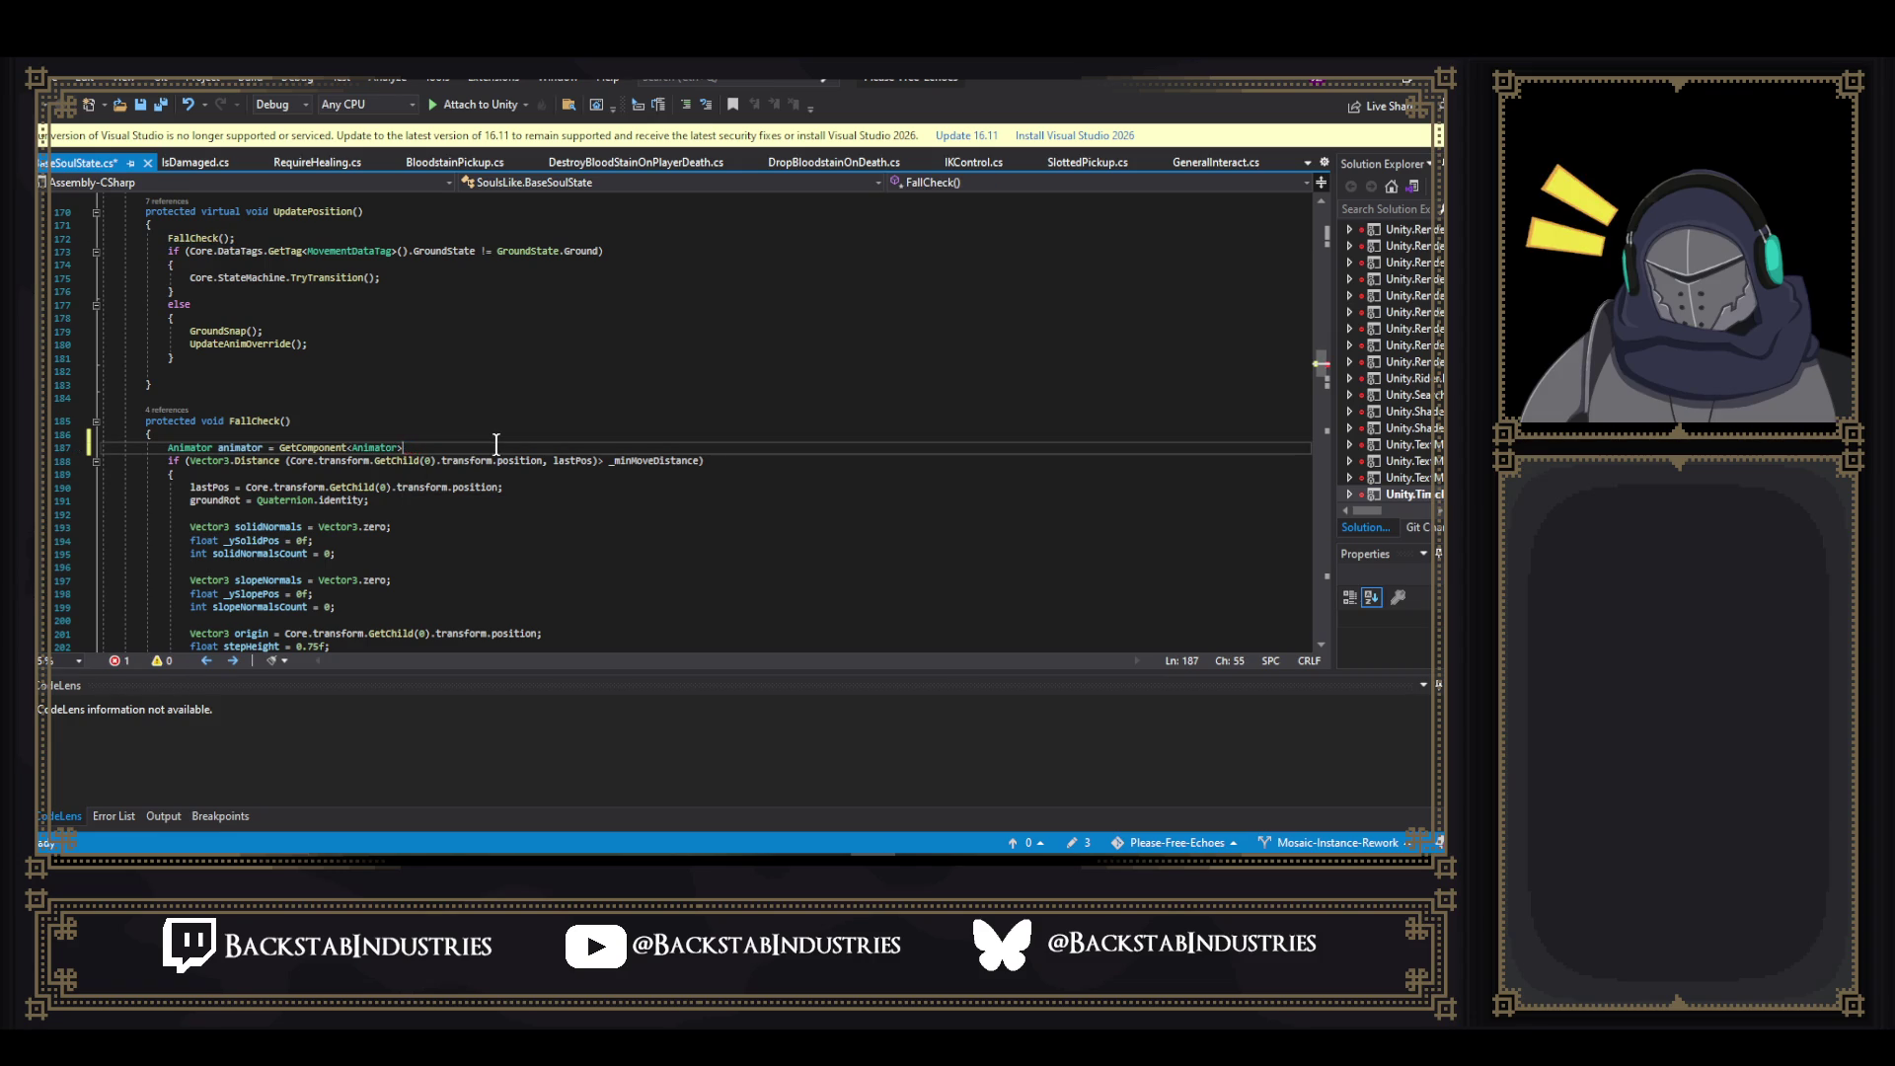
{"action": "key", "text": "BackSpace"}
{"action": "key", "text": "BackSpace"}
{"action": "key", "text": "BackSpace"}
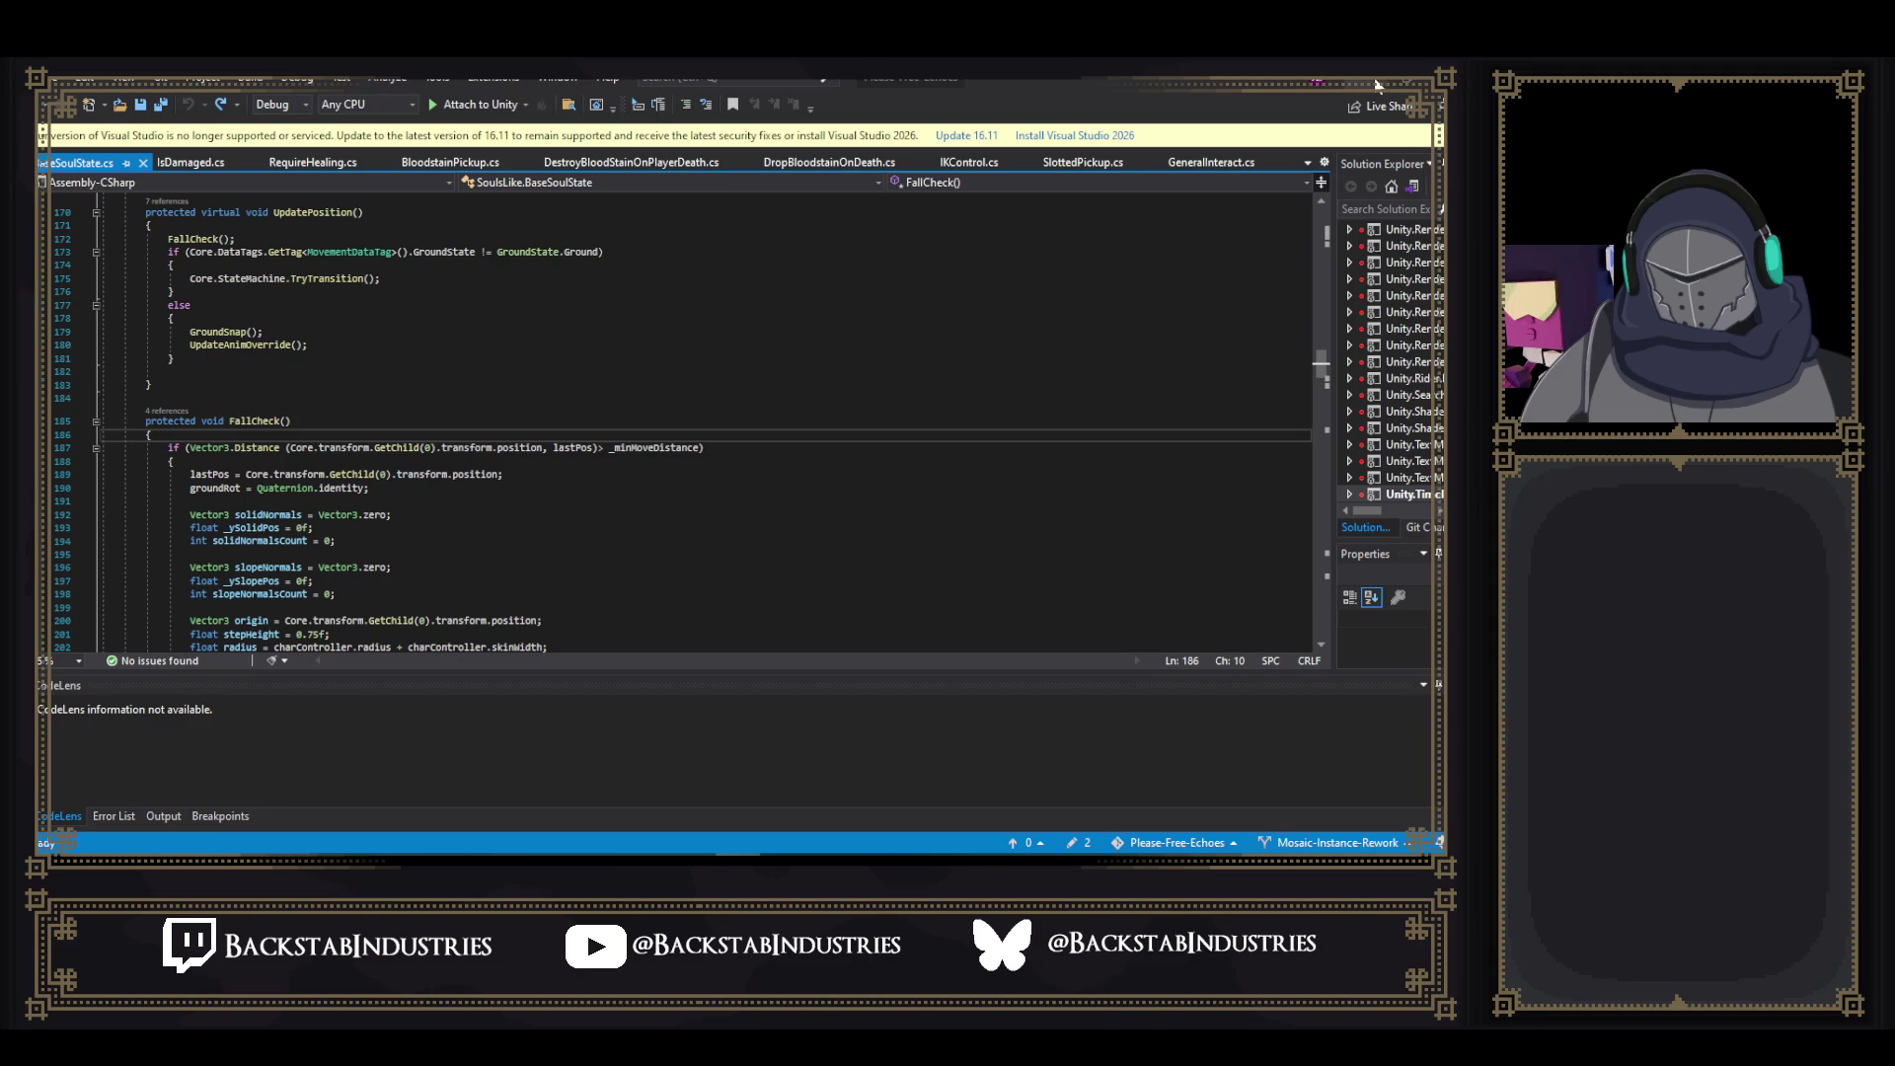
- Minimize Visual Studio to reveal Unity, then open a browser window on the Twitch schedule page
{"action": "left_click", "coordinate": [1379, 85]}
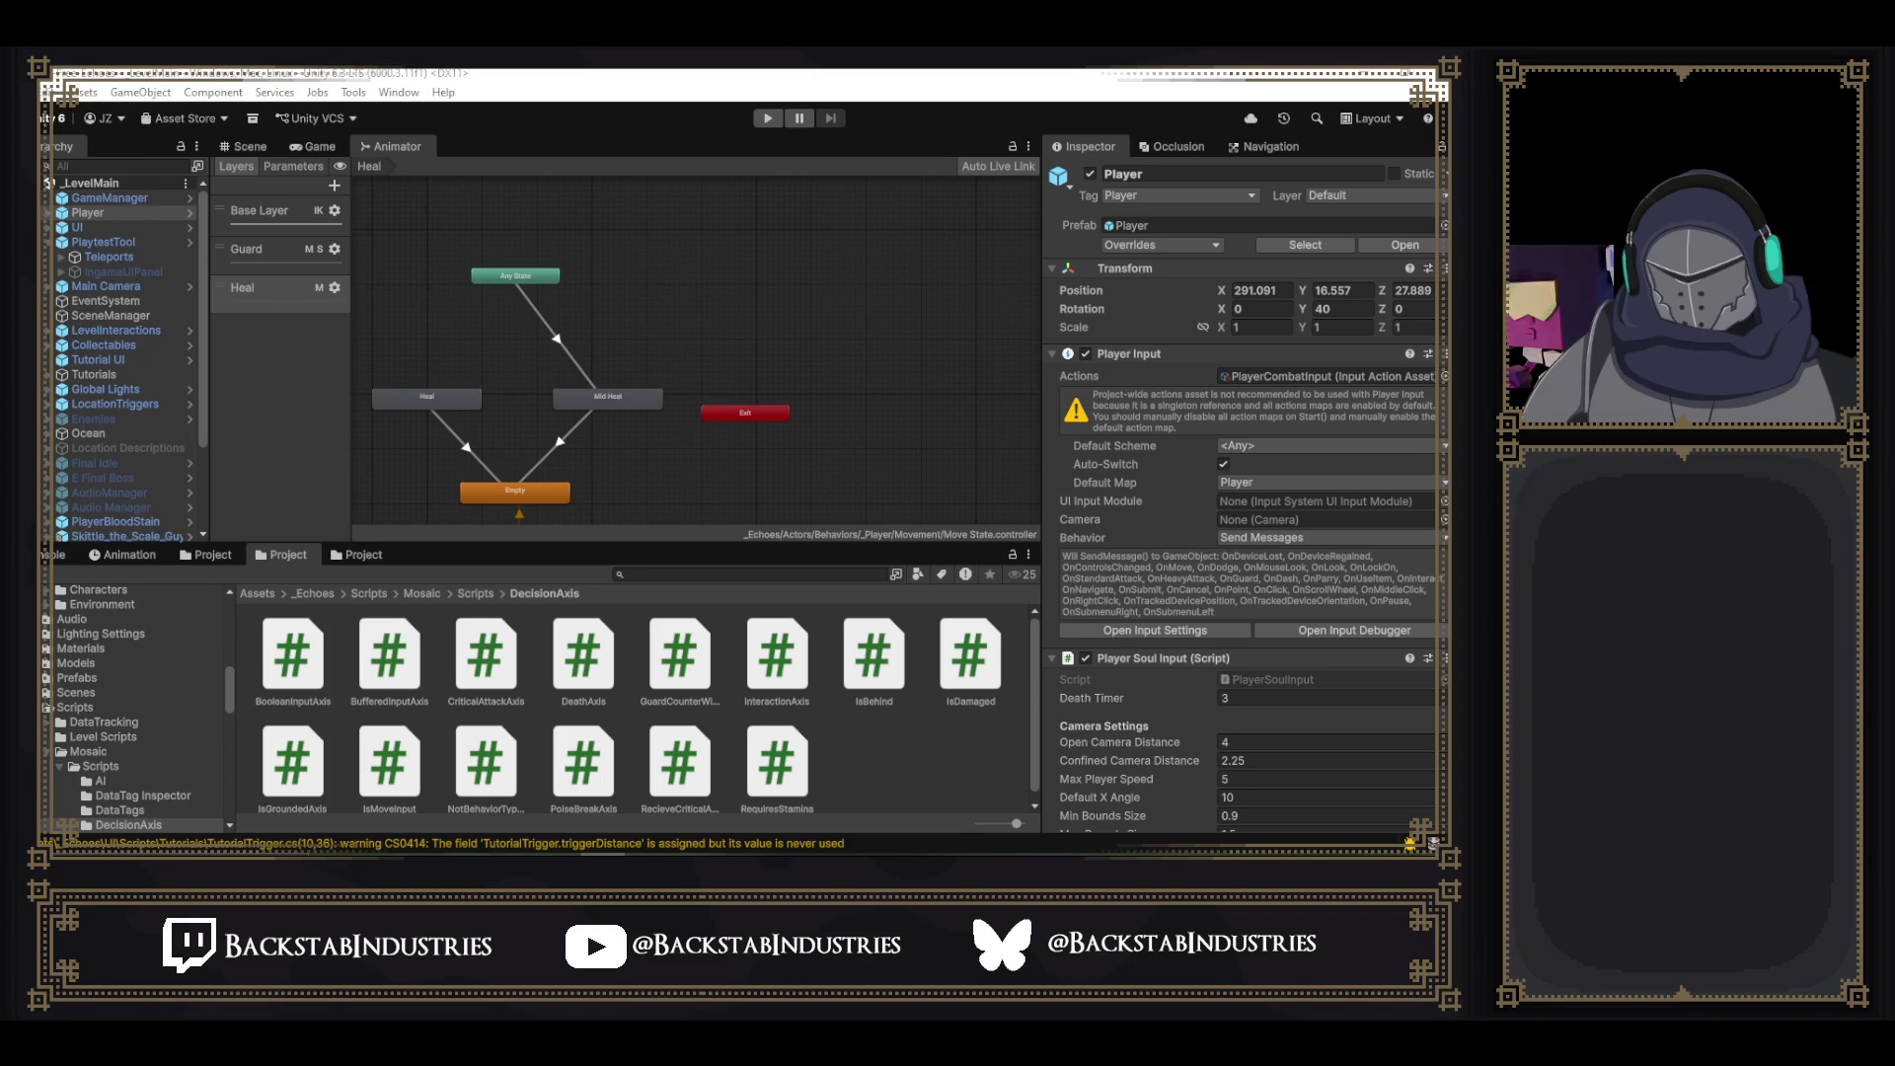
{"action": "key", "text": "super+1"}
{"action": "left_click", "coordinate": [579, 547]}
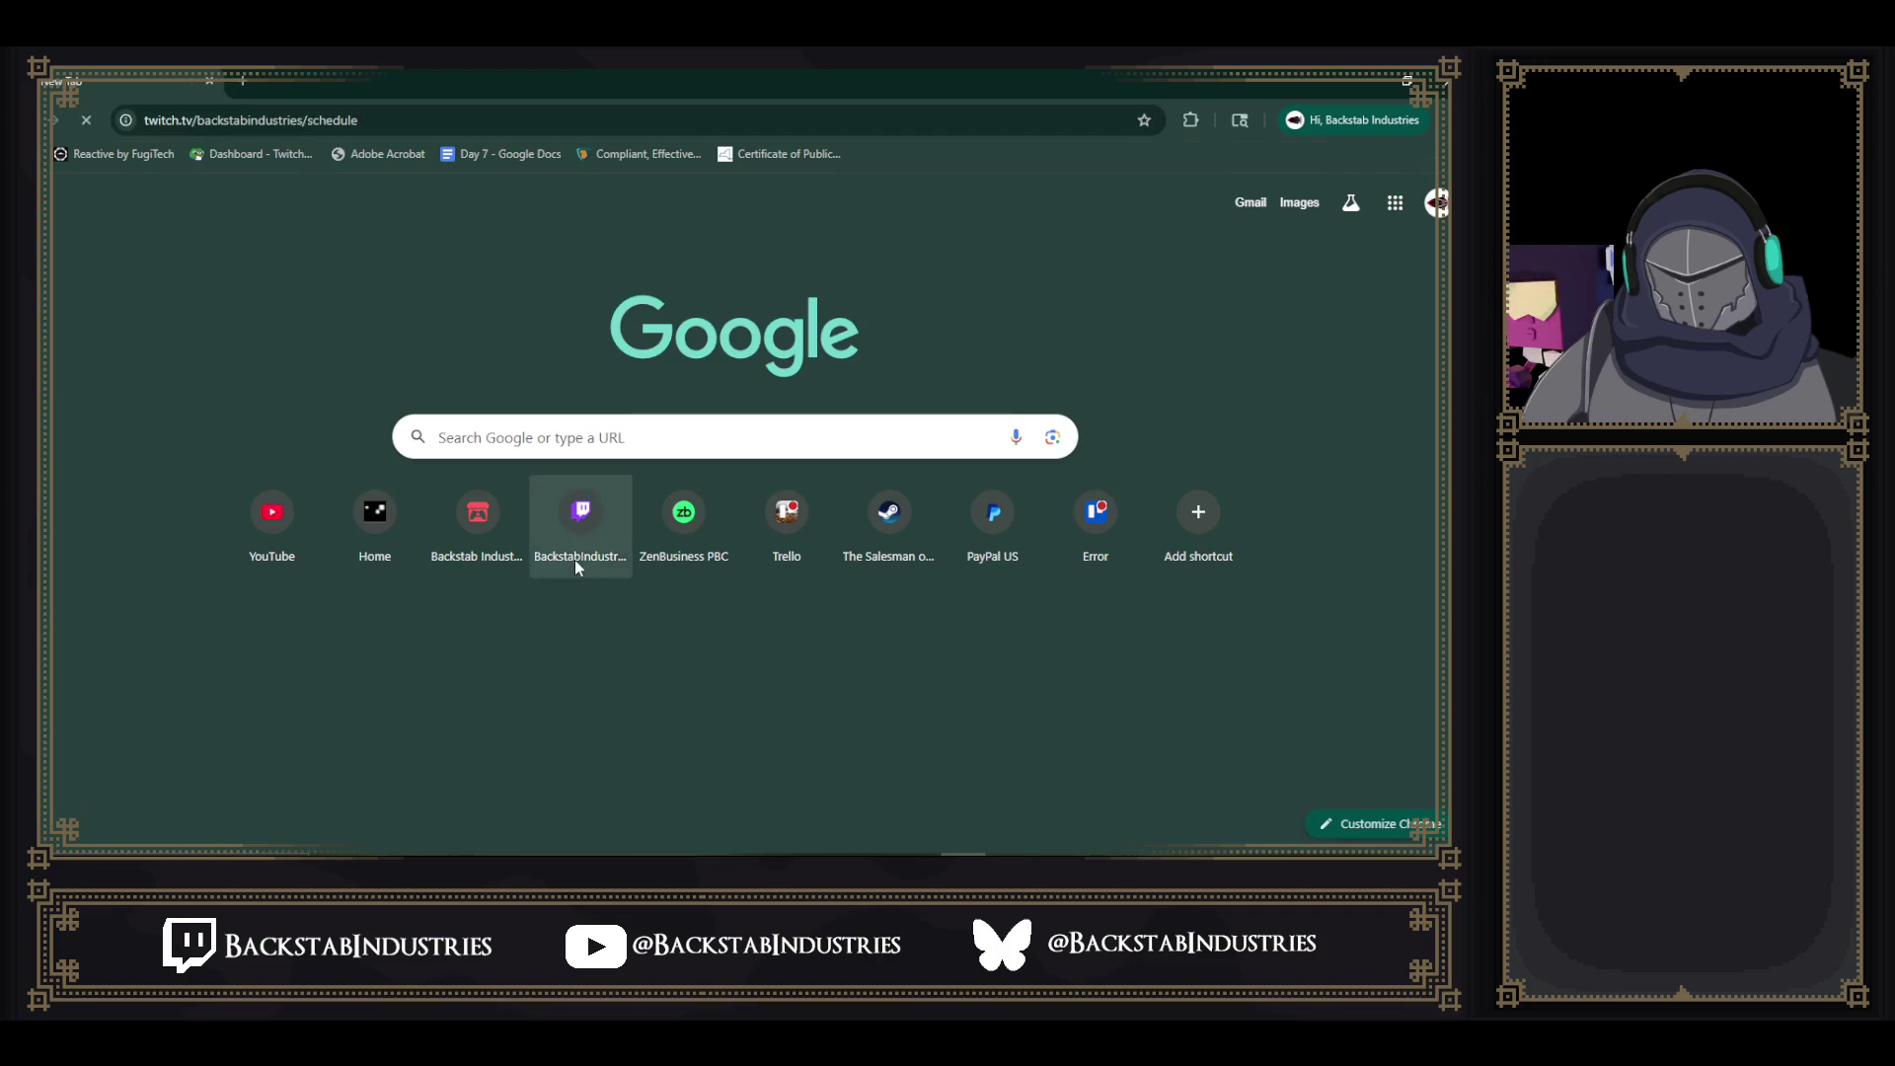
- Return from Chrome to the Unity editor
{"action": "key", "text": "alt+Tab"}
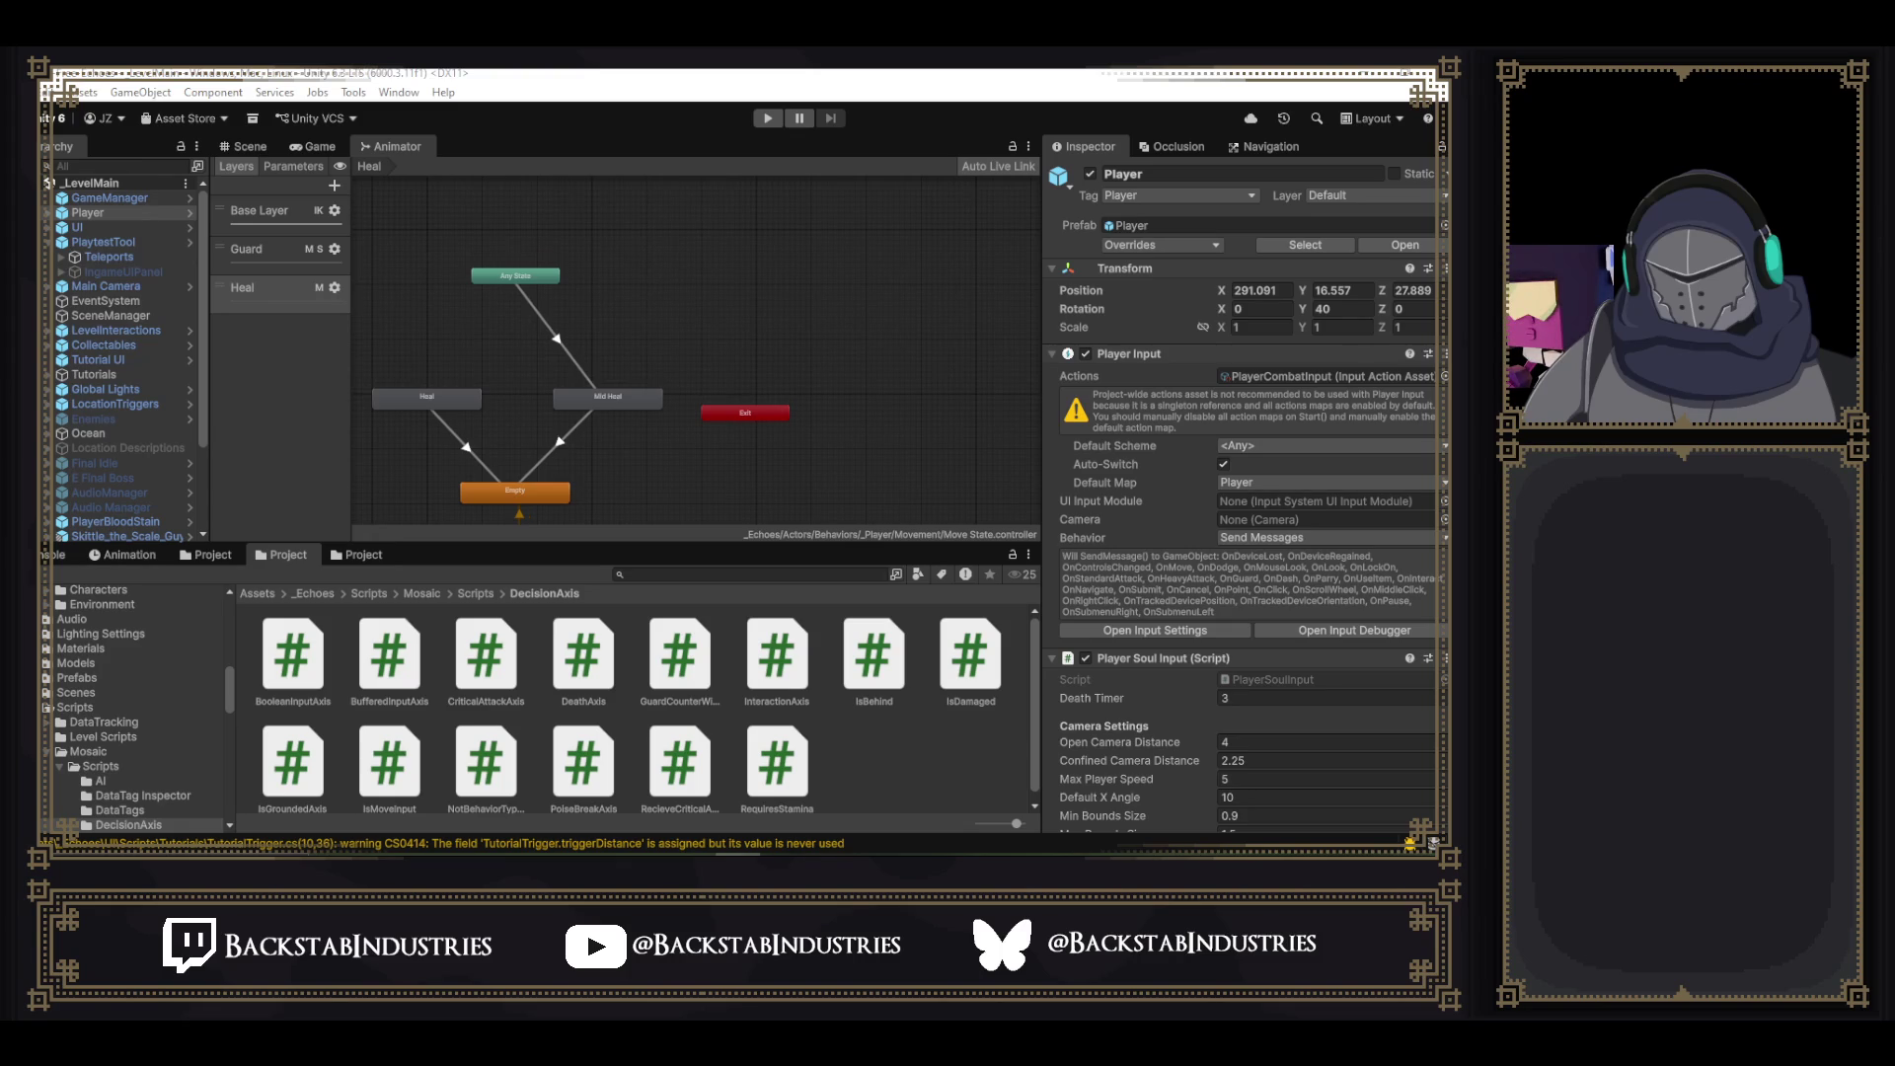
{"action": "key", "text": "super+e"}
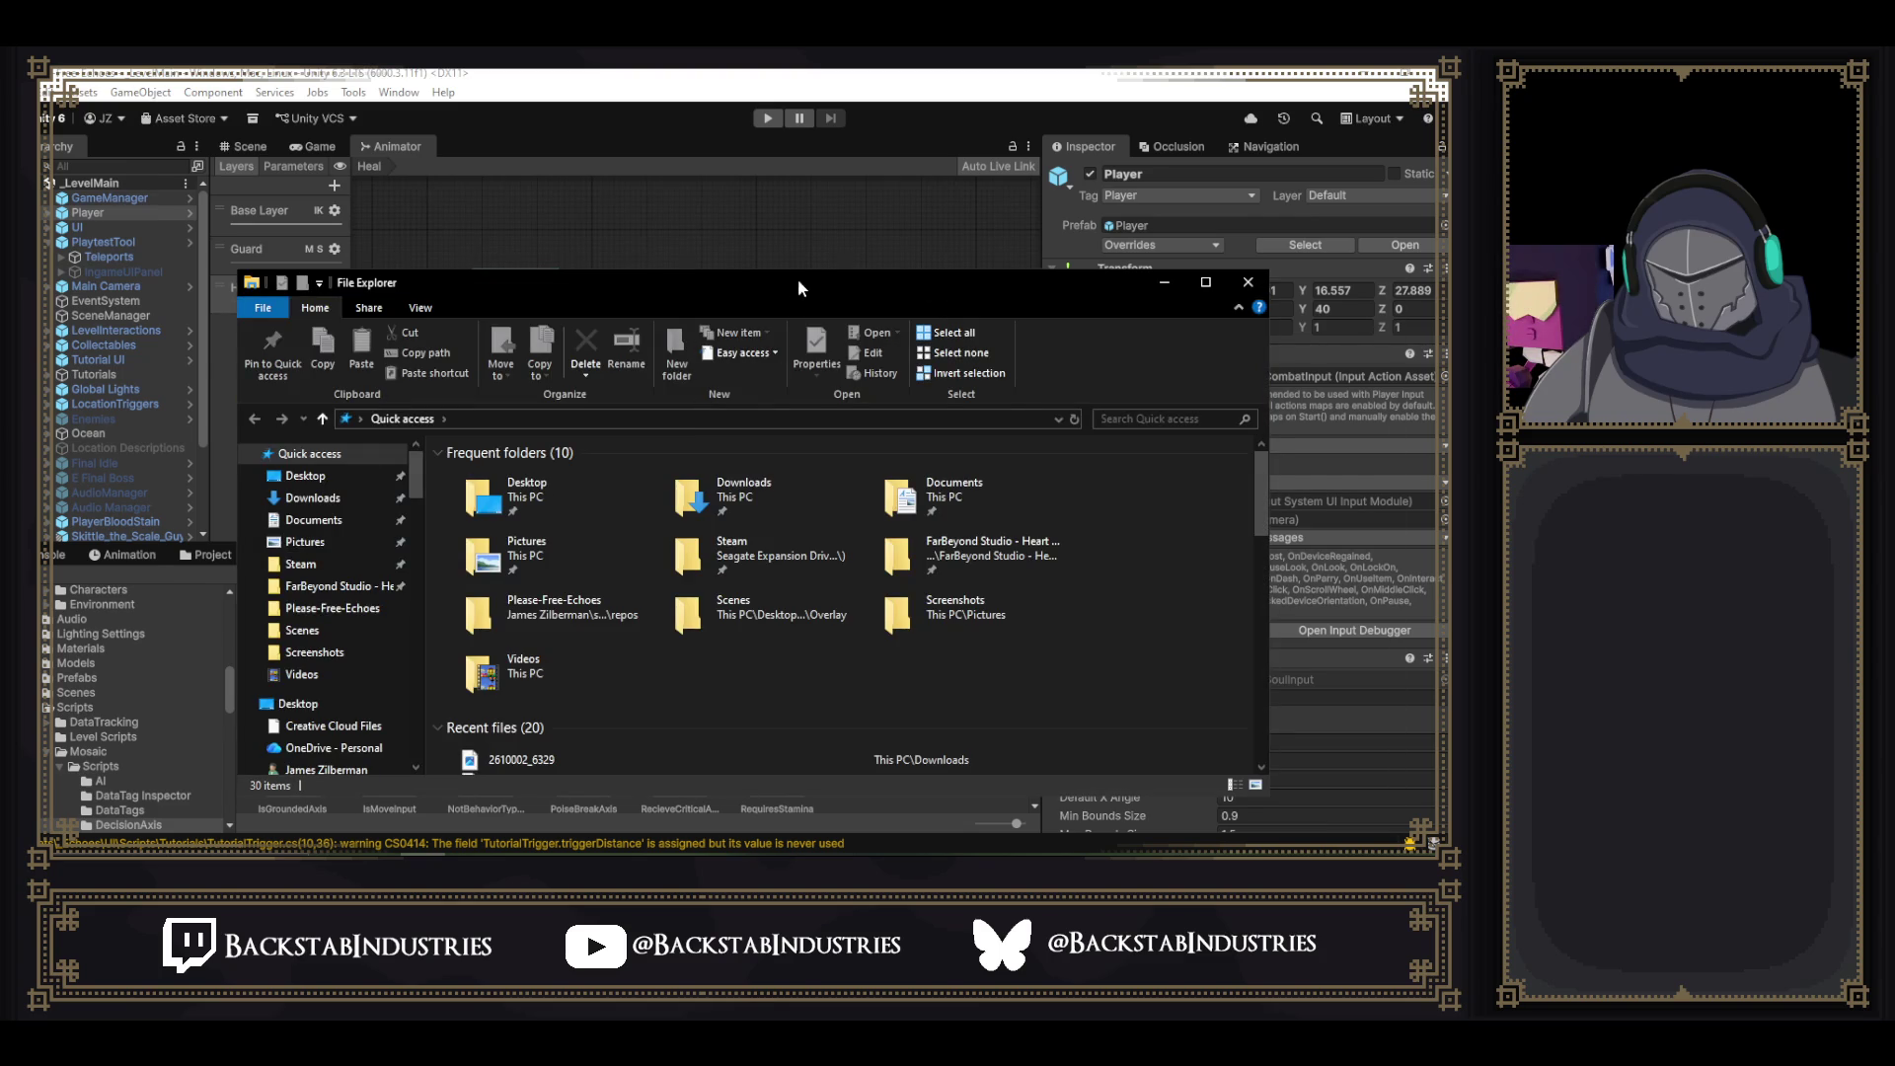
{"action": "key", "text": "alt+Tab"}
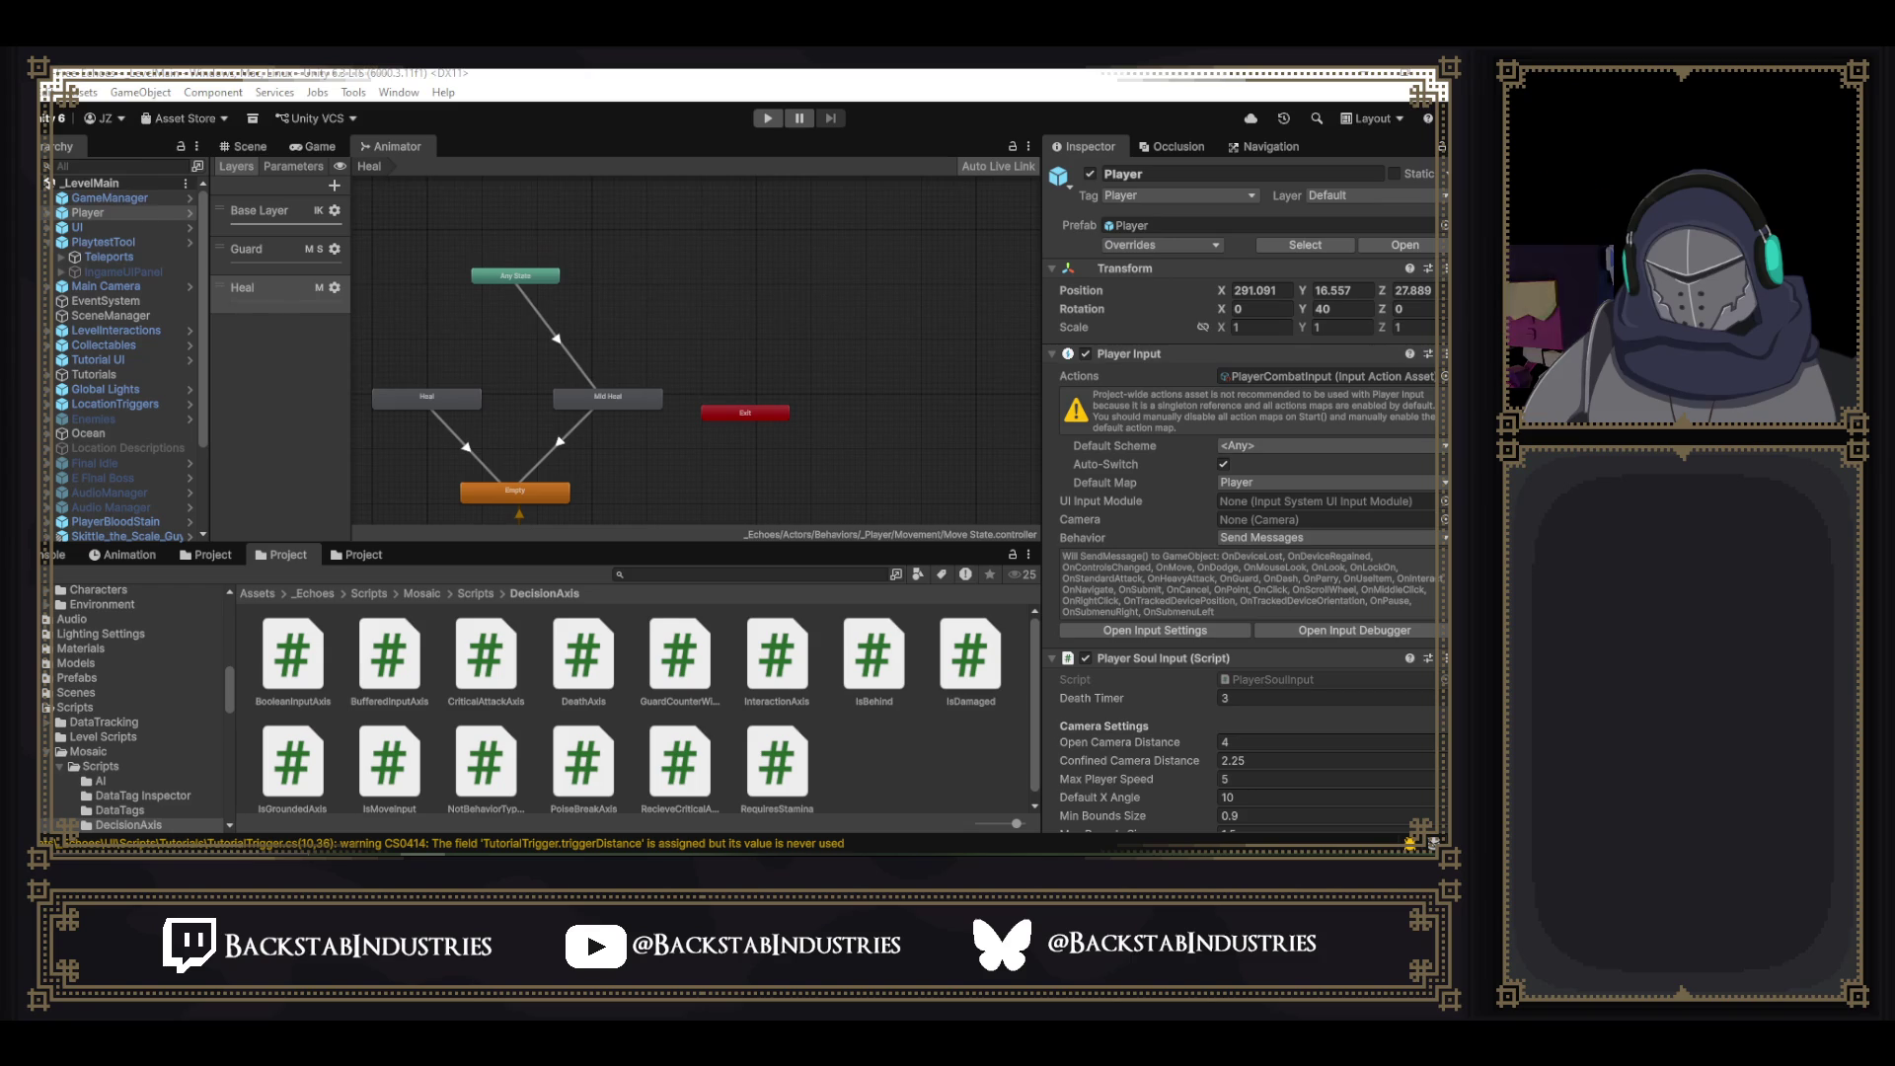
{"action": "key", "text": "alt+Tab"}
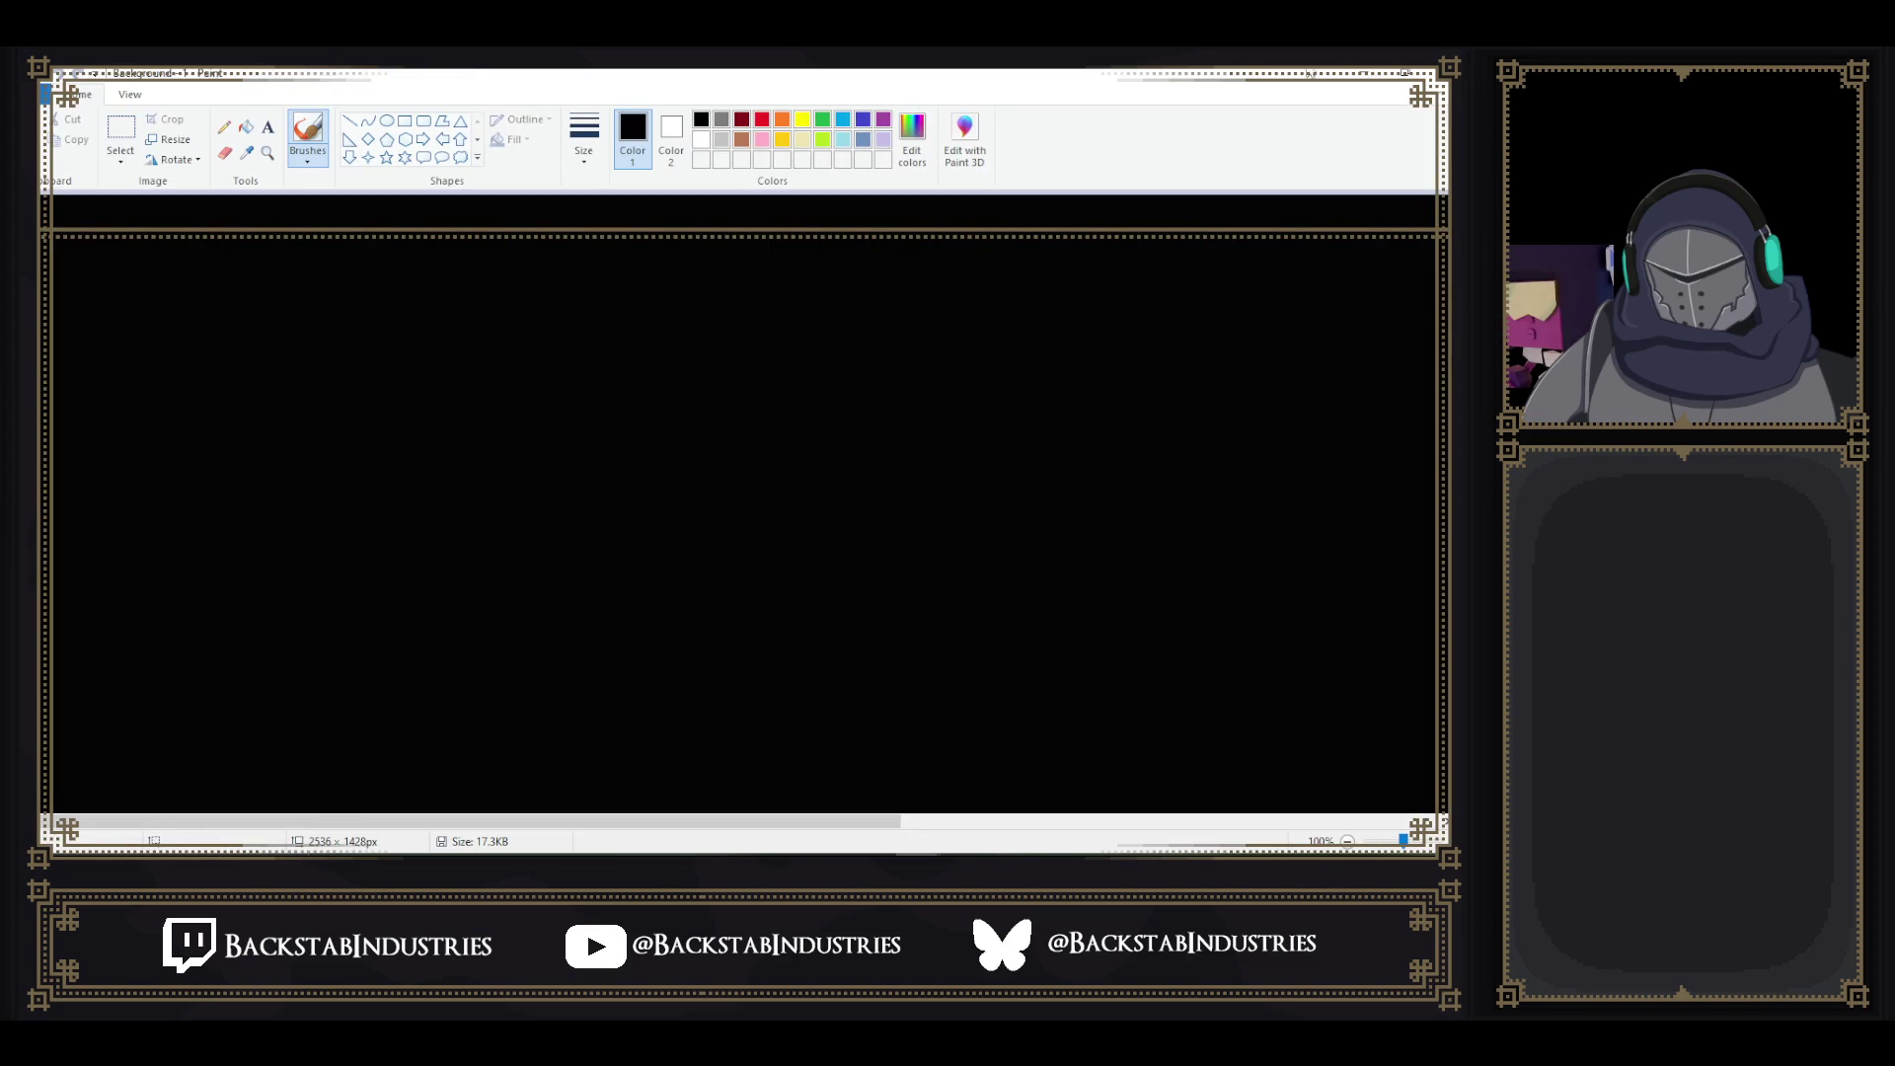
{"action": "scroll", "coordinate": [1240, 393], "scroll_direction": "down", "scroll_amount": 1}
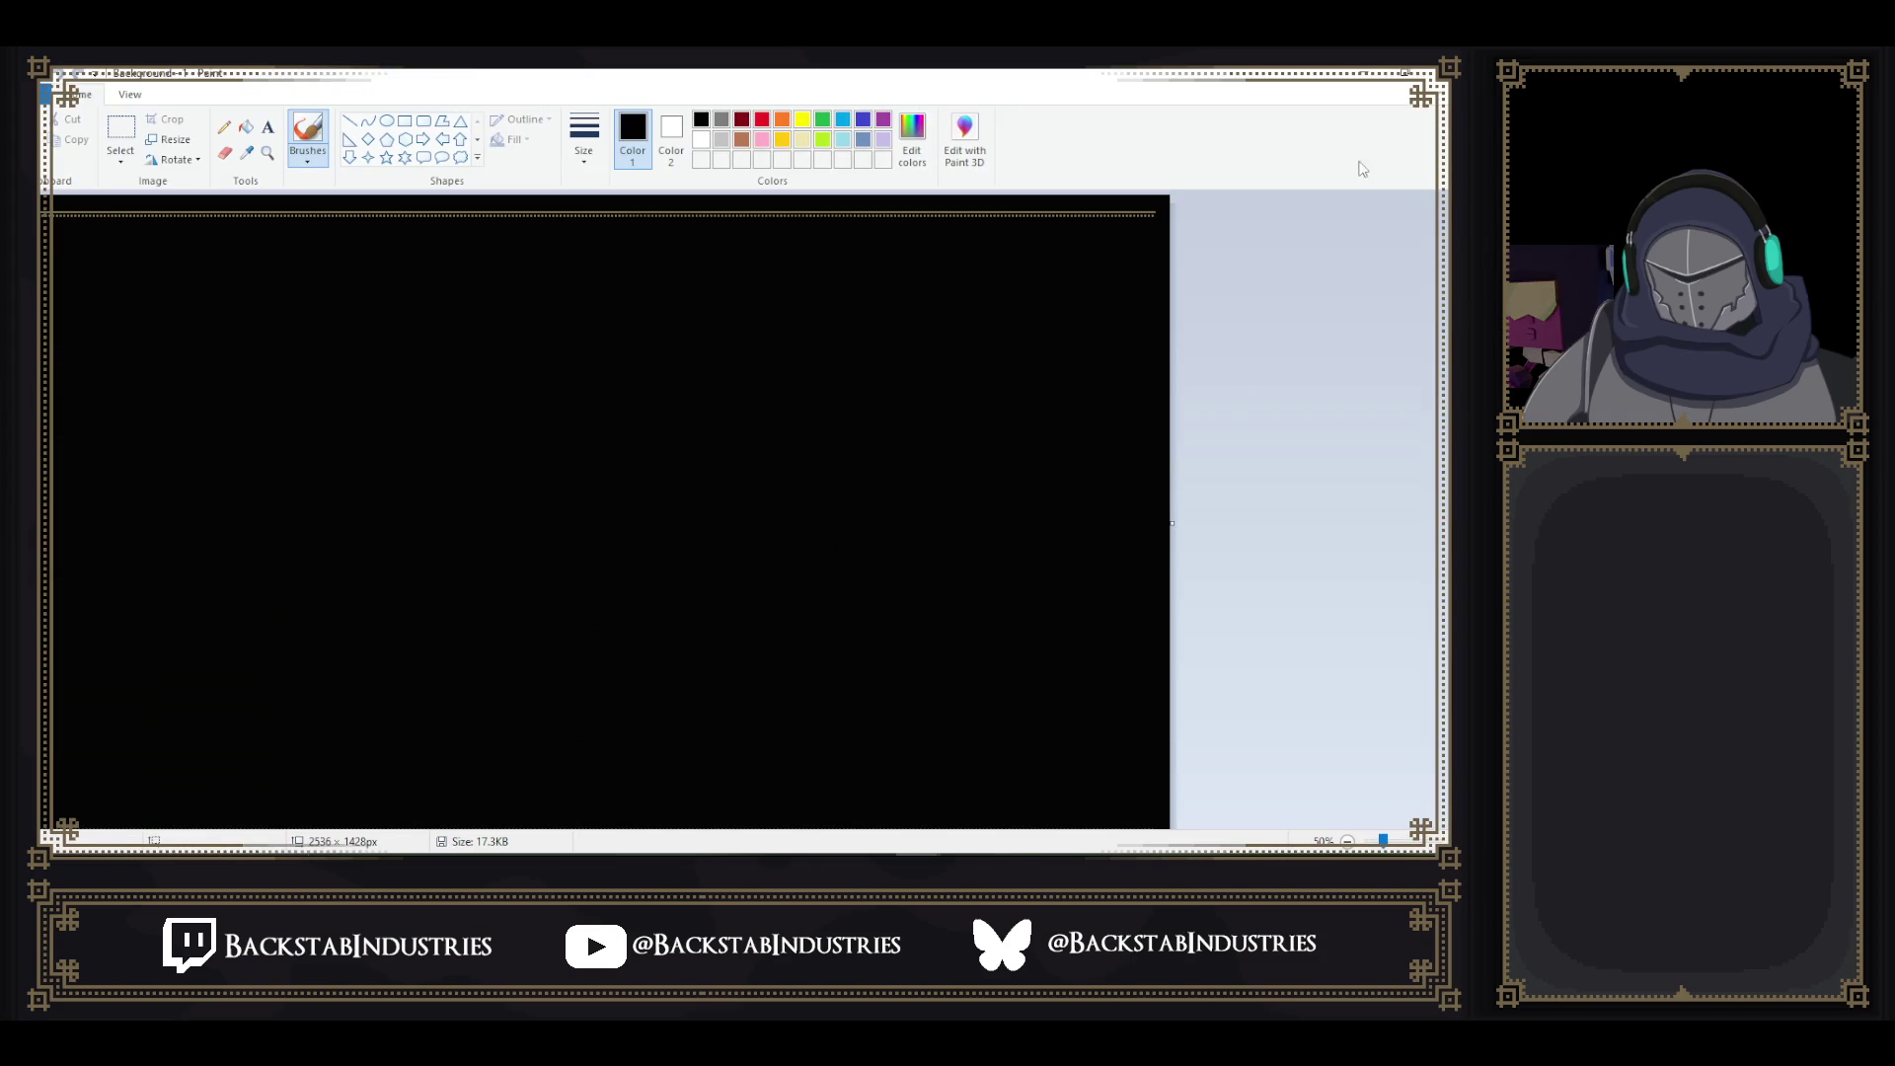
{"action": "key", "text": "alt+Tab"}
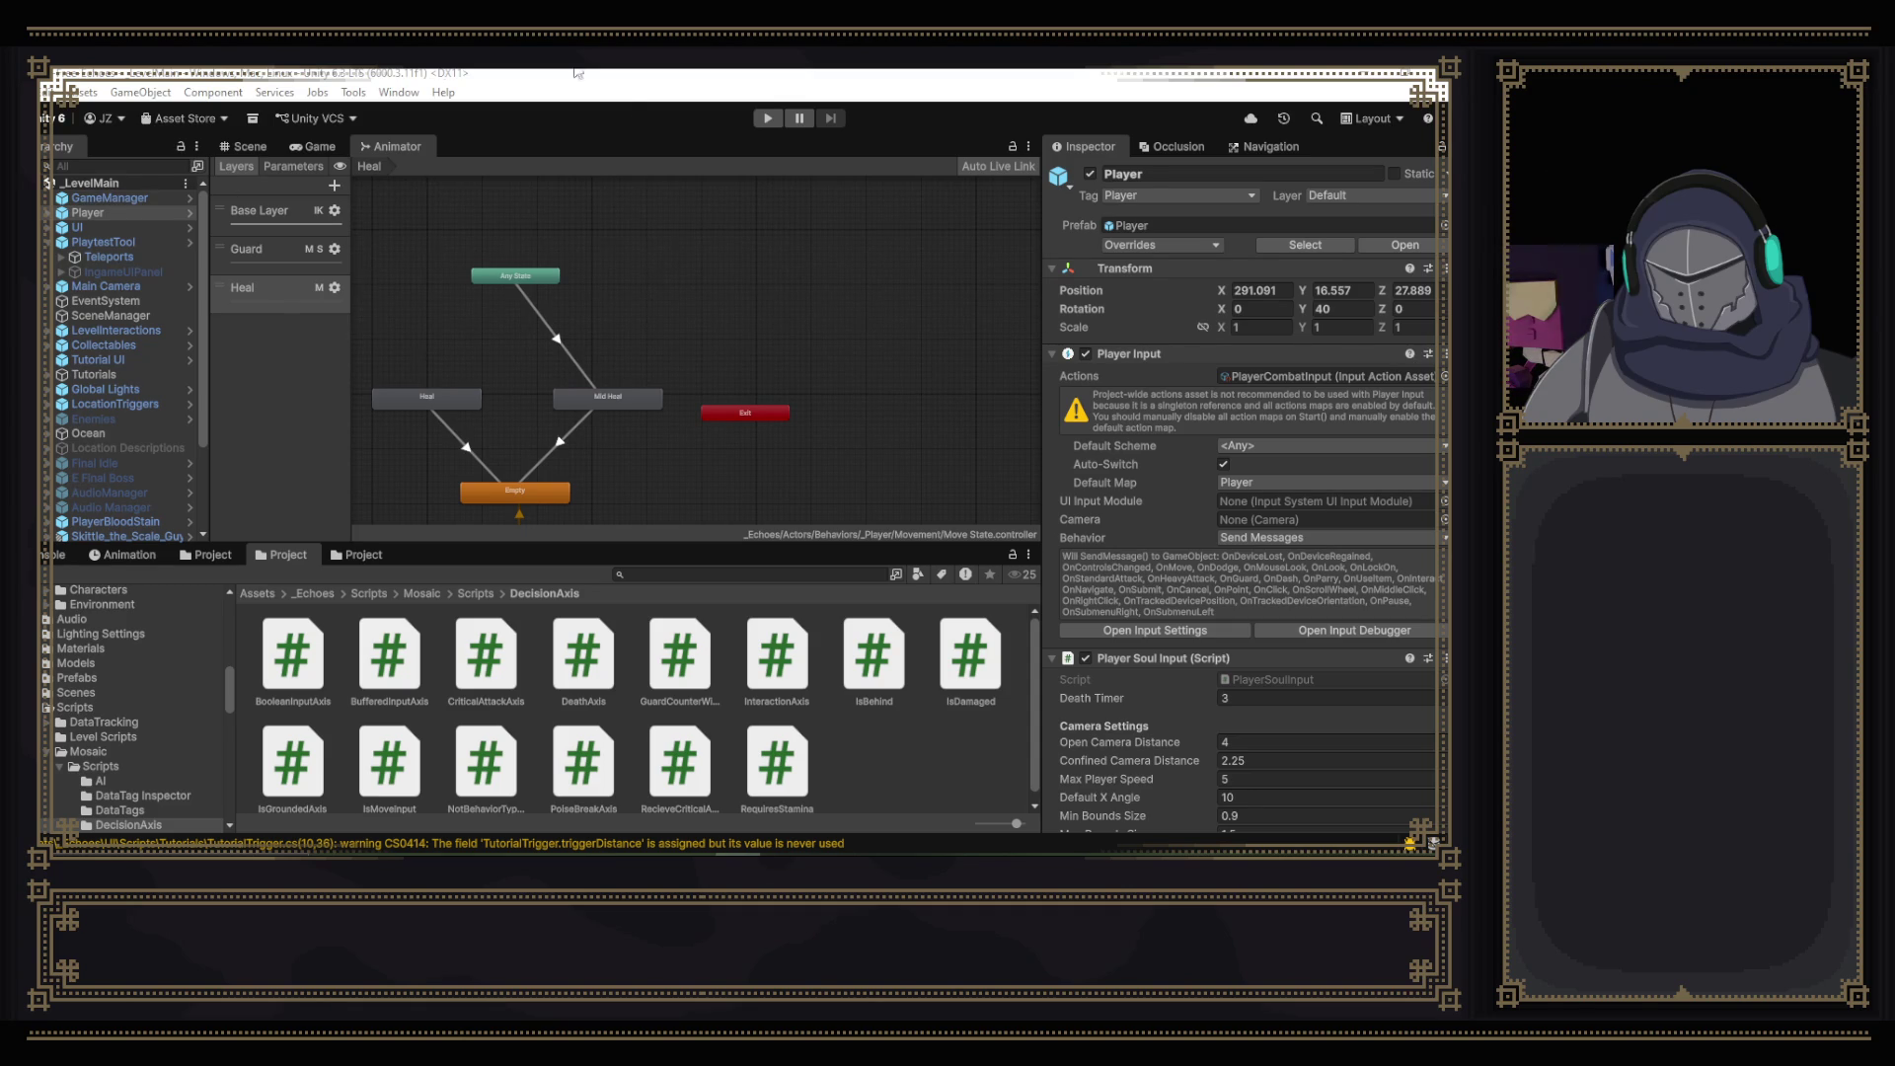
- Pan the Heal animator graph up to the Entry node and cycle through the Project tabs
{"action": "left_click_drag", "start_coordinate": [548, 339], "coordinate": [624, 323]}
{"action": "left_click_drag", "start_coordinate": [691, 432], "coordinate": [697, 340]}
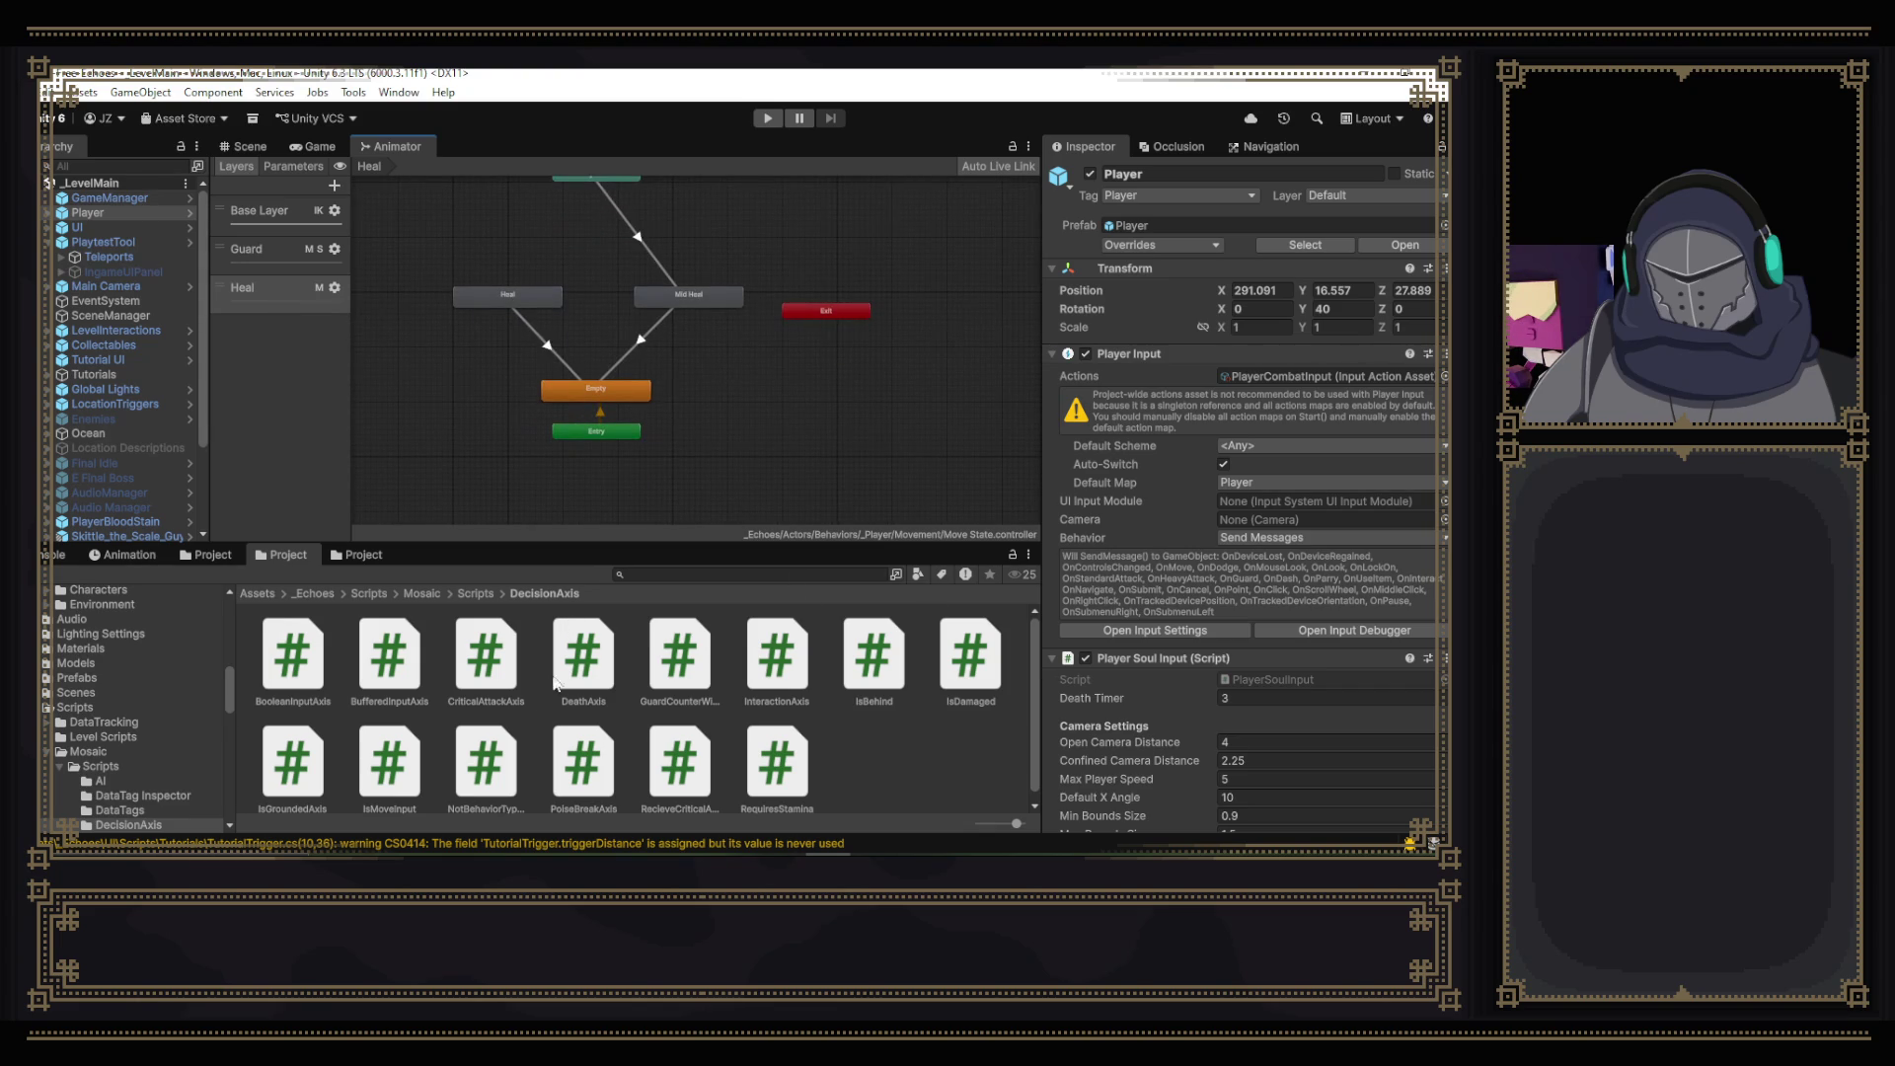
{"action": "left_click", "coordinate": [208, 554]}
{"action": "left_click", "coordinate": [282, 555]}
{"action": "left_click", "coordinate": [361, 554]}
- Search the project for 'healing', select RequireHealing to view its code, and clear the search
{"action": "left_click", "coordinate": [793, 574]}
{"action": "type", "text": "healp"}
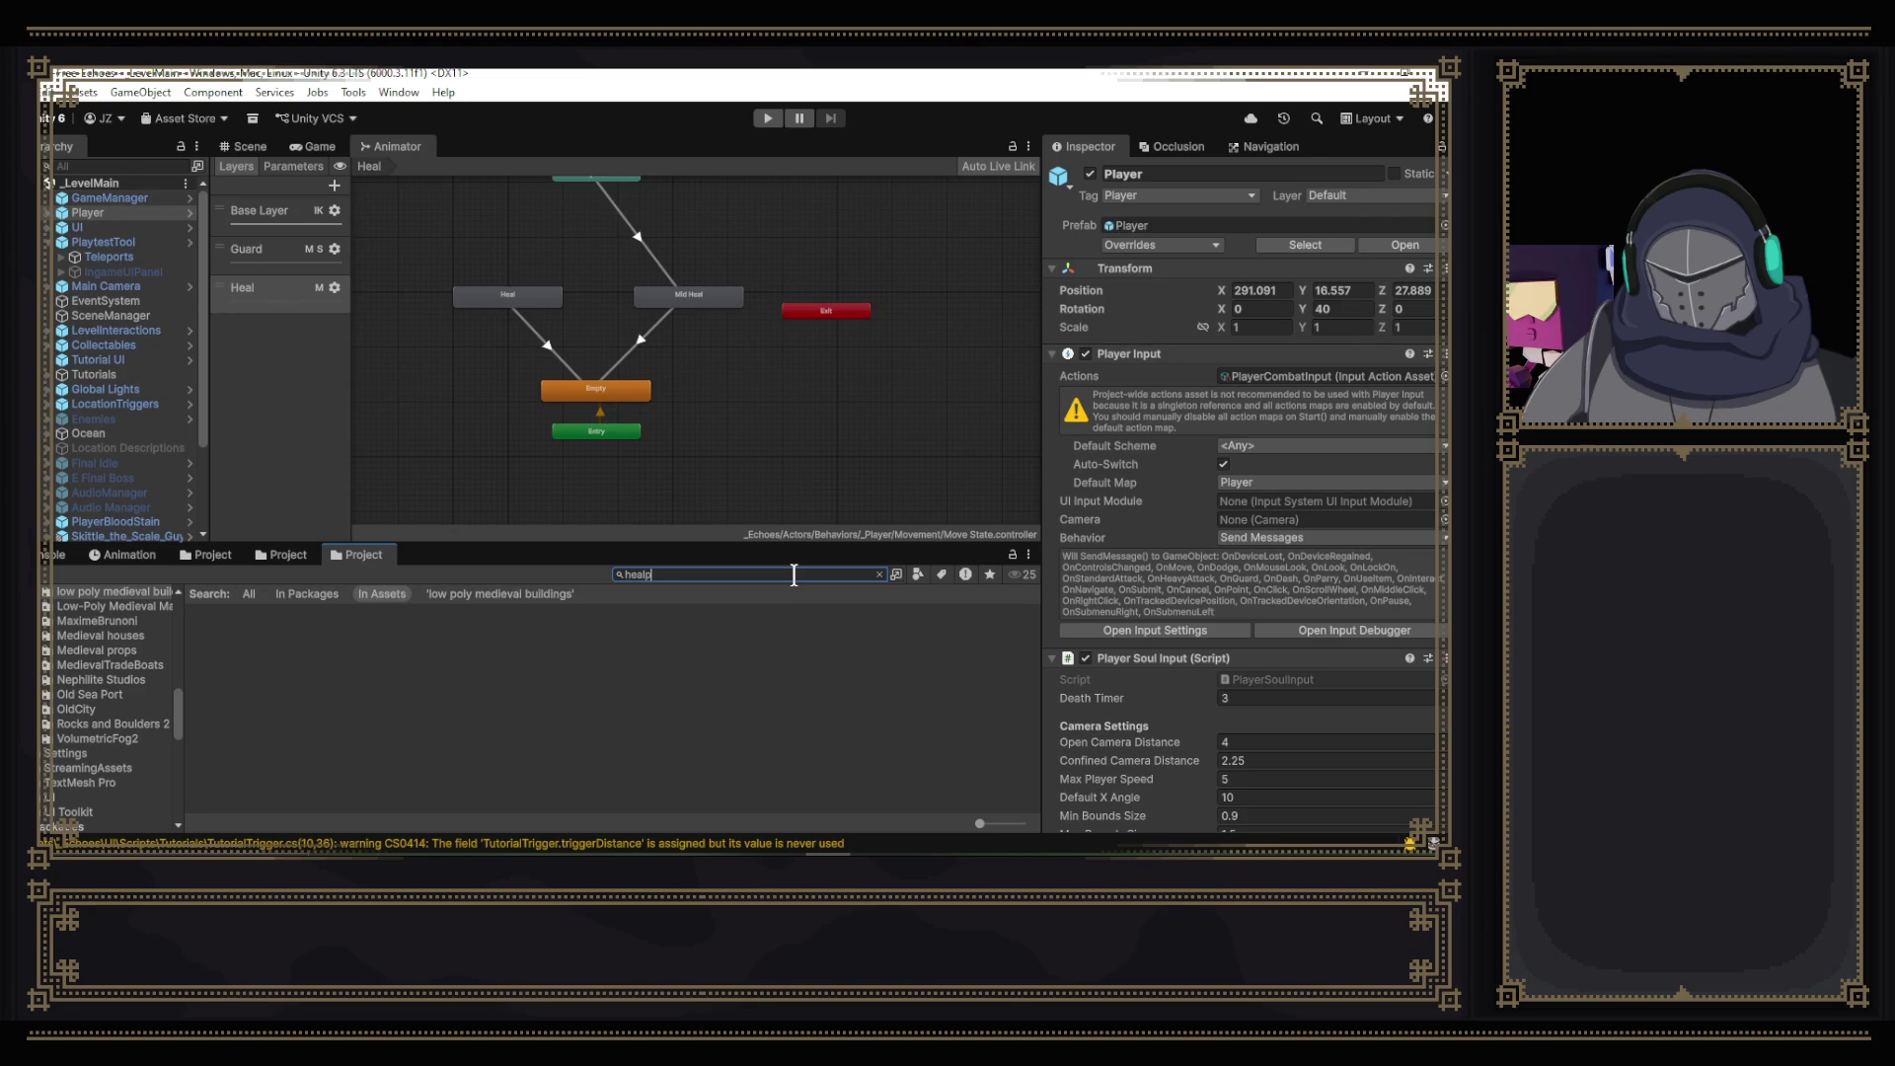
{"action": "key", "text": "BackSpace"}
{"action": "key", "text": "BackSpace"}
{"action": "key", "text": "BackSpace"}
{"action": "key", "text": "BackSpace"}
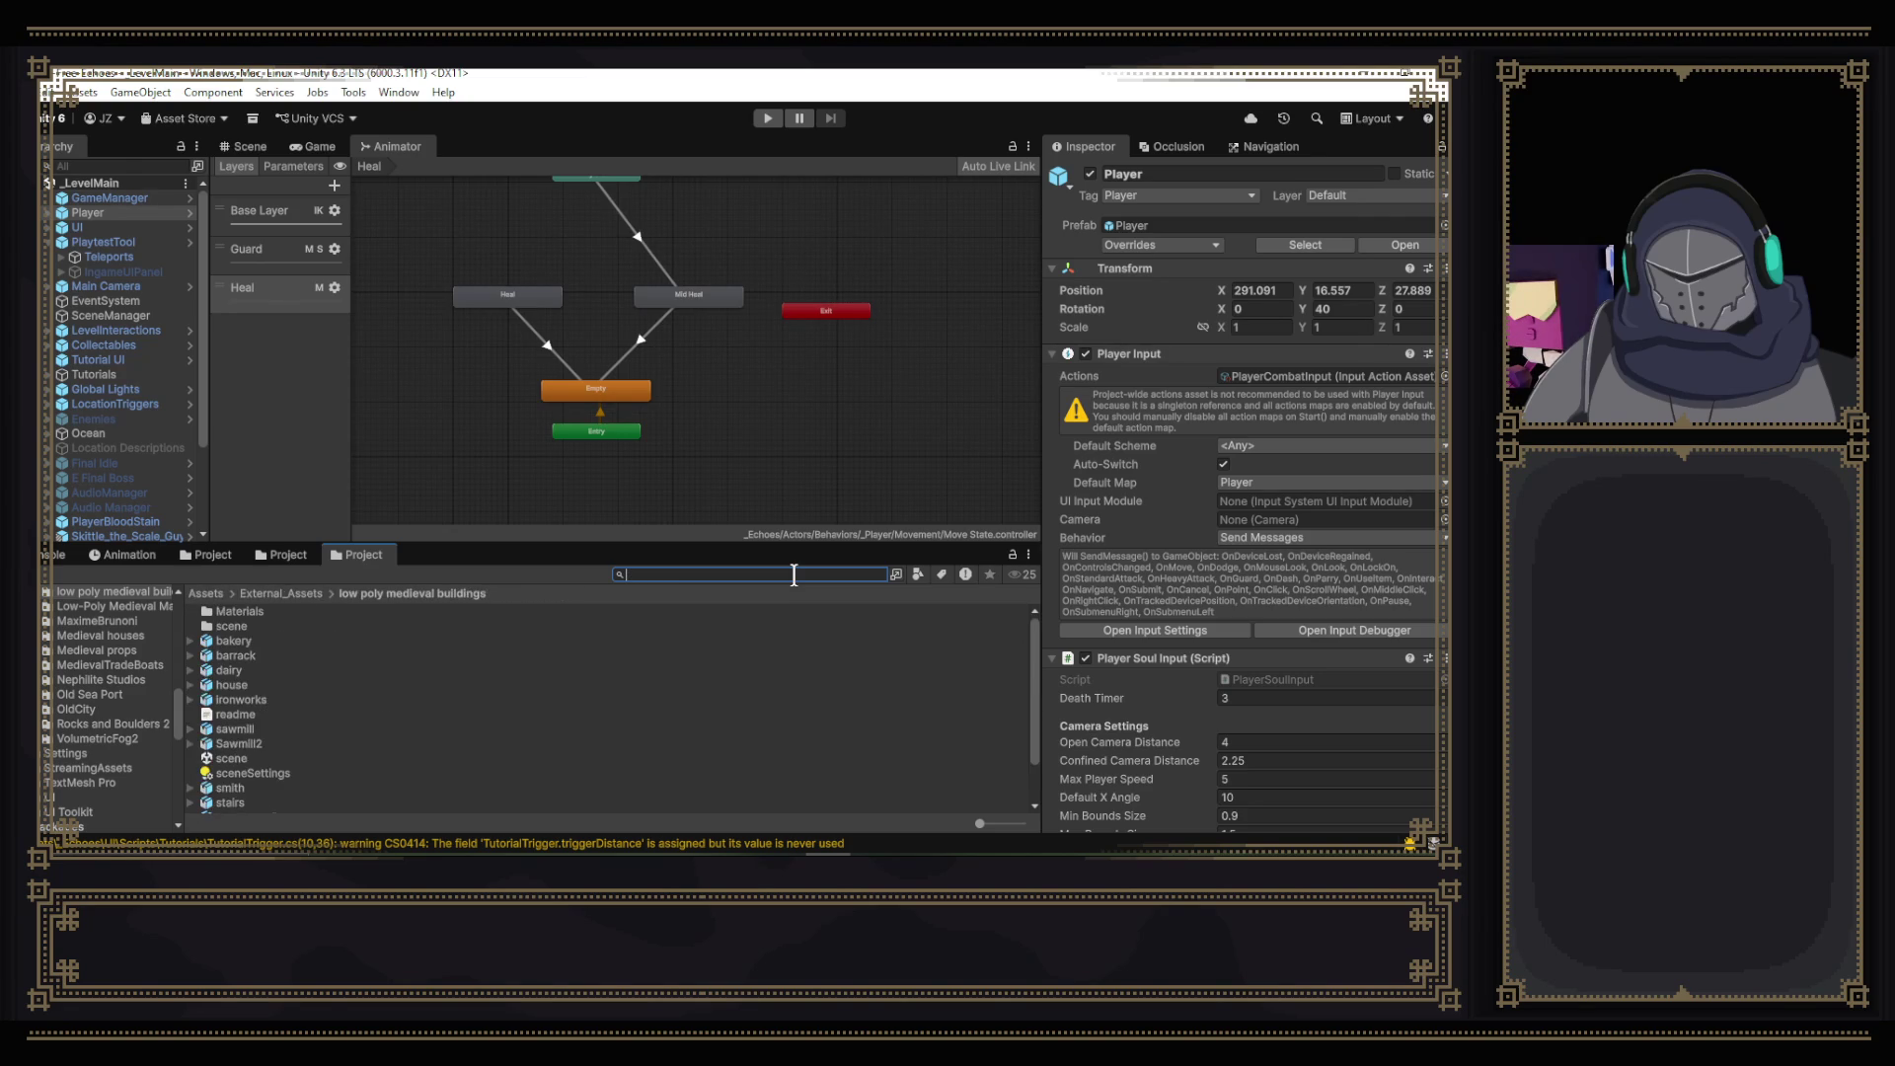
{"action": "type", "text": "healing"}
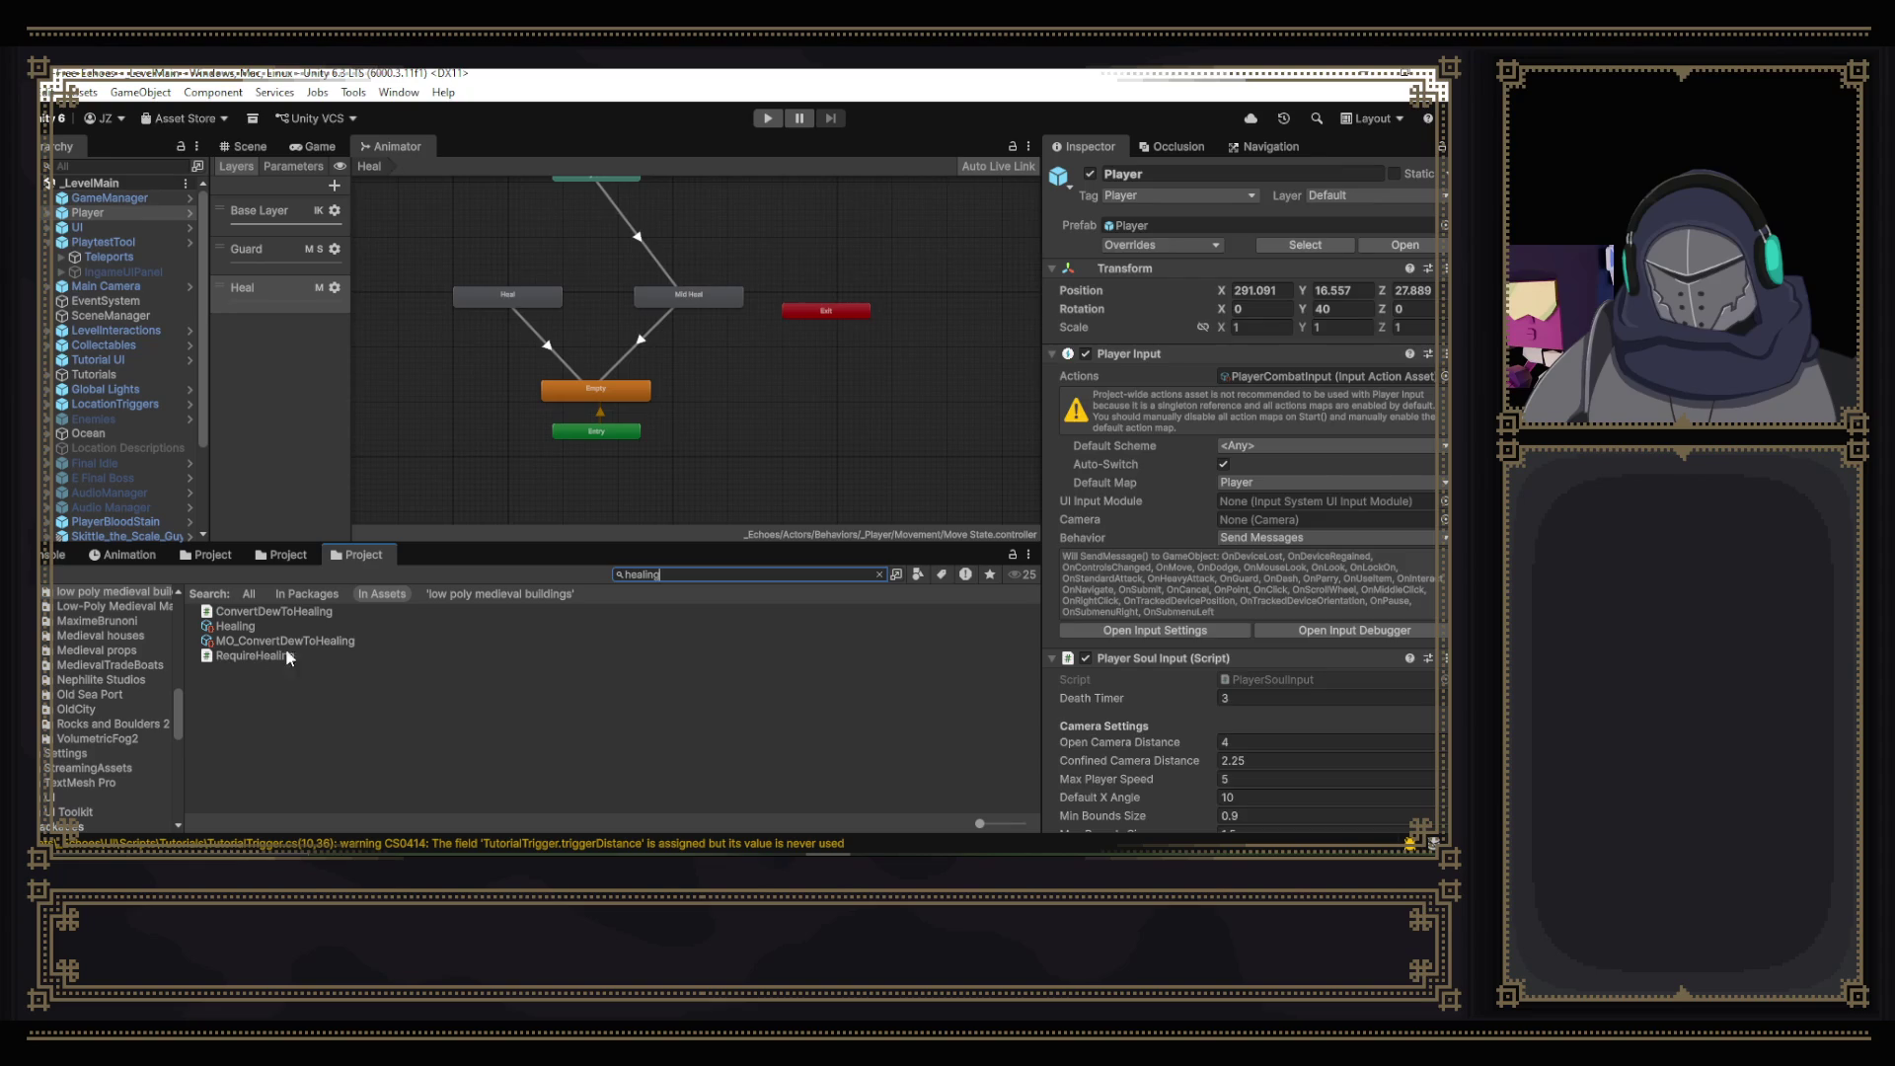
{"action": "left_click", "coordinate": [296, 655]}
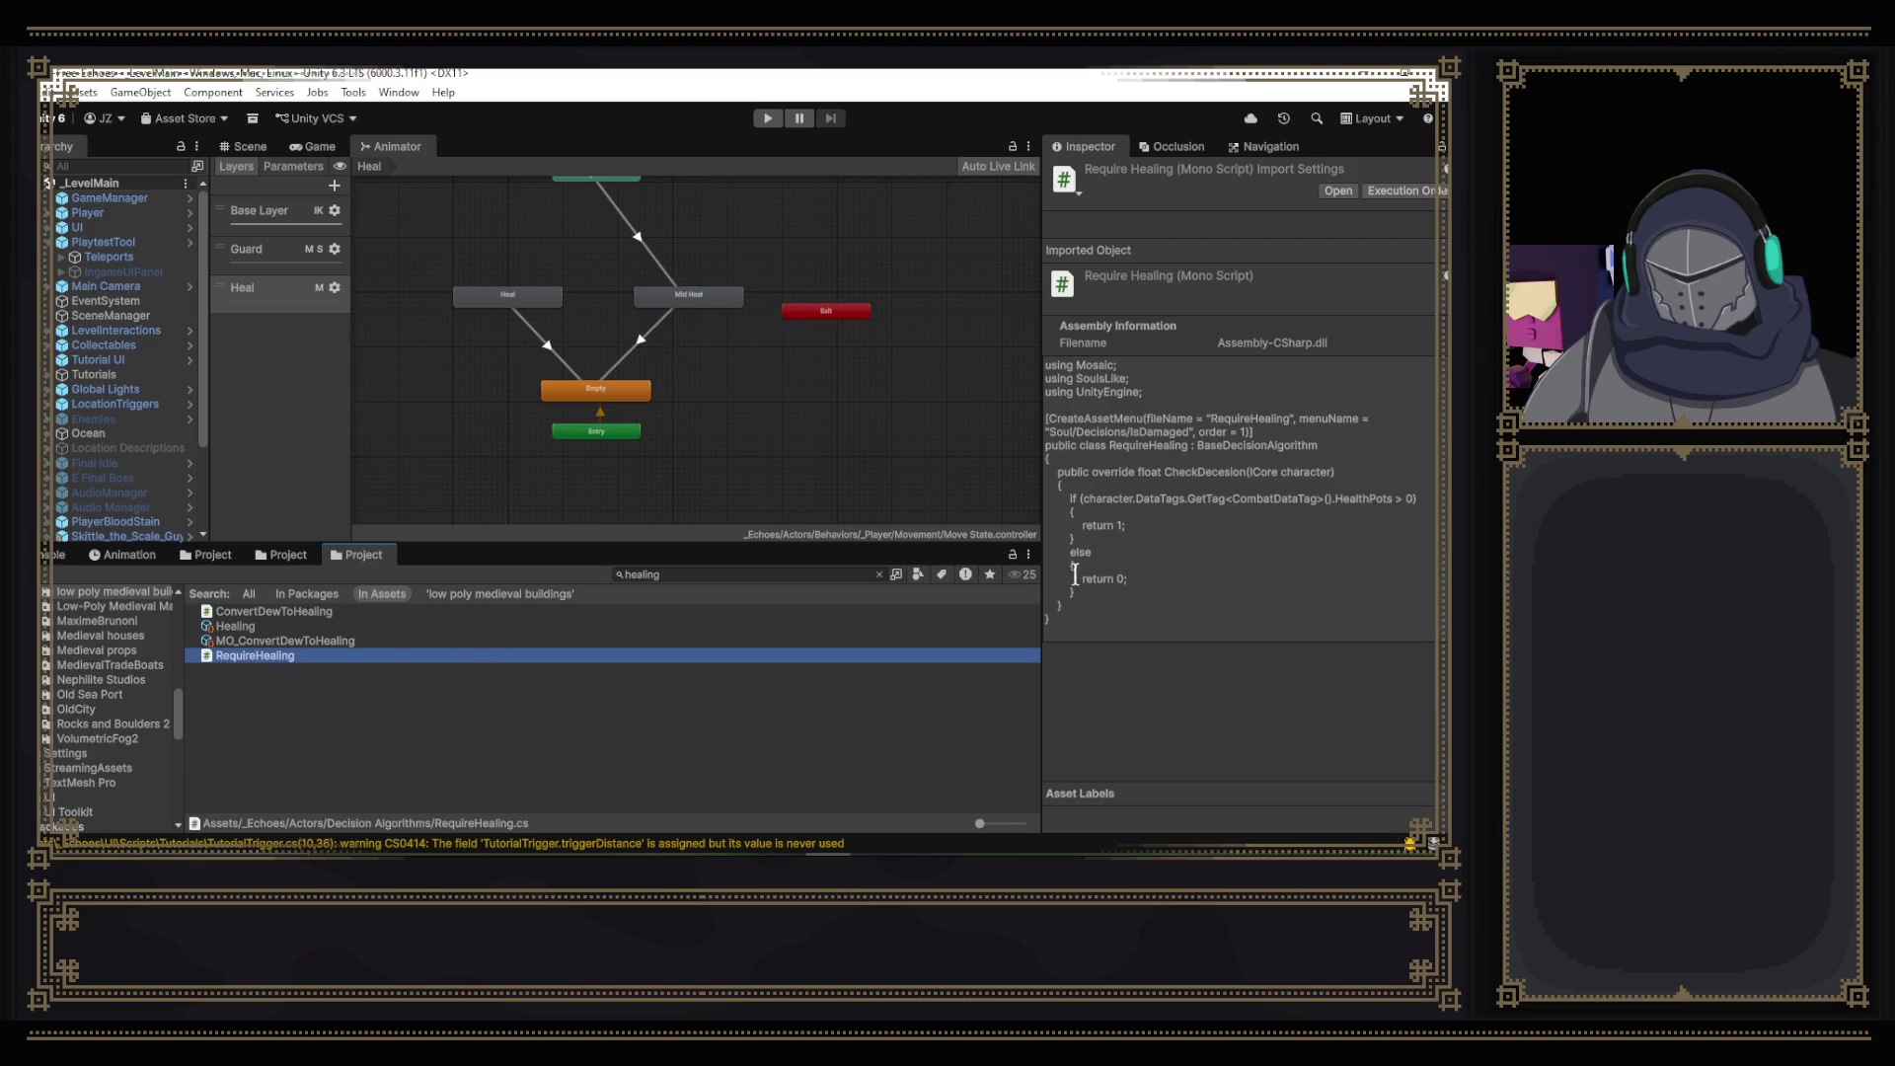
{"action": "left_click", "coordinate": [879, 575]}
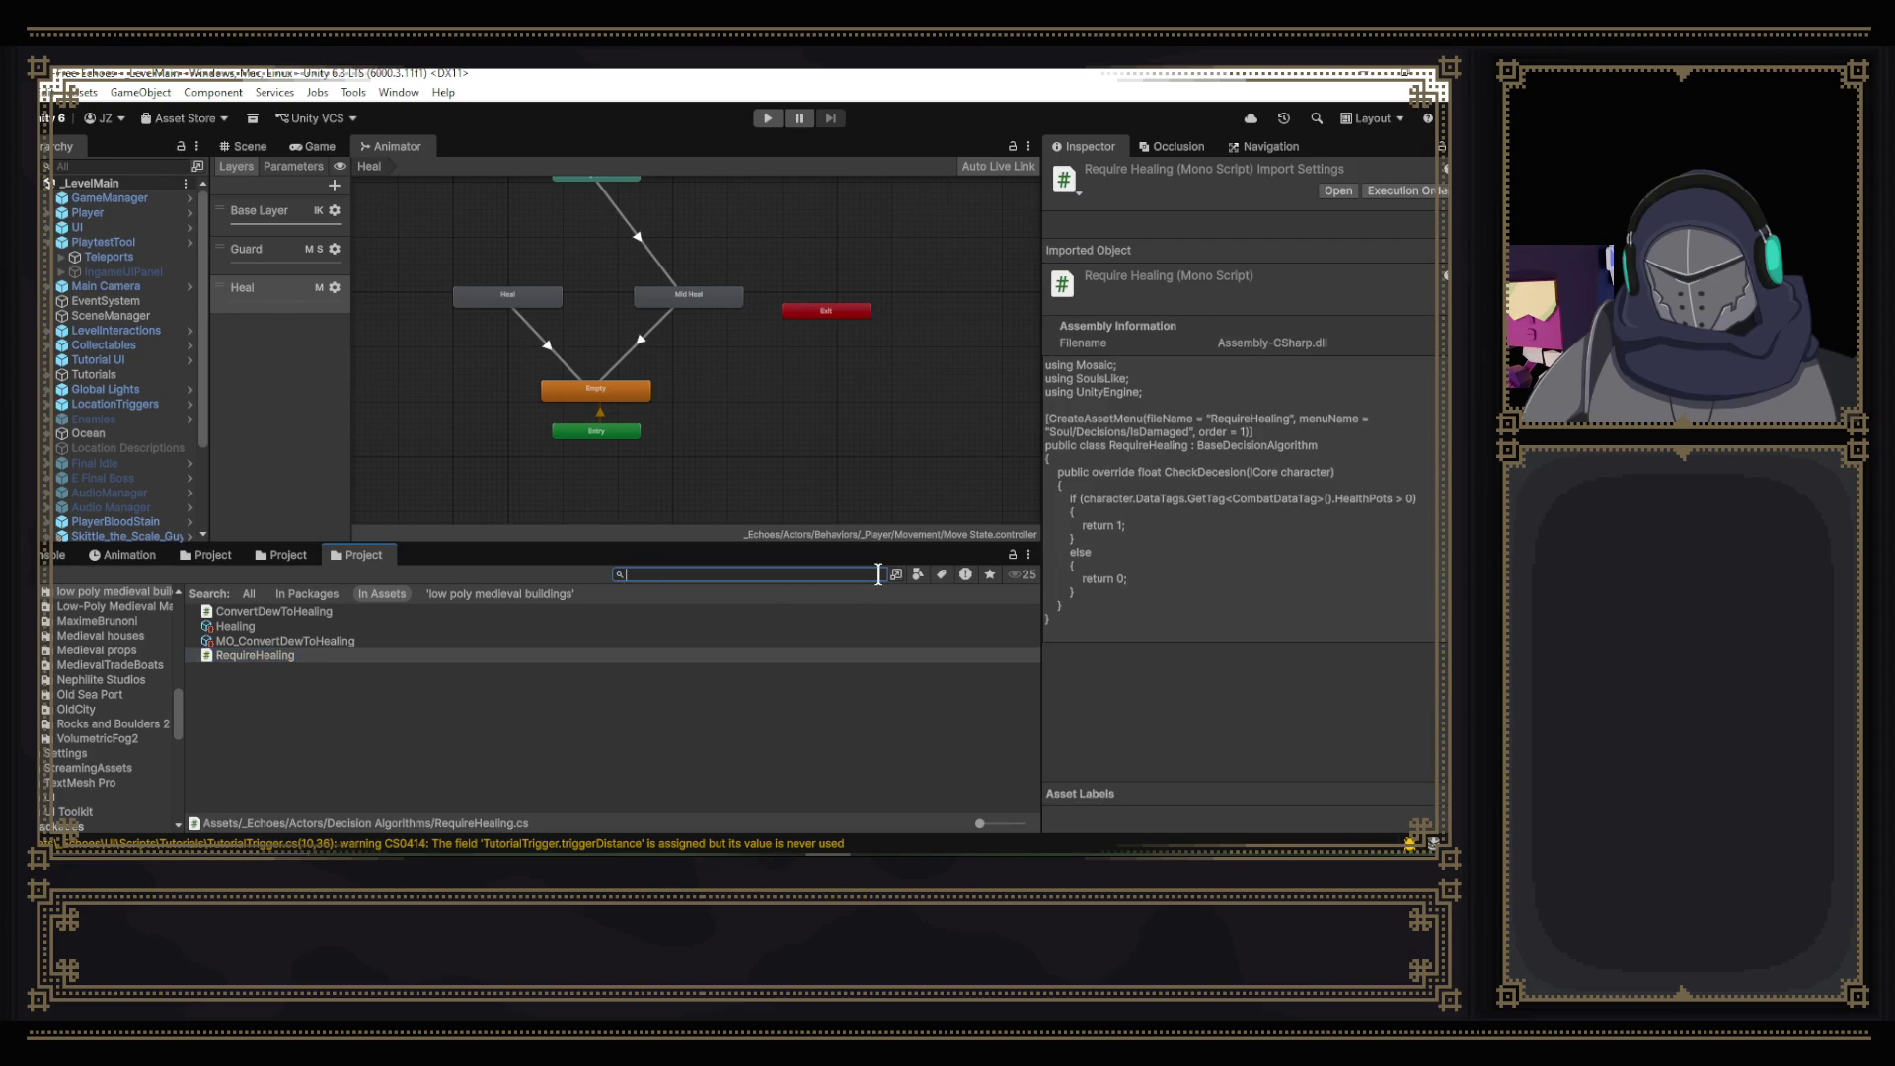
- Pick RequireHealing in the Decision Algorithms folder, then show the DecisionAxis scripts view
{"action": "left_click", "coordinate": [281, 553]}
{"action": "left_click", "coordinate": [340, 553]}
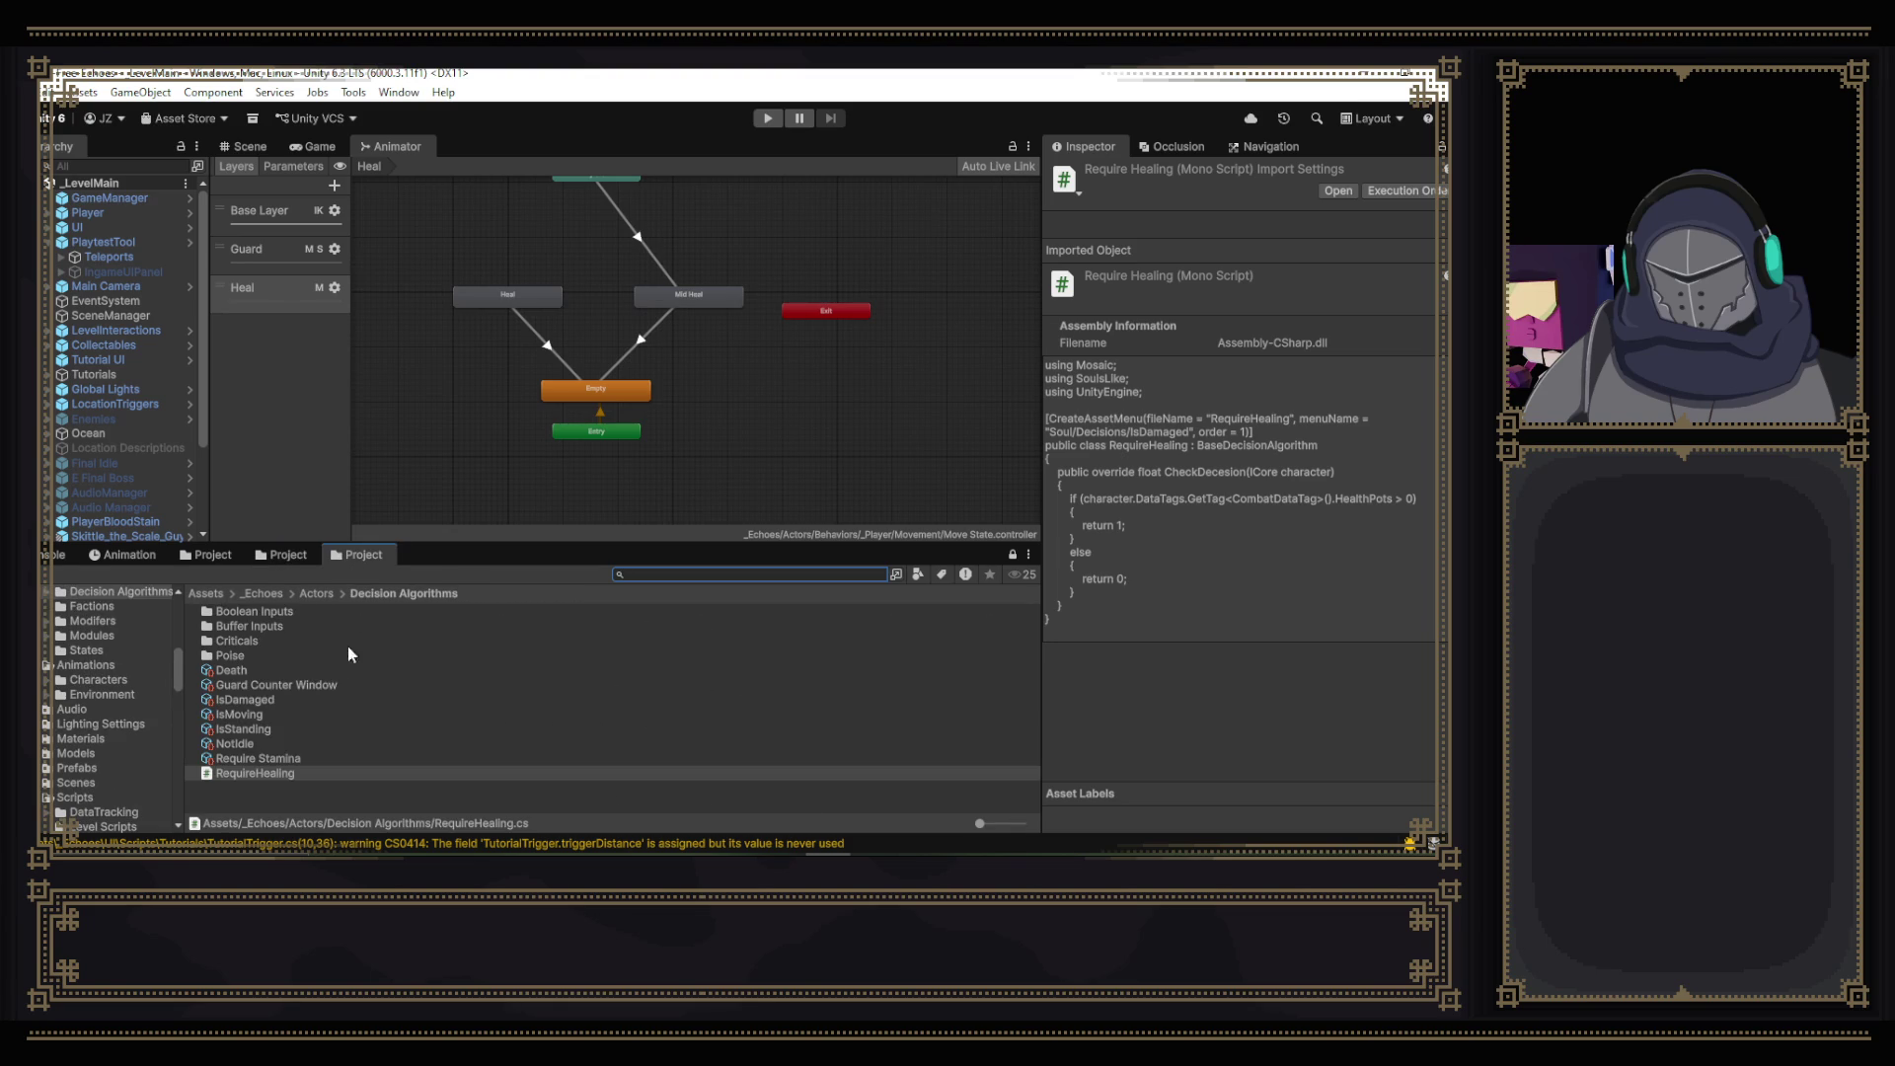
{"action": "left_click", "coordinate": [263, 776]}
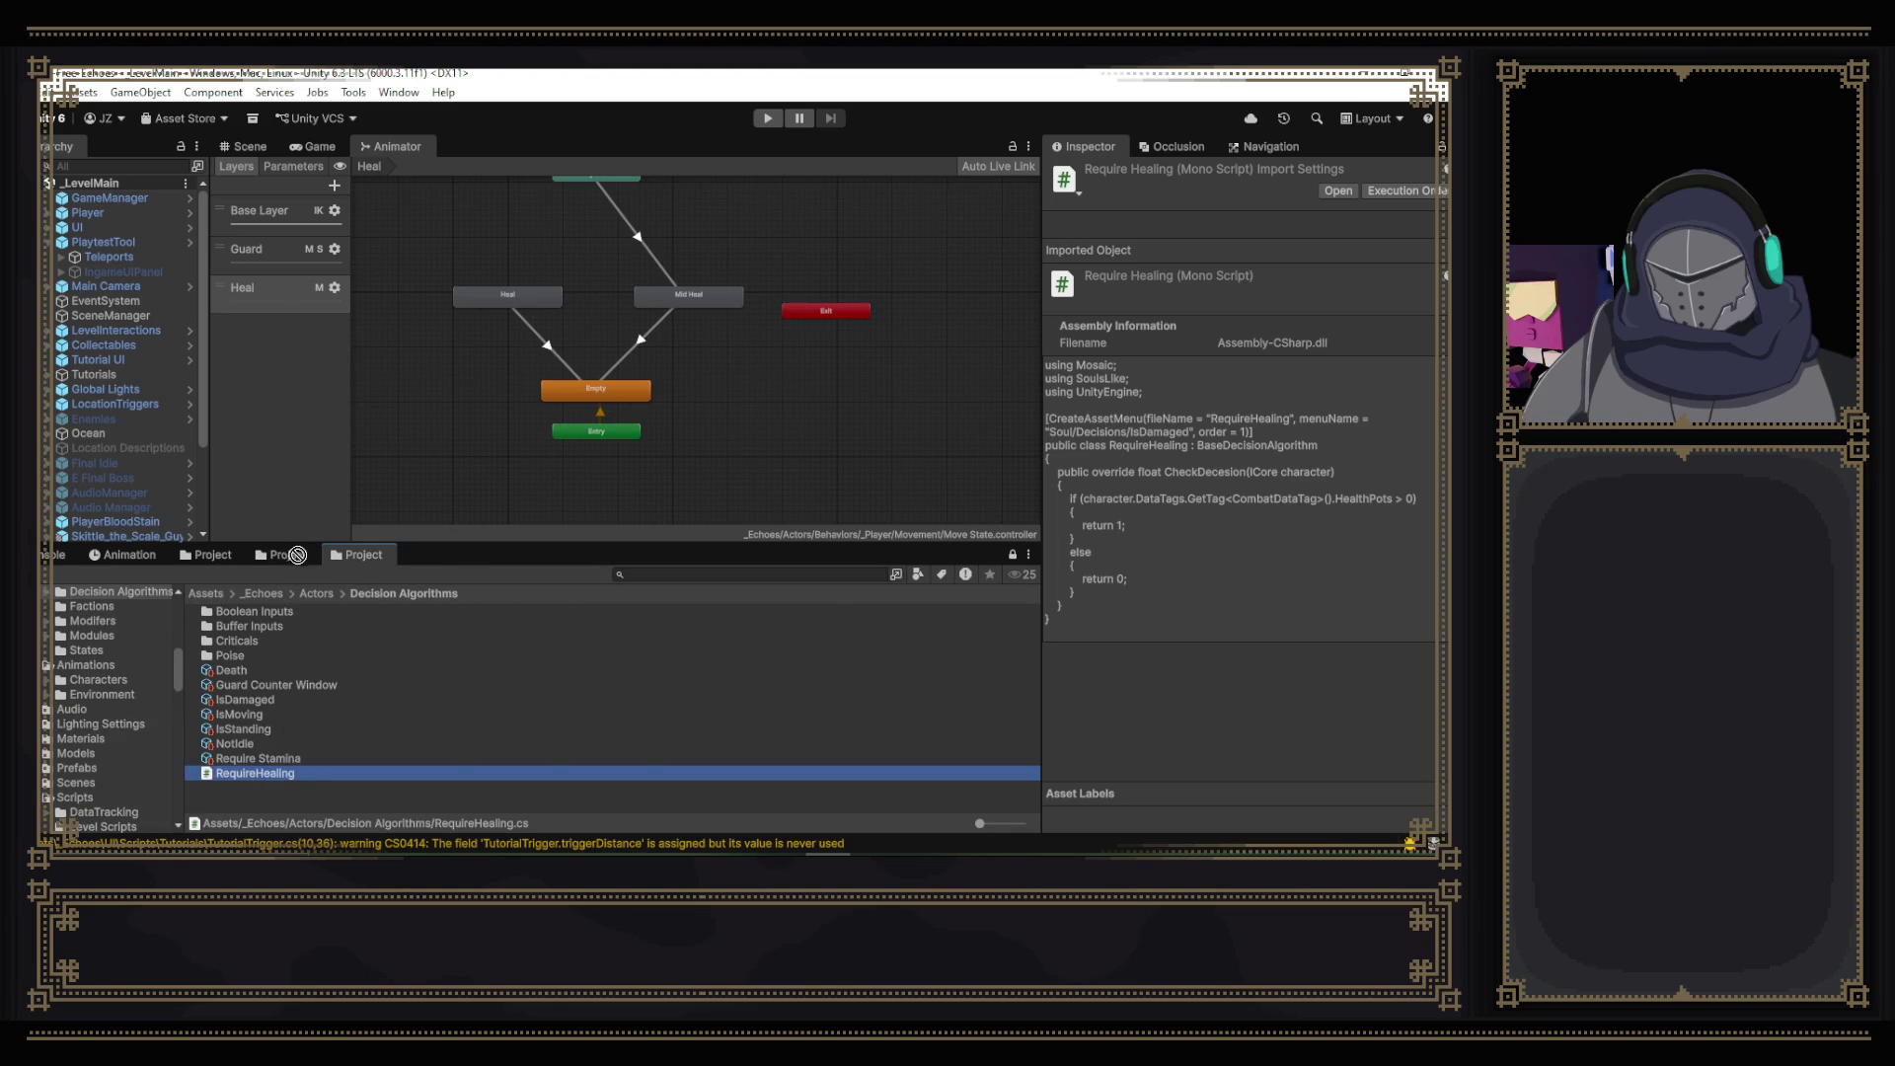
{"action": "left_click", "coordinate": [286, 555]}
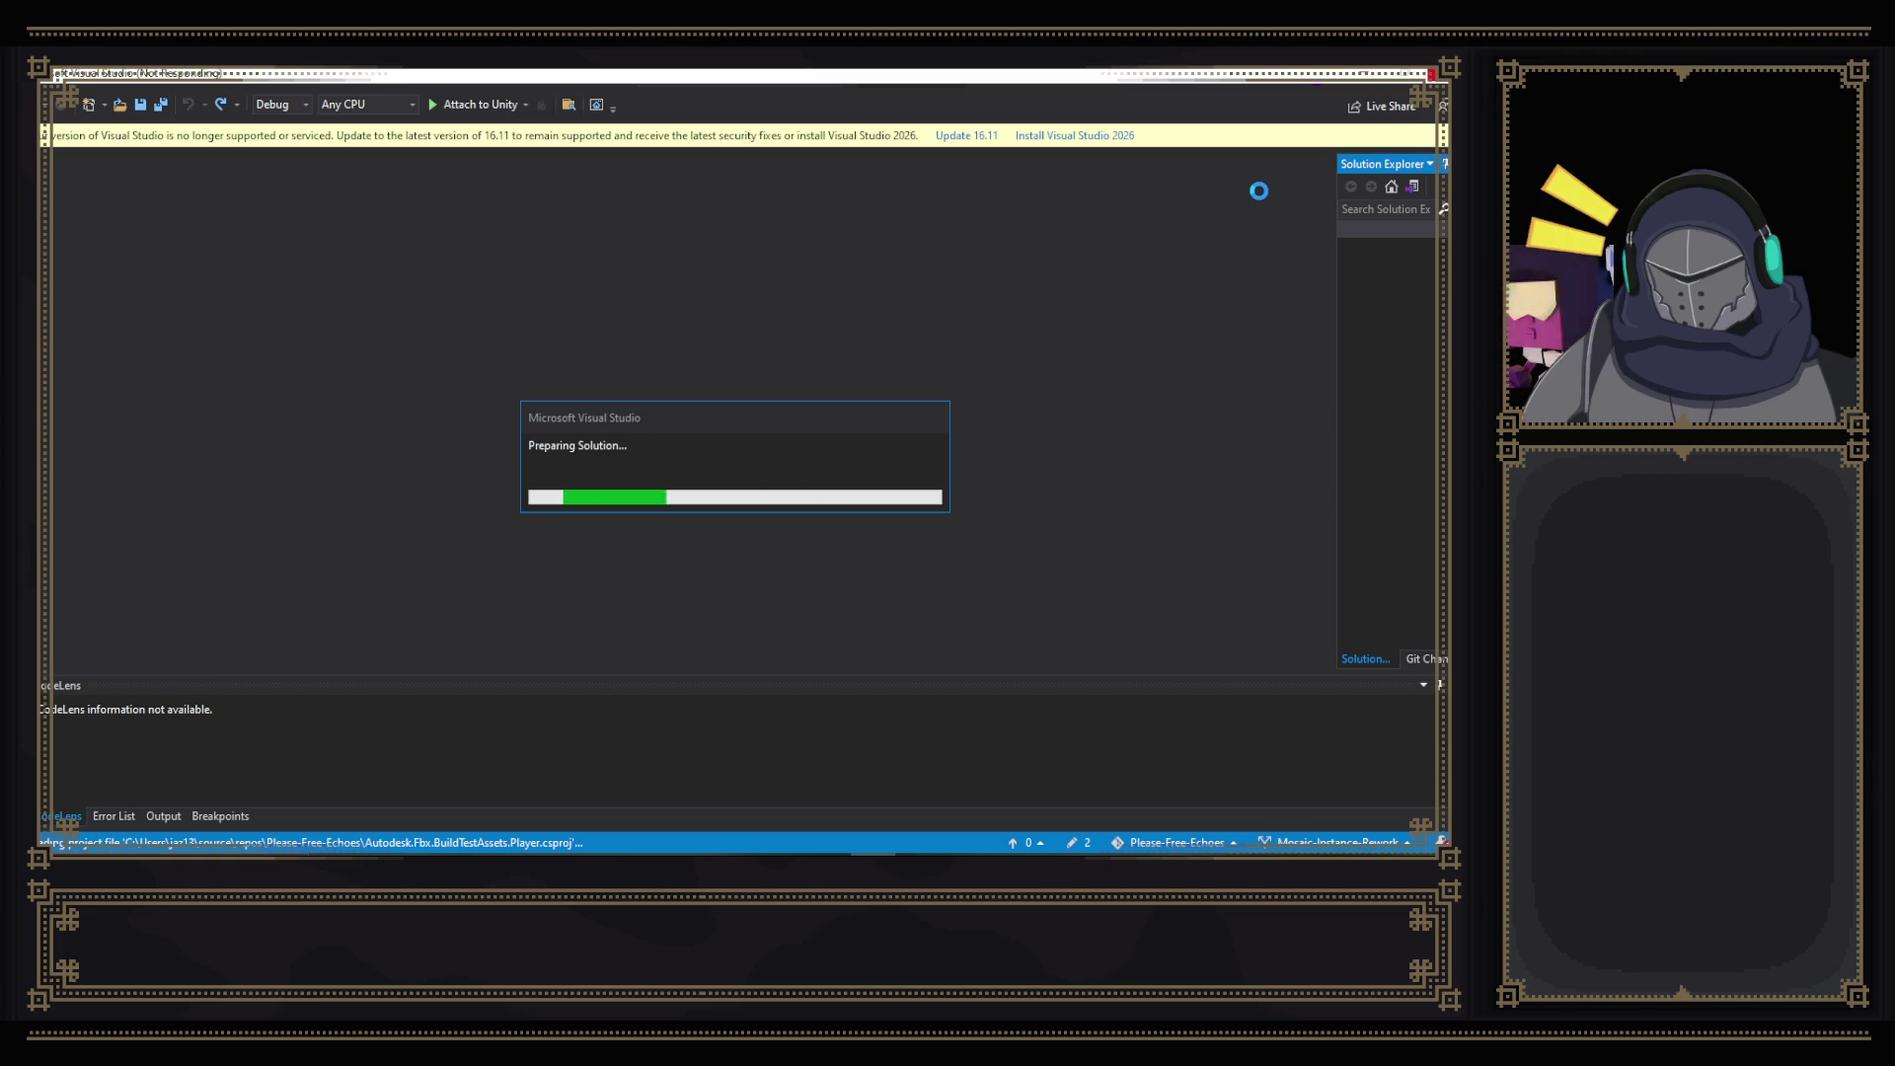
- Return from Visual Studio to Unity once the solution finishes loading
{"action": "key", "text": "alt+Tab"}
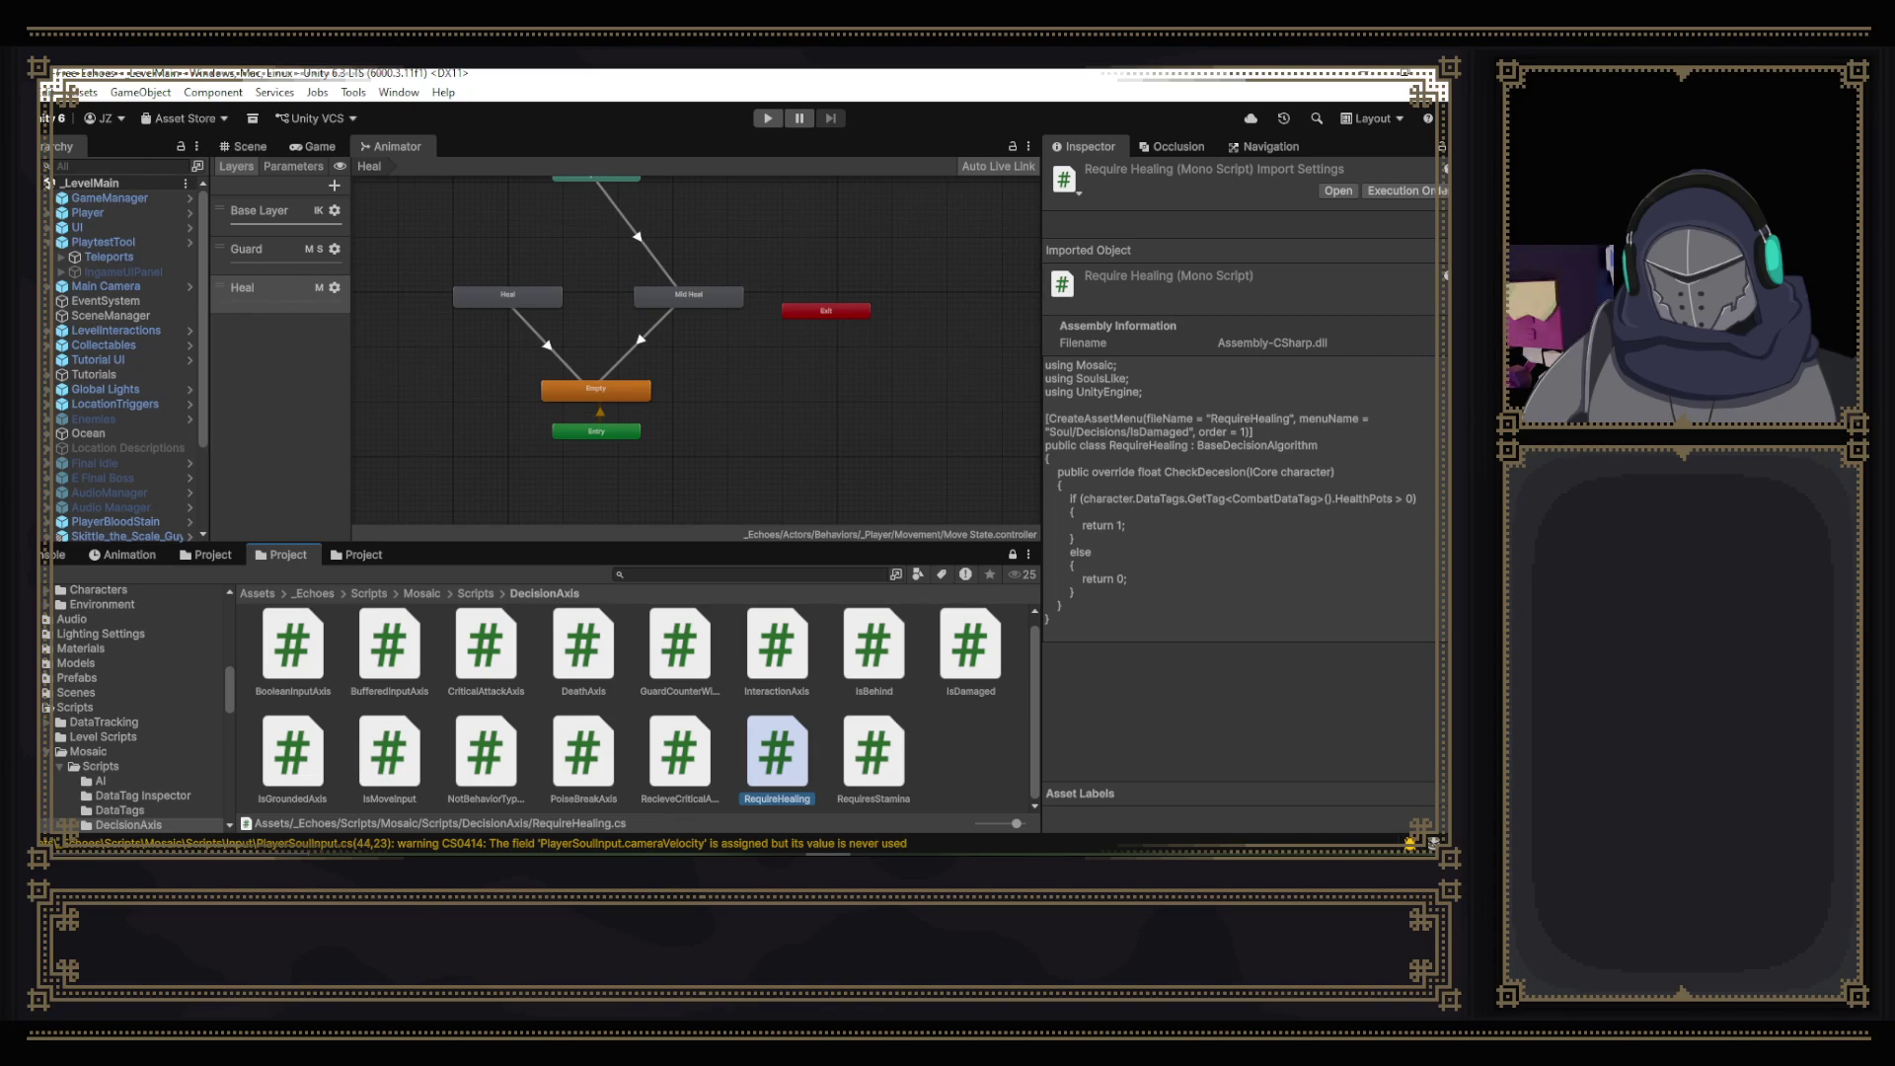
{"action": "key", "text": "alt+Tab"}
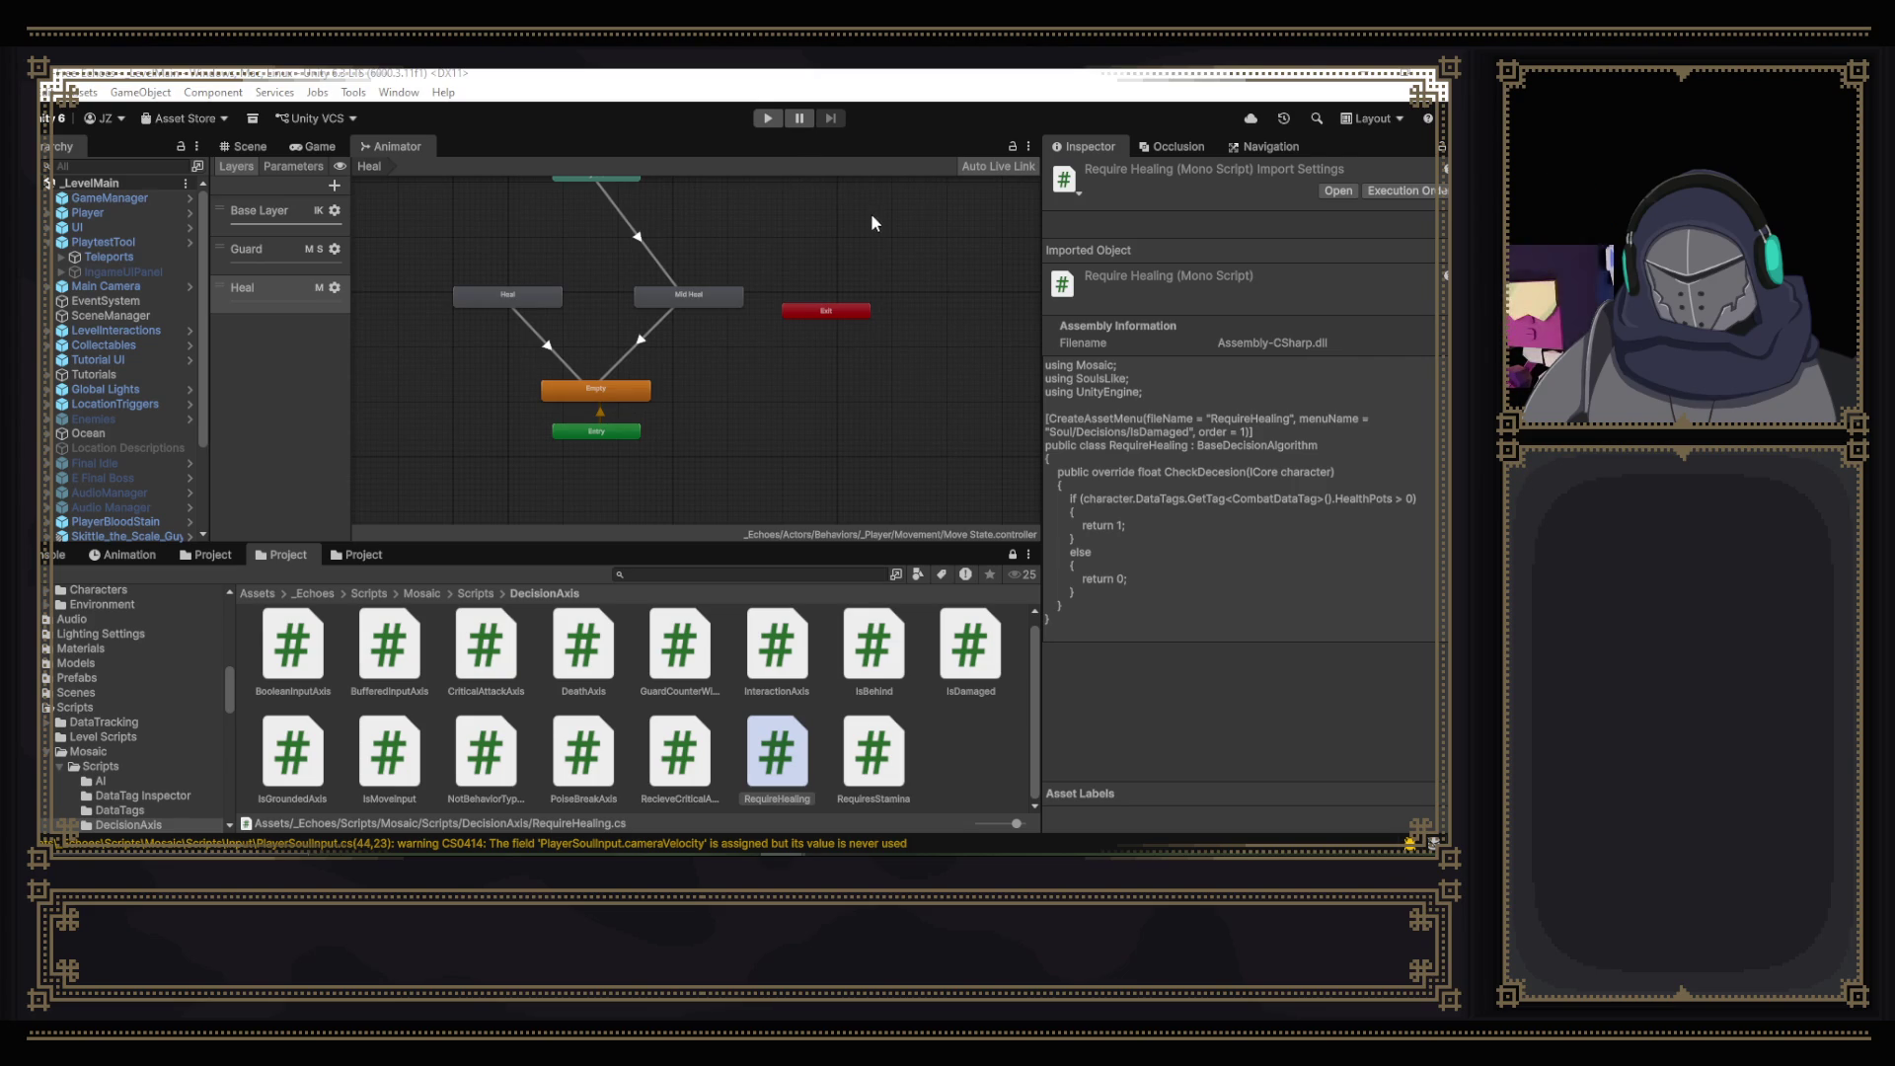
{"action": "mouse_move", "coordinate": [903, 337]}
{"action": "left_mouse_down"}
{"action": "mouse_move", "coordinate": [861, 431]}
{"action": "mouse_move", "coordinate": [815, 450]}
{"action": "mouse_move", "coordinate": [948, 375]}
{"action": "left_mouse_up"}
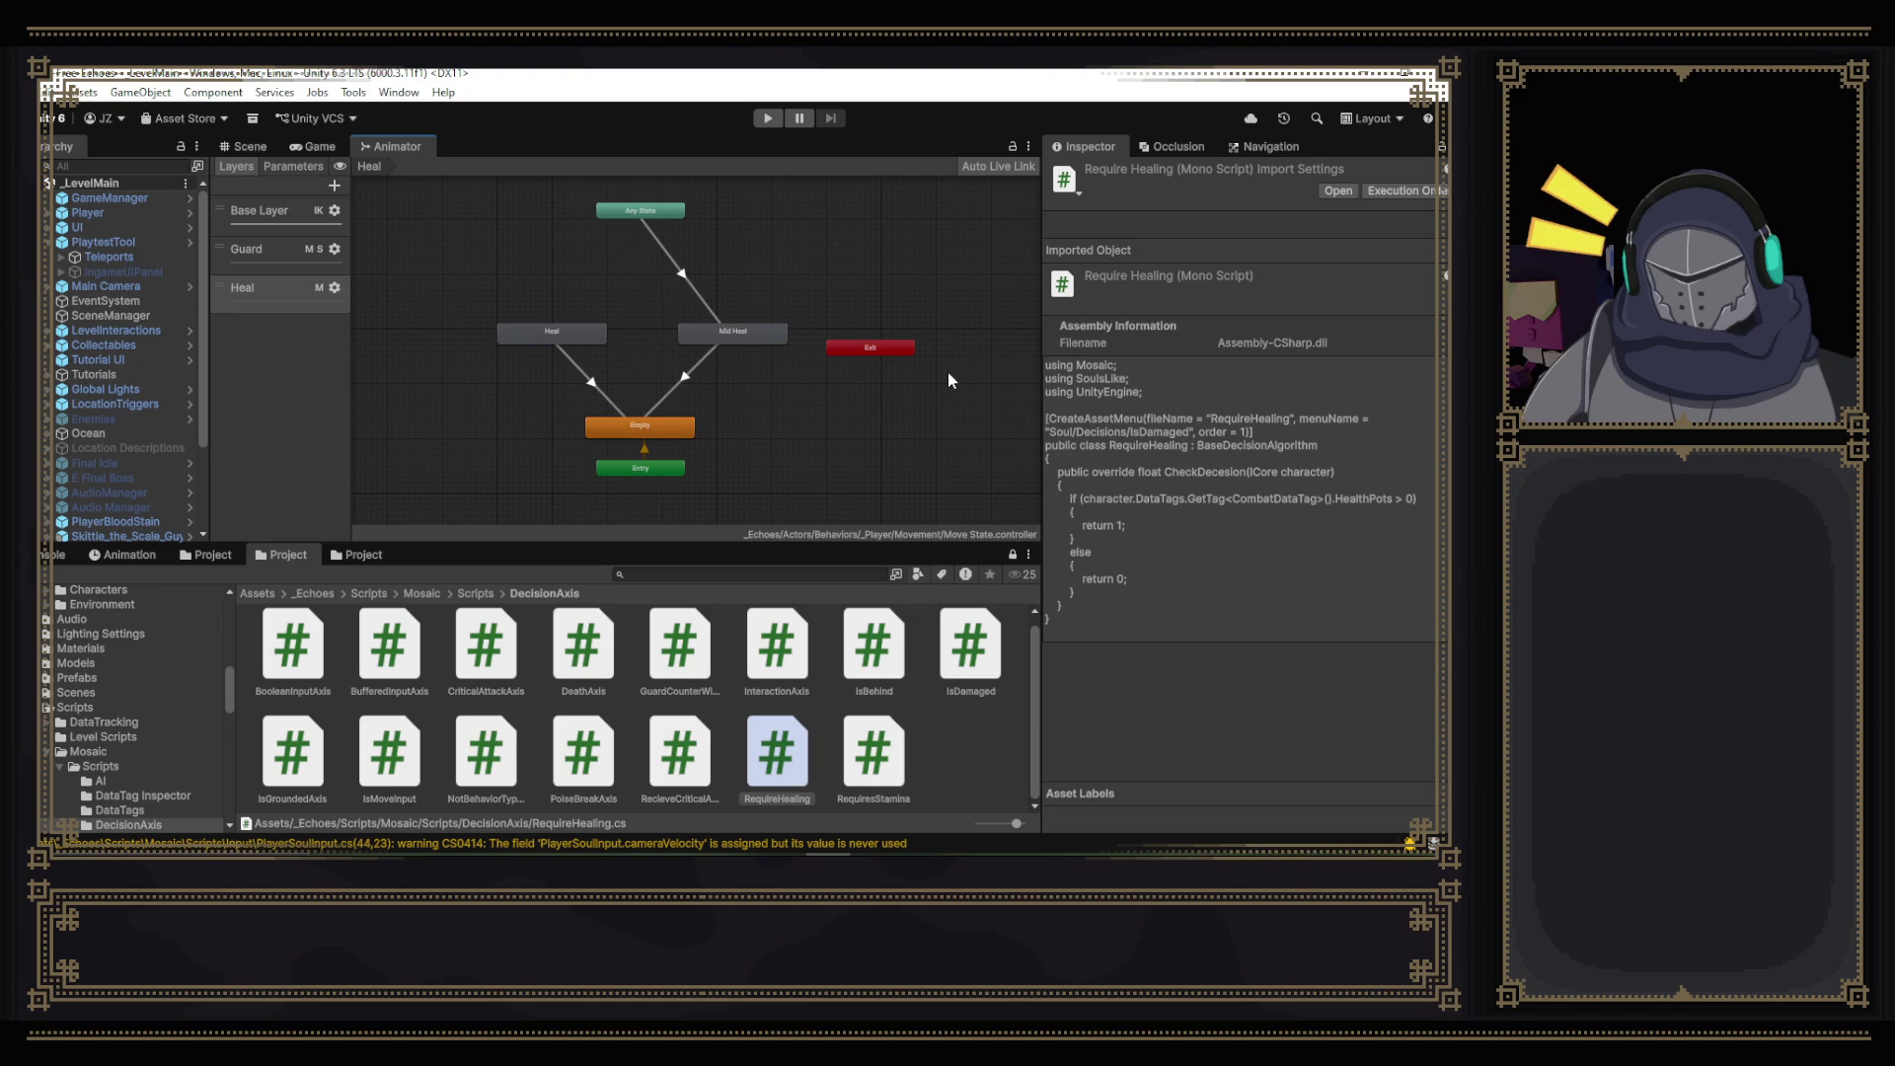
{"action": "left_click", "coordinate": [263, 150]}
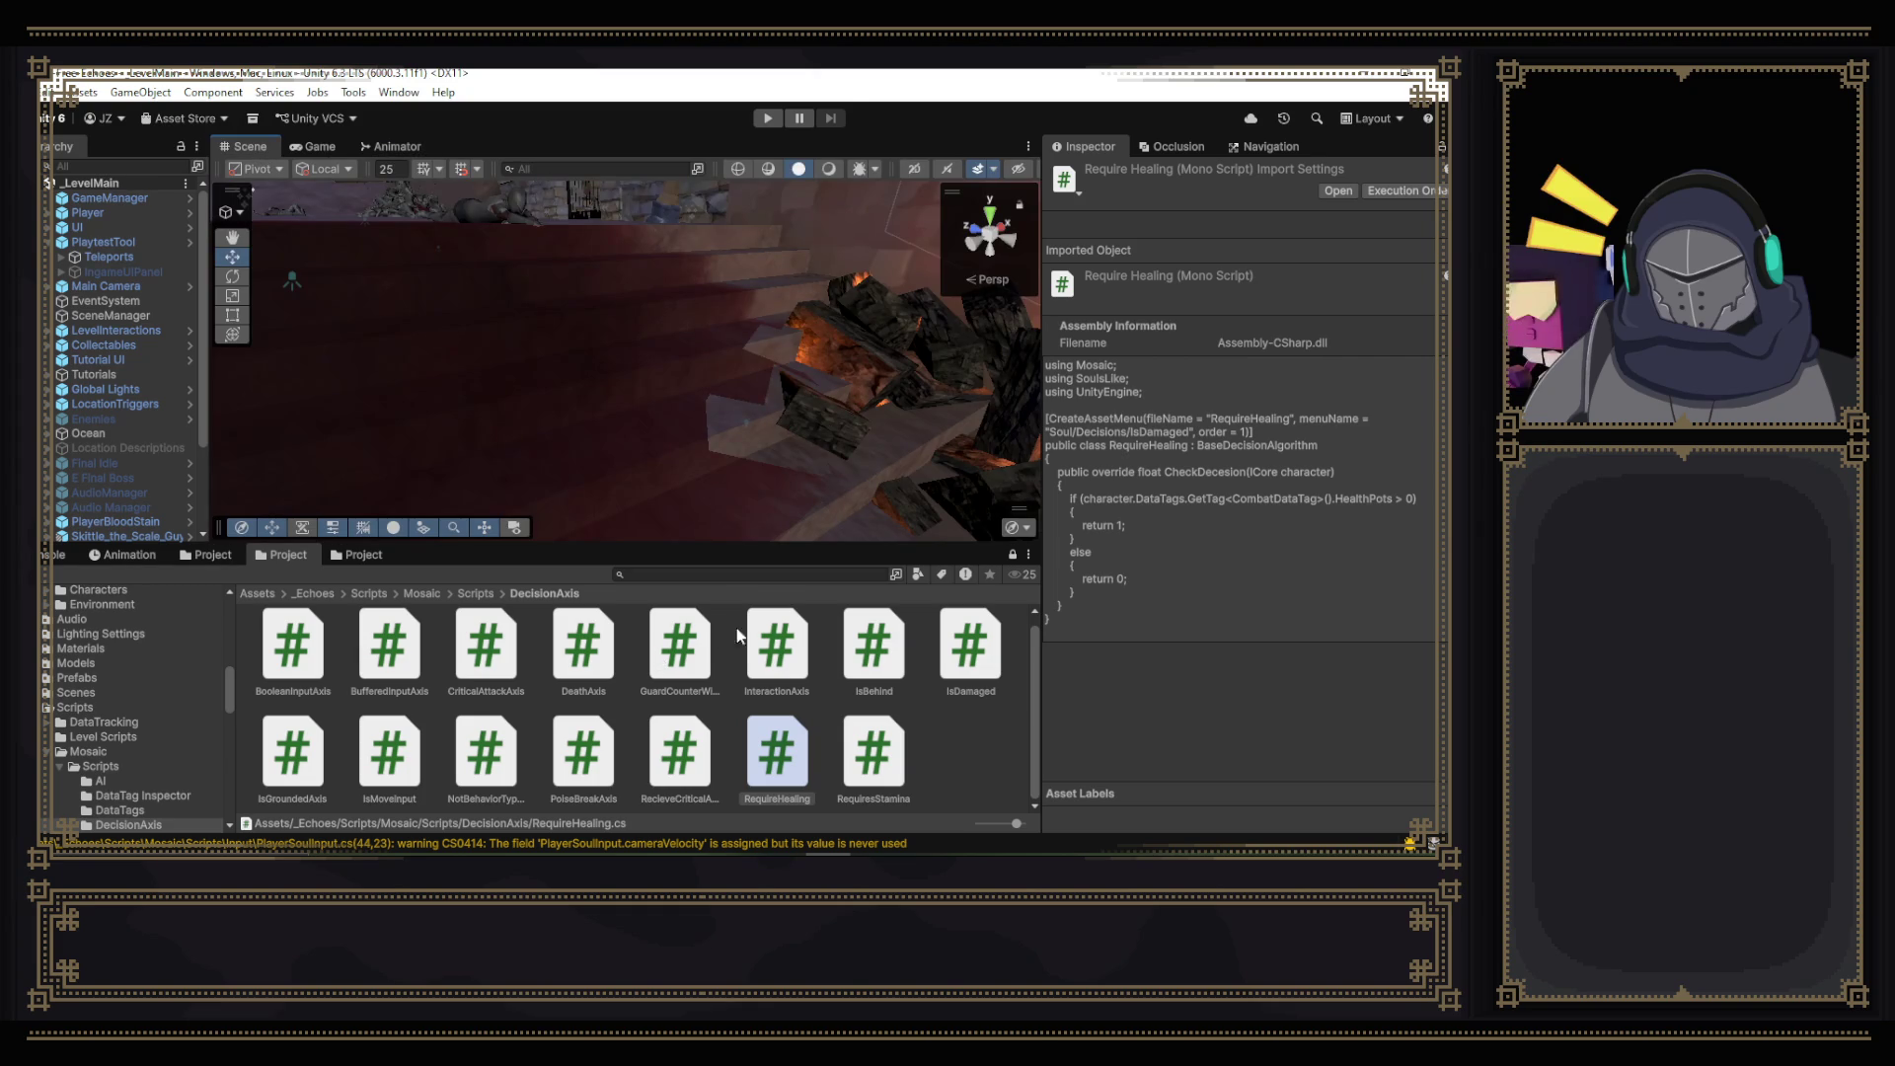
- Resize the Scene, Project, Inspector and Hierarchy panels, orbit the level, and show Decision Algorithms
{"action": "left_click_drag", "start_coordinate": [737, 559], "coordinate": [755, 576]}
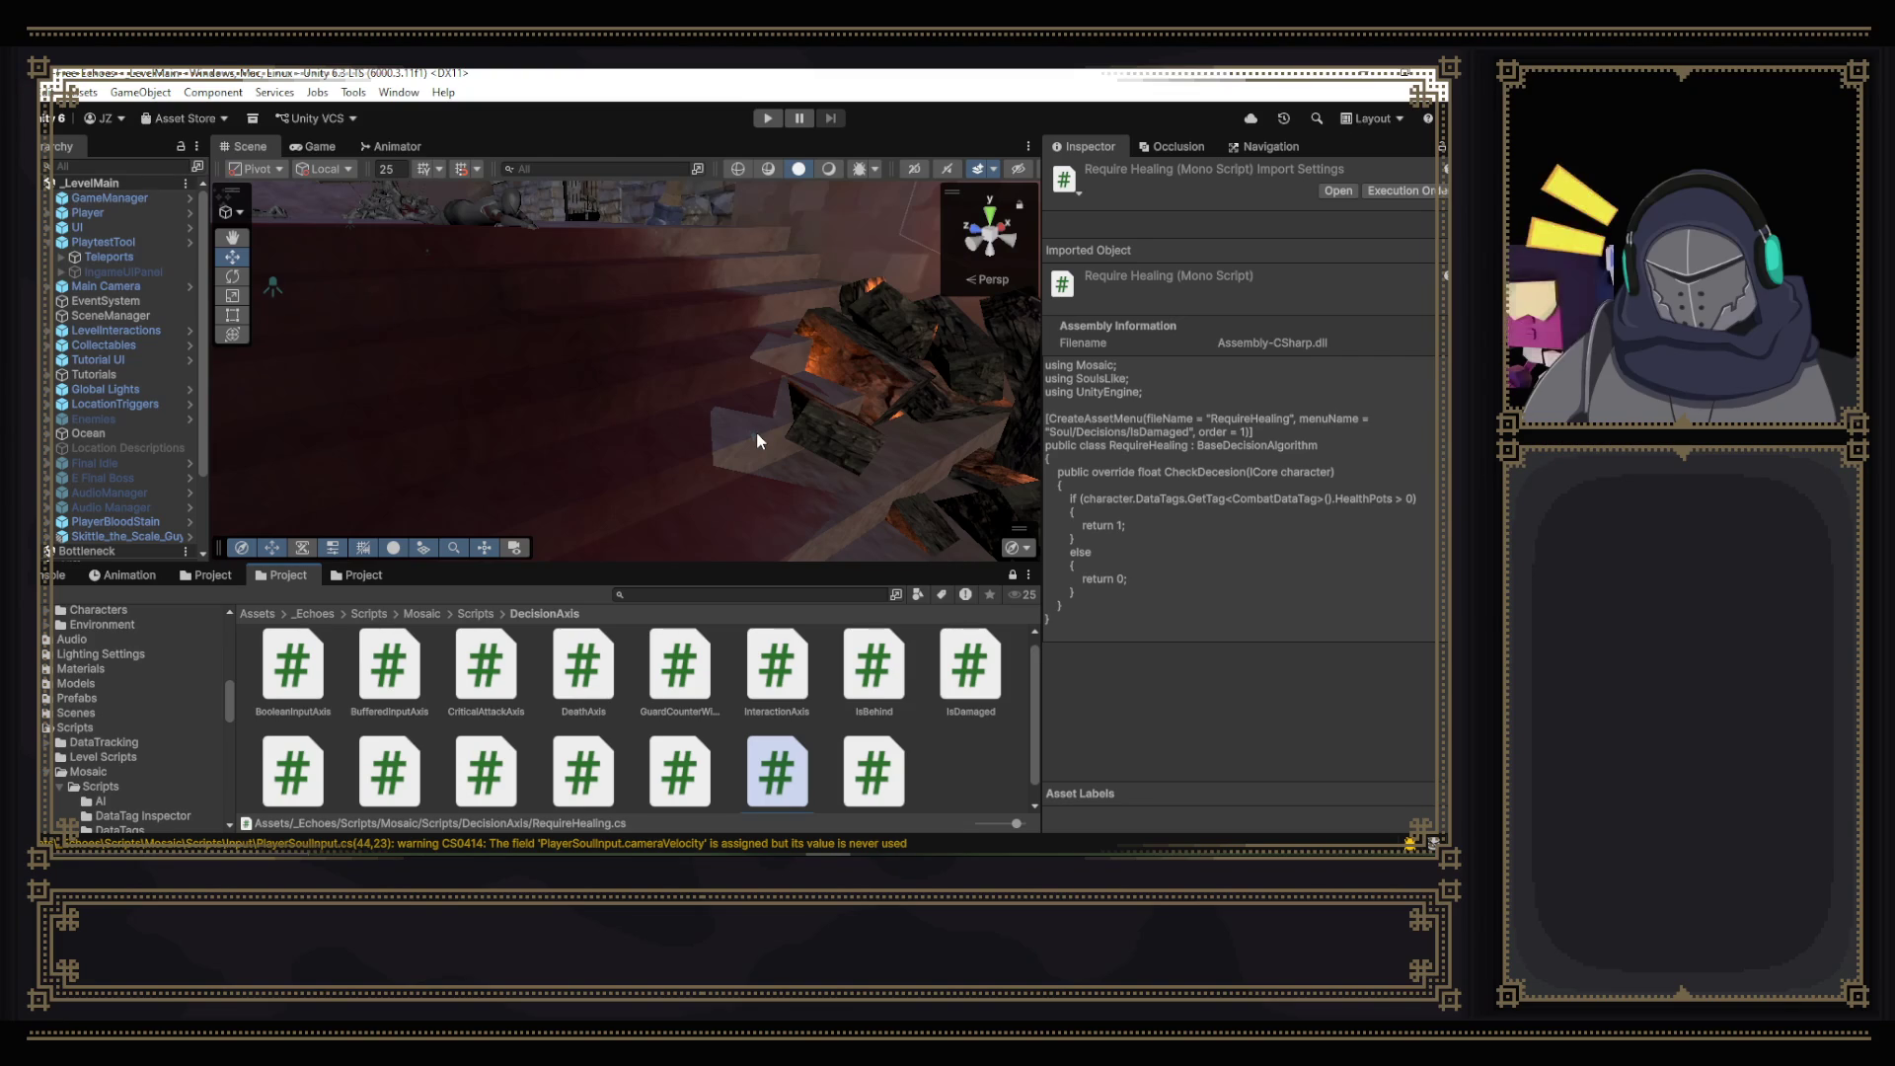
{"action": "mouse_move", "coordinate": [756, 430]}
{"action": "left_mouse_down"}
{"action": "mouse_move", "coordinate": [684, 431]}
{"action": "mouse_move", "coordinate": [579, 372]}
{"action": "mouse_move", "coordinate": [592, 395]}
{"action": "mouse_move", "coordinate": [571, 406]}
{"action": "mouse_move", "coordinate": [708, 463]}
{"action": "mouse_move", "coordinate": [583, 410]}
{"action": "left_mouse_up"}
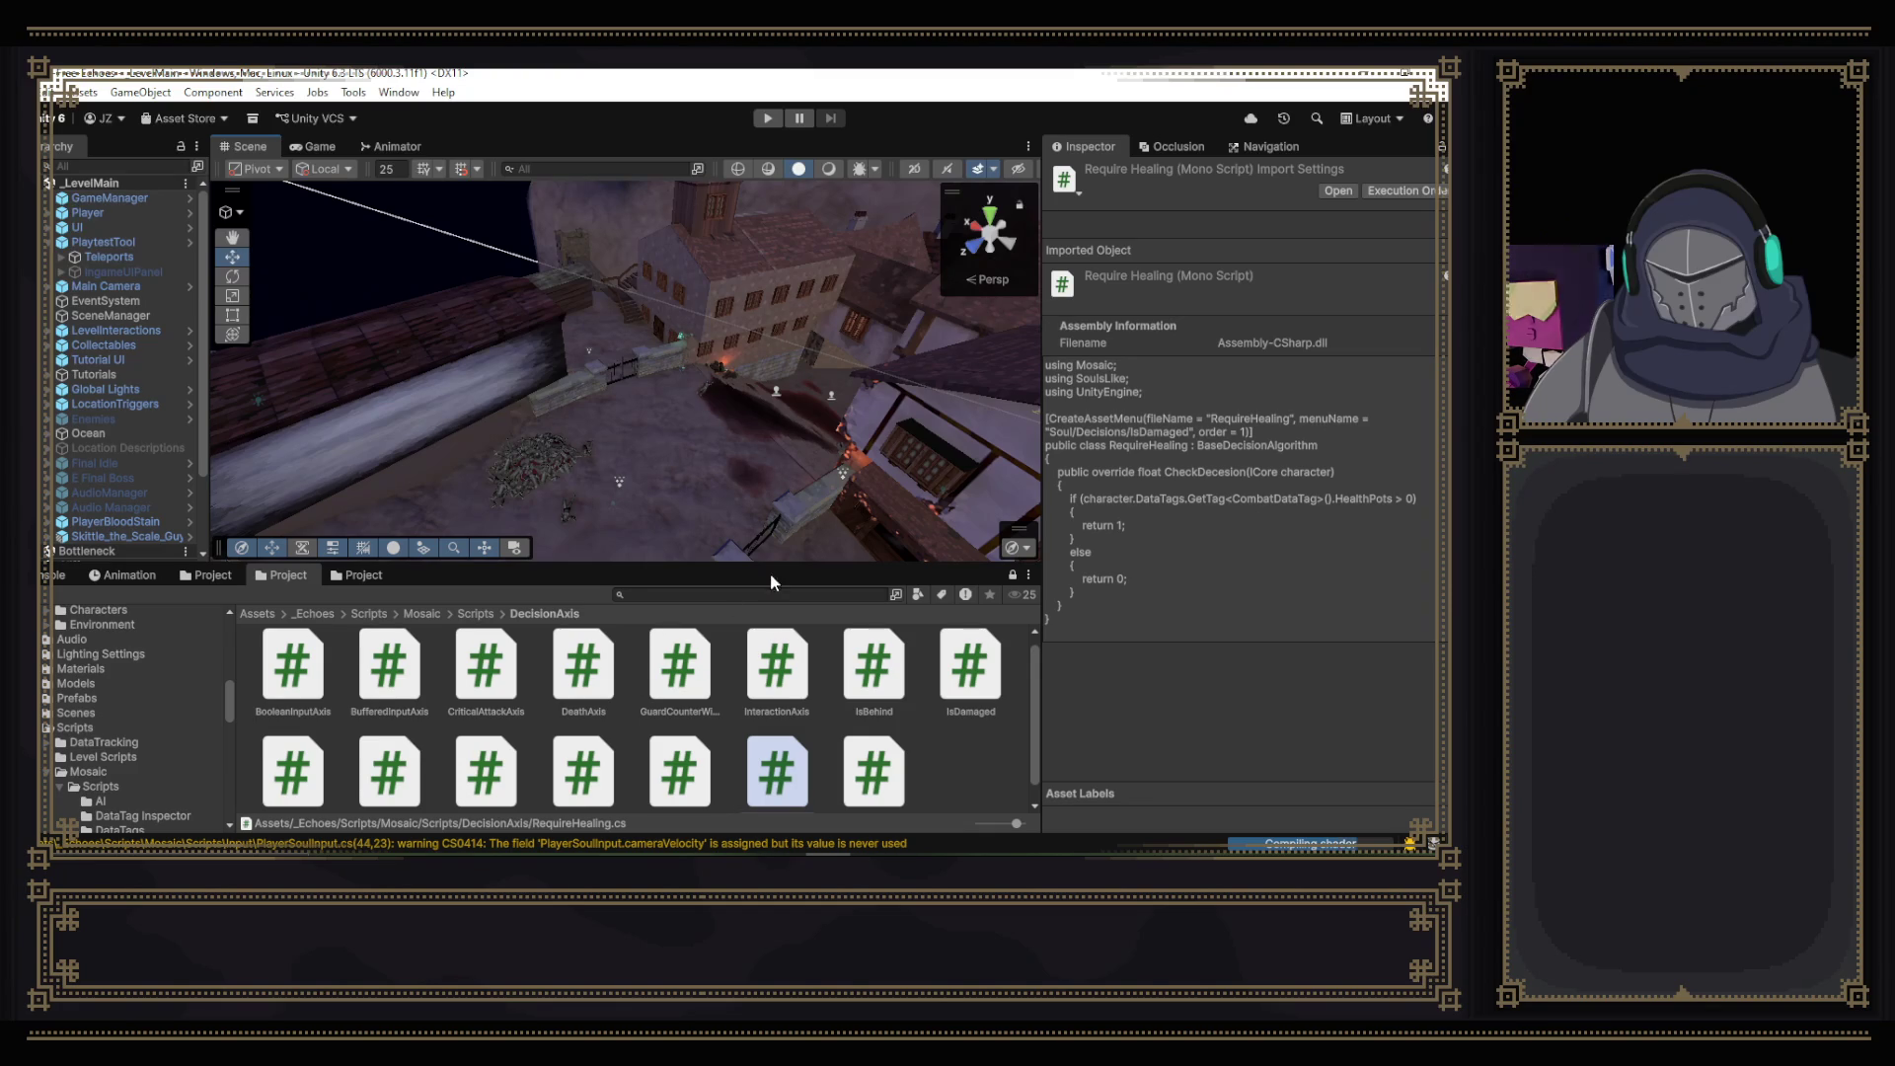
{"action": "mouse_move", "coordinate": [768, 566]}
{"action": "left_mouse_down"}
{"action": "mouse_move", "coordinate": [768, 549]}
{"action": "mouse_move", "coordinate": [768, 585]}
{"action": "left_mouse_up"}
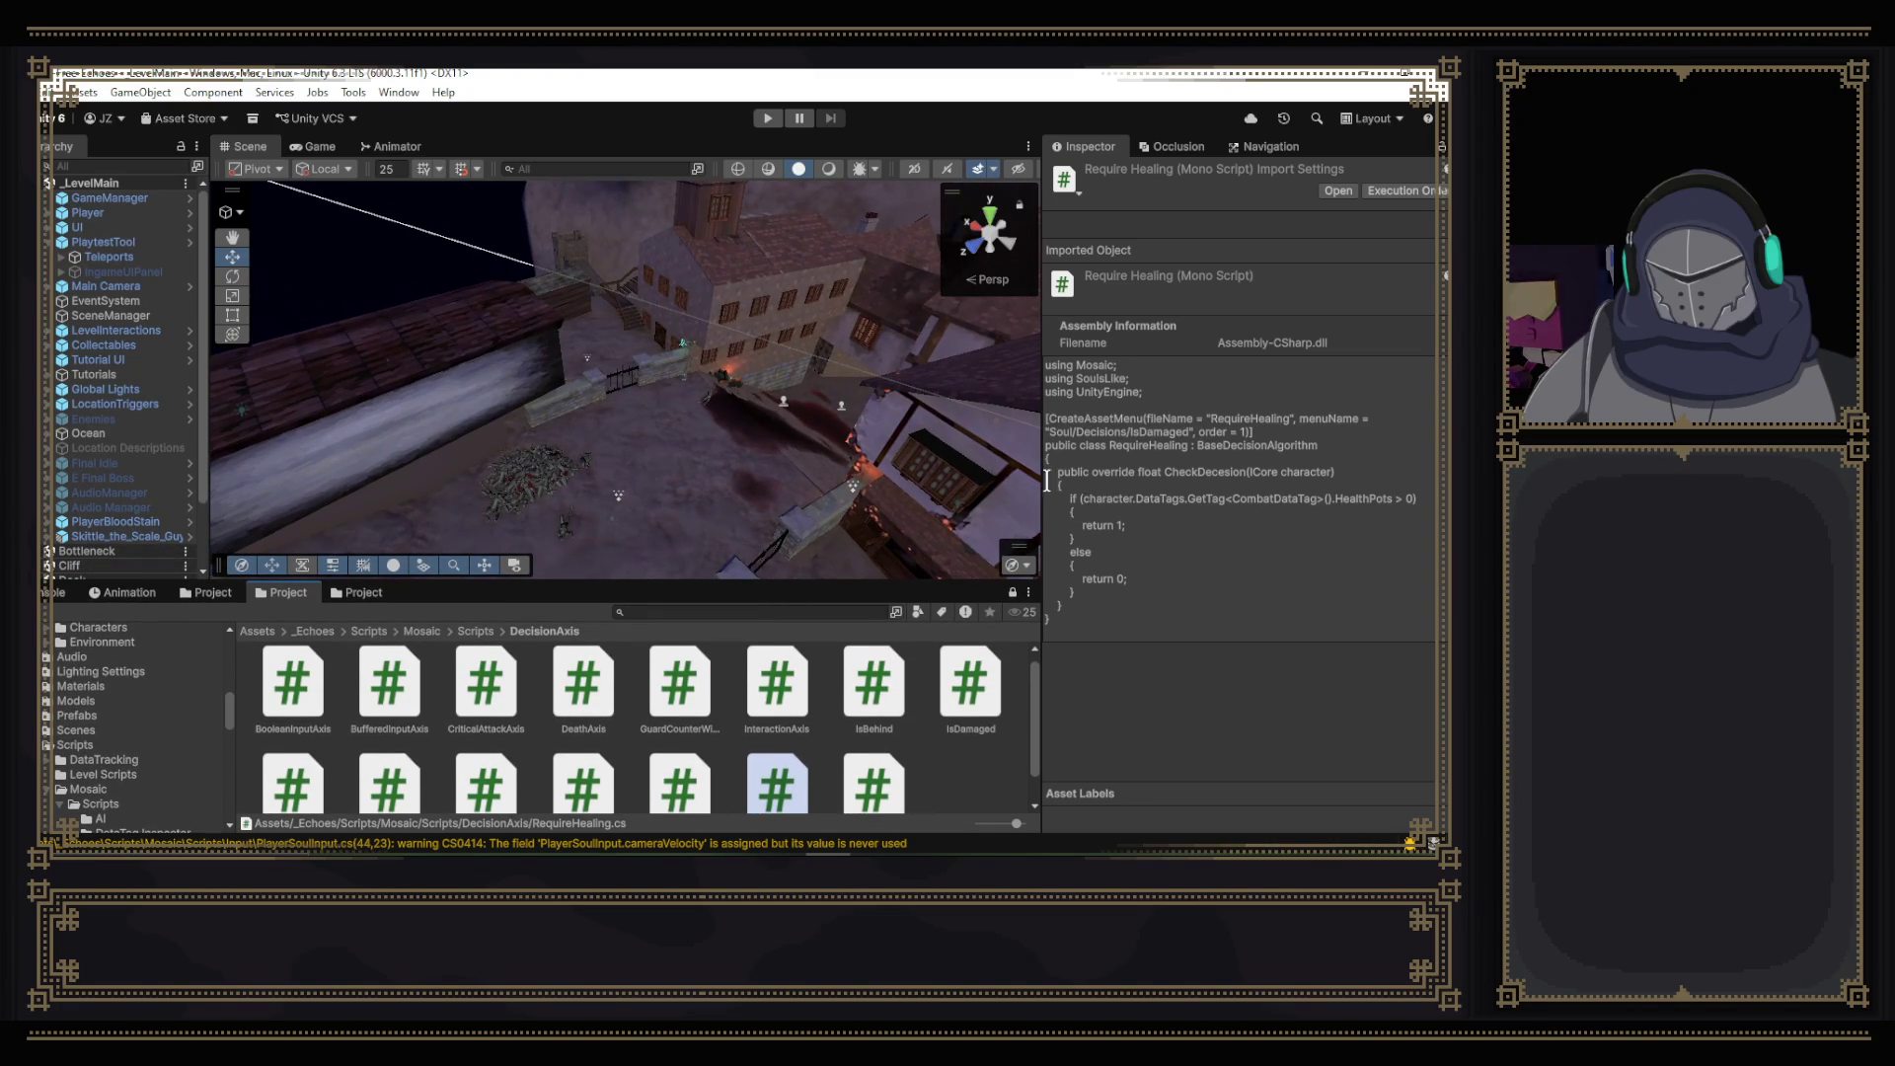
{"action": "left_click_drag", "start_coordinate": [1041, 473], "coordinate": [1173, 460]}
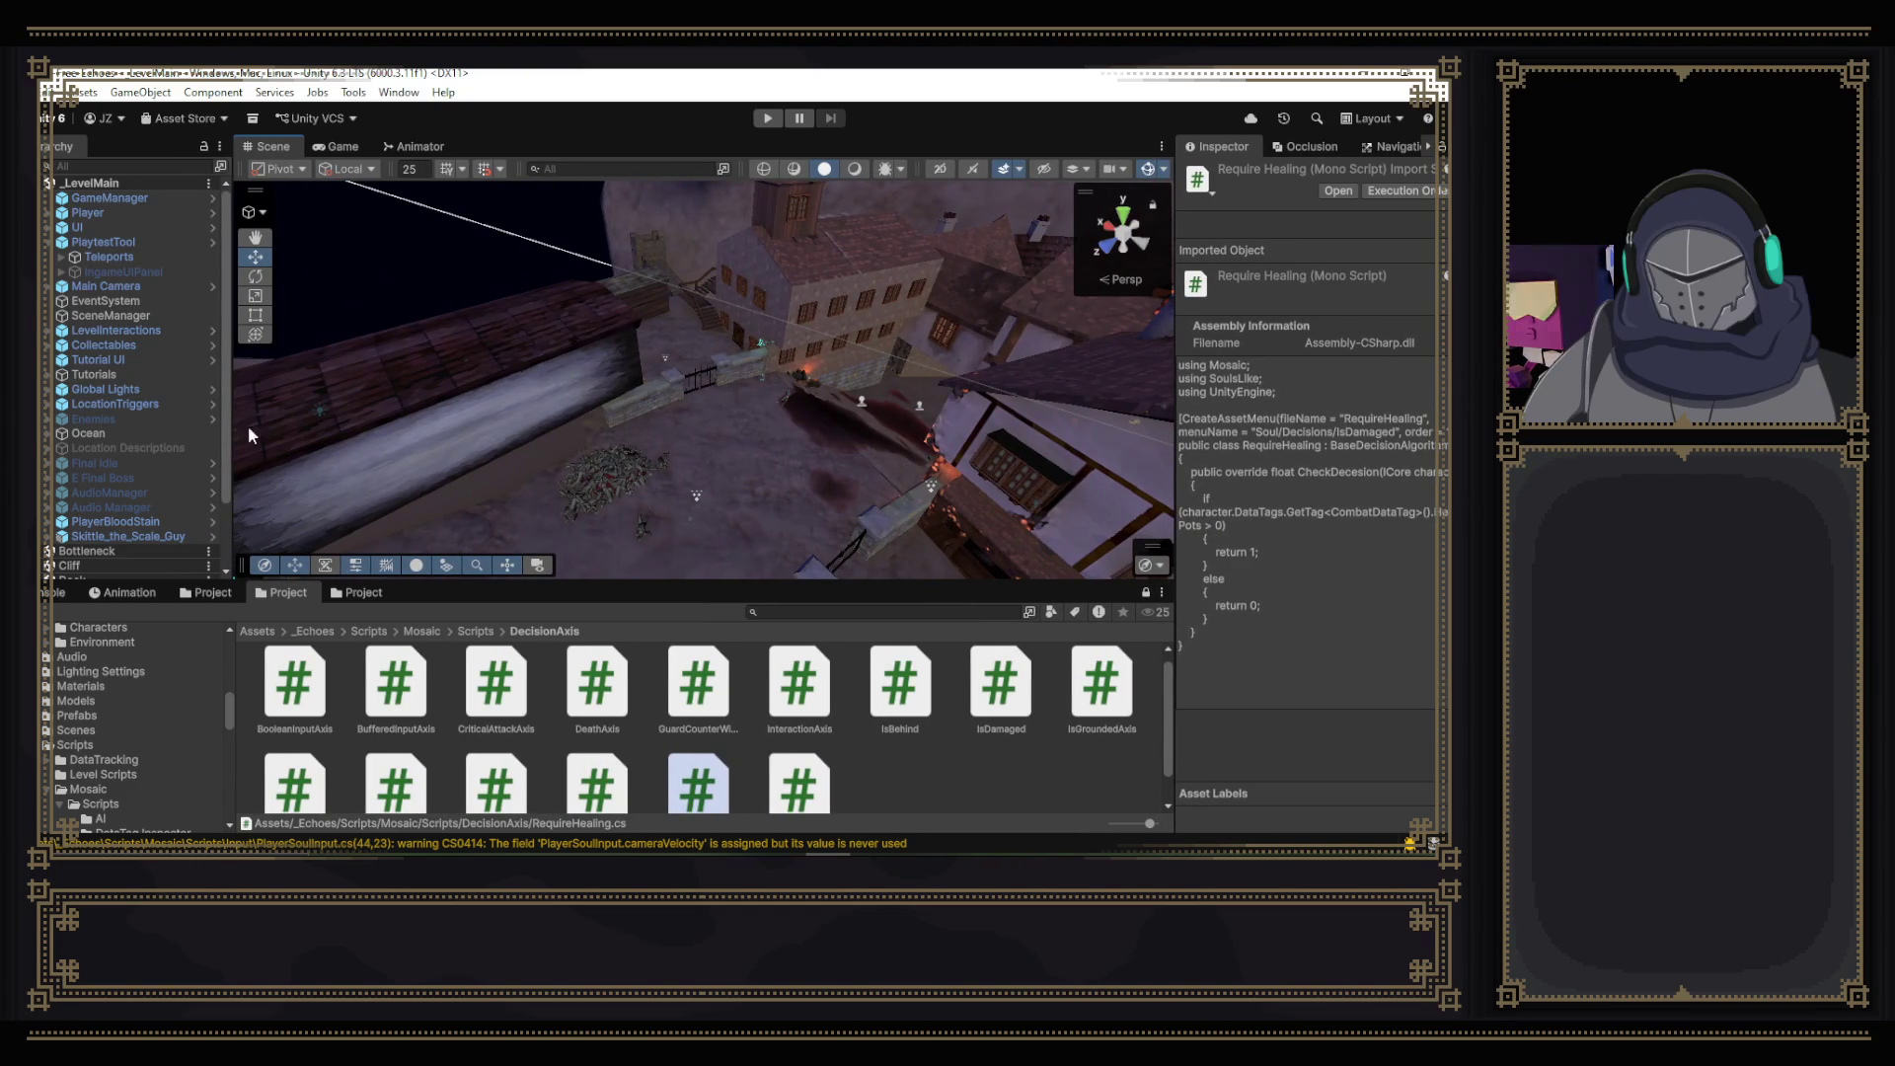
{"action": "left_click_drag", "start_coordinate": [233, 403], "coordinate": [269, 404]}
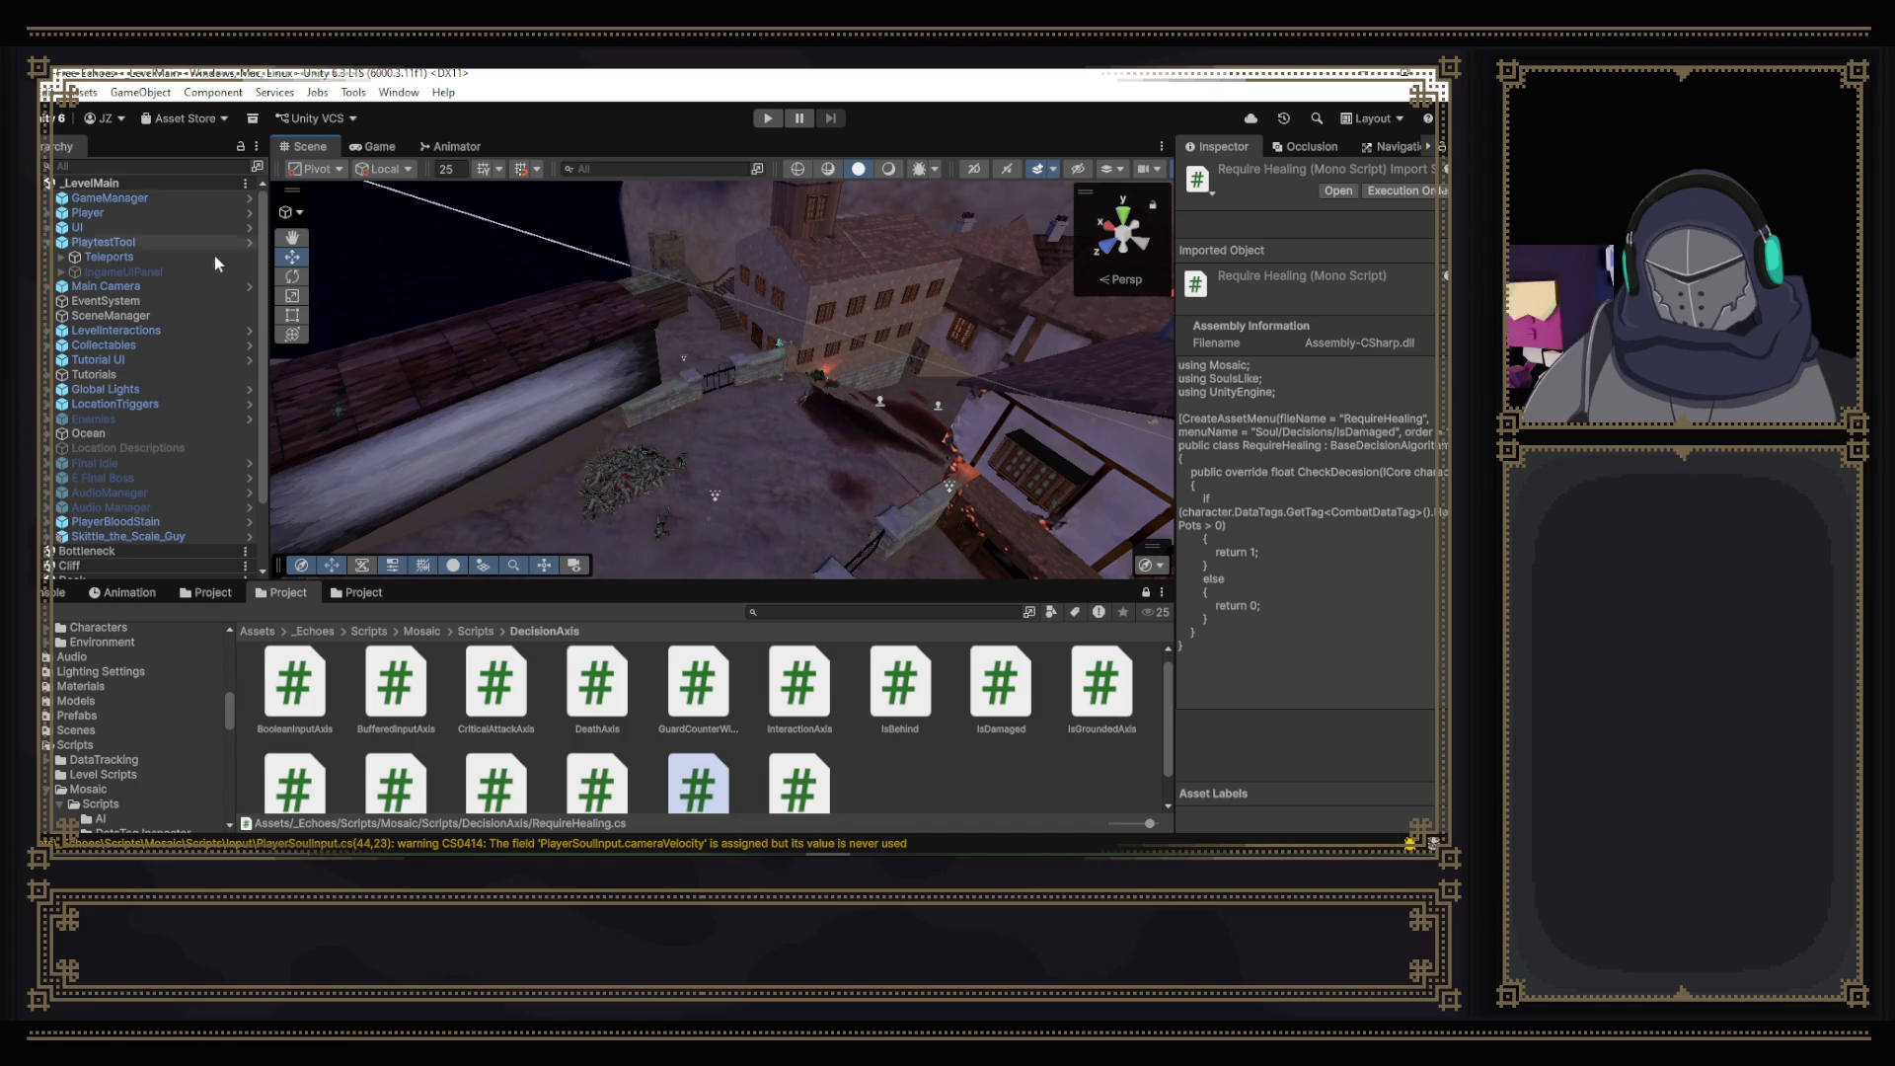
{"action": "left_click", "coordinate": [342, 593]}
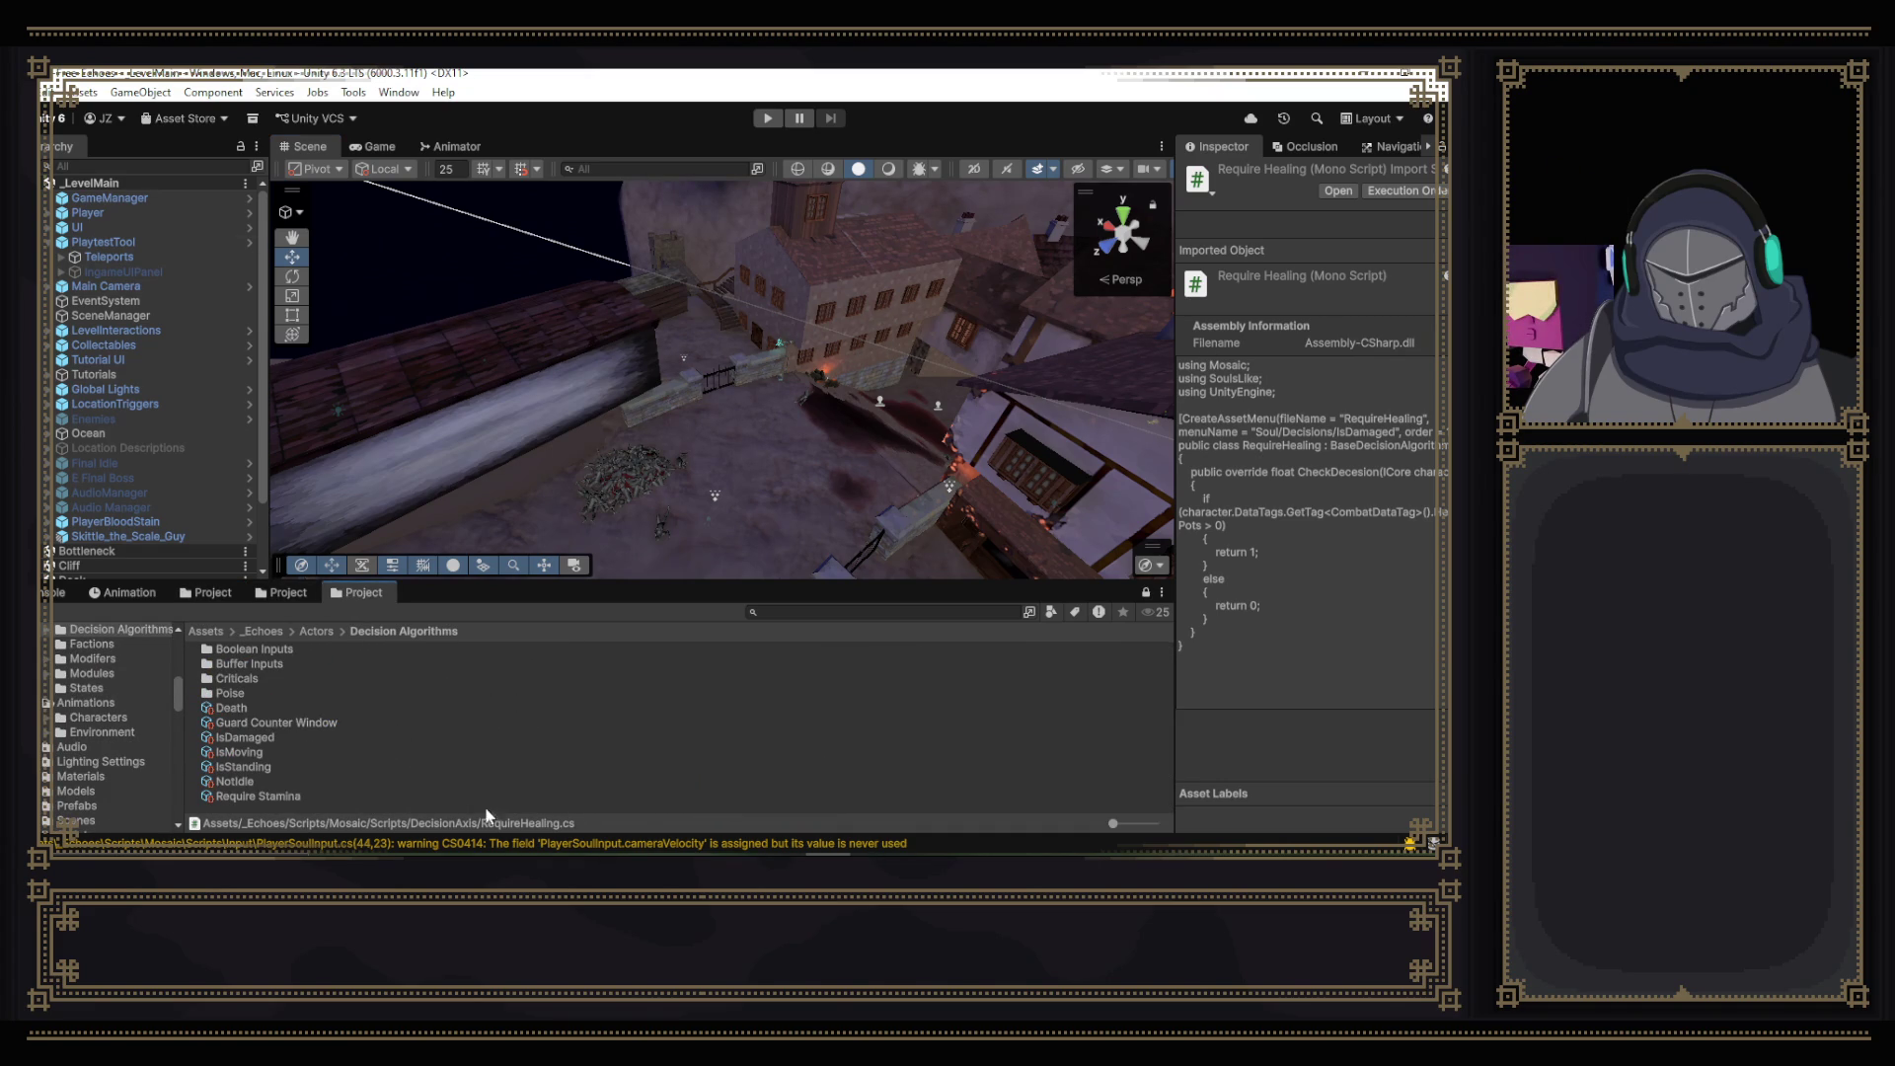
- Check the Create > Soul > Decisions menu in Decision Algorithms for a RequireHealing entry, then close it
{"action": "right_click", "coordinate": [610, 801]}
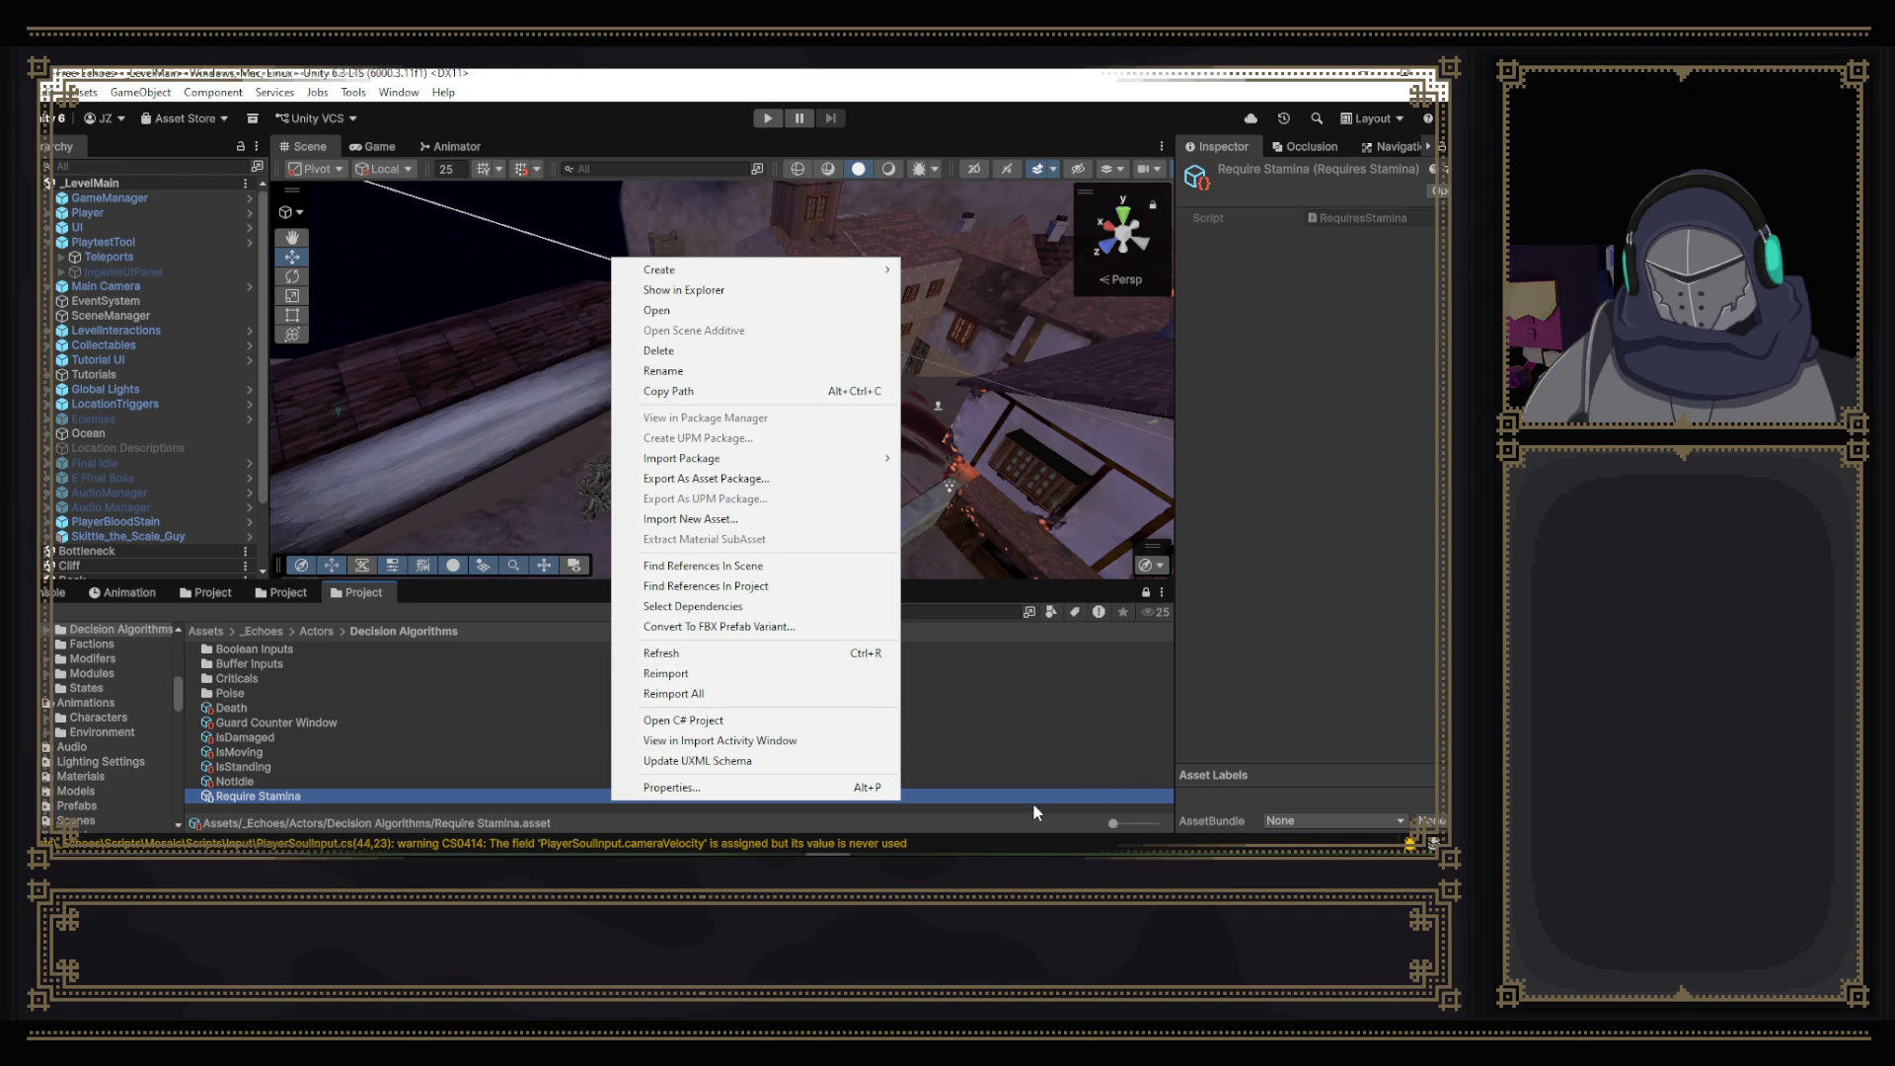
{"action": "right_click", "coordinate": [1033, 804]}
{"action": "mouse_move", "coordinate": [1096, 279]}
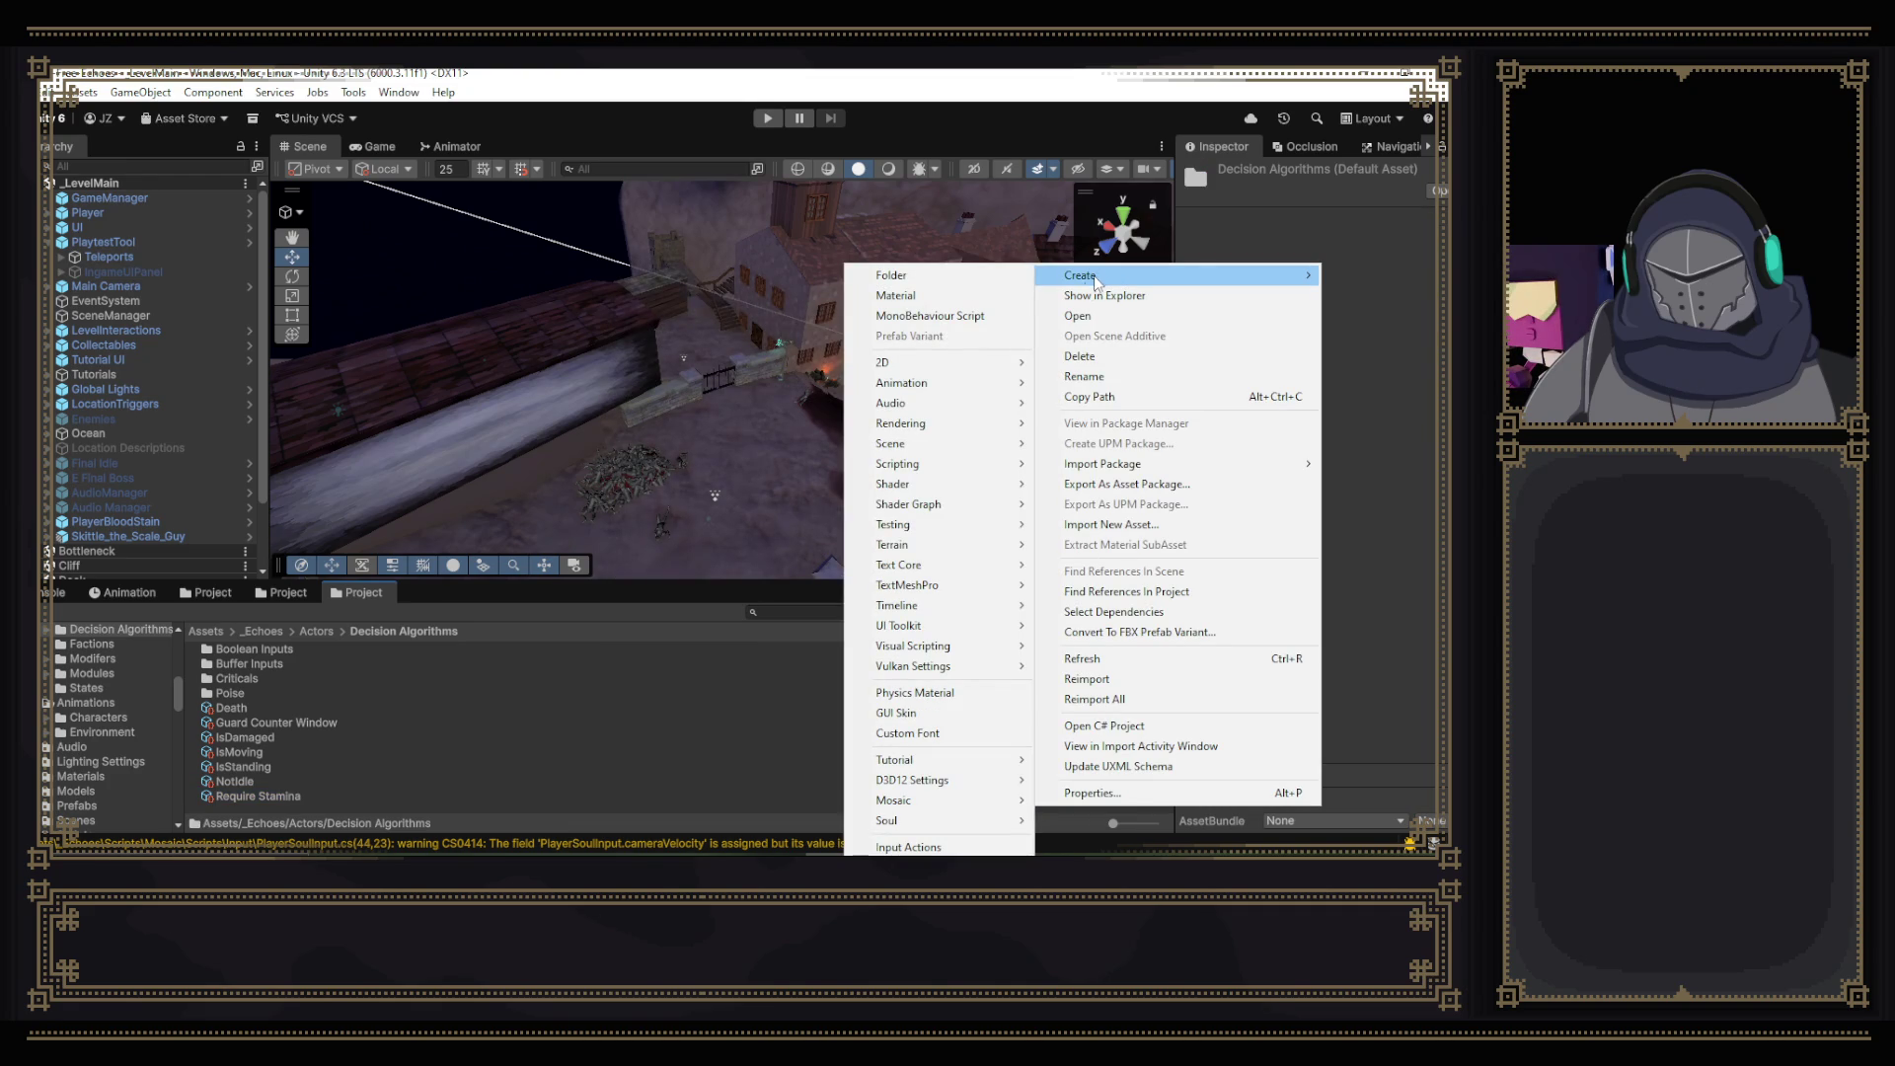
{"action": "mouse_move", "coordinate": [940, 807]}
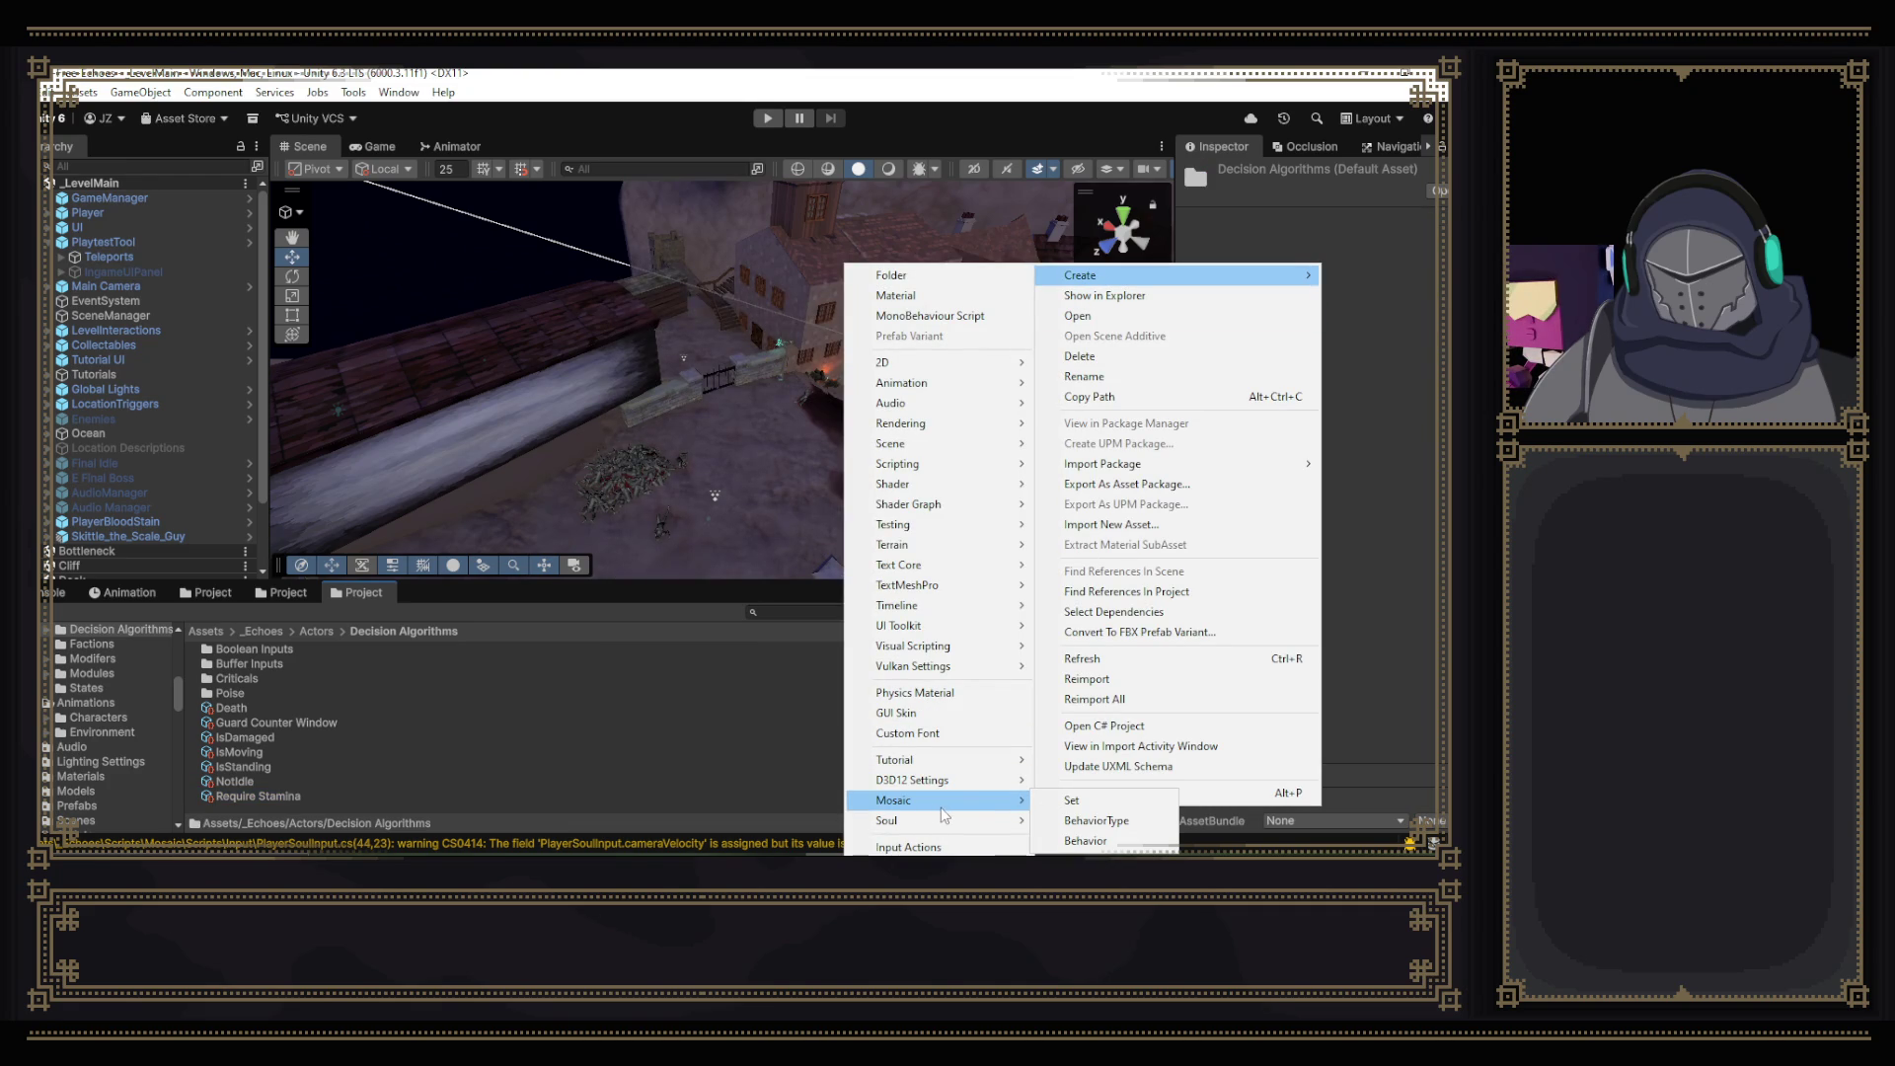
{"action": "mouse_move", "coordinate": [1085, 742]}
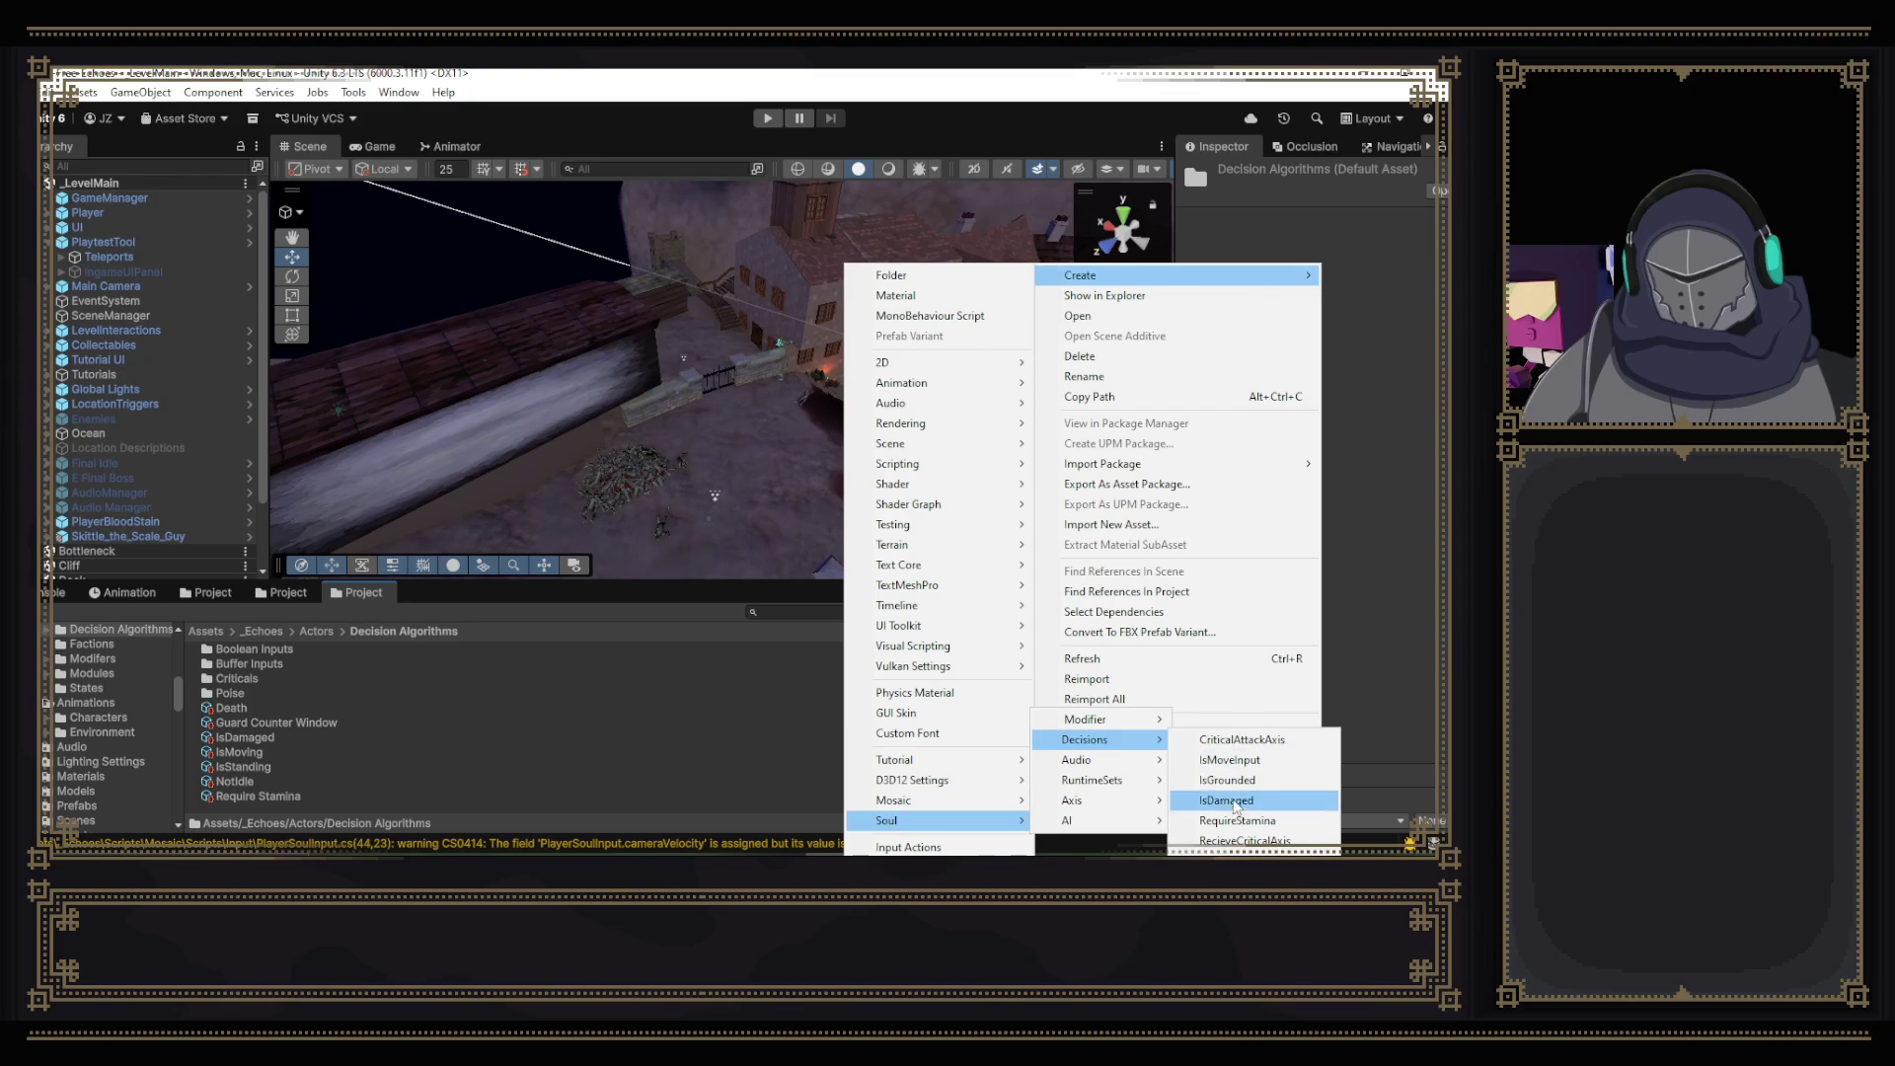
{"action": "key", "text": "Escape"}
{"action": "key", "text": "Escape"}
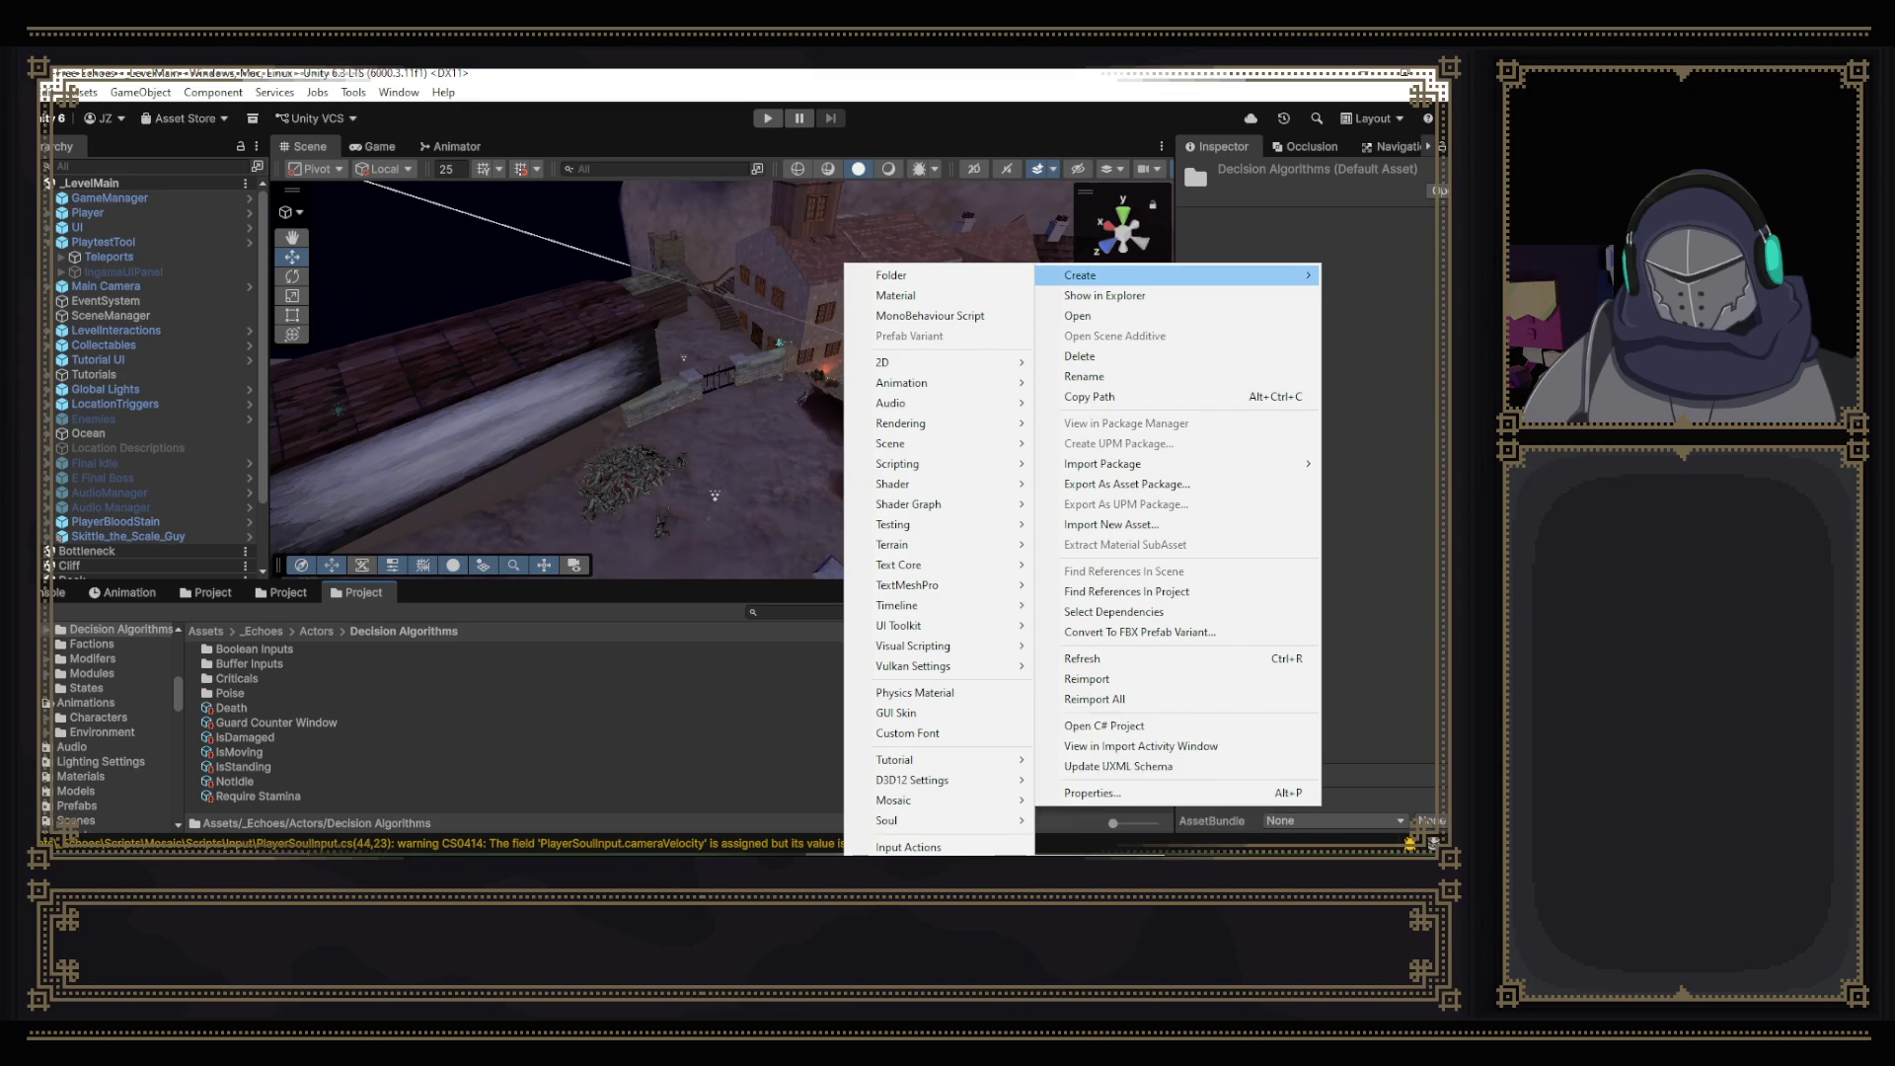
{"action": "key", "text": "Escape"}
{"action": "key", "text": "Escape"}
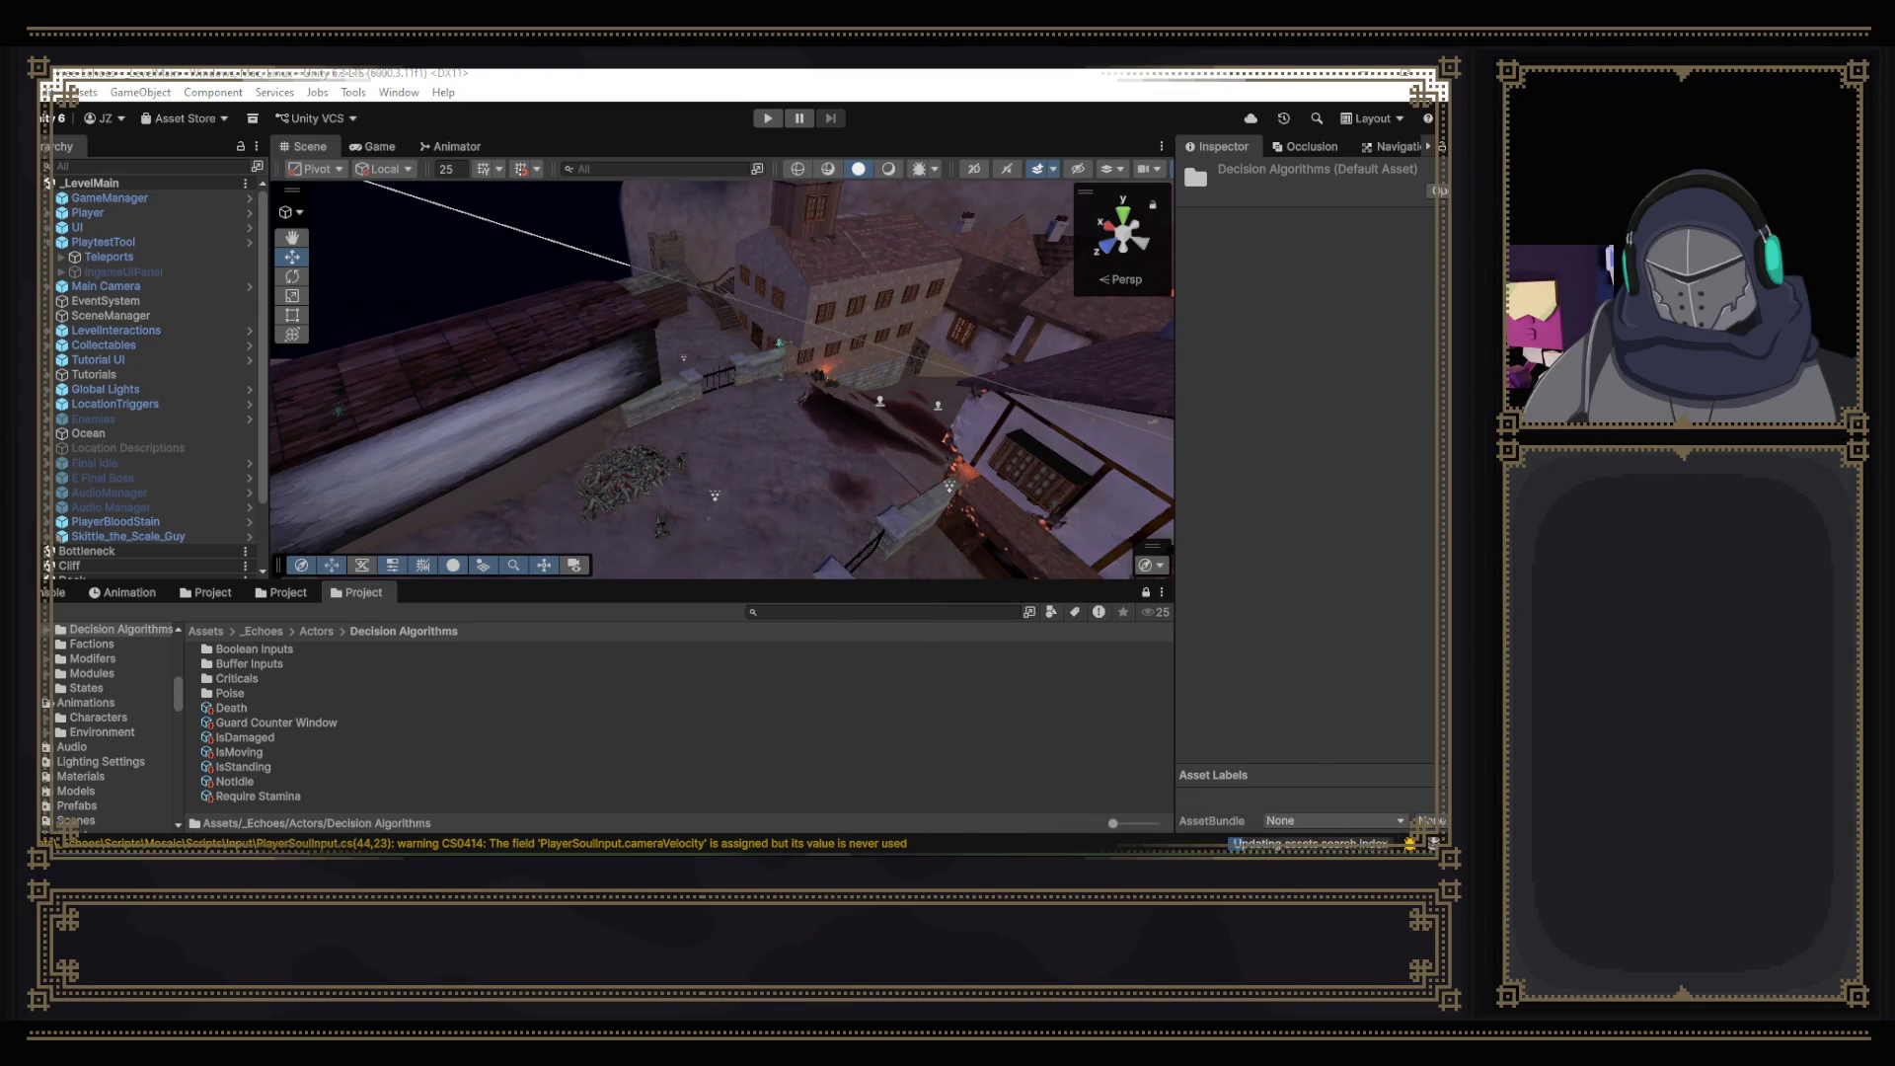
{"action": "mouse_move", "coordinate": [918, 855]}
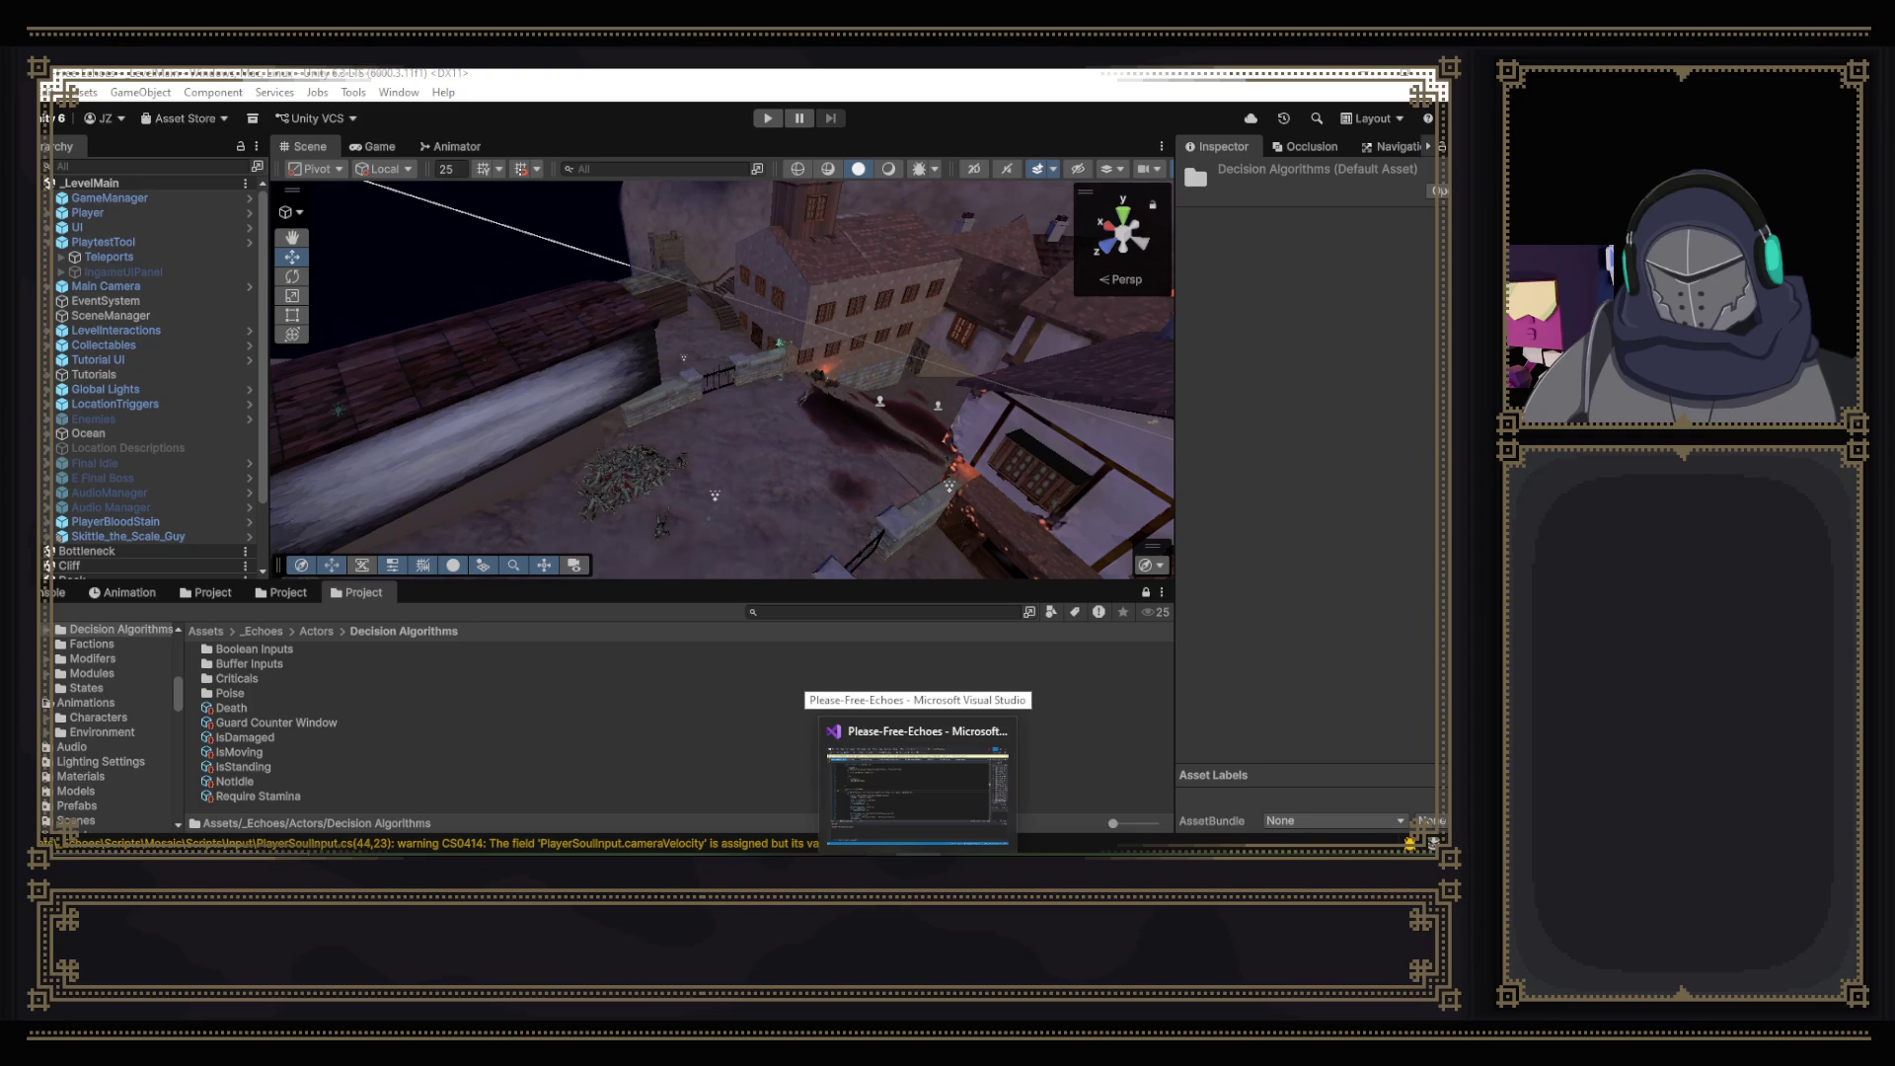
- Delete the stray '2' in FallCheck, save BaseSoulState.cs, and review IsDamaged.cs's menu path
{"action": "left_click", "coordinate": [918, 784]}
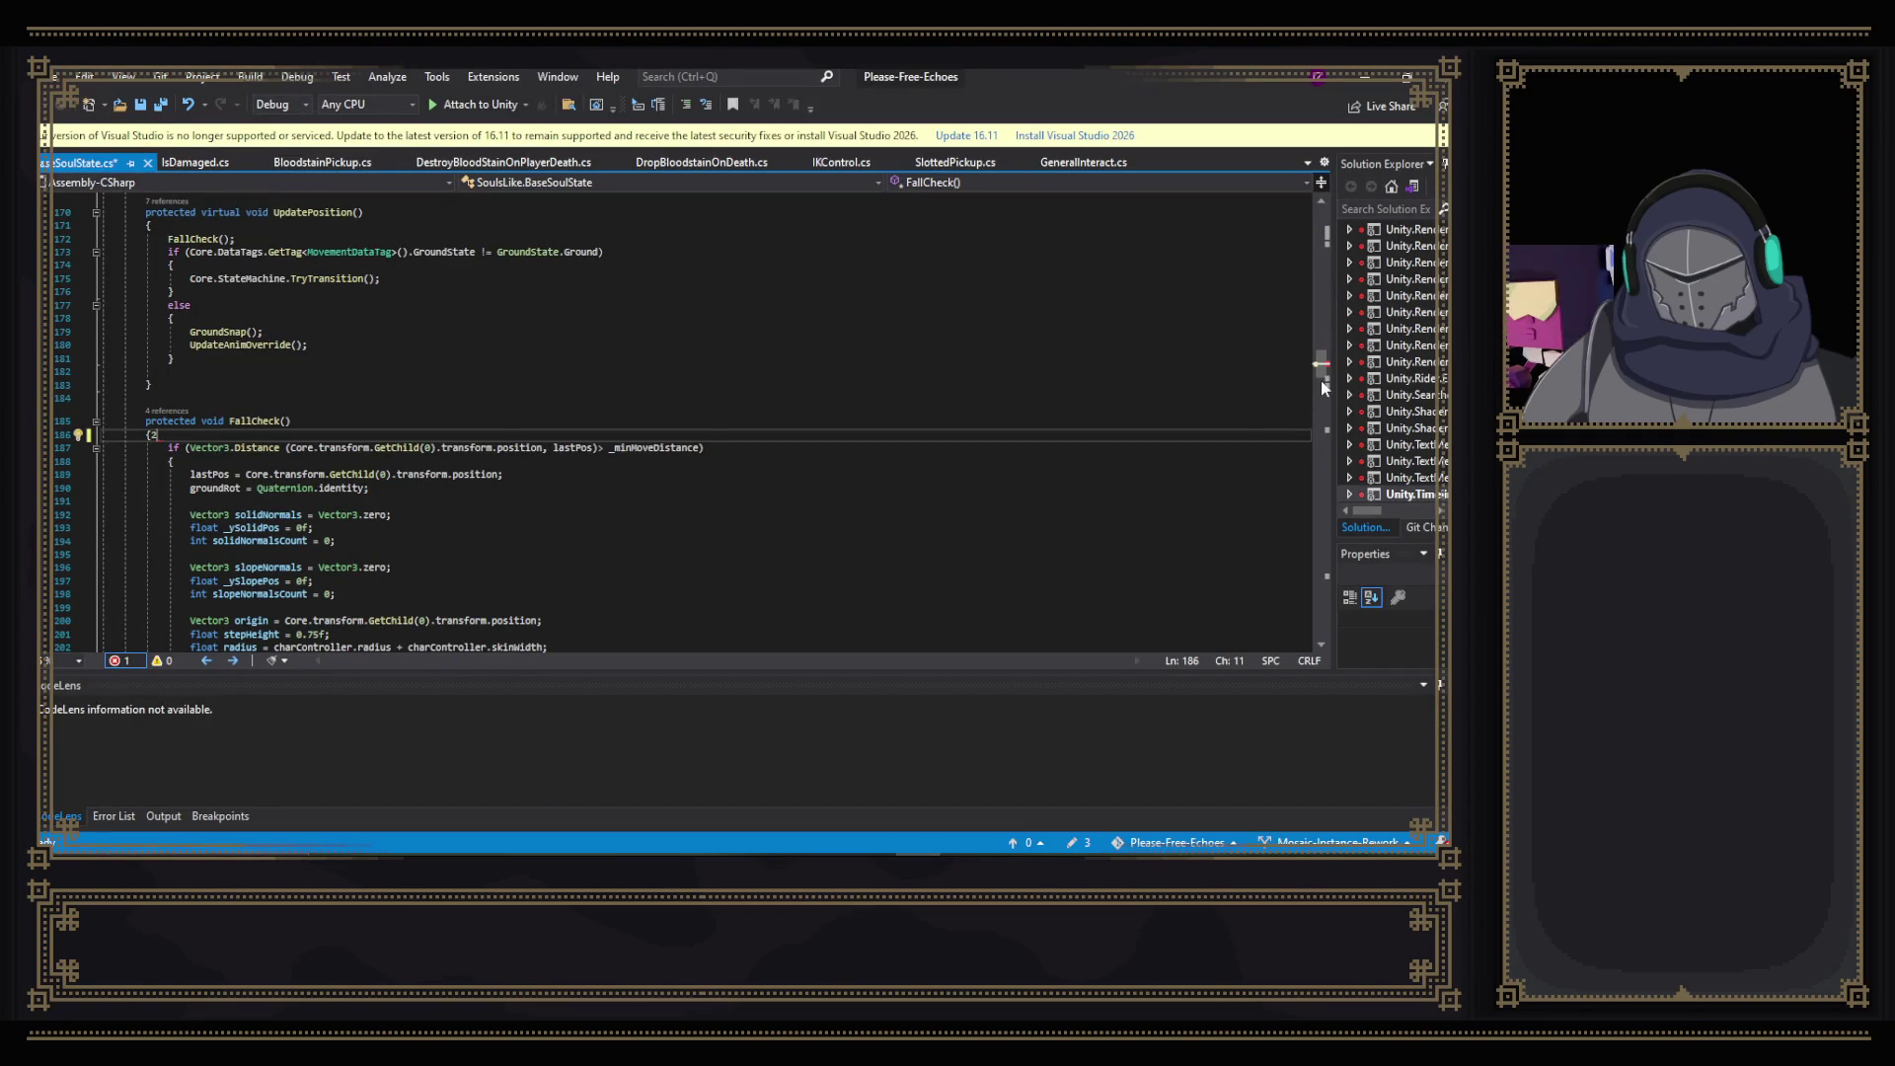
{"action": "key", "text": "BackSpace"}
{"action": "key", "text": "ctrl+s"}
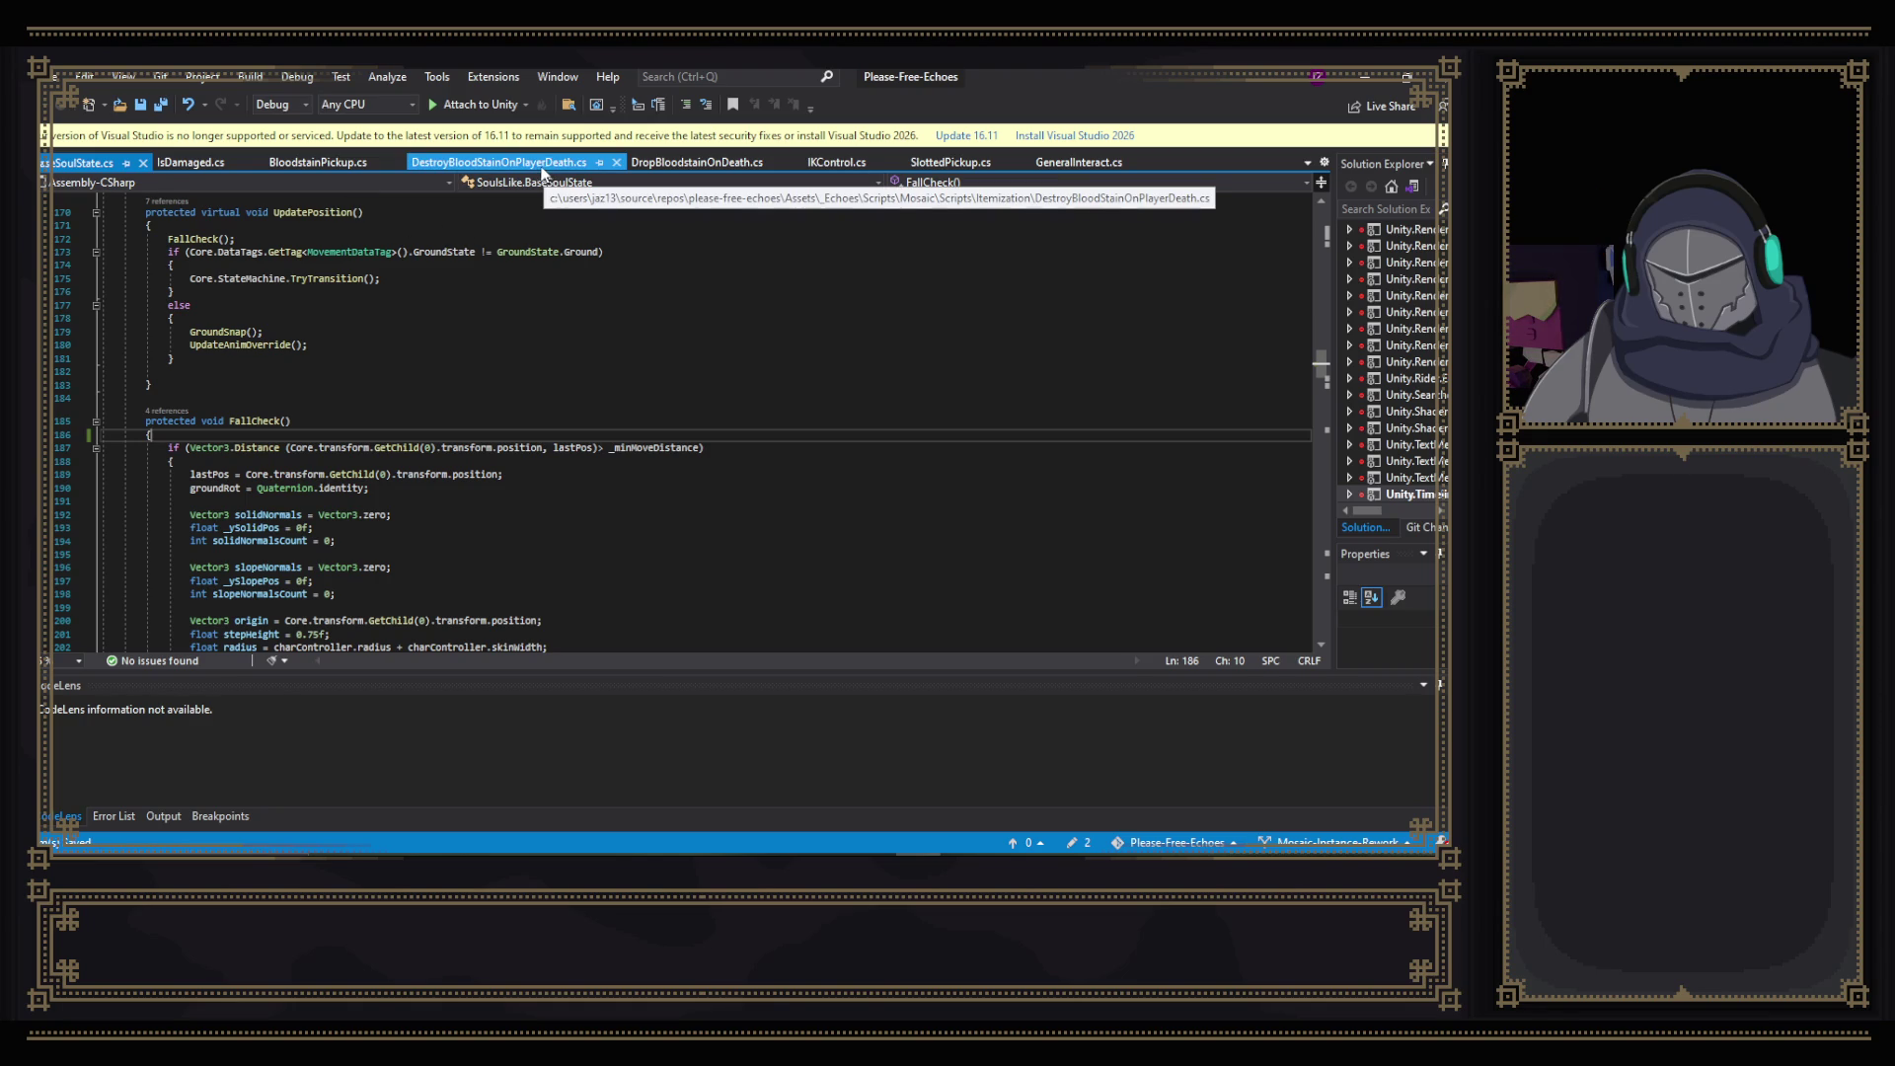
{"action": "left_click", "coordinate": [193, 162]}
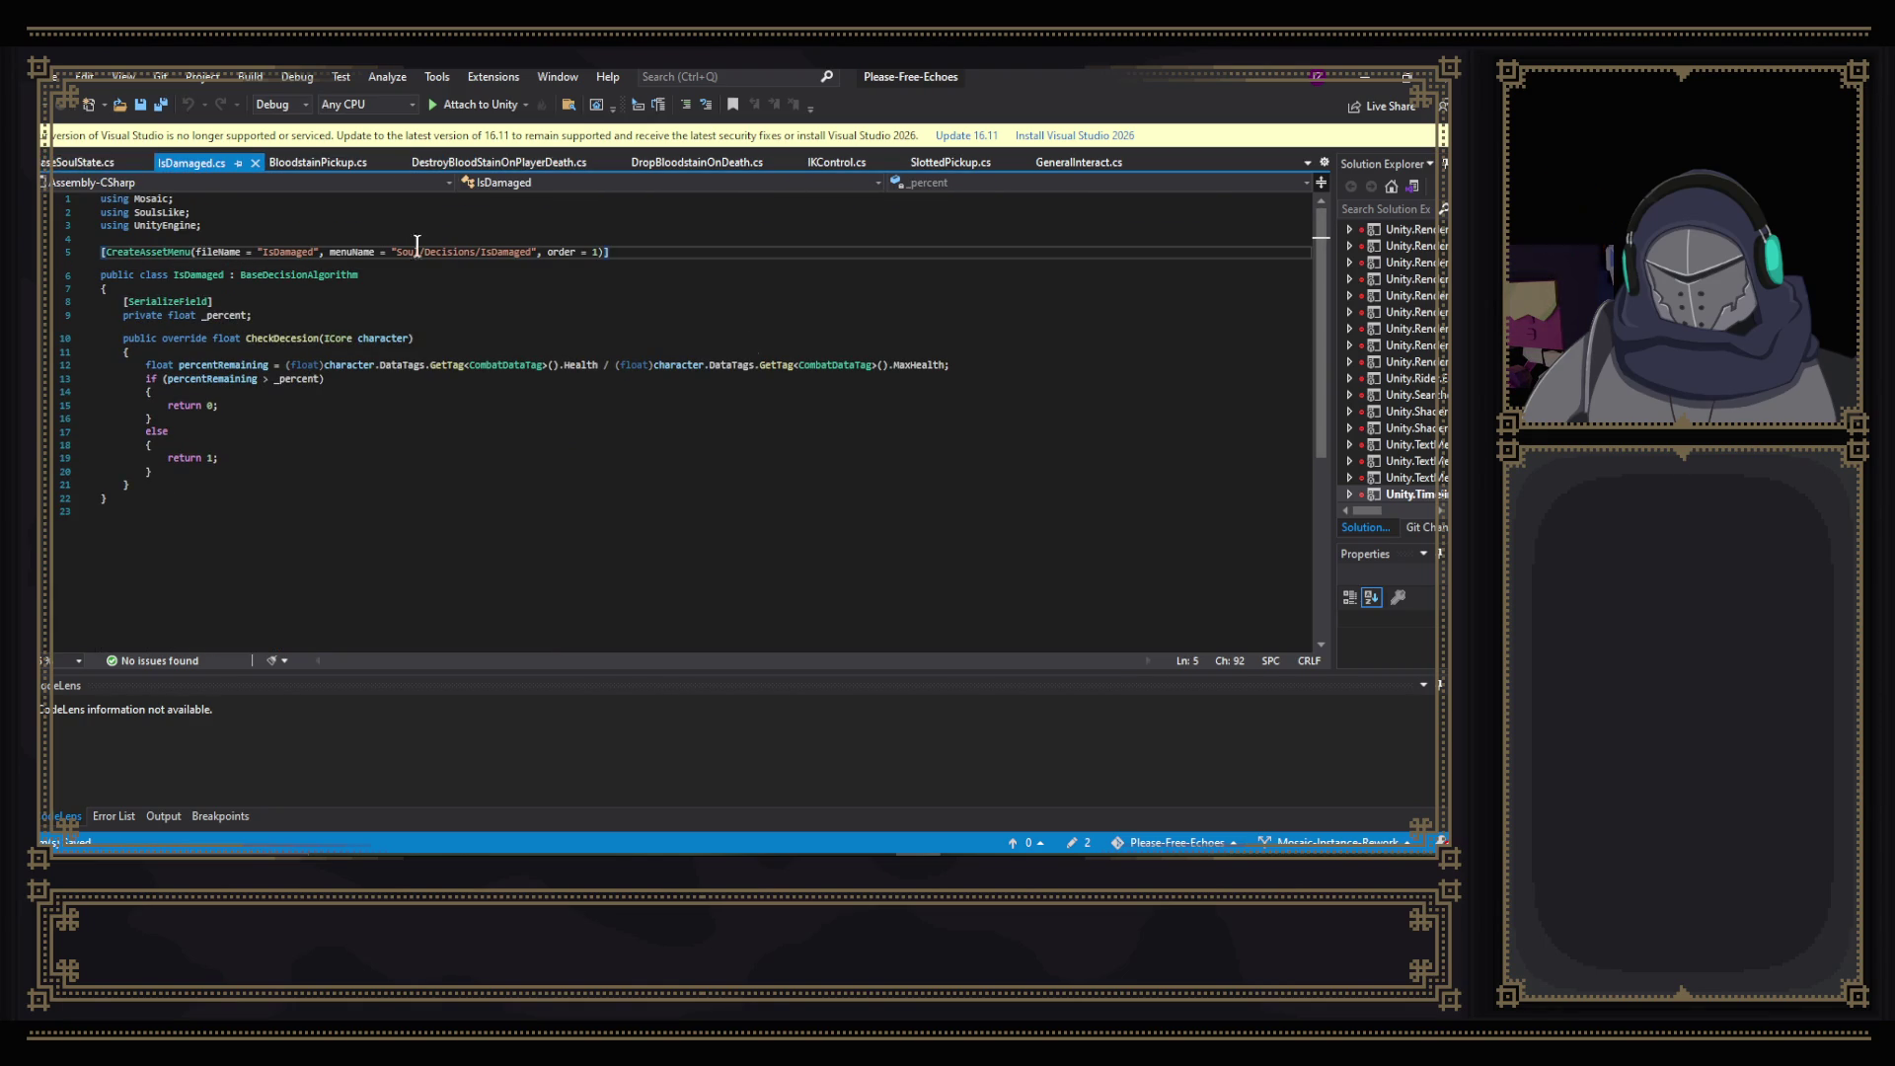
{"action": "key", "text": "alt+Tab"}
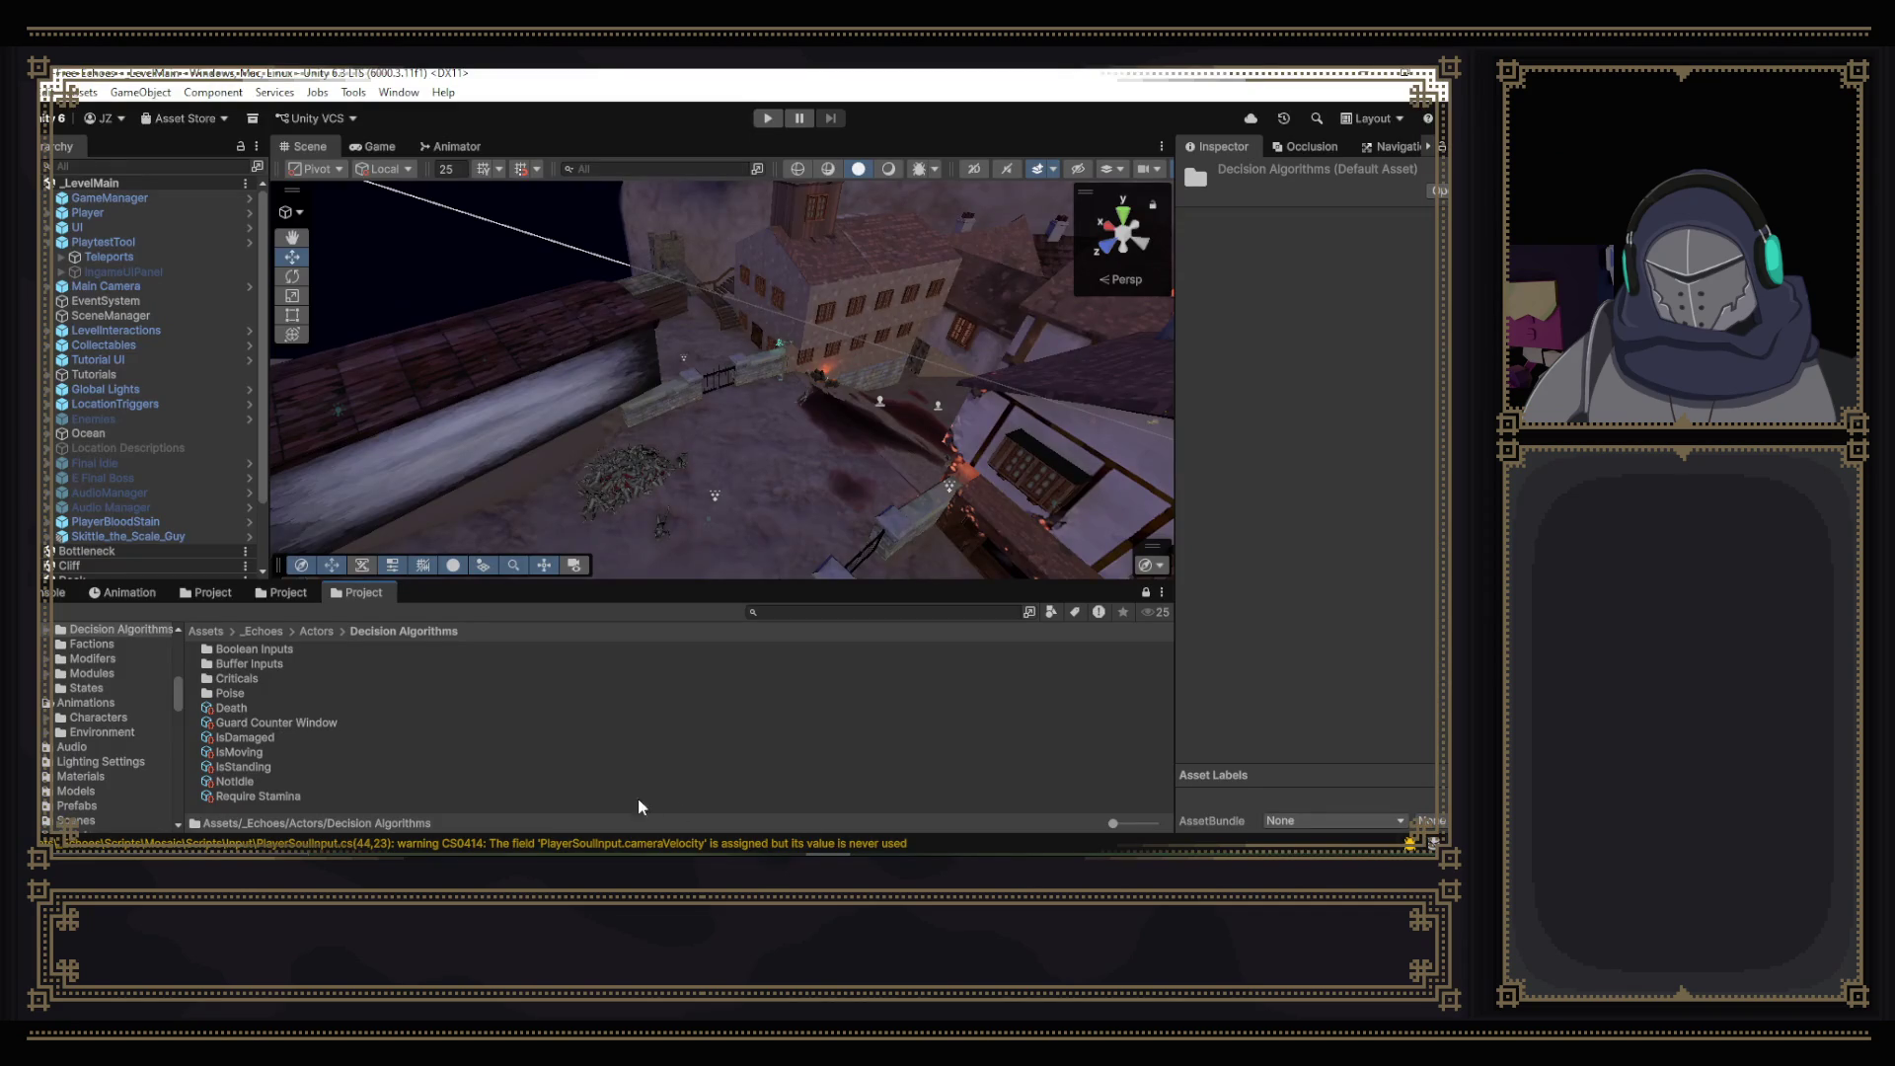
- Open RequireHealing.cs from the DecisionAxis folder in Visual Studio
{"action": "left_click", "coordinate": [290, 597]}
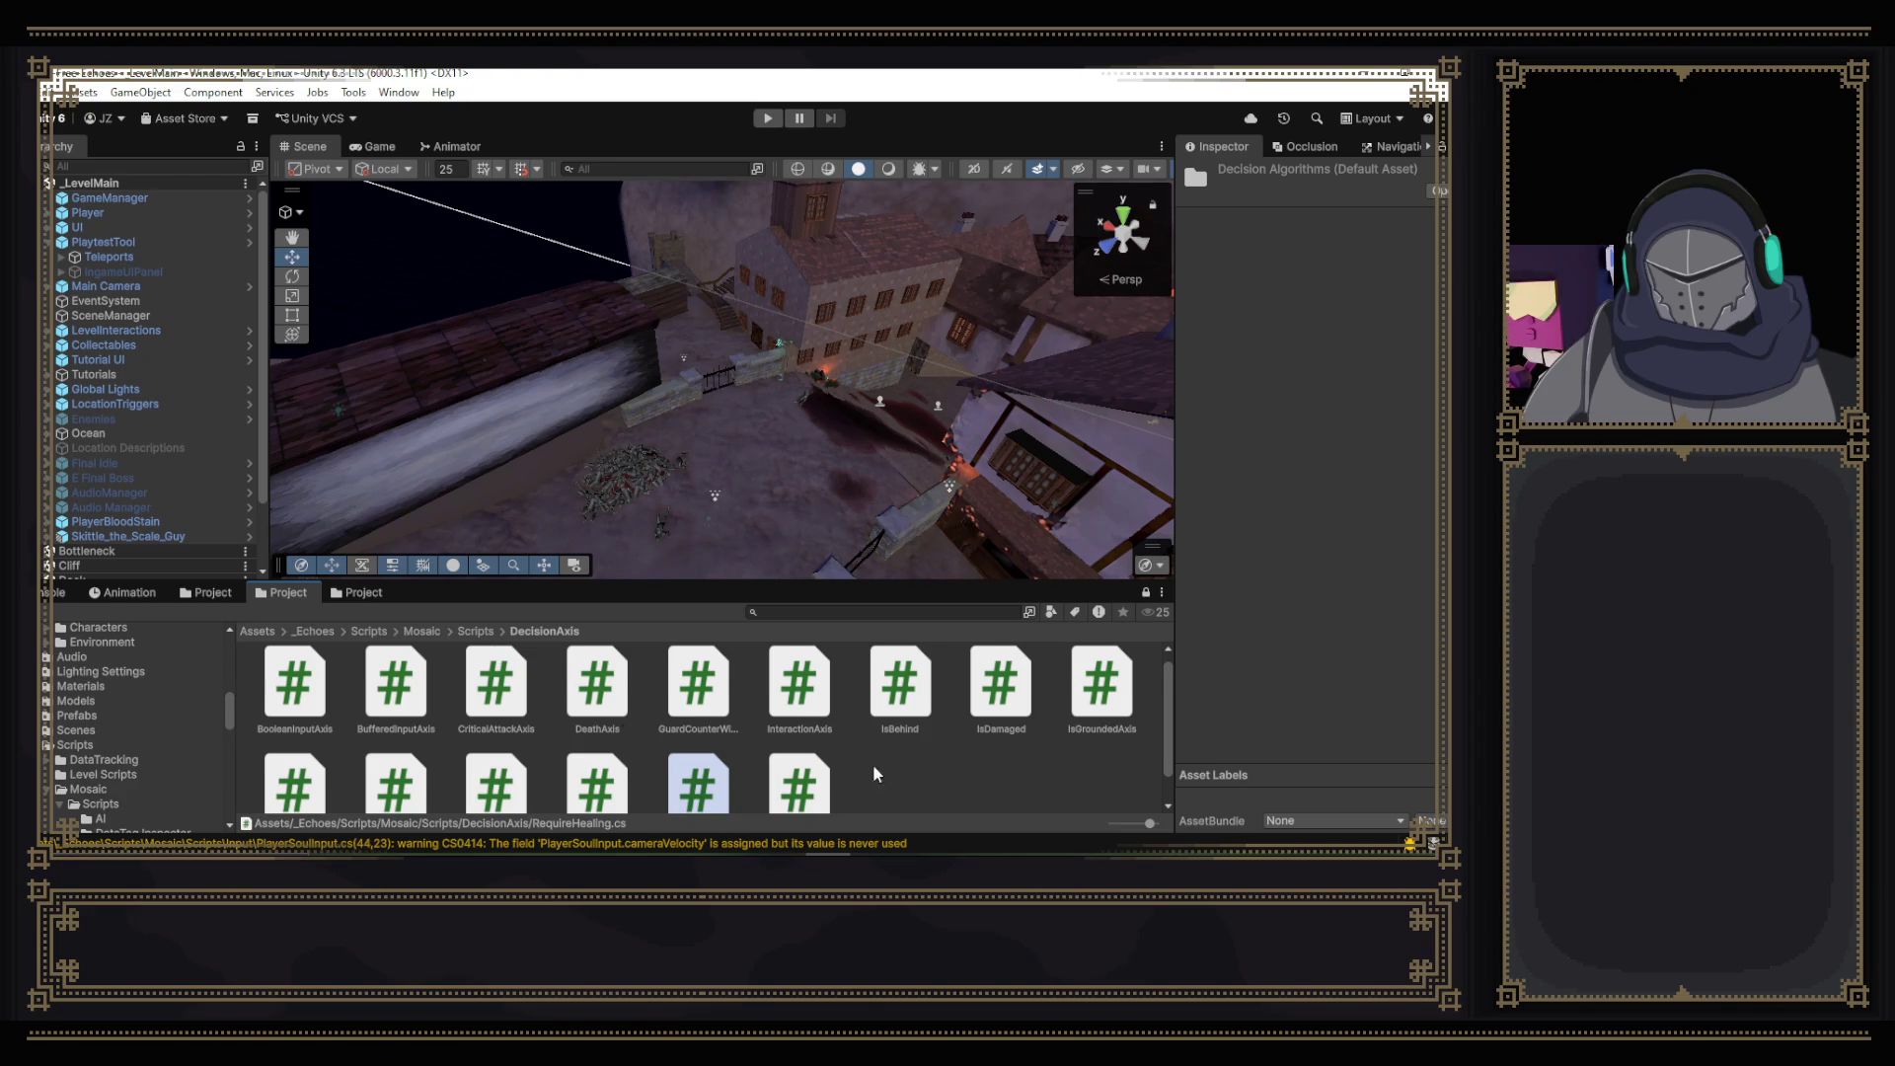
{"action": "scroll", "coordinate": [849, 766], "scroll_direction": "down", "scroll_amount": 1}
{"action": "left_click", "coordinate": [708, 750]}
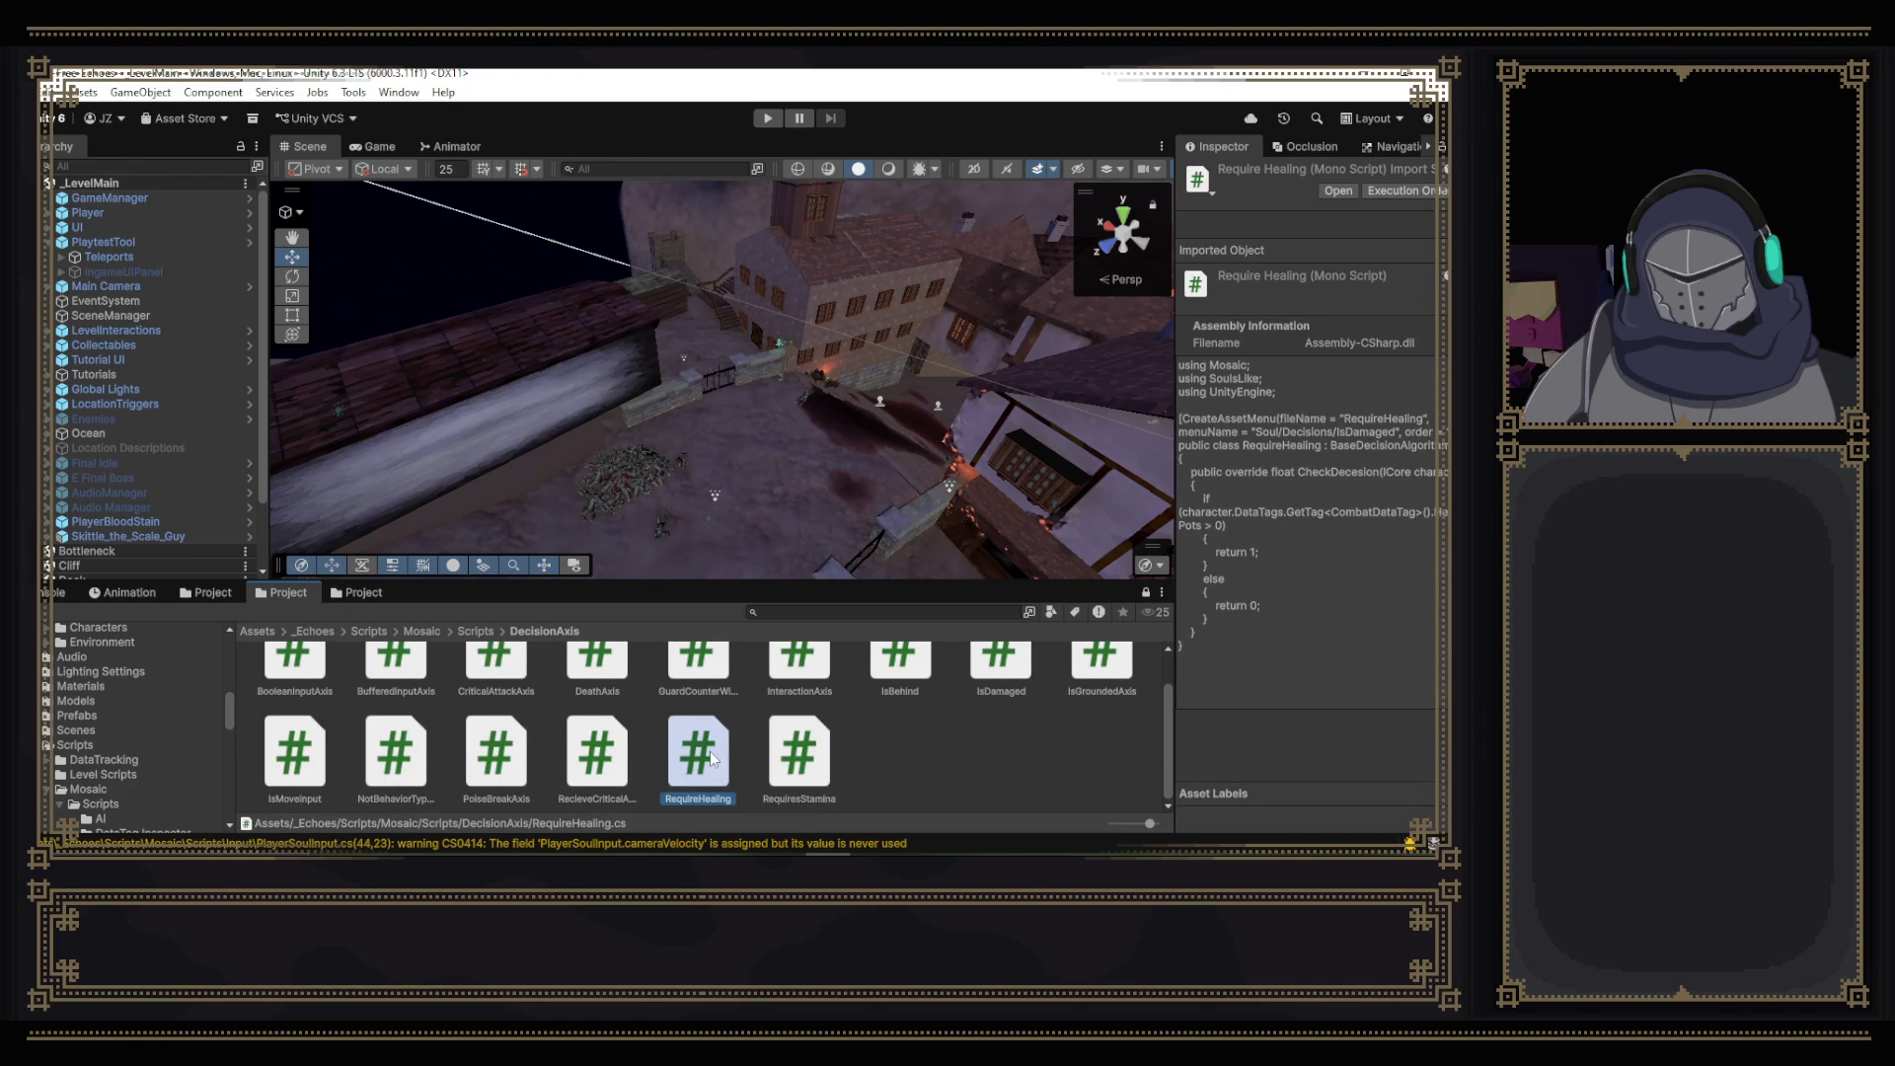
{"action": "double_click", "coordinate": [709, 750]}
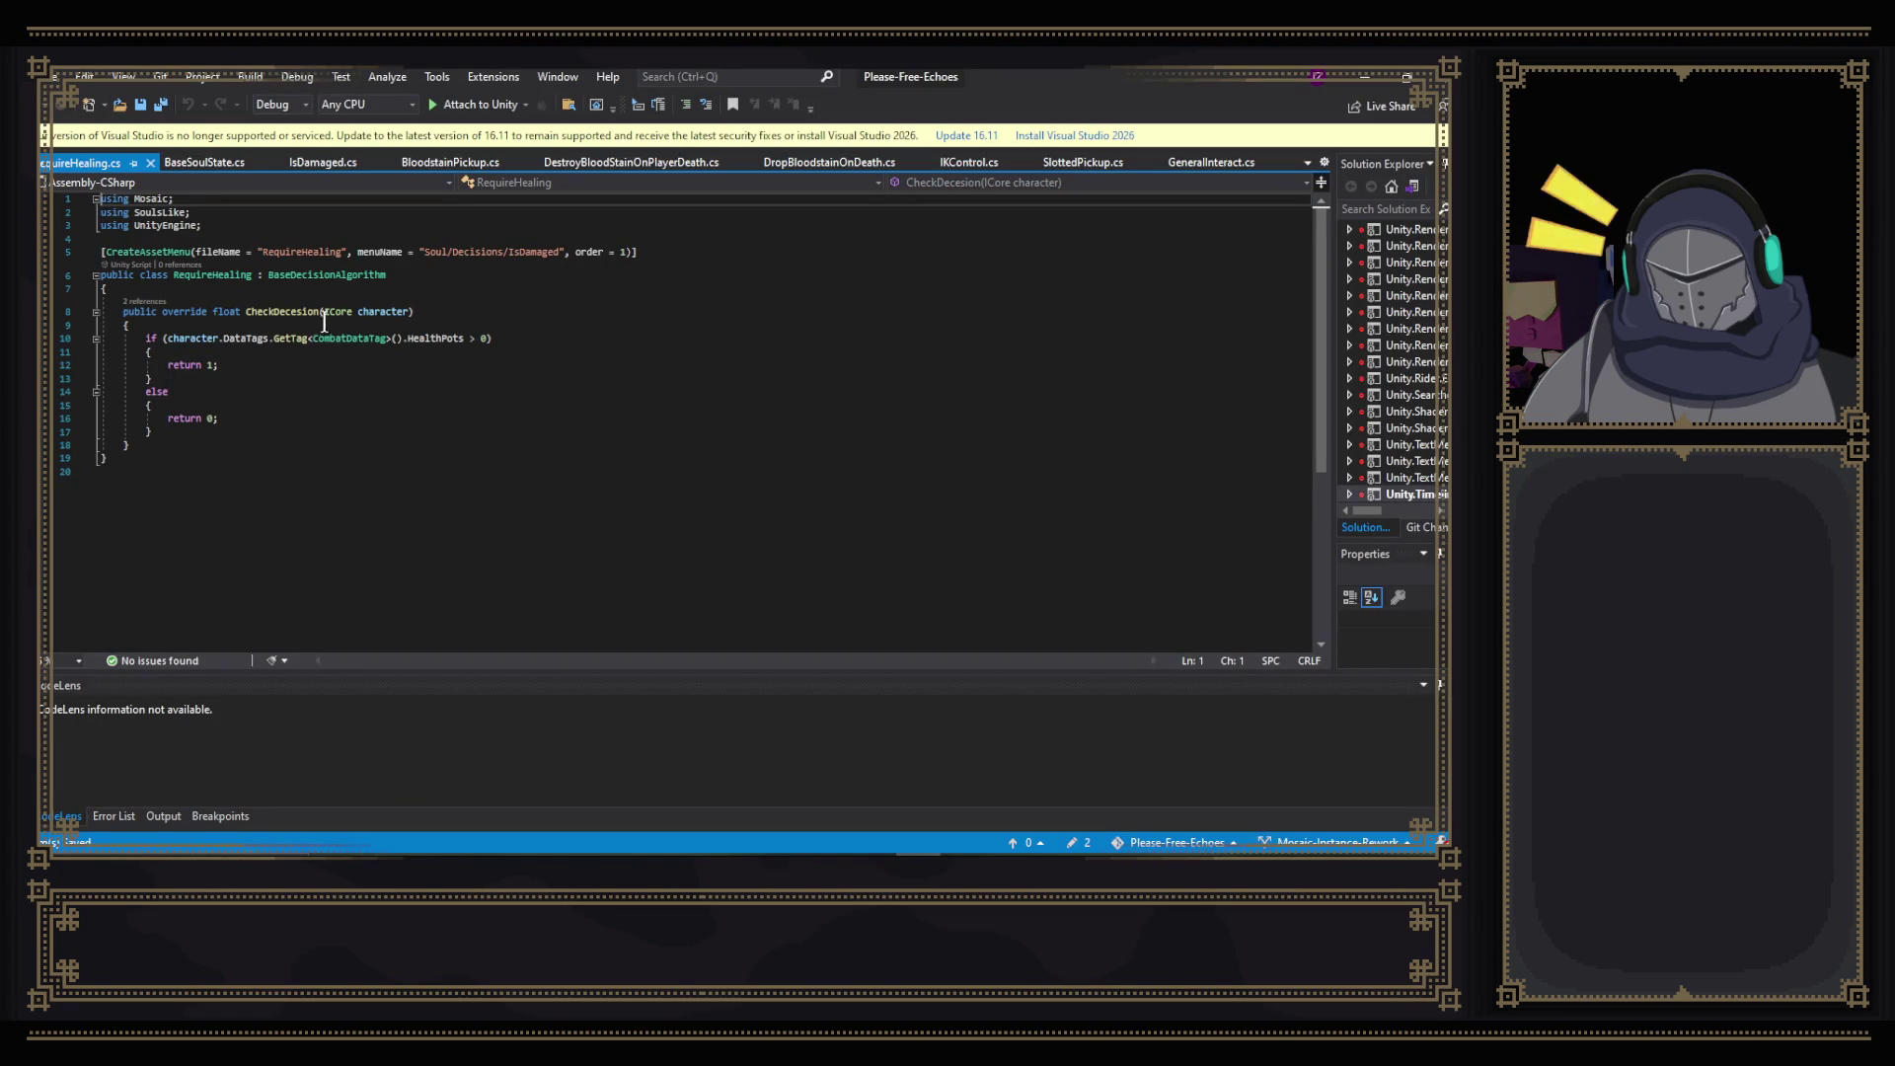
- Replace 'Damaged' with 'Healing' in RequireHealing's menuName so it reads Soul/Decisions/IsHealing, then save
{"action": "left_click", "coordinate": [423, 273]}
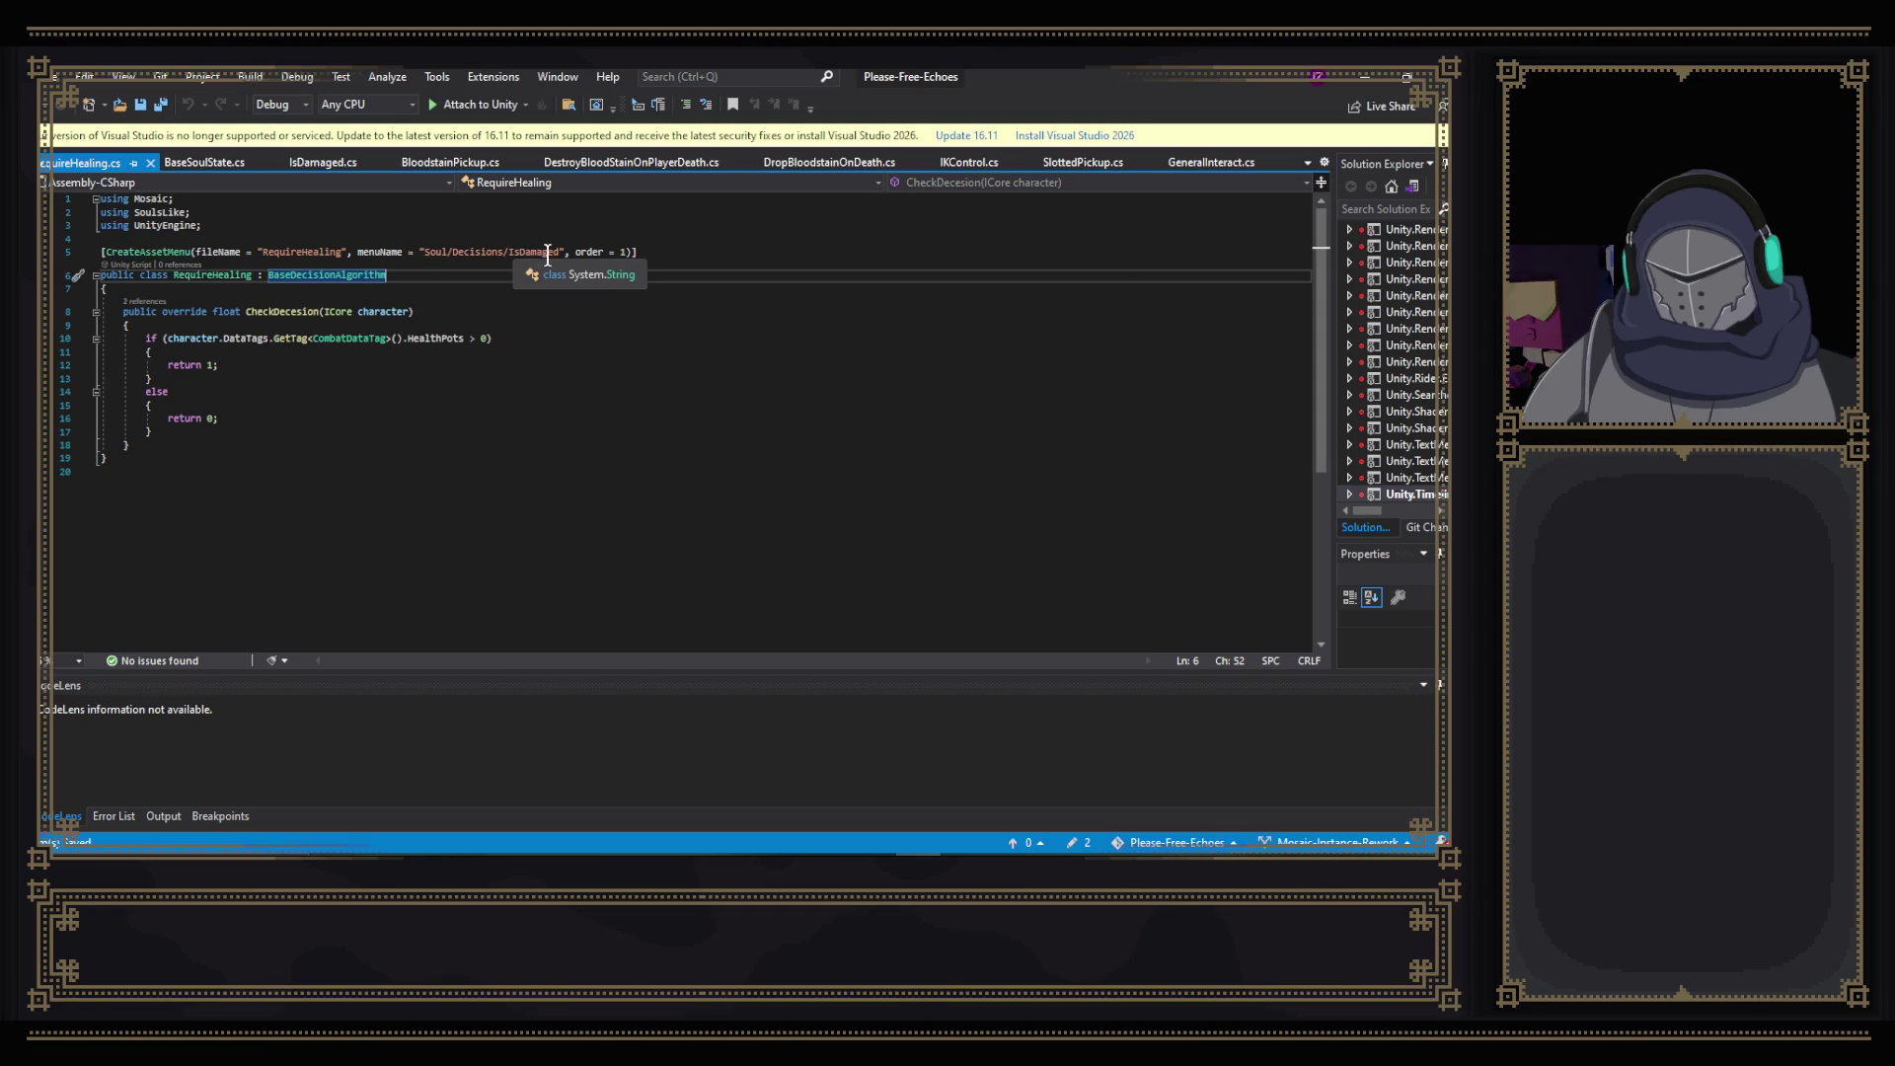
{"action": "left_click_drag", "start_coordinate": [559, 251], "coordinate": [520, 251]}
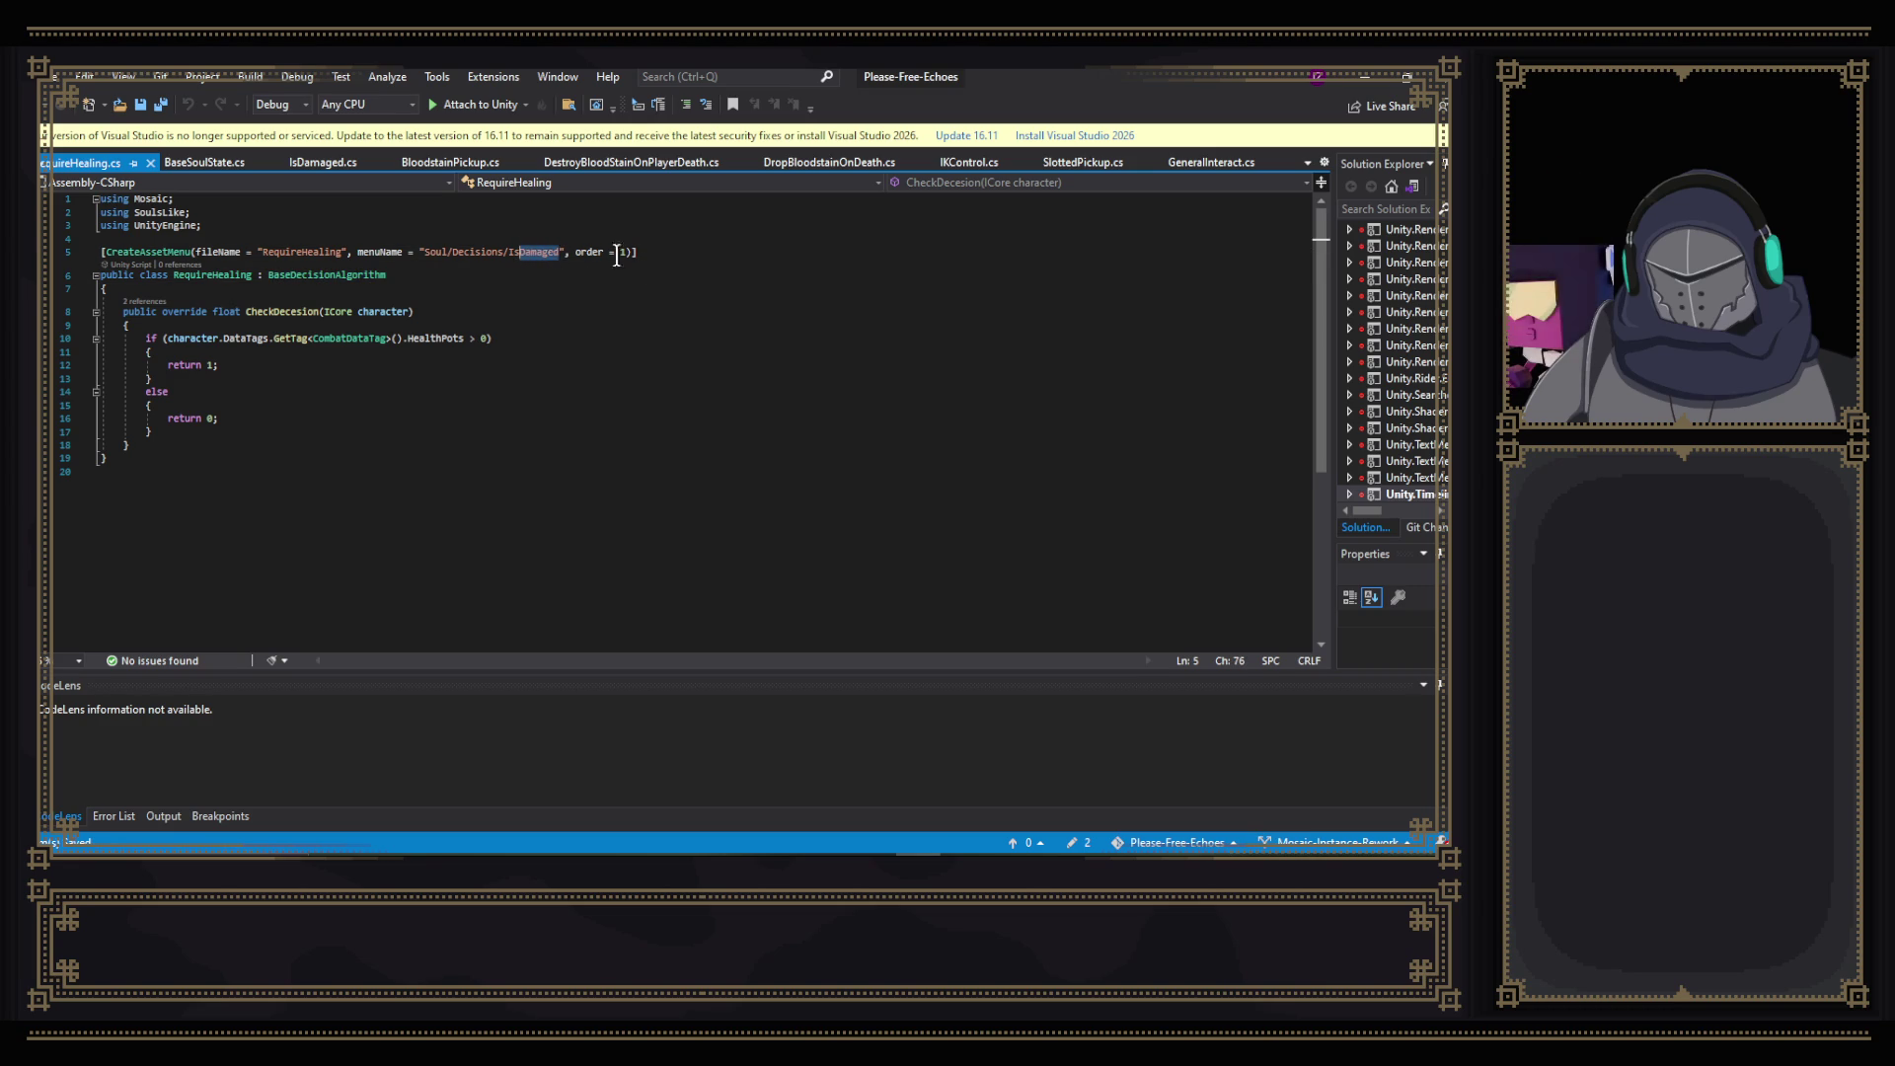
{"action": "type", "text": "Healing"}
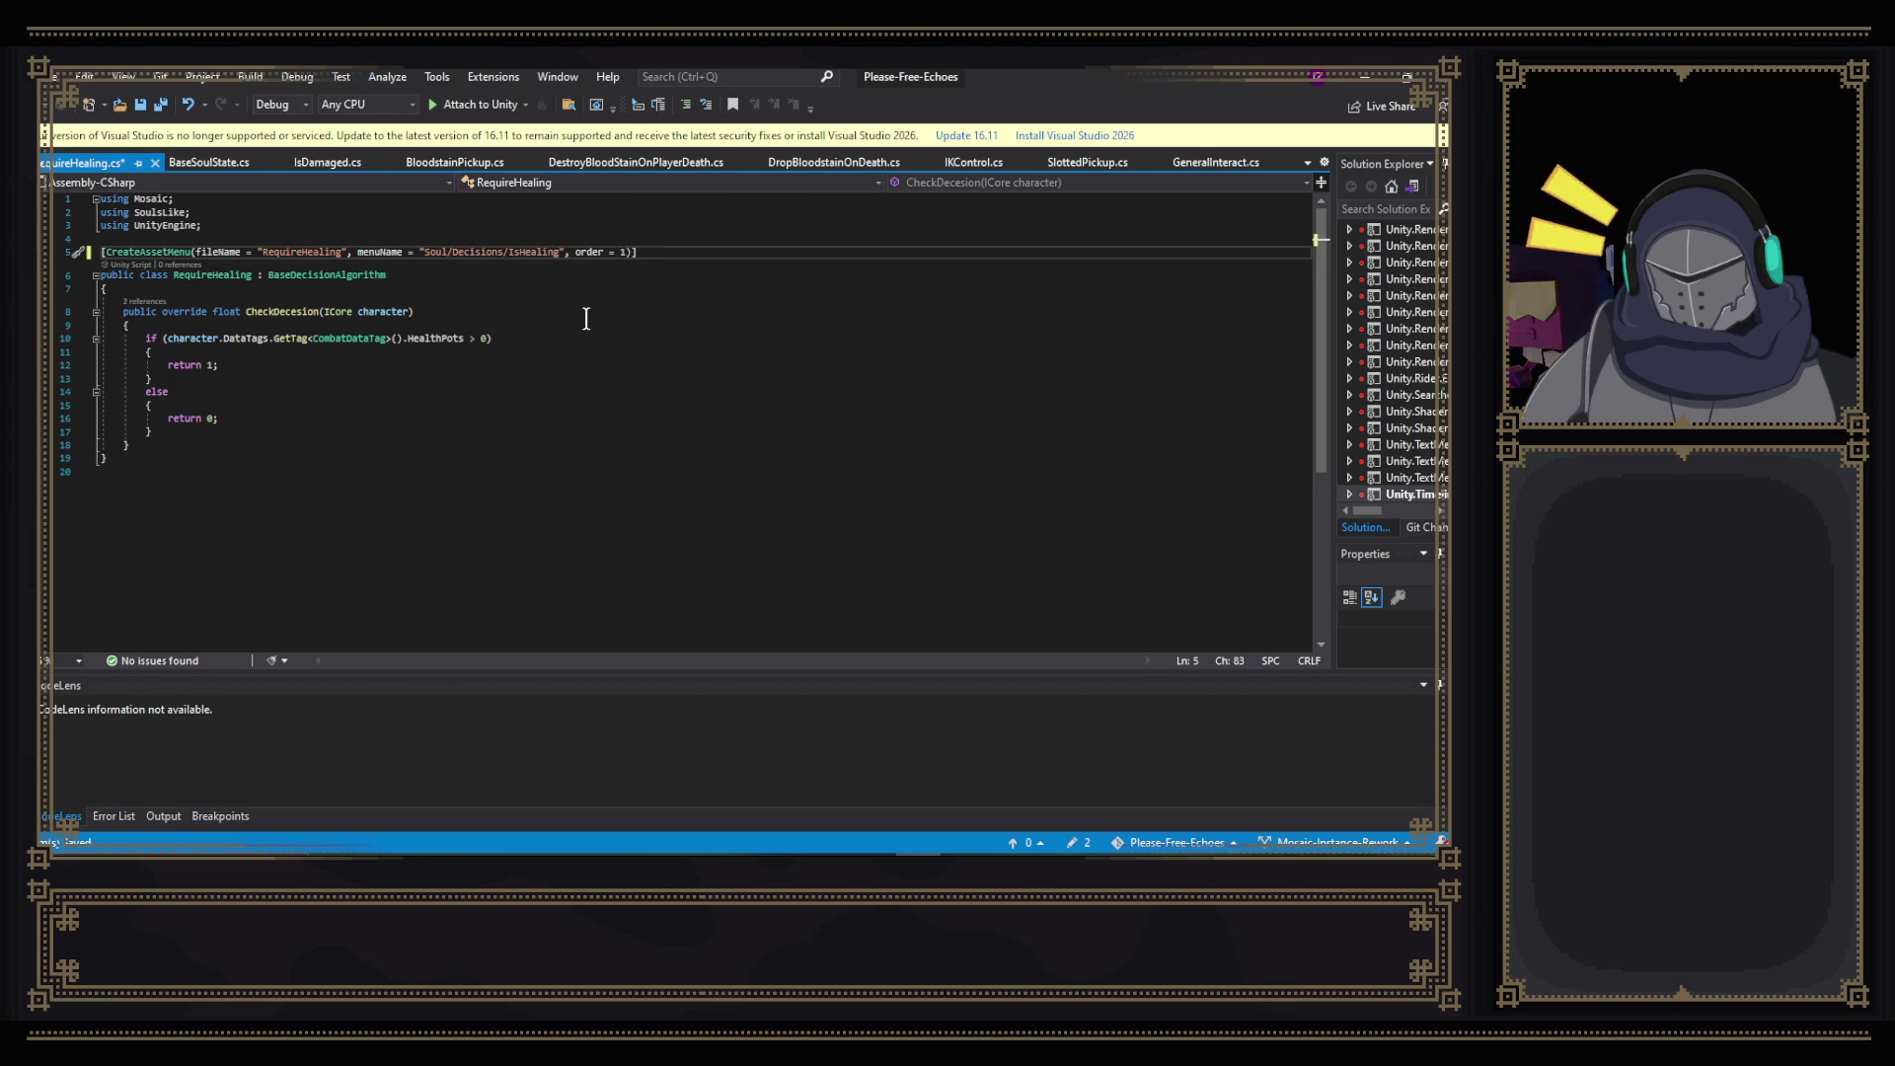
{"action": "key", "text": "ctrl+s"}
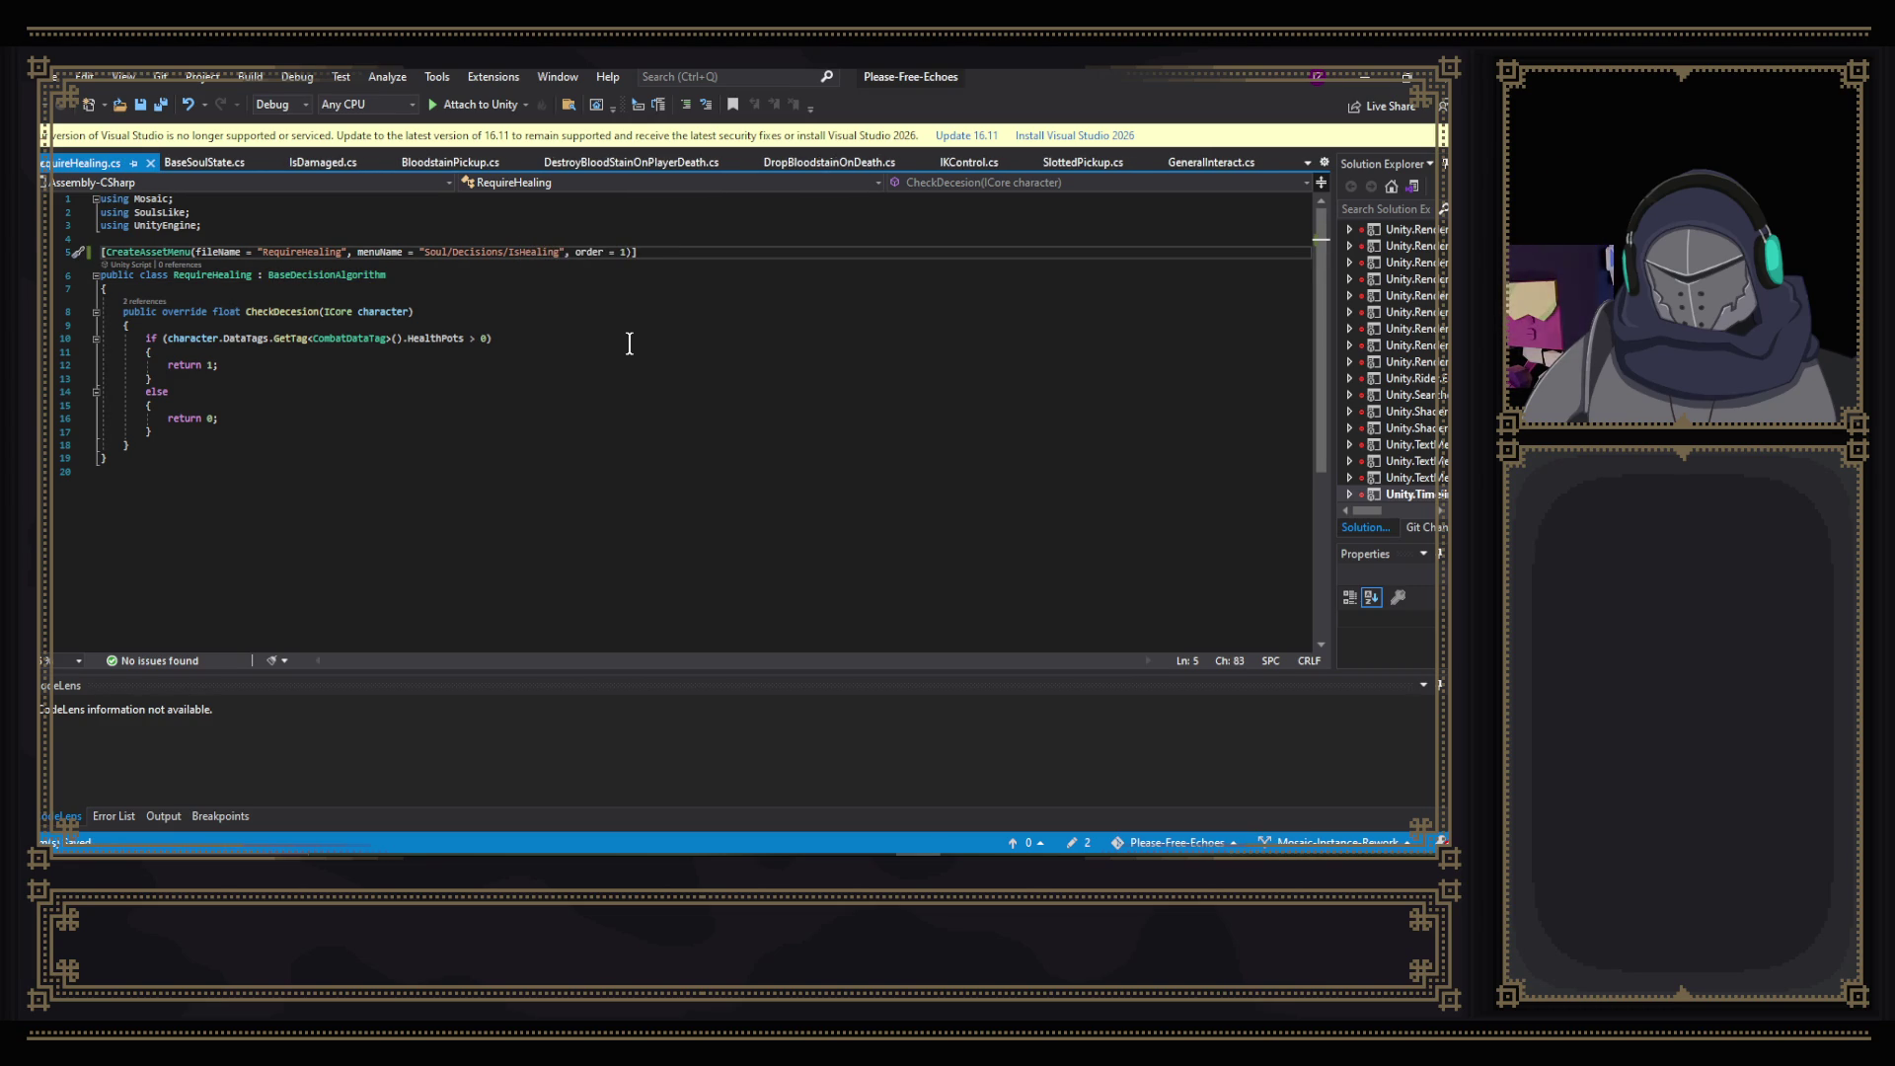
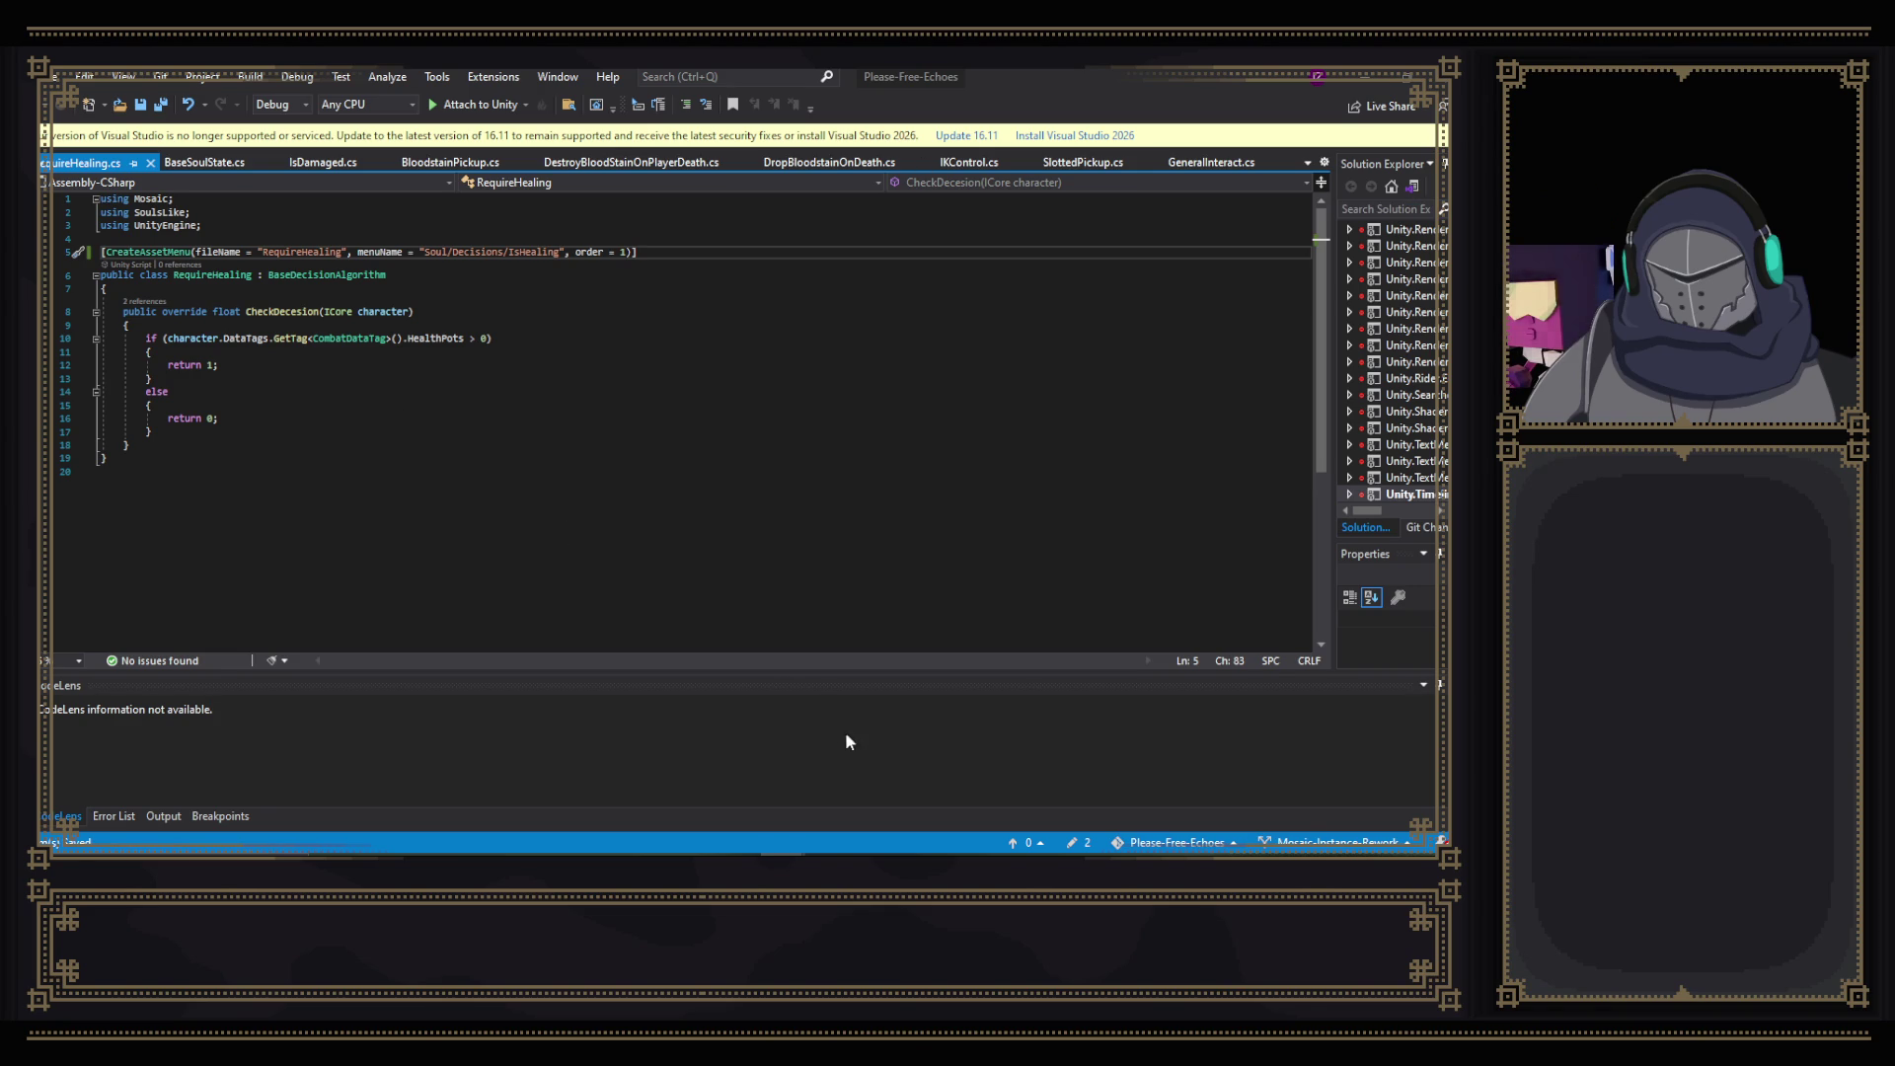
- Leave the RequireHealing script in Visual Studio and switch back to Unity to recompile
{"action": "mouse_move", "coordinate": [919, 856]}
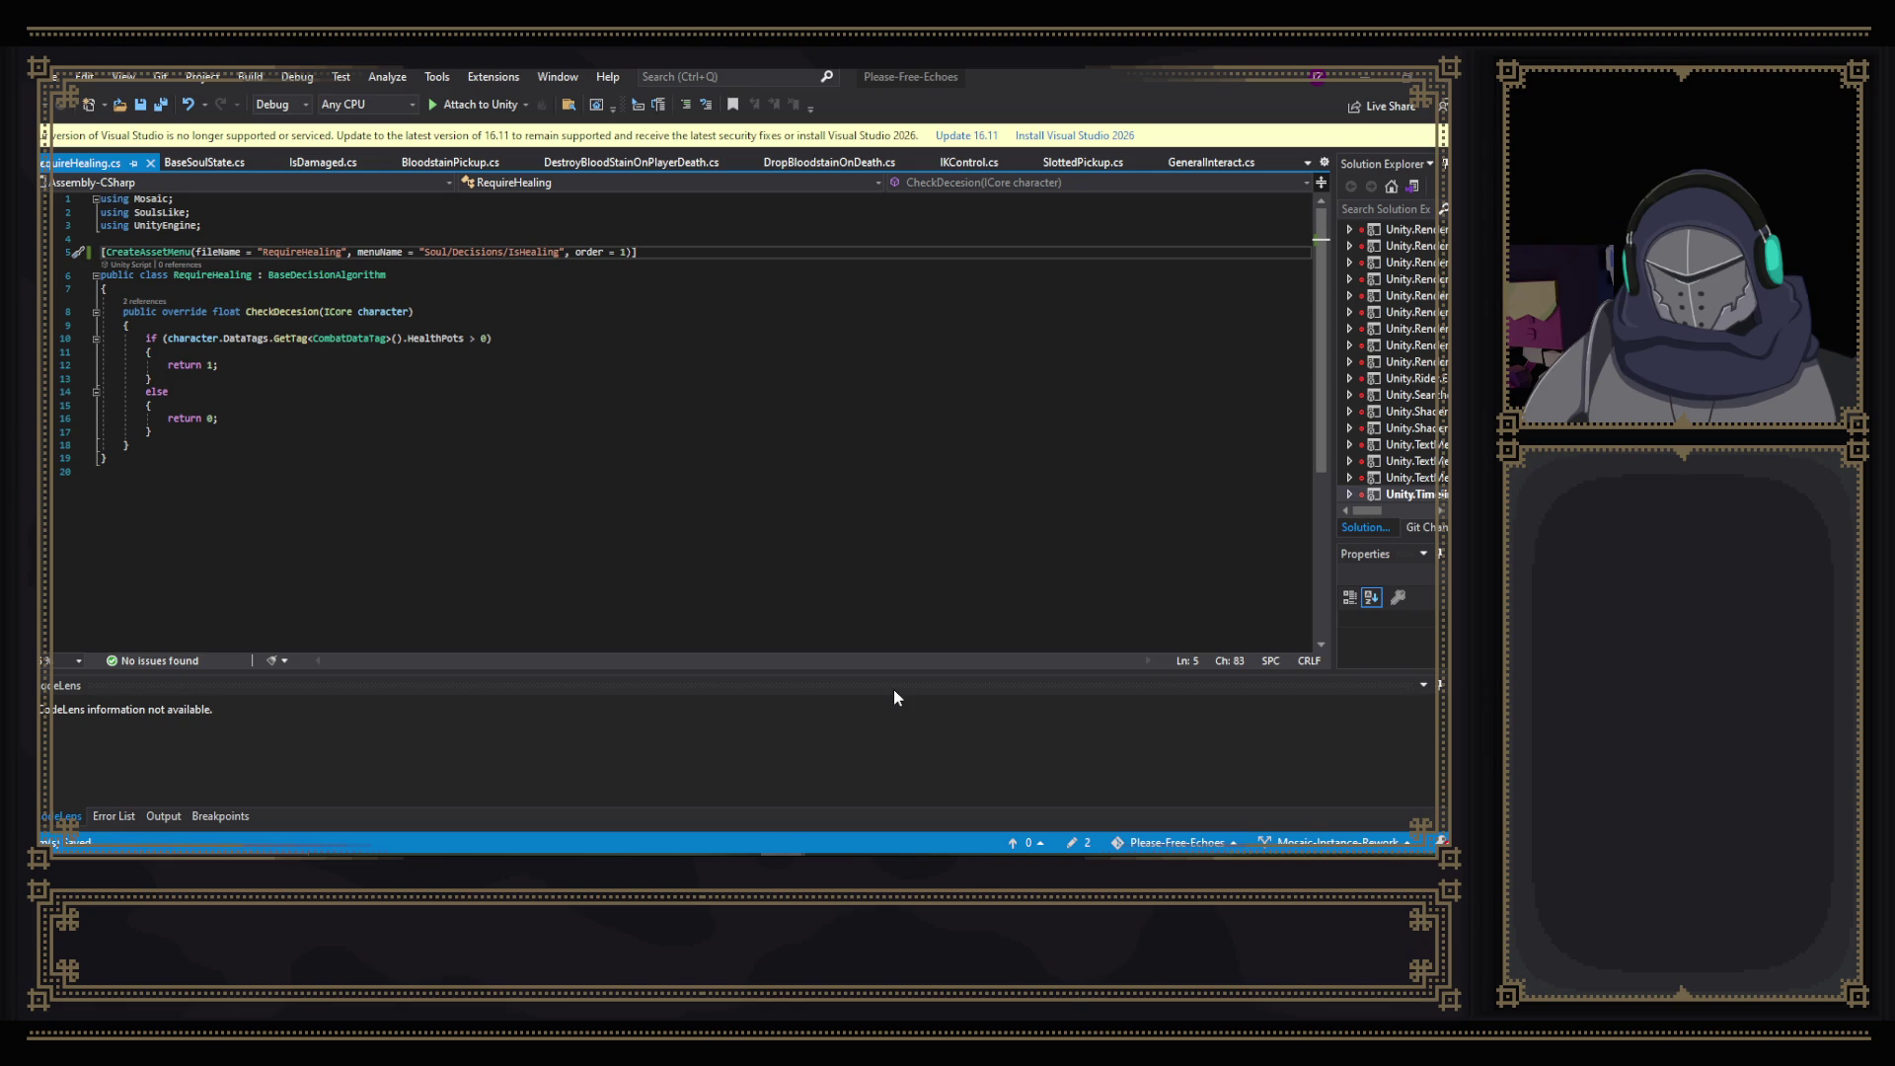
{"action": "key", "text": "alt+Tab"}
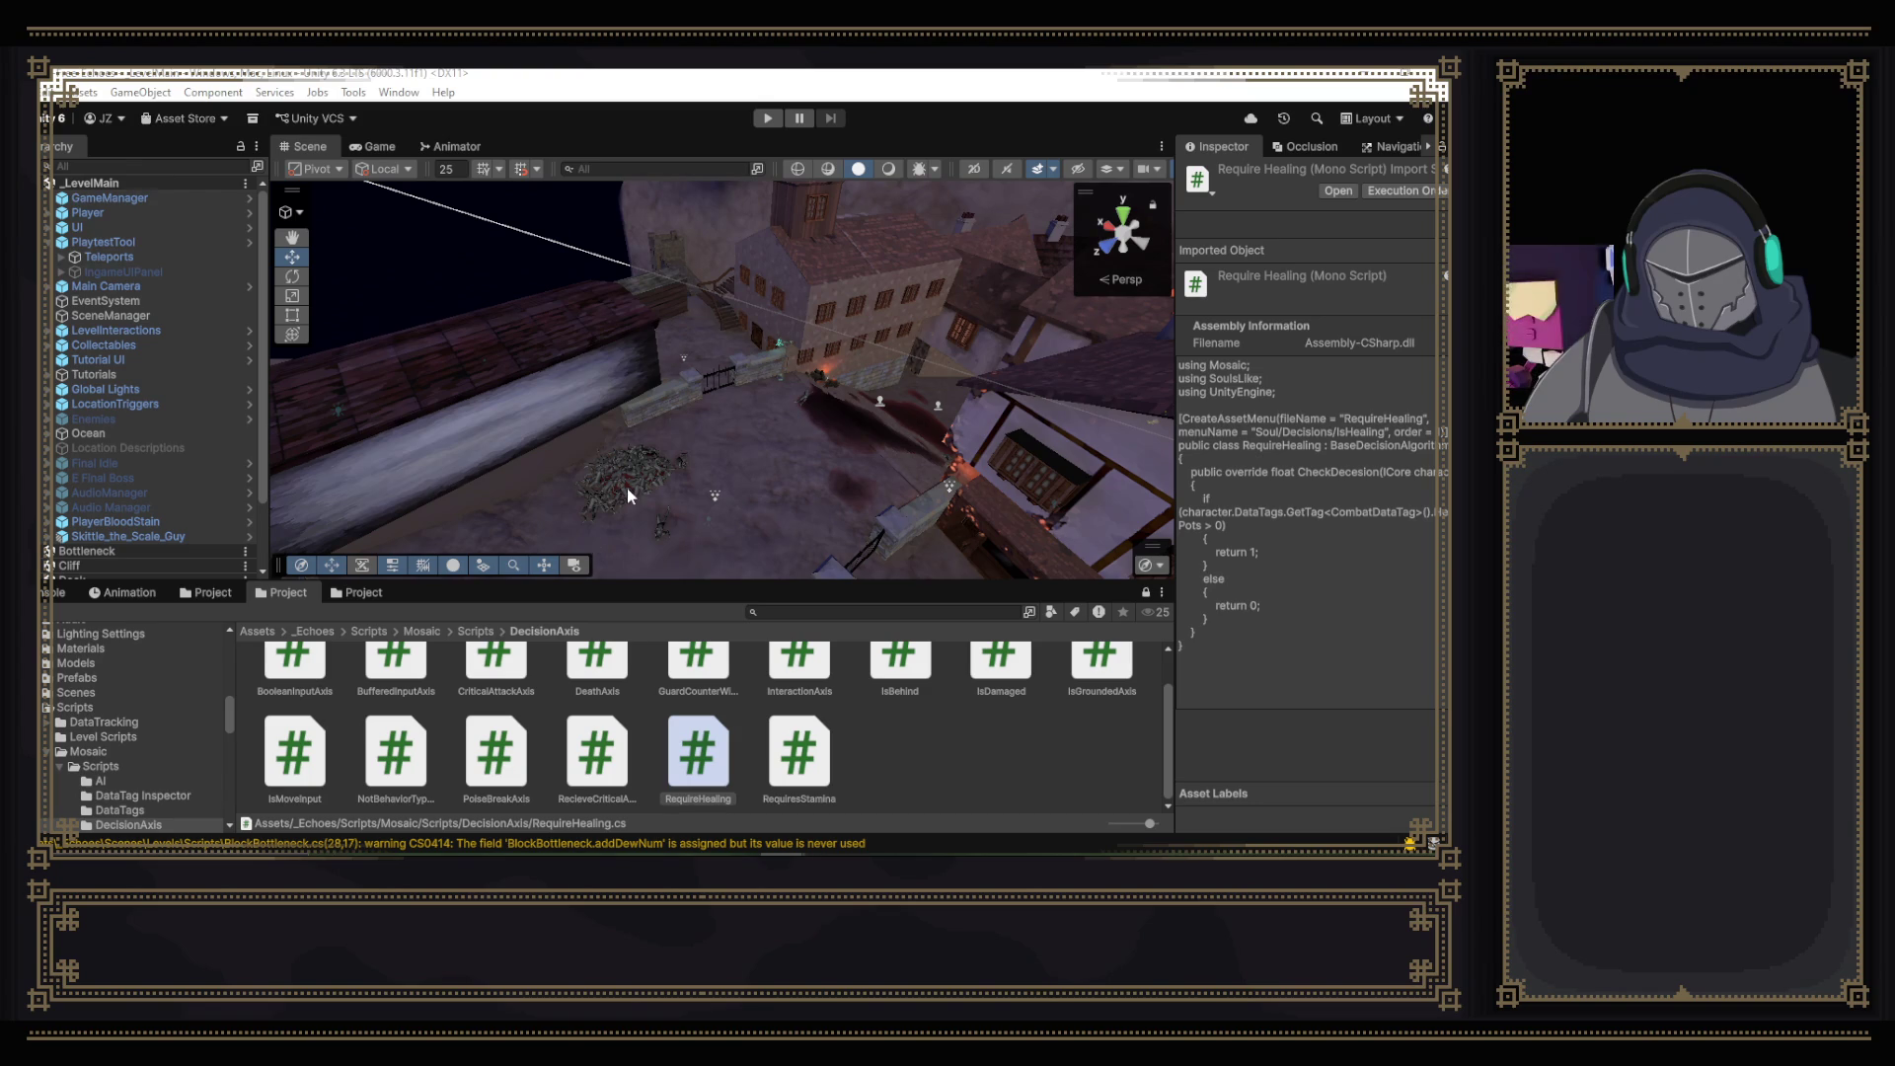
- Check for IsHealing under Create > Soul > Decisions in Decision Algorithms, then open RequireHealing in Visual Studio
{"action": "left_click", "coordinate": [361, 592]}
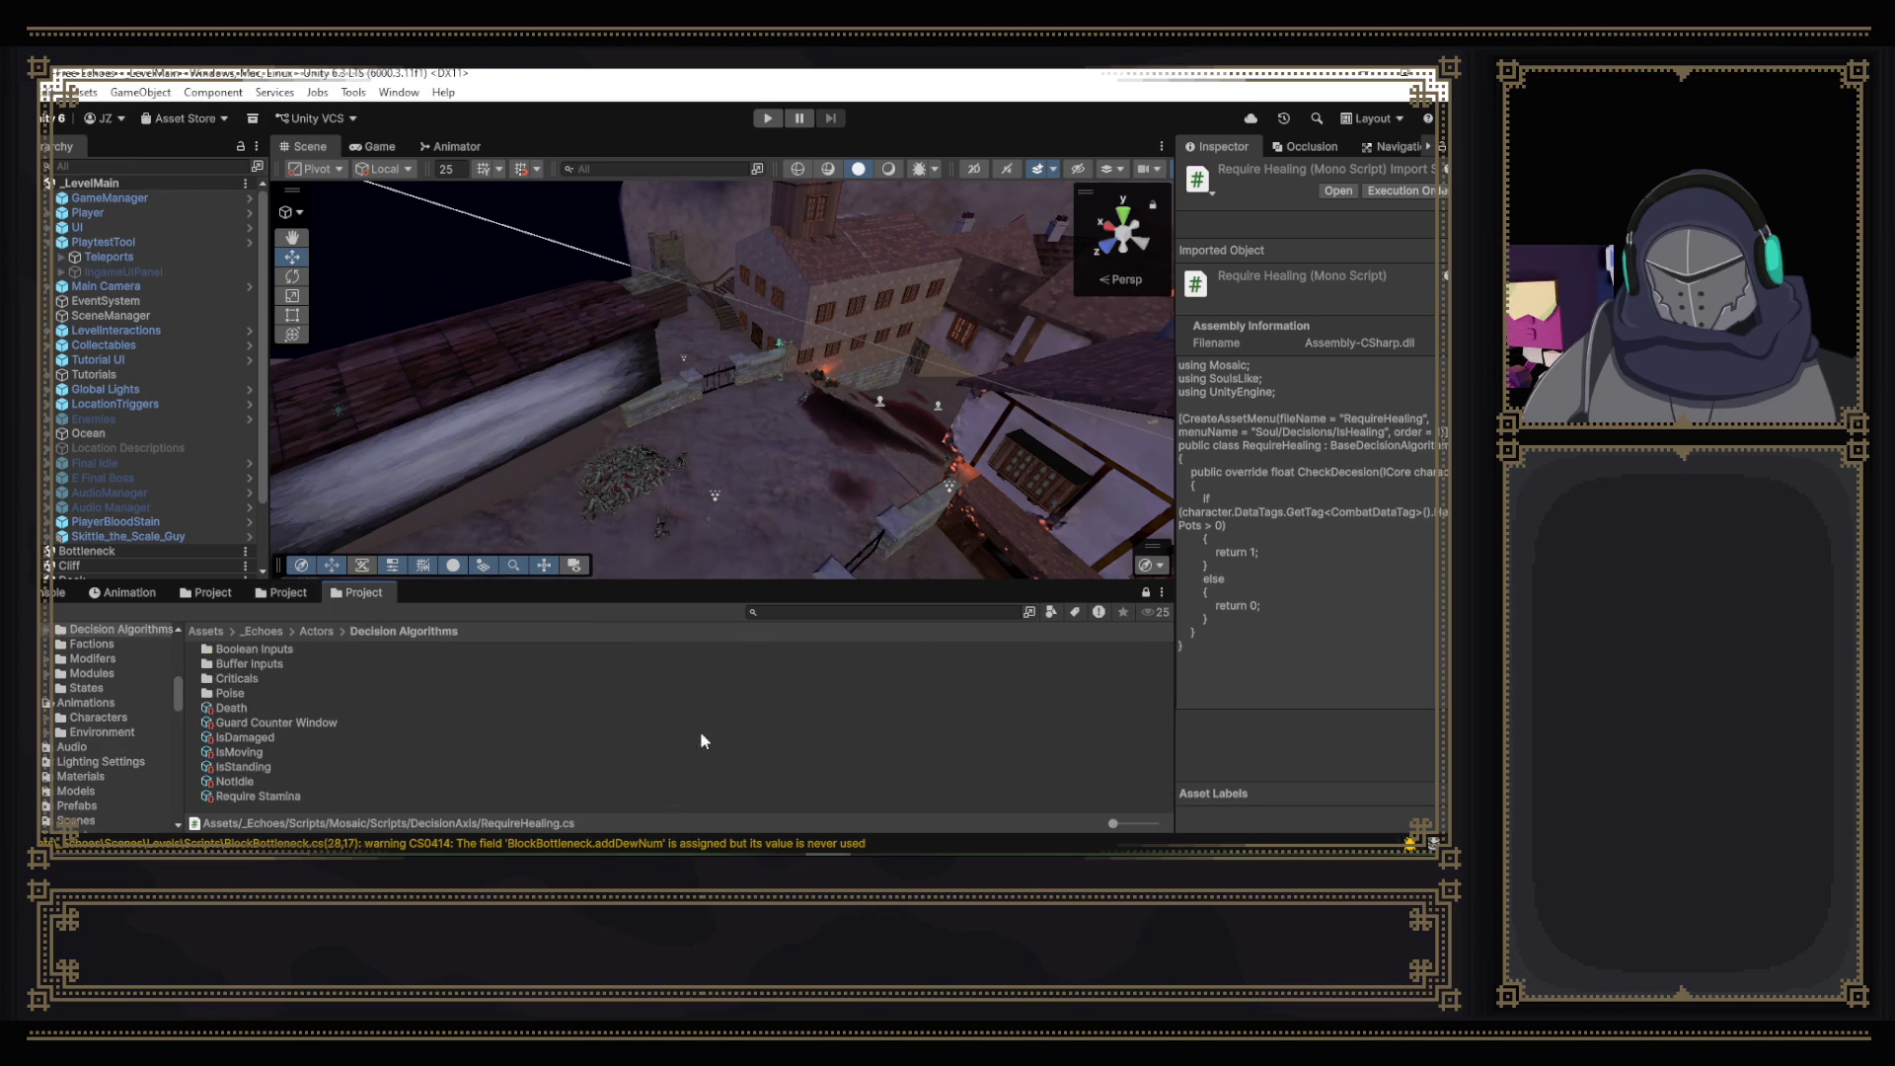
{"action": "right_click", "coordinate": [427, 804]}
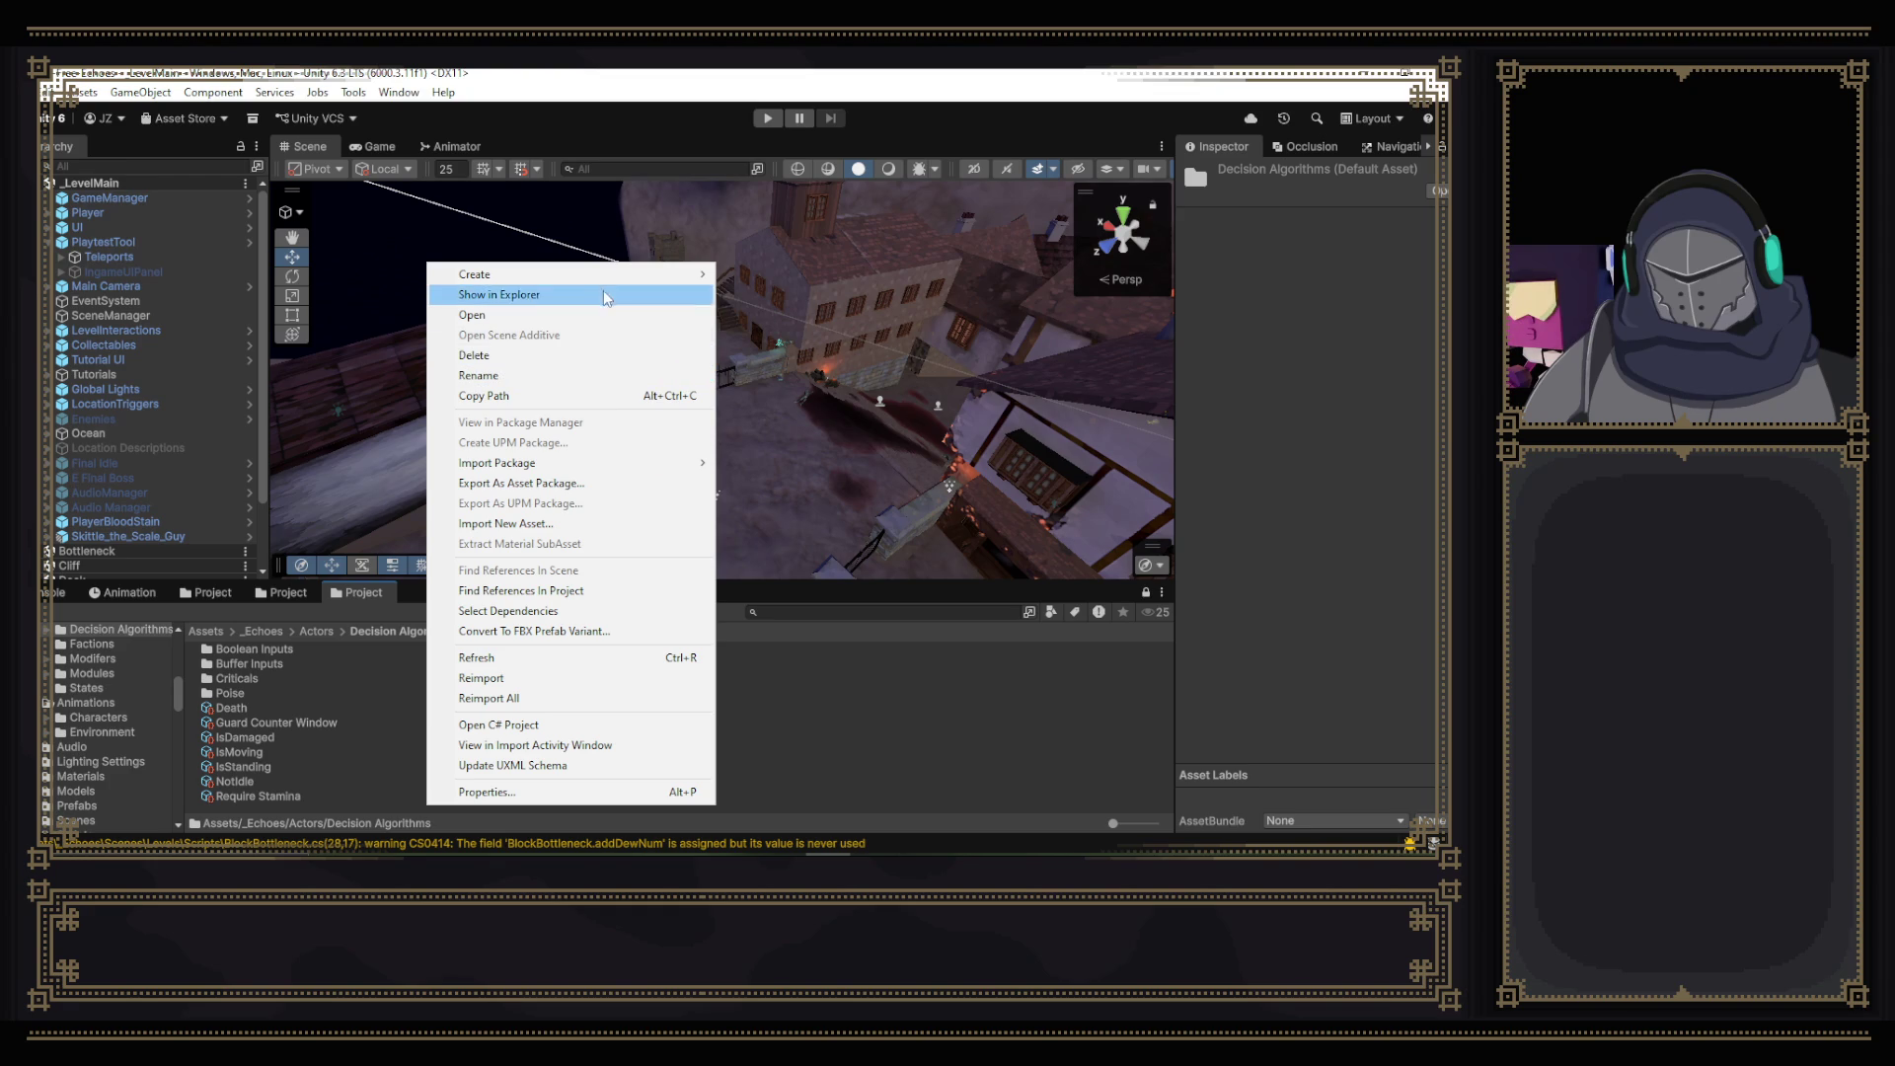
{"action": "mouse_move", "coordinate": [622, 281]}
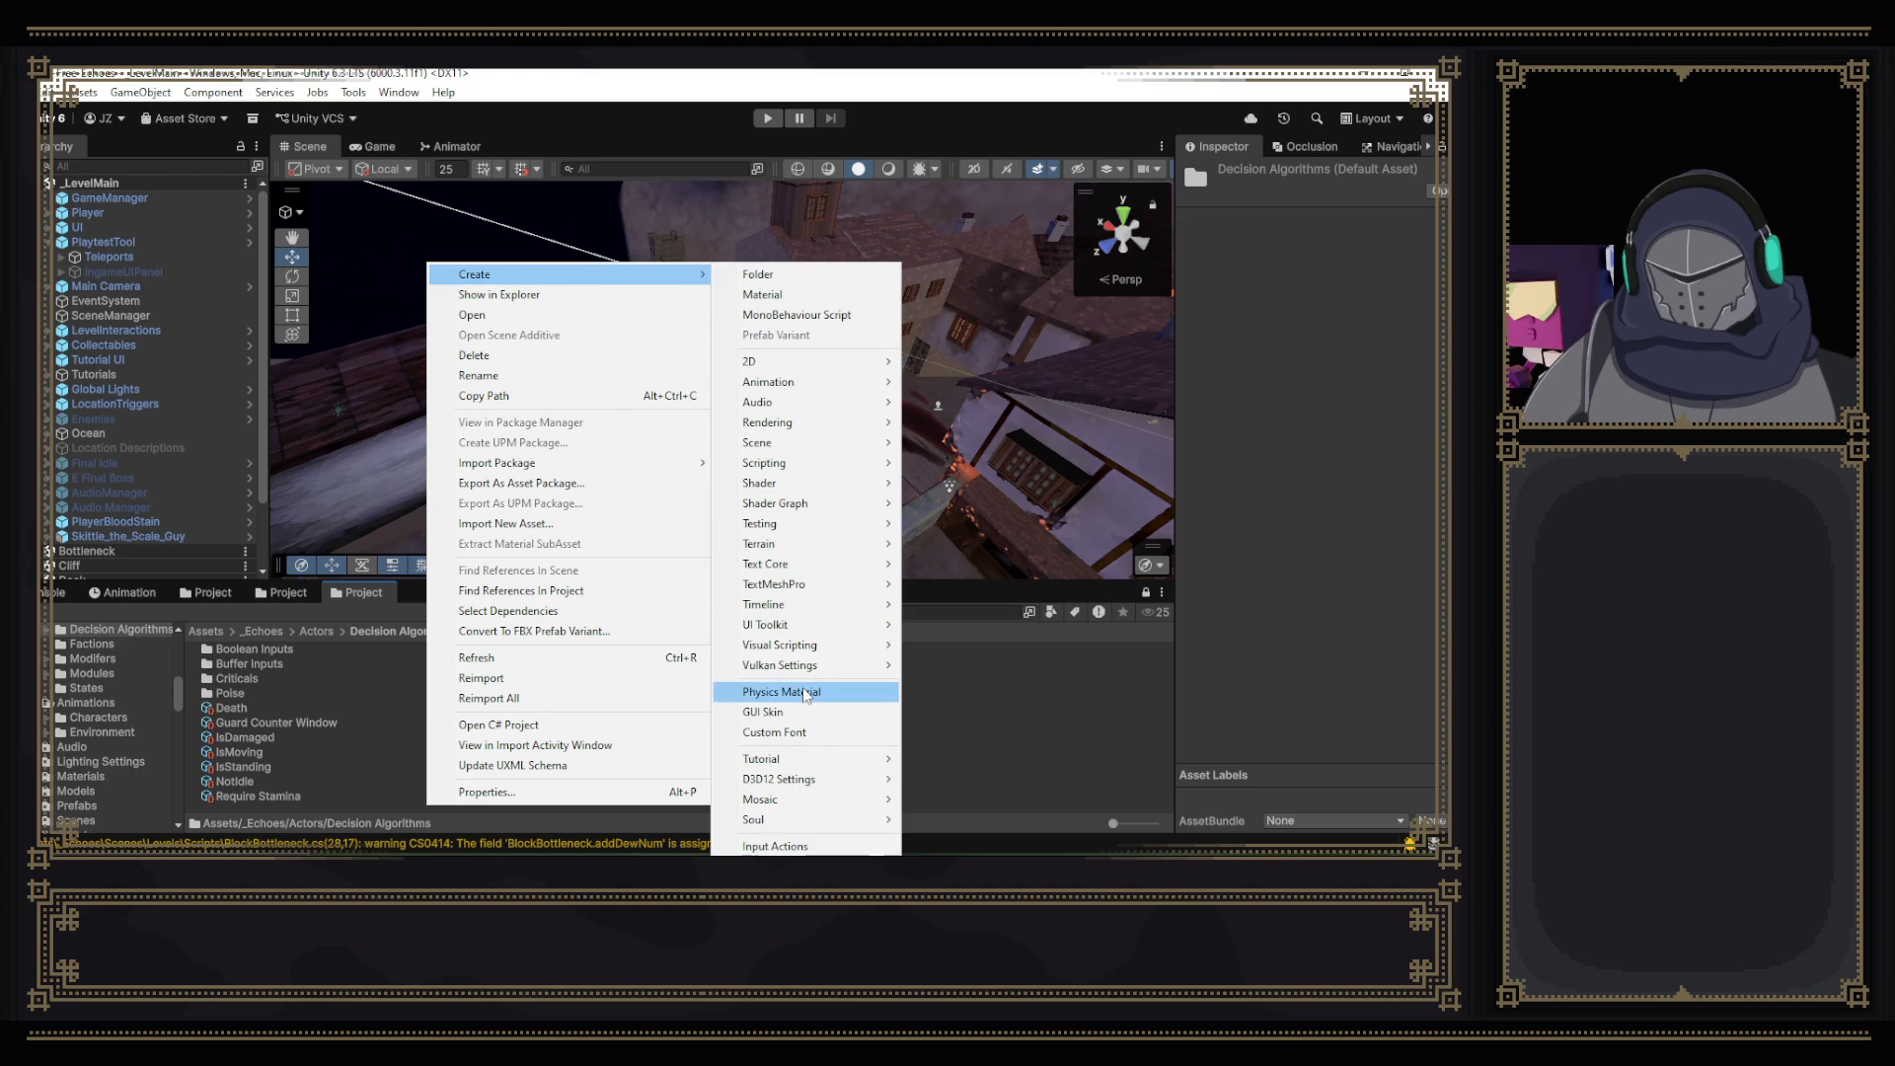
{"action": "mouse_move", "coordinate": [827, 821]}
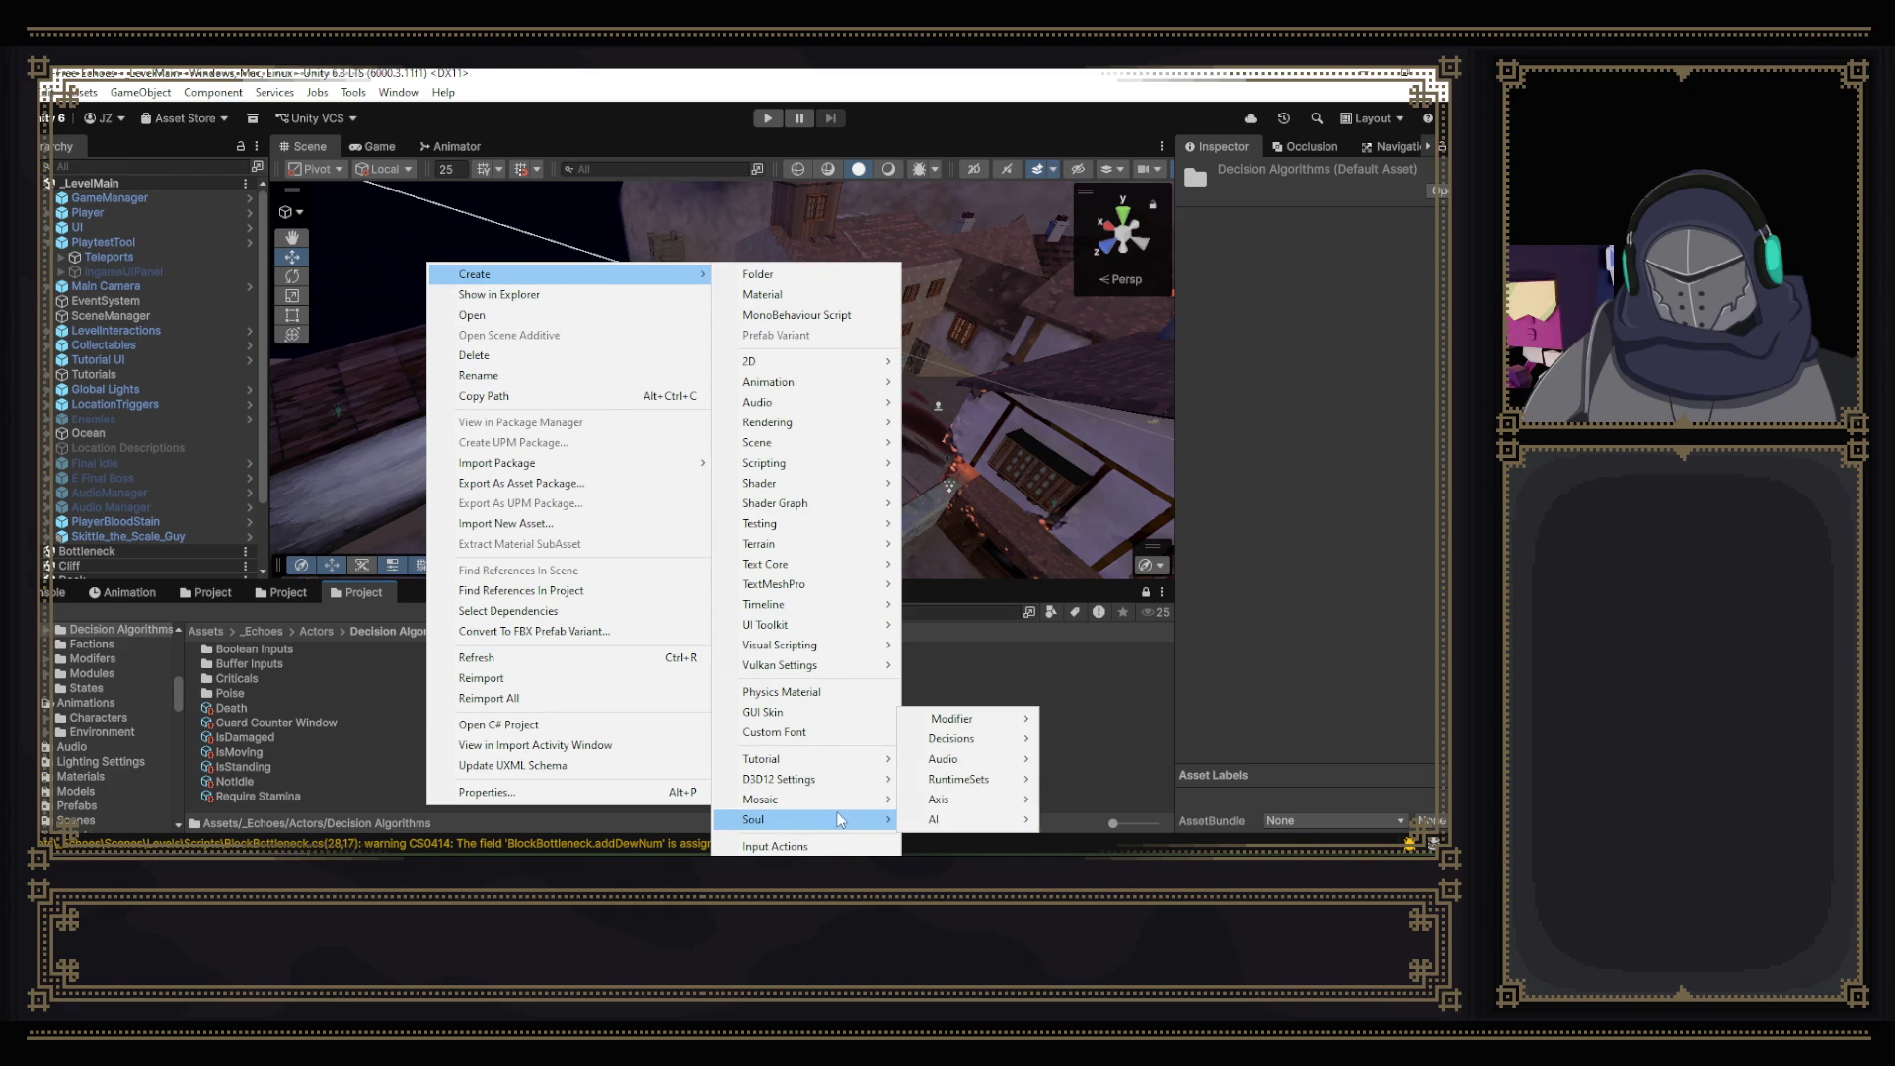
{"action": "mouse_move", "coordinate": [967, 750]}
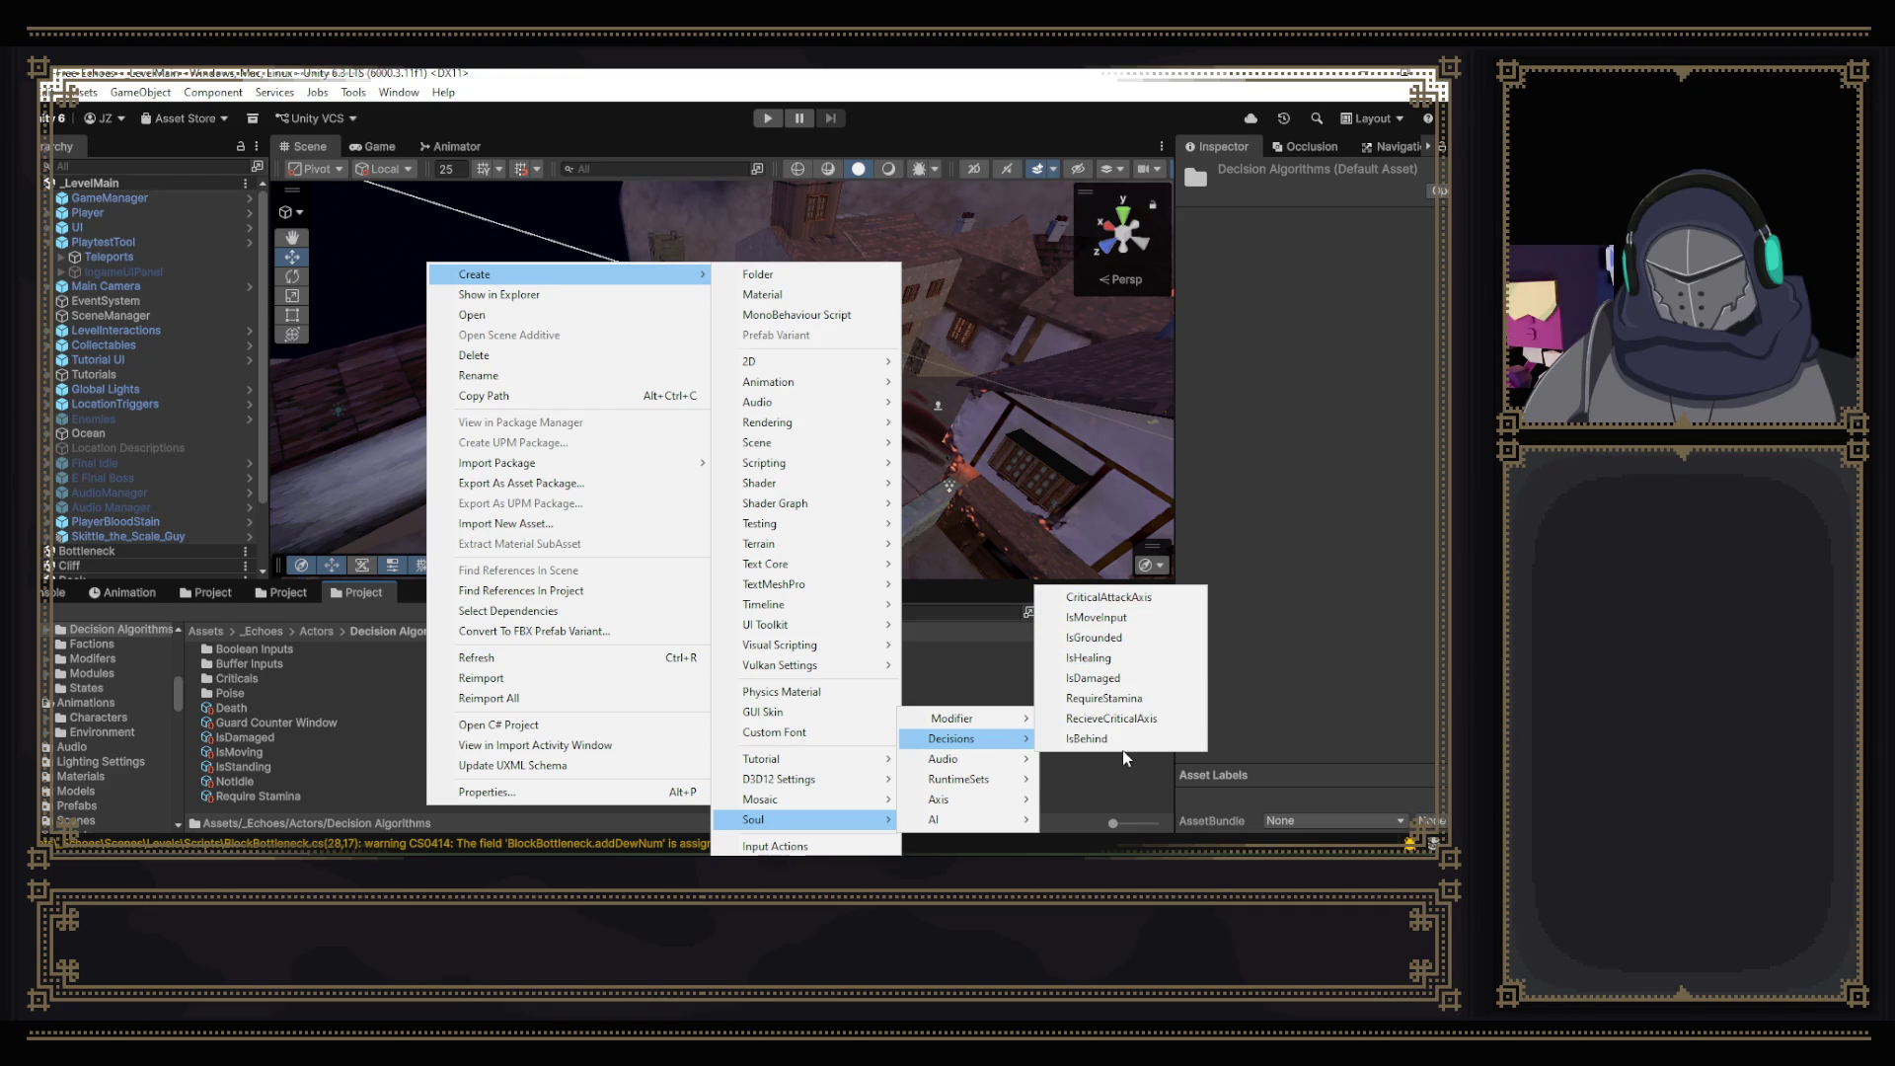
{"action": "left_click", "coordinate": [1120, 804]}
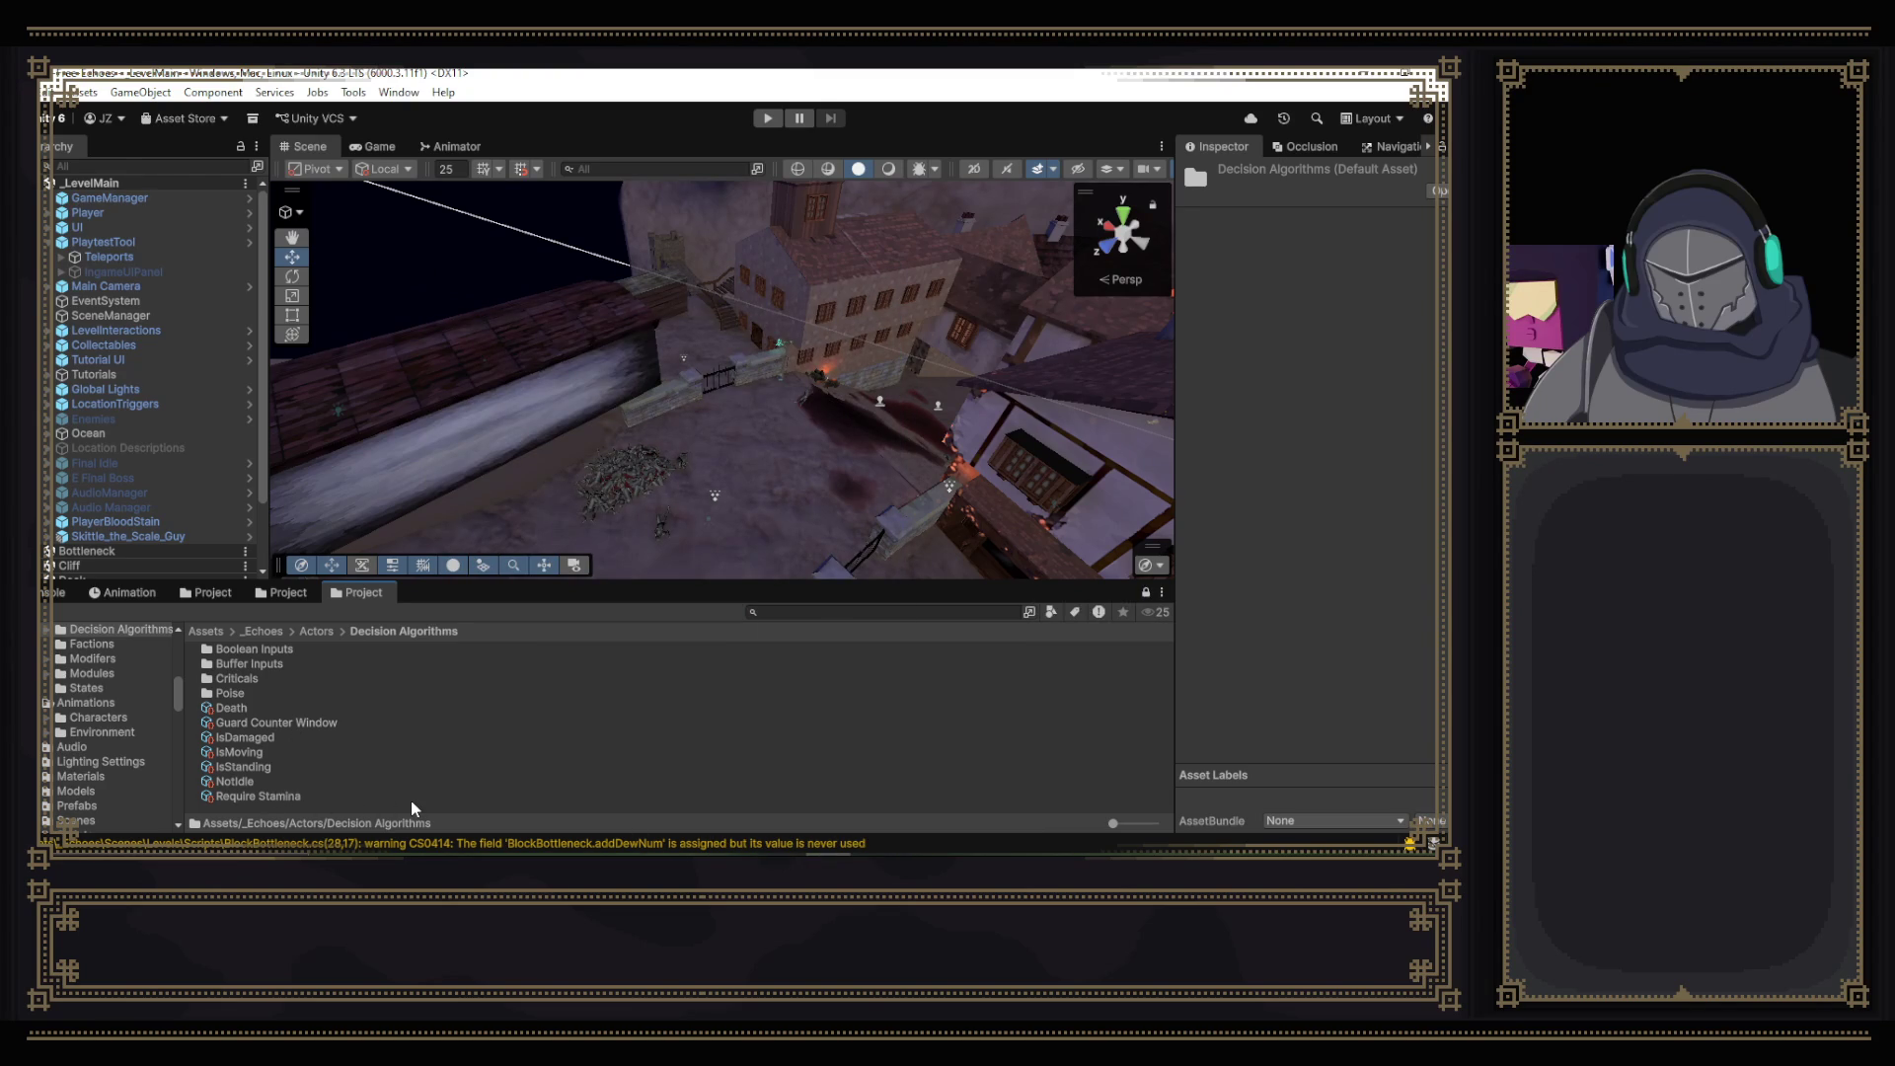
{"action": "double_click", "coordinate": [325, 810]}
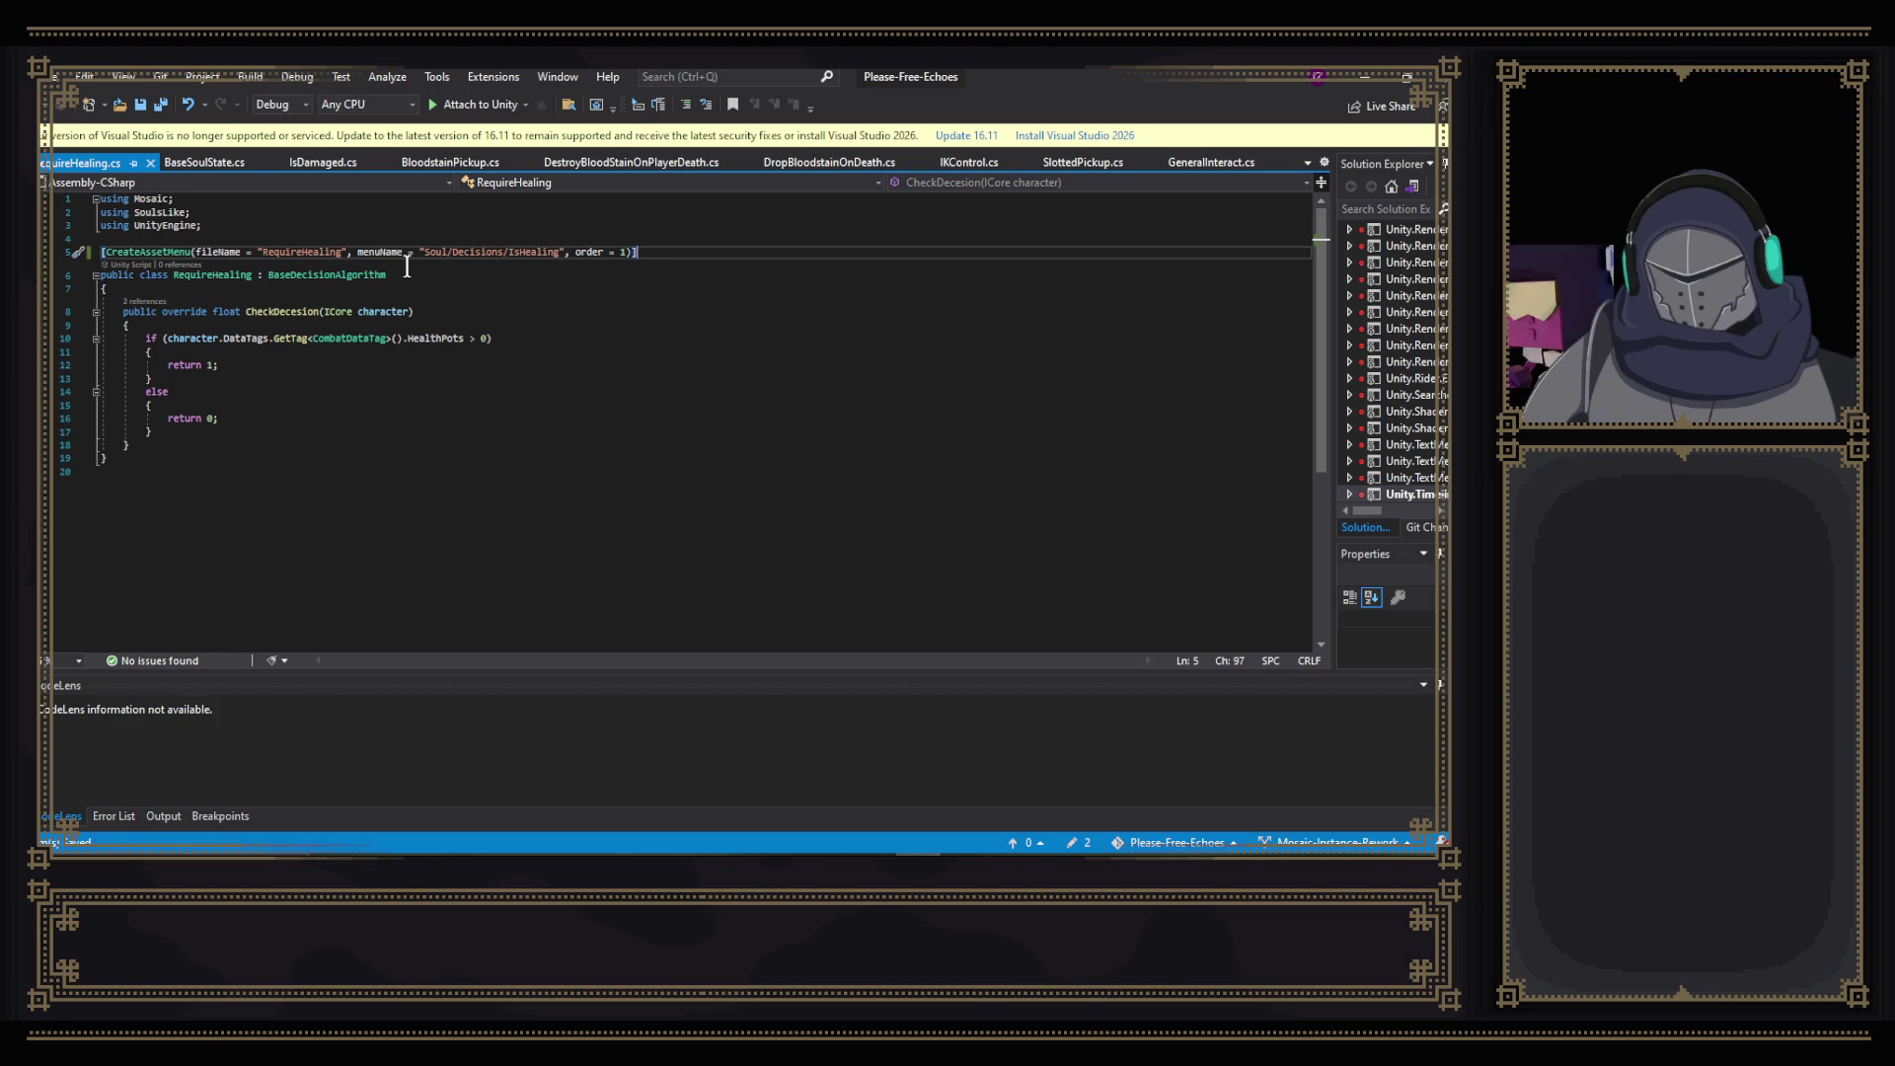
- Delete RequireHealing's CreateAssetMenu line, save, undo to restore it, and return to Unity
{"action": "left_click_drag", "start_coordinate": [684, 254], "coordinate": [688, 242]}
{"action": "key", "text": "Delete"}
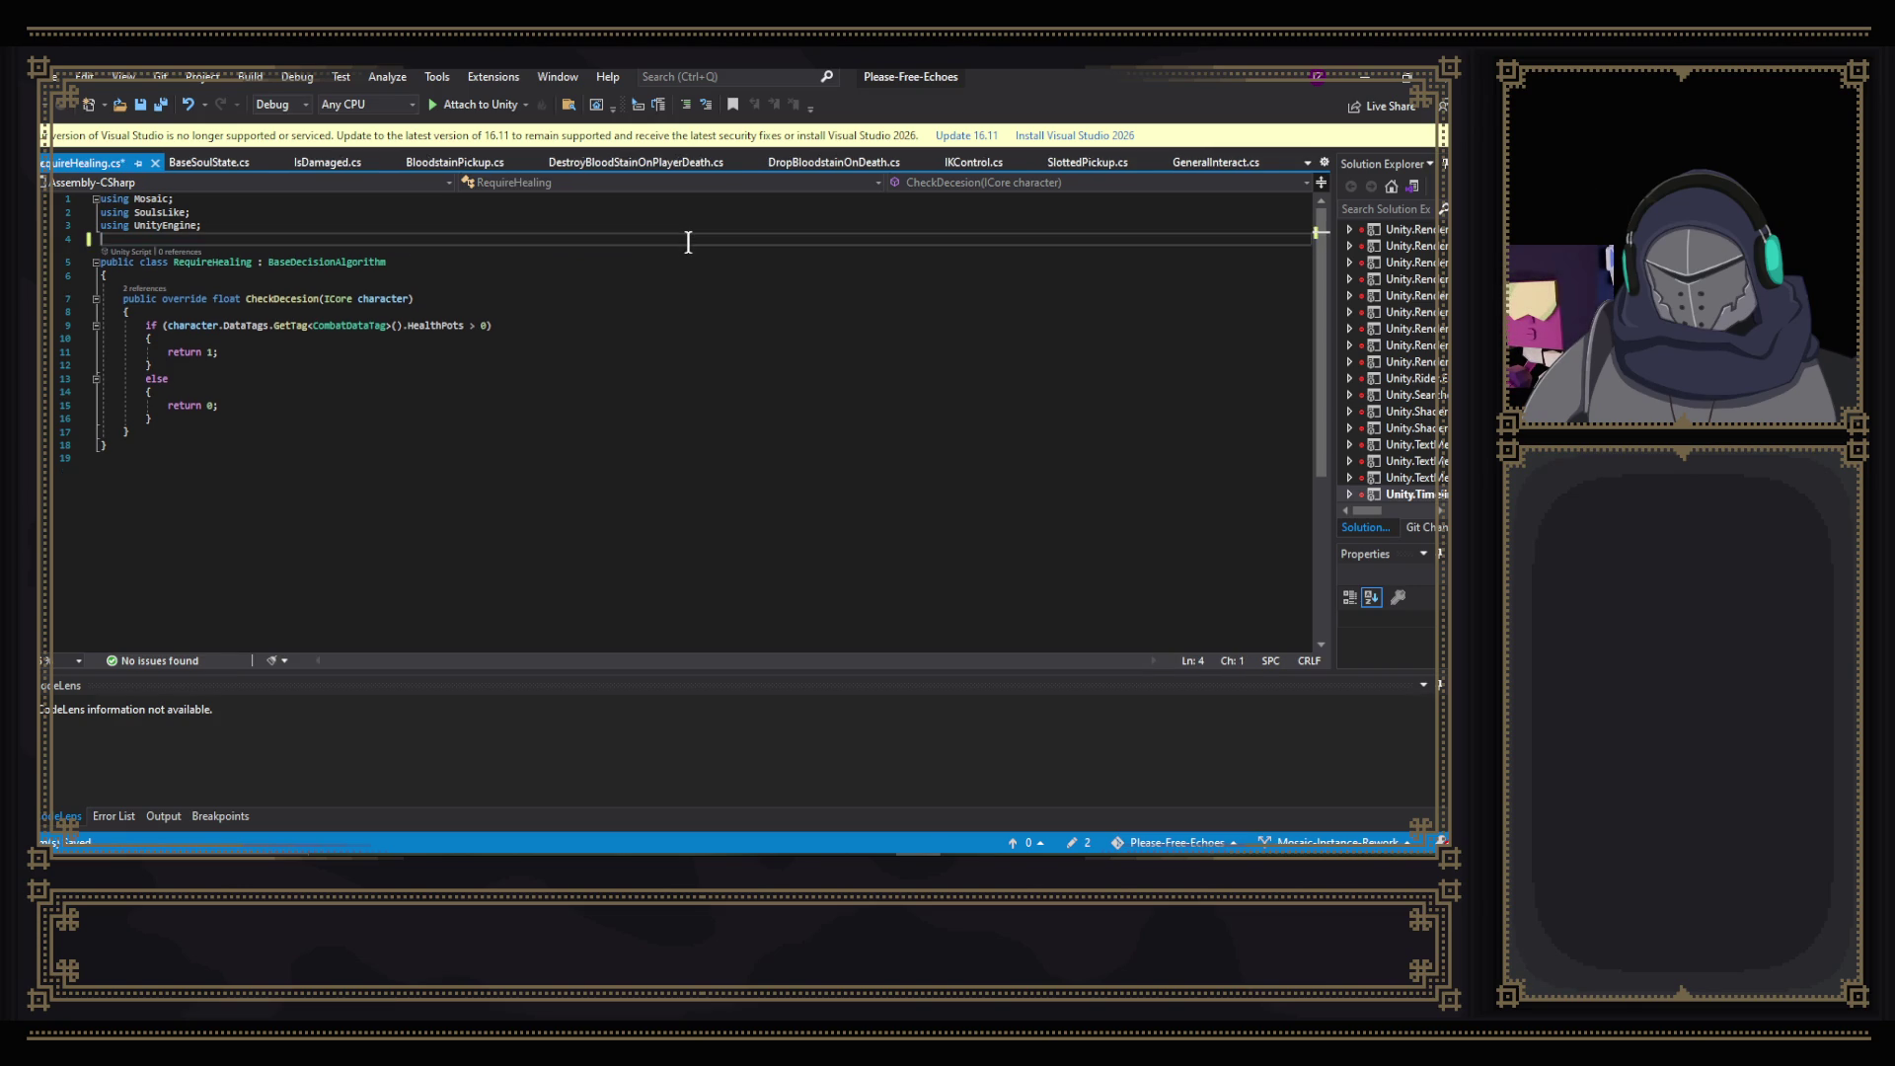
{"action": "key", "text": "ctrl+s"}
{"action": "key", "text": "ctrl+z"}
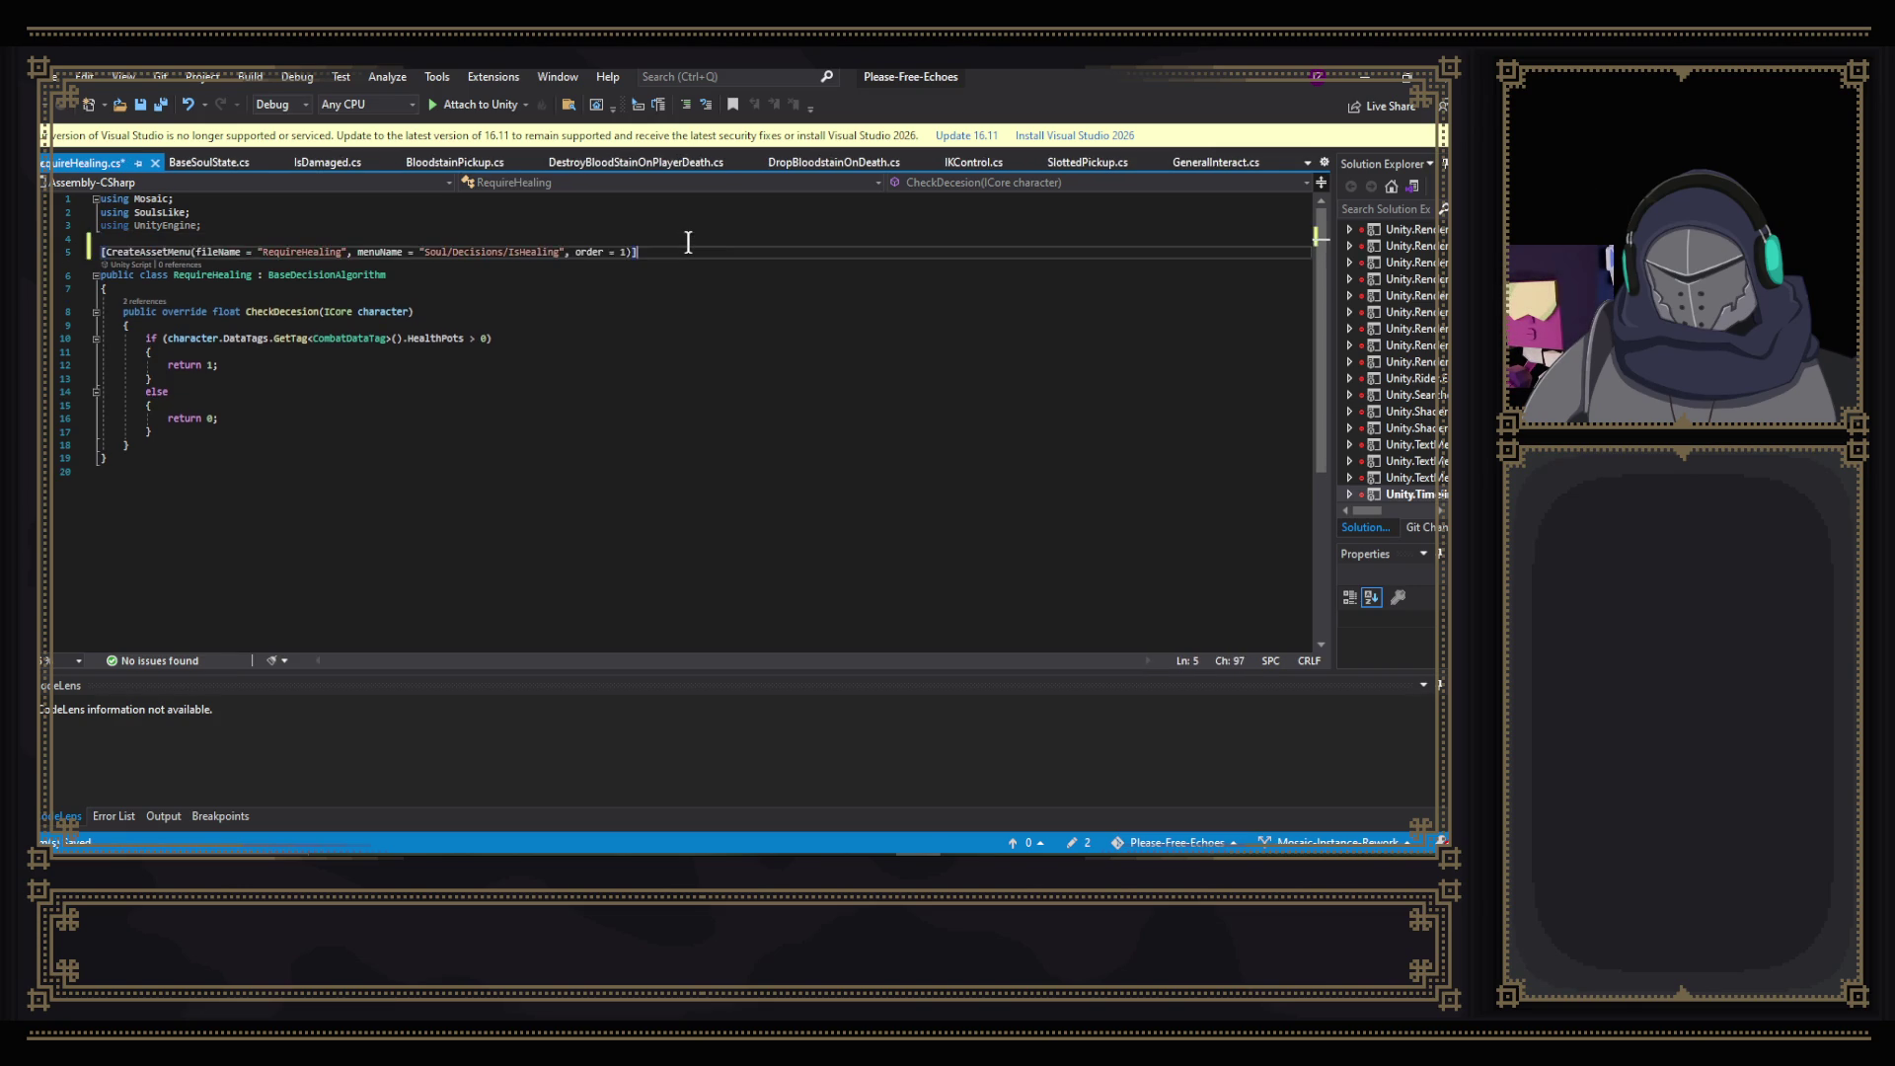
{"action": "key", "text": "alt+Tab"}
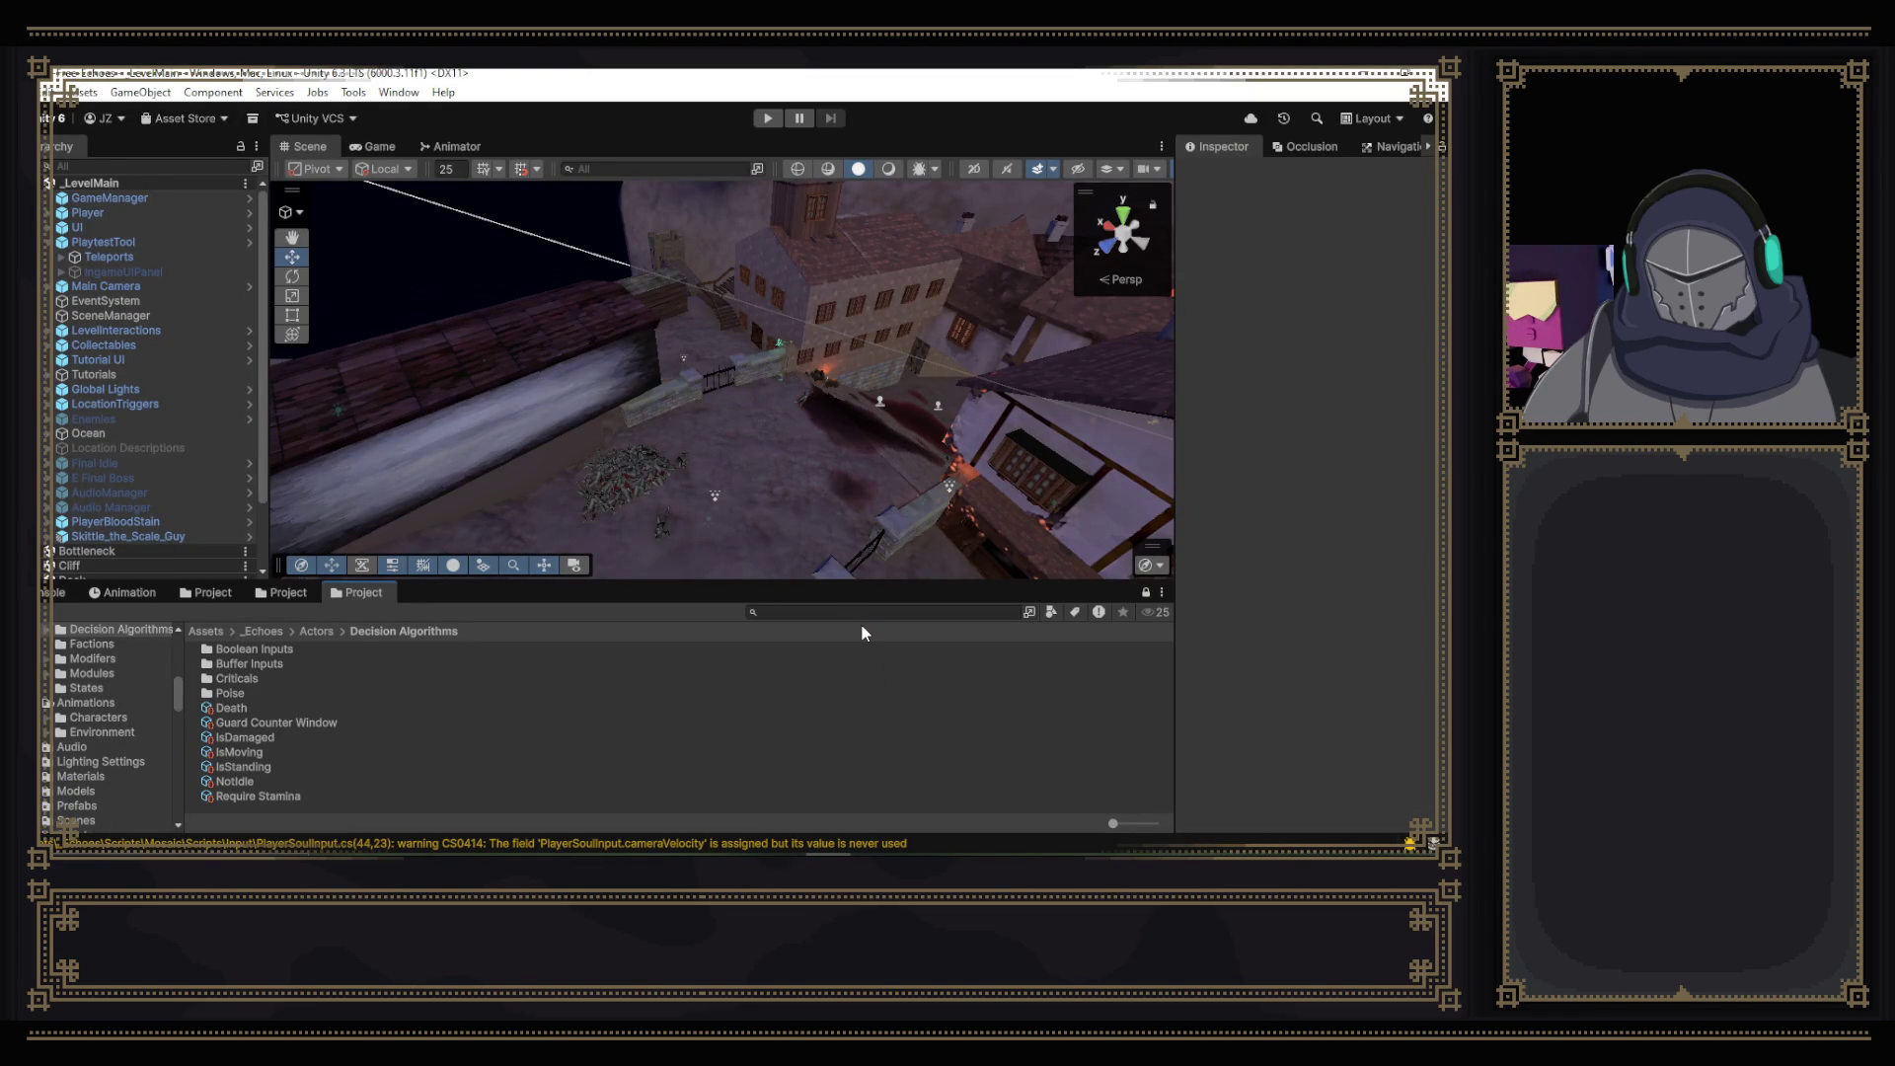
- Browse Create > Soul > Decisions again after the reload, then go back to Visual Studio
{"action": "right_click", "coordinate": [402, 803]}
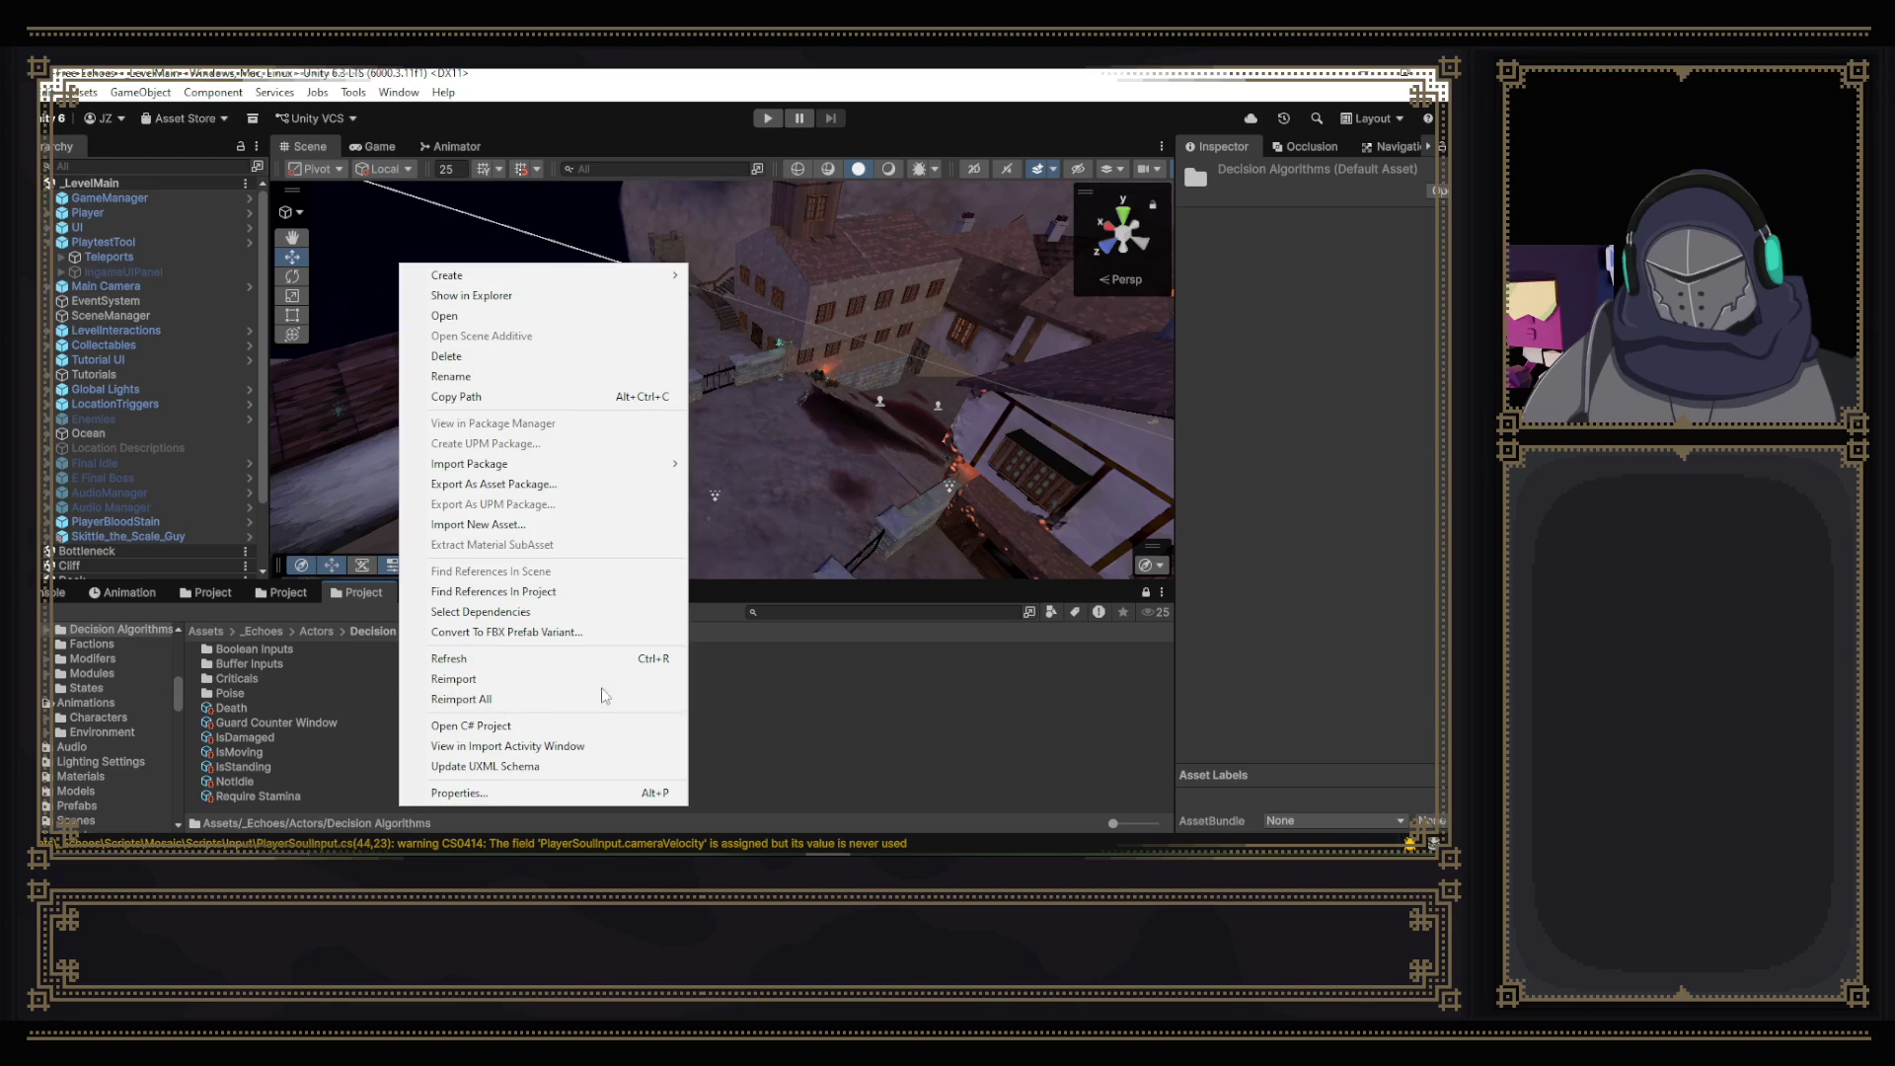
{"action": "mouse_move", "coordinate": [553, 275]}
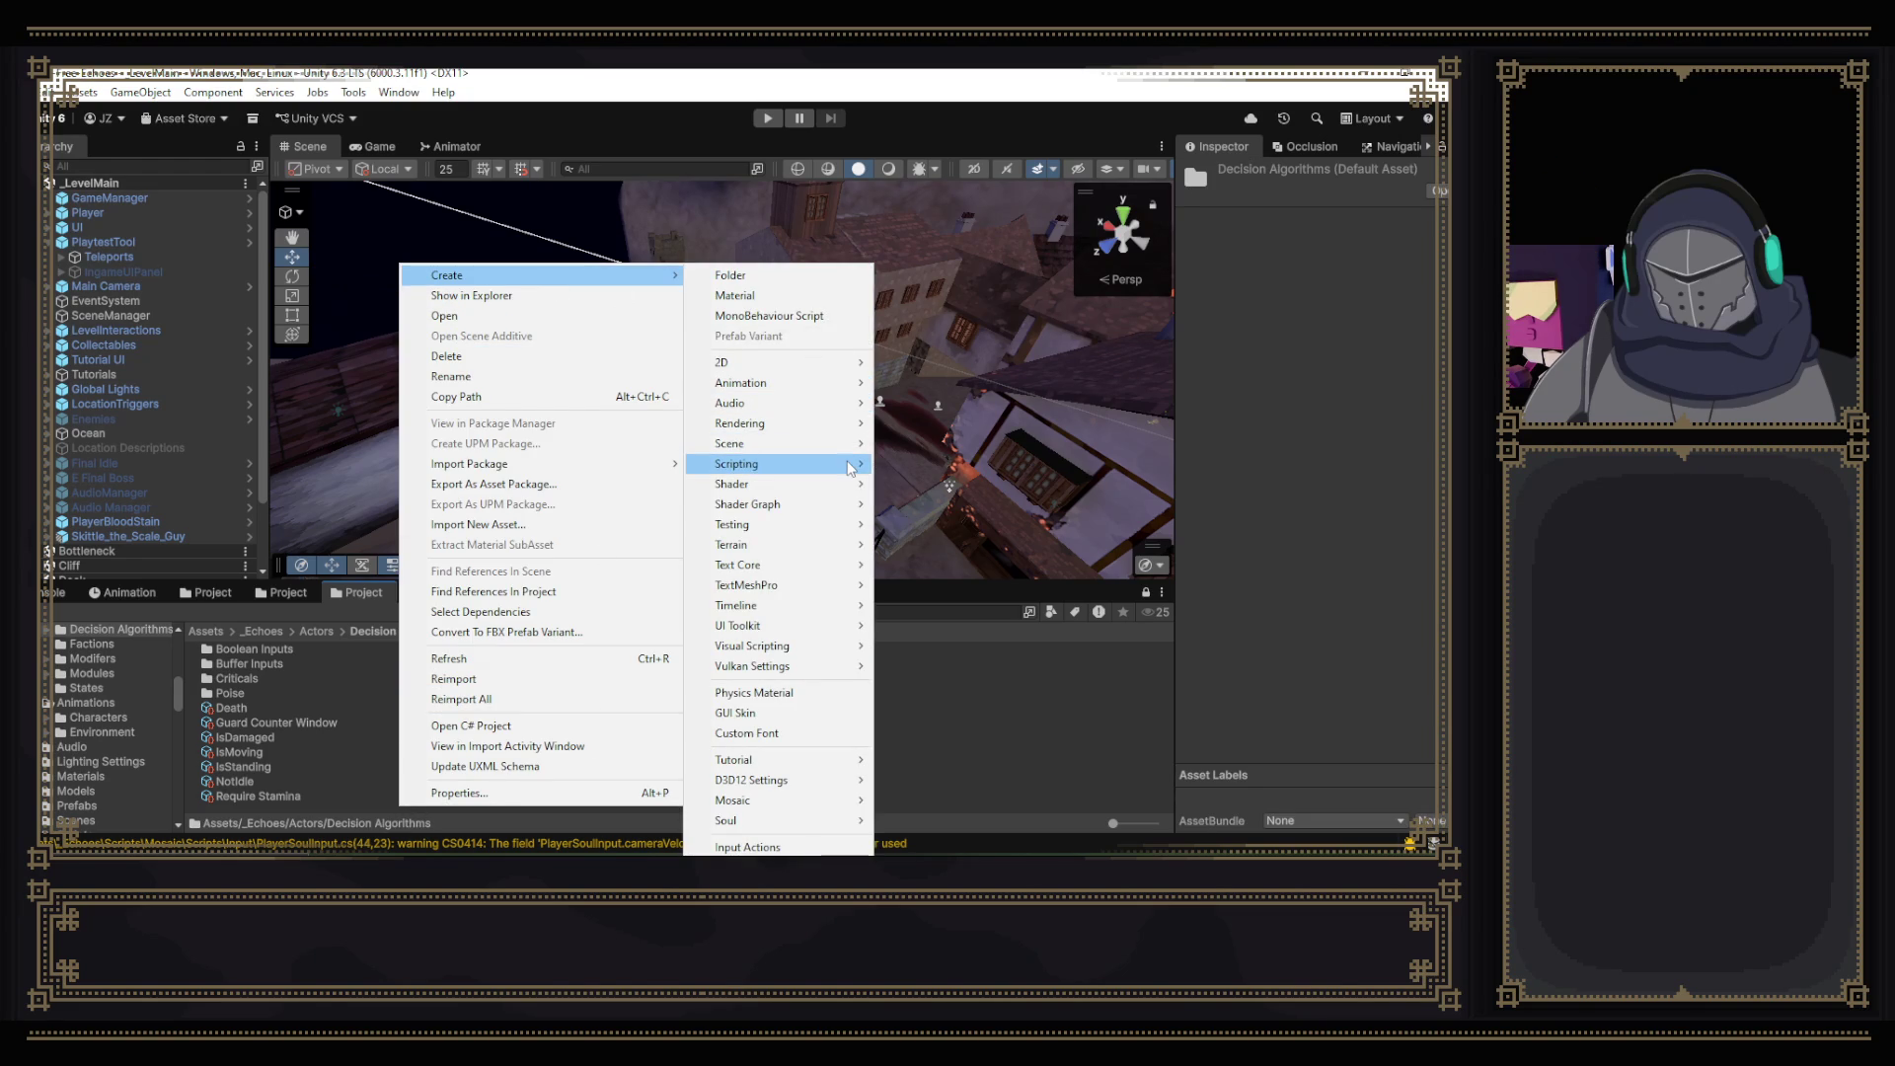
{"action": "mouse_move", "coordinate": [851, 465]}
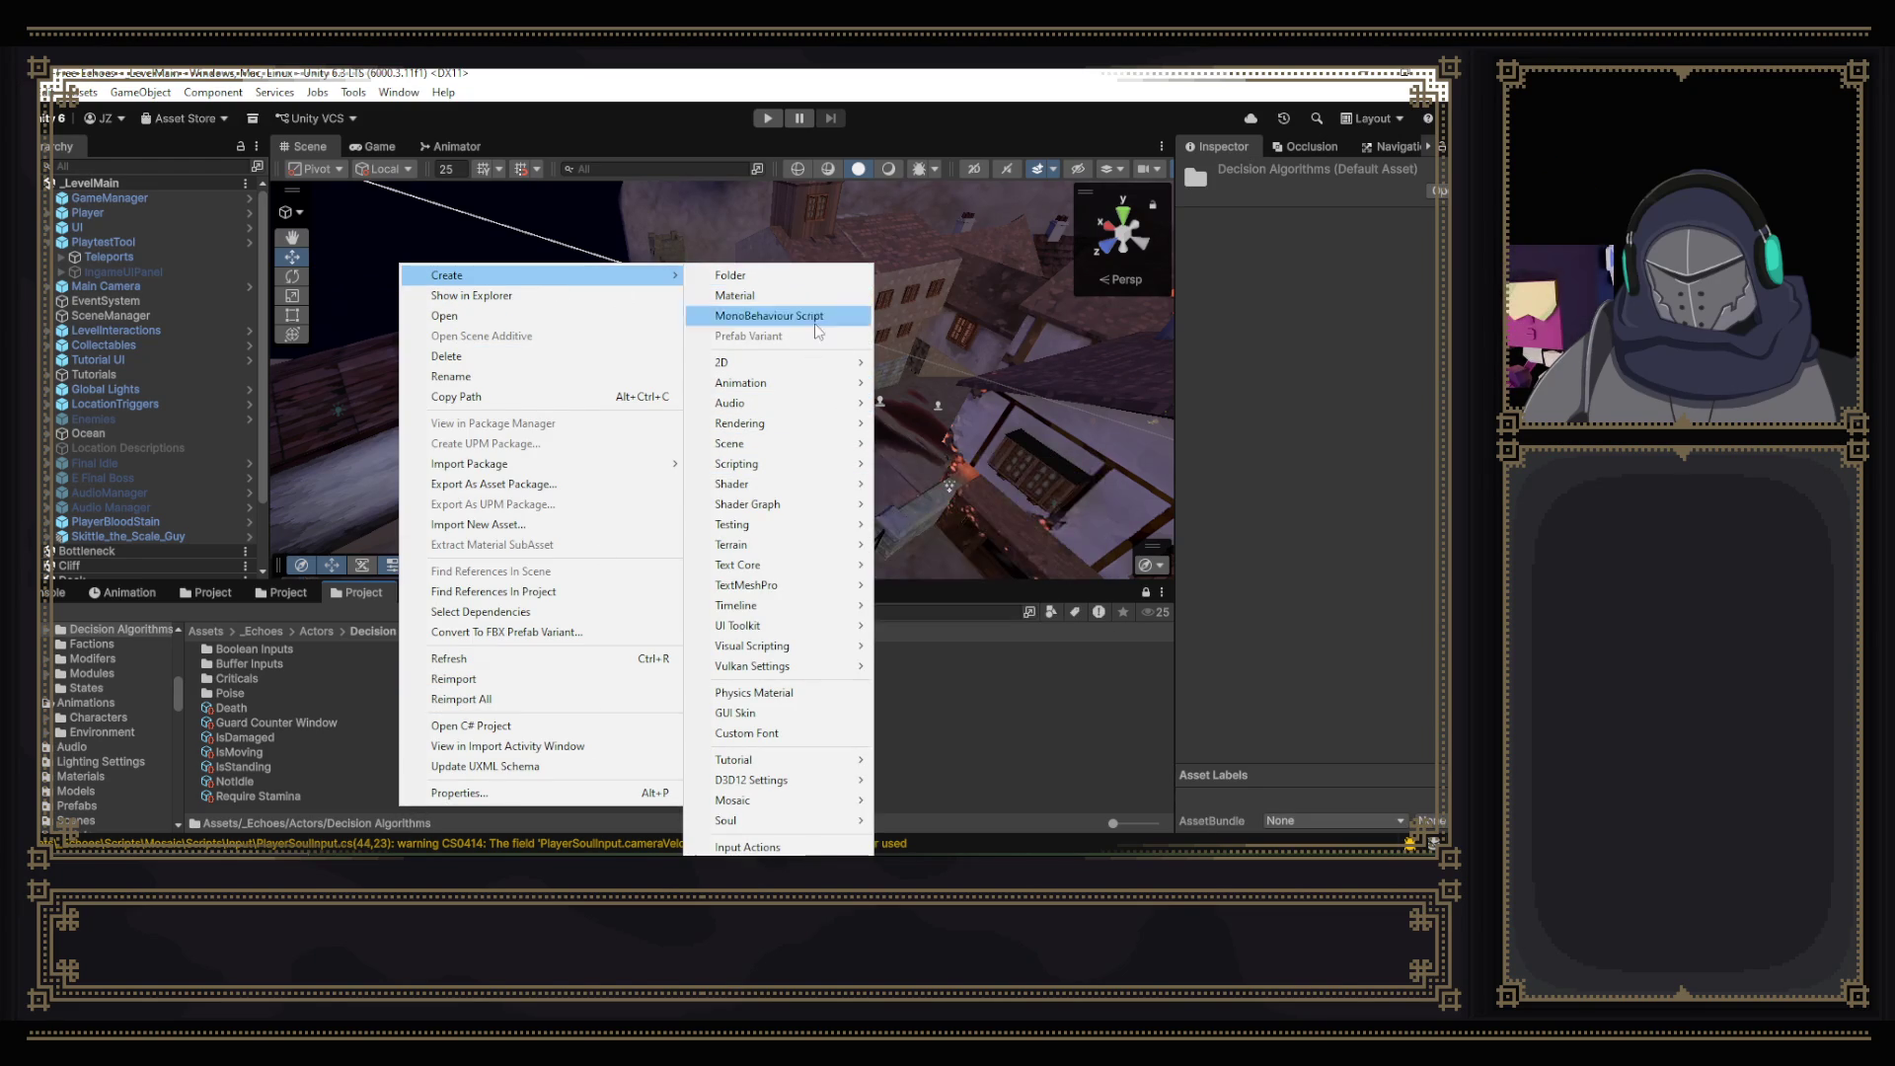
{"action": "mouse_move", "coordinate": [809, 492]}
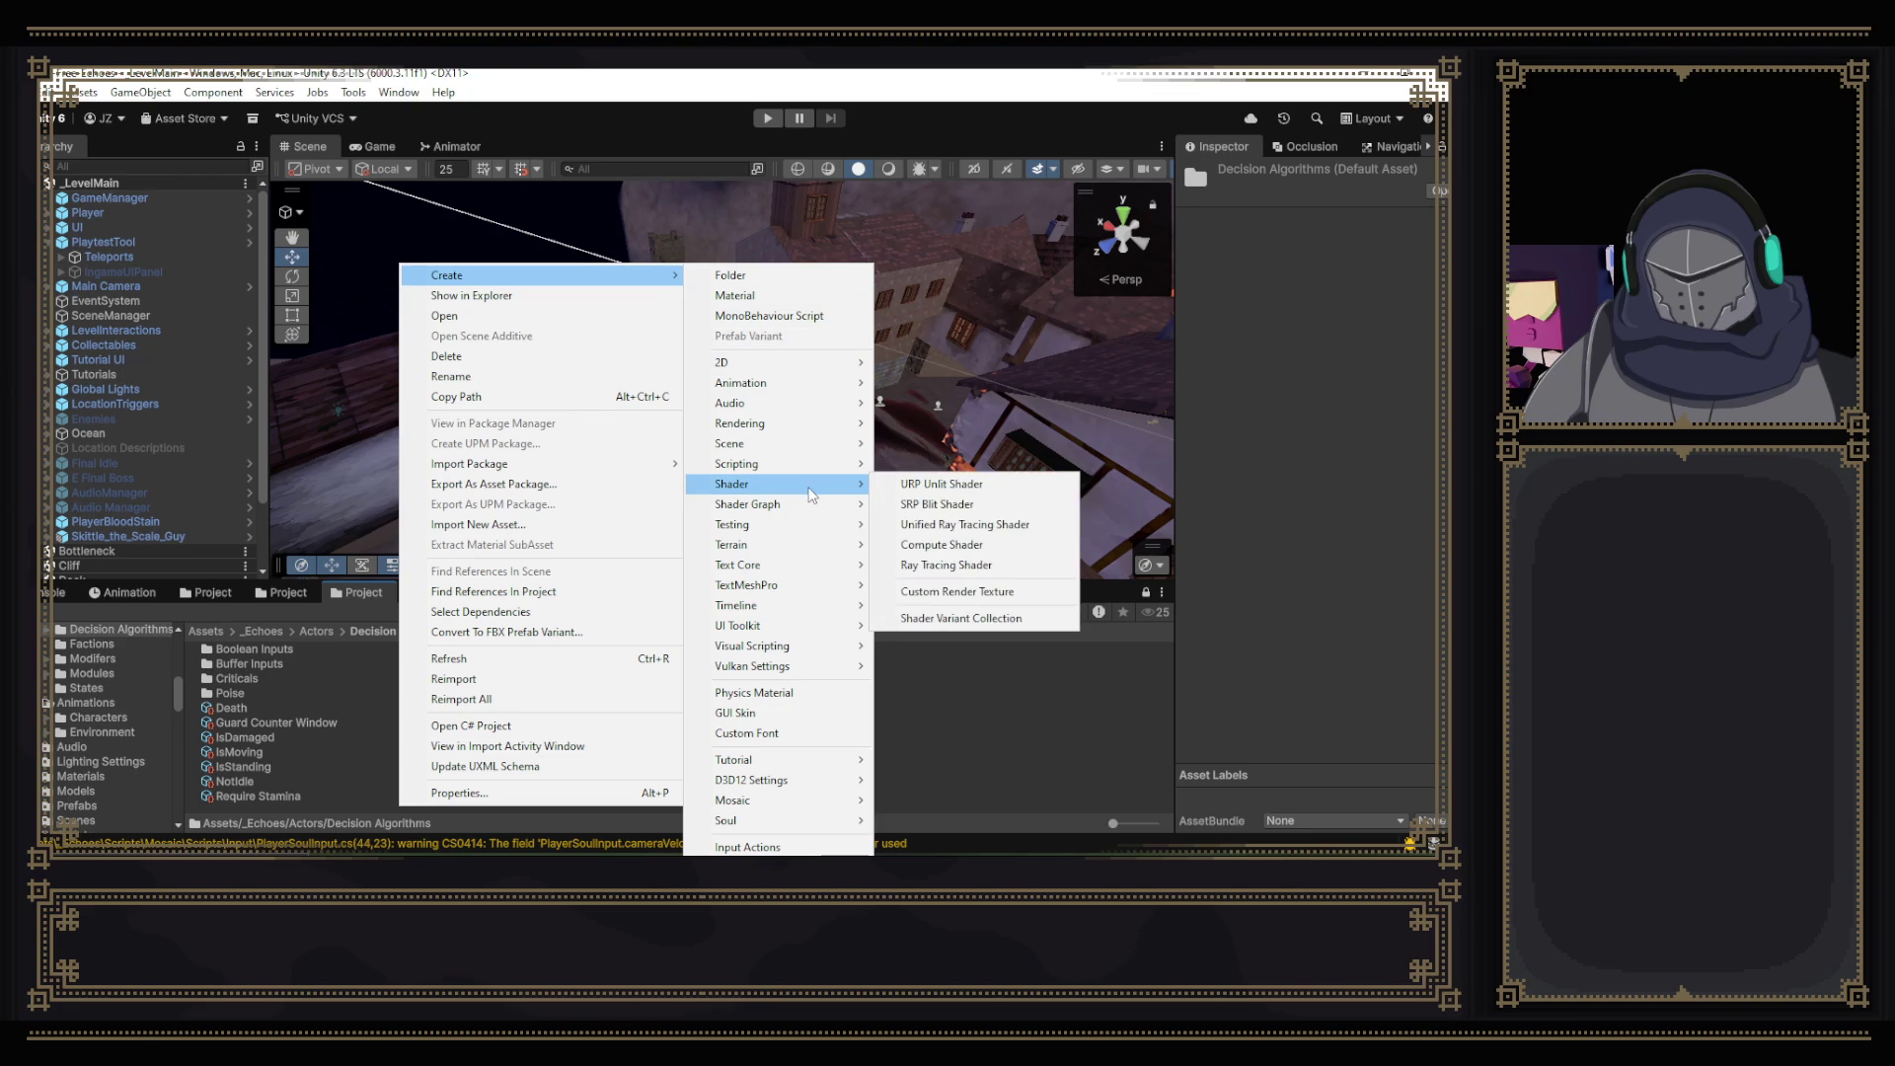
{"action": "mouse_move", "coordinate": [838, 533]}
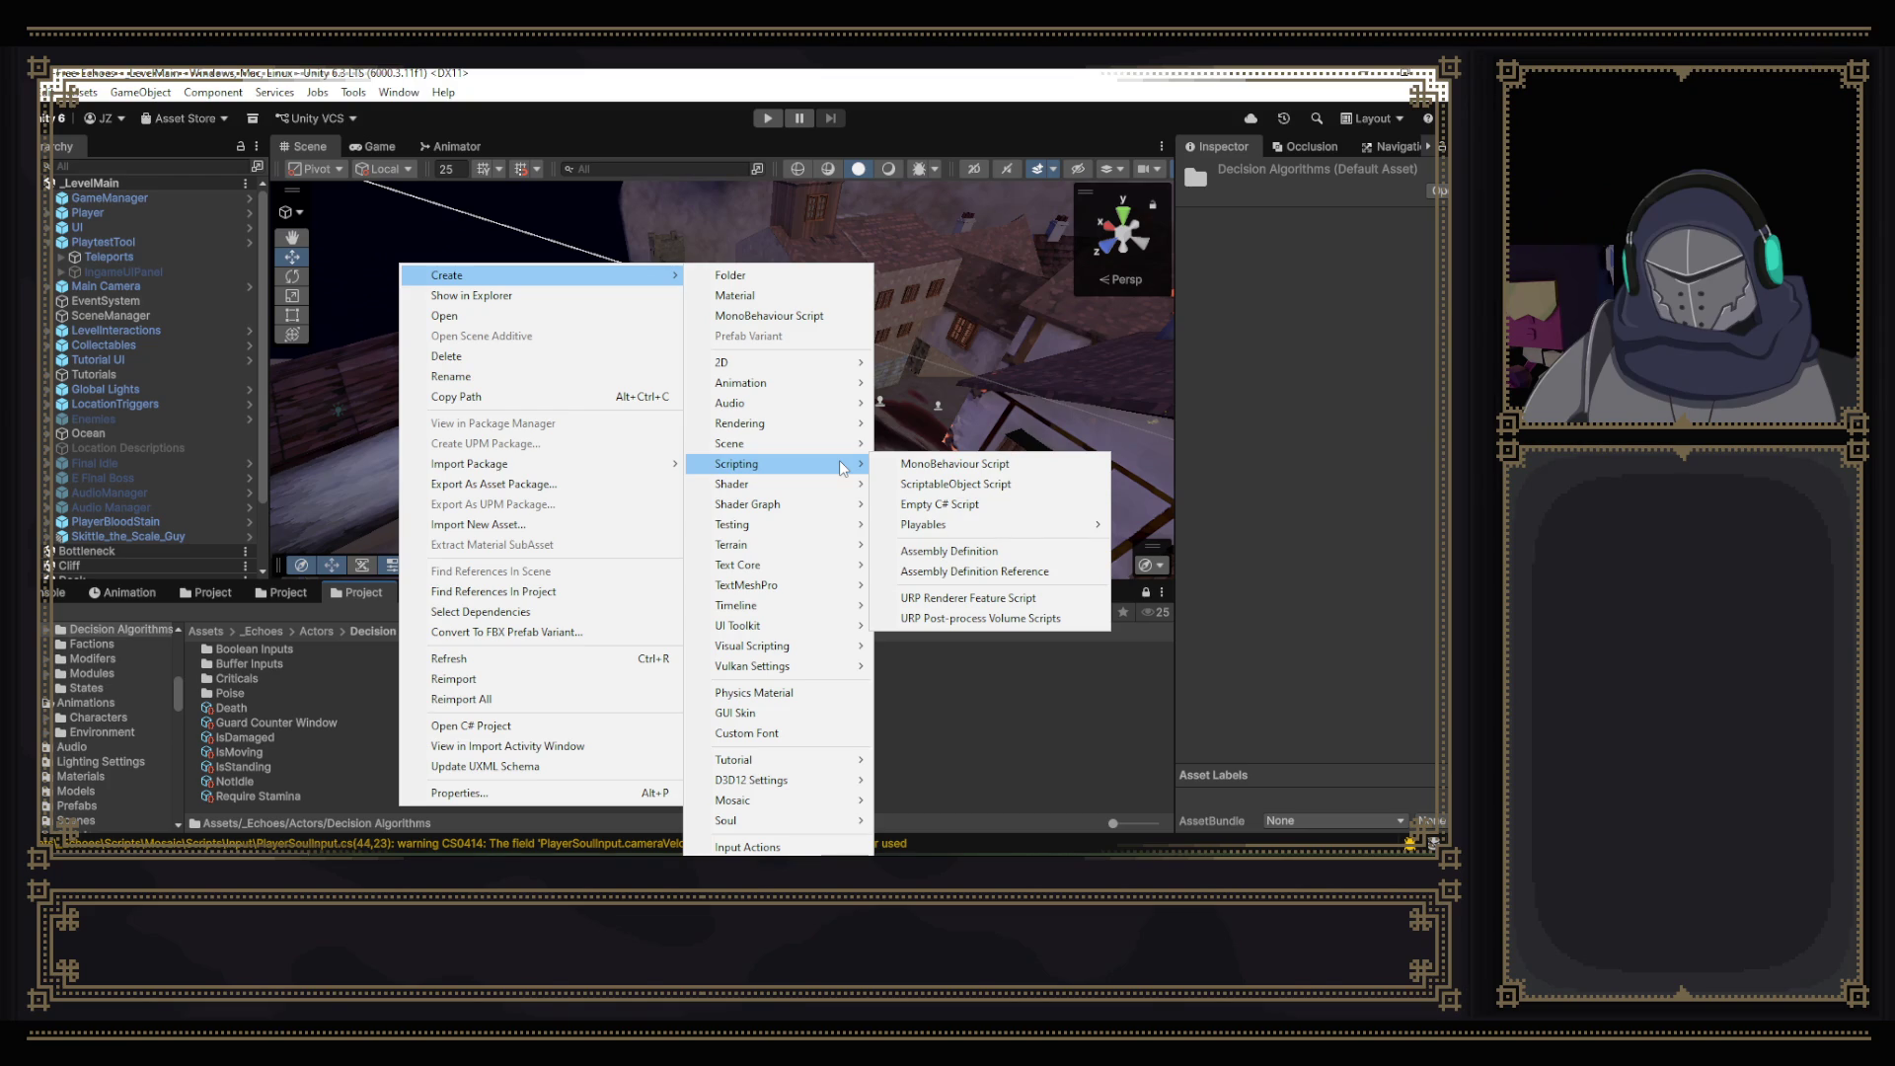
{"action": "mouse_move", "coordinate": [829, 822]}
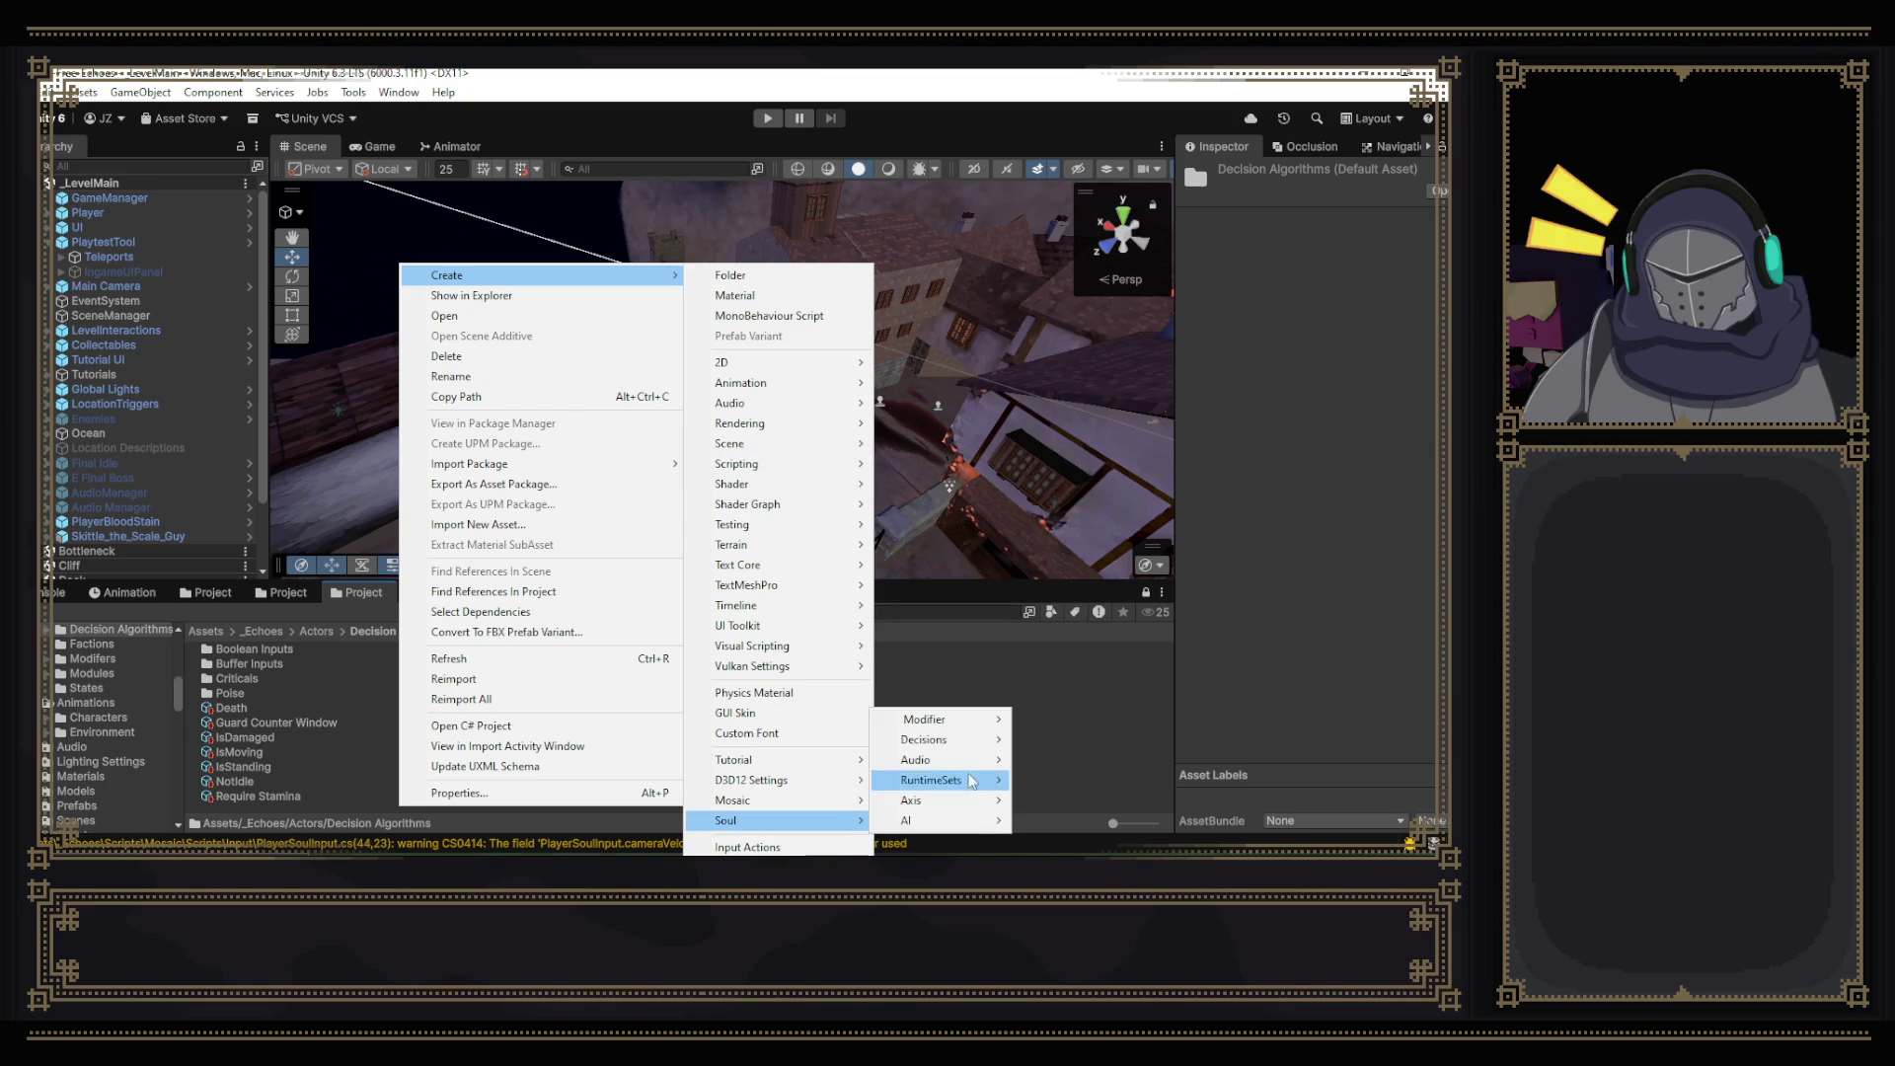
{"action": "mouse_move", "coordinate": [997, 748]}
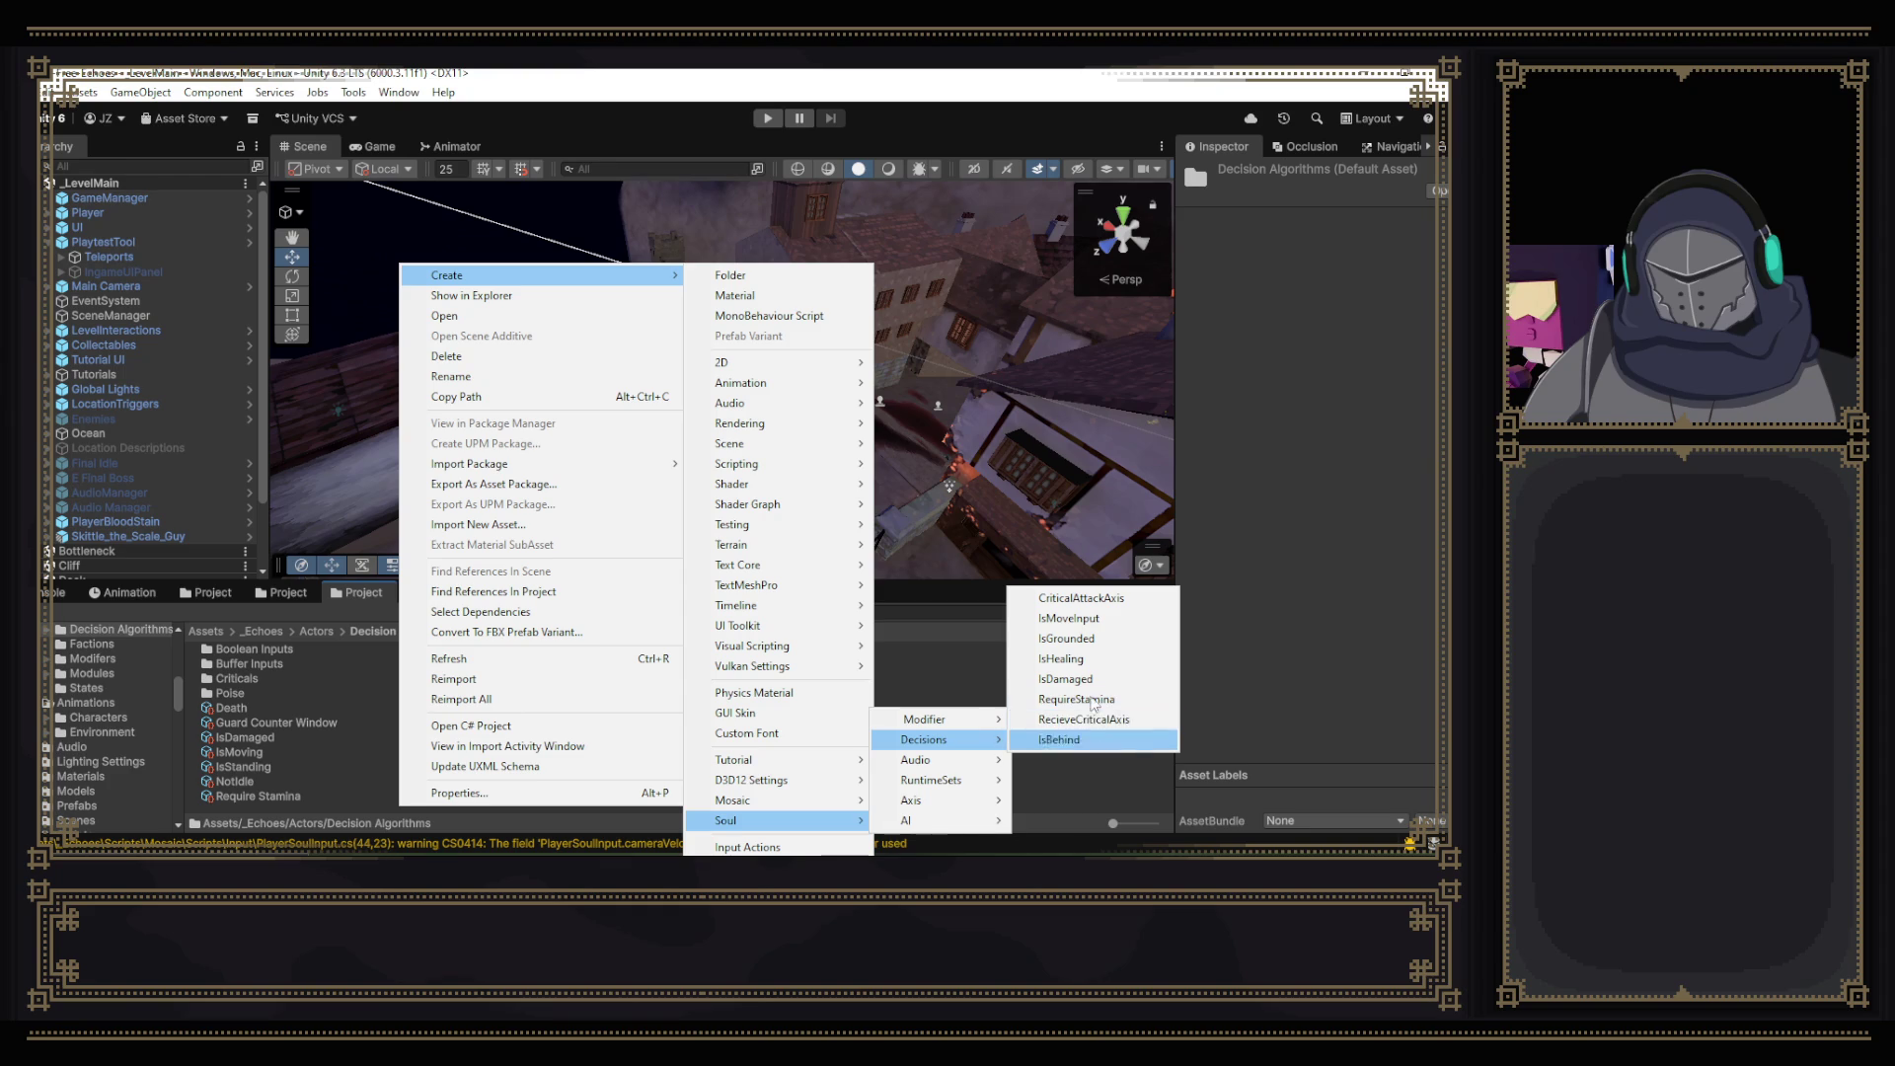
{"action": "left_click", "coordinate": [1096, 775]}
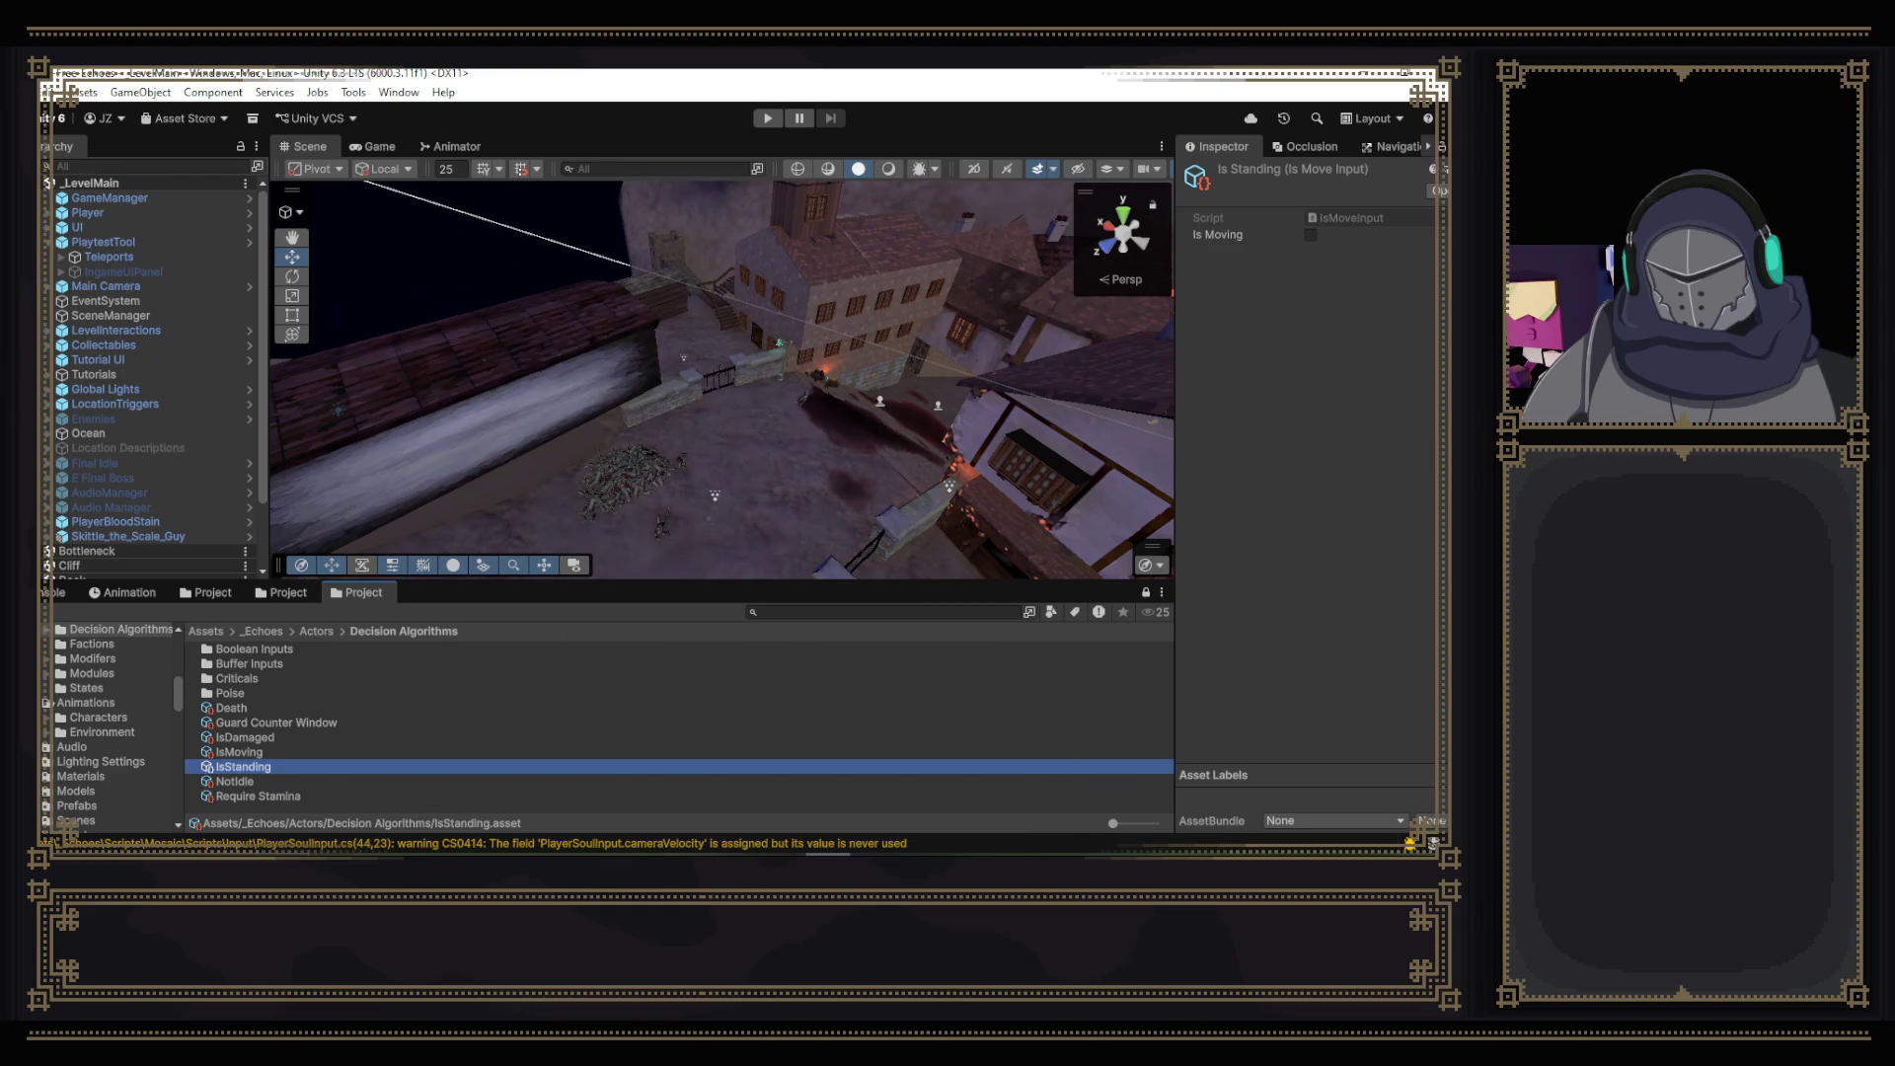
{"action": "key", "text": "alt+Tab"}
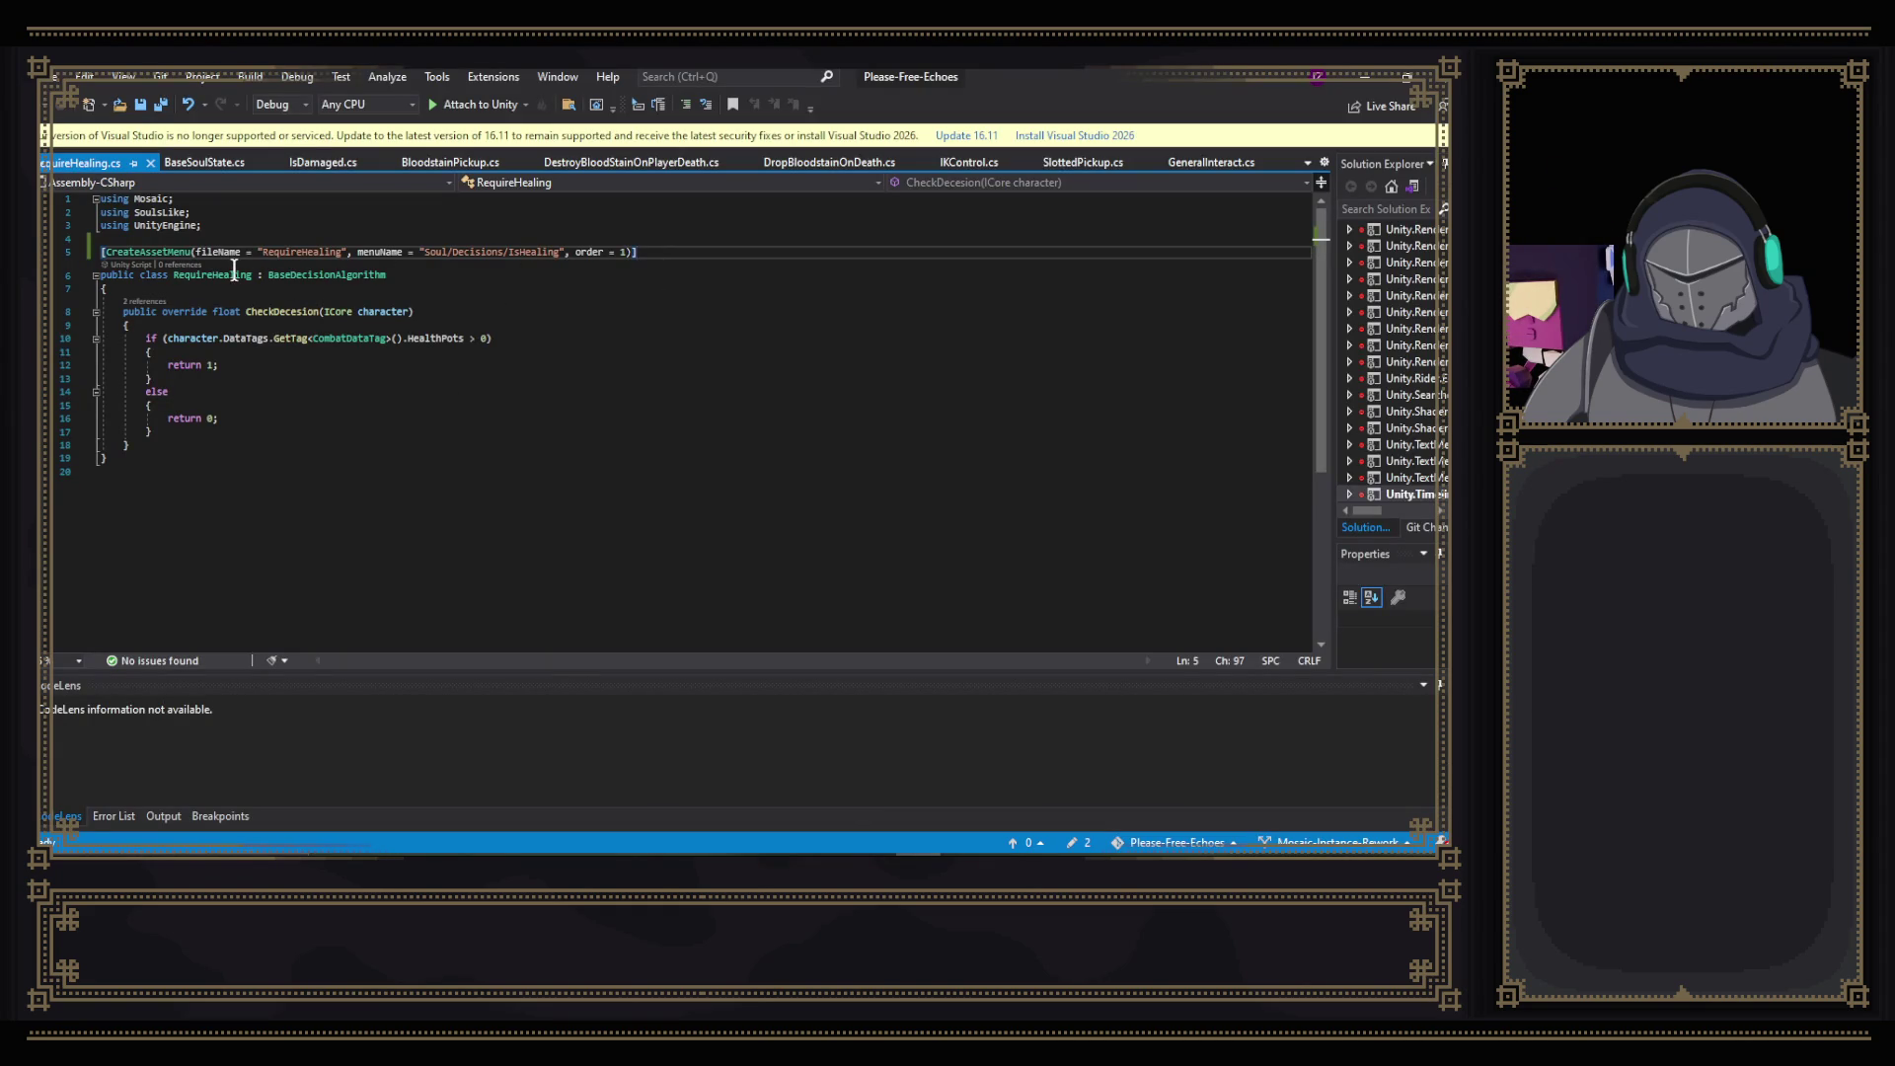
- Compare the IsDamaged and RequireHealing CreateAssetMenu attributes, then return to Unity
{"action": "left_click", "coordinate": [332, 163]}
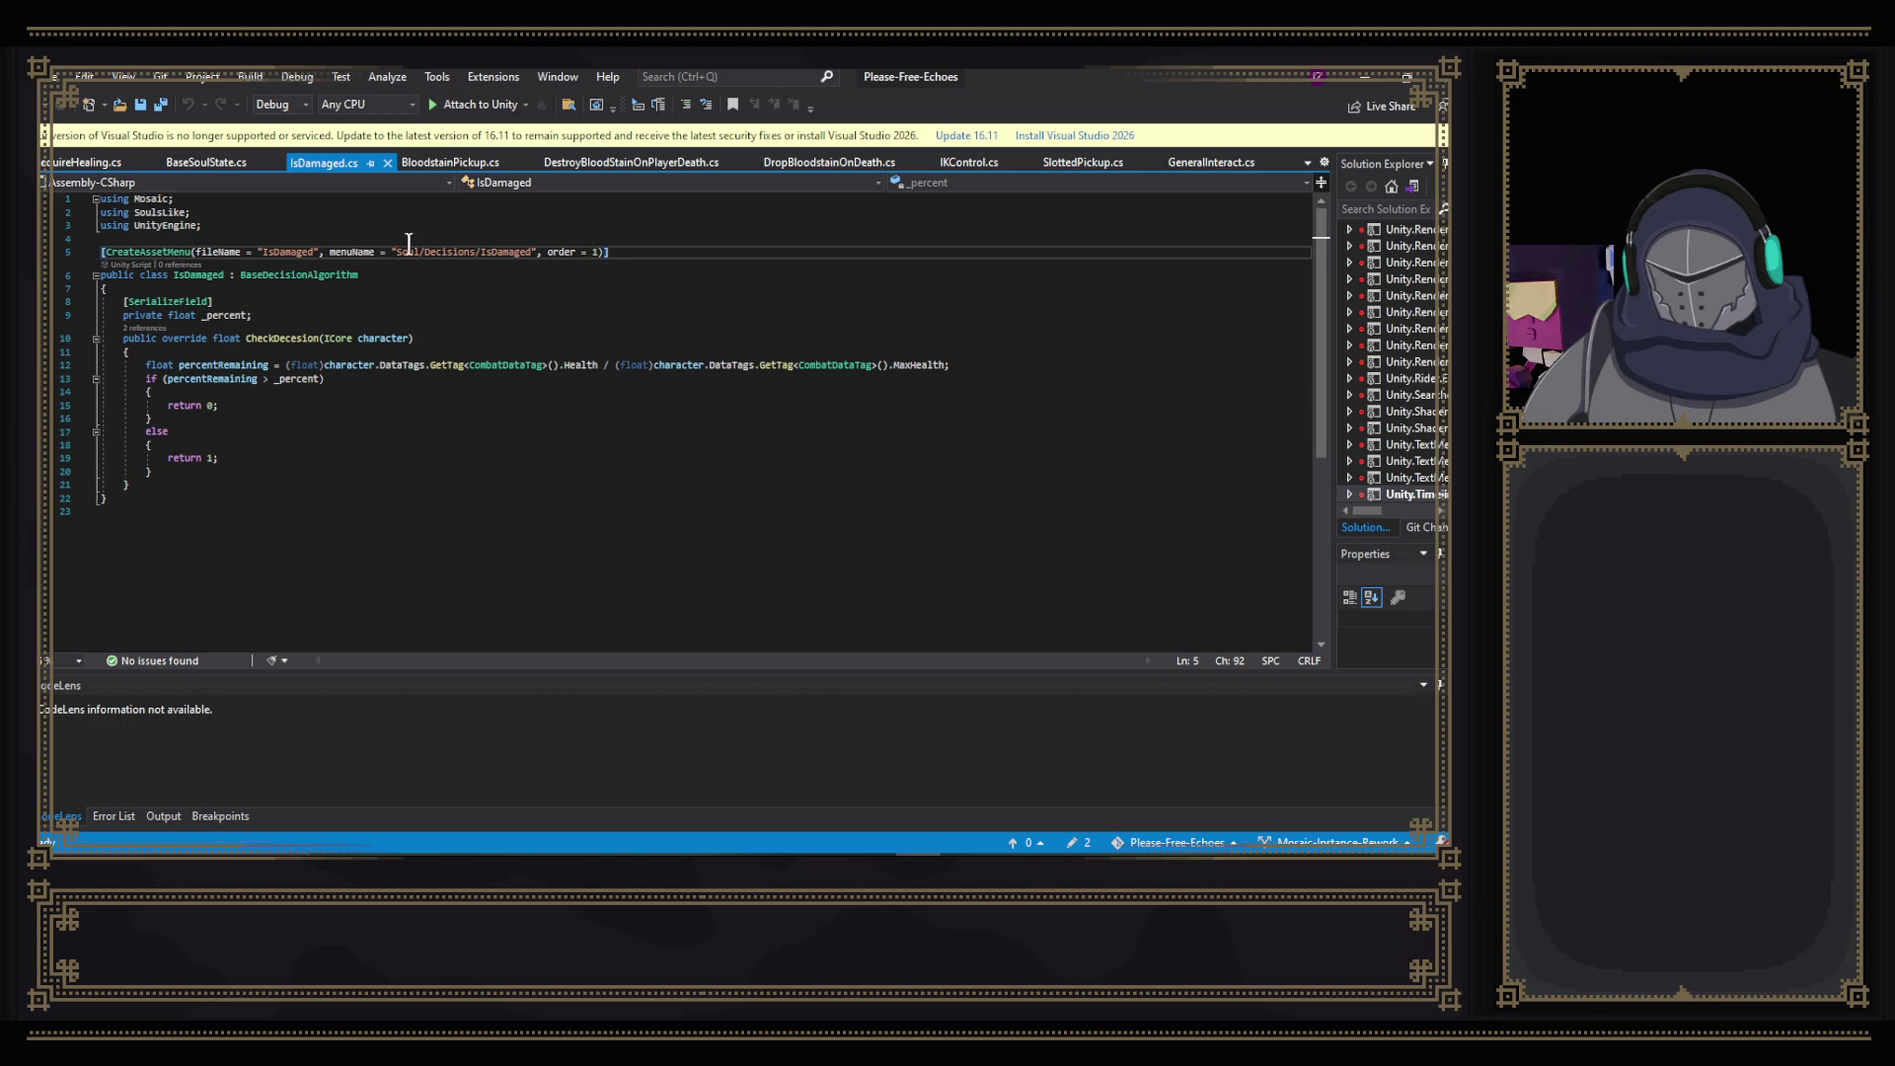
{"action": "left_click", "coordinate": [99, 166]}
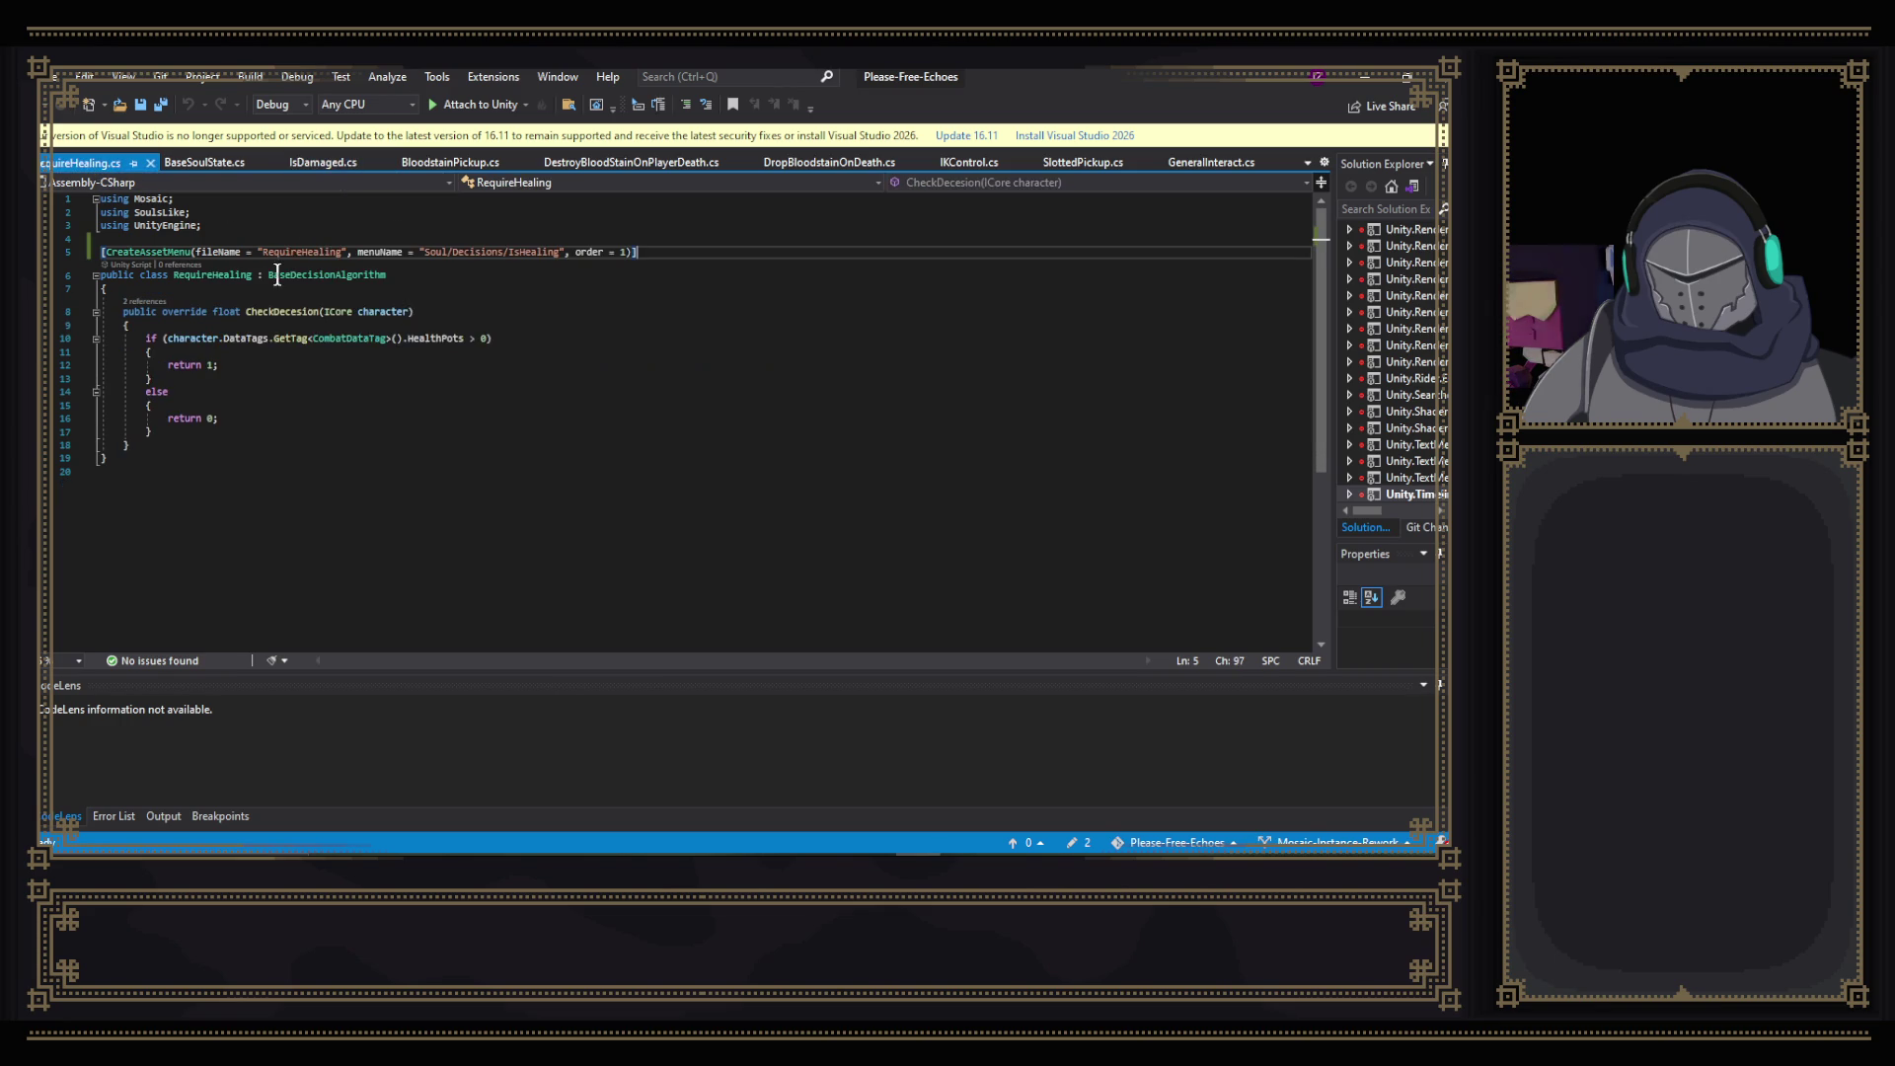
{"action": "left_click", "coordinate": [290, 250]}
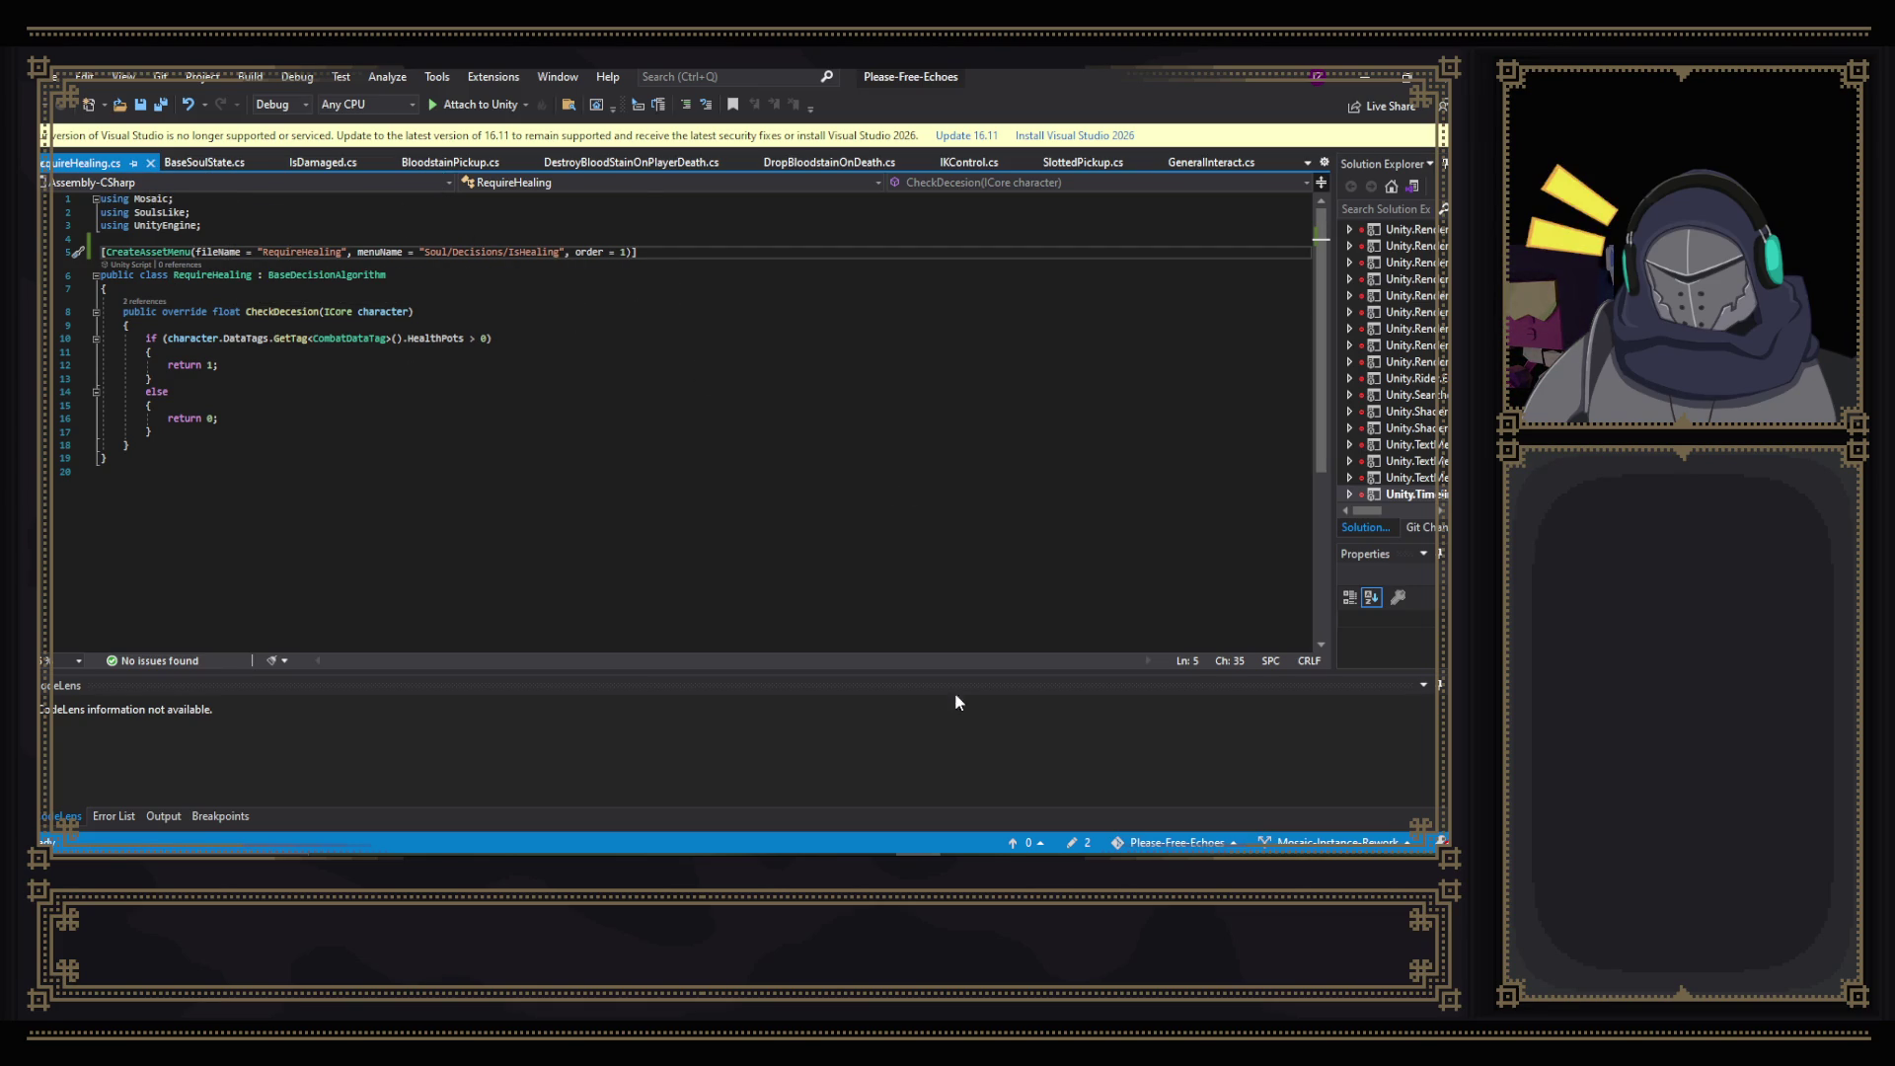
{"action": "left_click", "coordinate": [827, 852]}
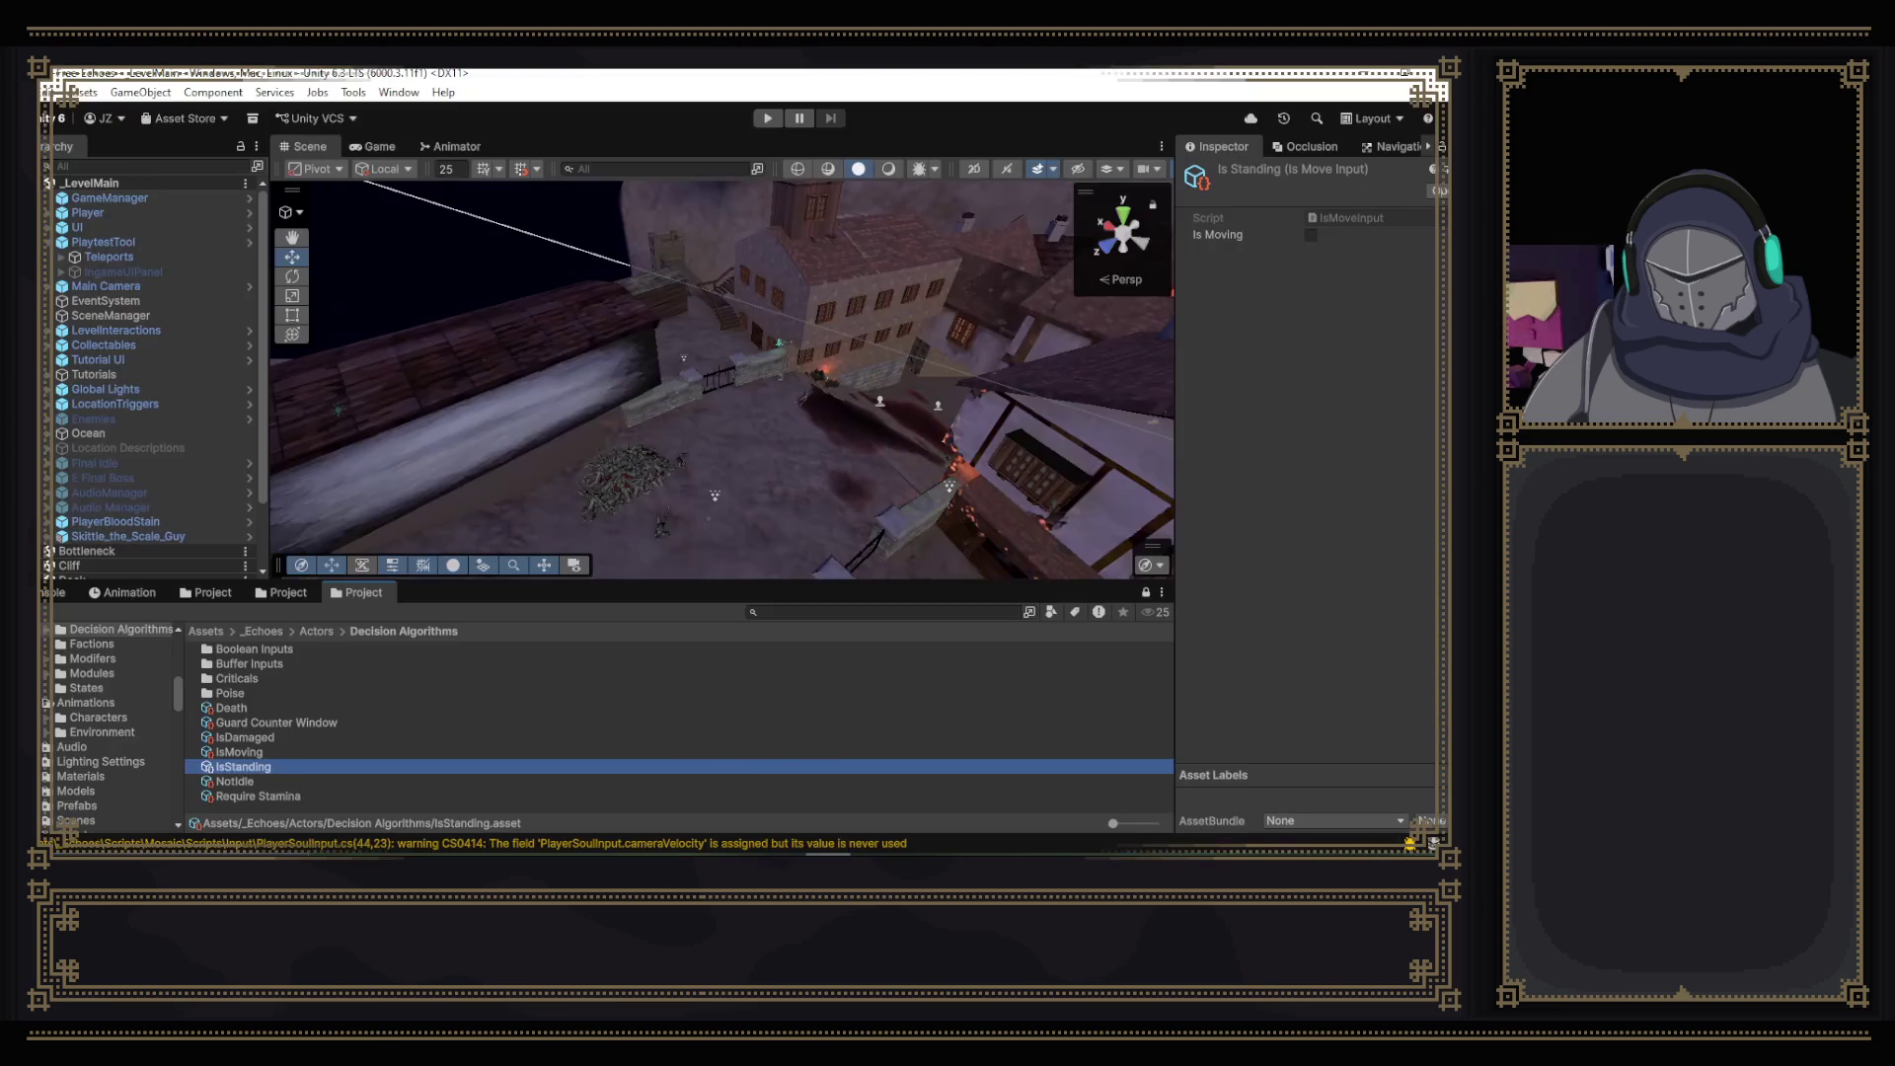
- Create a CriticalAttackAxis decision asset via Create > Soul > Decisions in Decision Algorithms
{"action": "left_click", "coordinate": [332, 796]}
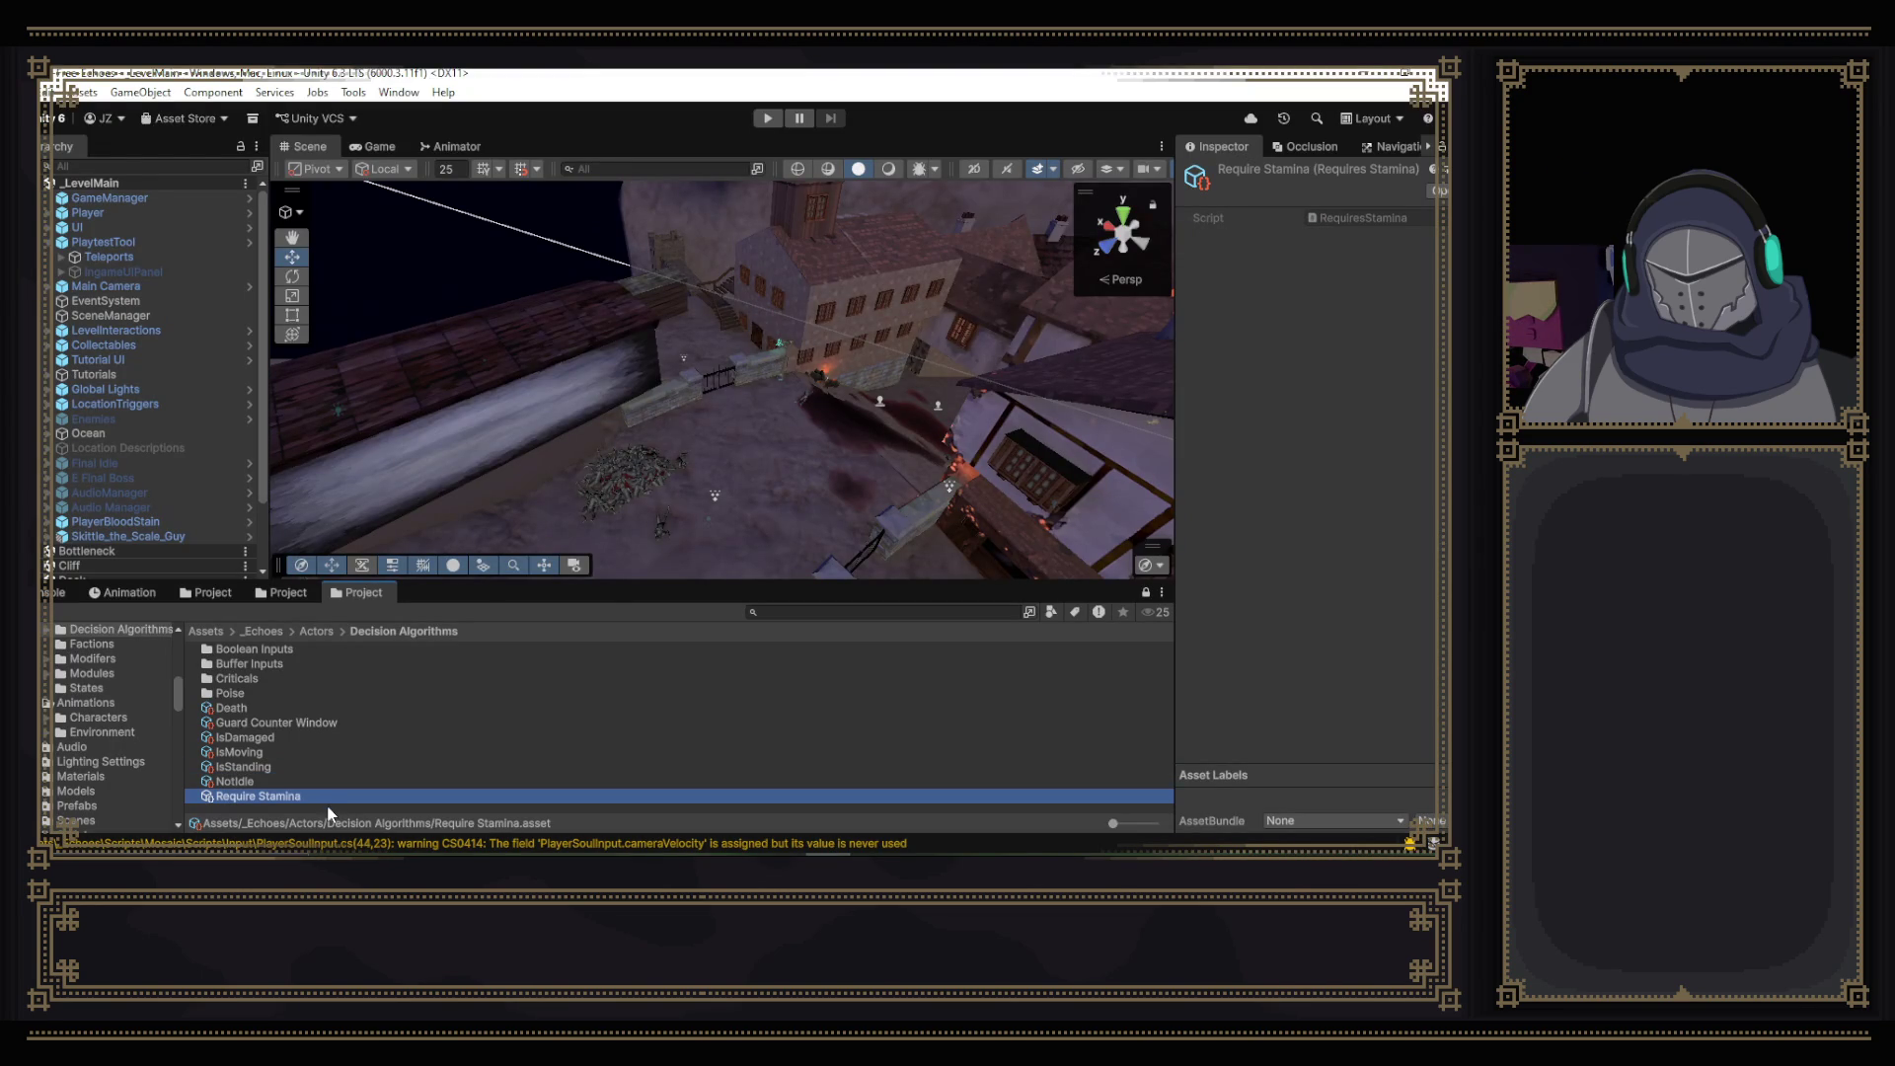
{"action": "right_click", "coordinate": [329, 813]}
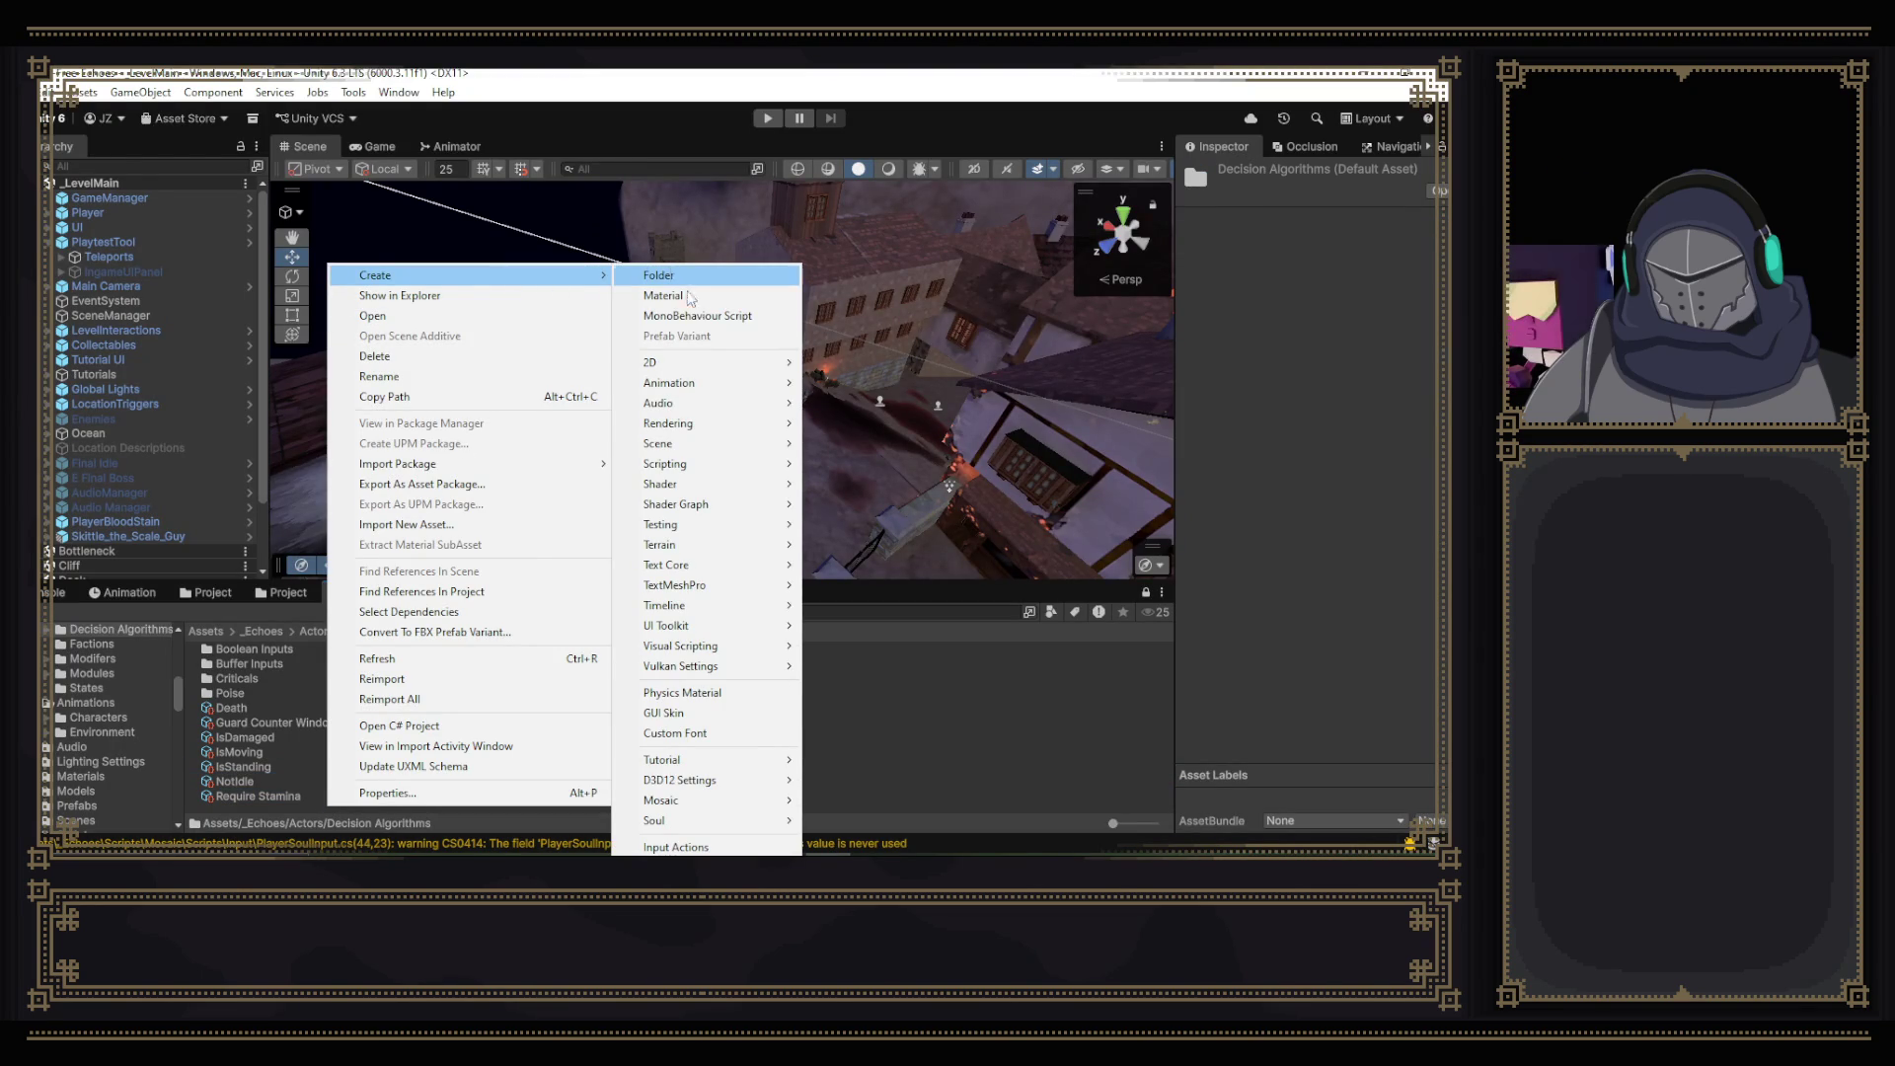
{"action": "mouse_move", "coordinate": [739, 371]}
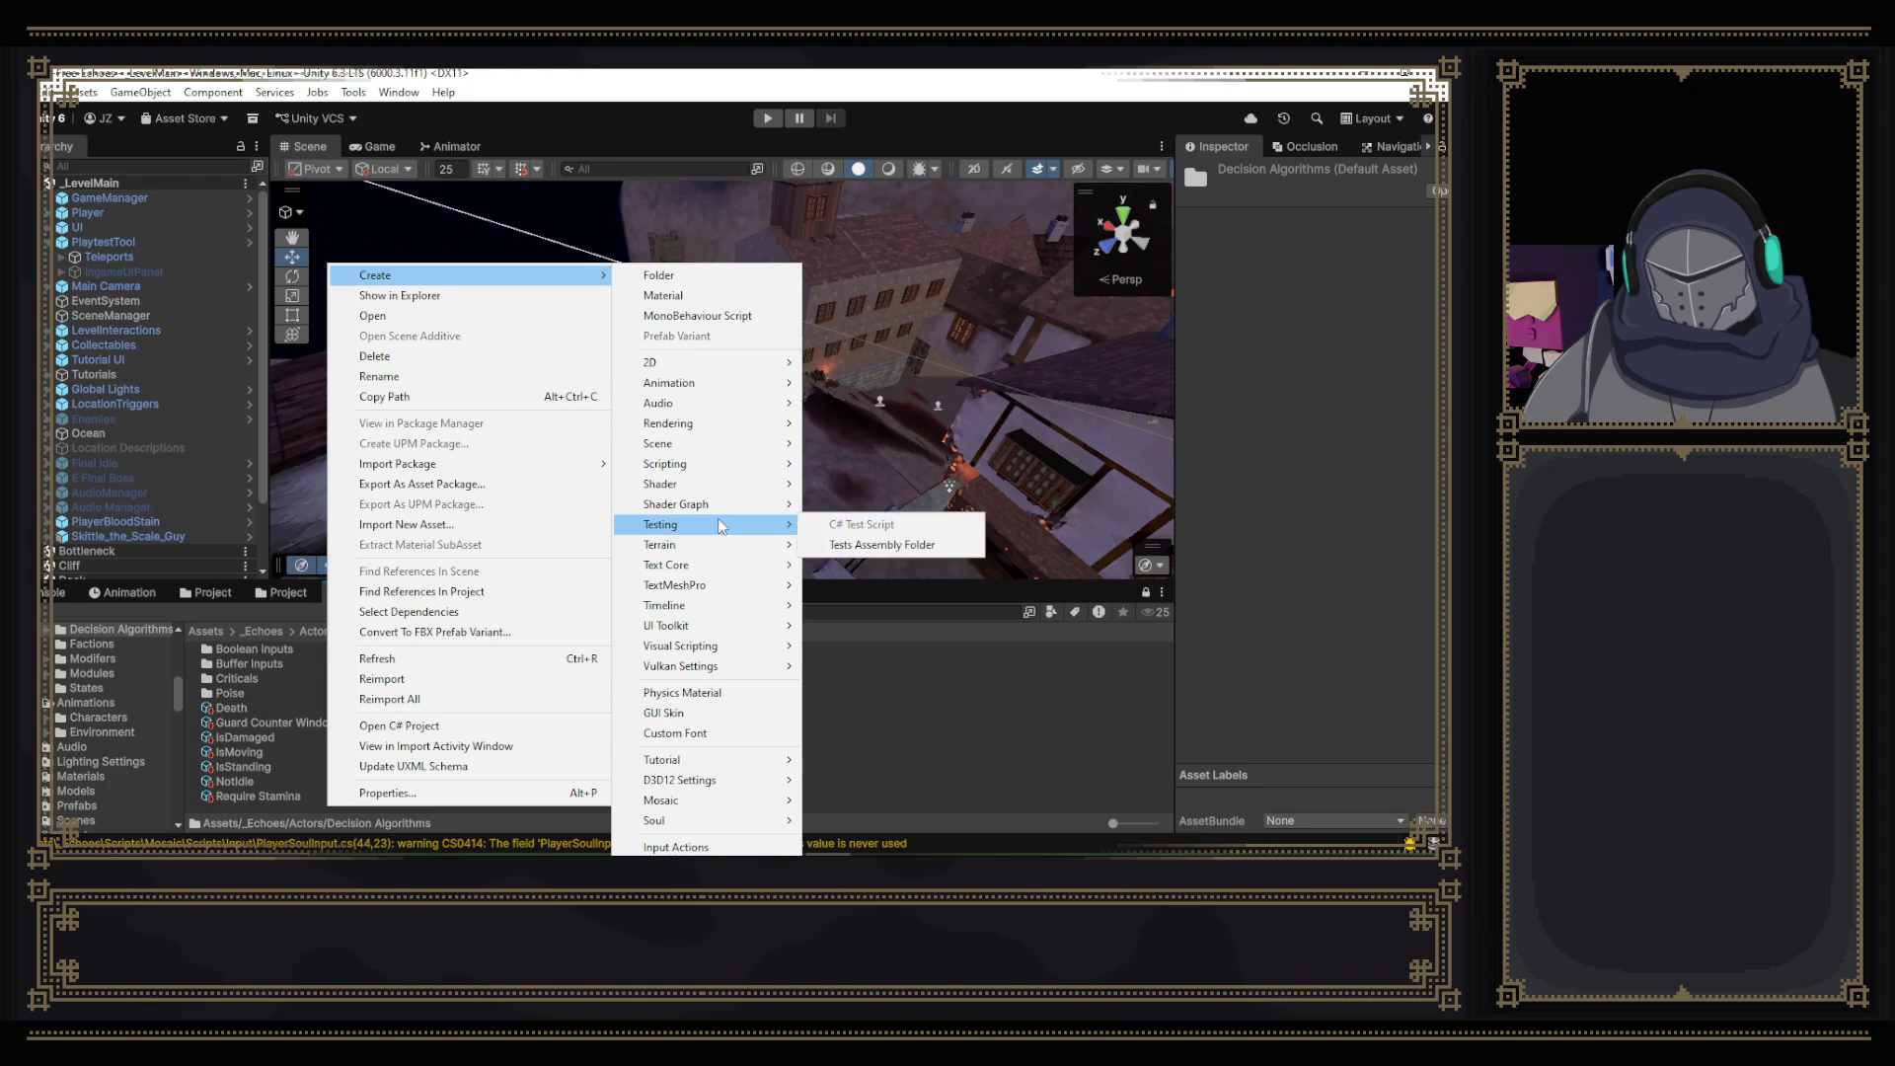
{"action": "mouse_move", "coordinate": [756, 822]}
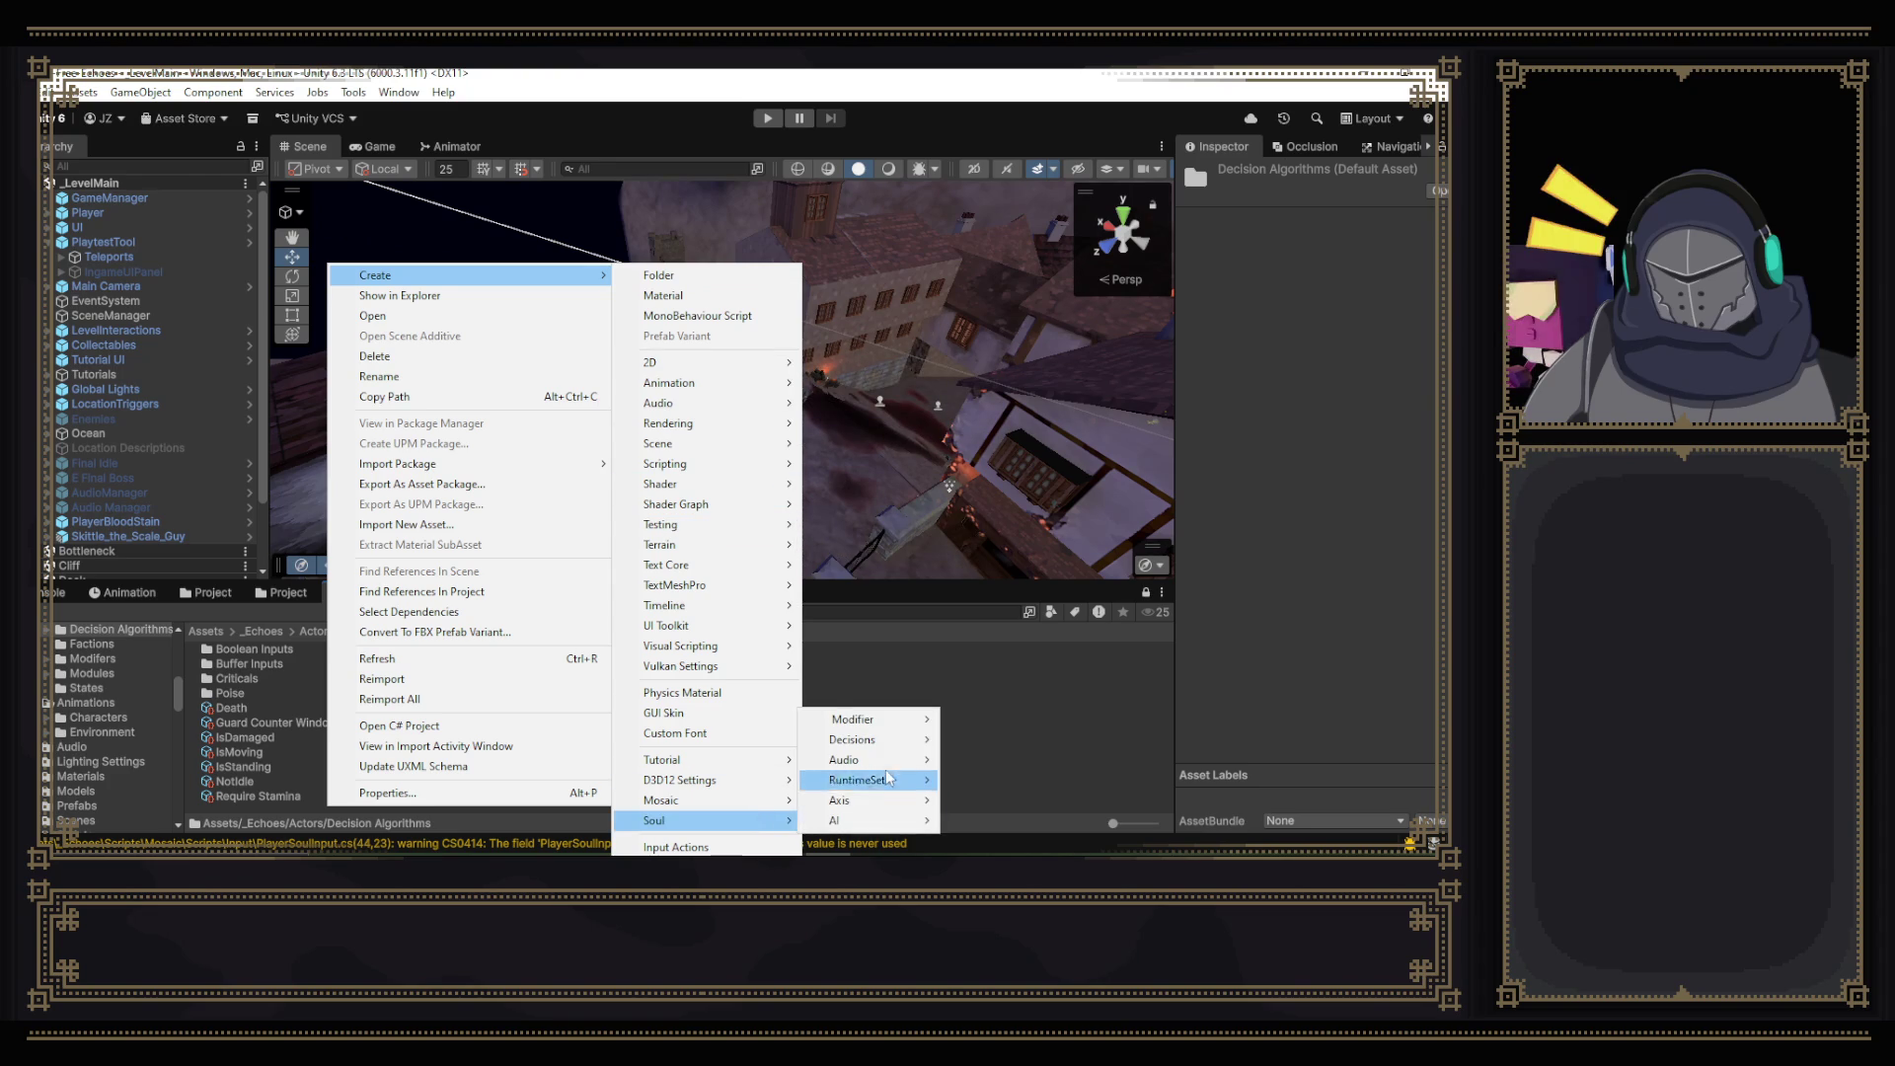
{"action": "mouse_move", "coordinate": [895, 747]}
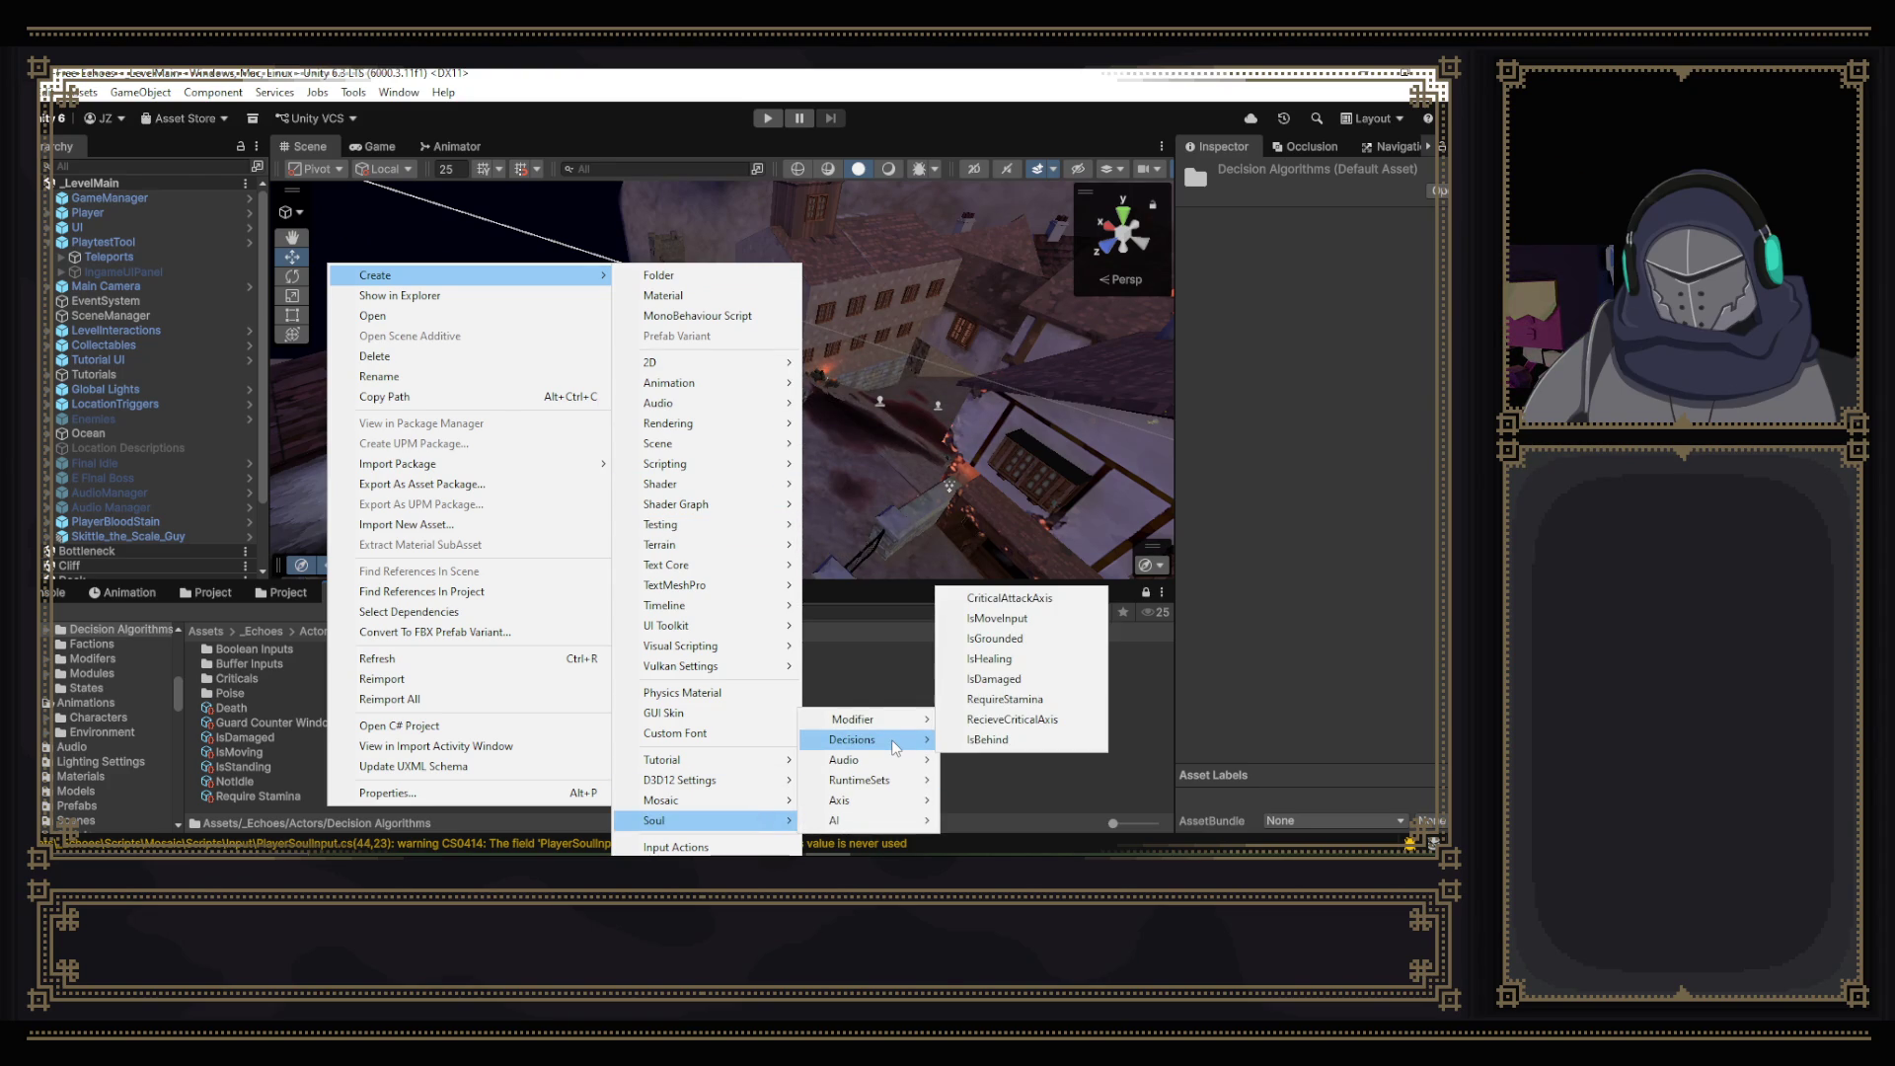
{"action": "left_click", "coordinate": [1020, 597]}
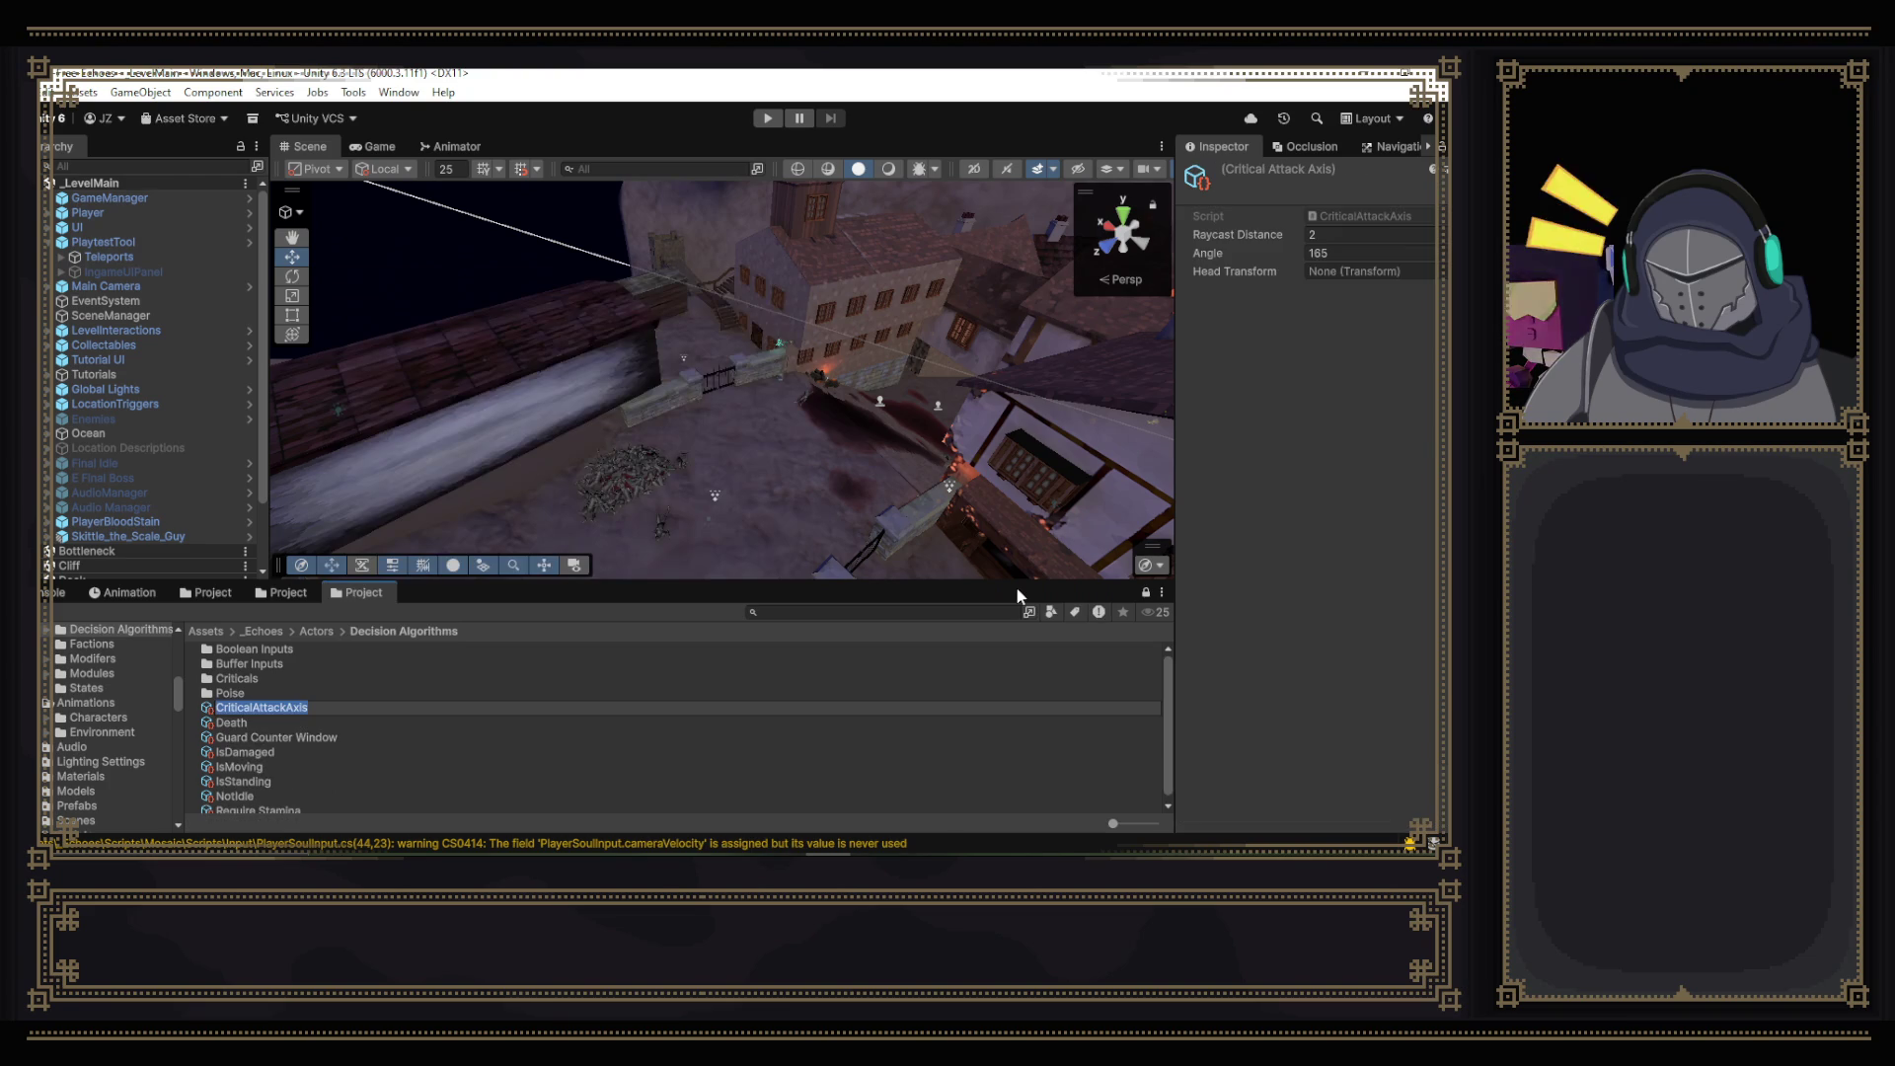
{"action": "left_click", "coordinate": [1336, 211]}
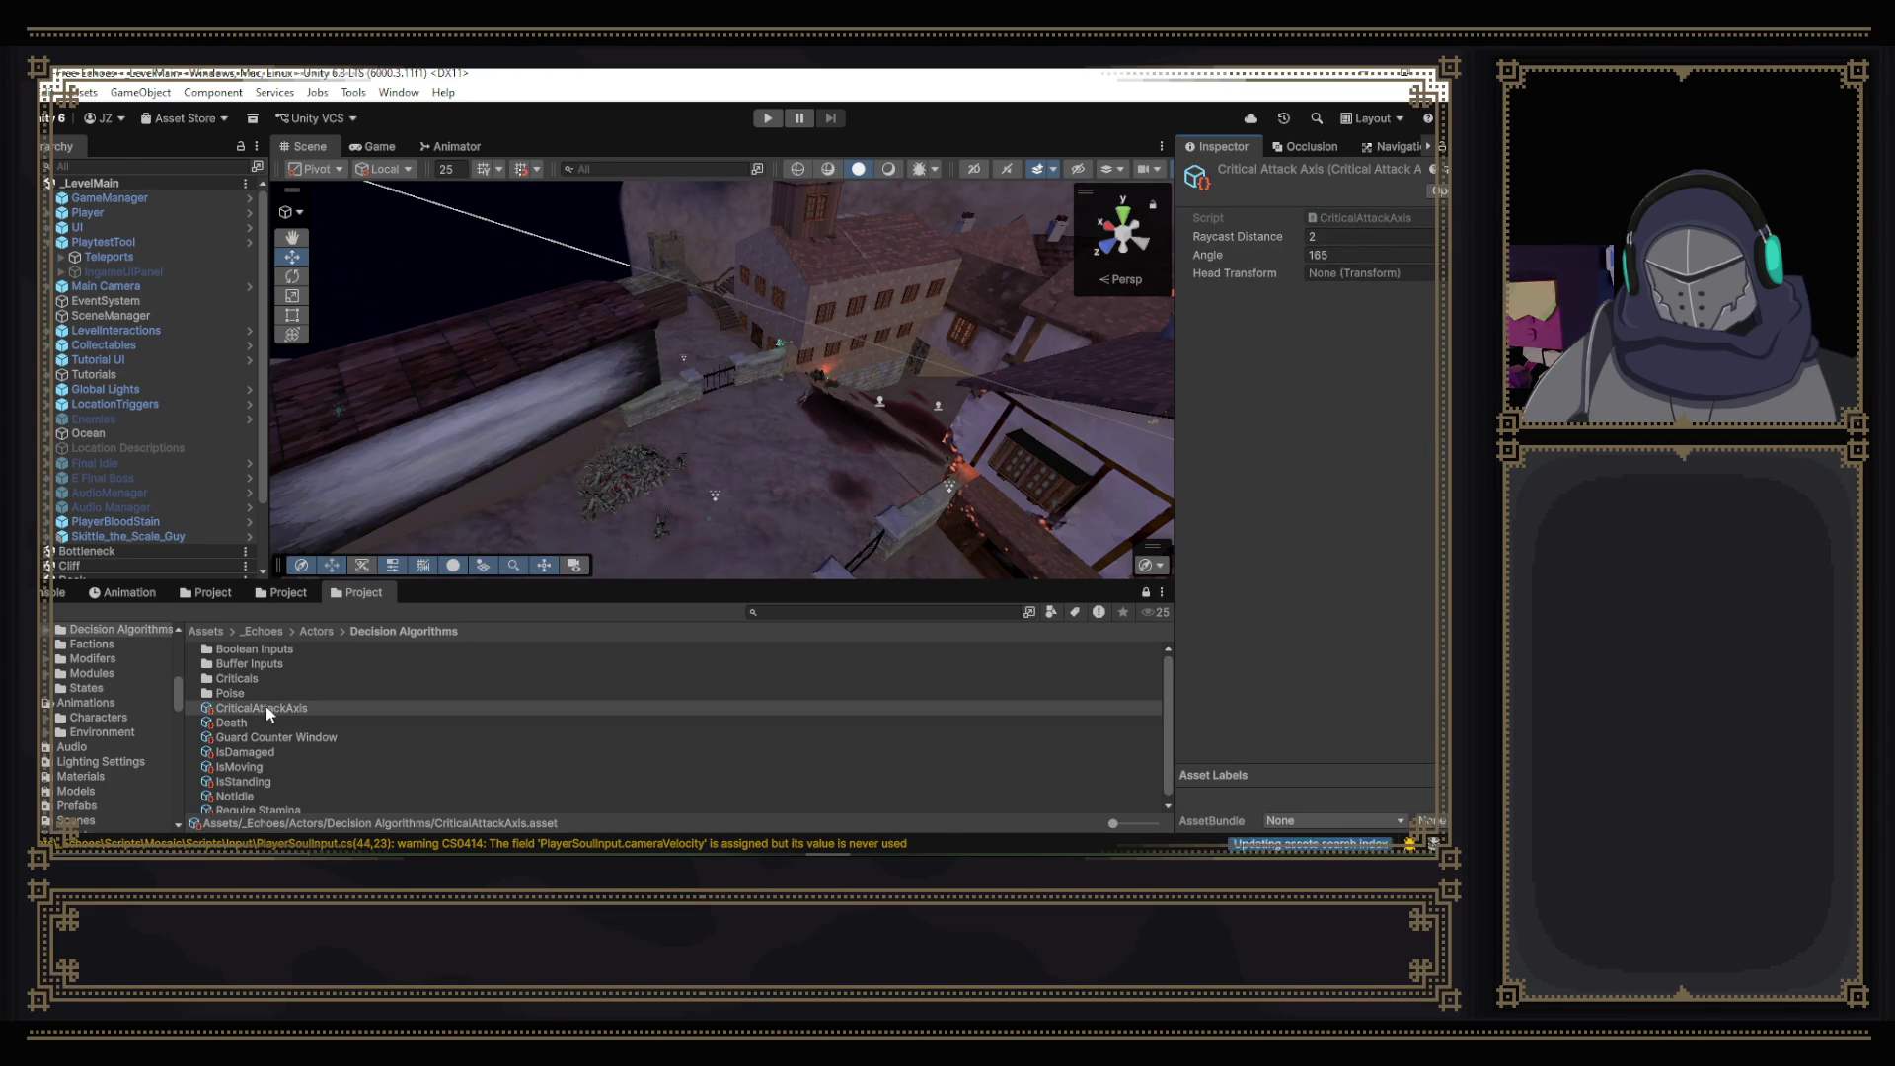
- Select Require Stamina and drag the splitter up to enlarge the Project asset list
{"action": "scroll", "coordinate": [282, 713], "scroll_direction": "down", "scroll_amount": 1}
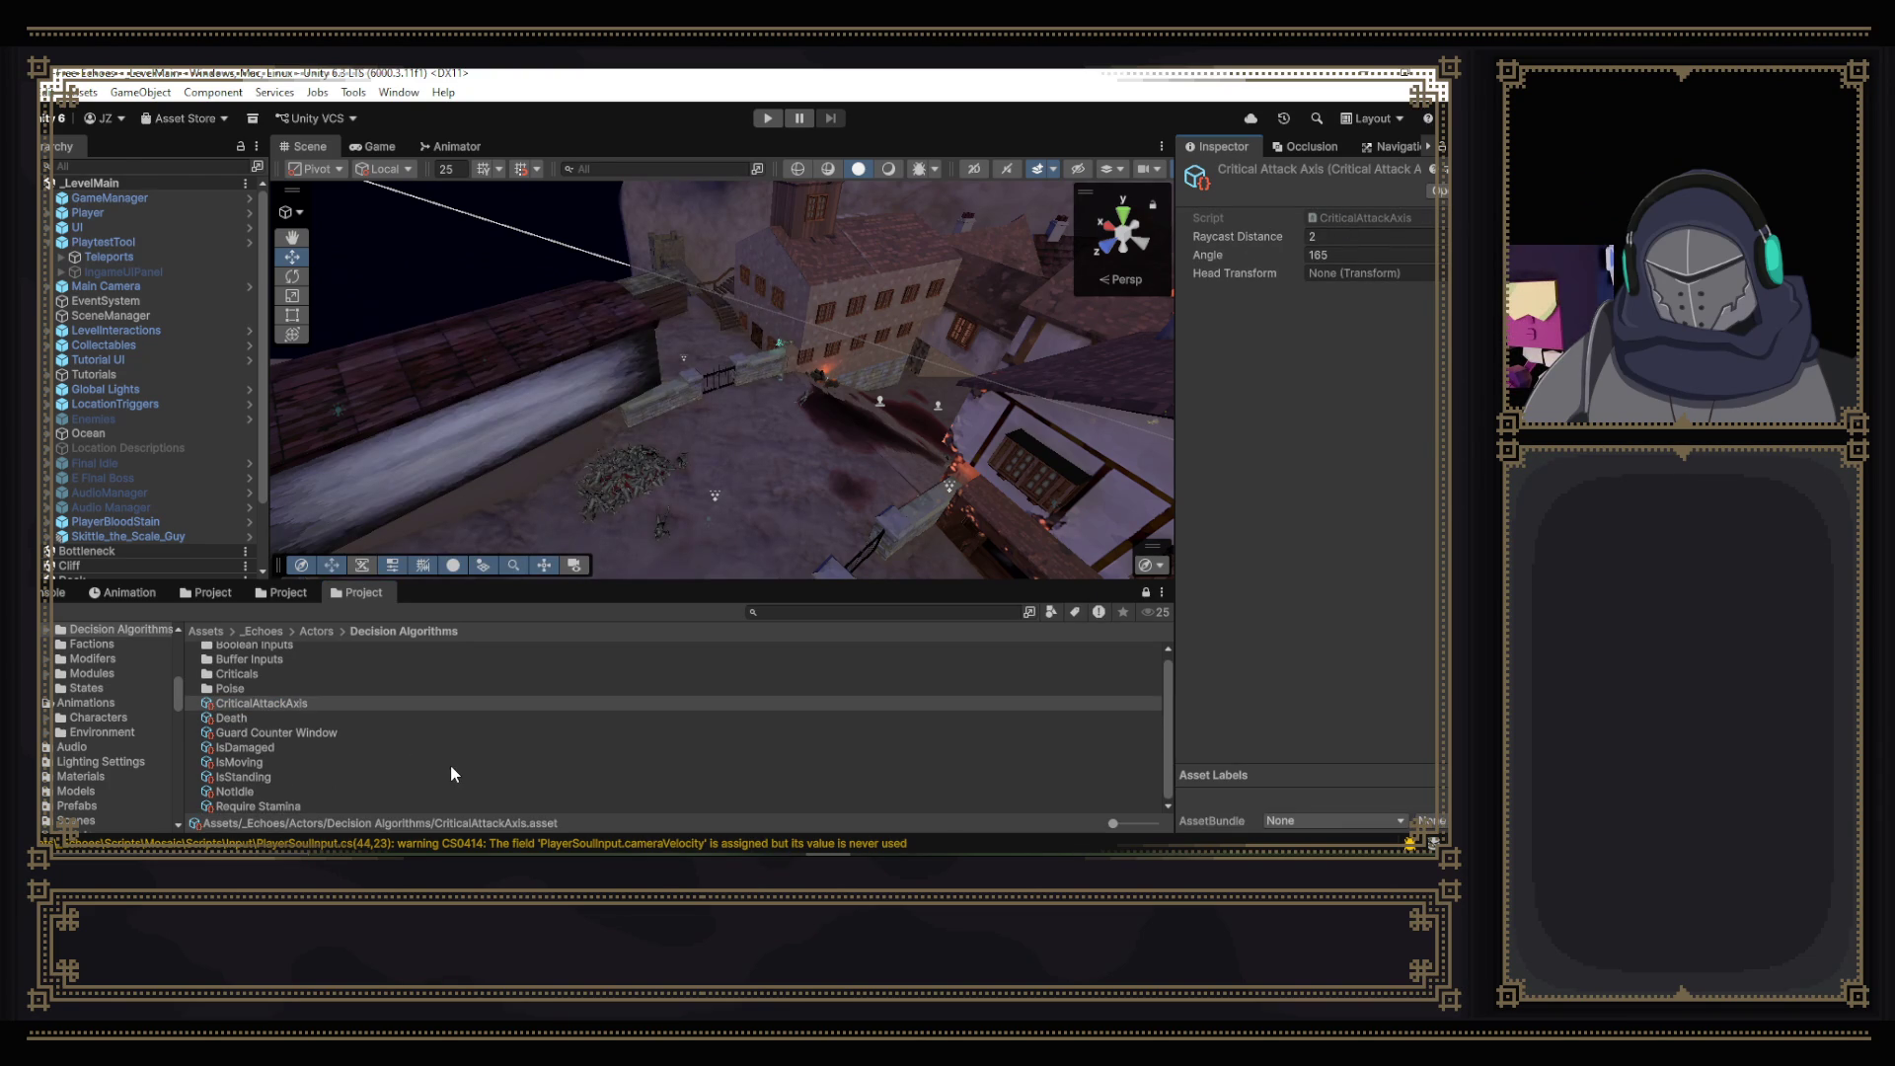
{"action": "key", "text": "End"}
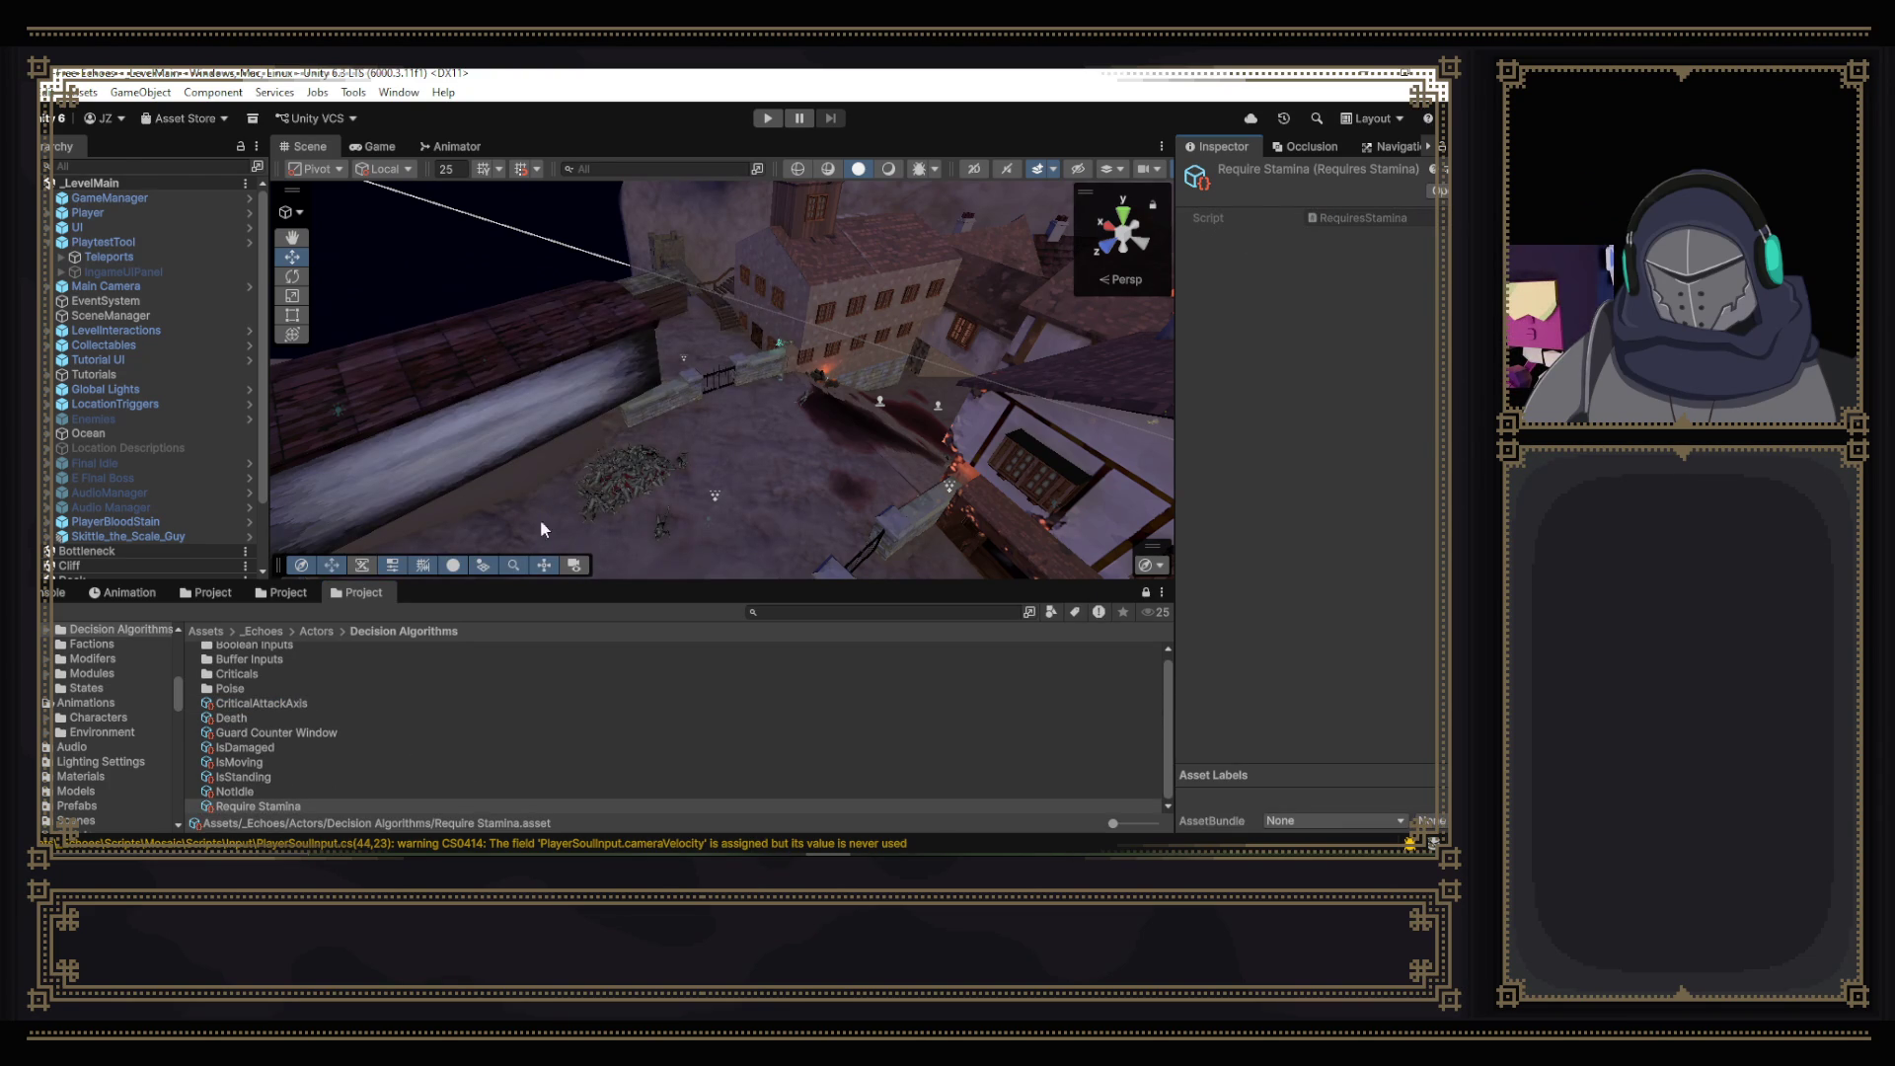
{"action": "left_click_drag", "start_coordinate": [571, 581], "coordinate": [576, 339]}
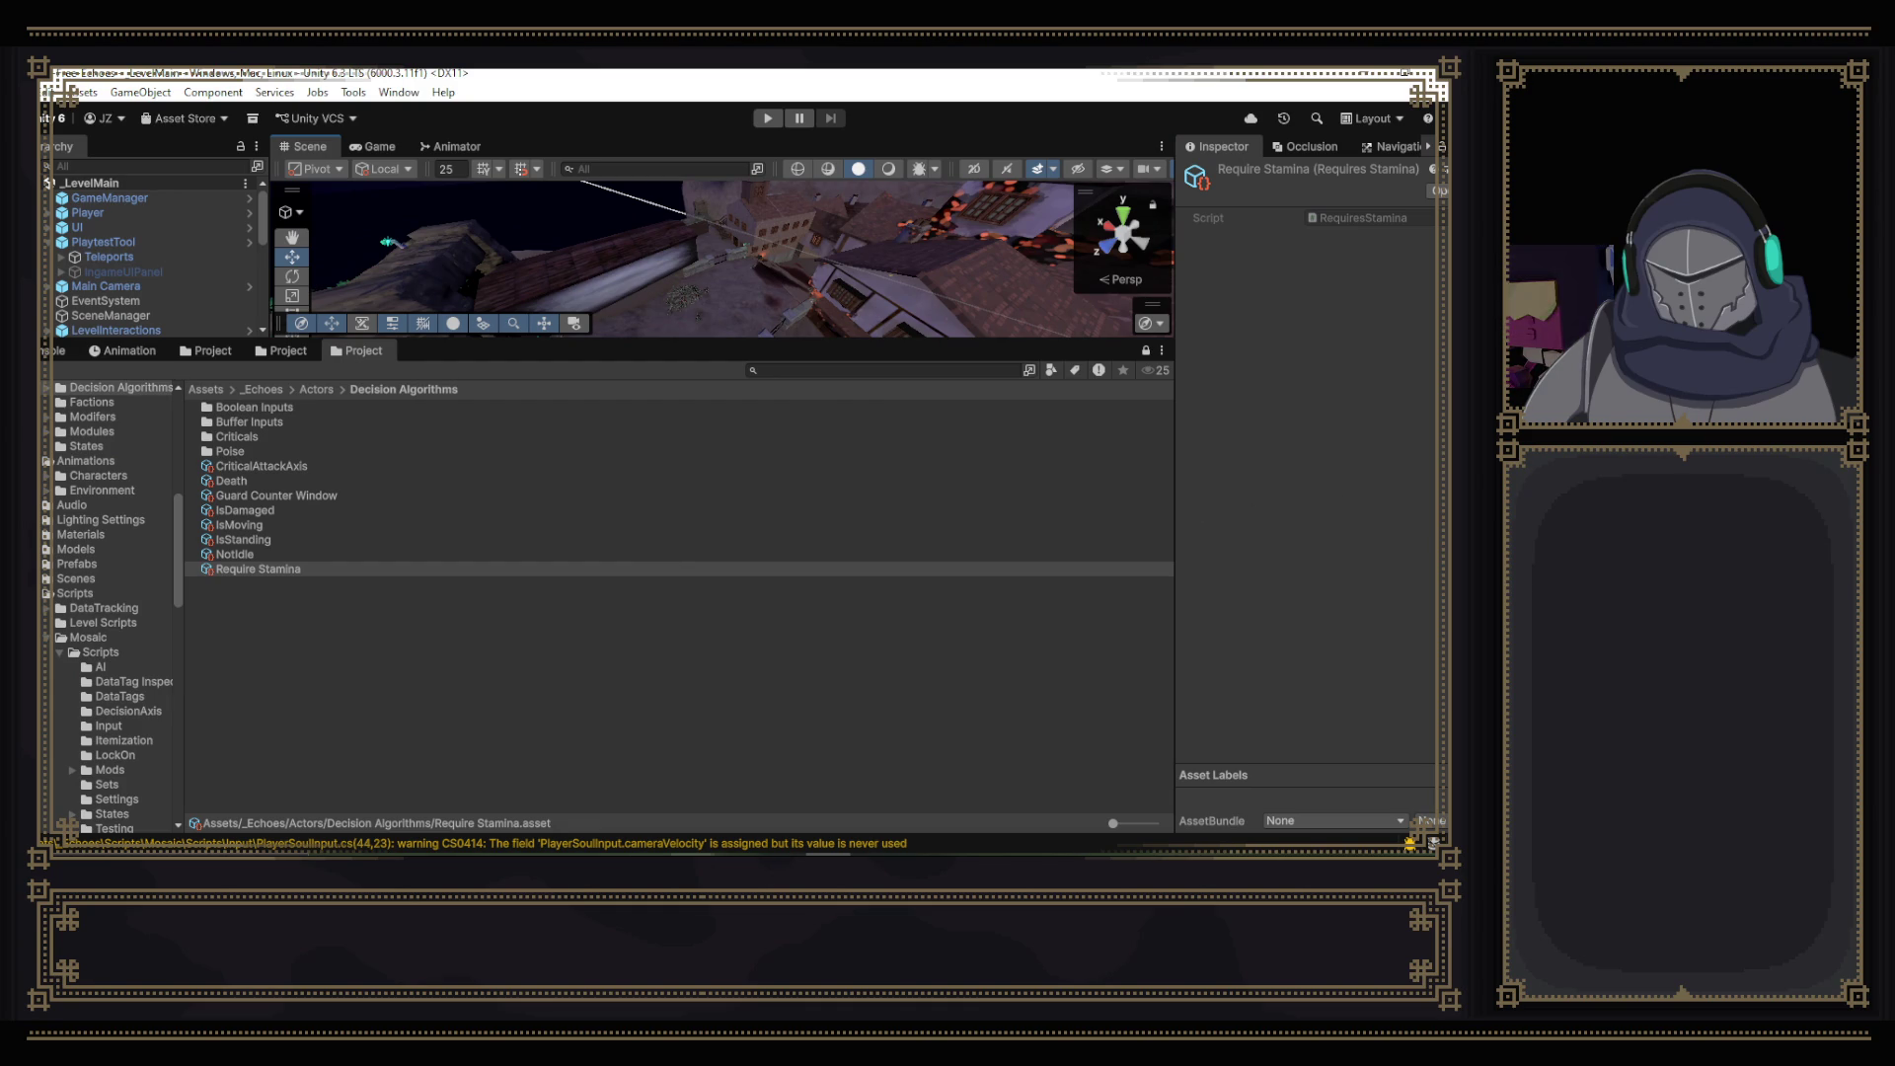
{"action": "mouse_move", "coordinate": [648, 855]}
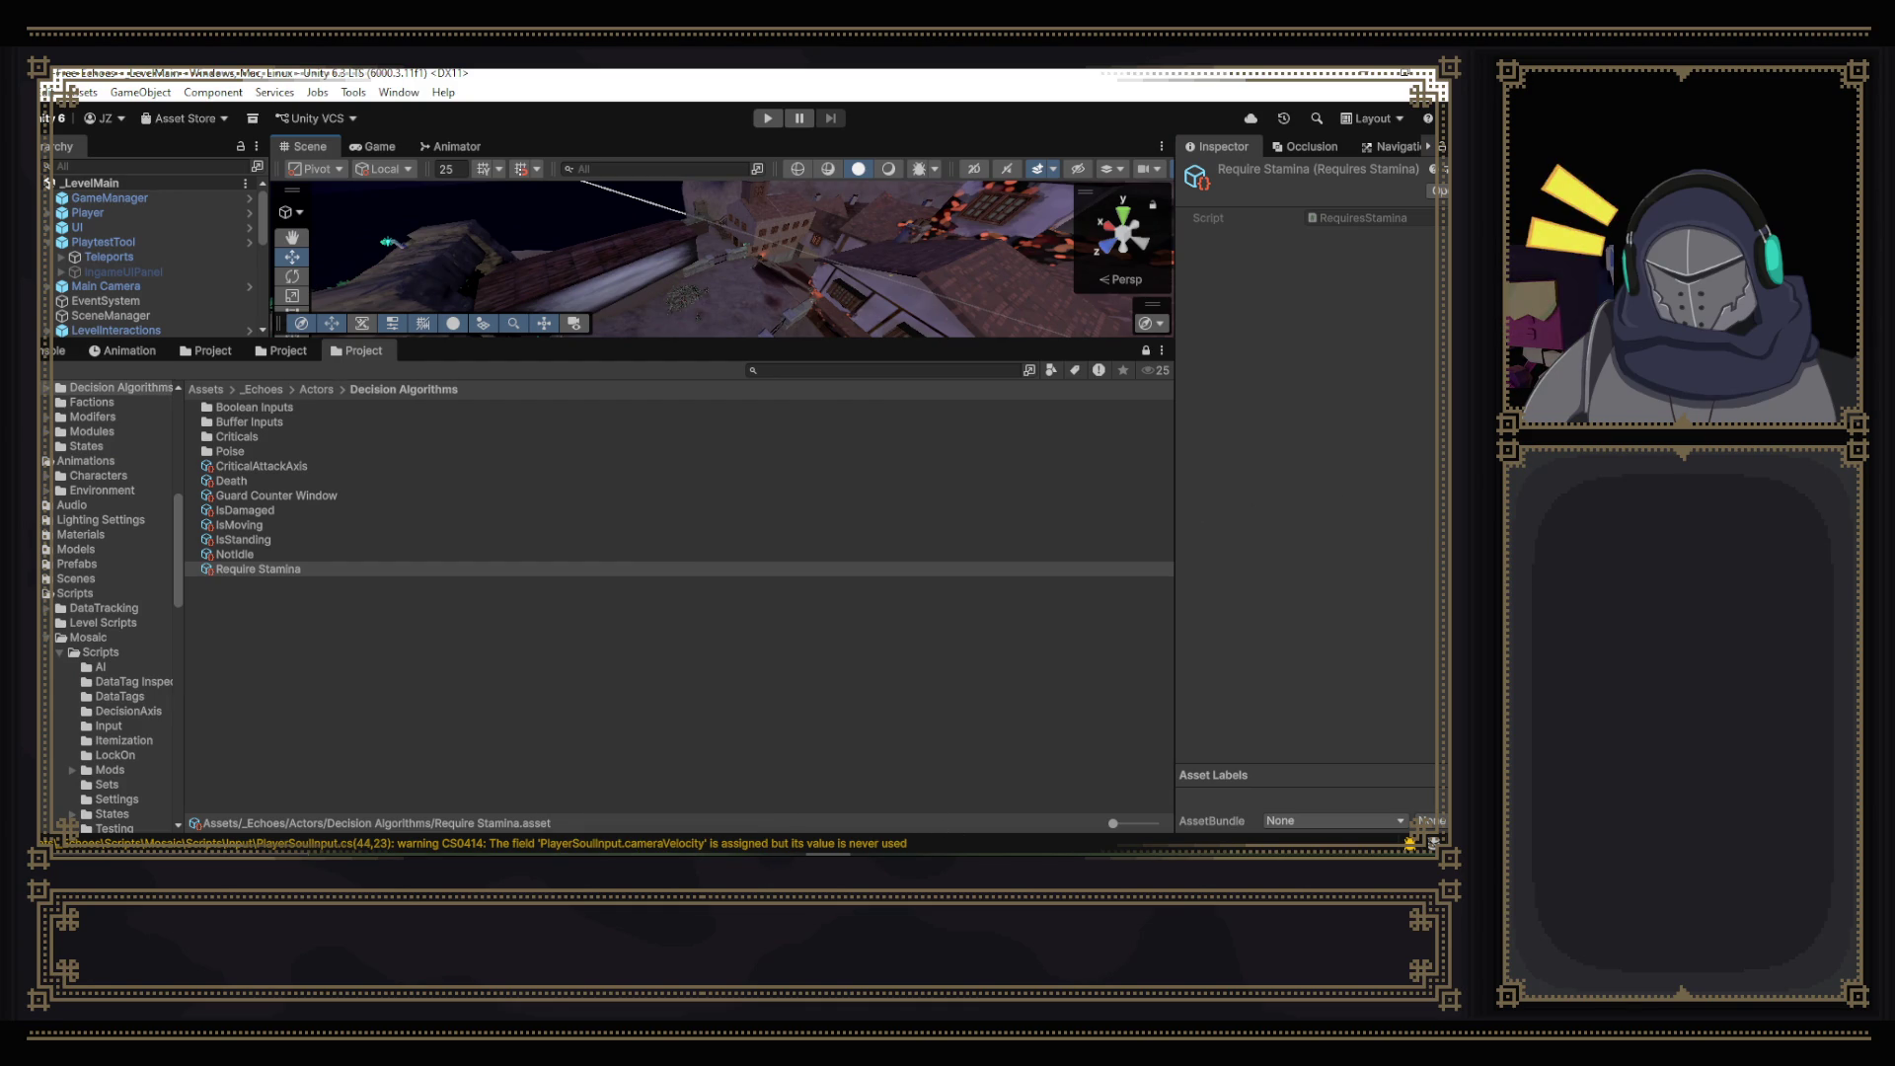
{"action": "mouse_move", "coordinate": [918, 855]}
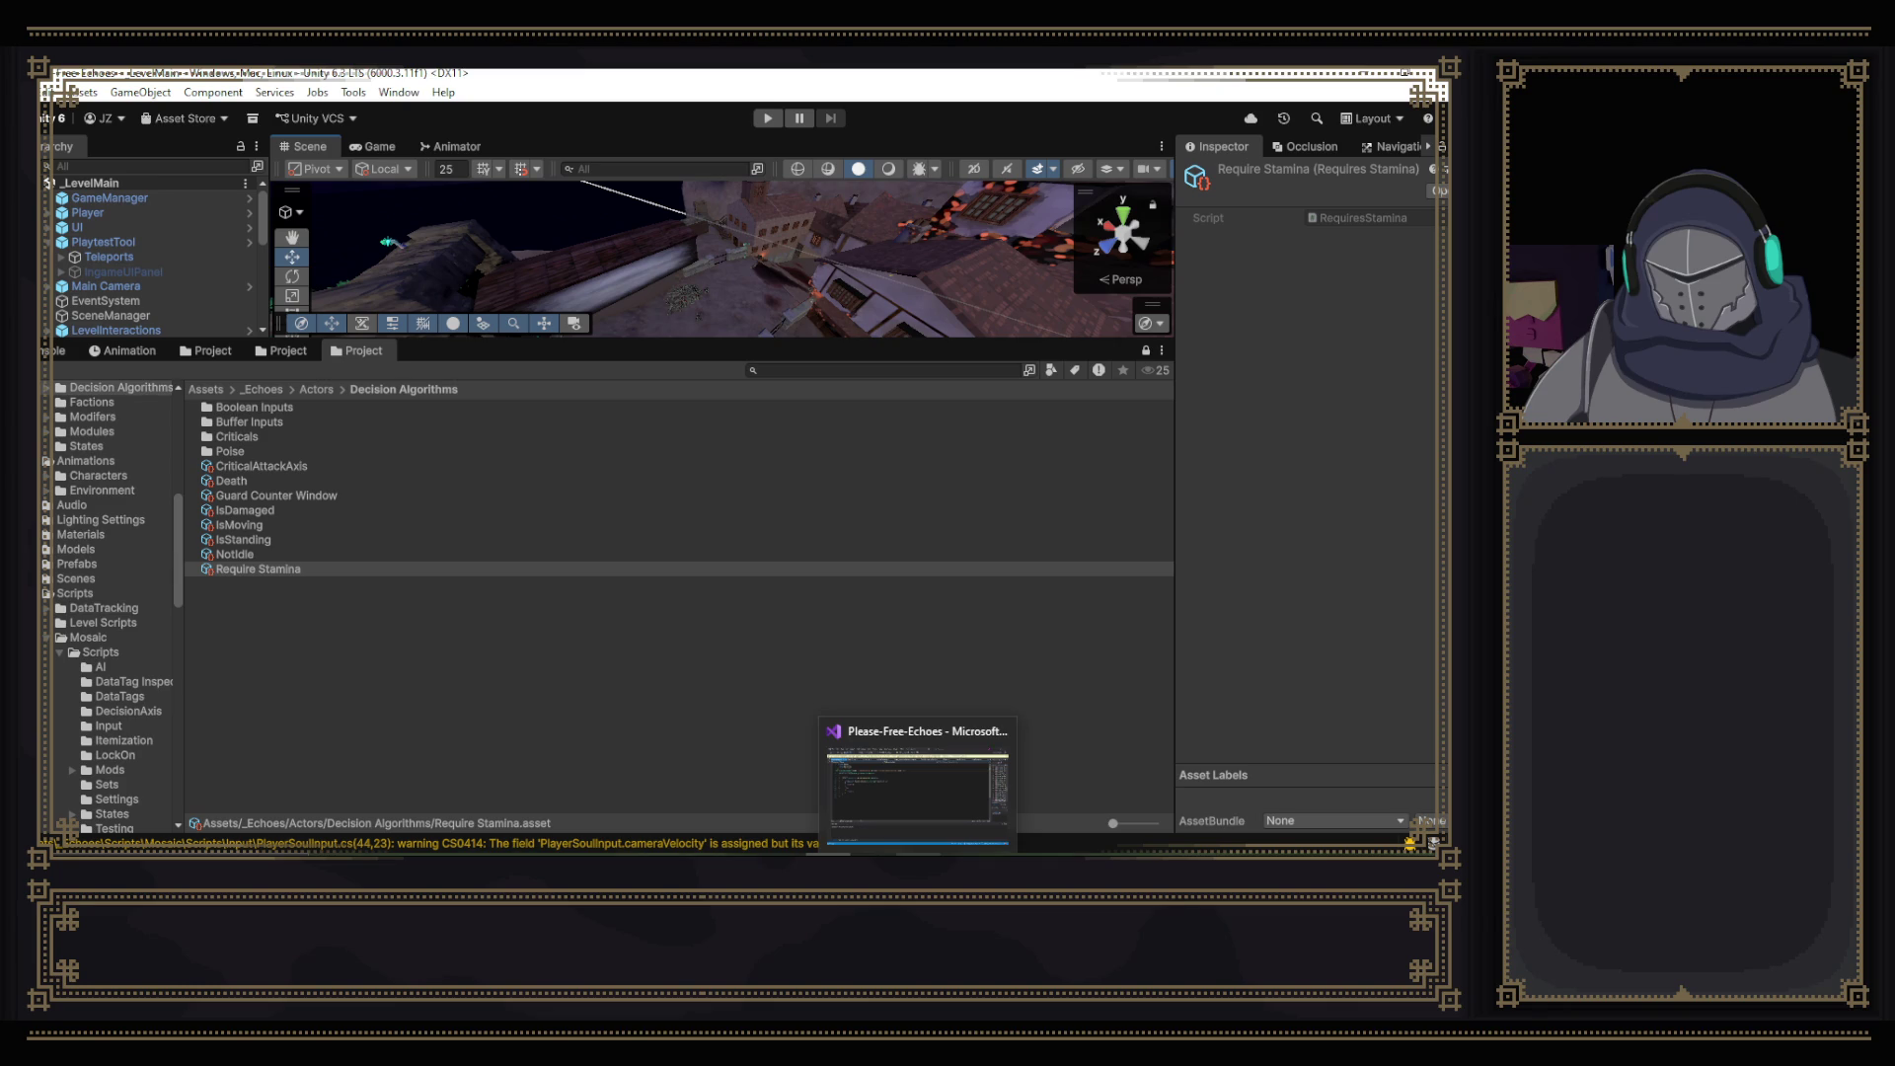
{"action": "left_click", "coordinate": [928, 783]}
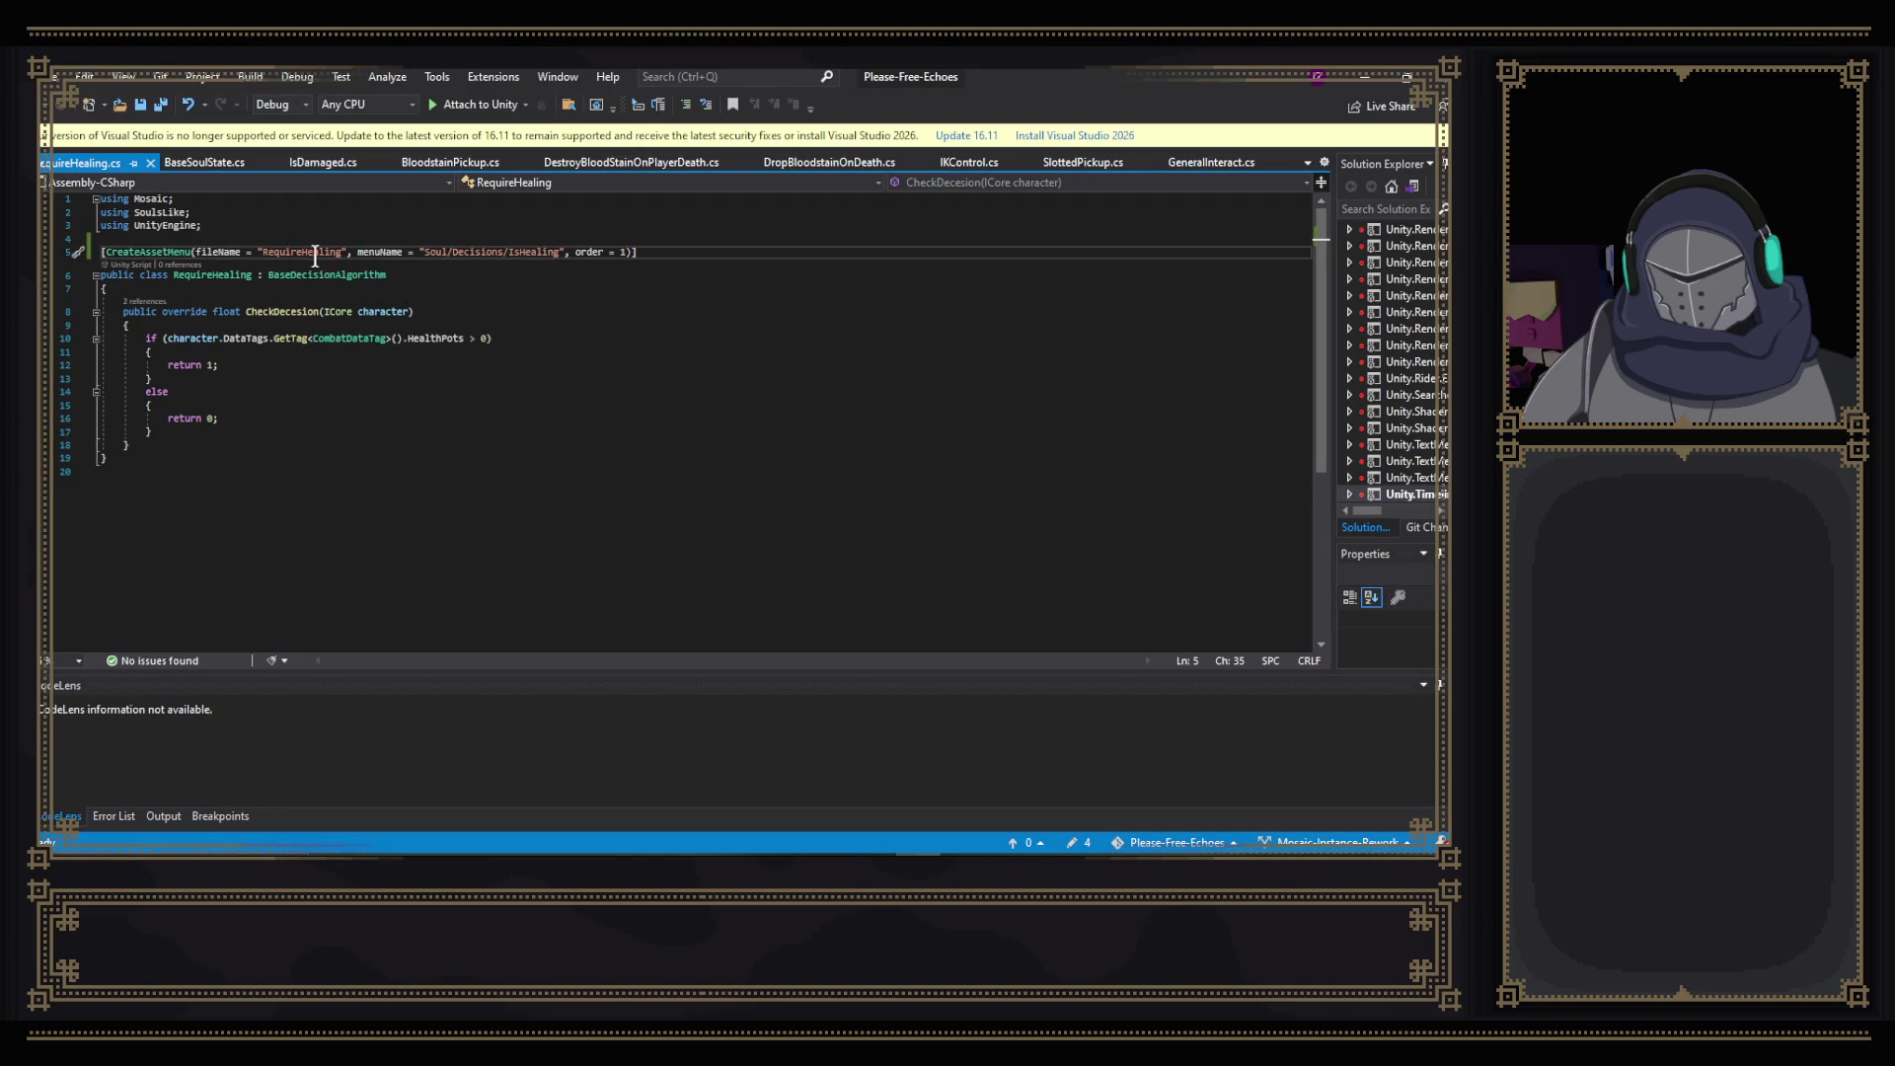
- After checking IsDamaged, set order = 2 in RequireHealing's CreateAssetMenu and bring Unity forward
{"action": "left_click", "coordinate": [316, 163]}
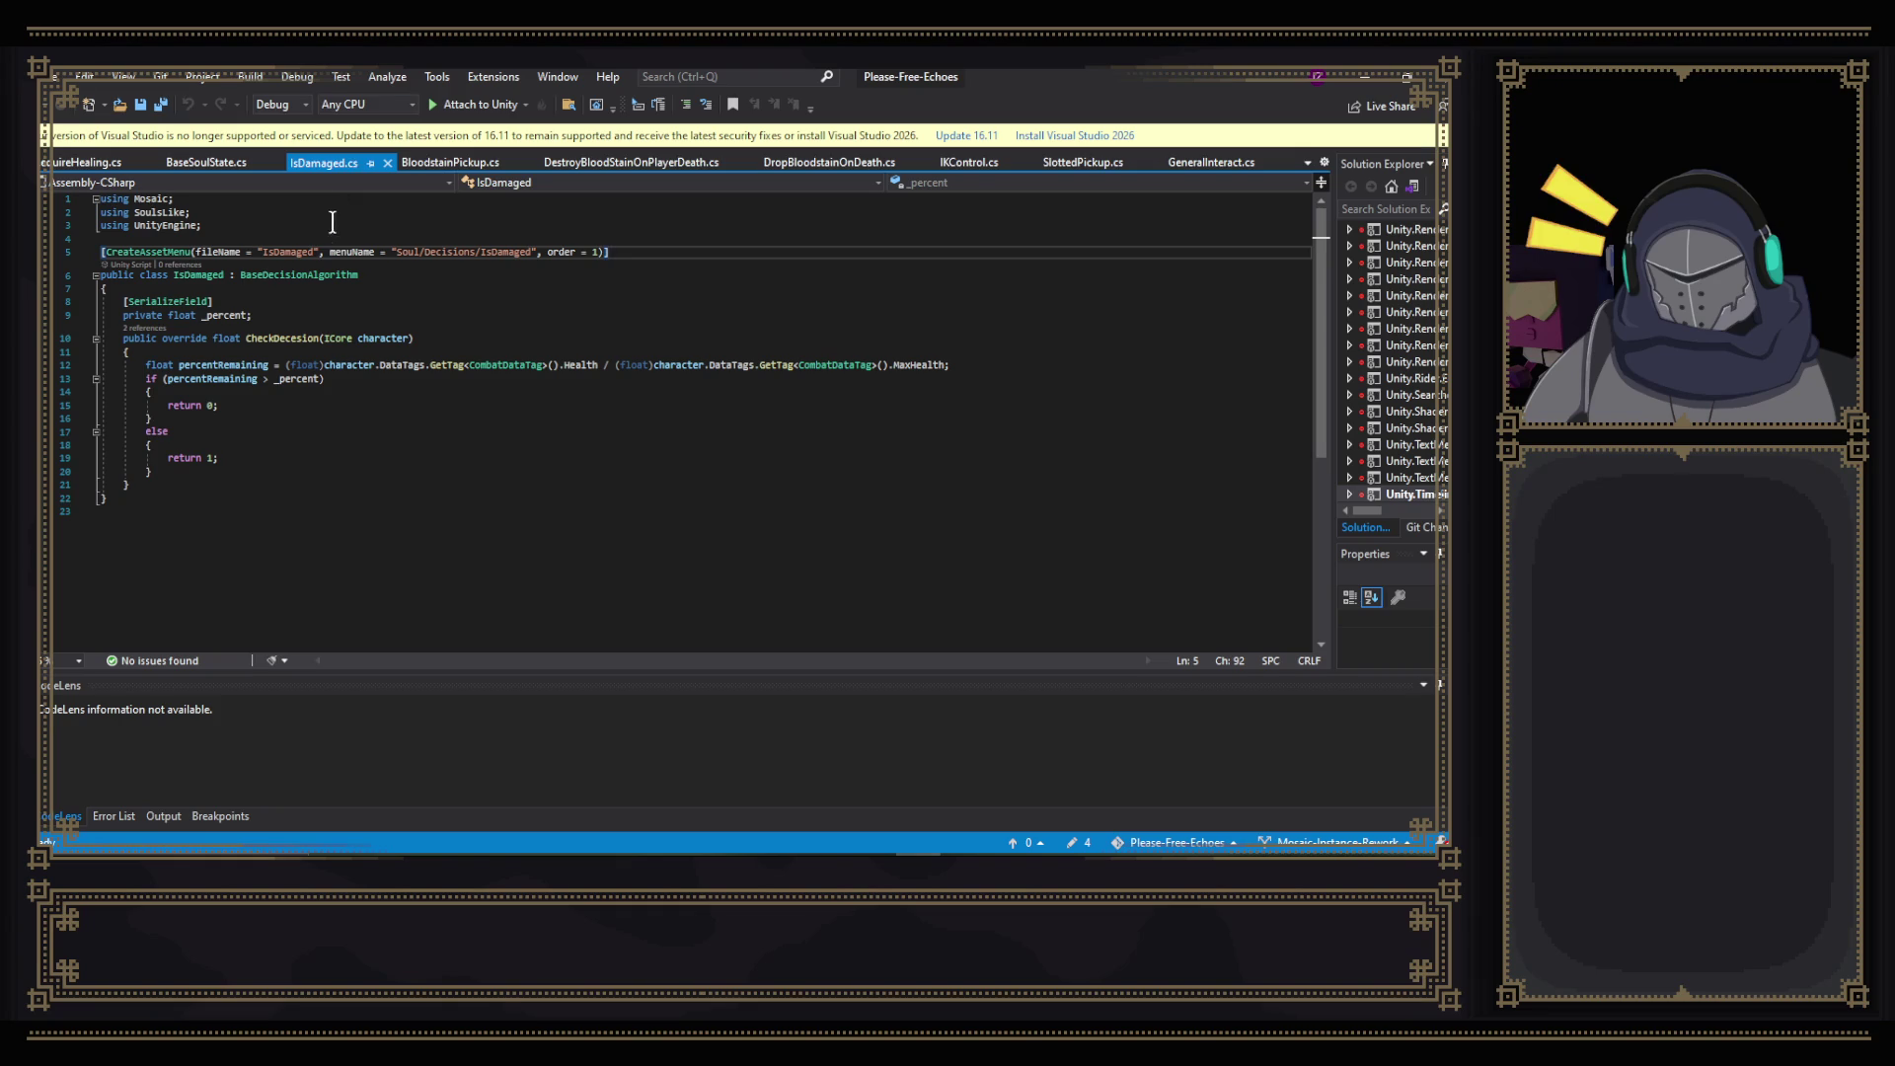
{"action": "left_click", "coordinate": [94, 164]}
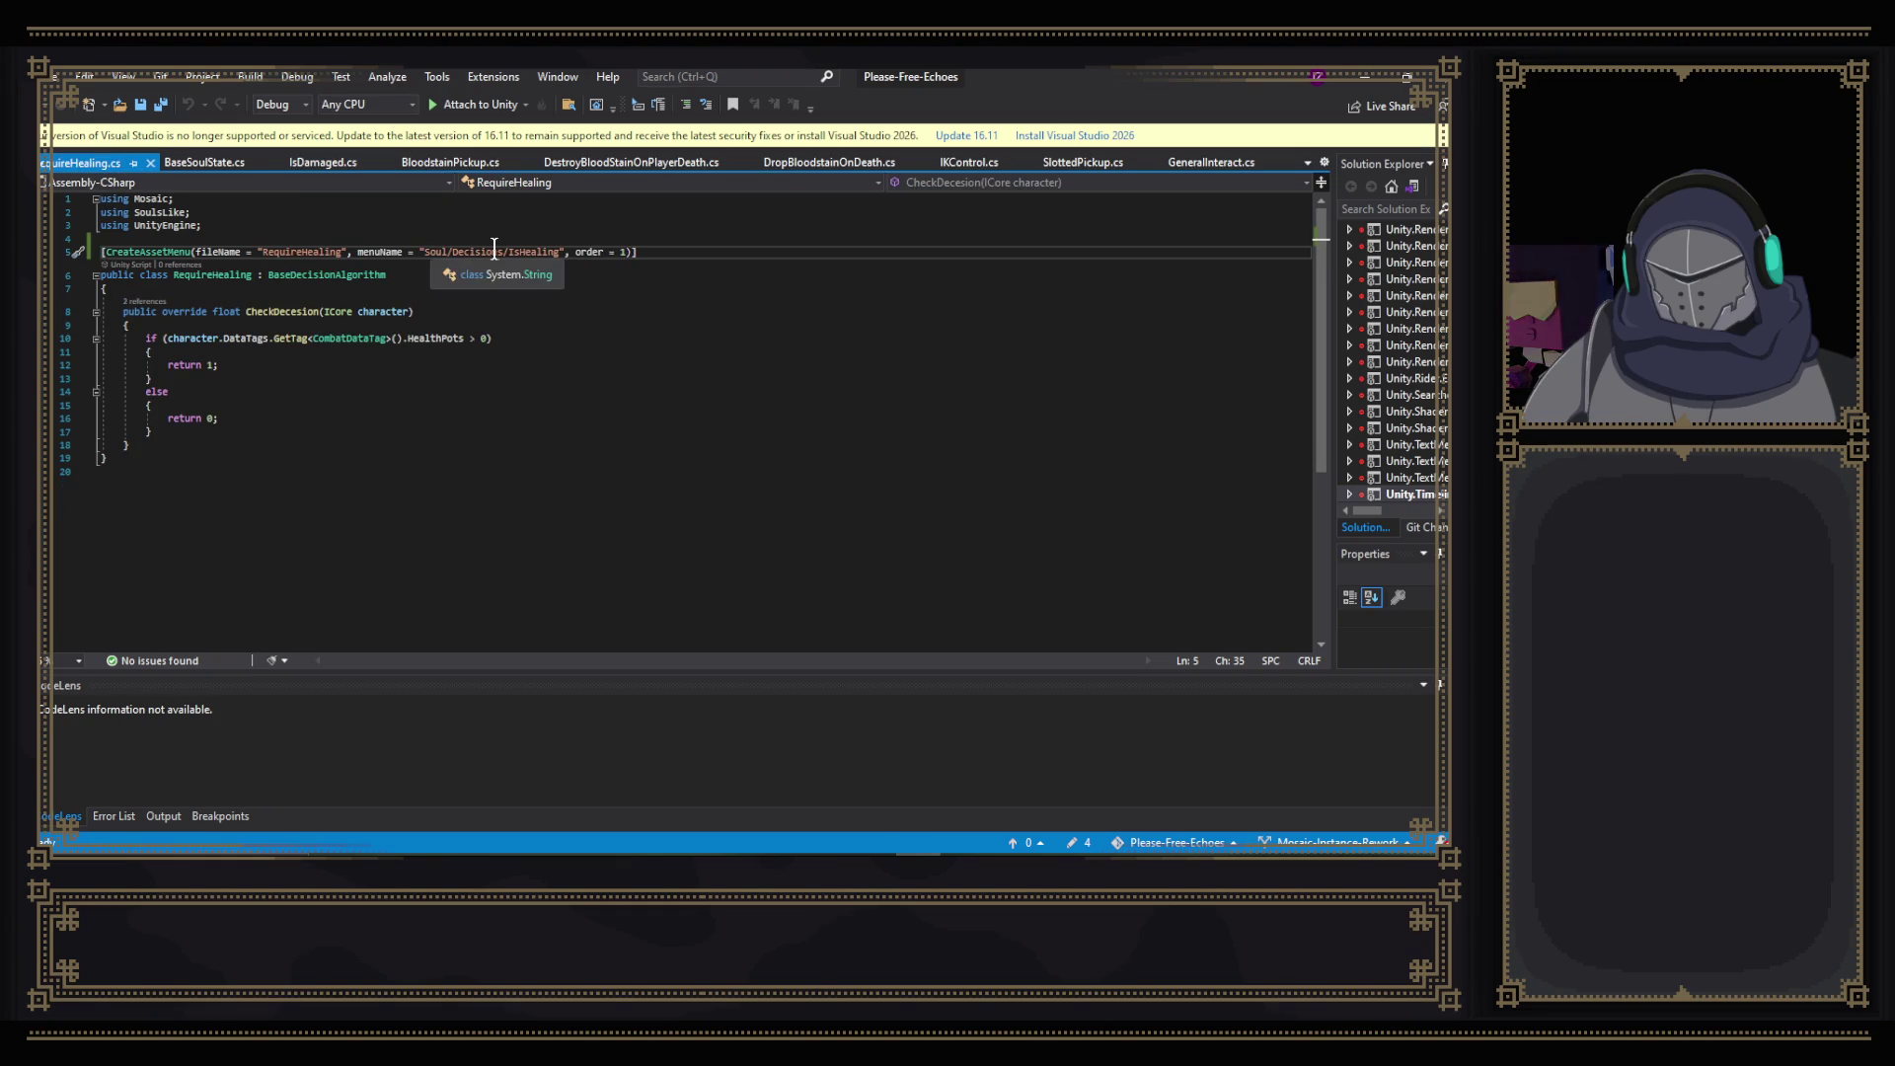
{"action": "left_click", "coordinate": [641, 253]}
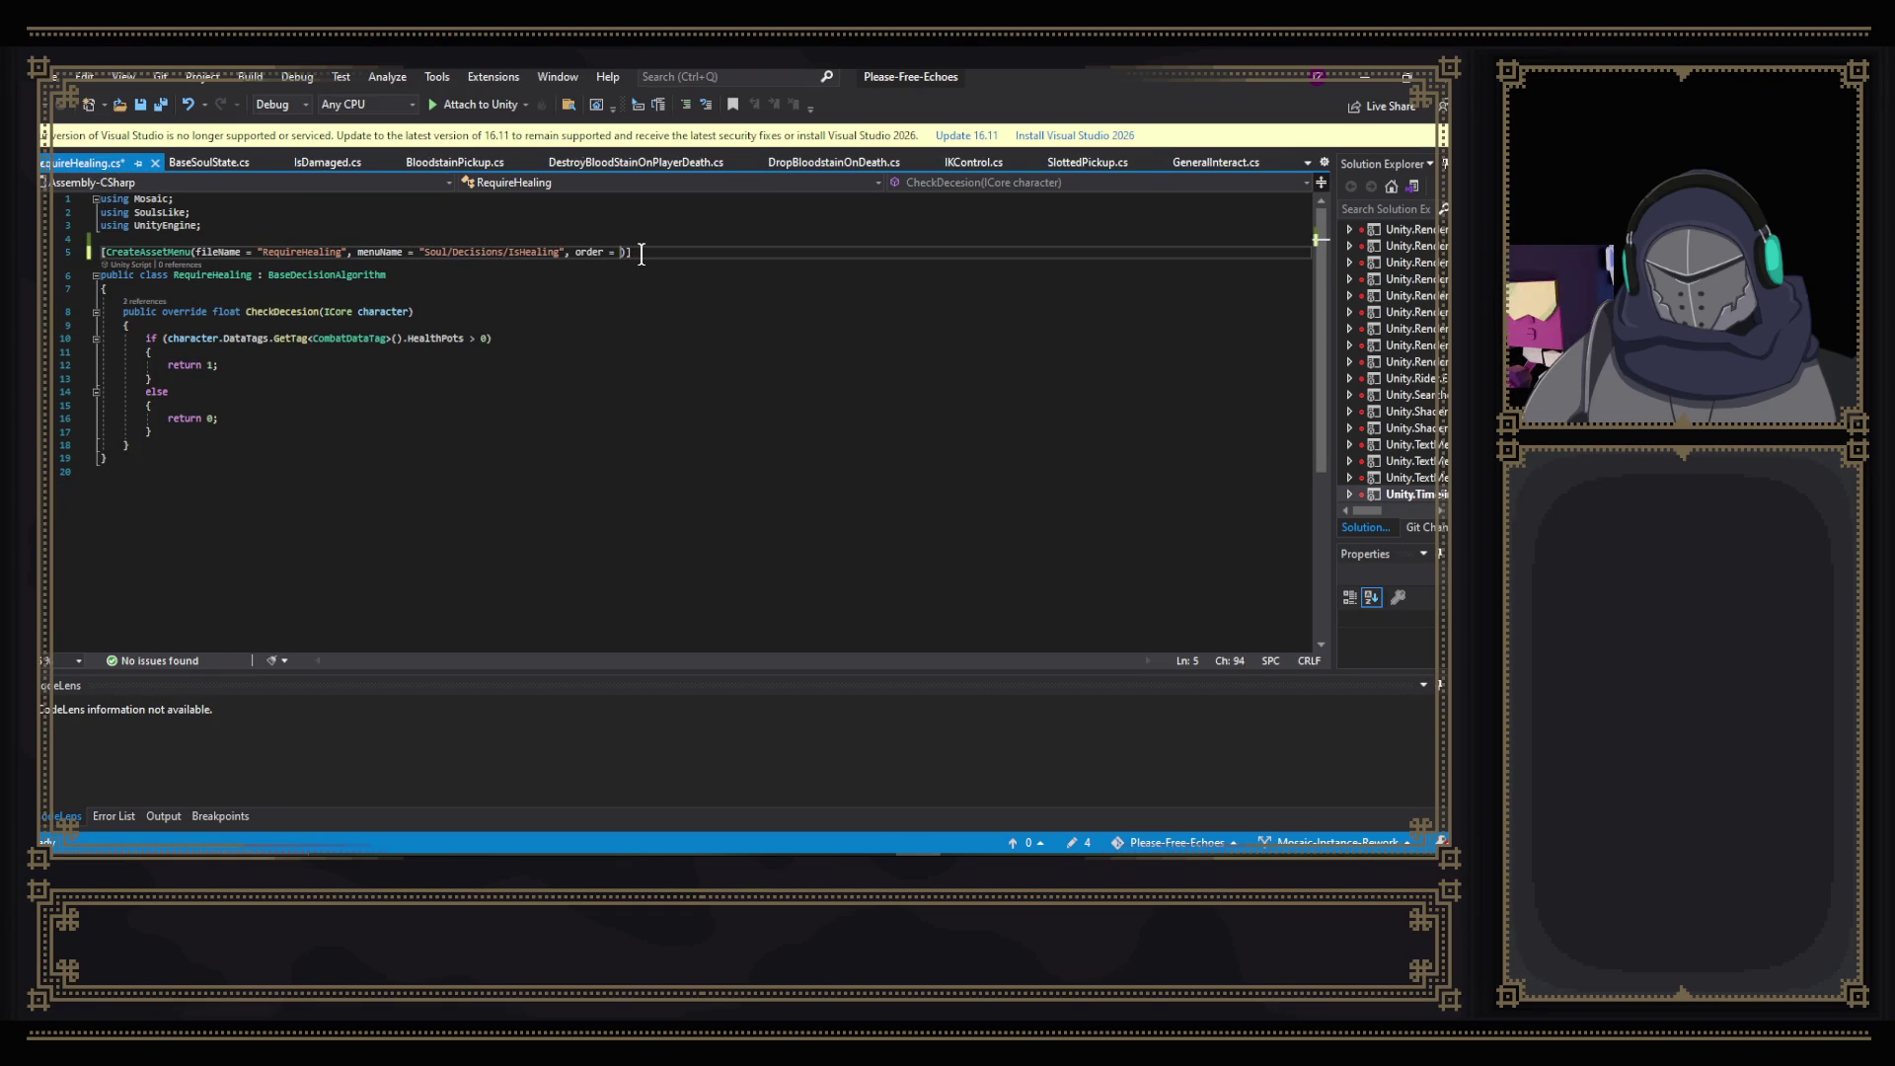
{"action": "key", "text": "Left"}
{"action": "key", "text": "Left"}
{"action": "key", "text": "BackSpace"}
{"action": "type", "text": "2"}
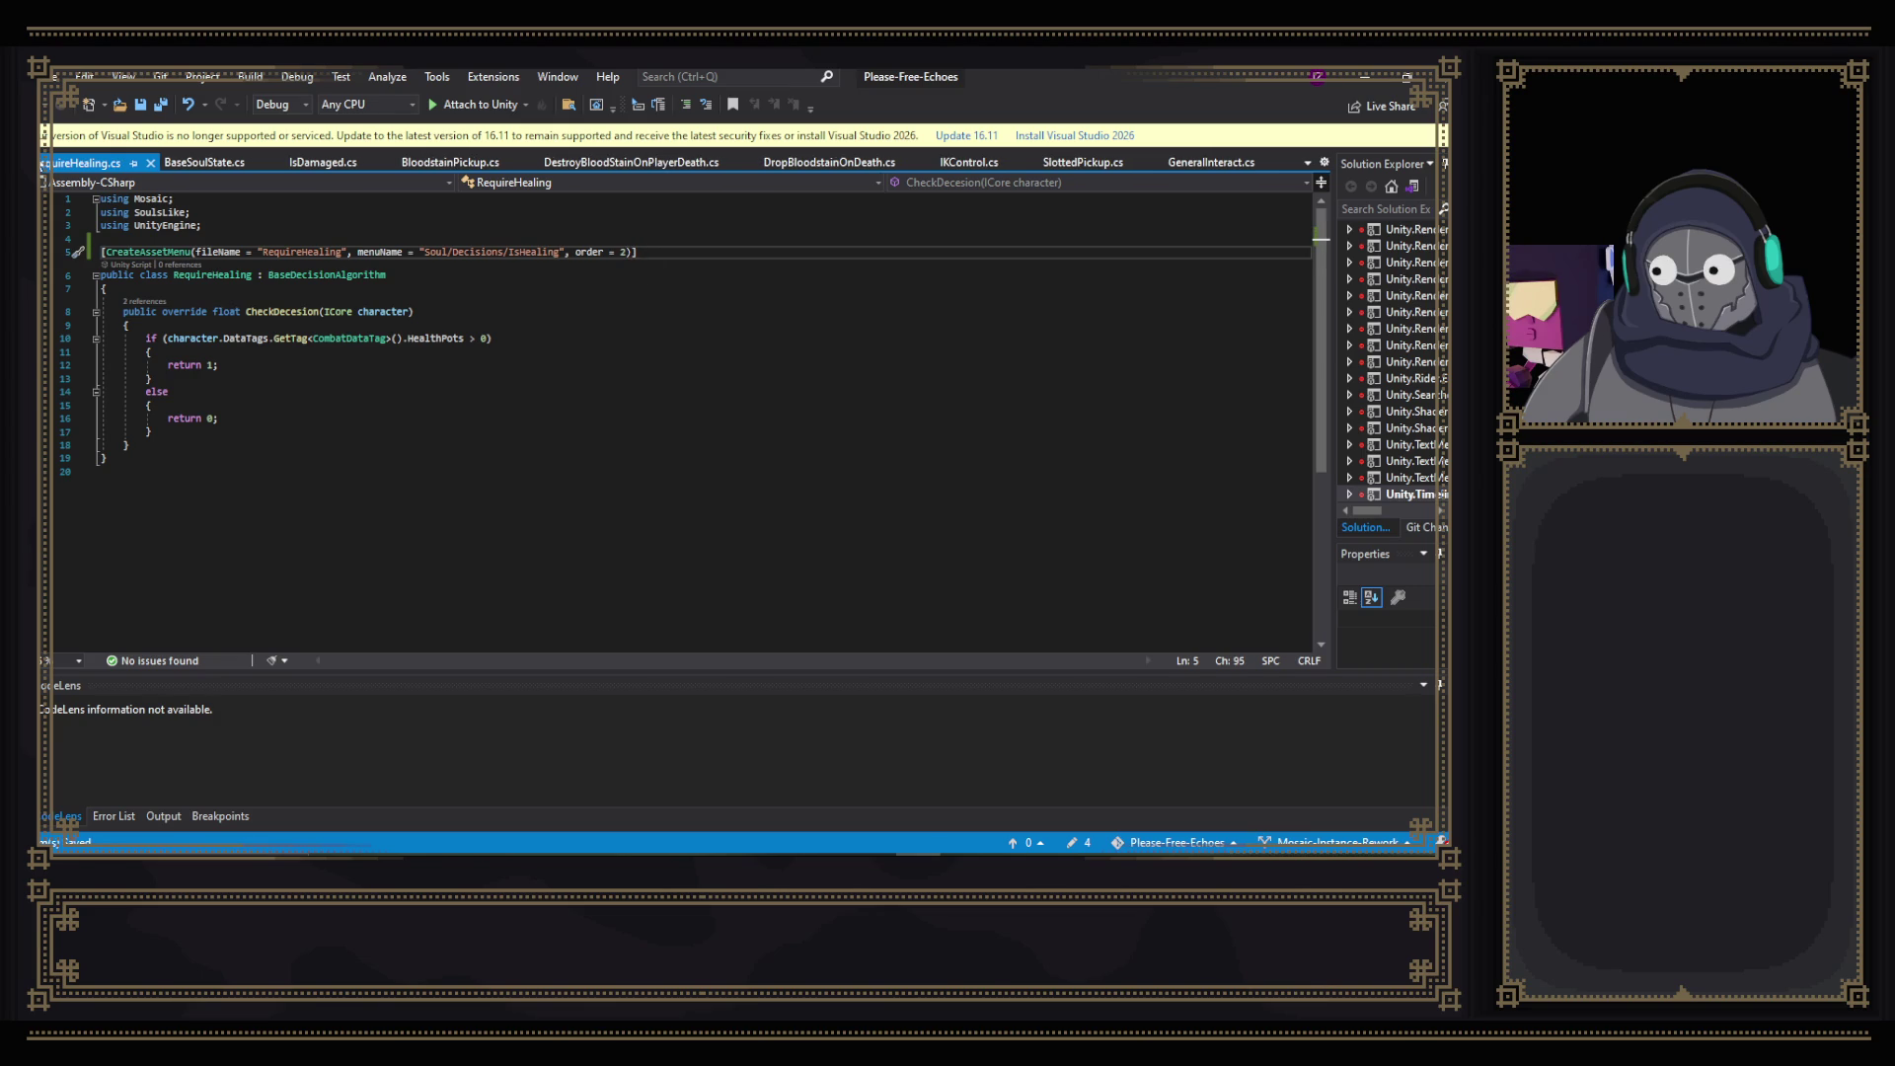
{"action": "left_click", "coordinate": [827, 855]}
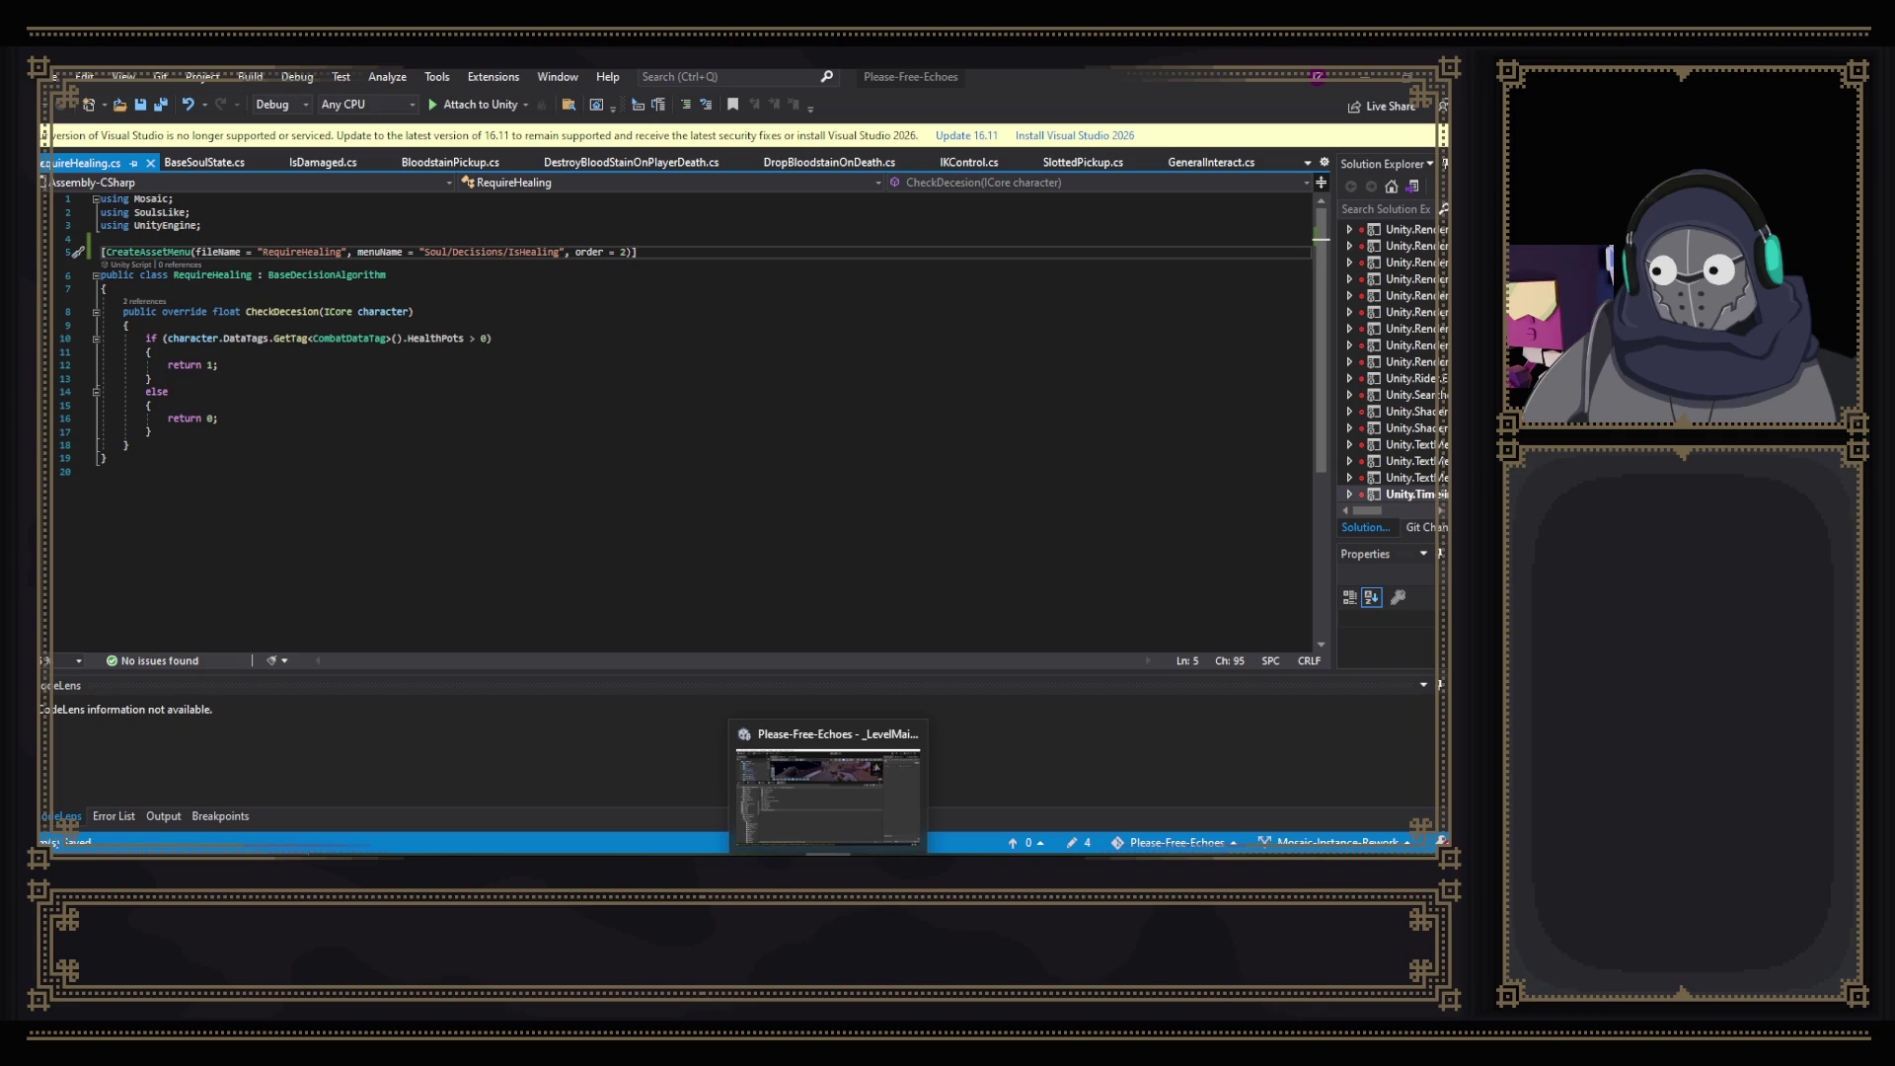
{"action": "left_click", "coordinate": [828, 795]}
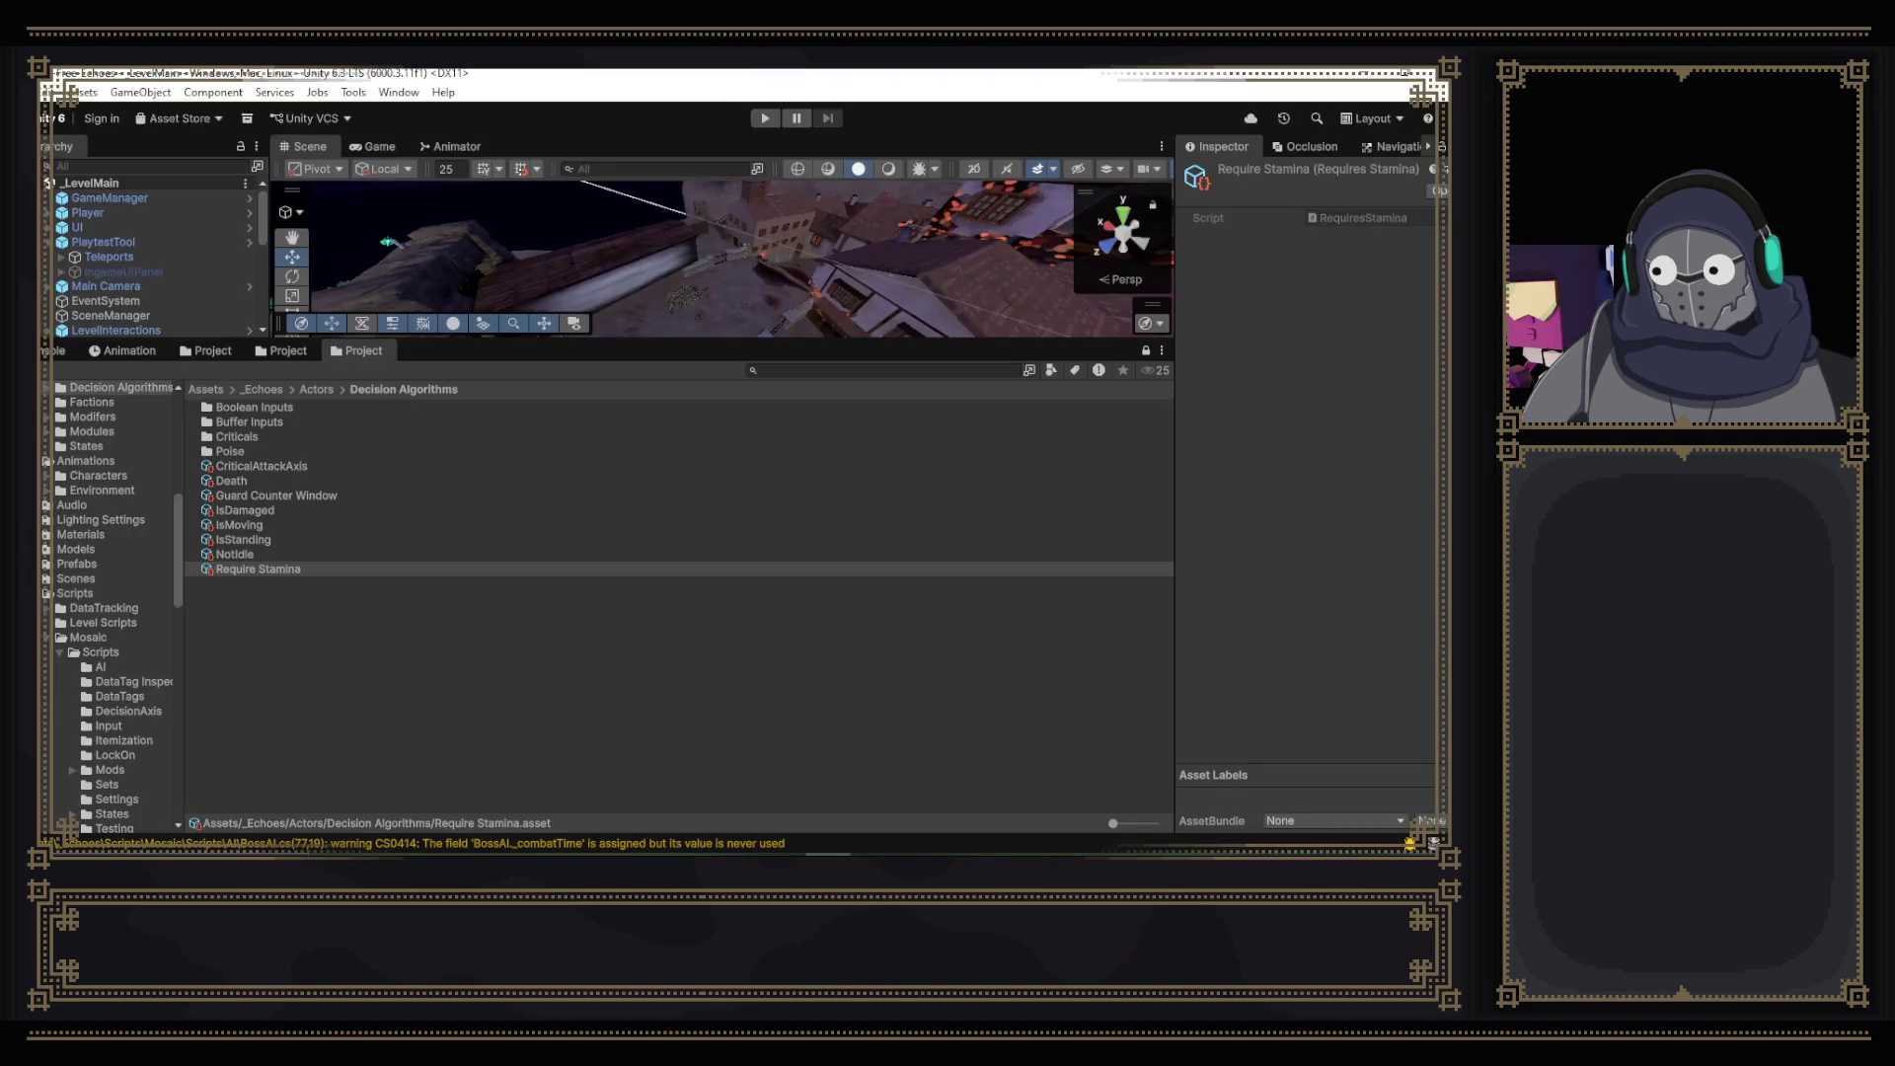
{"action": "right_click", "coordinate": [426, 728]}
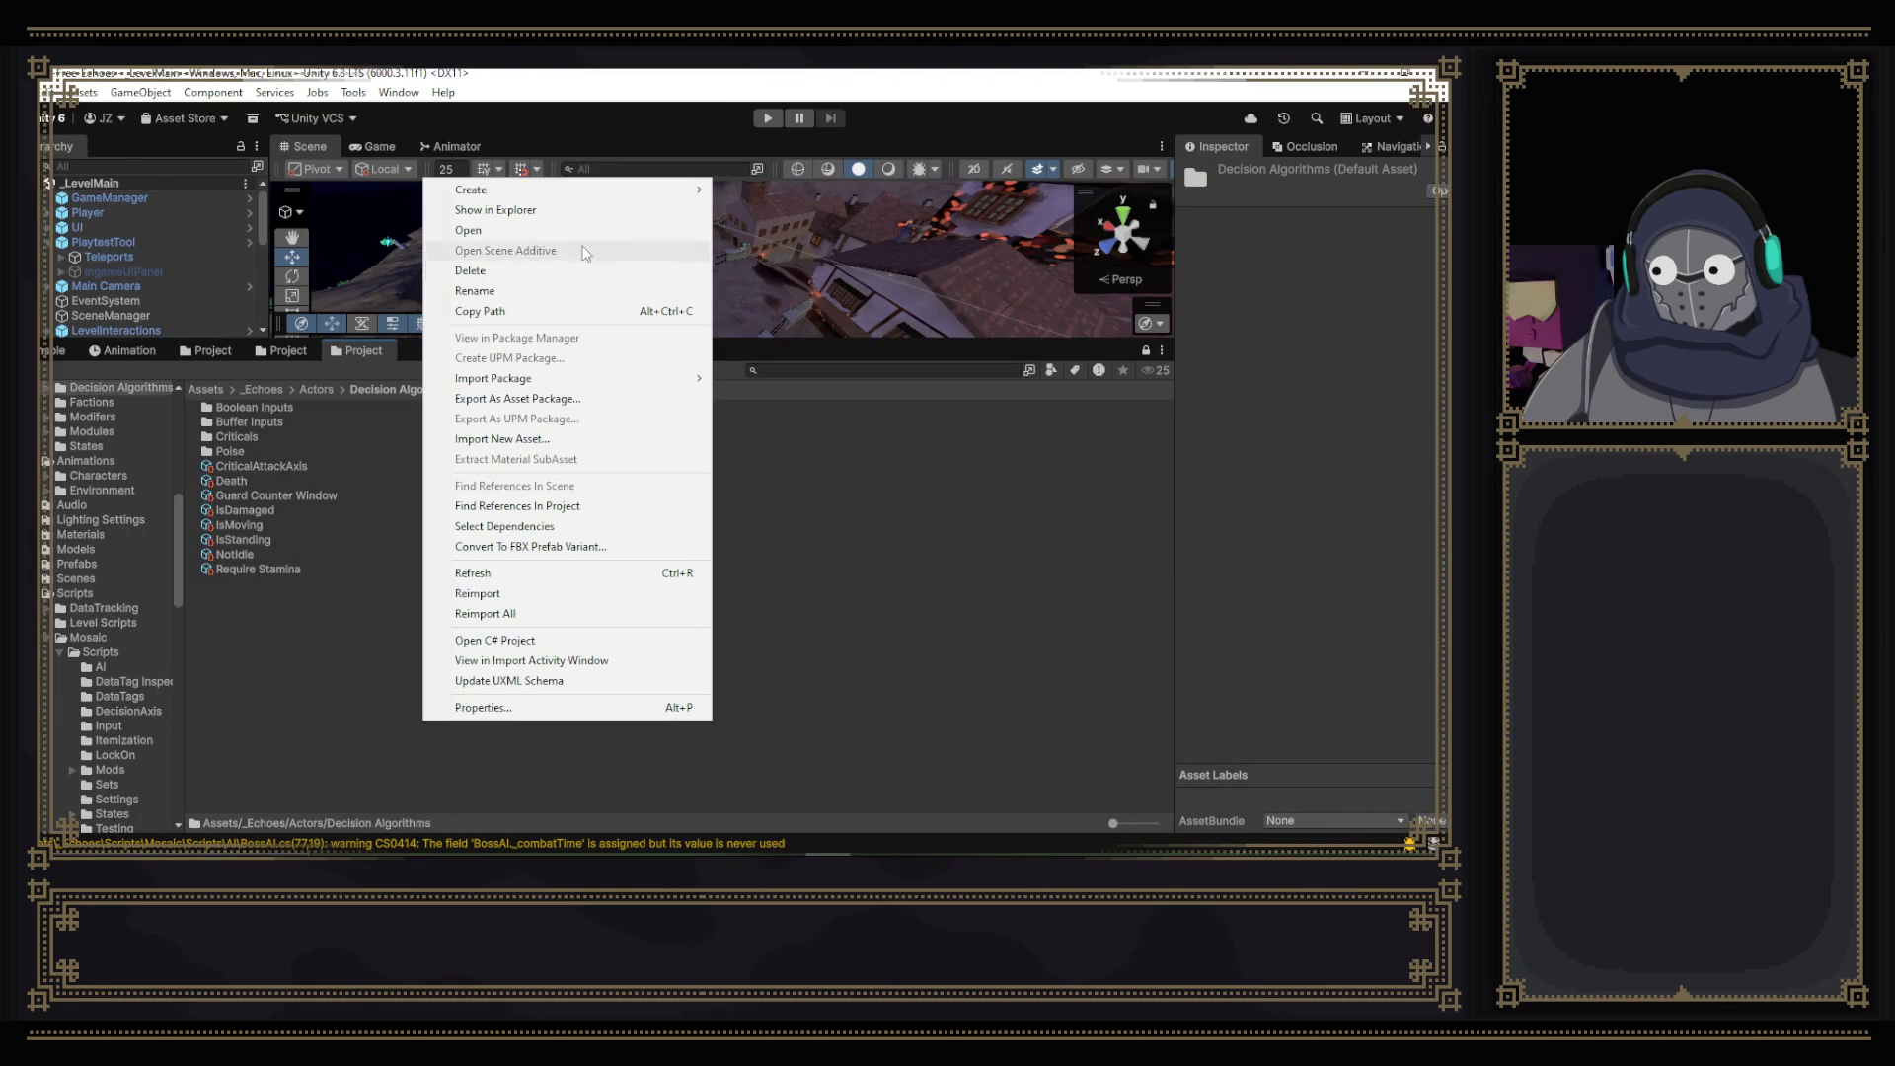
{"action": "mouse_move", "coordinate": [474, 190]}
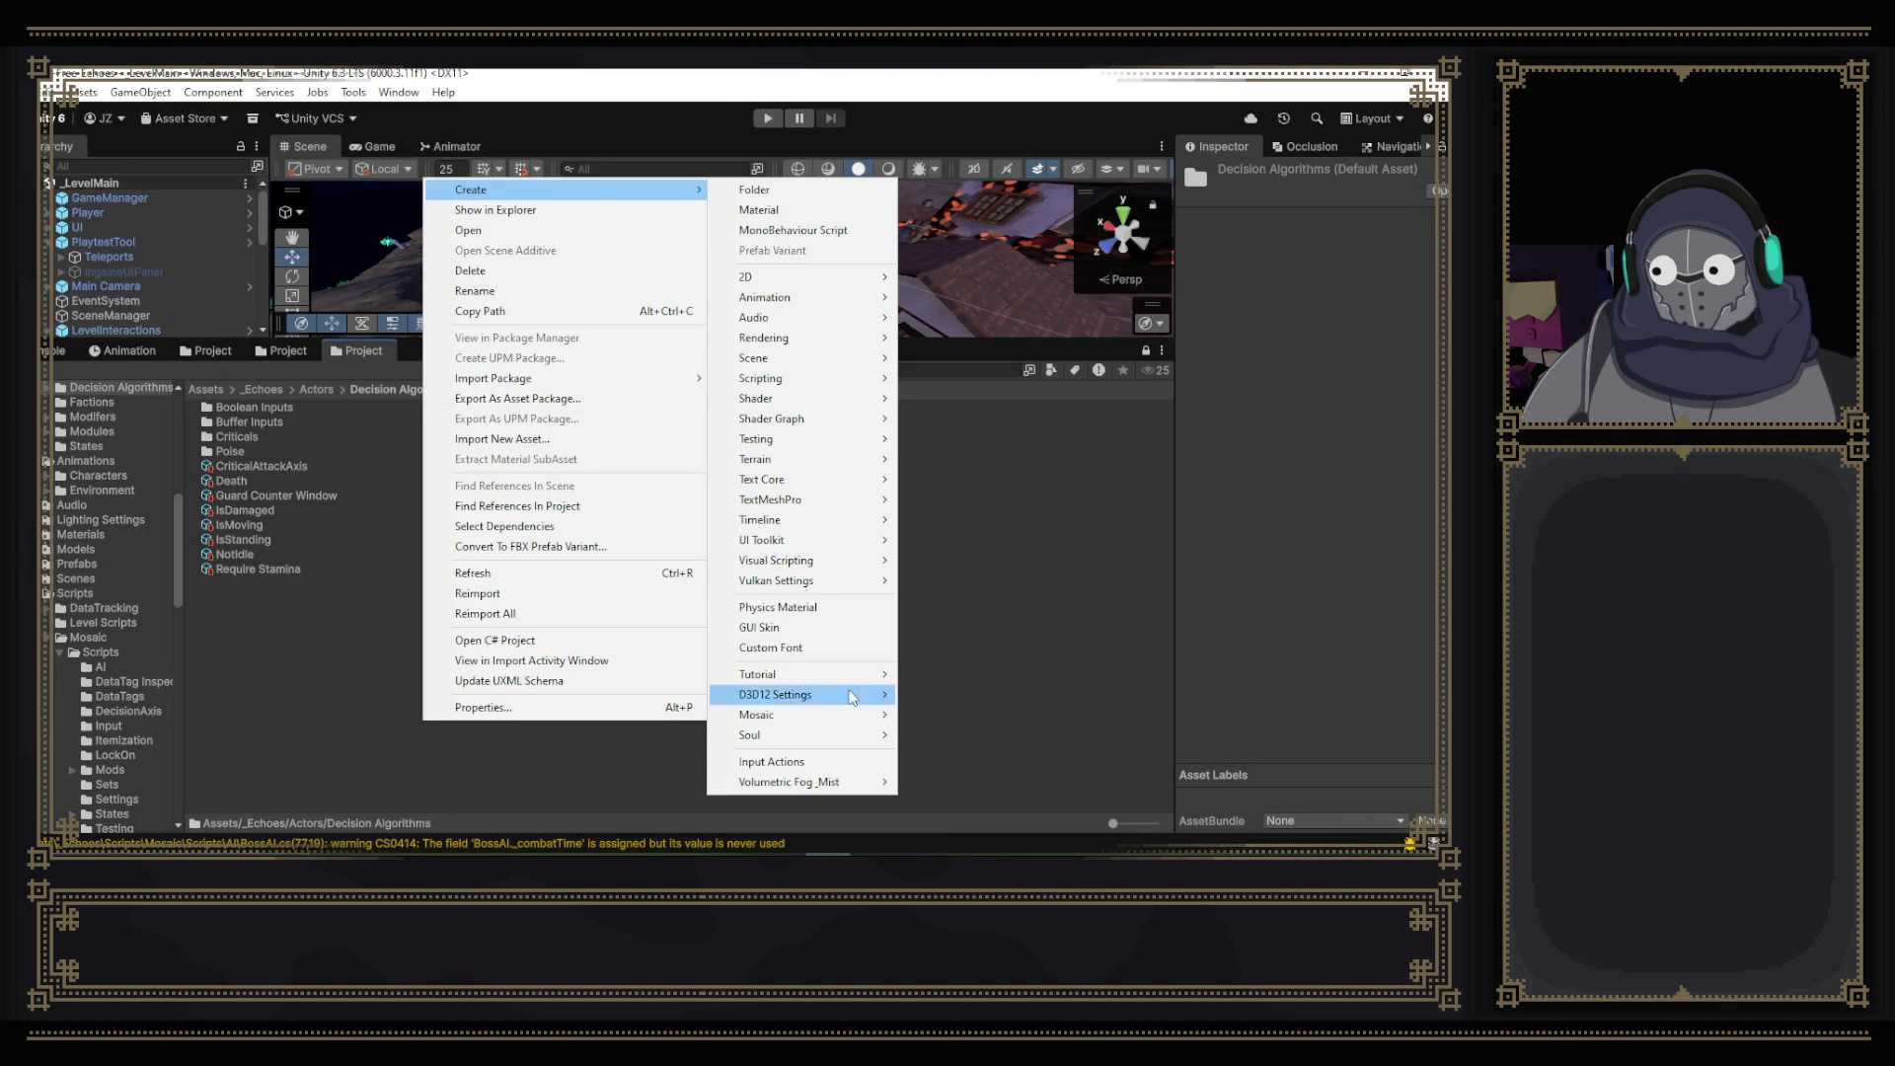
{"action": "mouse_move", "coordinate": [851, 740]}
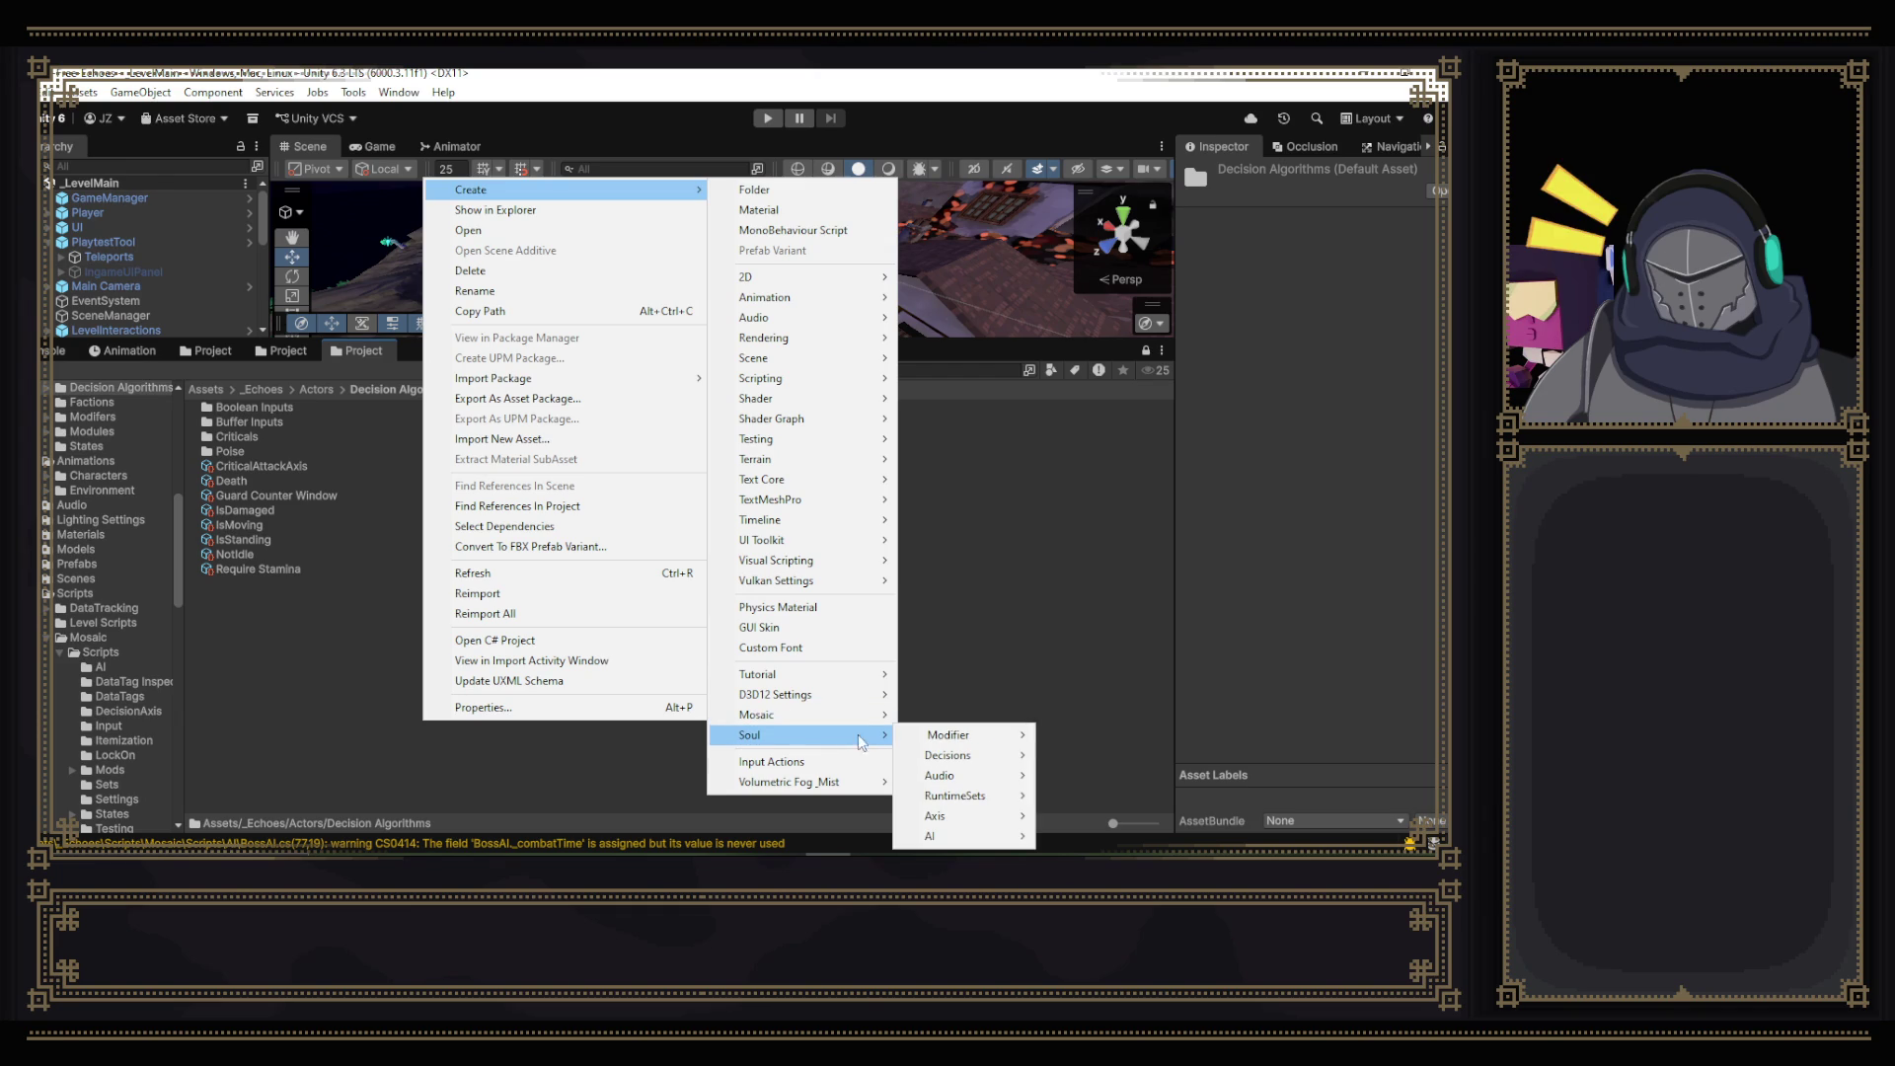
{"action": "mouse_move", "coordinate": [997, 766]}
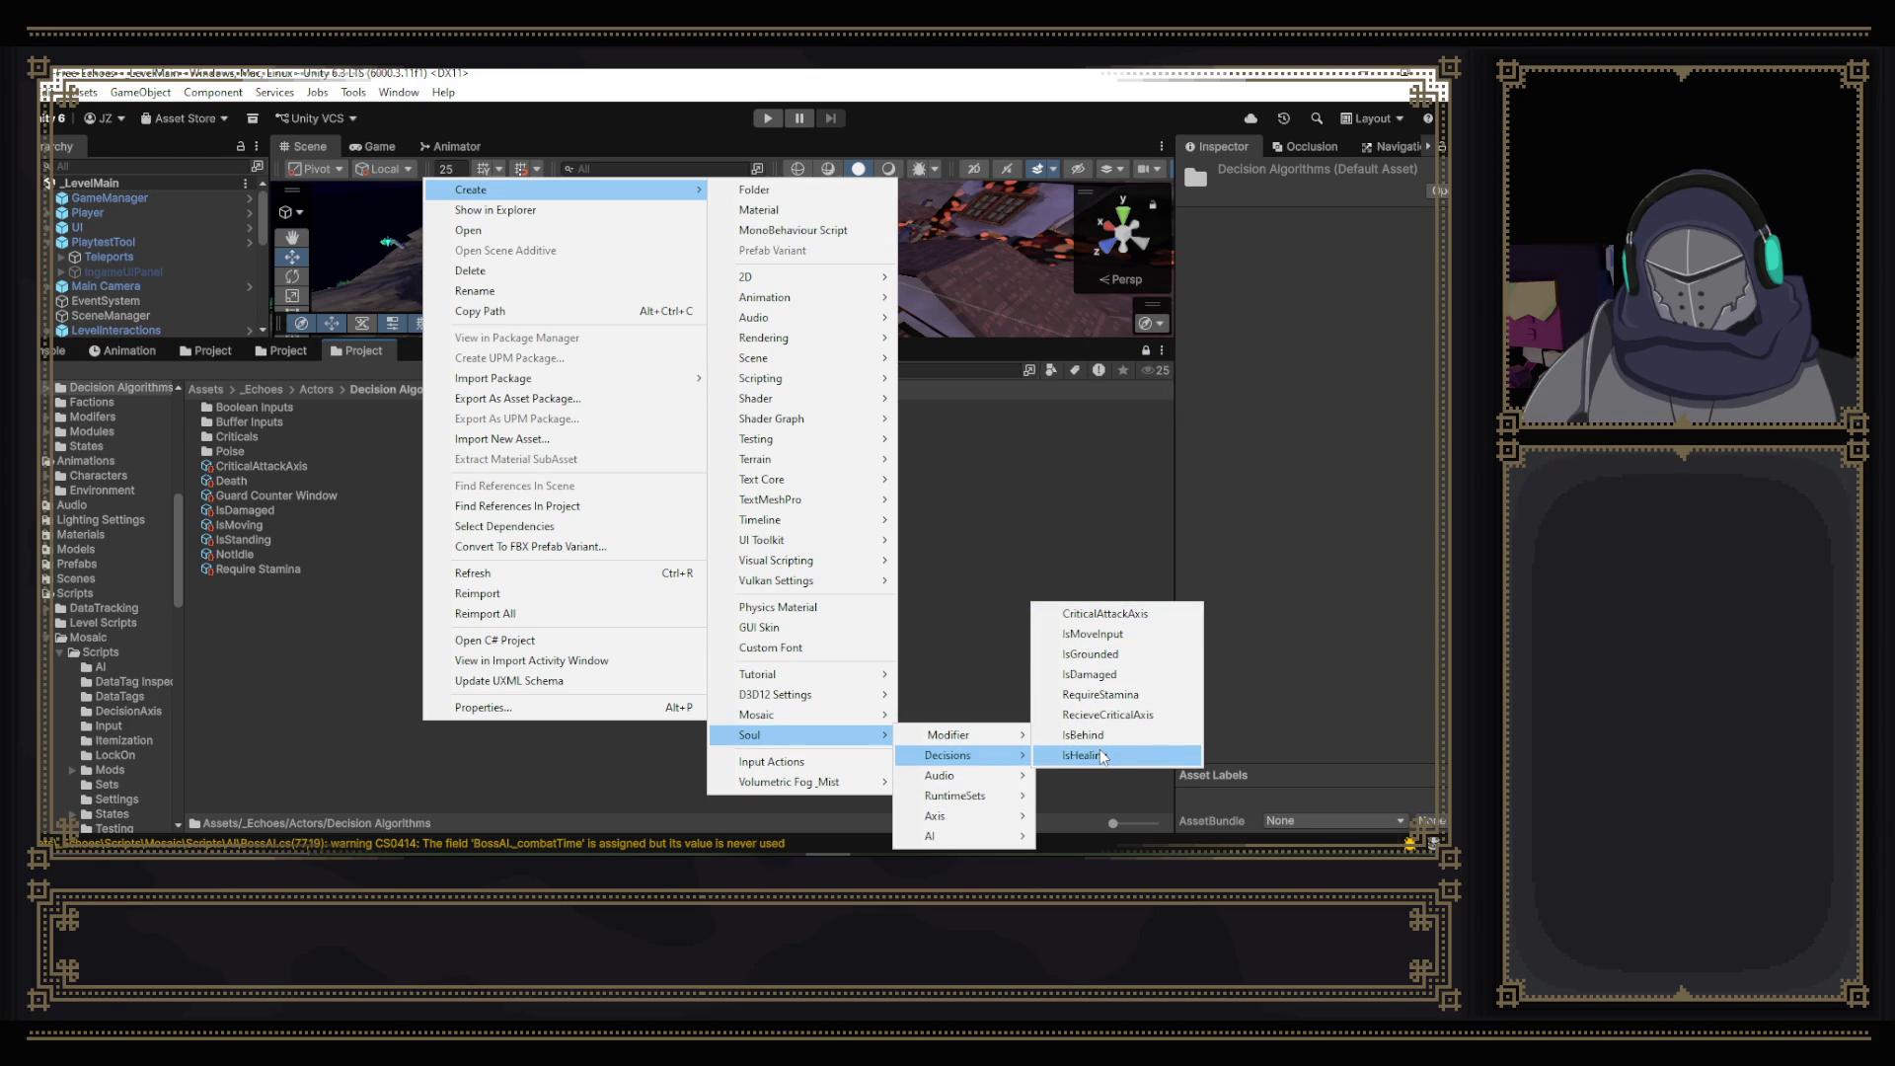
{"action": "mouse_move", "coordinate": [953, 828]}
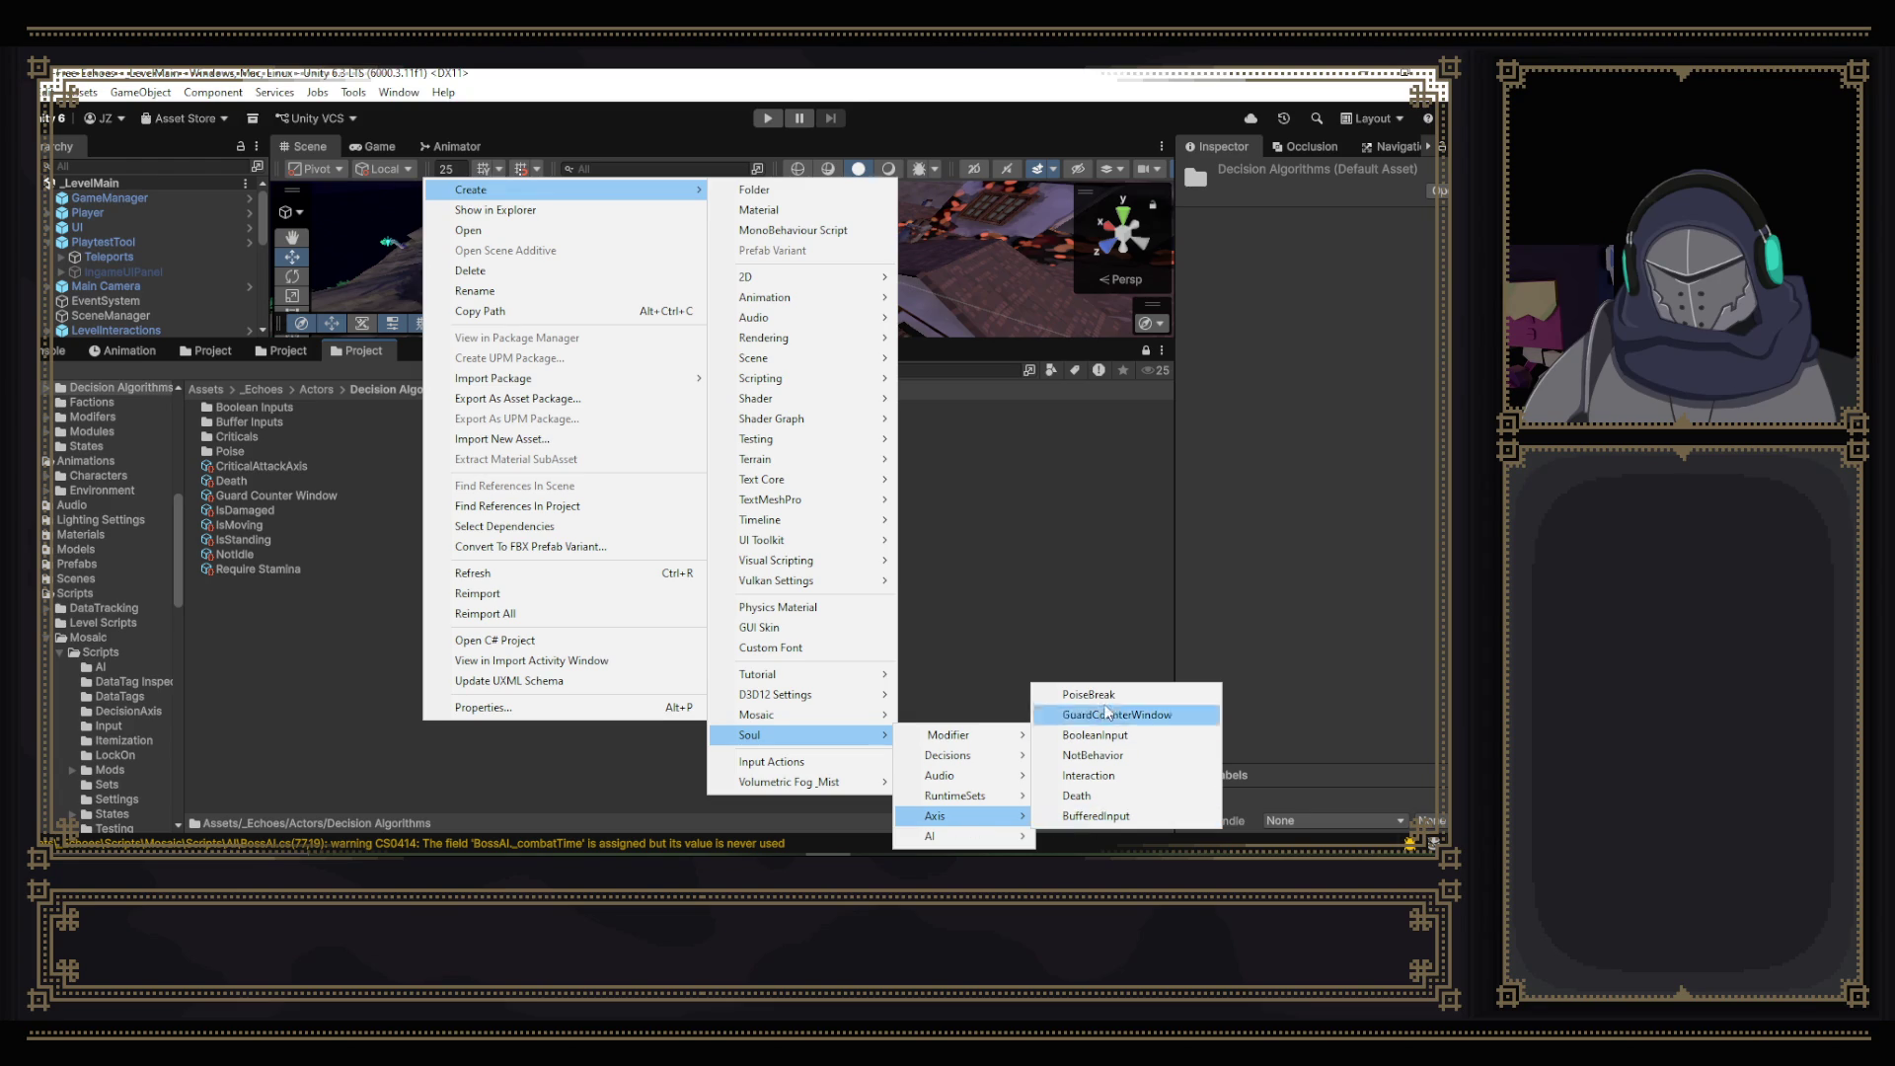
{"action": "left_click", "coordinate": [1084, 610]}
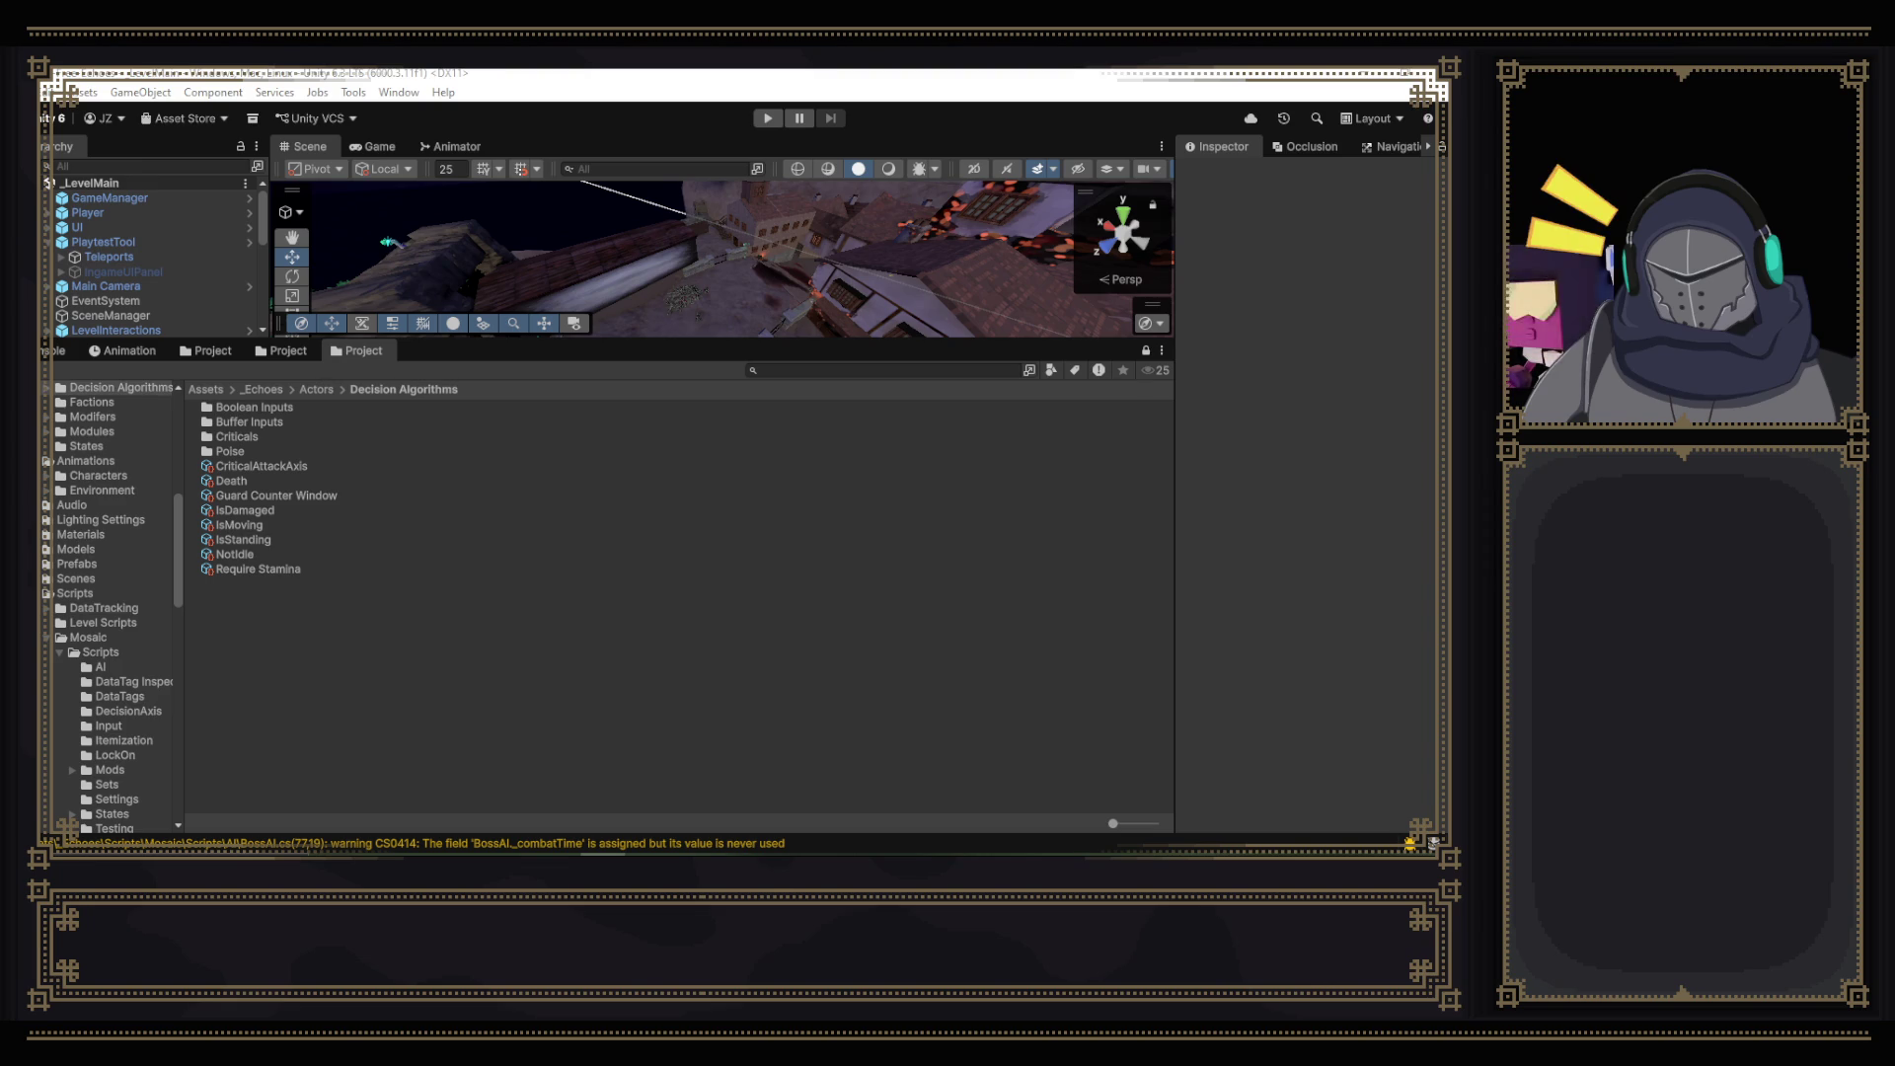
{"action": "mouse_move", "coordinate": [1085, 133]}
{"action": "left_mouse_down"}
{"action": "mouse_move", "coordinate": [956, 134]}
{"action": "mouse_move", "coordinate": [989, 134]}
{"action": "left_mouse_up"}
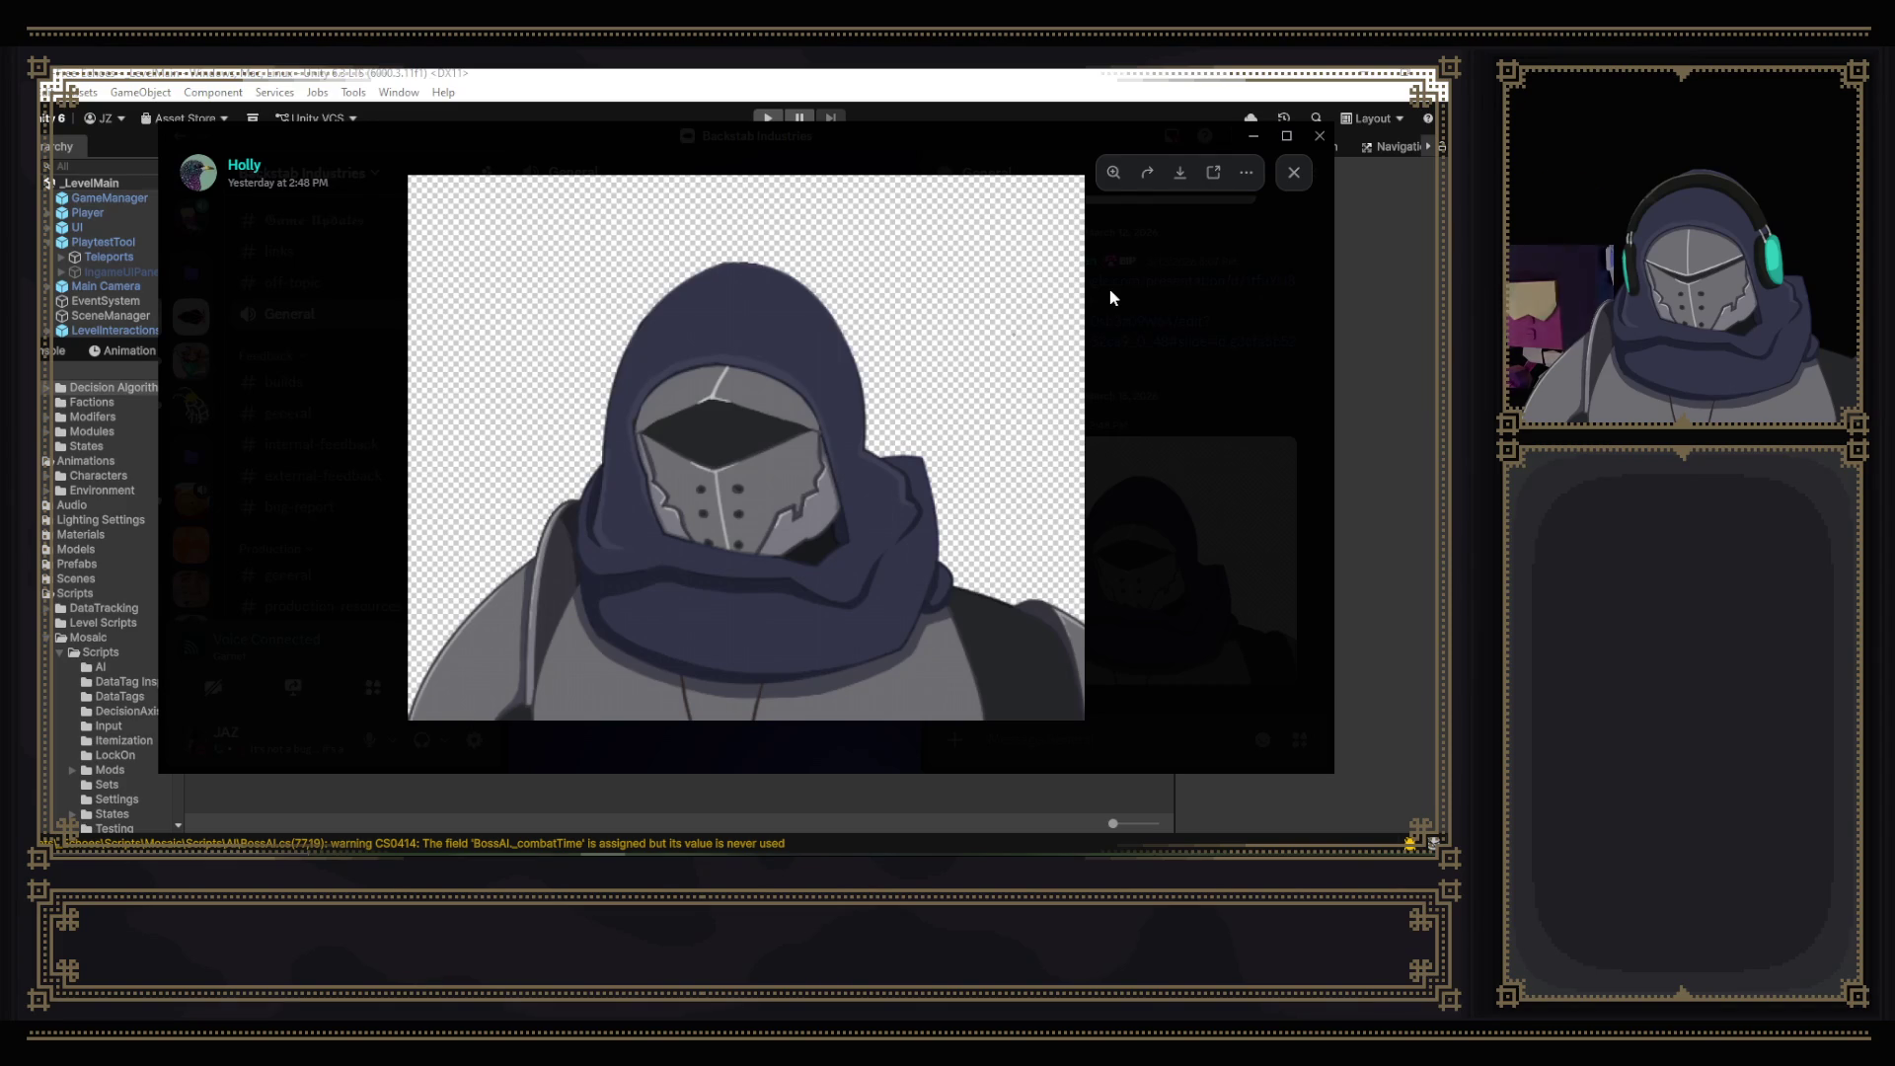
{"action": "left_click", "coordinate": [1223, 318]}
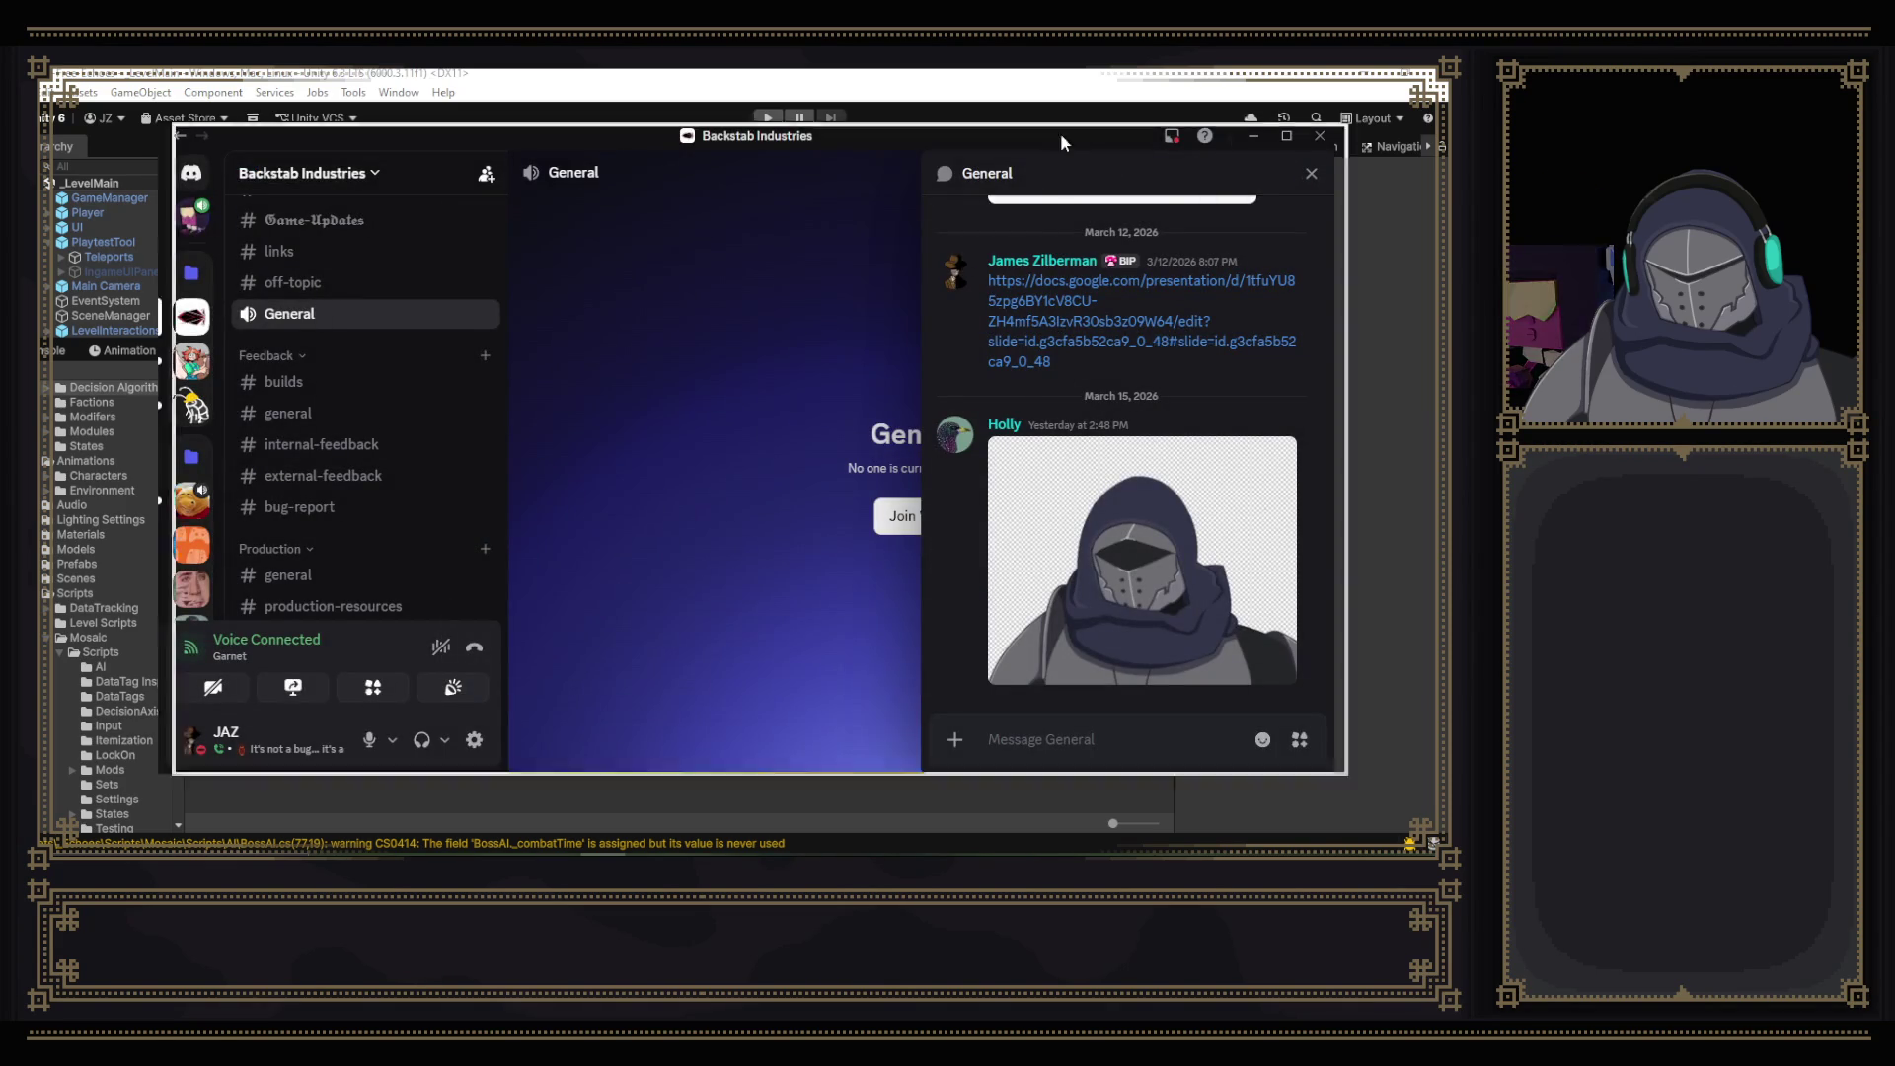
{"action": "left_click", "coordinate": [1252, 136]}
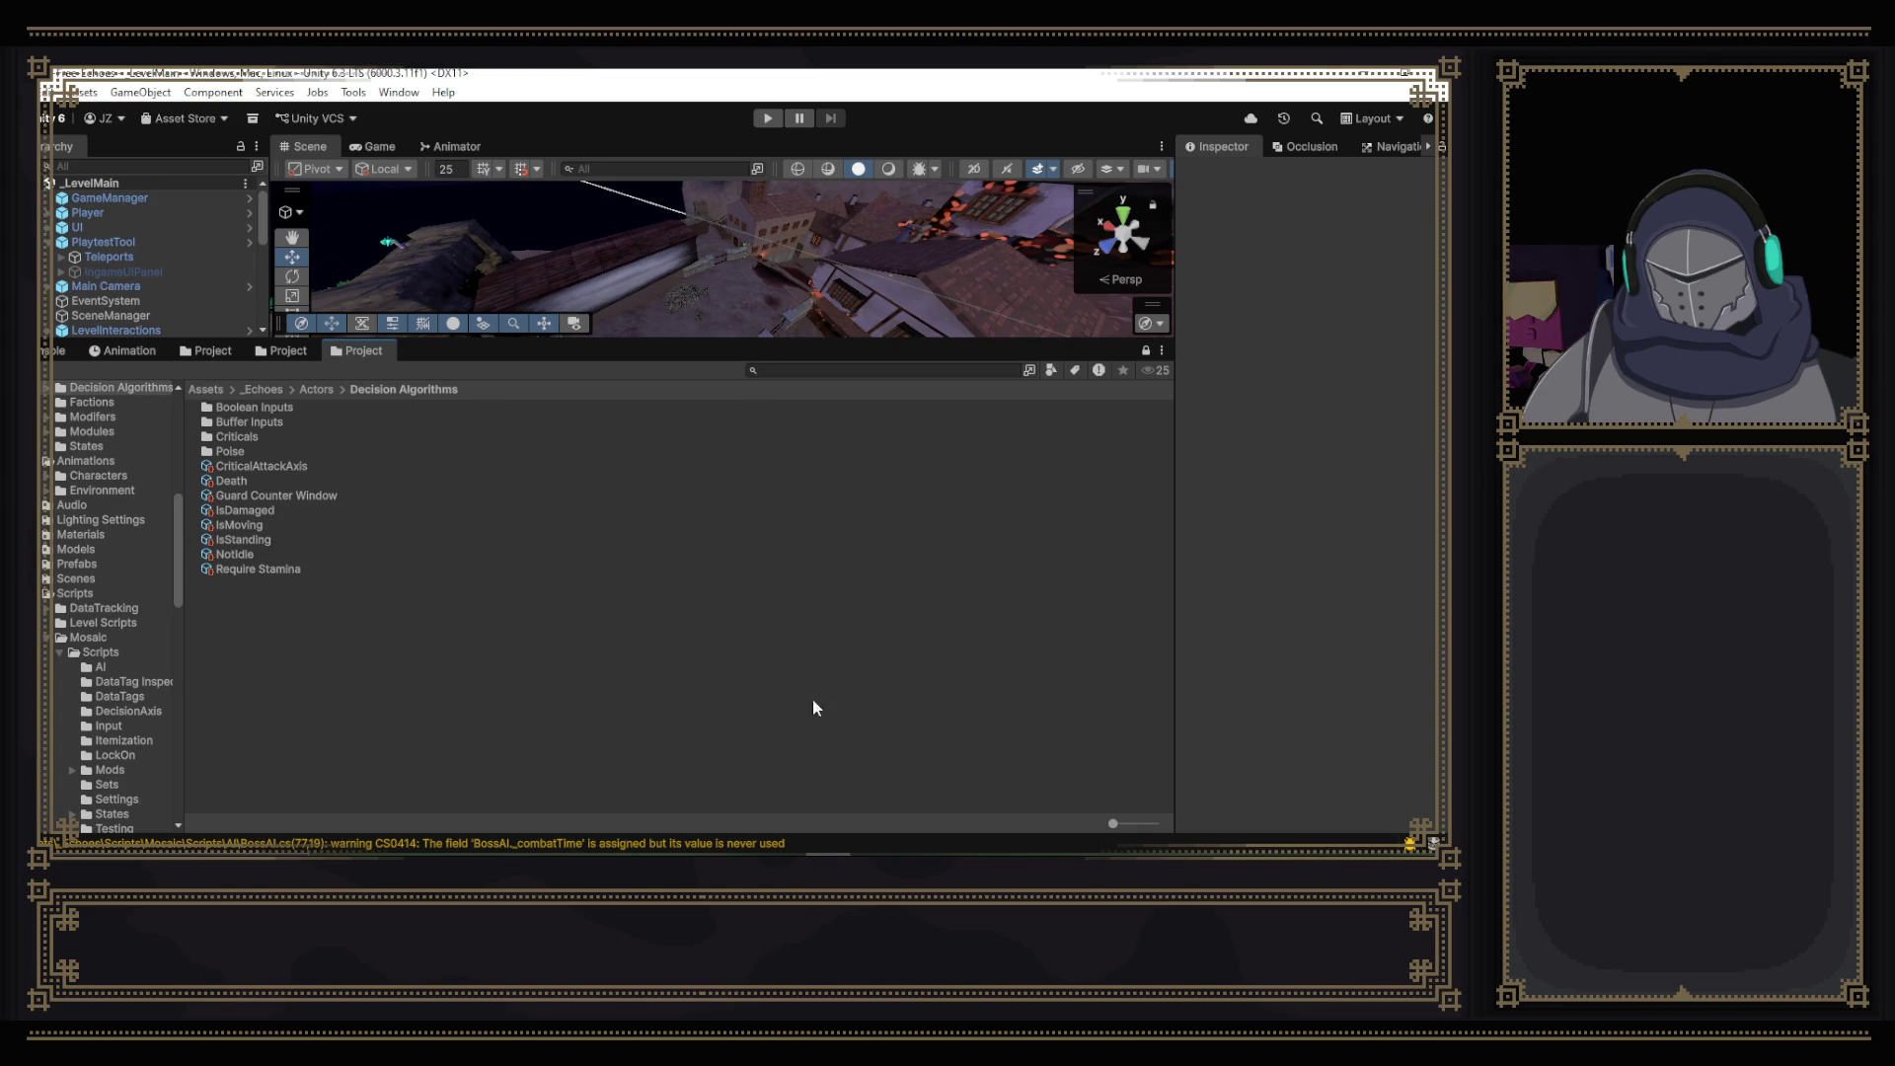
{"action": "left_click", "coordinate": [911, 851]}
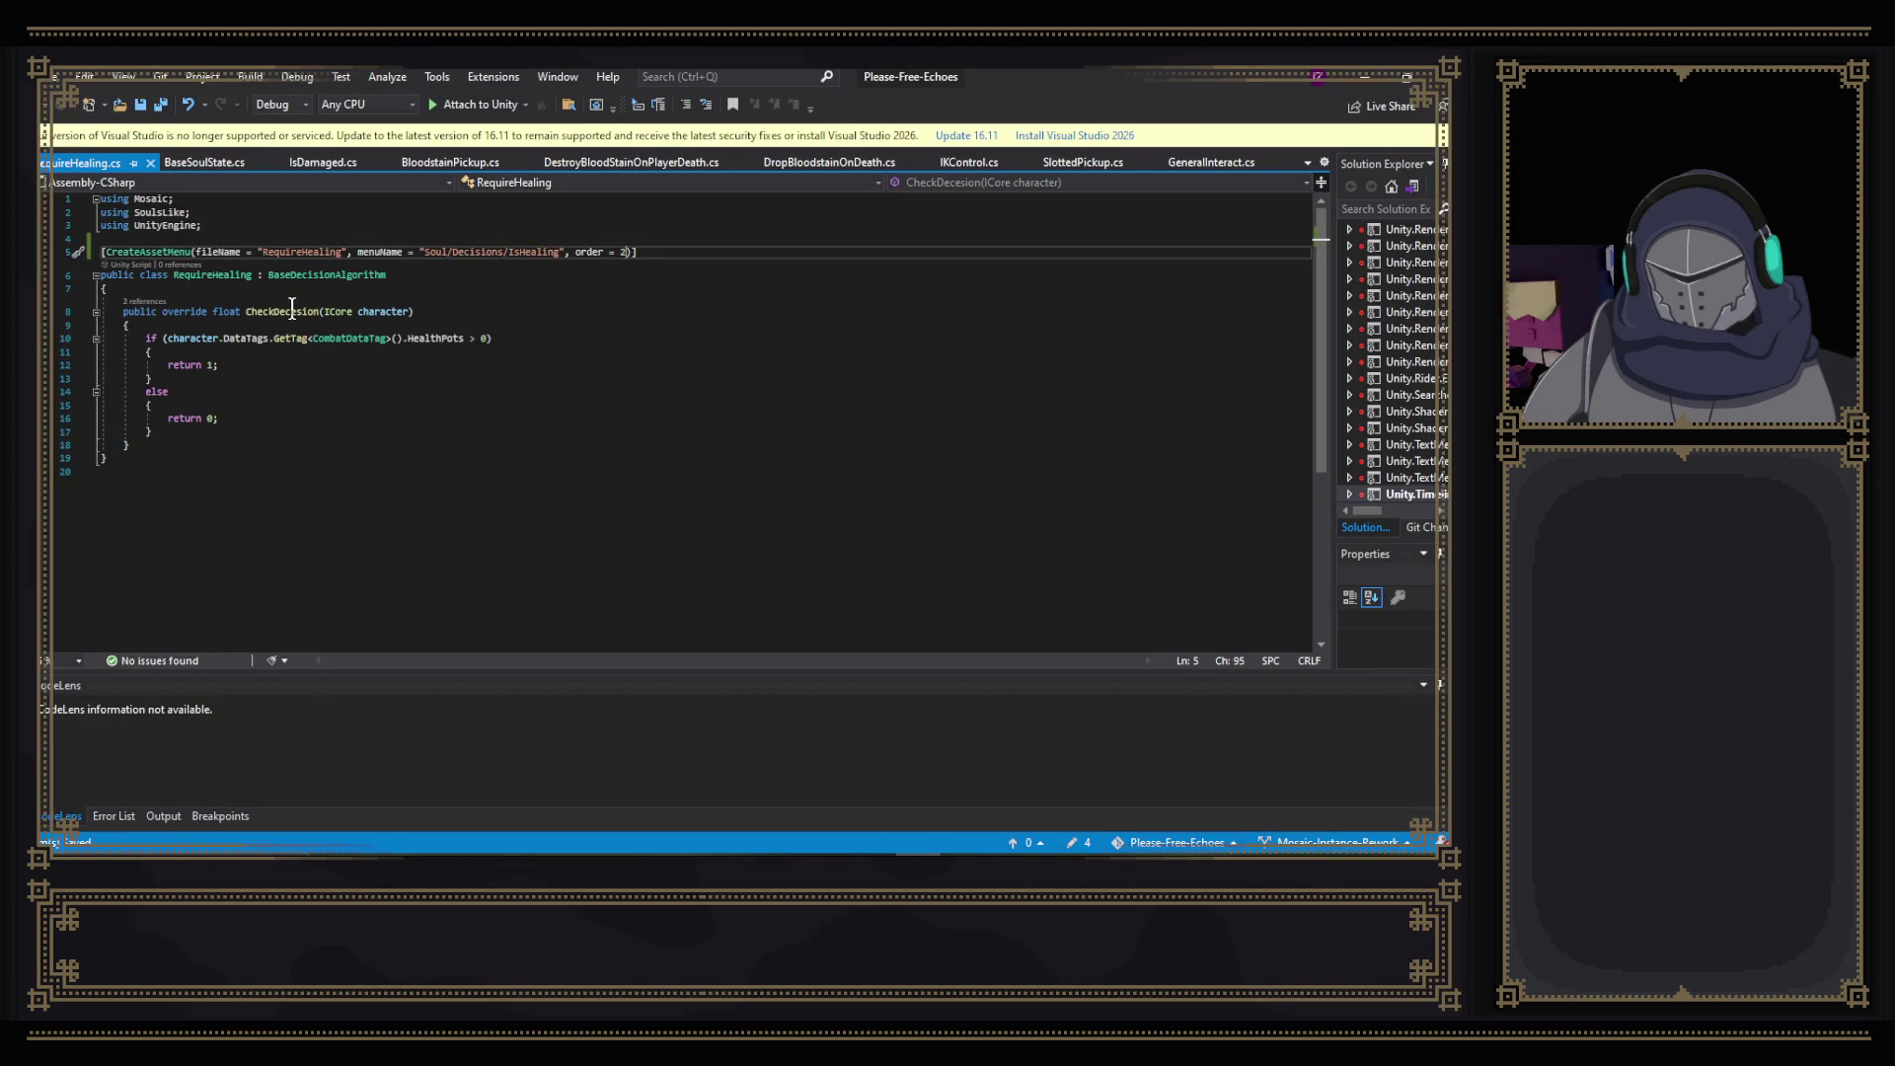
- Replace RequireHealing's old attribute line with a new [CreateAssetMenu( attribute
{"action": "left_click", "coordinate": [319, 165]}
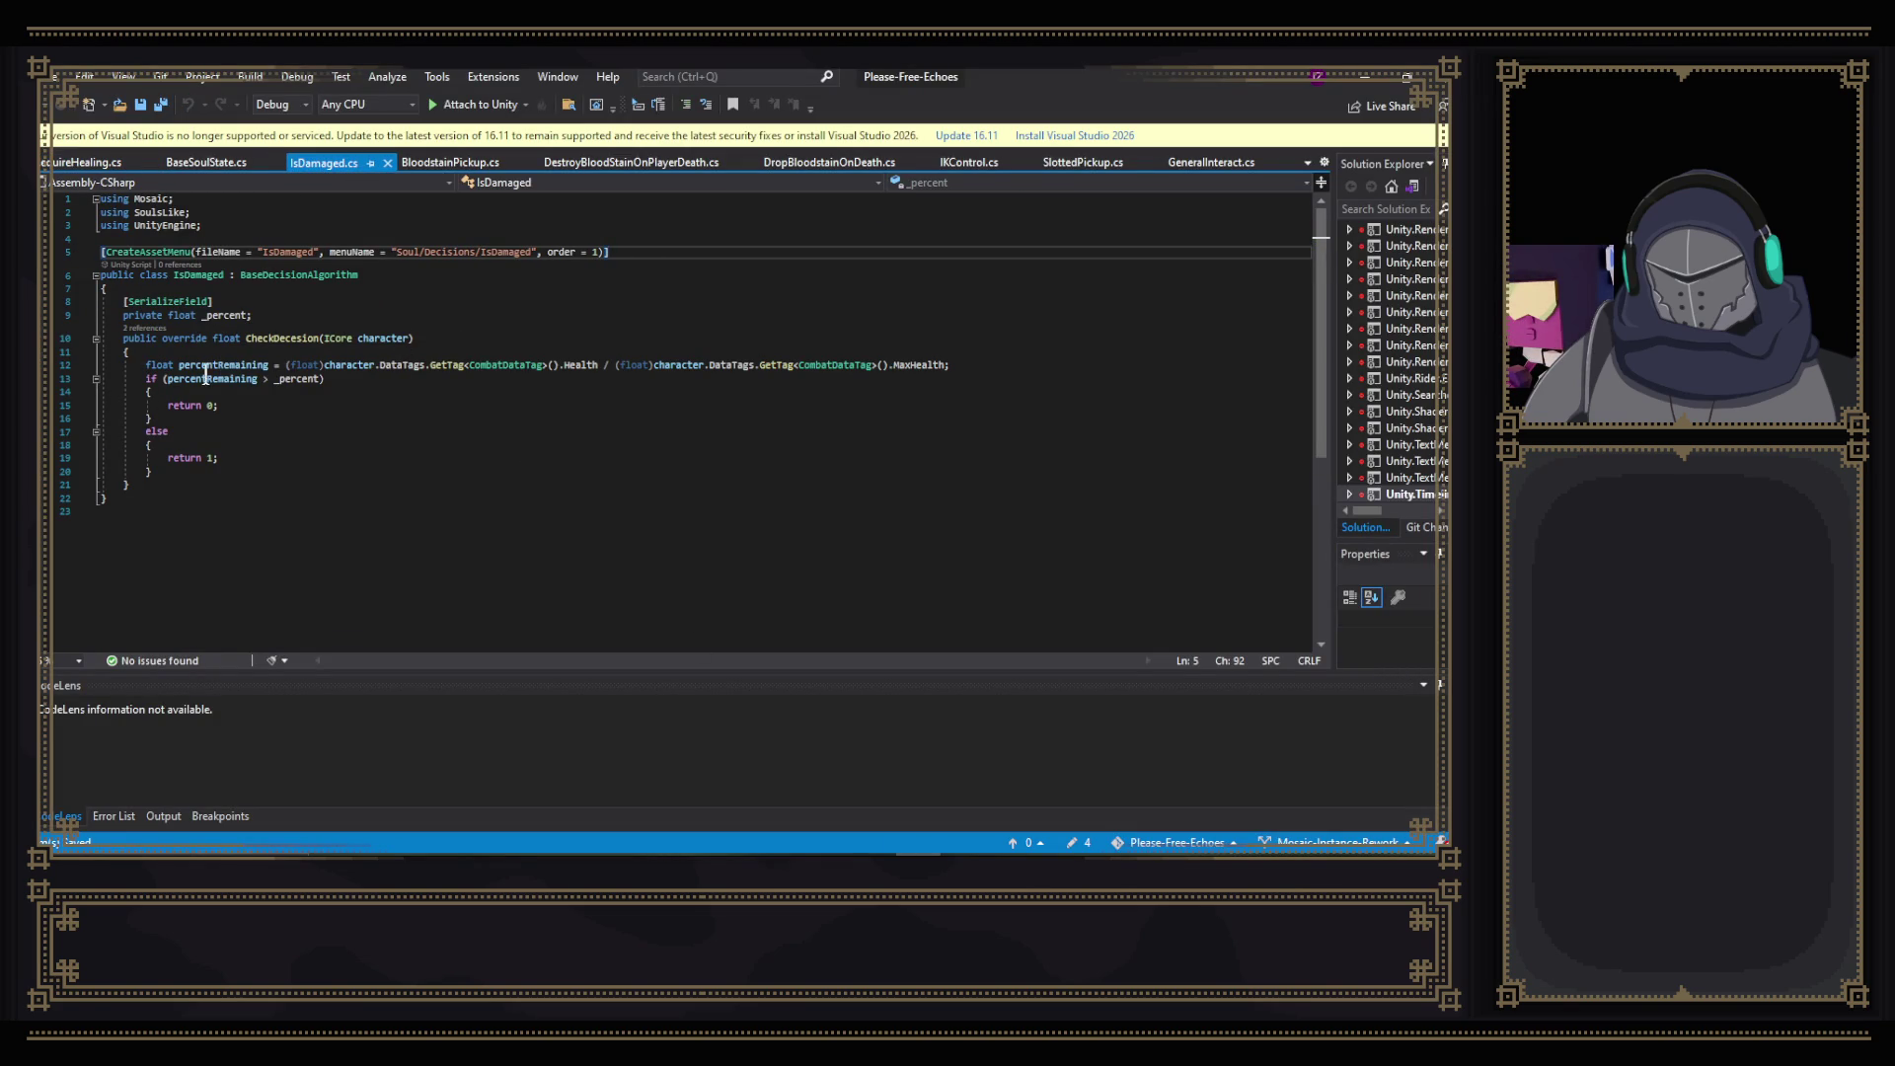
{"action": "left_click", "coordinate": [56, 164]}
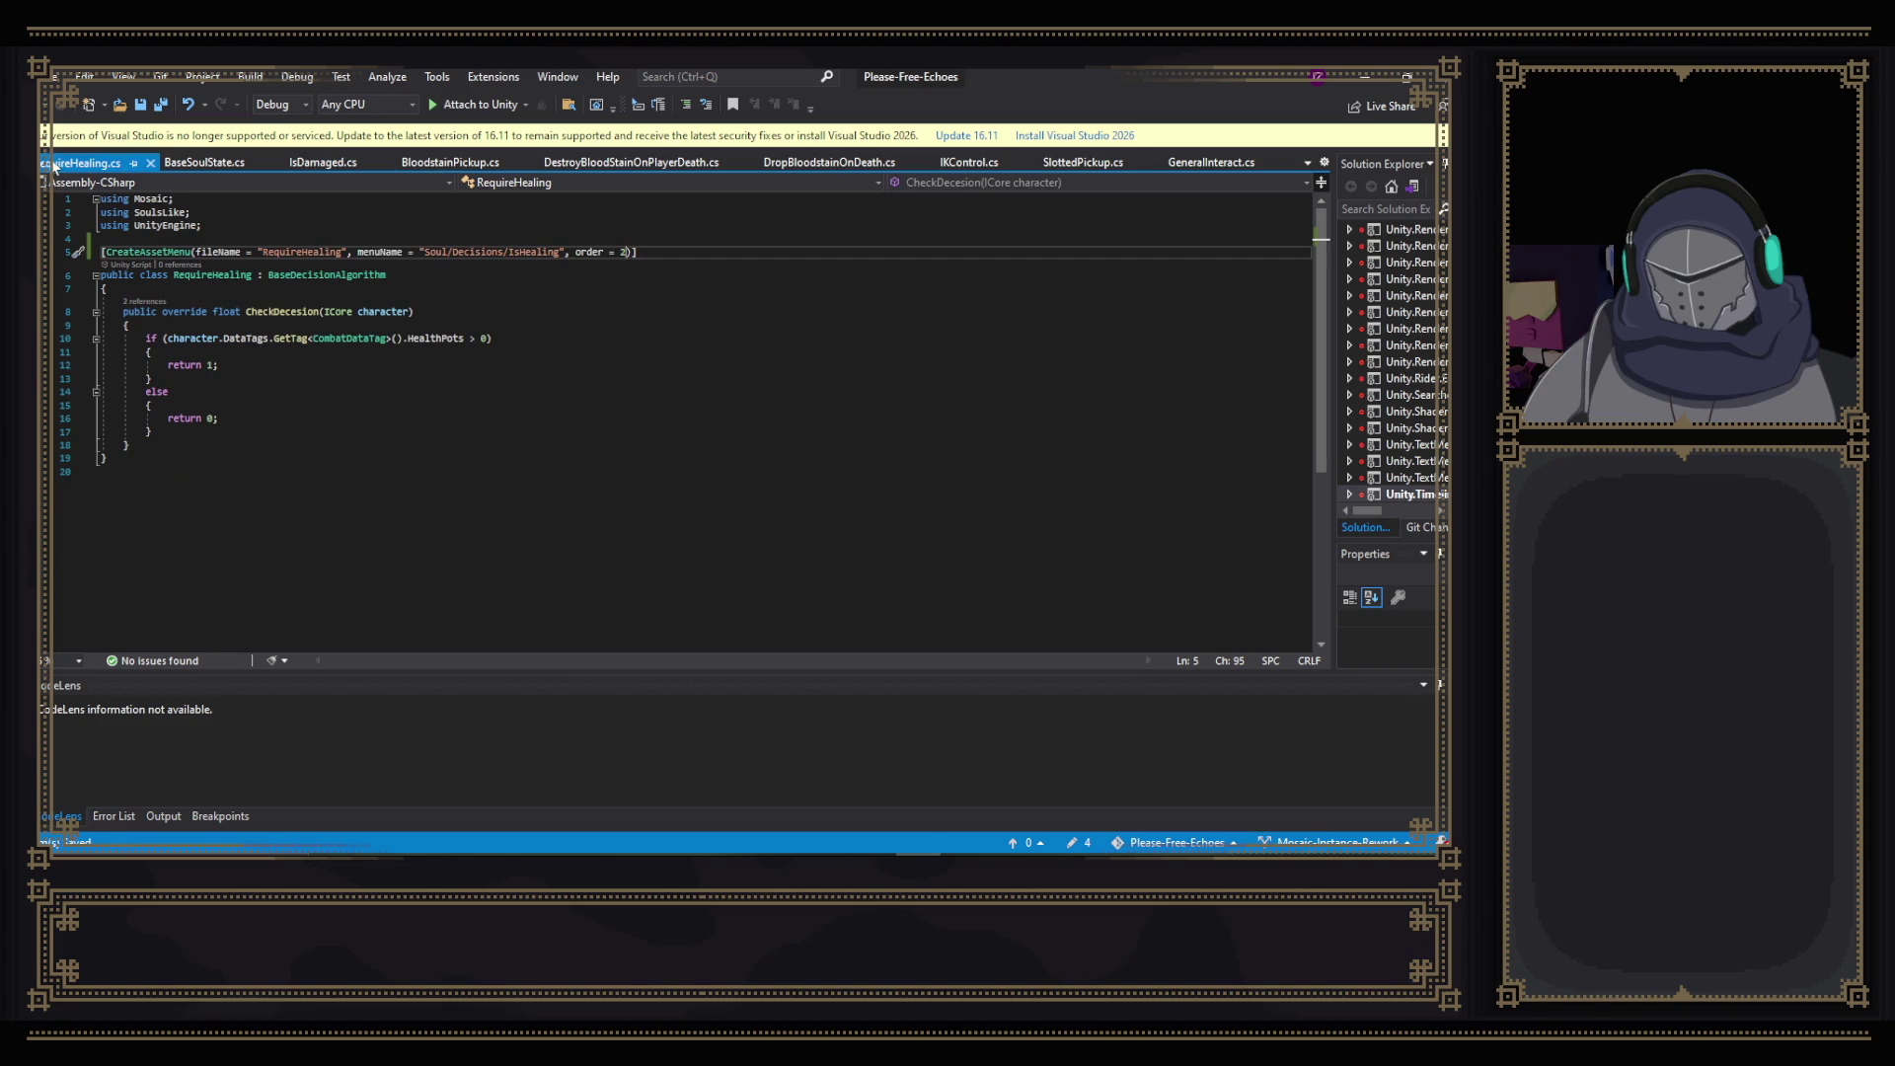
{"action": "left_click", "coordinate": [143, 251]}
{"action": "left_click", "coordinate": [675, 251]}
{"action": "key", "text": "shift+Up"}
{"action": "key", "text": "BackSpace"}
{"action": "type", "text": "[]"}
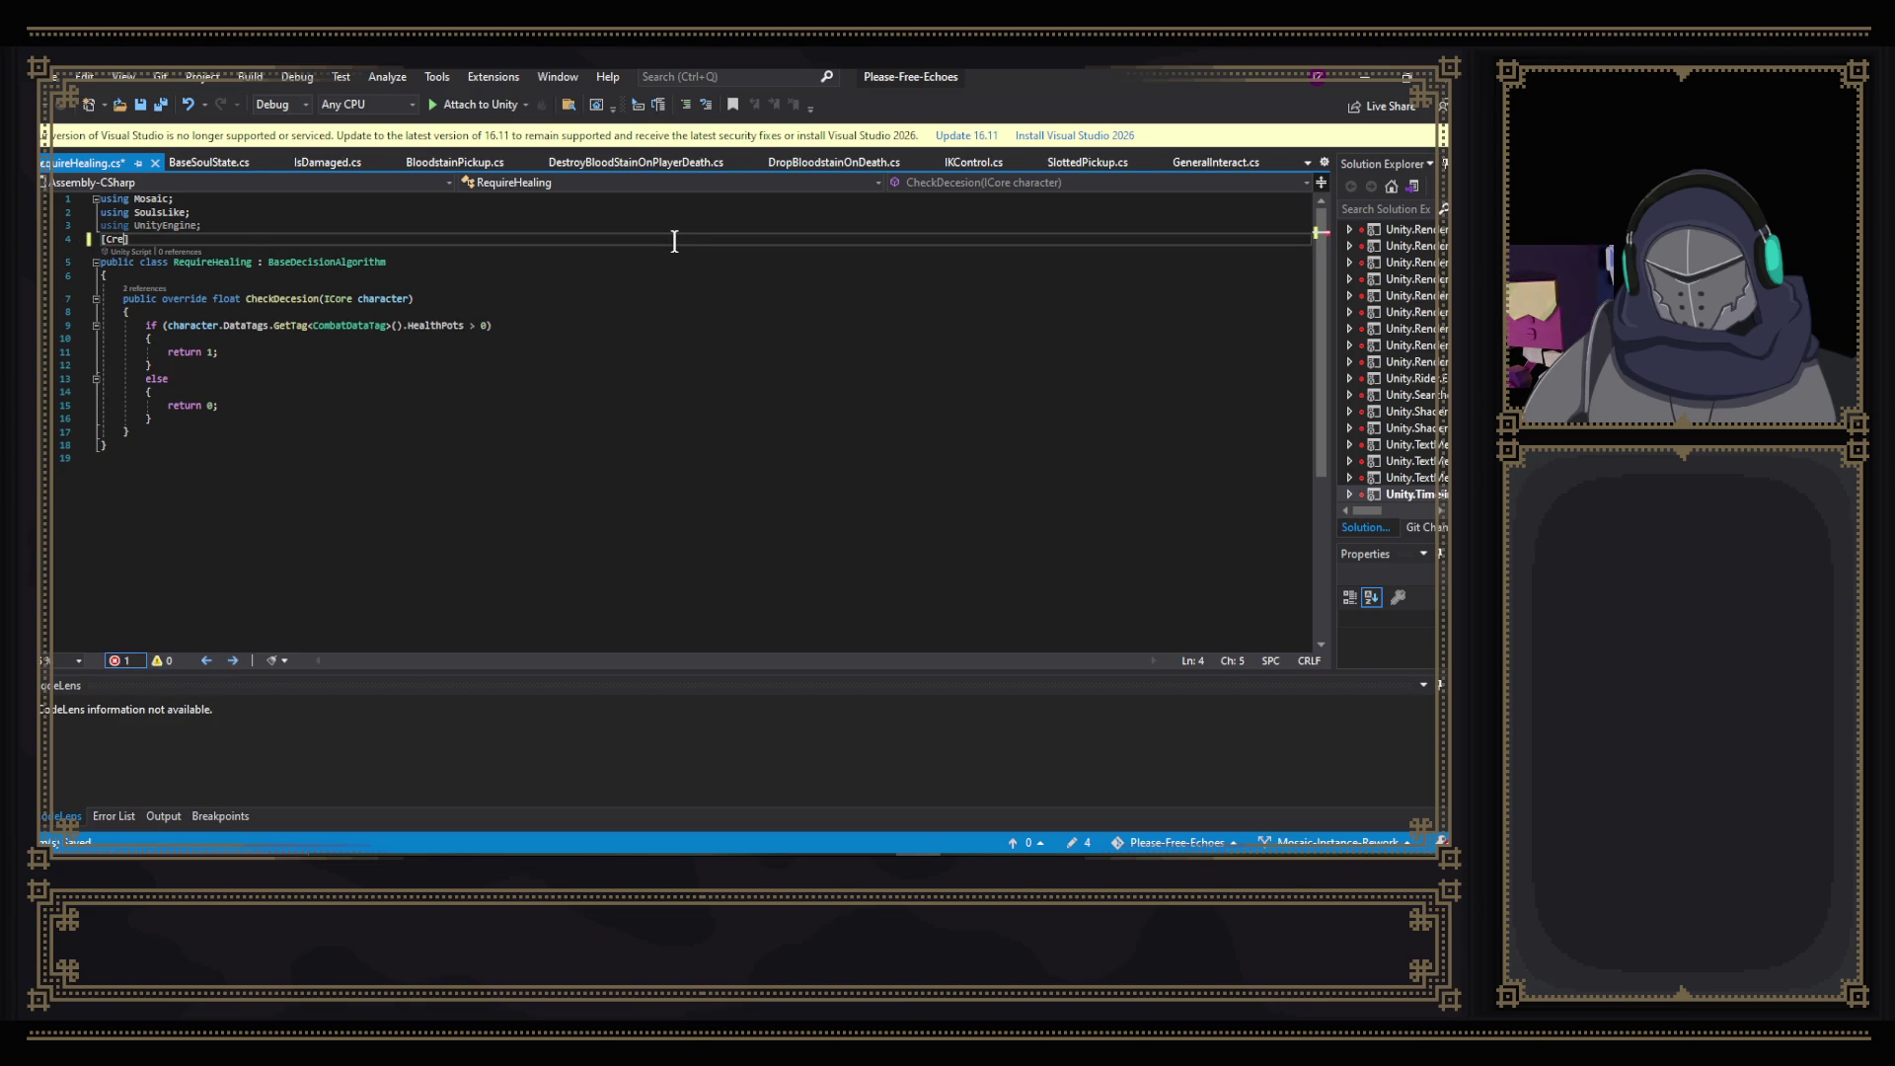
{"action": "type", "text": "Crea"}
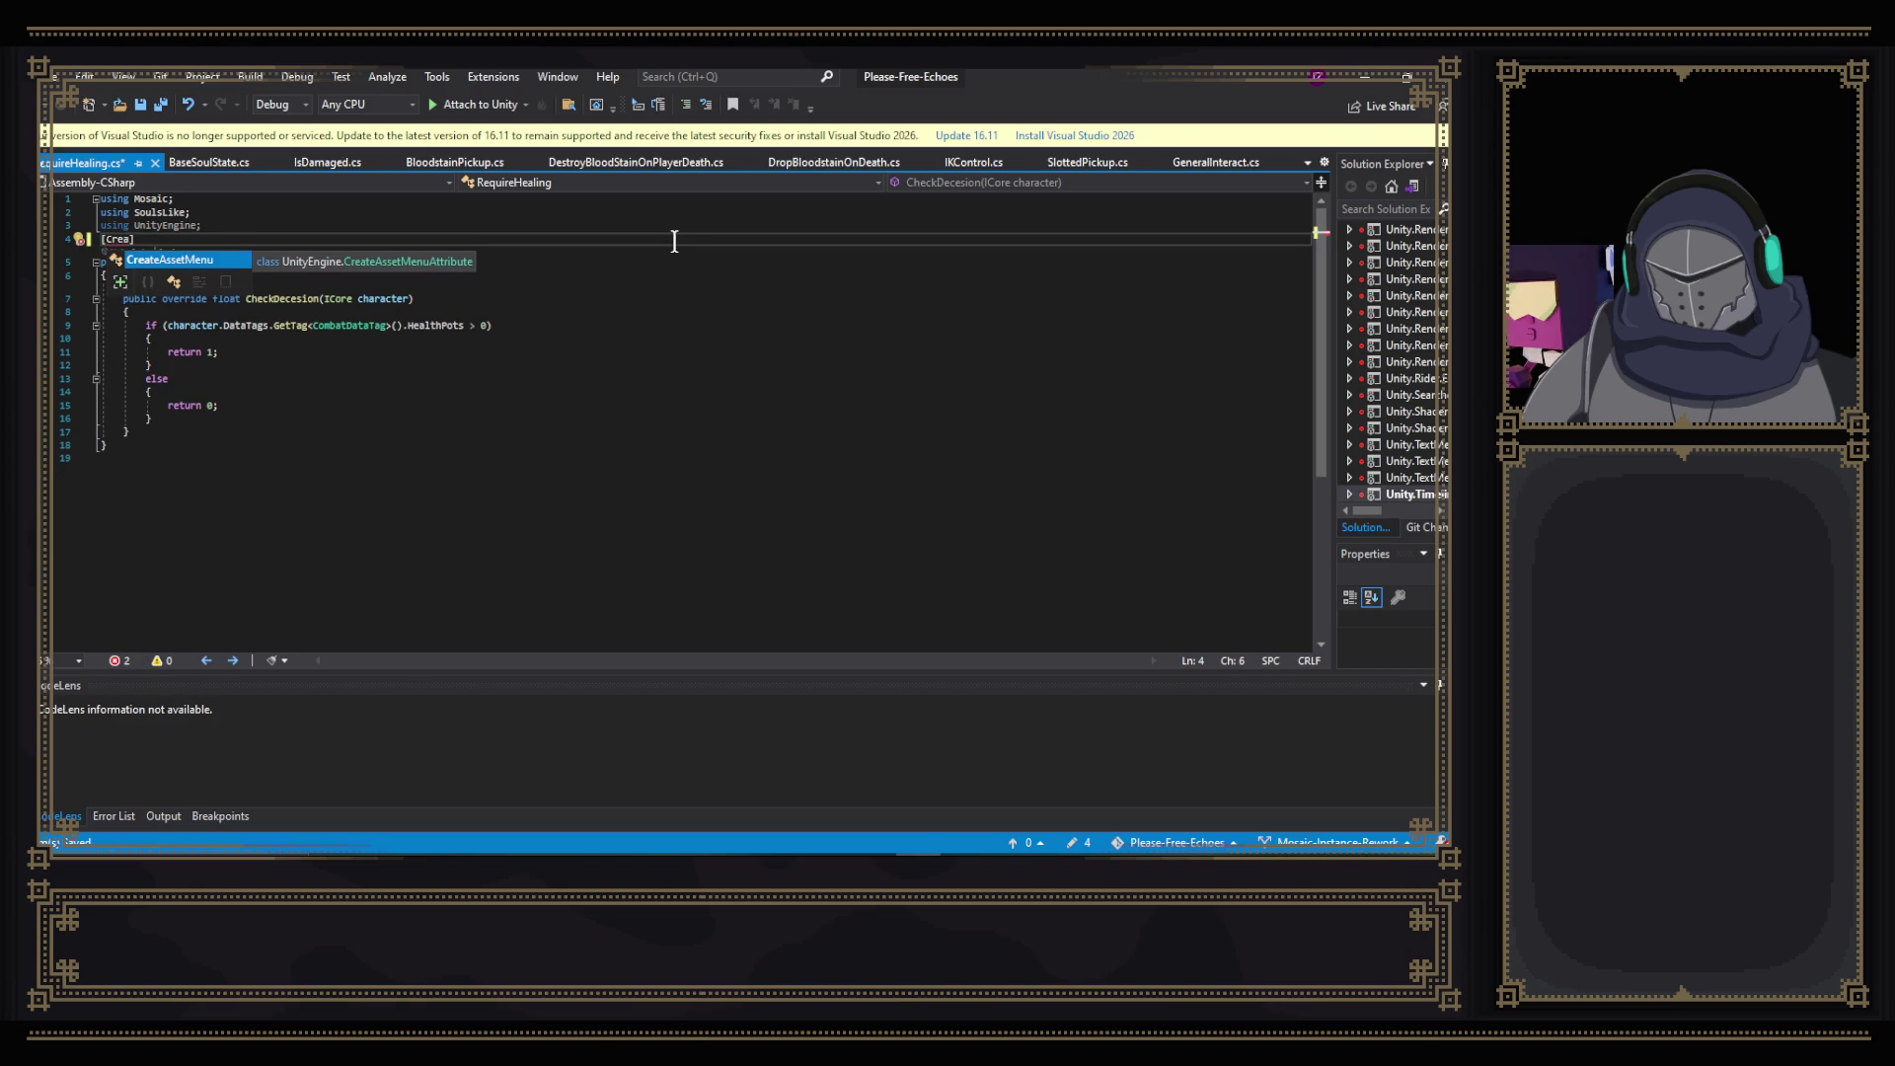
{"action": "key", "text": "Tab"}
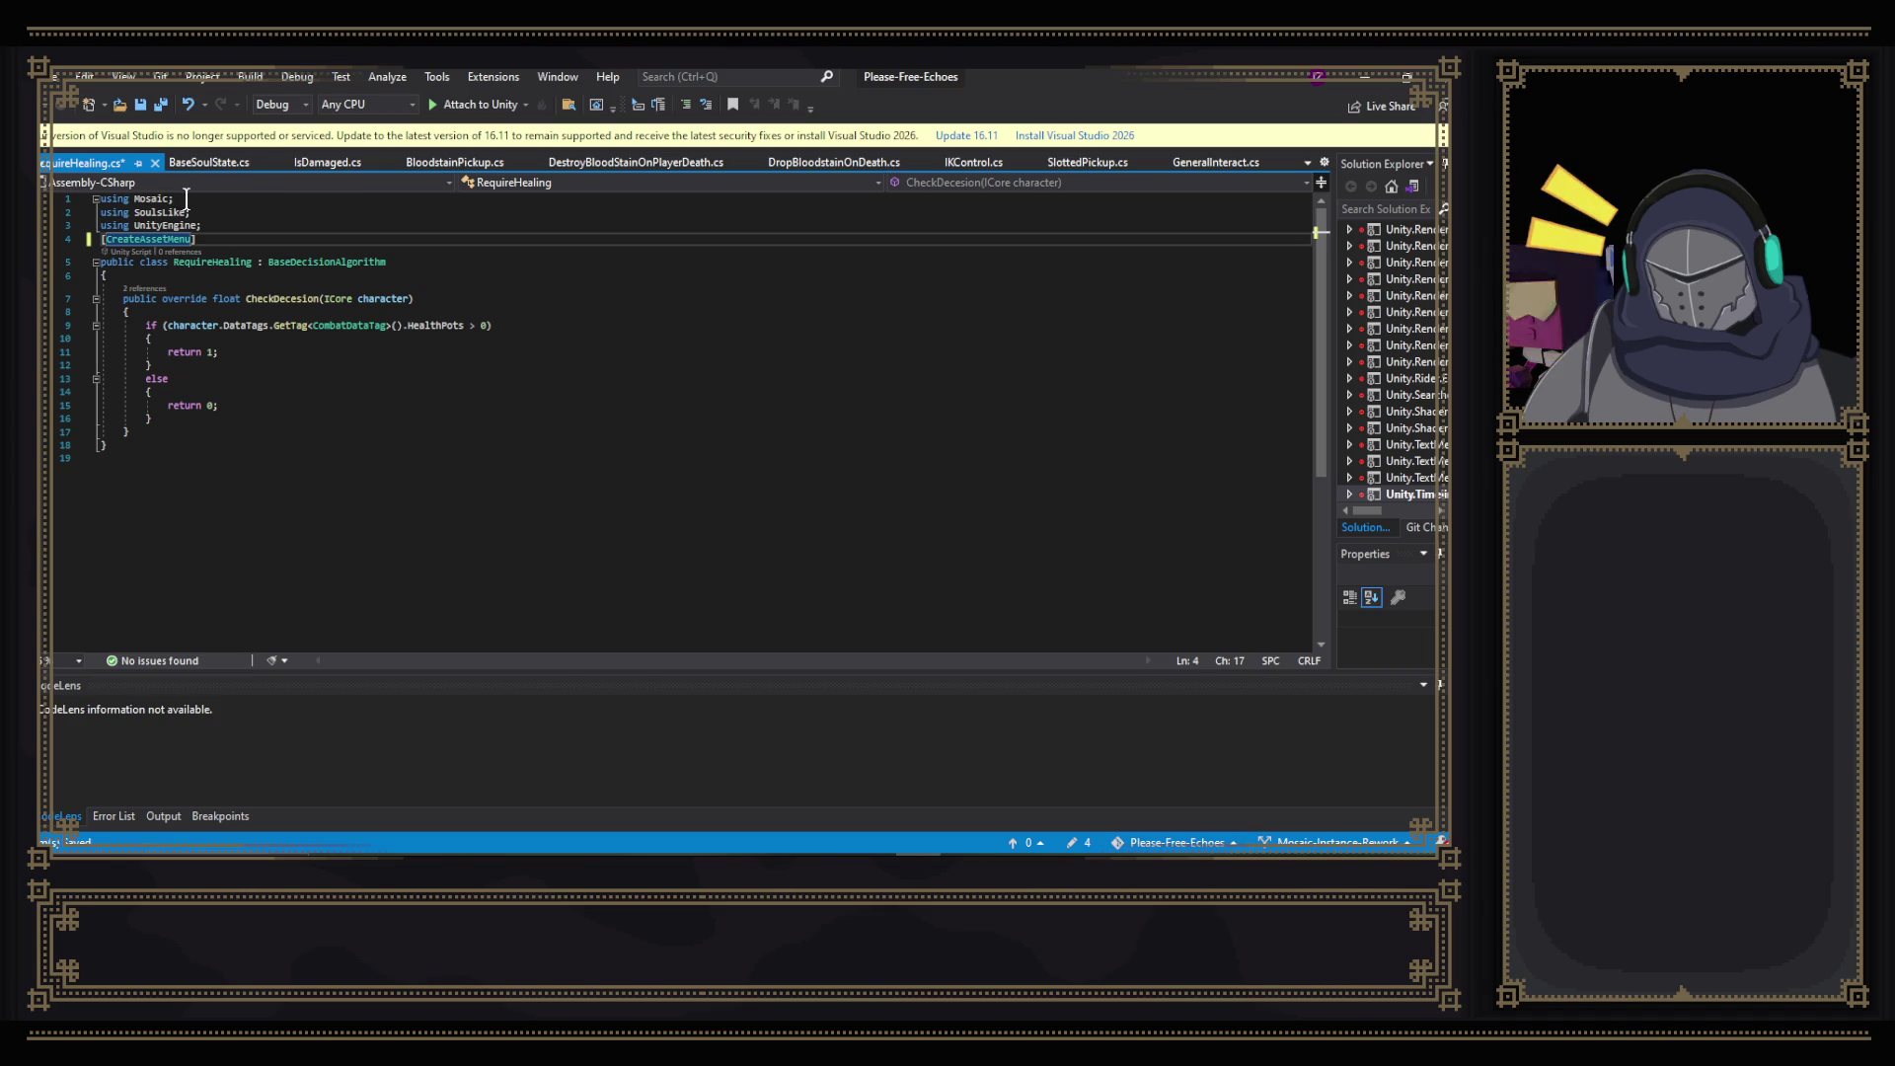
{"action": "type", "text": "("}
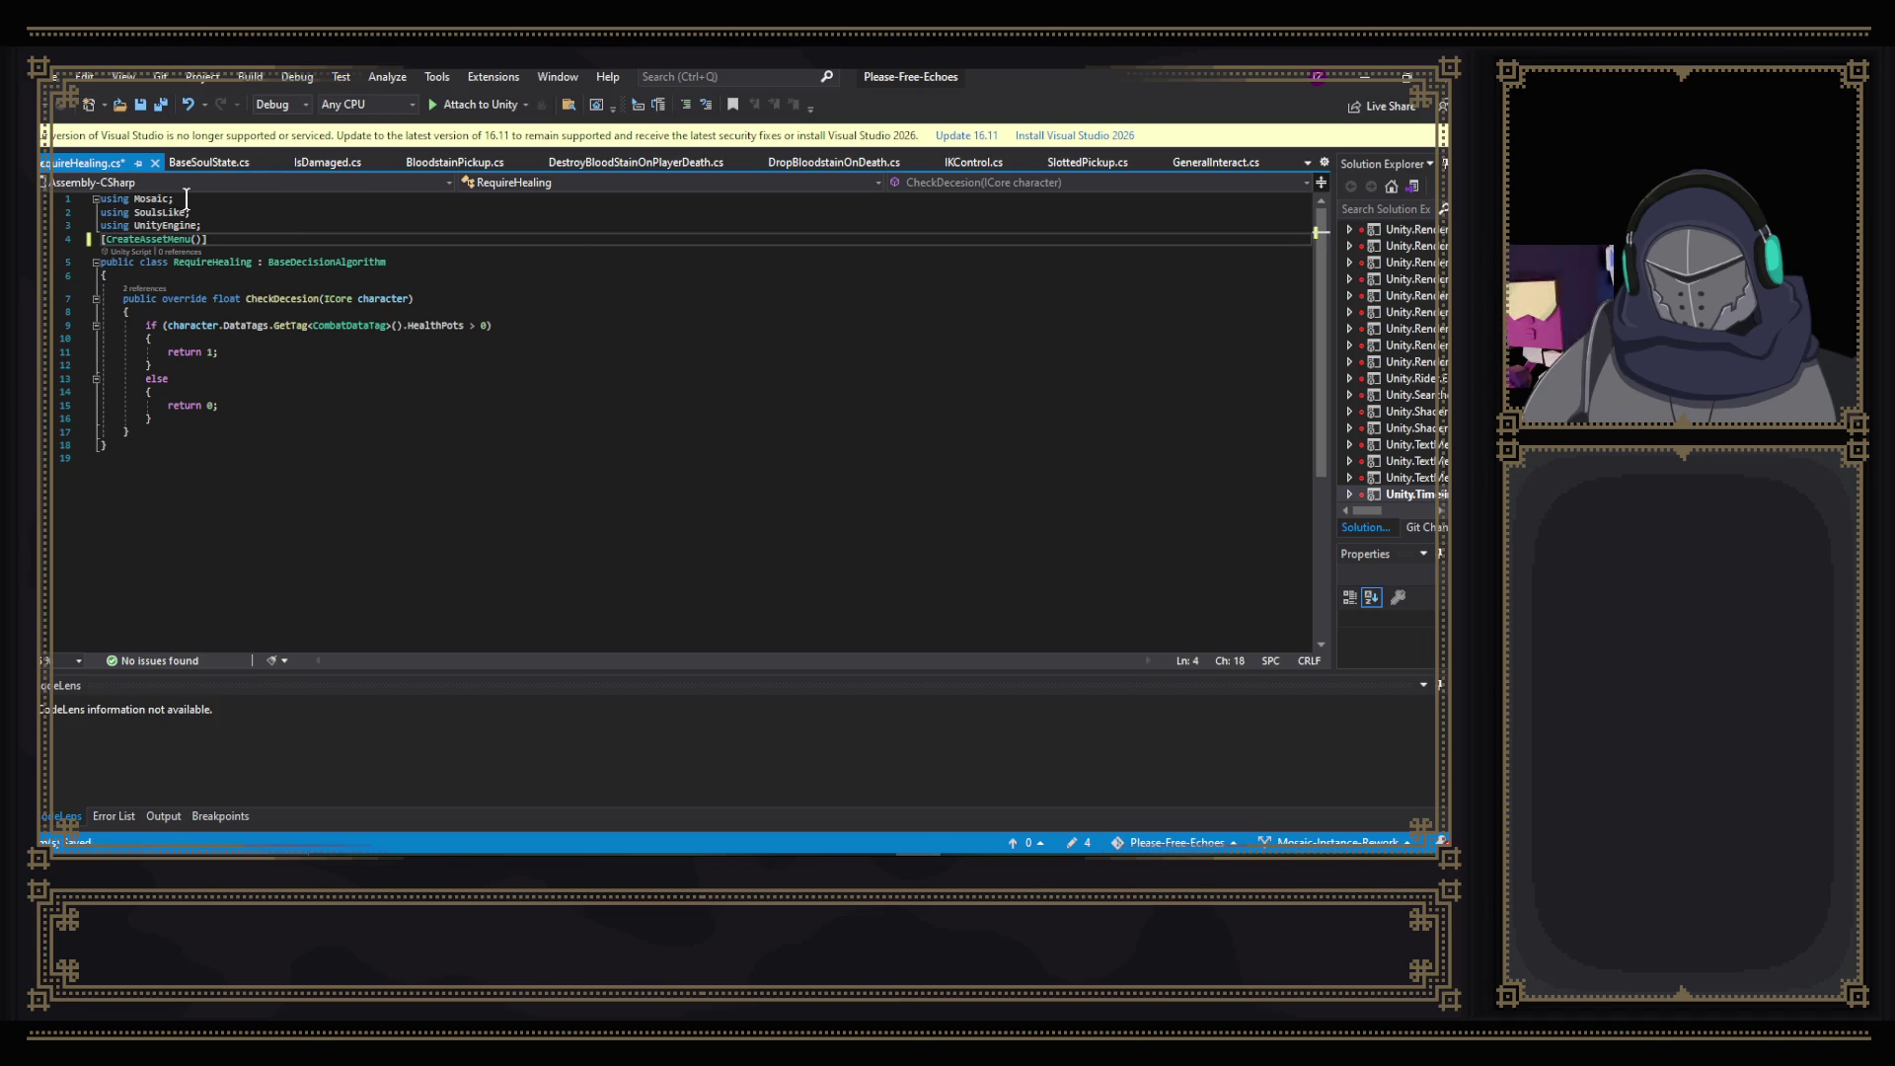
- Add the fileName = "RequierHealing" argument, matching IsDamaged's attribute format
{"action": "left_click", "coordinate": [329, 162]}
{"action": "key", "text": "ctrl+Tab"}
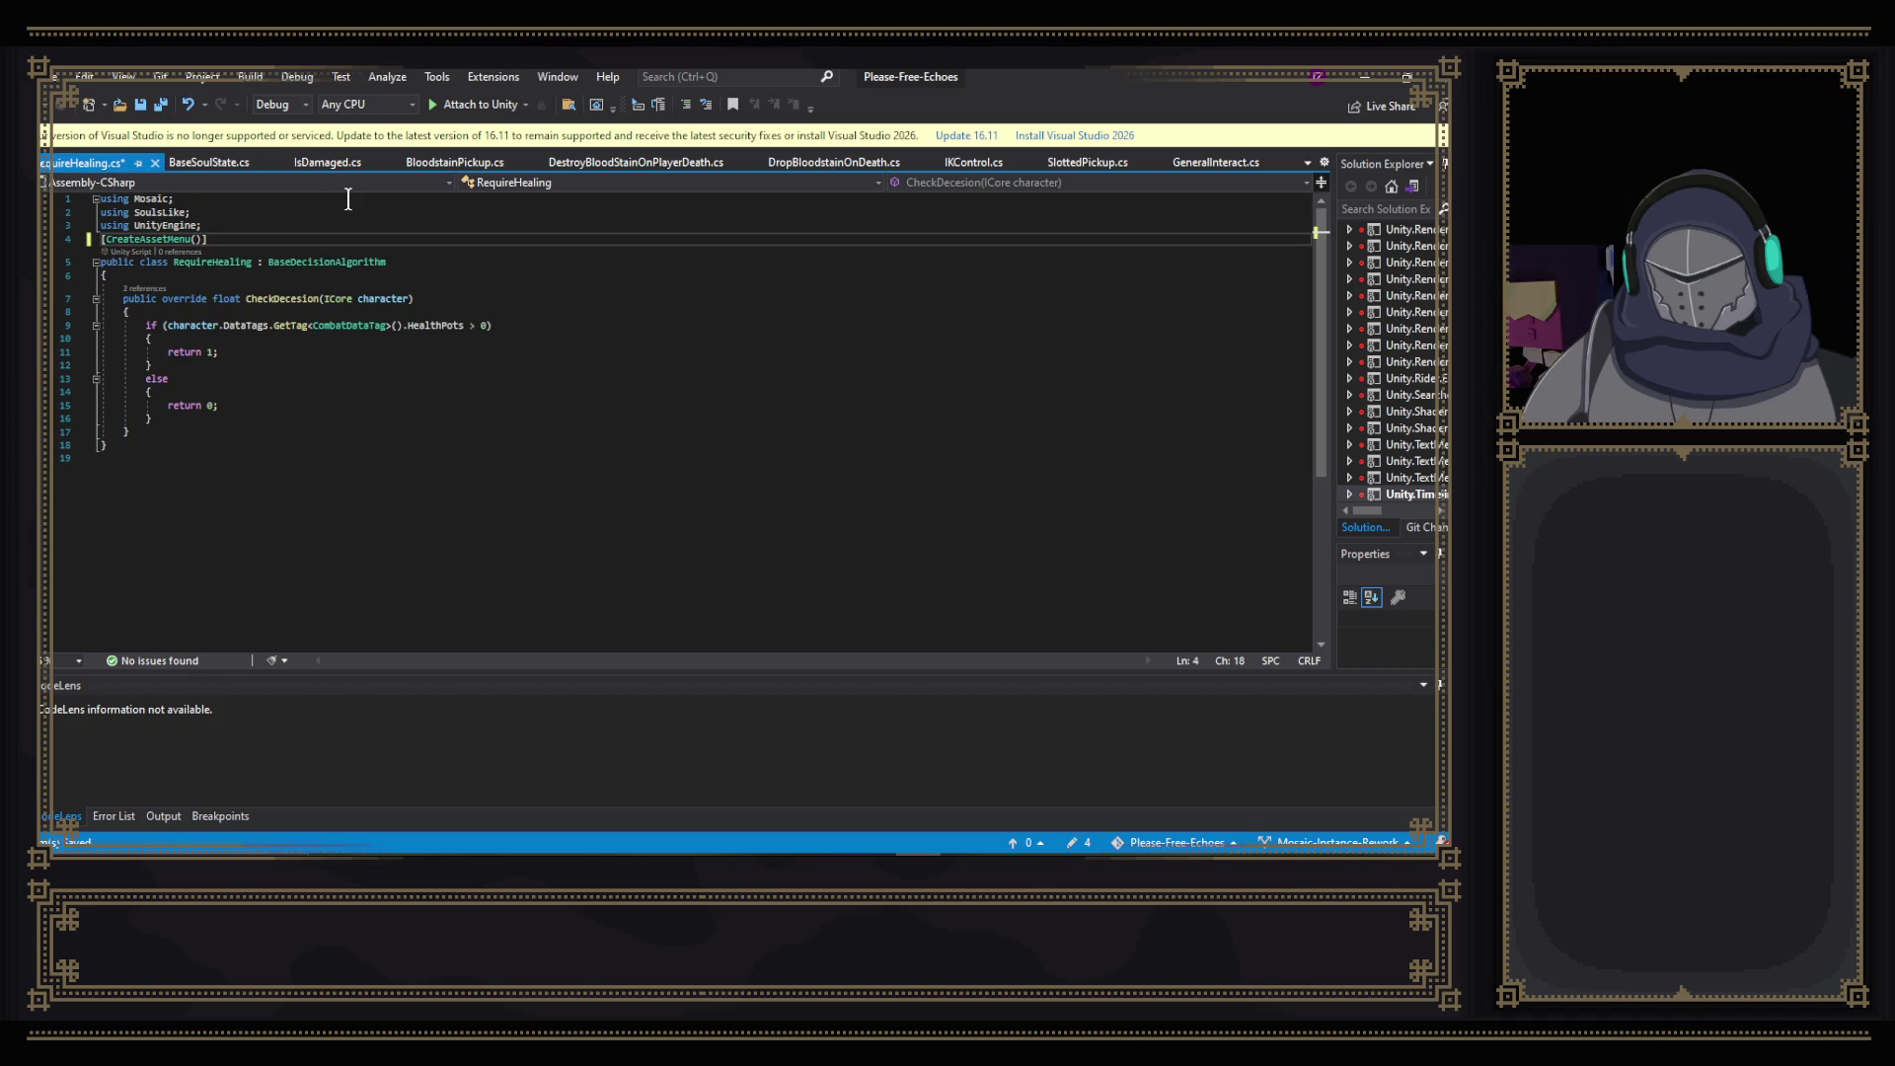
{"action": "type", "text": "fileName = "}
{"action": "type", "text": "\"Req"}
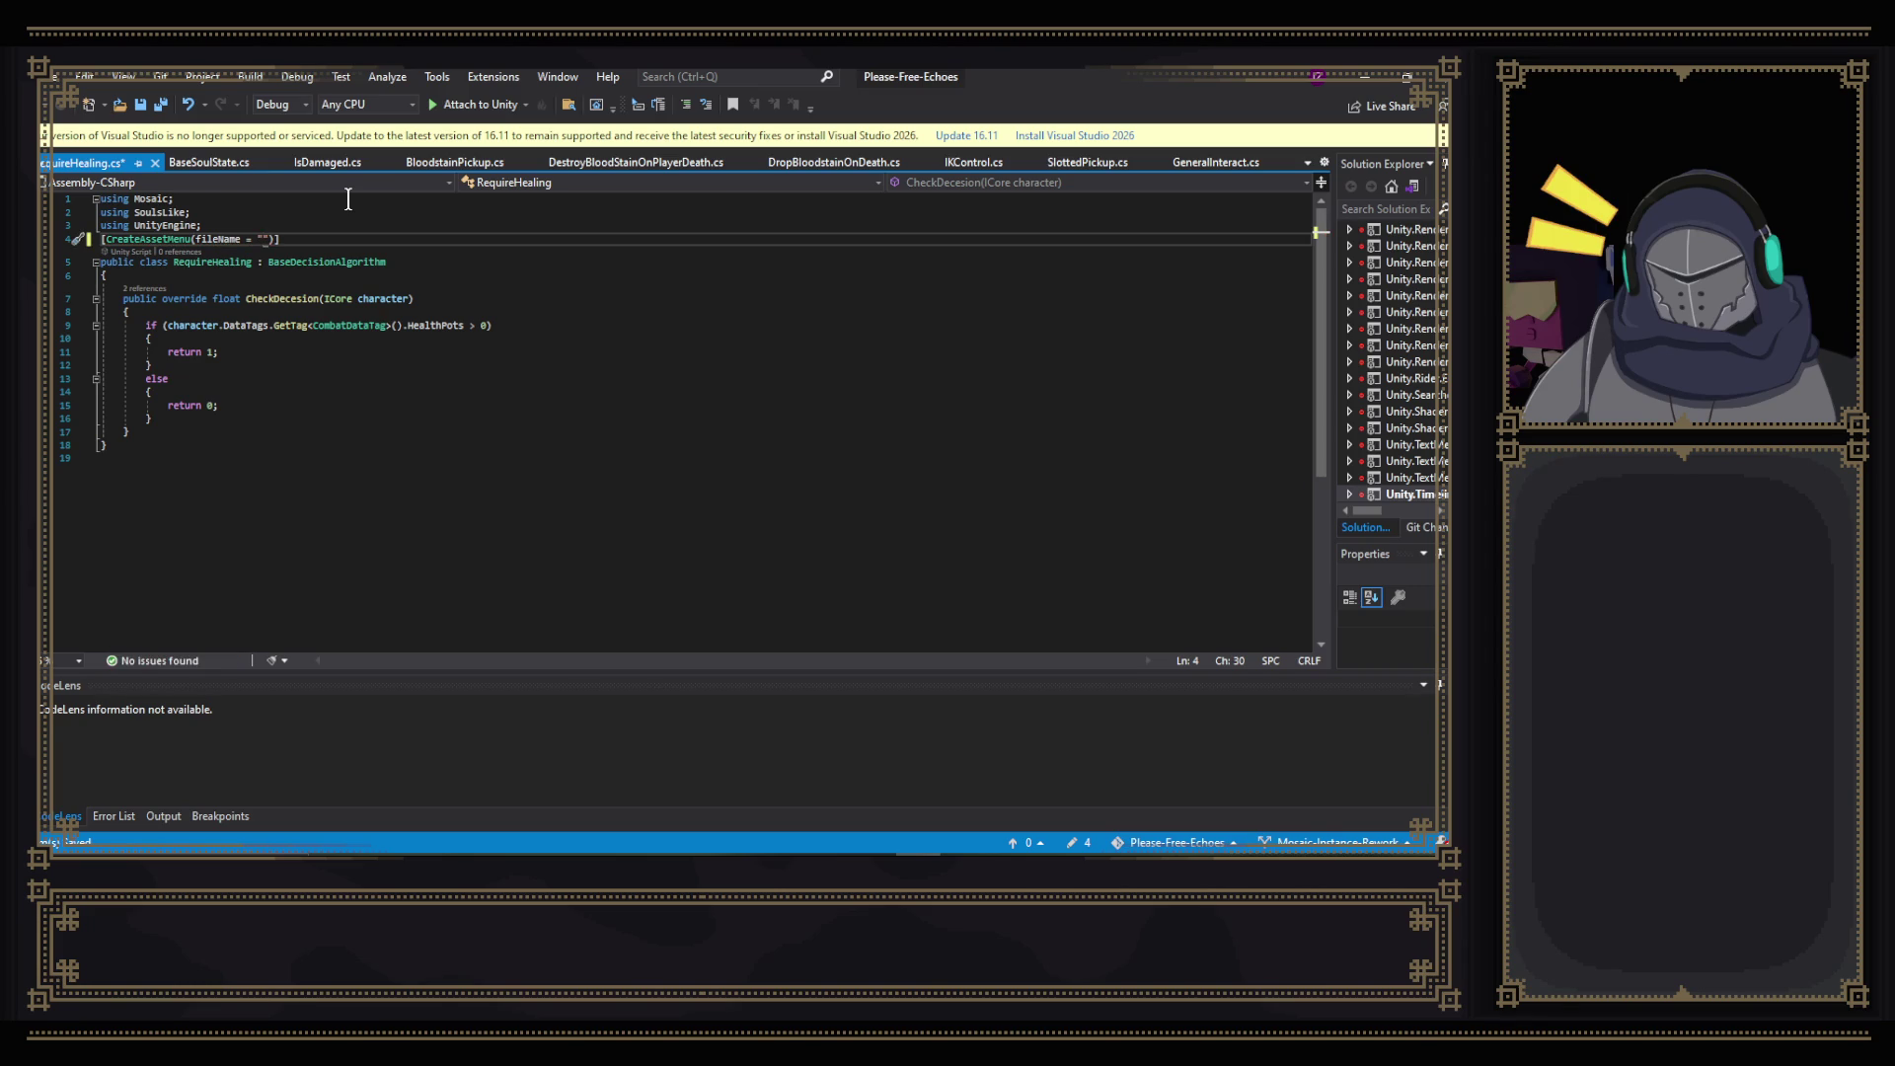
{"action": "type", "text": "uier"}
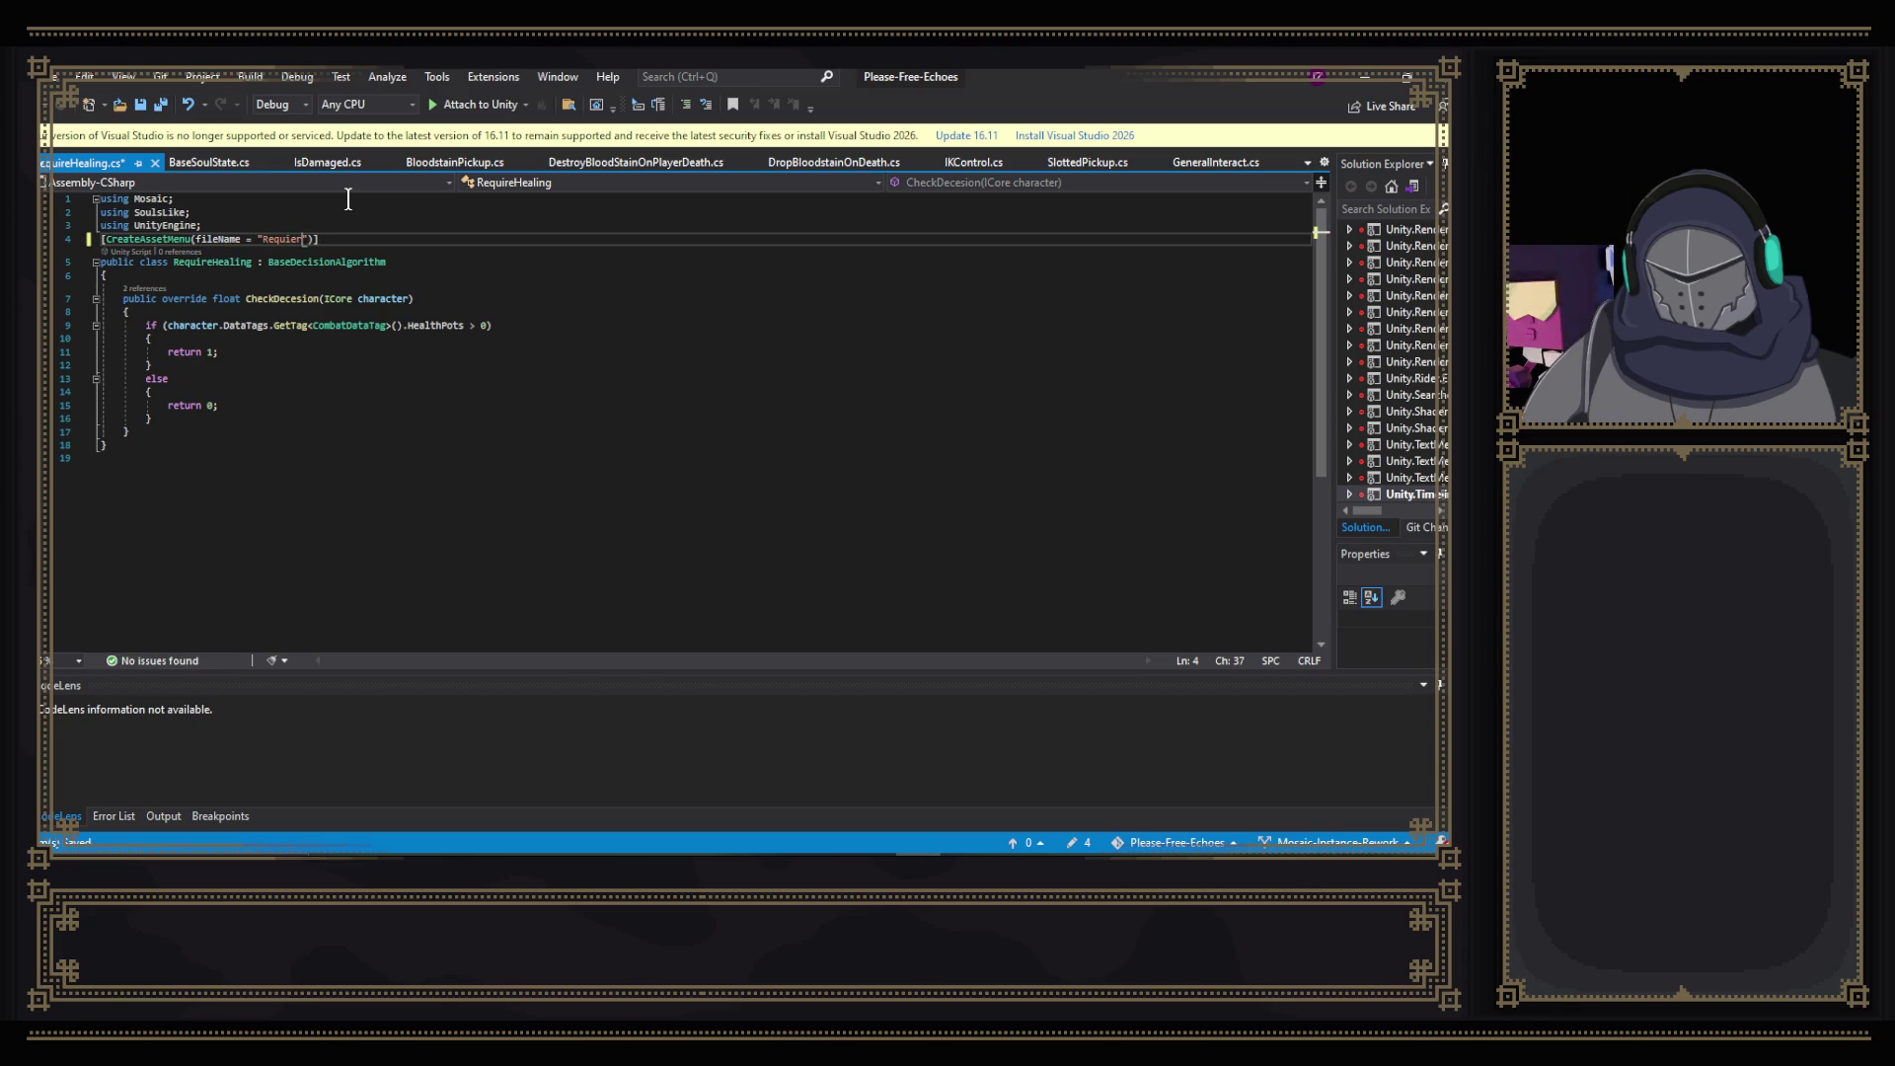
{"action": "type", "text": "Heali"}
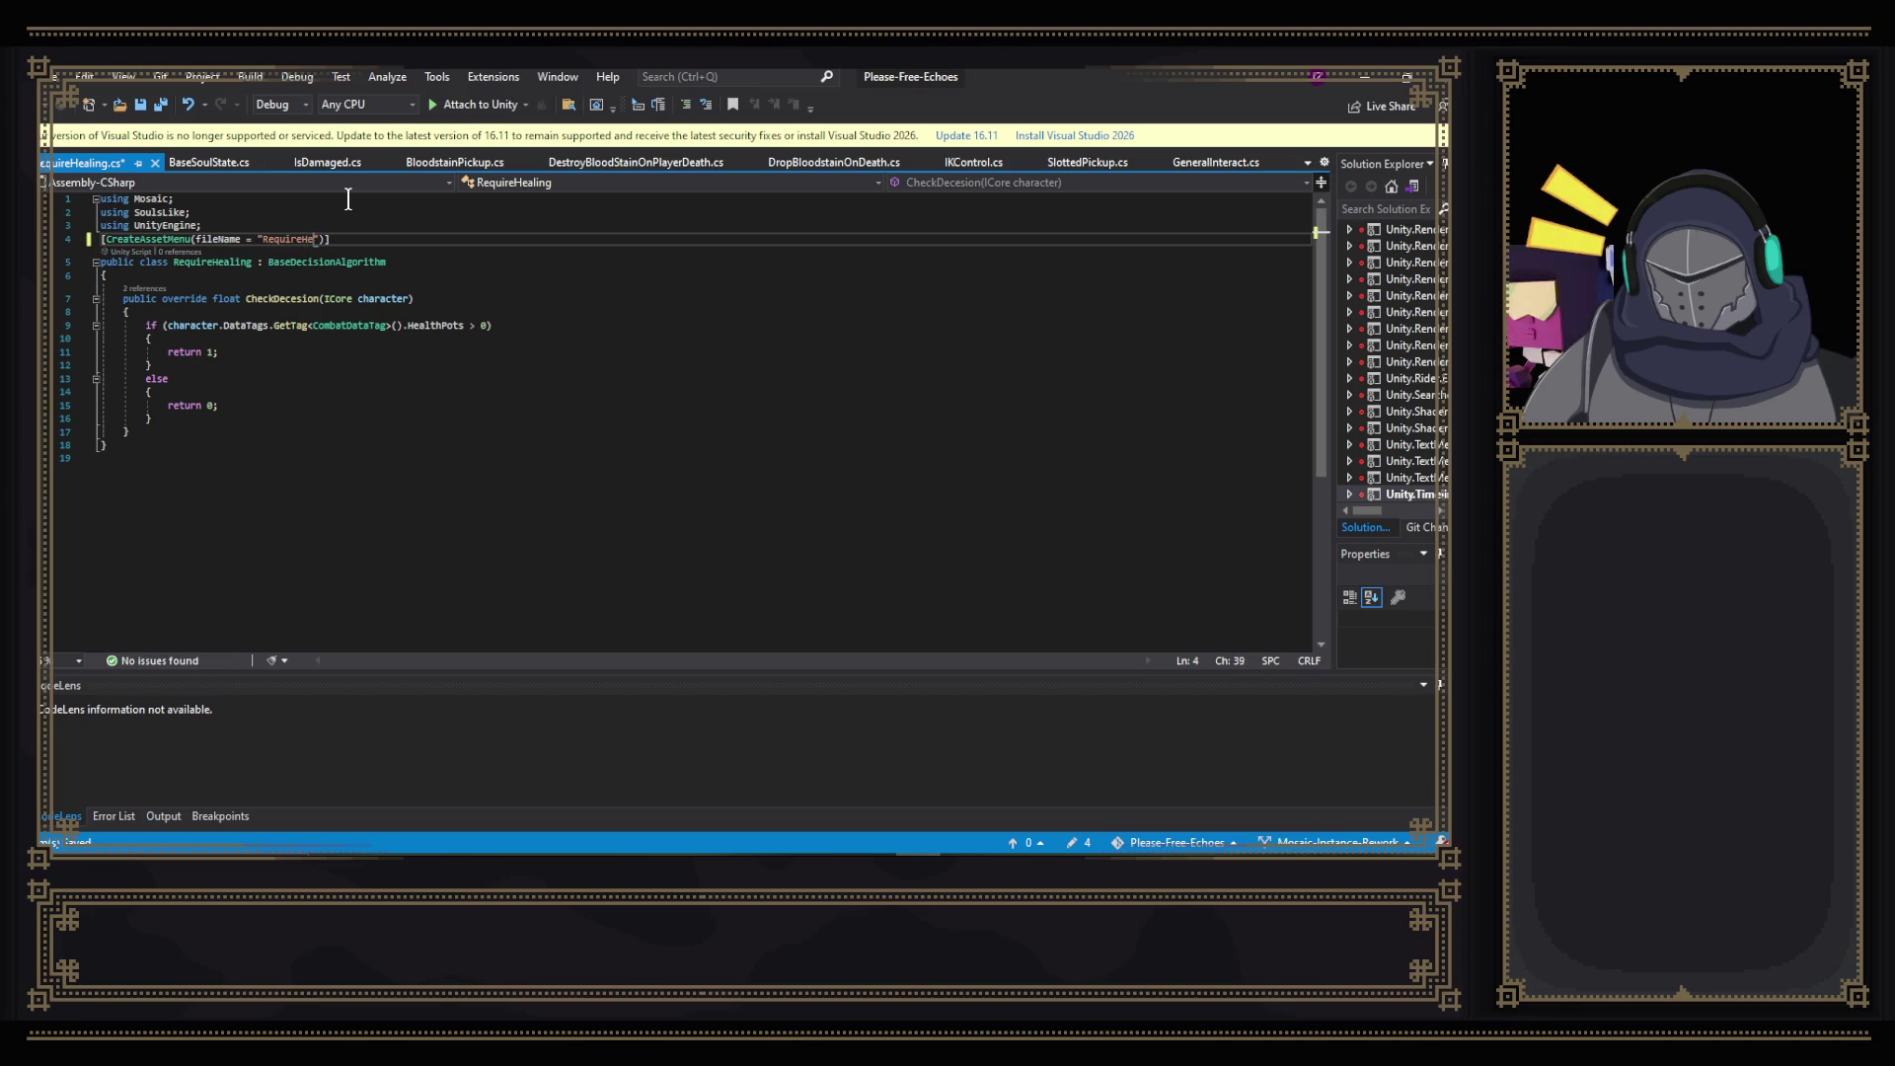
{"action": "type", "text": "ng\""}
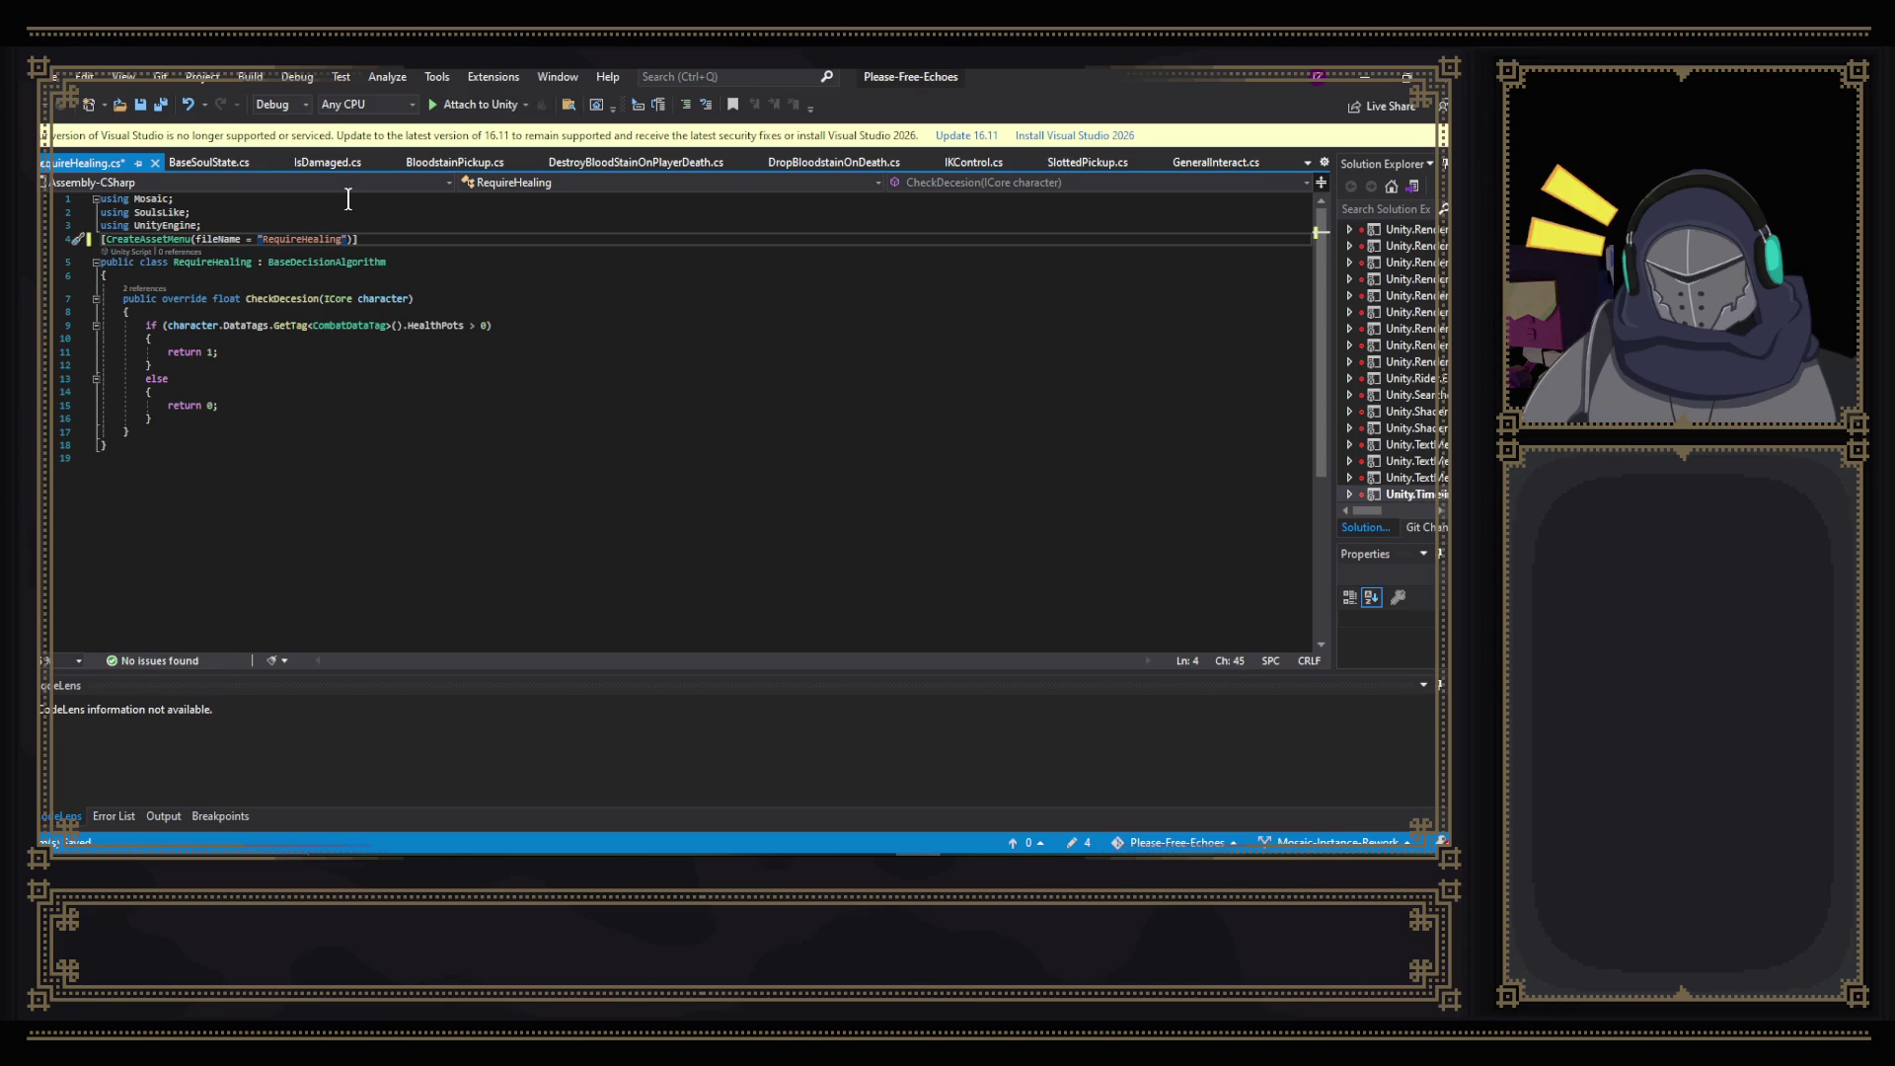
{"action": "left_click", "coordinate": [330, 162]}
{"action": "left_click", "coordinate": [94, 164]}
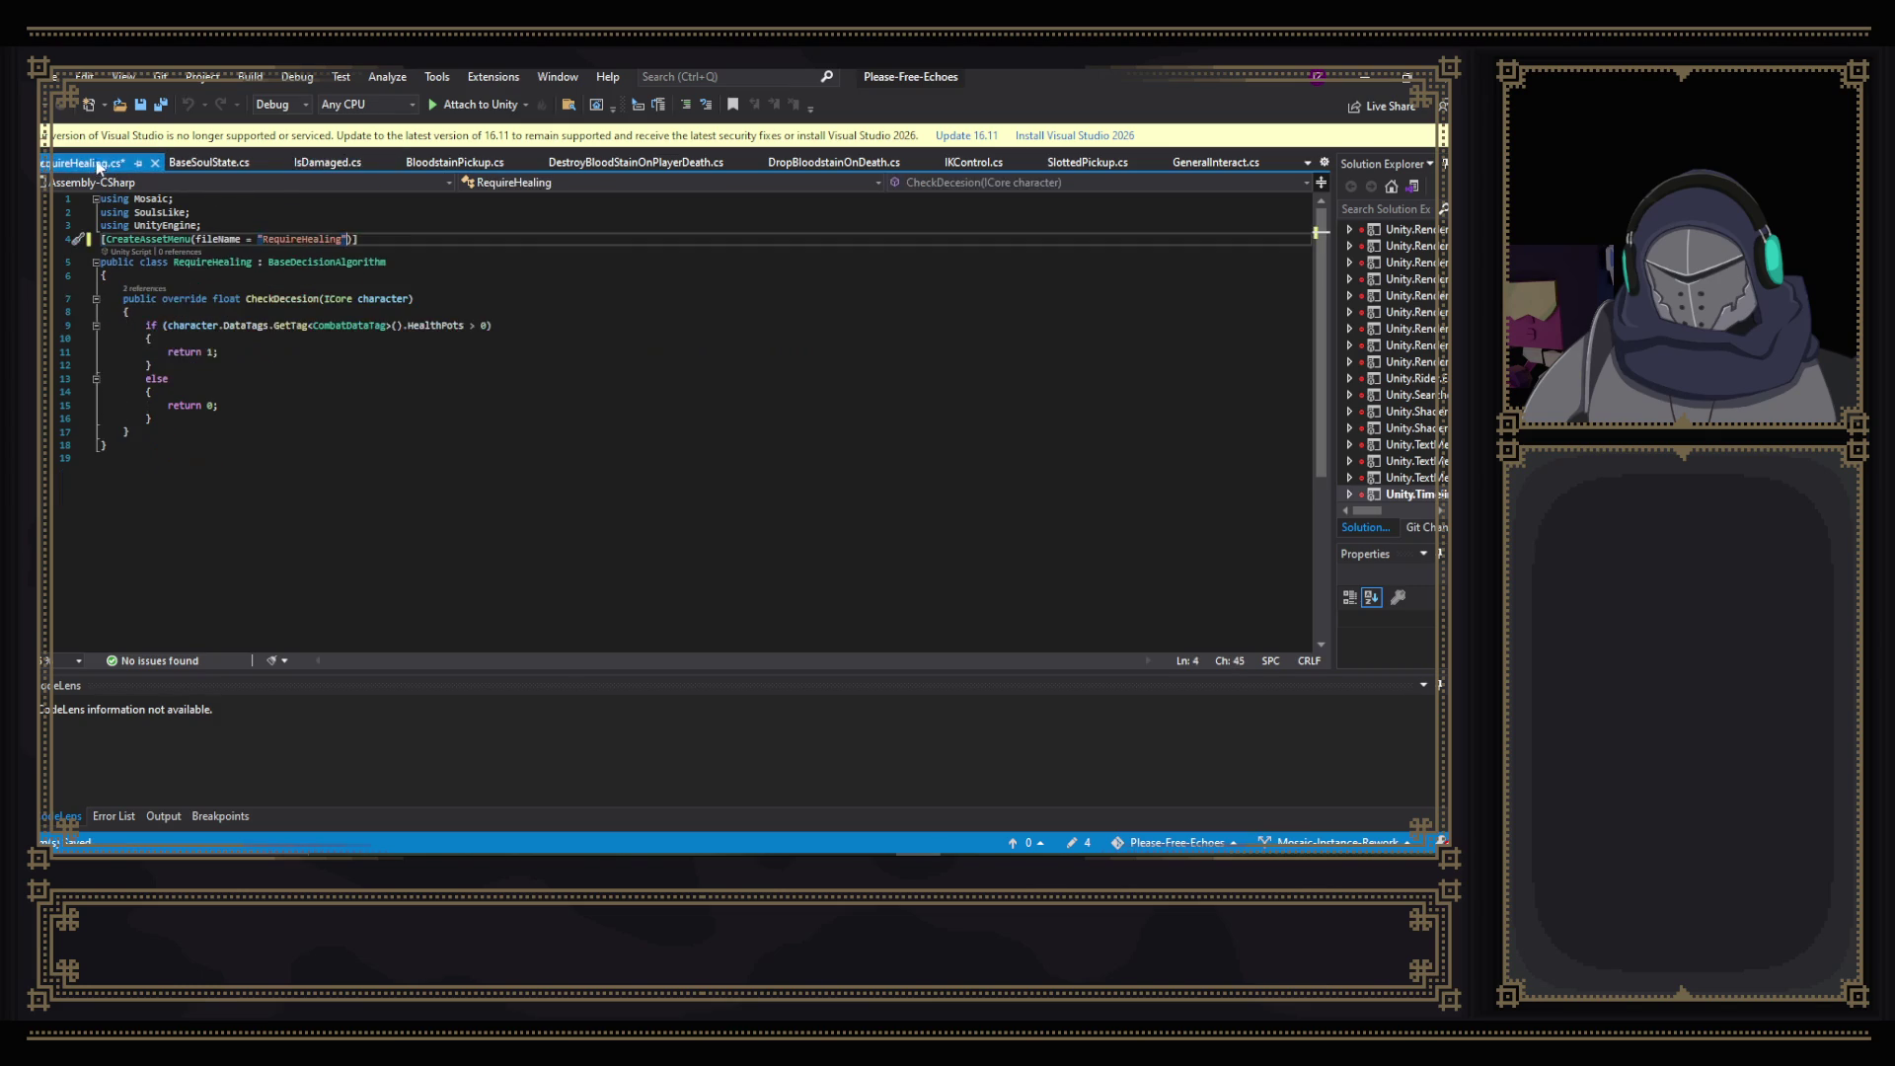
{"action": "type", "text": ","}
{"action": "key", "text": "BackSpace"}
{"action": "type", "text": ","}
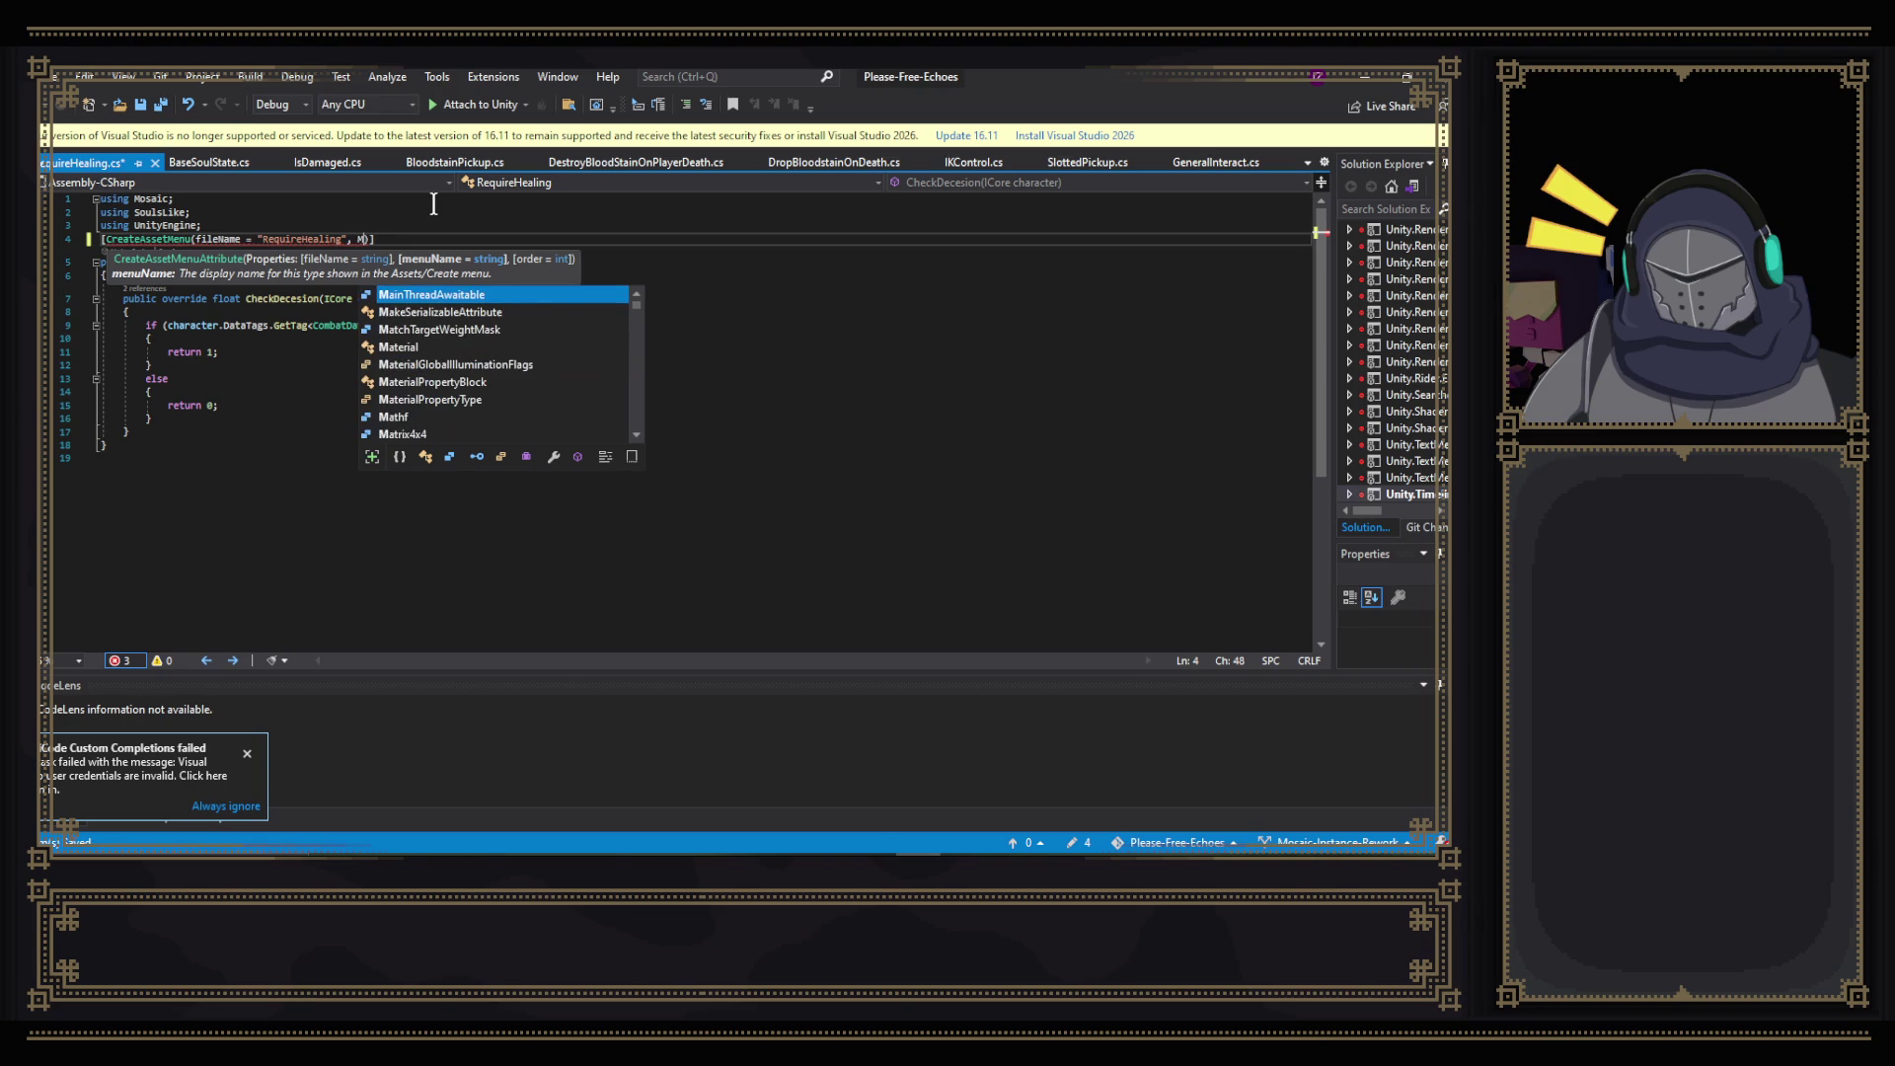
- Add menuName "Soul/Decisions/RequieHealing" to the attribute and save the script
{"action": "type", "text": "me"}
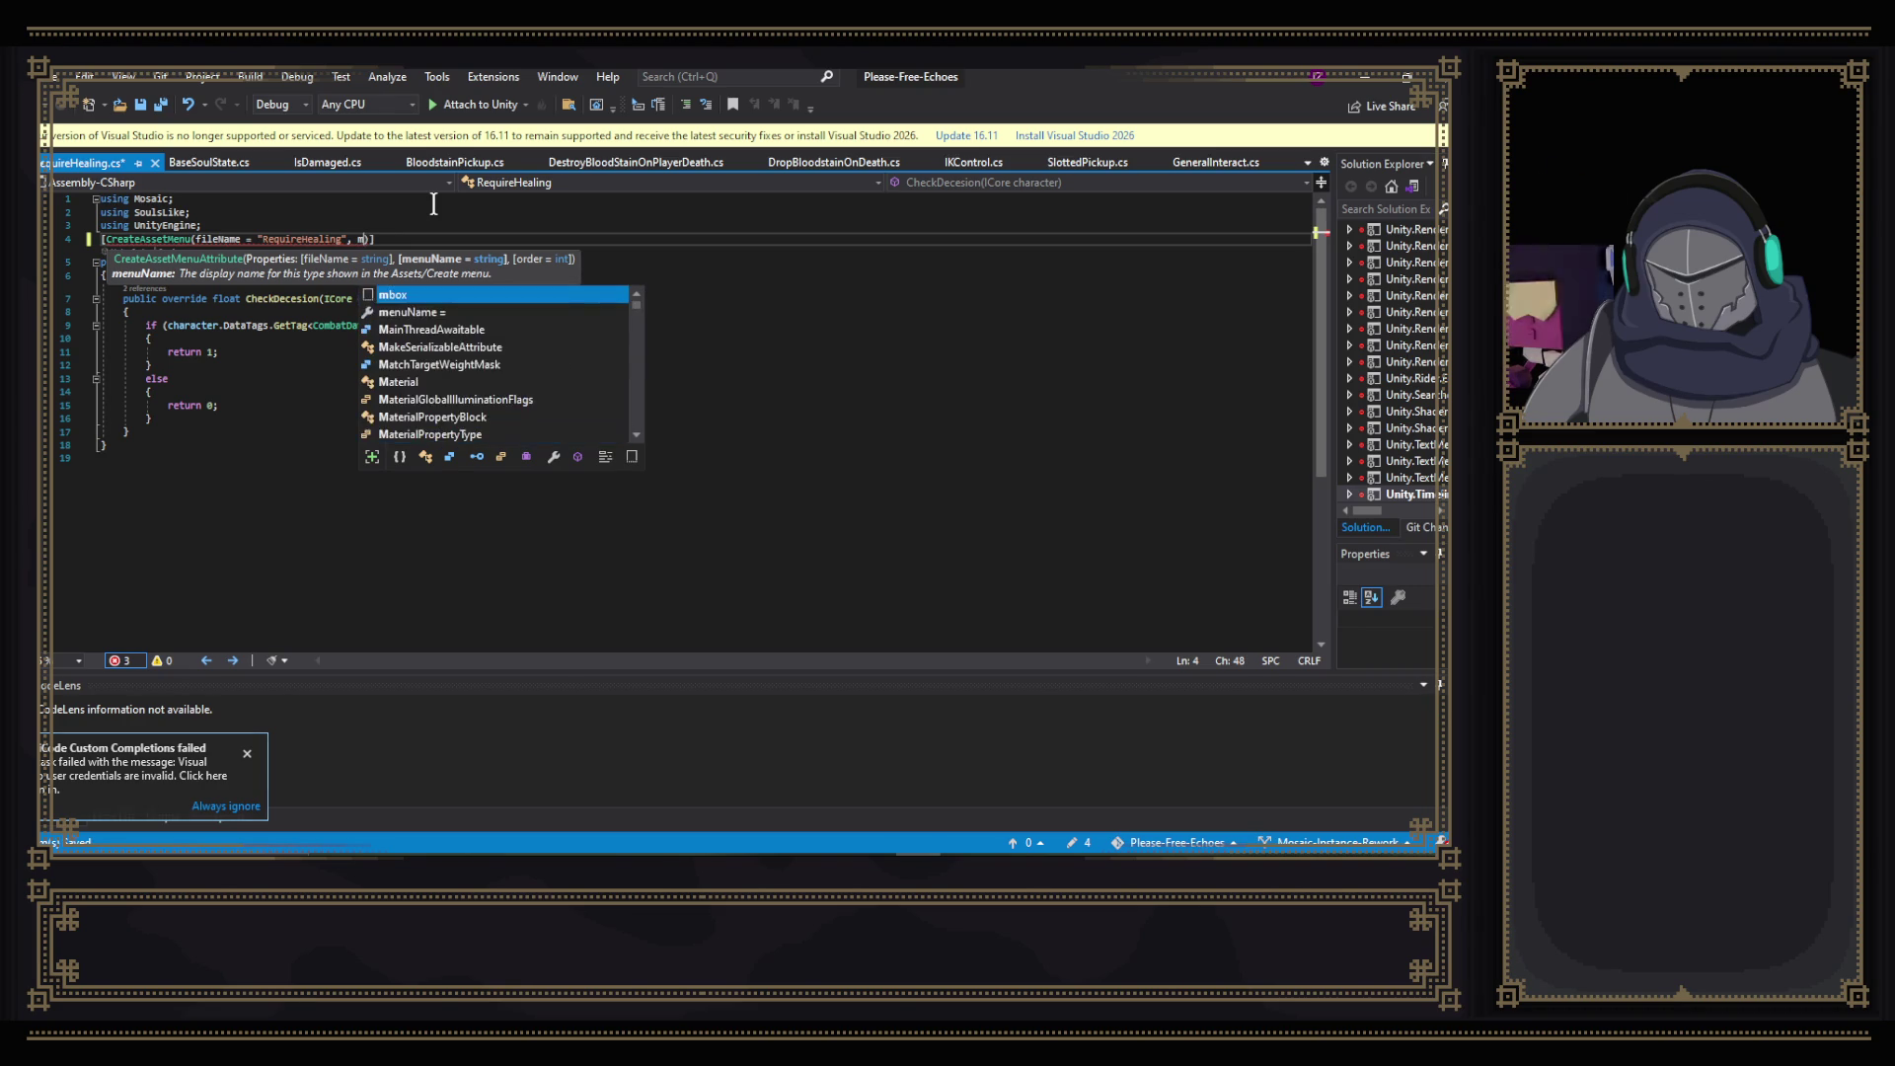
{"action": "key", "text": "Tab"}
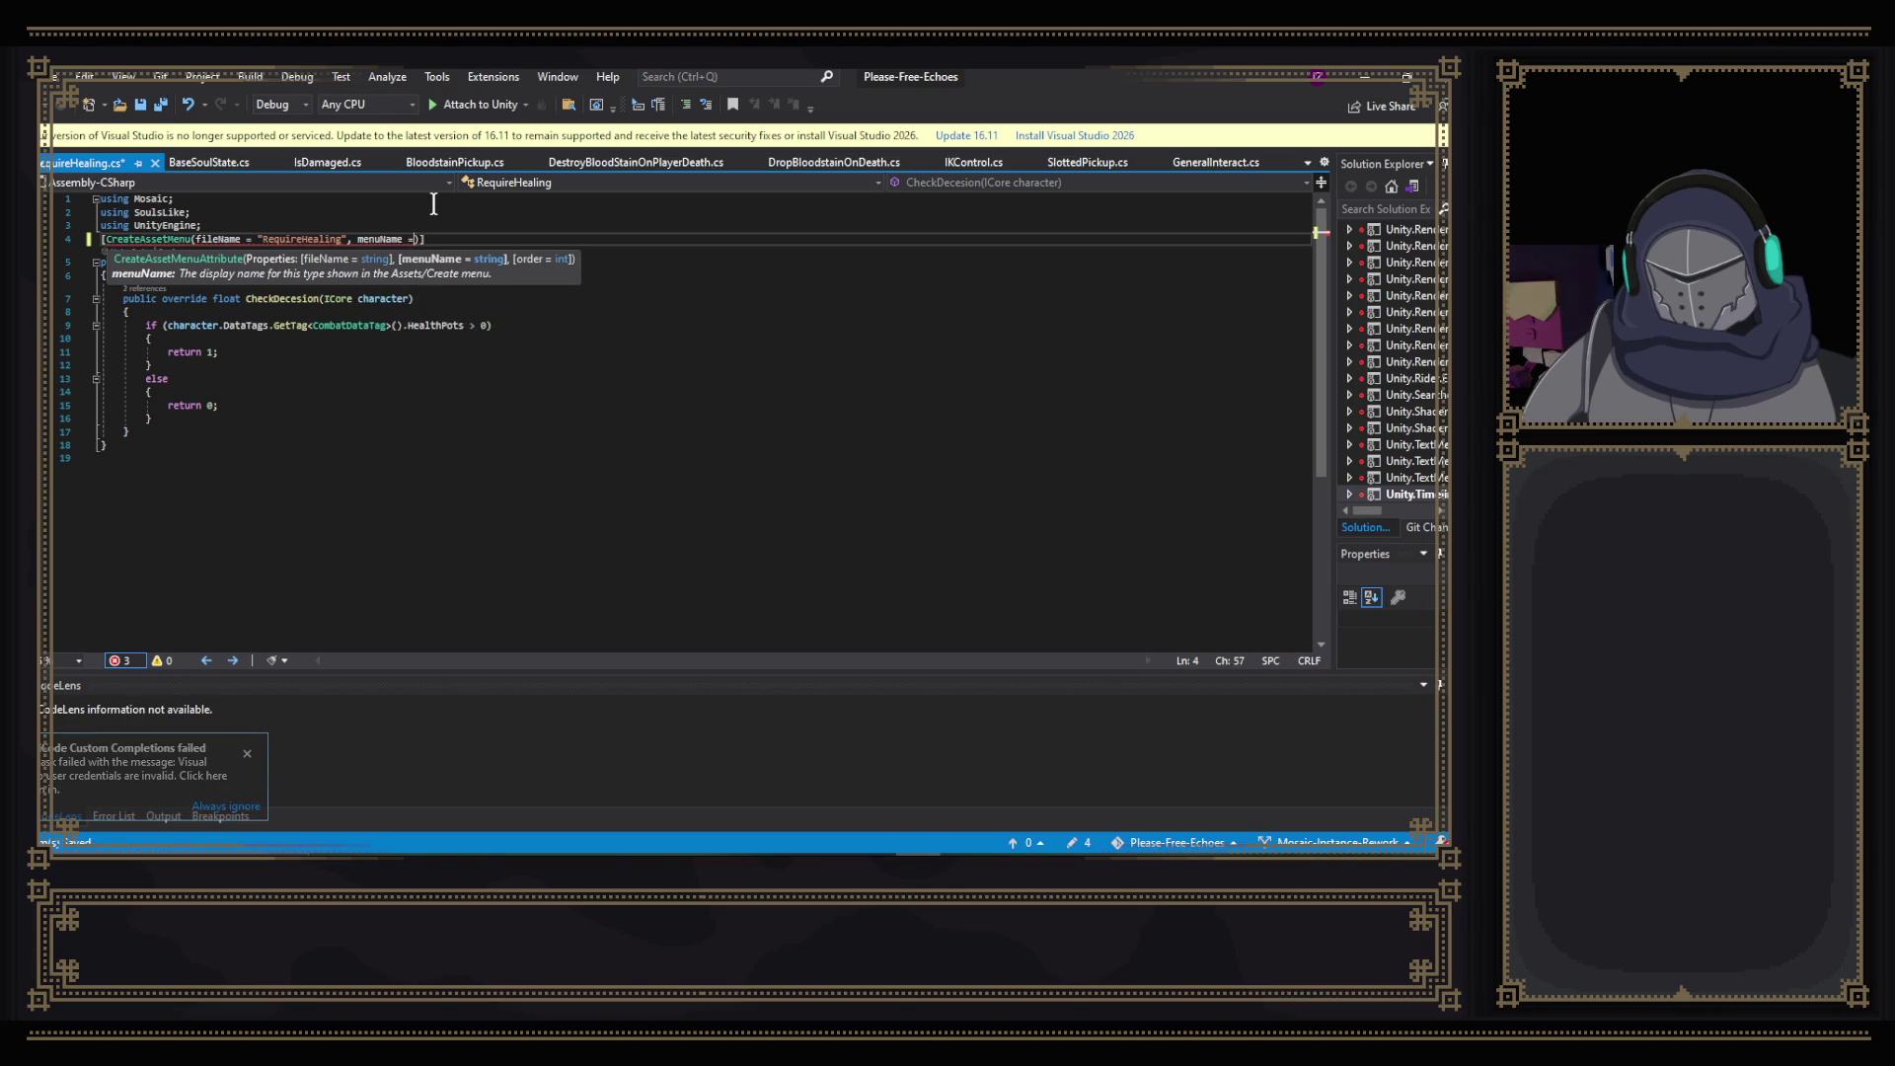
{"action": "left_click", "coordinate": [326, 162]}
{"action": "left_click", "coordinate": [90, 163]}
{"action": "type", "text": "\"Soul"}
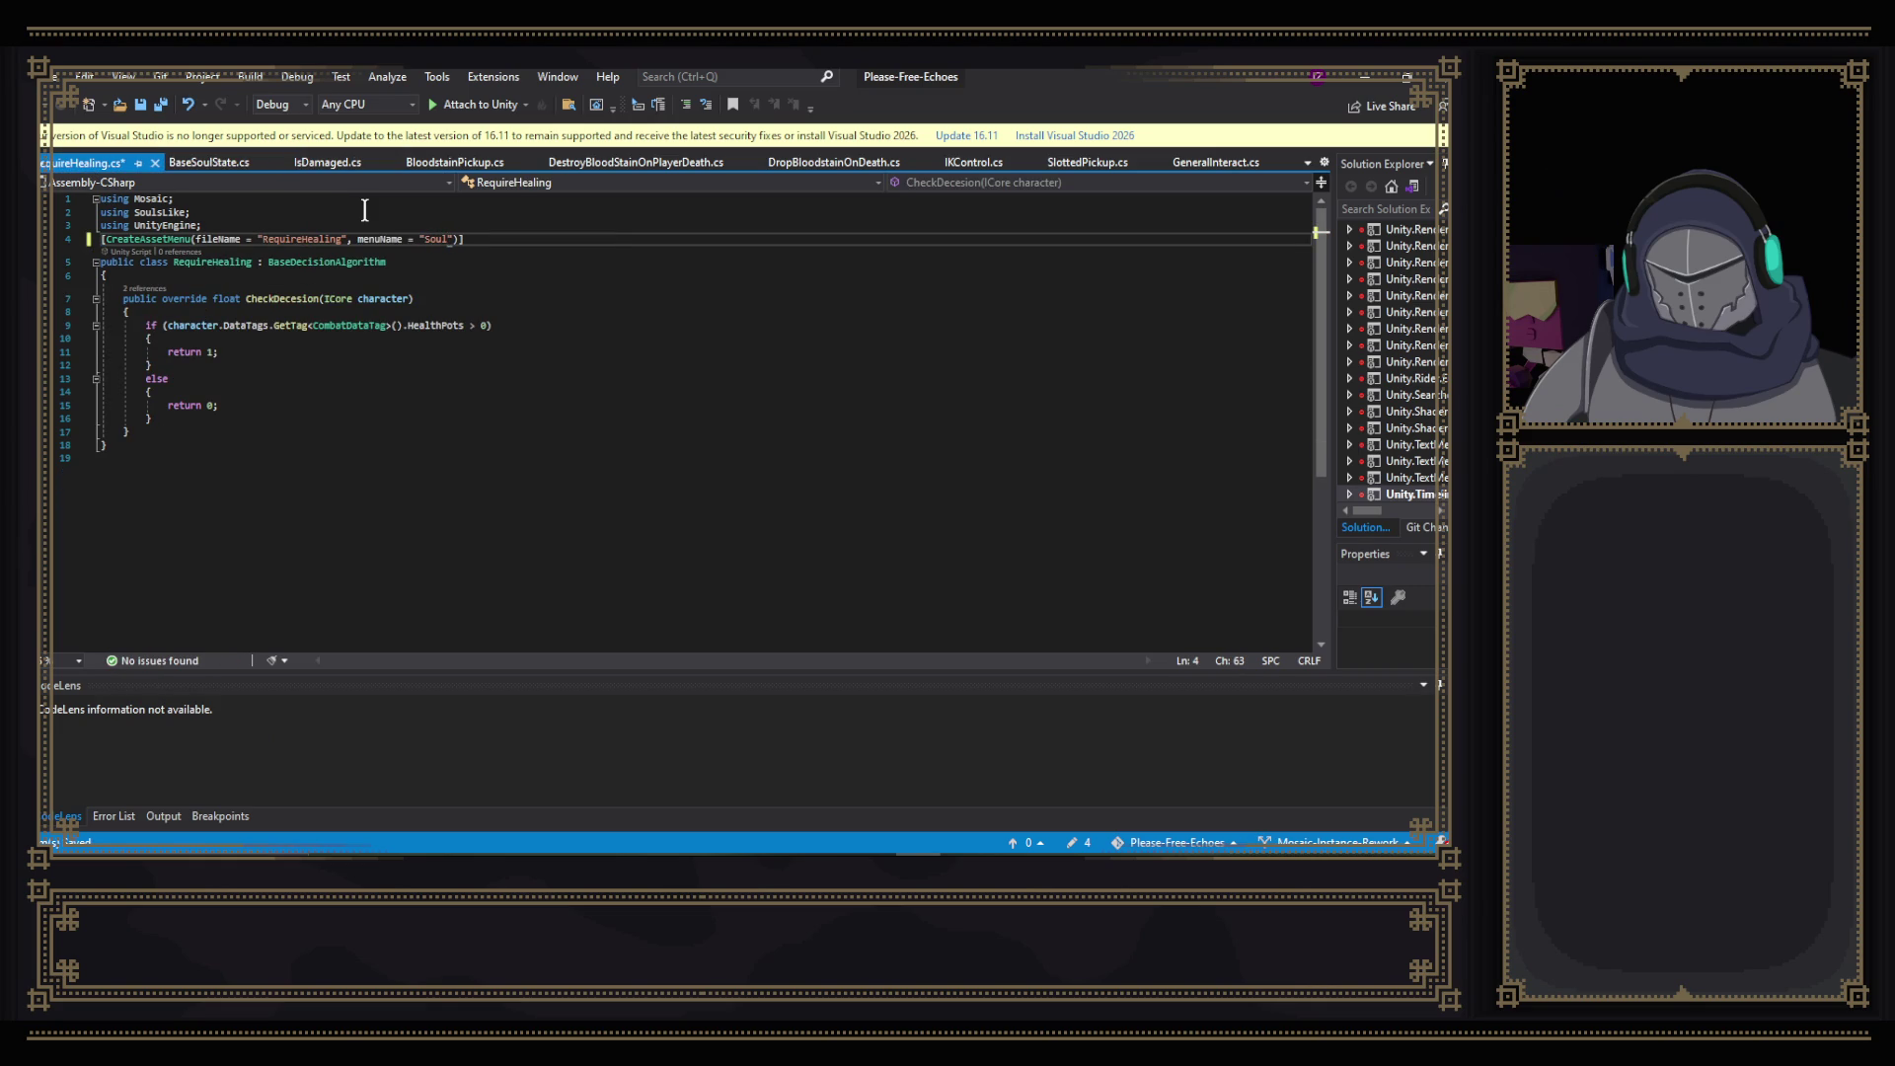
{"action": "type", "text": "/Decisions/"}
{"action": "type", "text": "Re"}
{"action": "type", "text": "quieHealing"}
{"action": "left_click", "coordinate": [322, 164]}
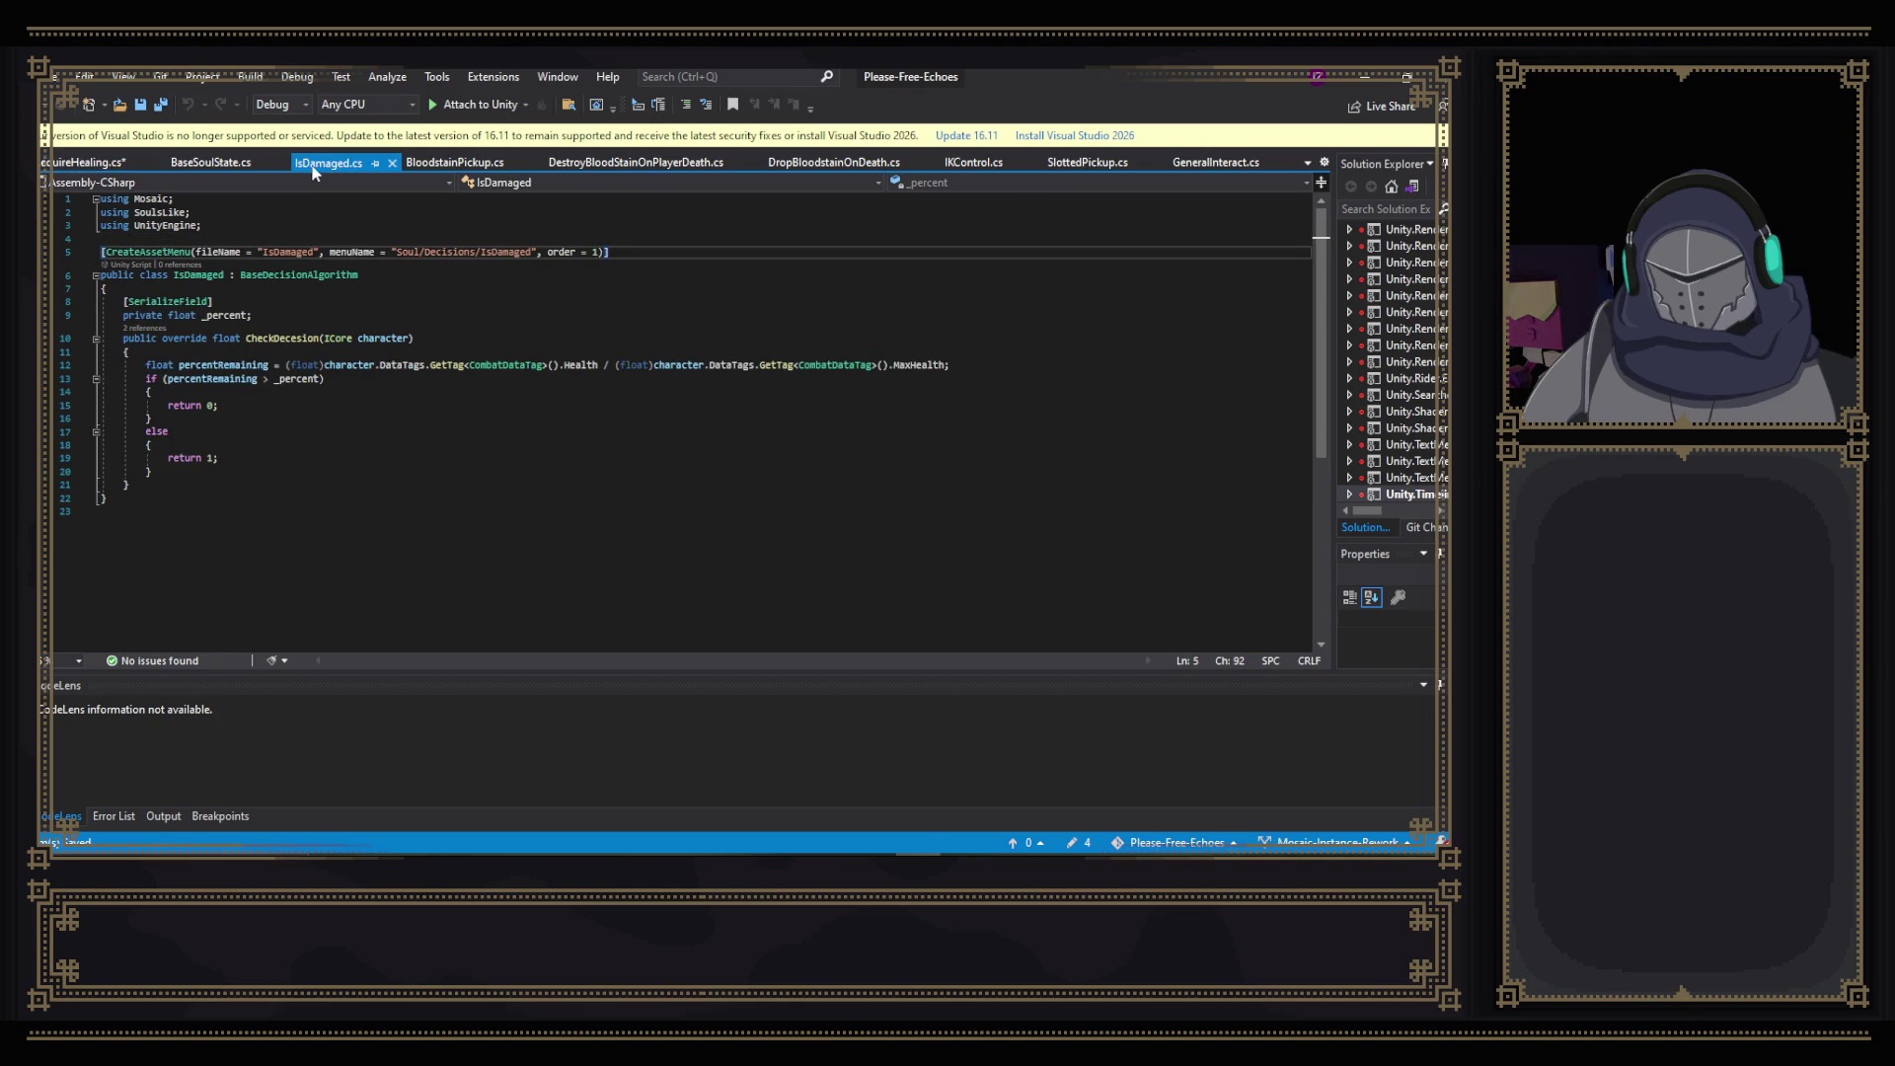
{"action": "left_click", "coordinate": [90, 164]}
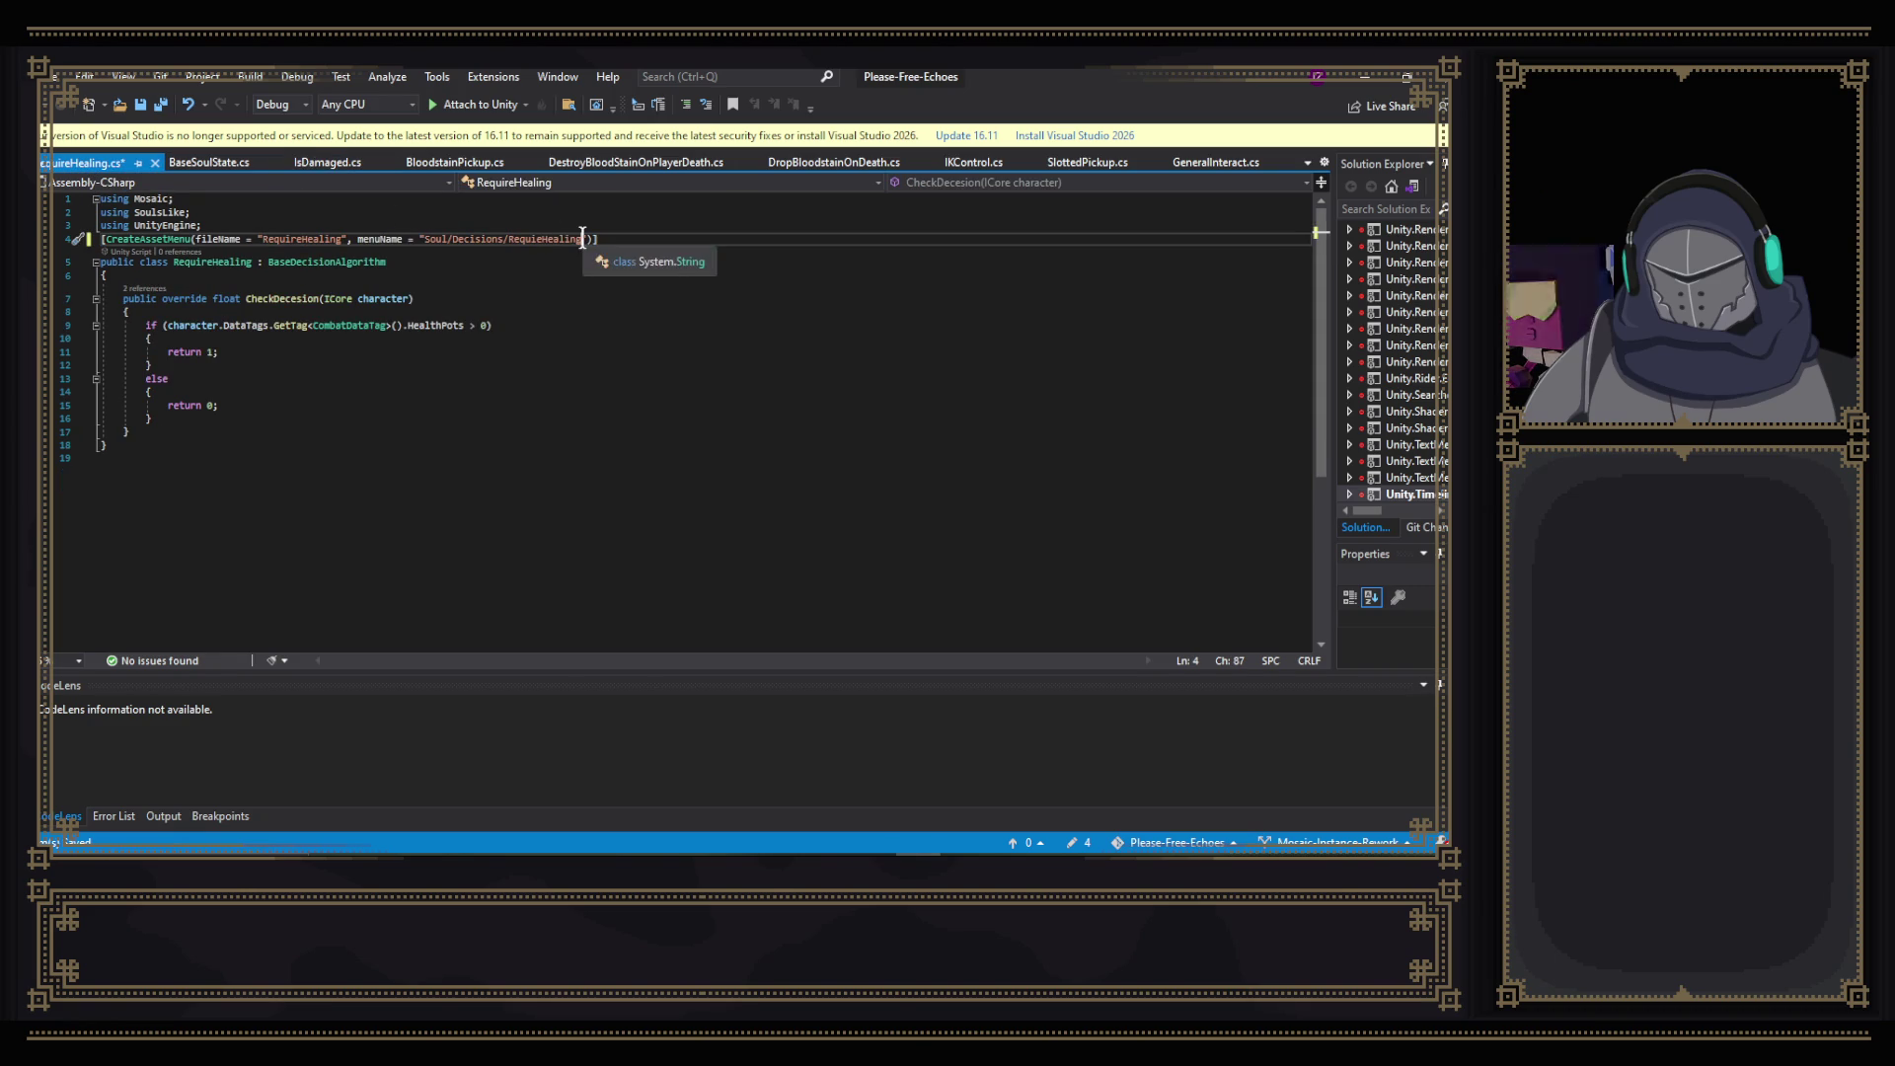
{"action": "key", "text": "ctrl+s"}
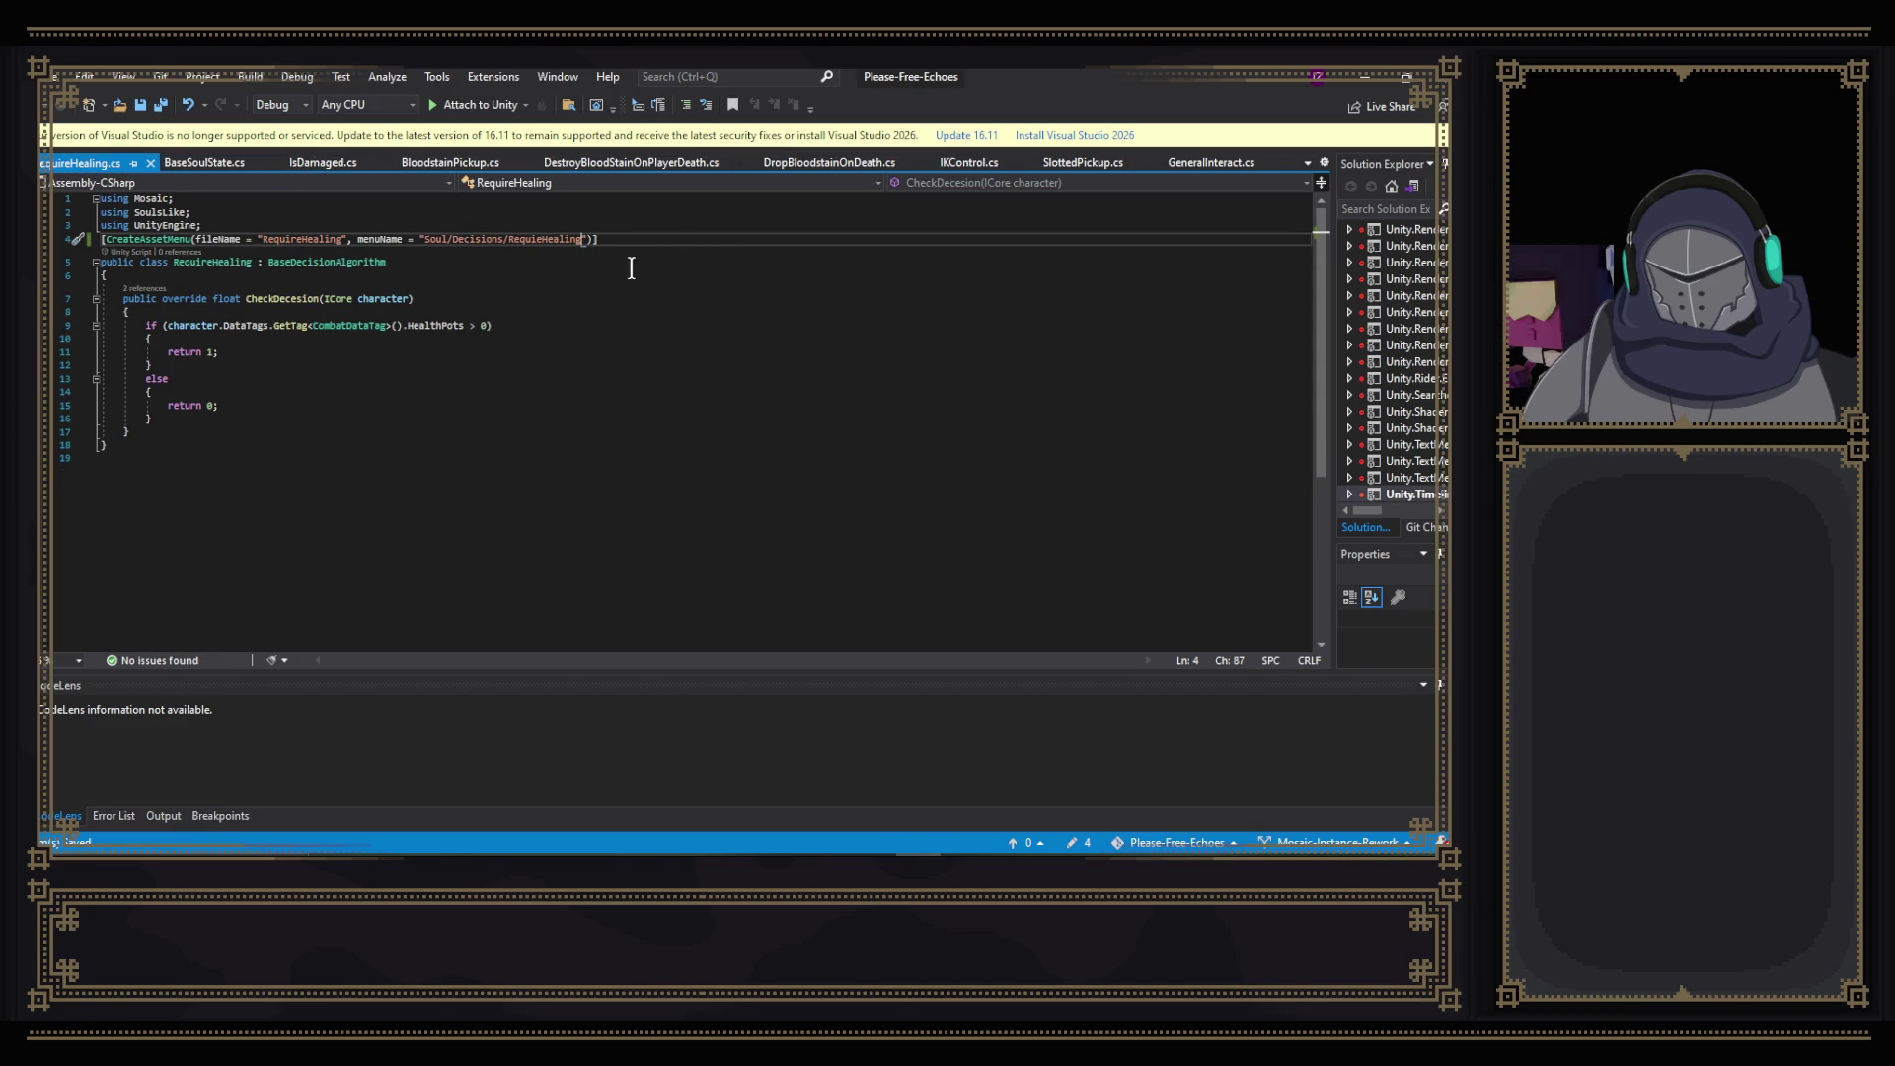
- Correct the menu path typo to 'RequireHealing' and switch over to Unity
{"action": "left_click", "coordinate": [536, 239]}
{"action": "type", "text": "r"}
{"action": "key", "text": "ctrl+a"}
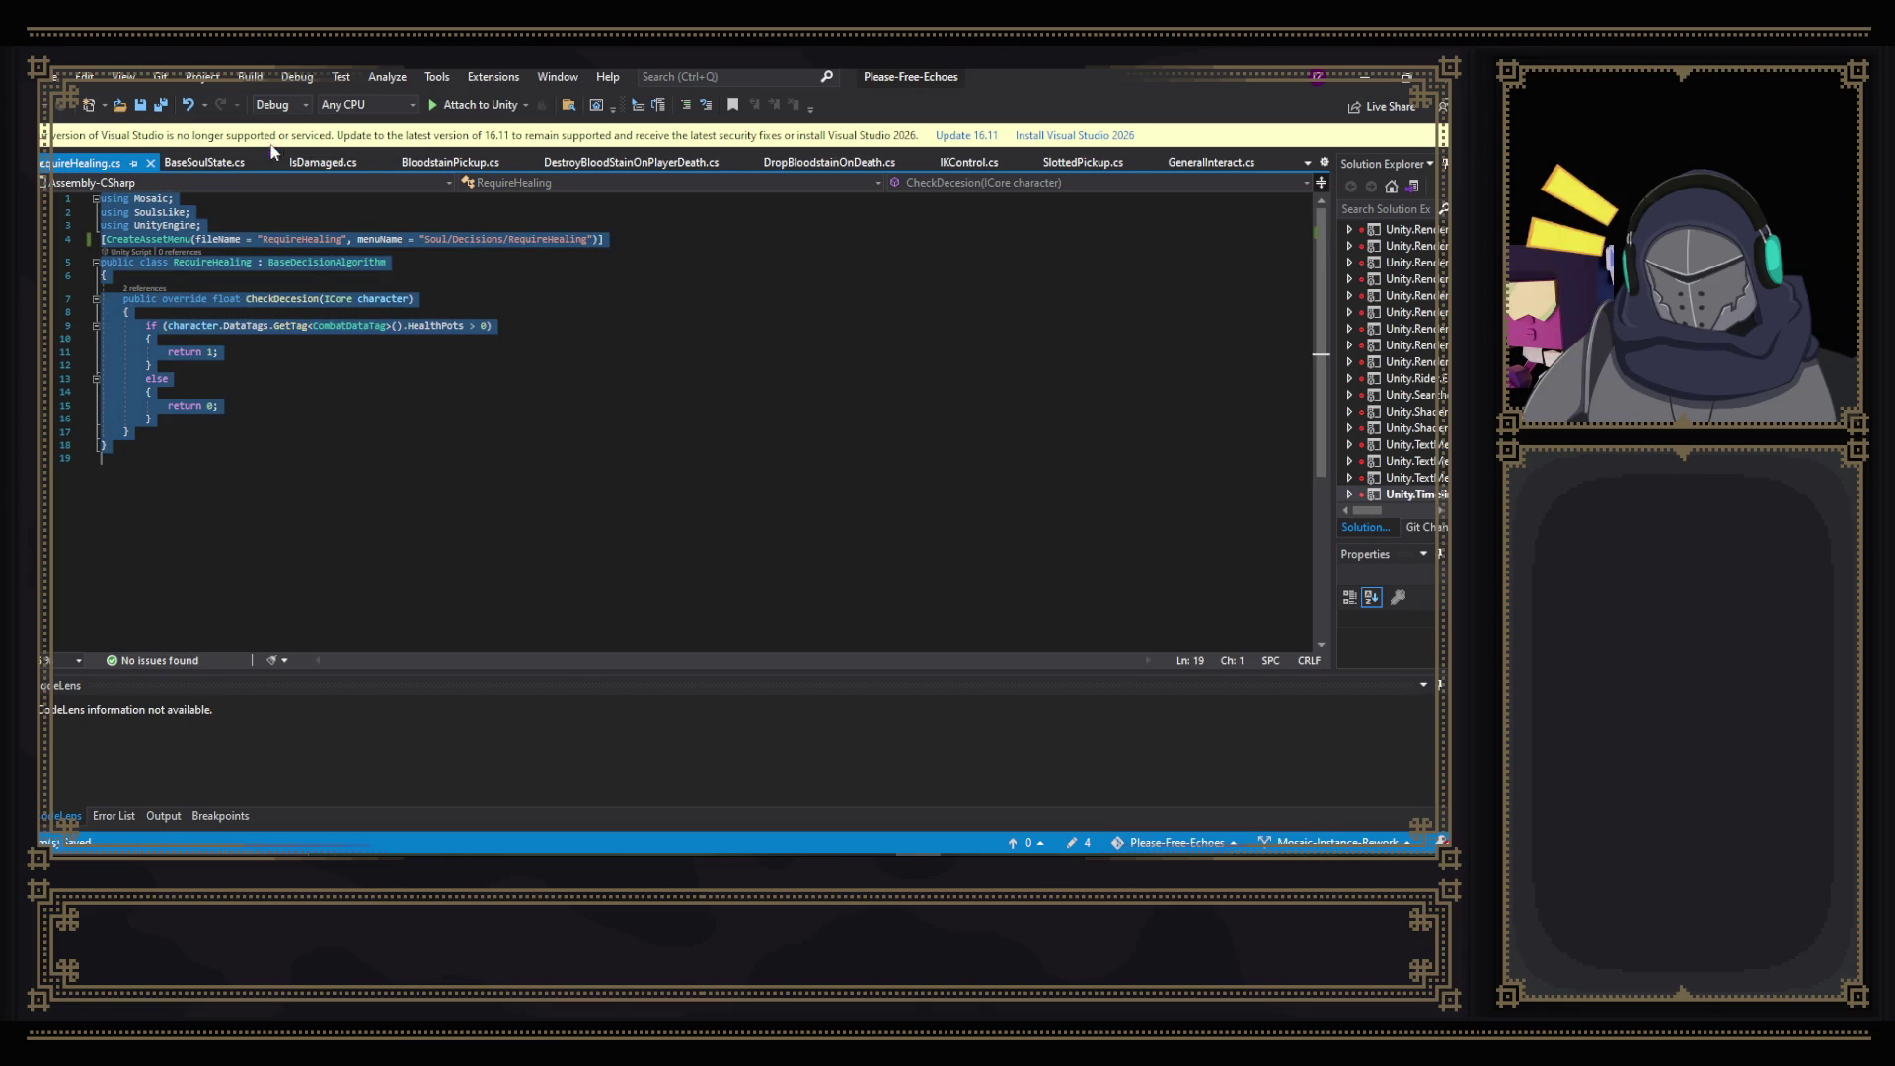
{"action": "left_click", "coordinate": [323, 162]}
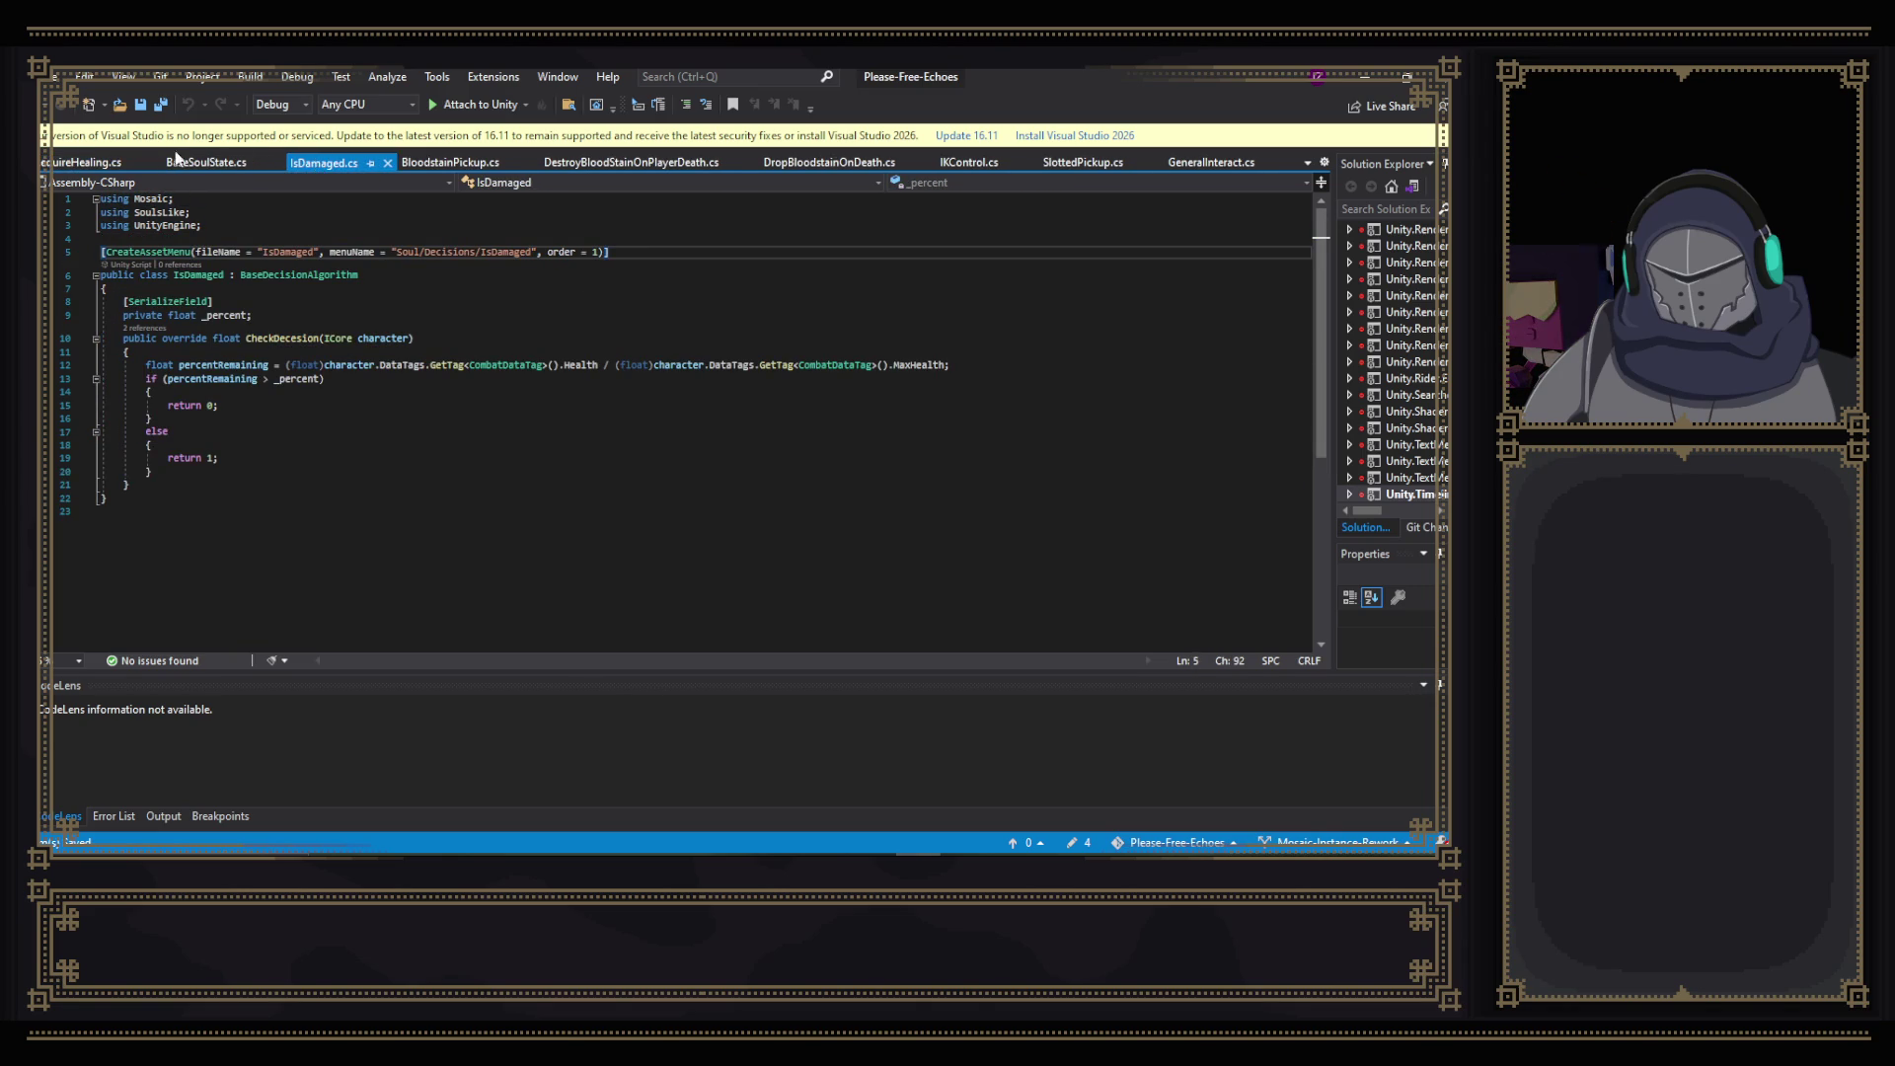
{"action": "left_click", "coordinate": [109, 163]}
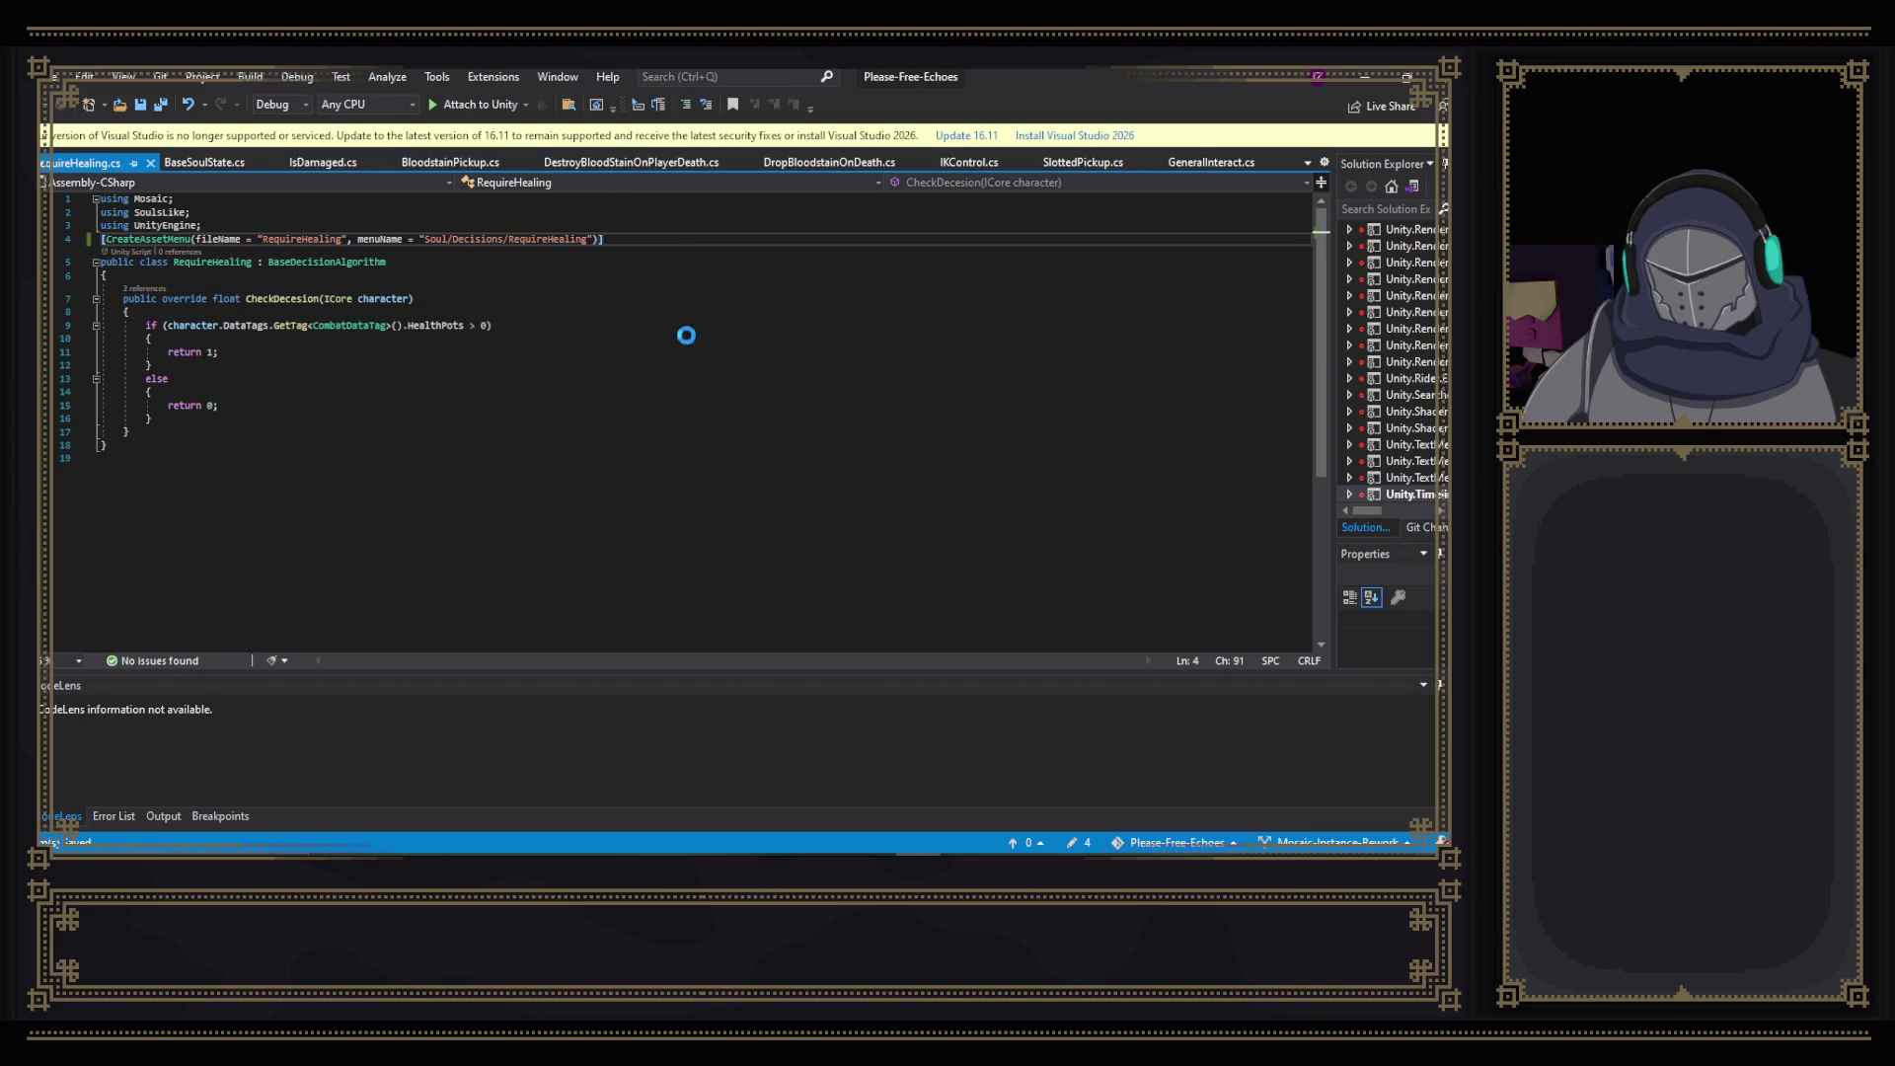
{"action": "key", "text": "alt+Tab"}
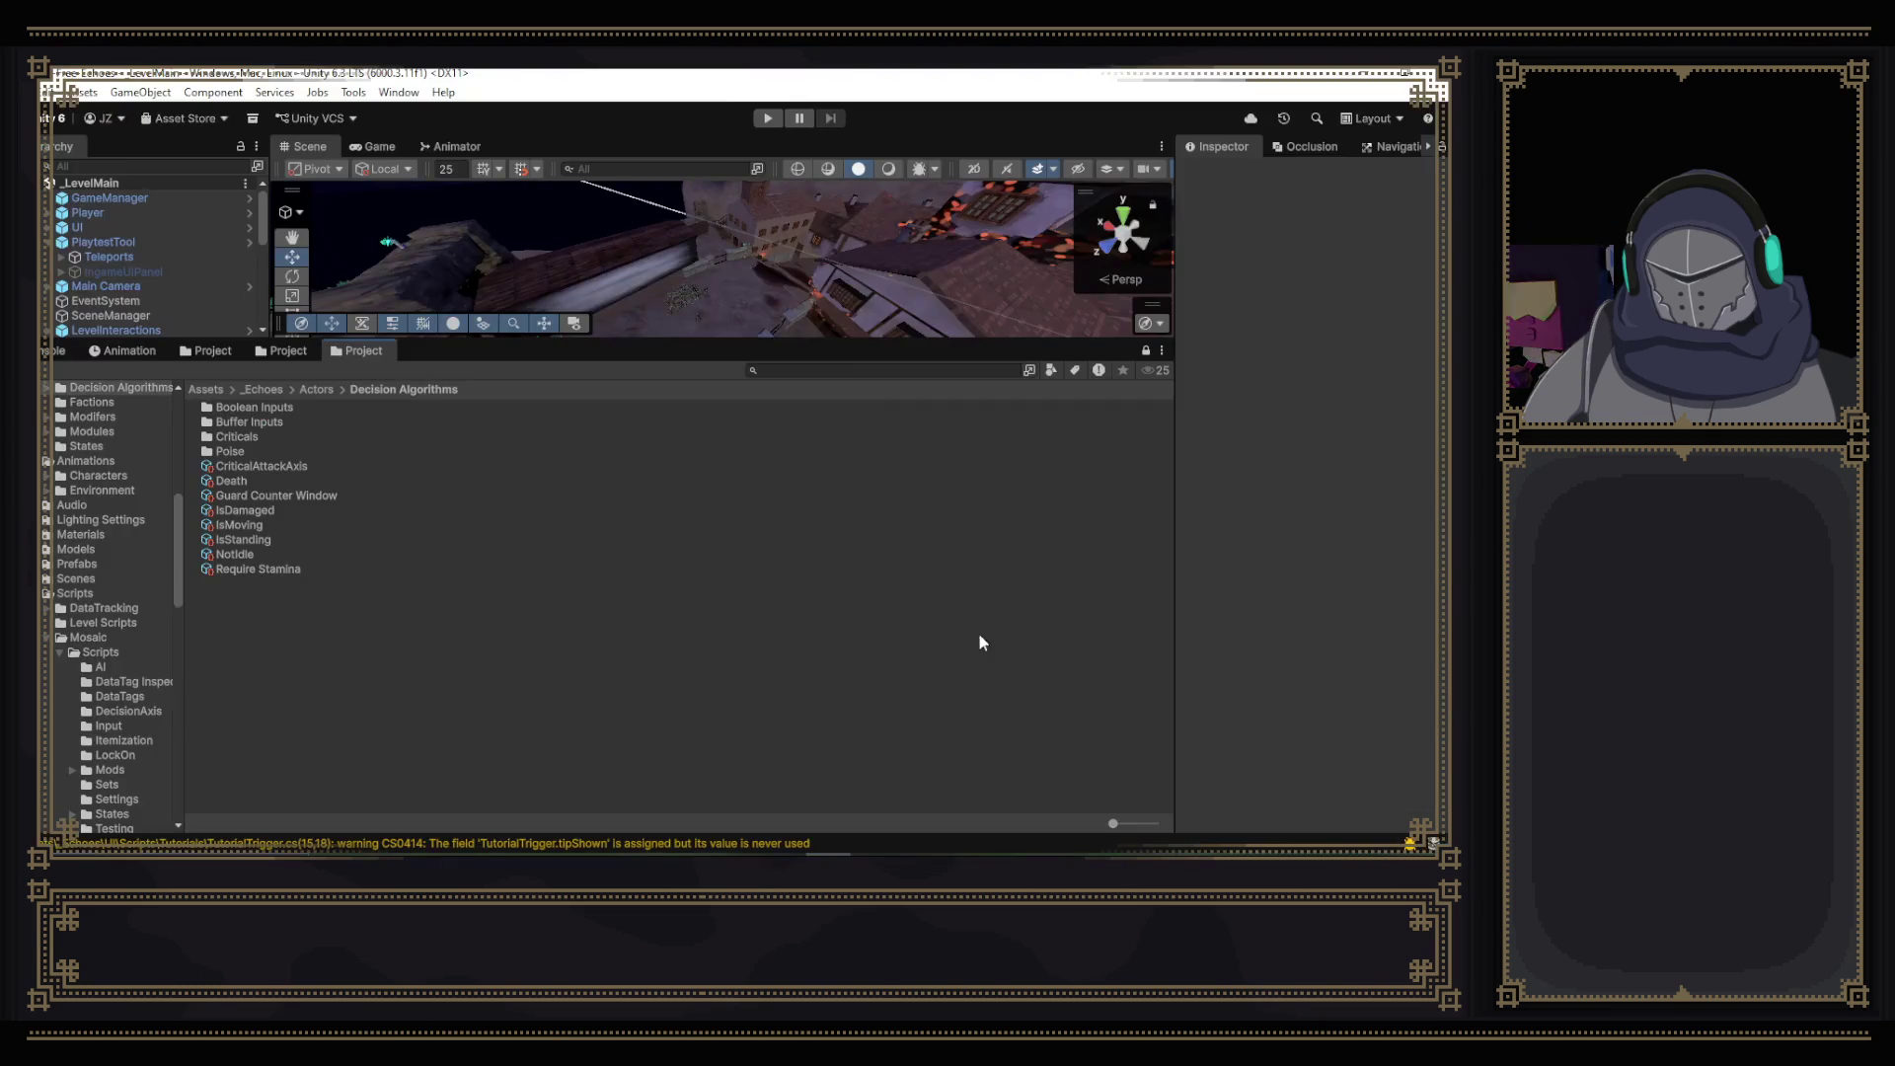
- Create a RequireHealing asset via Create > Soul > Decisions > RequireHealing, keeping the default name
{"action": "right_click", "coordinate": [264, 642]}
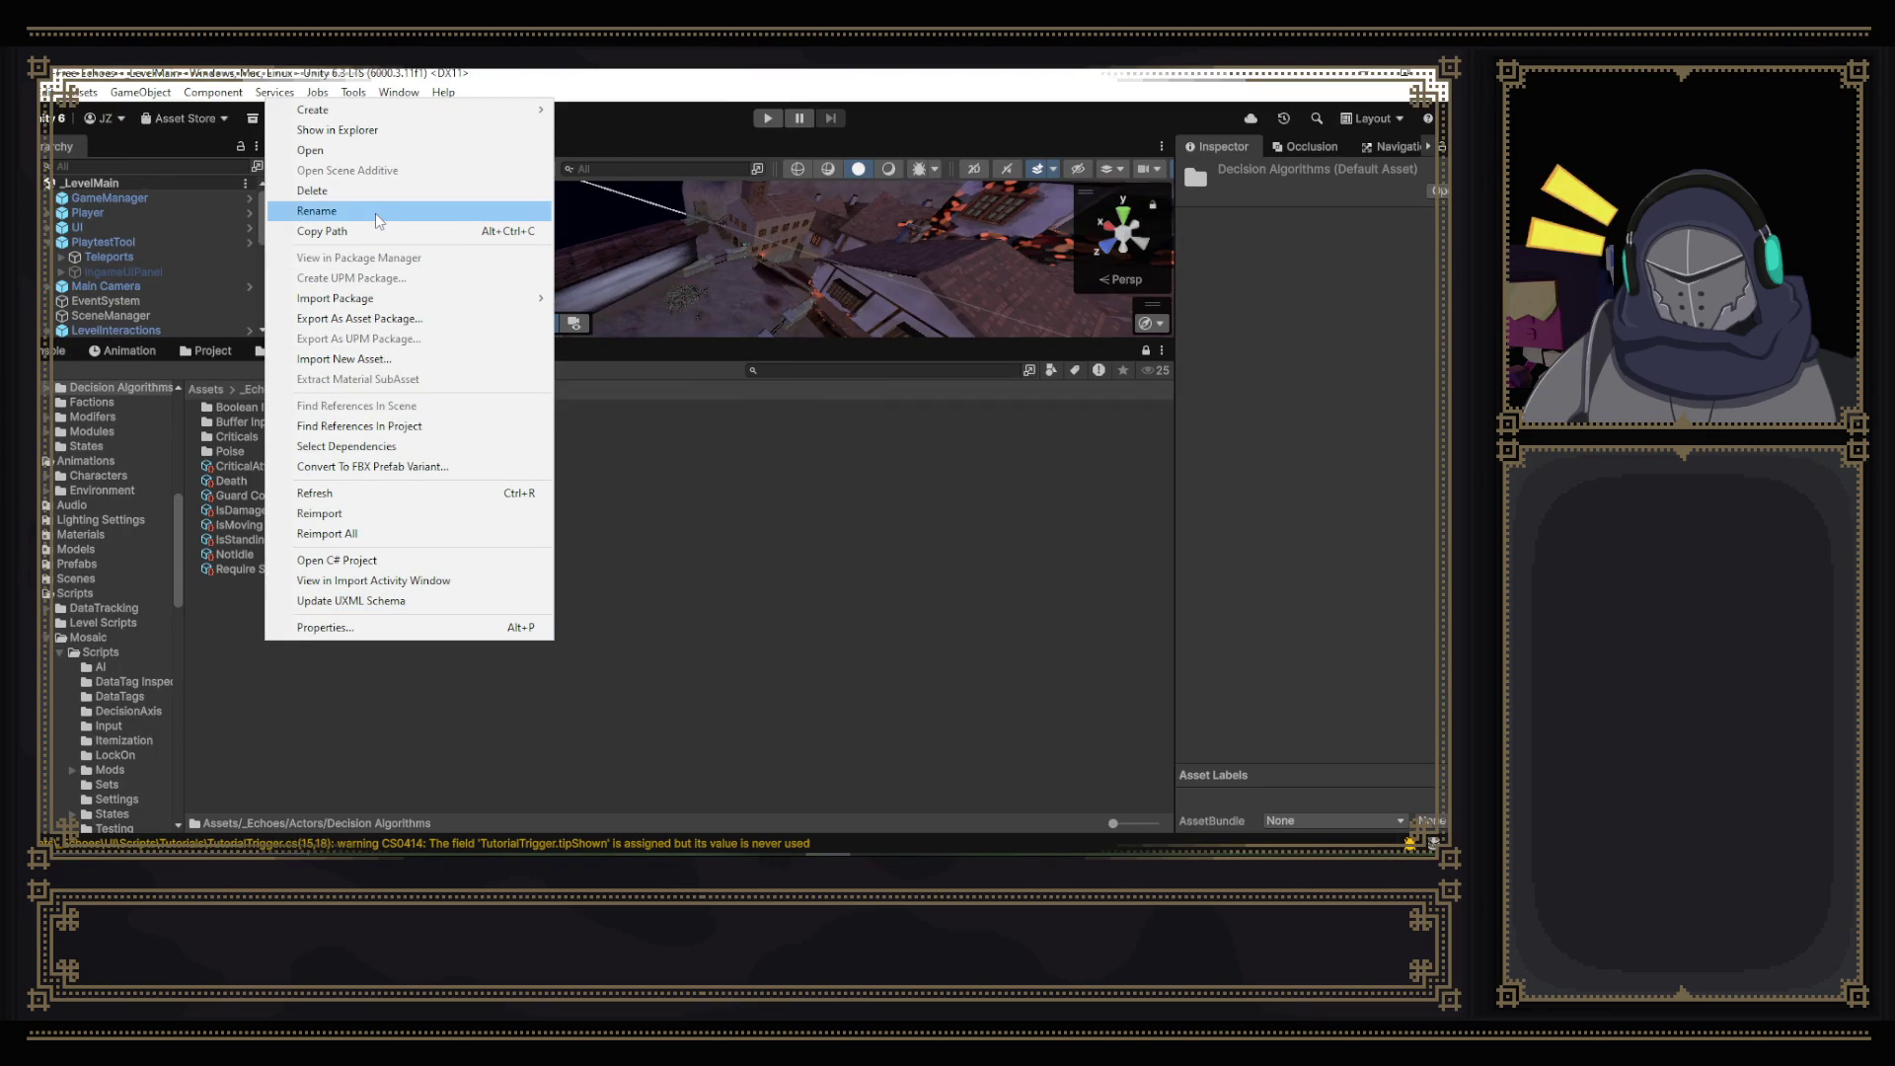
{"action": "mouse_move", "coordinate": [473, 121]}
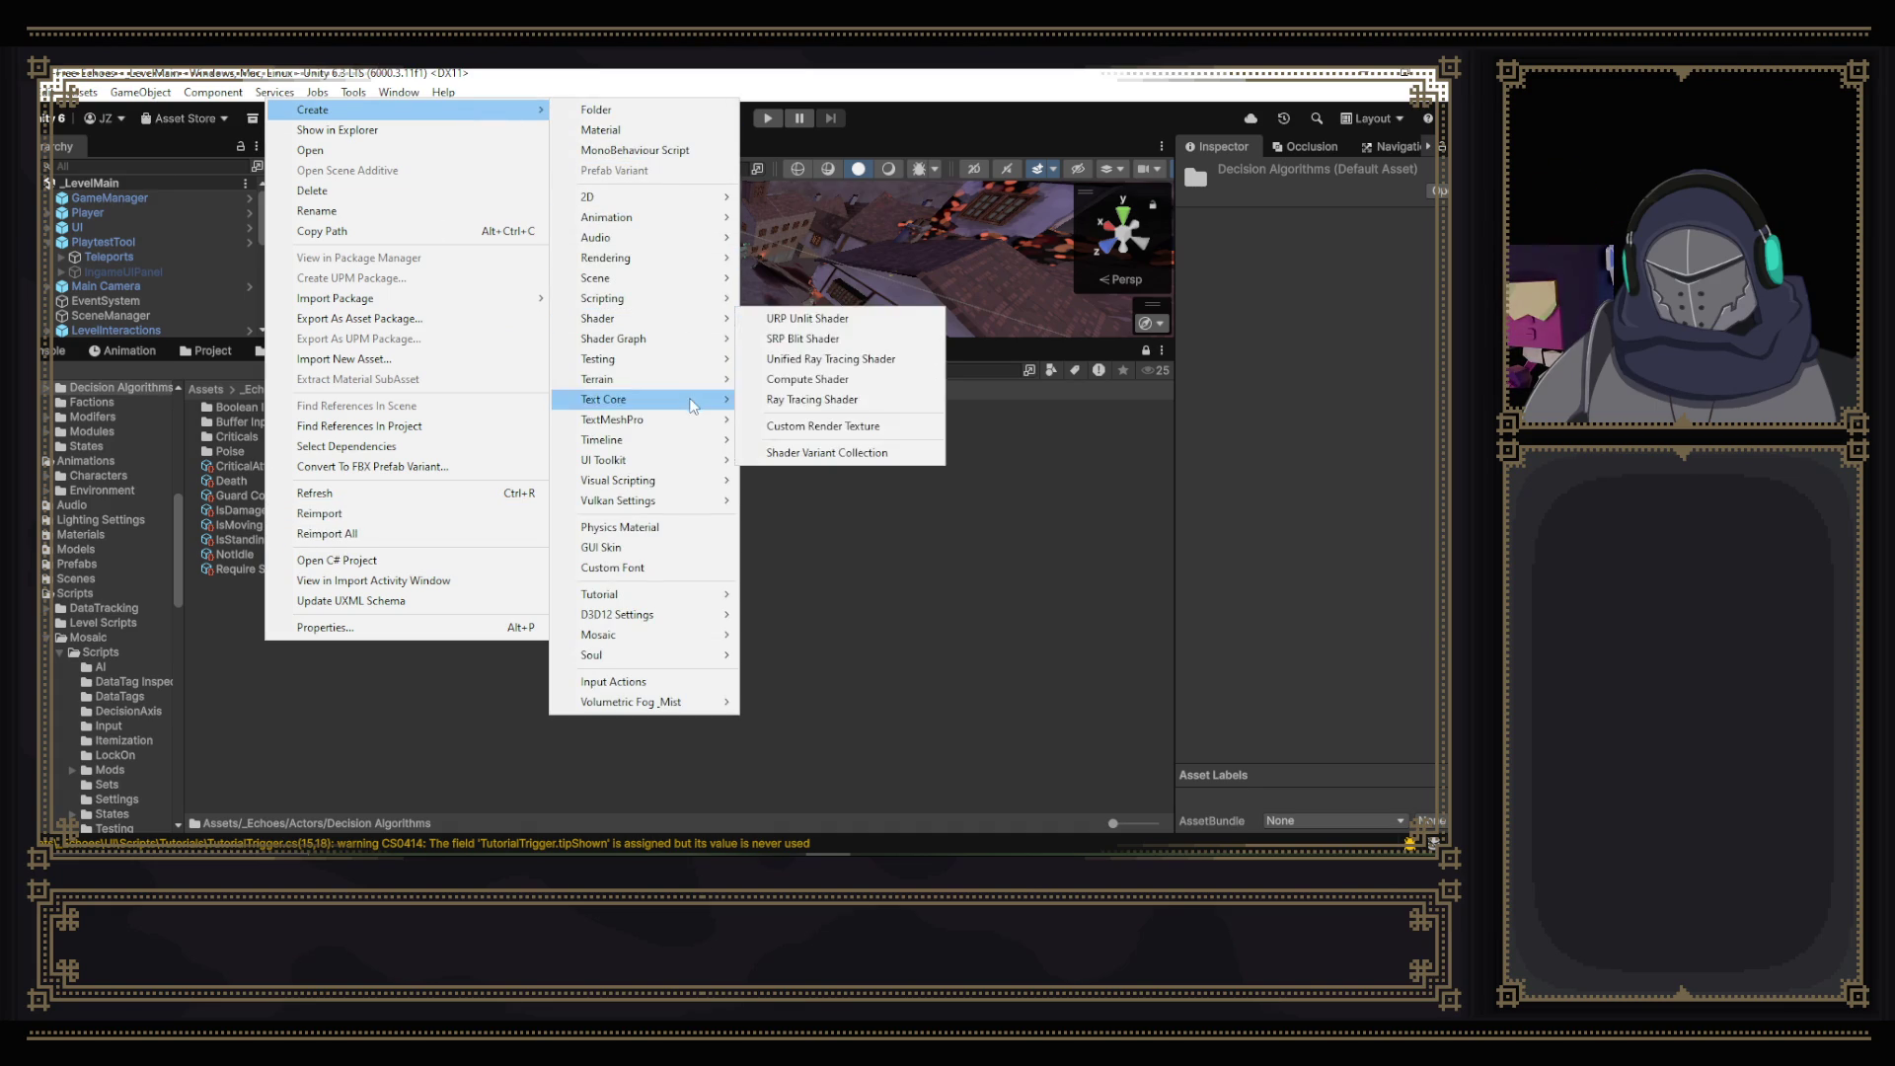
{"action": "mouse_move", "coordinate": [674, 219]}
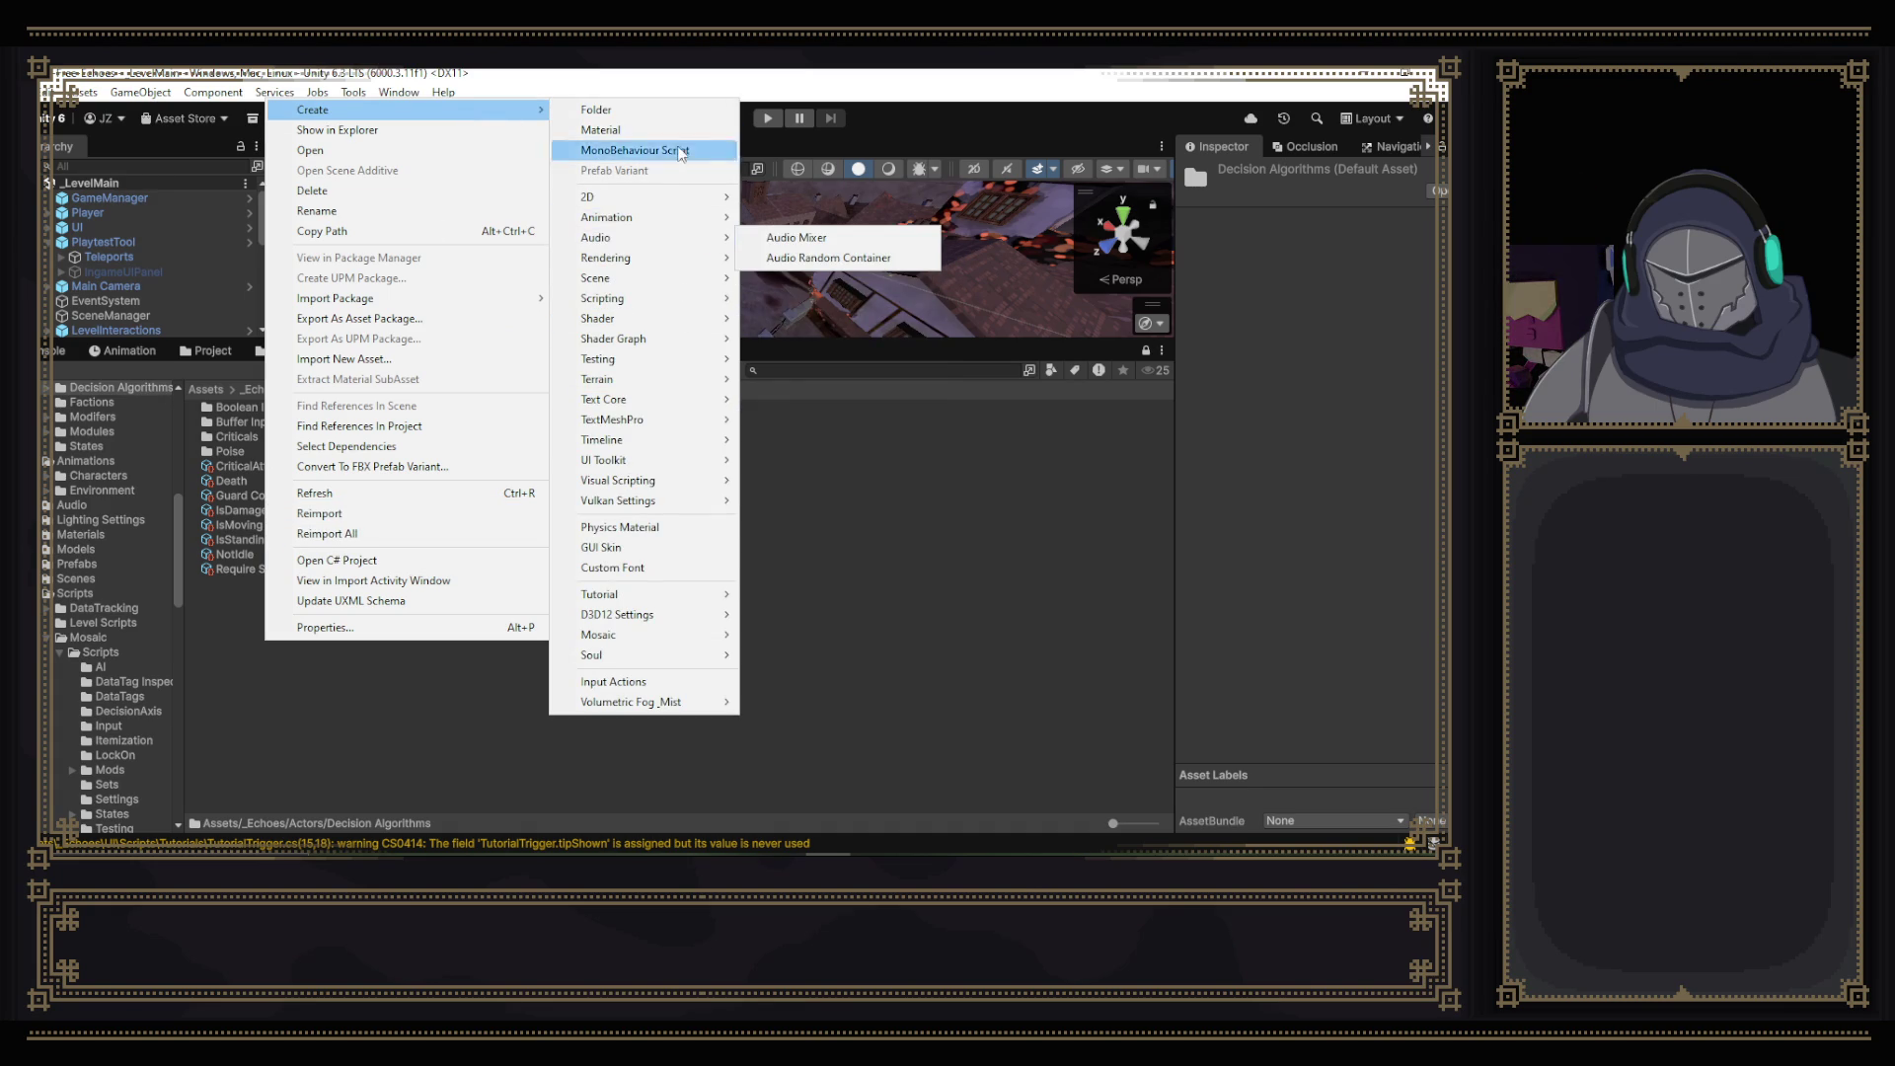
{"action": "mouse_move", "coordinate": [635, 658]}
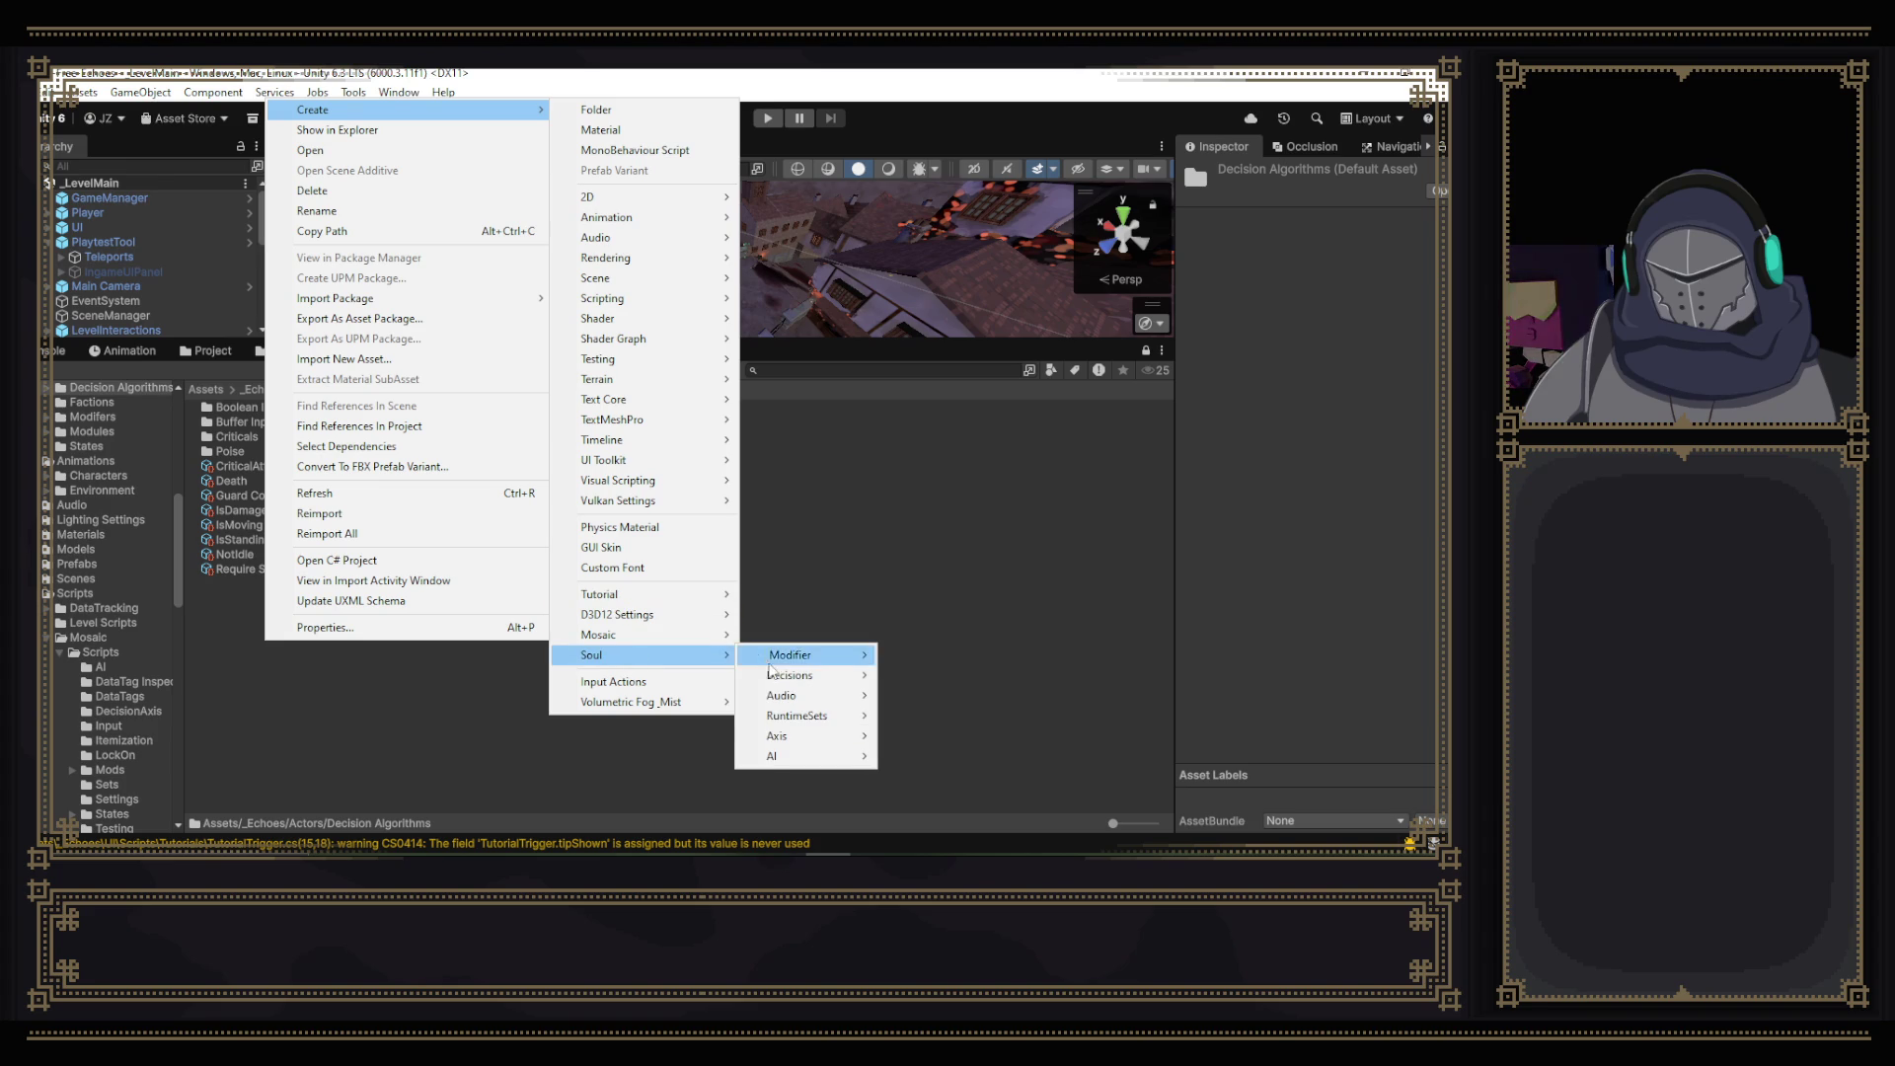
{"action": "mouse_move", "coordinate": [790, 681]}
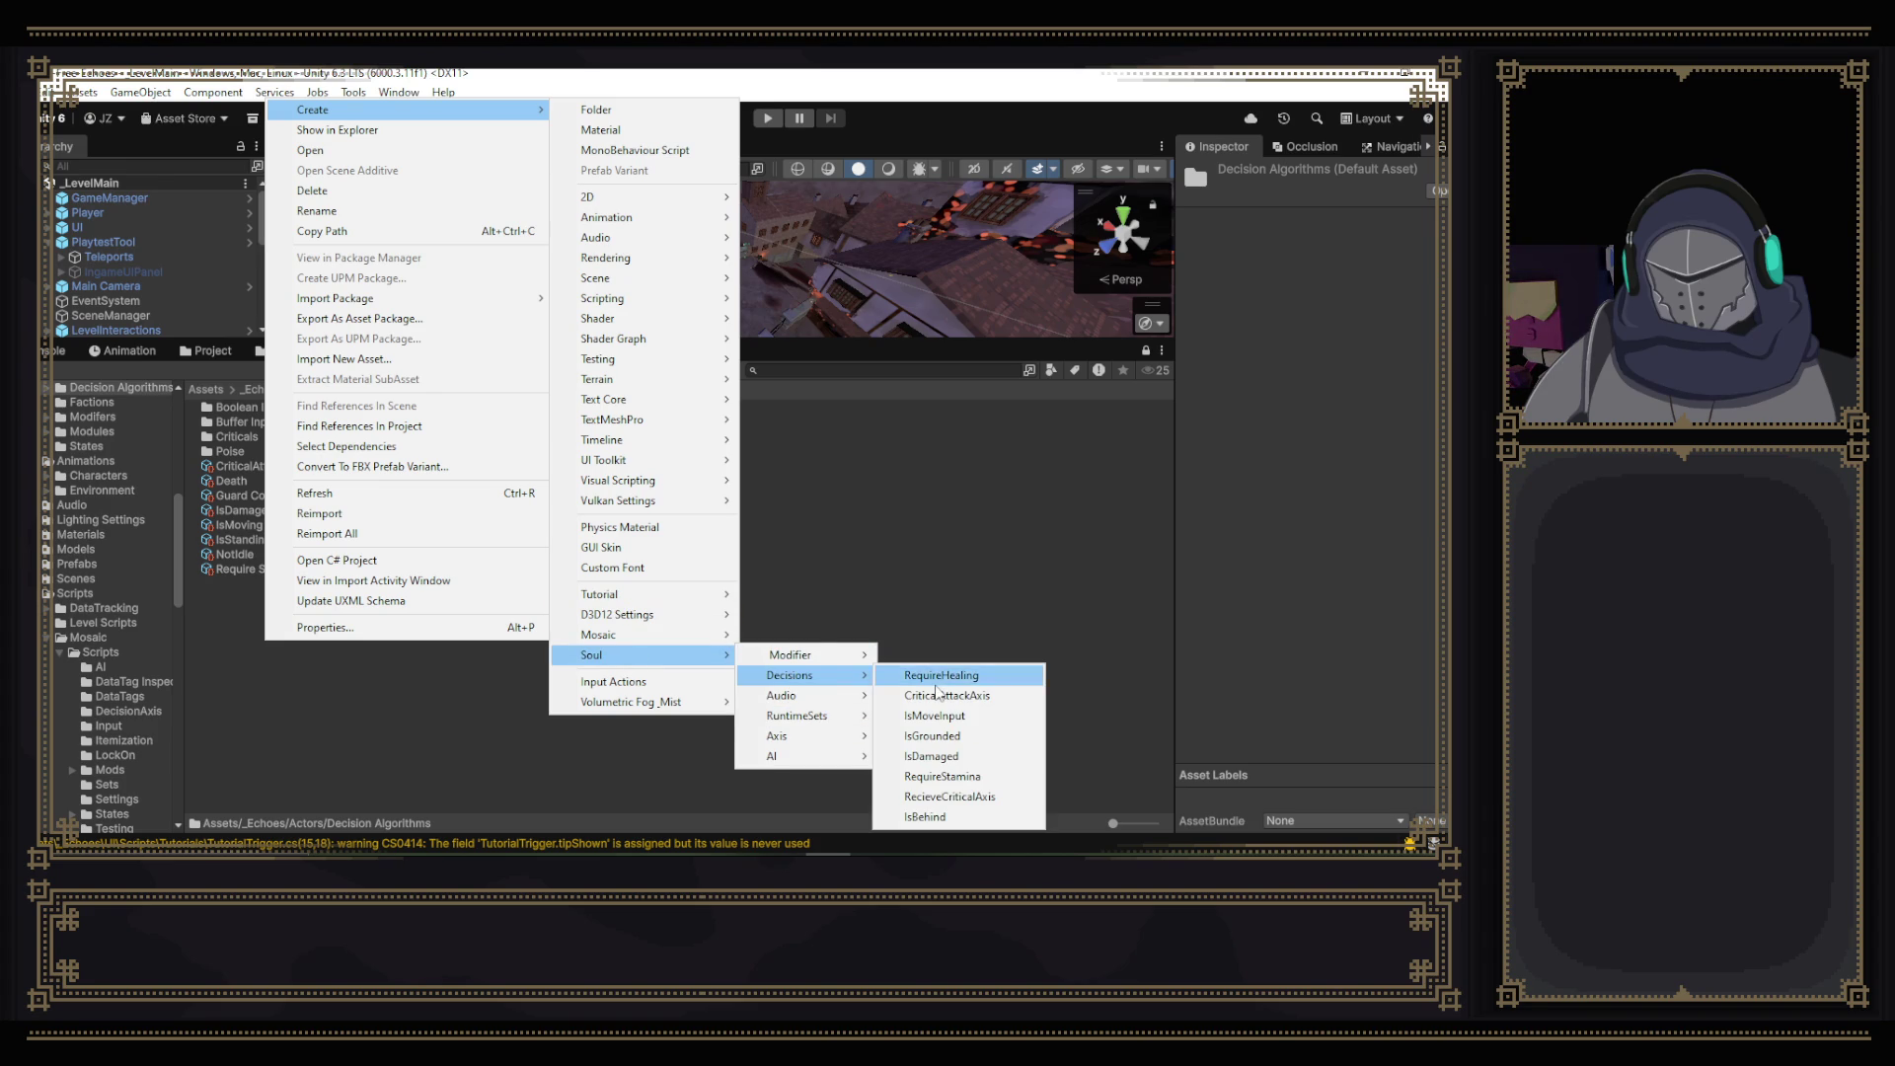
{"action": "left_click", "coordinate": [940, 678]}
{"action": "key", "text": "Return"}
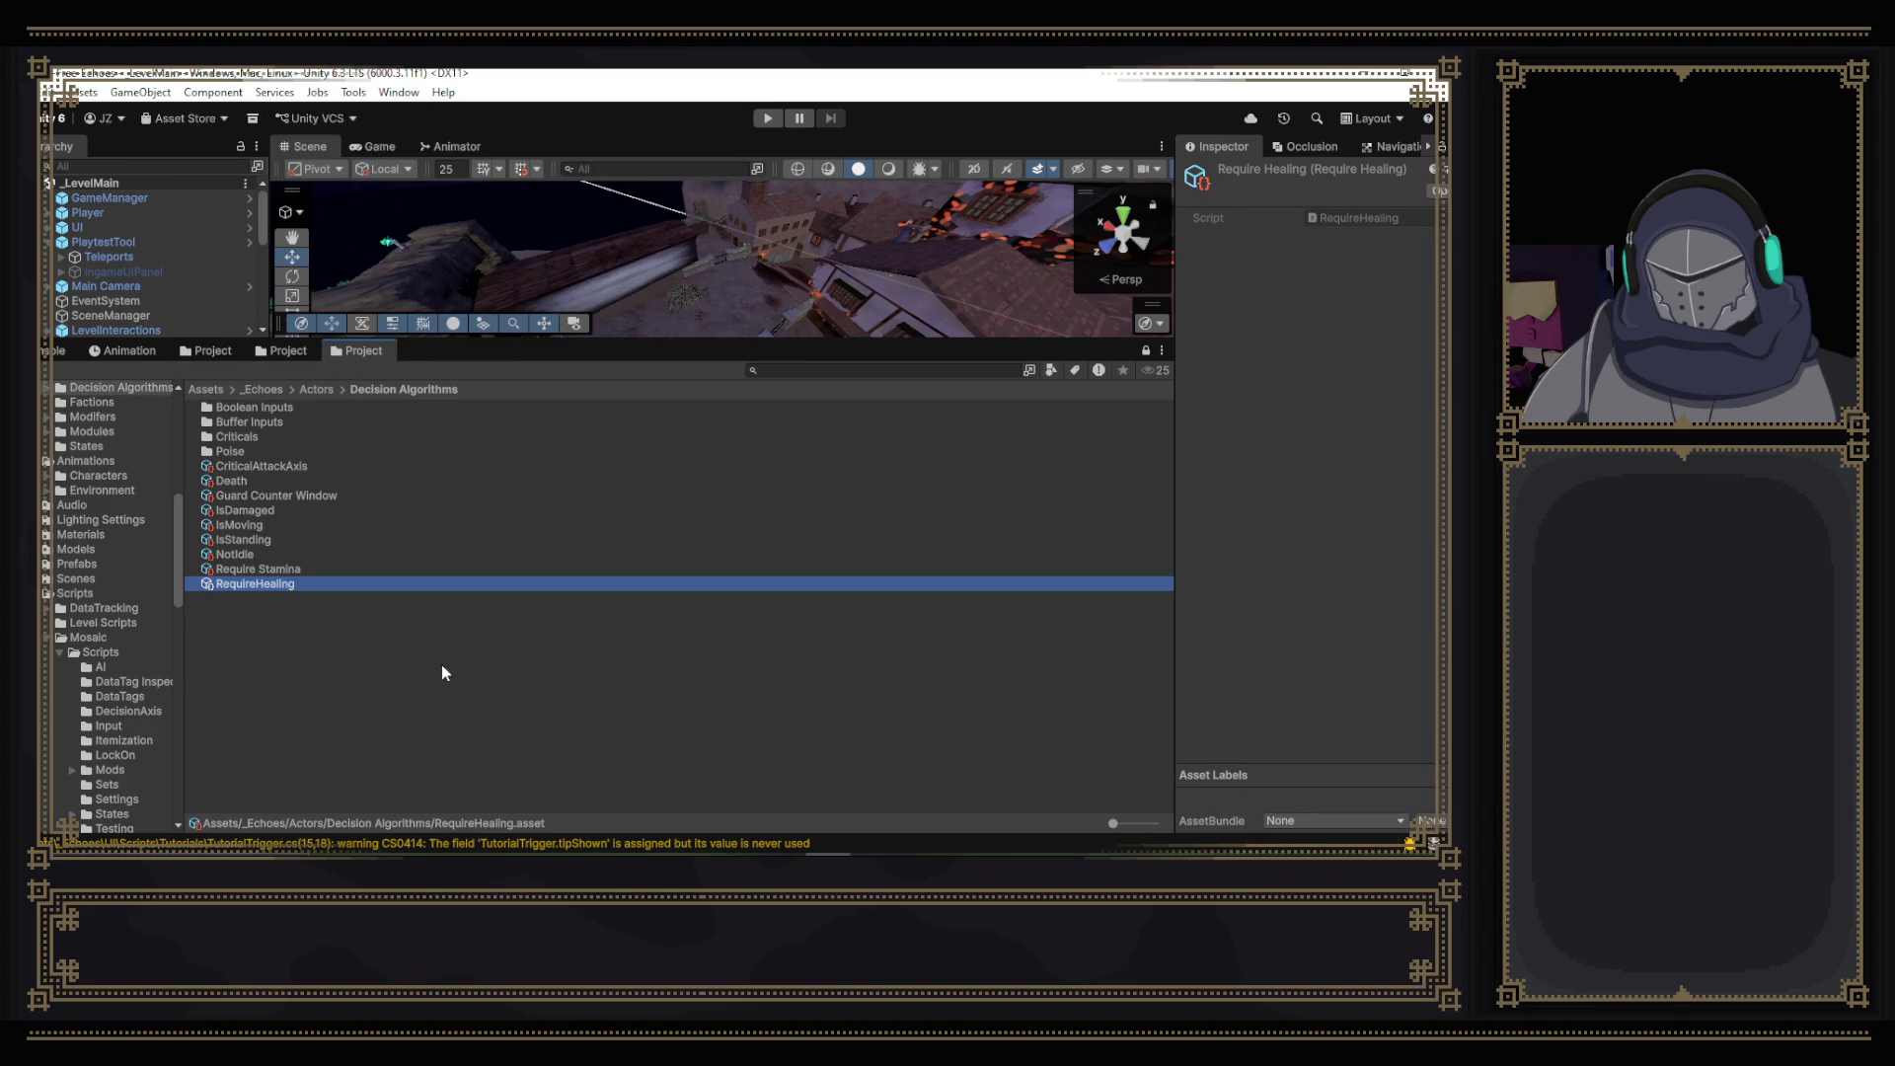
{"action": "left_click_drag", "start_coordinate": [385, 581], "coordinate": [219, 355]}
- Add RequireHealing as the Heal behaviour's third decision algorithm, after Buffered Input Use and IsDamaged
{"action": "left_click", "coordinate": [309, 456]}
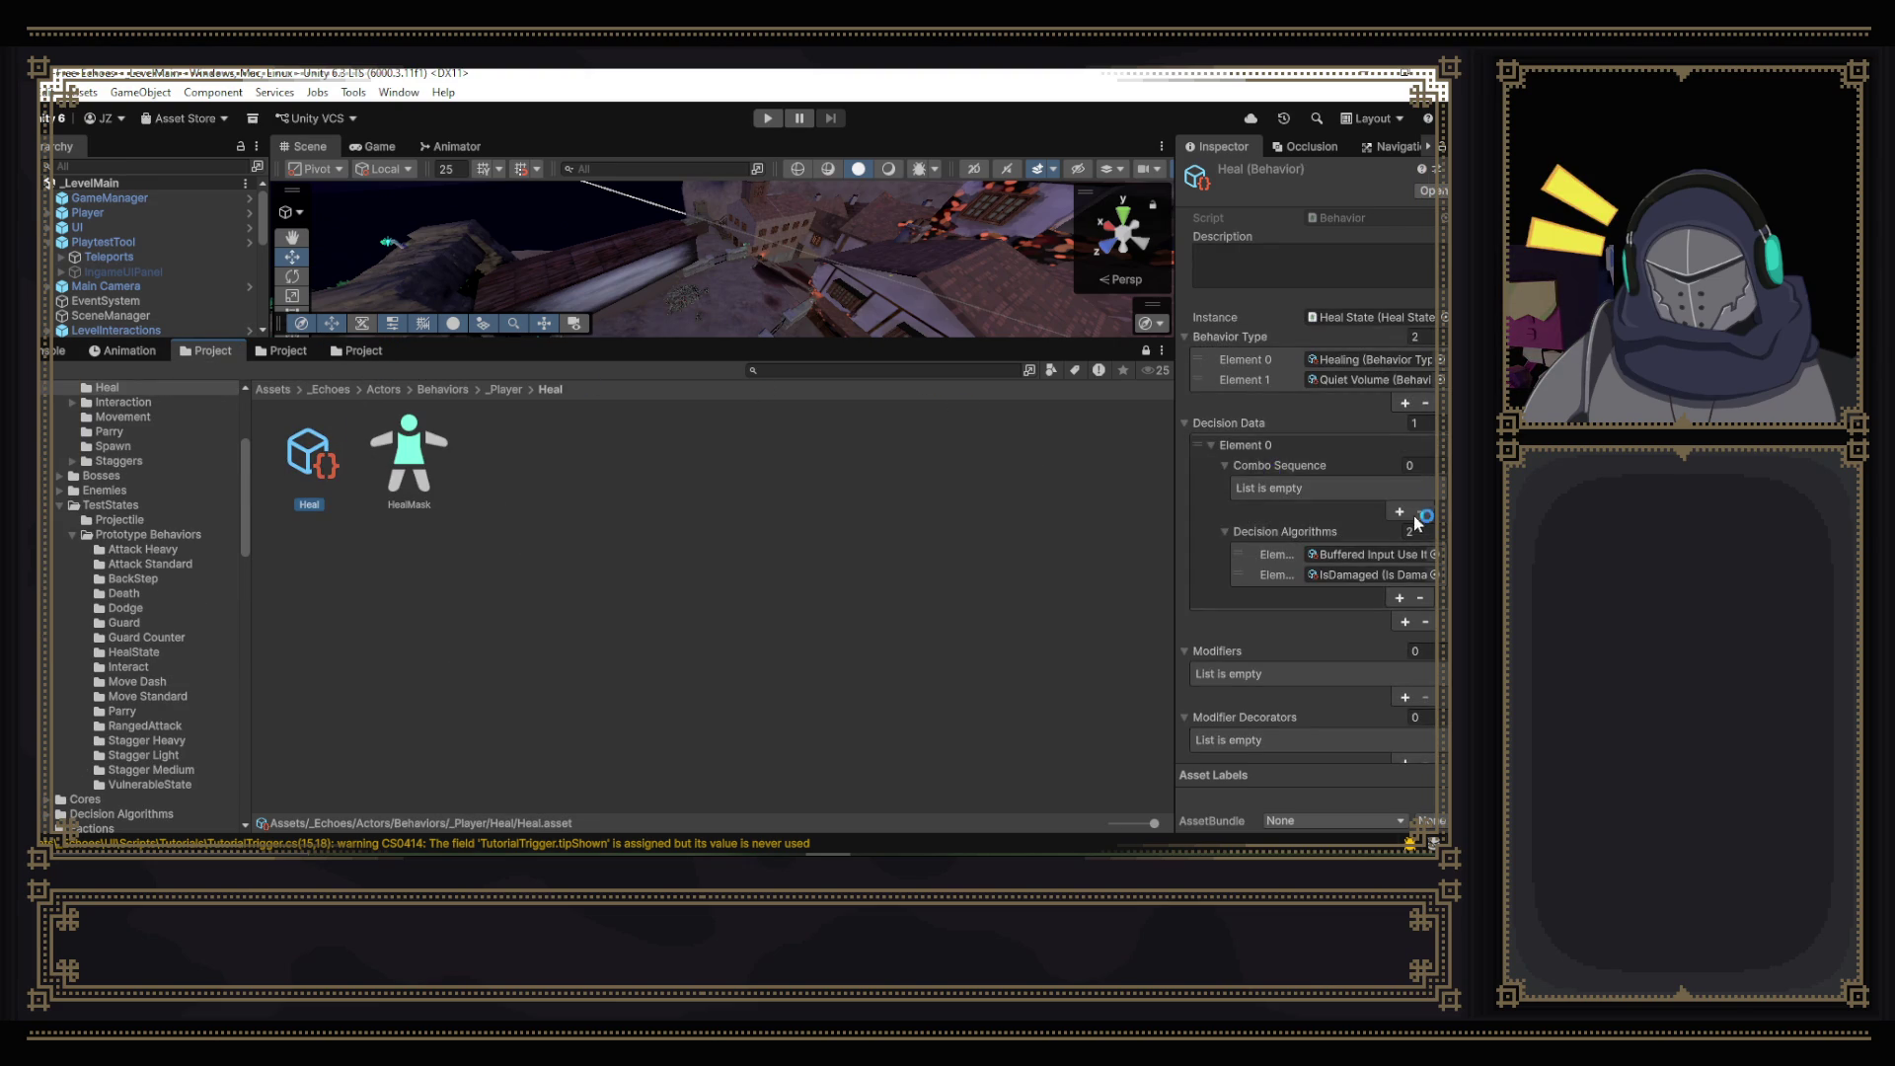
{"action": "scroll", "coordinate": [1418, 547], "scroll_direction": "down", "scroll_amount": 1}
{"action": "left_click", "coordinate": [1400, 548]}
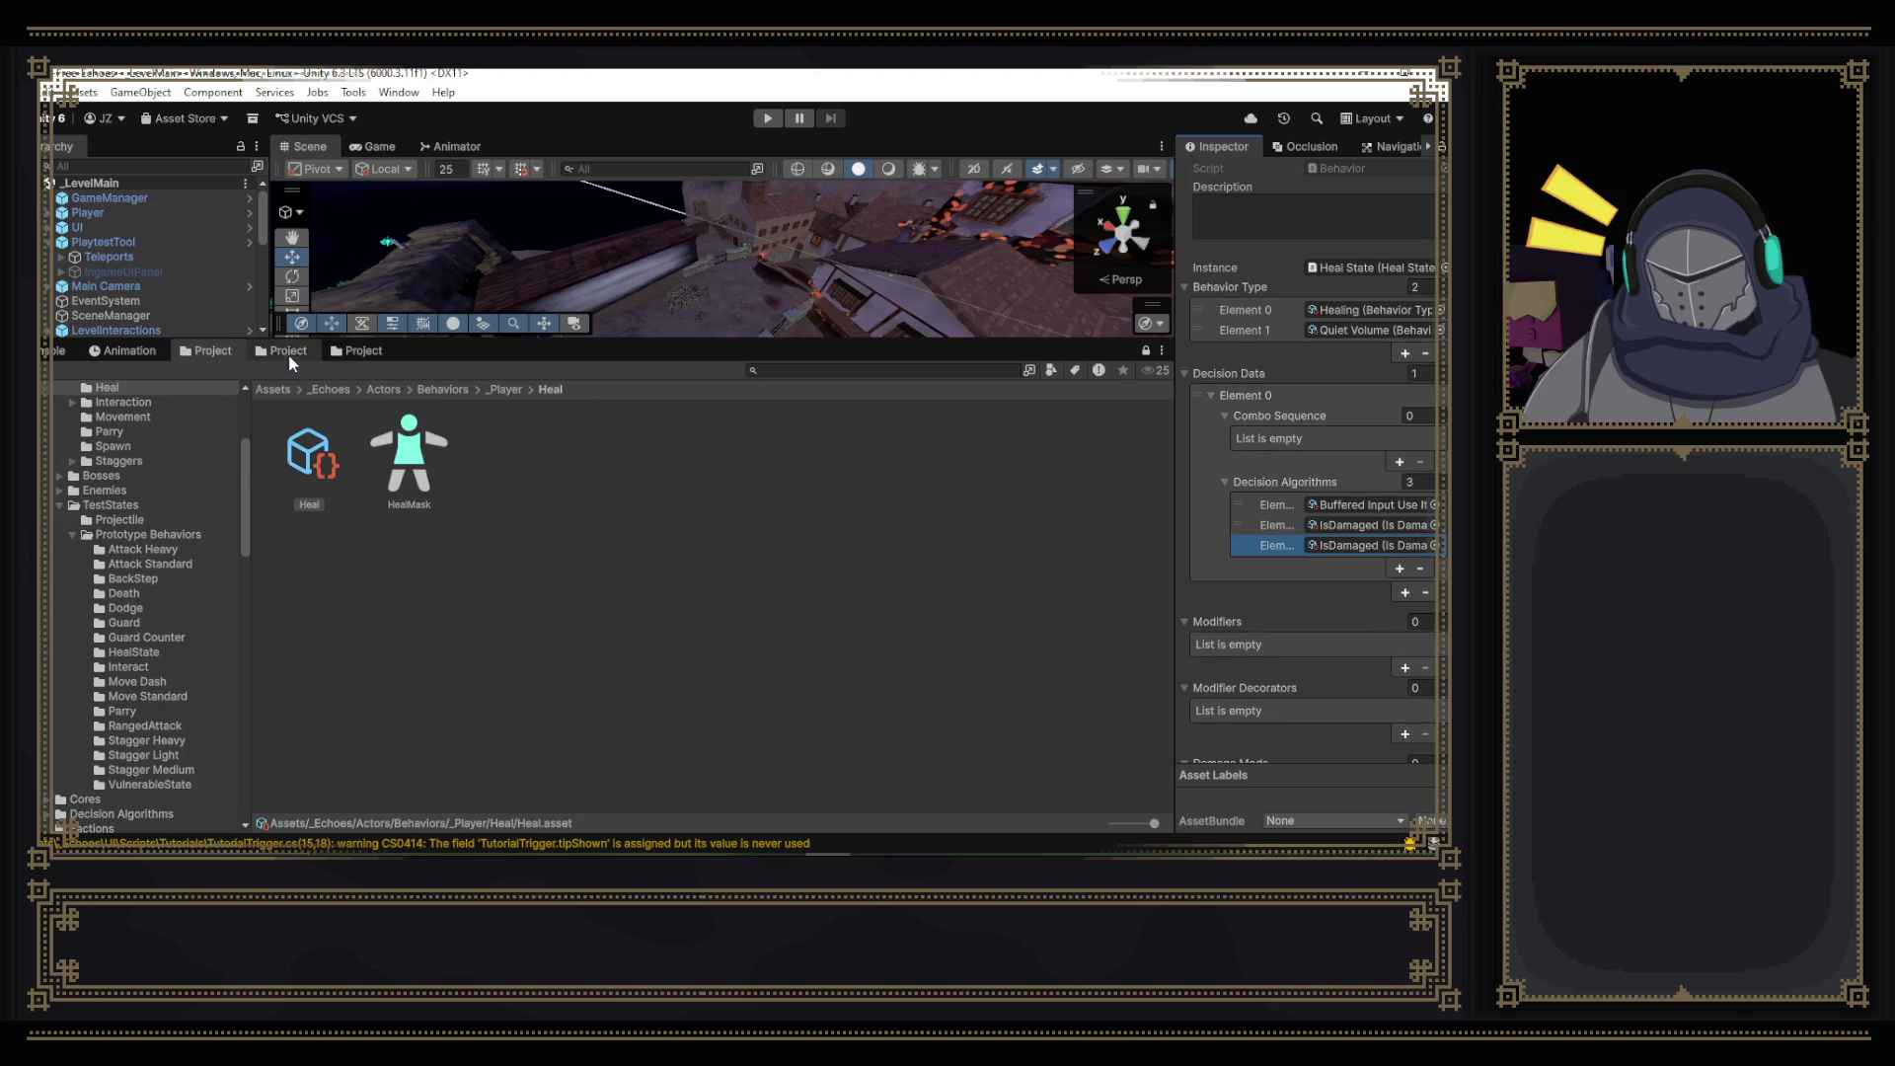
{"action": "left_click", "coordinate": [286, 351]}
{"action": "left_click", "coordinate": [377, 352]}
{"action": "mouse_move", "coordinate": [281, 584]}
{"action": "left_mouse_down"}
{"action": "mouse_move", "coordinate": [1233, 612]}
{"action": "mouse_move", "coordinate": [1372, 545]}
{"action": "left_mouse_up"}
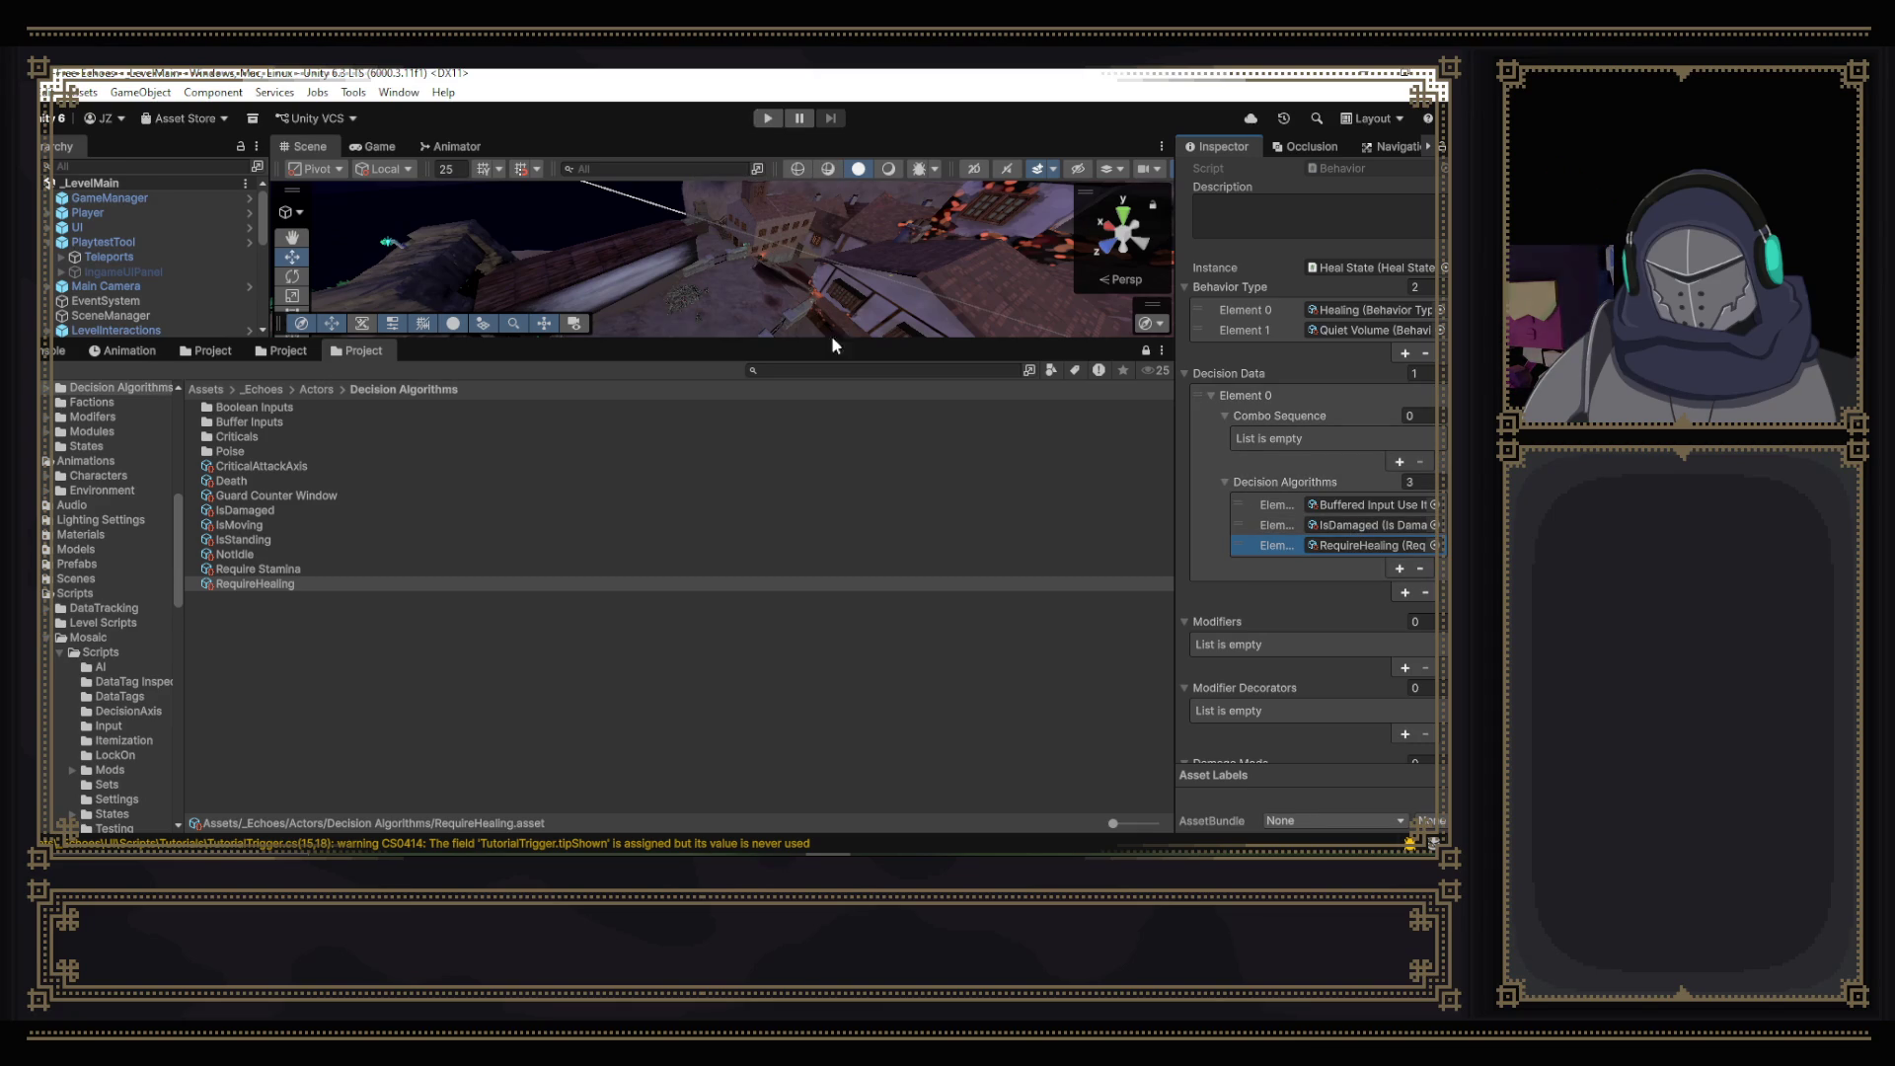
{"action": "left_click_drag", "start_coordinate": [799, 339], "coordinate": [800, 515]}
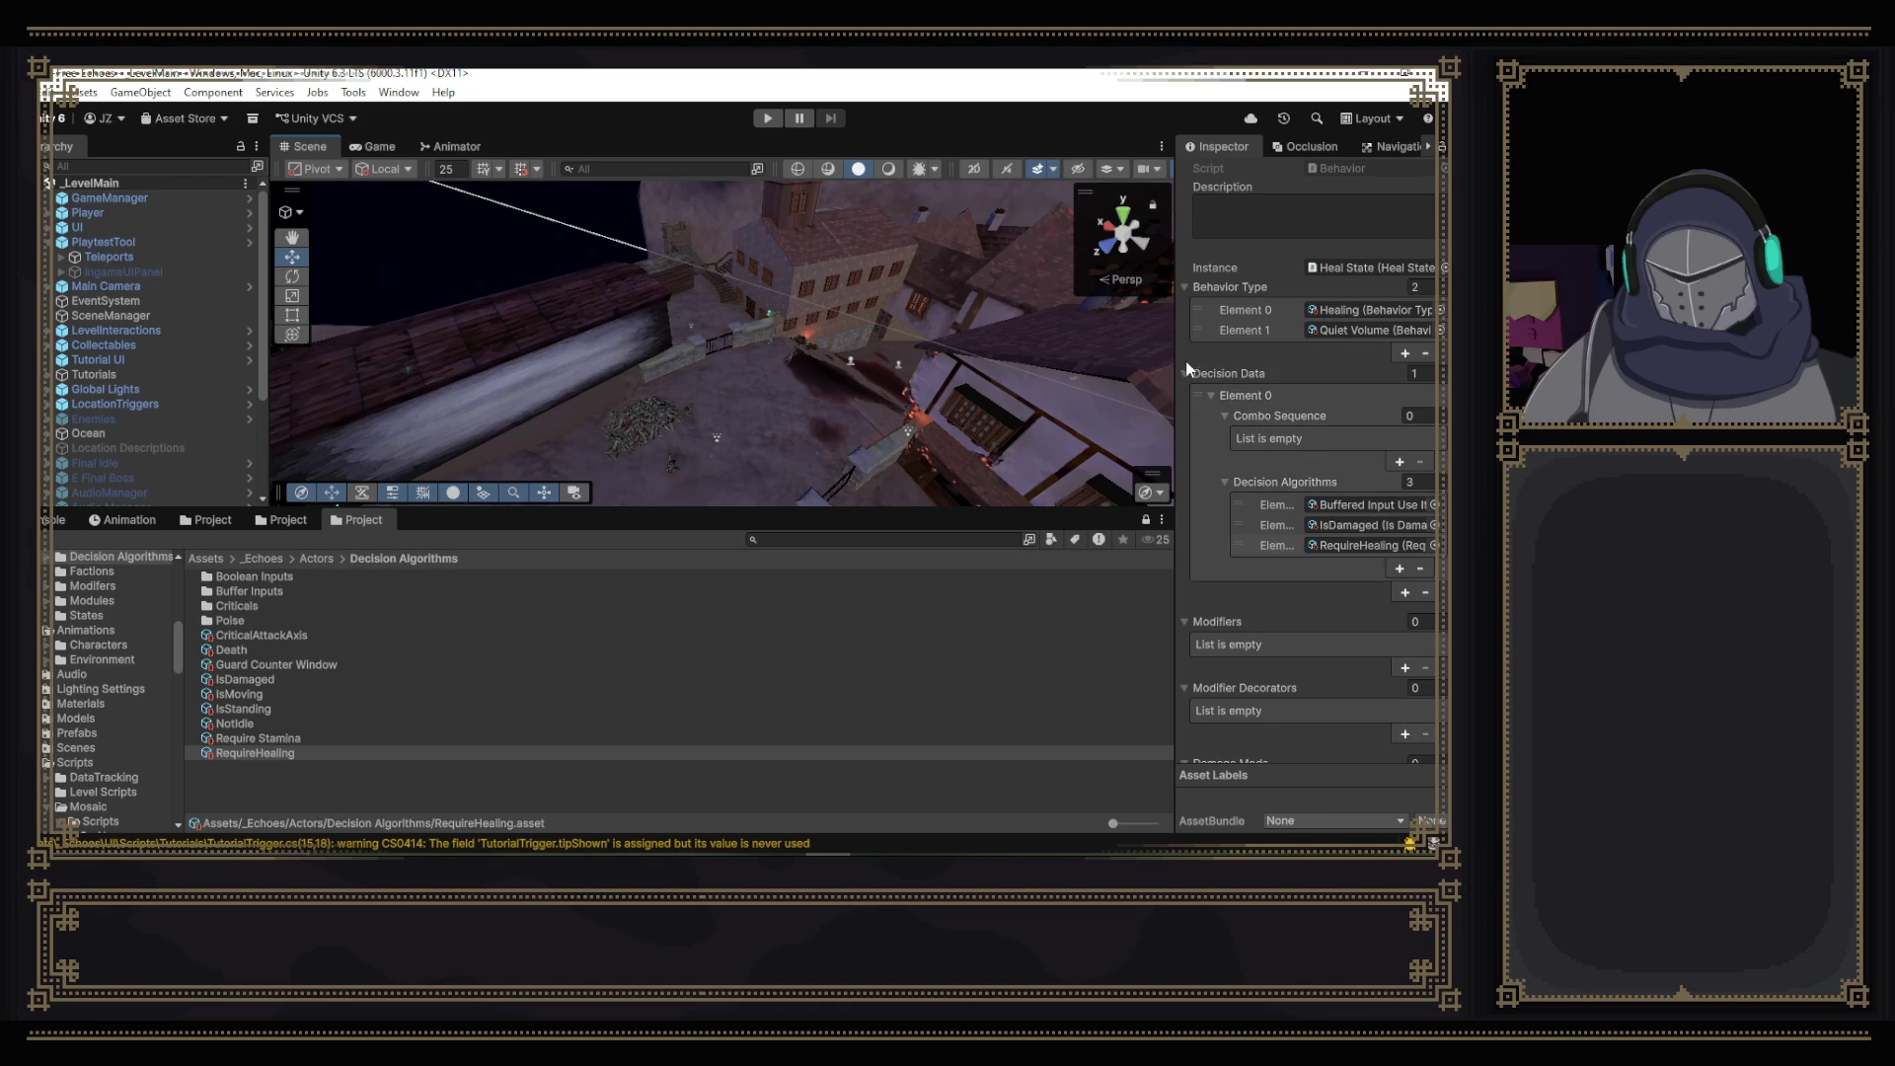
{"action": "left_click", "coordinate": [215, 521]}
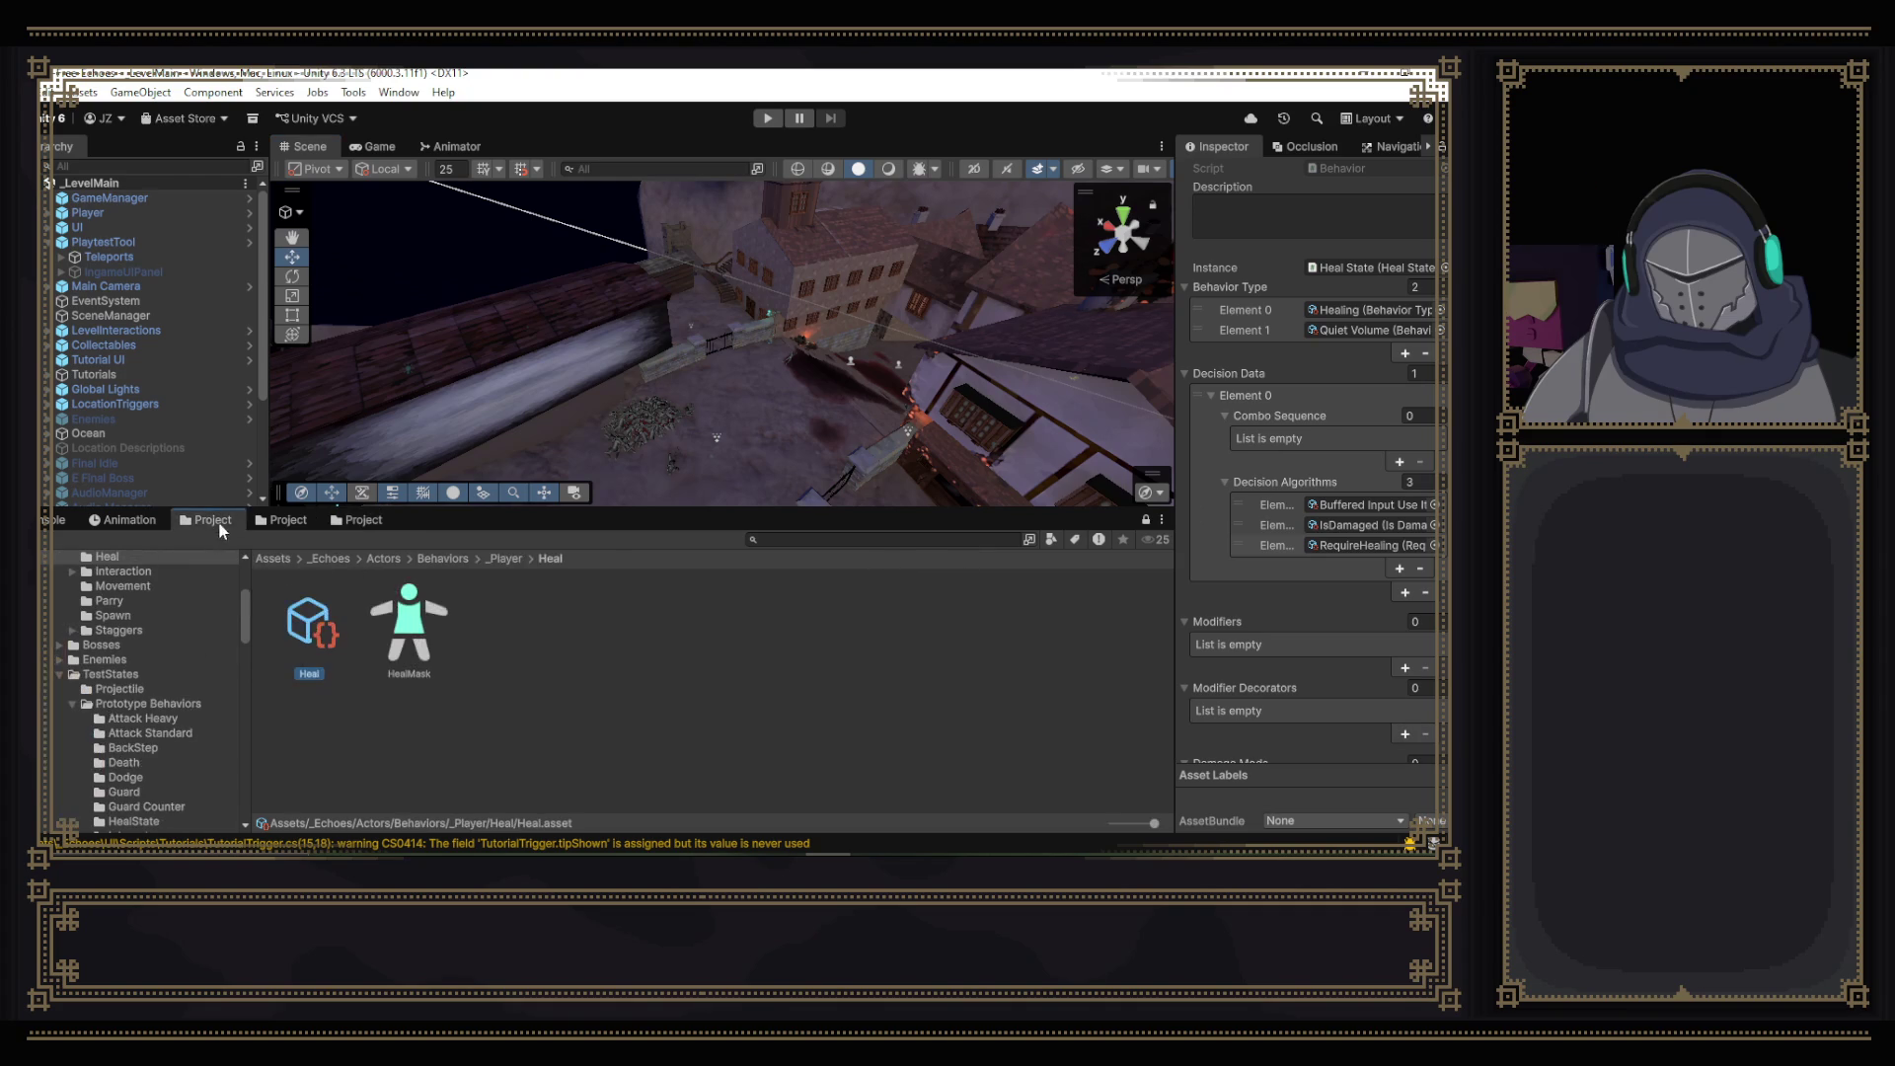
- Glance at the decision axis scripts, then bring Discord over Unity and enlarge the dog photo
{"action": "left_click", "coordinate": [285, 520]}
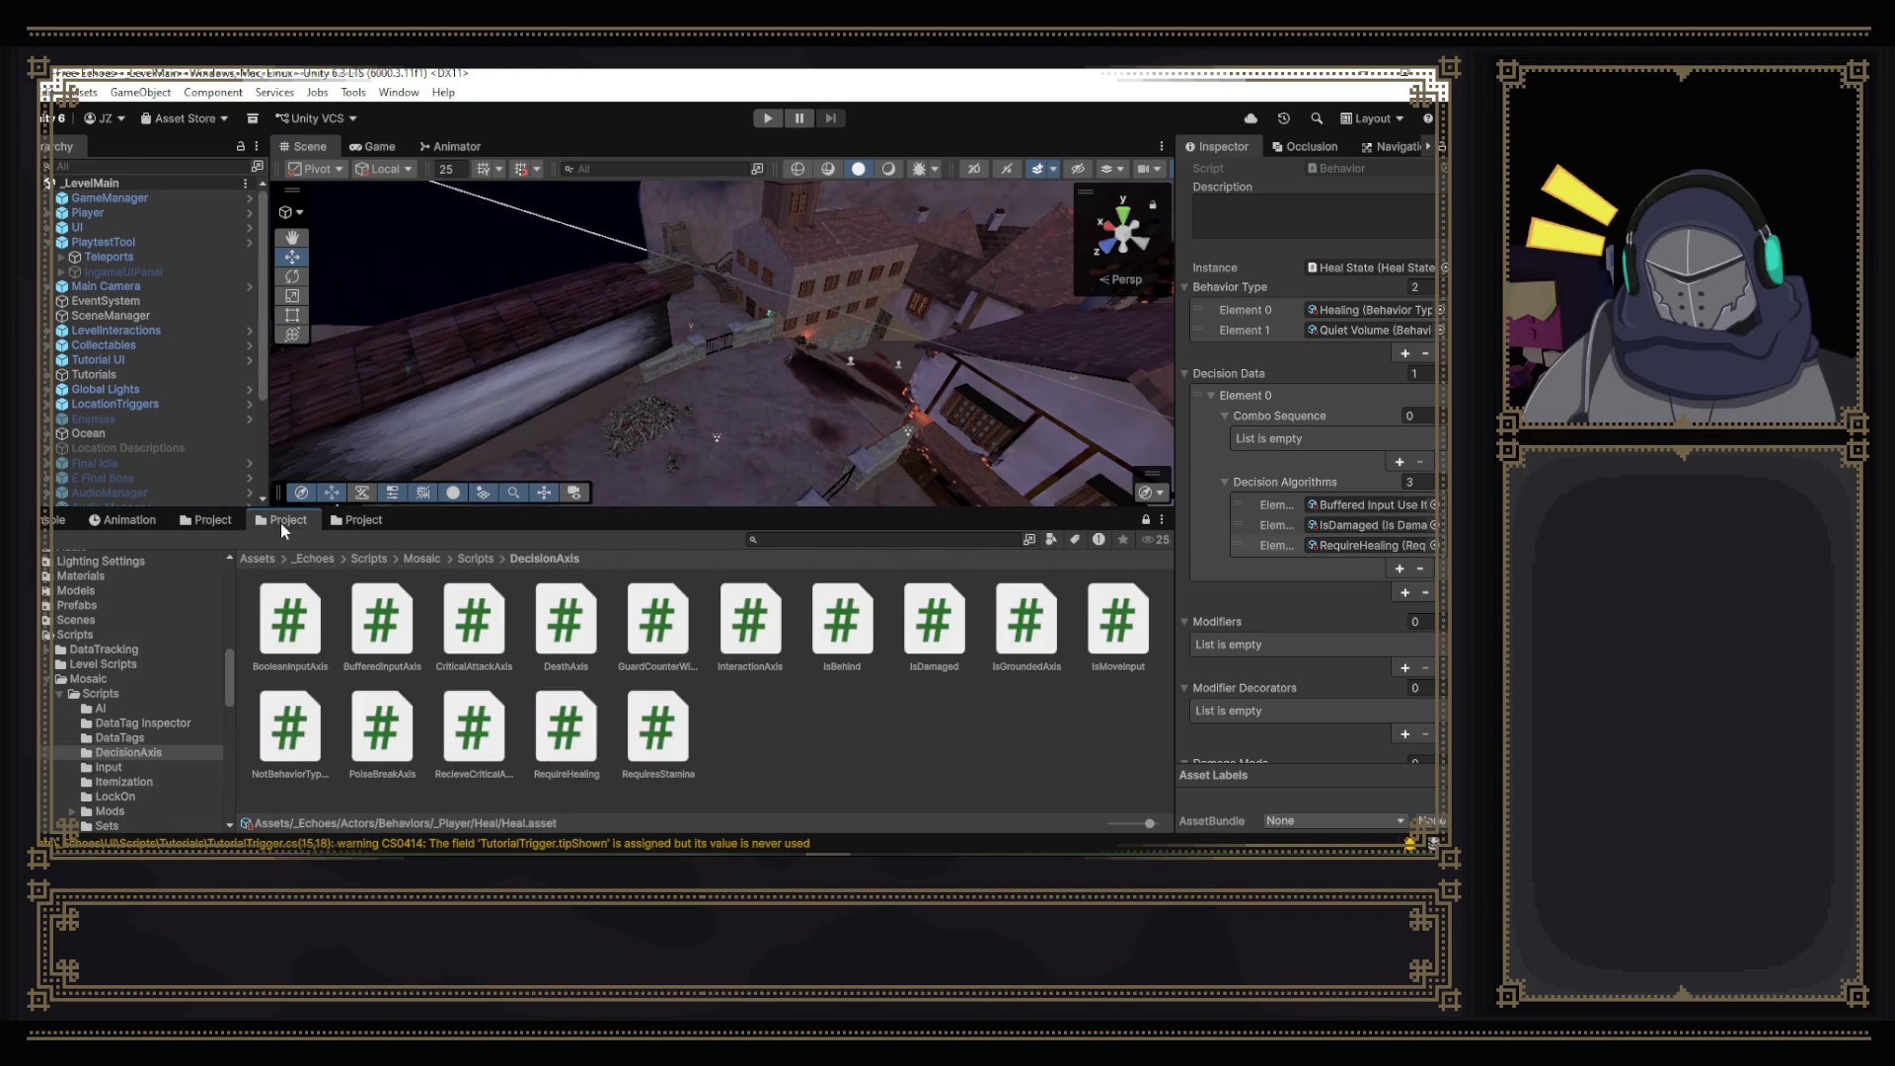
{"action": "left_click", "coordinate": [203, 520]}
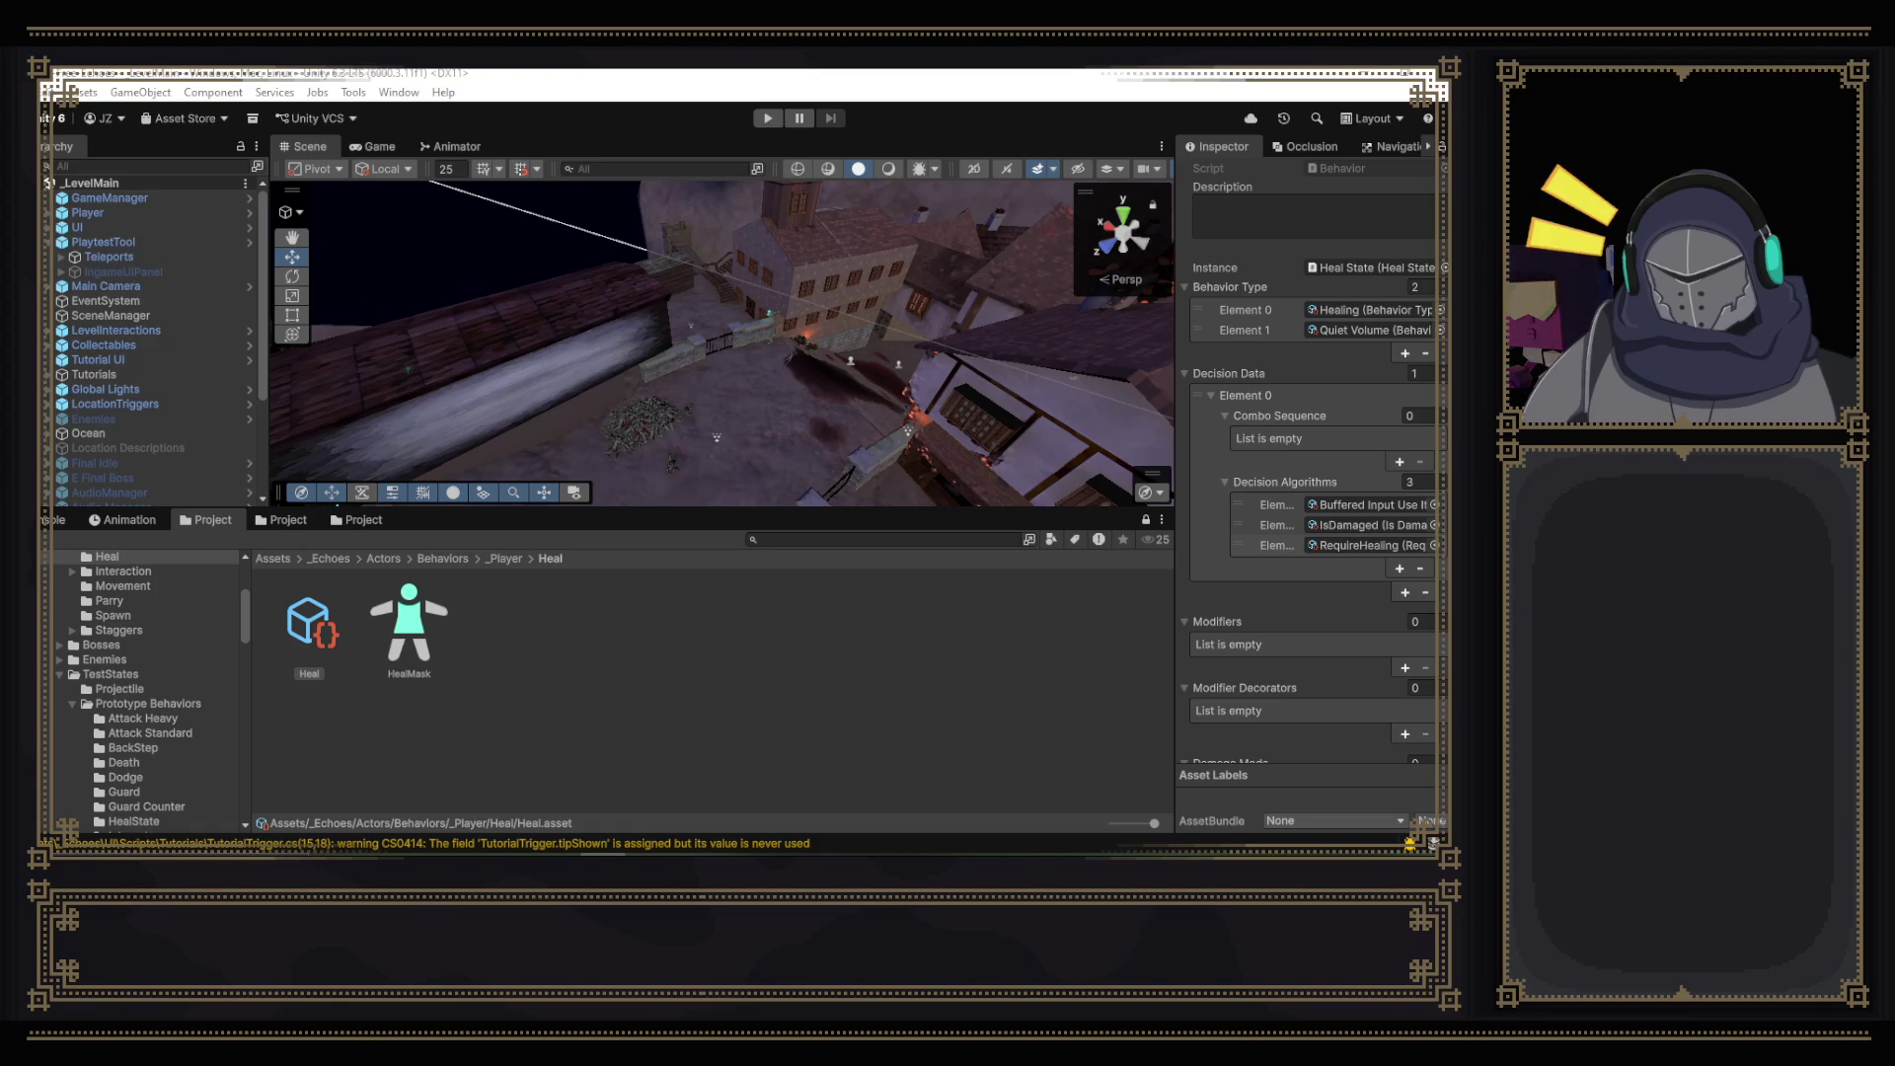
{"action": "left_click_drag", "start_coordinate": [1129, 139], "coordinate": [1305, 170]}
{"action": "left_click", "coordinate": [1303, 167]}
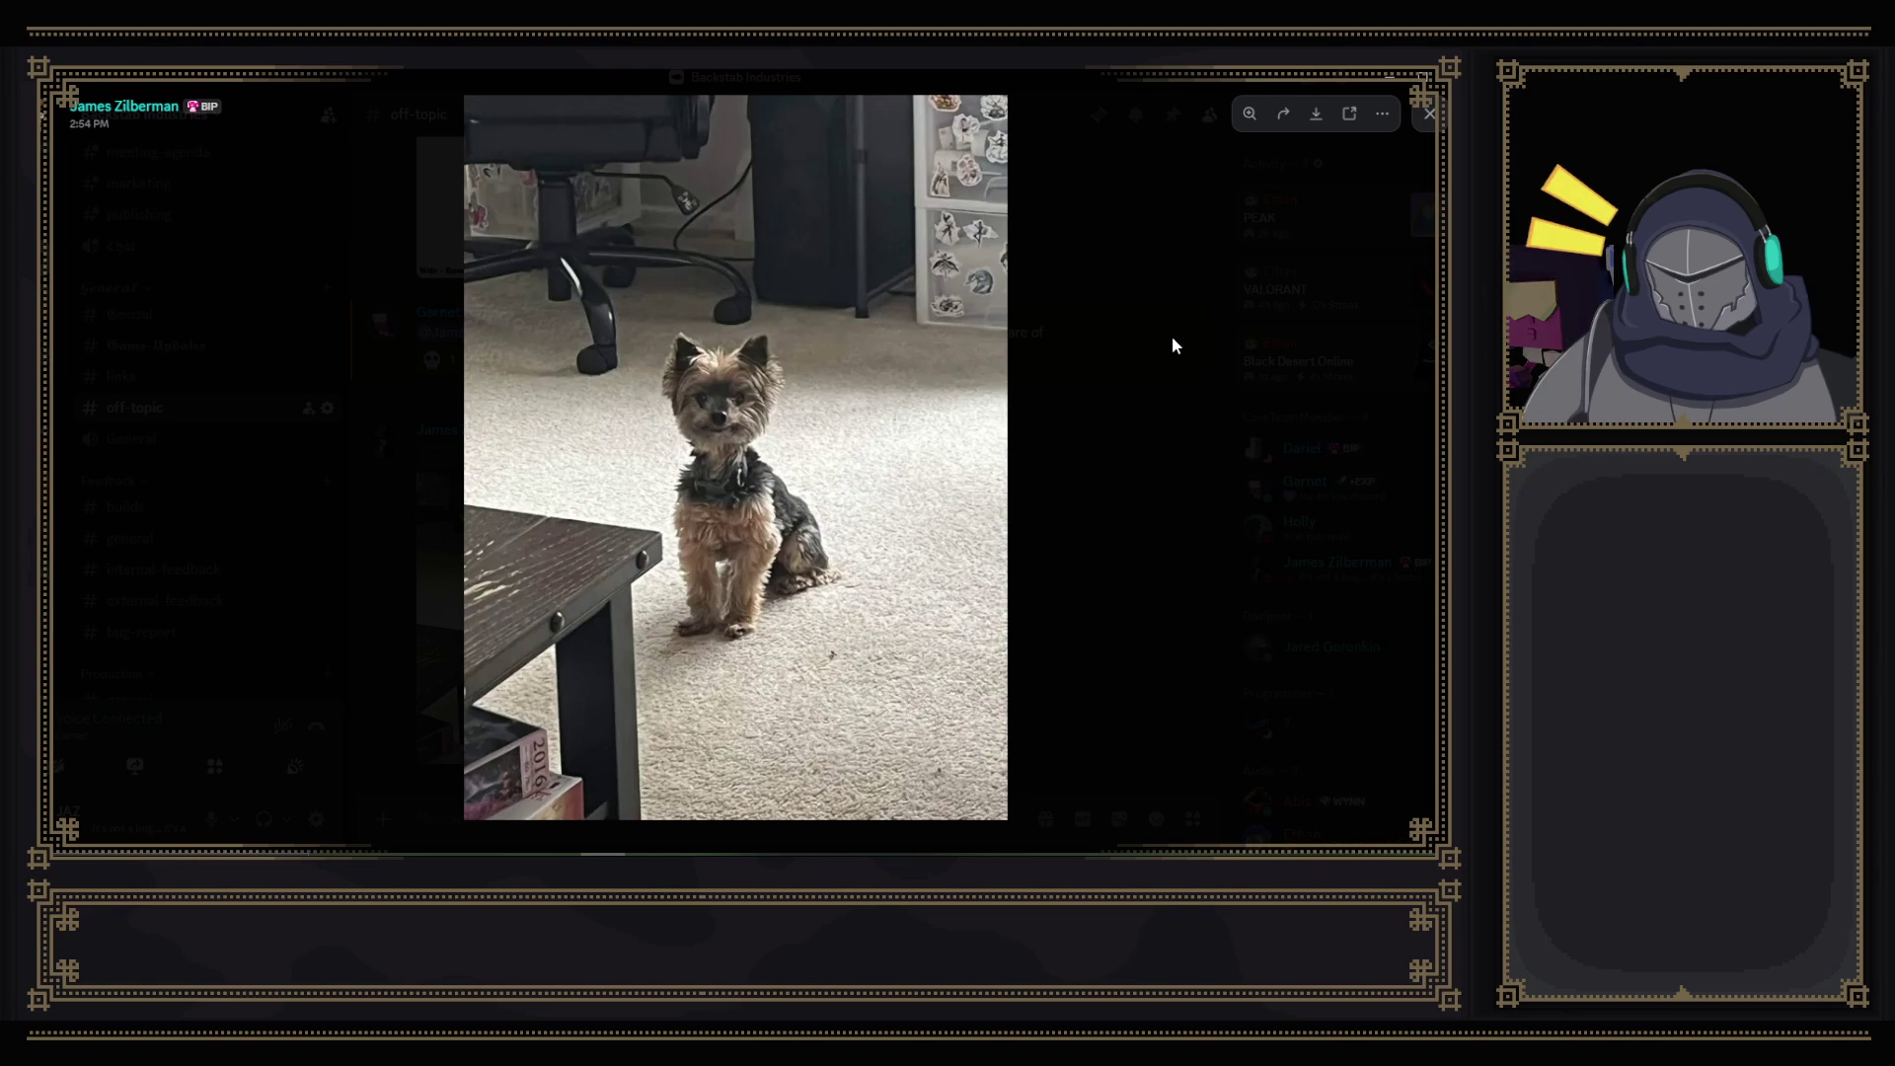
- Close the enlarged dog photo, view the second shared photo, then return to Unity's Heal folder
{"action": "left_click", "coordinate": [1429, 113]}
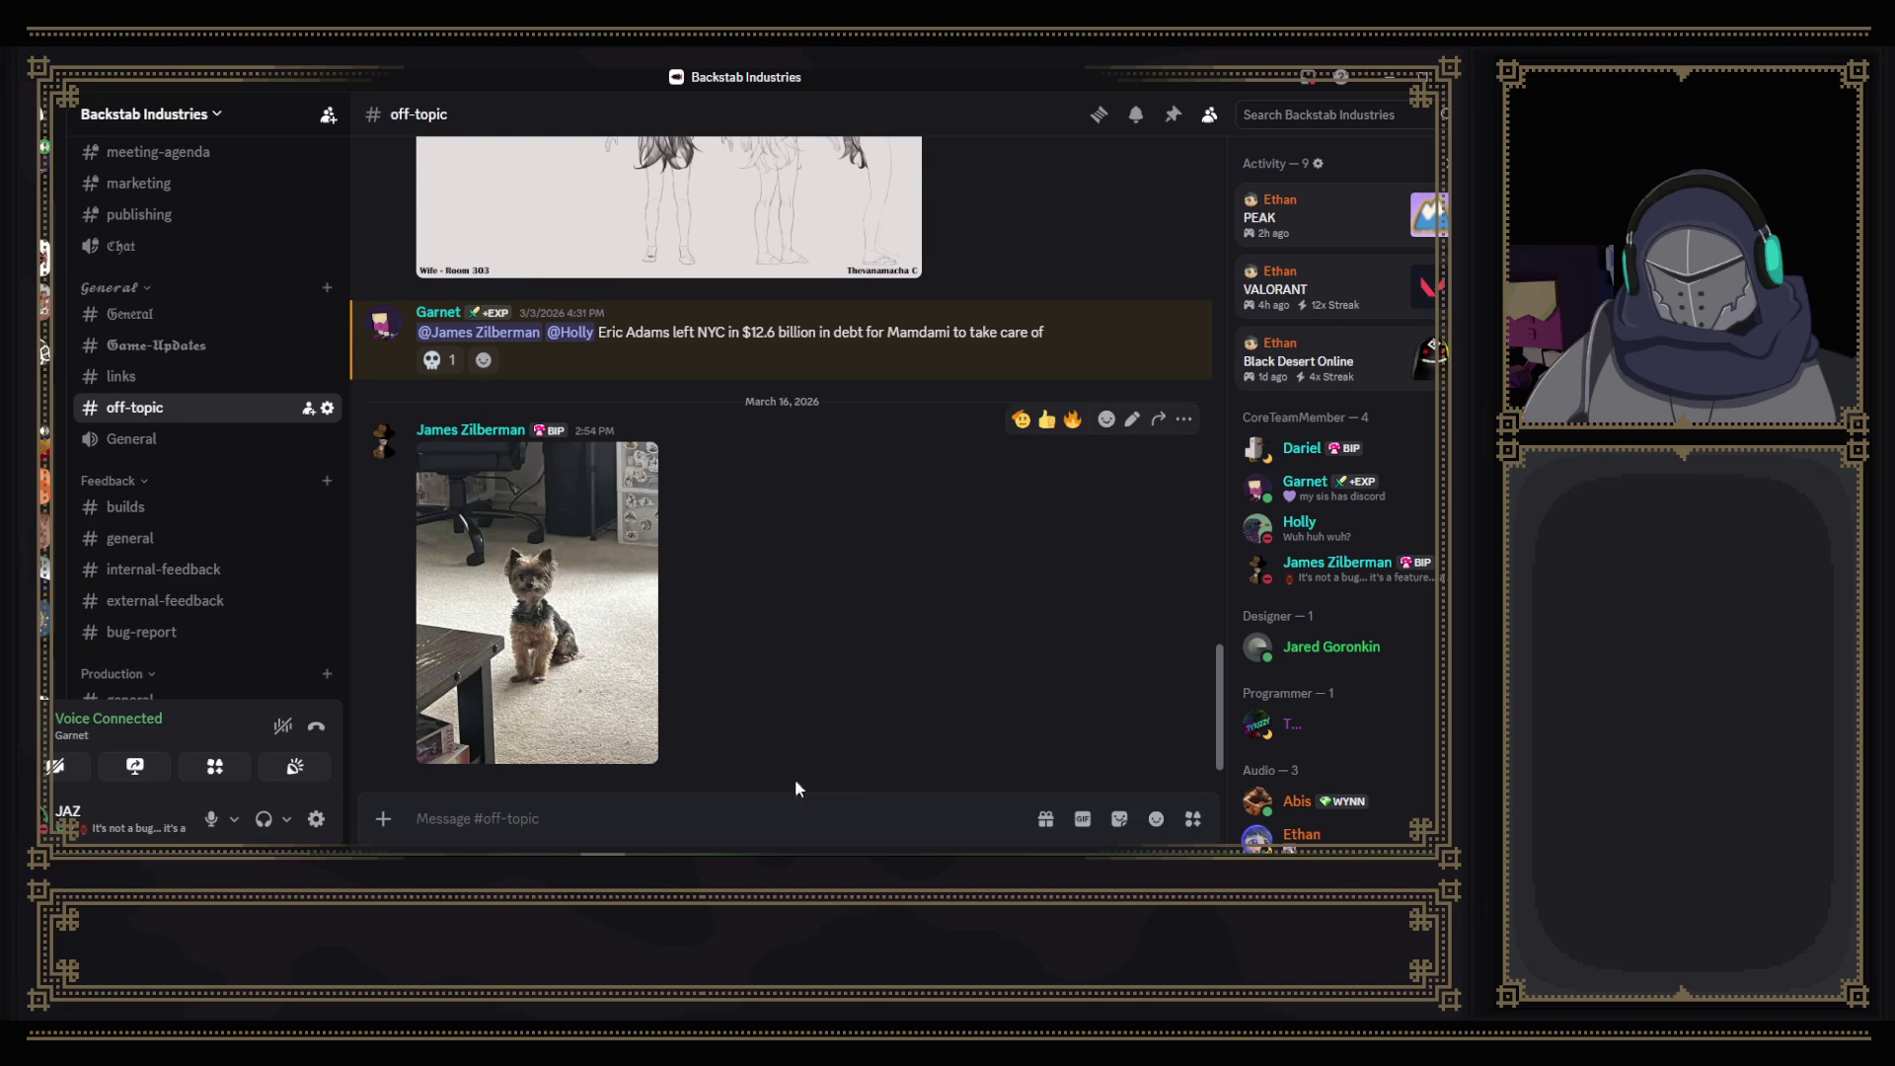
{"action": "mouse_move", "coordinate": [783, 851]}
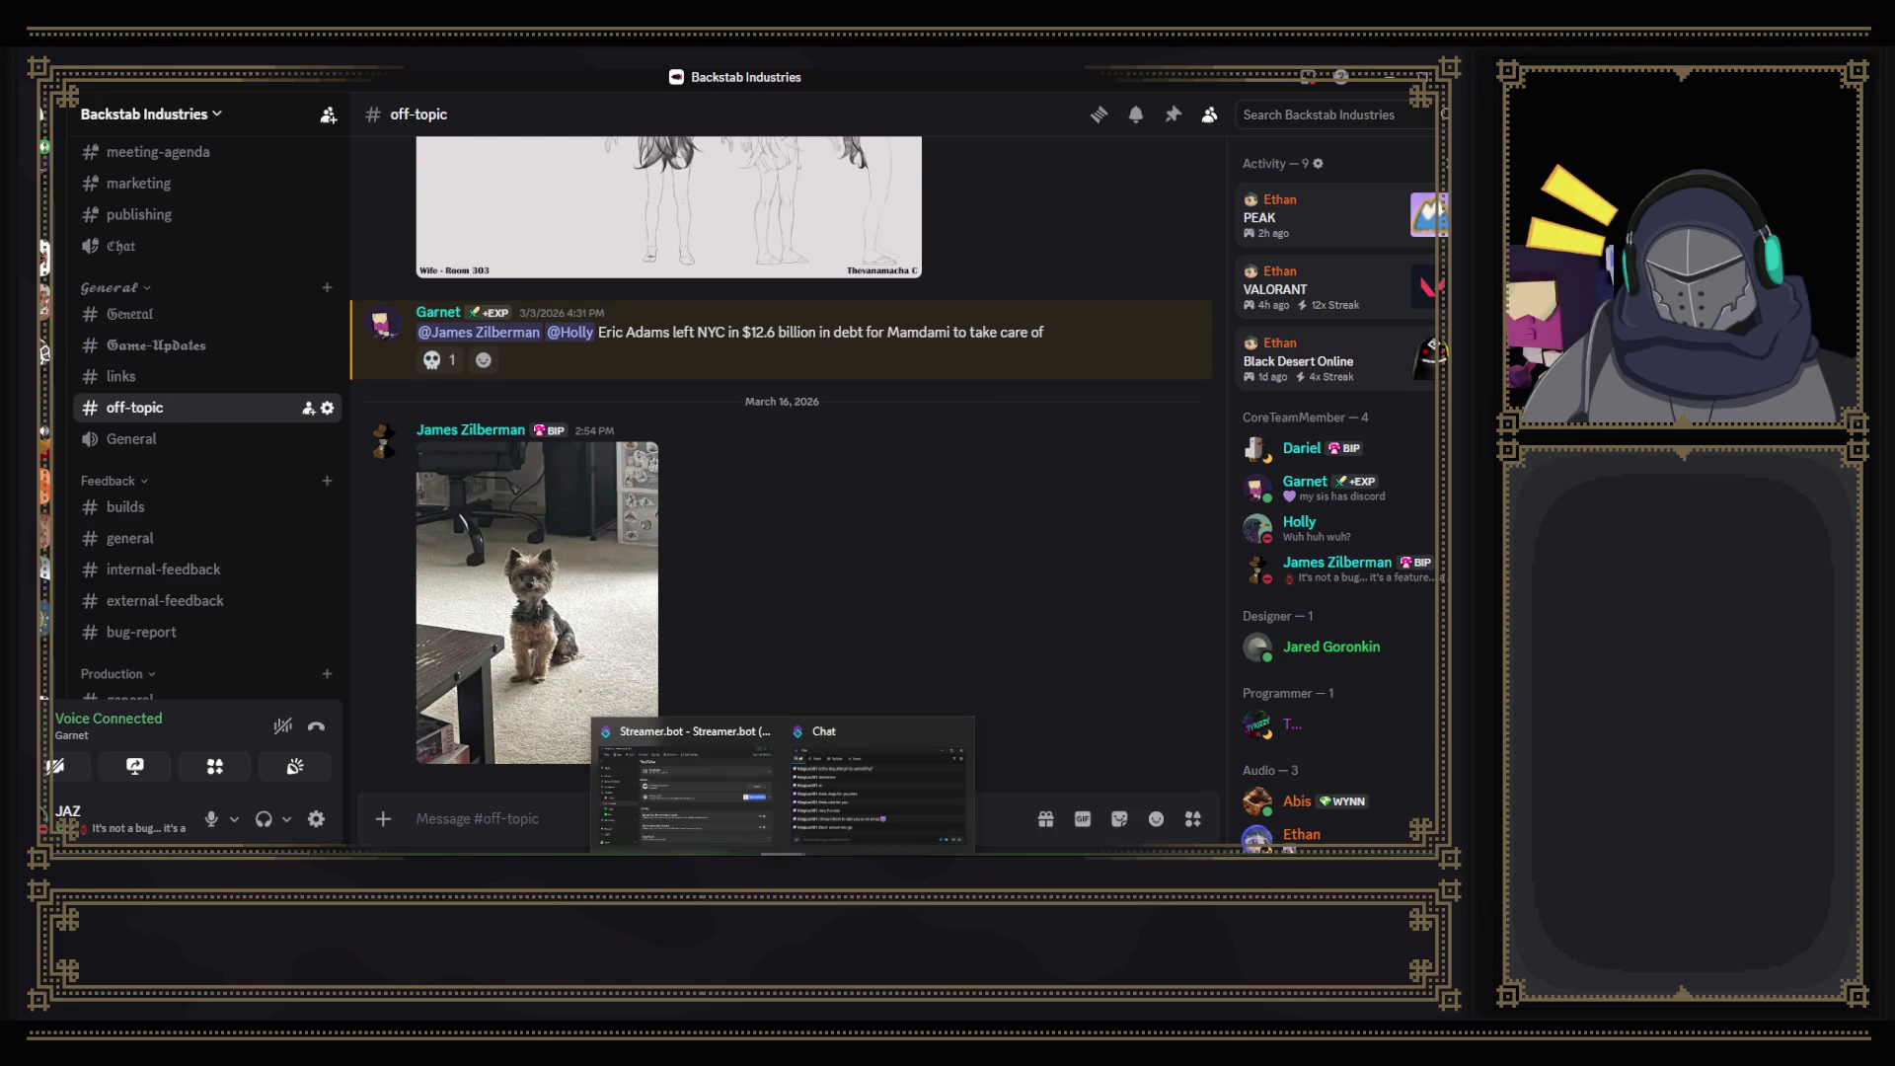
{"action": "left_click", "coordinate": [826, 736]}
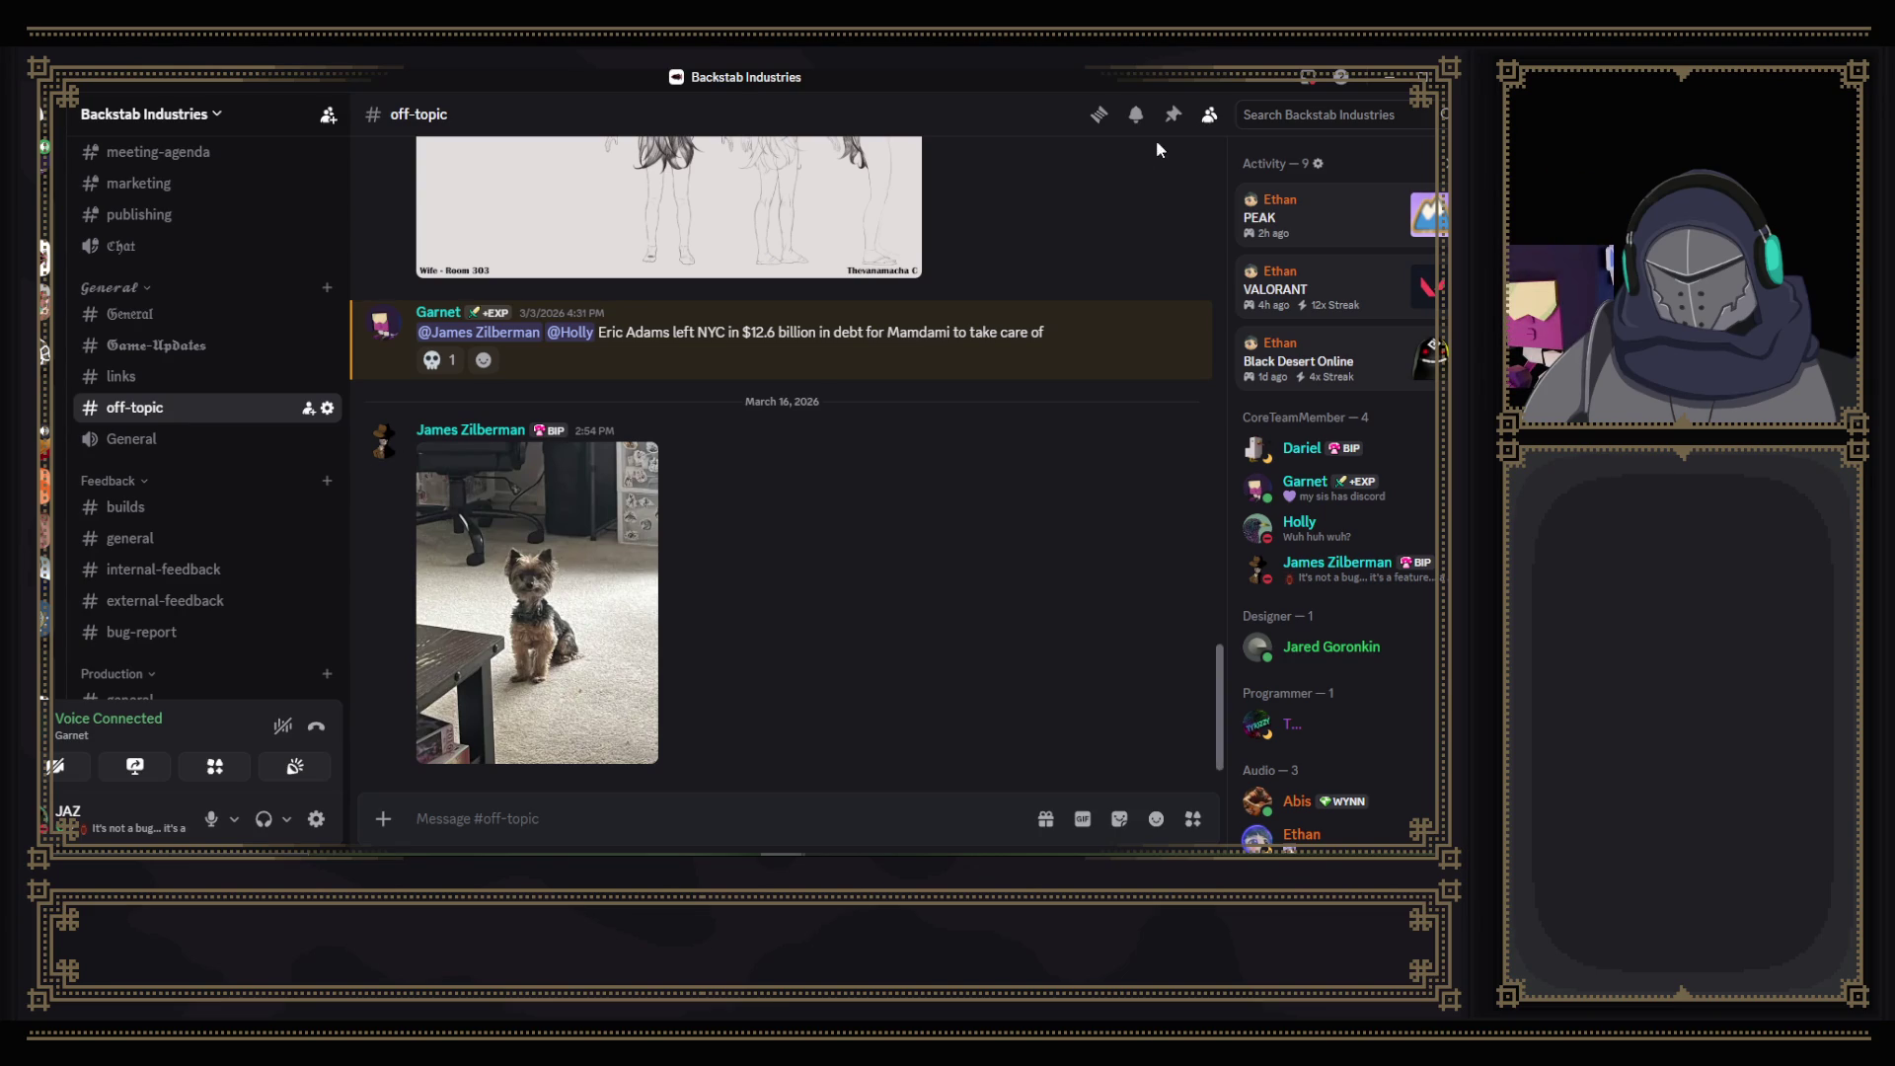
{"action": "left_click", "coordinate": [1402, 77]}
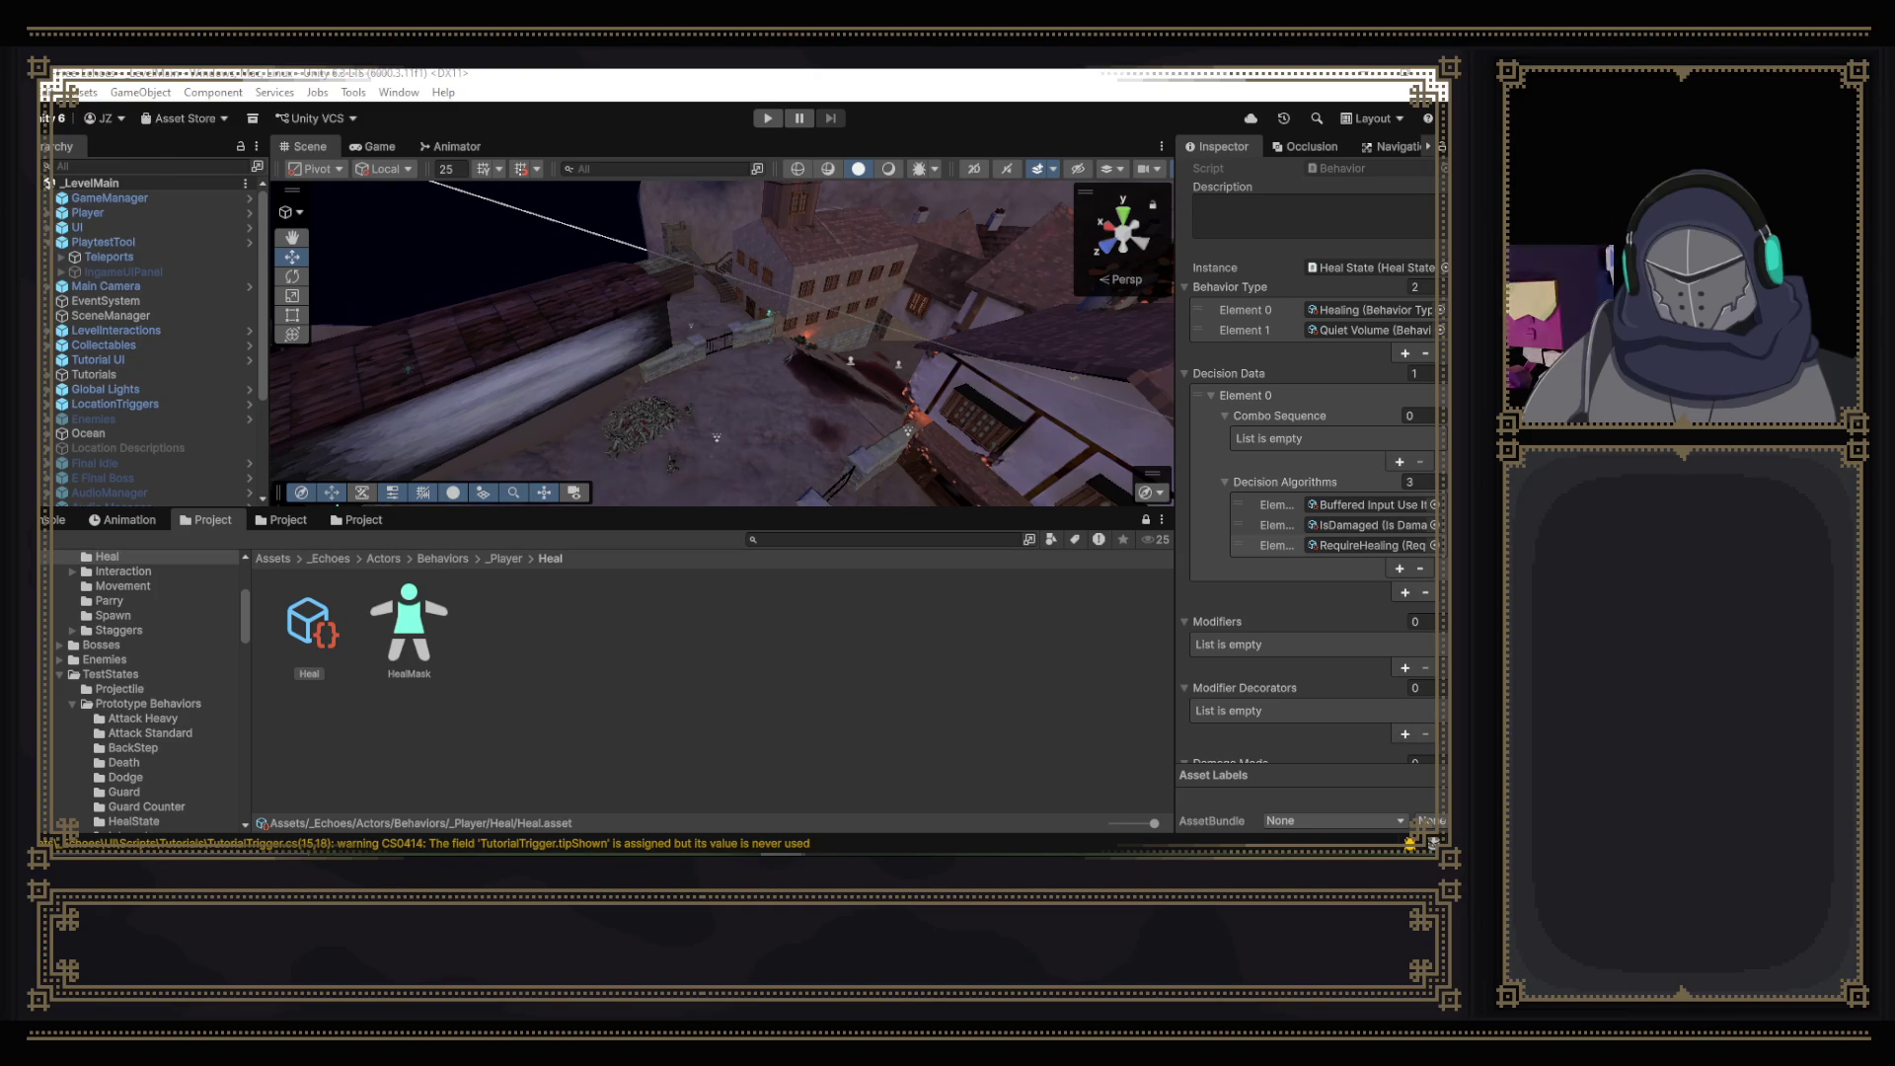
{"action": "key", "text": "alt+Tab"}
{"action": "left_click", "coordinate": [503, 627]}
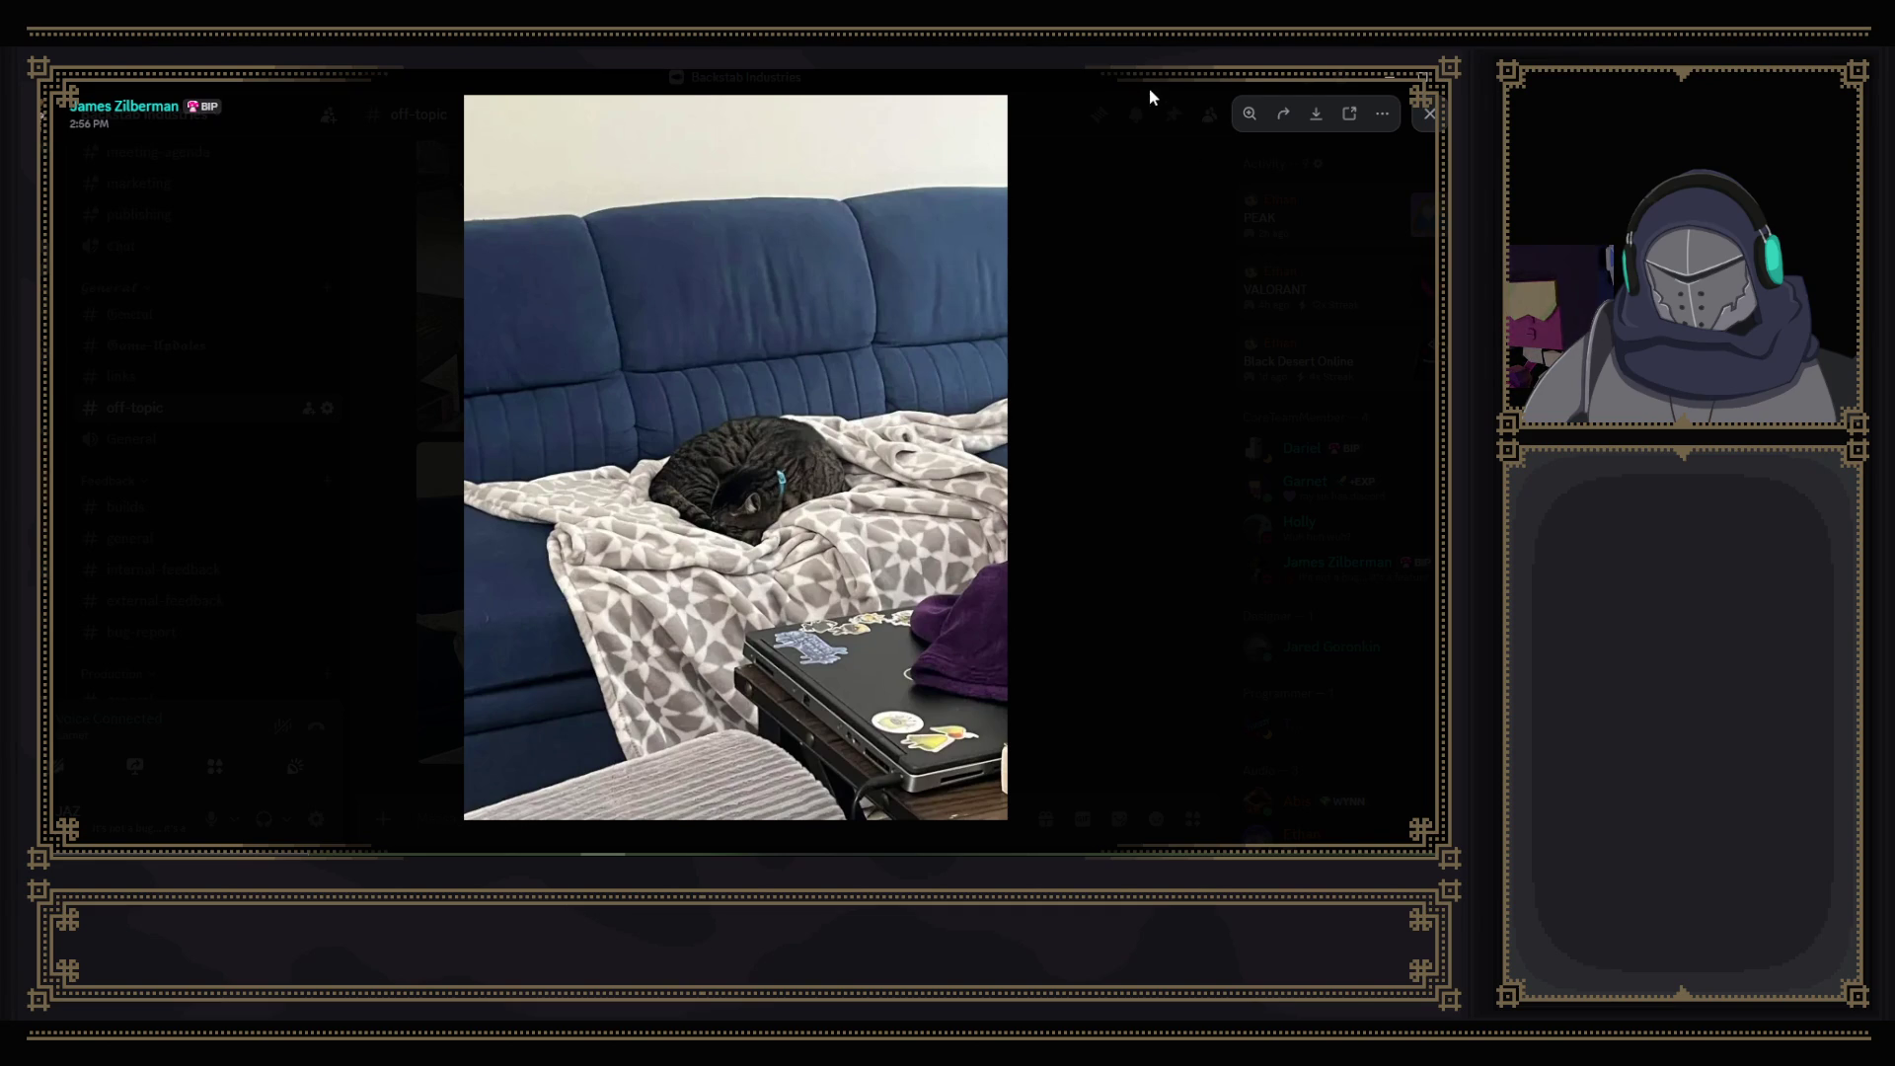
{"action": "key", "text": "alt+Tab"}
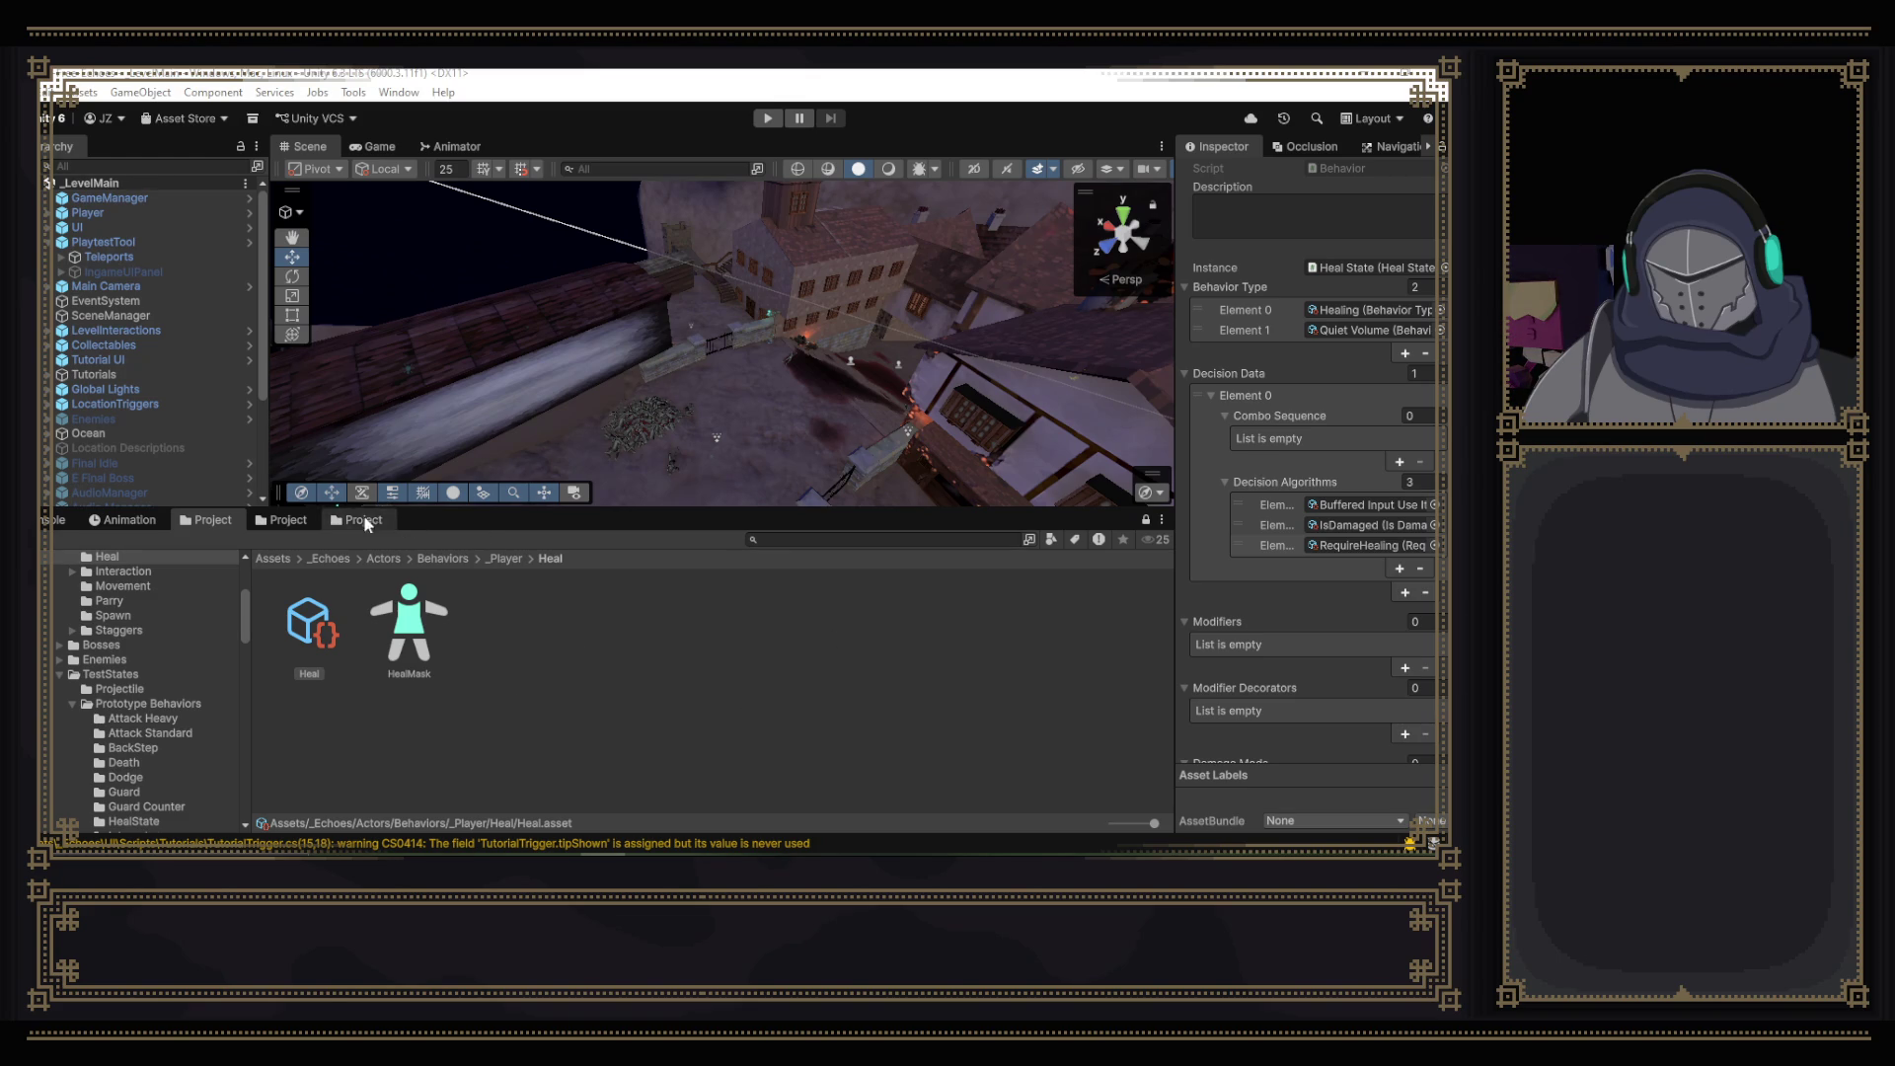
- Duplicate the Heal behaviour asset and rename the copy to Failed Heal
{"action": "left_click", "coordinate": [324, 634]}
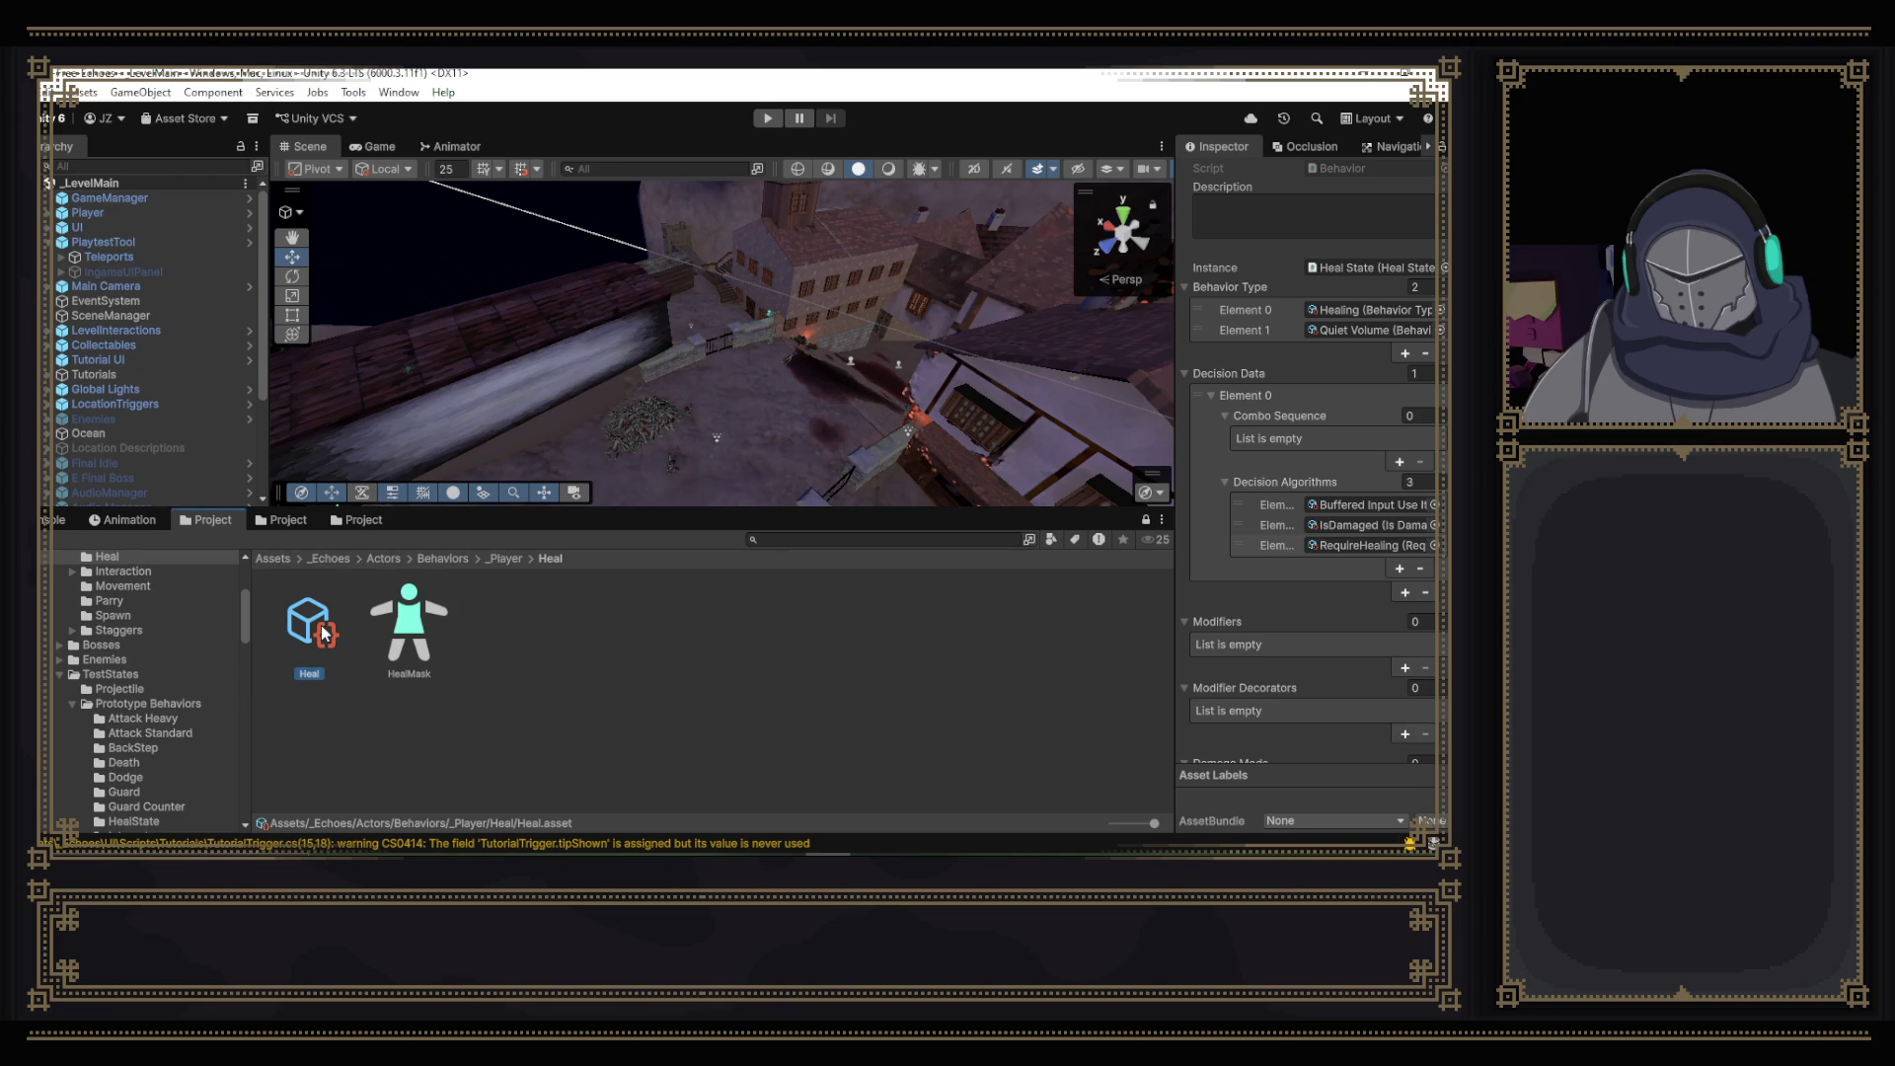
{"action": "key", "text": "ctrl+d"}
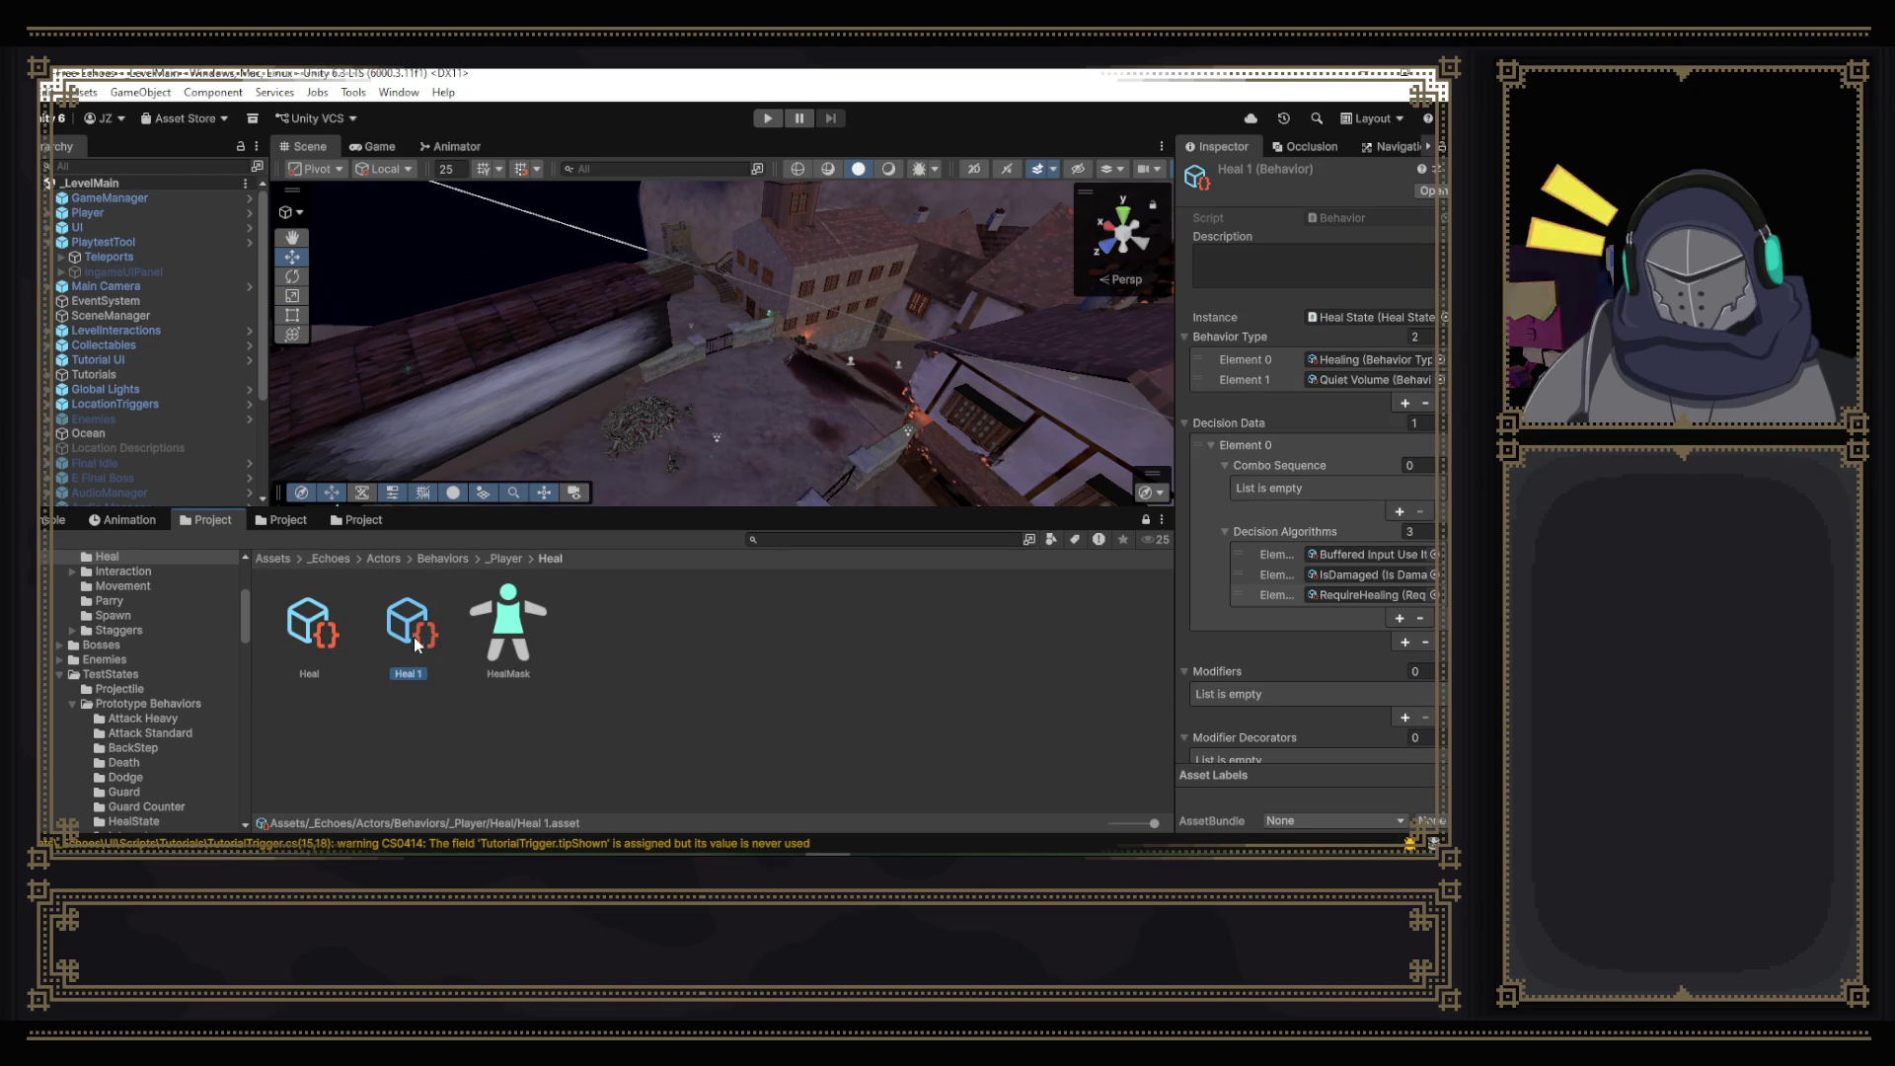
{"action": "right_click", "coordinate": [435, 646]}
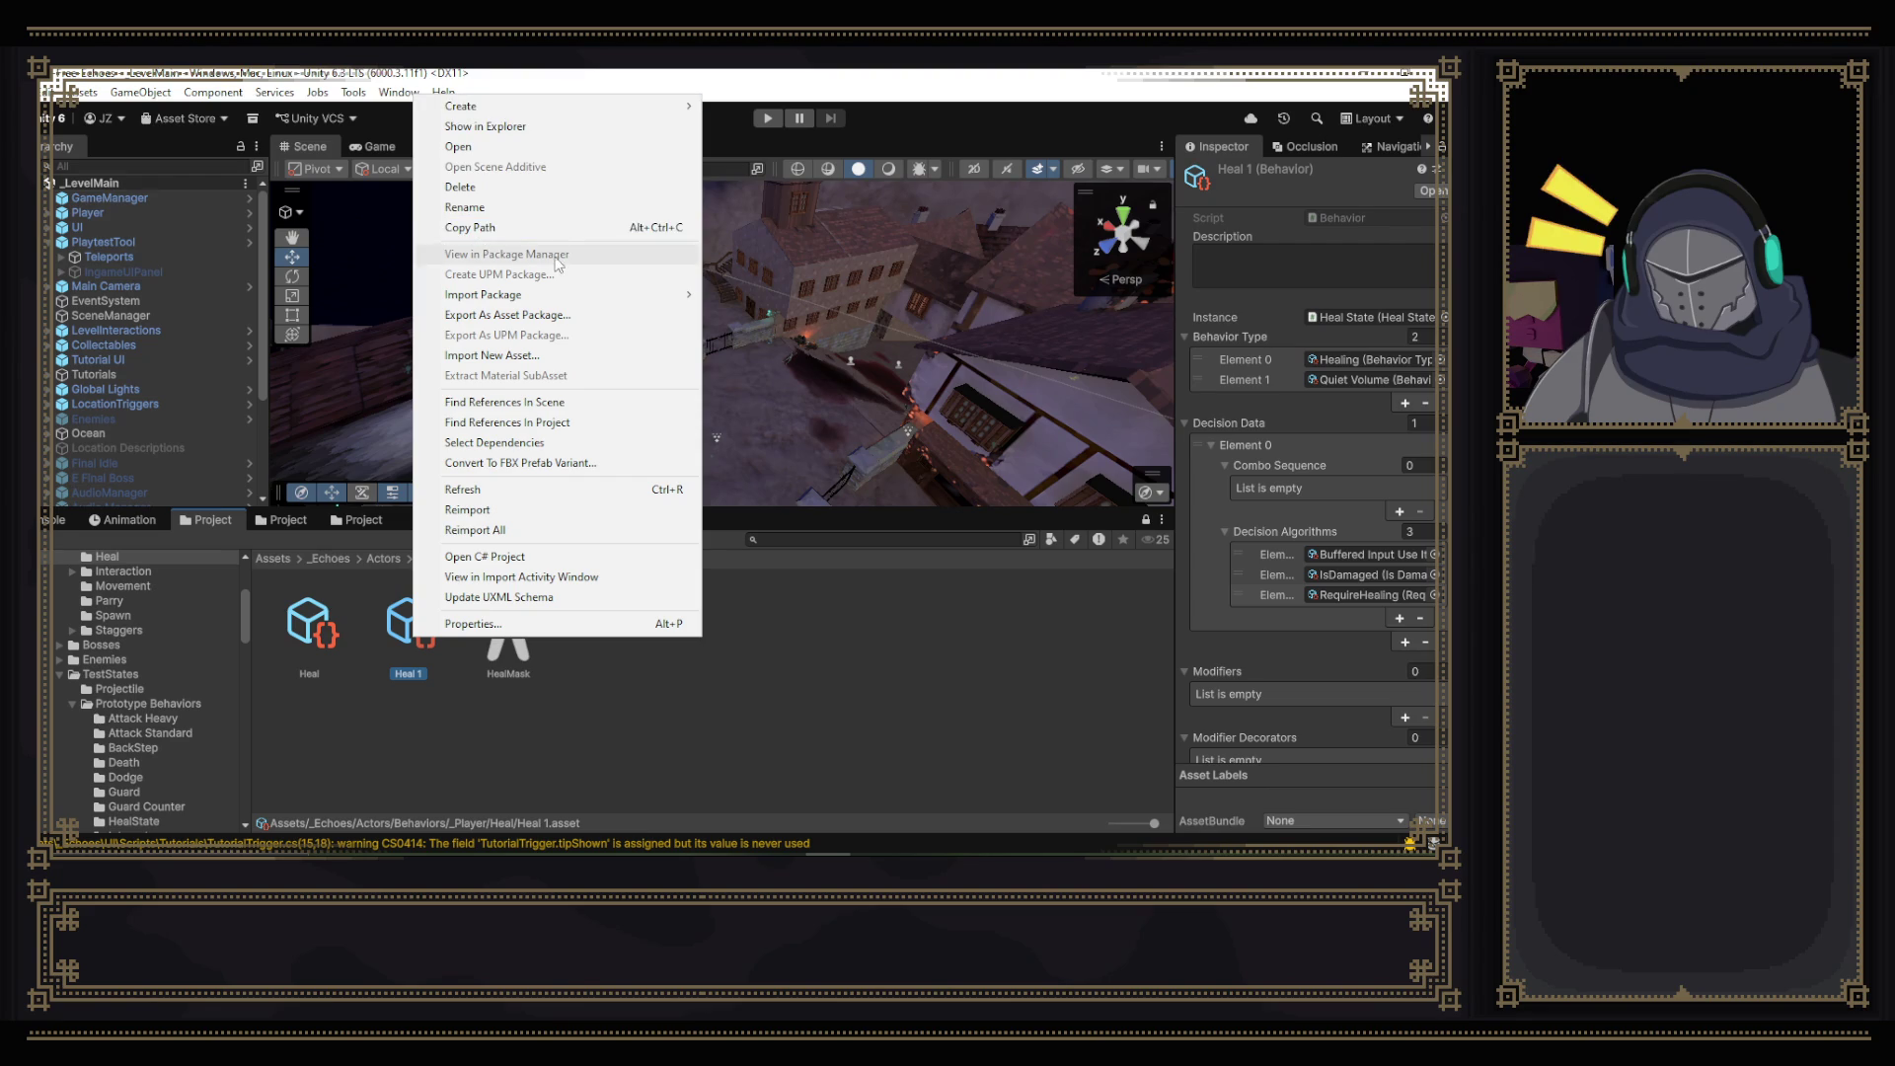
{"action": "left_click", "coordinate": [536, 225]}
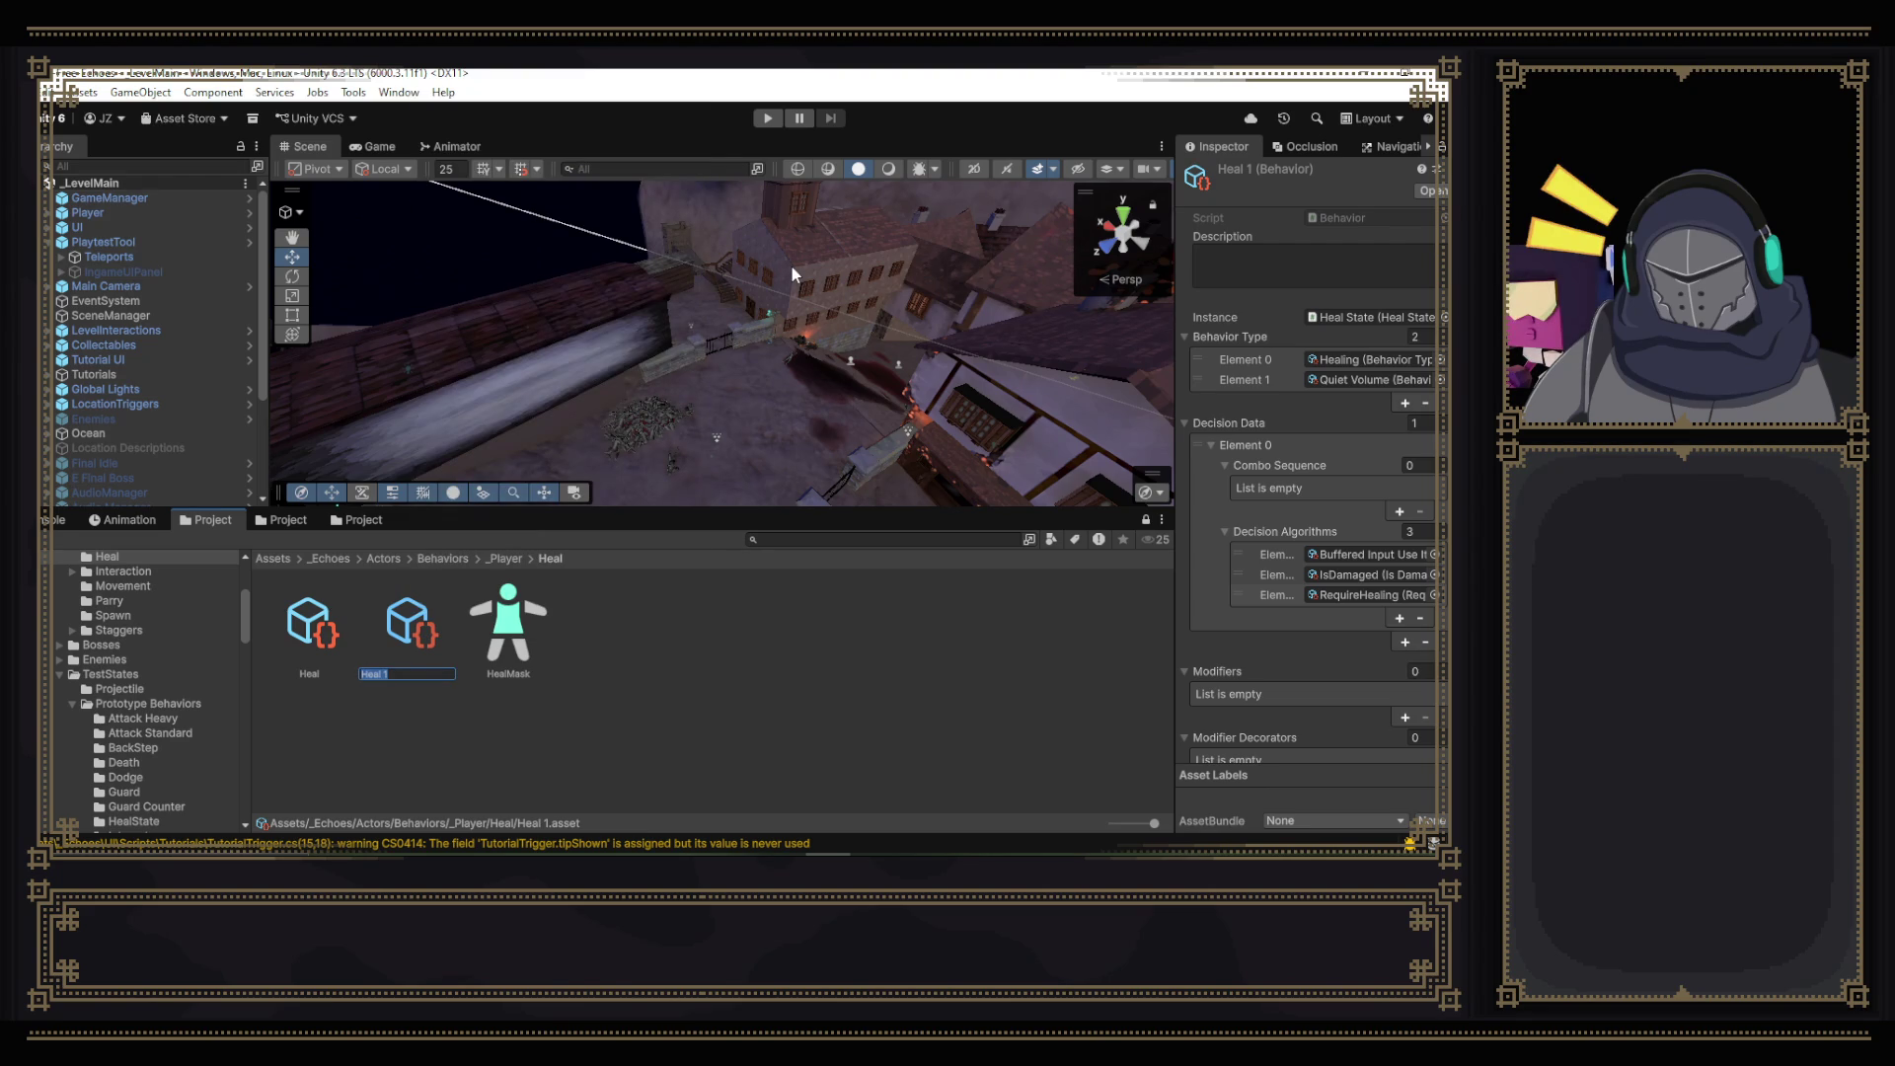
{"action": "type", "text": "Fall"}
{"action": "type", "text": "ed"}
{"action": "type", "text": " Heal"}
{"action": "key", "text": "Return"}
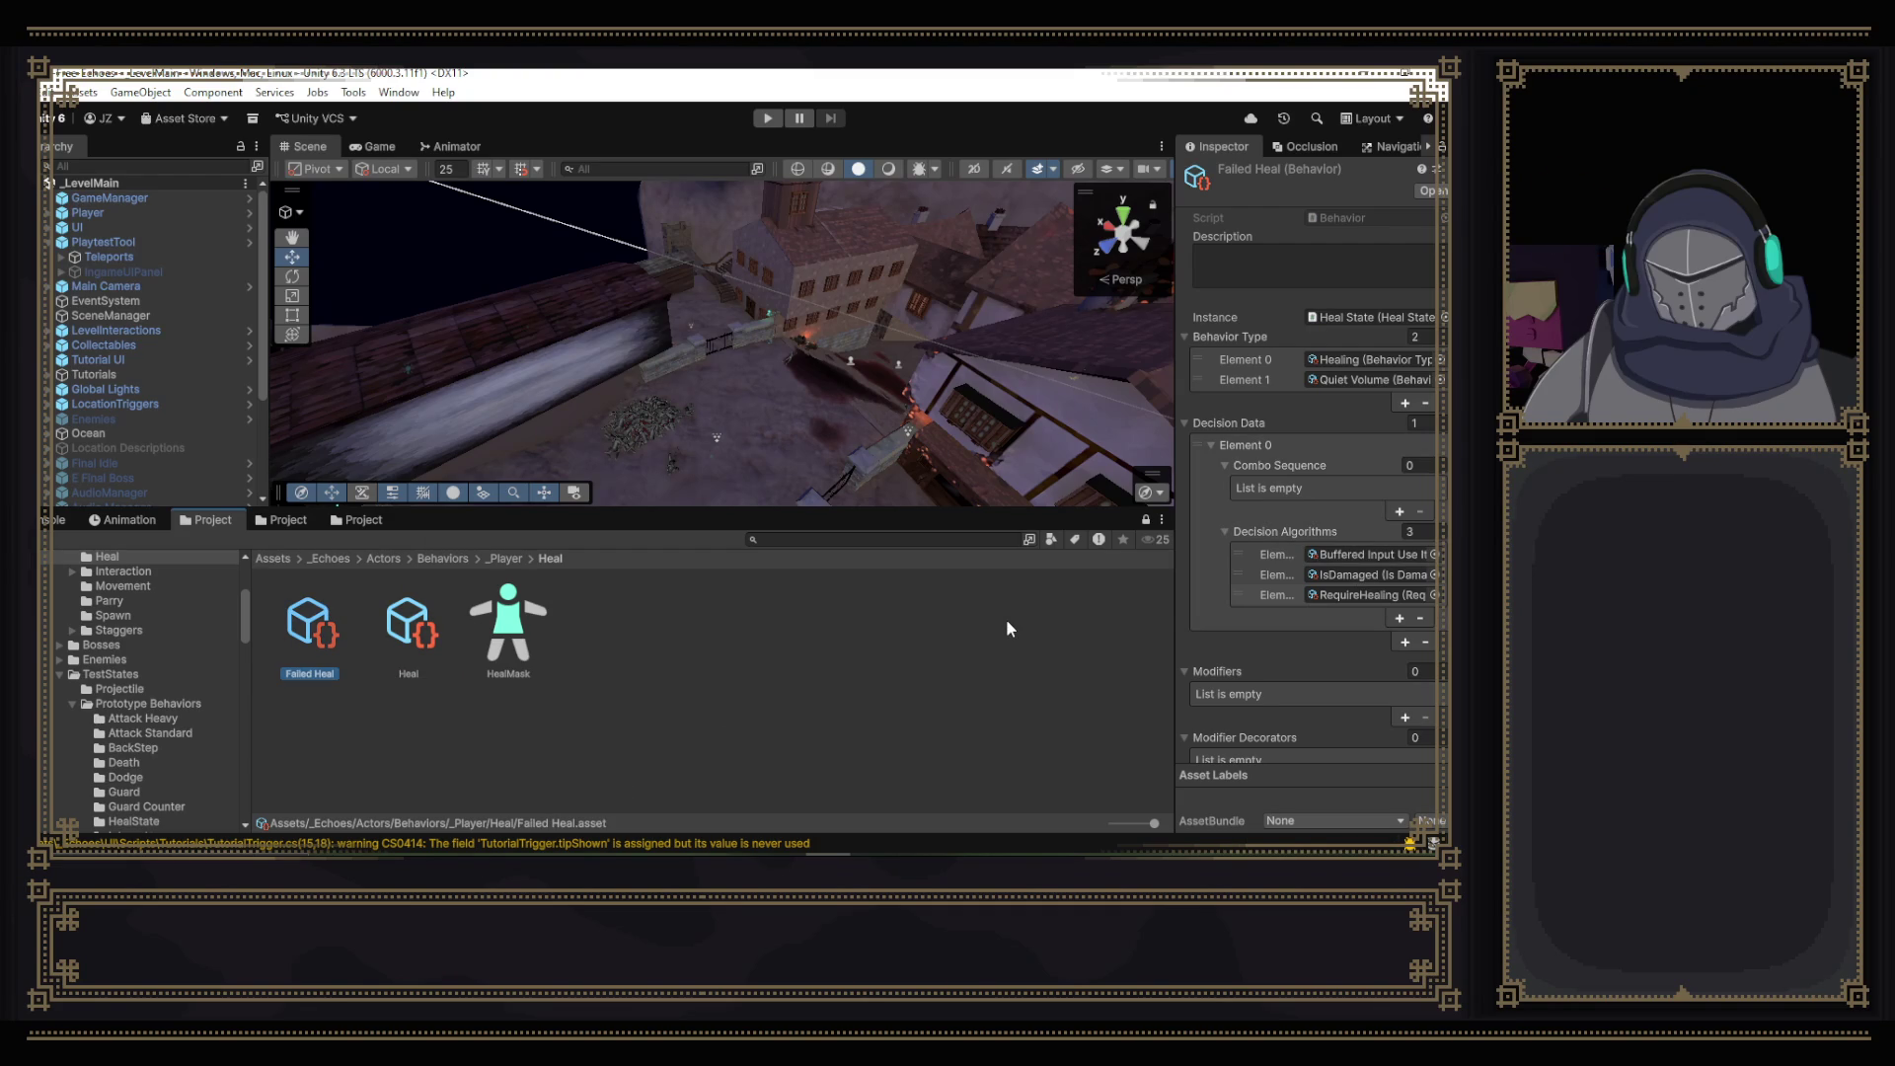
- Remove the IsDamaged decision from Failed Heal's Decision Algorithms and open the RequireHealing script
{"action": "left_click", "coordinate": [1345, 597]}
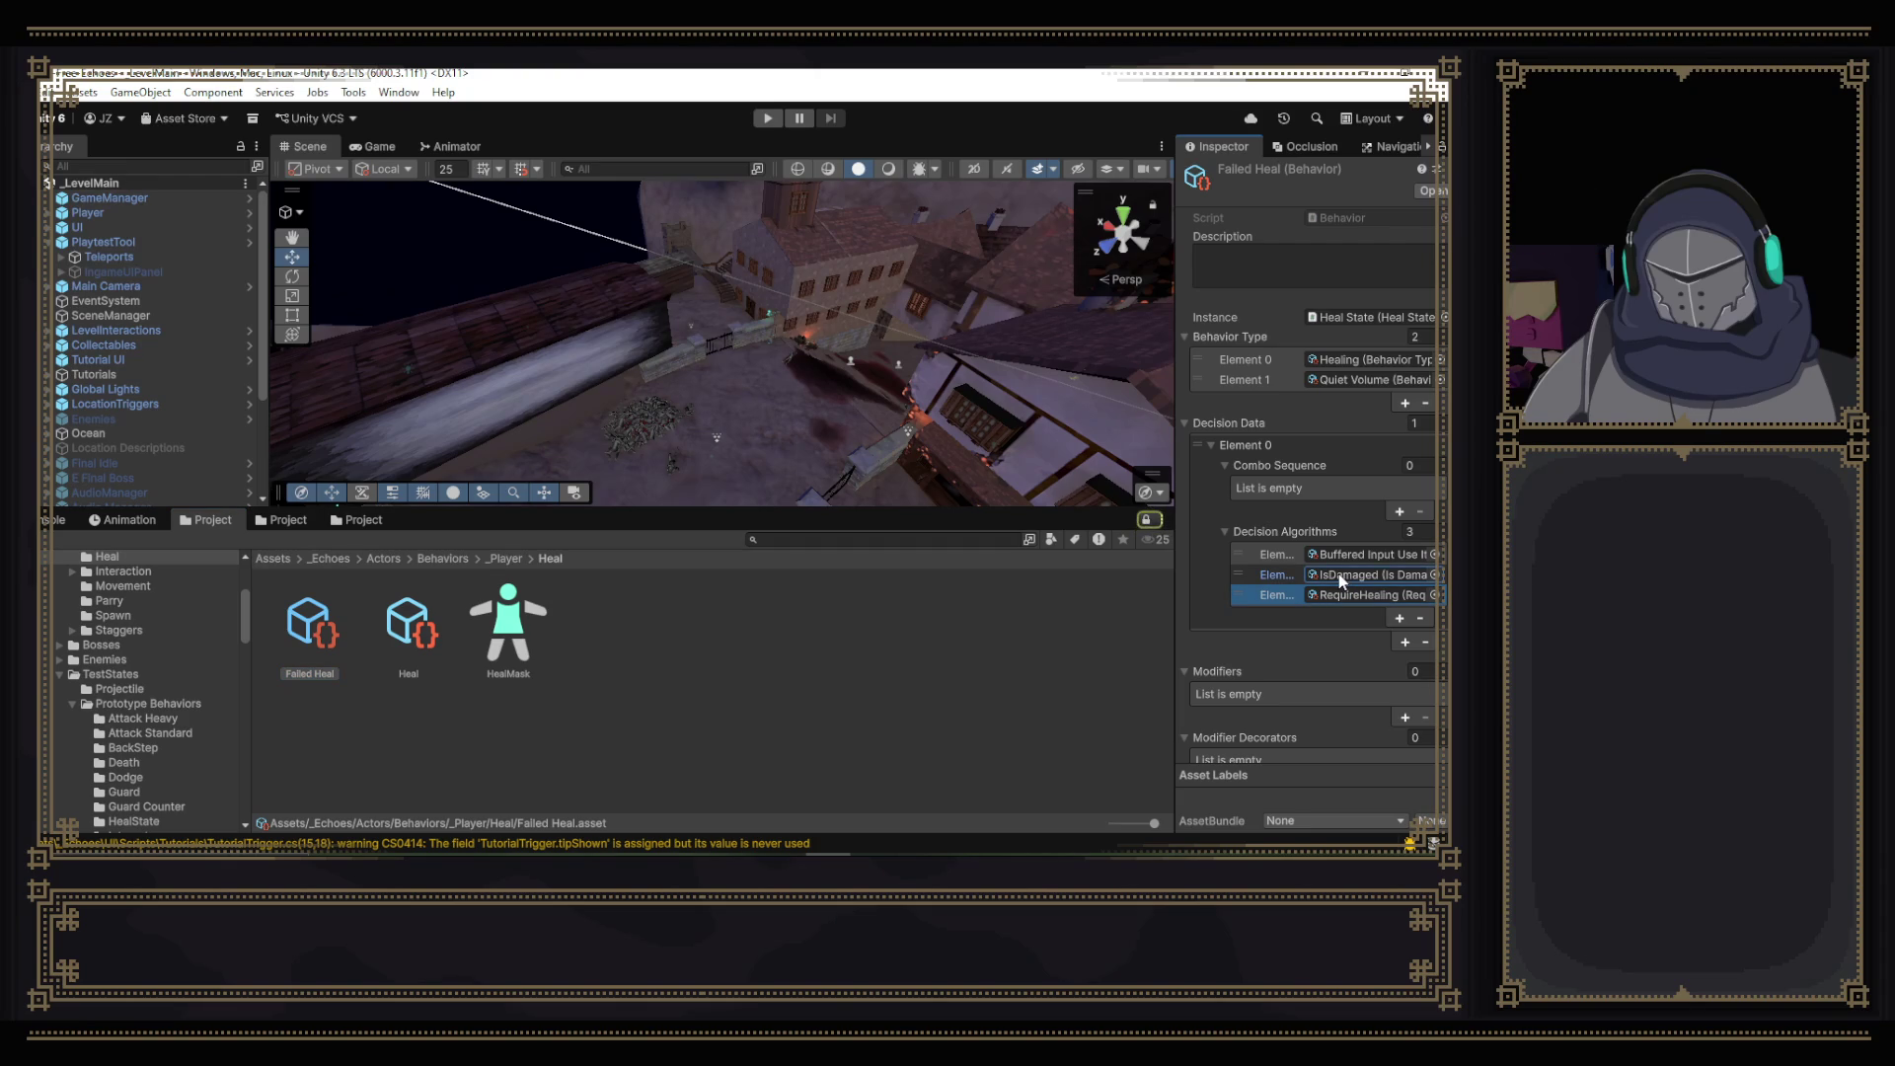
{"action": "key", "text": "Delete"}
{"action": "left_click", "coordinate": [1433, 620]}
{"action": "left_click", "coordinate": [1420, 618]}
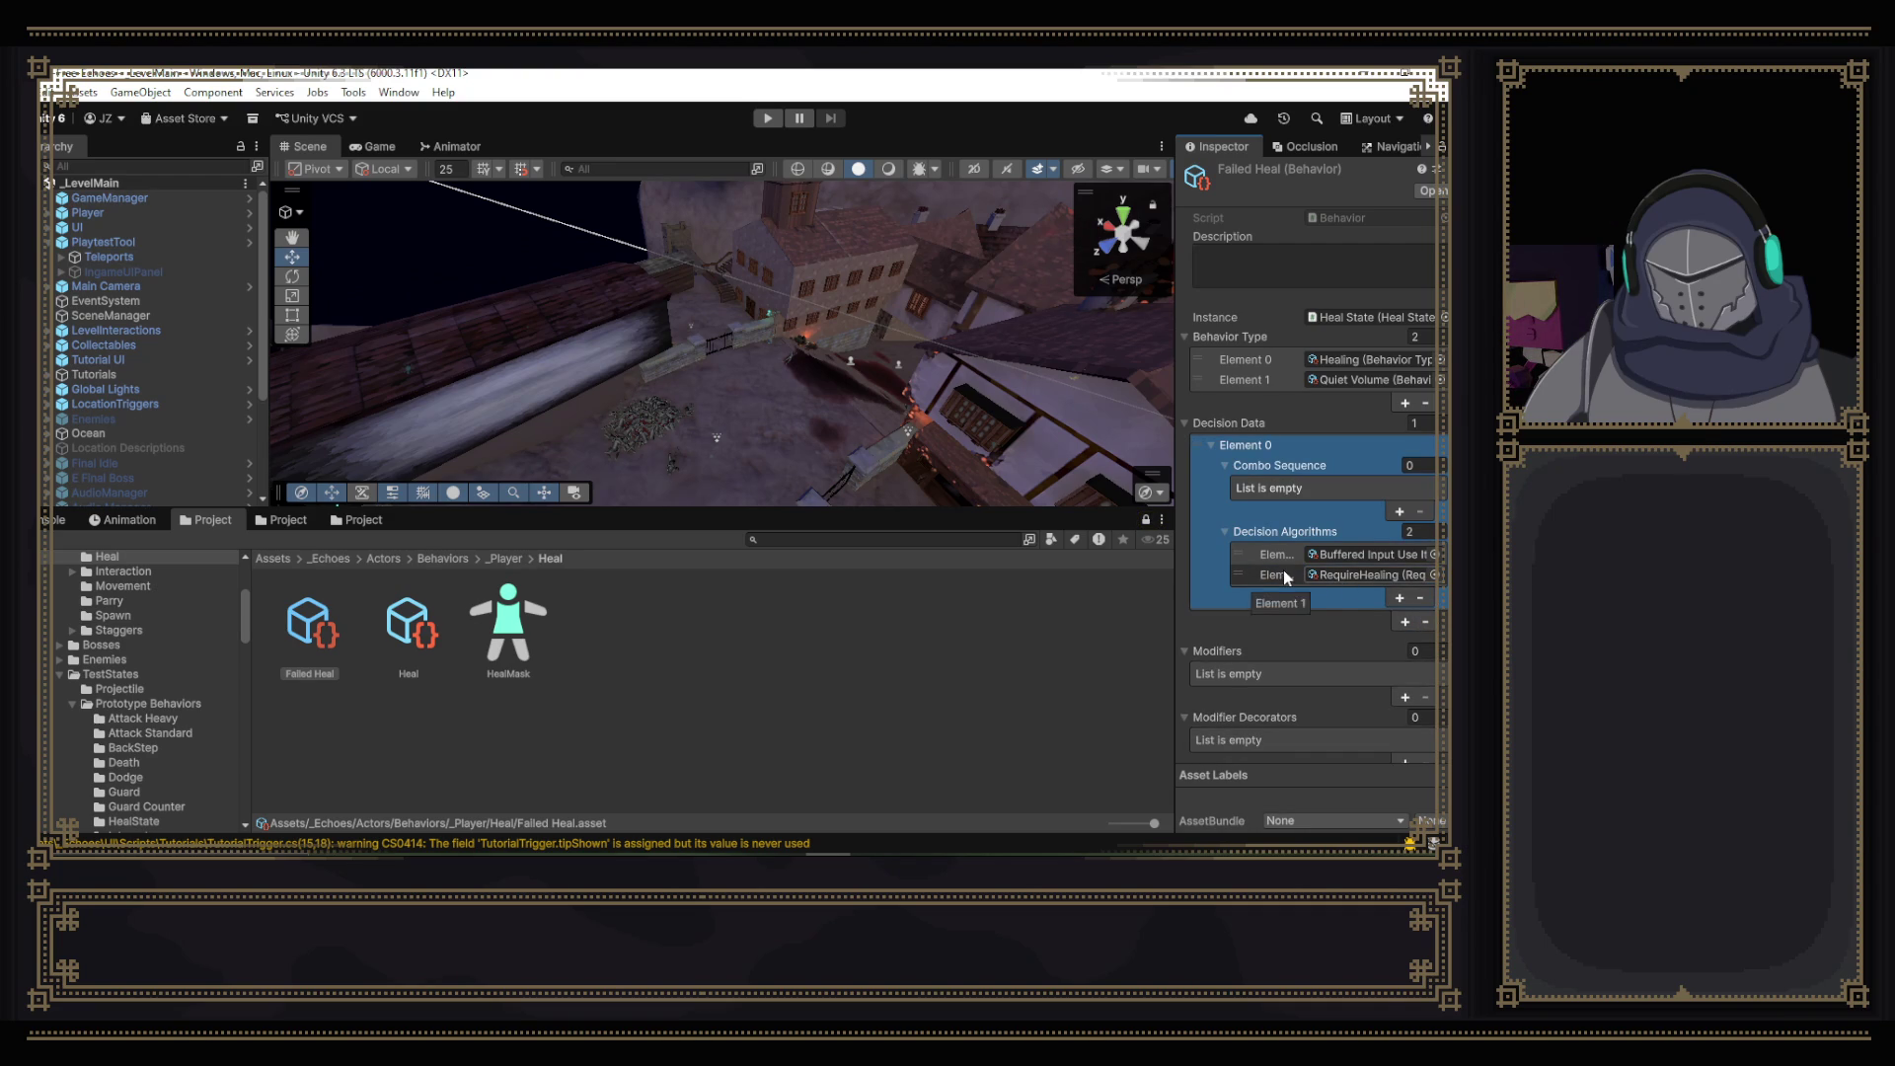
{"action": "double_click", "coordinate": [1362, 574]}
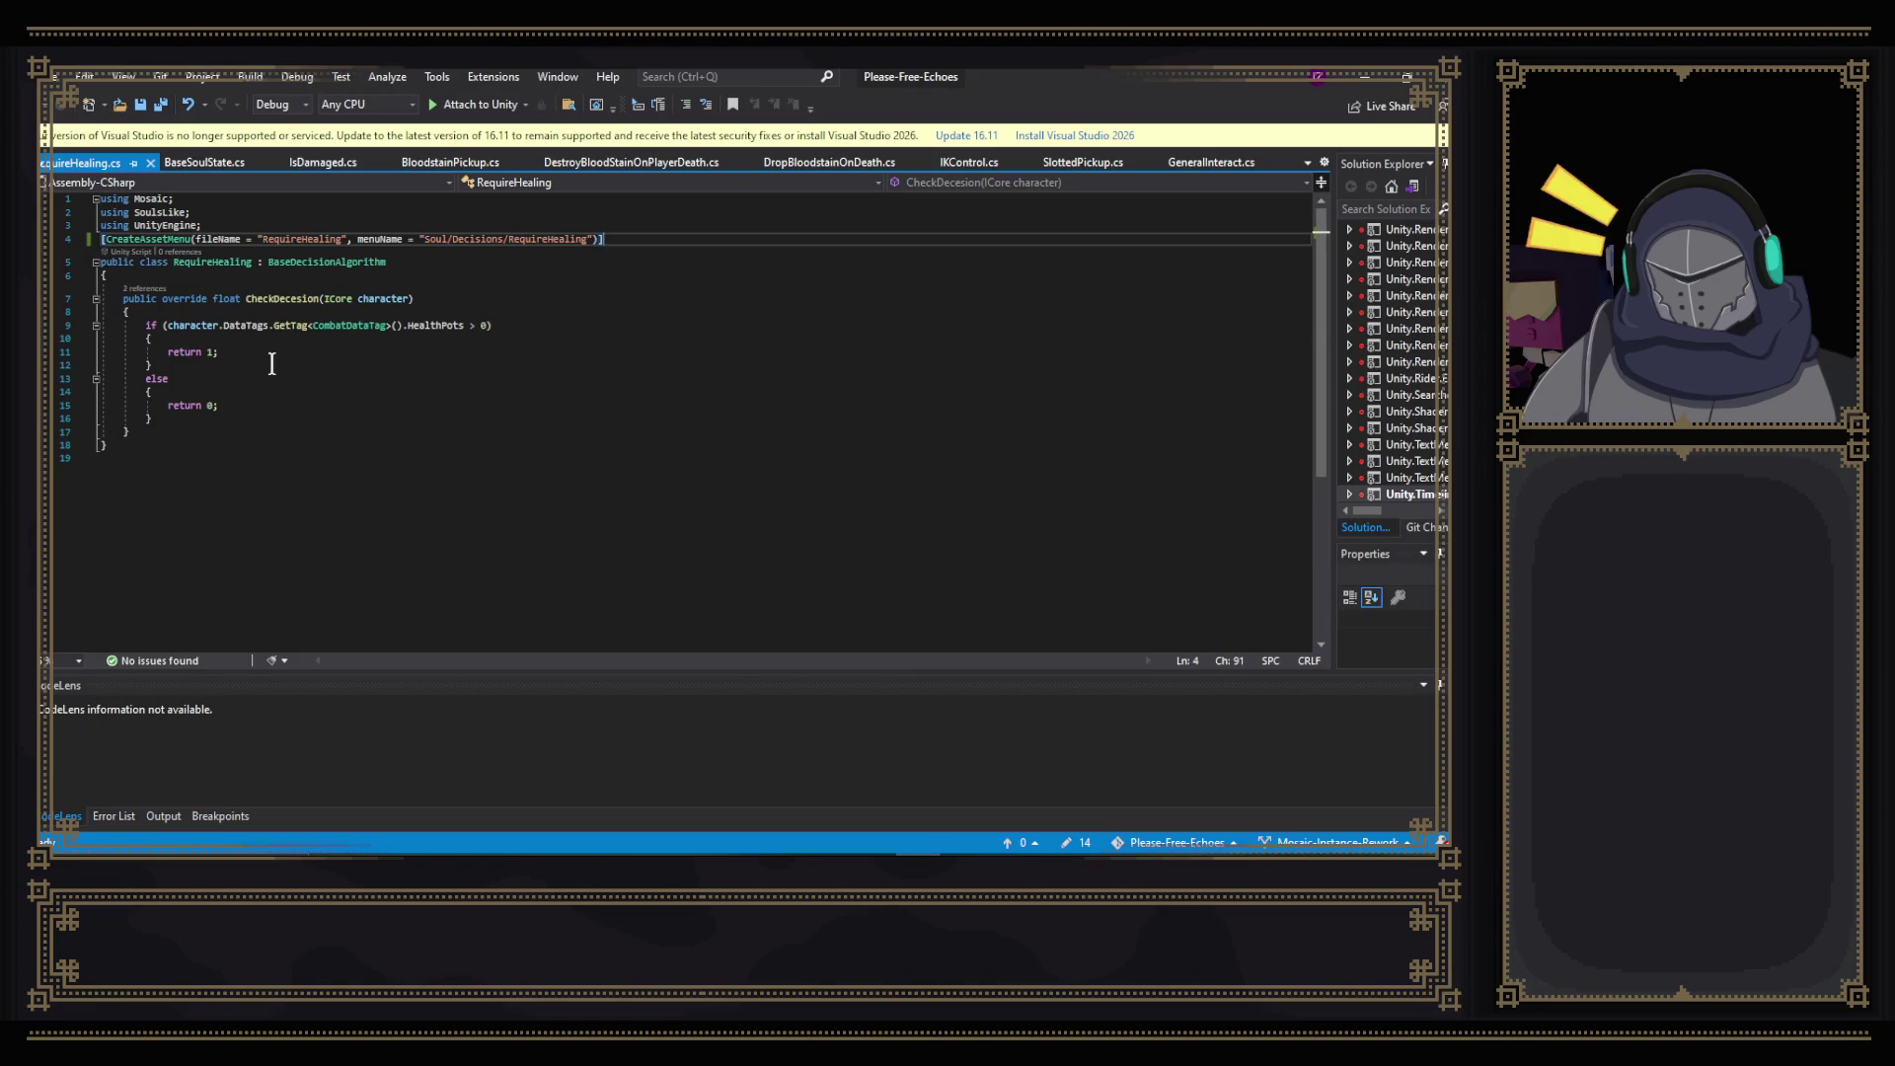
- Select all of RequireHealing.cs to review its health-pot check, then return to Unity
{"action": "left_click", "coordinate": [441, 414]}
{"action": "key", "text": "ctrl+a"}
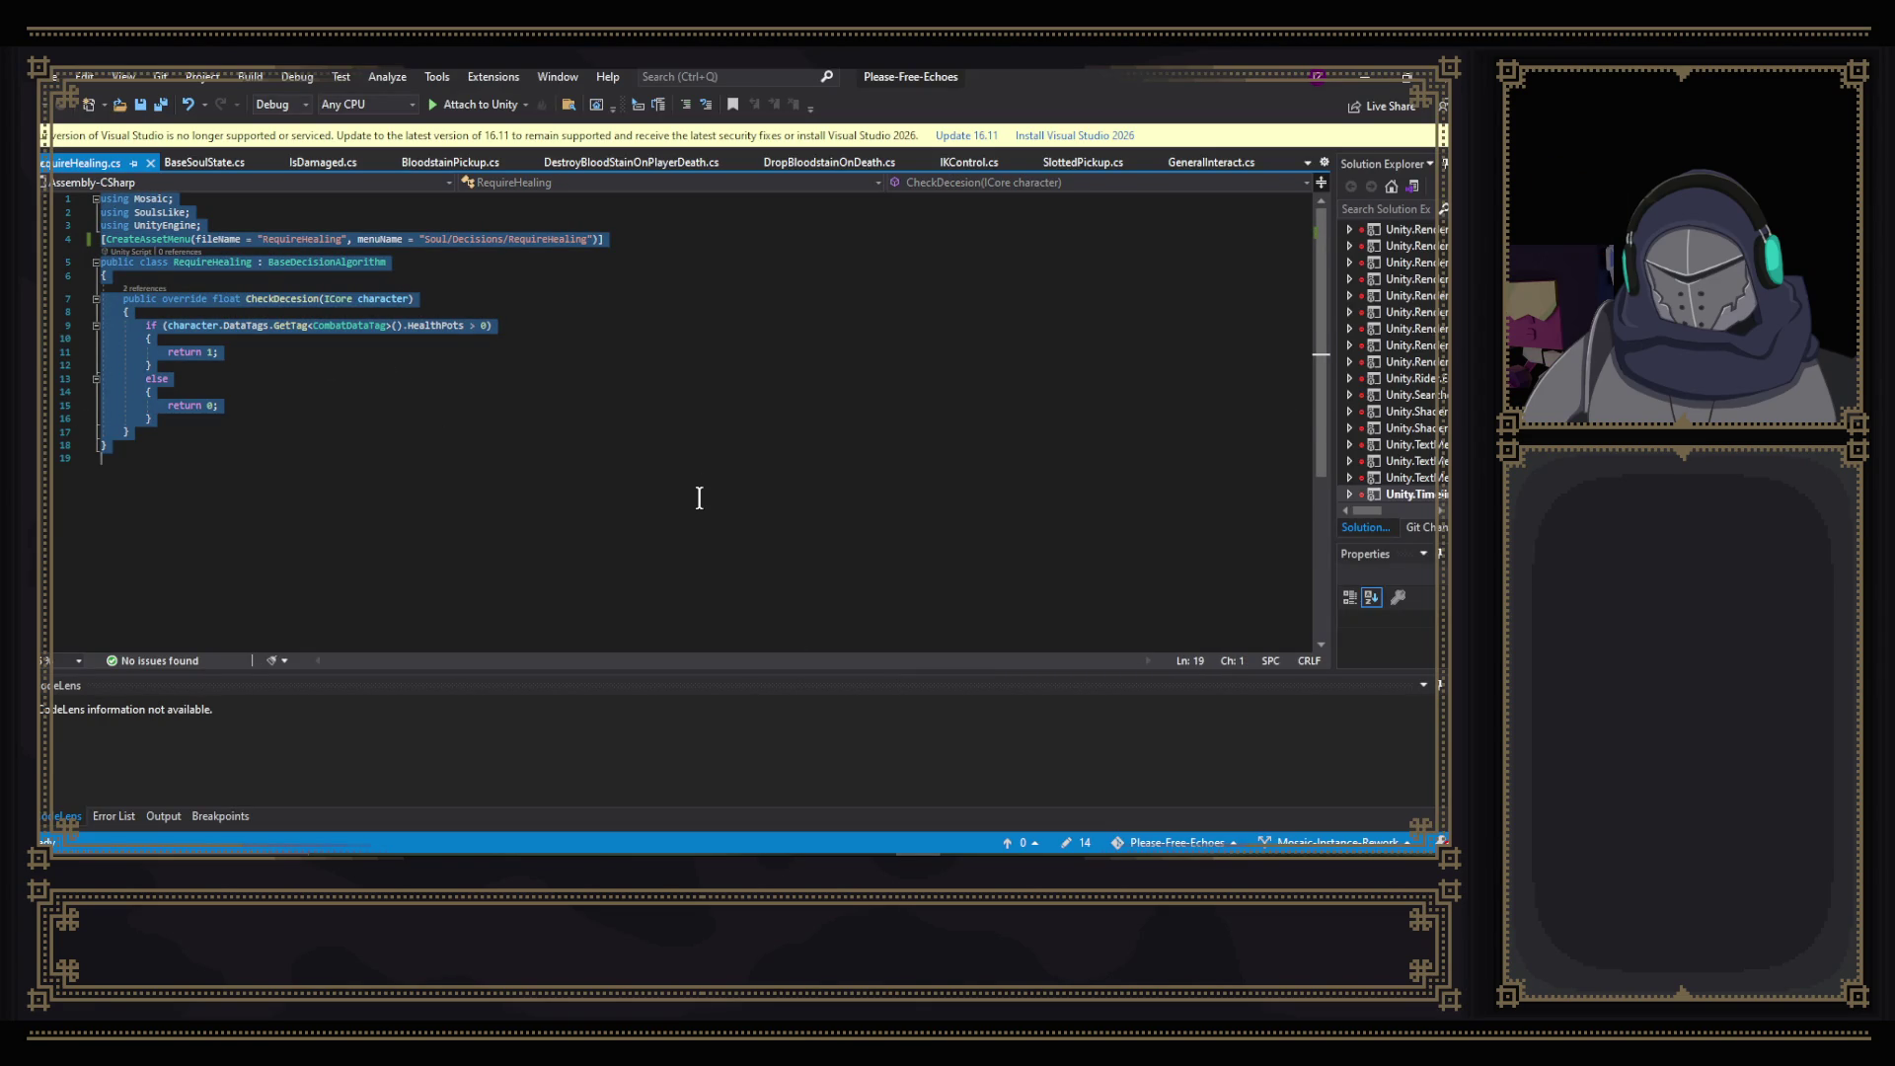
{"action": "key", "text": "alt+Tab"}
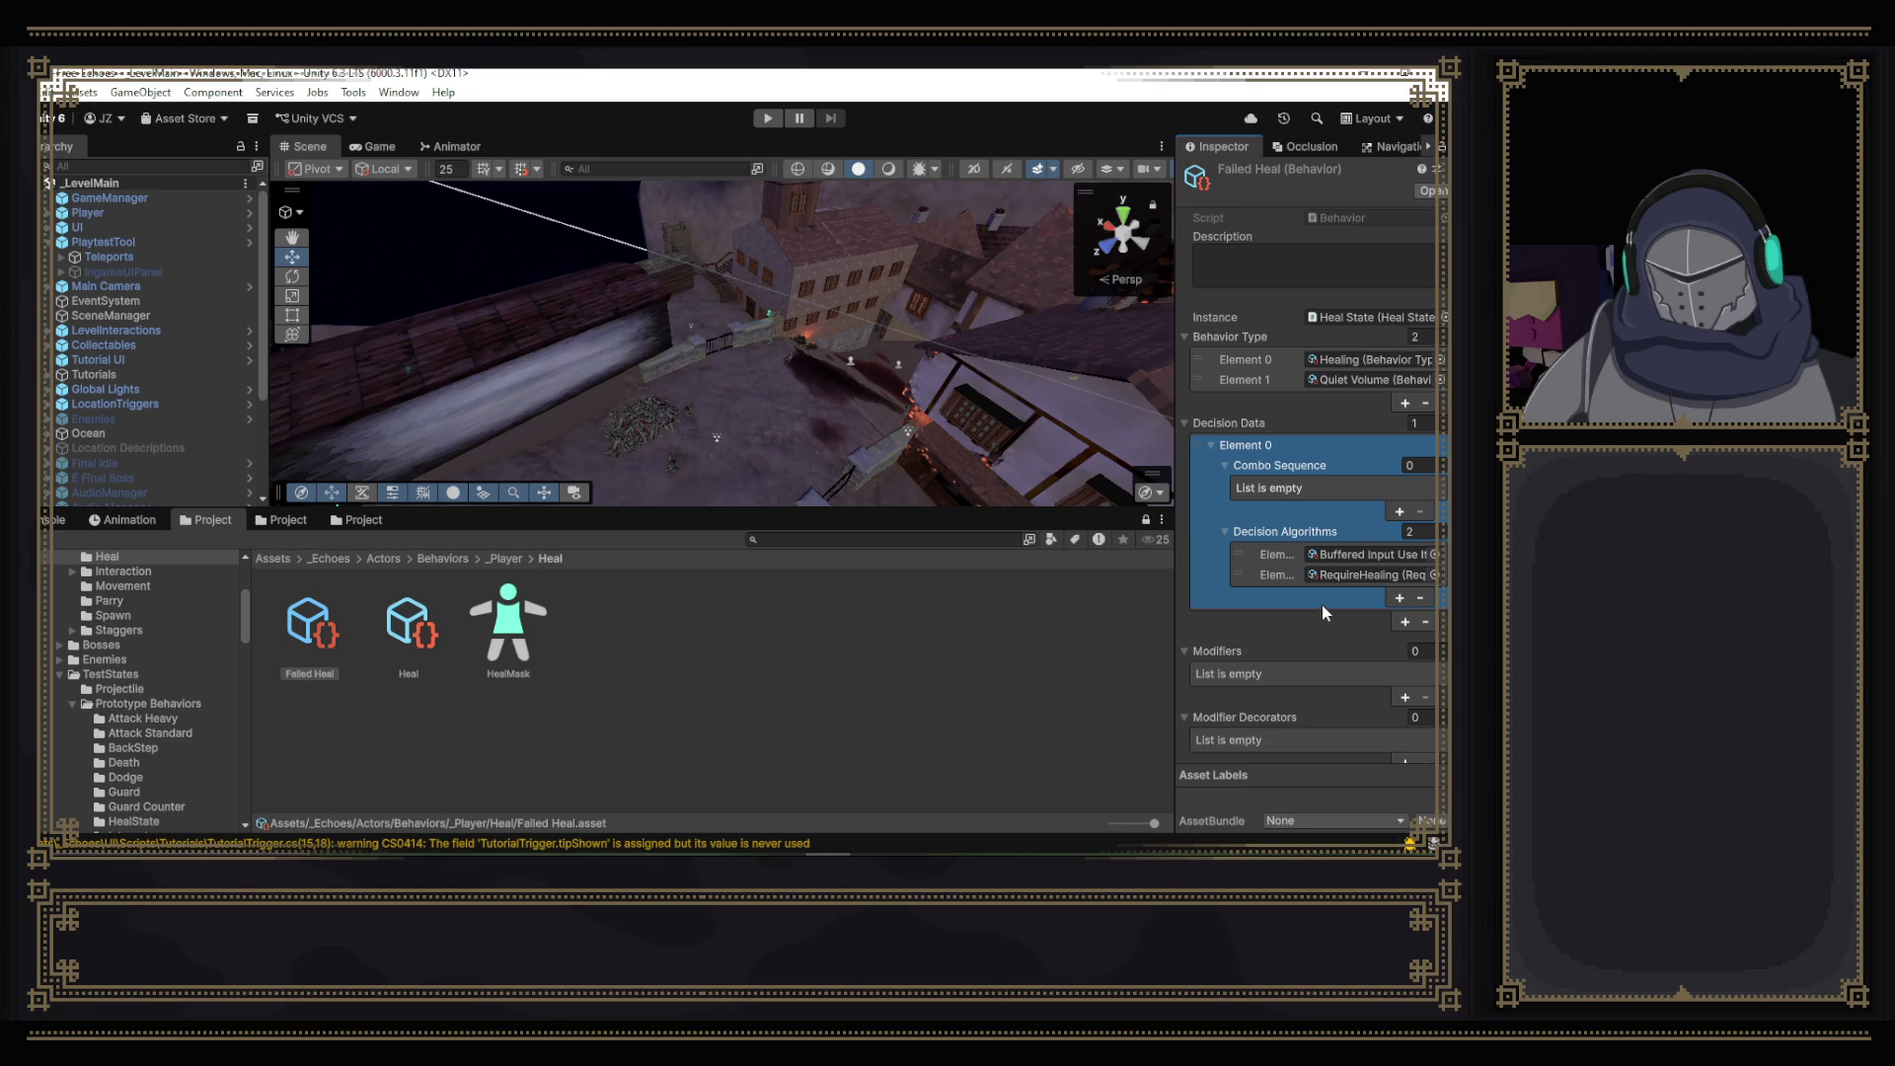
- Compare against the original Heal settings, delete the Failed Heal asset, and return to RequireHealing
{"action": "scroll", "coordinate": [1264, 604], "scroll_direction": "down", "scroll_amount": 3}
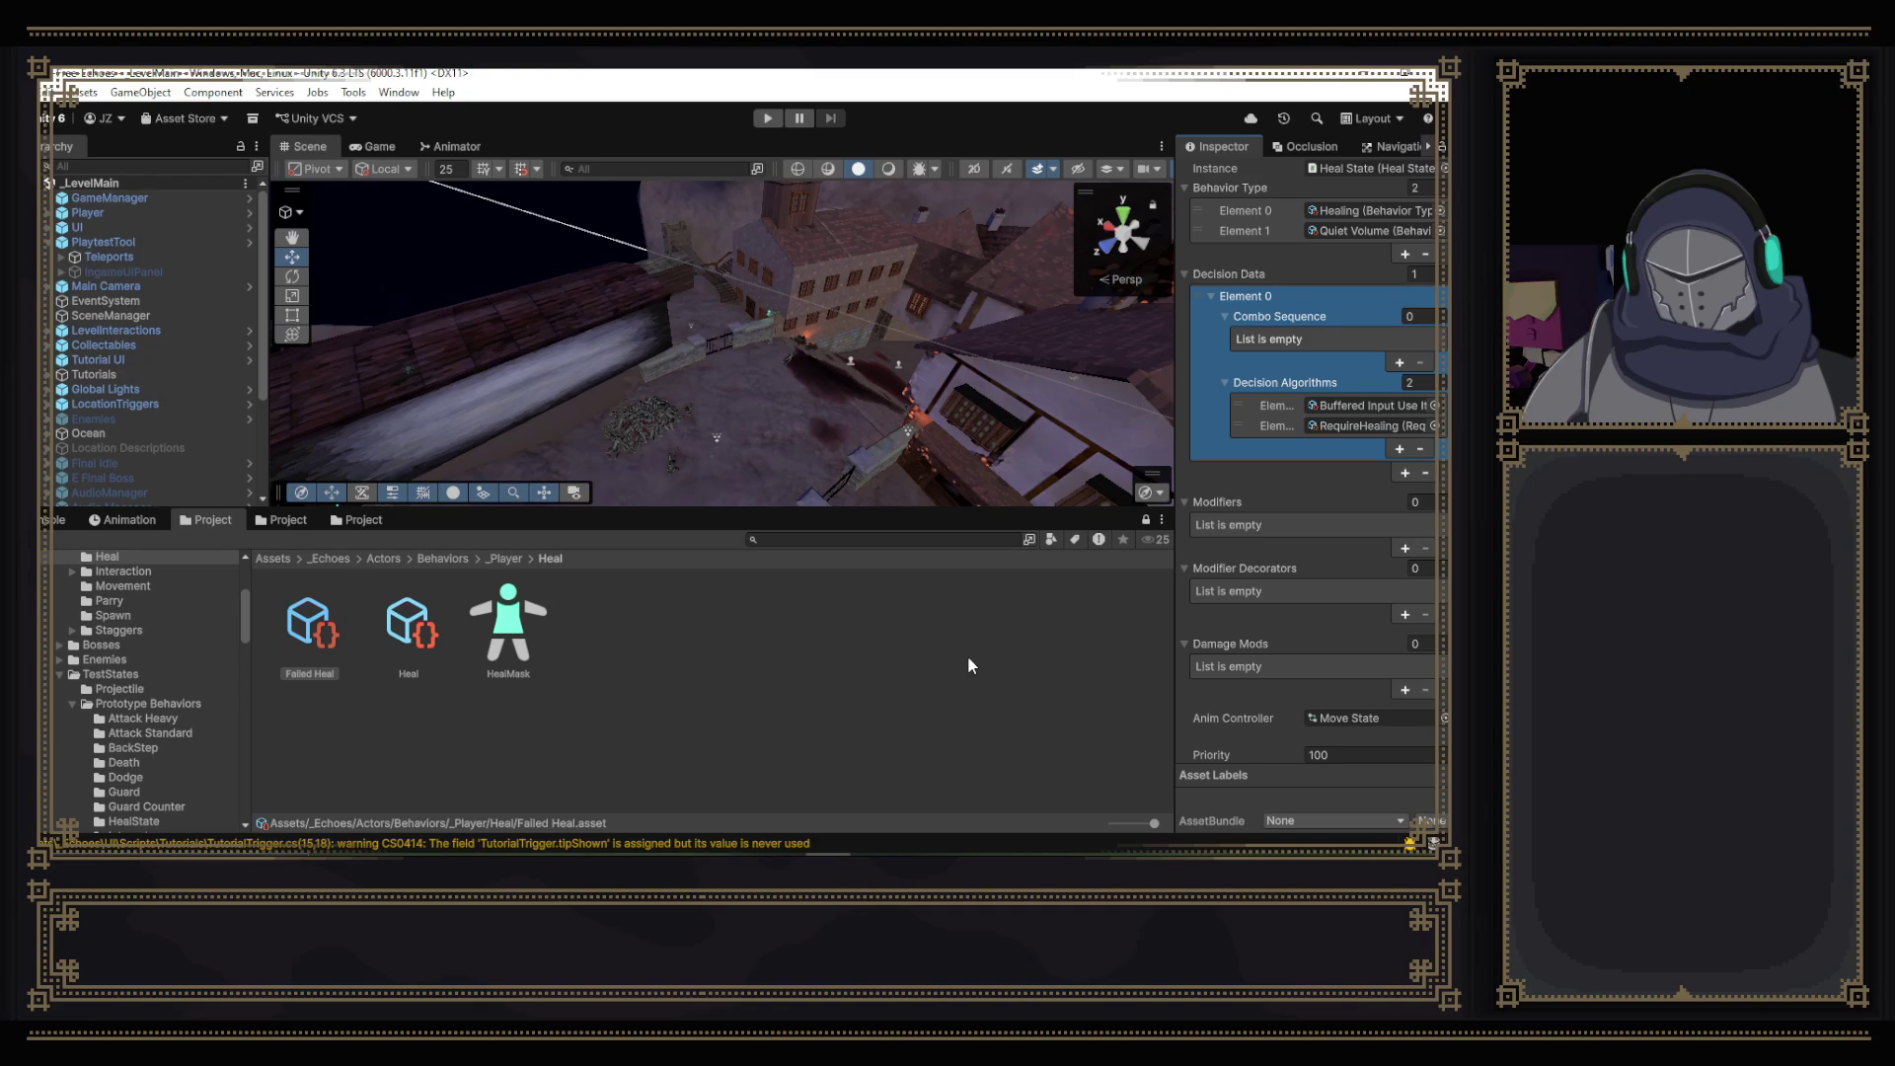
{"action": "left_click", "coordinate": [431, 600]}
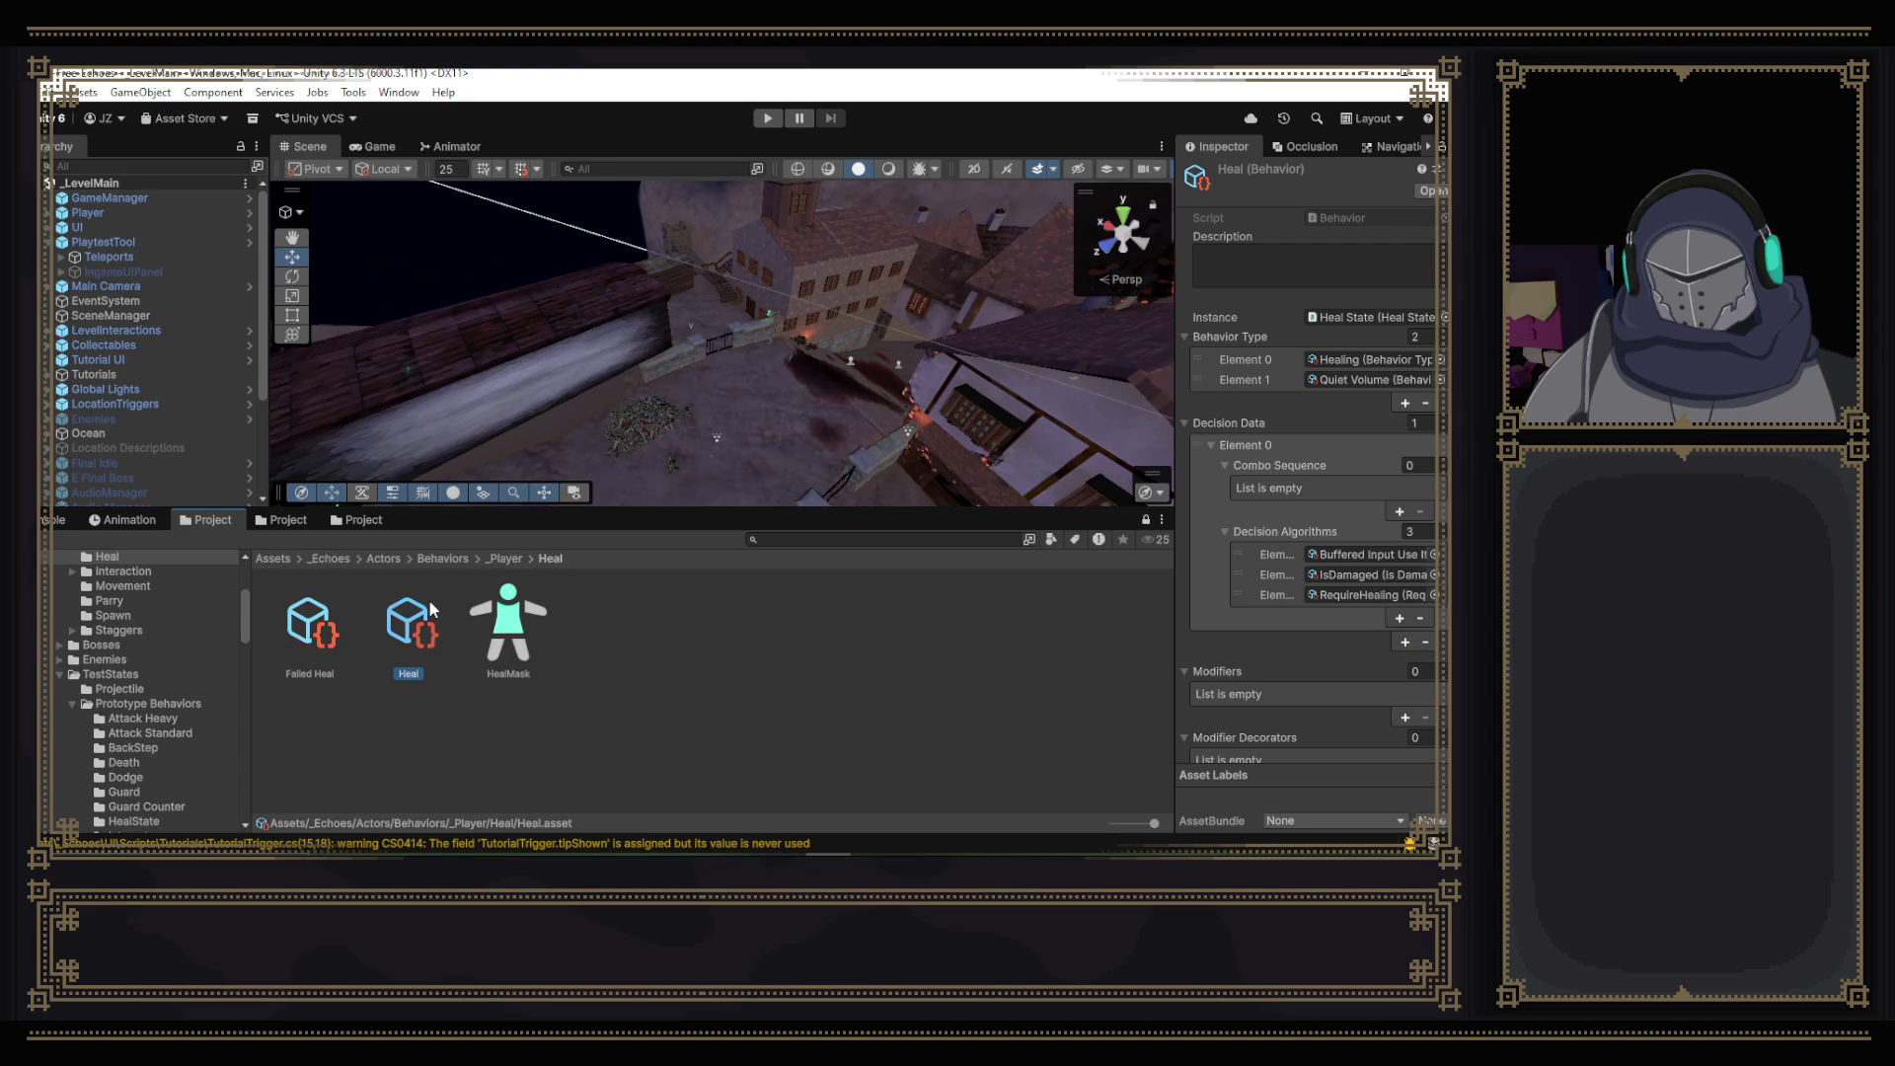
{"action": "left_click", "coordinate": [293, 656]}
{"action": "key", "text": "Delete"}
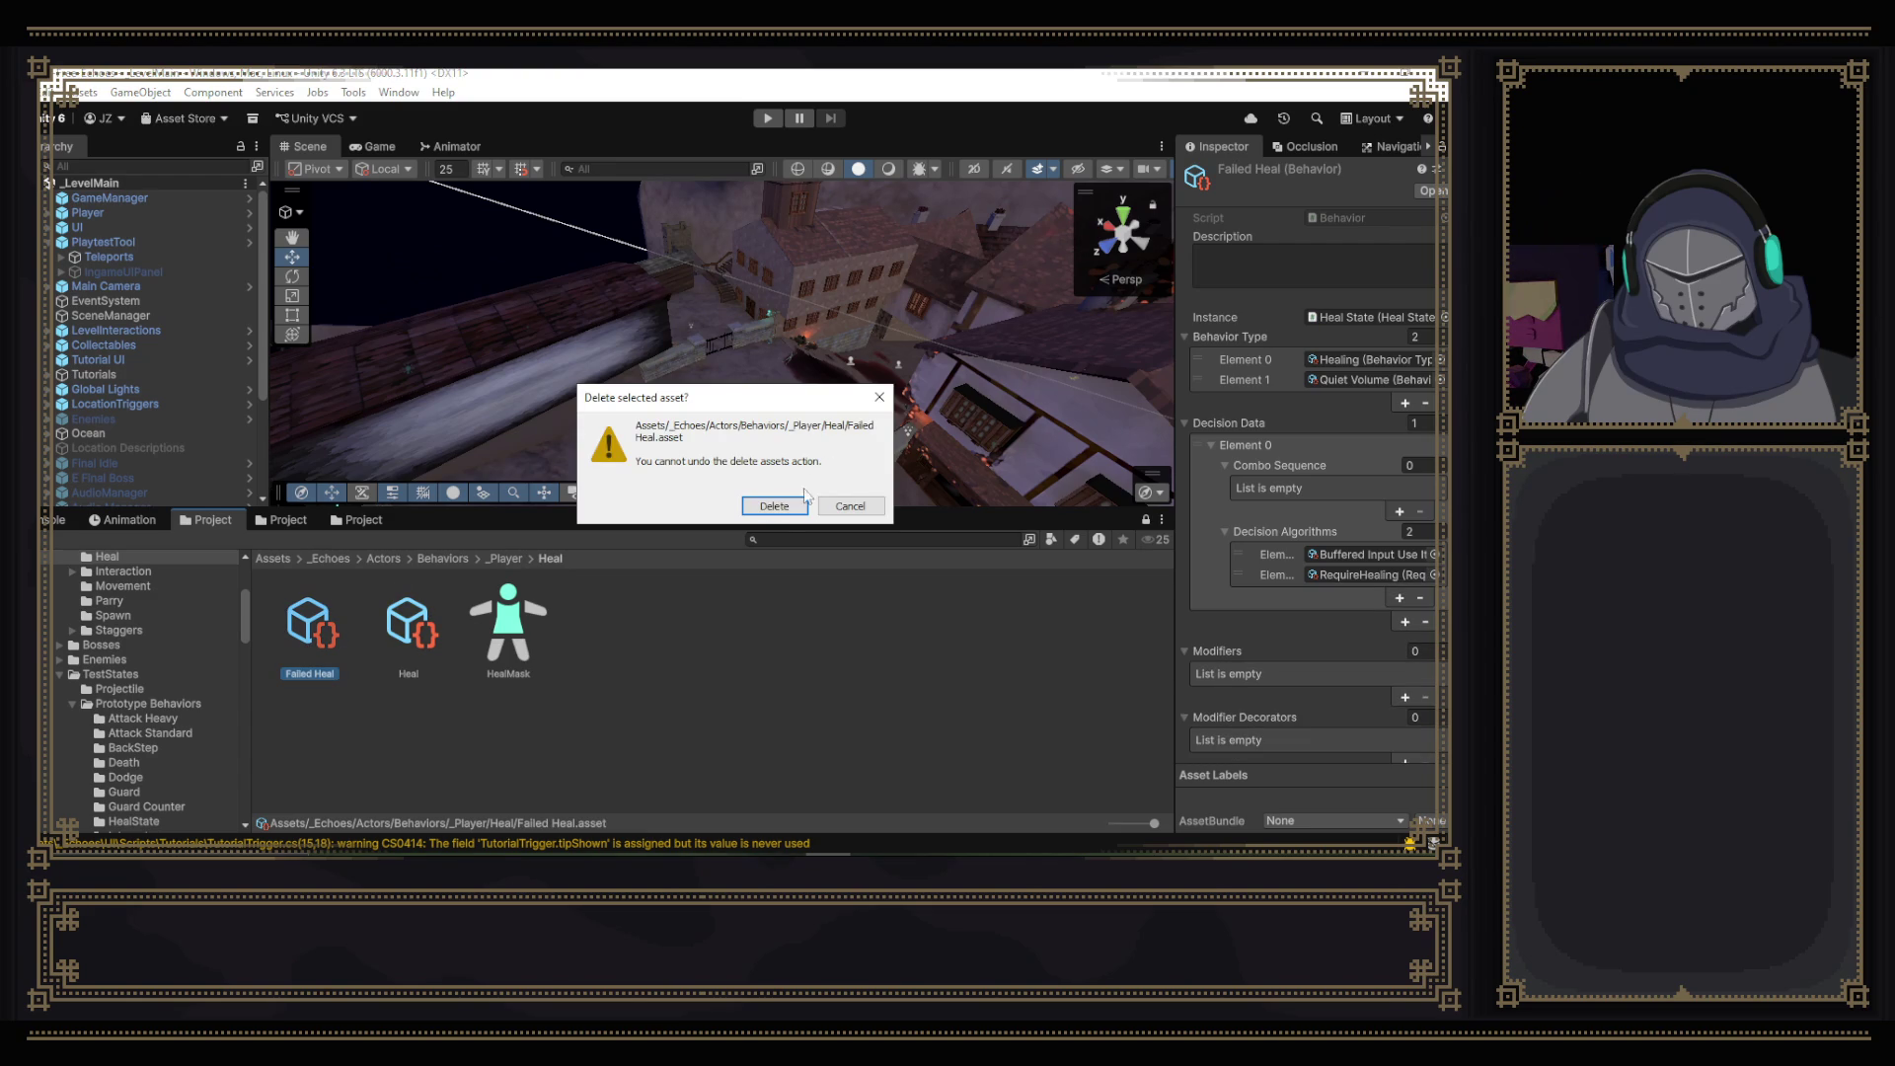
{"action": "left_click", "coordinate": [779, 505]}
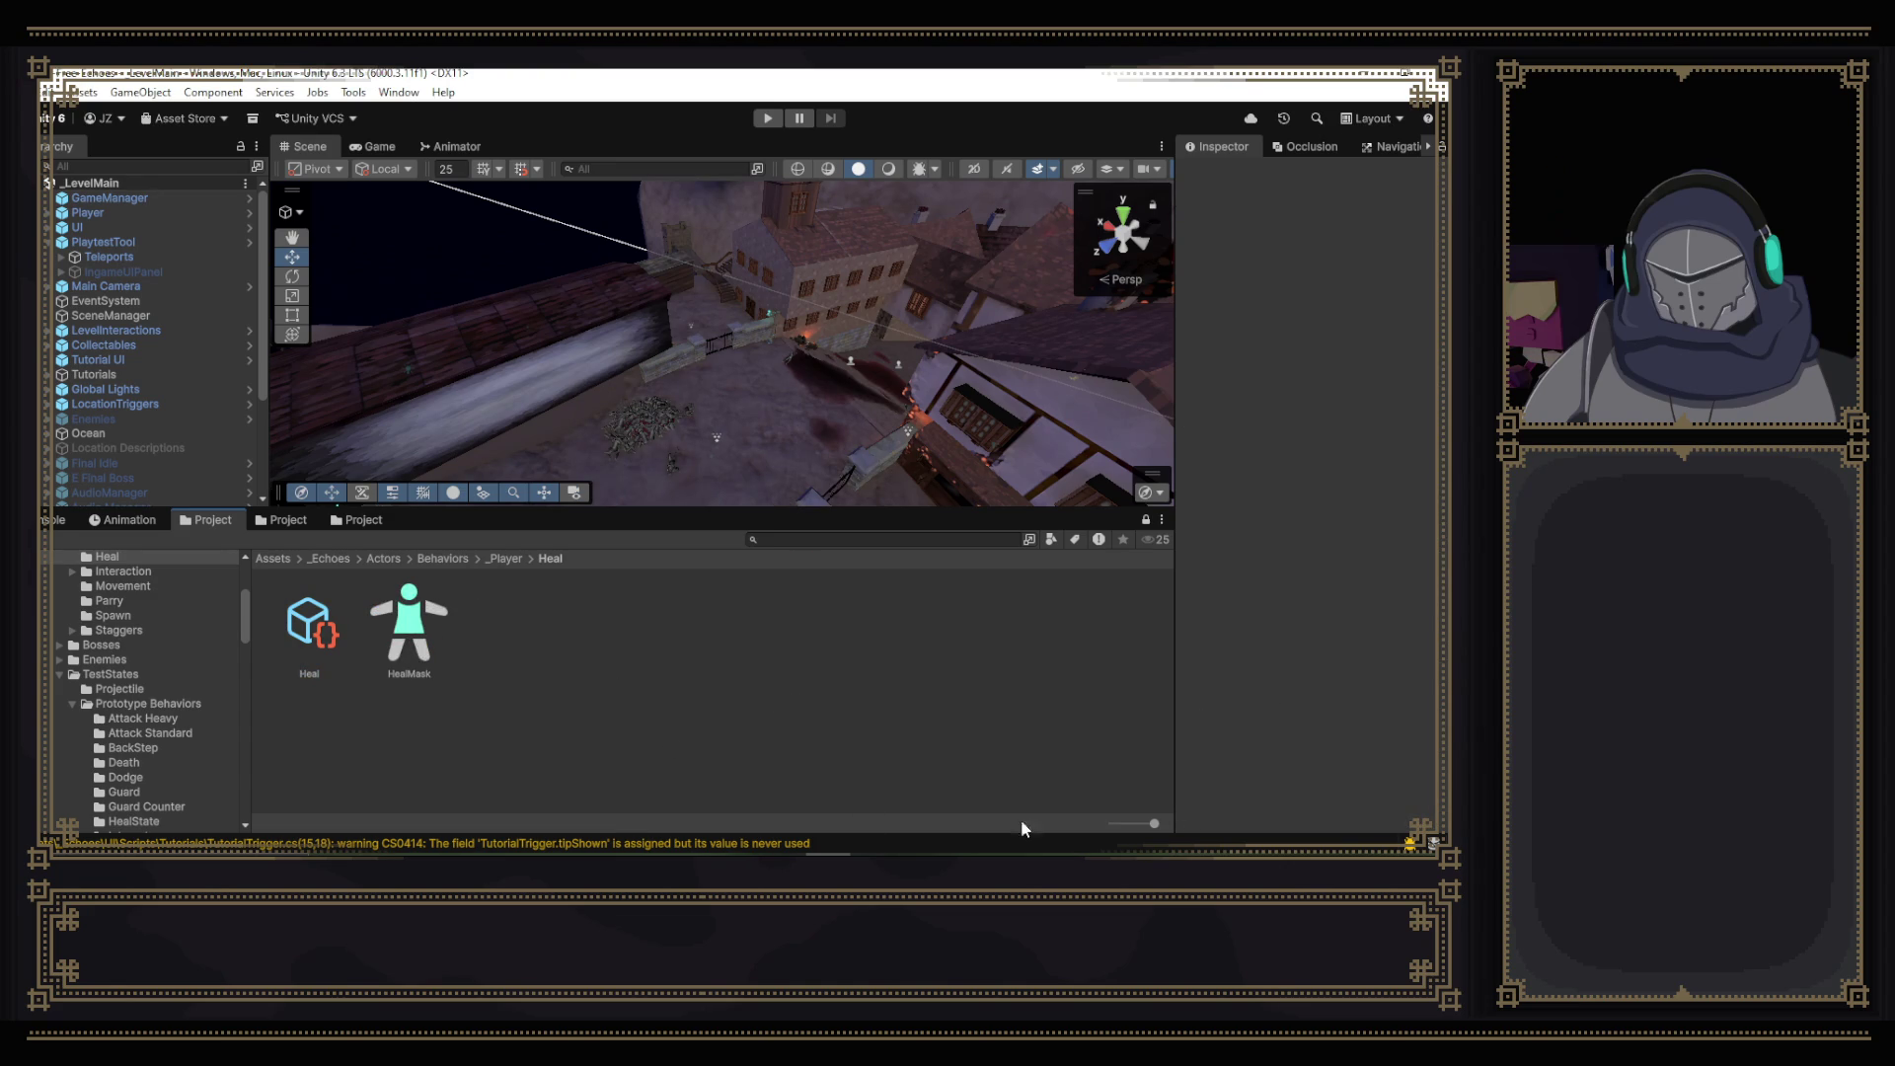
{"action": "key", "text": "alt+Tab"}
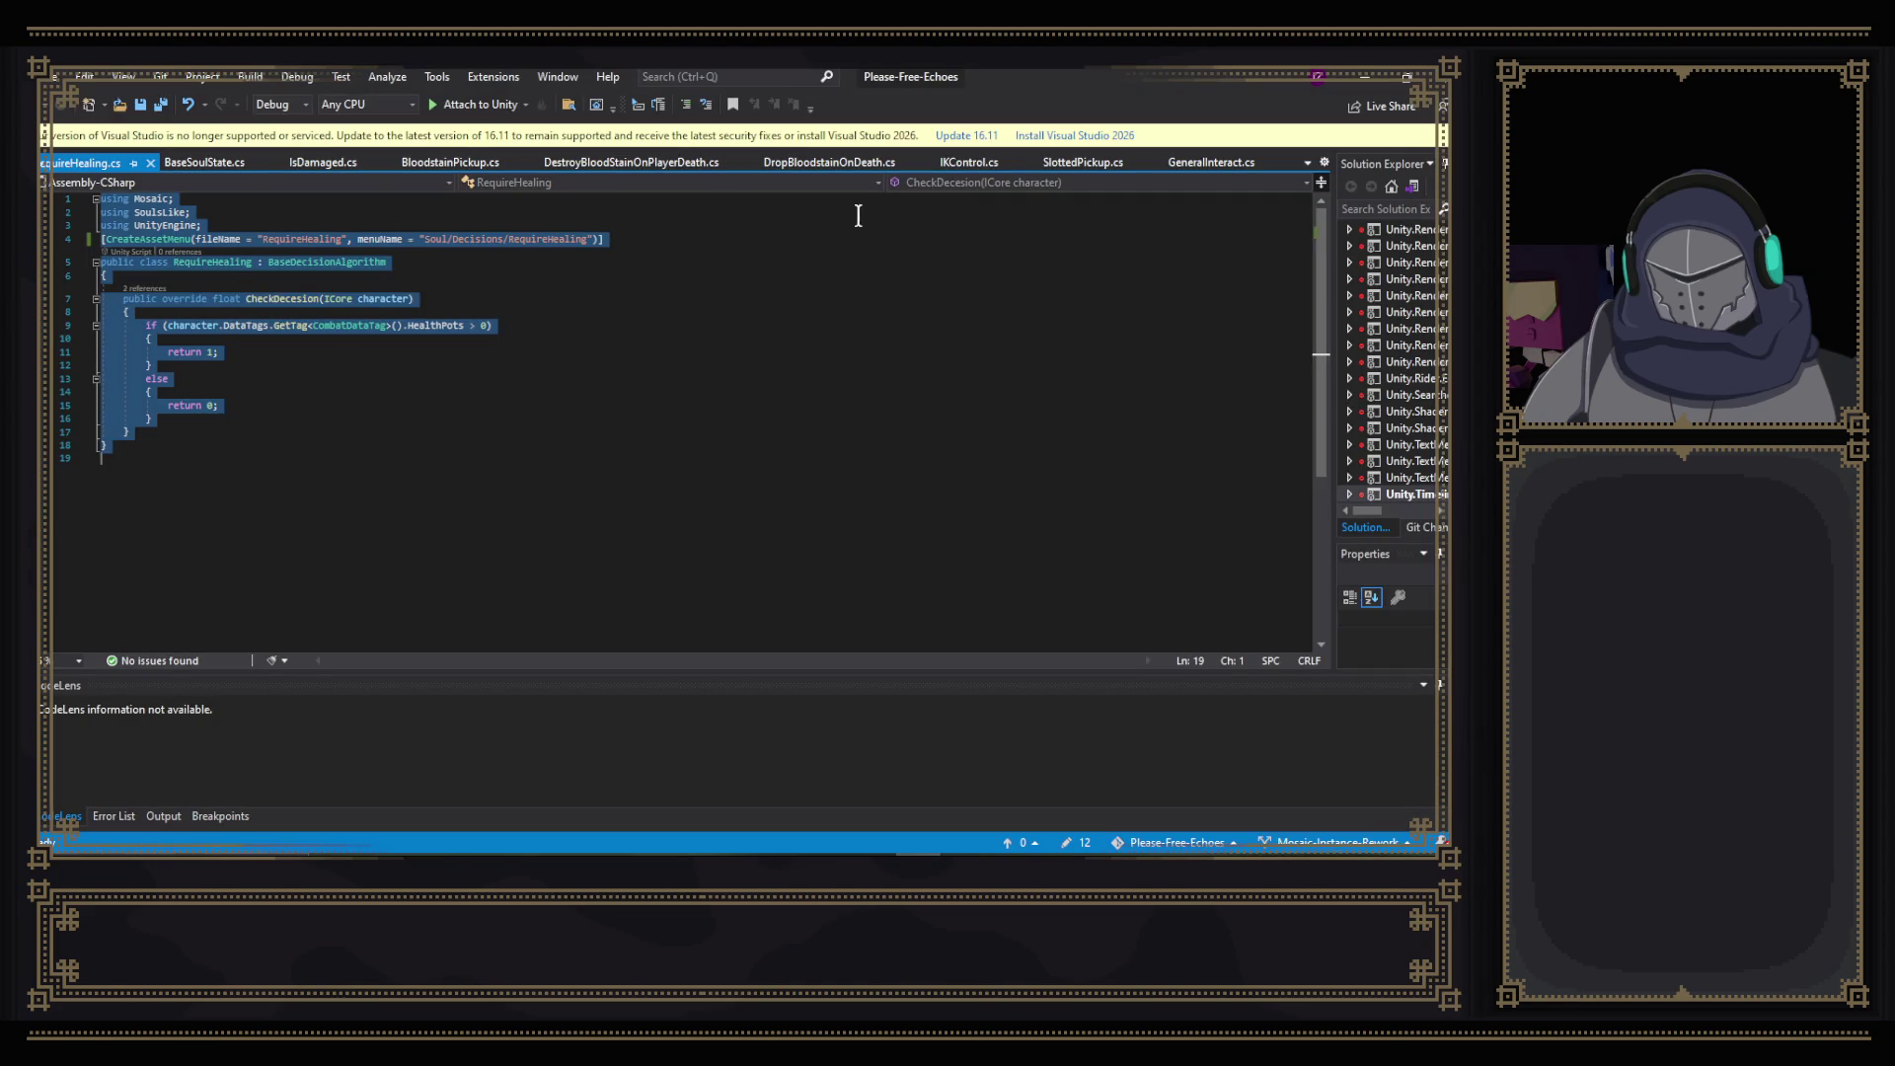
- Delete the RequireHealing decision asset, then search the project and open the HealState script
{"action": "key", "text": "alt+Tab"}
{"action": "left_click", "coordinate": [787, 540]}
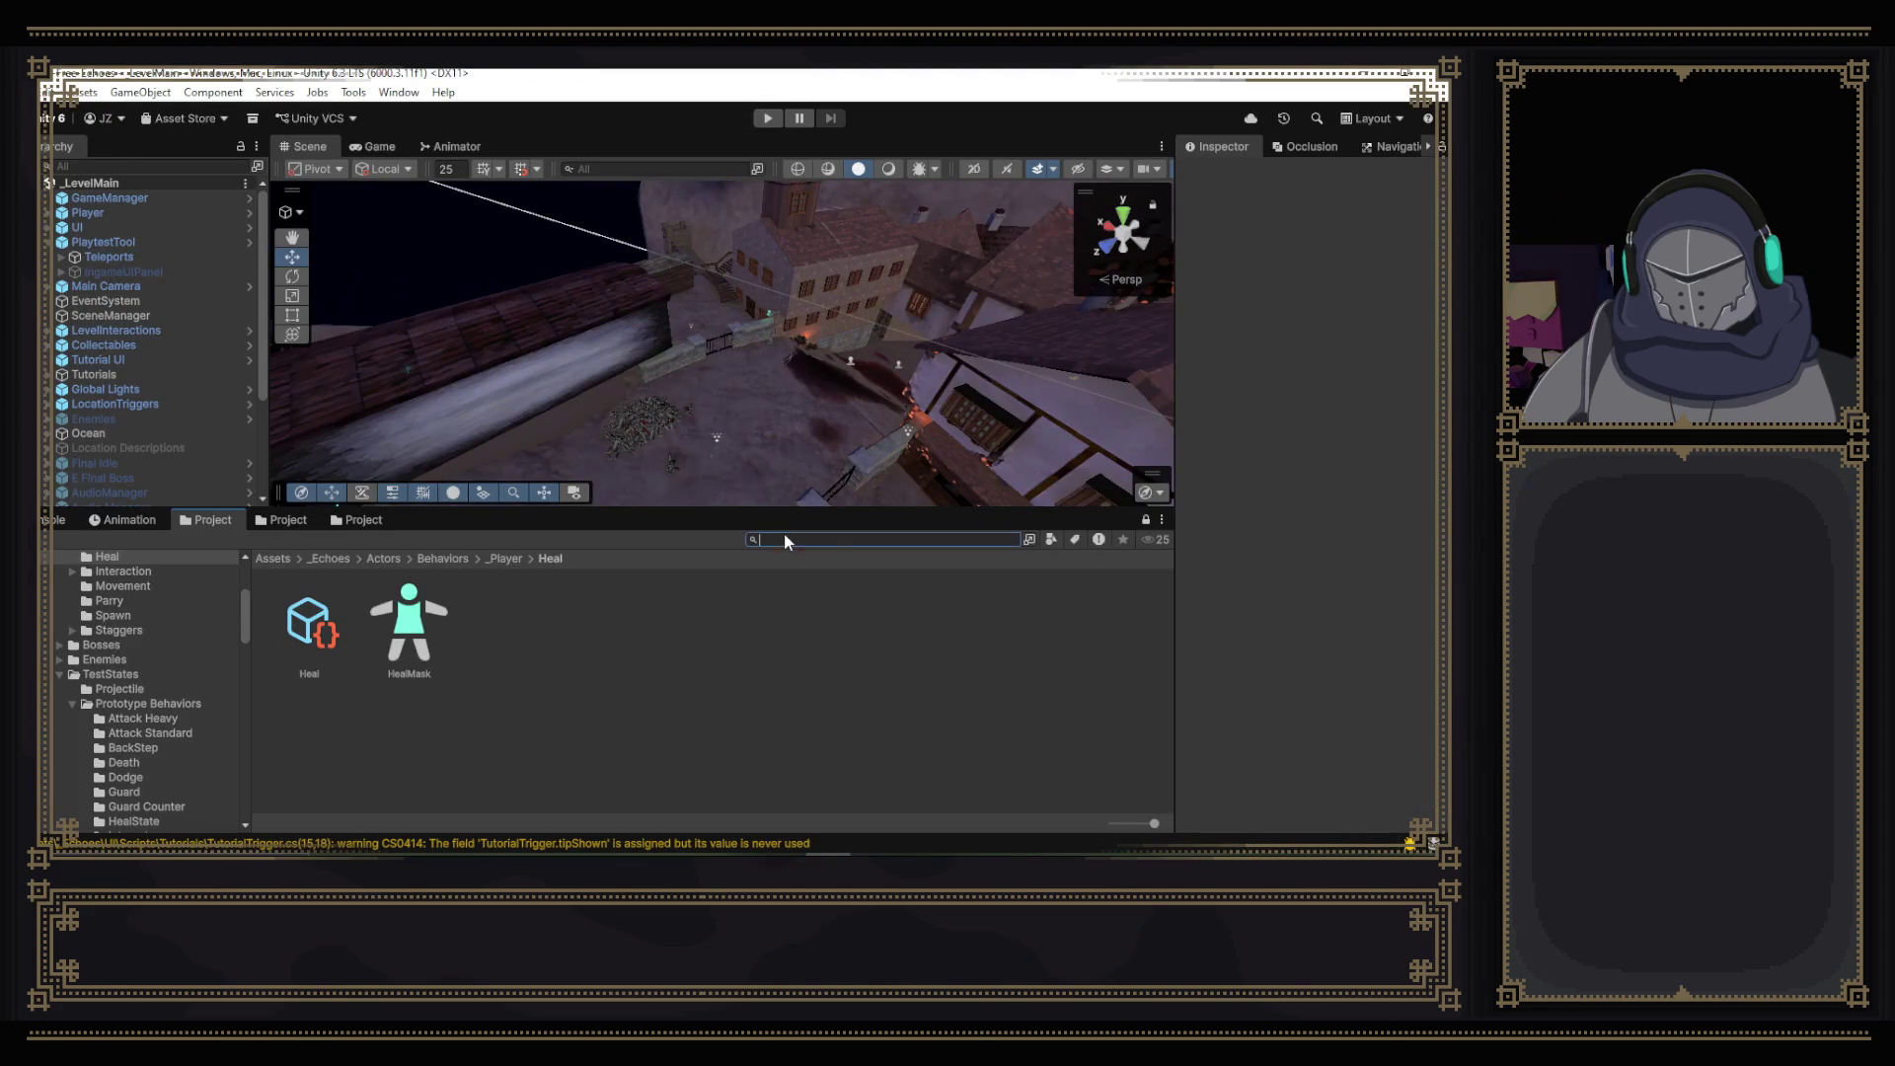
{"action": "left_click", "coordinate": [359, 520]}
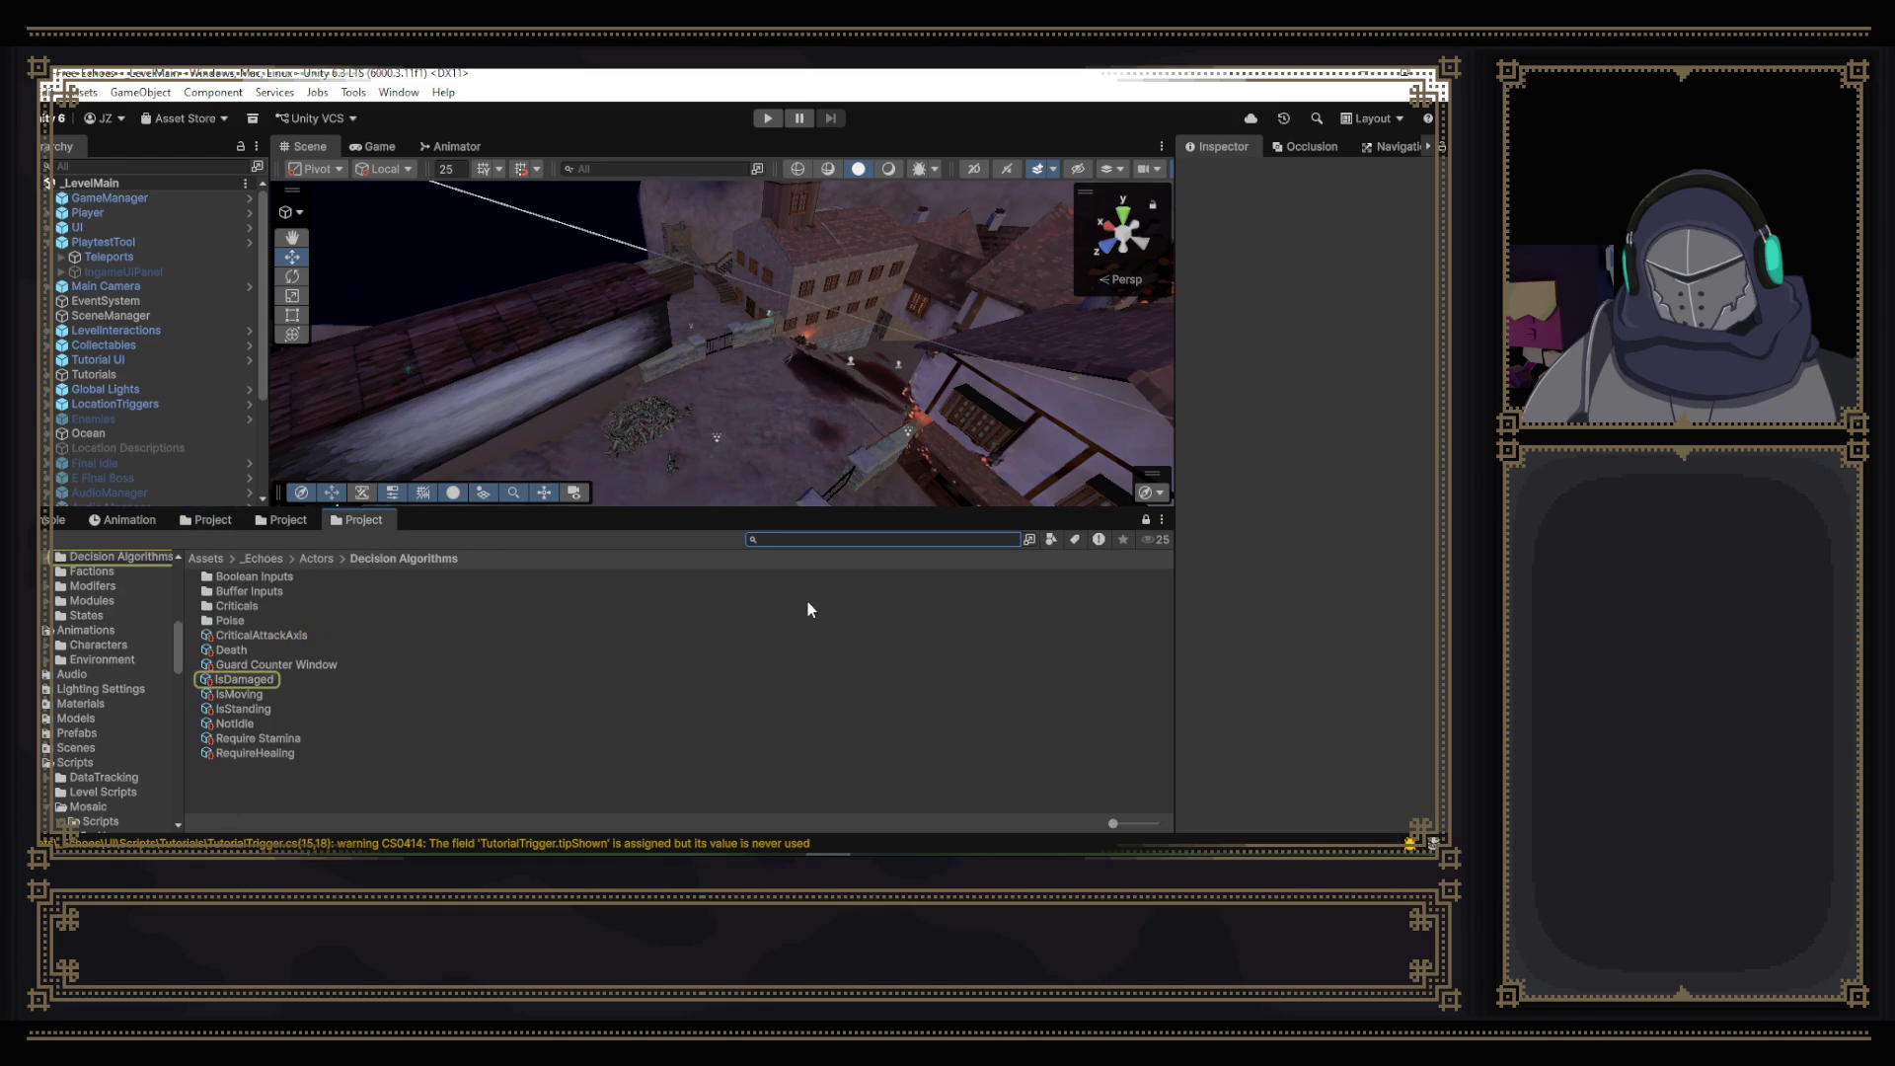
{"action": "left_click", "coordinate": [290, 755]}
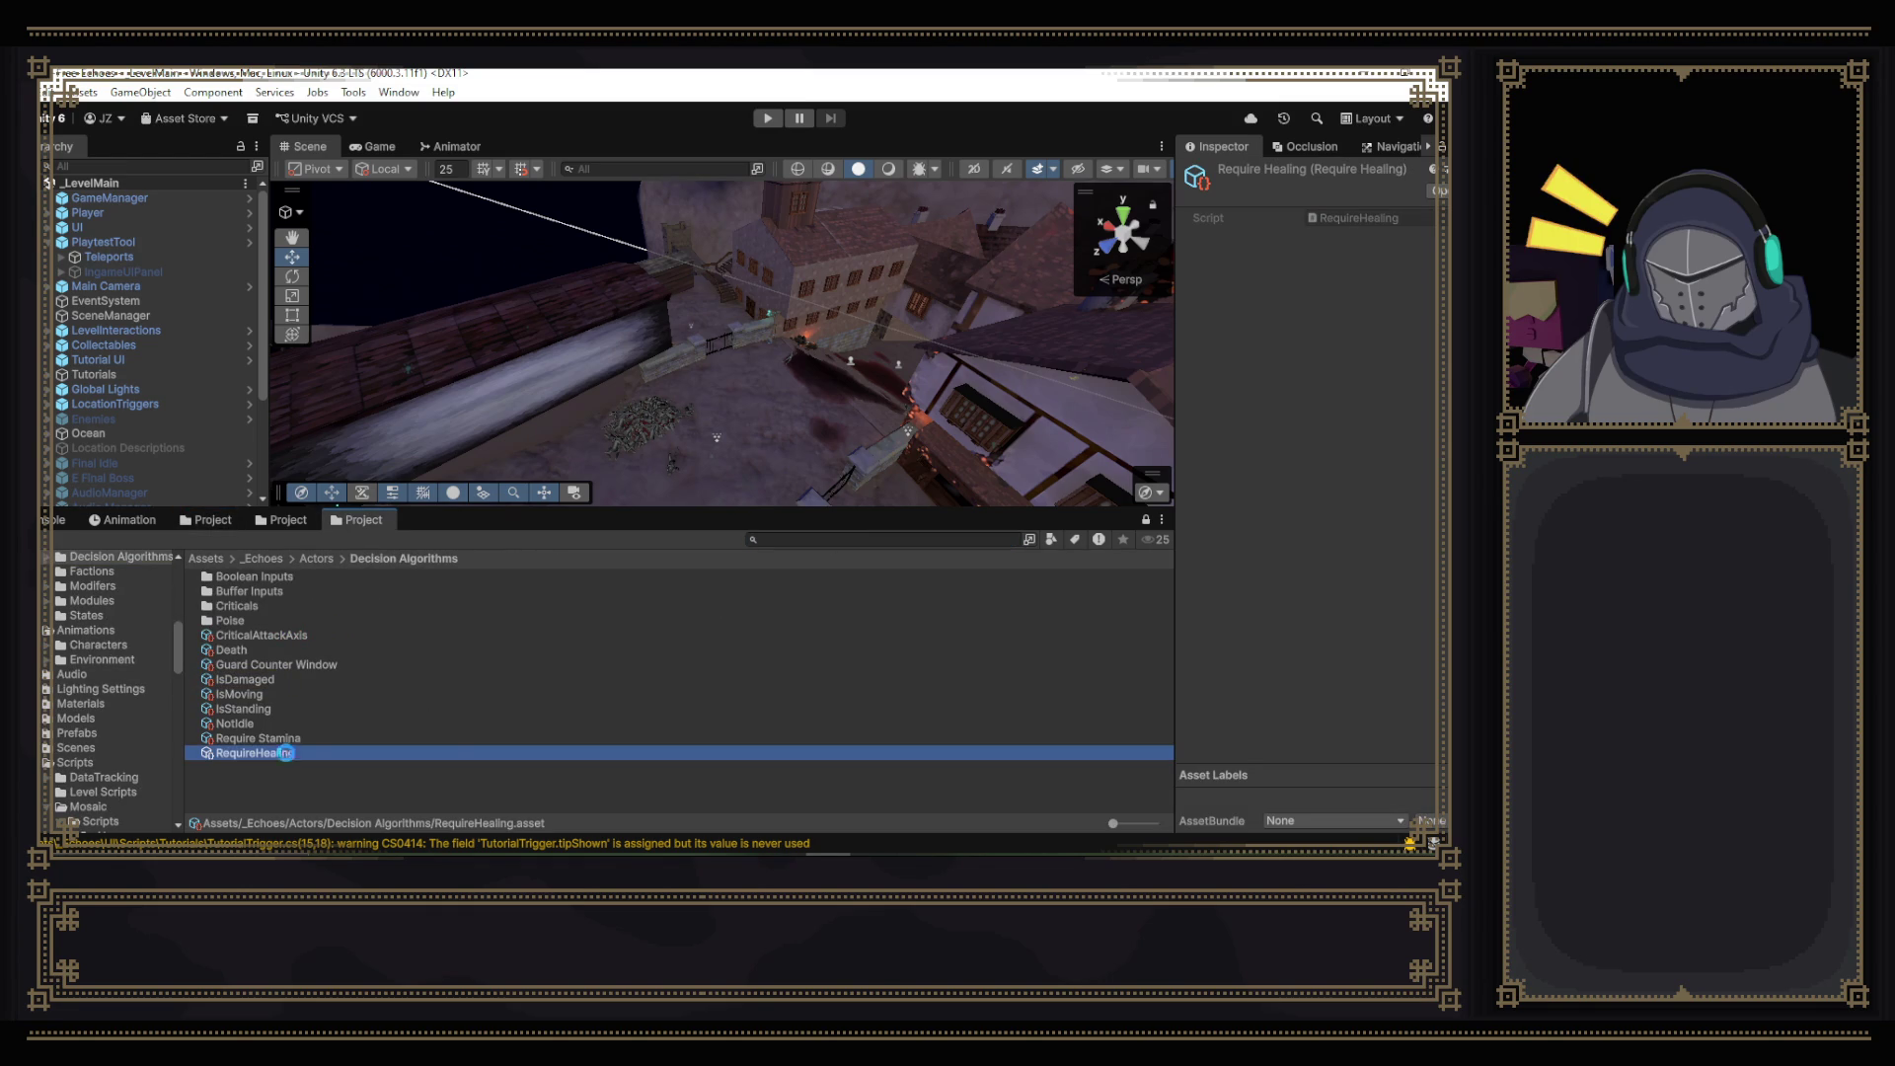
{"action": "key", "text": "Delete"}
{"action": "left_click", "coordinate": [746, 509]}
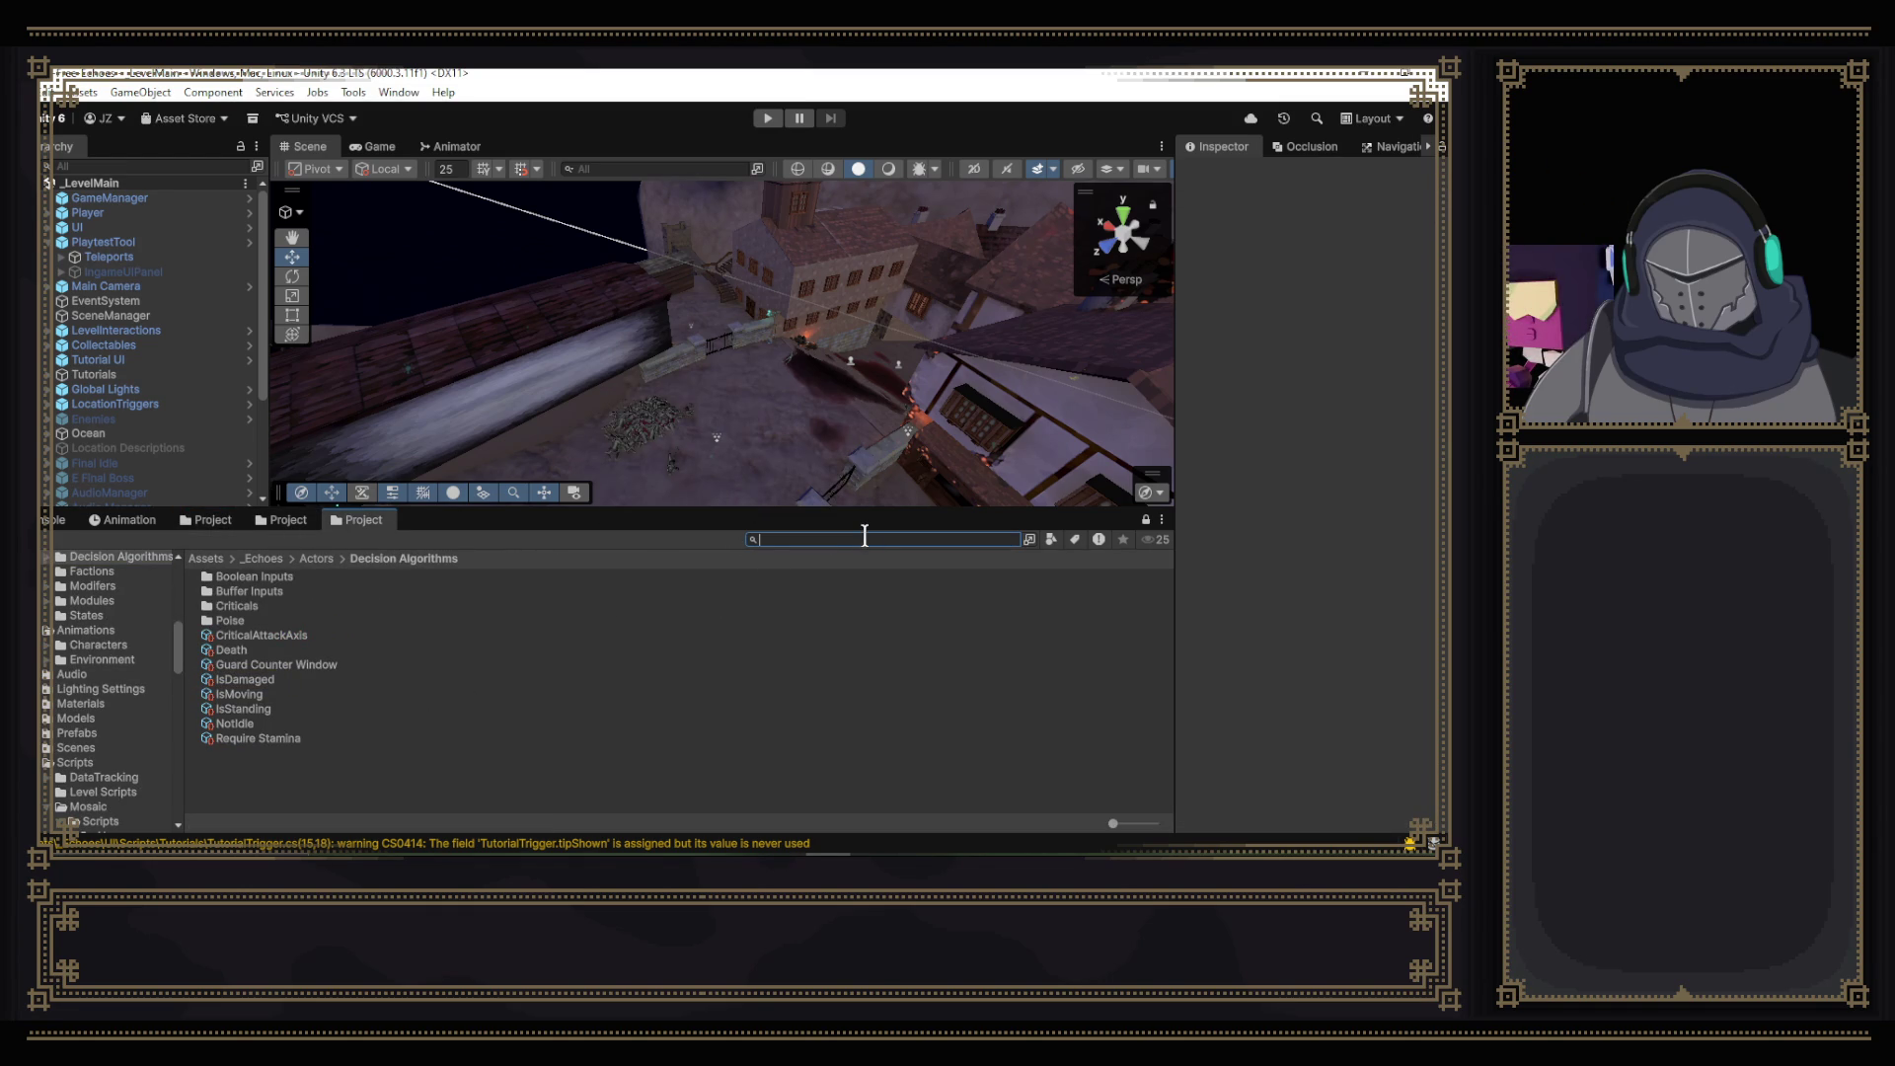
{"action": "type", "text": "healsta"}
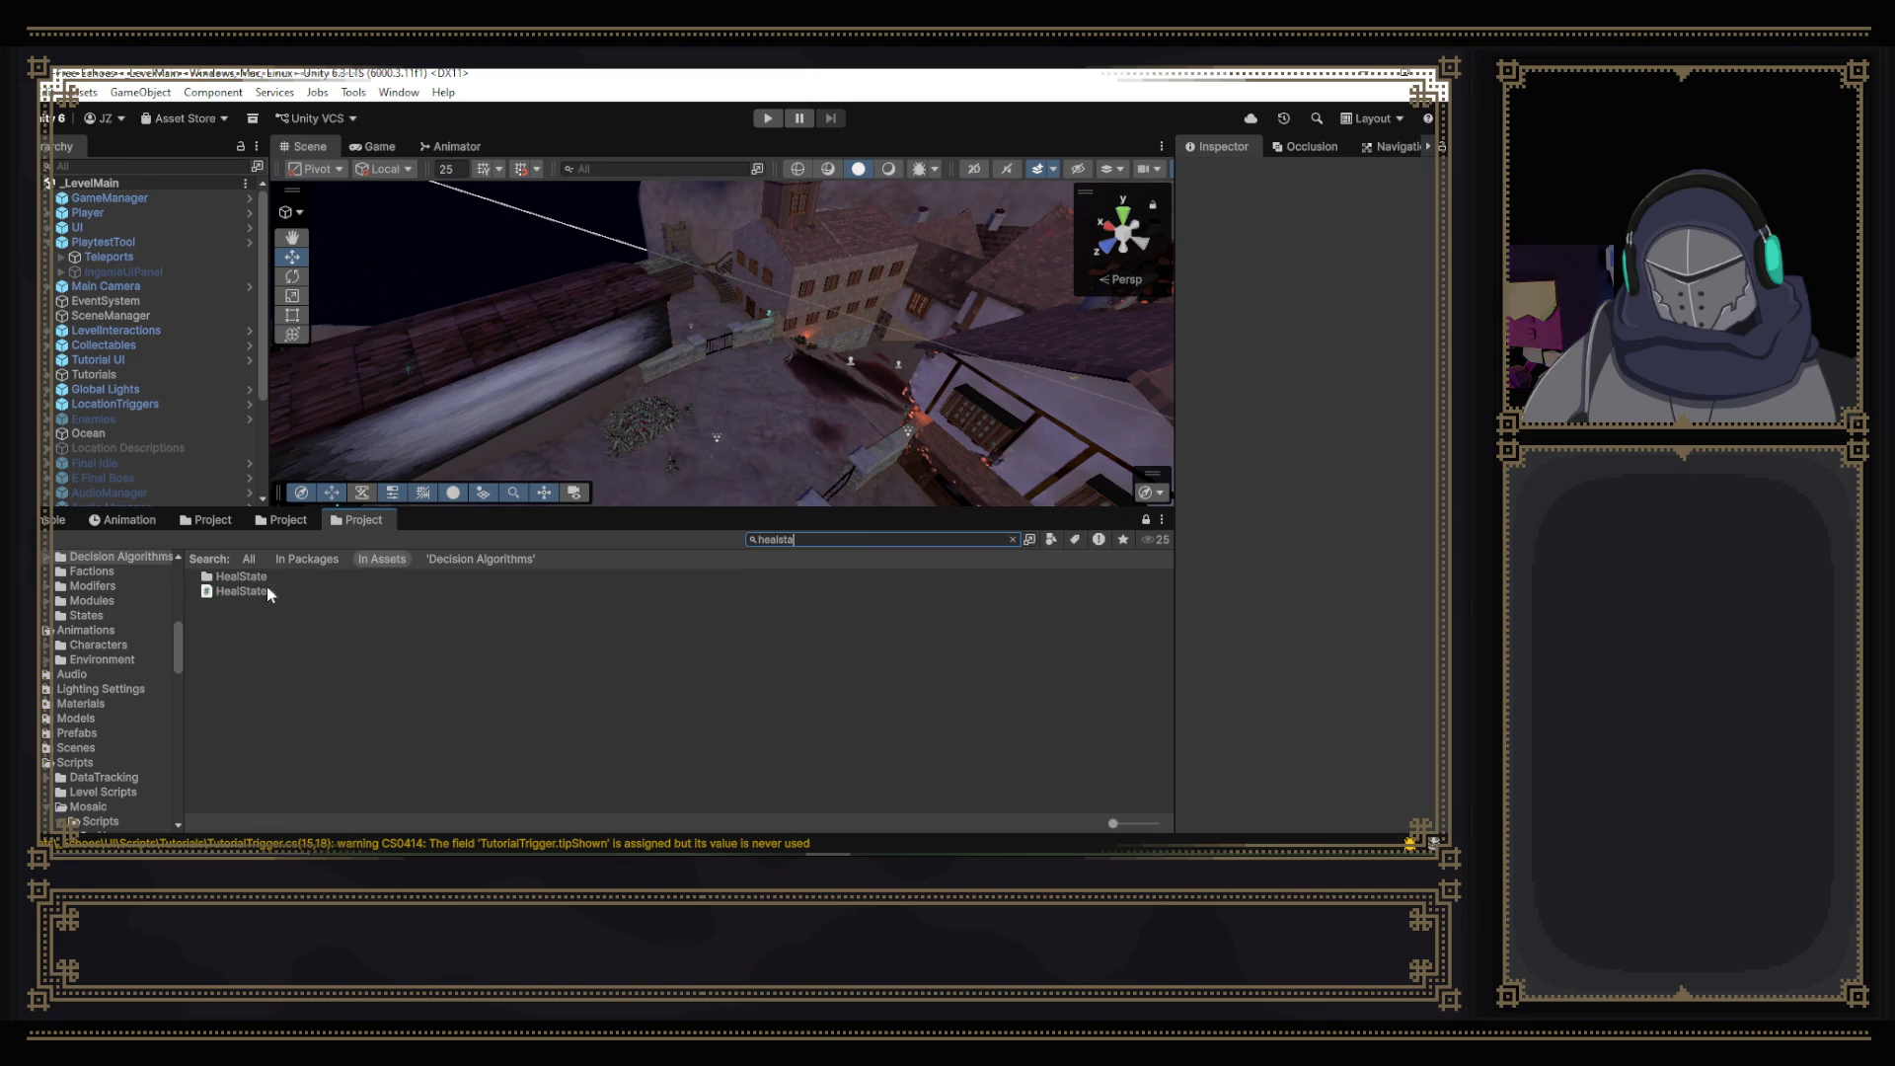
{"action": "left_click", "coordinate": [241, 591]}
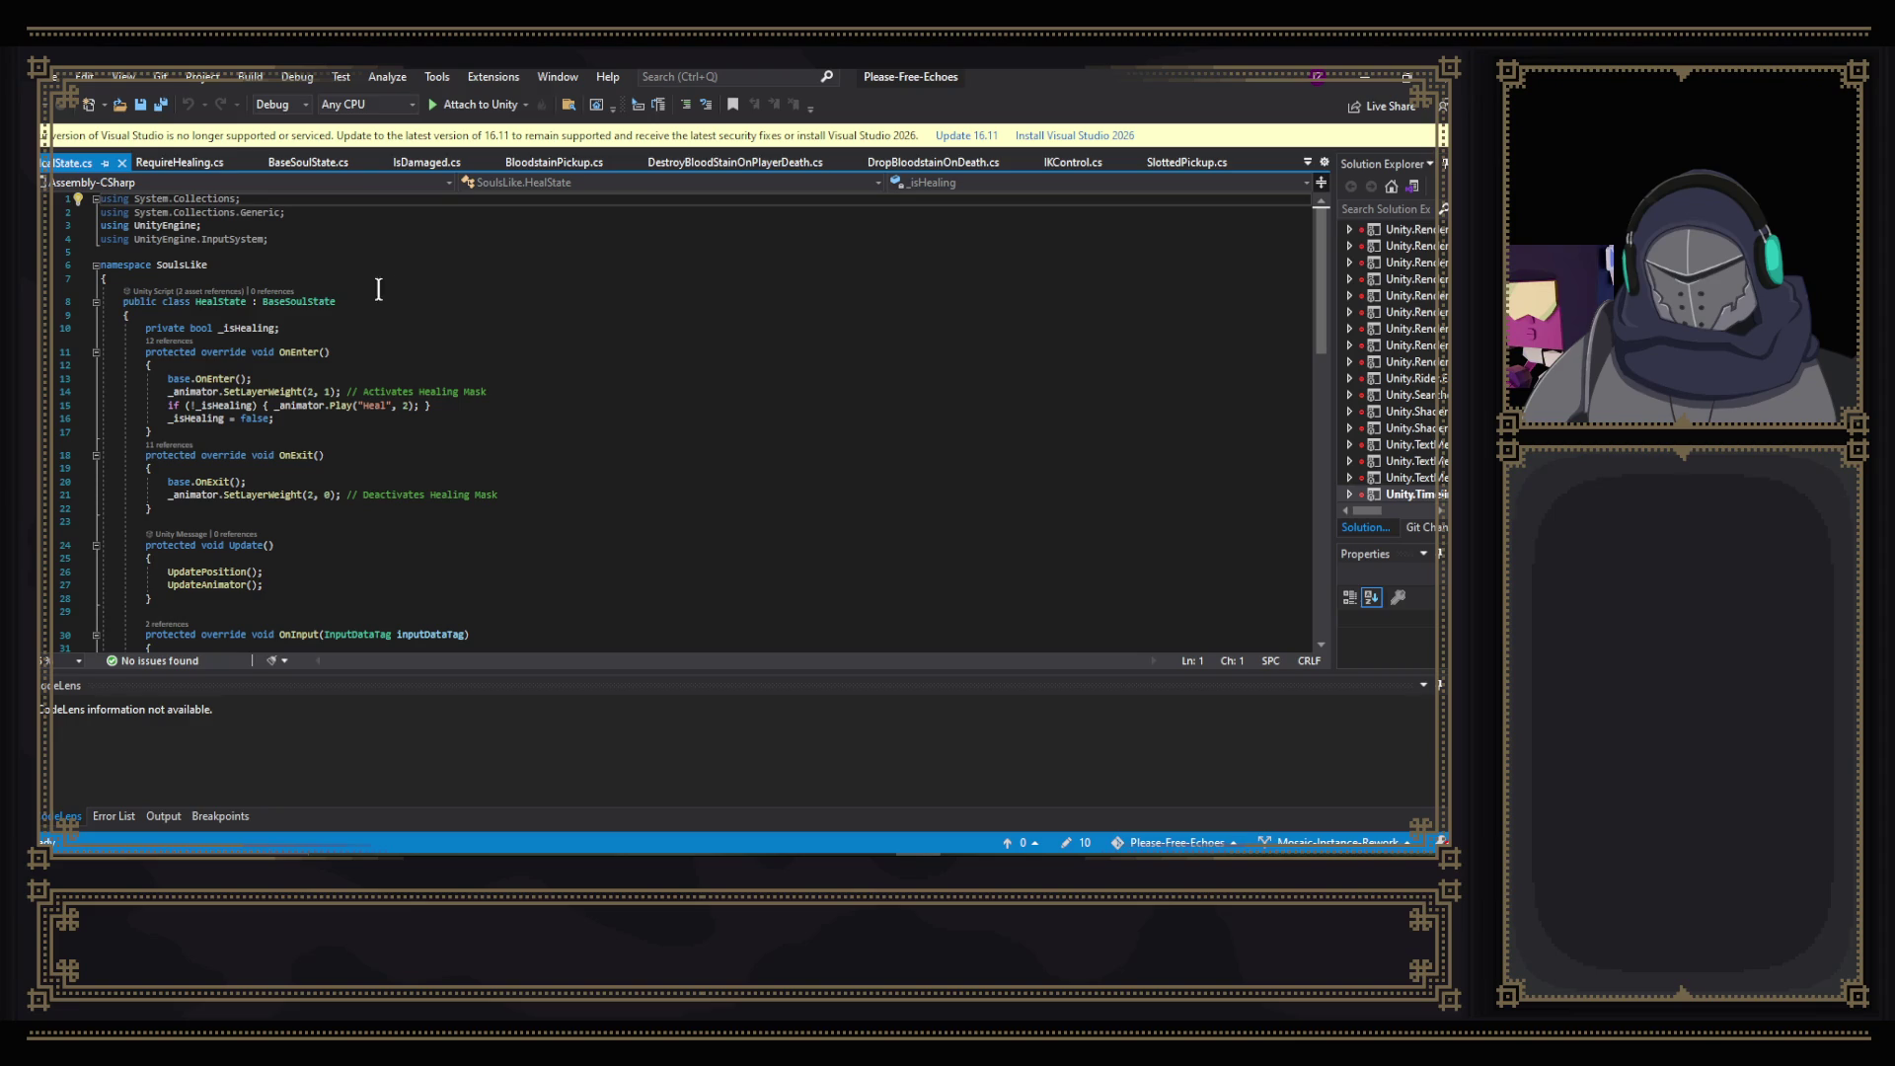
- Start a new if condition after OnEnter's healing mask line using Core.DataTags.GetTag
{"action": "scroll", "coordinate": [379, 336], "scroll_direction": "down", "scroll_amount": 1}
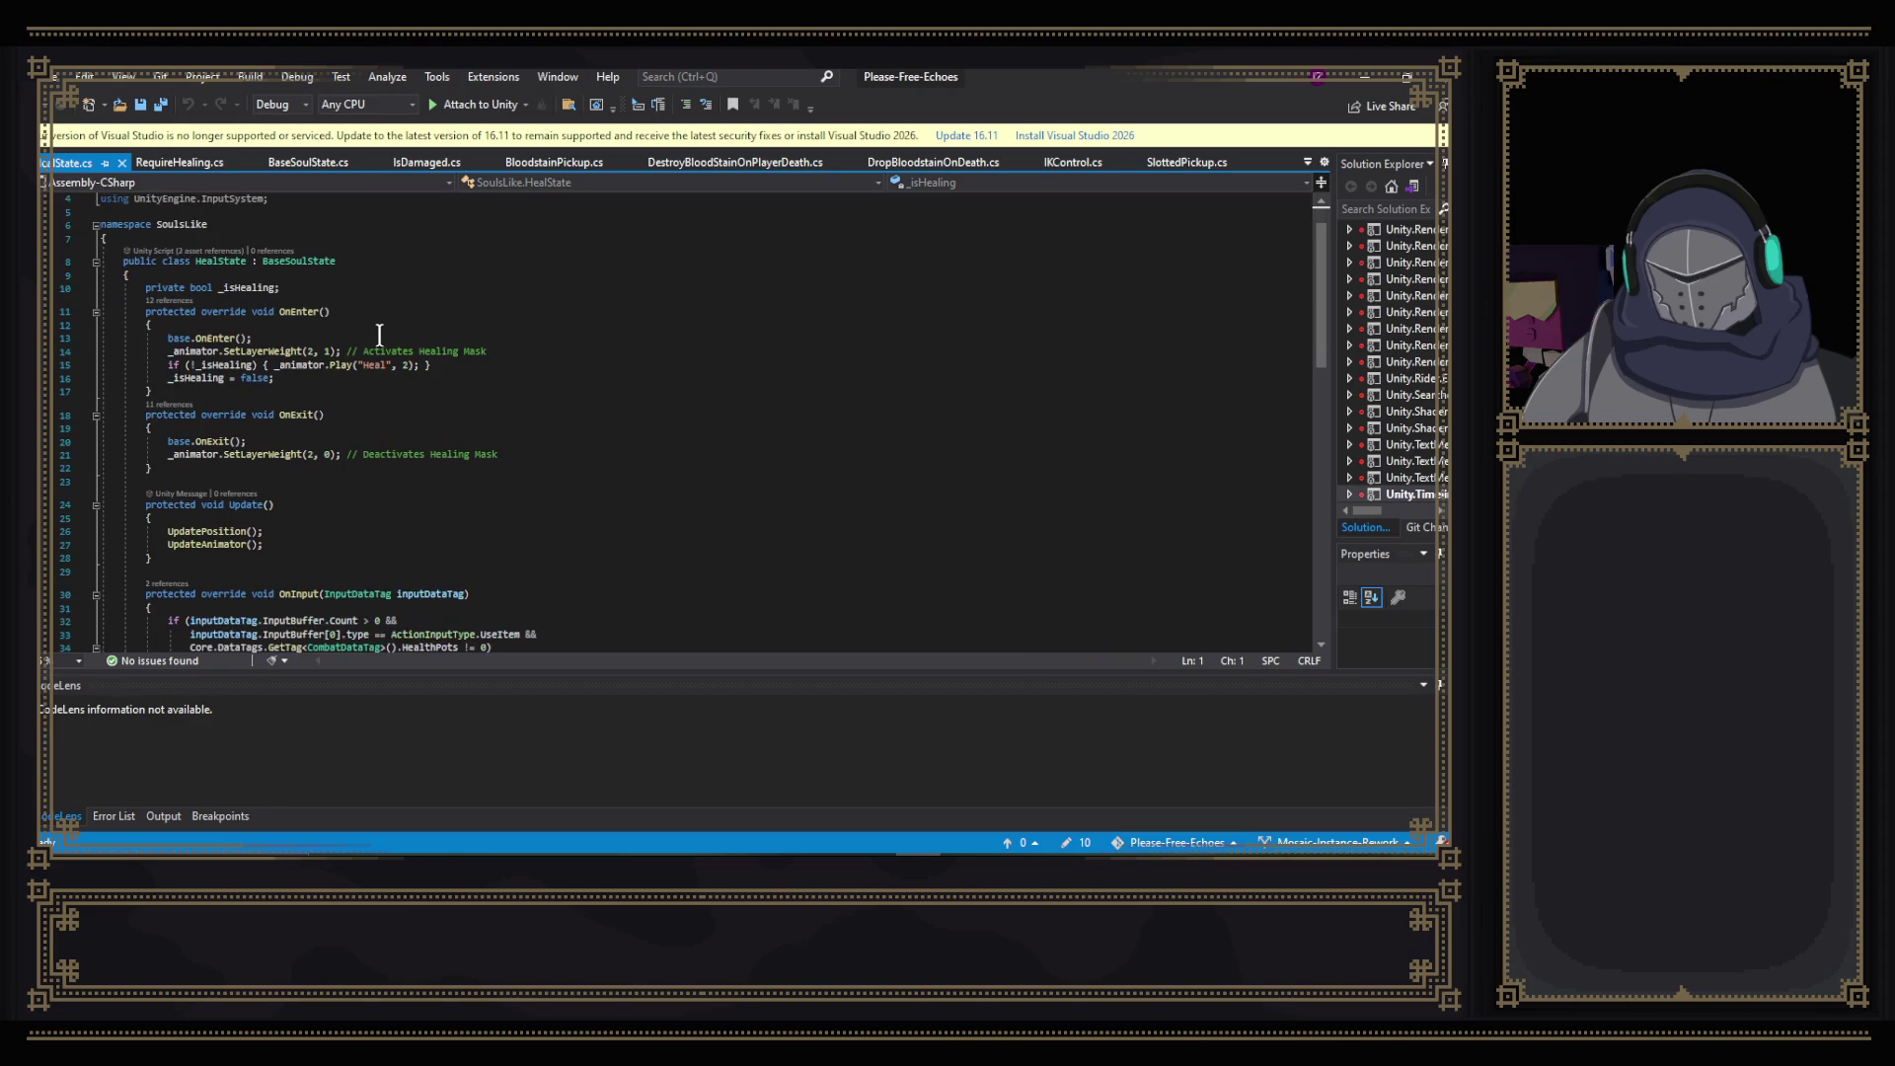
{"action": "left_click", "coordinate": [560, 351]}
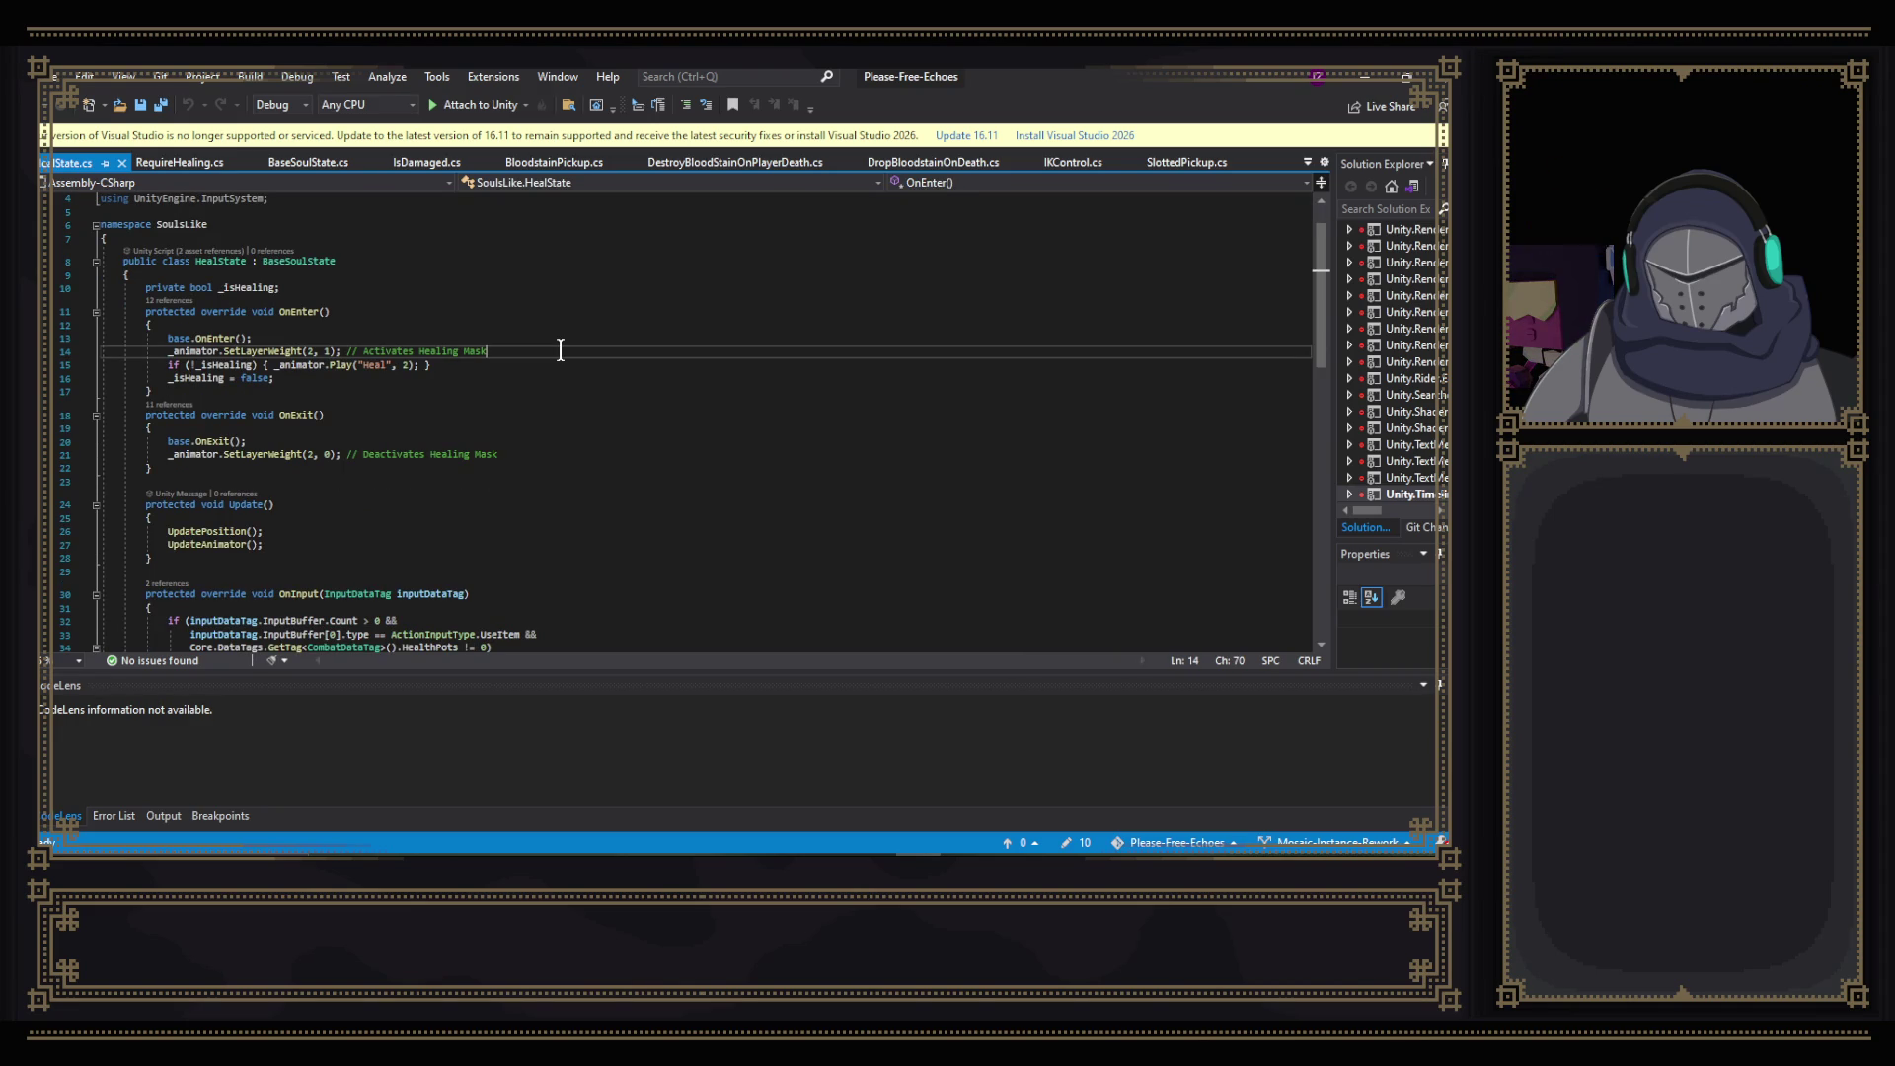
{"action": "key", "text": "Return"}
{"action": "key", "text": "Return"}
{"action": "key", "text": "Up"}
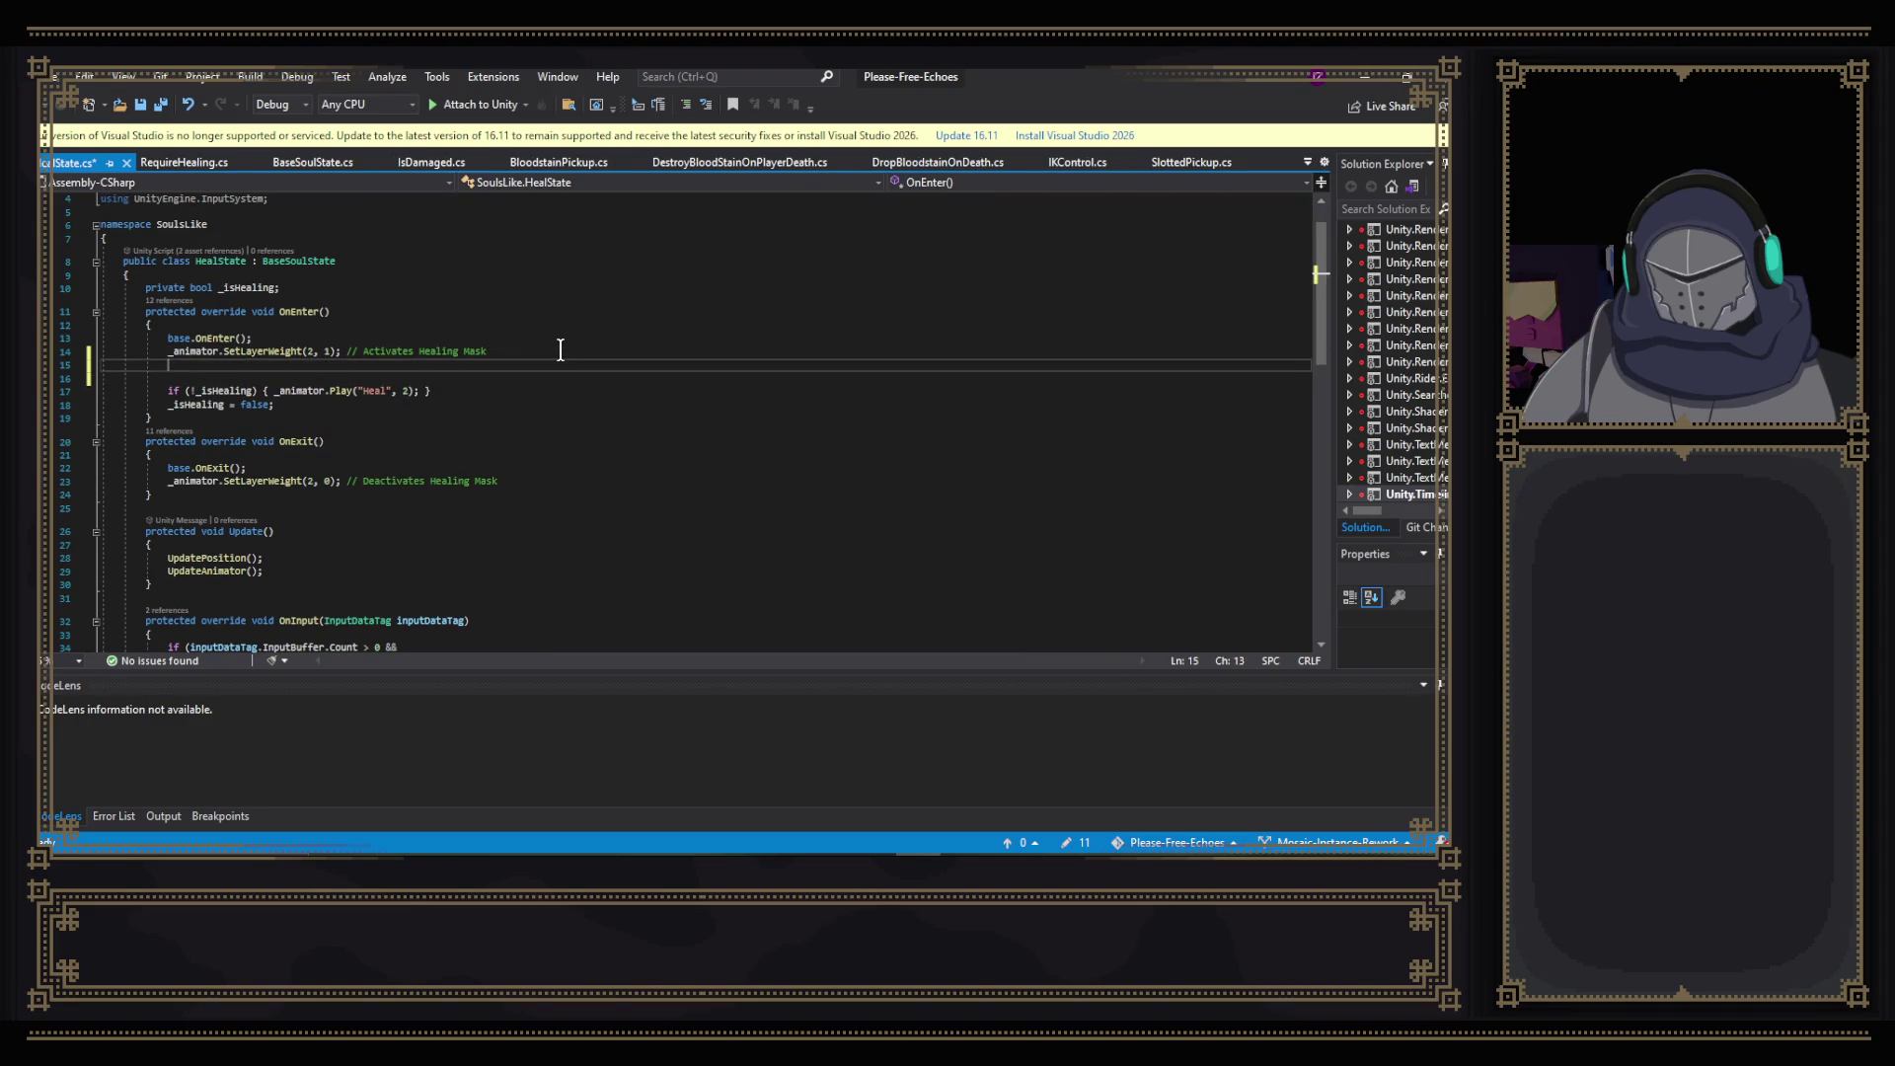
{"action": "type", "text": "if"}
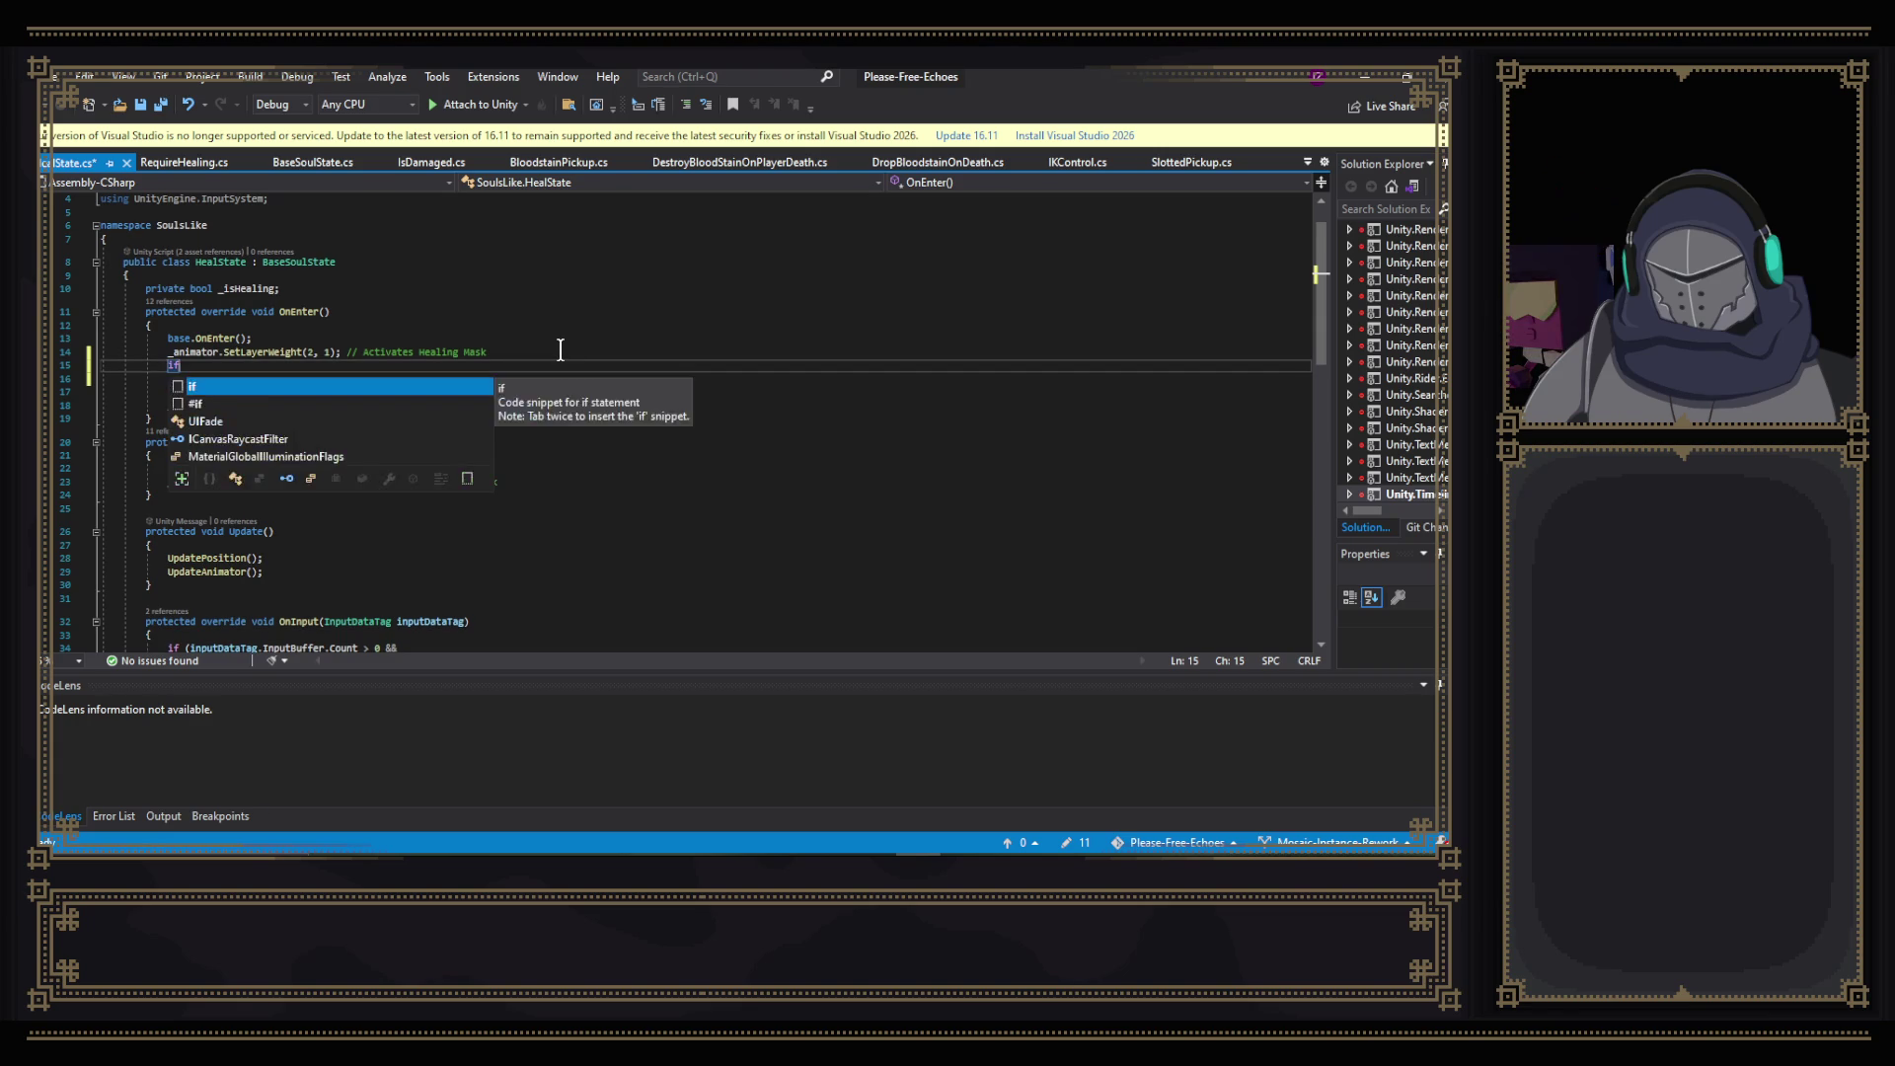
{"action": "type", "text": "(_cors3e"}
{"action": "key", "text": "BackSpace"}
{"action": "key", "text": "BackSpace"}
{"action": "key", "text": "BackSpace"}
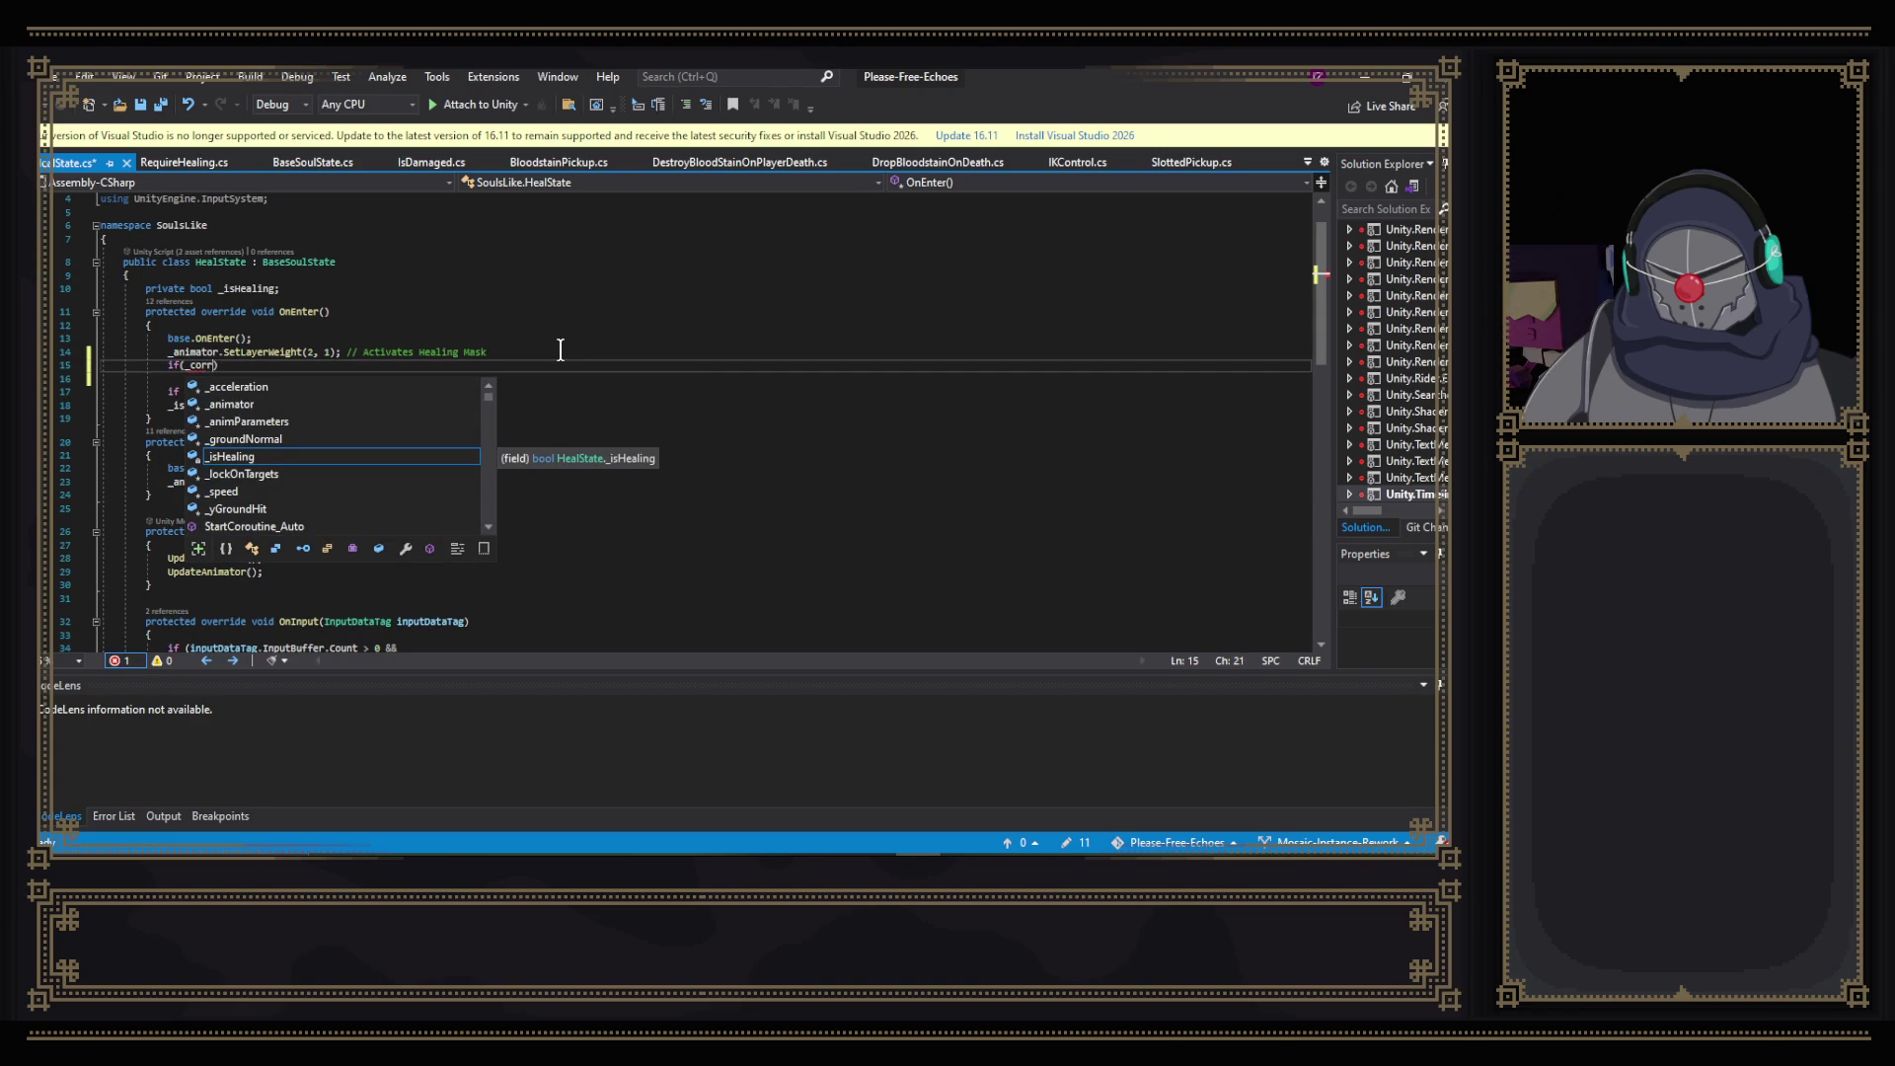
{"action": "key", "text": "BackSpace"}
{"action": "key", "text": "BackSpace"}
{"action": "type", "text": "Core"}
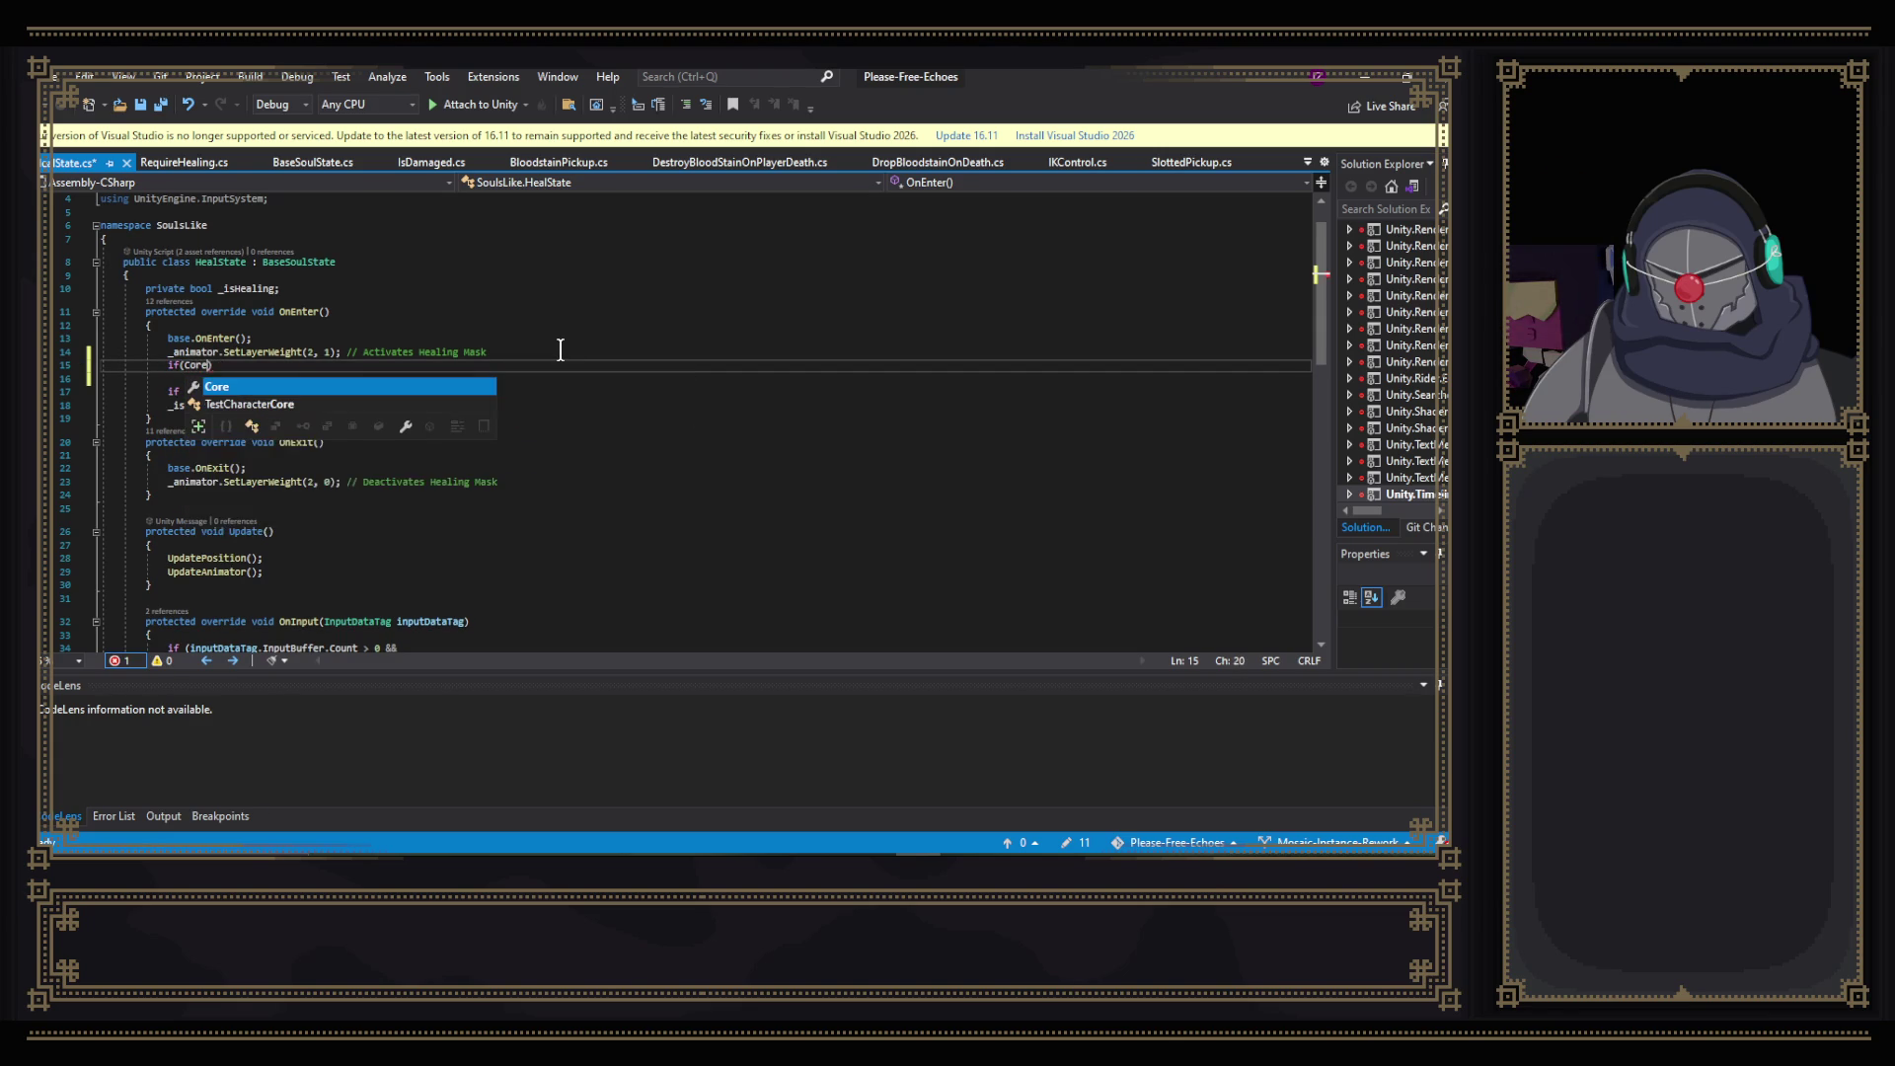
{"action": "type", "text": "."}
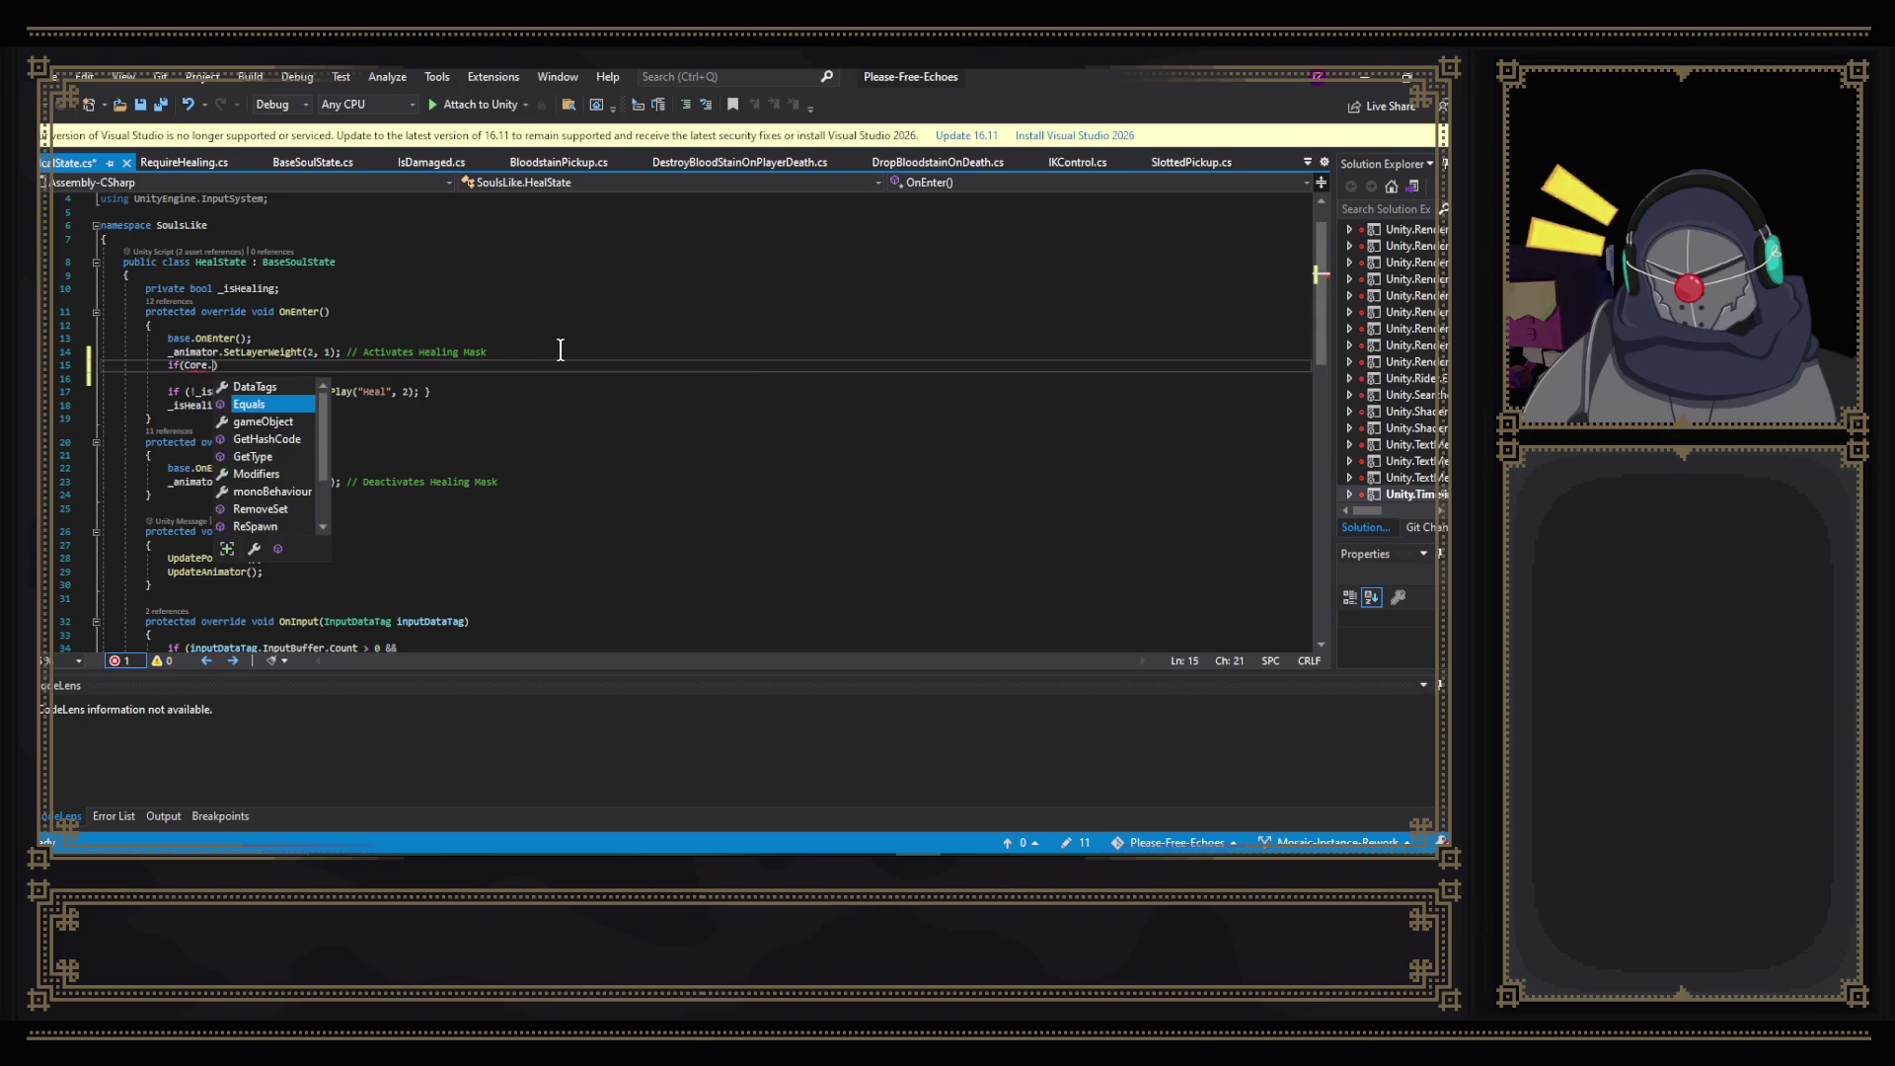
{"action": "type", "text": "Get"}
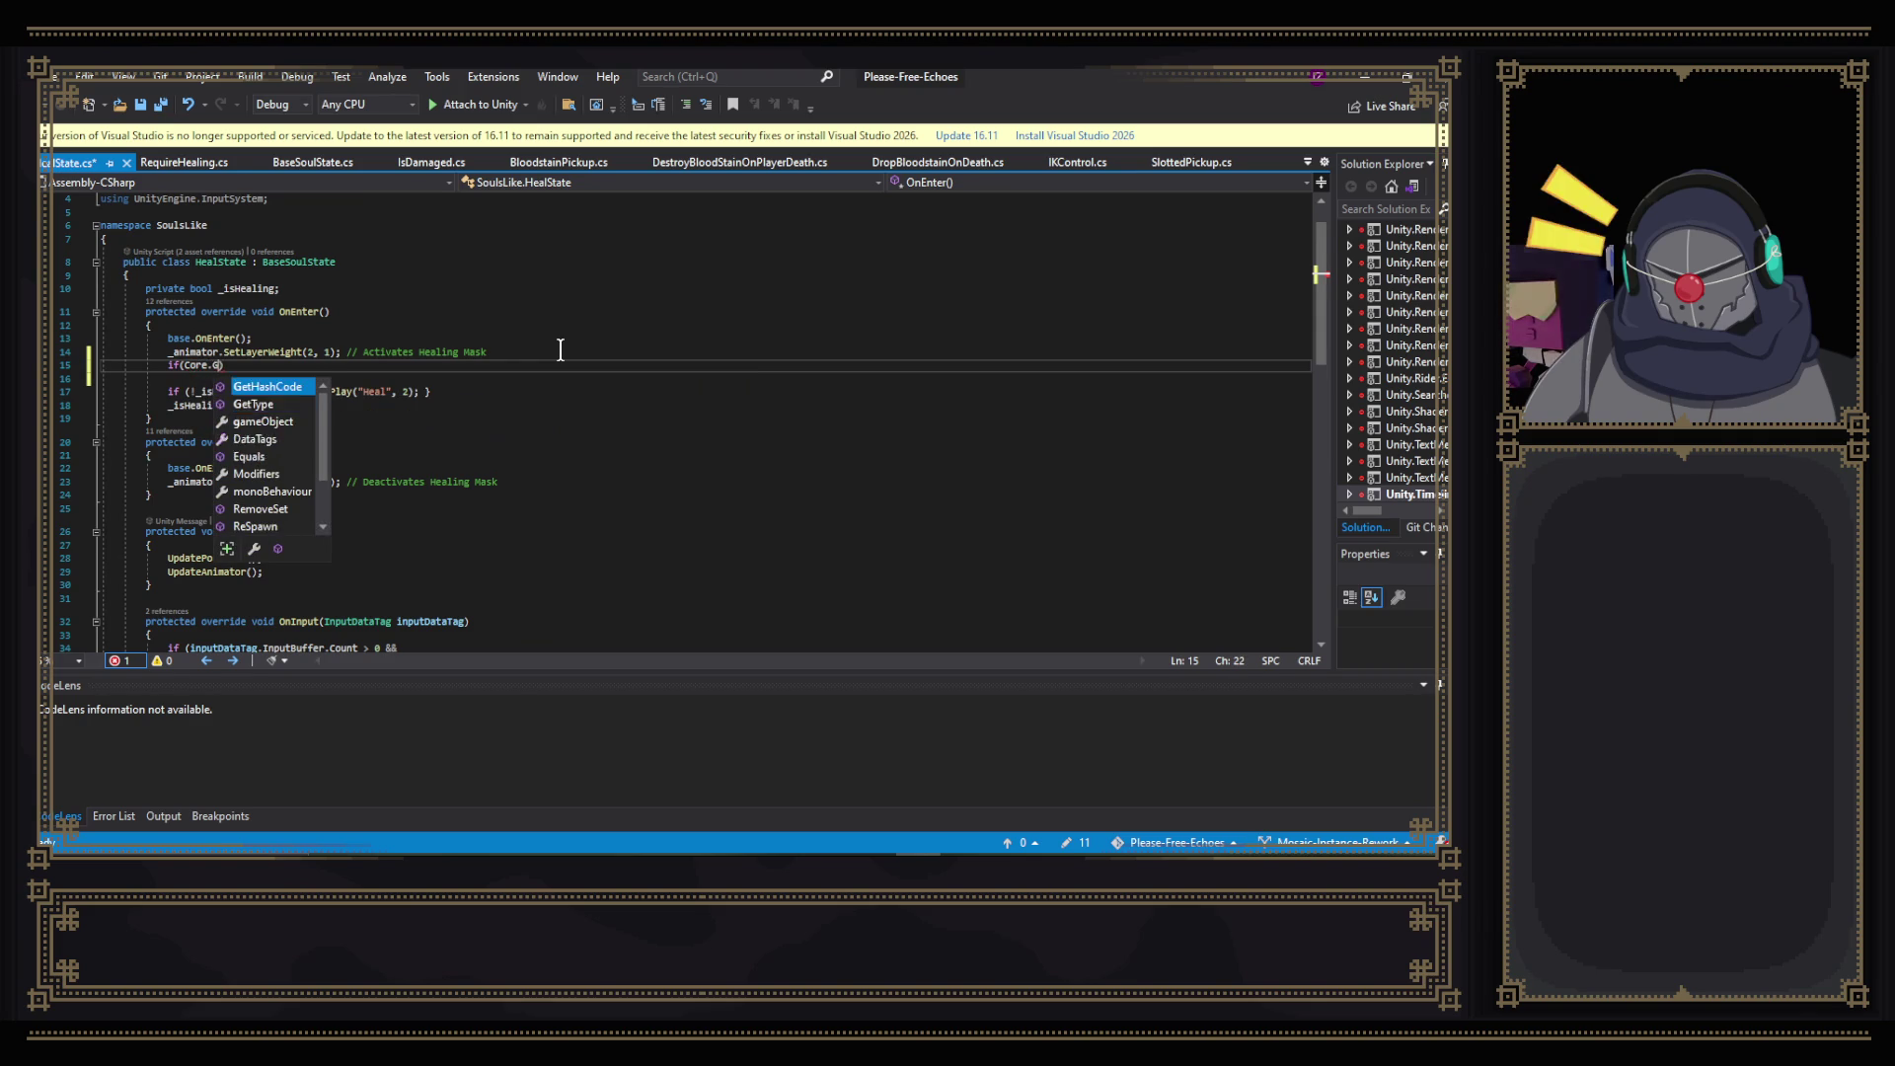
{"action": "key", "text": "BackSpace"}
{"action": "key", "text": "BackSpace"}
{"action": "key", "text": "BackSpace"}
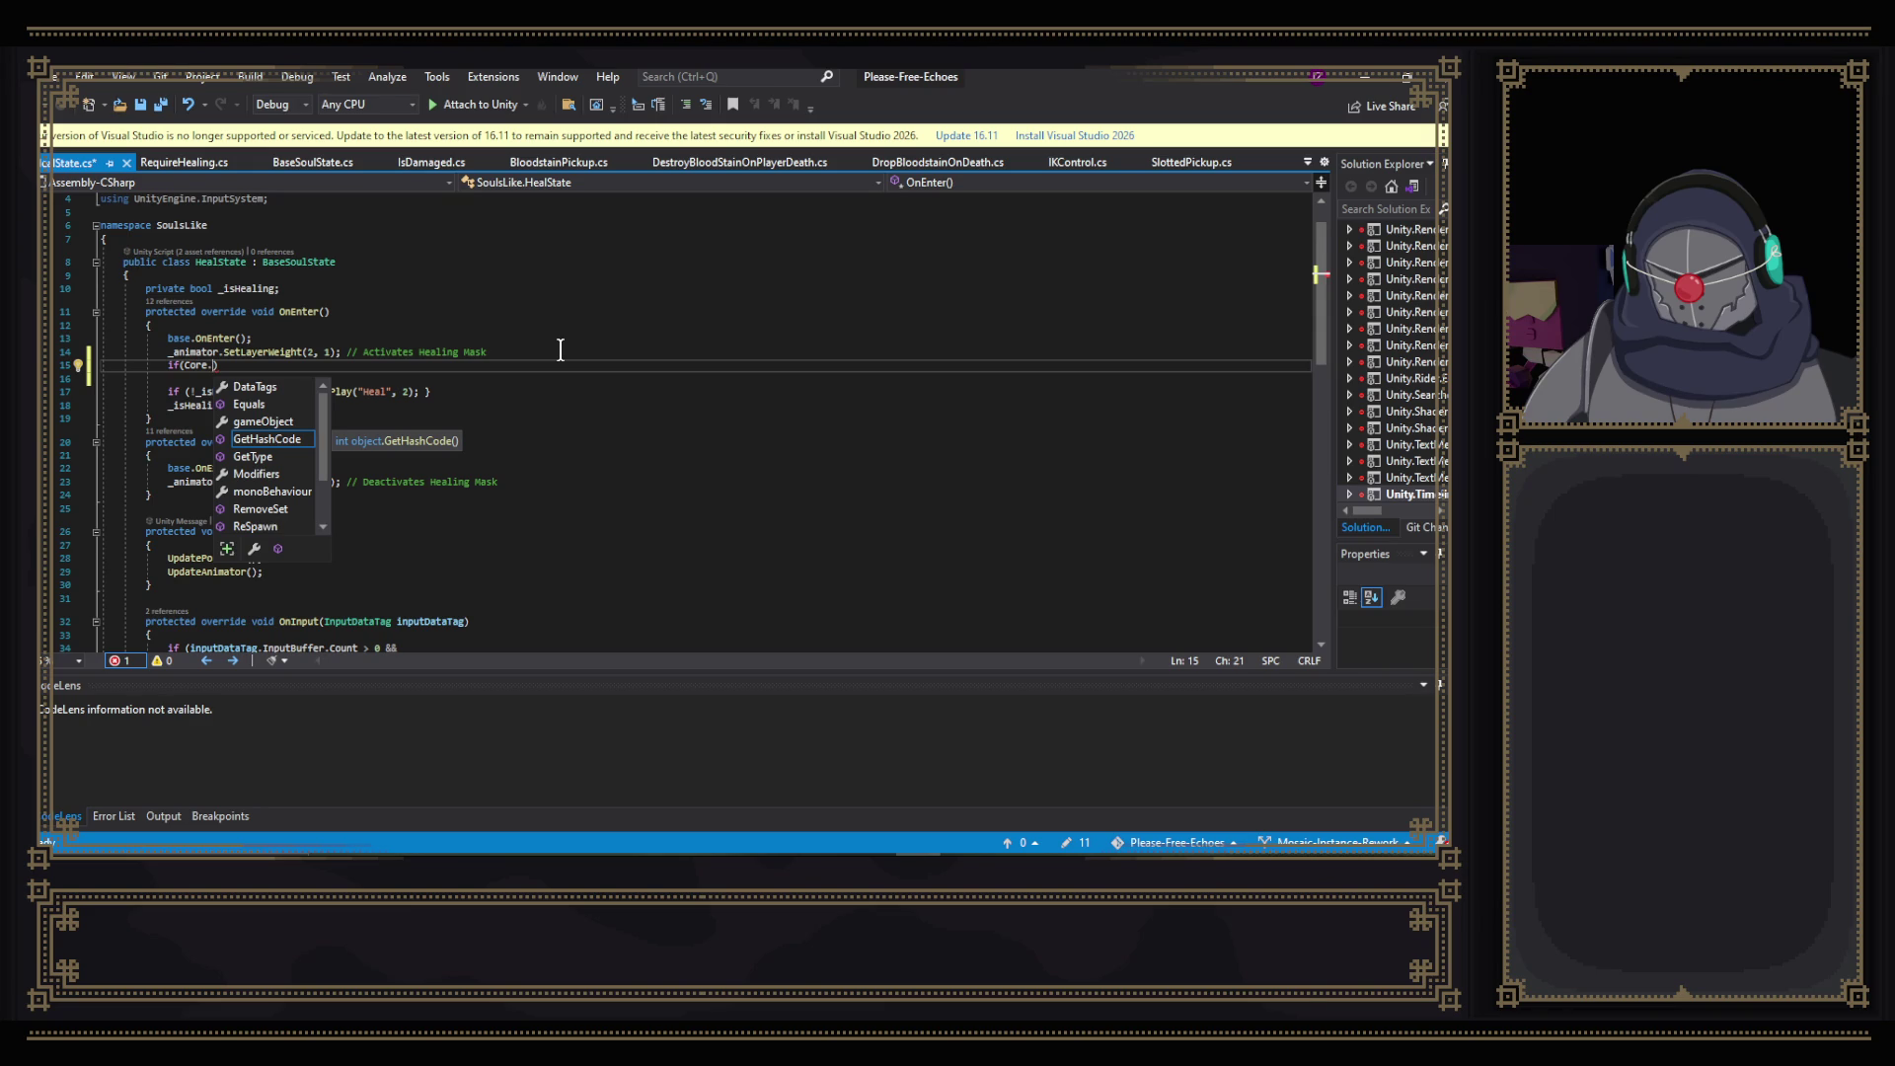
{"action": "type", "text": "DataTags."}
{"action": "type", "text": "GetT"}
{"action": "key", "text": "Tab"}
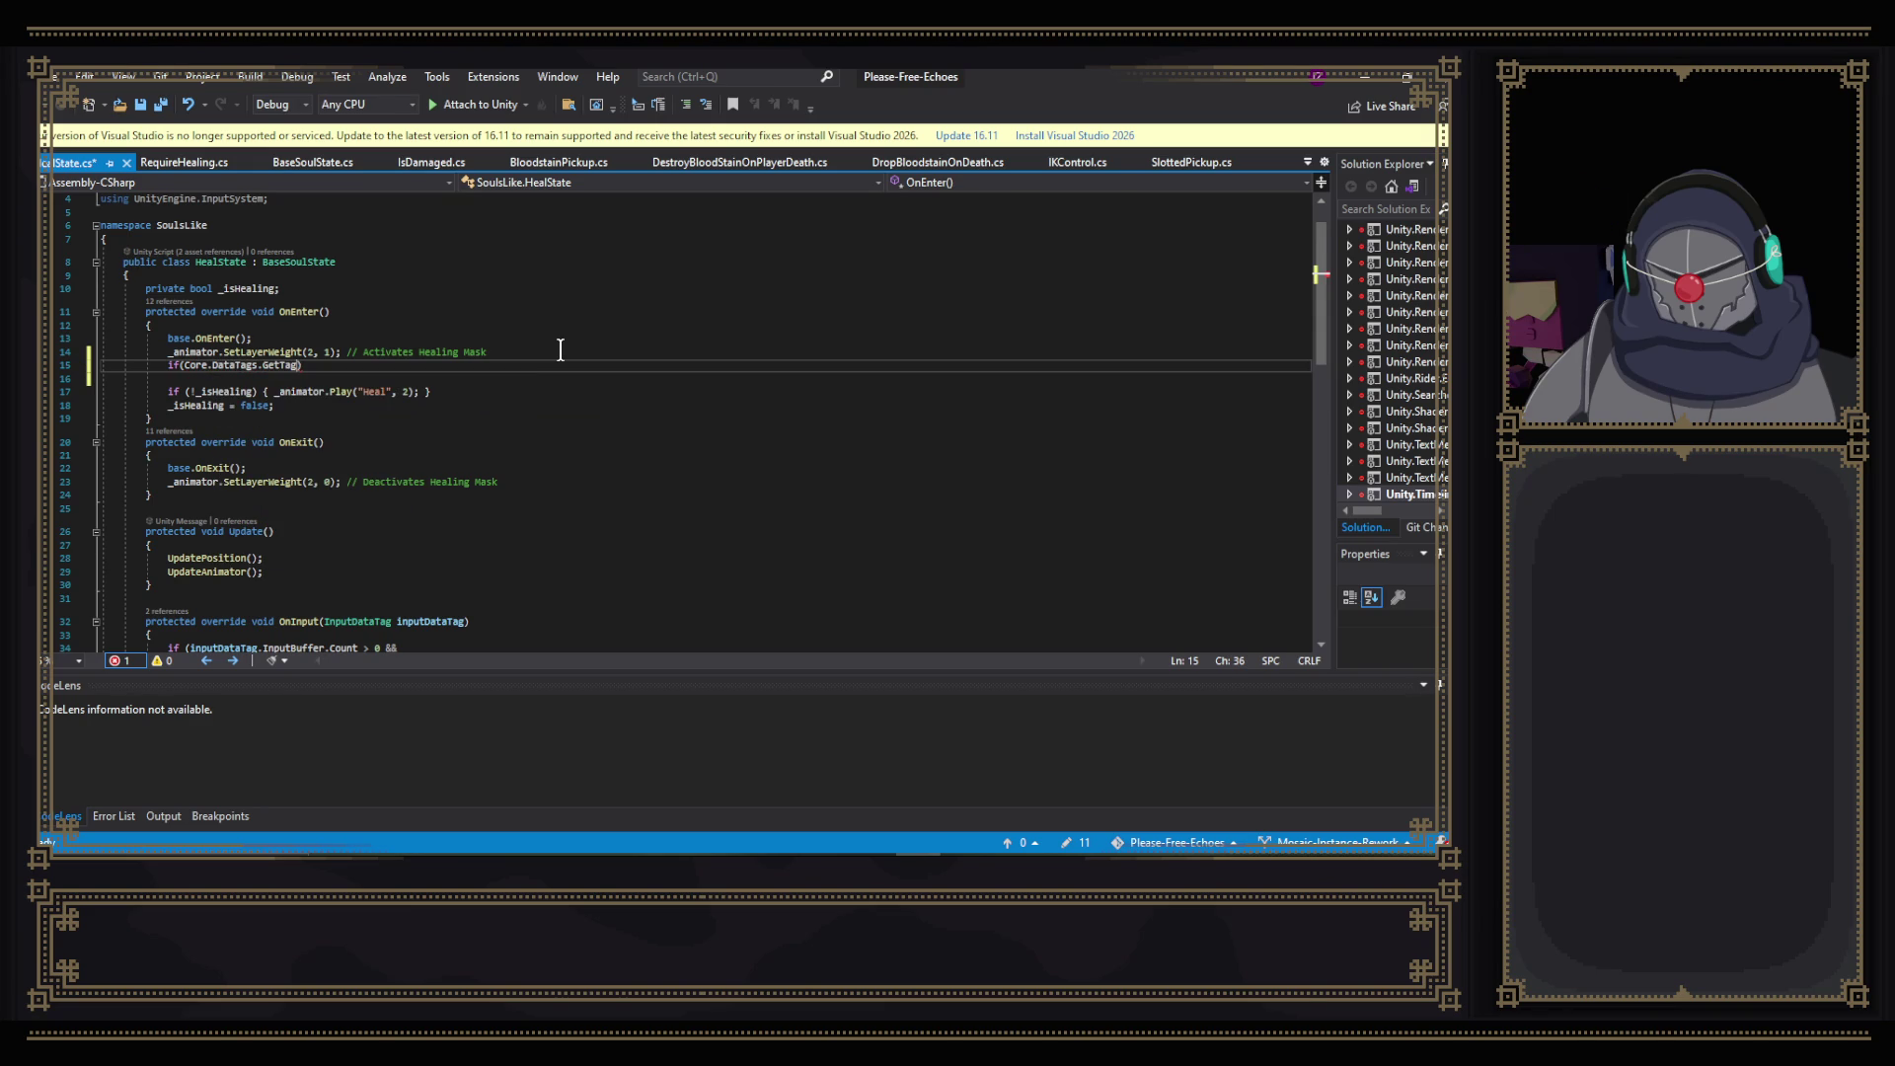
- Complete the condition as GetTag<CombatDataTag>().HealthPots == 0, open its block, and save
{"action": "type", "text": "<Com"}
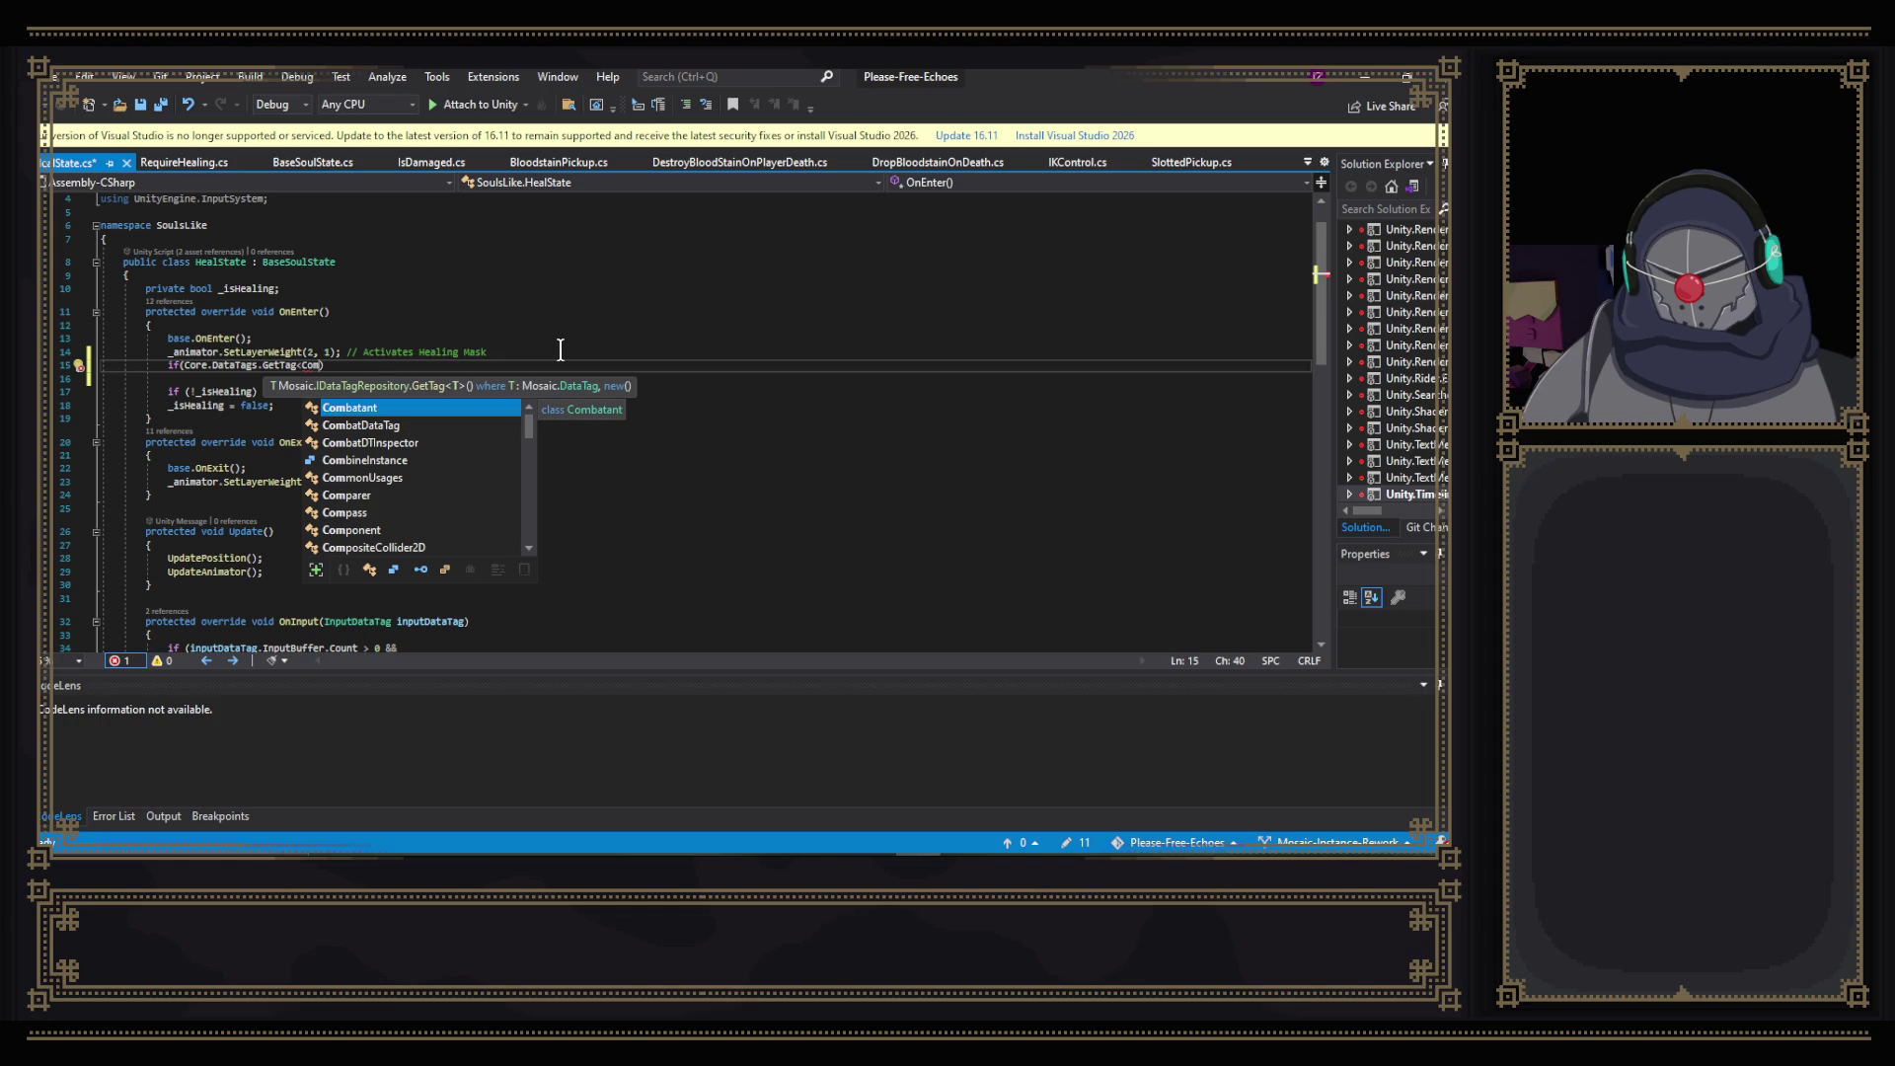
{"action": "key", "text": "Down"}
{"action": "key", "text": "Tab"}
{"action": "type", "text": ">()"}
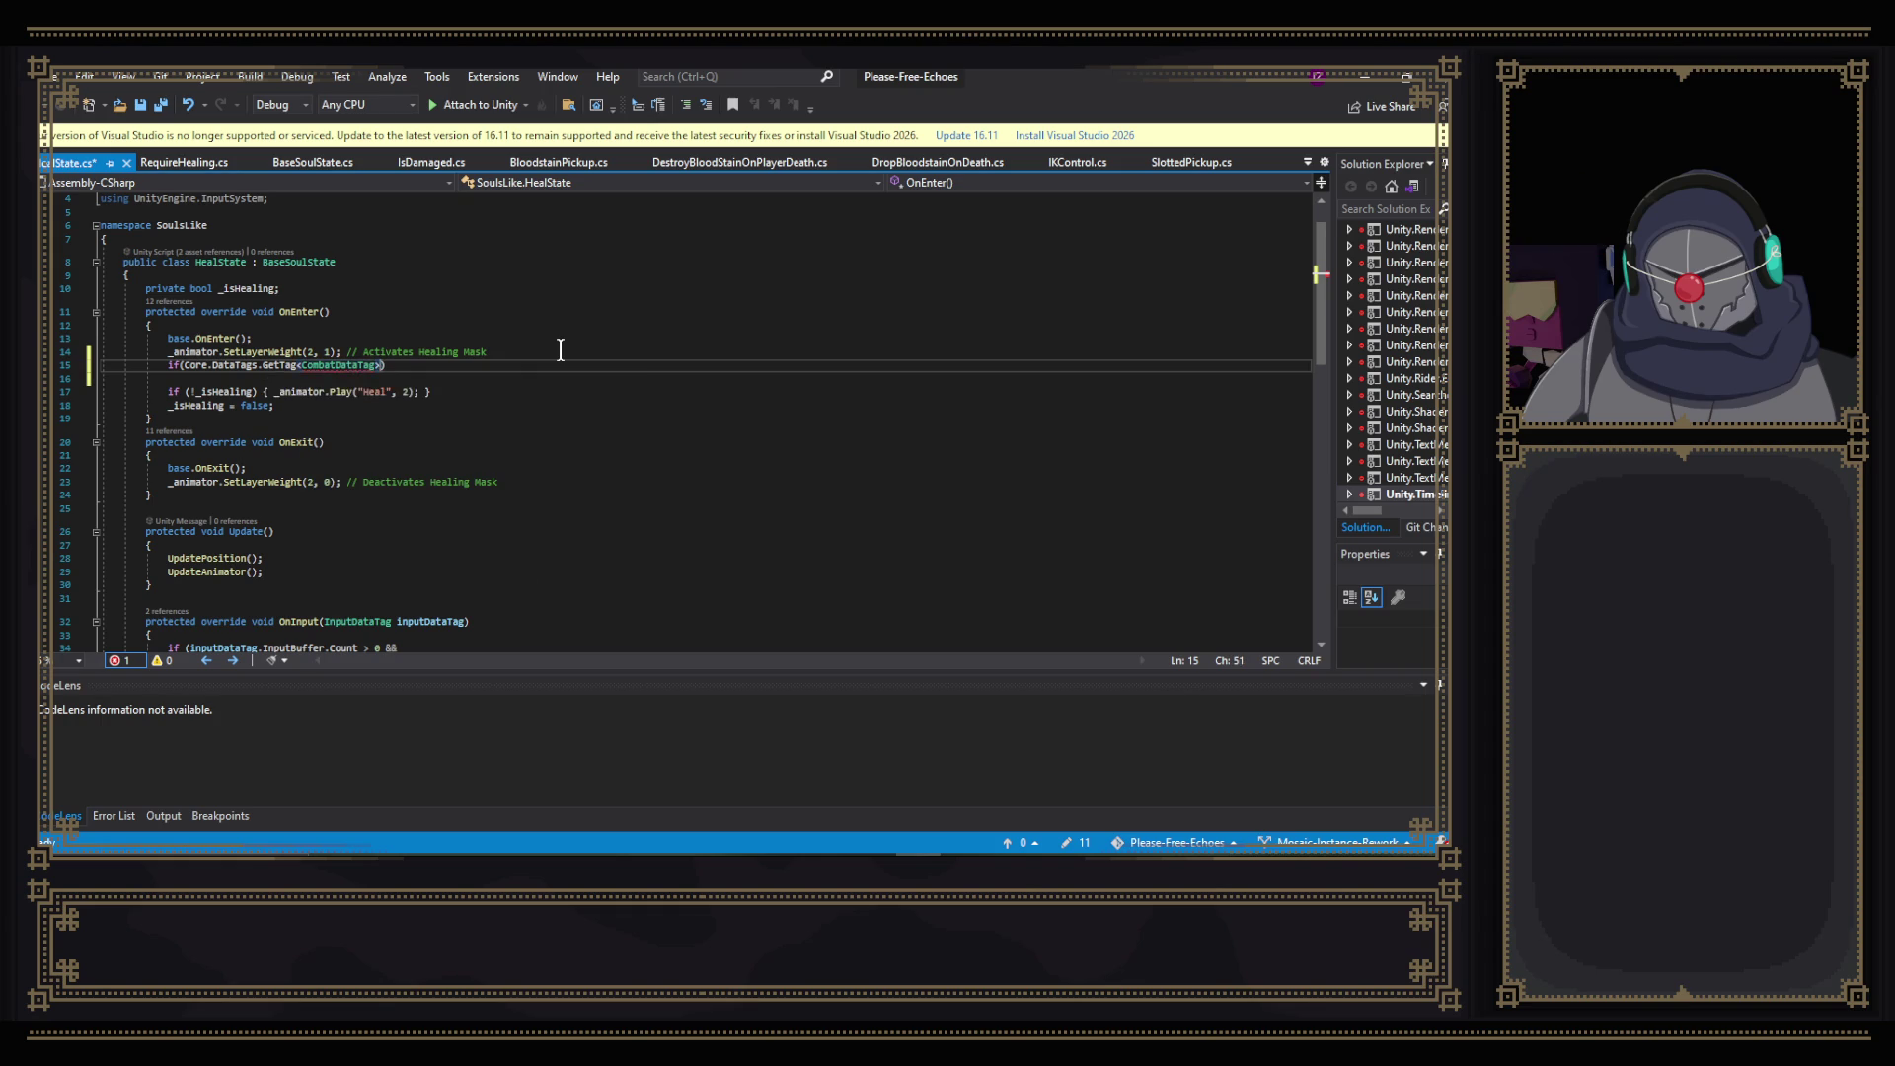
{"action": "type", "text": ".Heal"}
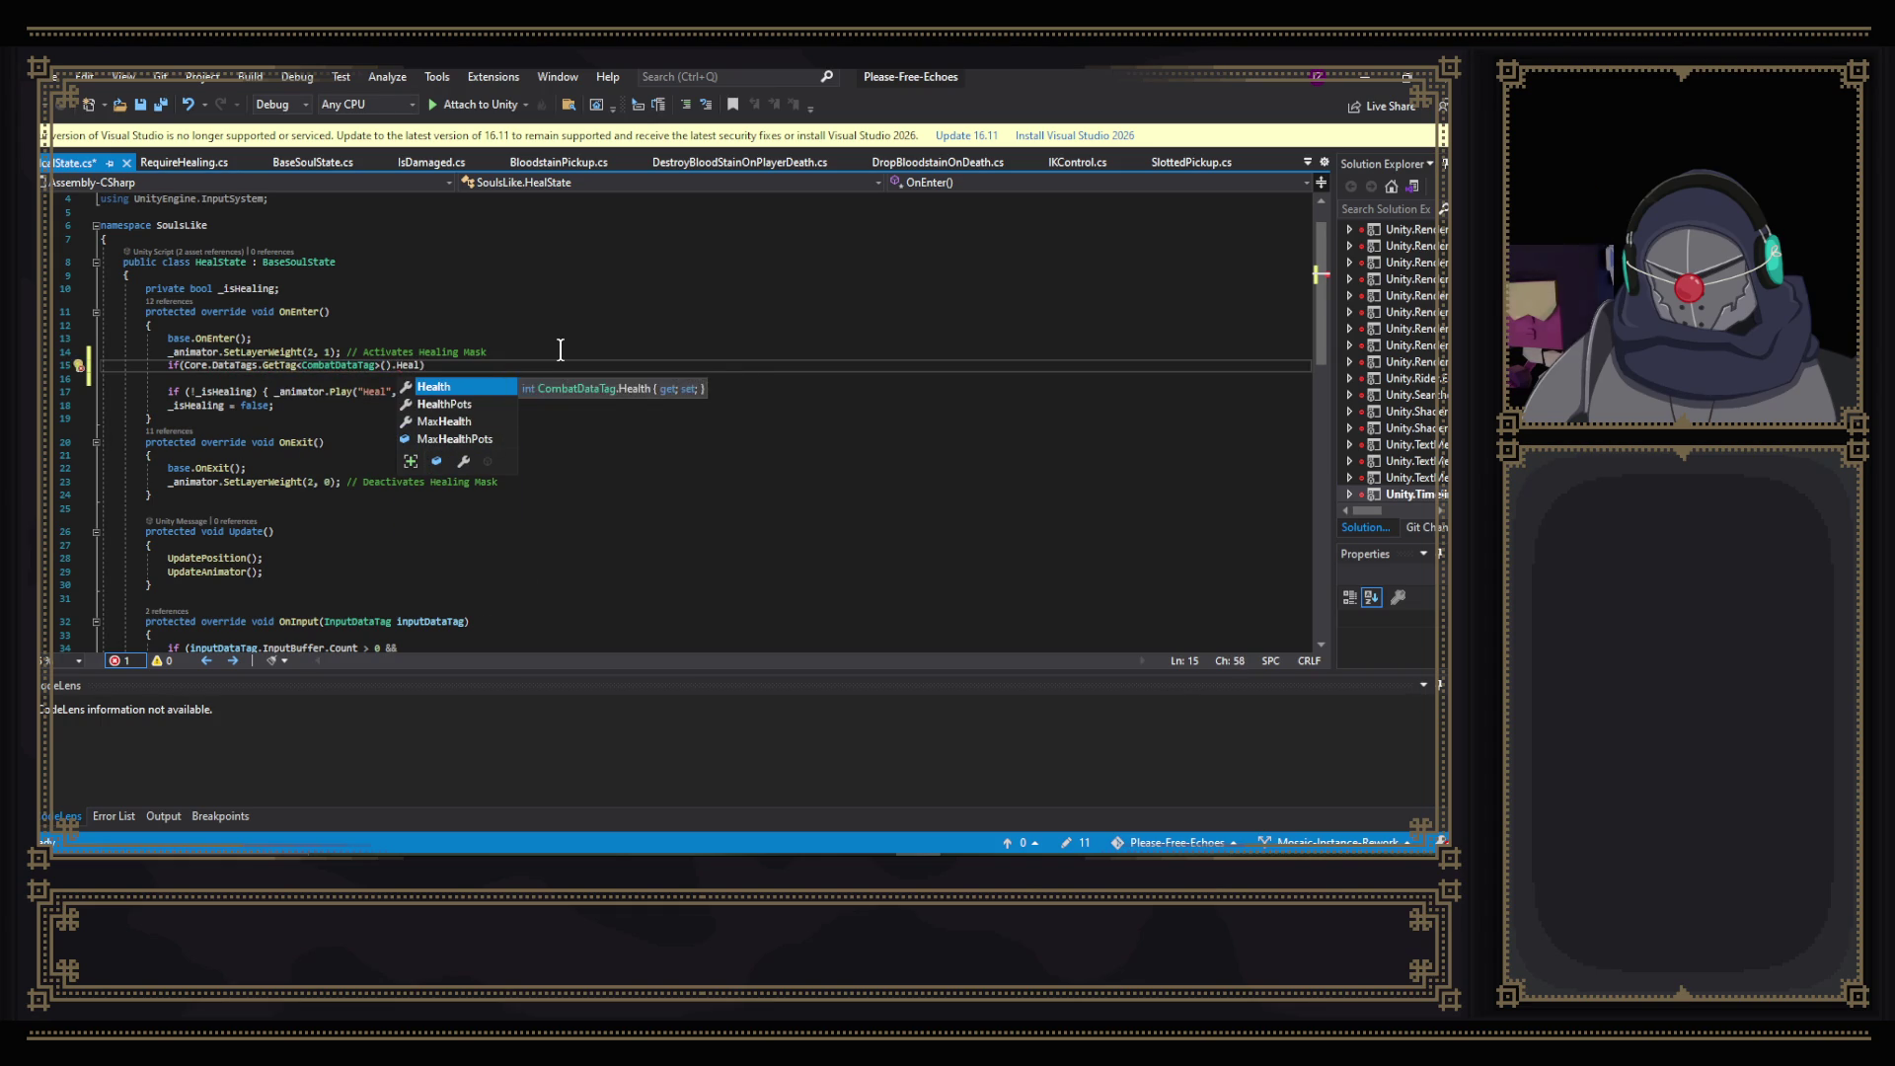
{"action": "key", "text": "Down"}
{"action": "key", "text": "Tab"}
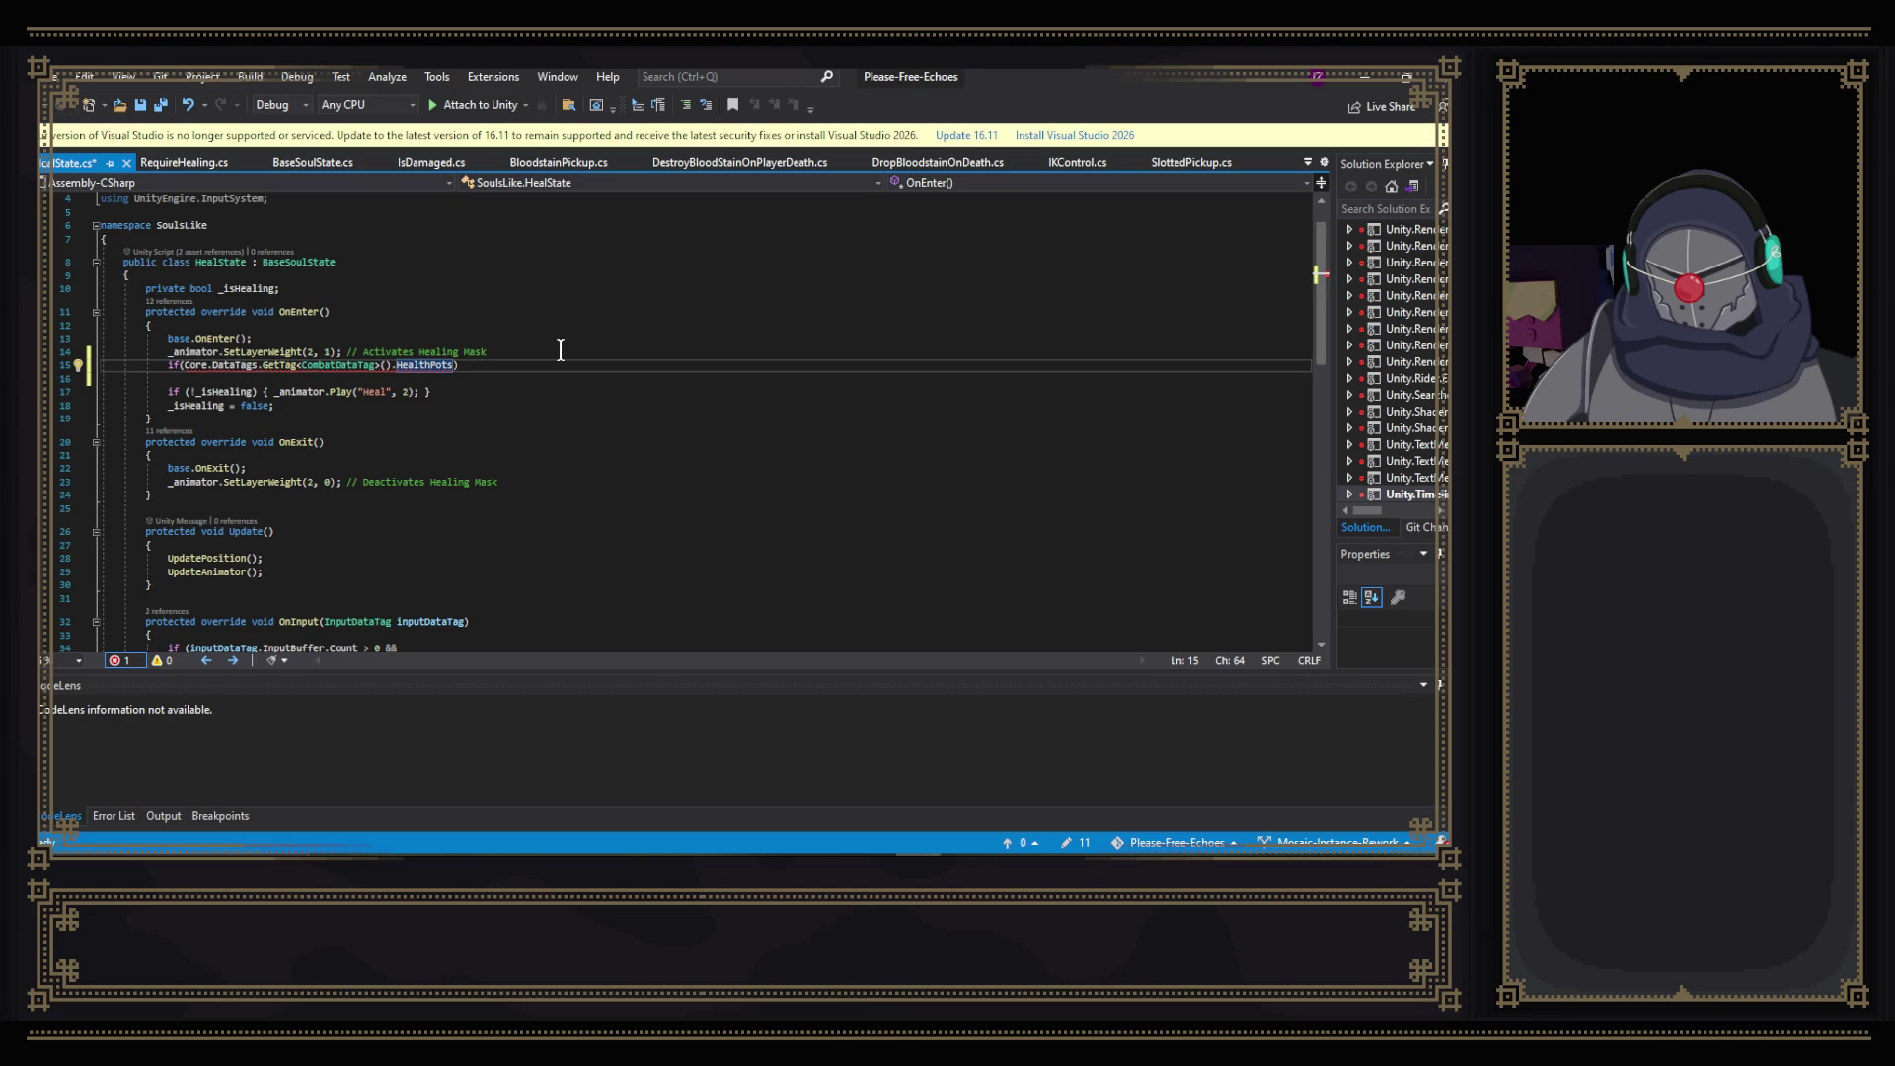
{"action": "type", "text": "== 0)"}
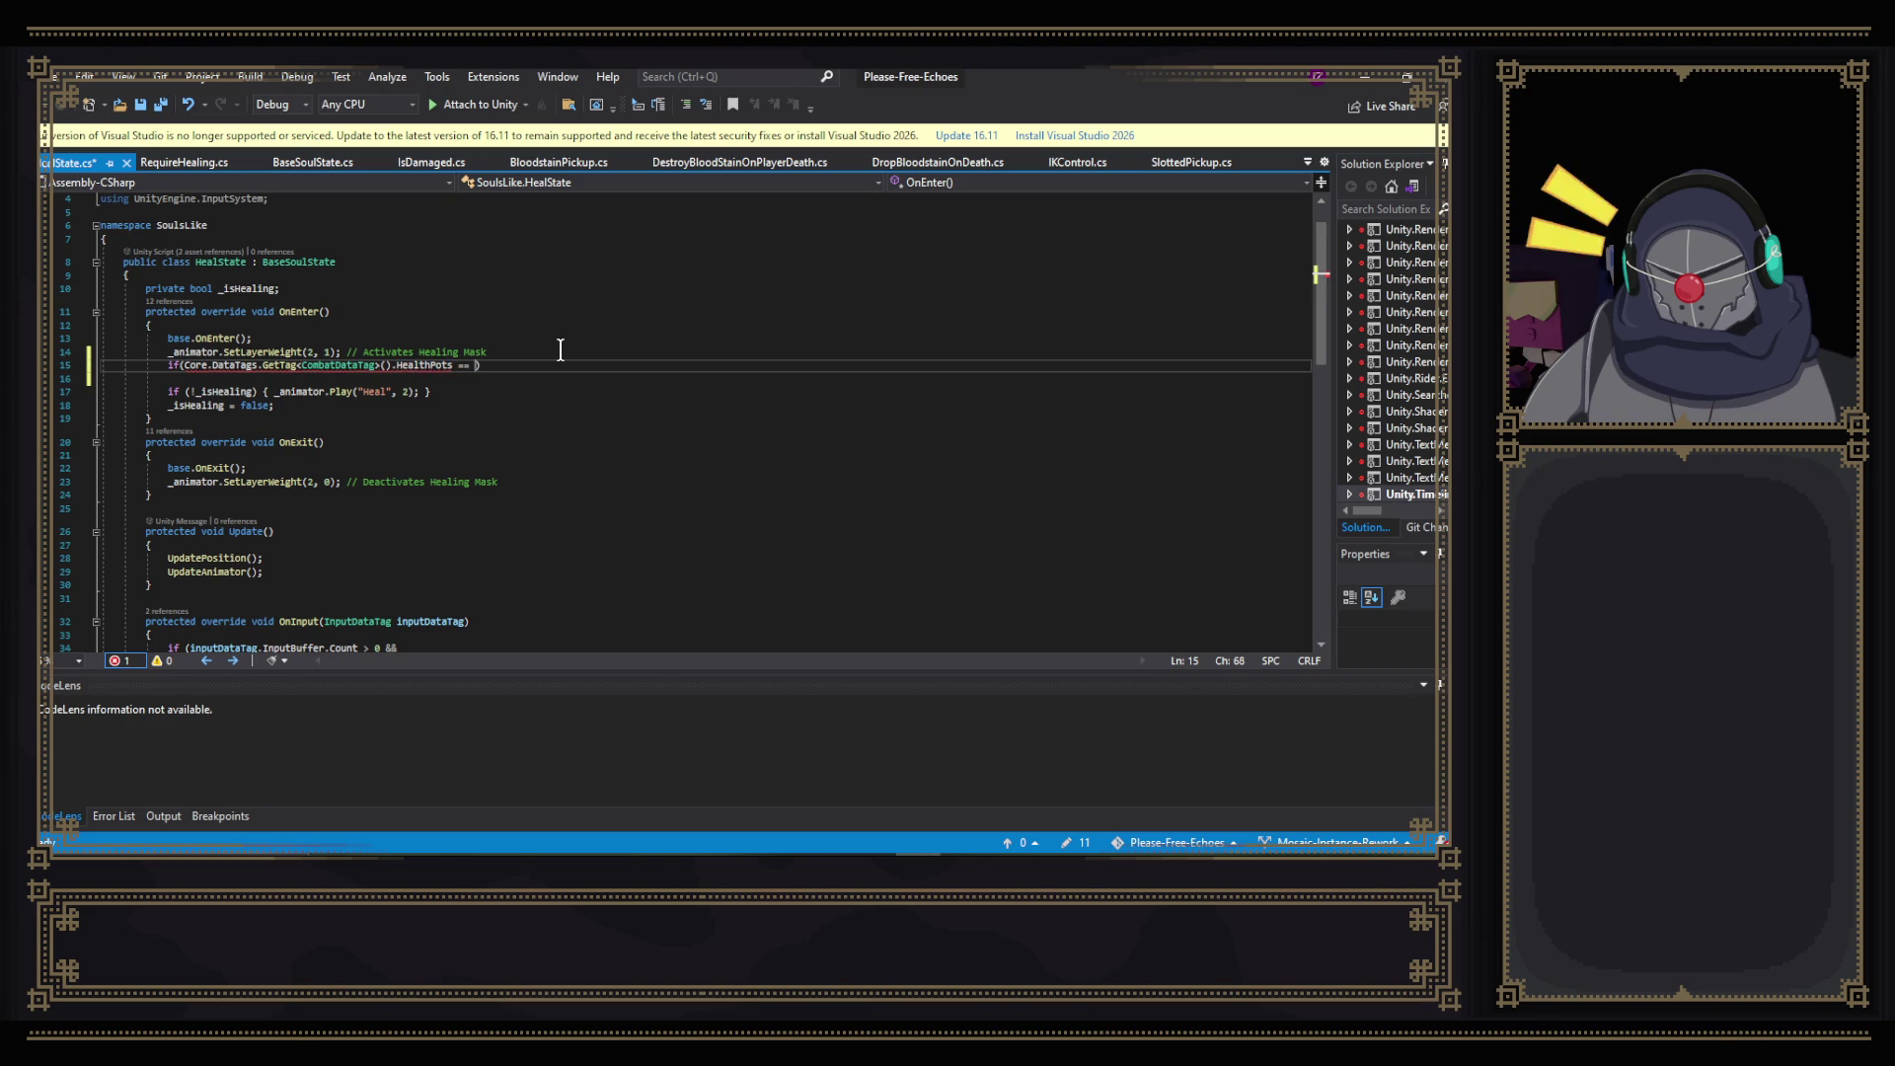
{"action": "key", "text": "Return"}
{"action": "type", "text": "{"}
{"action": "key", "text": "Return"}
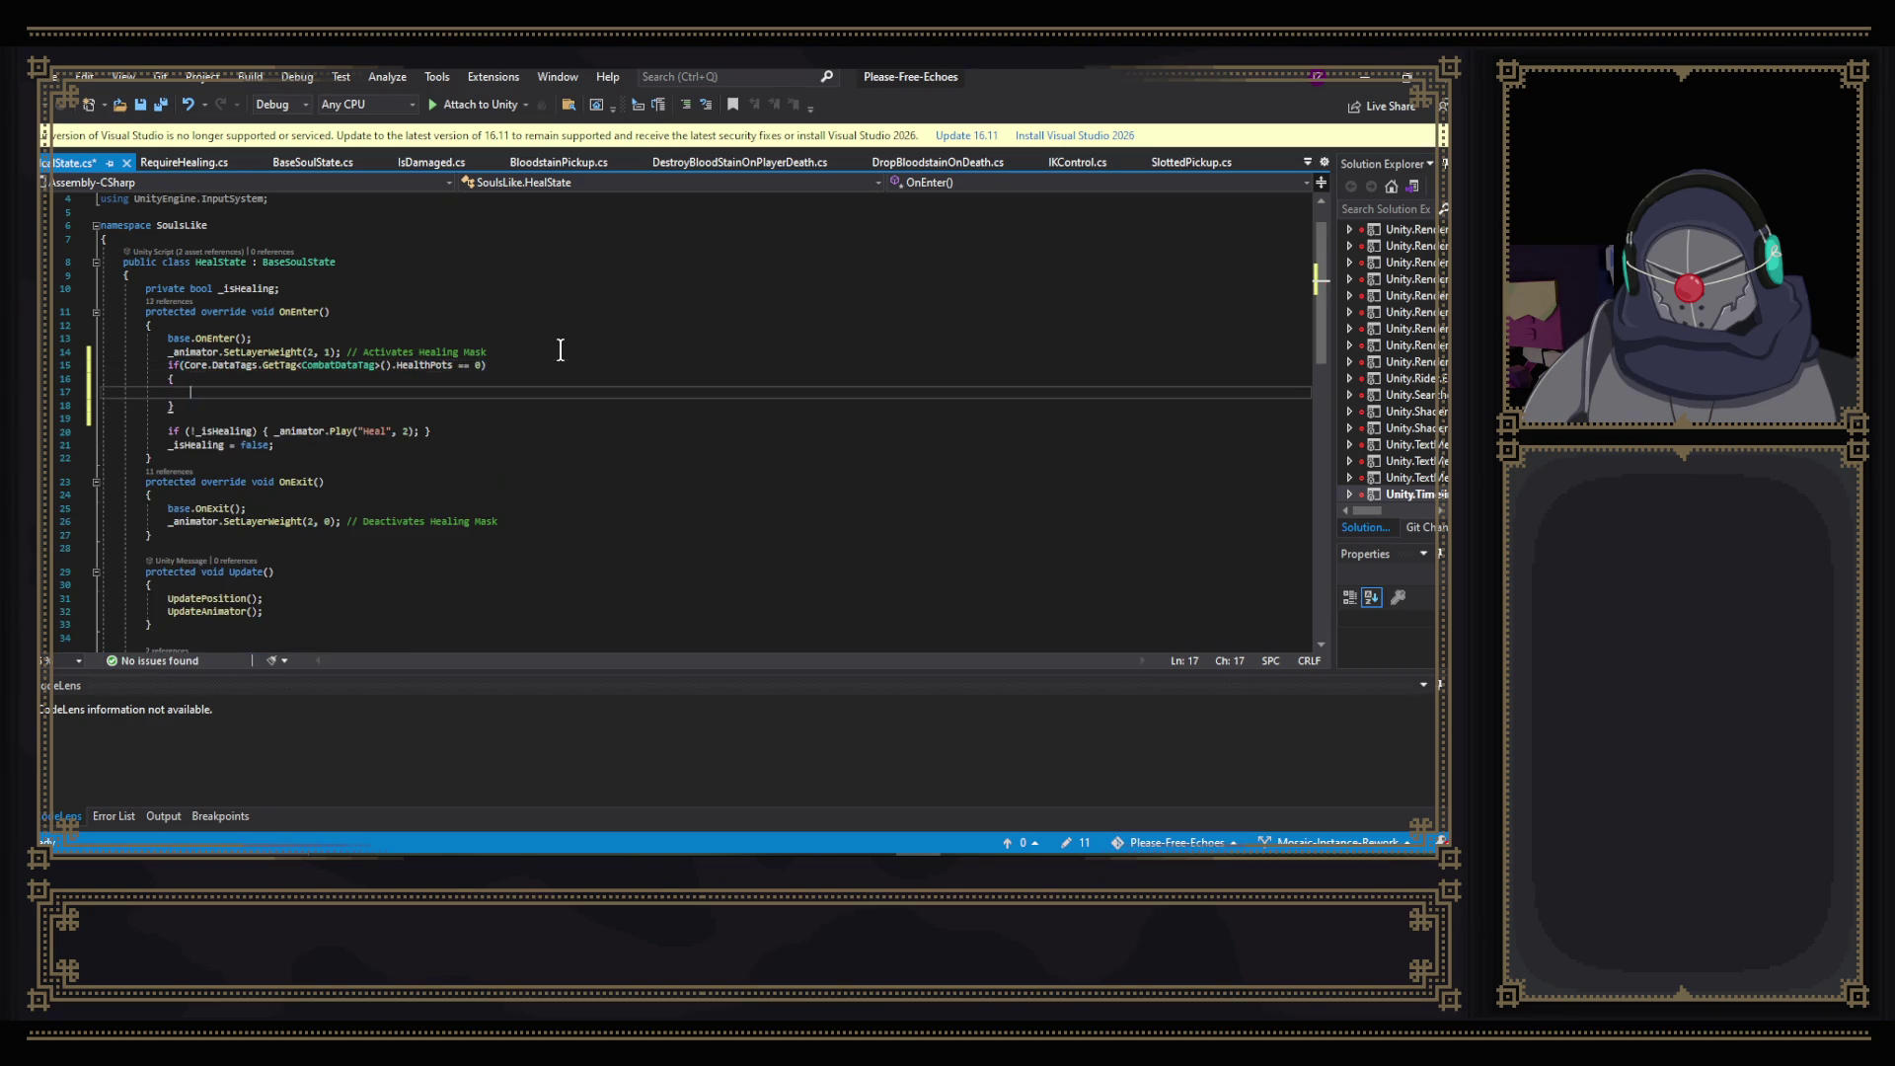
{"action": "key", "text": "ctrl+s"}
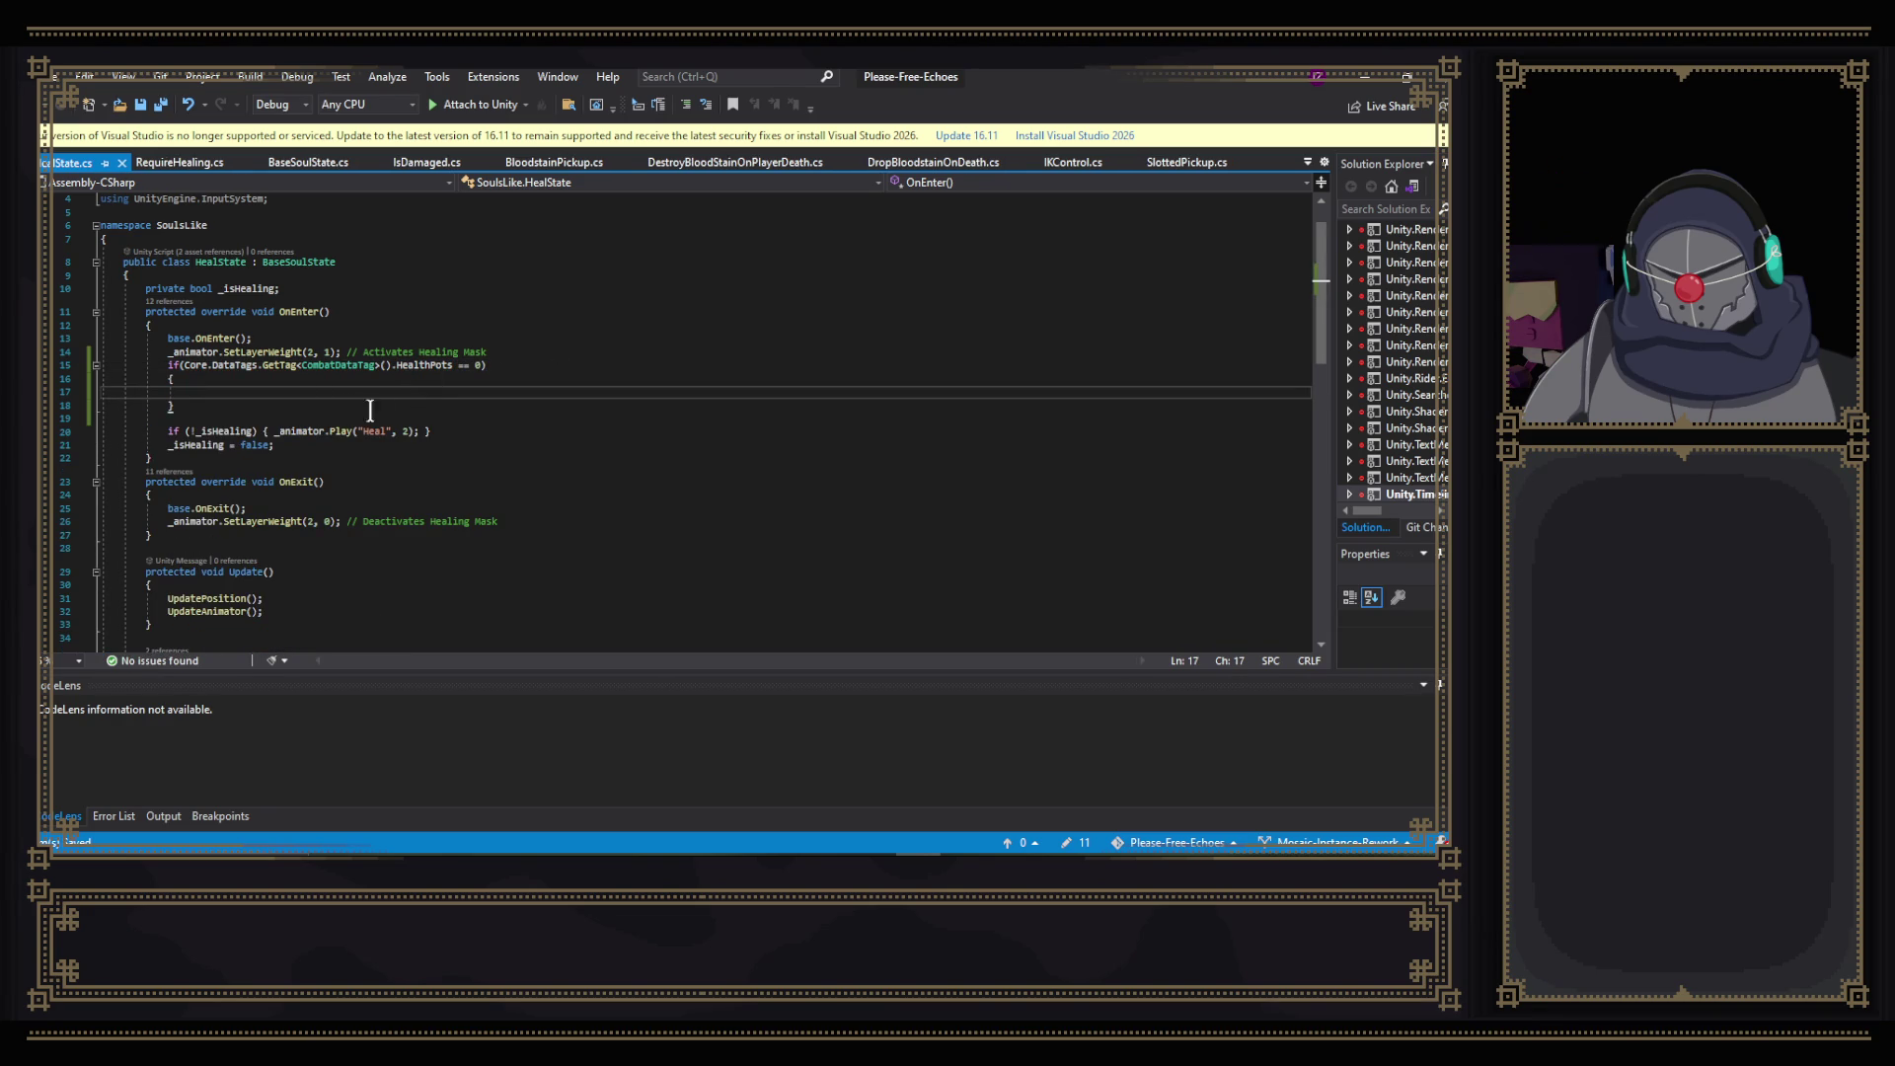
- Copy the Heal play call into the new block, change it to play "Failed Heal", and save
{"action": "mouse_move", "coordinate": [415, 431]}
{"action": "left_mouse_down"}
{"action": "mouse_move", "coordinate": [285, 431]}
{"action": "mouse_move", "coordinate": [421, 431]}
{"action": "left_mouse_up"}
{"action": "key", "text": "ctrl+c"}
{"action": "left_click", "coordinate": [237, 390]}
{"action": "key", "text": "ctrl+v"}
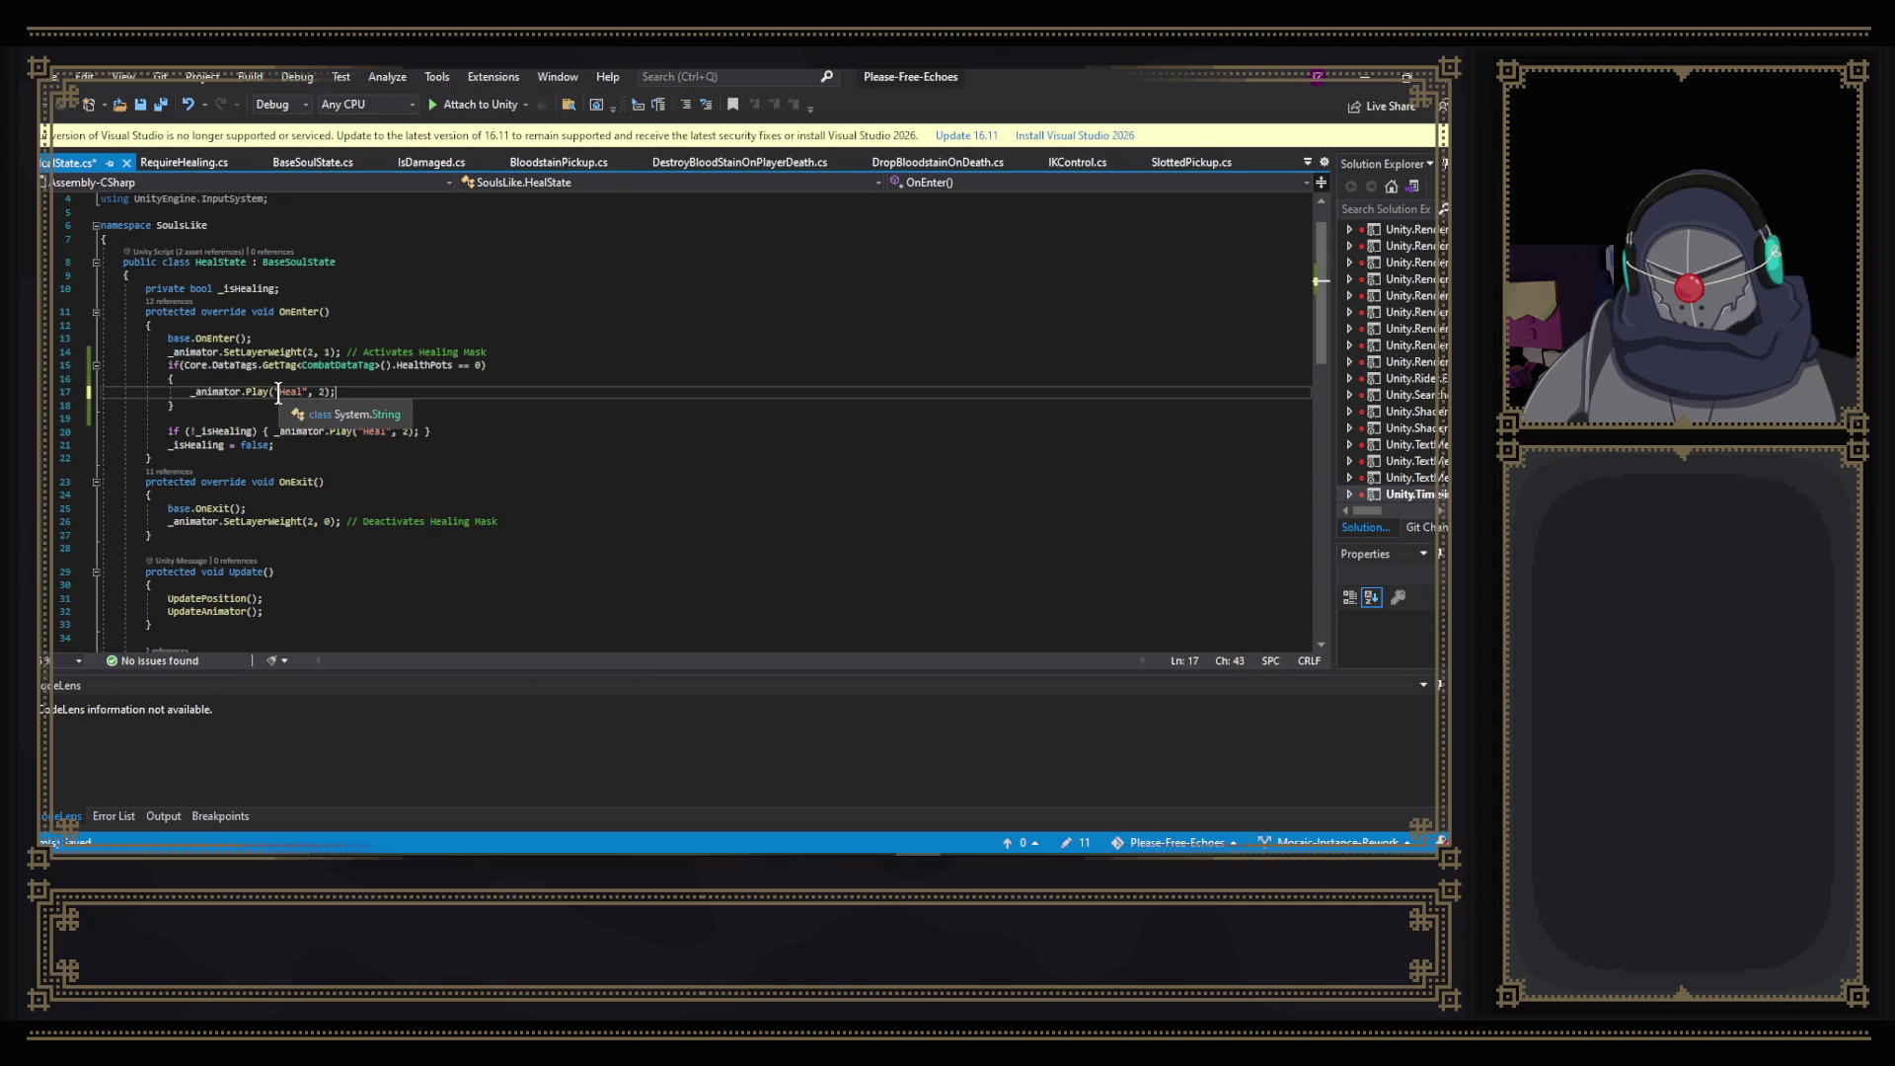
{"action": "key", "text": "ctrl+Left"}
{"action": "key", "text": "ctrl+Left"}
{"action": "key", "text": "ctrl+Left"}
{"action": "type", "text": "Failed"}
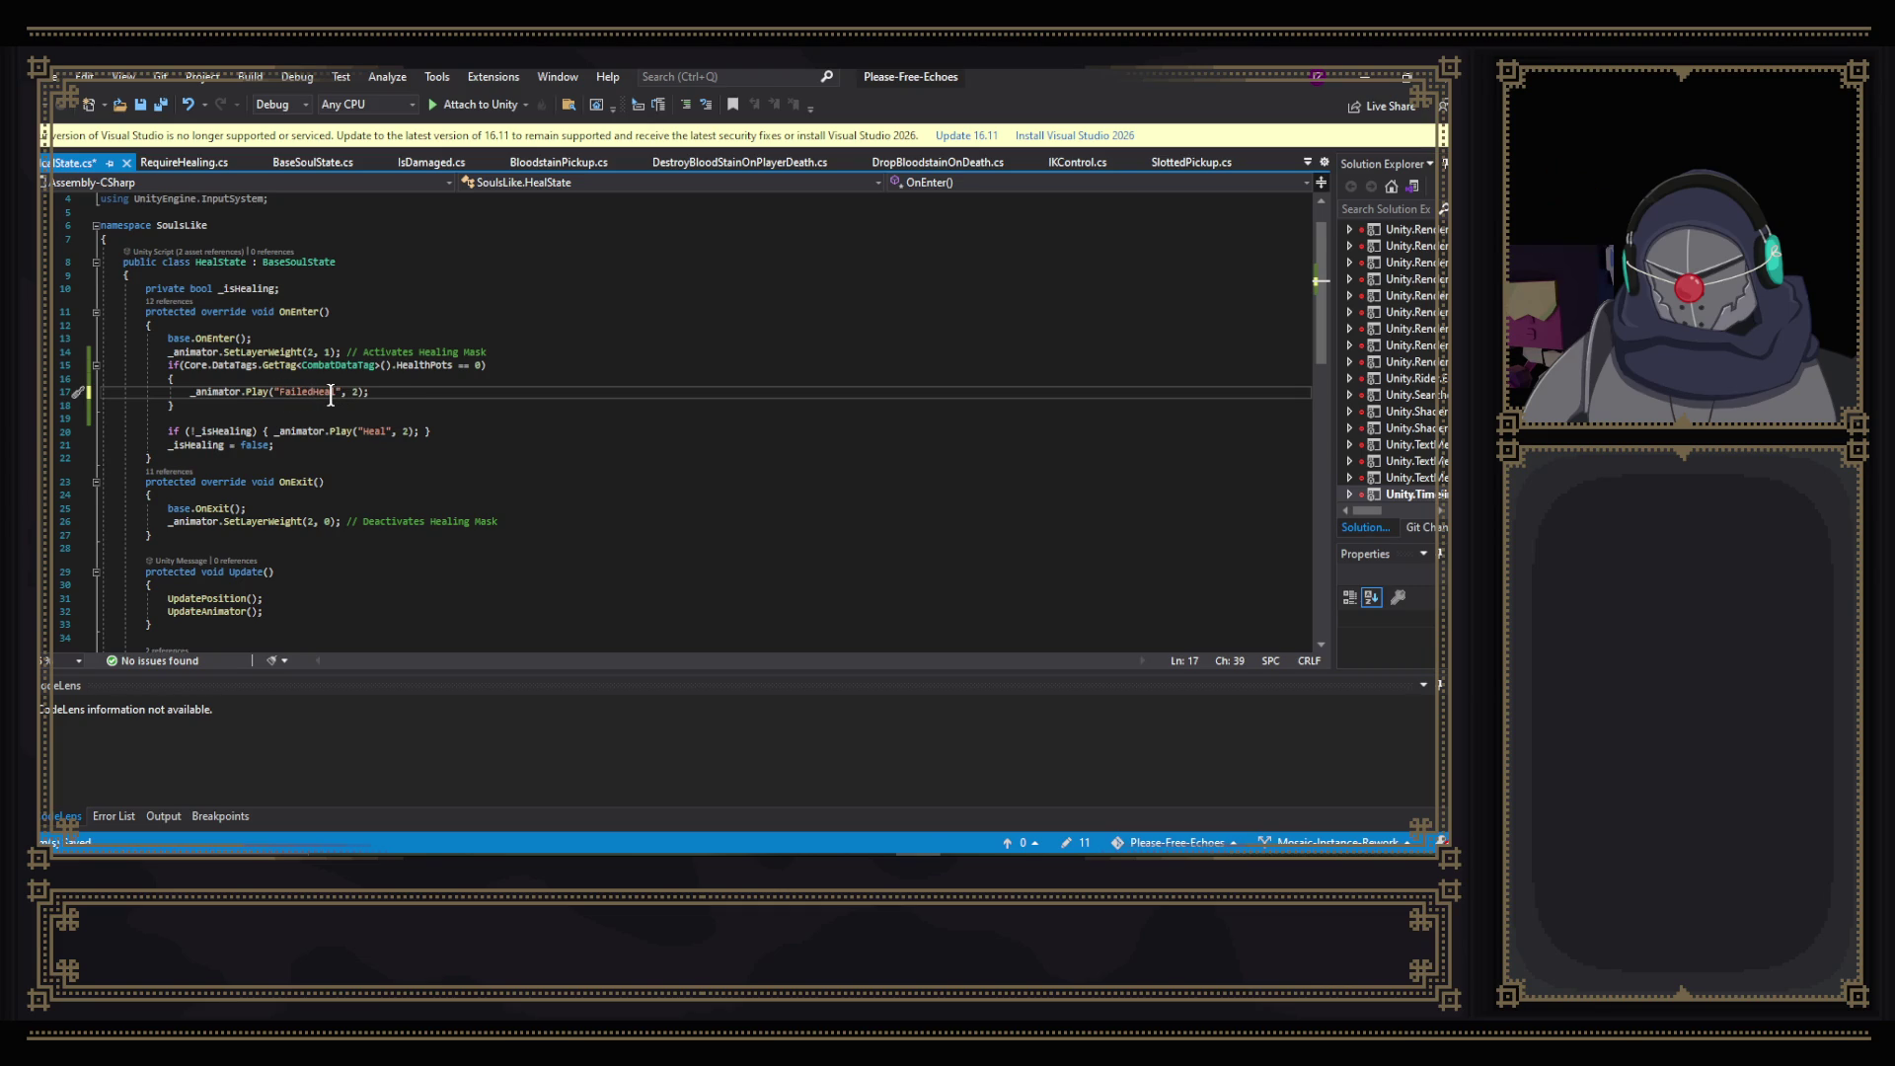
{"action": "key", "text": "ctrl+s"}
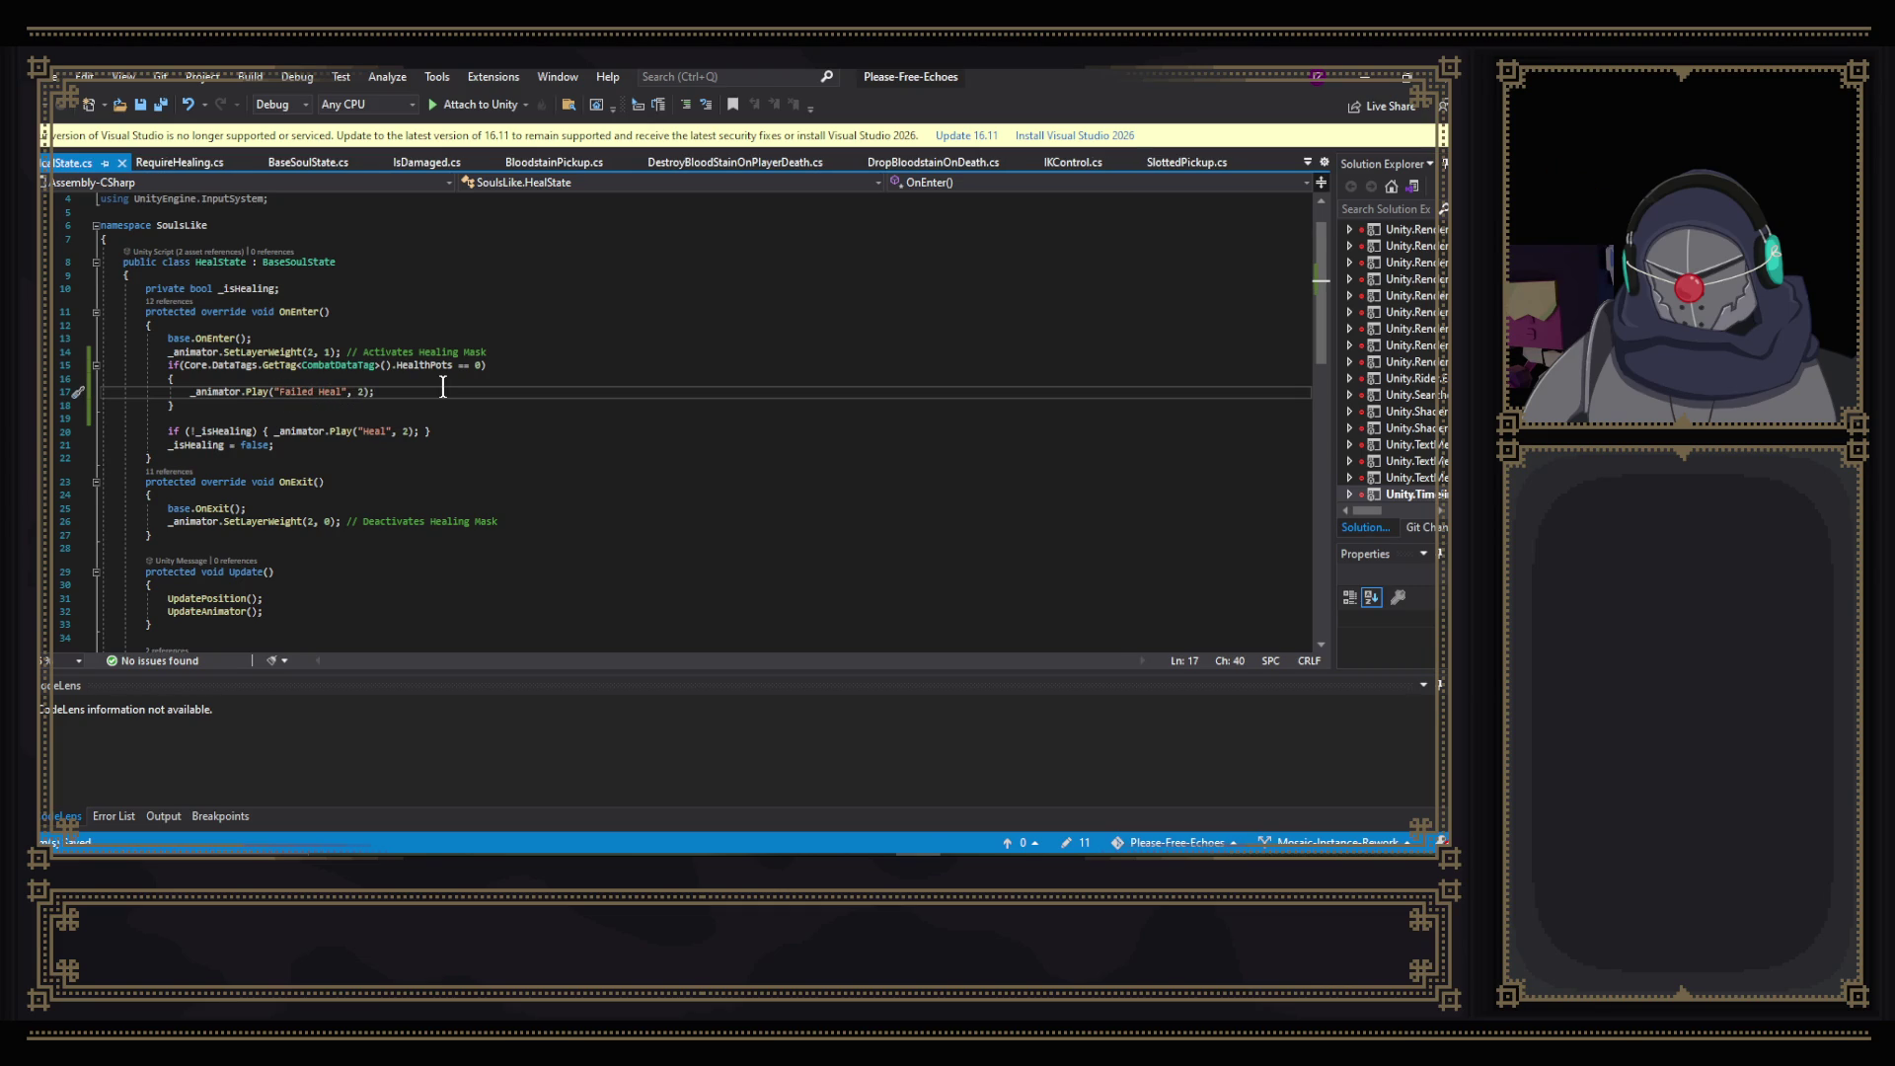
- Scroll down to the condition in OnInput
{"action": "scroll", "coordinate": [537, 367], "scroll_direction": "down", "scroll_amount": 1}
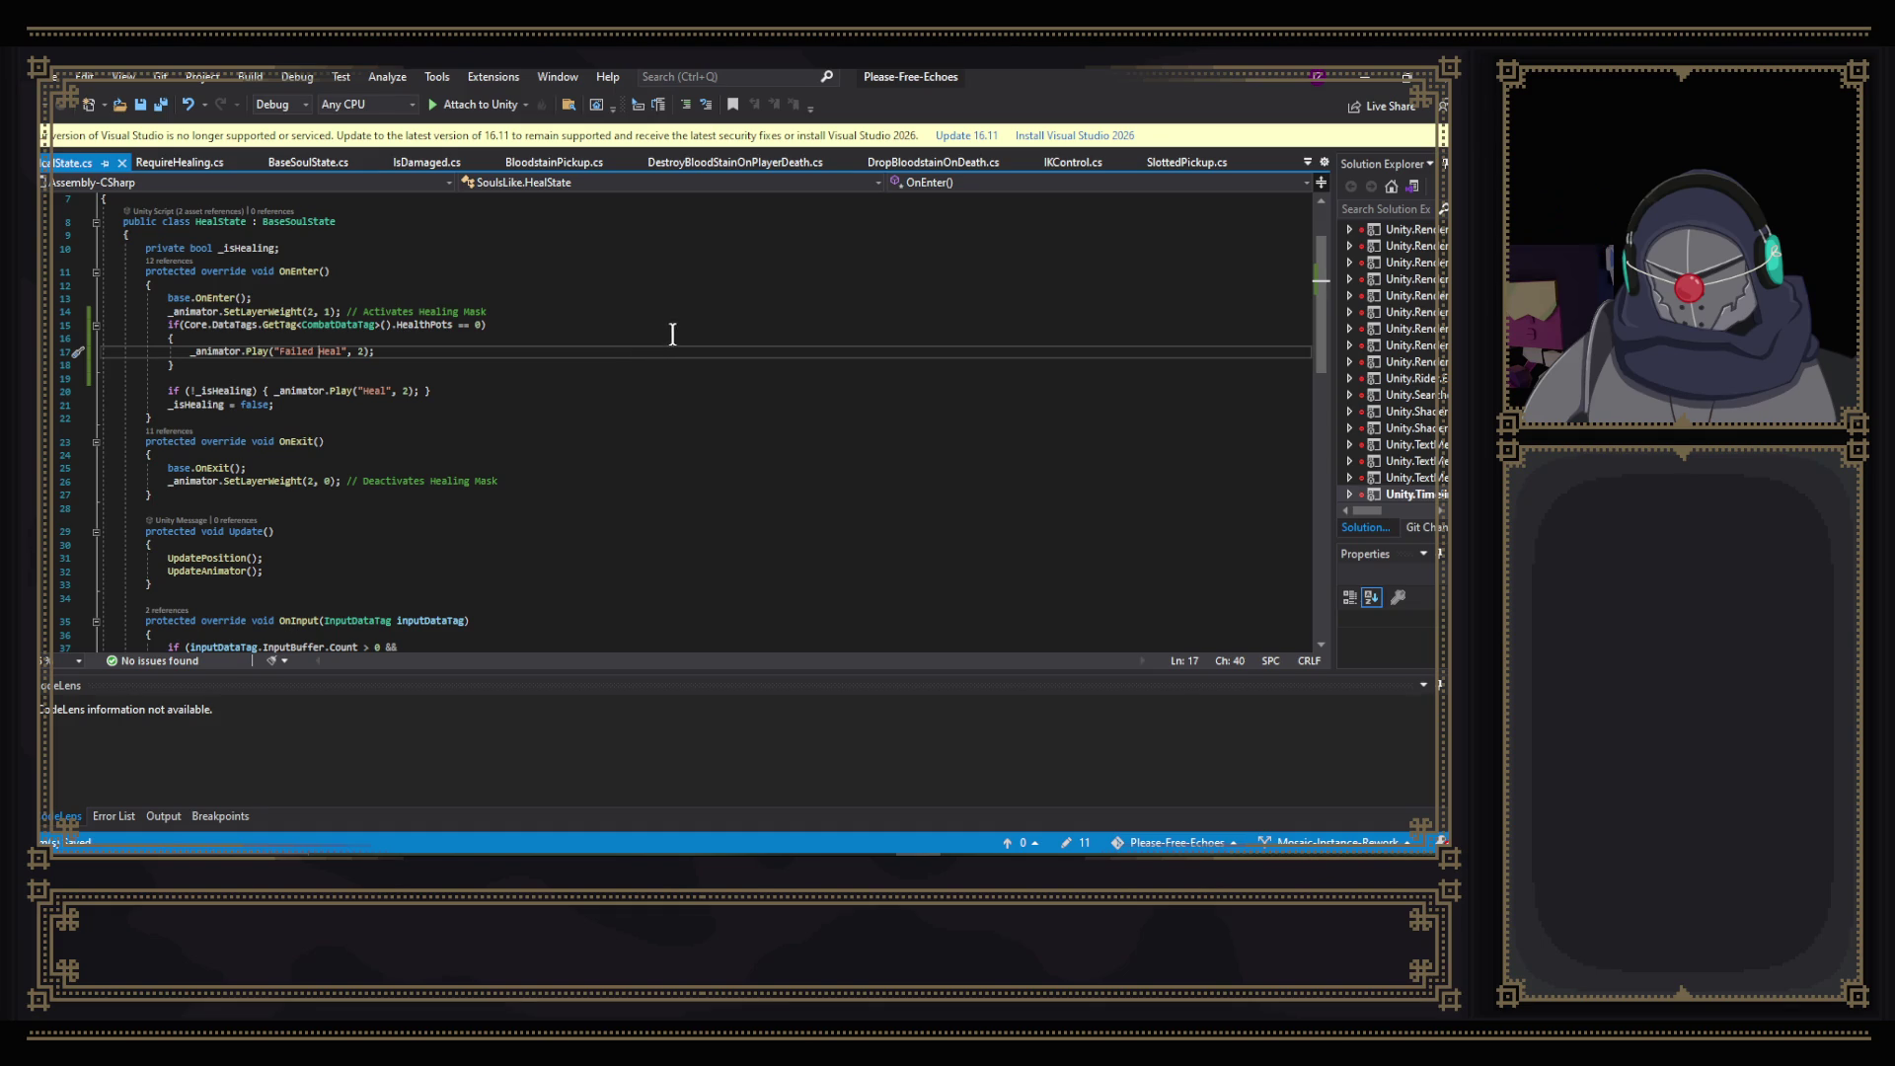
{"action": "scroll", "coordinate": [436, 293], "scroll_direction": "down", "scroll_amount": 1}
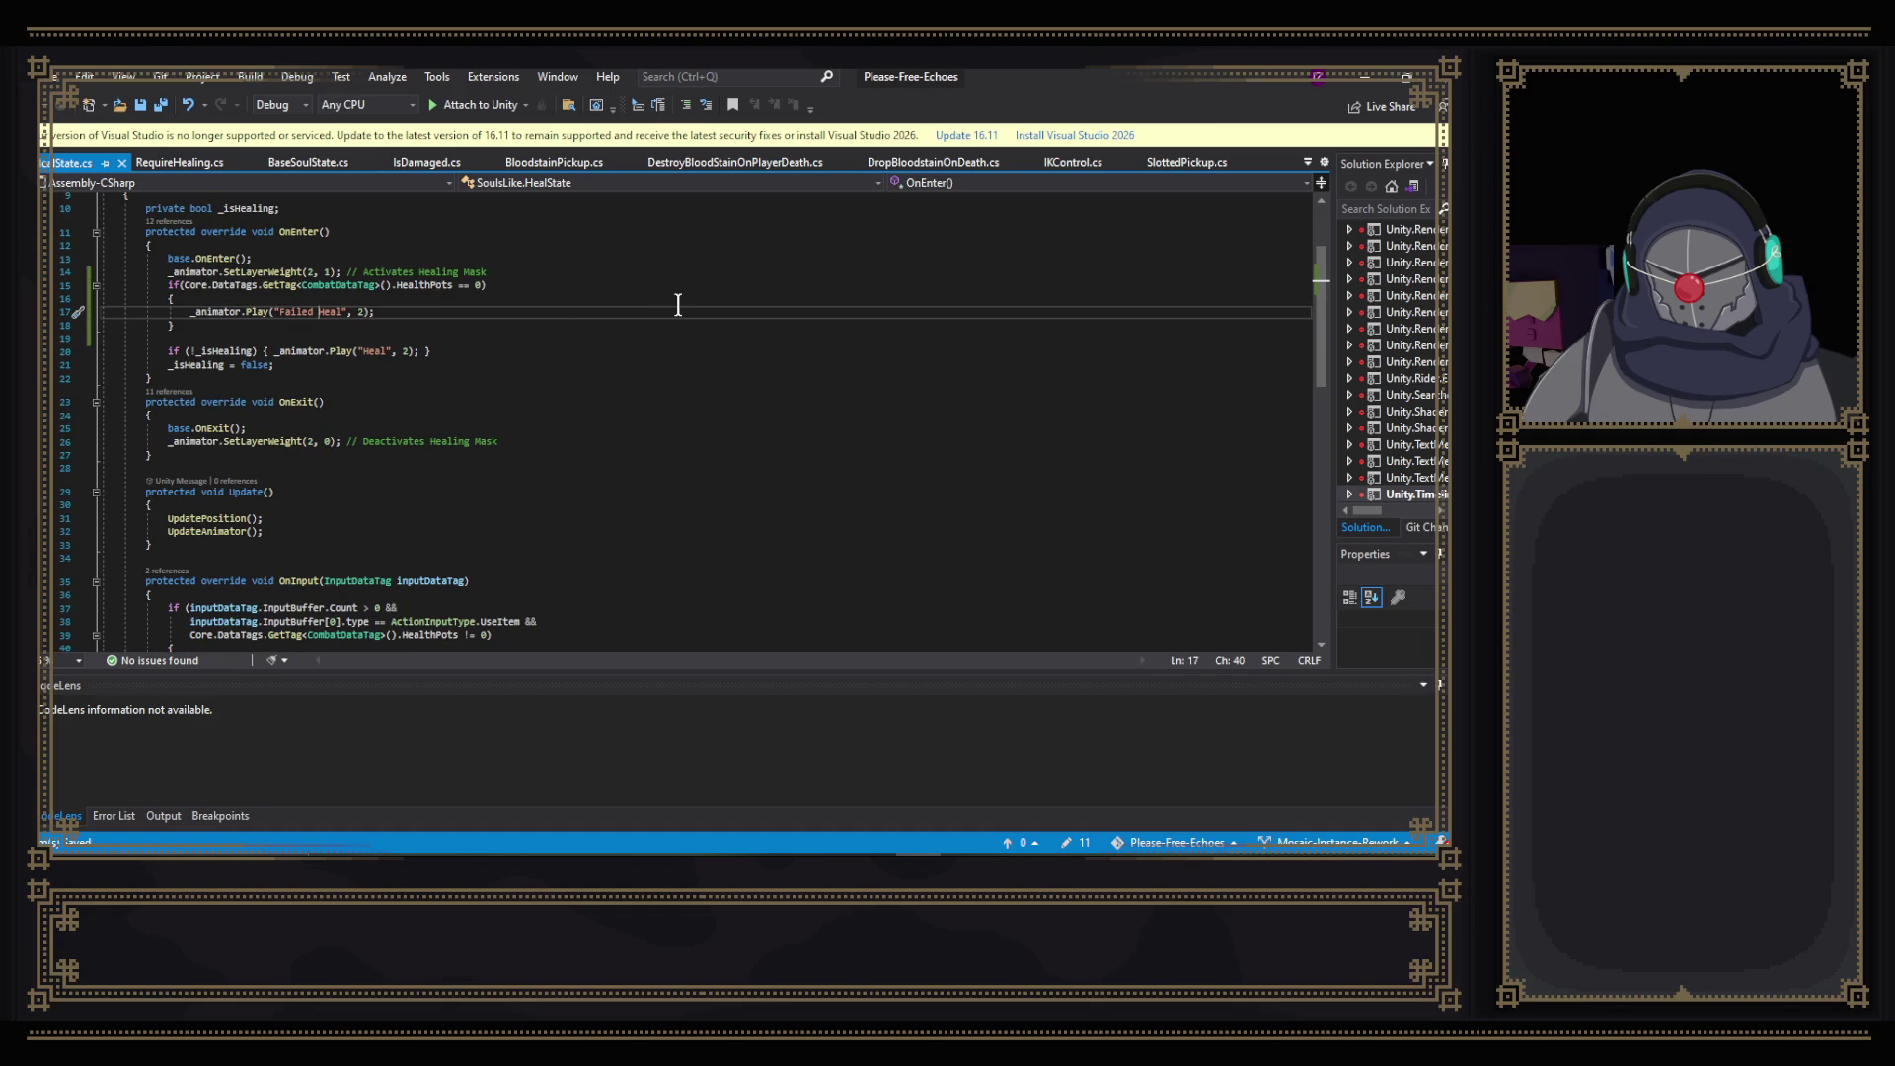
{"action": "scroll", "coordinate": [678, 305], "scroll_direction": "down", "scroll_amount": 6}
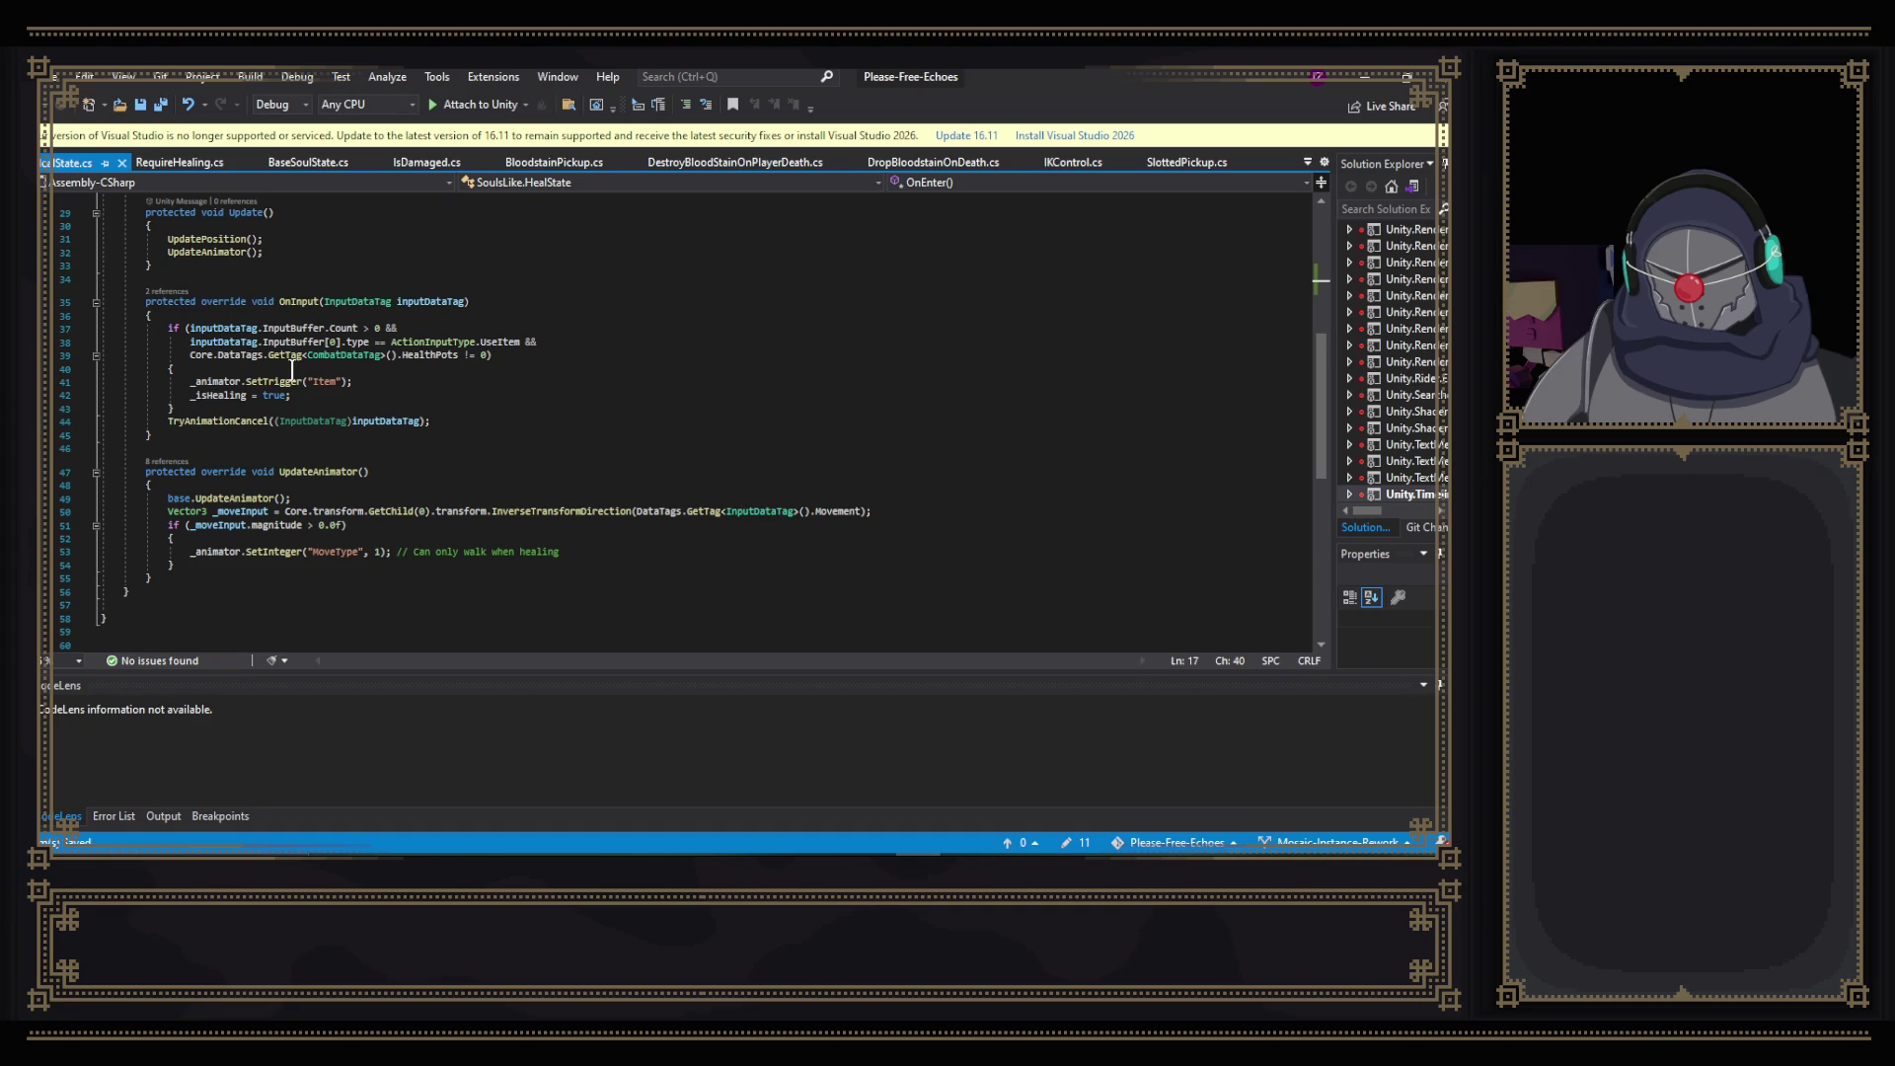
{"action": "left_click", "coordinate": [444, 328]}
{"action": "left_click", "coordinate": [208, 344]}
{"action": "left_click", "coordinate": [464, 341]}
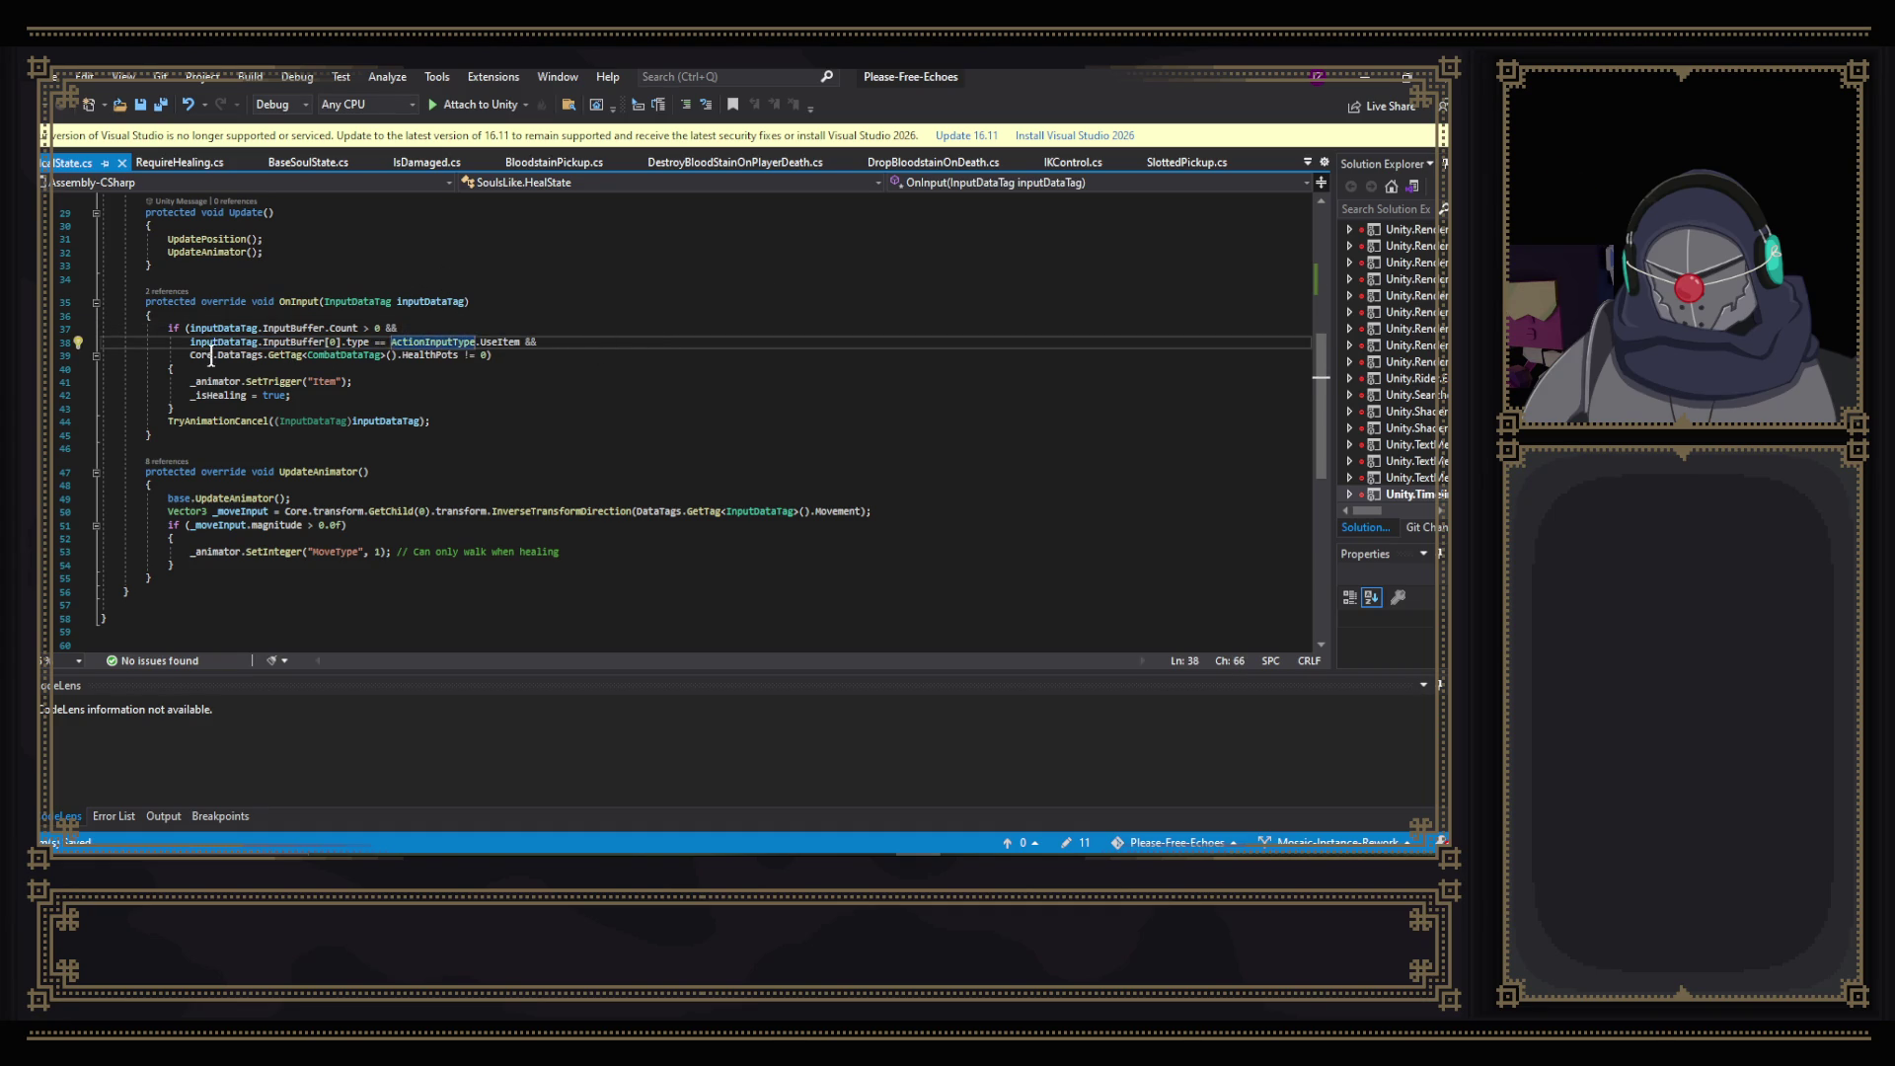
{"action": "left_click", "coordinate": [514, 355]}
{"action": "left_click", "coordinate": [549, 364]}
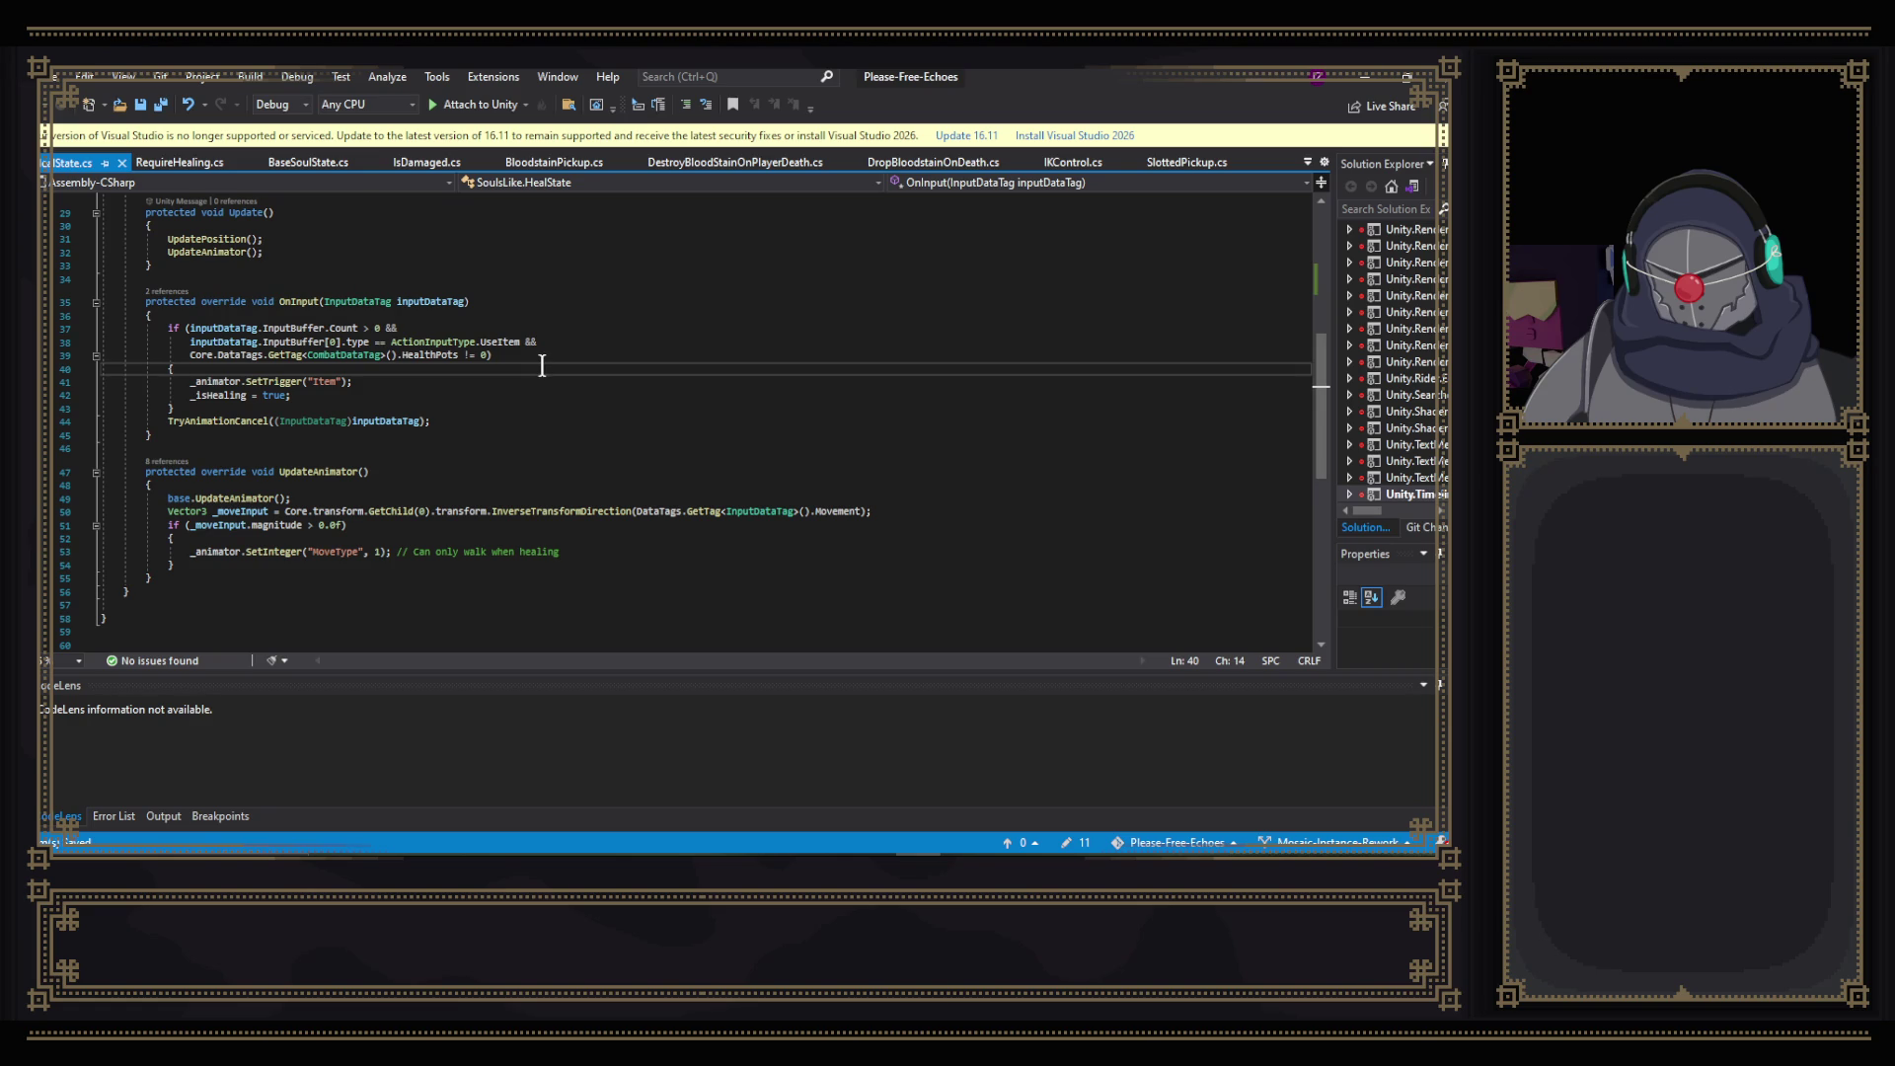
{"action": "left_click_drag", "start_coordinate": [164, 422], "coordinate": [508, 419]}
{"action": "left_click", "coordinate": [529, 419]}
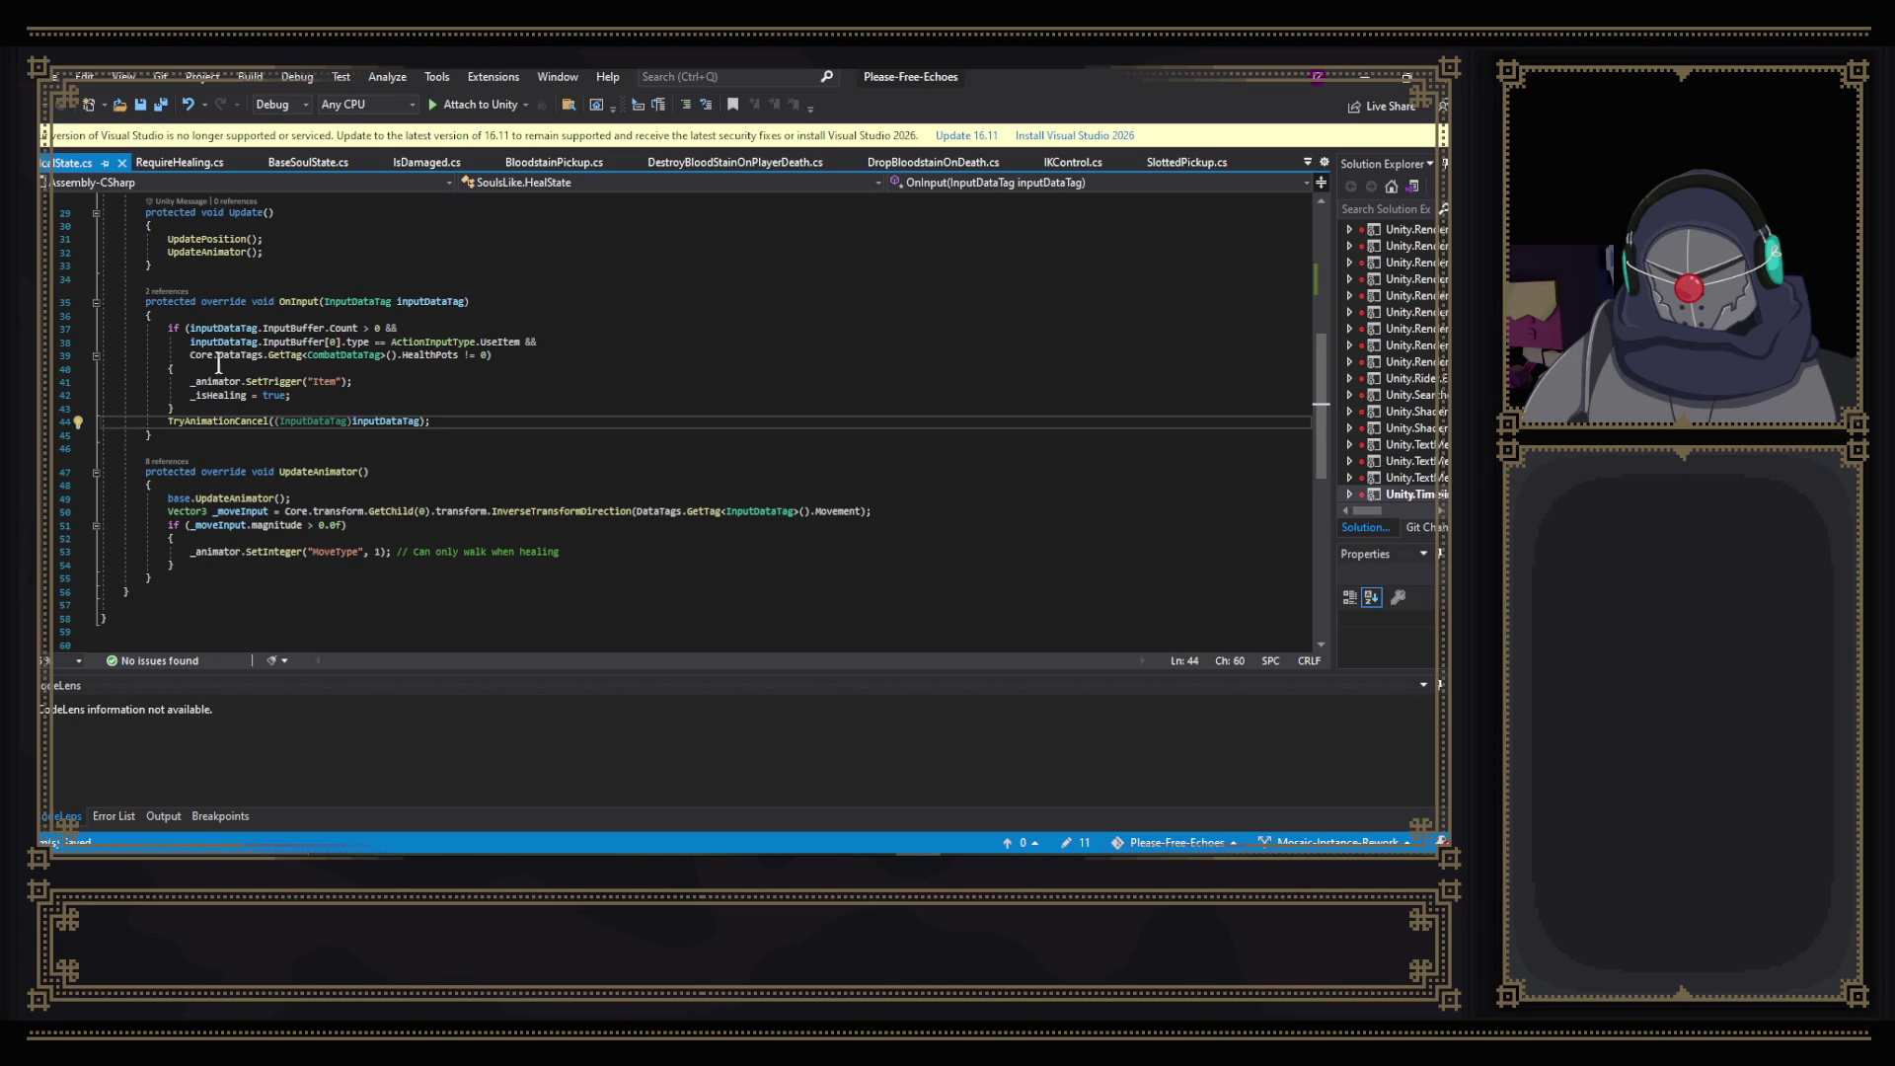
{"action": "left_click_drag", "start_coordinate": [190, 354], "coordinate": [524, 354]}
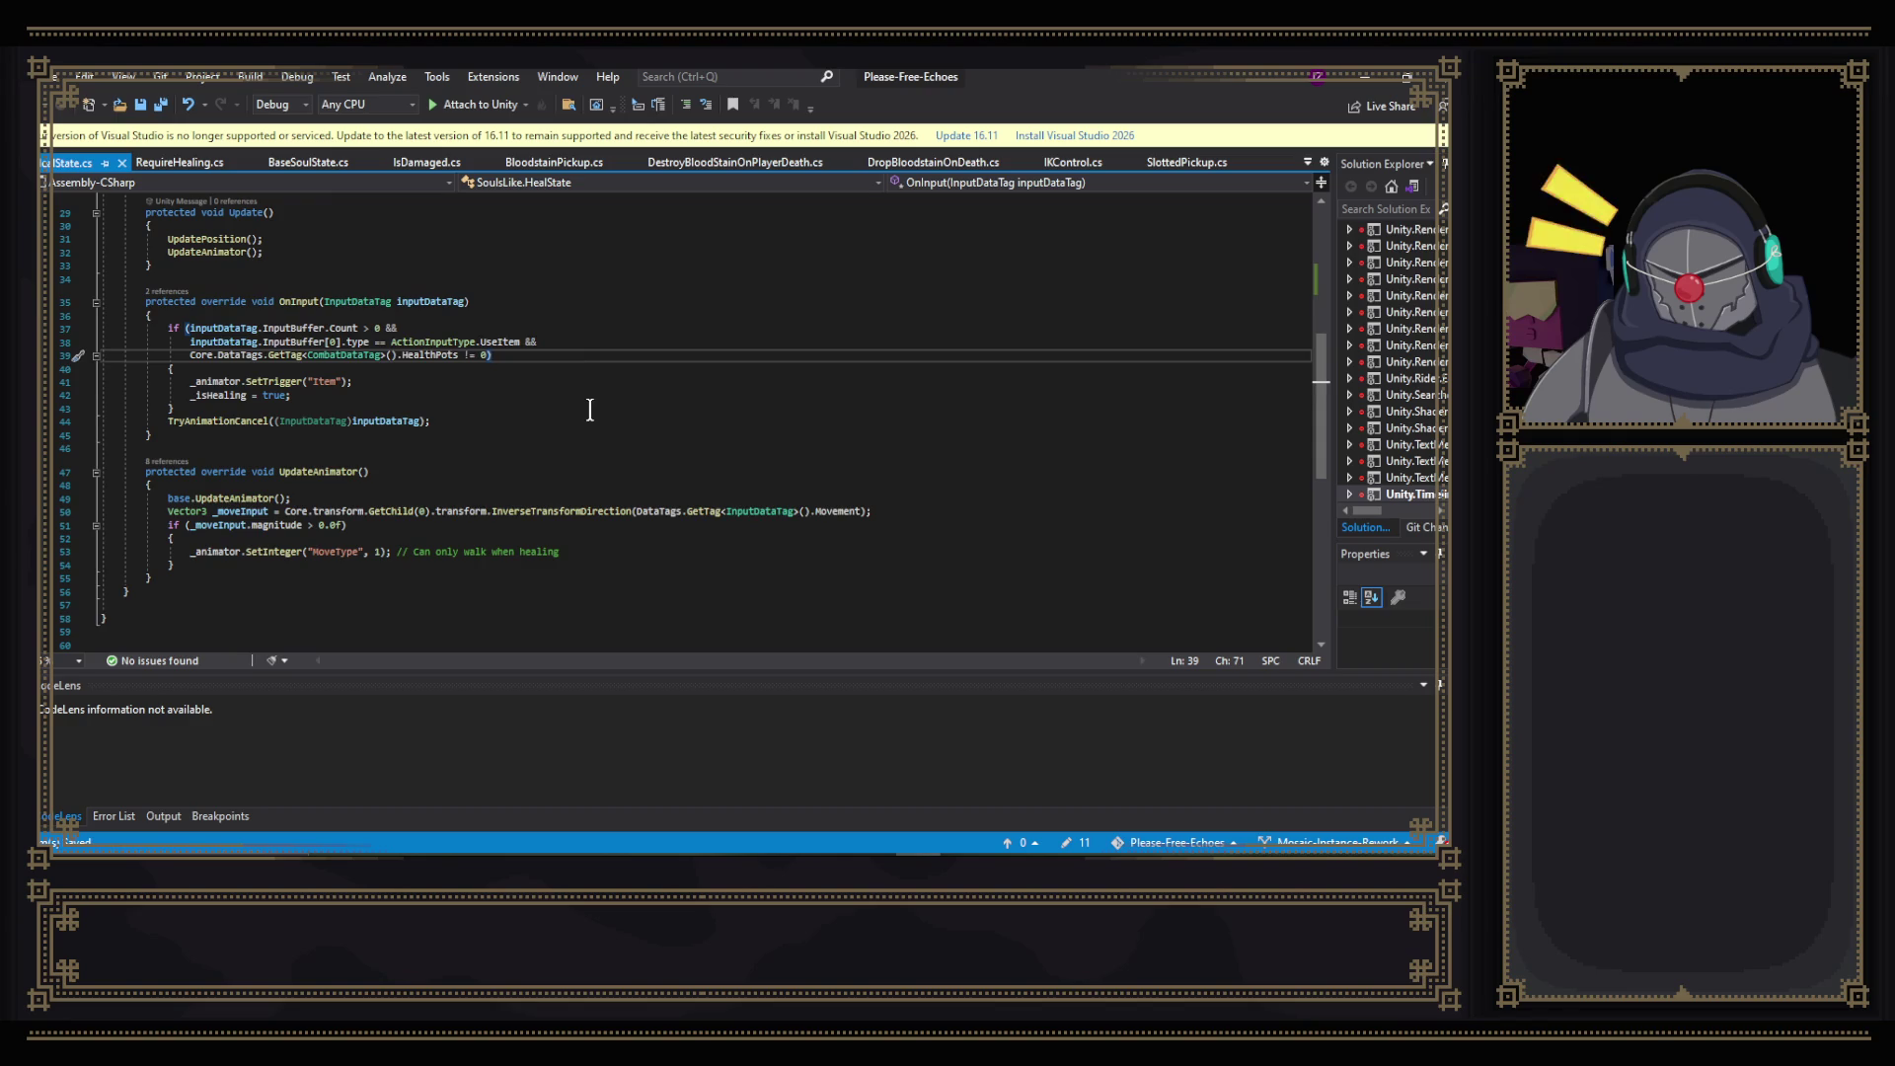
{"action": "scroll", "coordinate": [590, 410], "scroll_direction": "up", "scroll_amount": 9}
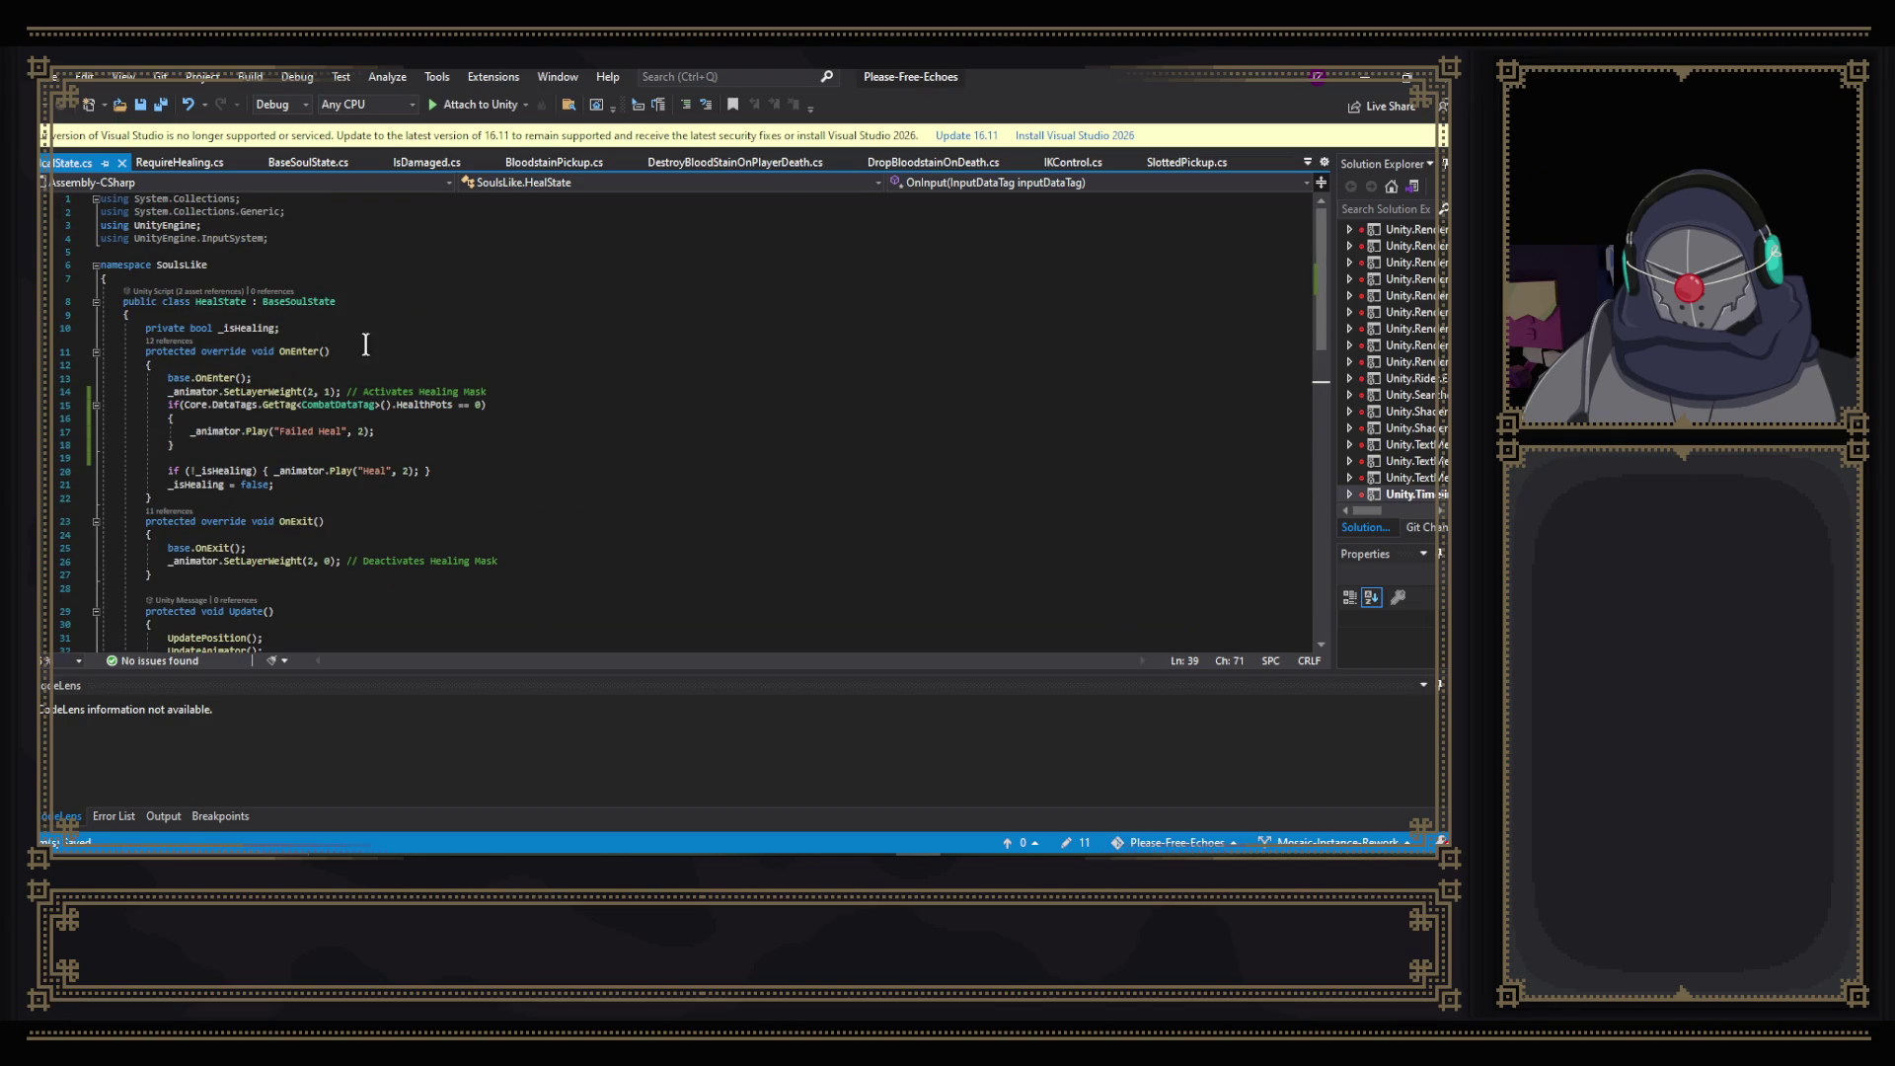
{"action": "scroll", "coordinate": [568, 362], "scroll_direction": "down", "scroll_amount": 6}
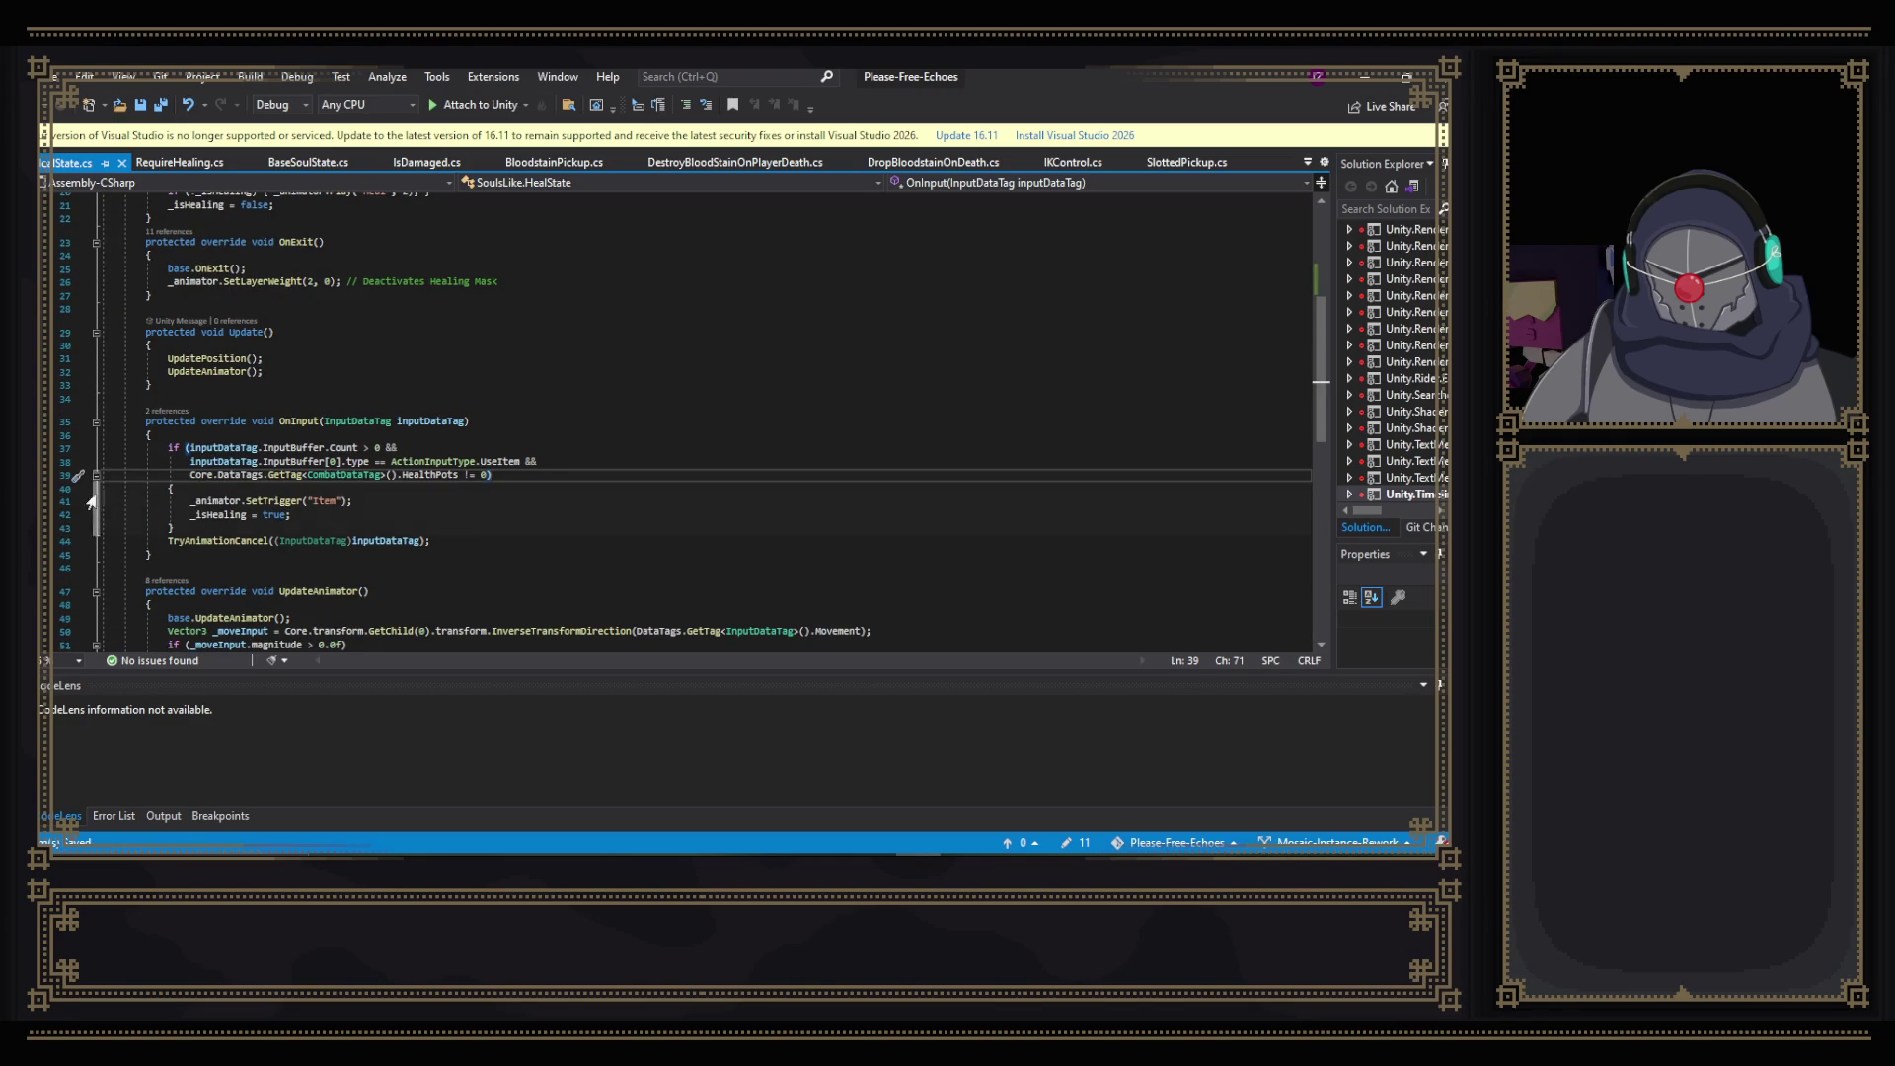
{"action": "left_click", "coordinate": [218, 526]}
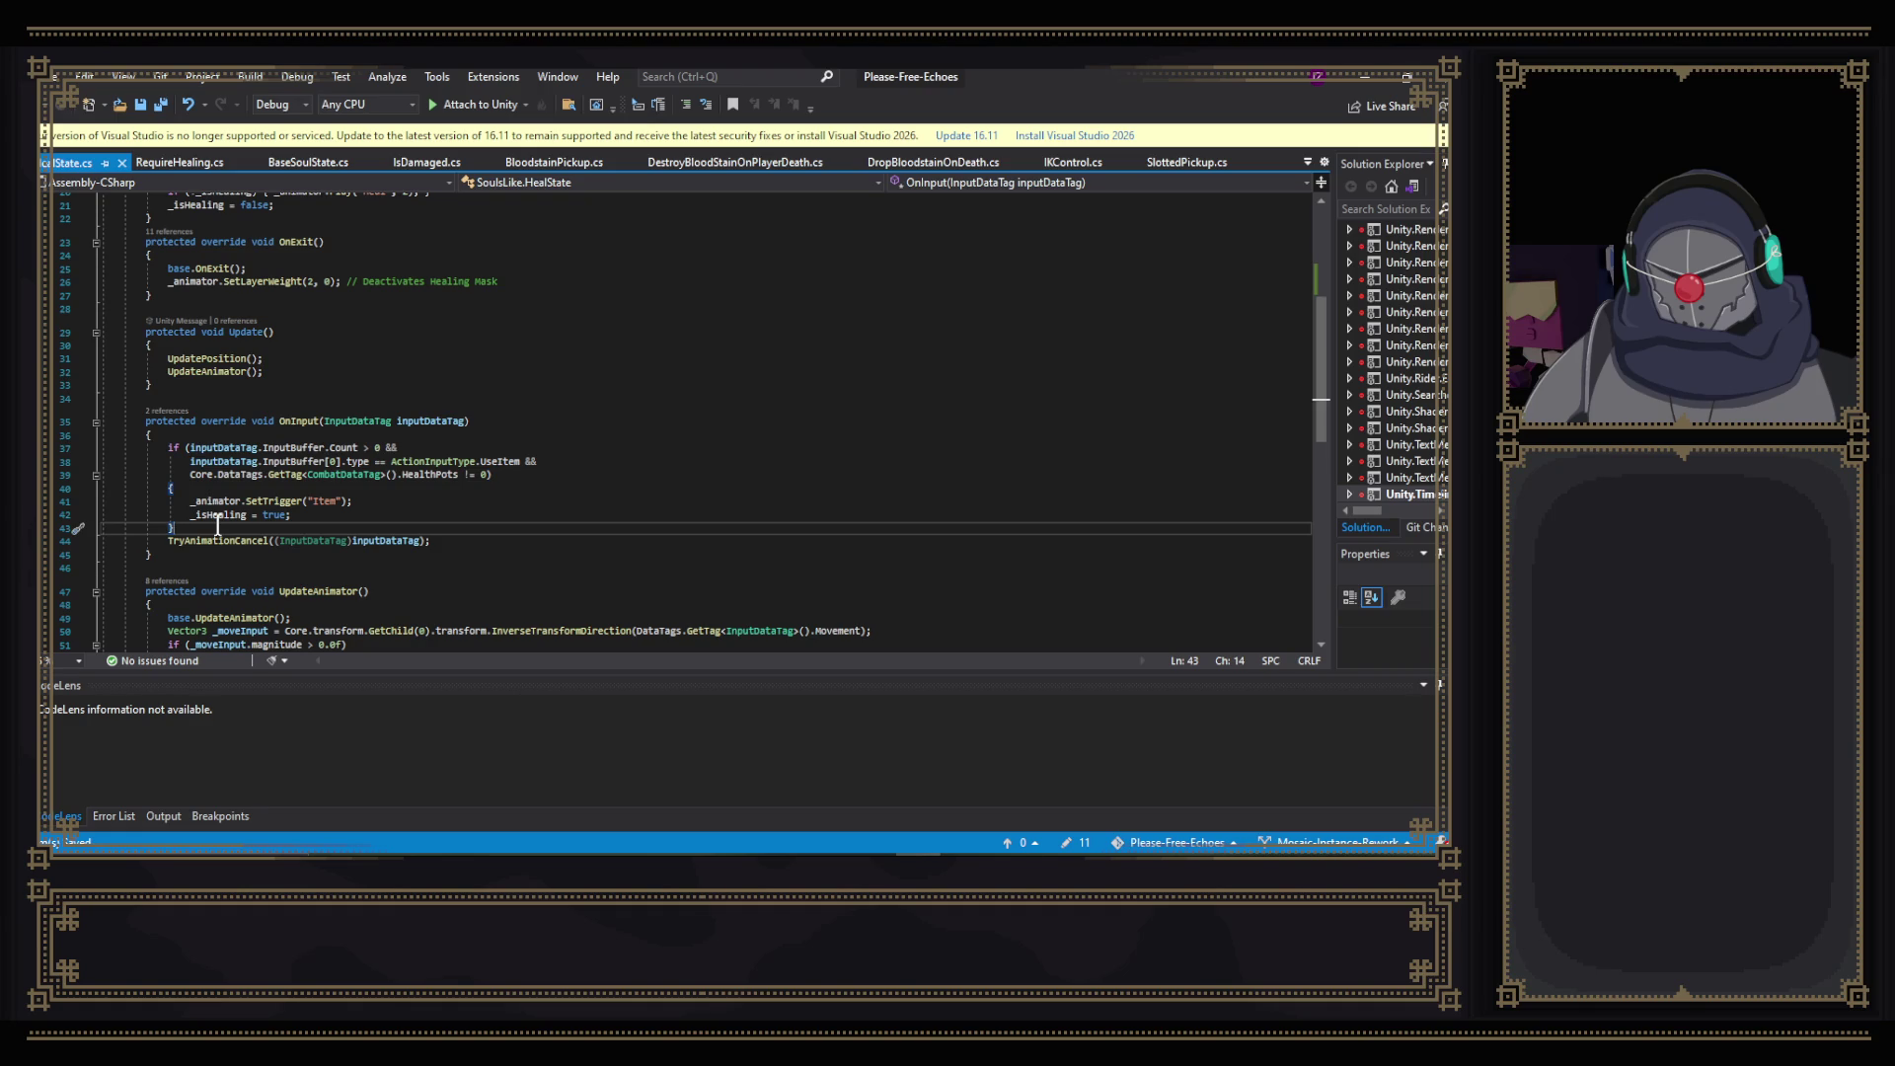
{"action": "left_click_drag", "start_coordinate": [189, 475], "coordinate": [489, 479]}
{"action": "key", "text": "ctrl+c"}
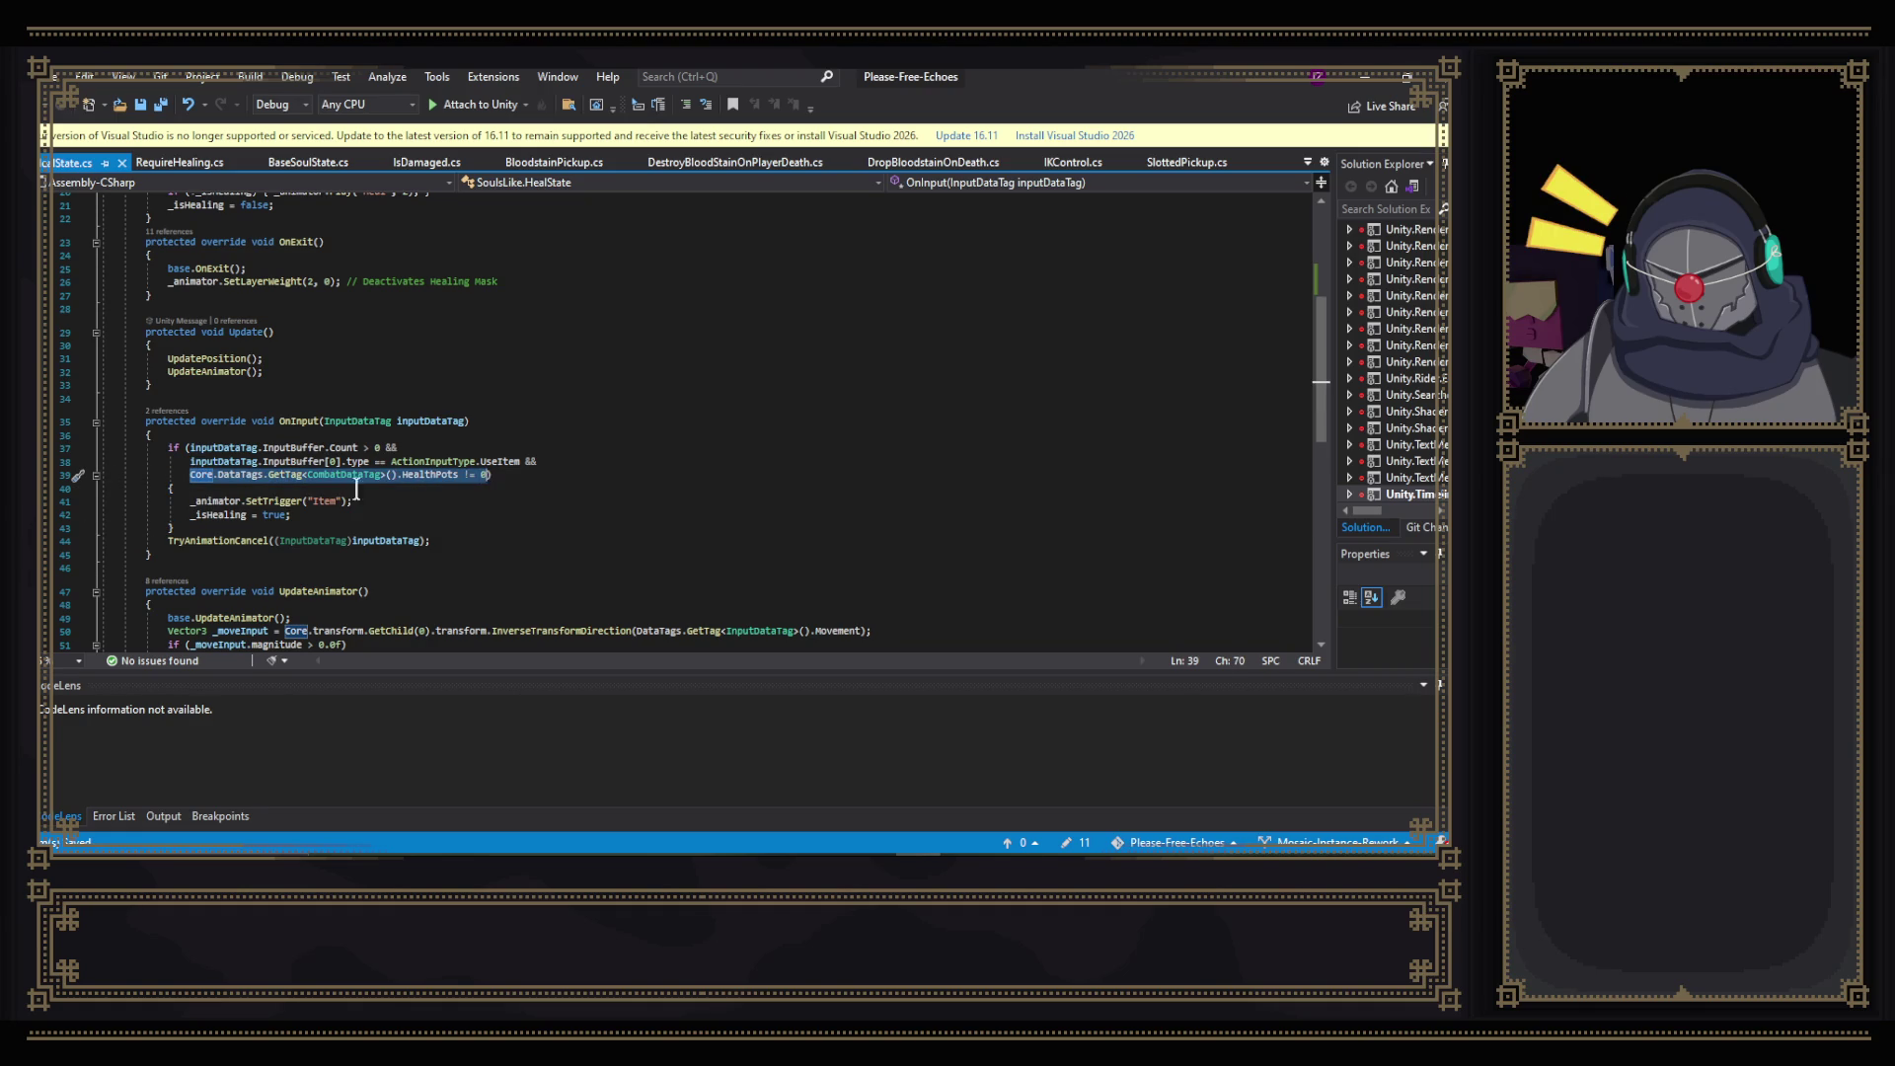
{"action": "scroll", "coordinate": [572, 492], "scroll_direction": "up", "scroll_amount": 4}
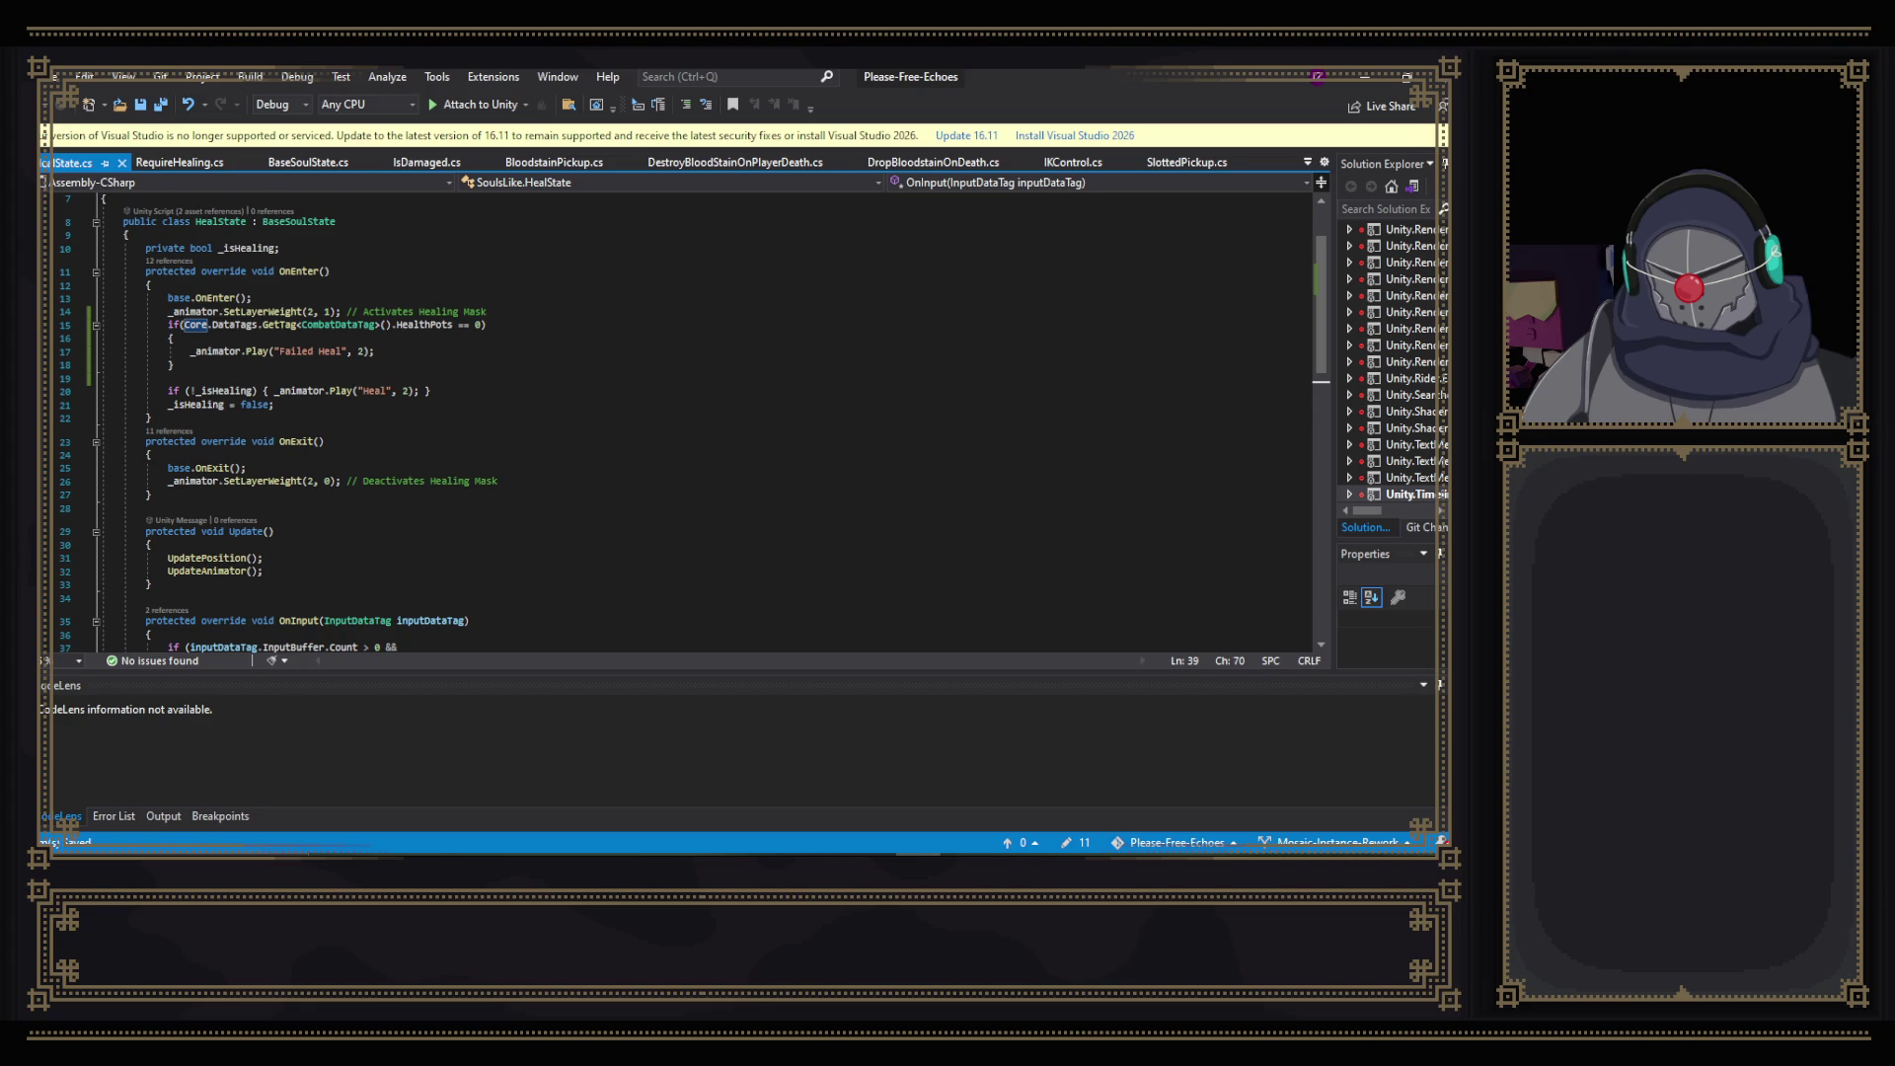
- Restore the health-pot condition, make a small edit on line 28, and save HealState
{"action": "key", "text": "ctrl+z"}
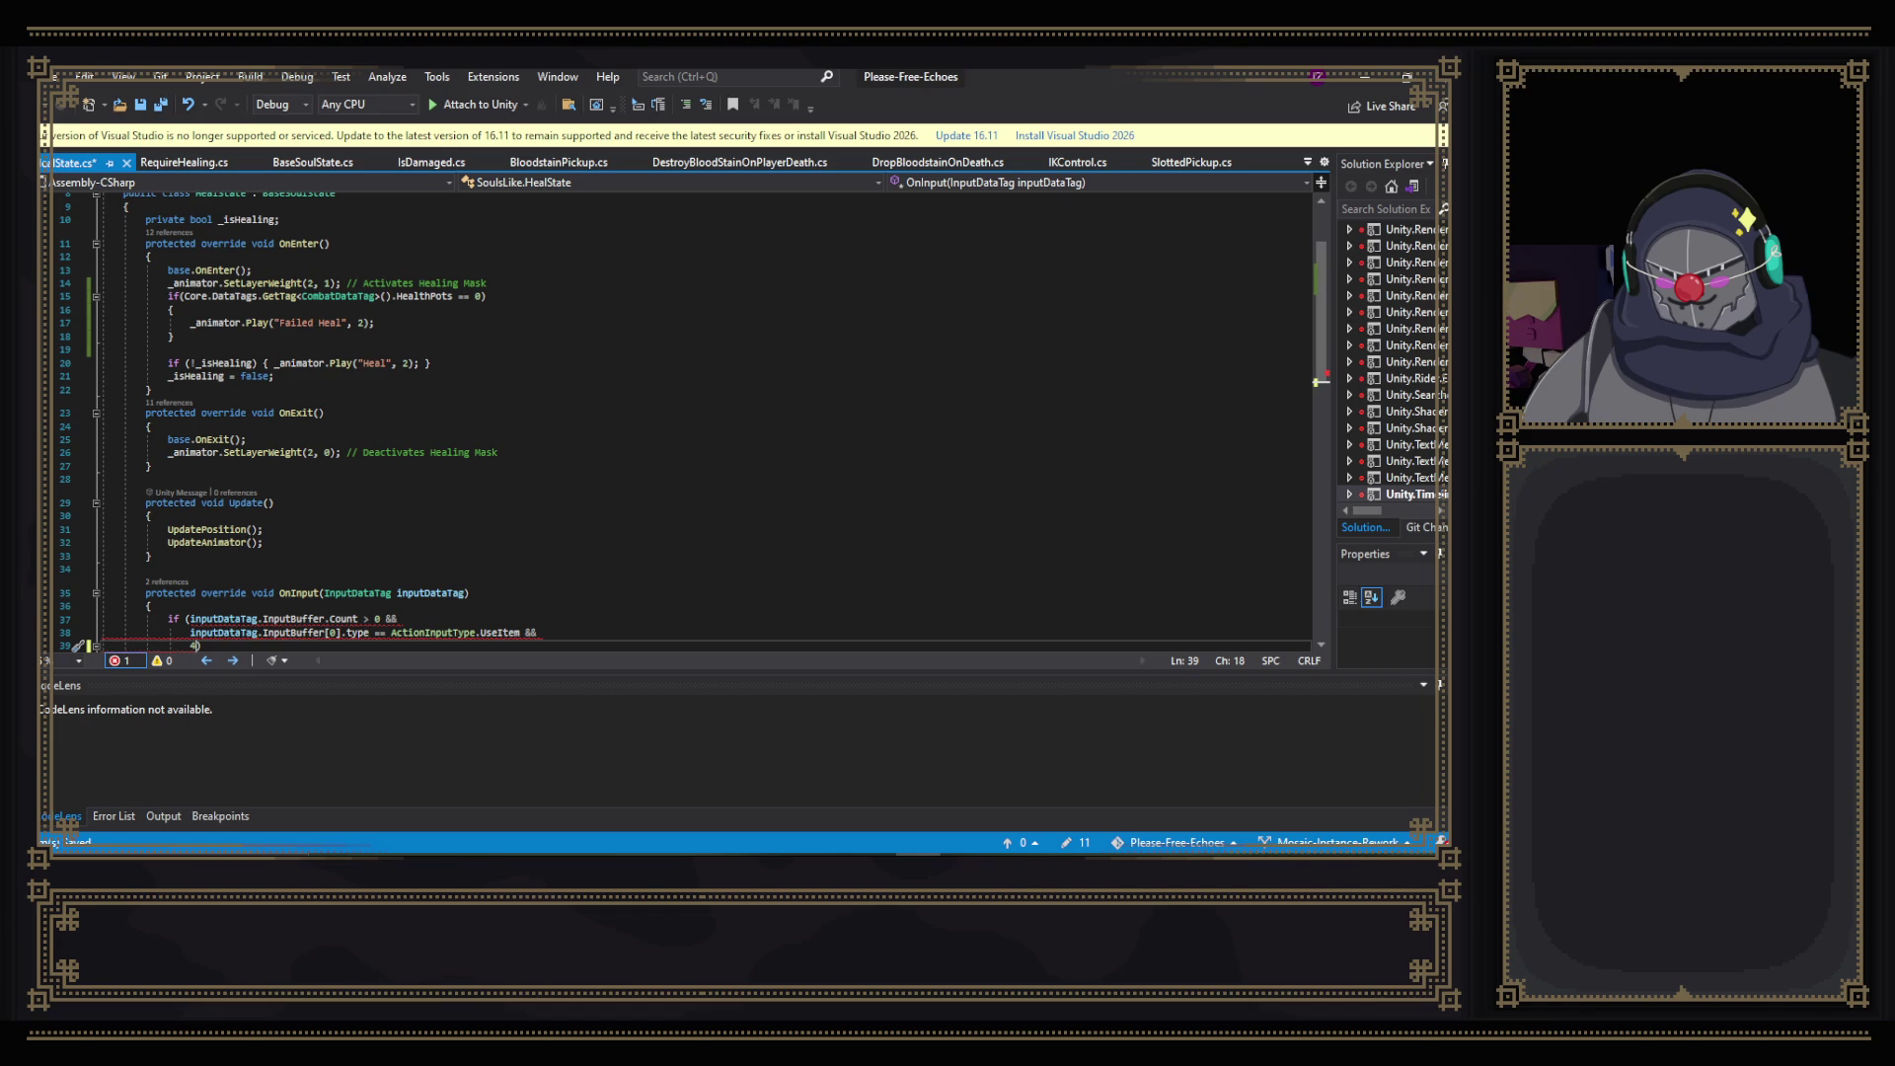
{"action": "key", "text": "ctrl+v"}
{"action": "left_click", "coordinate": [656, 482]}
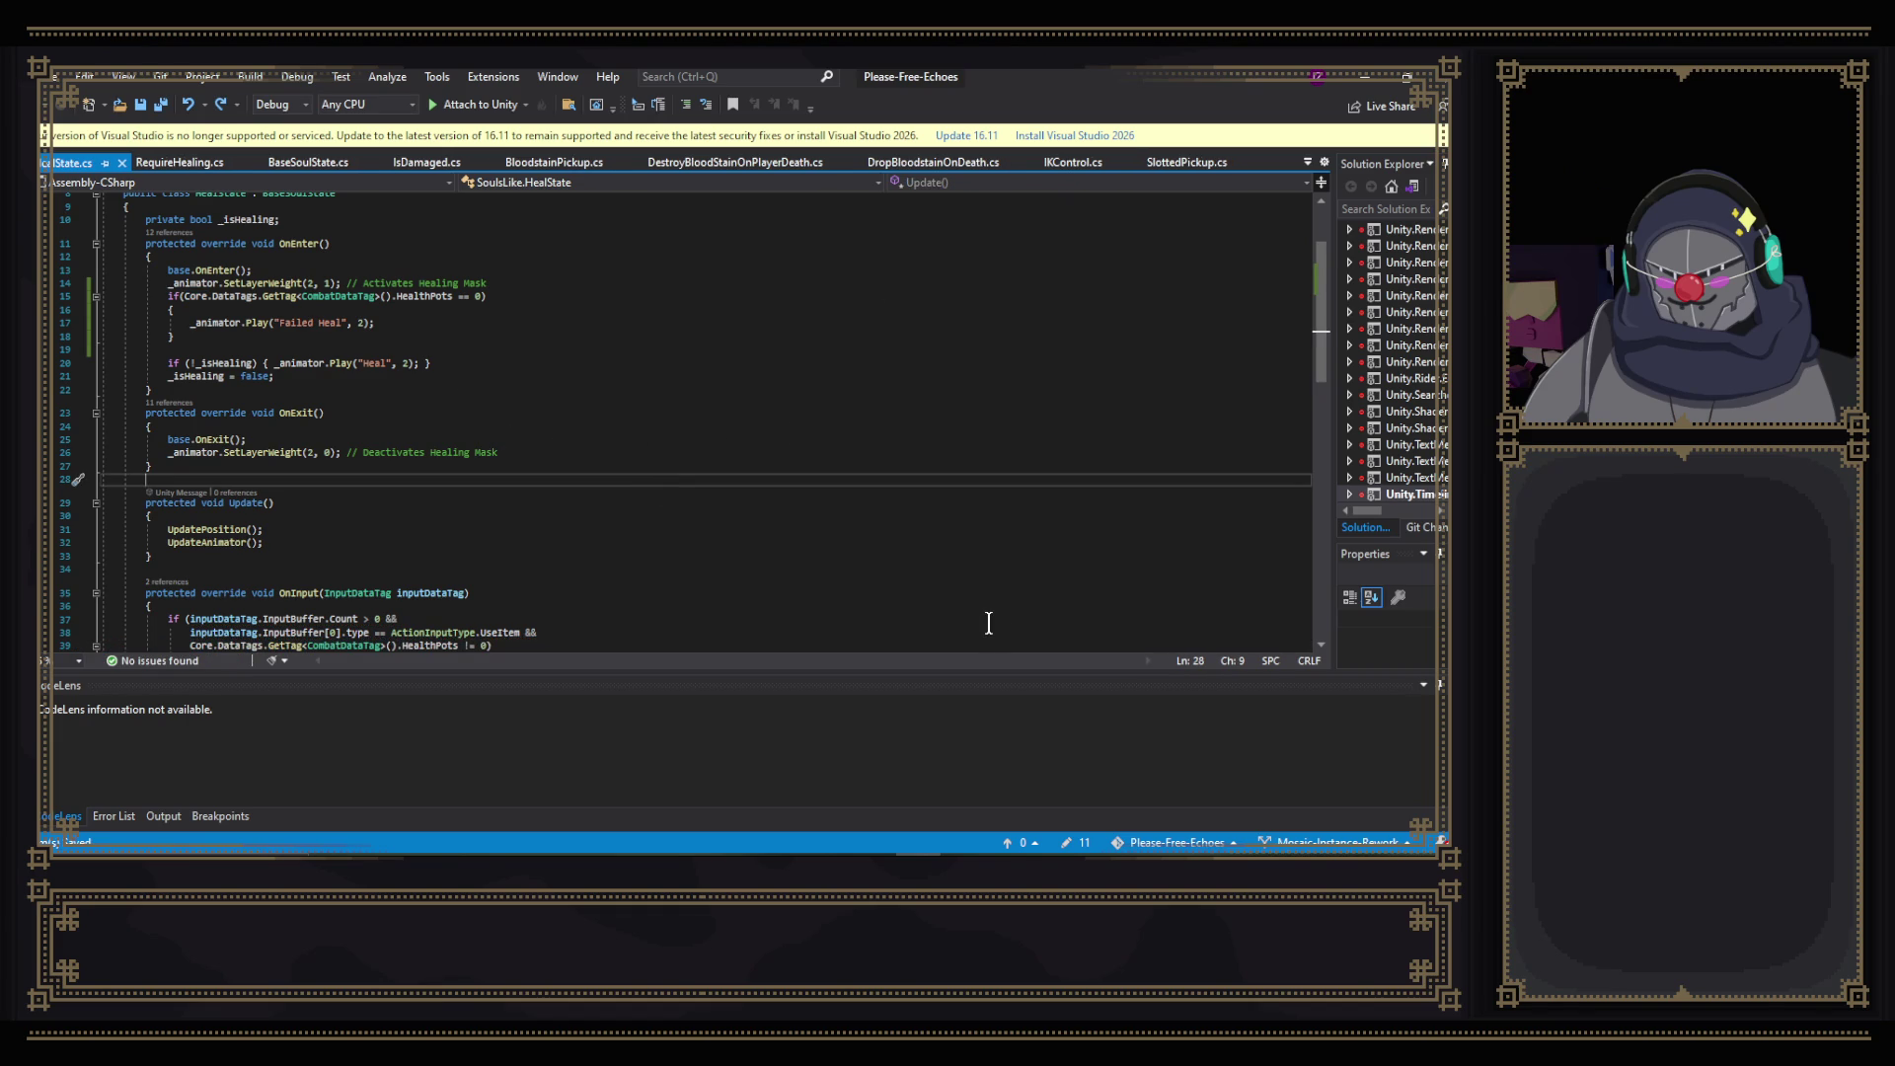
{"action": "key", "text": "BackSpace"}
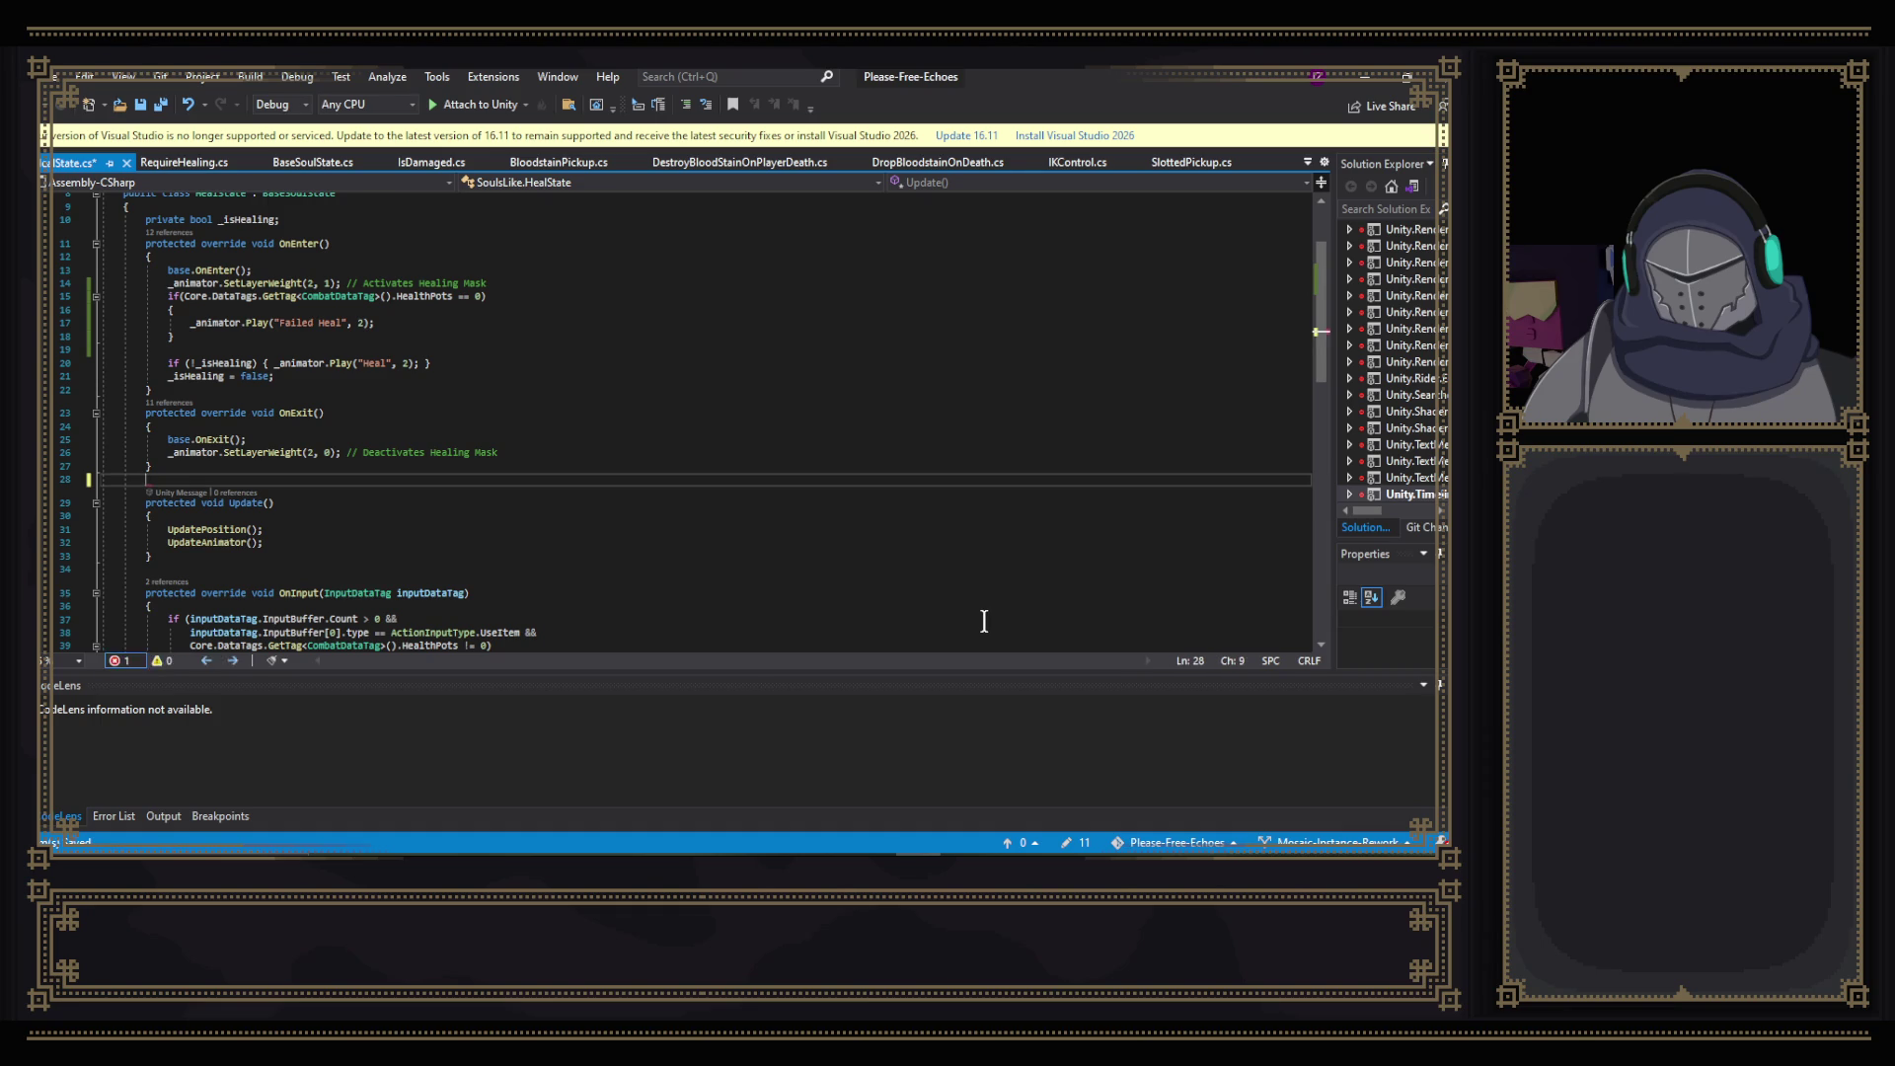
{"action": "key", "text": "ctrl+s"}
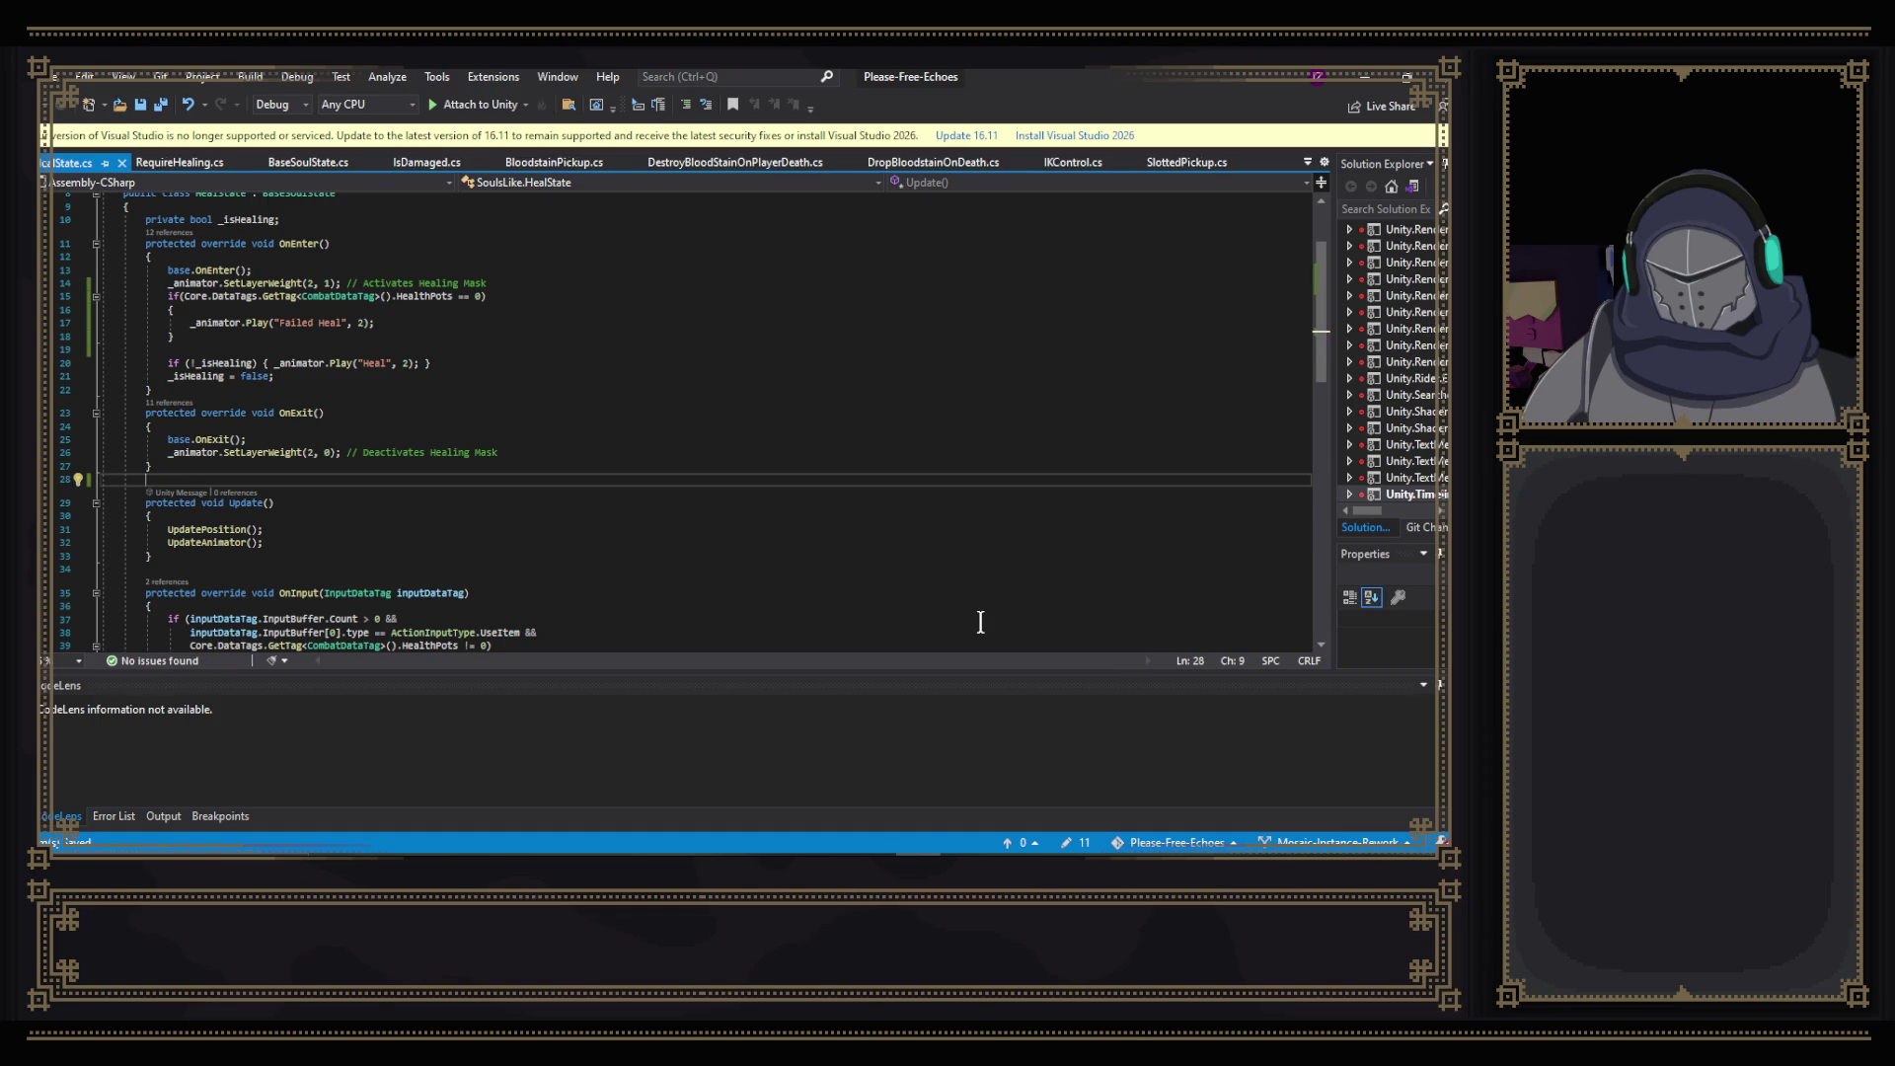
- Recheck the Failed Heal line, then switch back to Unity to recompile scripts
{"action": "scroll", "coordinate": [799, 523], "scroll_direction": "up", "scroll_amount": 3}
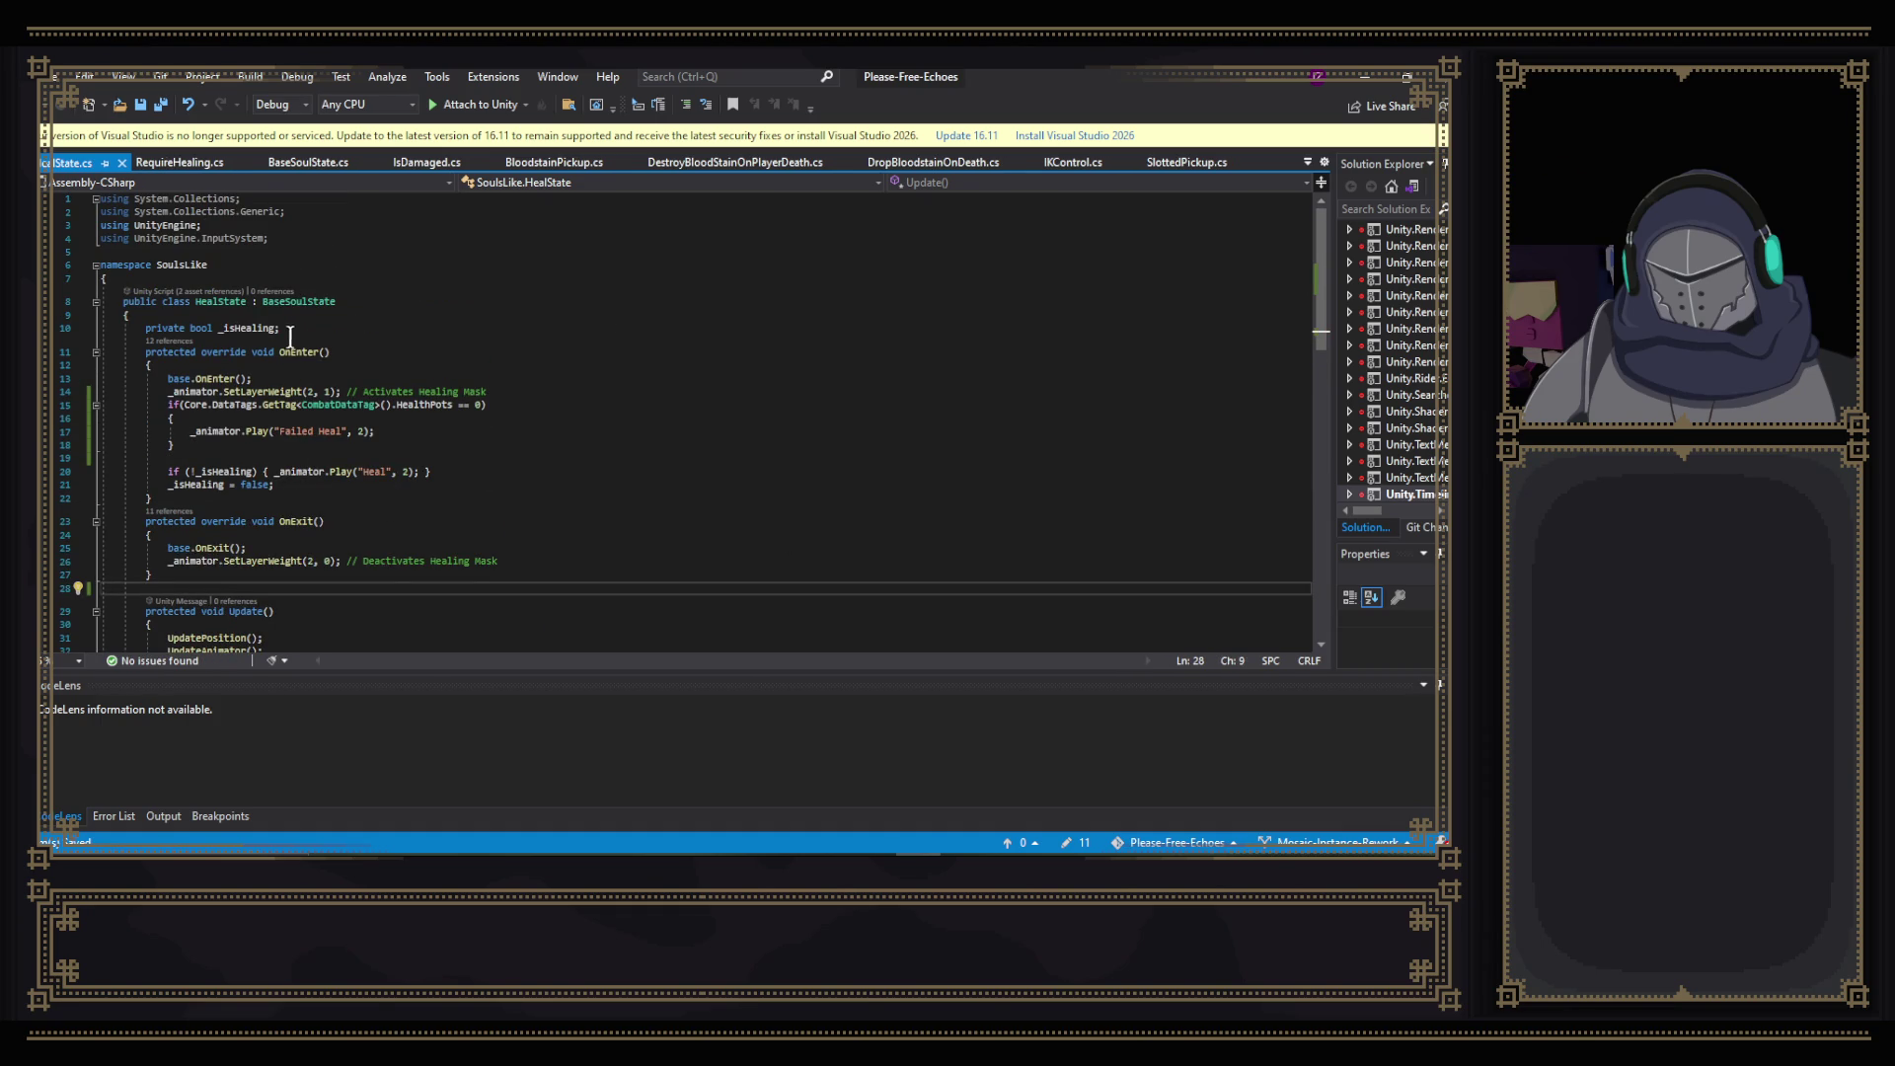
{"action": "left_click", "coordinate": [402, 430]}
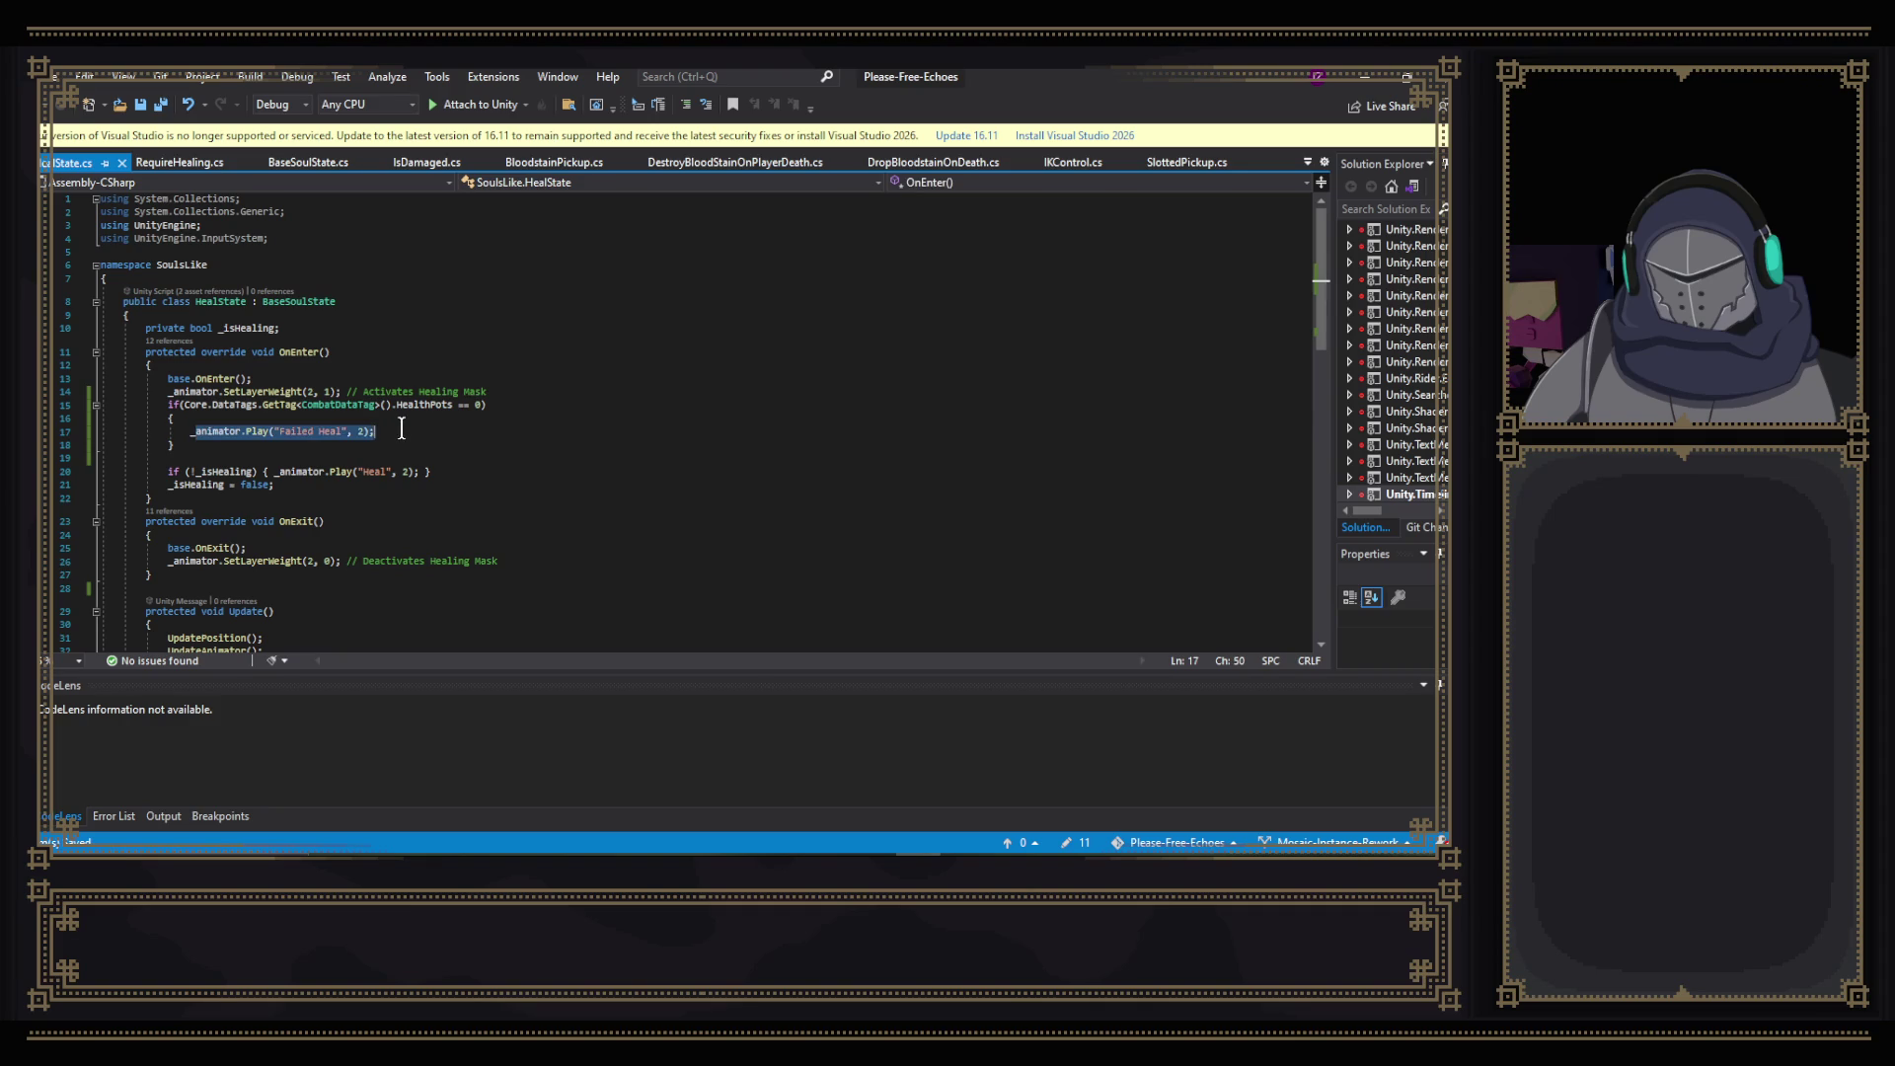
{"action": "scroll", "coordinate": [482, 309], "scroll_direction": "down", "scroll_amount": 2}
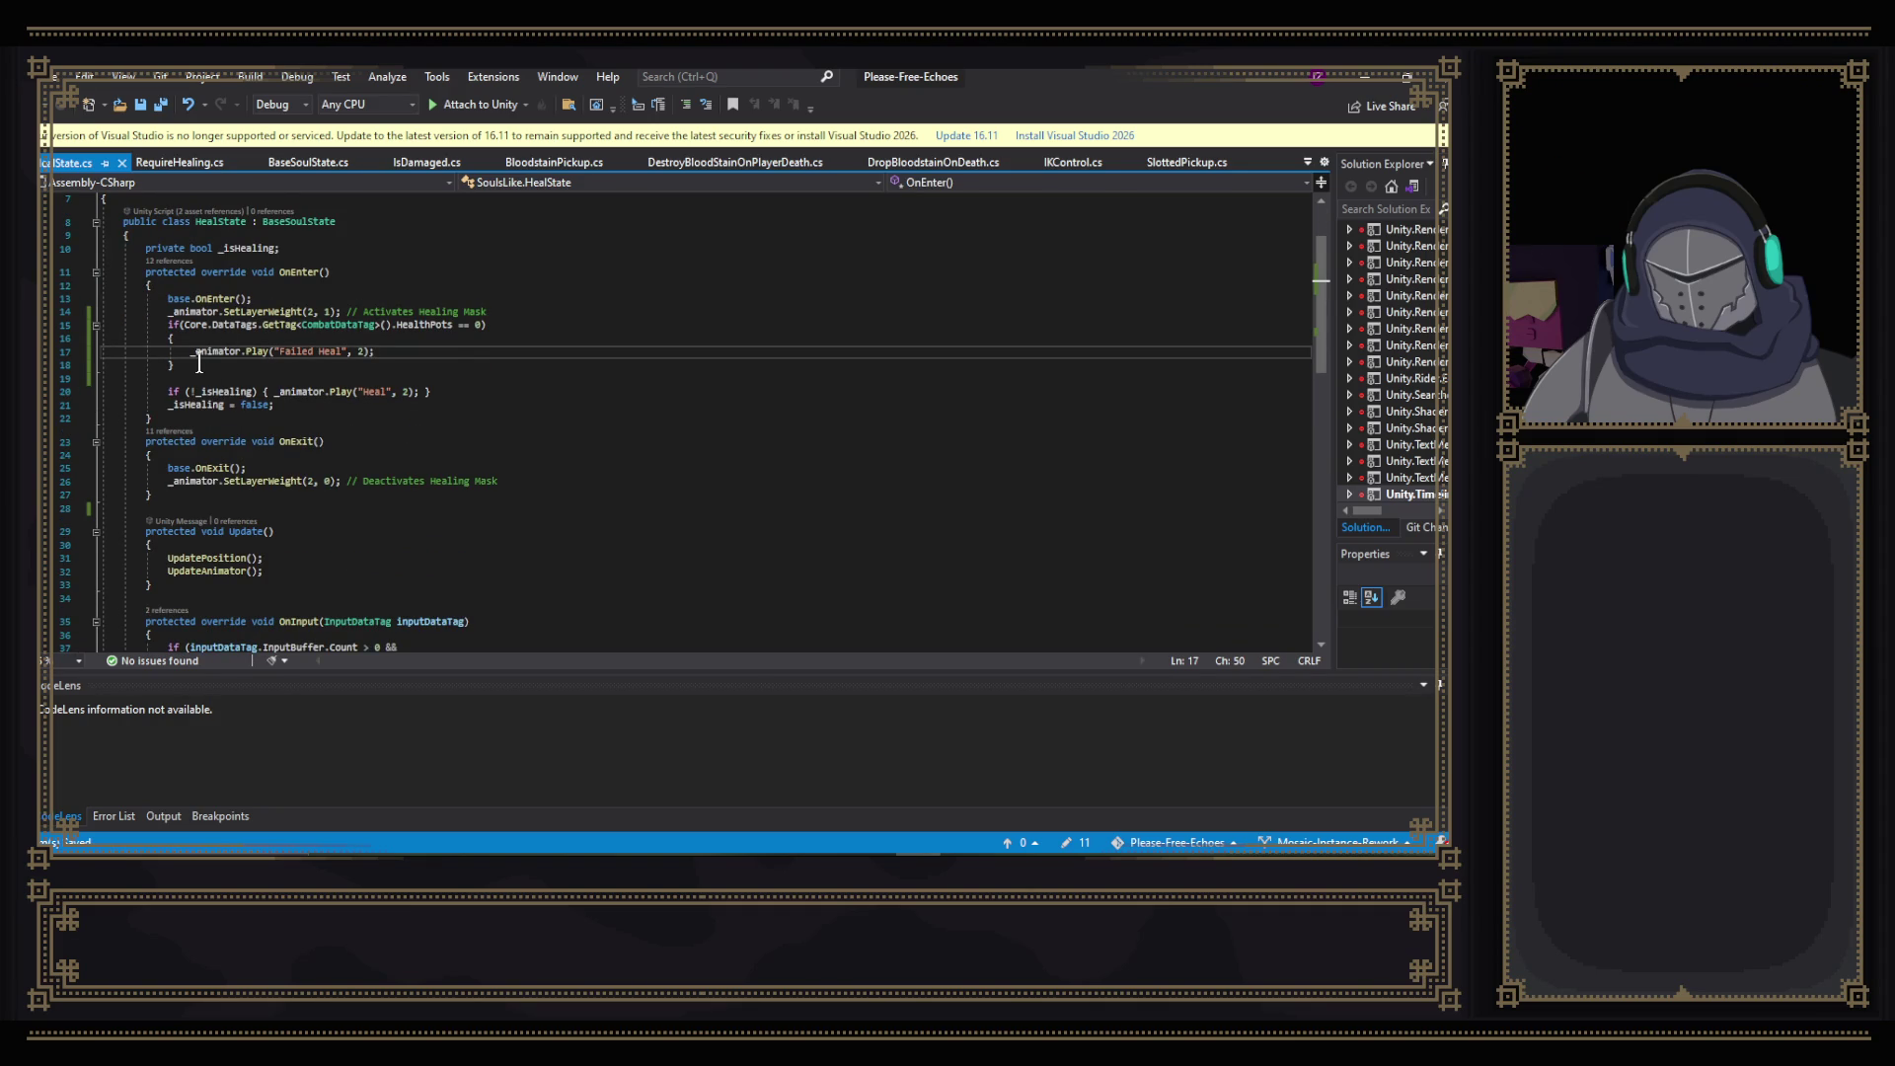
{"action": "left_click", "coordinate": [834, 848]}
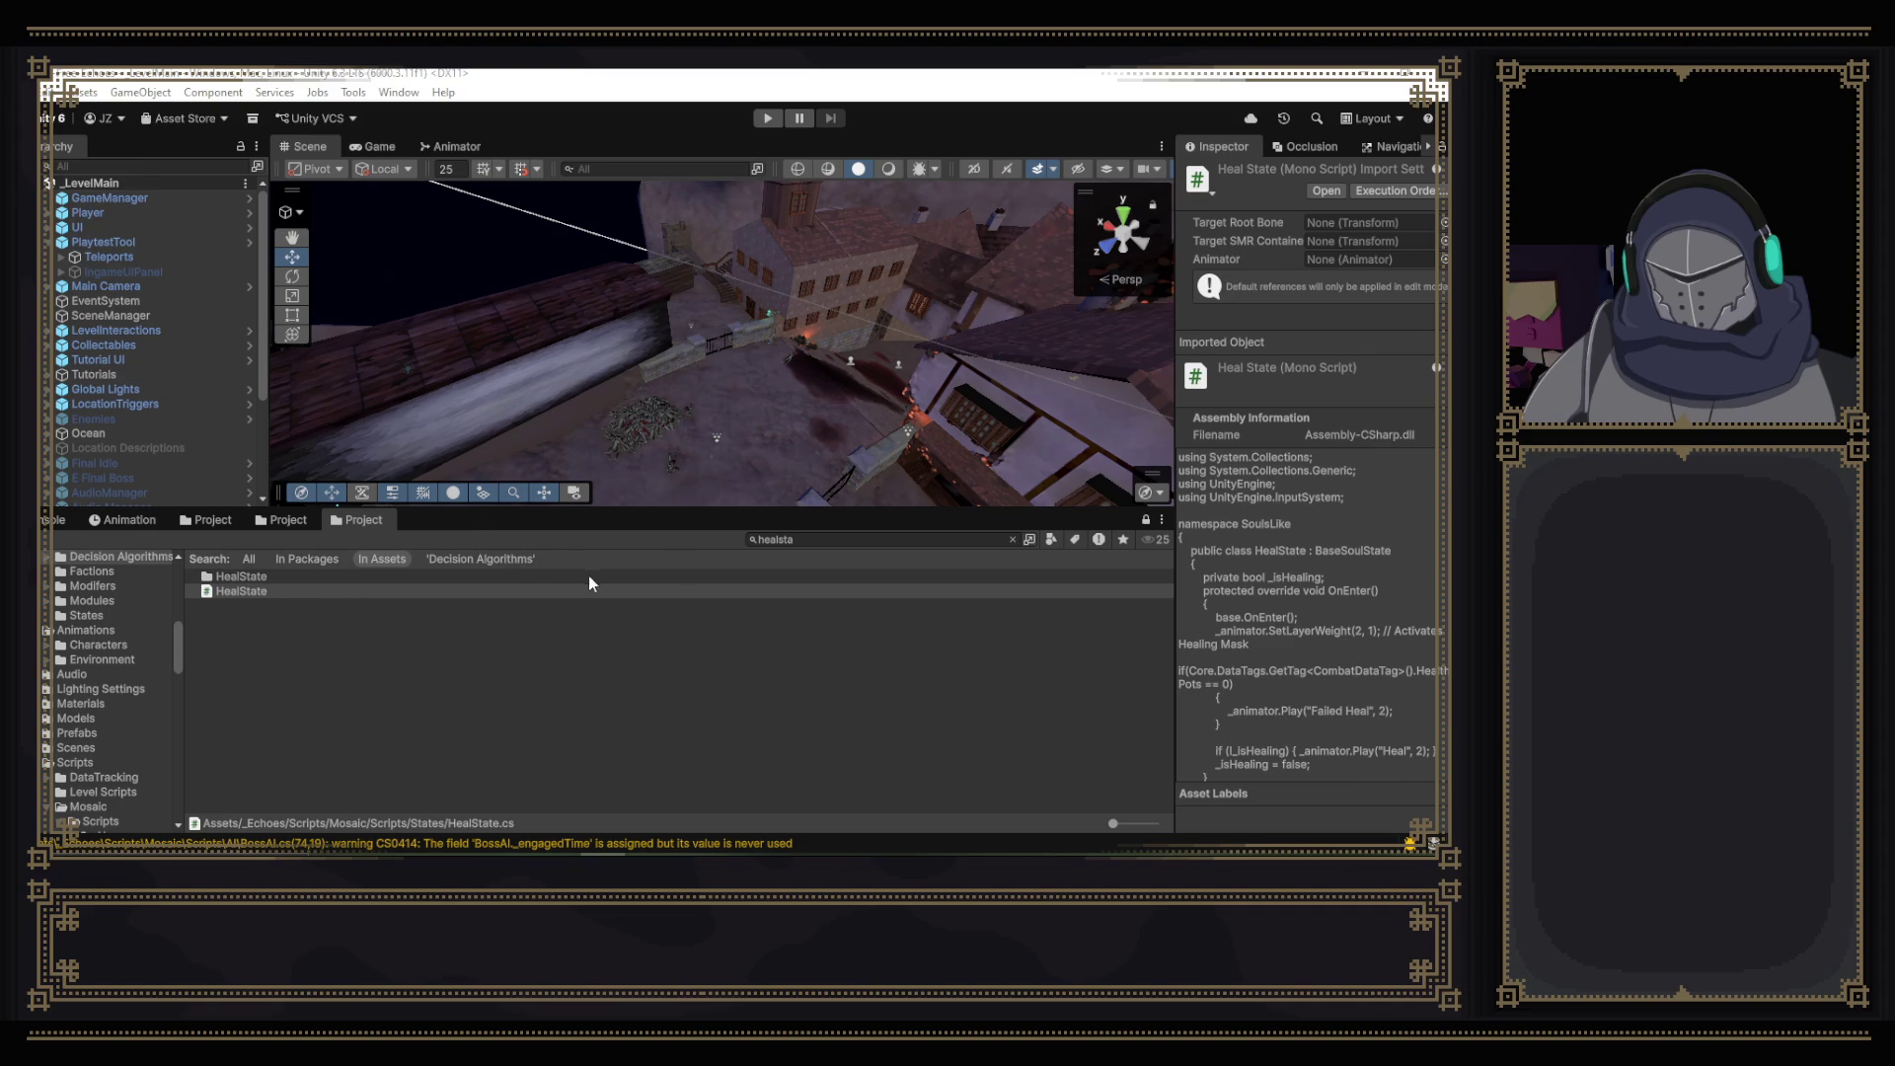
- Broaden the project search from 'healsta' to 'heal', select the Heal animation clip, and enlarge the asset list
{"action": "left_click", "coordinate": [840, 541]}
{"action": "key", "text": "BackSpace"}
{"action": "key", "text": "BackSpace"}
{"action": "key", "text": "BackSpace"}
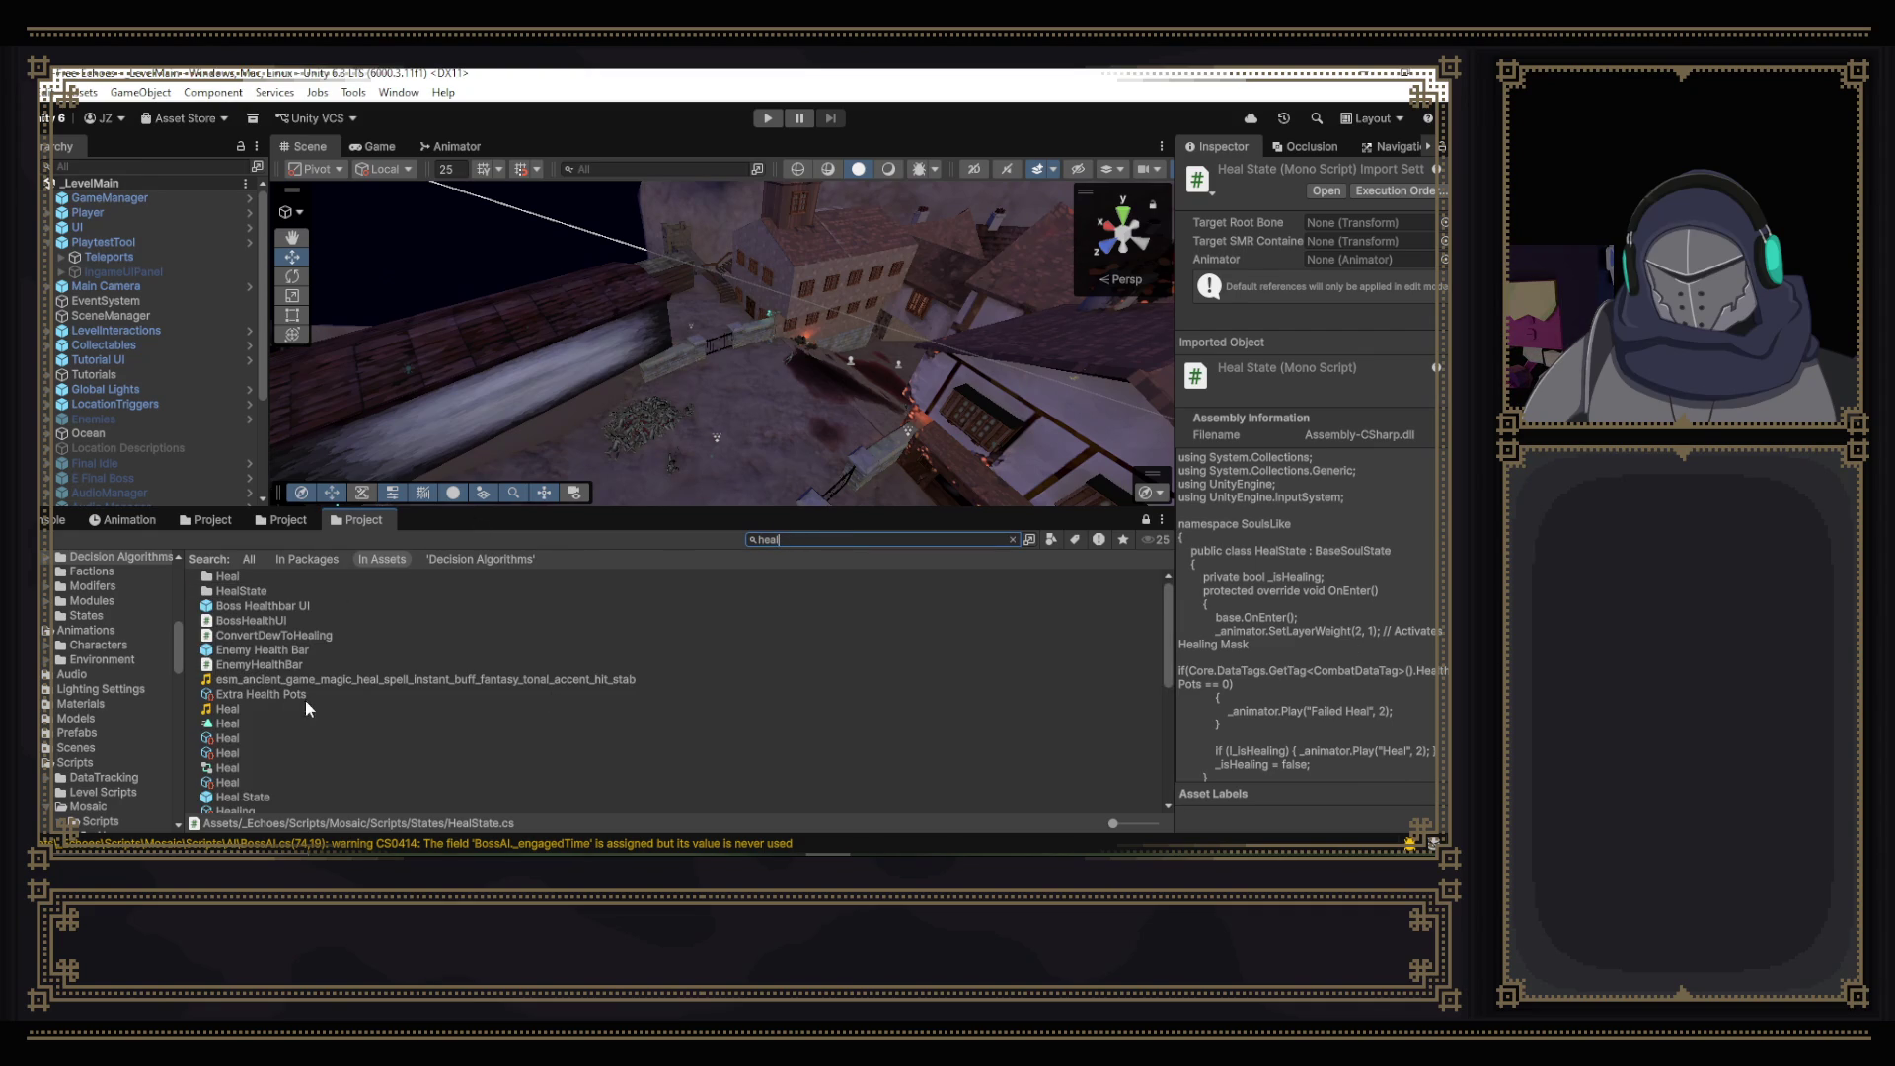
{"action": "scroll", "coordinate": [279, 713], "scroll_direction": "down", "scroll_amount": 2}
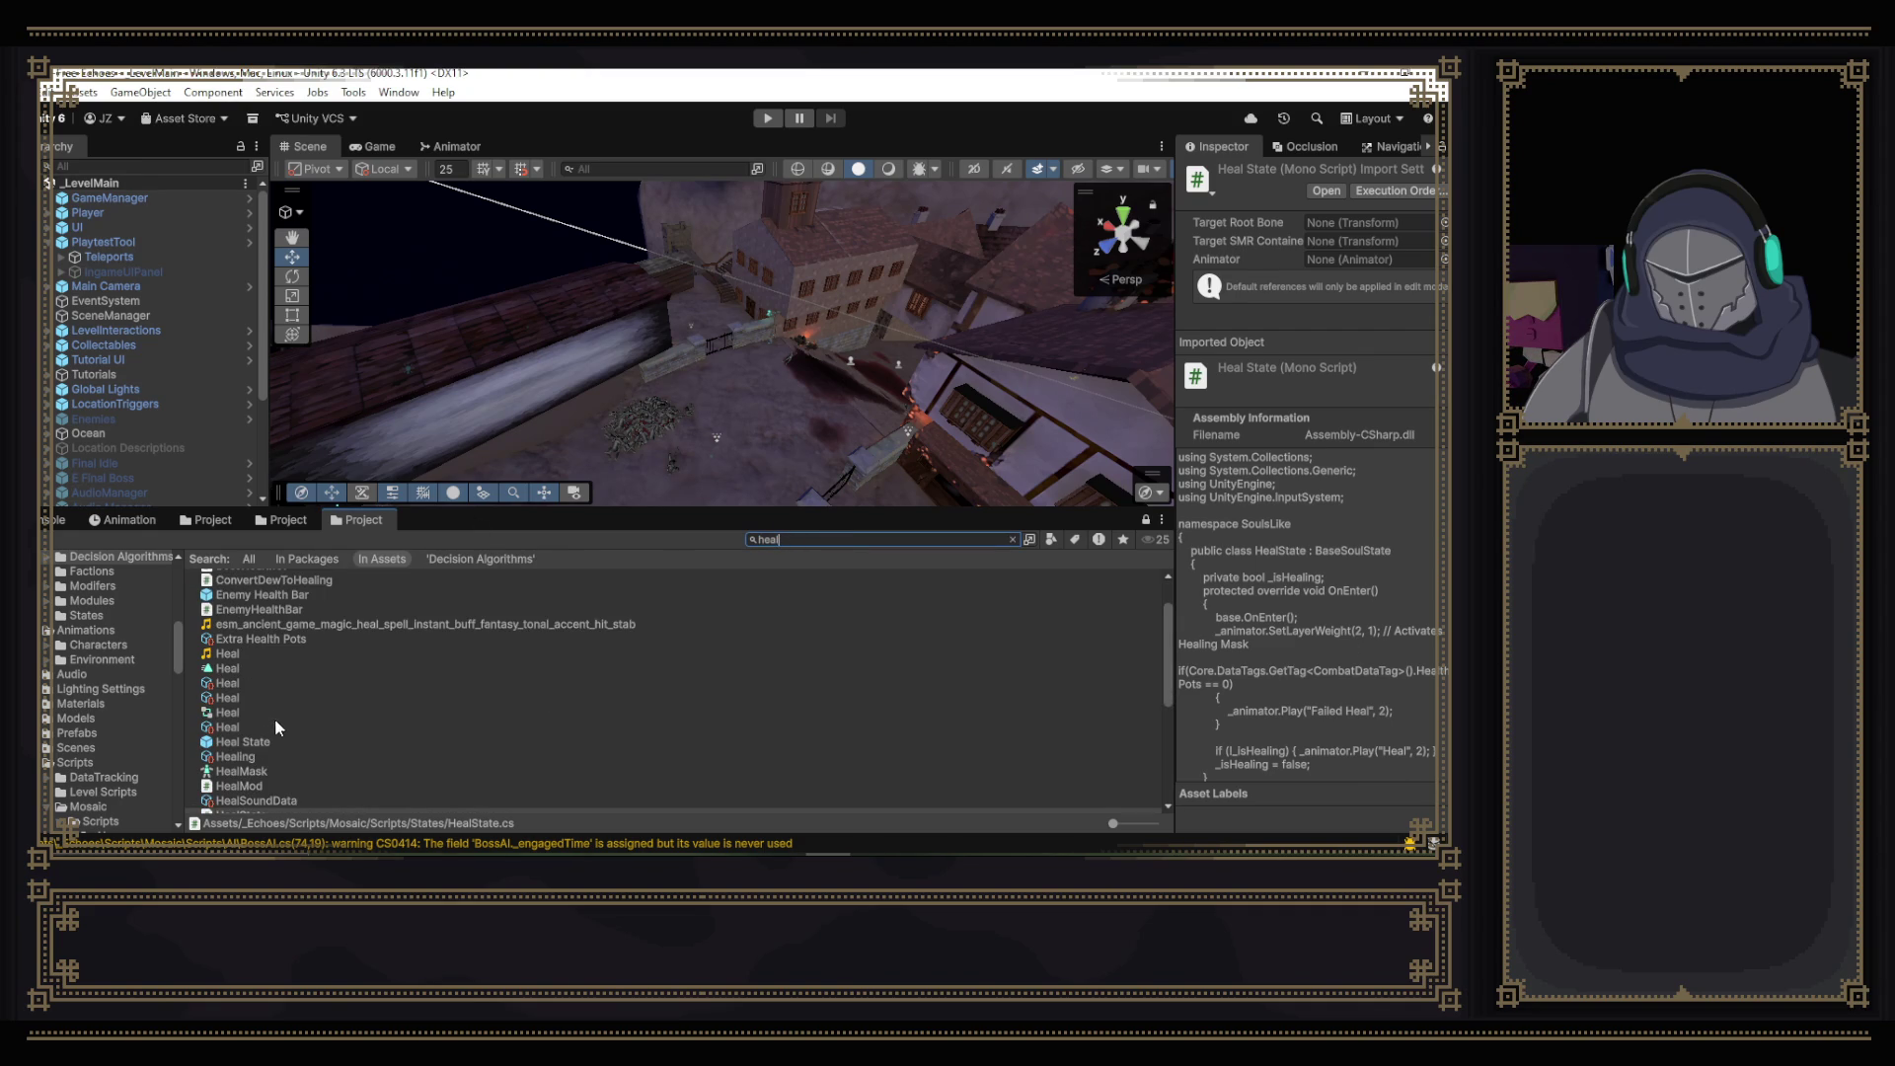
{"action": "left_click", "coordinate": [235, 671]}
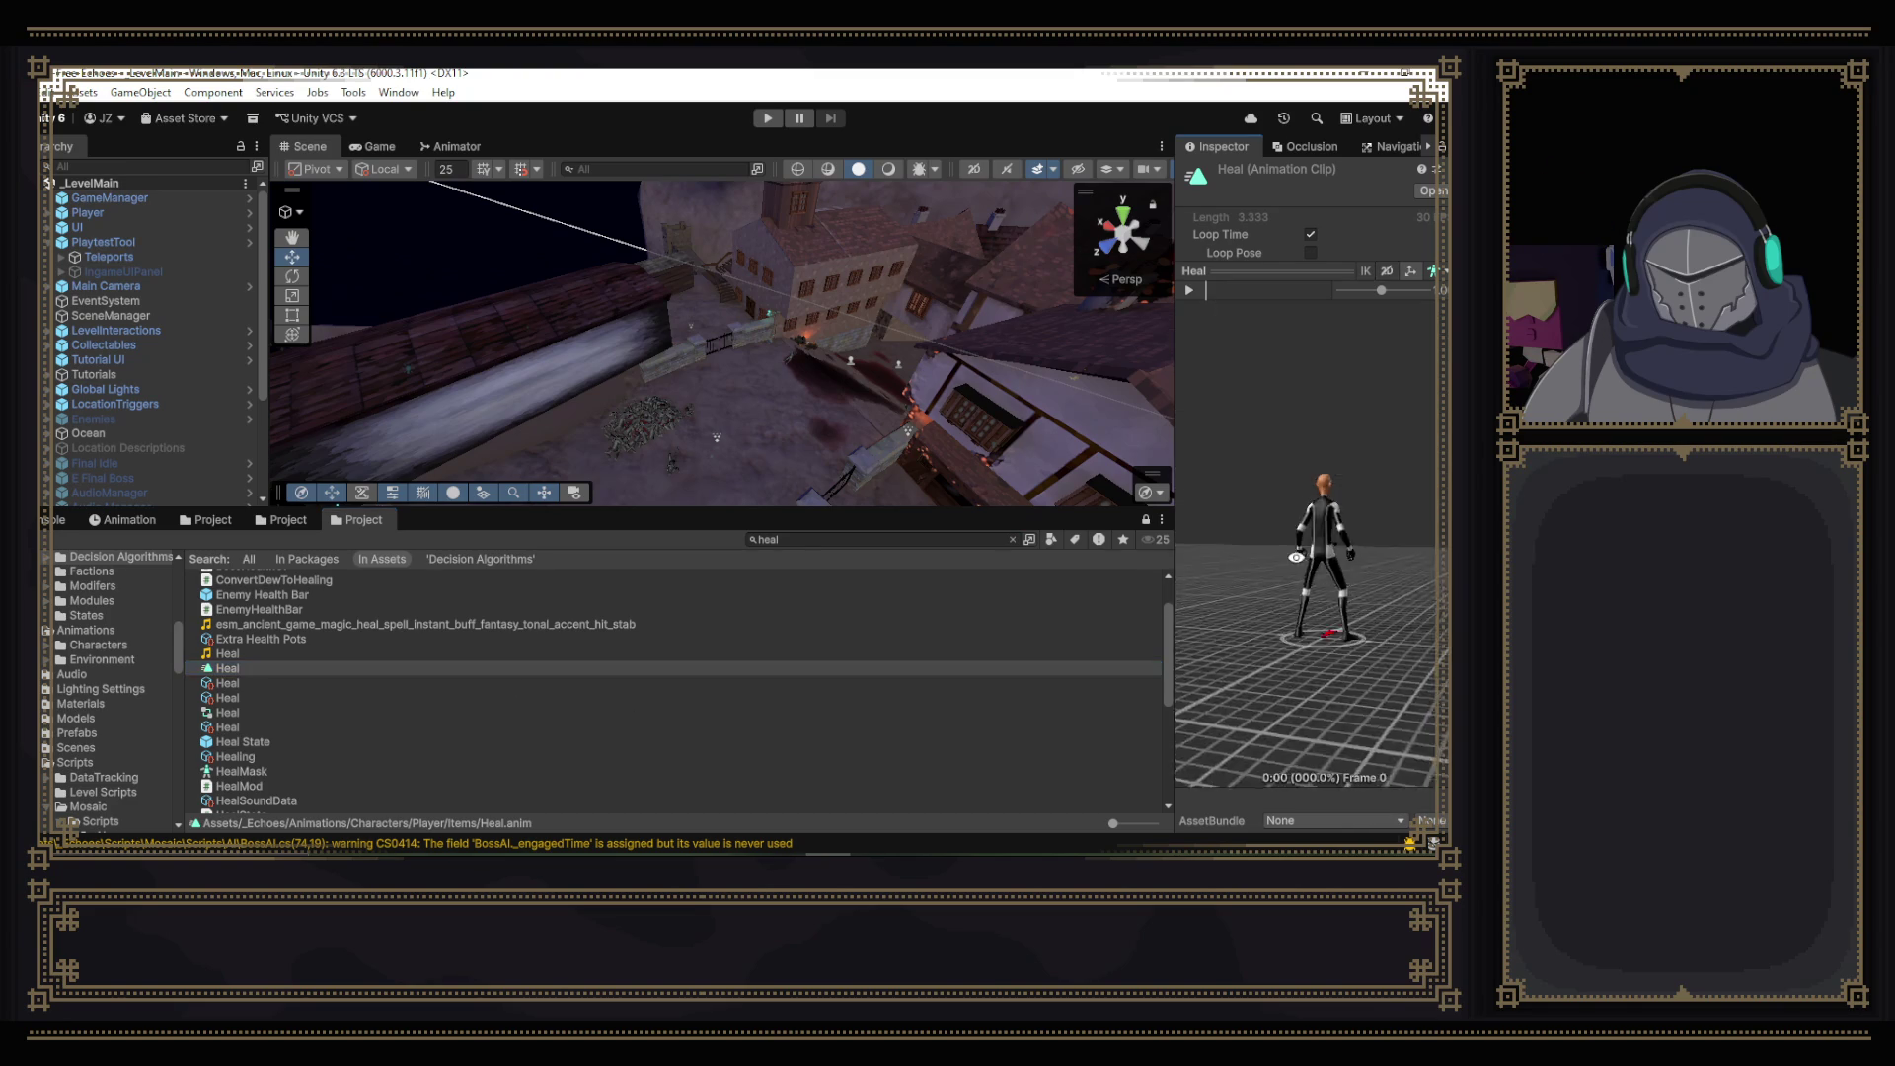
{"action": "scroll", "coordinate": [362, 745], "scroll_direction": "down", "scroll_amount": 5}
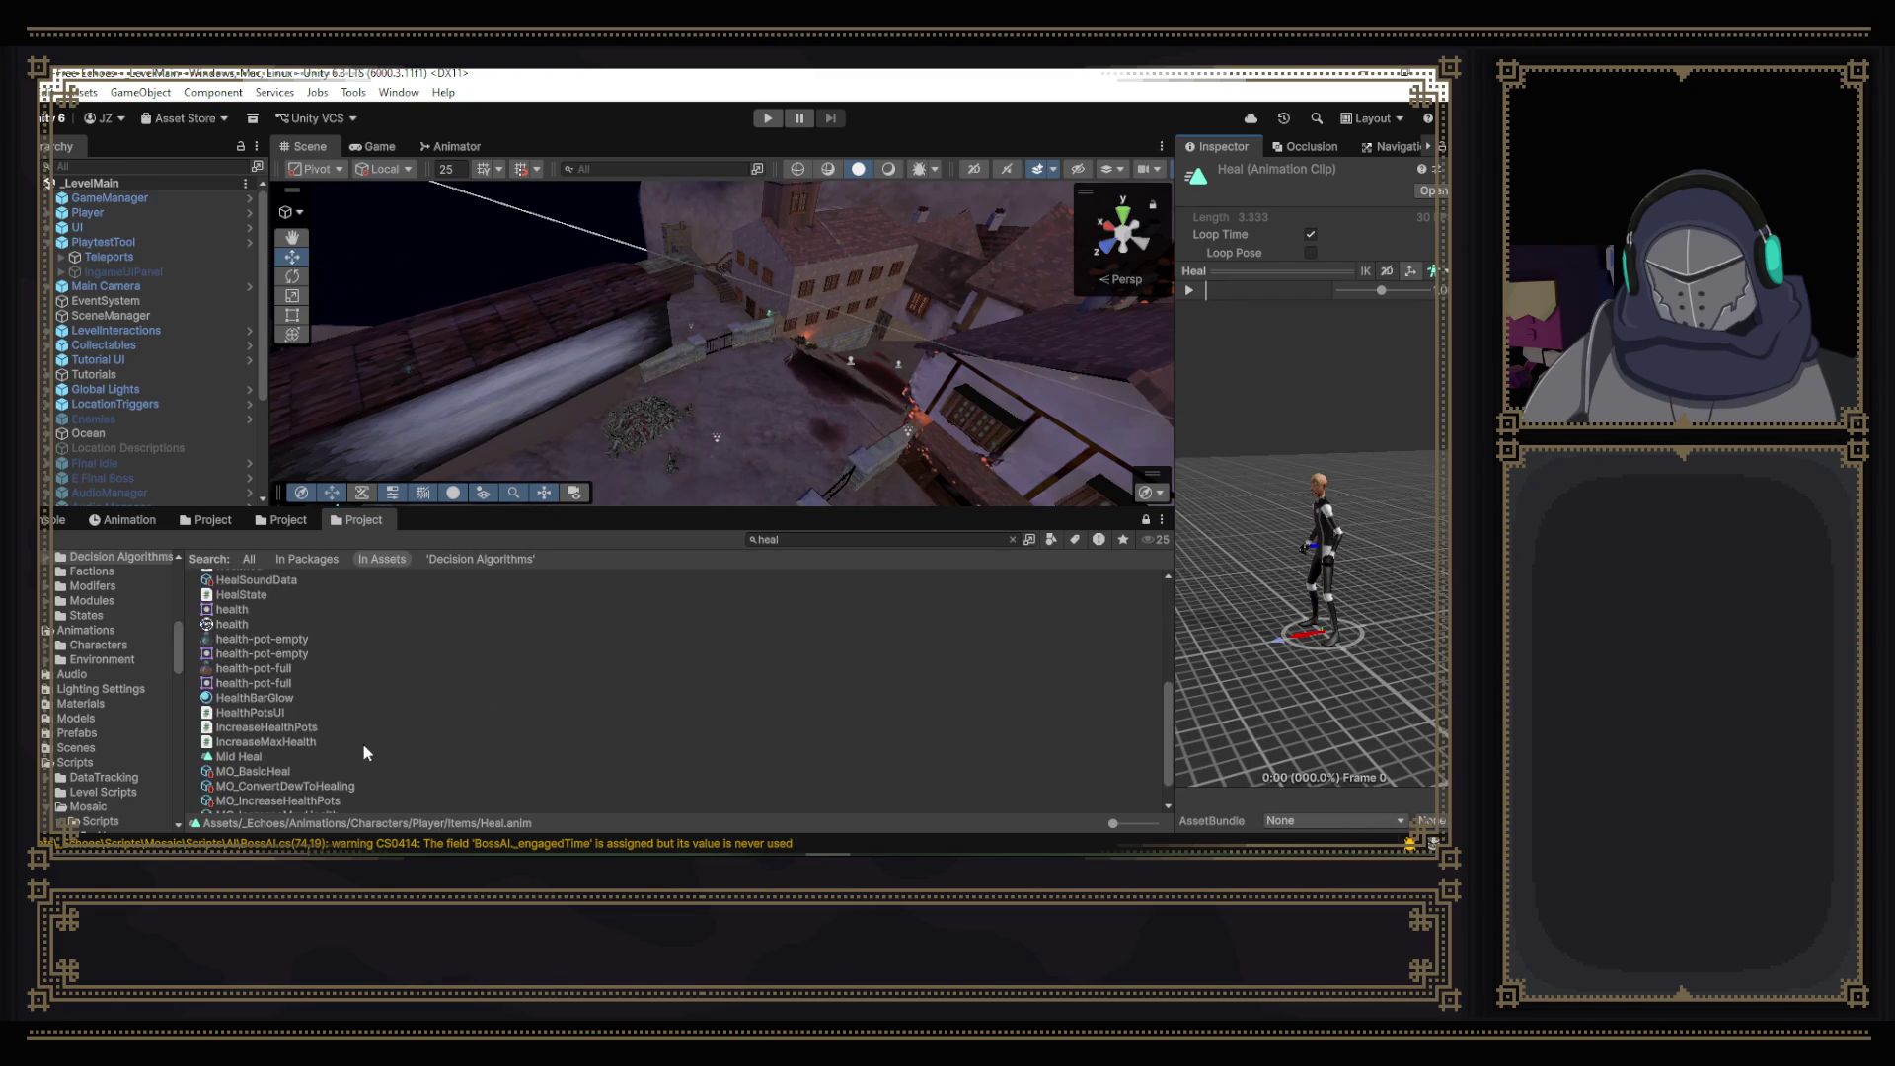
{"action": "scroll", "coordinate": [297, 740], "scroll_direction": "up", "scroll_amount": 1}
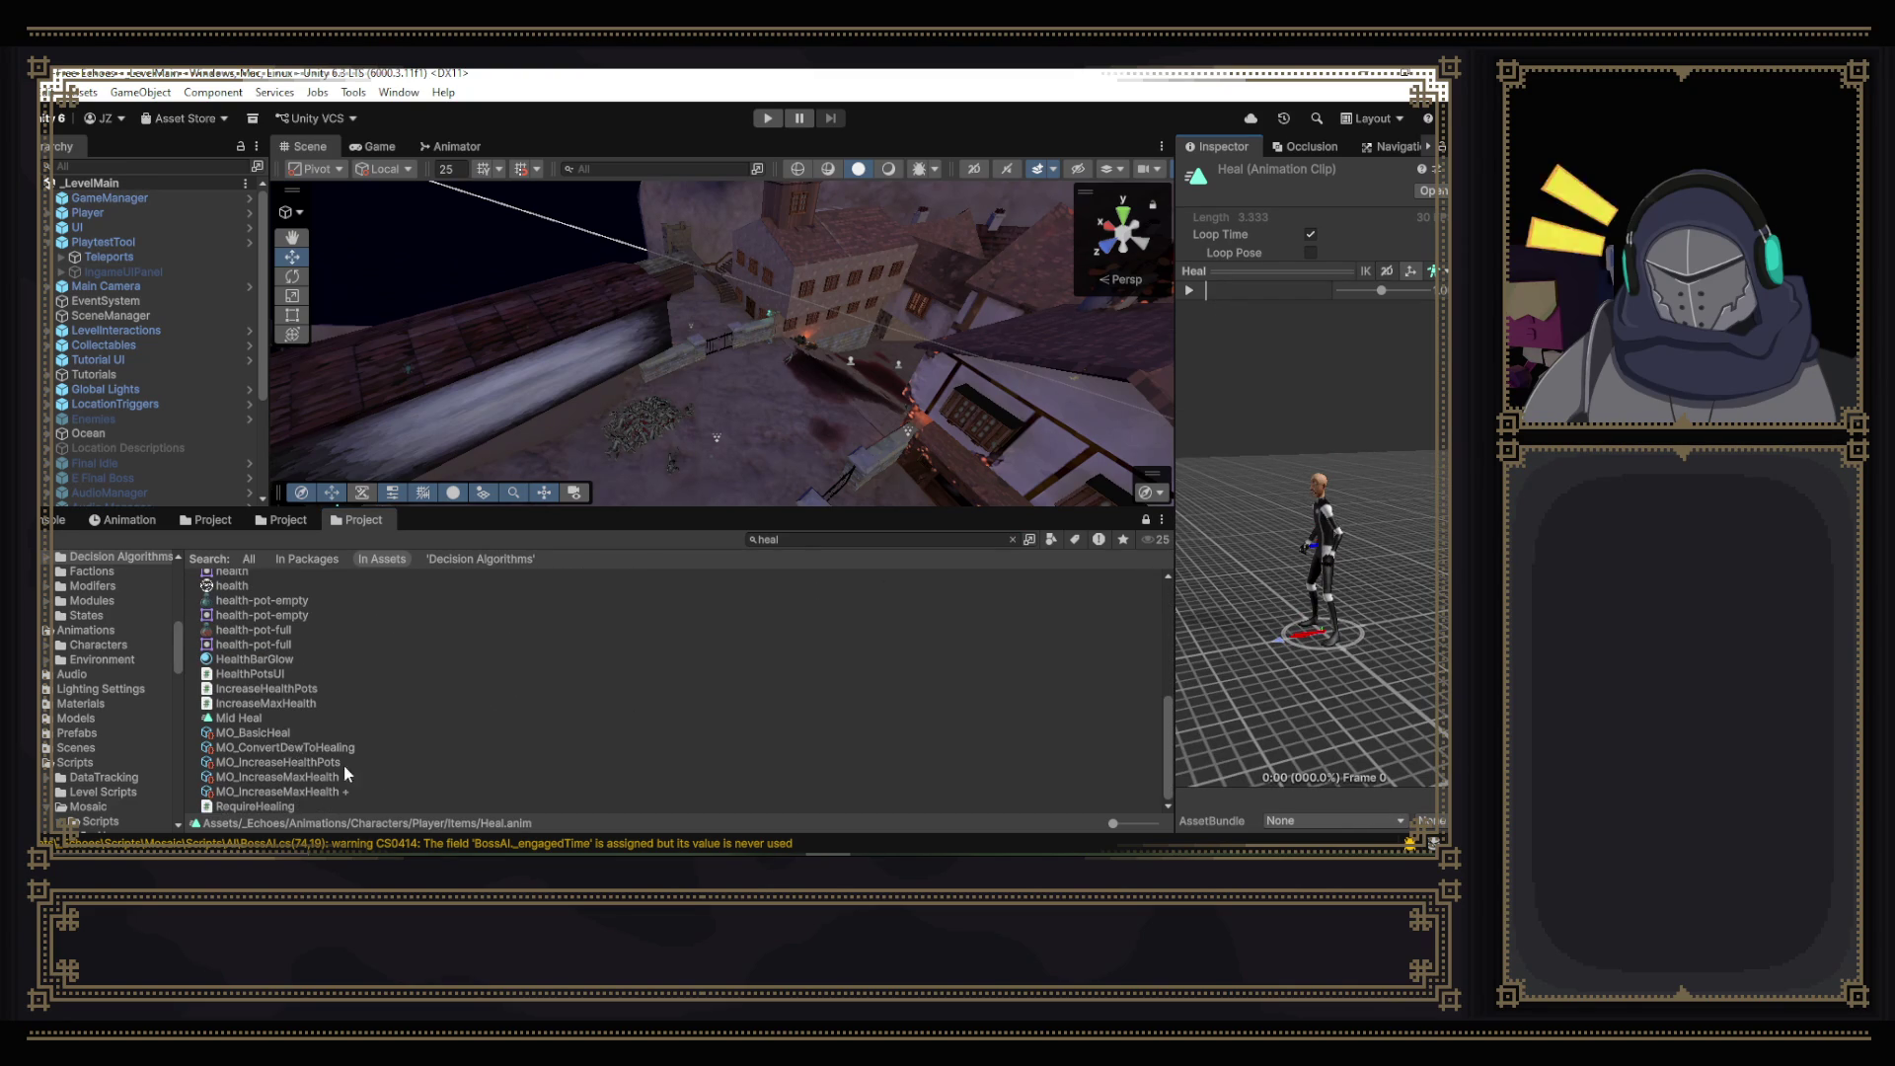
{"action": "scroll", "coordinate": [381, 770], "scroll_direction": "up", "scroll_amount": 2}
{"action": "scroll", "coordinate": [346, 766], "scroll_direction": "up", "scroll_amount": 3}
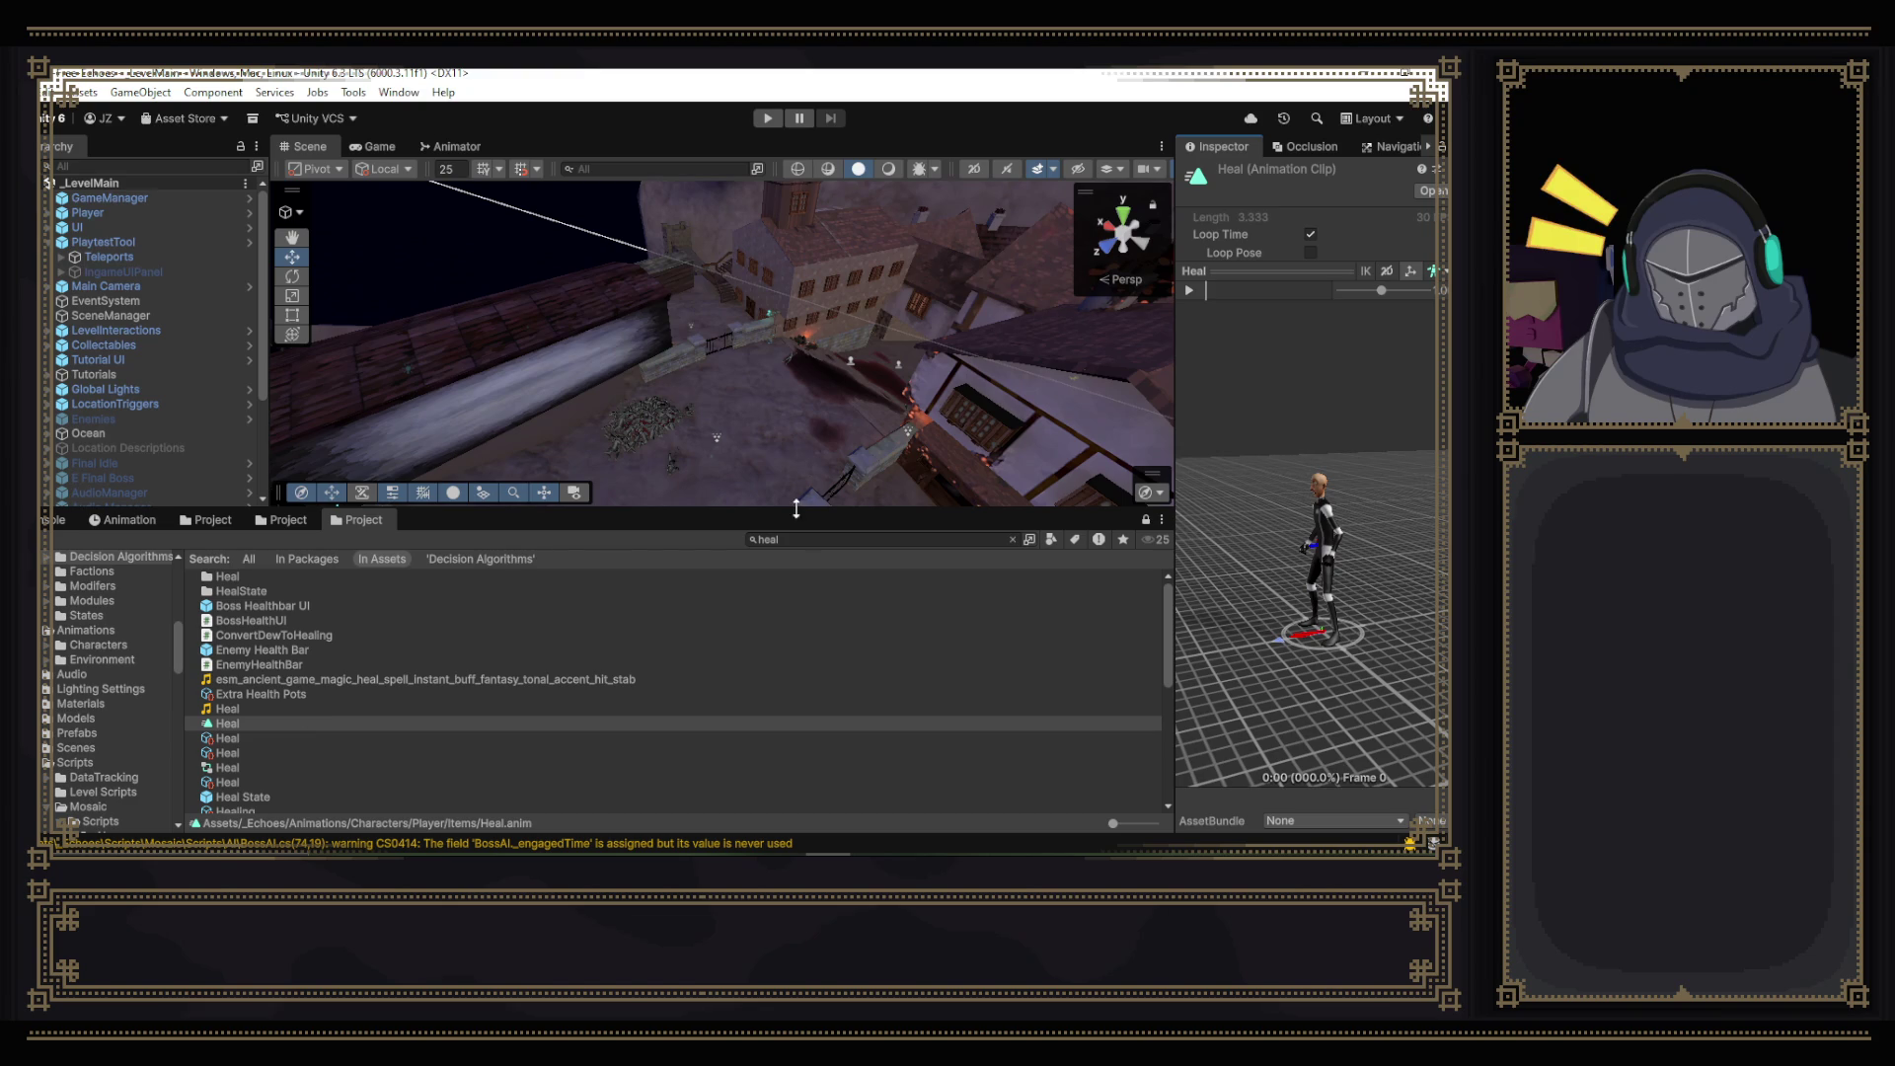
{"action": "left_click_drag", "start_coordinate": [796, 508], "coordinate": [796, 410]}
{"action": "scroll", "coordinate": [108, 592], "scroll_direction": "down", "scroll_amount": 4}
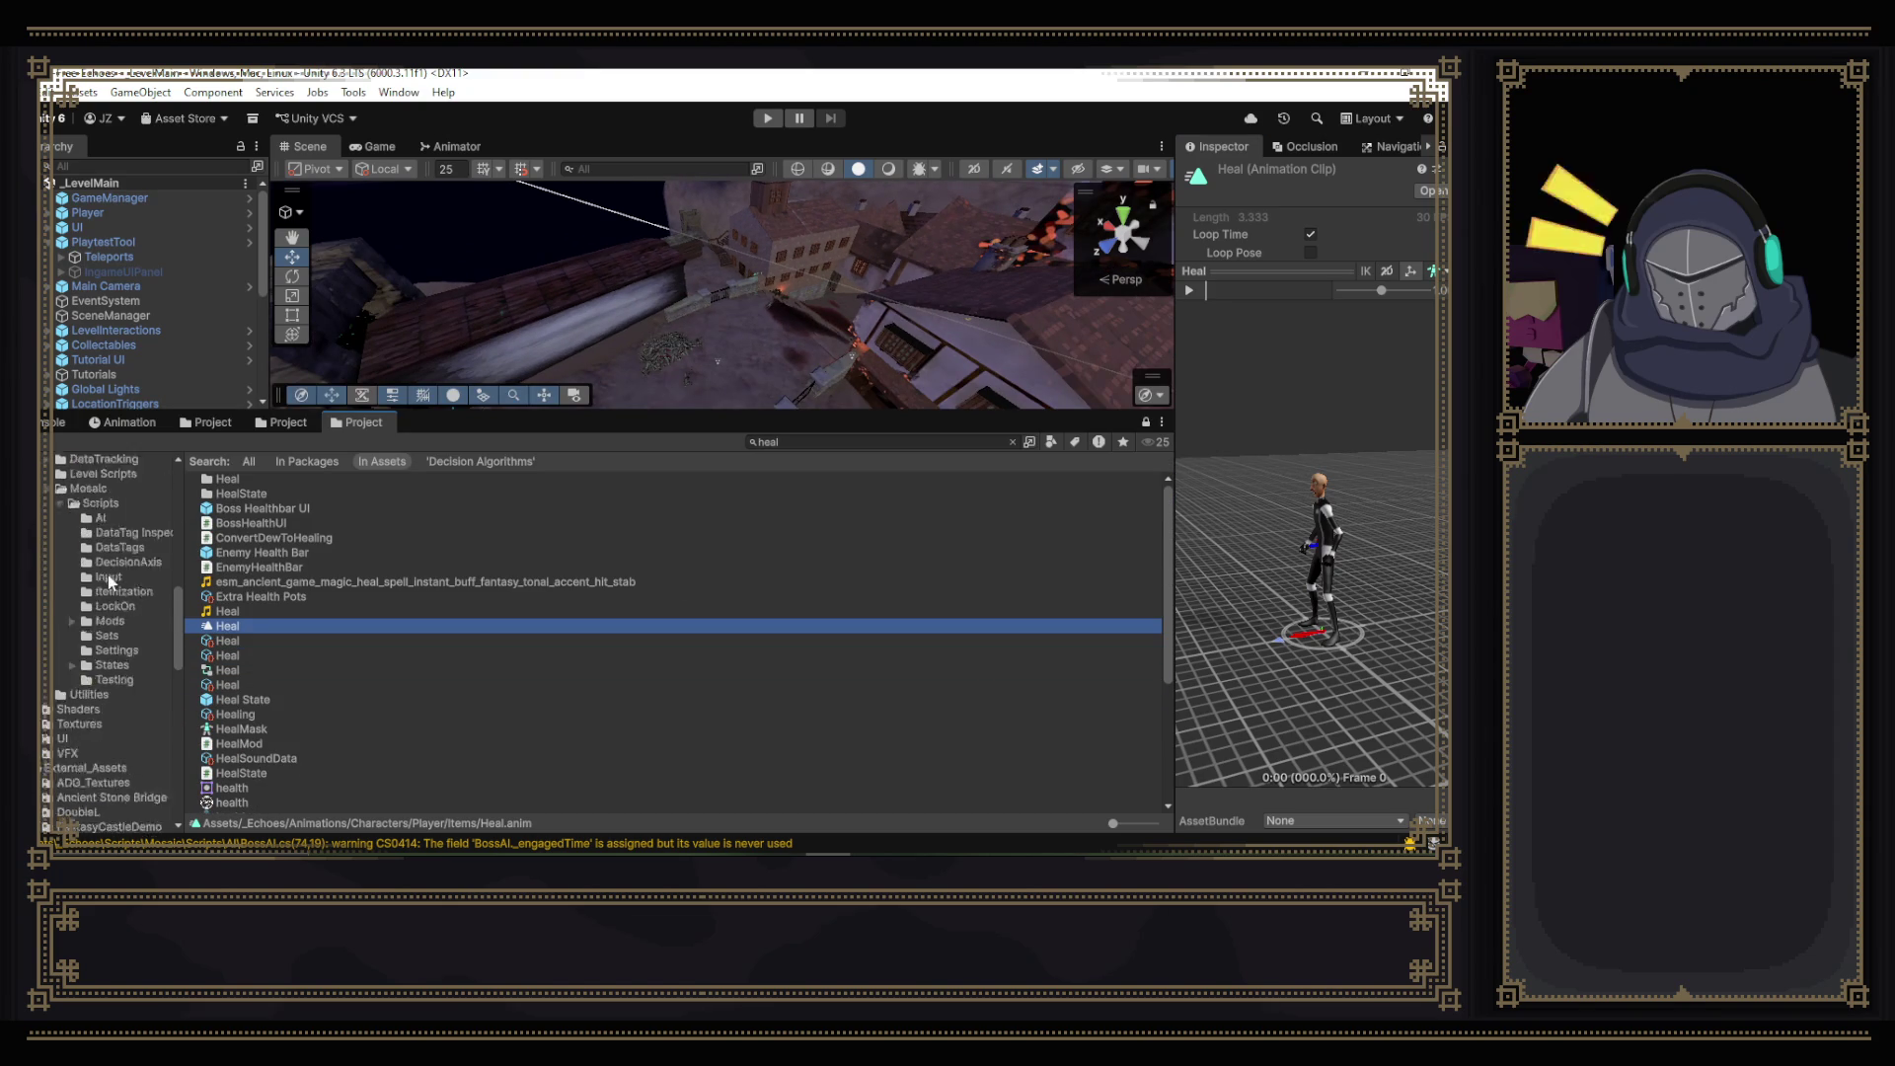
- Expand Scripts and Animations Characters, collapse Mosaic: Unified Action Framework, and widen the folder tree
{"action": "left_click", "coordinate": [44, 559]}
{"action": "scroll", "coordinate": [99, 592], "scroll_direction": "up", "scroll_amount": 8}
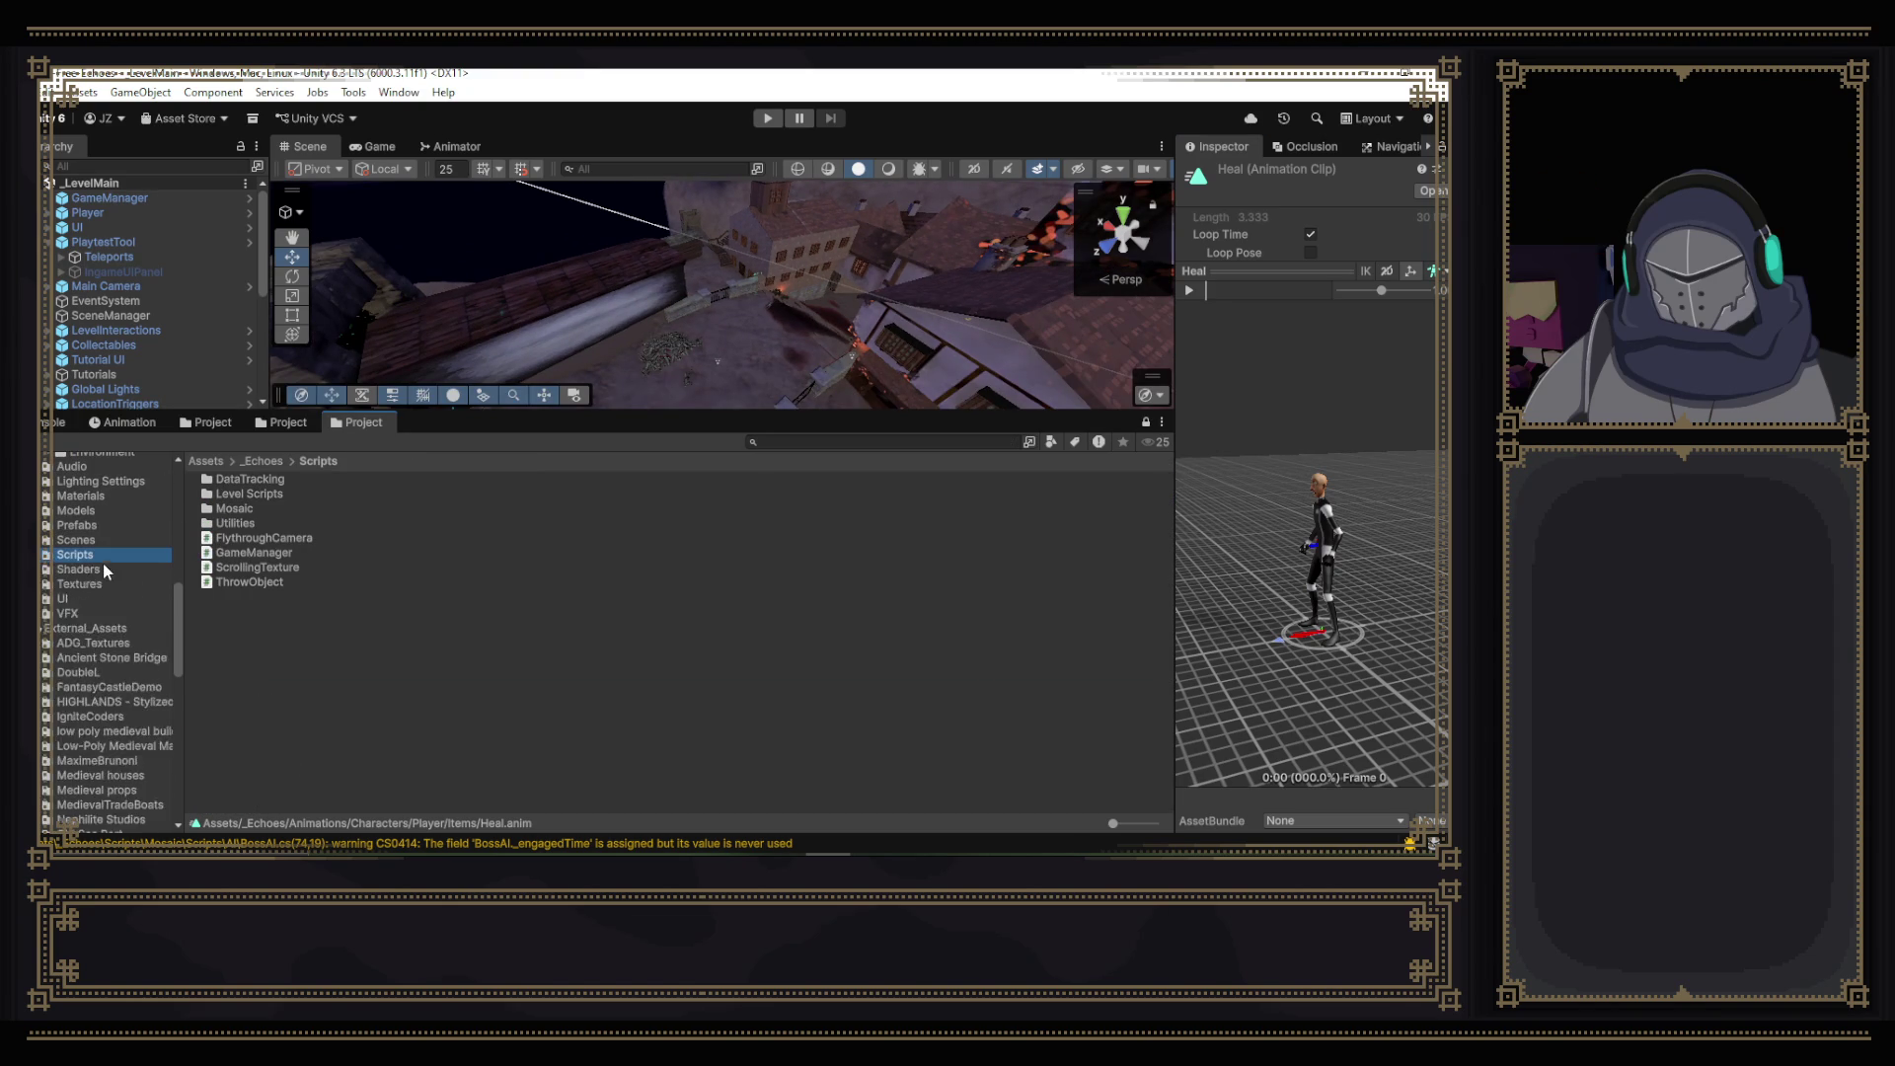
{"action": "left_click", "coordinate": [105, 657]}
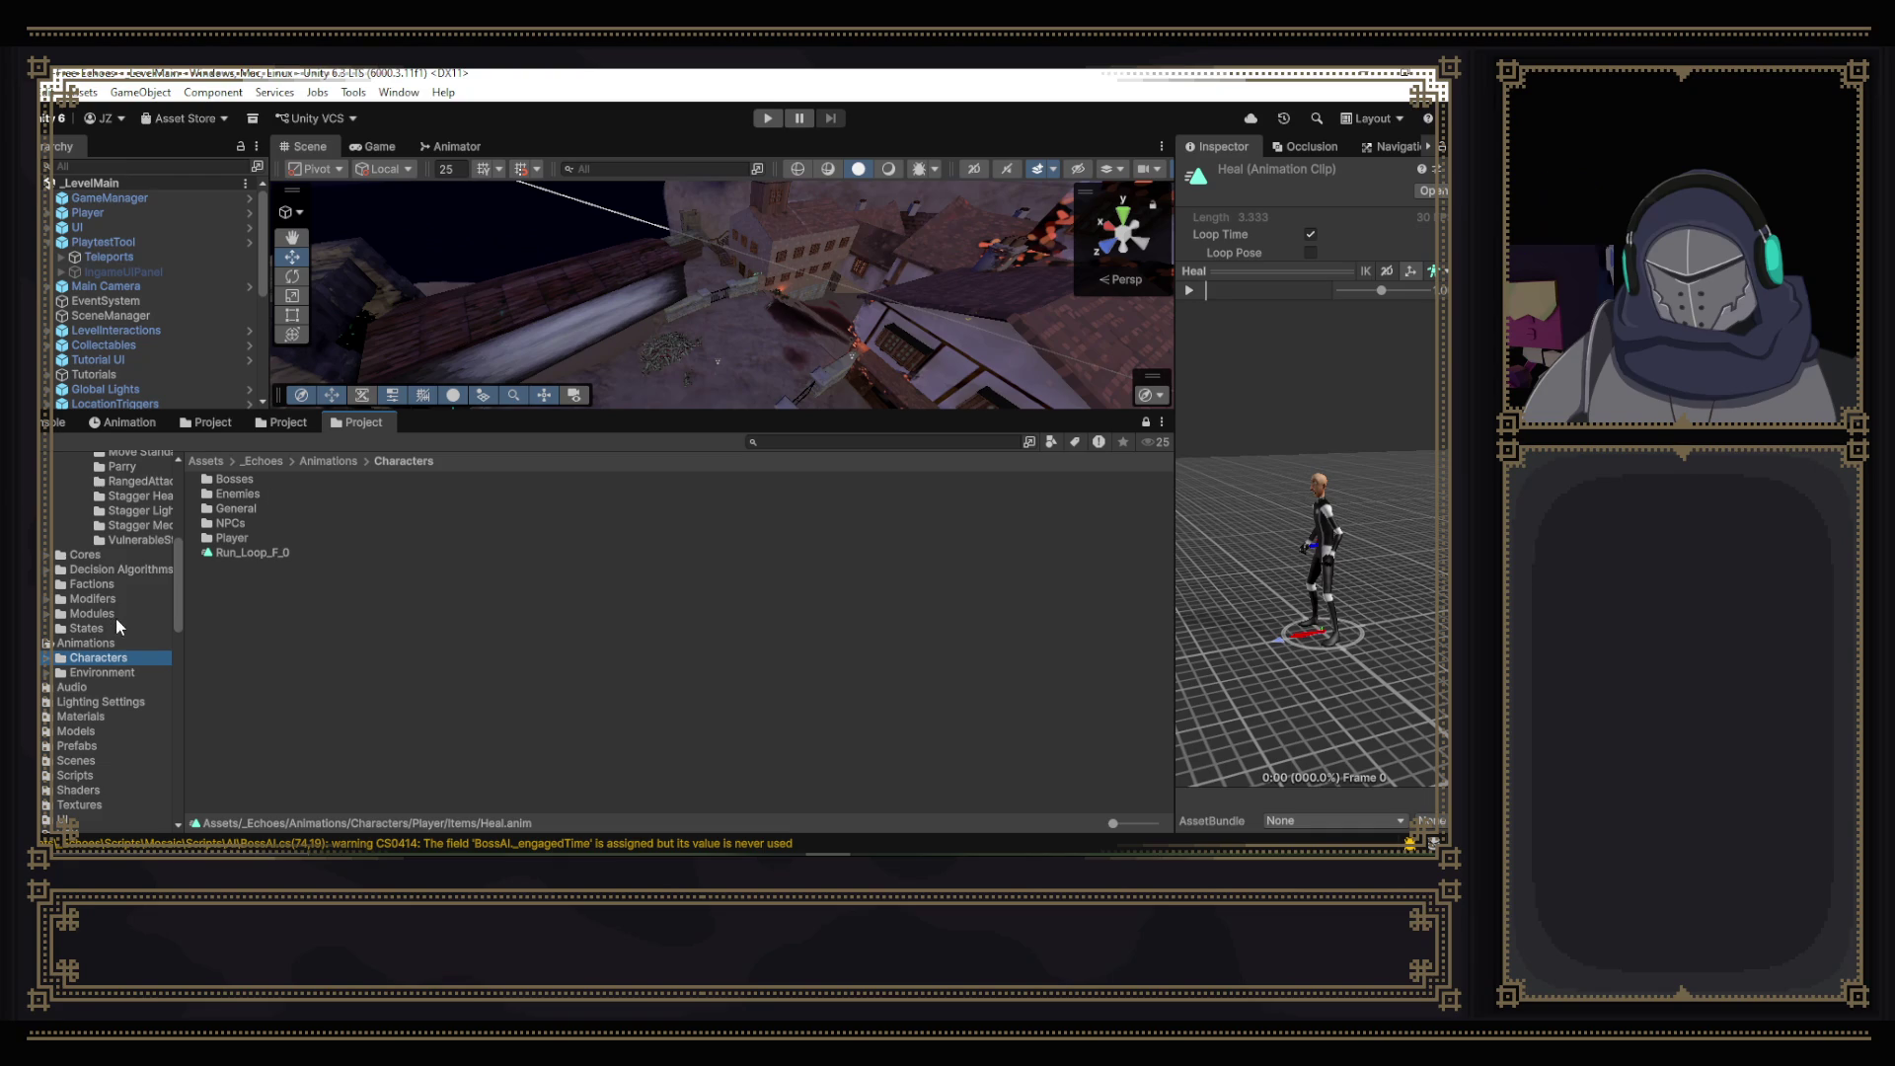
{"action": "scroll", "coordinate": [109, 632], "scroll_direction": "down", "scroll_amount": 10}
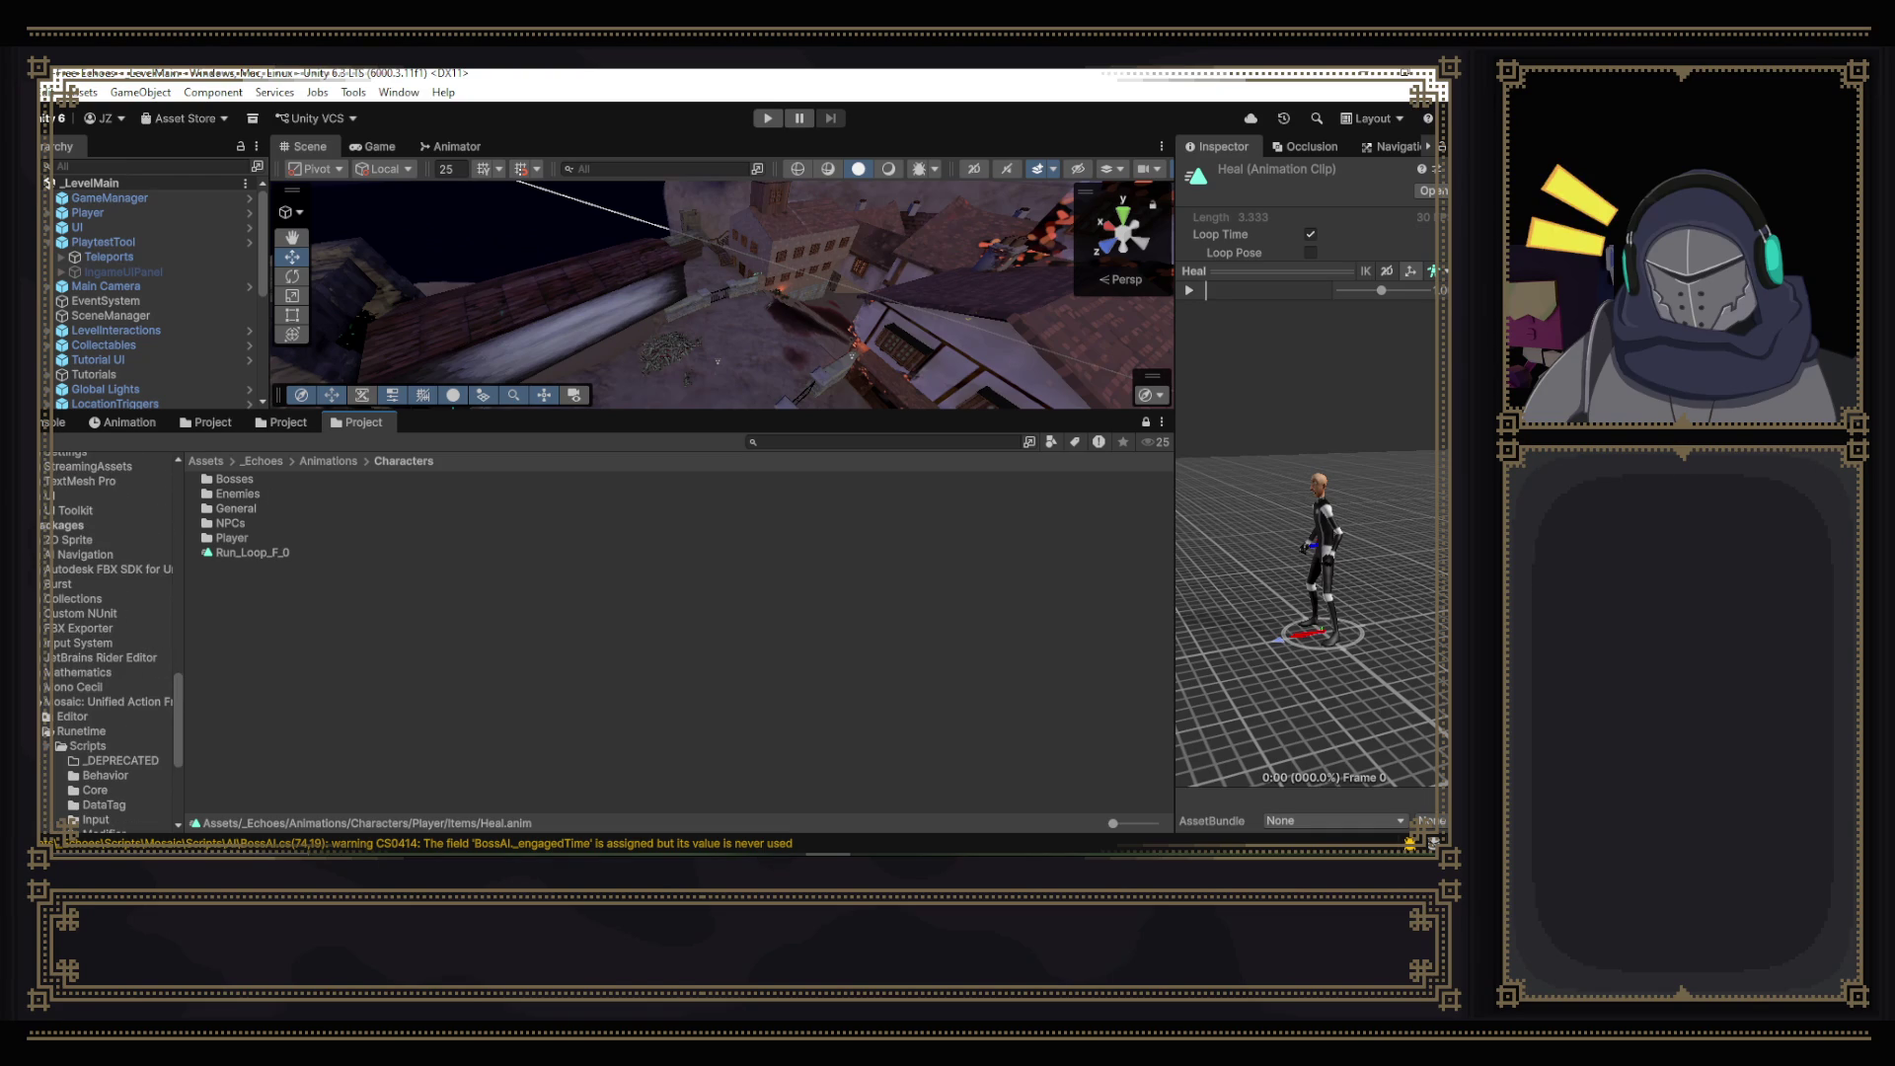
{"action": "left_click", "coordinate": [46, 702]}
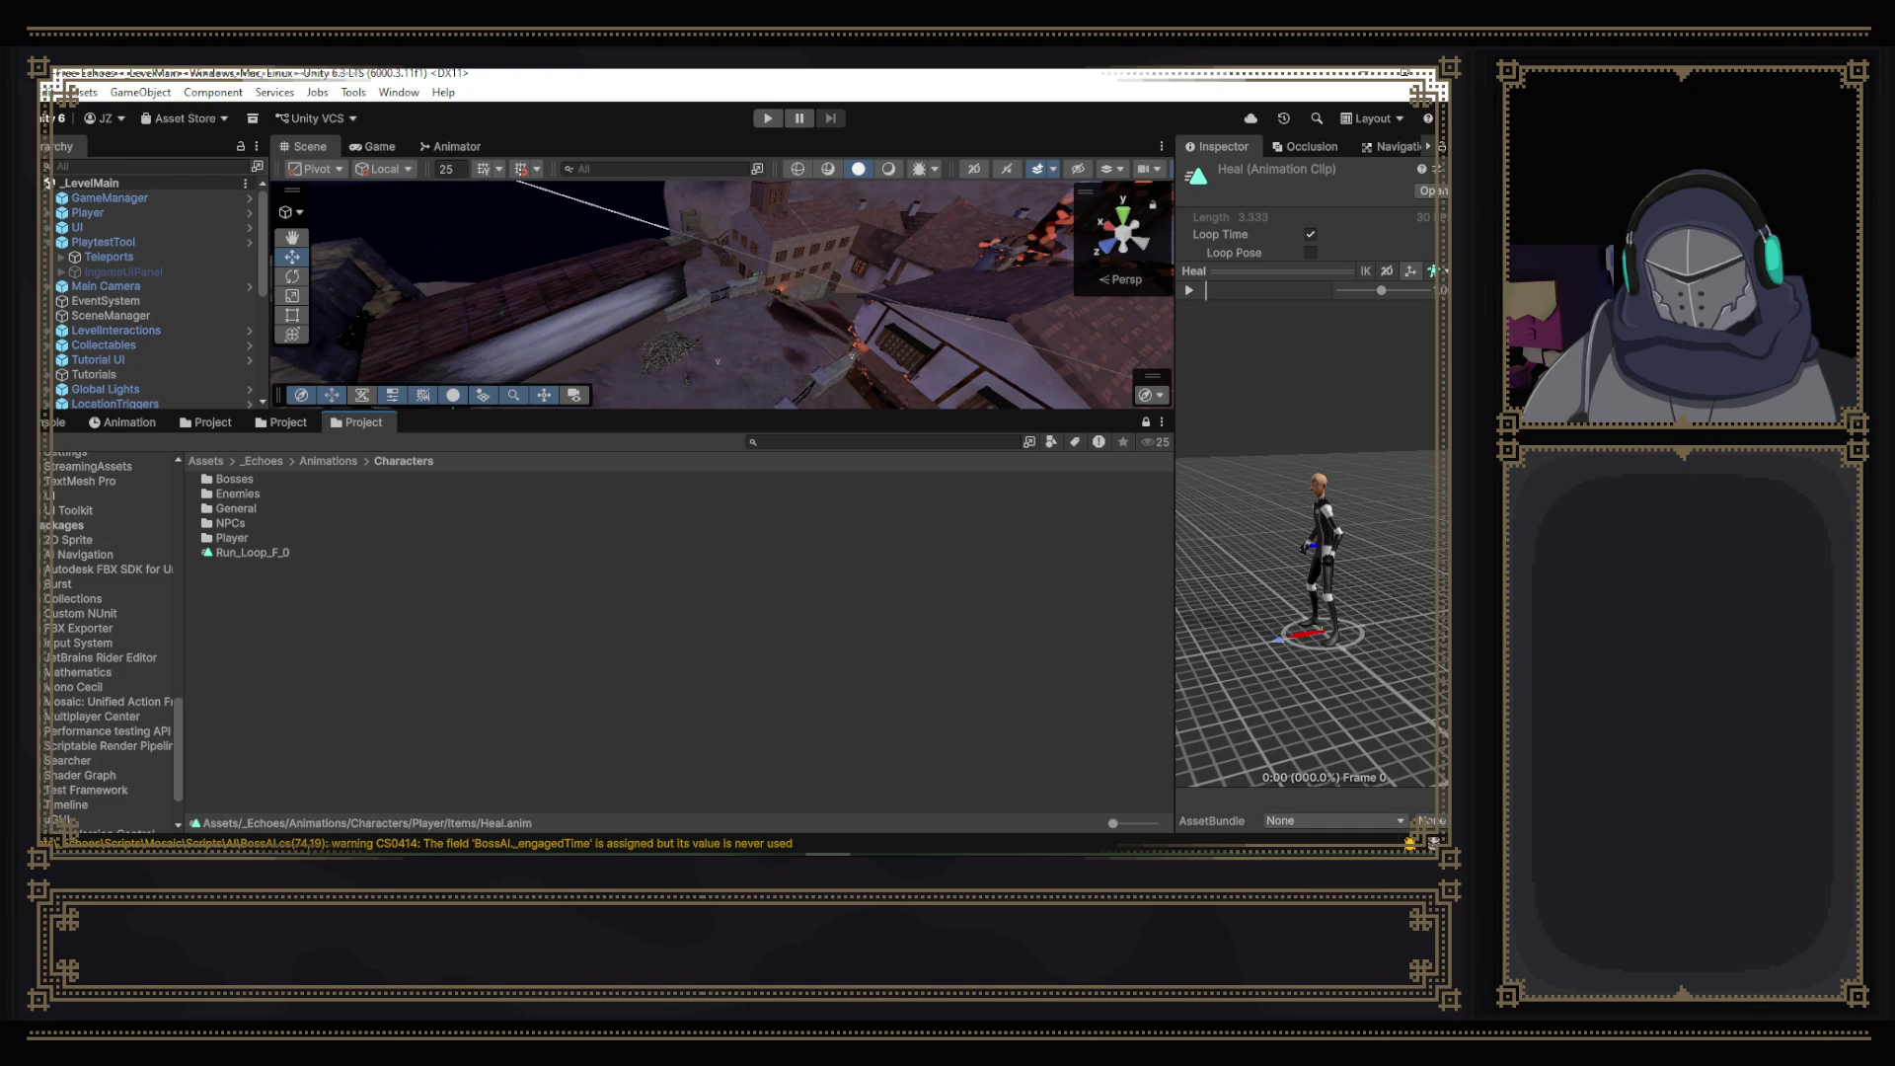
{"action": "scroll", "coordinate": [106, 691], "scroll_direction": "down", "scroll_amount": 3}
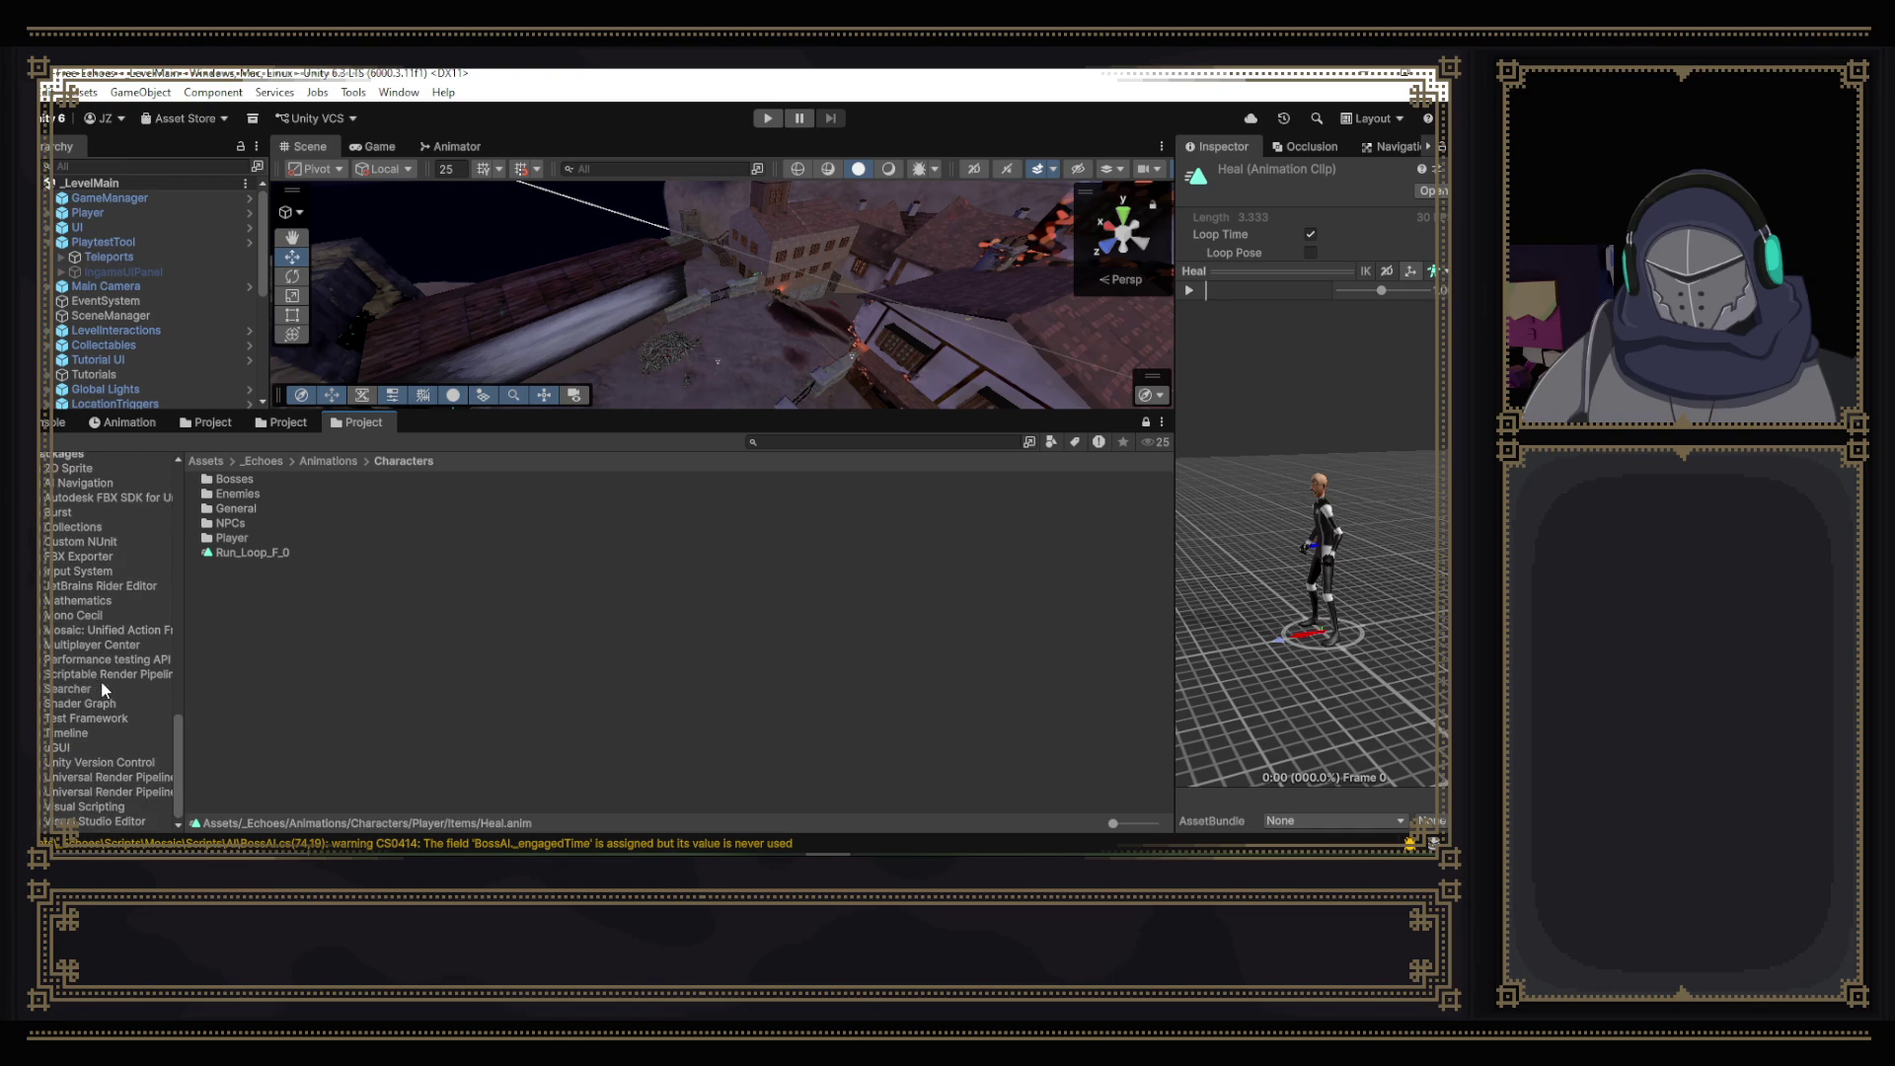
{"action": "left_click_drag", "start_coordinate": [187, 702], "coordinate": [342, 696]}
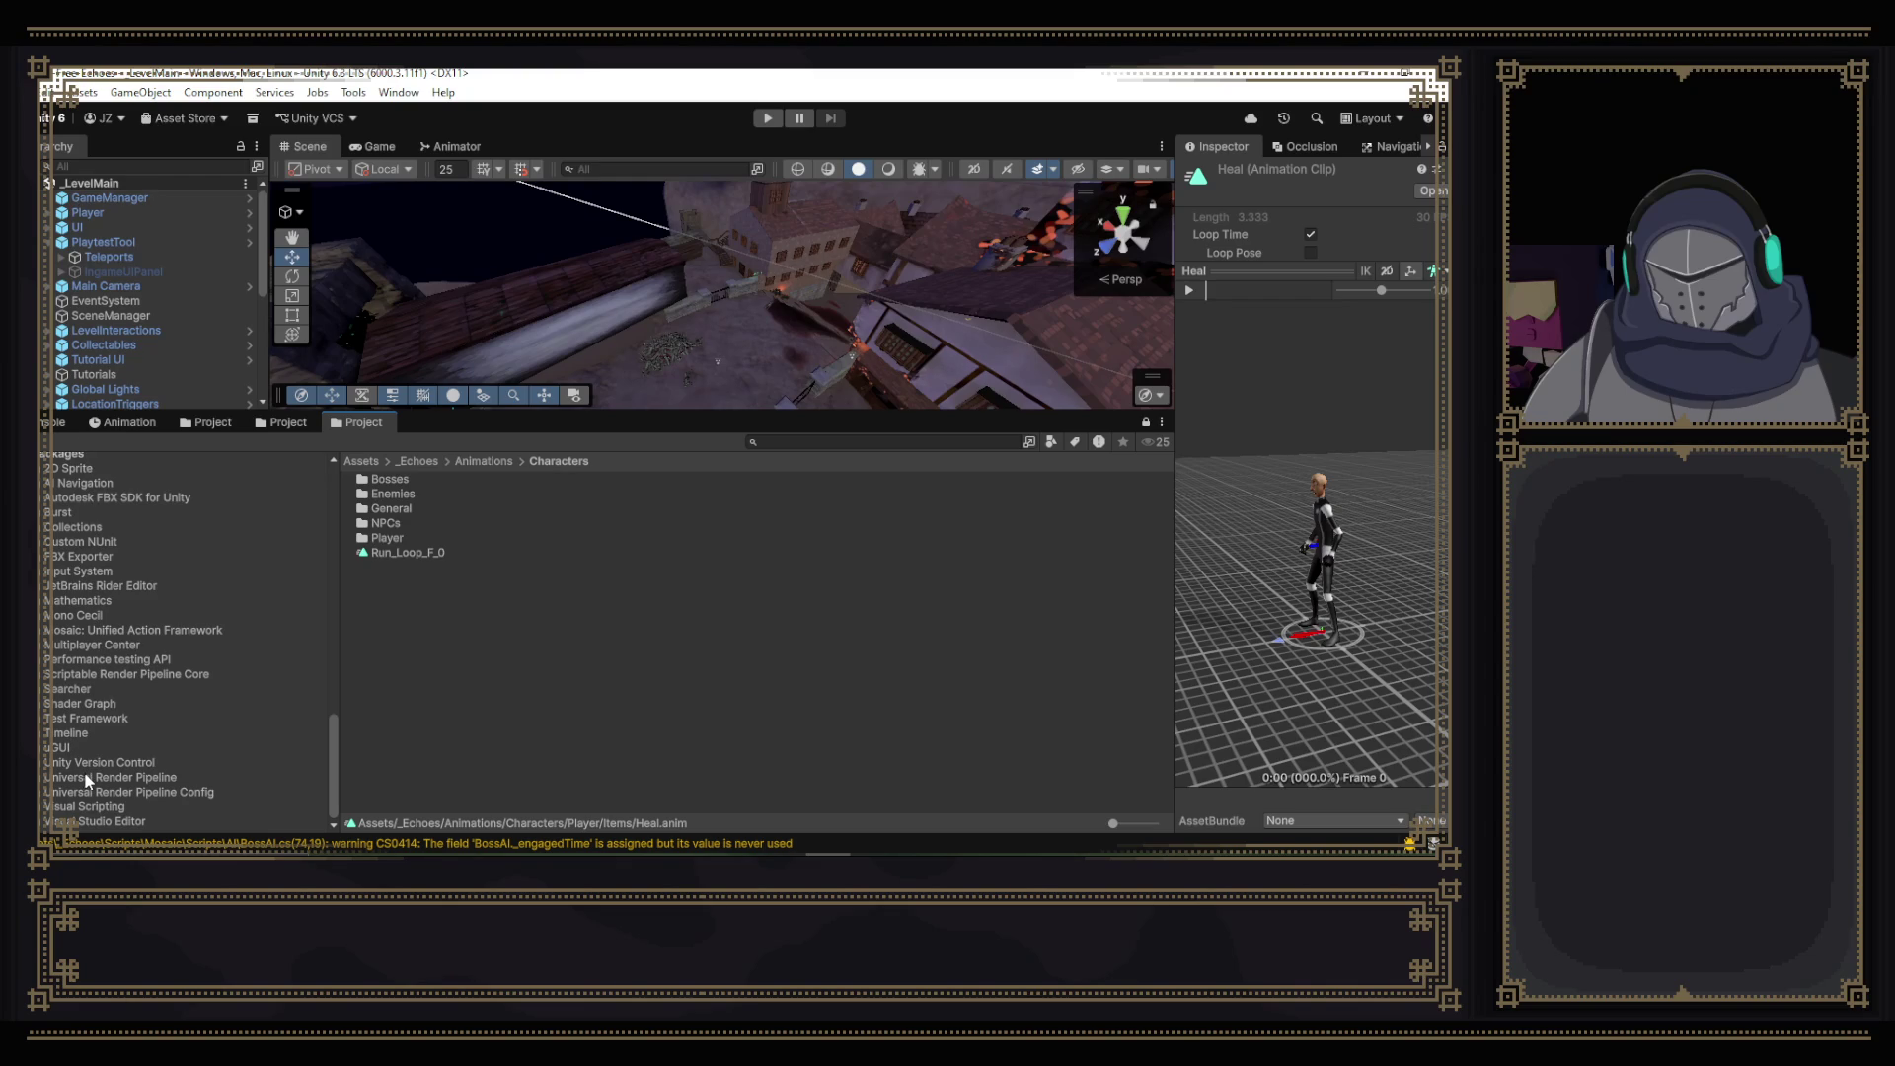
- Browse the package folders including Custom NUnit, then open DoubleL under External_Assets
{"action": "scroll", "coordinate": [126, 780], "scroll_direction": "up", "scroll_amount": 6}
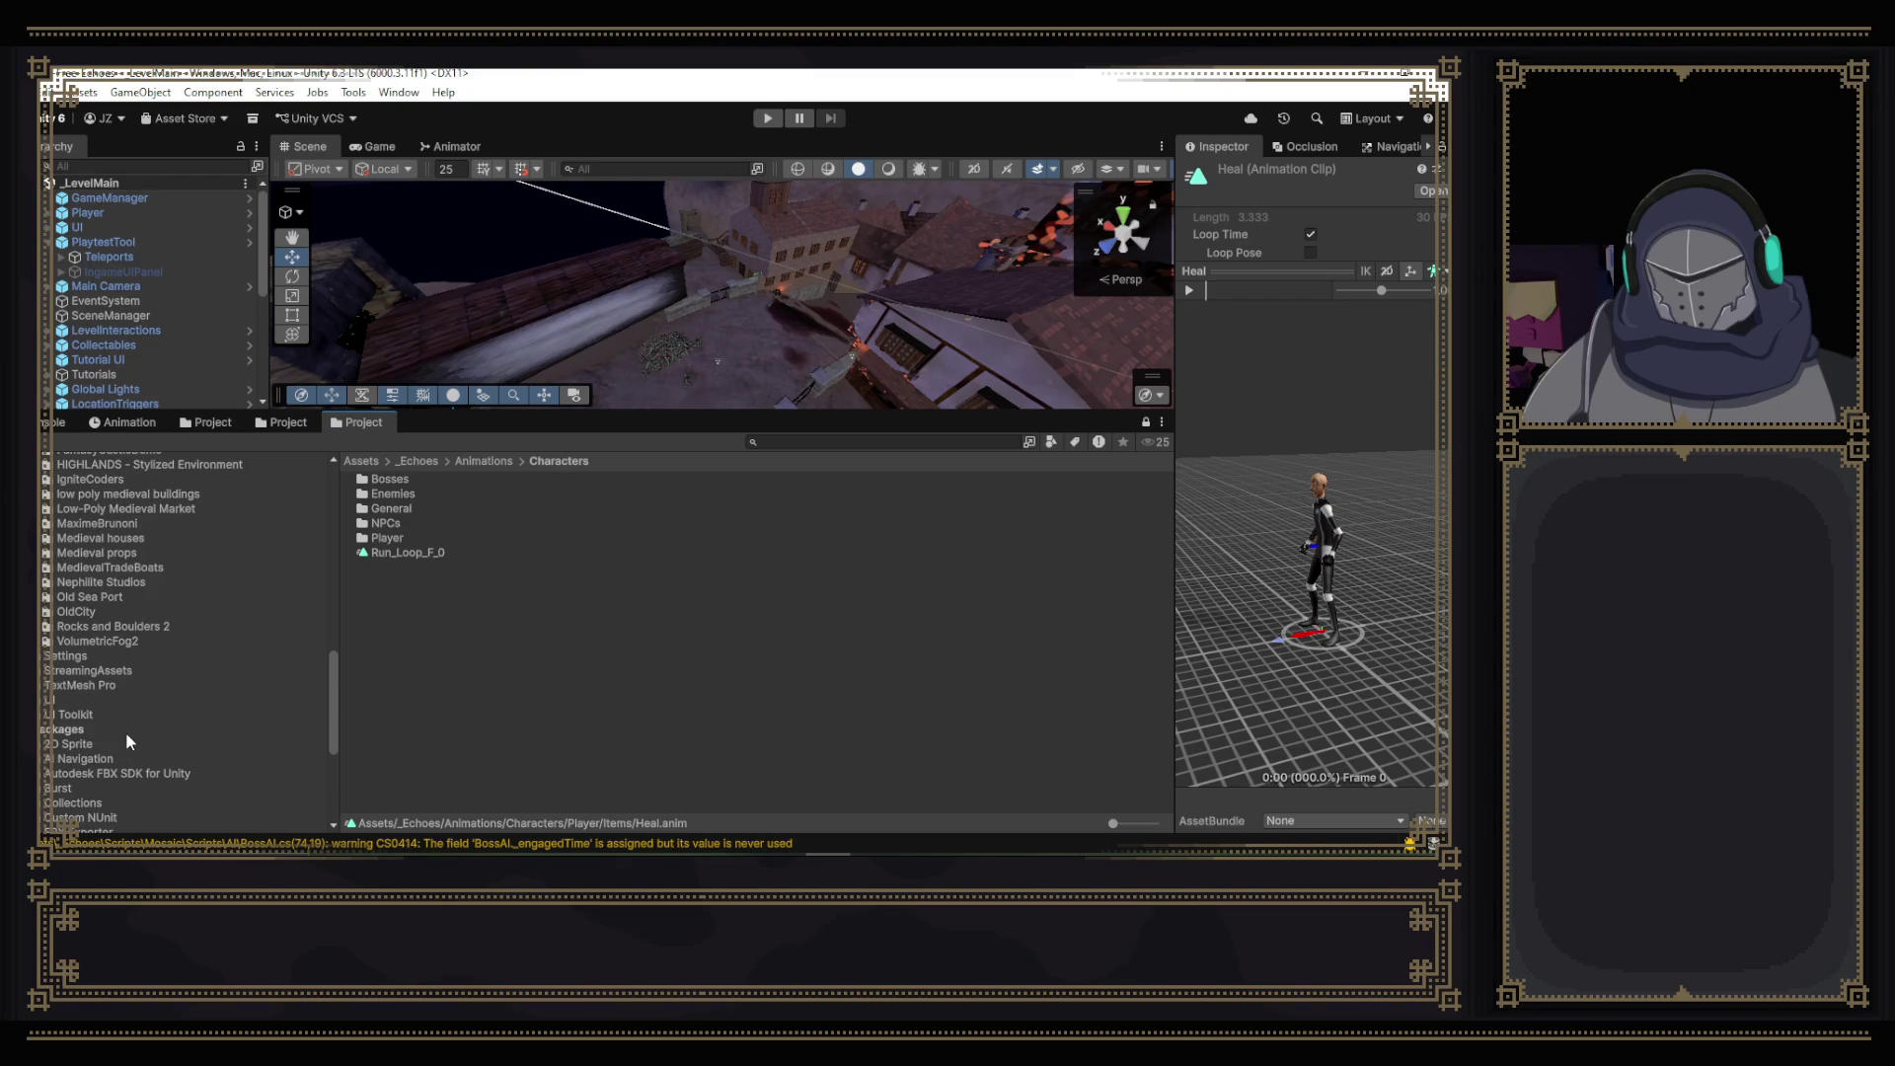
{"action": "left_click", "coordinate": [127, 743]}
{"action": "scroll", "coordinate": [121, 732], "scroll_direction": "down", "scroll_amount": 3}
{"action": "left_click", "coordinate": [110, 711]}
{"action": "scroll", "coordinate": [103, 722], "scroll_direction": "down", "scroll_amount": 4}
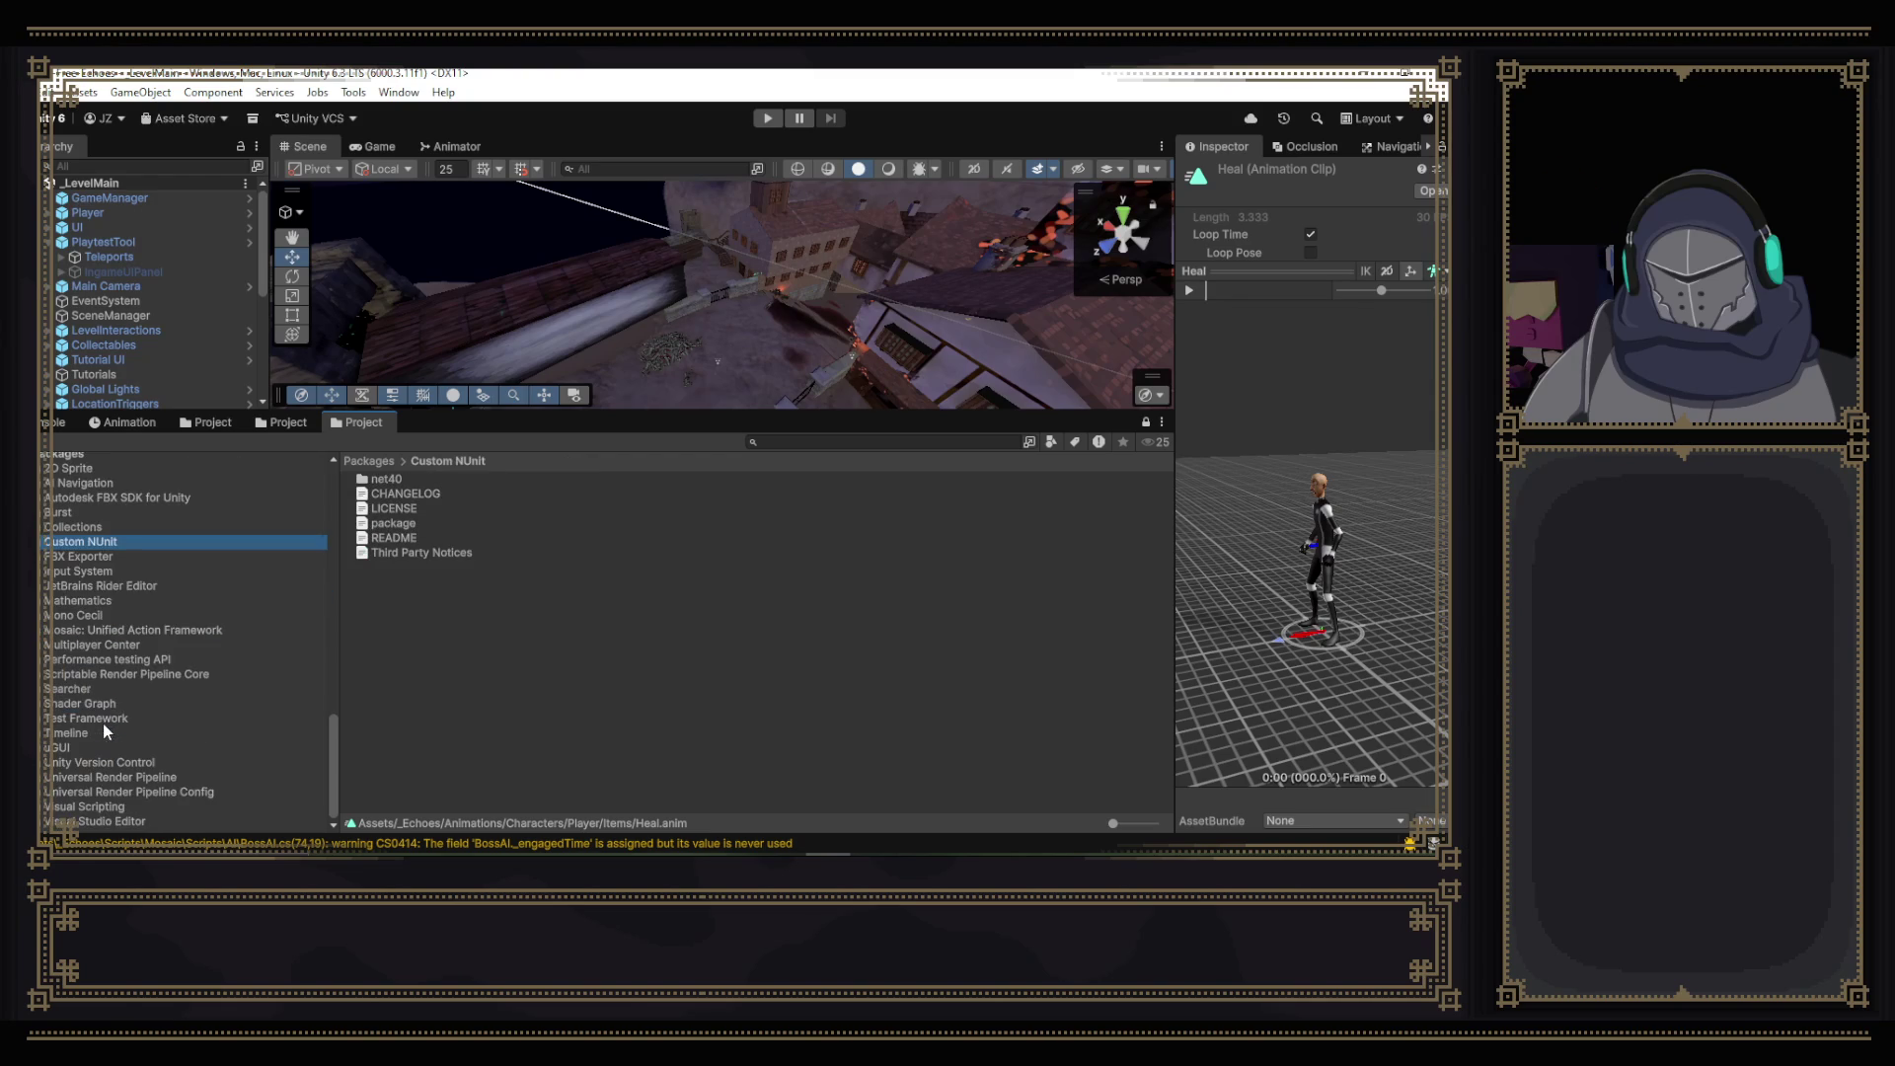
{"action": "scroll", "coordinate": [97, 696], "scroll_direction": "up", "scroll_amount": 5}
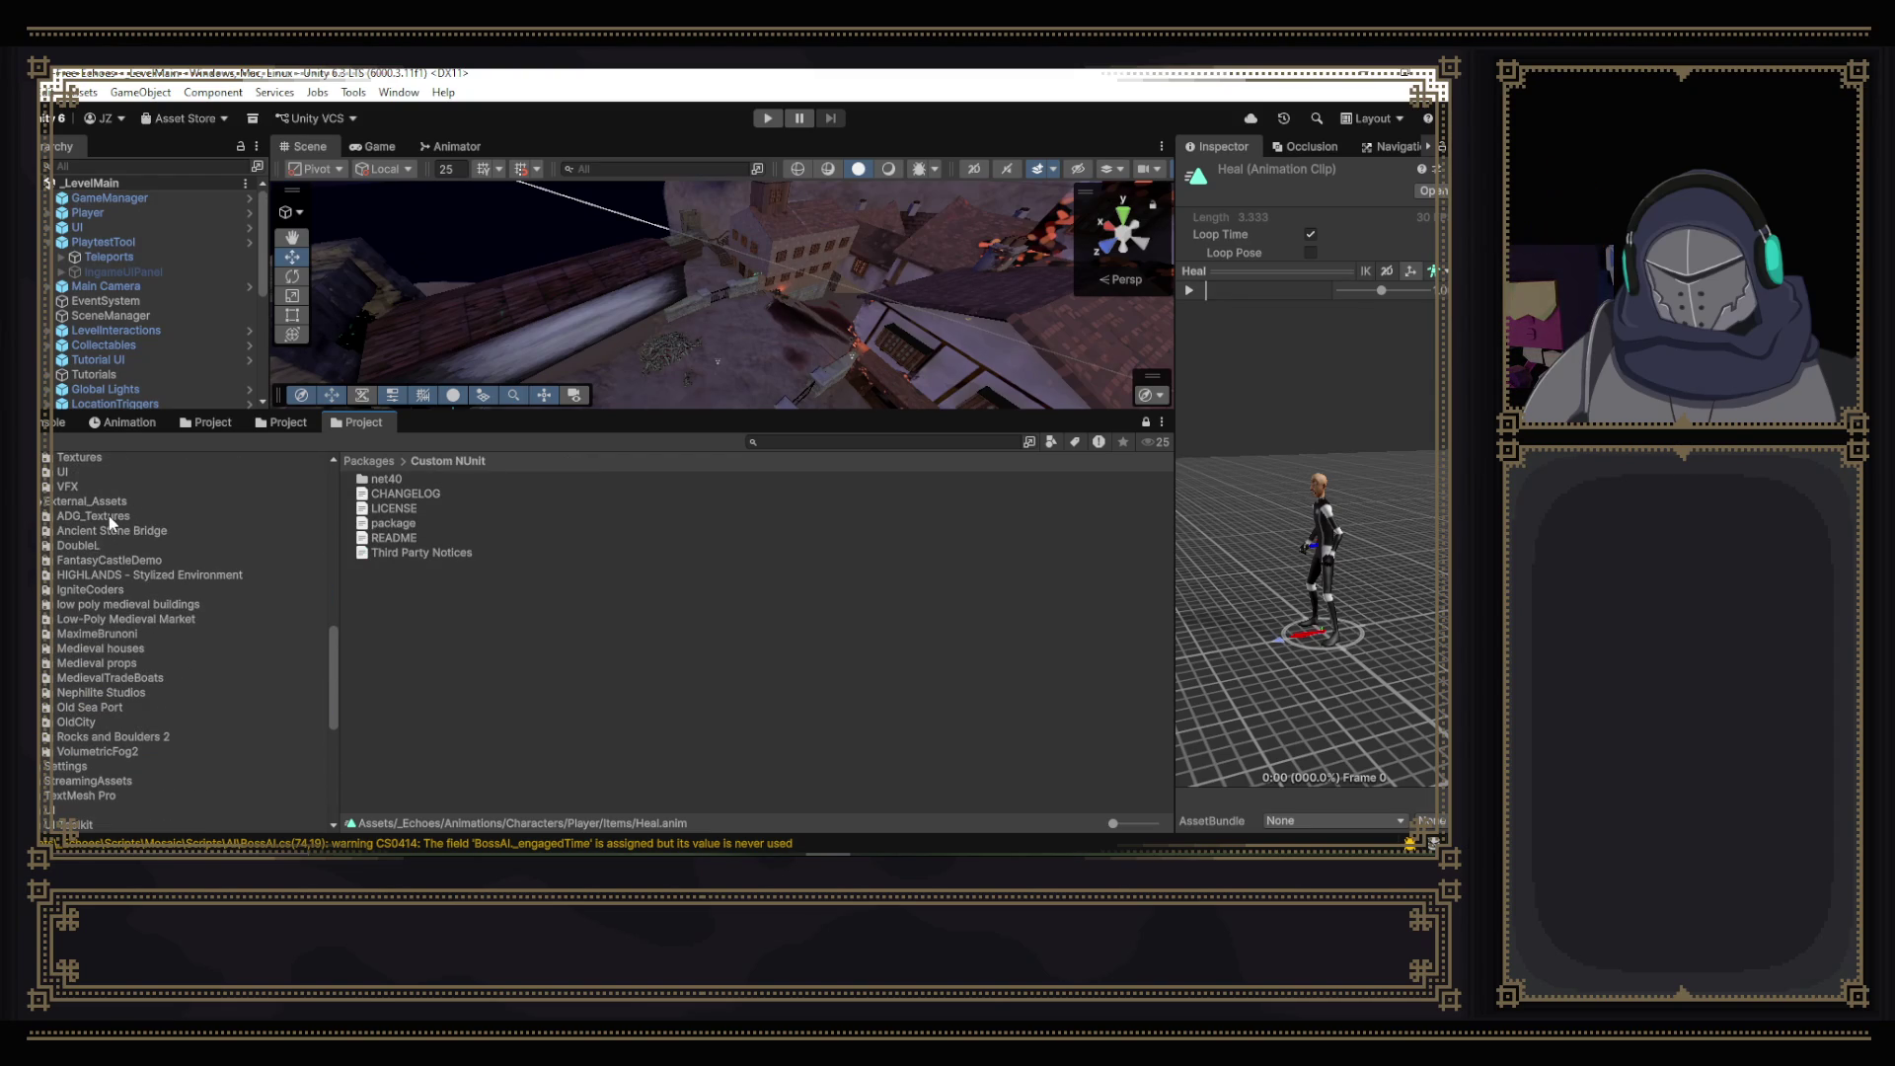
{"action": "left_click", "coordinate": [91, 550]}
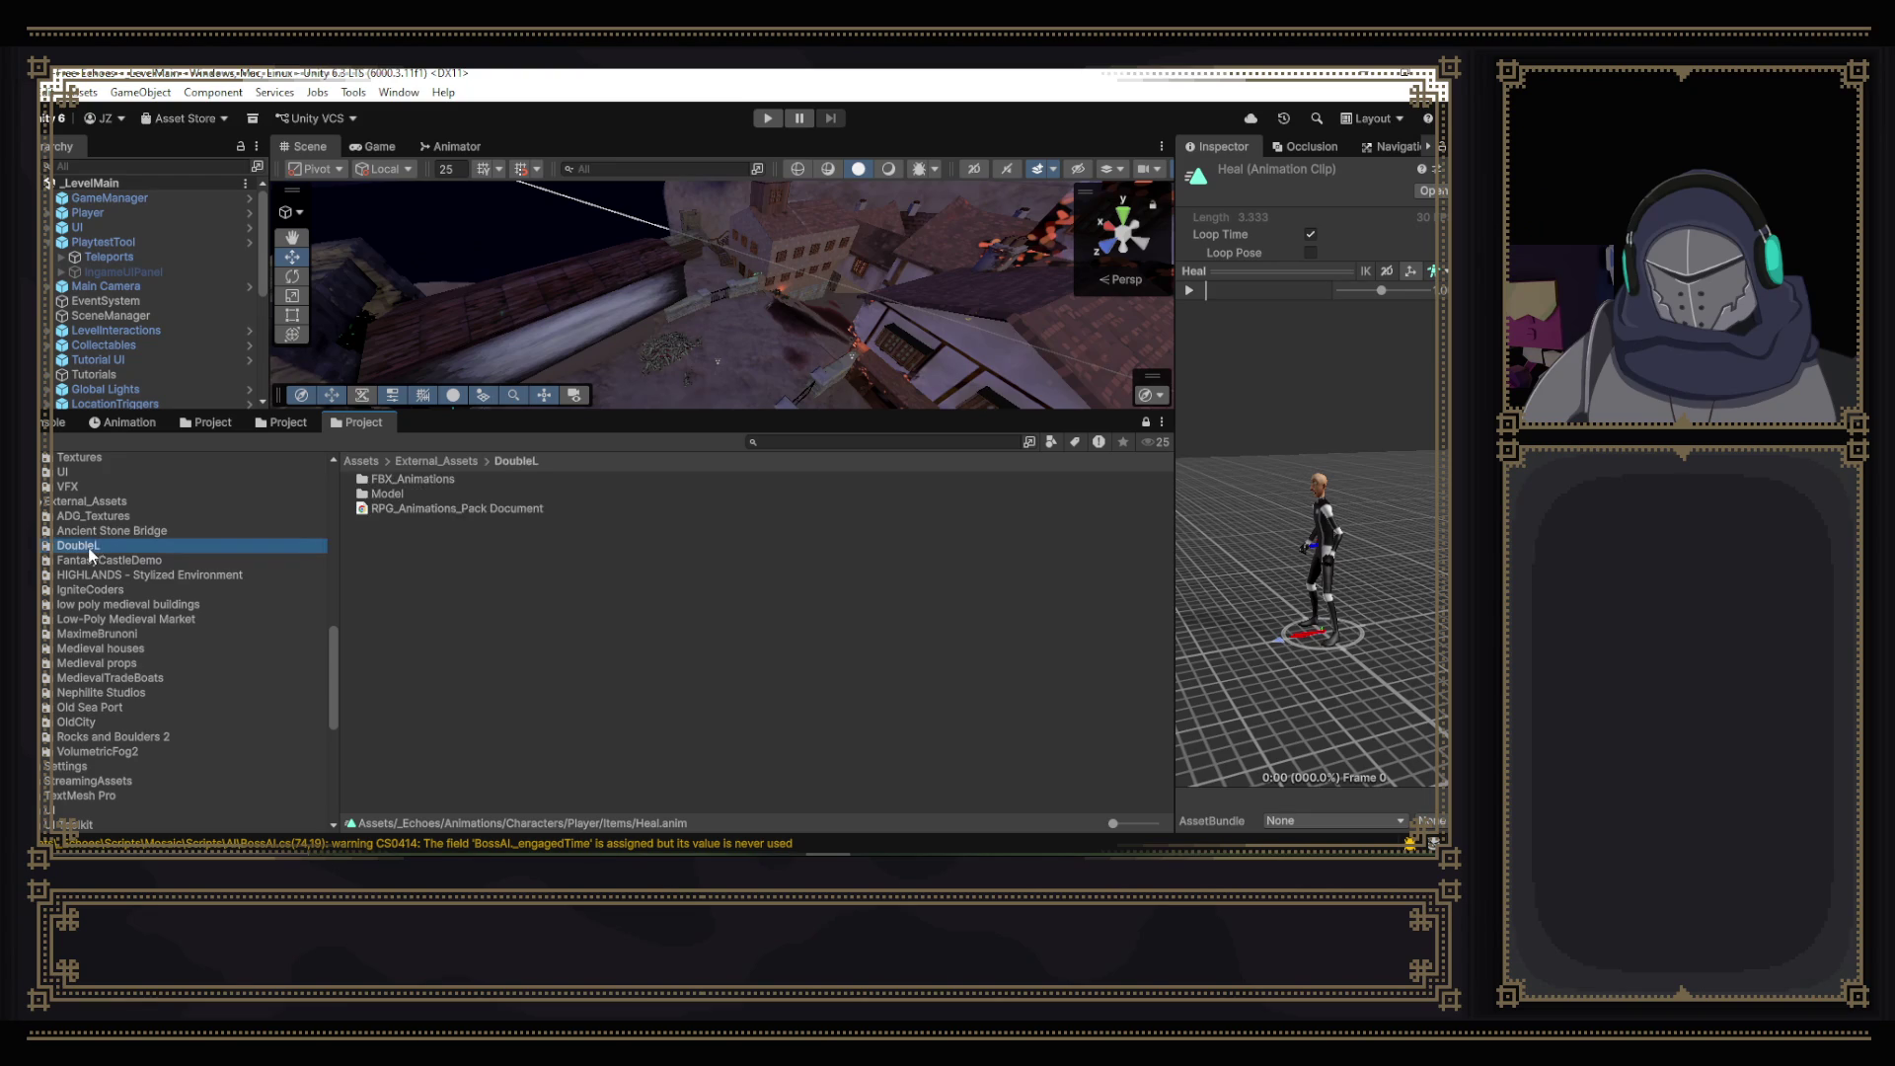
- Open FBX_Animations > Actions > Item and play the Item_Drink_Not clip preview
{"action": "double_click", "coordinate": [449, 479]}
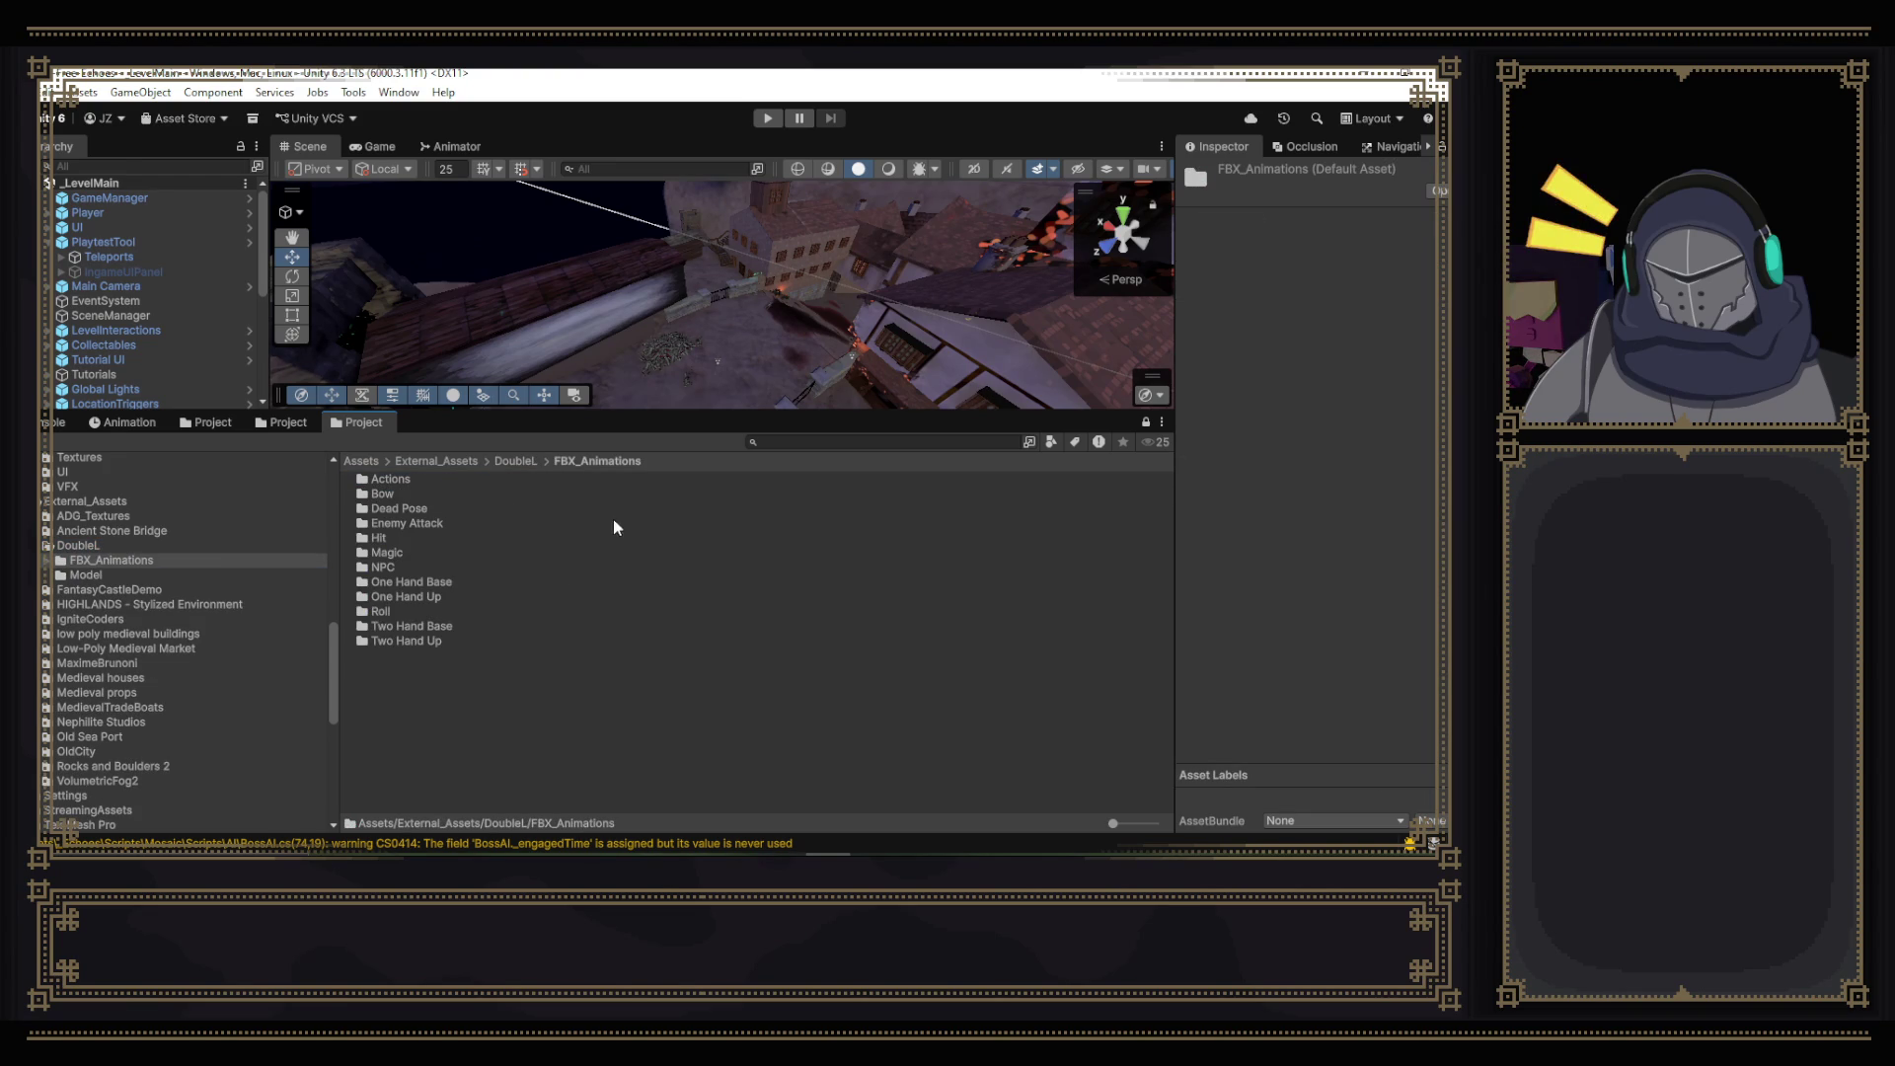
{"action": "double_click", "coordinate": [433, 481]}
{"action": "left_click", "coordinate": [401, 539]}
{"action": "double_click", "coordinate": [402, 539]}
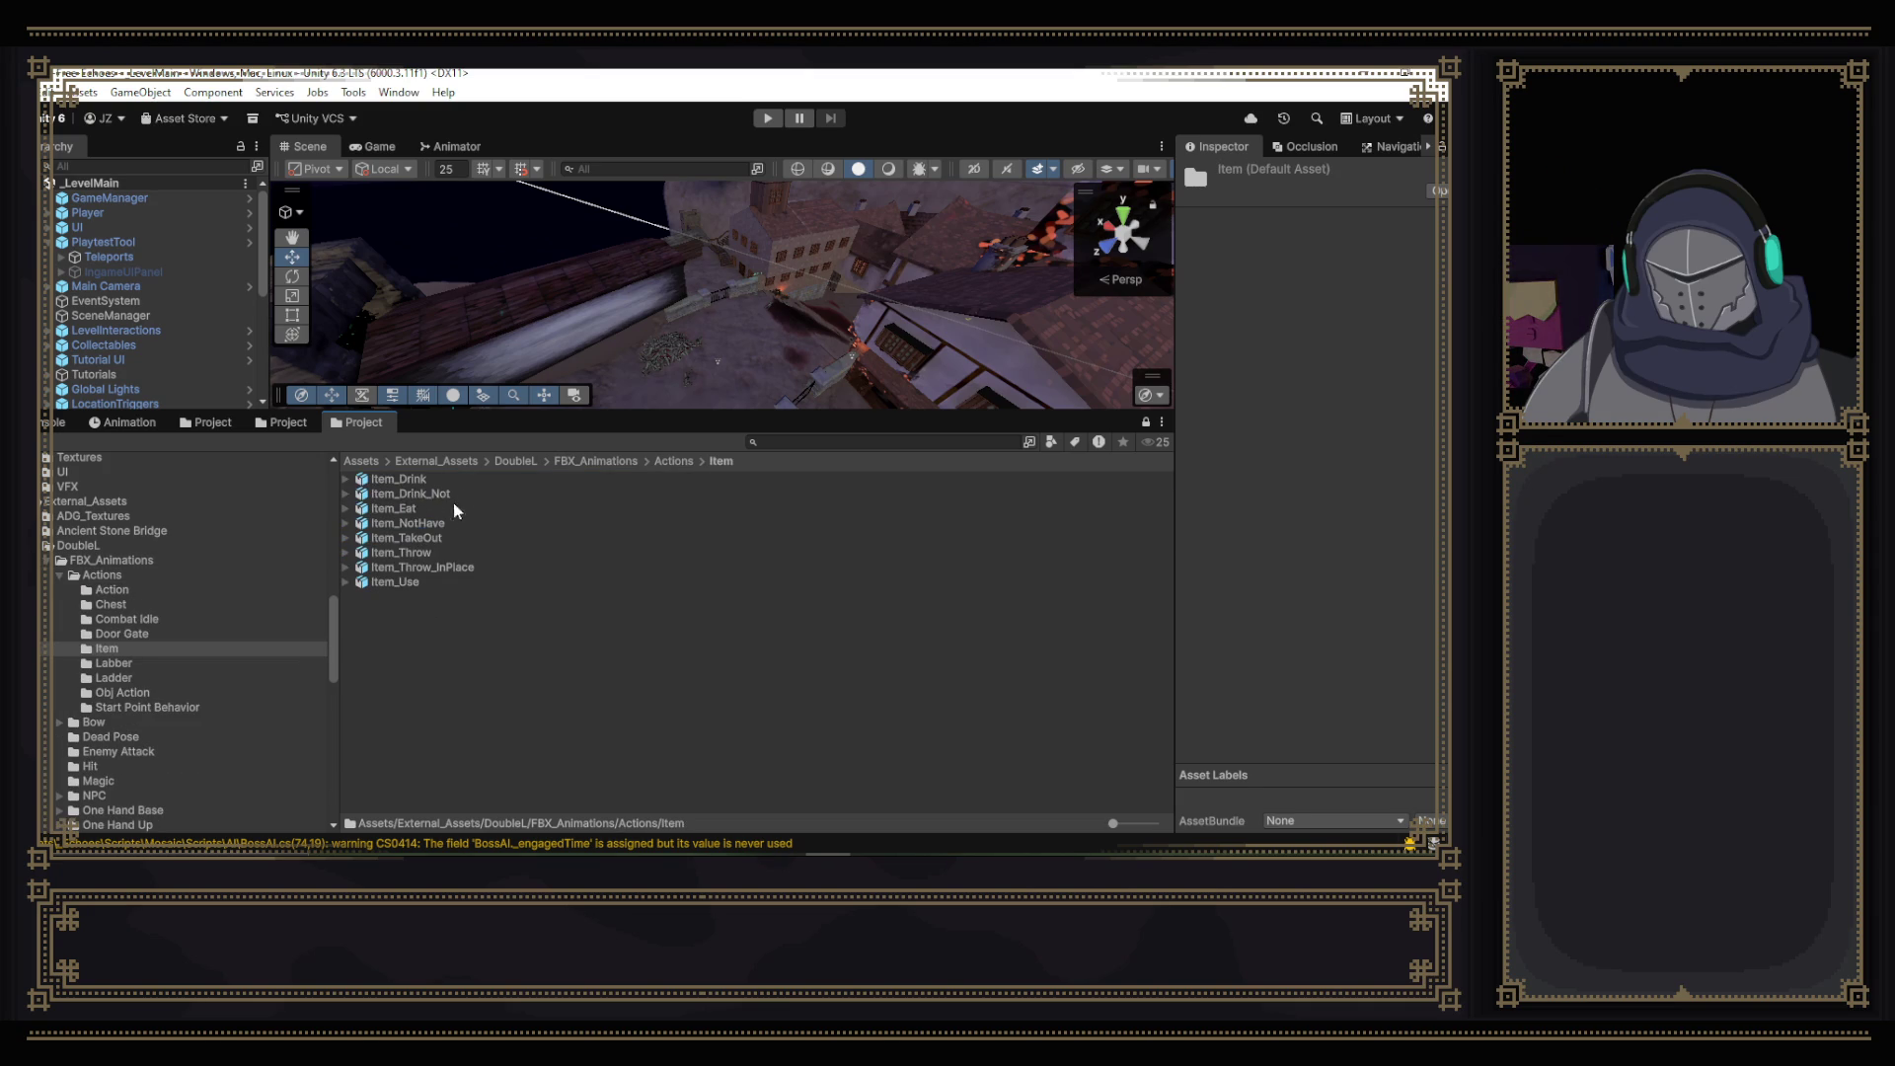
{"action": "left_click", "coordinate": [350, 494]}
{"action": "left_click", "coordinate": [427, 523]}
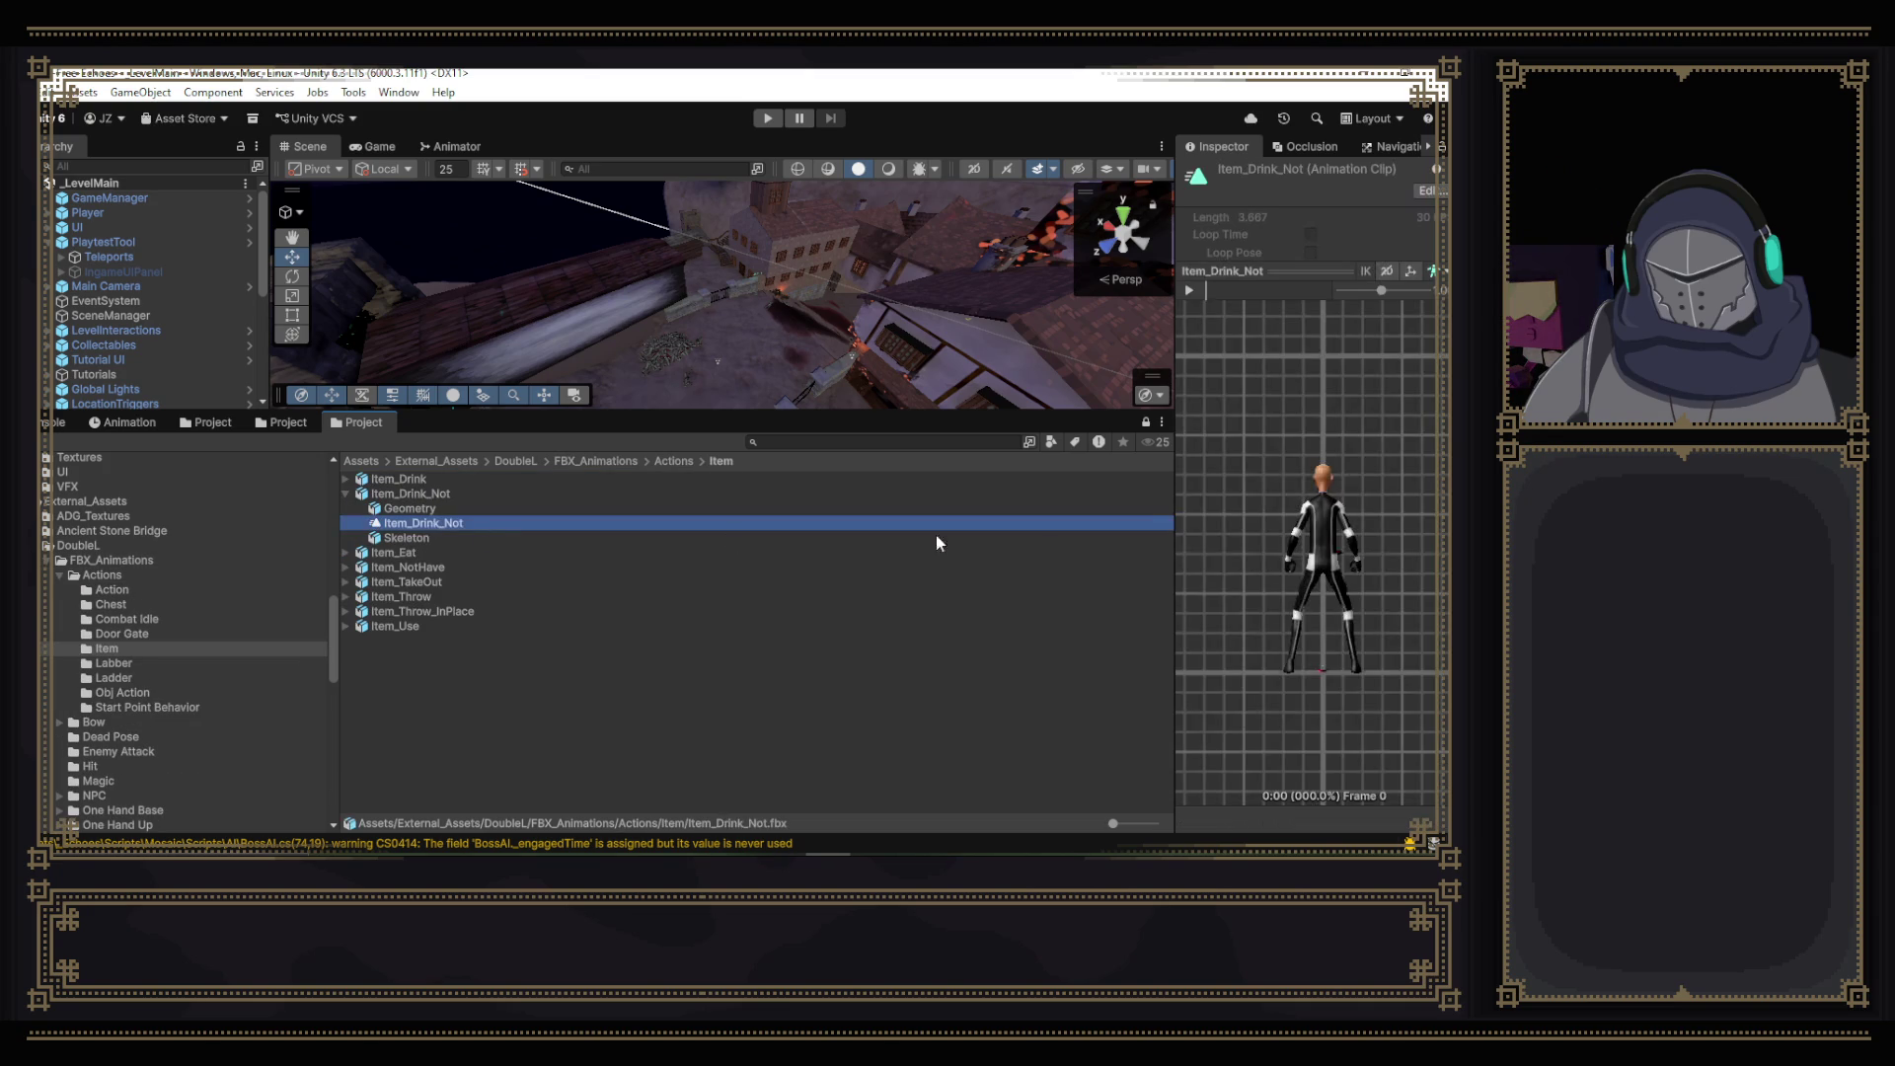
{"action": "mouse_move", "coordinate": [1348, 557]}
{"action": "left_mouse_down"}
{"action": "mouse_move", "coordinate": [1194, 547]}
{"action": "mouse_move", "coordinate": [1222, 341]}
{"action": "left_mouse_up"}
{"action": "key", "text": "space"}
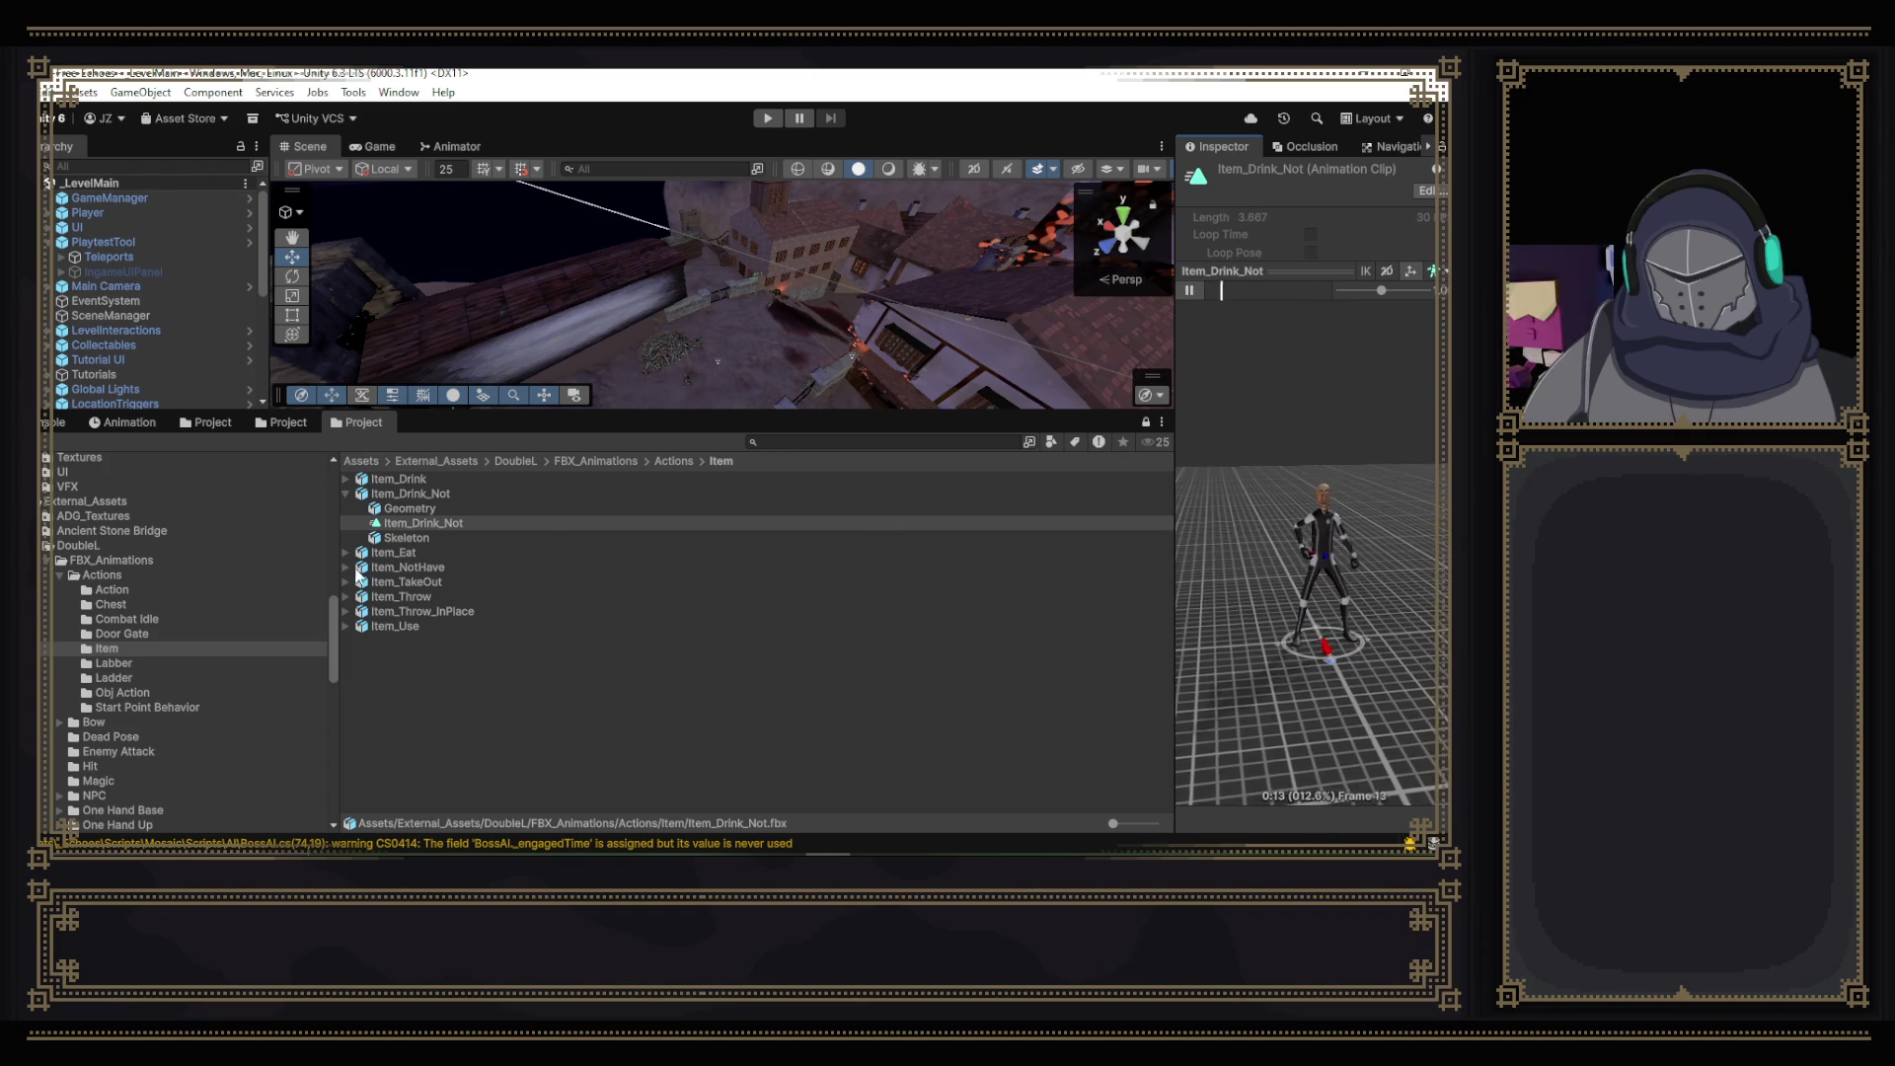
- Preview the Item_NotHave and Item_Use clips in the Inspector
{"action": "left_click", "coordinate": [346, 567]}
{"action": "left_click", "coordinate": [435, 597]}
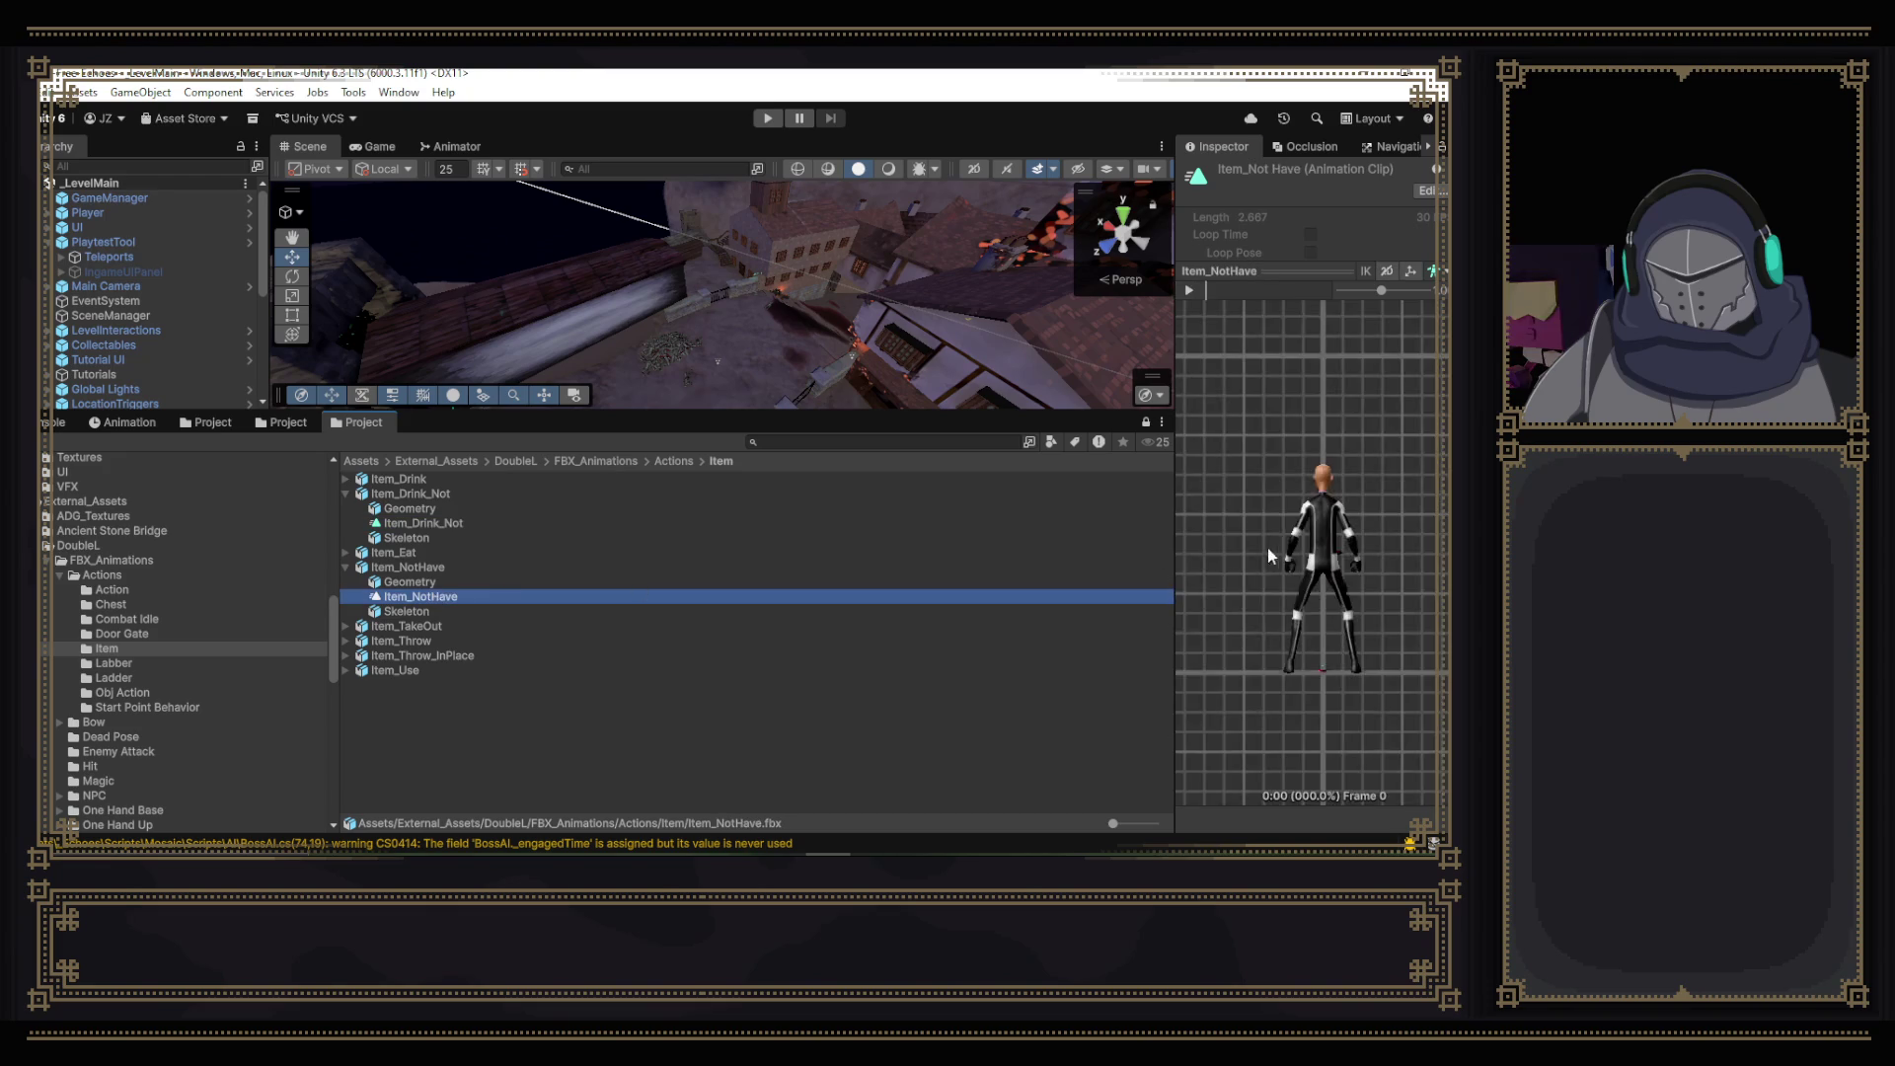
{"action": "left_click_drag", "start_coordinate": [1340, 491], "coordinate": [1362, 607]}
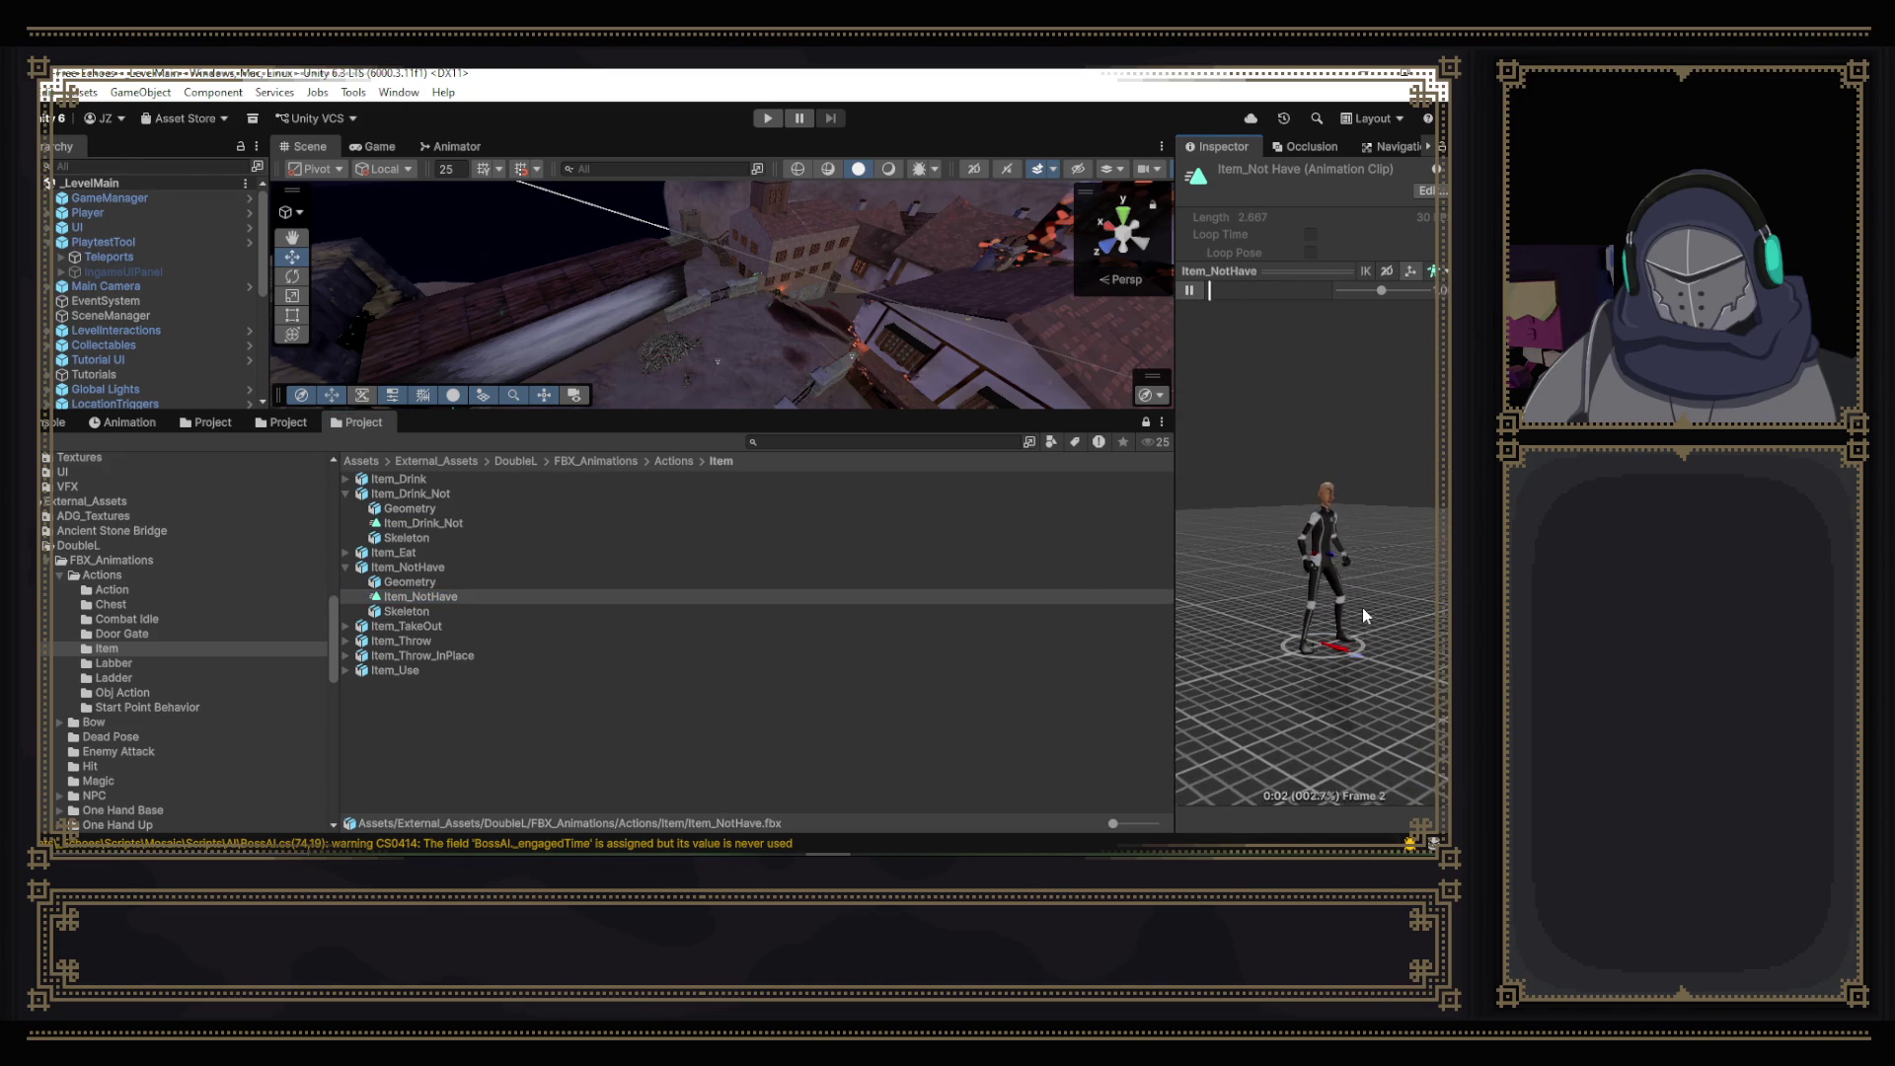
{"action": "left_click", "coordinate": [1189, 290]}
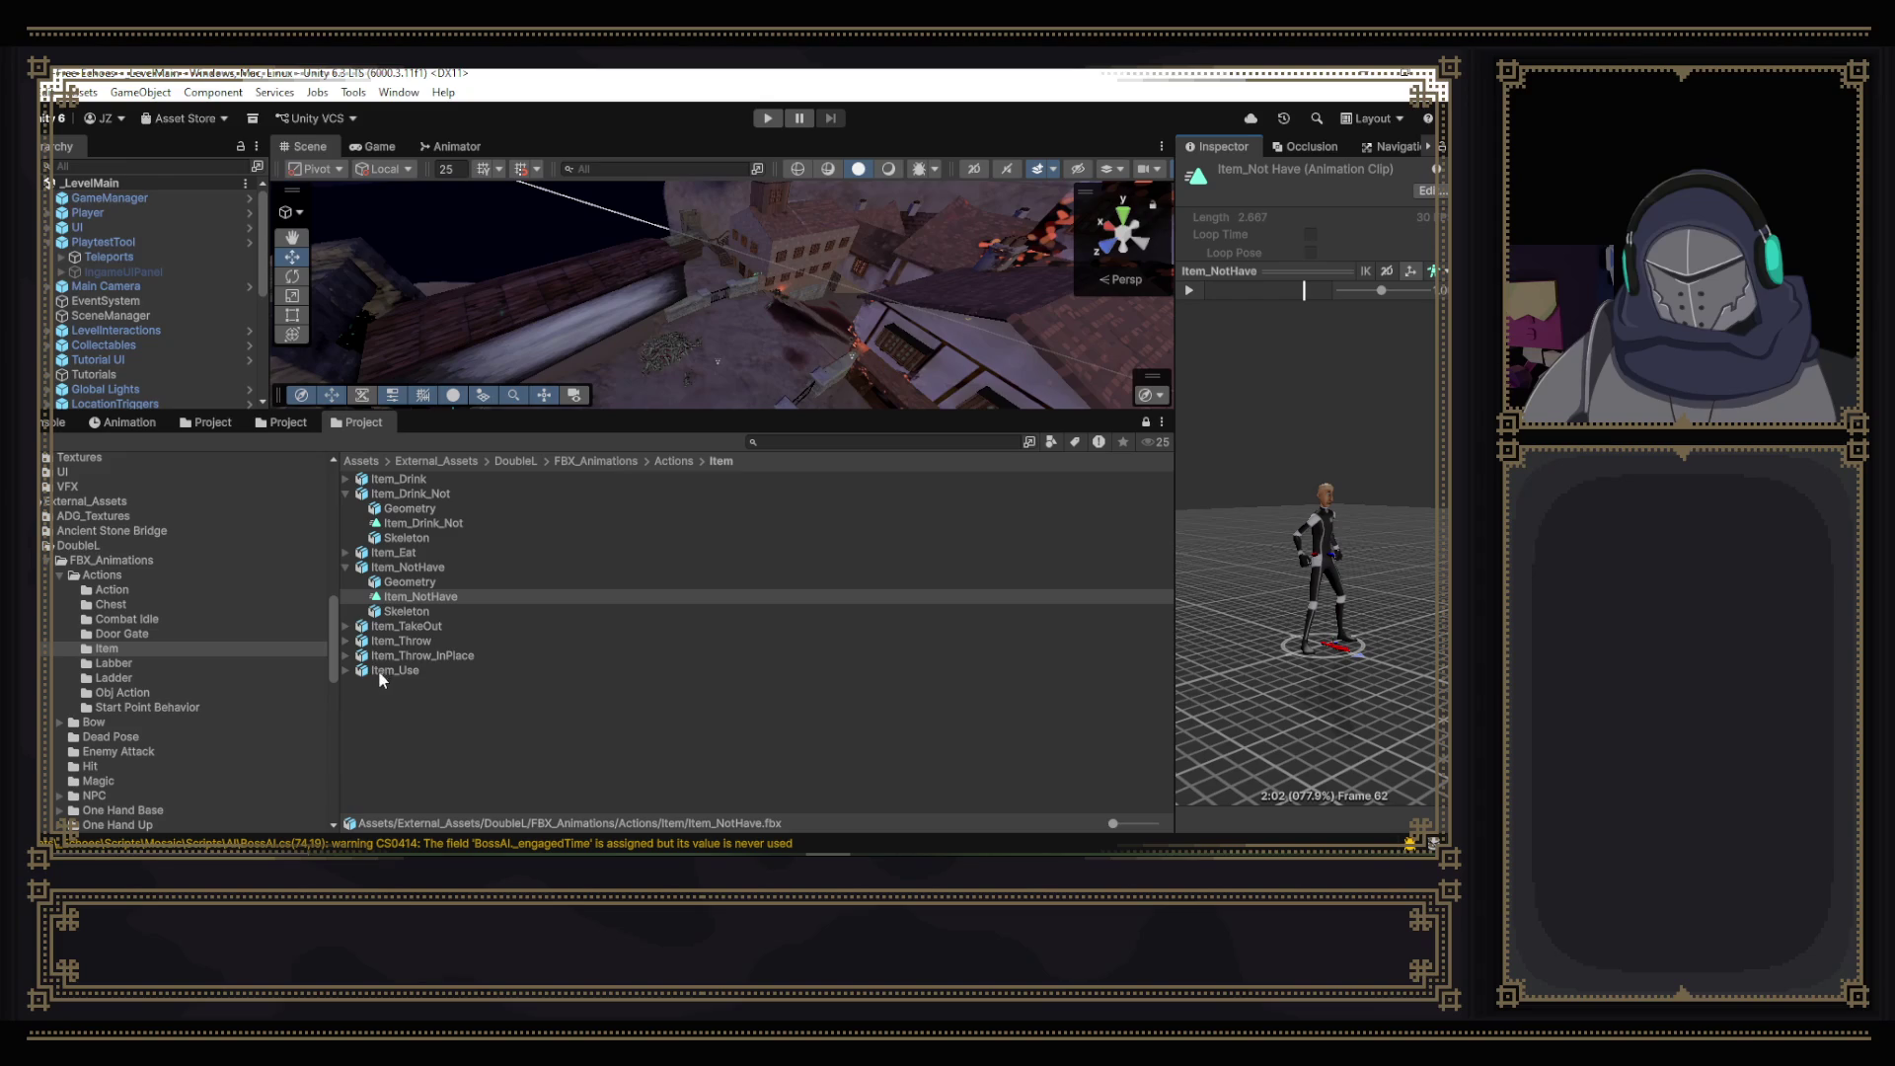
{"action": "left_click", "coordinate": [347, 670]}
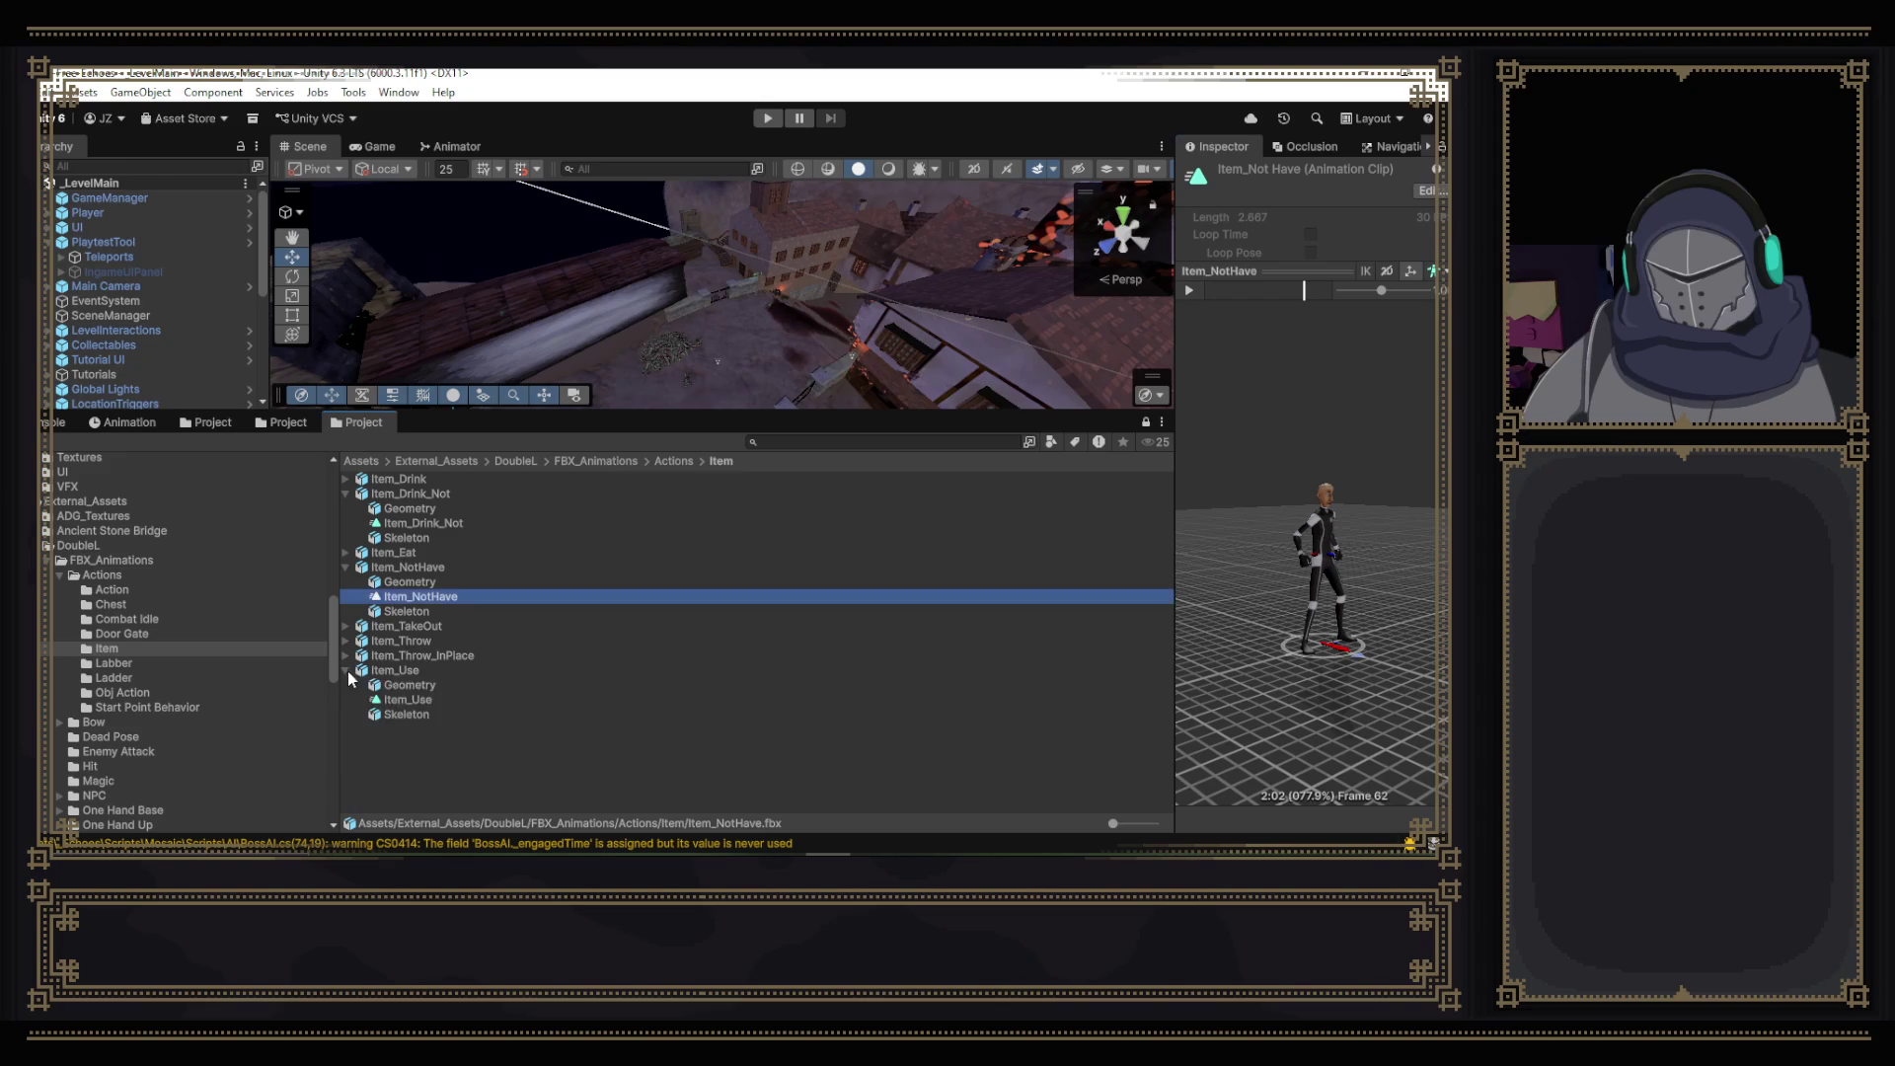
{"action": "left_click", "coordinate": [408, 700]}
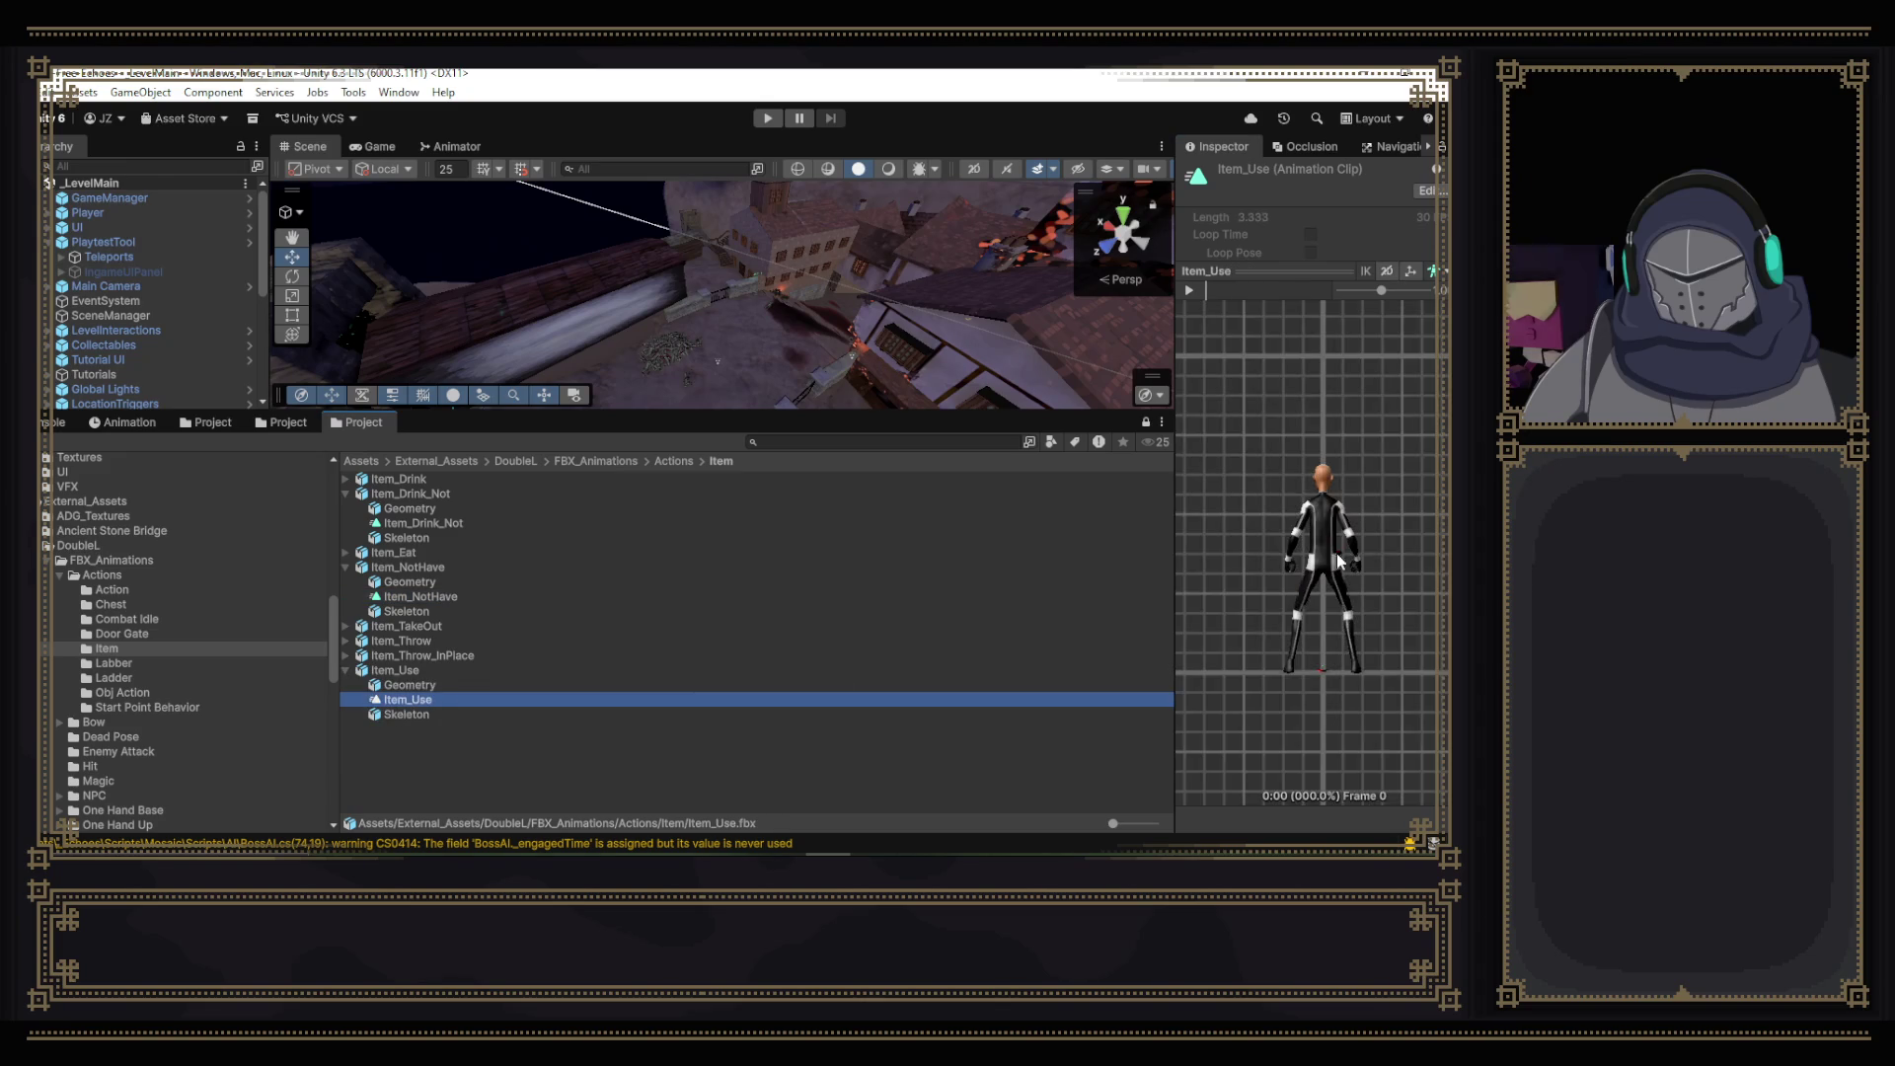
{"action": "left_click", "coordinate": [1189, 290]}
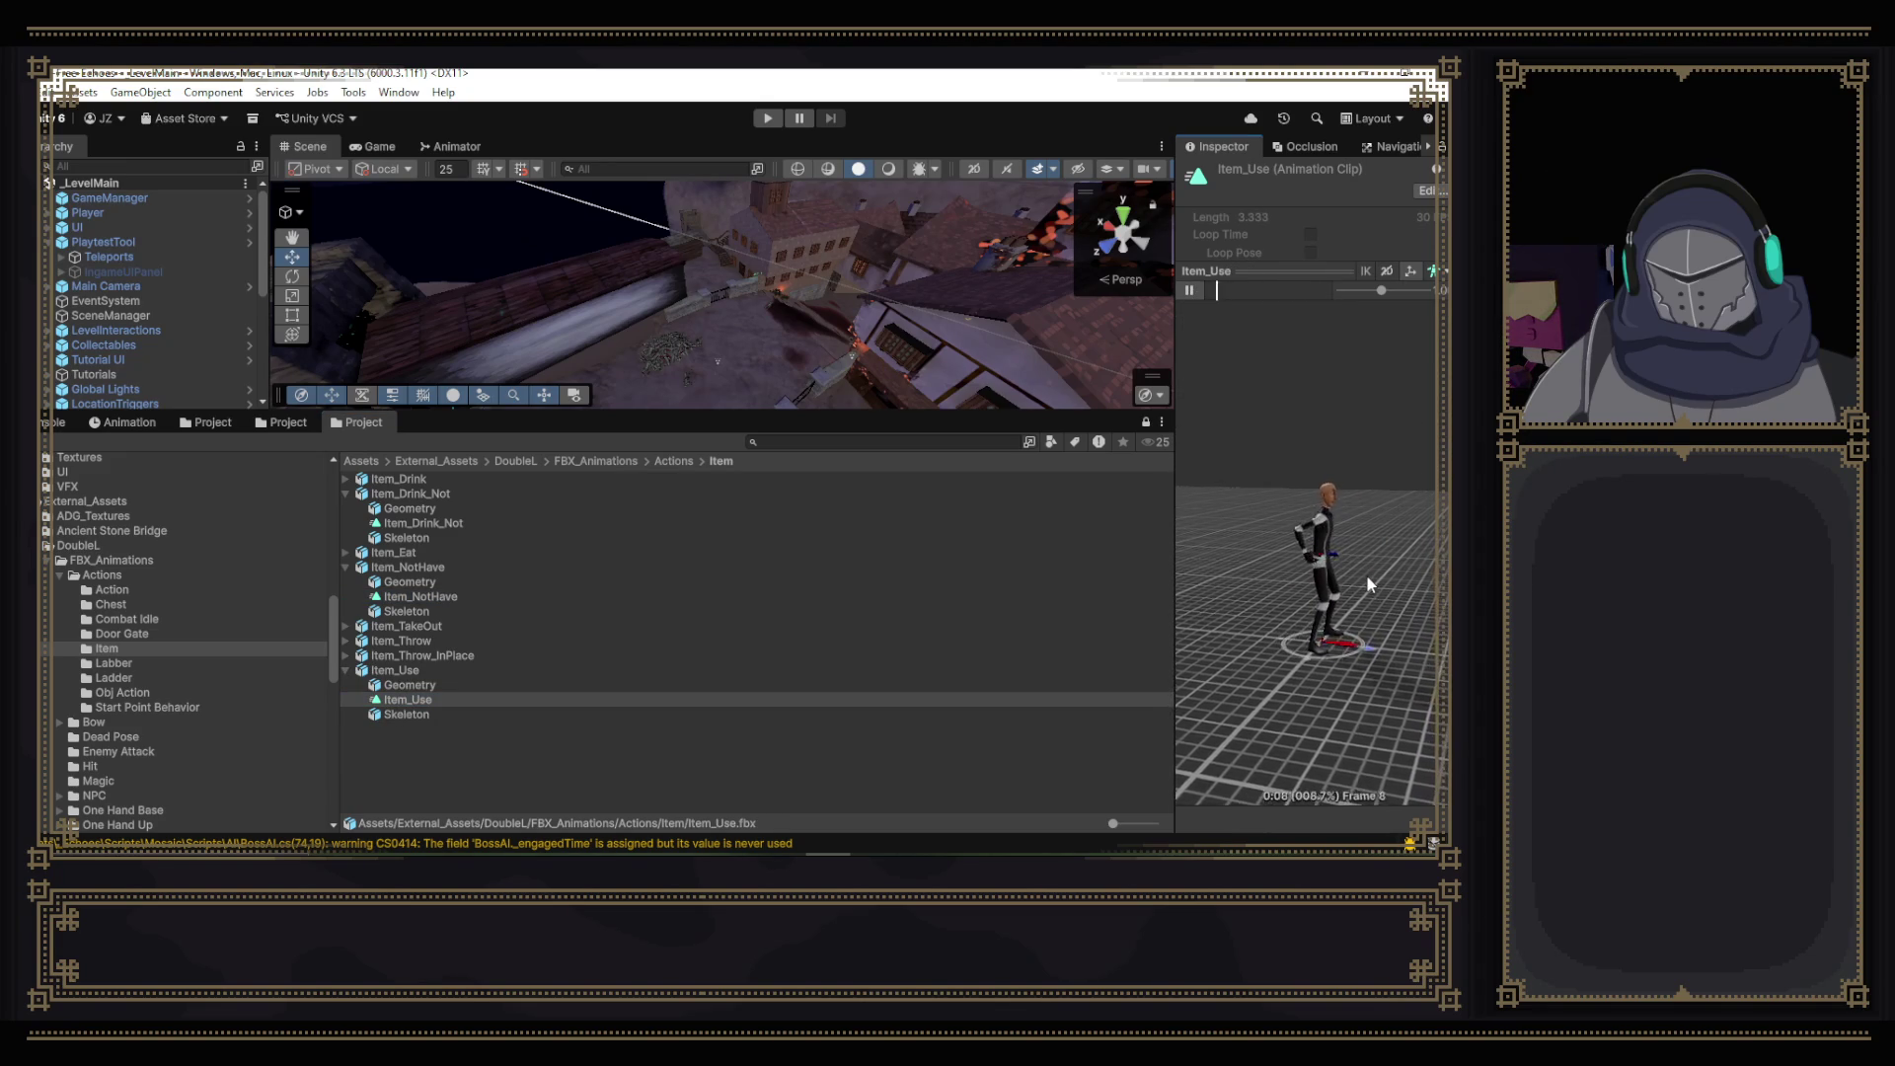
{"action": "left_click", "coordinate": [1190, 292]}
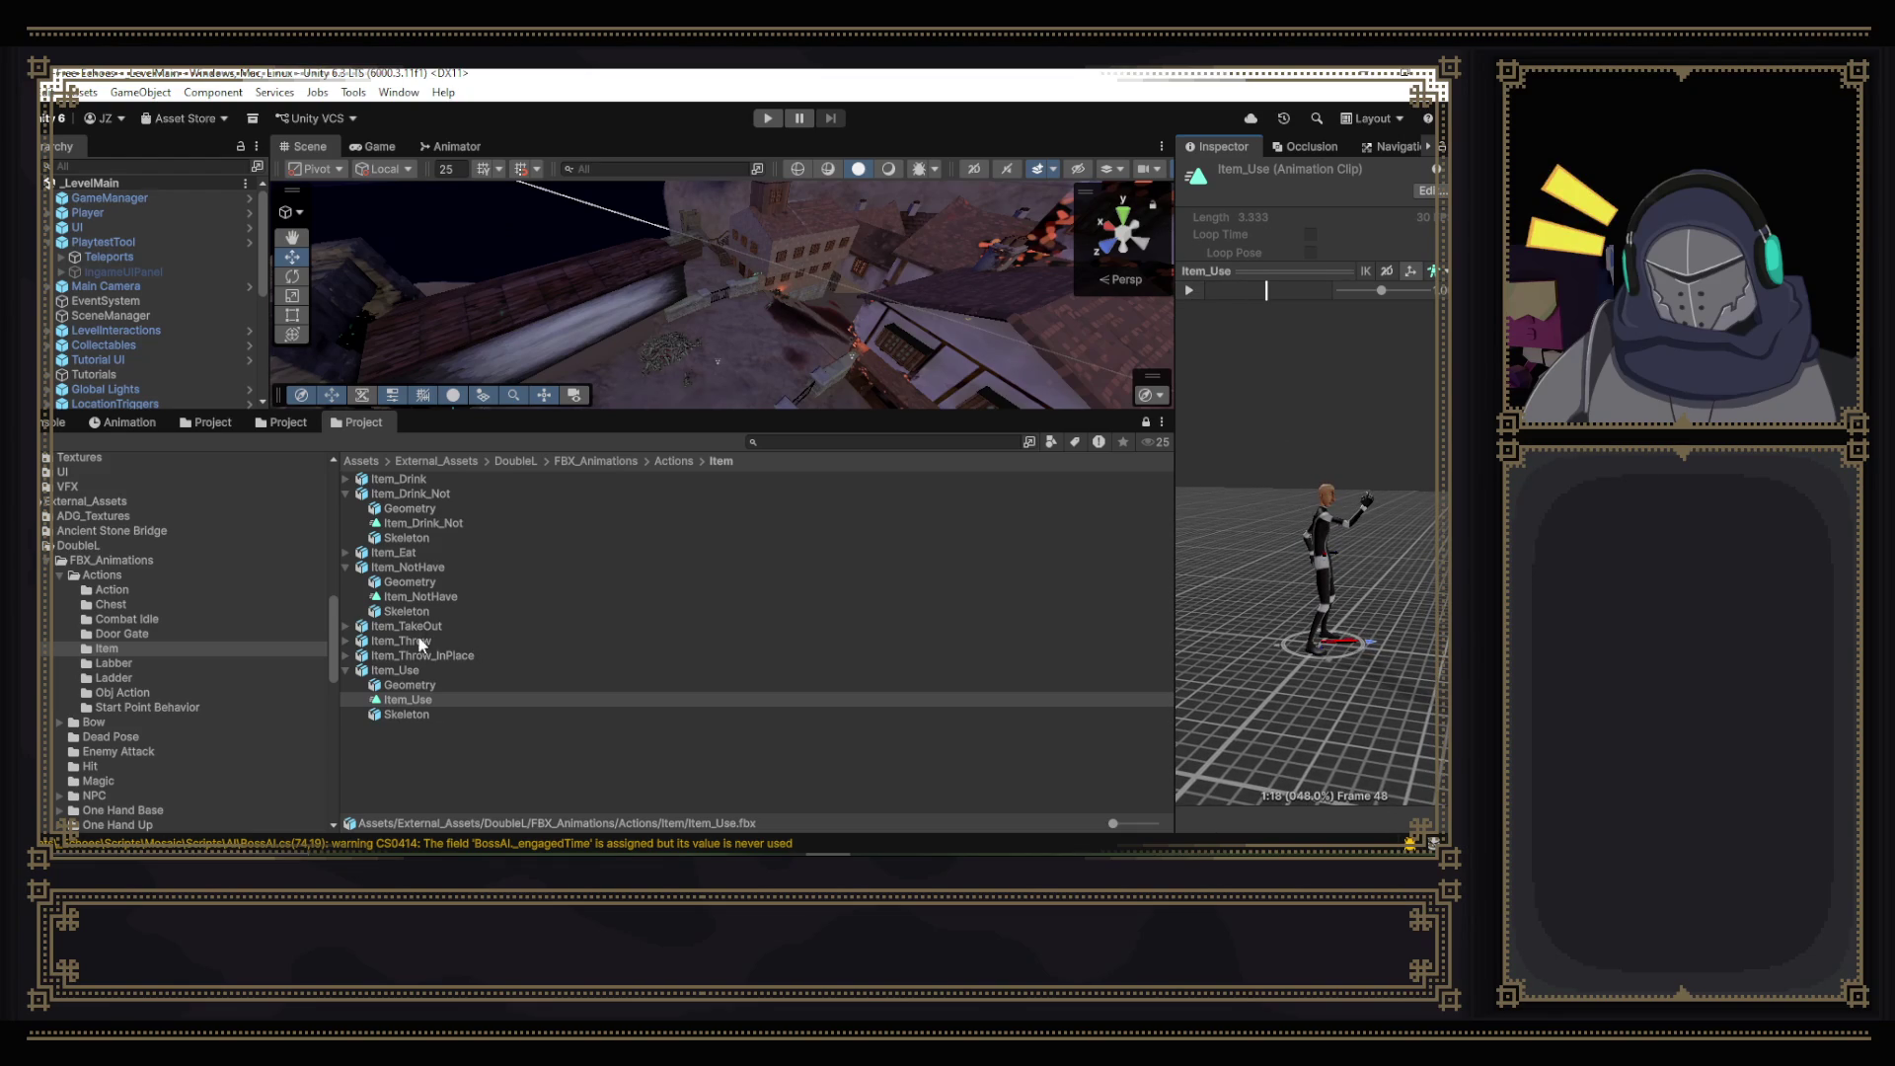
- Replay the Item_NotHave clip preview and leave it selected
{"action": "left_click", "coordinate": [446, 595]}
{"action": "left_click", "coordinate": [1190, 291]}
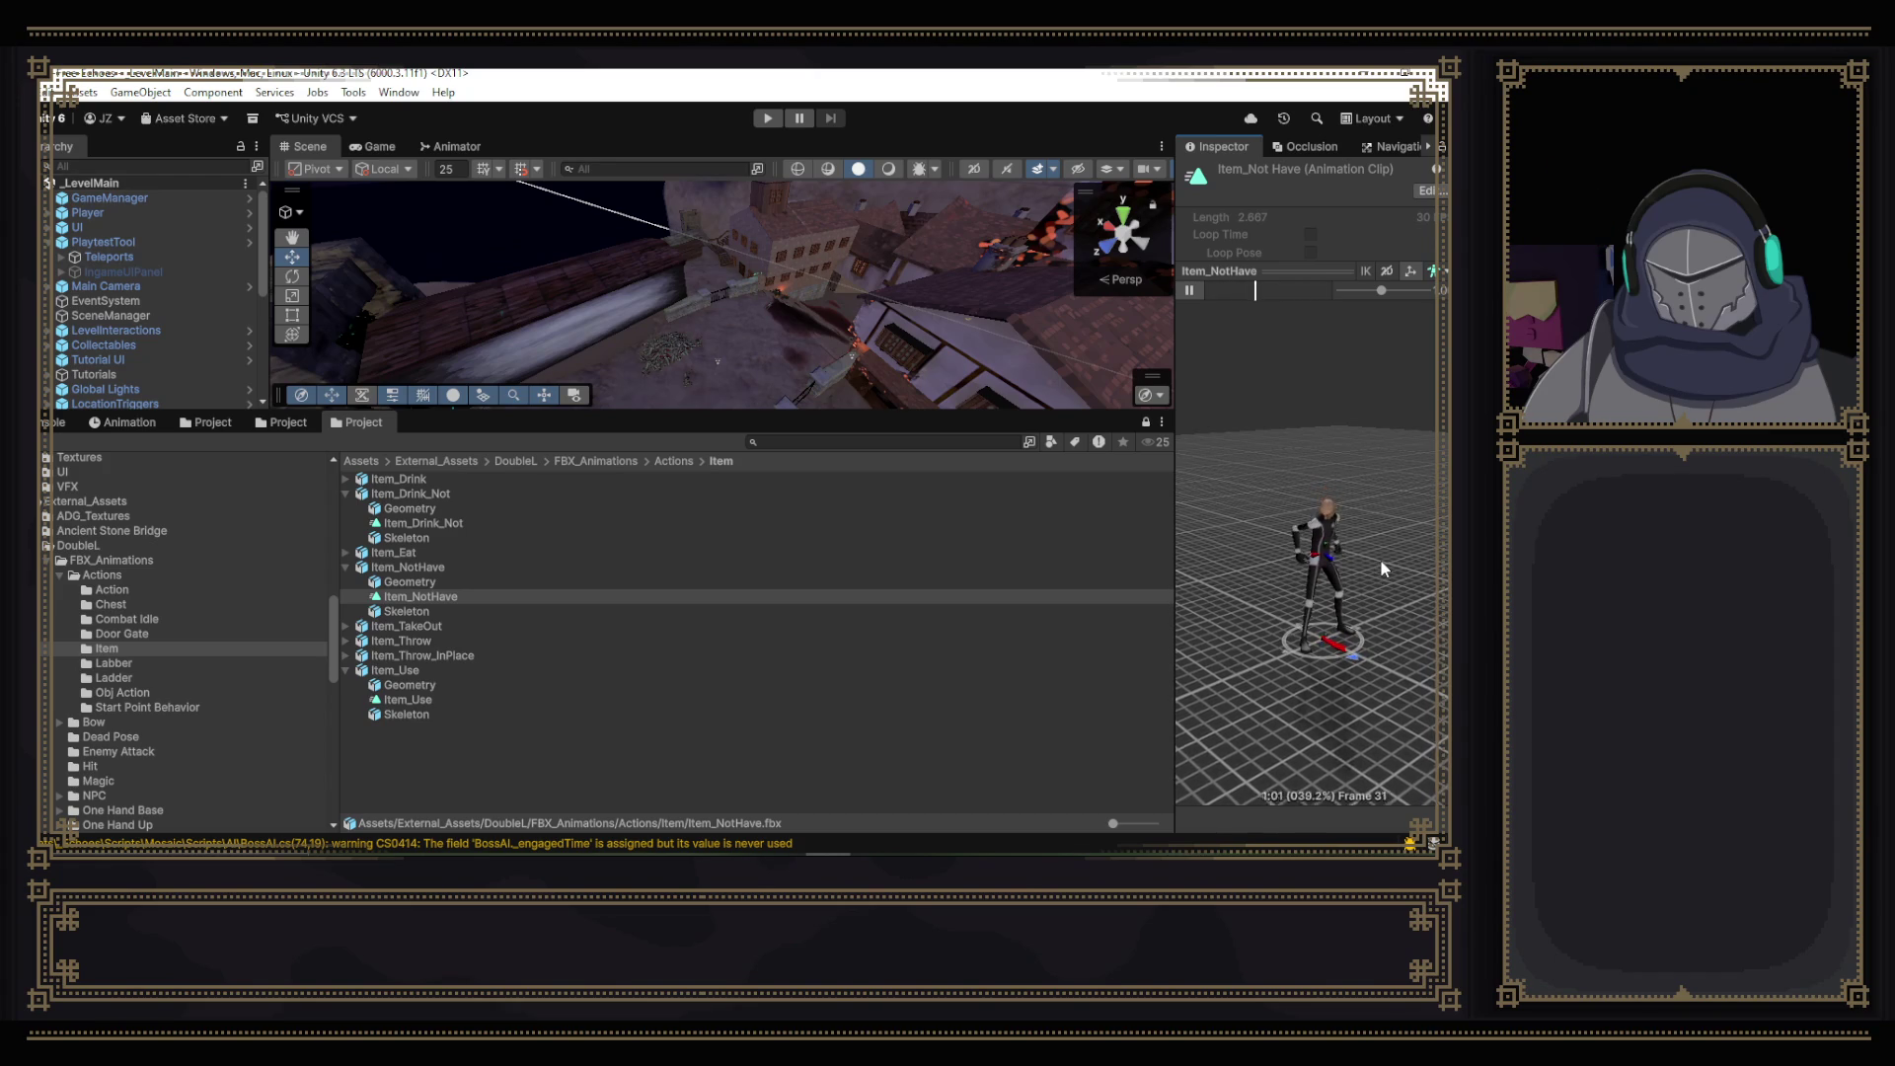
{"action": "left_click", "coordinate": [1188, 288]}
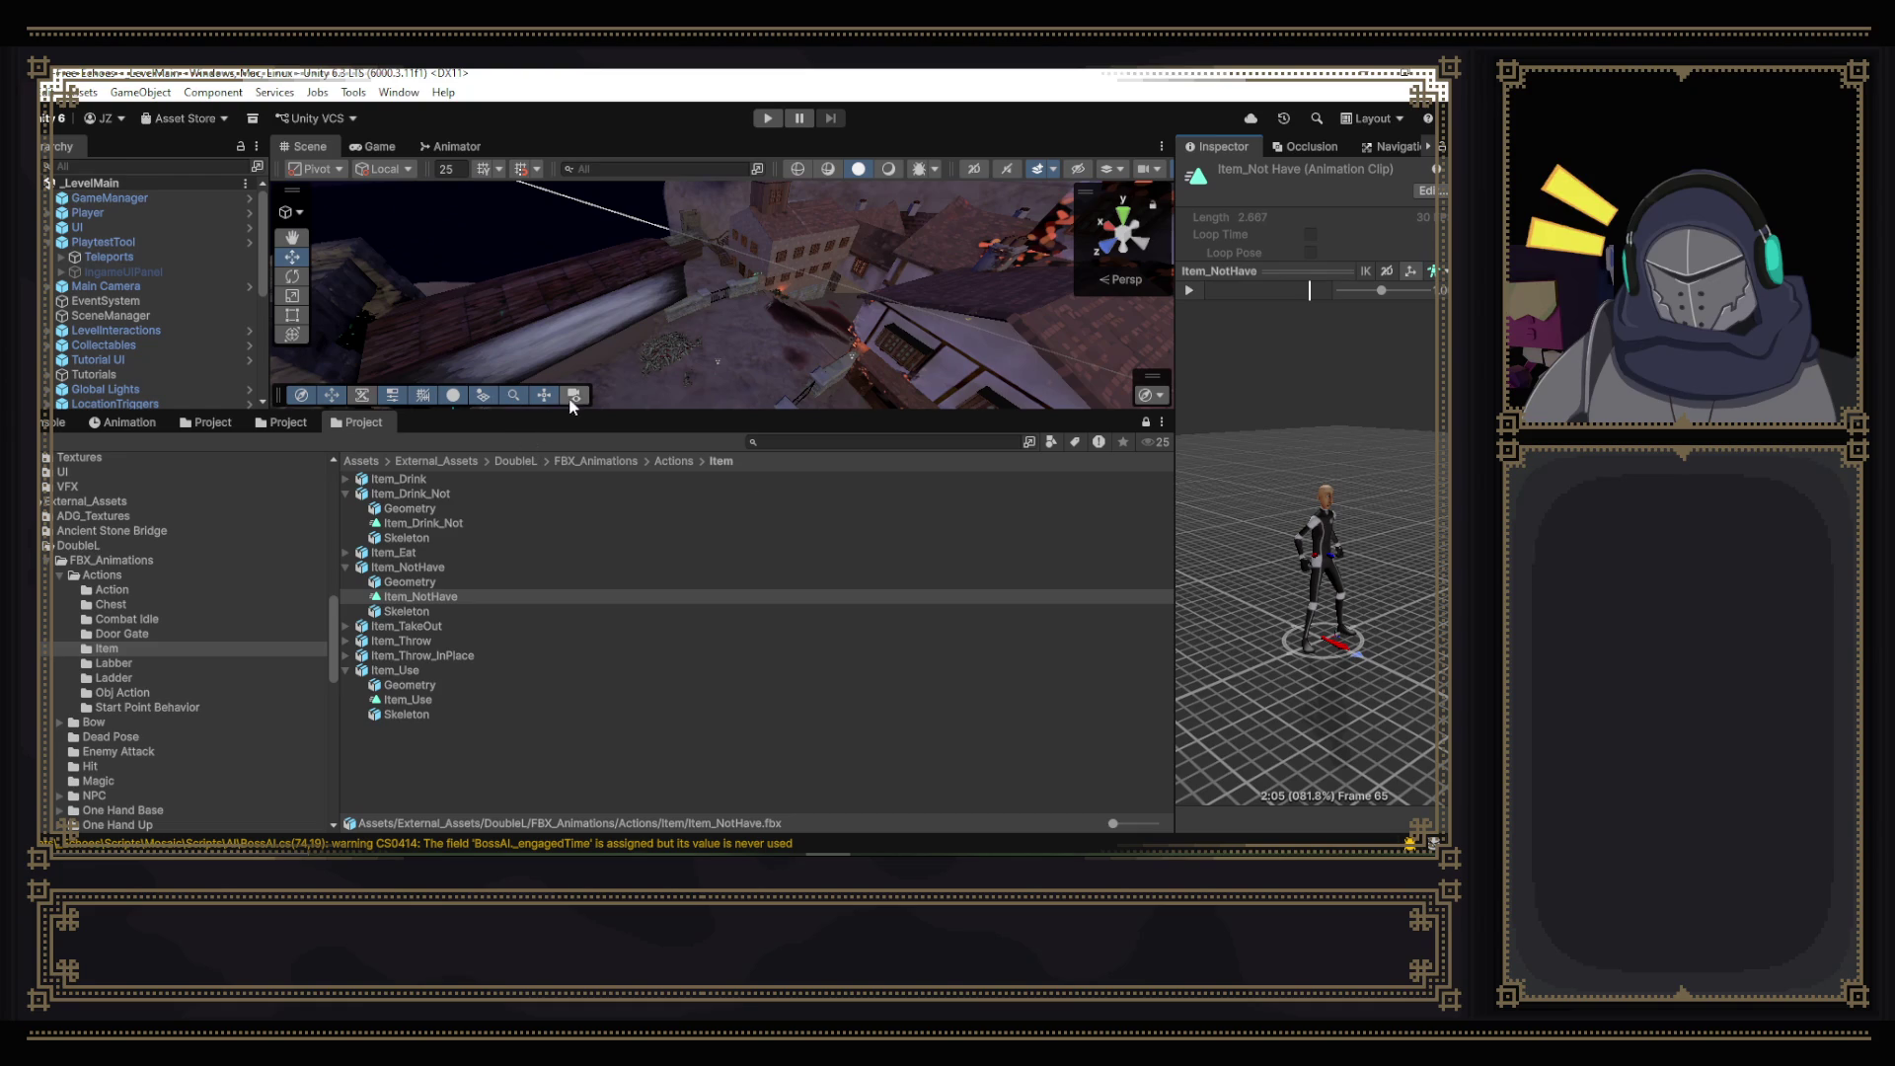
{"action": "left_click", "coordinate": [440, 597]}
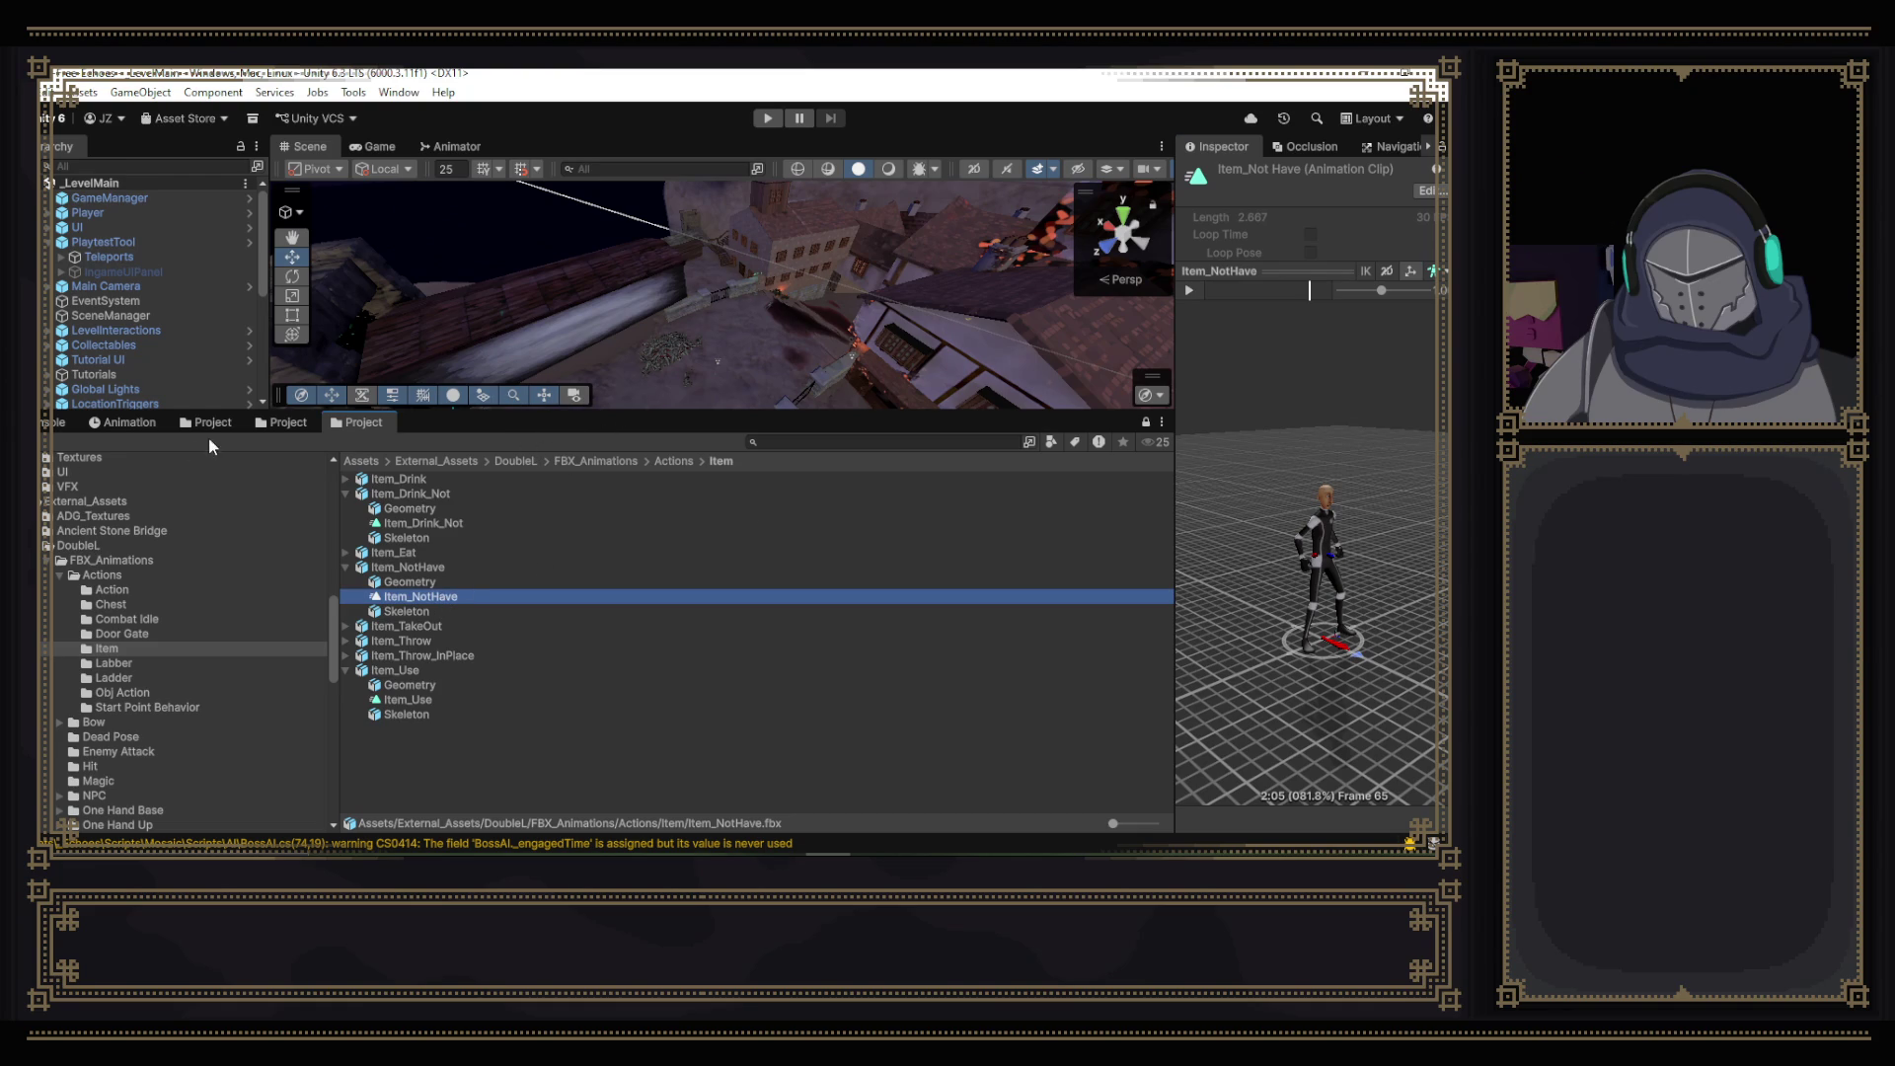
- Navigate to the project's Animations/Characters/Player/Items folder
{"action": "scroll", "coordinate": [110, 538], "scroll_direction": "up", "scroll_amount": 10}
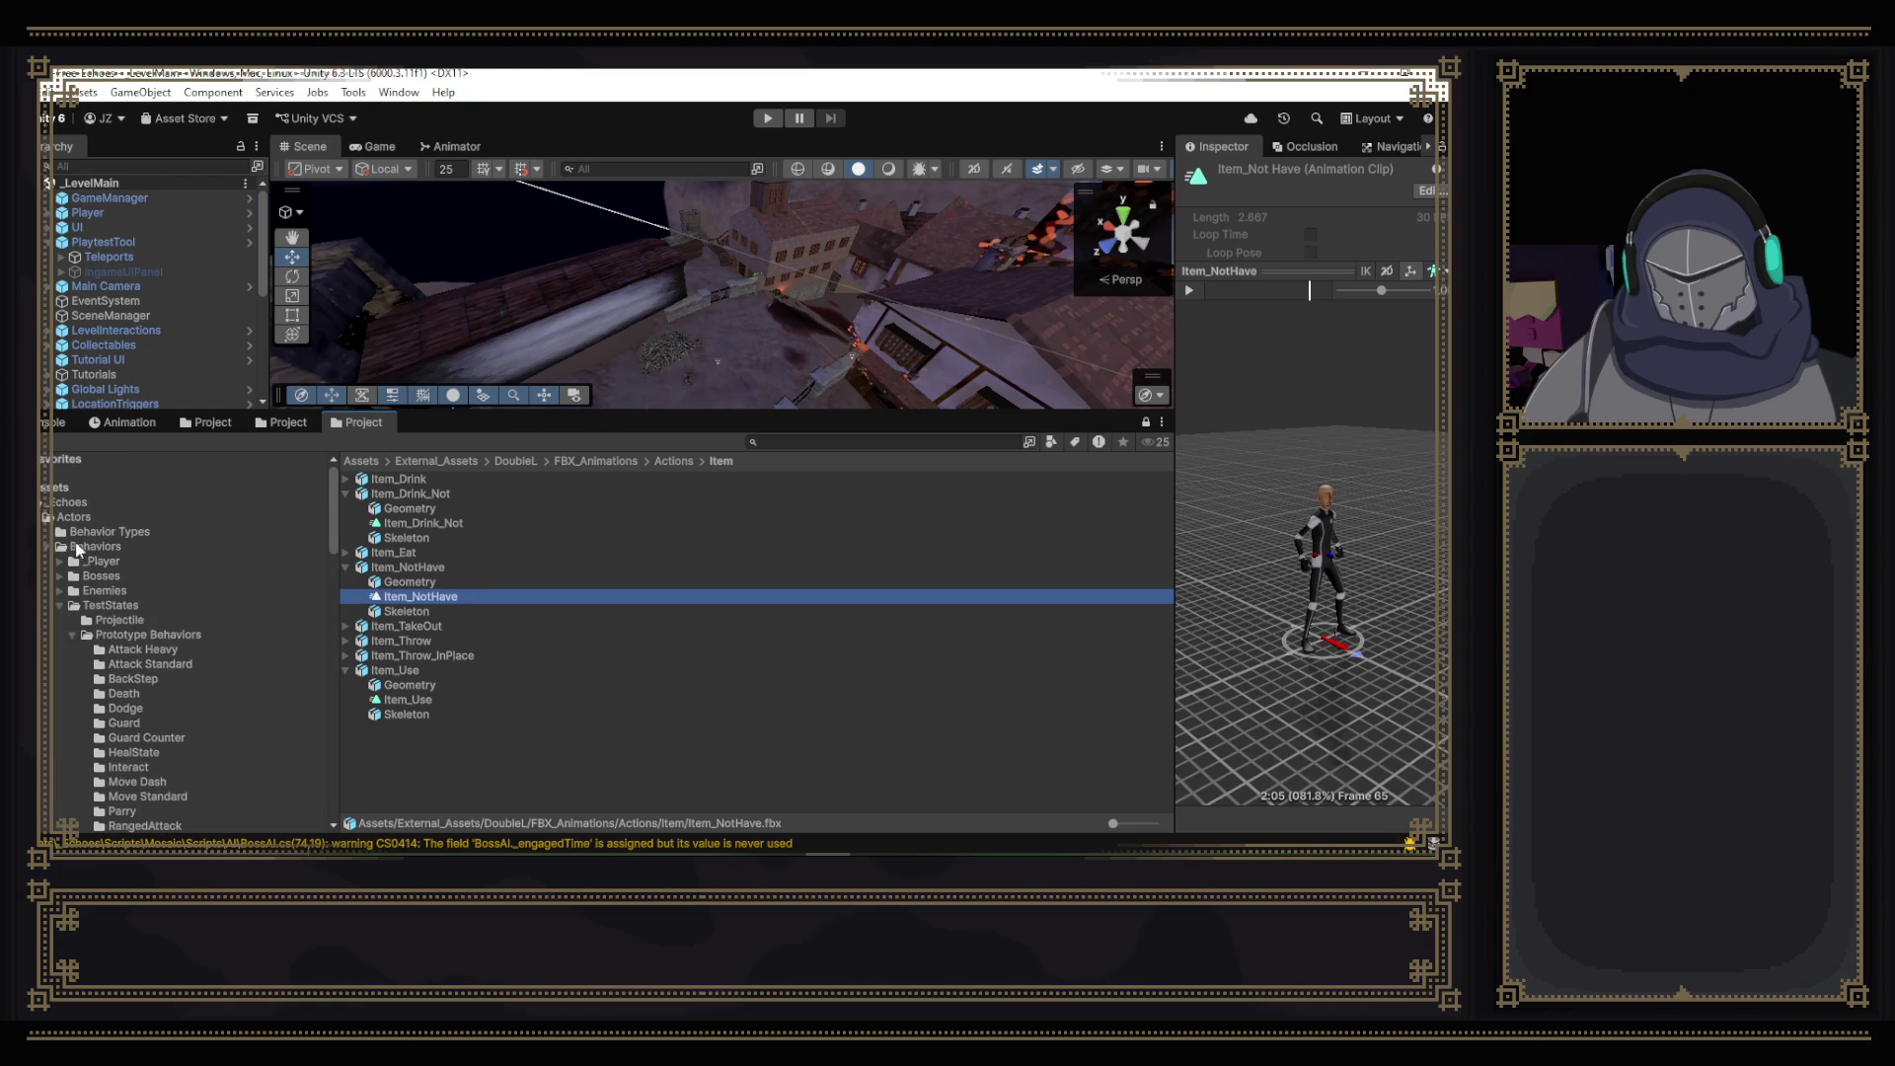
{"action": "left_click", "coordinate": [63, 606]}
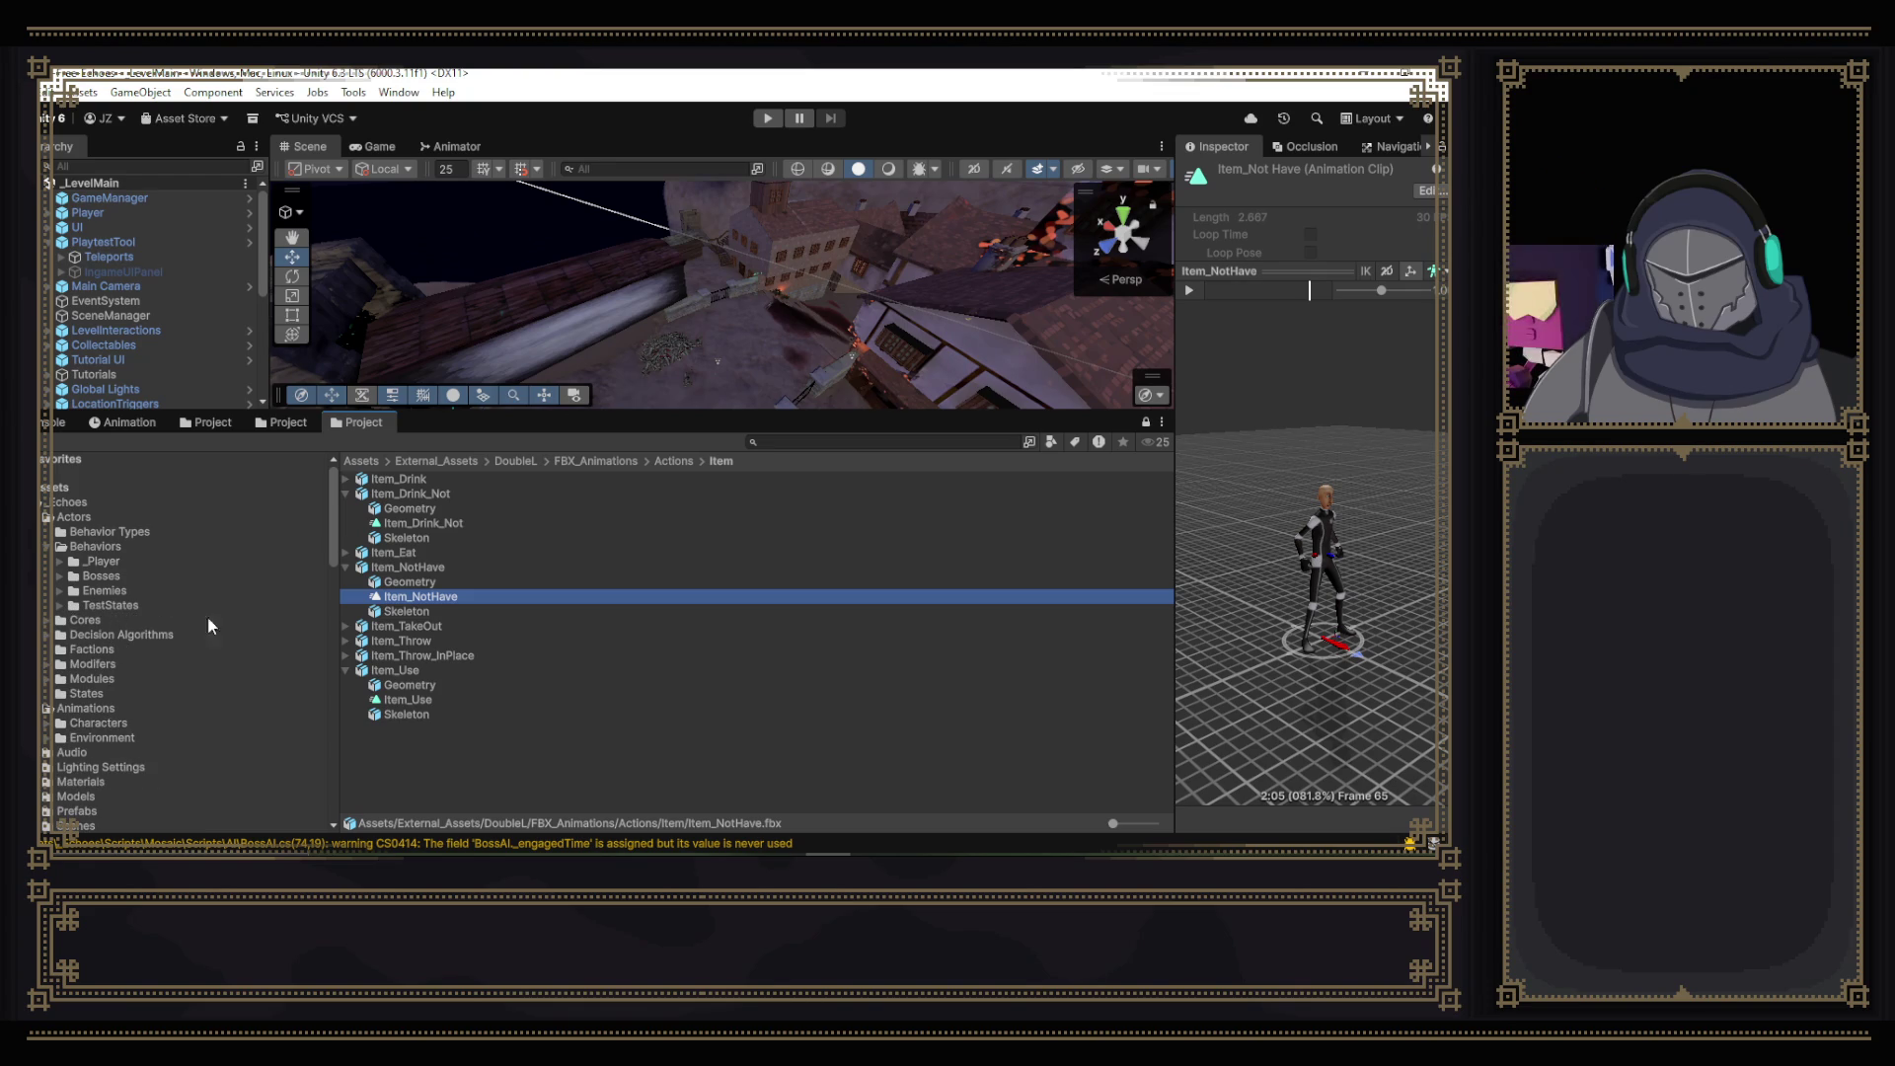
{"action": "left_click", "coordinate": [104, 709]}
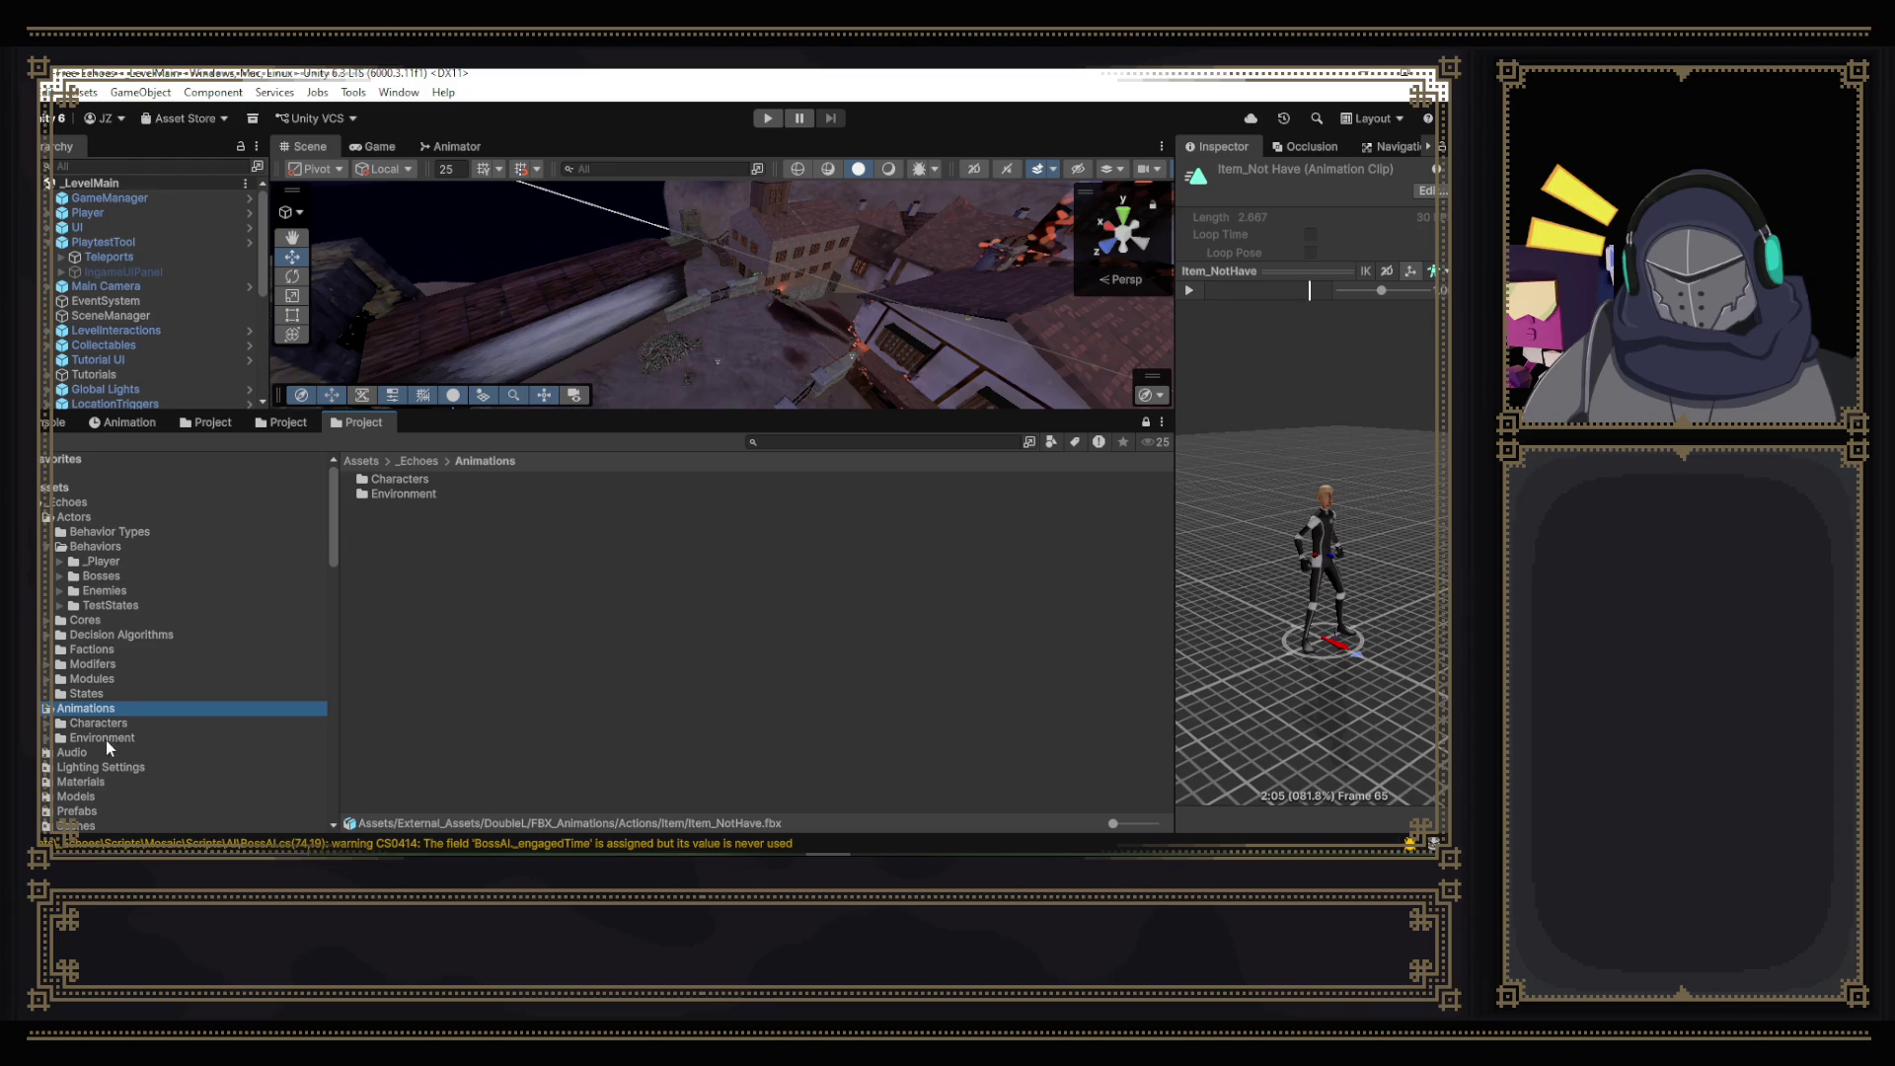
{"action": "left_click", "coordinate": [112, 729]}
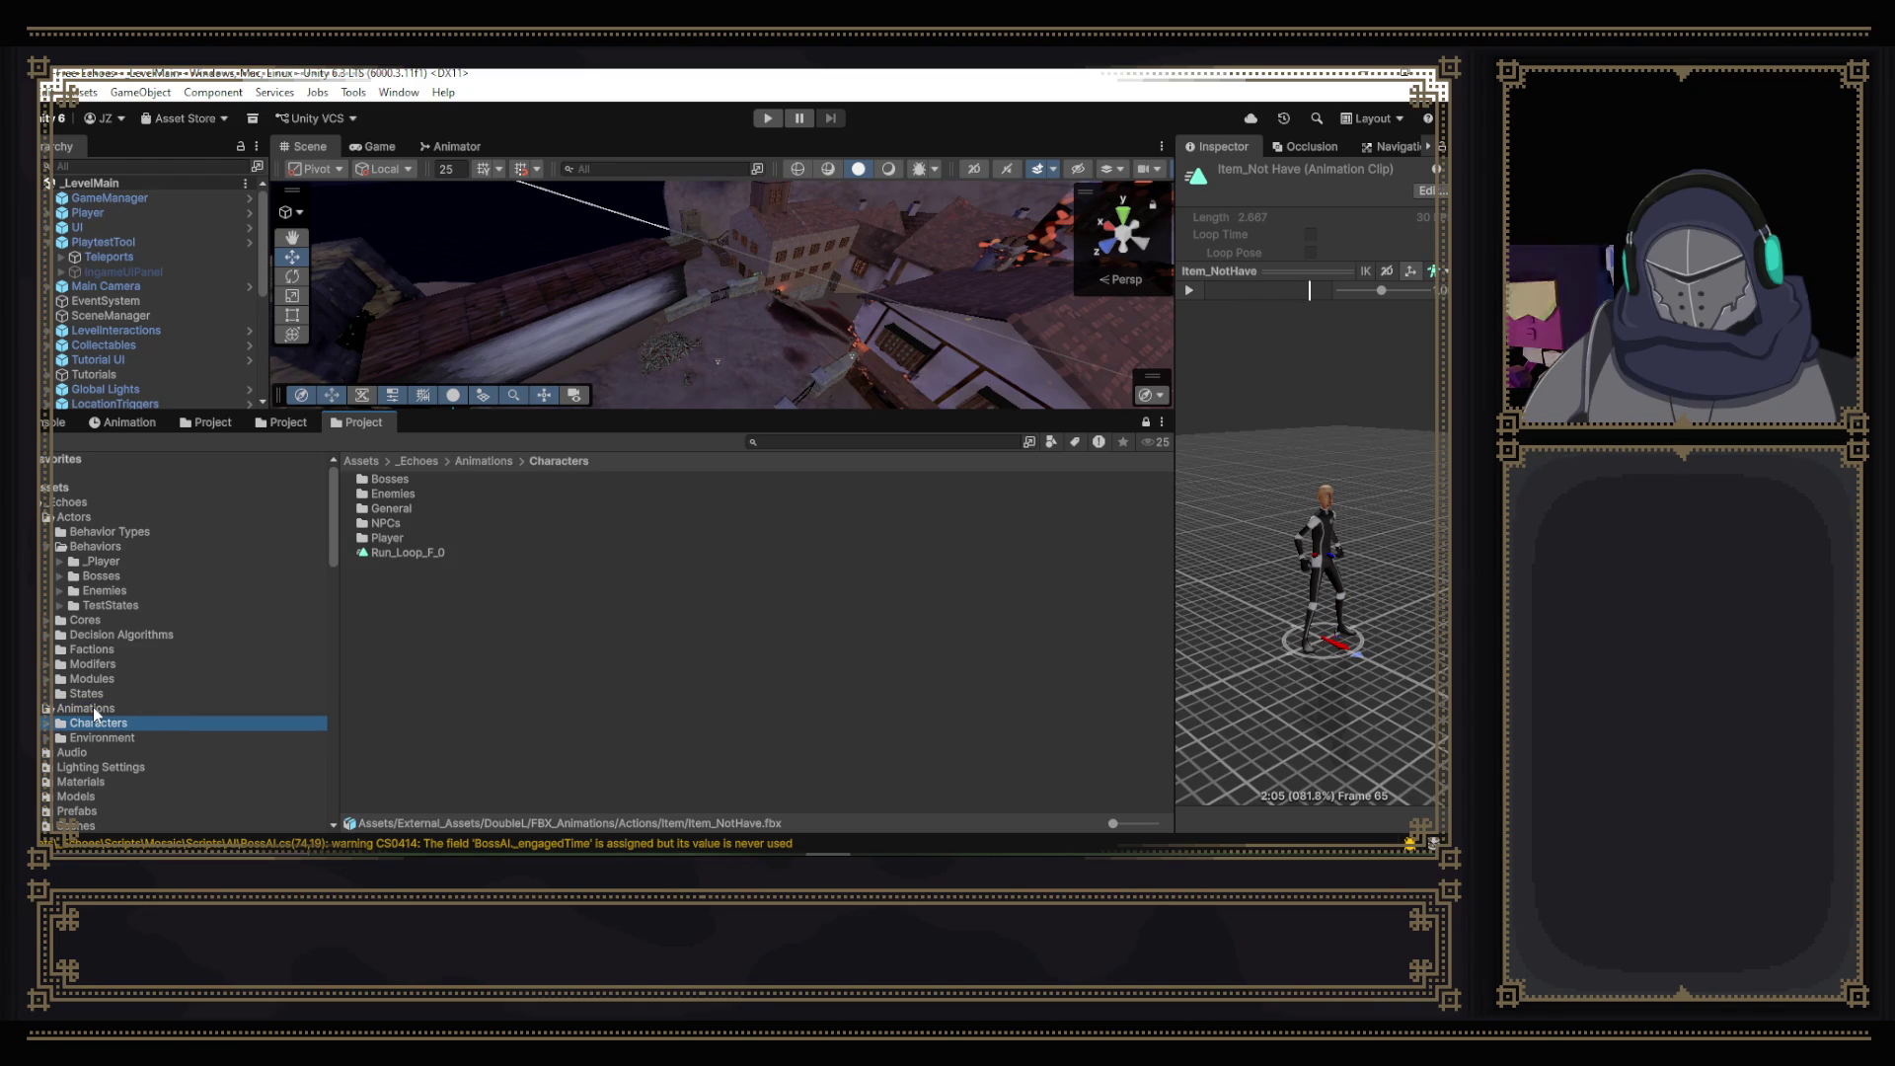
{"action": "double_click", "coordinate": [399, 539]}
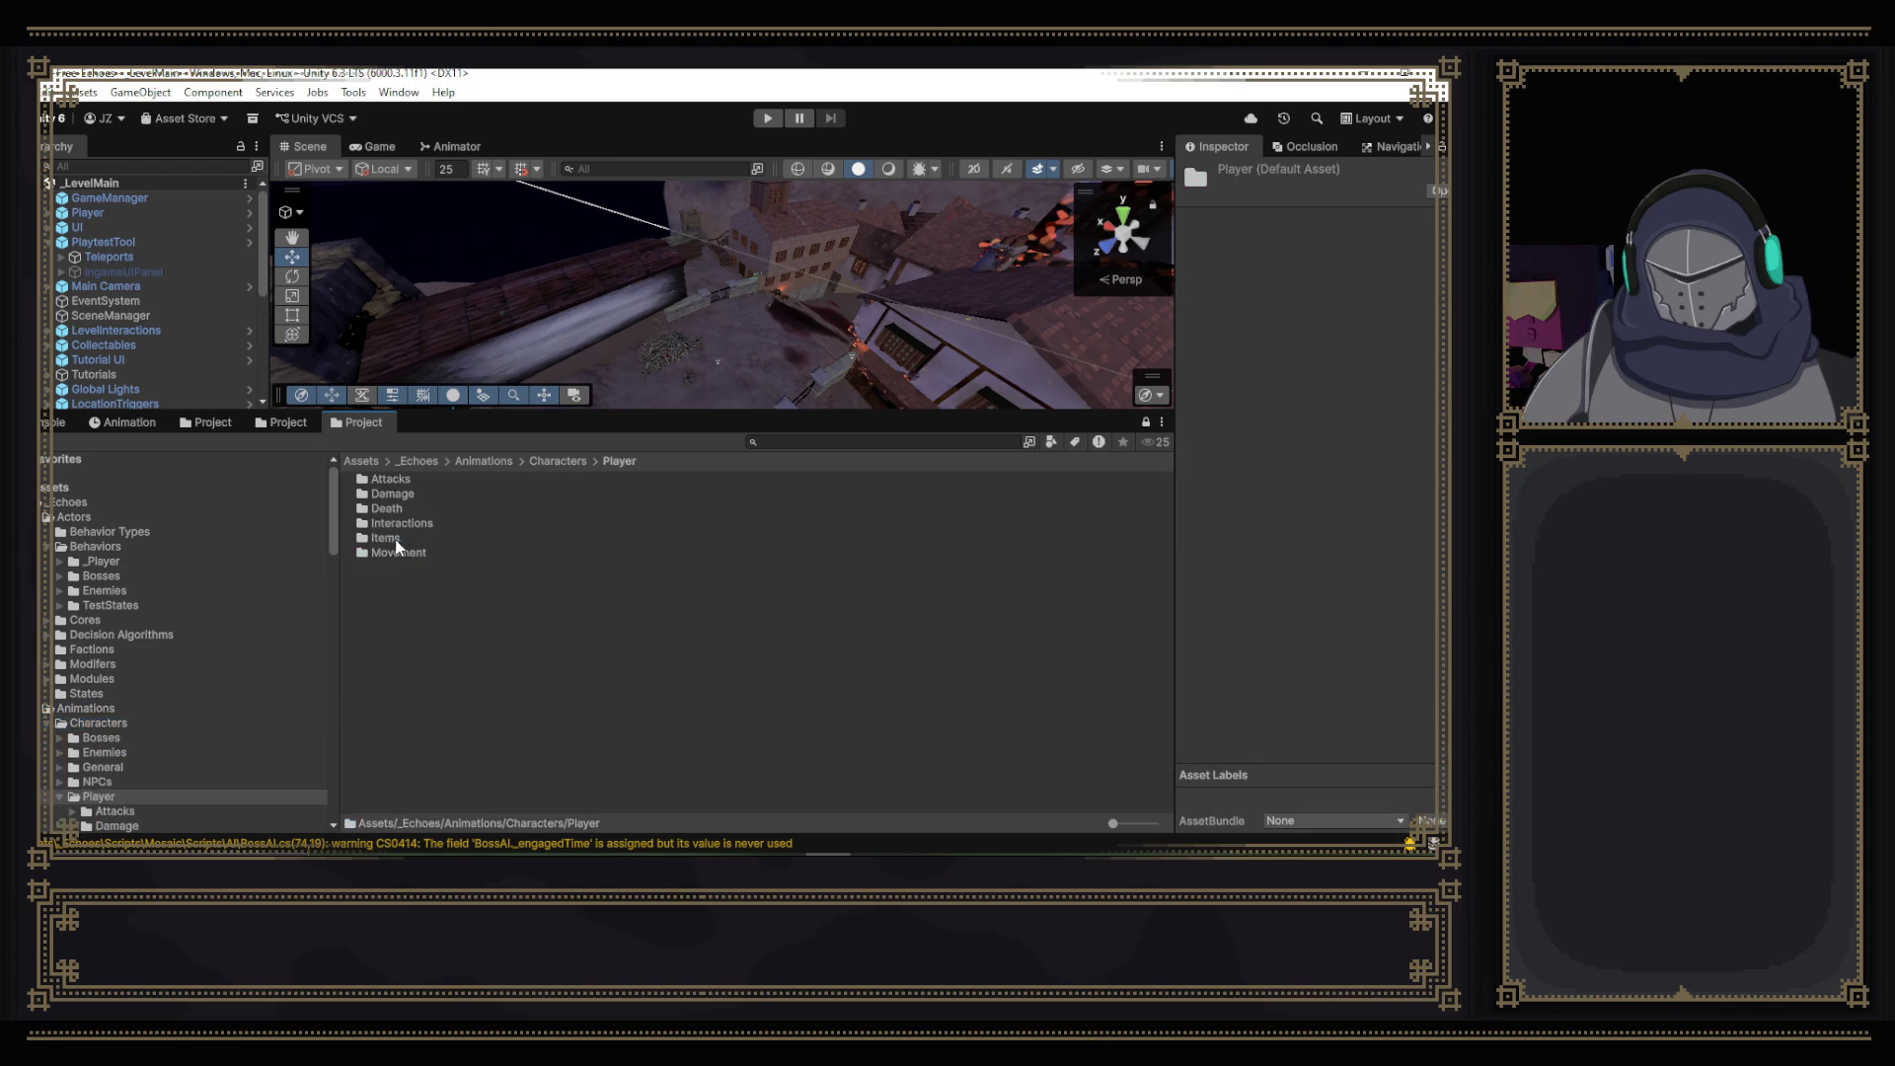
{"action": "double_click", "coordinate": [386, 539]}
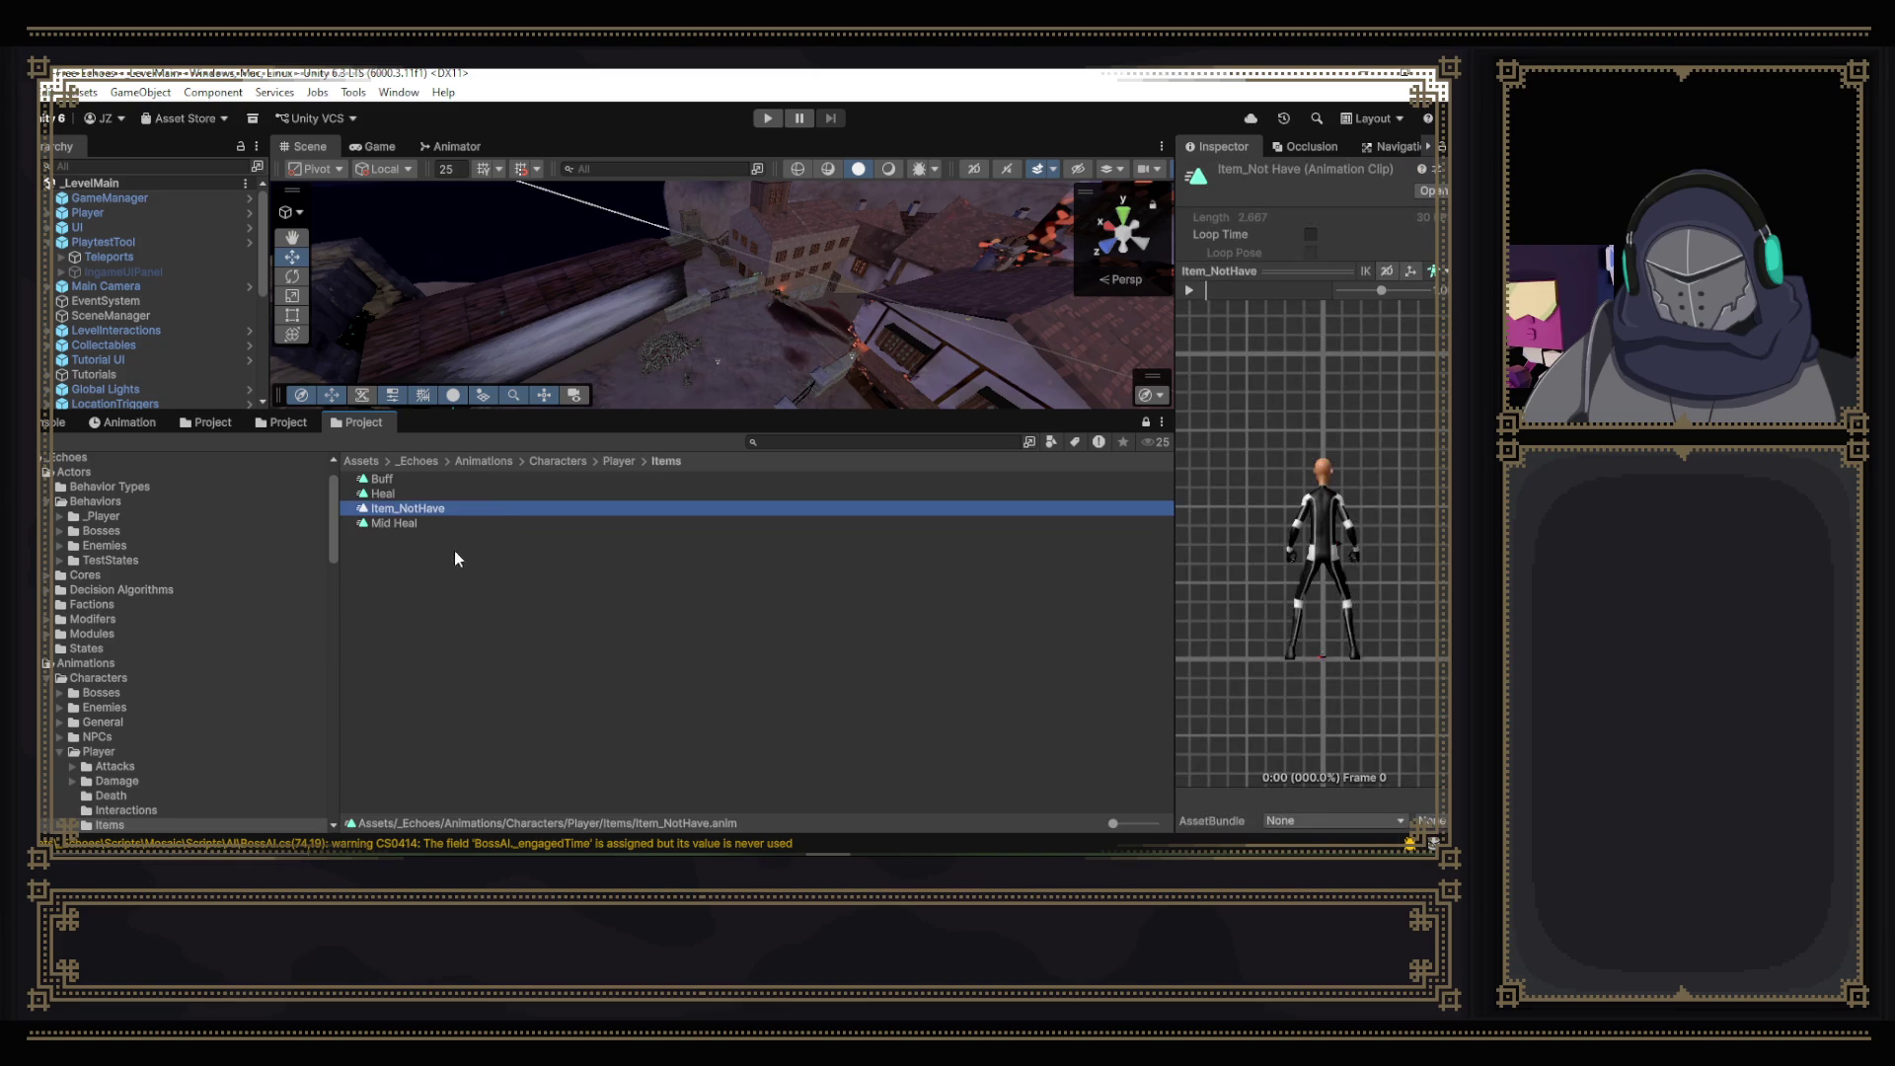
- Rename the Item_NotHave clip to 'Failed Heal' and show the Animator's Heal layer
{"action": "right_click", "coordinate": [405, 514]}
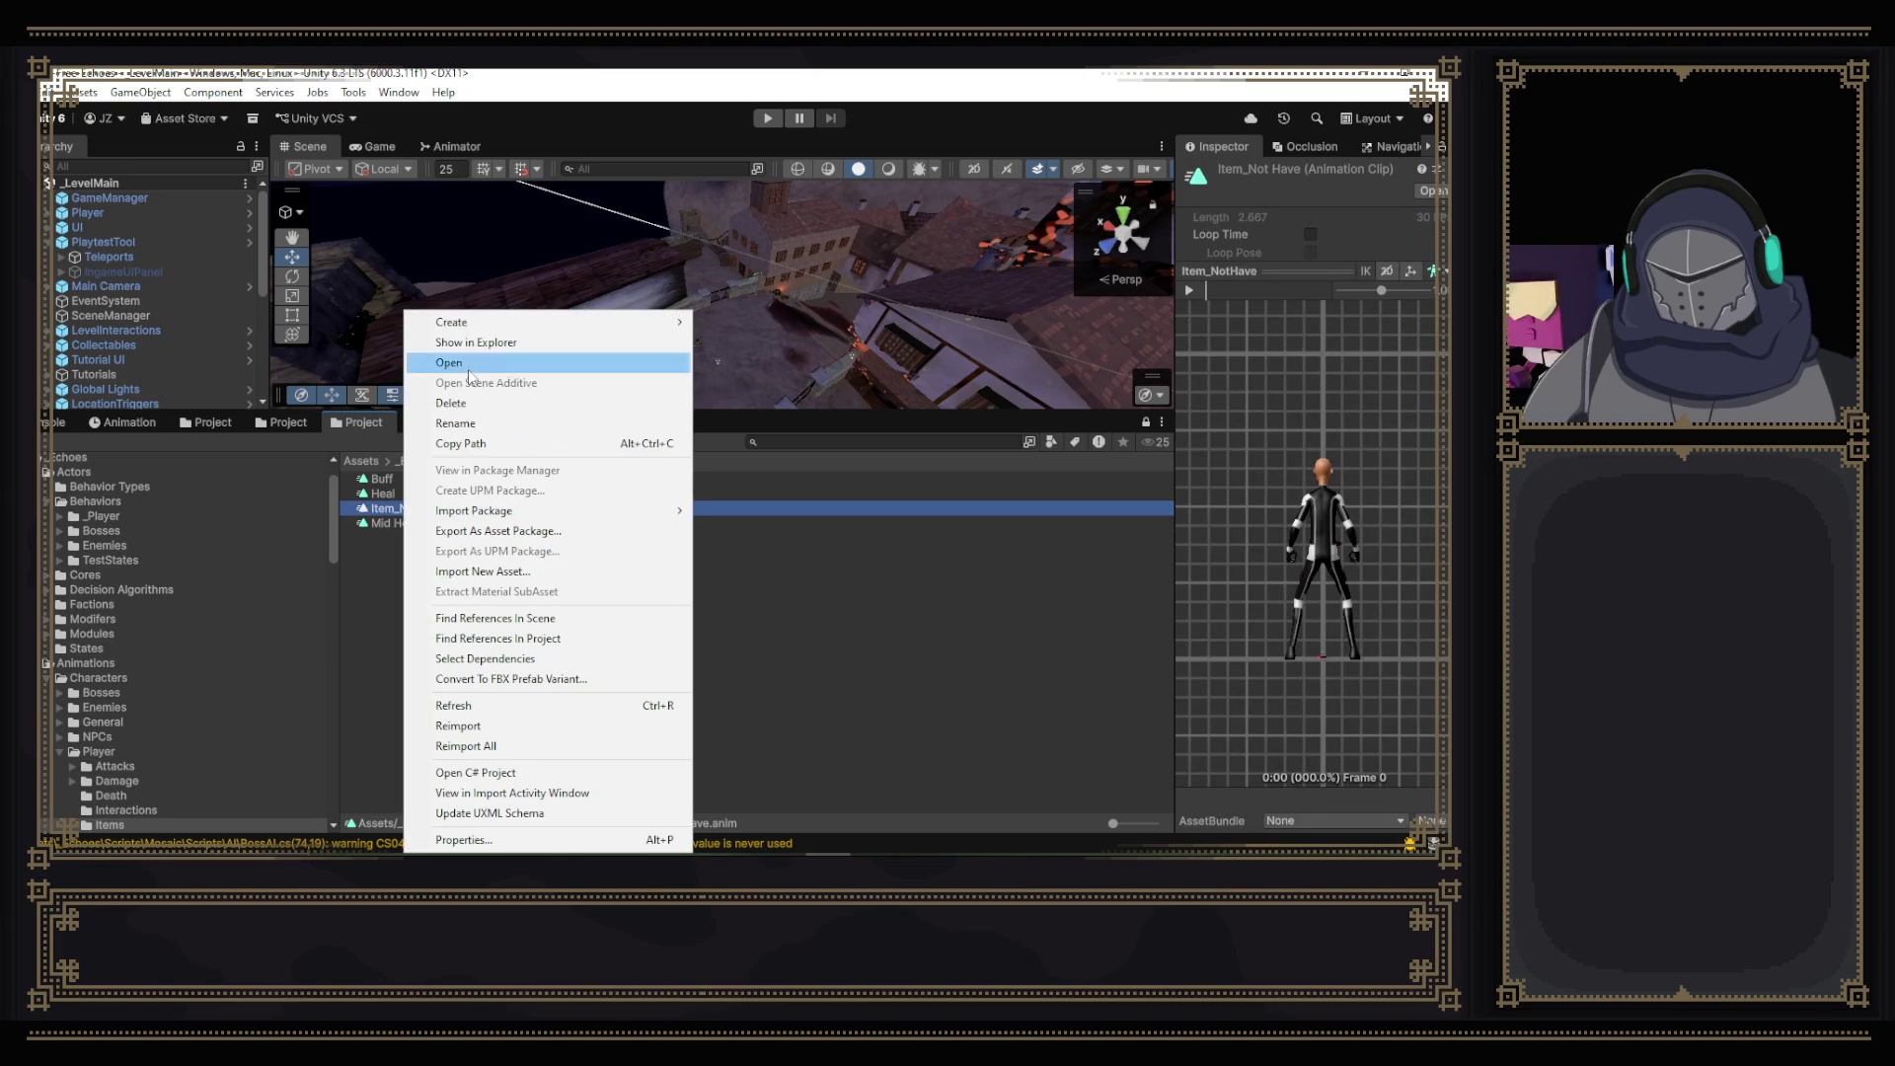
{"action": "left_click", "coordinate": [503, 439]}
{"action": "type", "text": "F"}
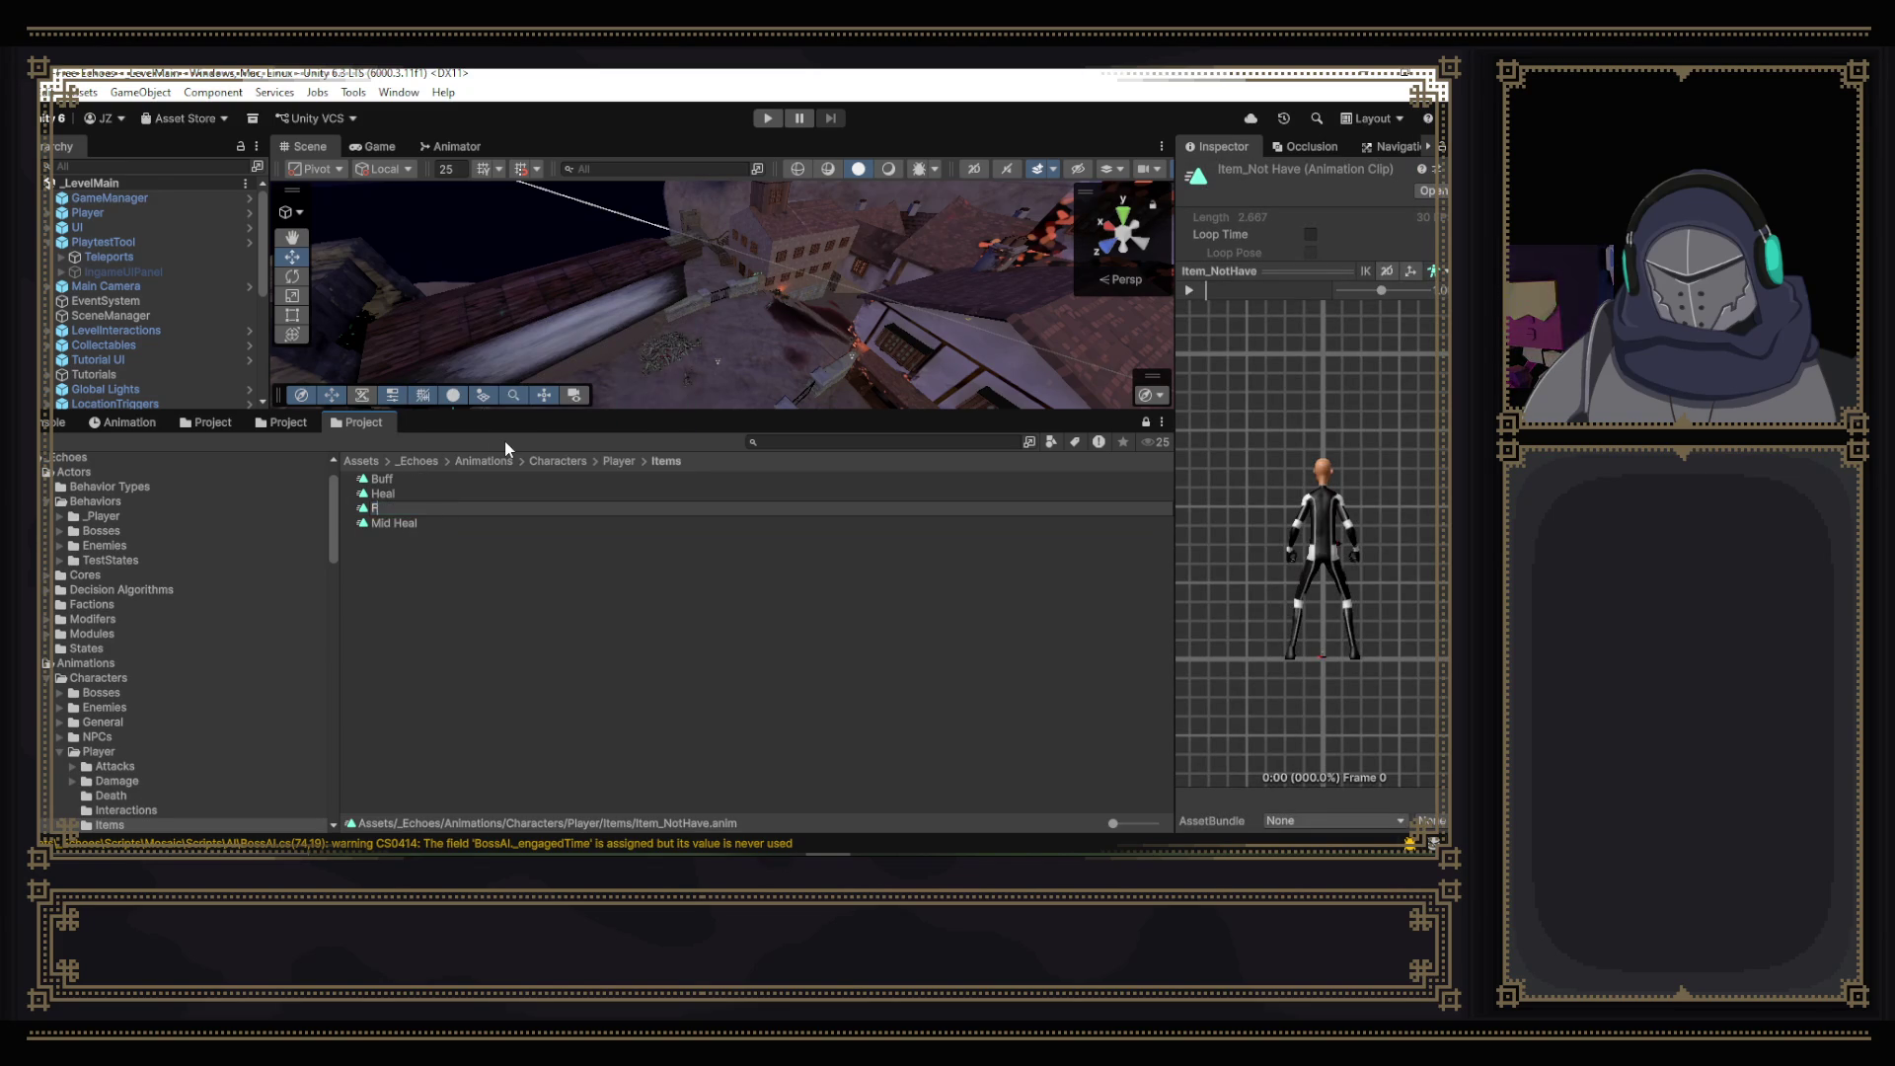
{"action": "type", "text": "ailed Heal"}
{"action": "key", "text": "Return"}
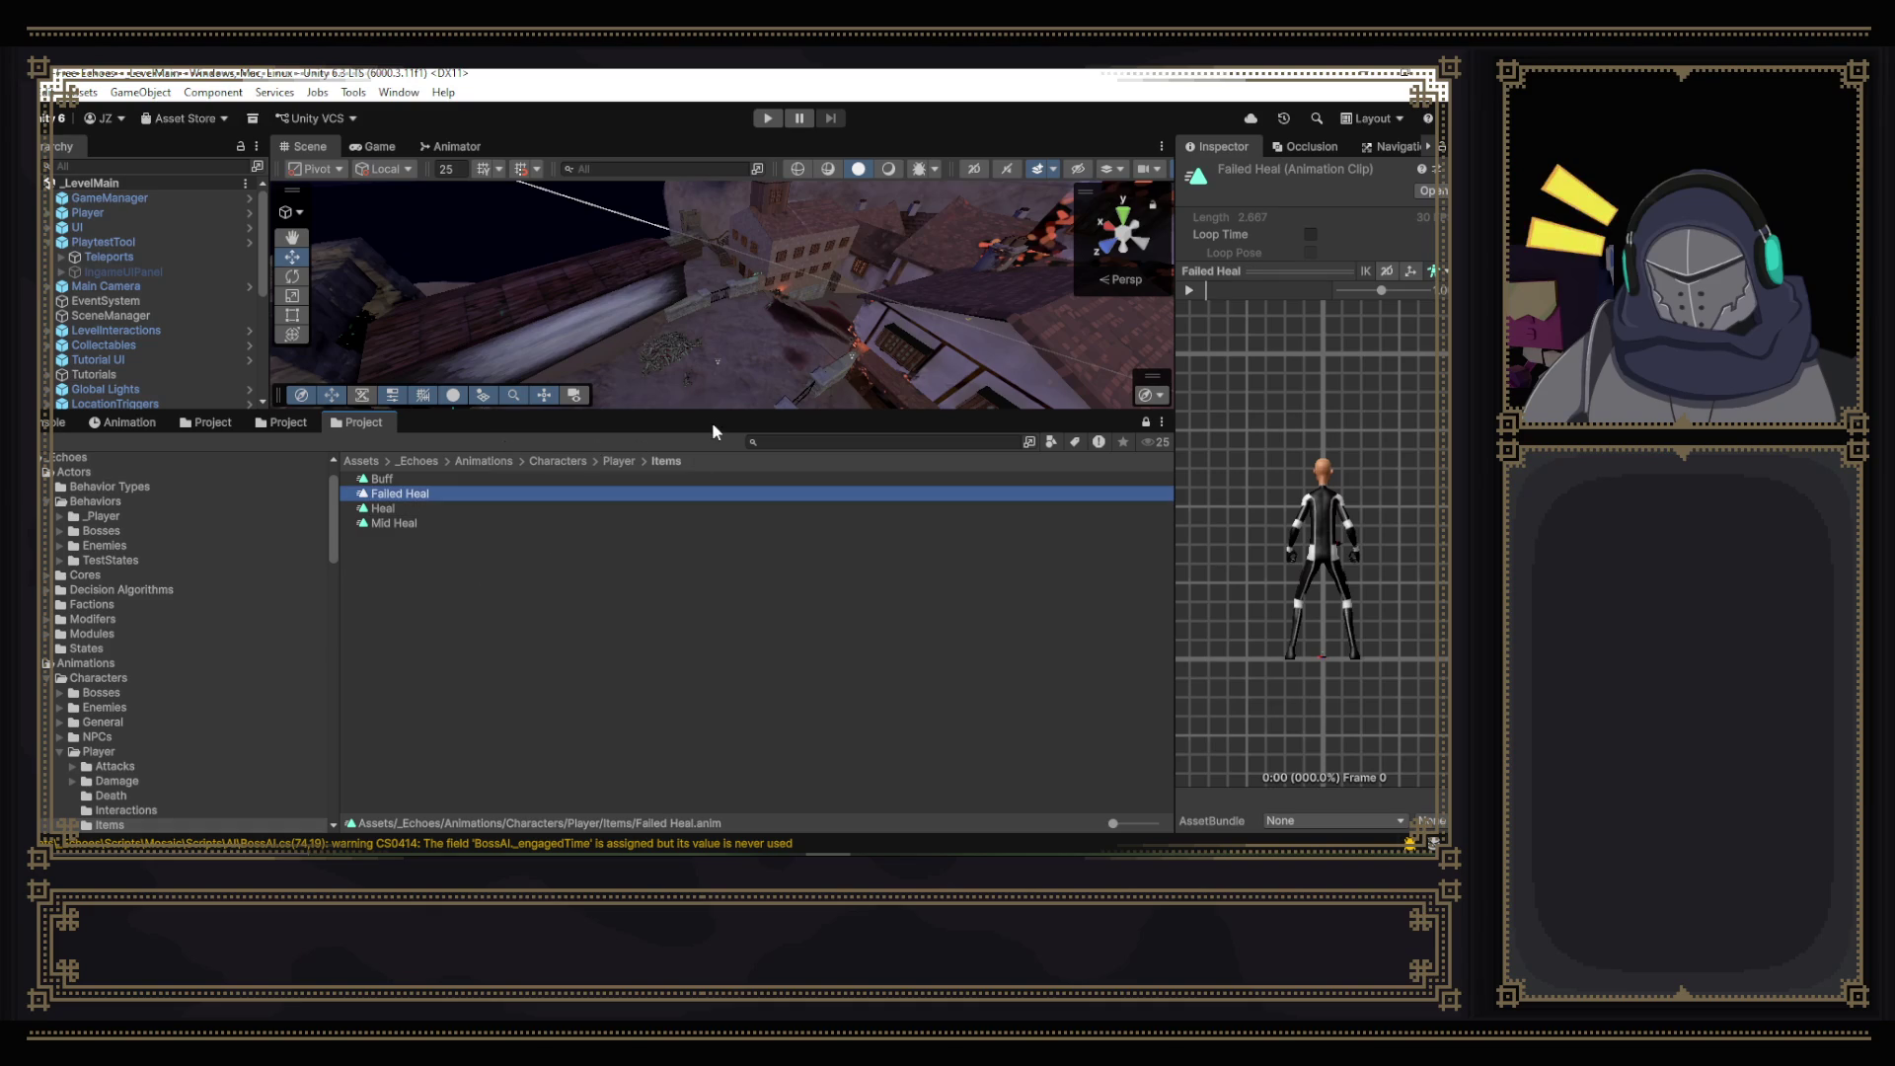
{"action": "left_click_drag", "start_coordinate": [715, 412], "coordinate": [714, 546]}
{"action": "left_click", "coordinate": [478, 144]}
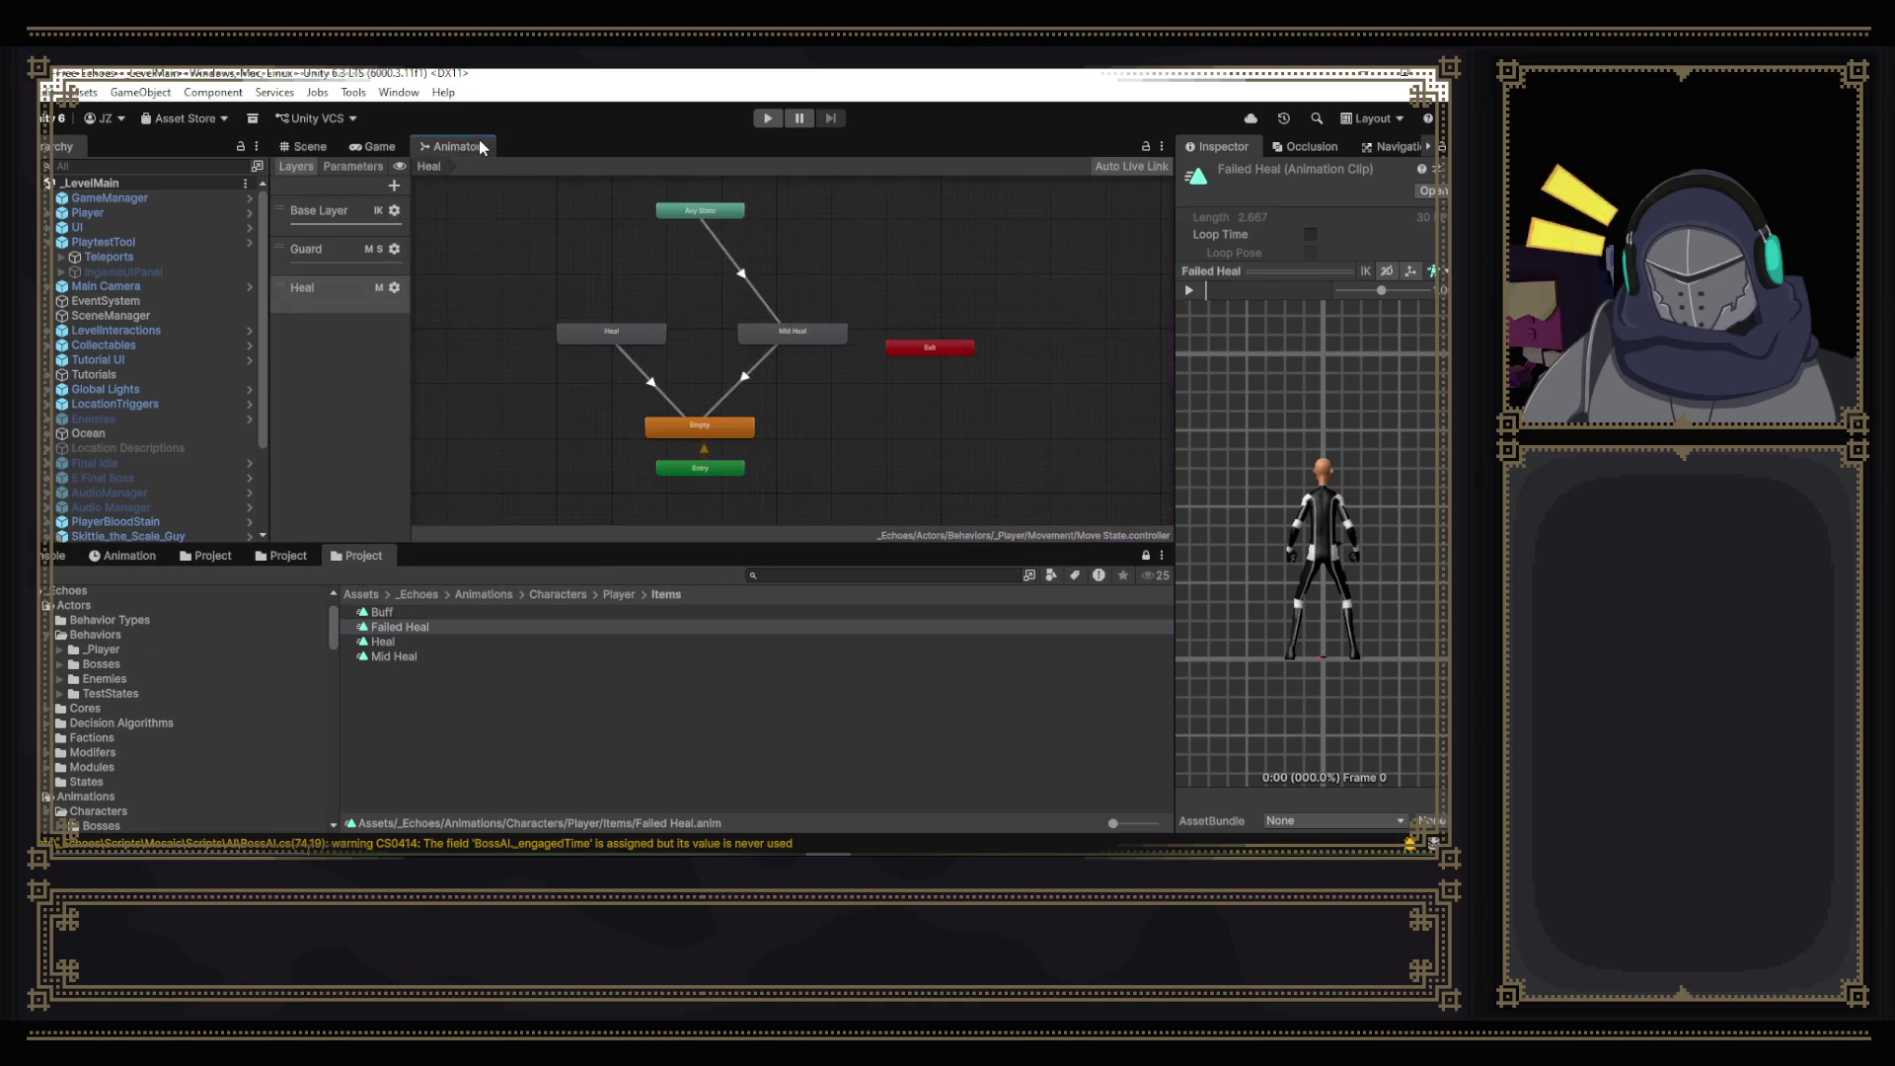
- Move the Exit node down and drop the Failed Heal clip into the Heal graph as a state
{"action": "scroll", "coordinate": [748, 331], "scroll_direction": "down", "scroll_amount": 5}
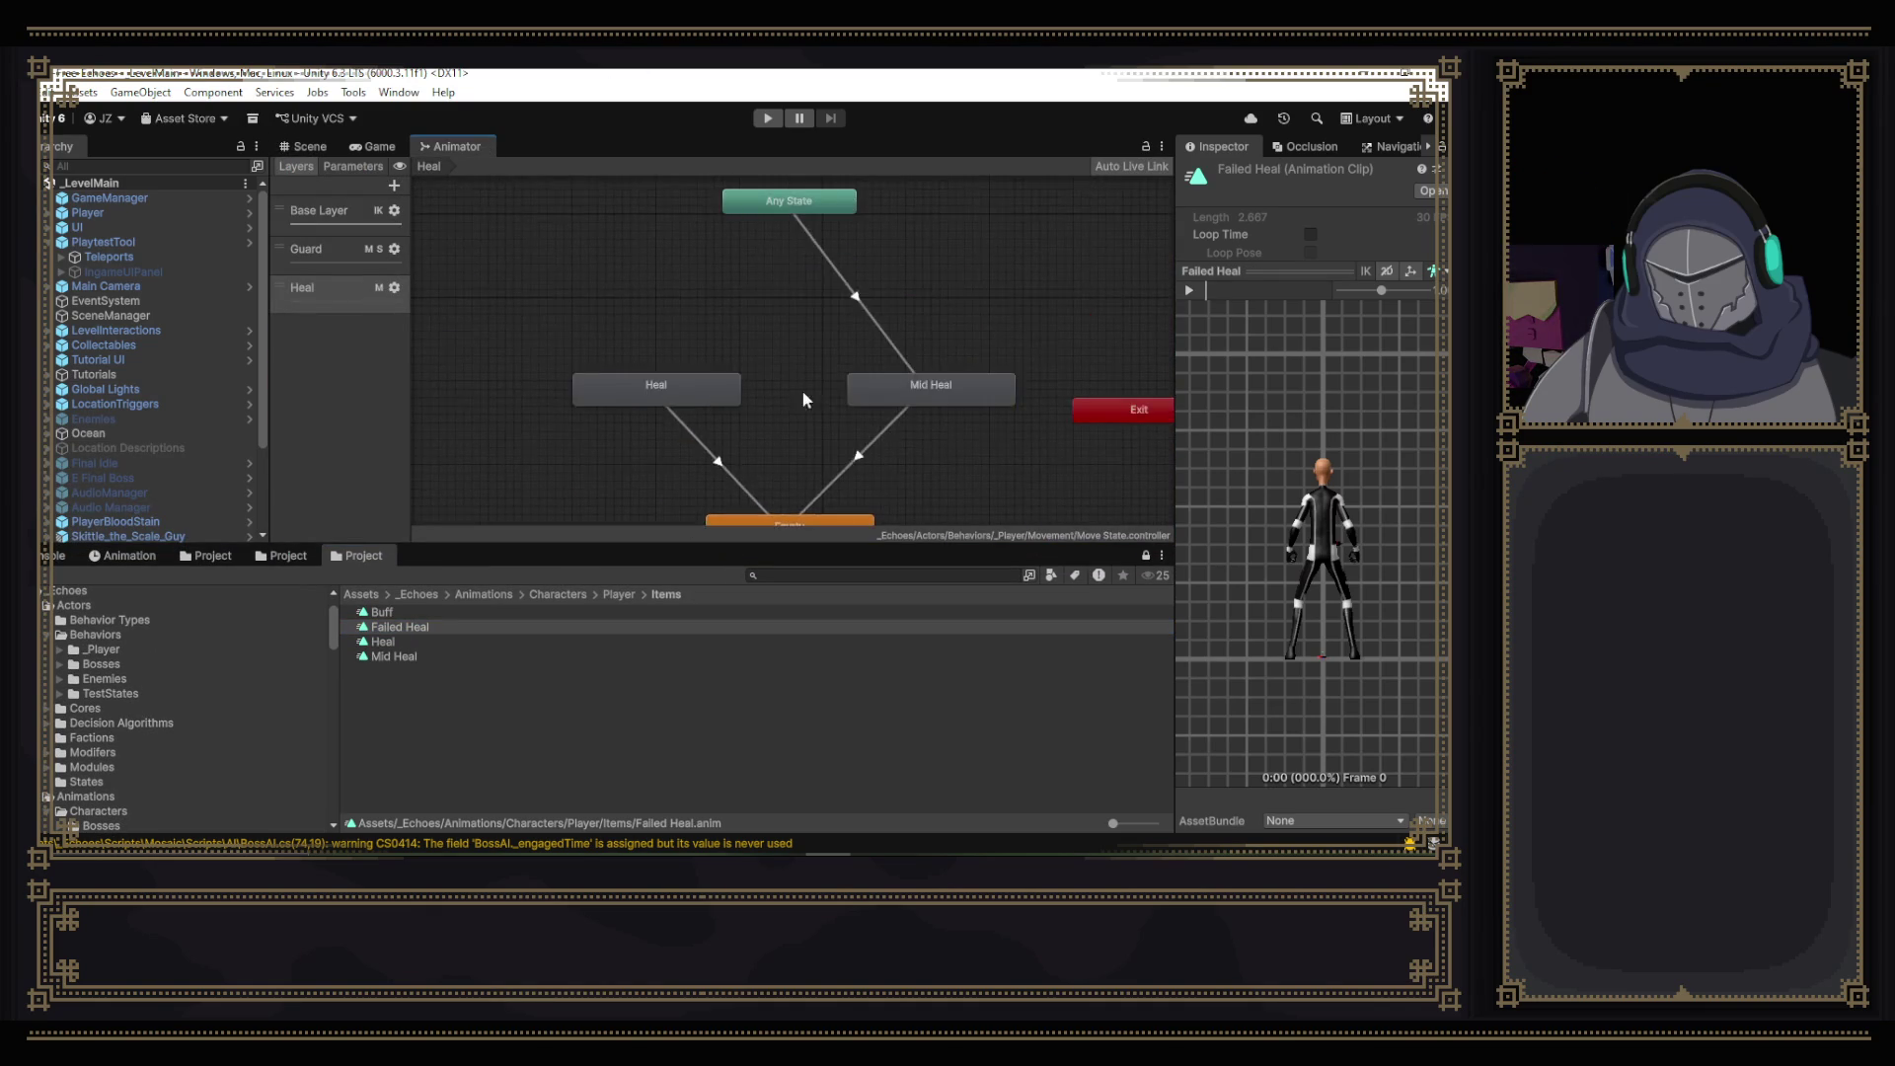
{"action": "mouse_move", "coordinate": [785, 434]}
{"action": "left_mouse_down"}
{"action": "mouse_move", "coordinate": [813, 425]}
{"action": "mouse_move", "coordinate": [678, 408]}
{"action": "left_mouse_up"}
{"action": "mouse_move", "coordinate": [807, 388]}
{"action": "left_mouse_down"}
{"action": "mouse_move", "coordinate": [934, 441]}
{"action": "mouse_move", "coordinate": [747, 501]}
{"action": "left_mouse_up"}
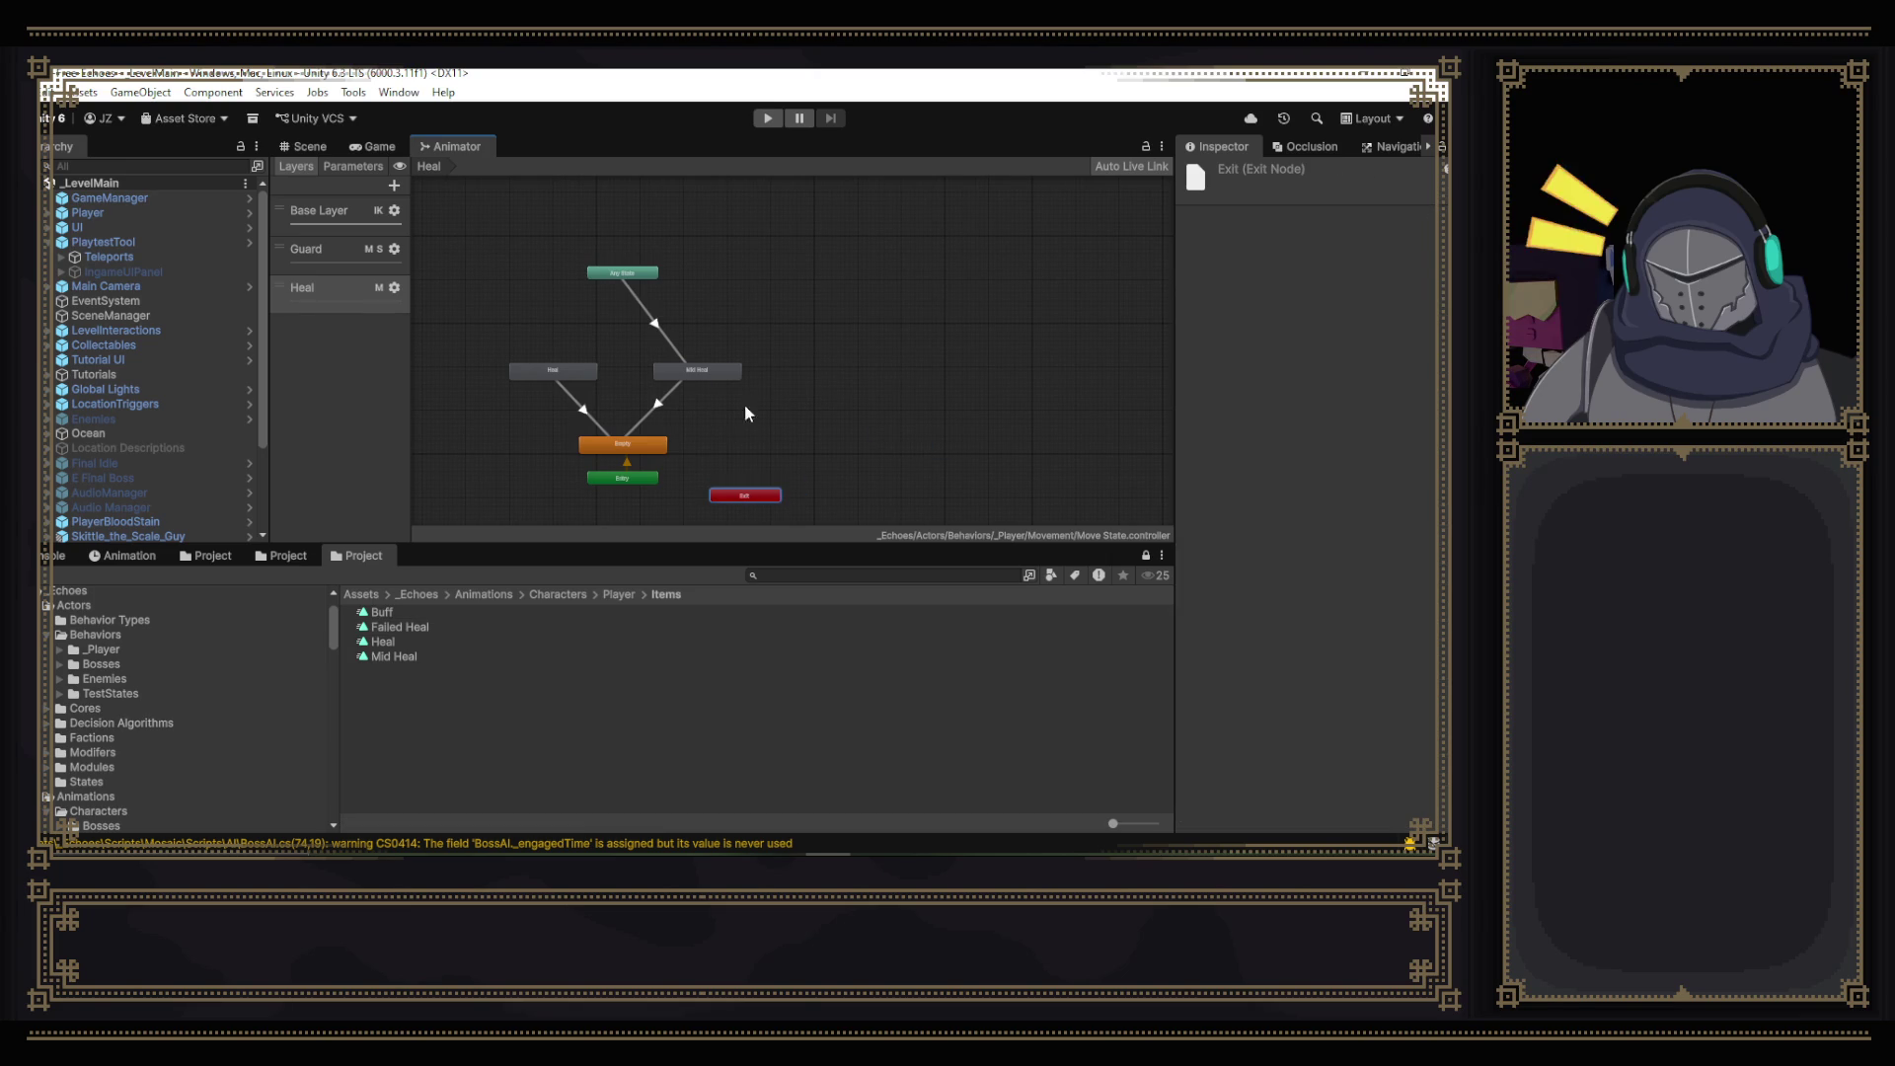
{"action": "scroll", "coordinate": [653, 395], "scroll_direction": "up", "scroll_amount": 3}
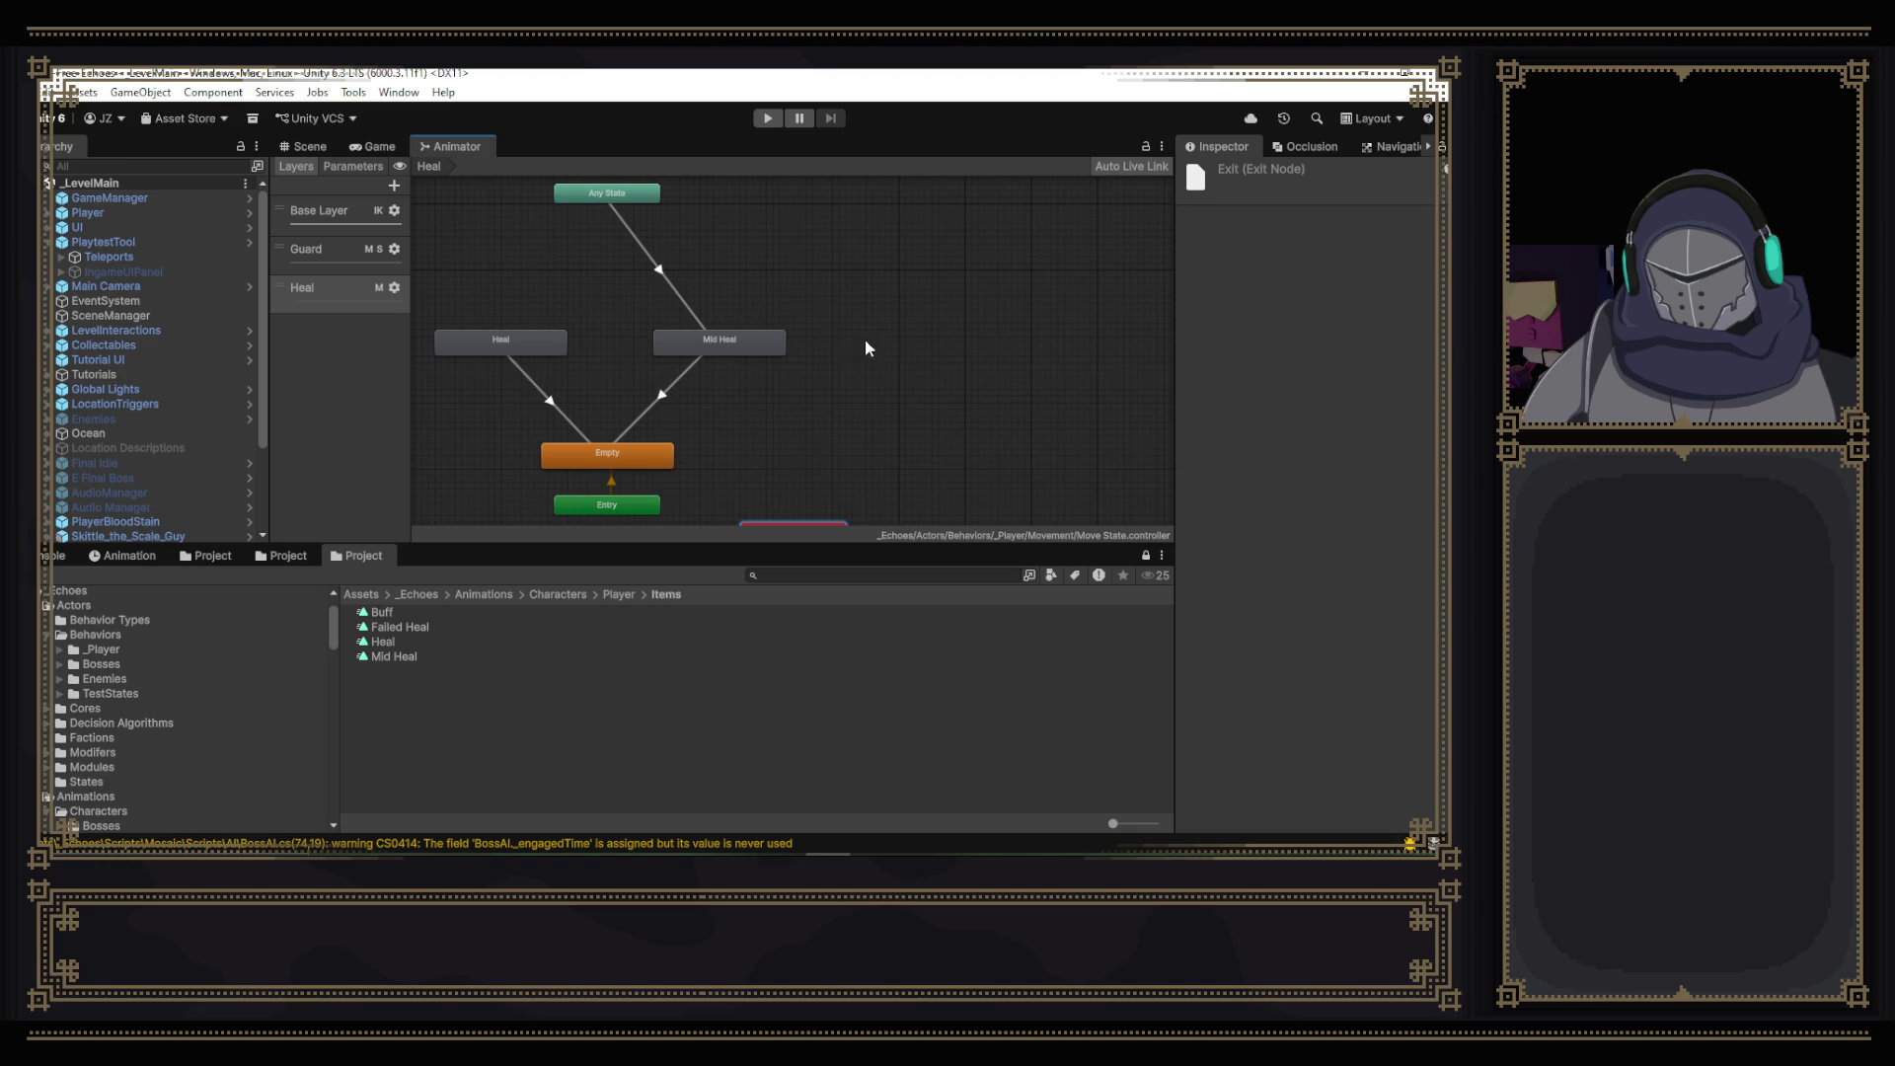
{"action": "scroll", "coordinate": [843, 338], "scroll_direction": "down", "scroll_amount": 3}
{"action": "left_click_drag", "start_coordinate": [914, 369], "coordinate": [1009, 375]}
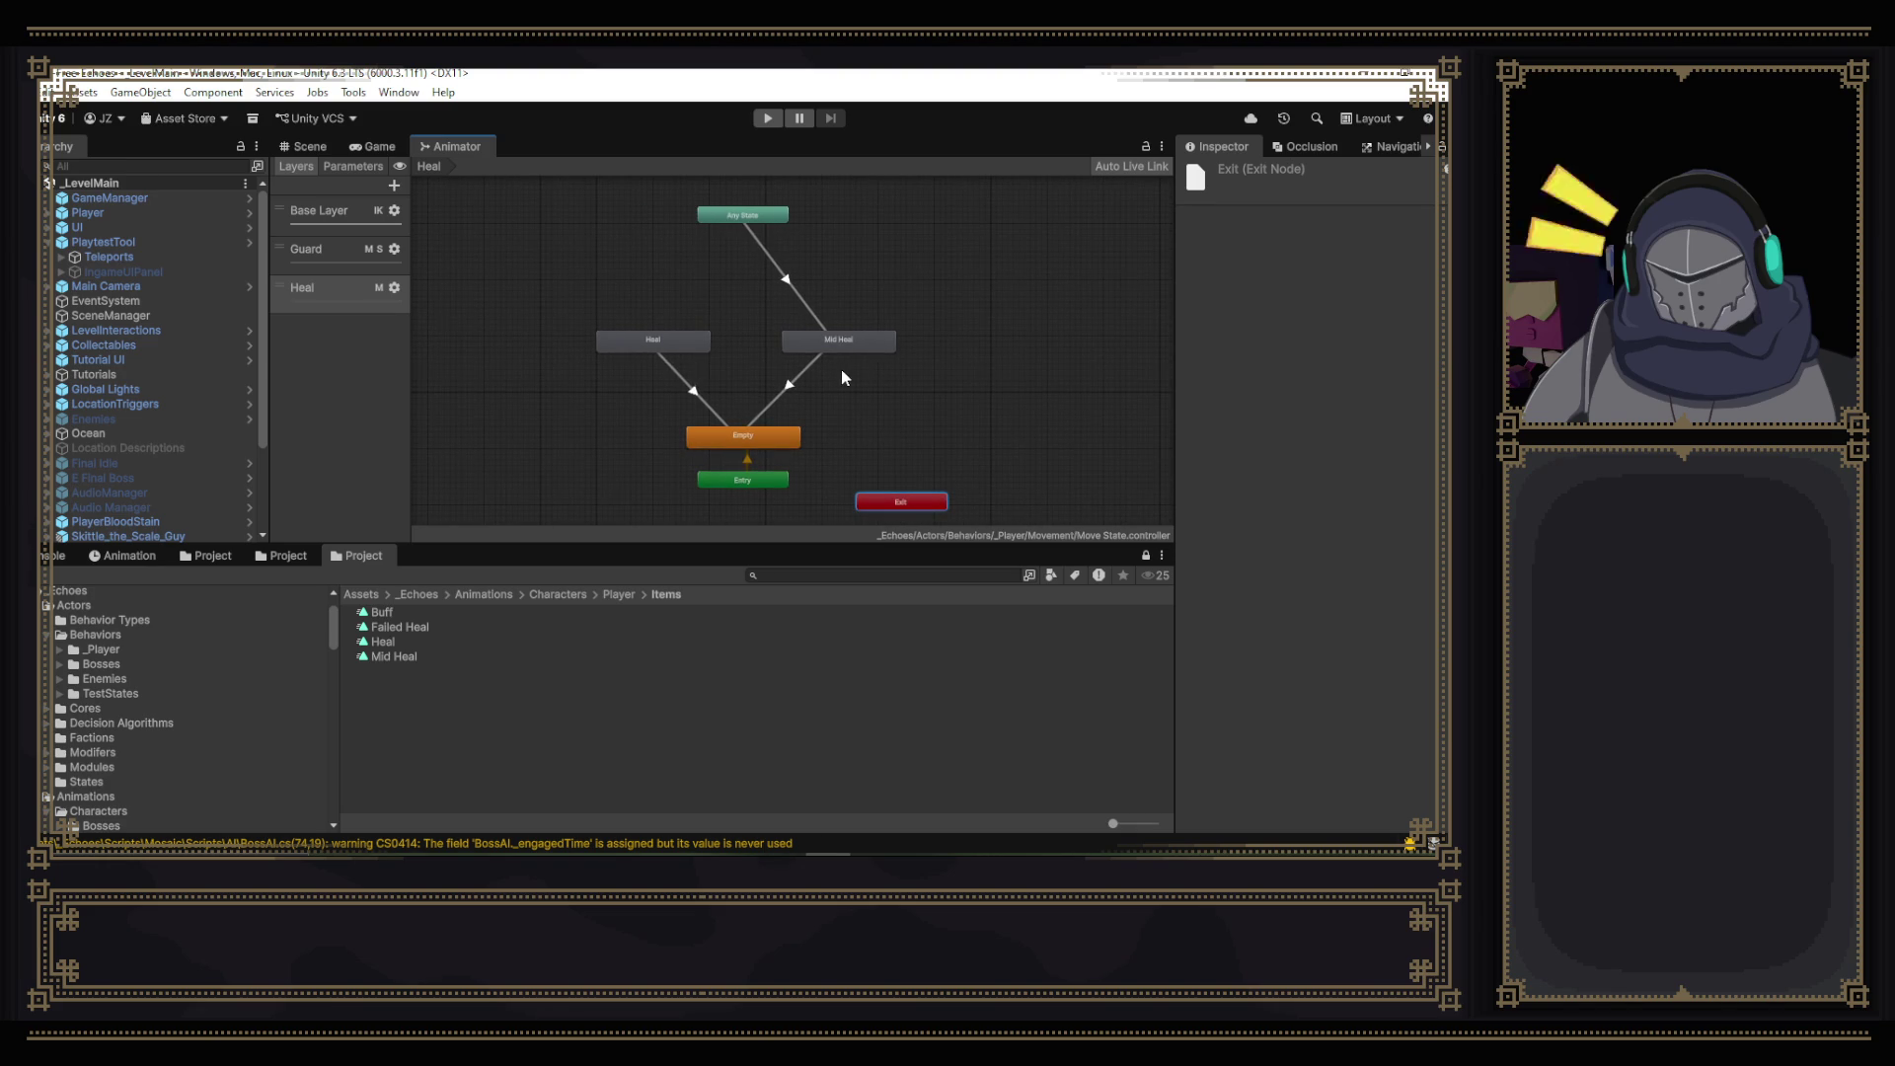
{"action": "mouse_move", "coordinate": [548, 381]}
{"action": "left_mouse_down"}
{"action": "mouse_move", "coordinate": [791, 331]}
{"action": "mouse_move", "coordinate": [843, 292]}
{"action": "mouse_move", "coordinate": [641, 293]}
{"action": "left_mouse_up"}
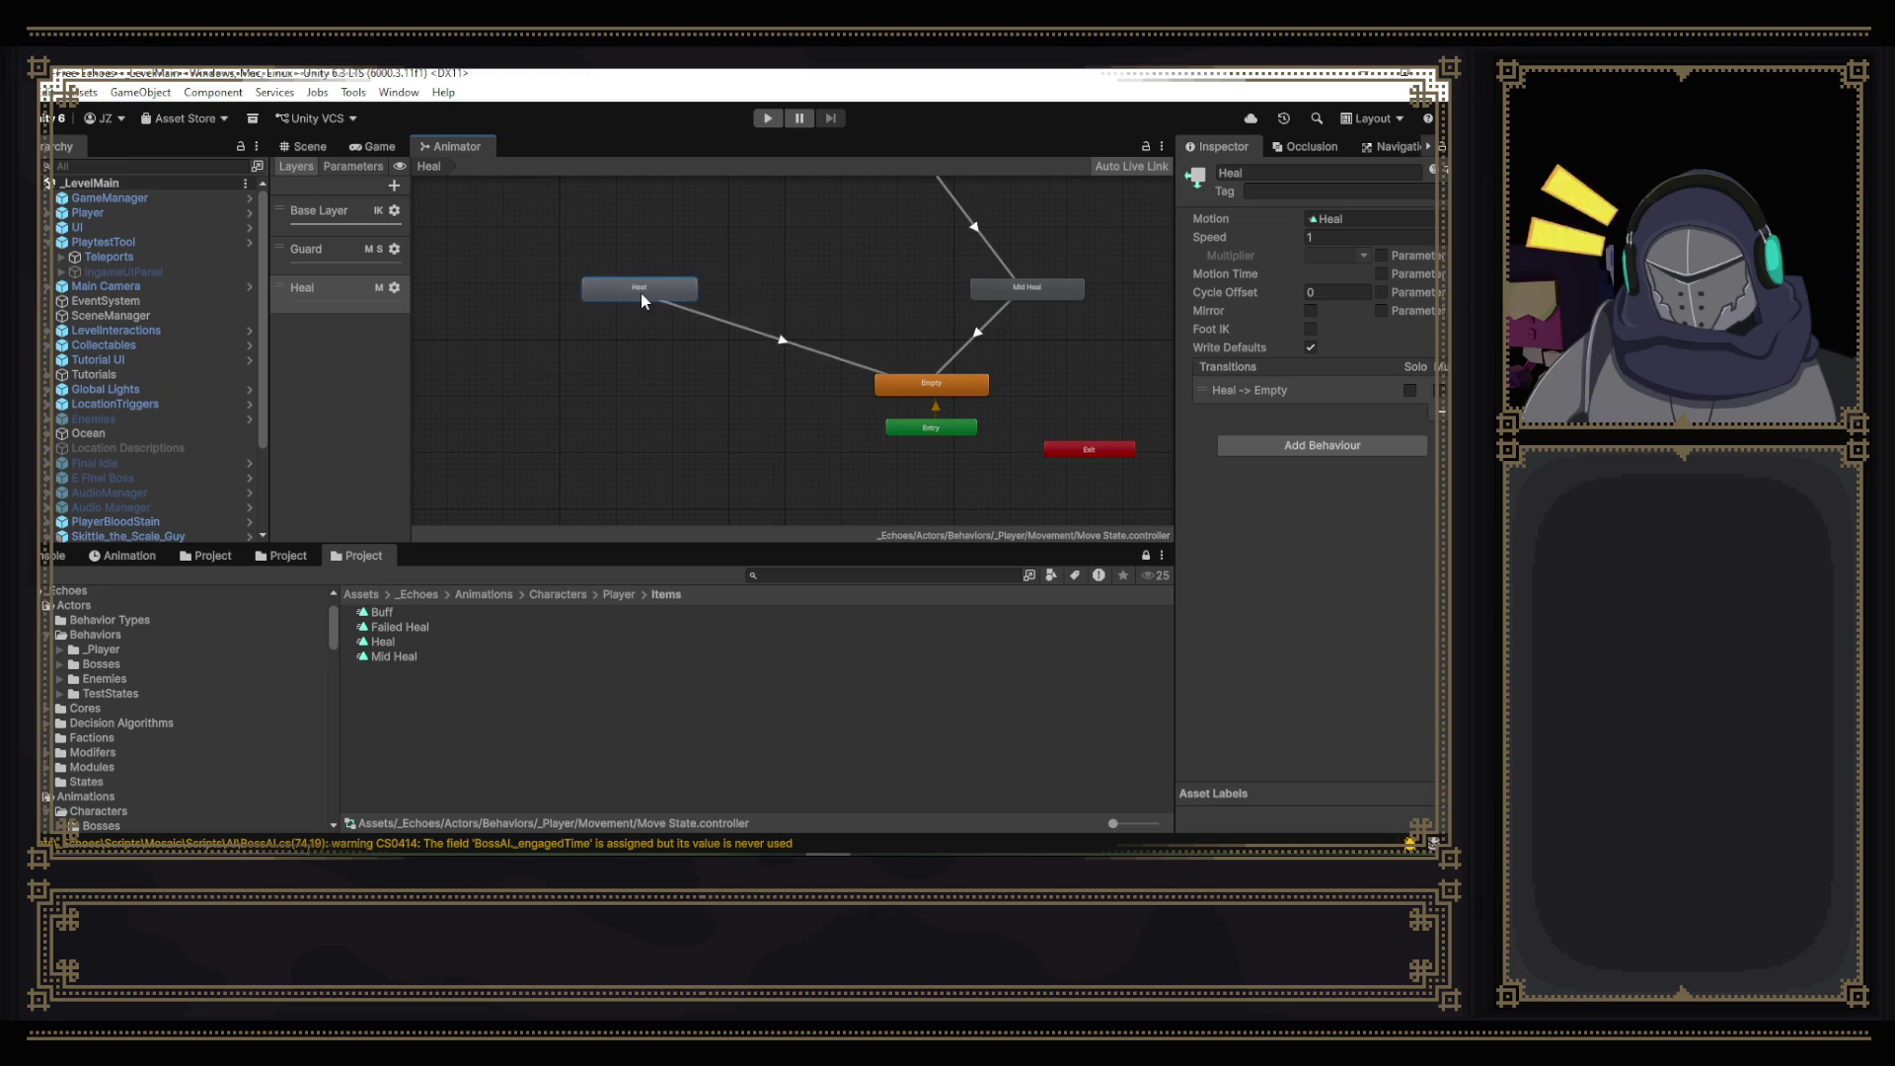
{"action": "left_click_drag", "start_coordinate": [403, 626], "coordinate": [820, 294]}
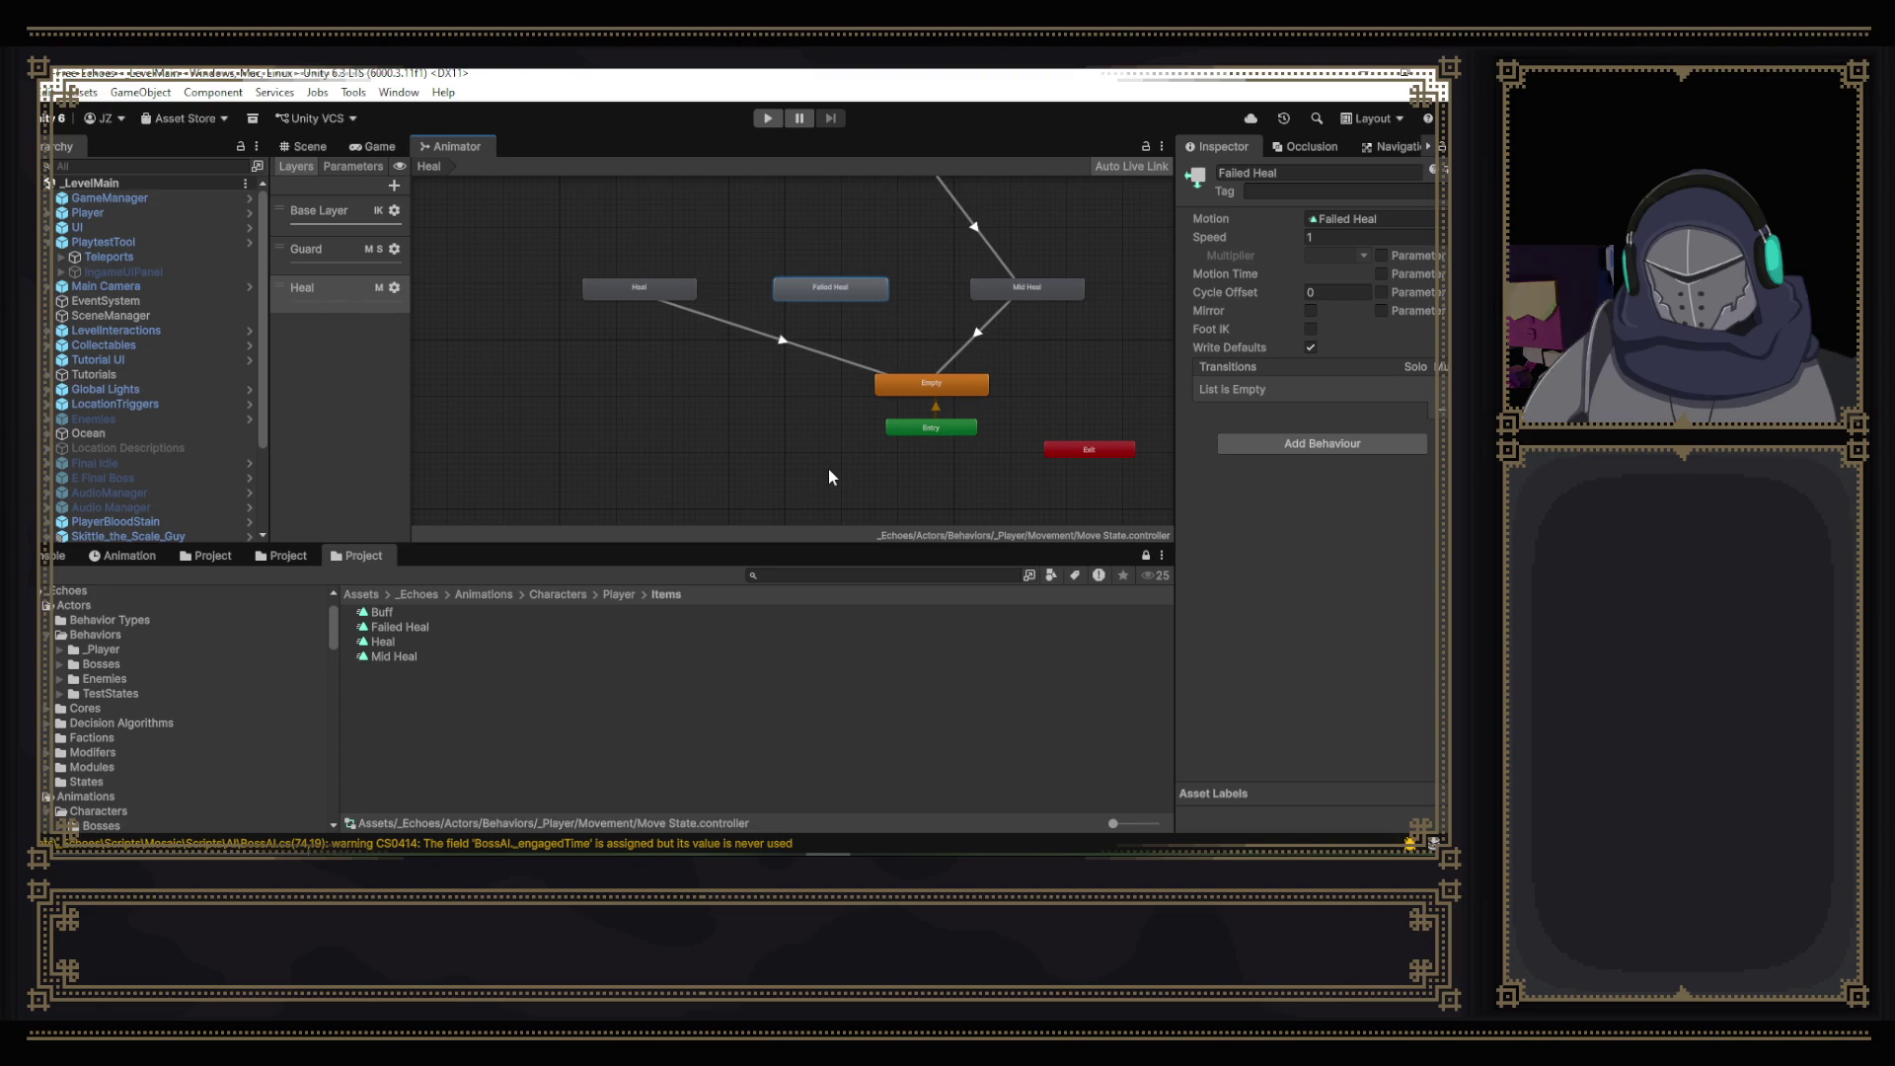
{"action": "left_click_drag", "start_coordinate": [748, 393], "coordinate": [604, 470]}
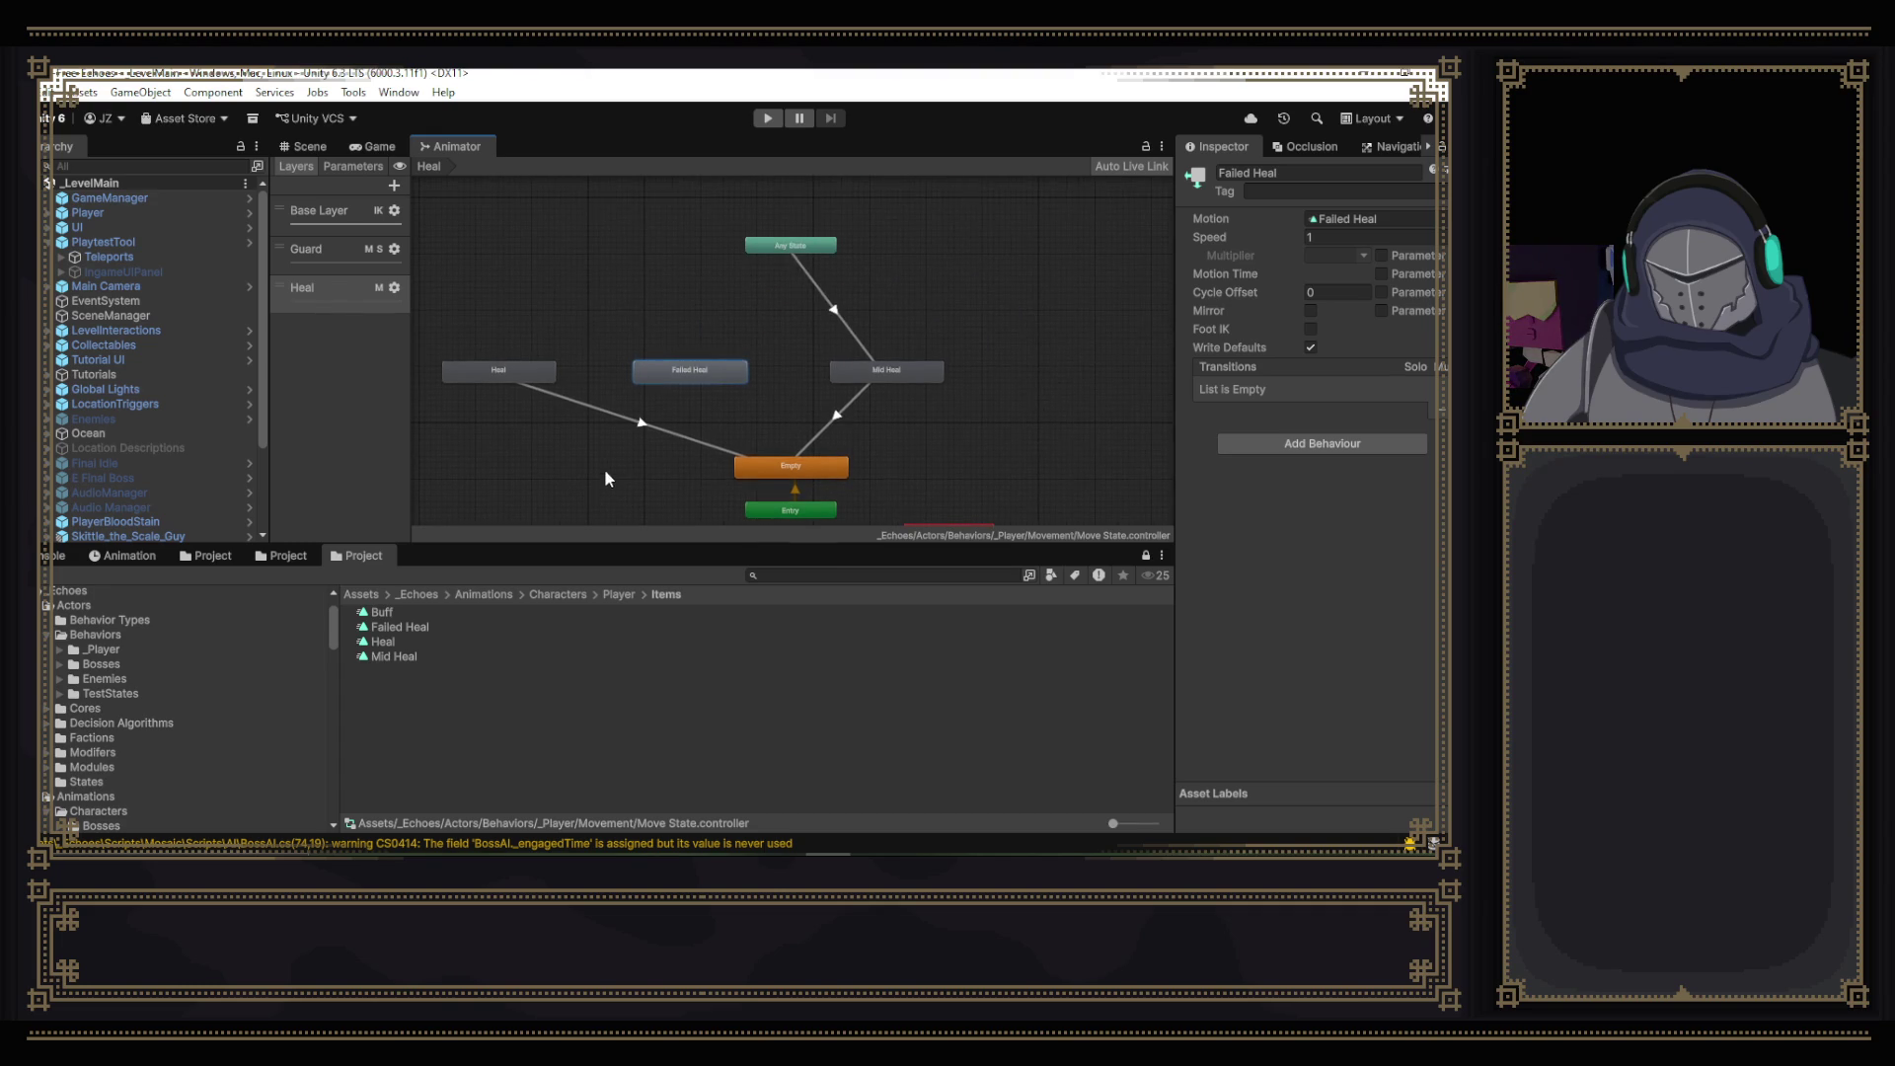
- Add a Failed Heal to Empty transition and line up Failed Heal, Heal and Mid Heal
{"action": "right_click", "coordinate": [739, 375]}
{"action": "left_click", "coordinate": [782, 385]}
{"action": "left_click", "coordinate": [787, 460]}
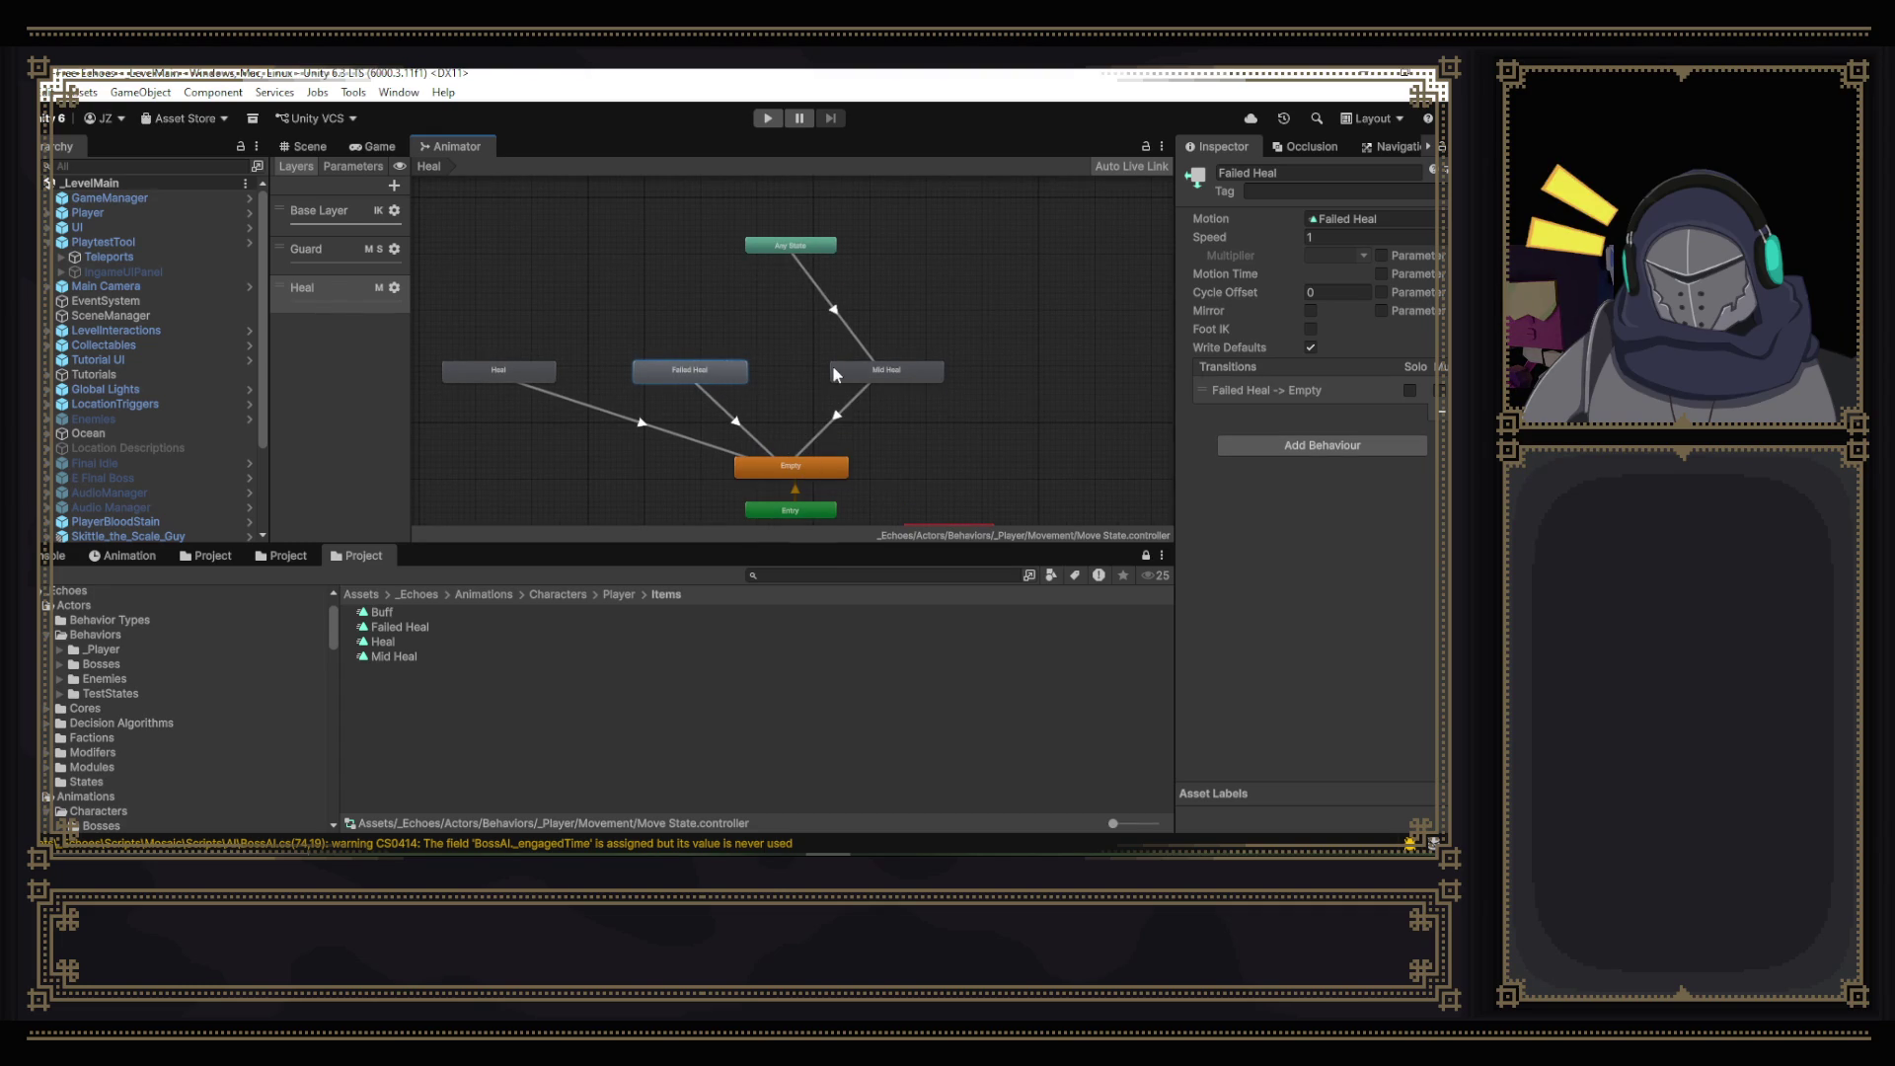
{"action": "left_click_drag", "start_coordinate": [709, 377], "coordinate": [569, 465]}
{"action": "left_click_drag", "start_coordinate": [529, 377], "coordinate": [700, 369]}
{"action": "left_click_drag", "start_coordinate": [921, 372], "coordinate": [975, 370]}
{"action": "left_click_drag", "start_coordinate": [677, 370], "coordinate": [803, 371]}
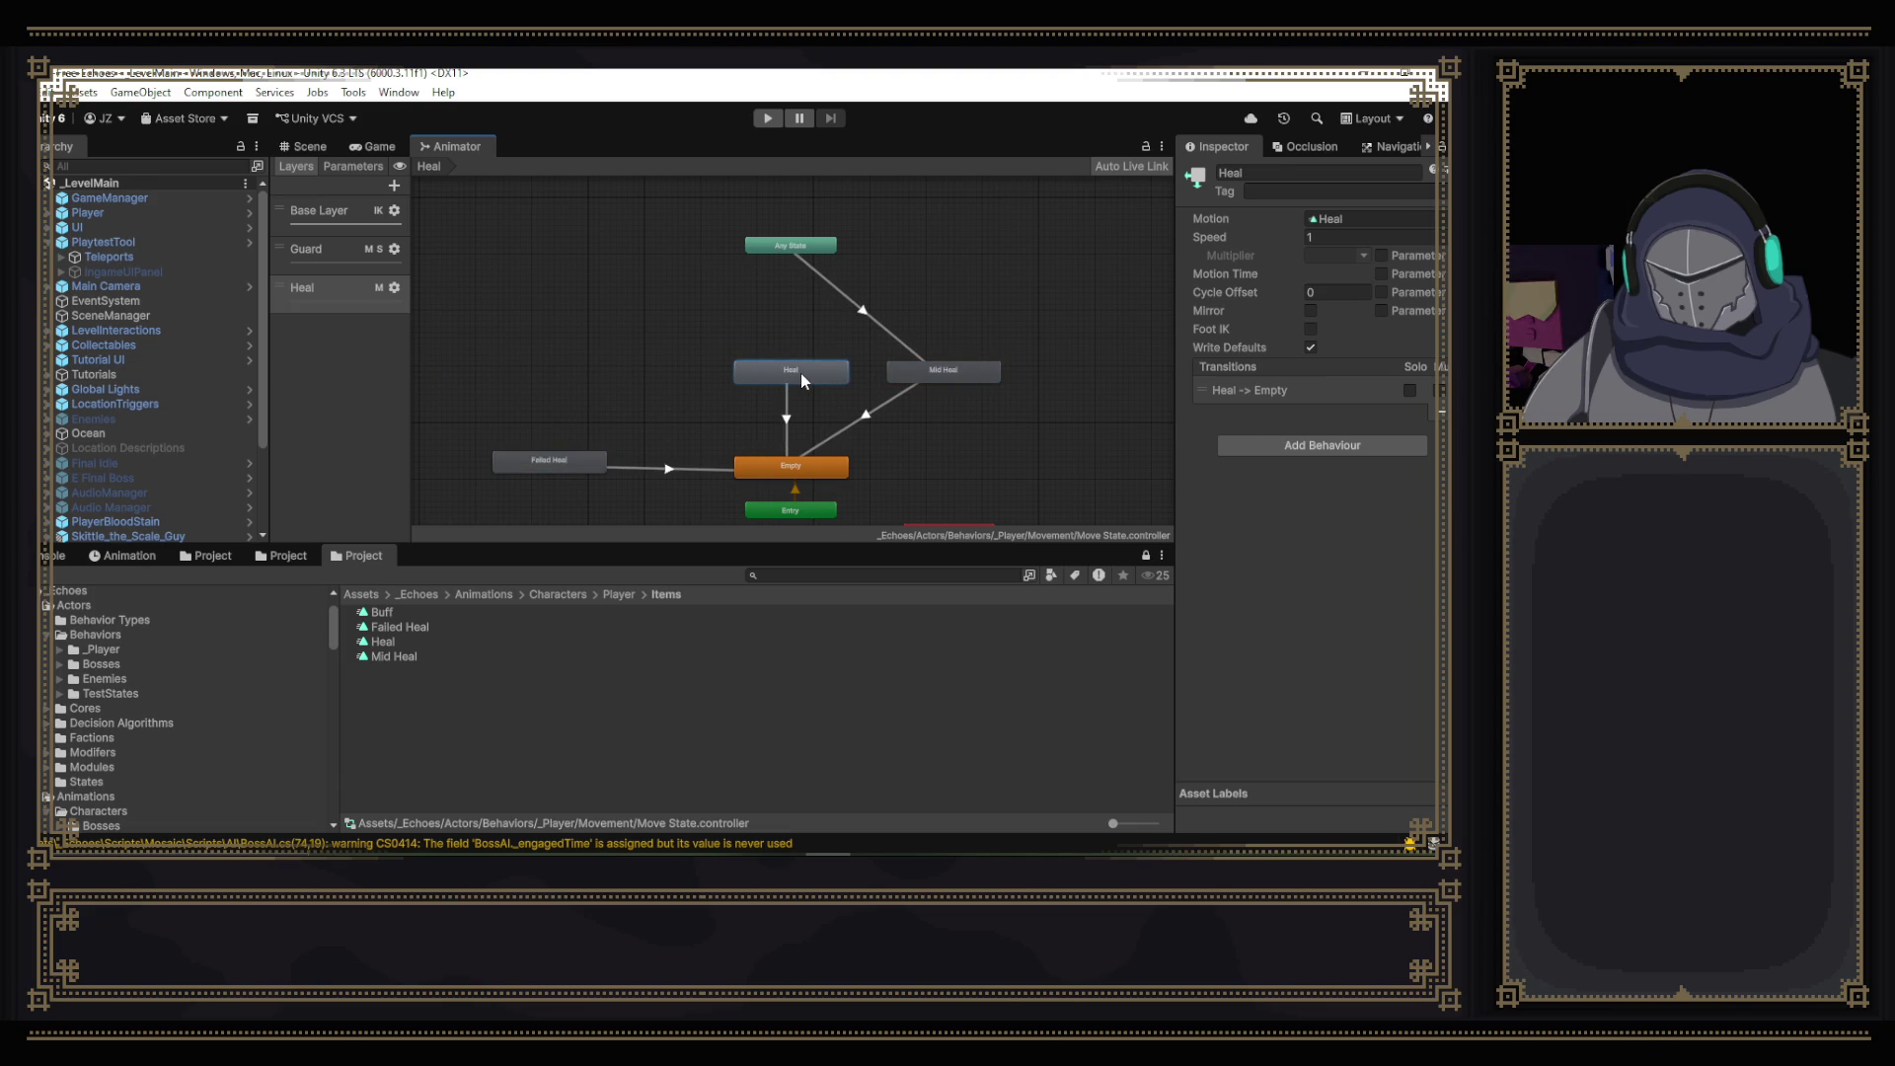
{"action": "left_click_drag", "start_coordinate": [583, 459], "coordinate": [644, 365]}
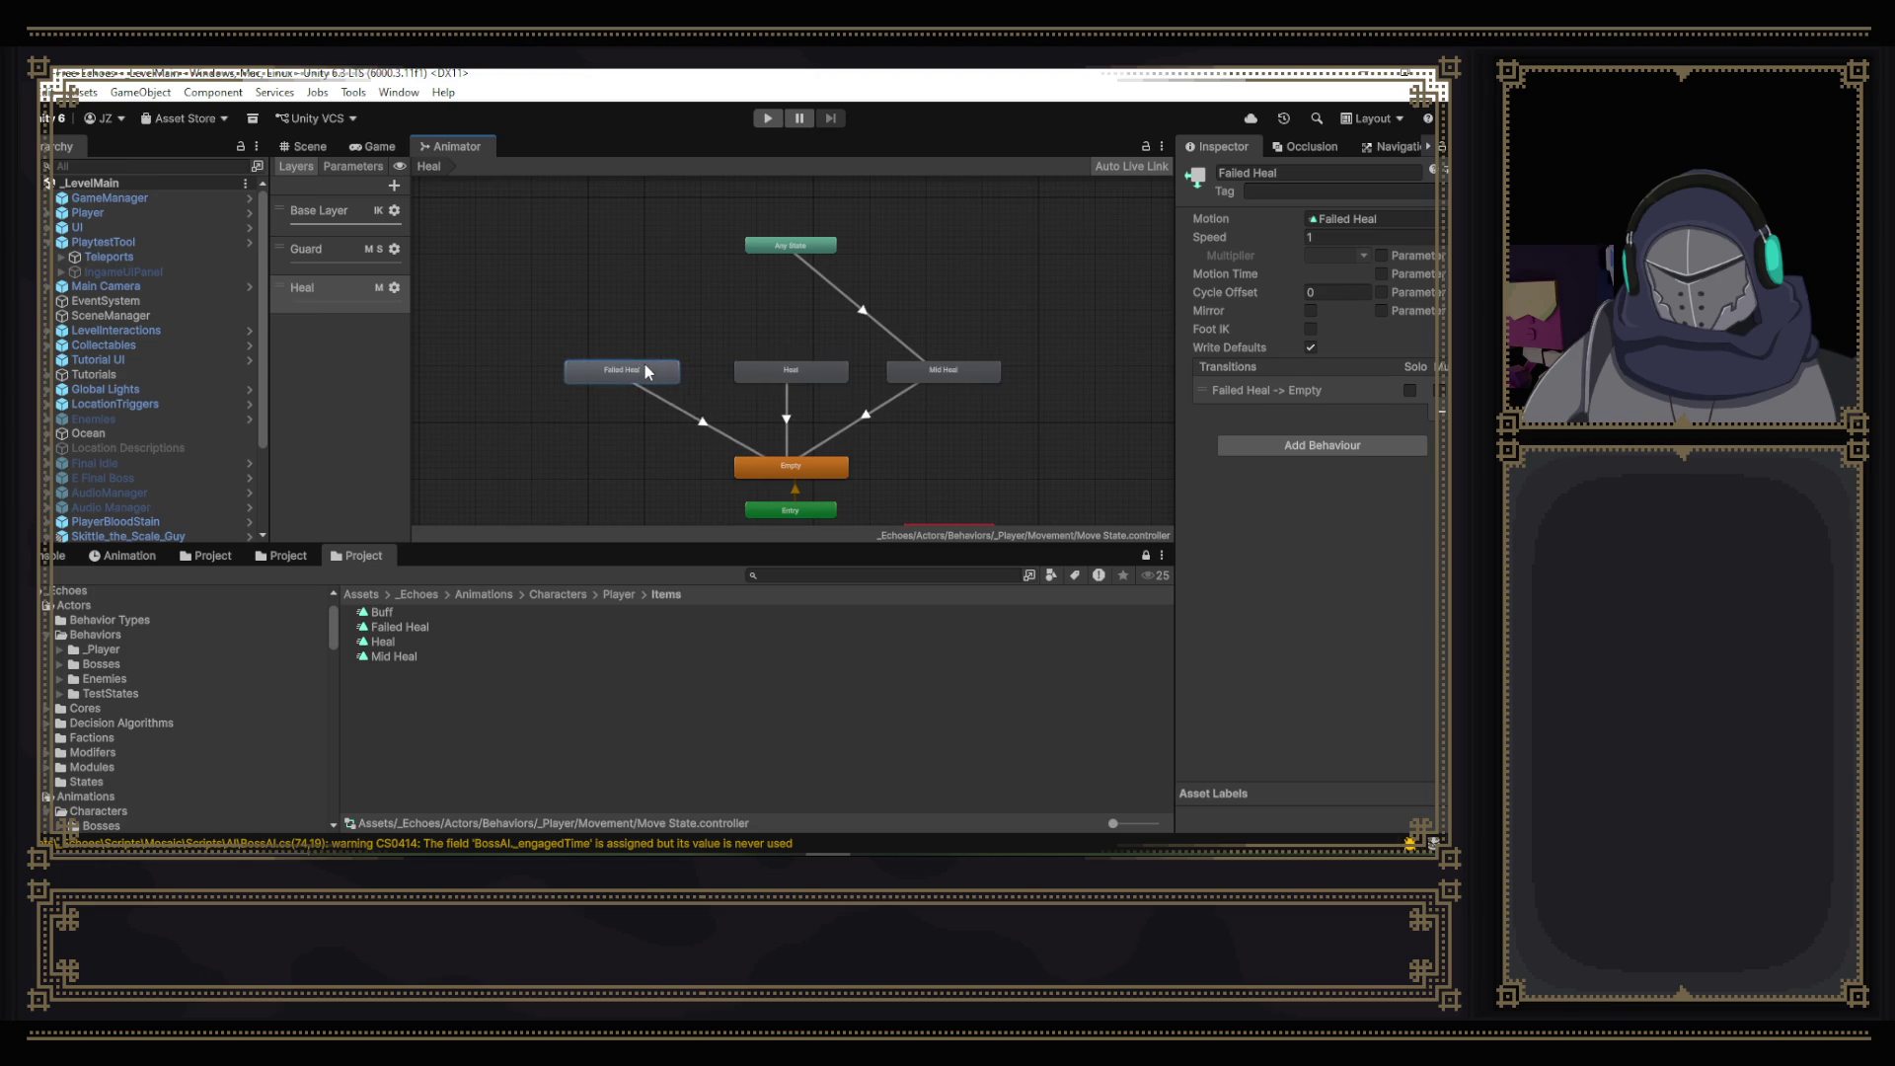
- Create an Any State to Failed Heal transition and select it
{"action": "right_click", "coordinate": [782, 247]}
{"action": "left_click", "coordinate": [839, 252]}
{"action": "left_click", "coordinate": [590, 370]}
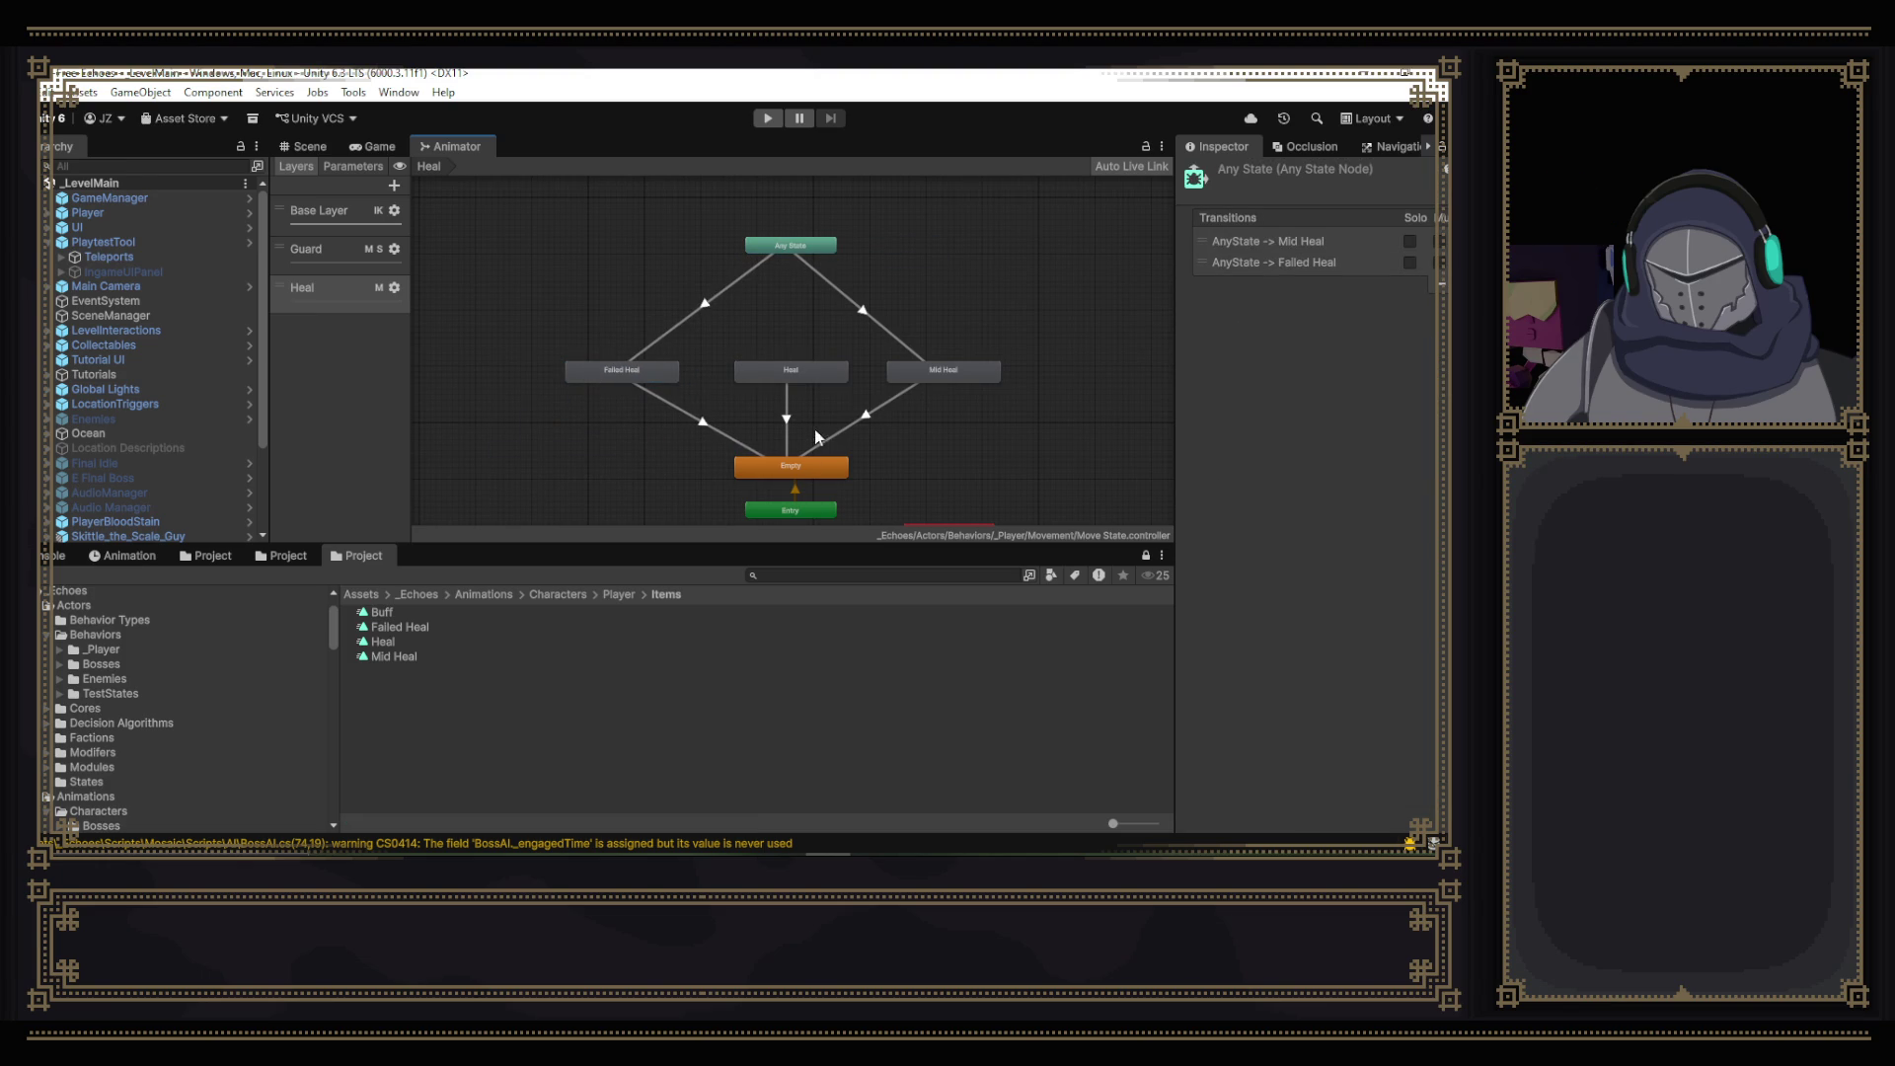
{"action": "left_click", "coordinate": [698, 307]}
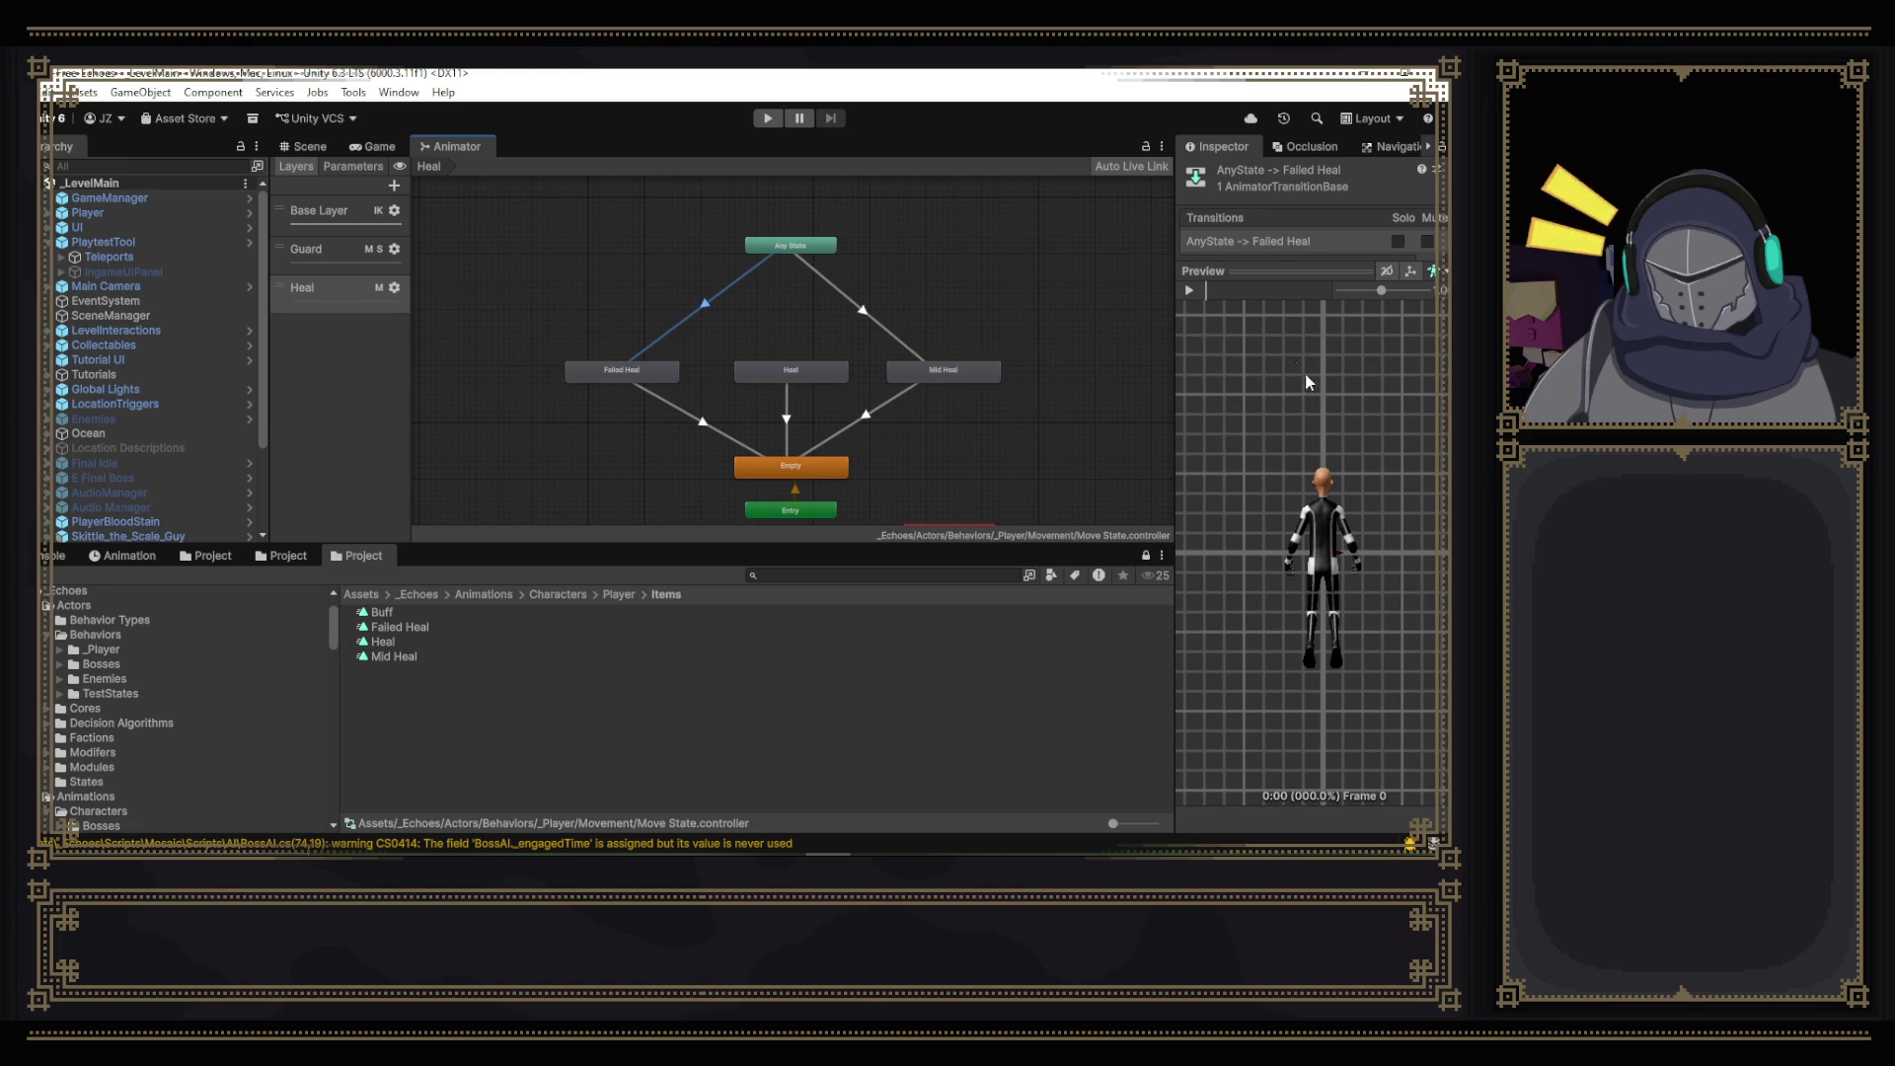
- Expand the Any State to Failed Heal transition timeline, scrub to about 1:24, and widen the Inspector
{"action": "left_click_drag", "start_coordinate": [1274, 268], "coordinate": [1275, 606]}
{"action": "mouse_move", "coordinate": [1350, 770]}
{"action": "left_mouse_down"}
{"action": "mouse_move", "coordinate": [1171, 753]}
{"action": "mouse_move", "coordinate": [1313, 634]}
{"action": "left_mouse_up"}
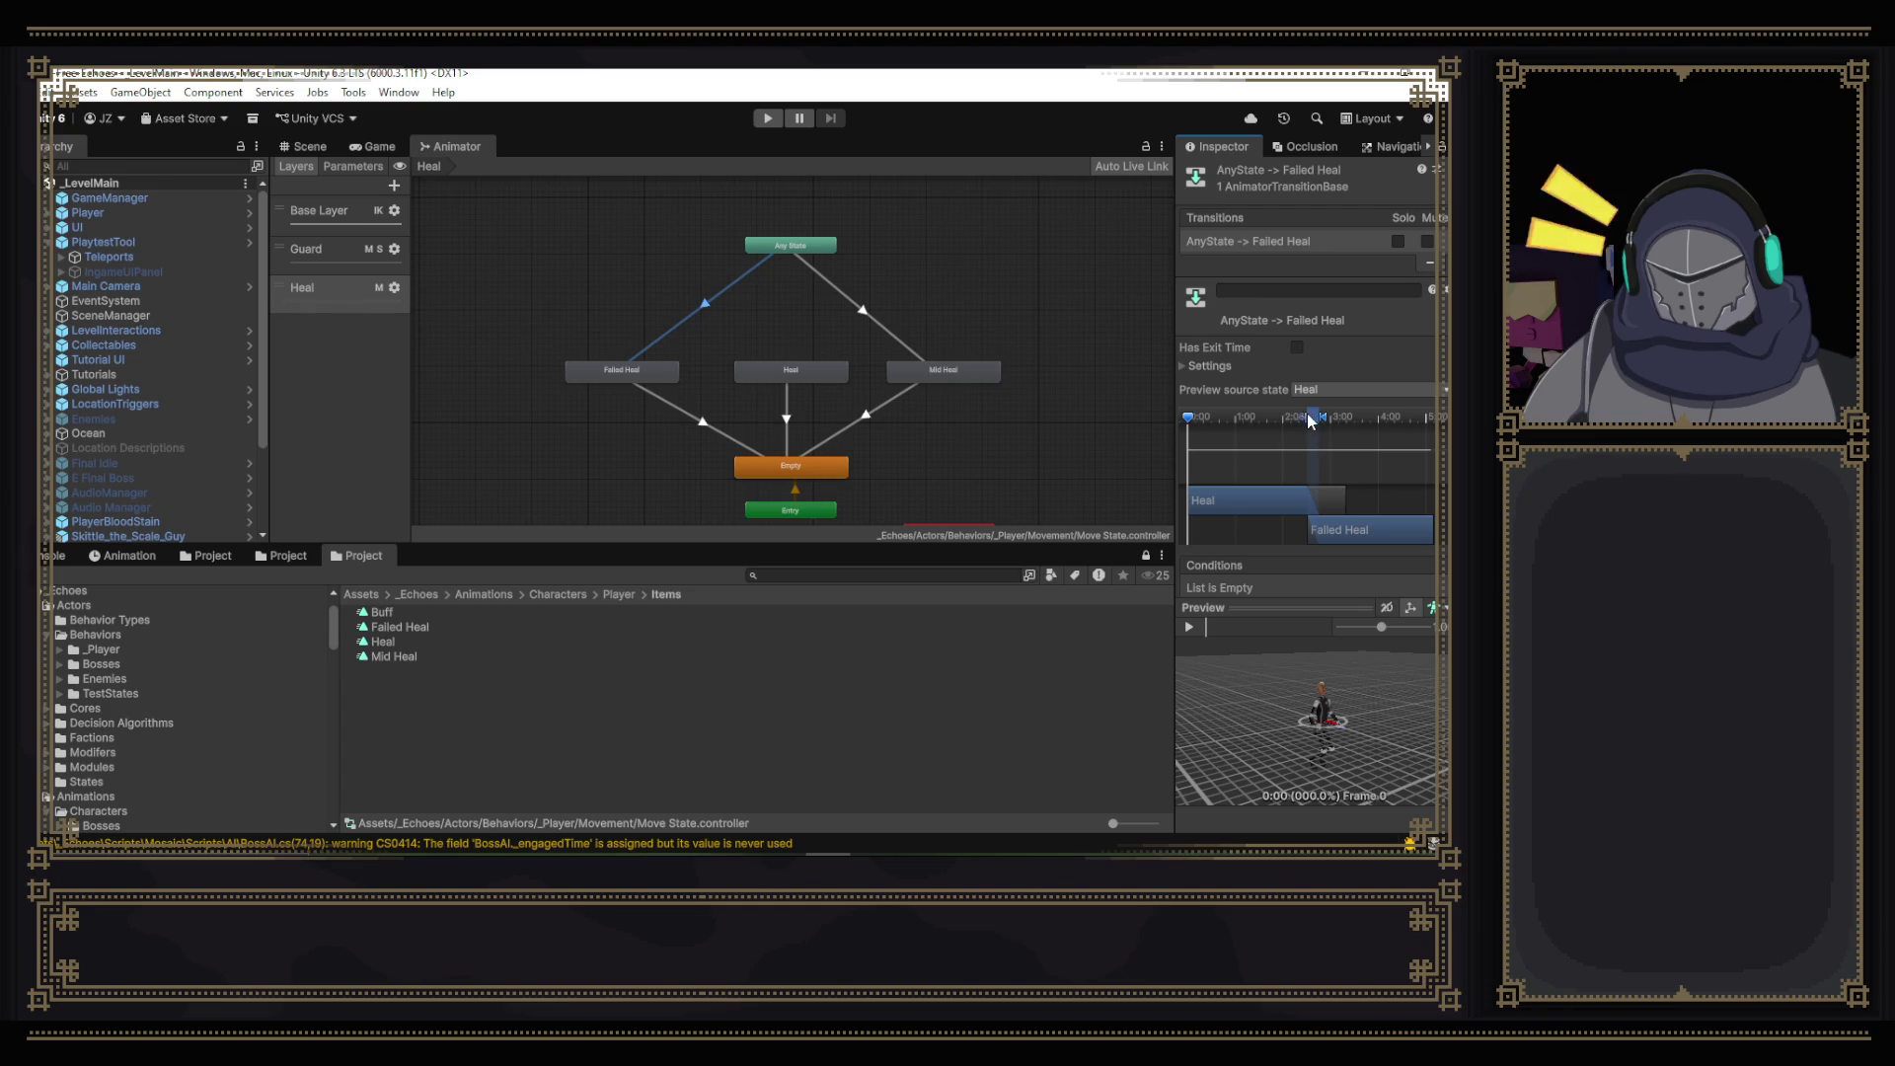
{"action": "left_click", "coordinate": [880, 326]}
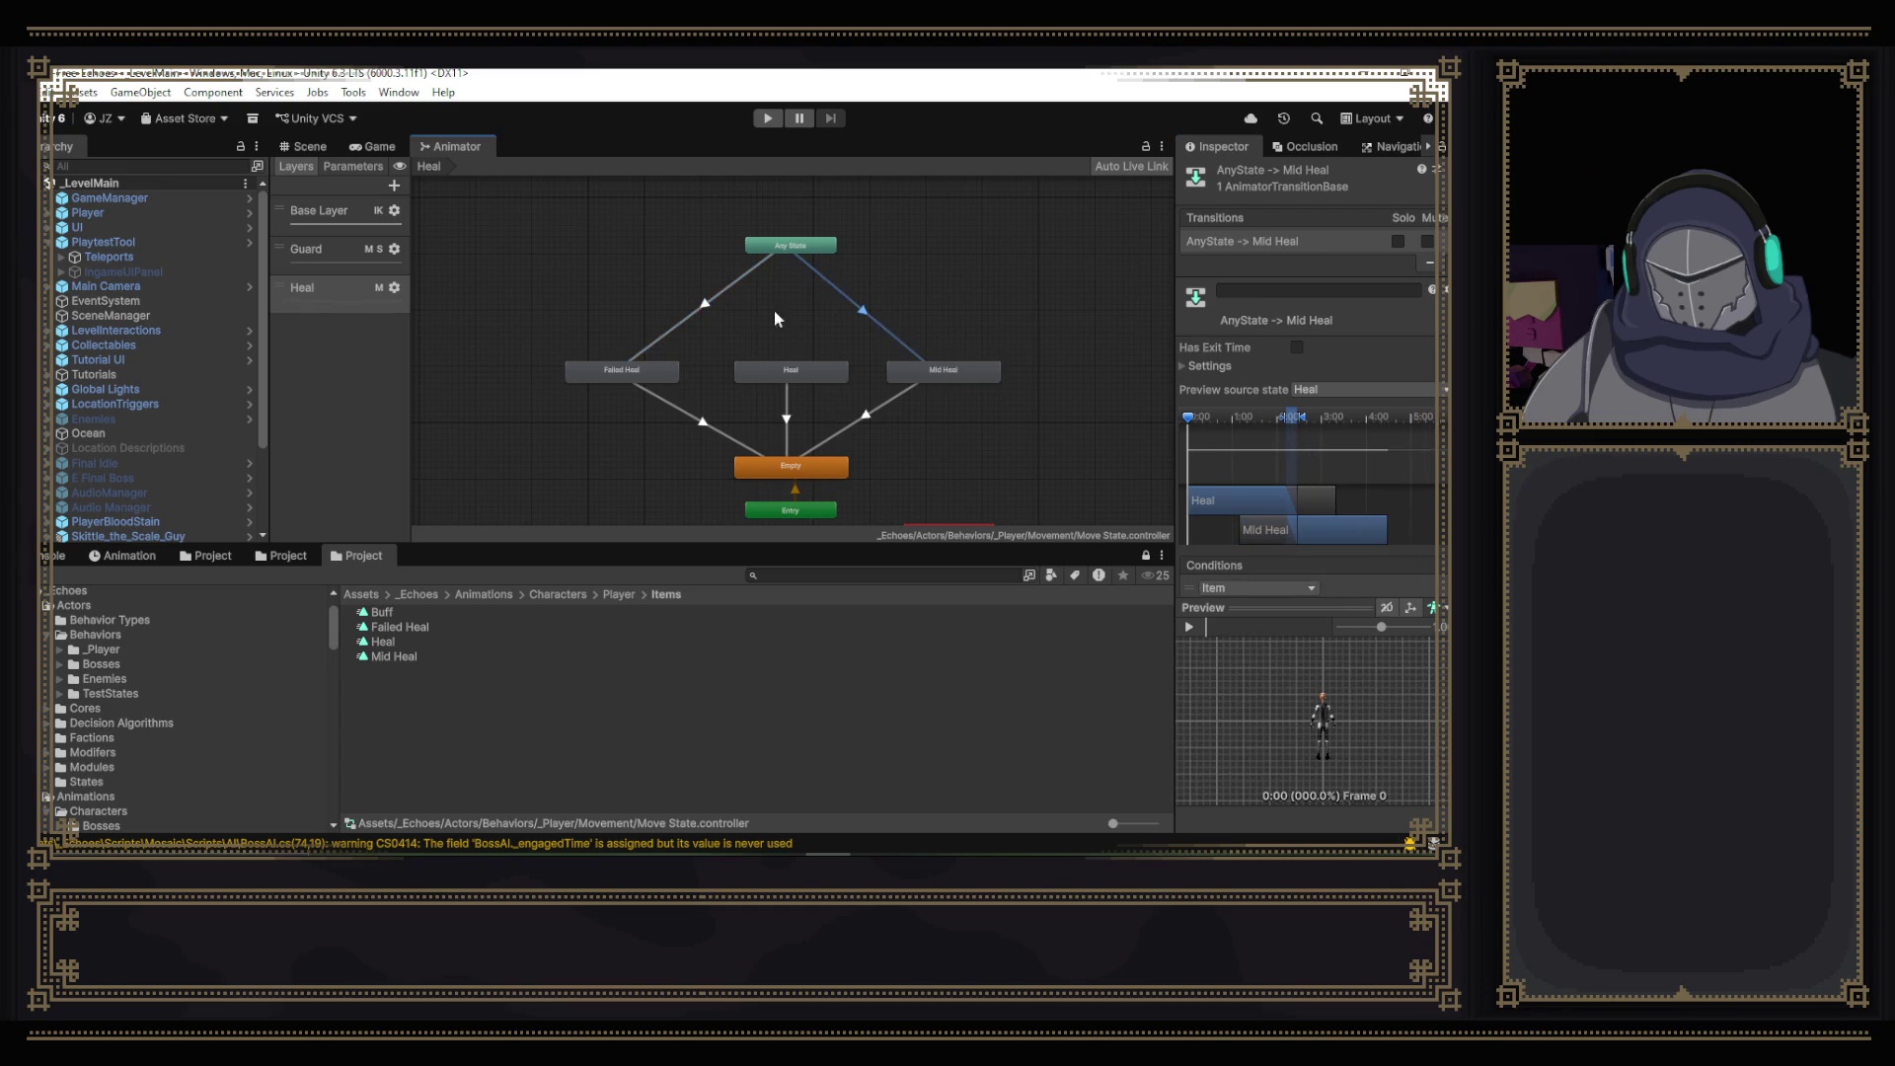
{"action": "left_click", "coordinate": [705, 316]}
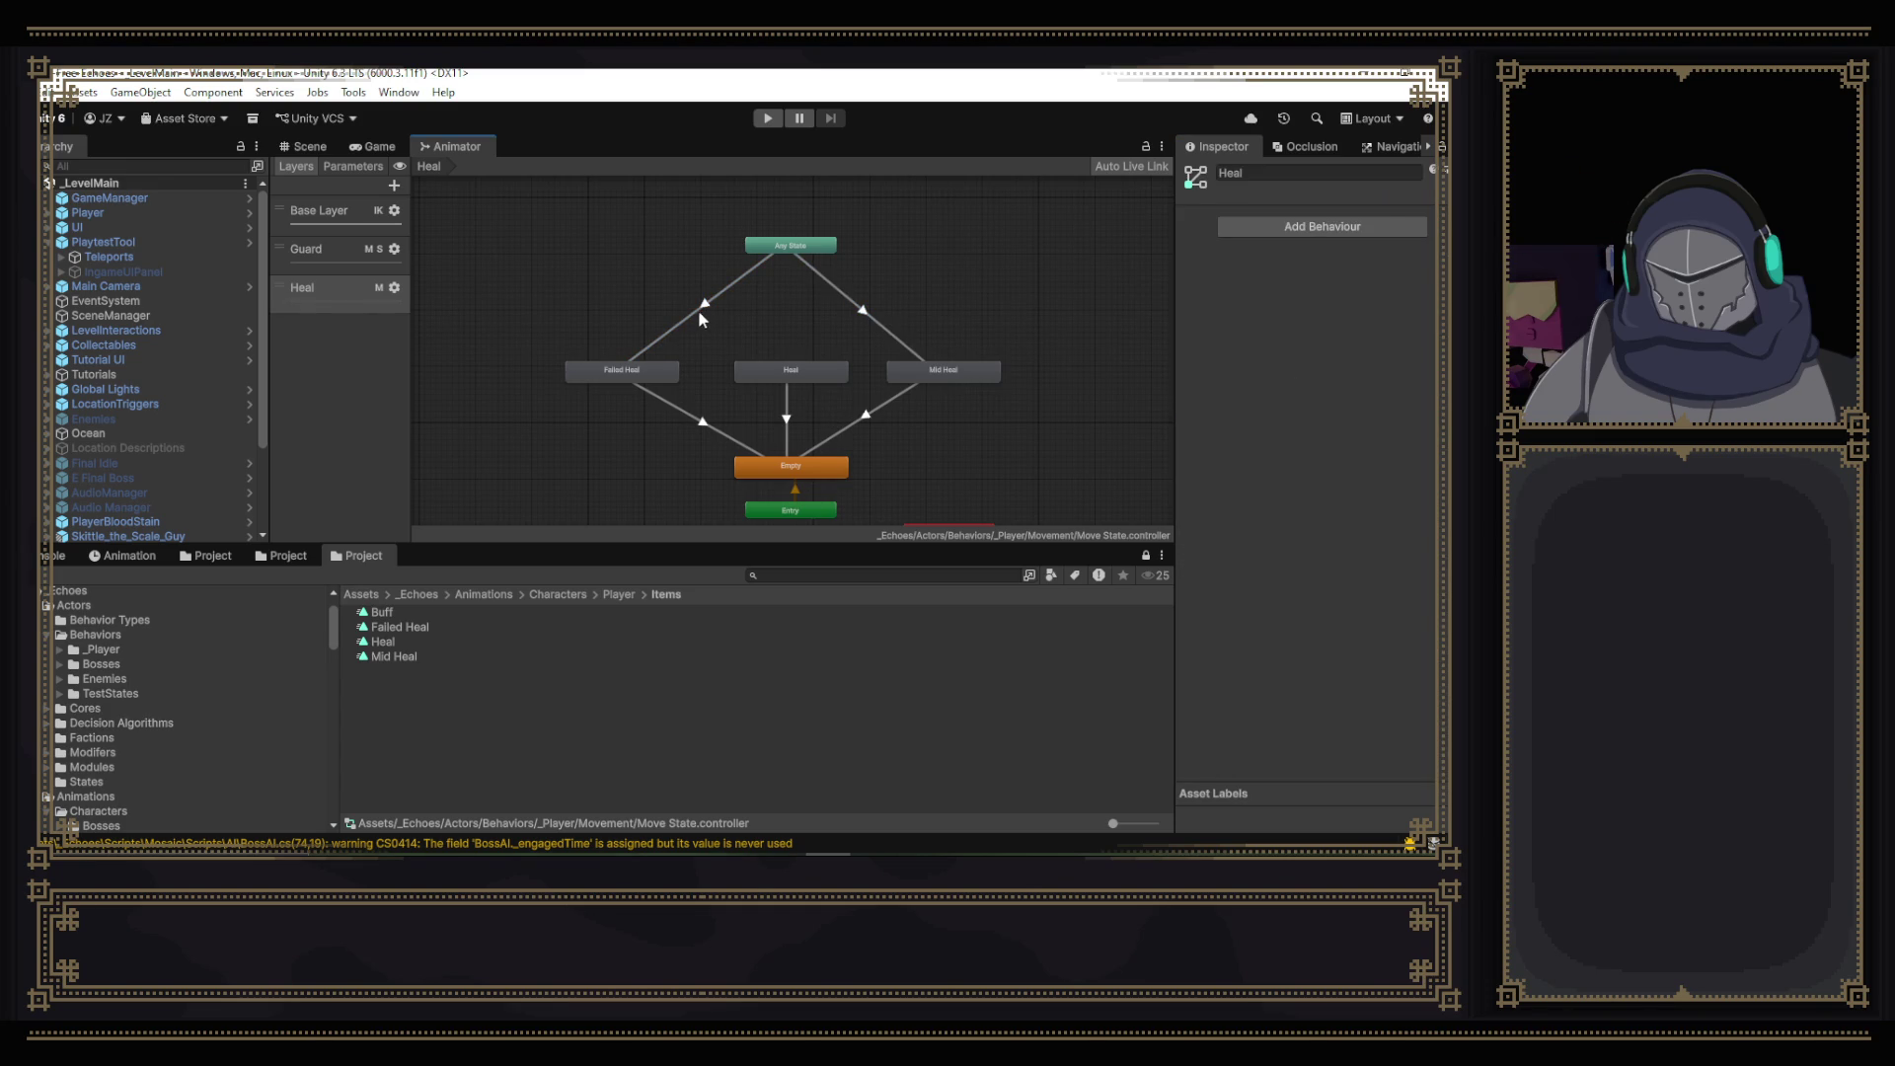
{"action": "left_click", "coordinate": [700, 310]}
{"action": "mouse_move", "coordinate": [1198, 423]}
{"action": "left_mouse_down"}
{"action": "mouse_move", "coordinate": [1400, 459]}
{"action": "mouse_move", "coordinate": [1297, 466]}
{"action": "left_mouse_up"}
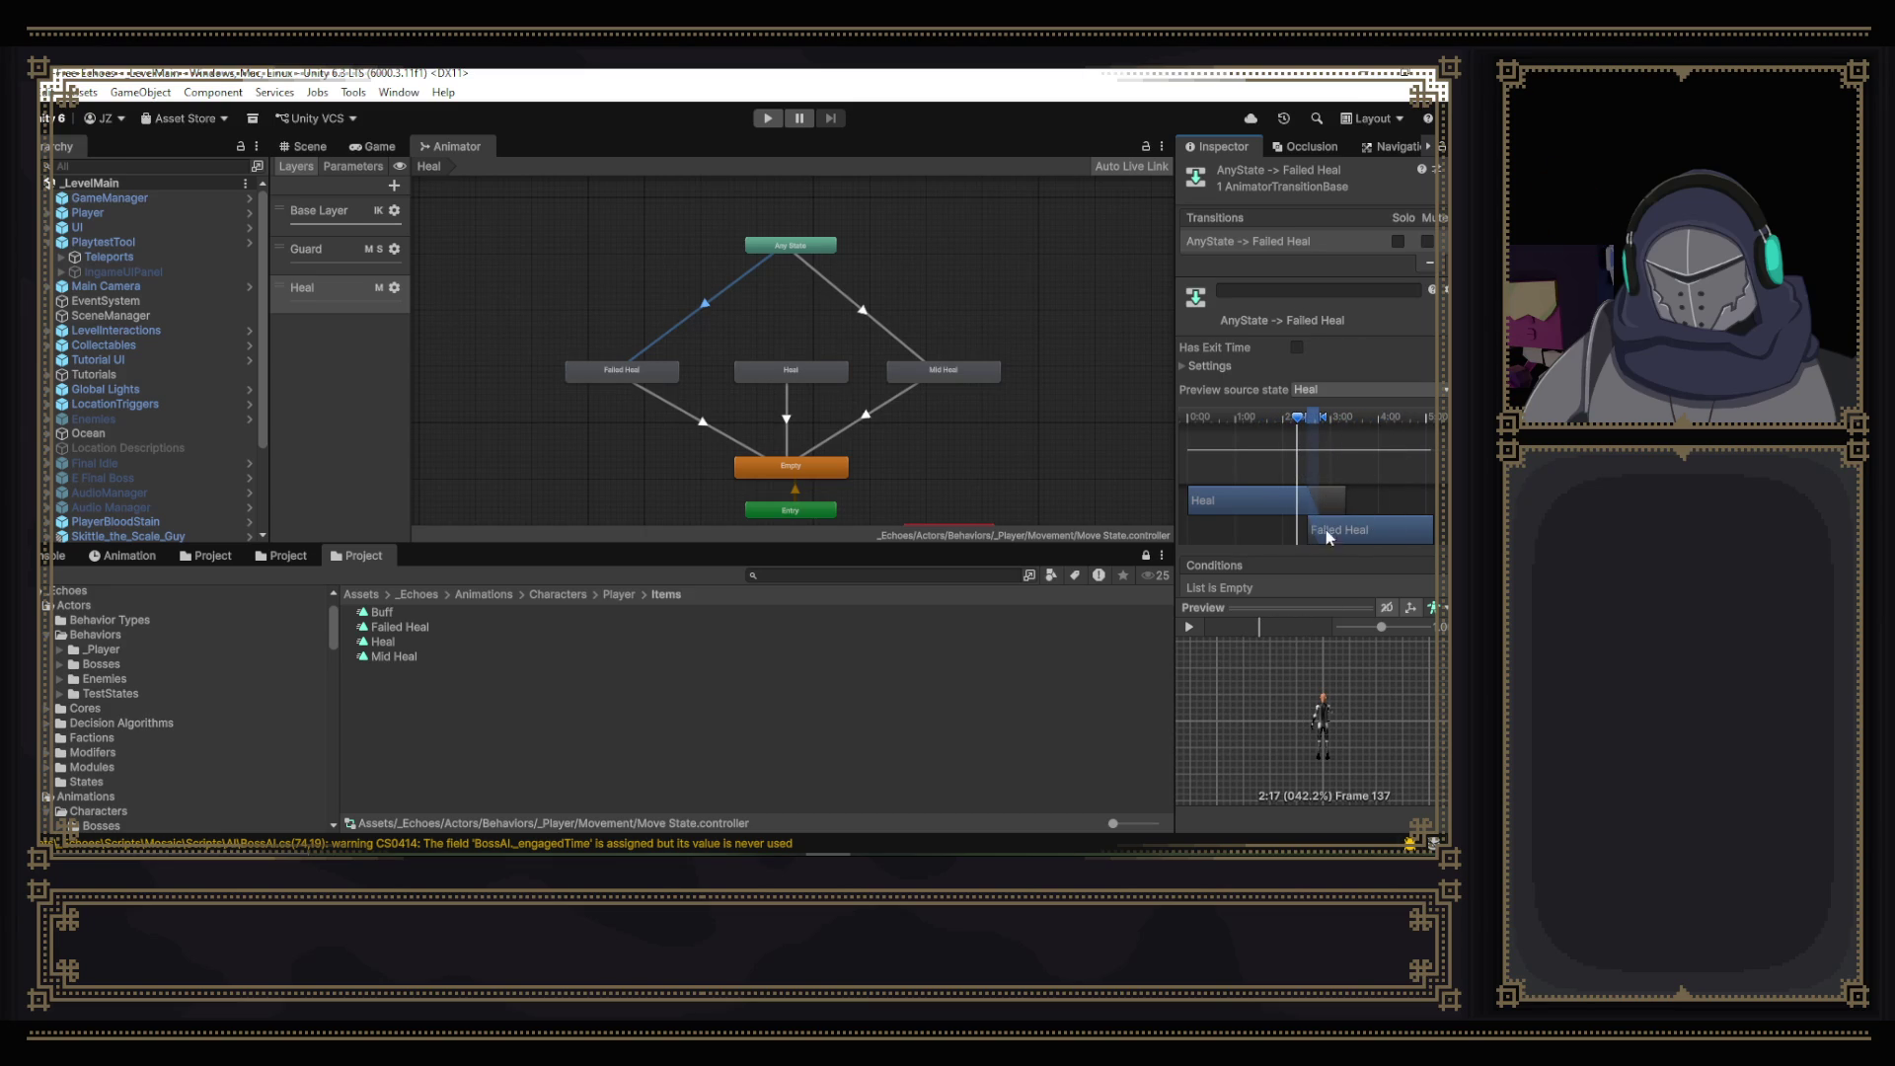
{"action": "scroll", "coordinate": [1364, 772], "scroll_direction": "up", "scroll_amount": 5}
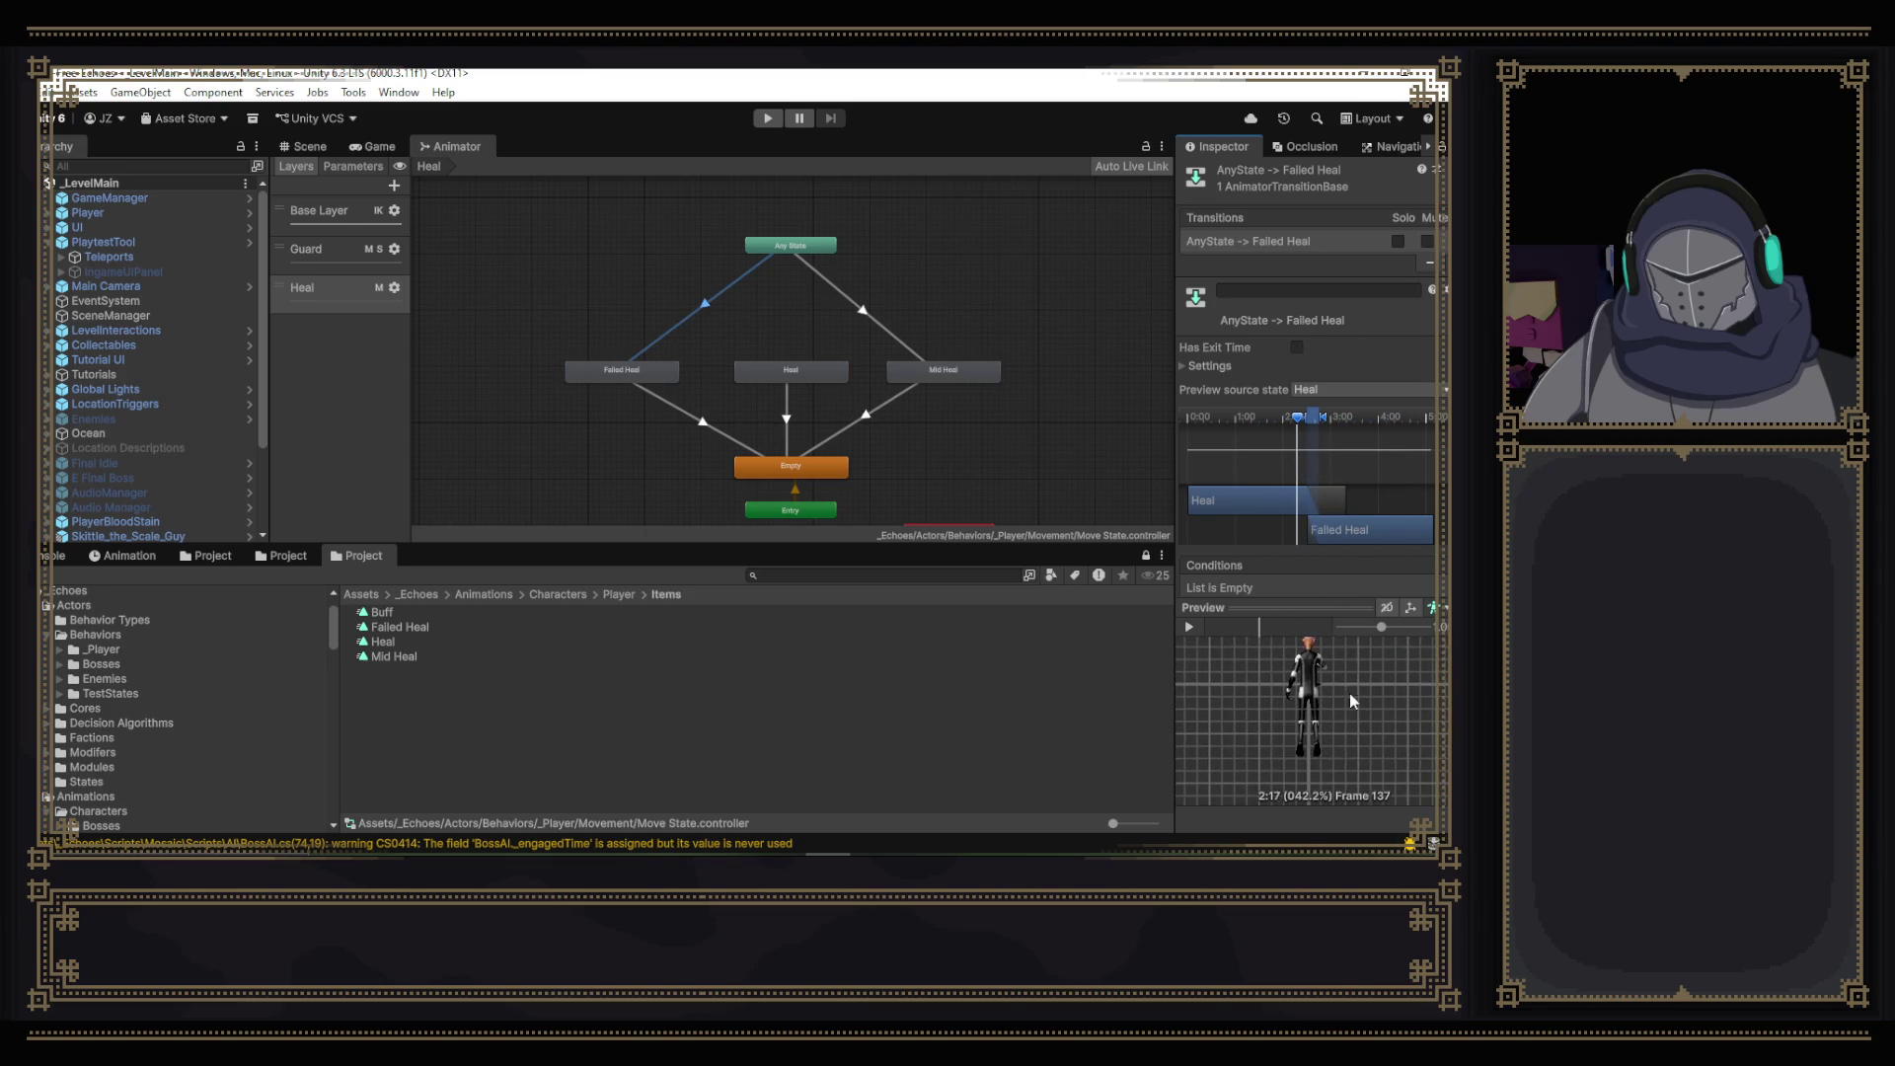
{"action": "left_click_drag", "start_coordinate": [1175, 562], "coordinate": [587, 569]}
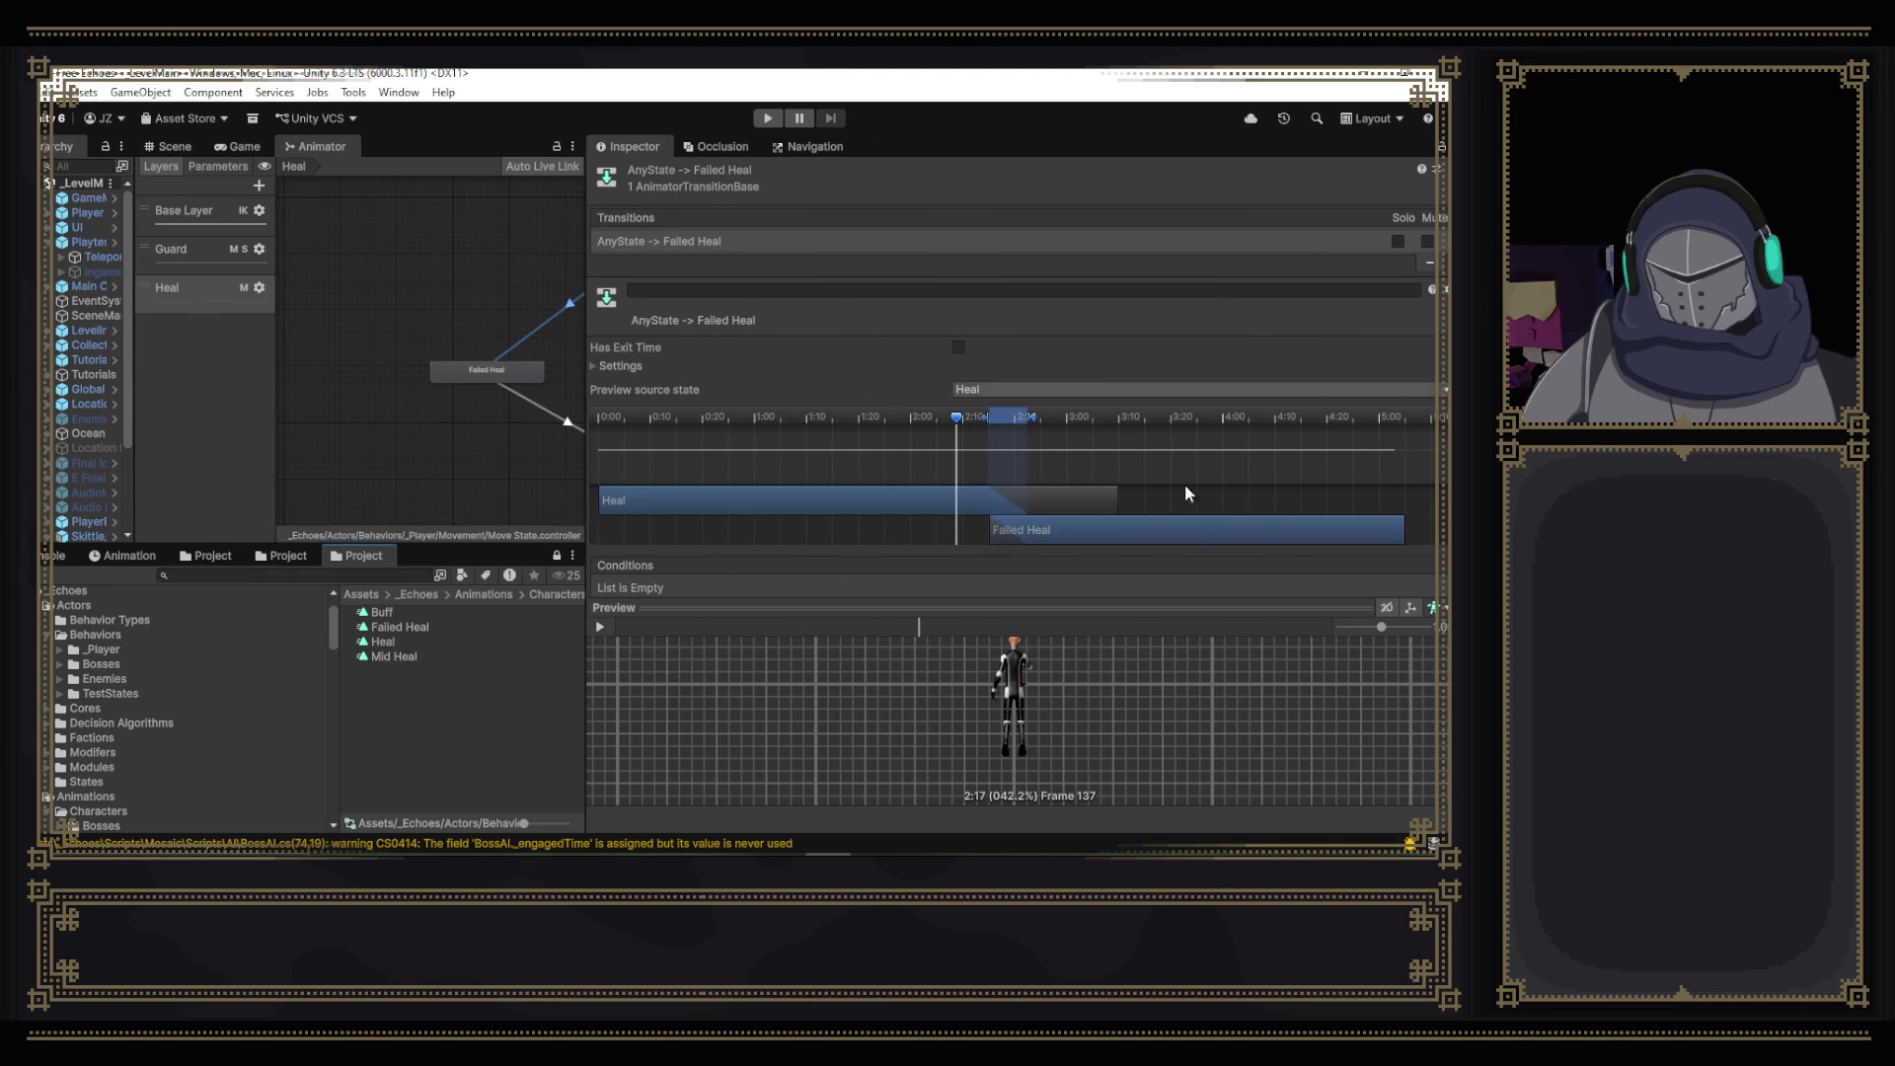
- Shift the blend window later in Heal and offset Failed Heal later, previewing frames 148-159
{"action": "left_click_drag", "start_coordinate": [975, 597], "coordinate": [973, 562]}
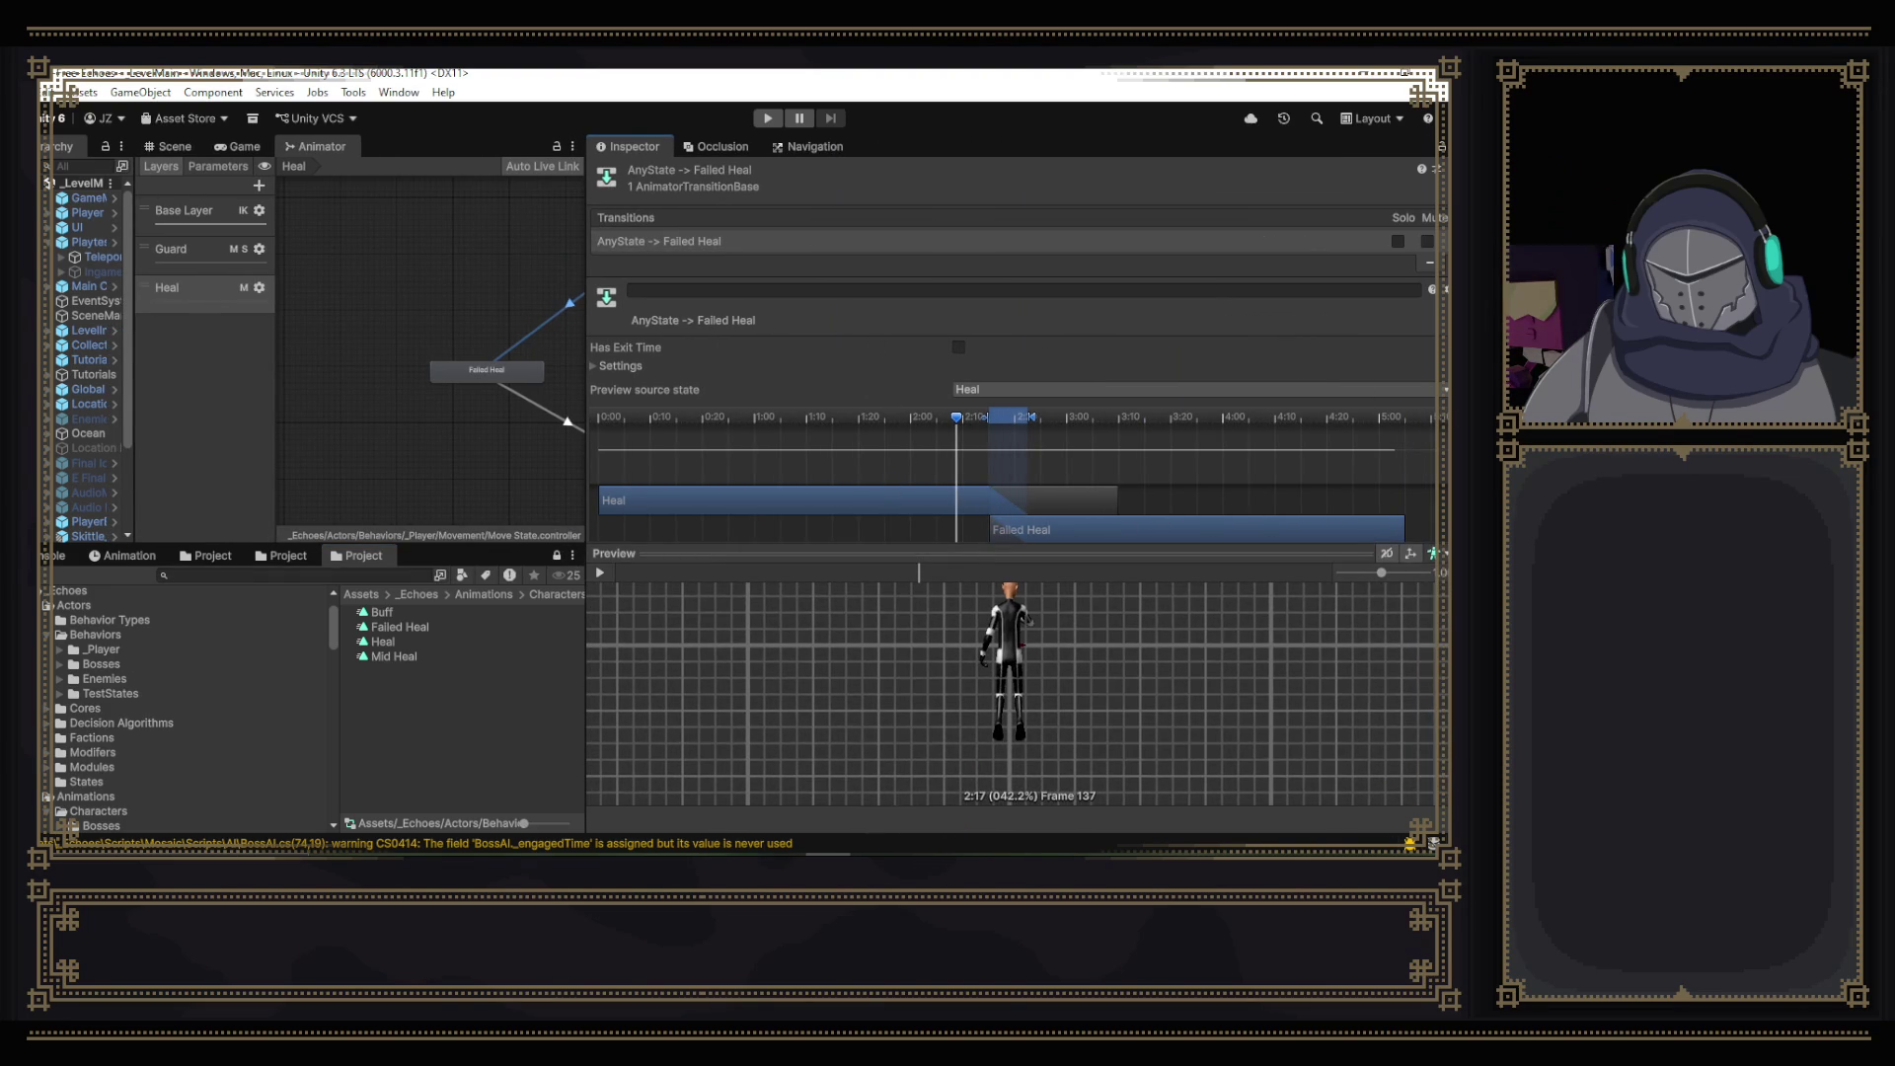
{"action": "scroll", "coordinate": [1272, 351], "scroll_direction": "down", "scroll_amount": 3}
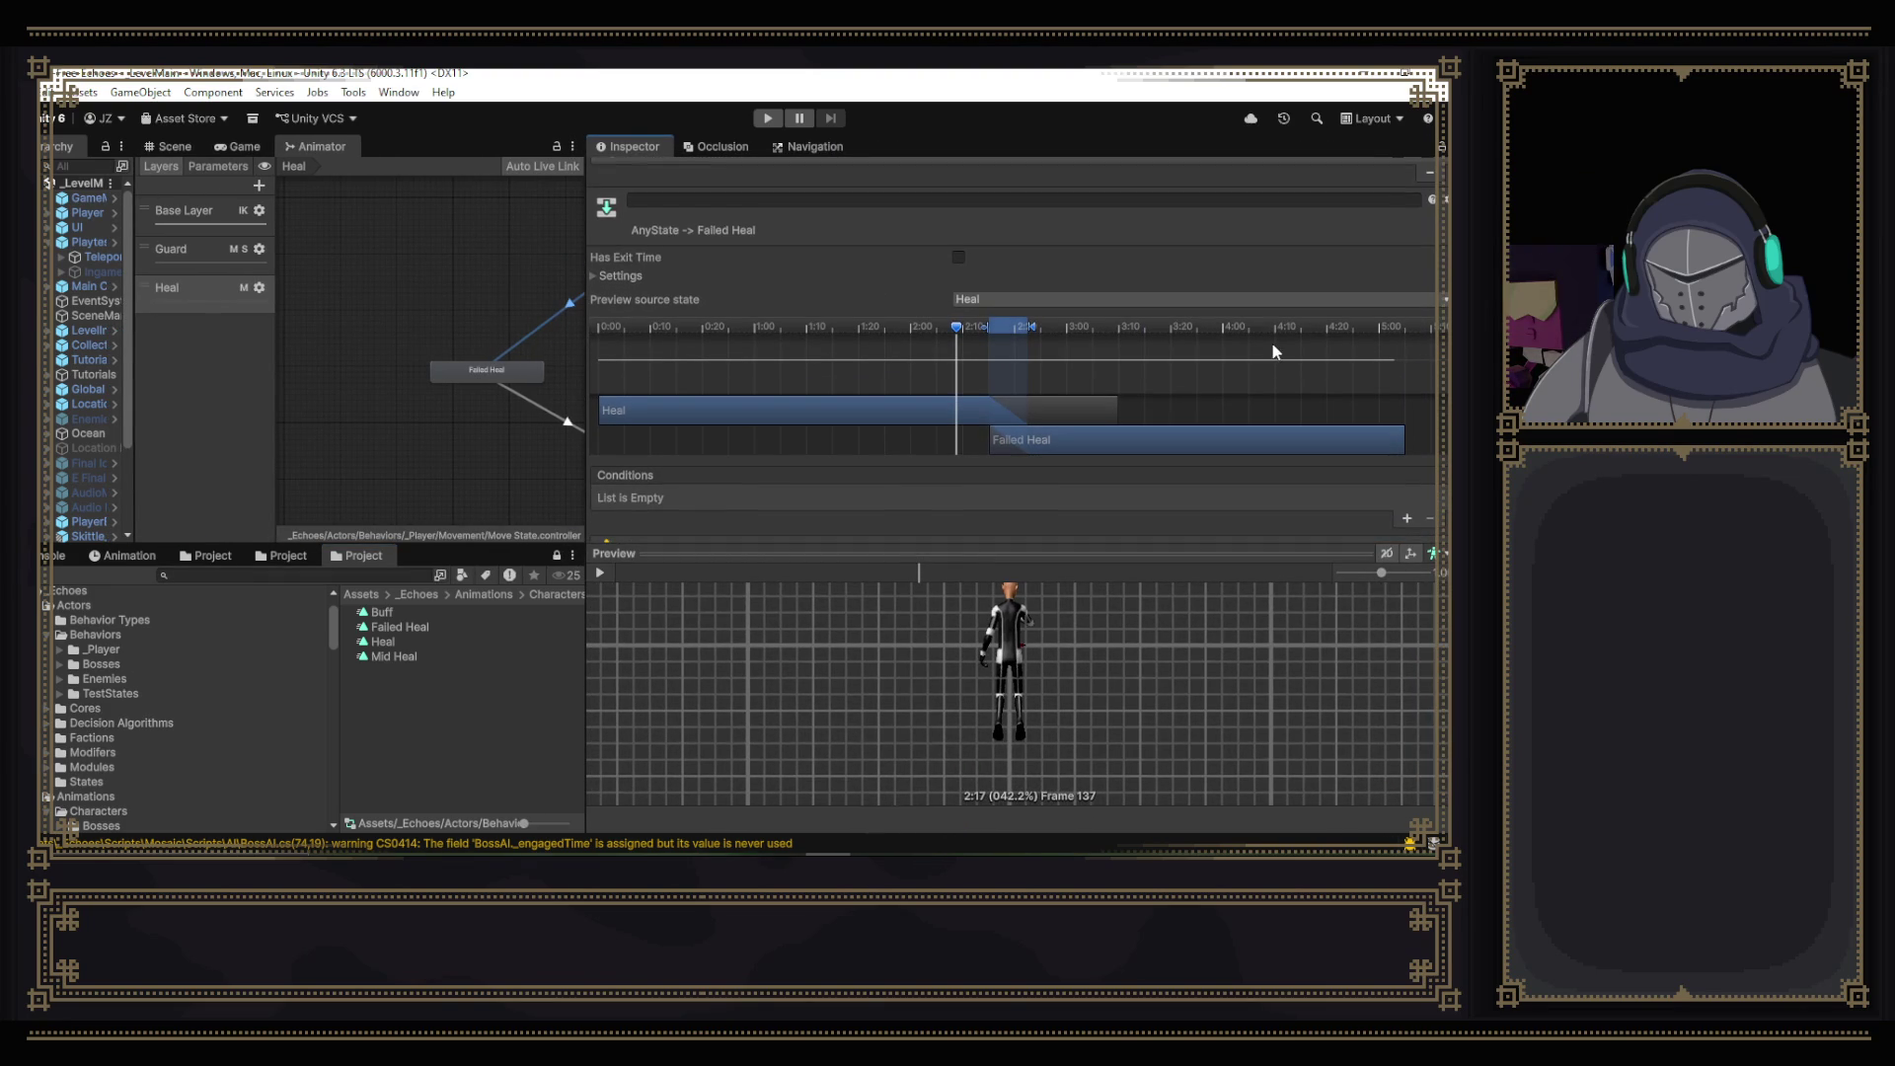
{"action": "mouse_move", "coordinate": [1061, 602]}
{"action": "left_mouse_down"}
{"action": "mouse_move", "coordinate": [1128, 658]}
{"action": "mouse_move", "coordinate": [1157, 624]}
{"action": "mouse_move", "coordinate": [1104, 681]}
{"action": "mouse_move", "coordinate": [1120, 636]}
{"action": "left_mouse_up"}
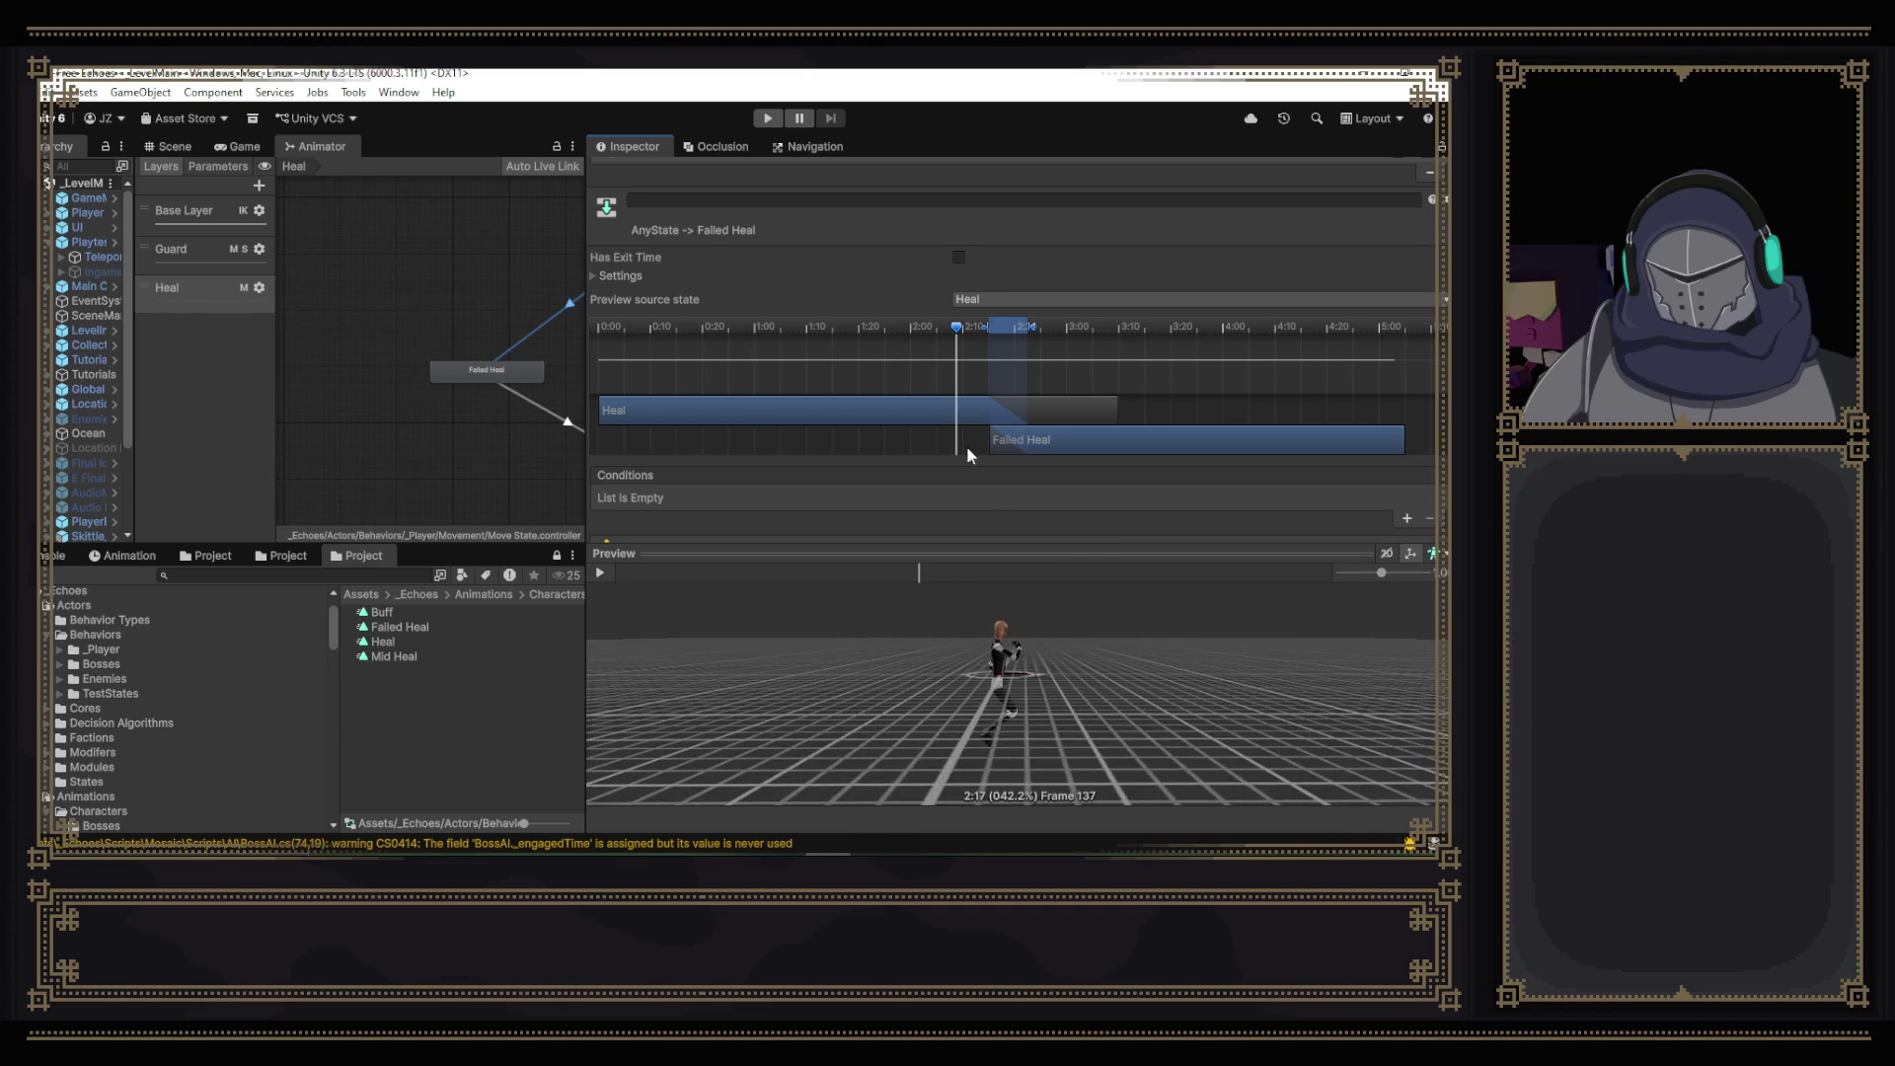
{"action": "left_click_drag", "start_coordinate": [956, 329], "coordinate": [980, 332]}
{"action": "left_click_drag", "start_coordinate": [1060, 444], "coordinate": [1061, 407]}
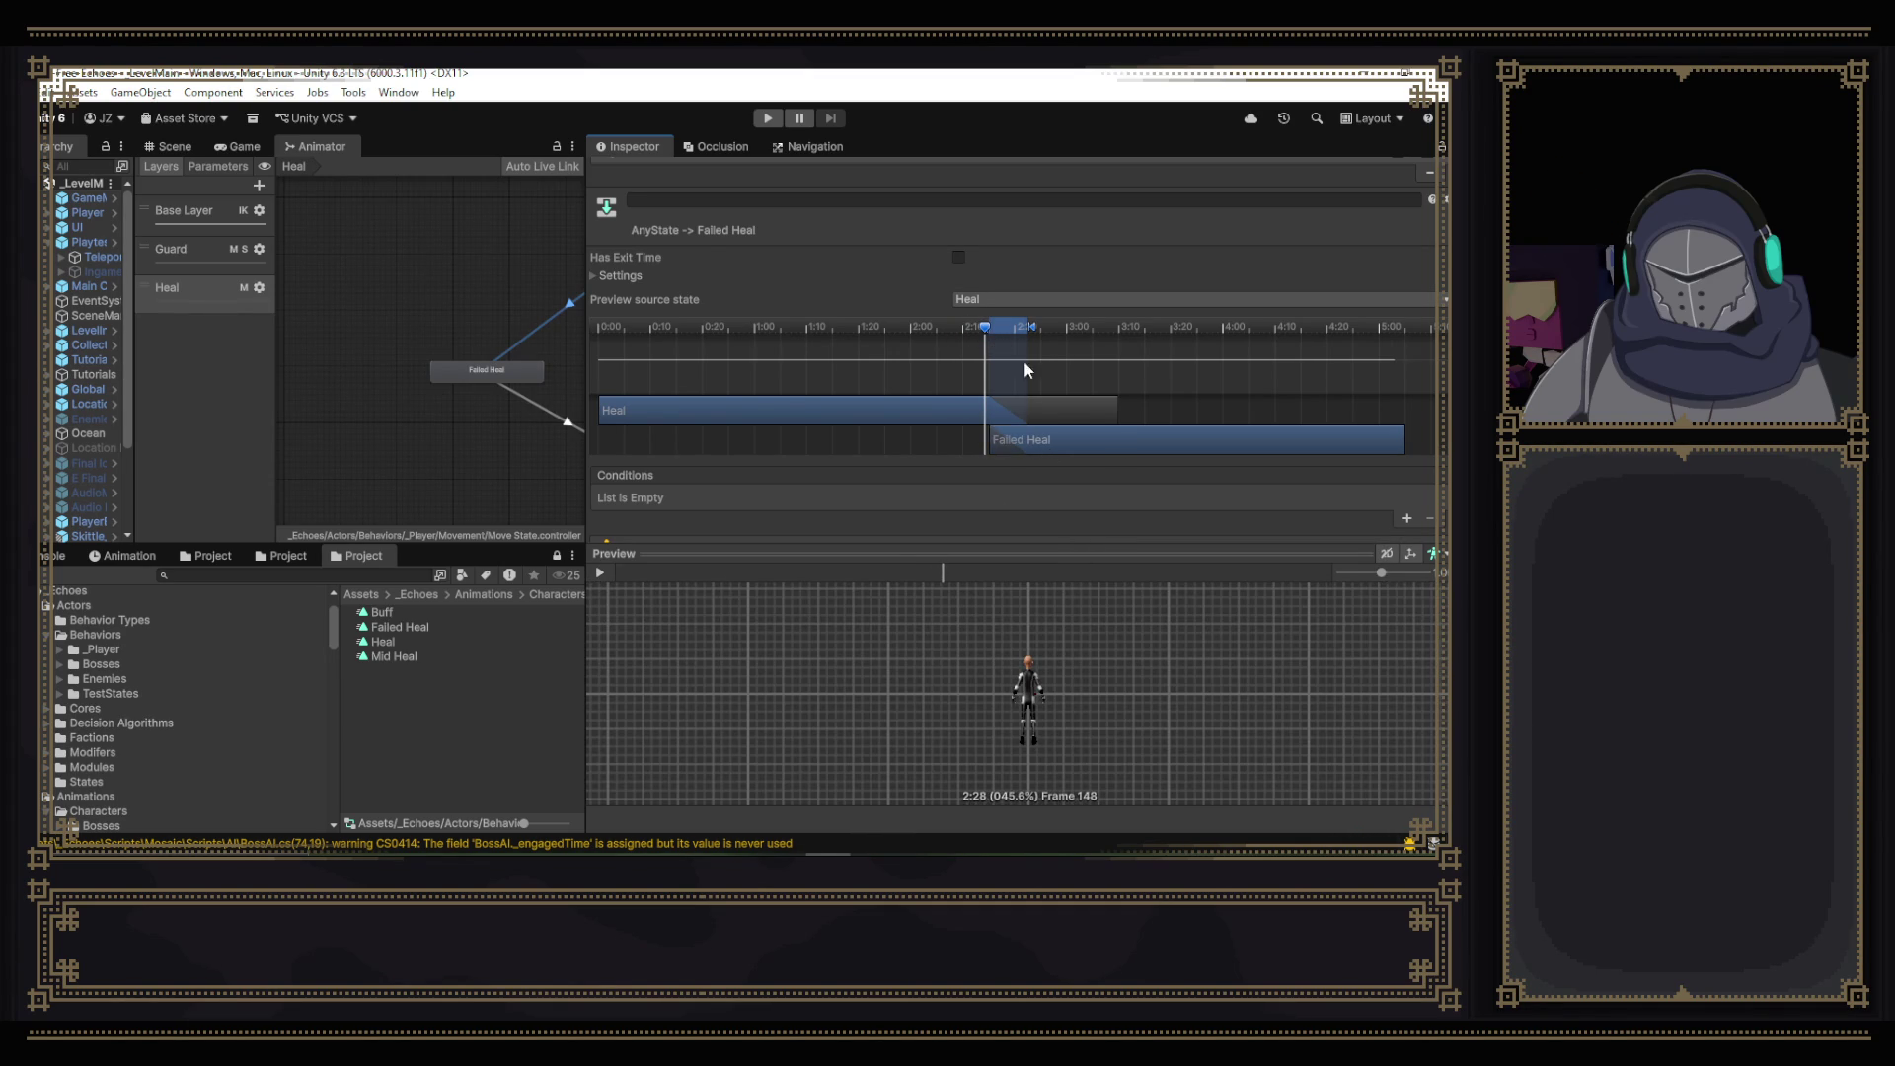
{"action": "left_click_drag", "start_coordinate": [1009, 326], "coordinate": [1051, 327]}
{"action": "left_click_drag", "start_coordinate": [1046, 439], "coordinate": [1085, 442]}
{"action": "left_click_drag", "start_coordinate": [984, 340], "coordinate": [1011, 341]}
{"action": "left_click_drag", "start_coordinate": [1085, 658], "coordinate": [942, 667]}
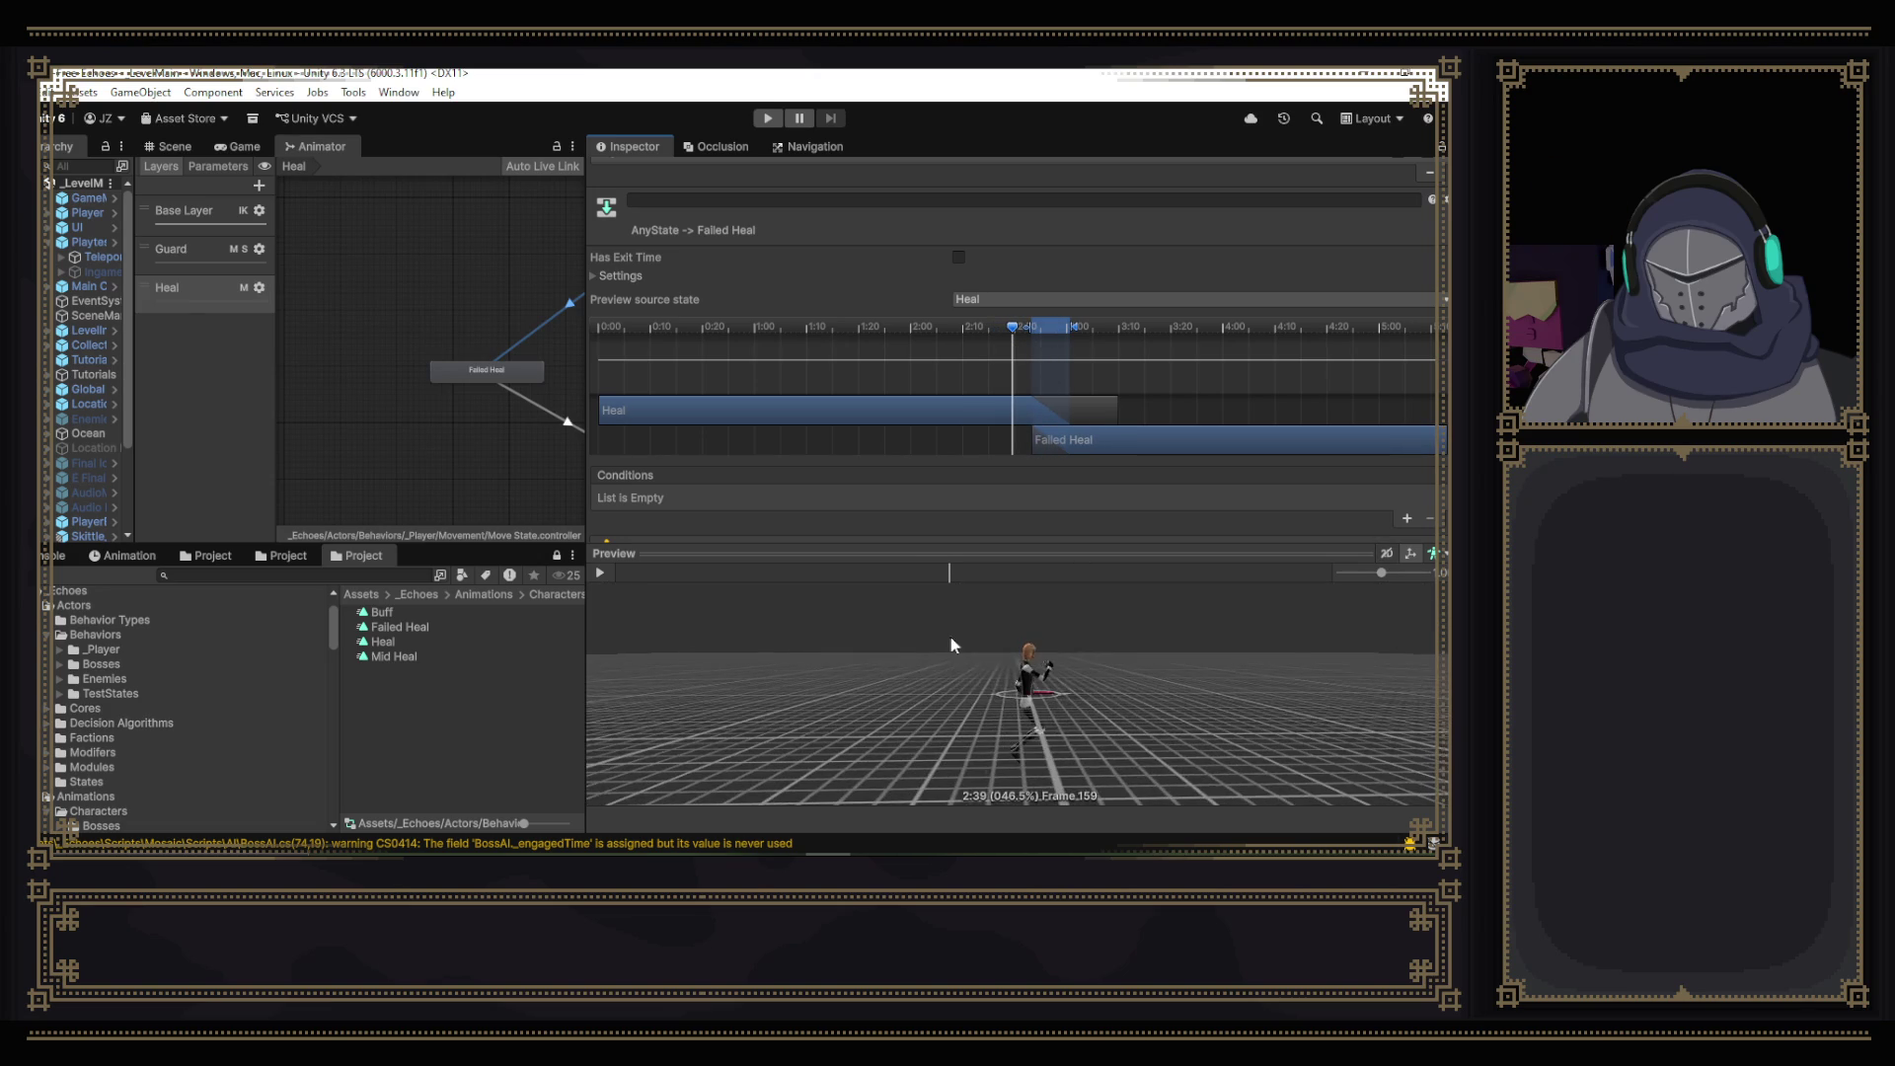
- Nudge the Failed Heal clip slightly earlier, check frames 146-174, and restore the graph width
{"action": "left_click_drag", "start_coordinate": [1011, 331], "coordinate": [1181, 364]}
{"action": "left_click_drag", "start_coordinate": [1121, 440], "coordinate": [1110, 440]}
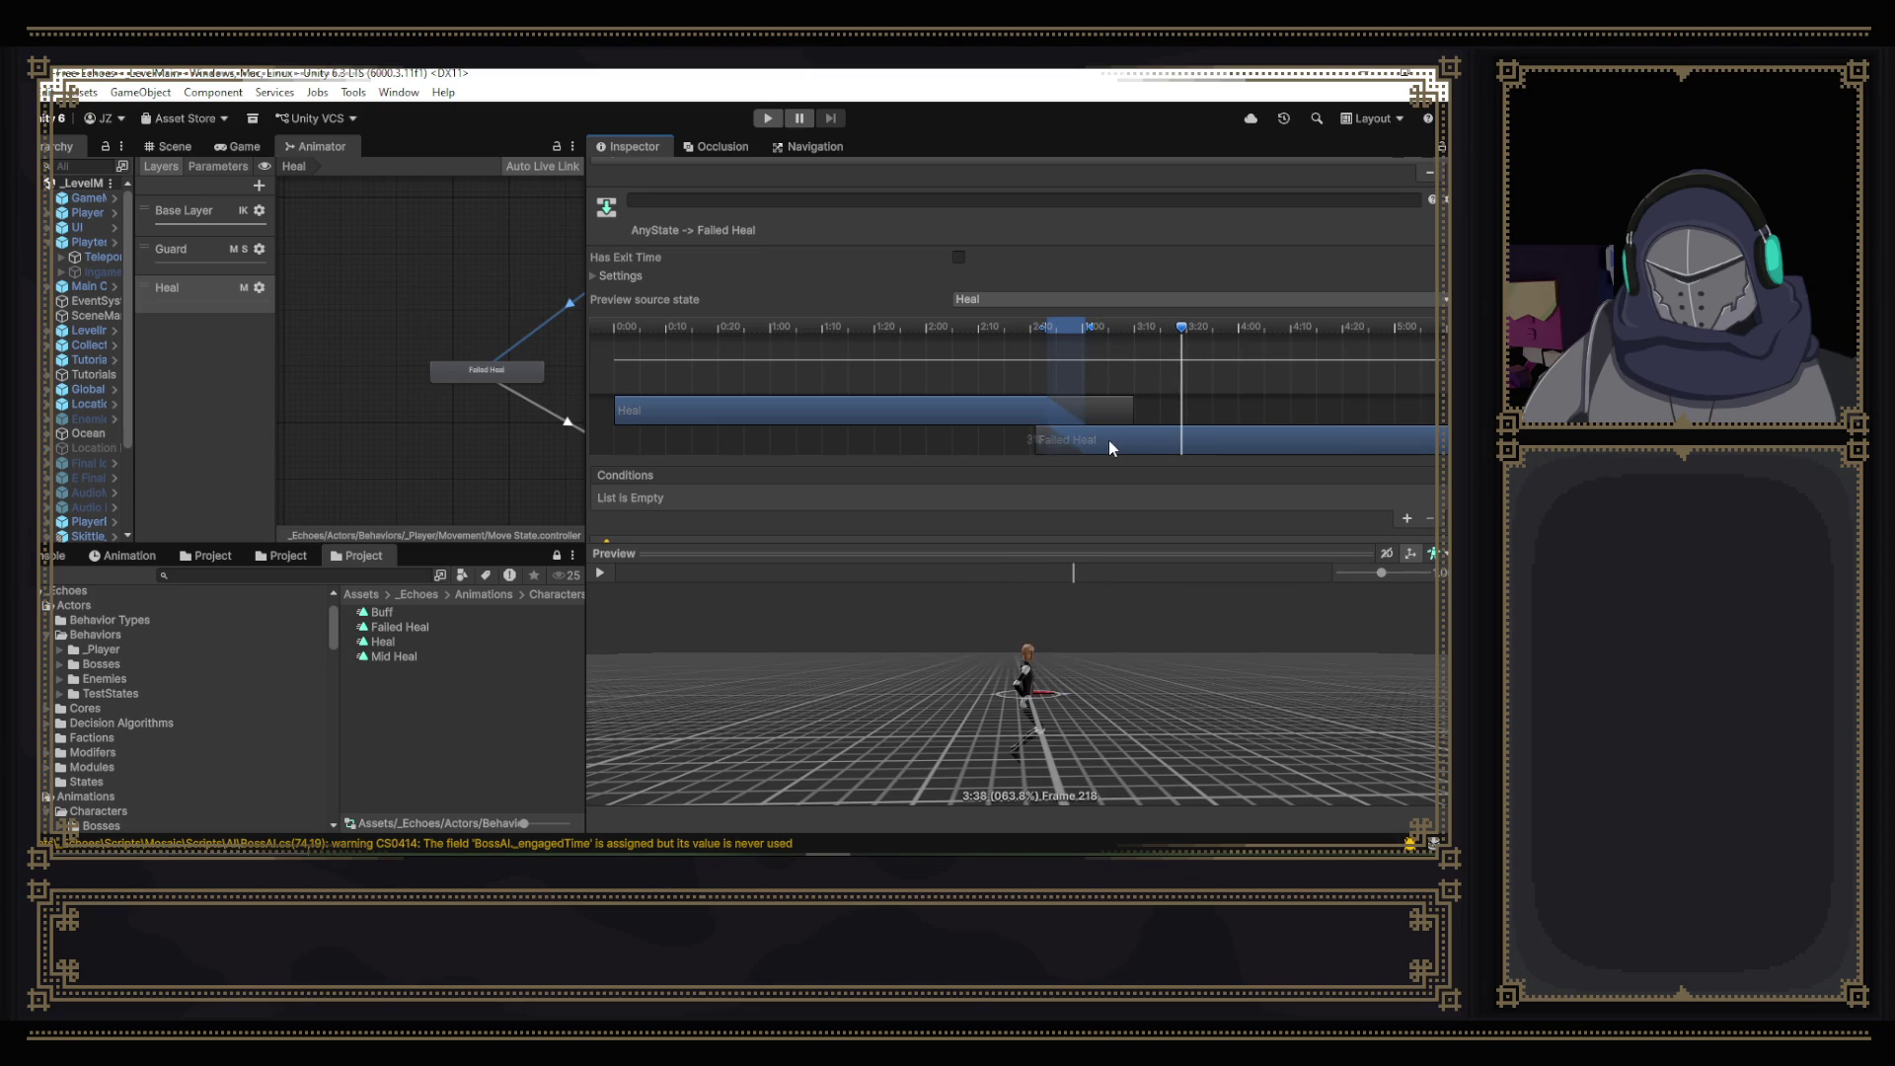
{"action": "mouse_move", "coordinate": [1181, 327]}
{"action": "left_mouse_down"}
{"action": "mouse_move", "coordinate": [994, 348]}
{"action": "mouse_move", "coordinate": [1273, 387]}
{"action": "mouse_move", "coordinate": [1188, 385]}
{"action": "mouse_move", "coordinate": [1102, 435]}
{"action": "left_mouse_up"}
{"action": "mouse_move", "coordinate": [1191, 329]}
{"action": "left_mouse_down"}
{"action": "mouse_move", "coordinate": [835, 331]}
{"action": "mouse_move", "coordinate": [1271, 397]}
{"action": "left_mouse_up"}
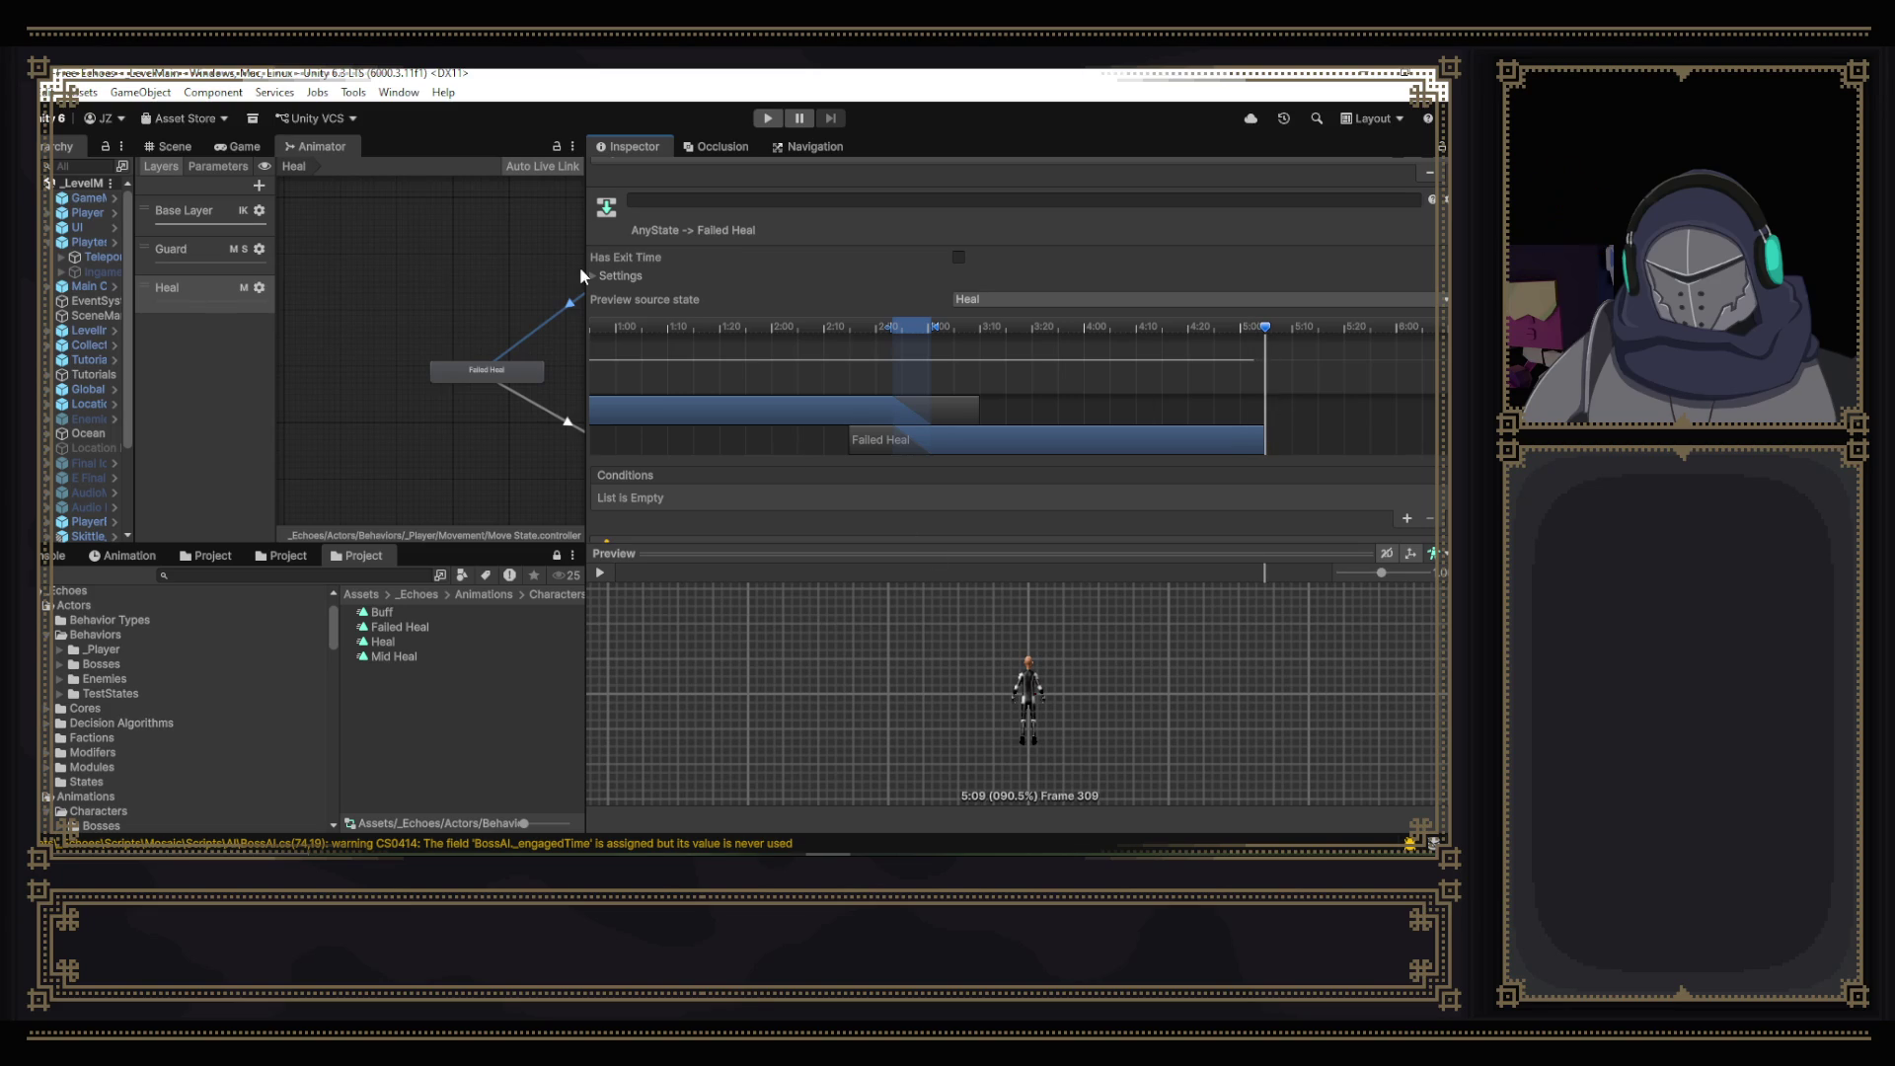
{"action": "left_click_drag", "start_coordinate": [582, 269], "coordinate": [1079, 298]}
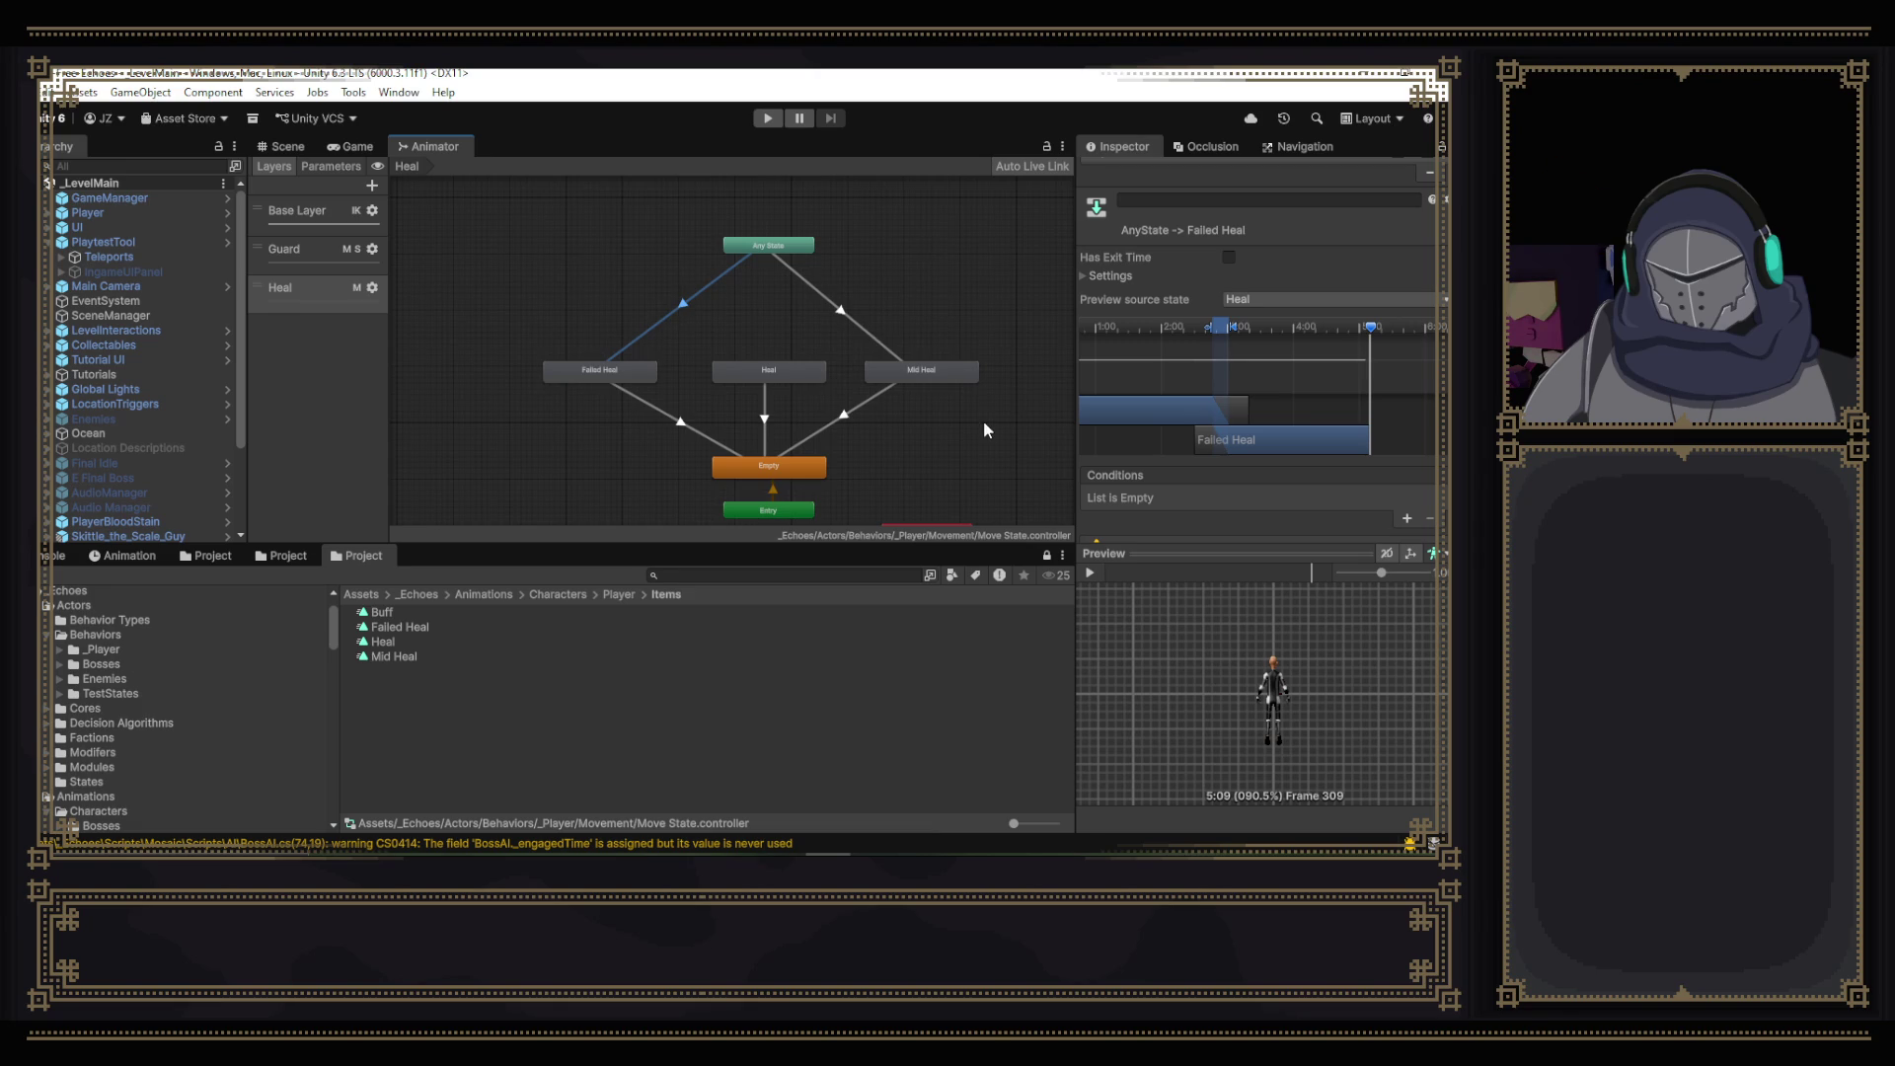
- Widen the Animator graph, show its Parameters list, and bring HealState.cs in Visual Studio forward
{"action": "left_click_drag", "start_coordinate": [1076, 371], "coordinate": [1137, 369]}
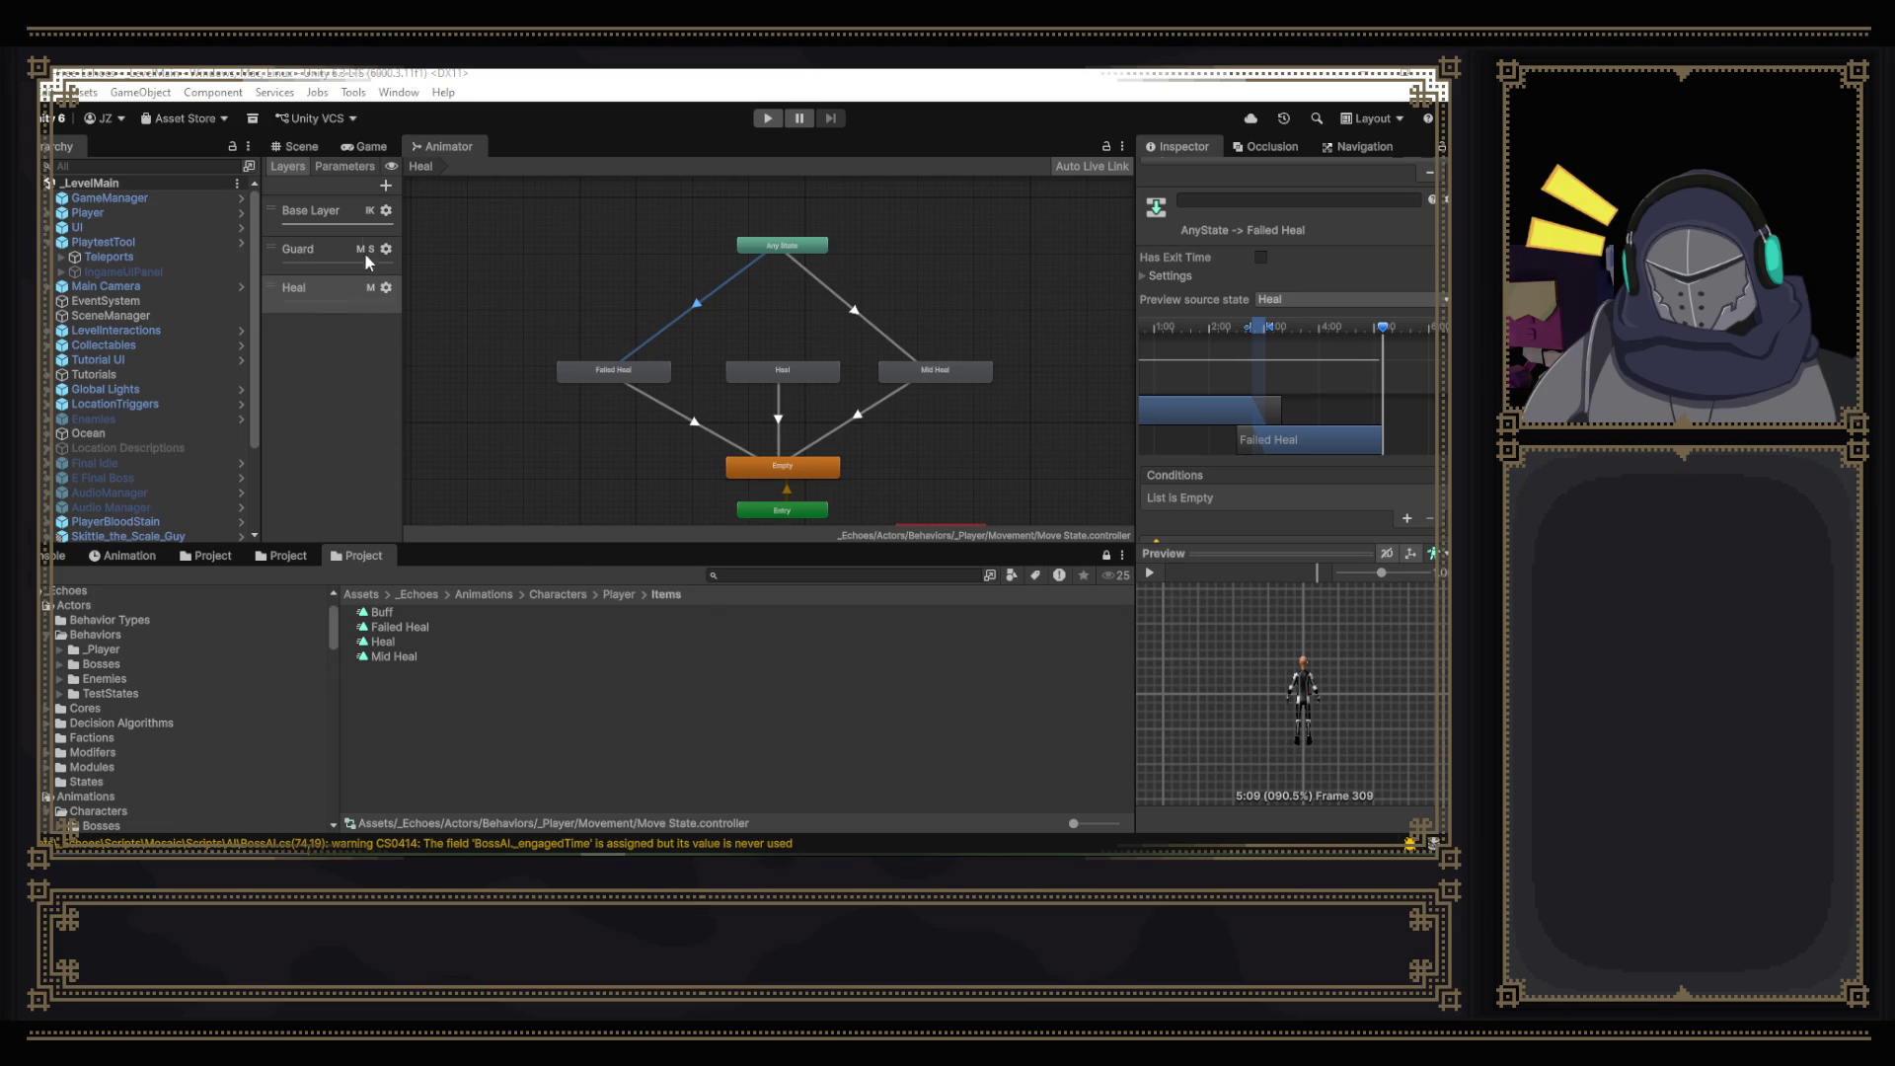
{"action": "left_click", "coordinate": [337, 168]}
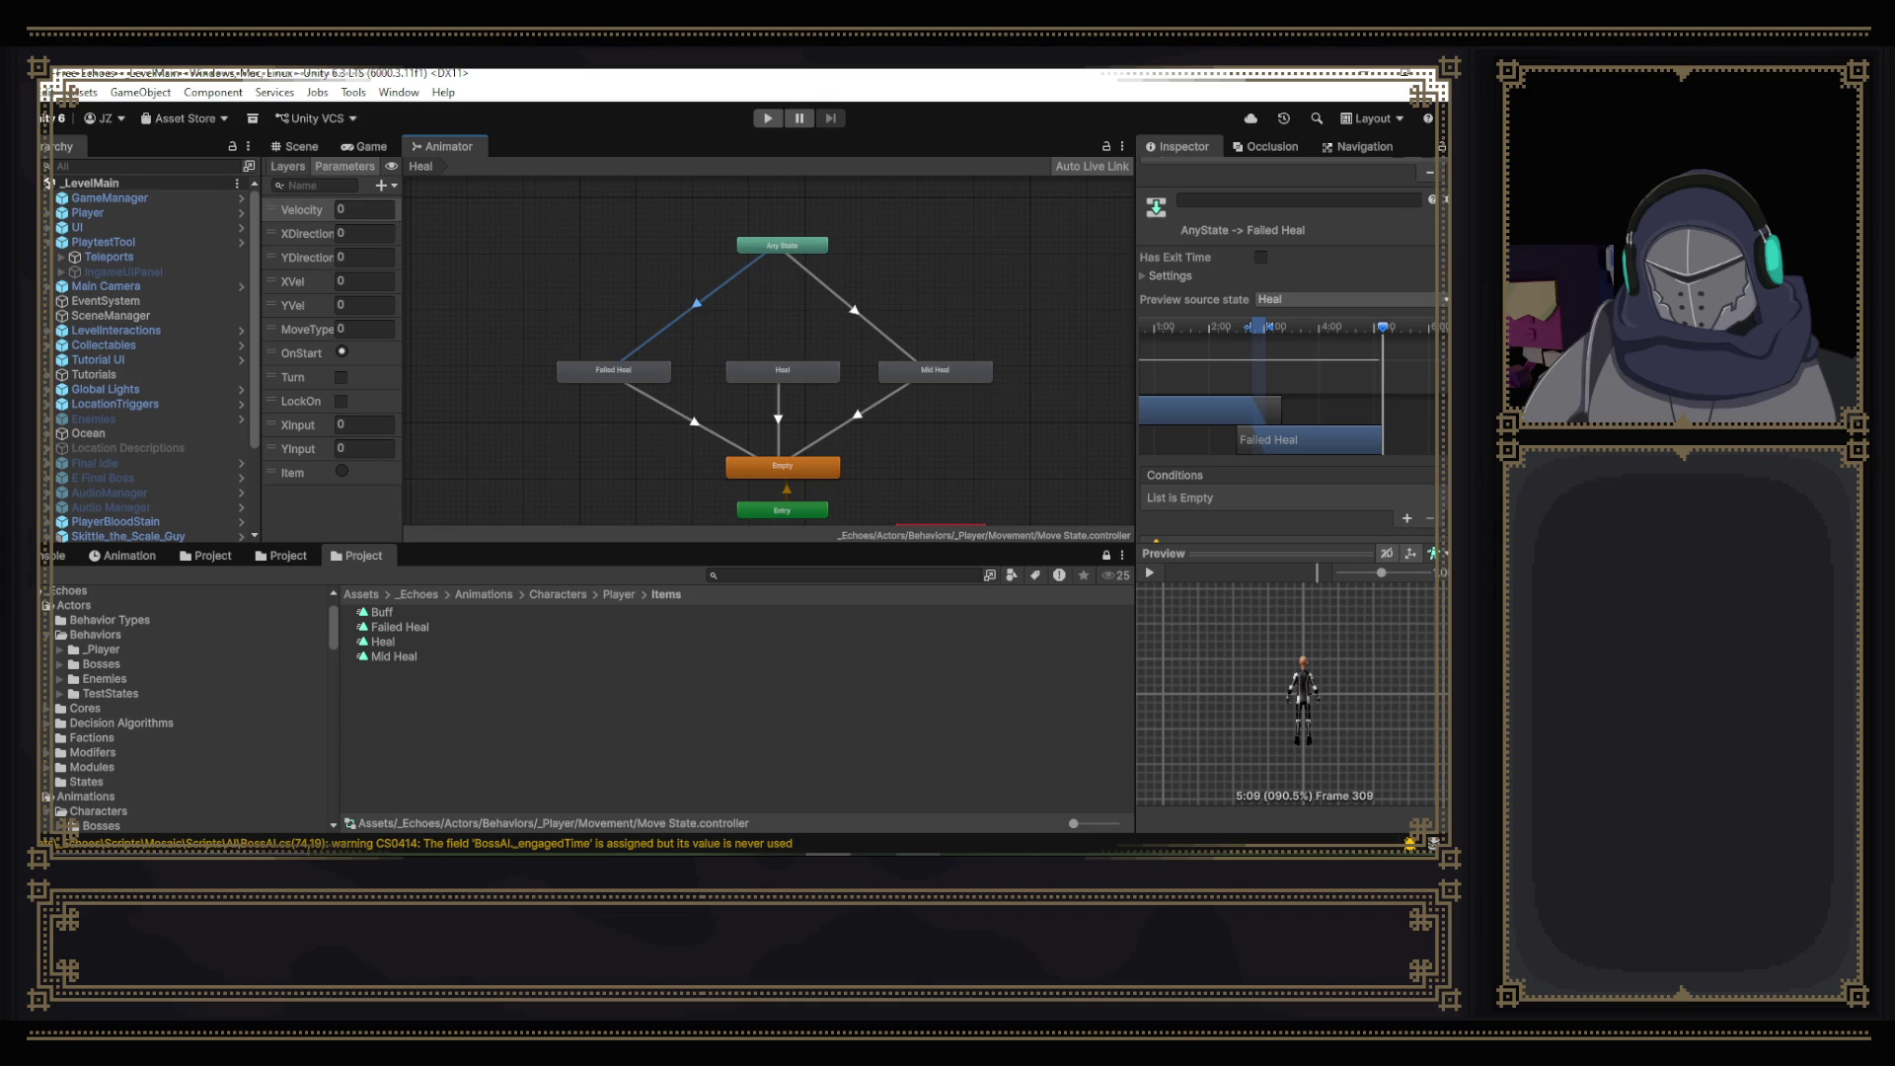
{"action": "mouse_move", "coordinate": [918, 855]}
{"action": "left_click", "coordinate": [918, 790]}
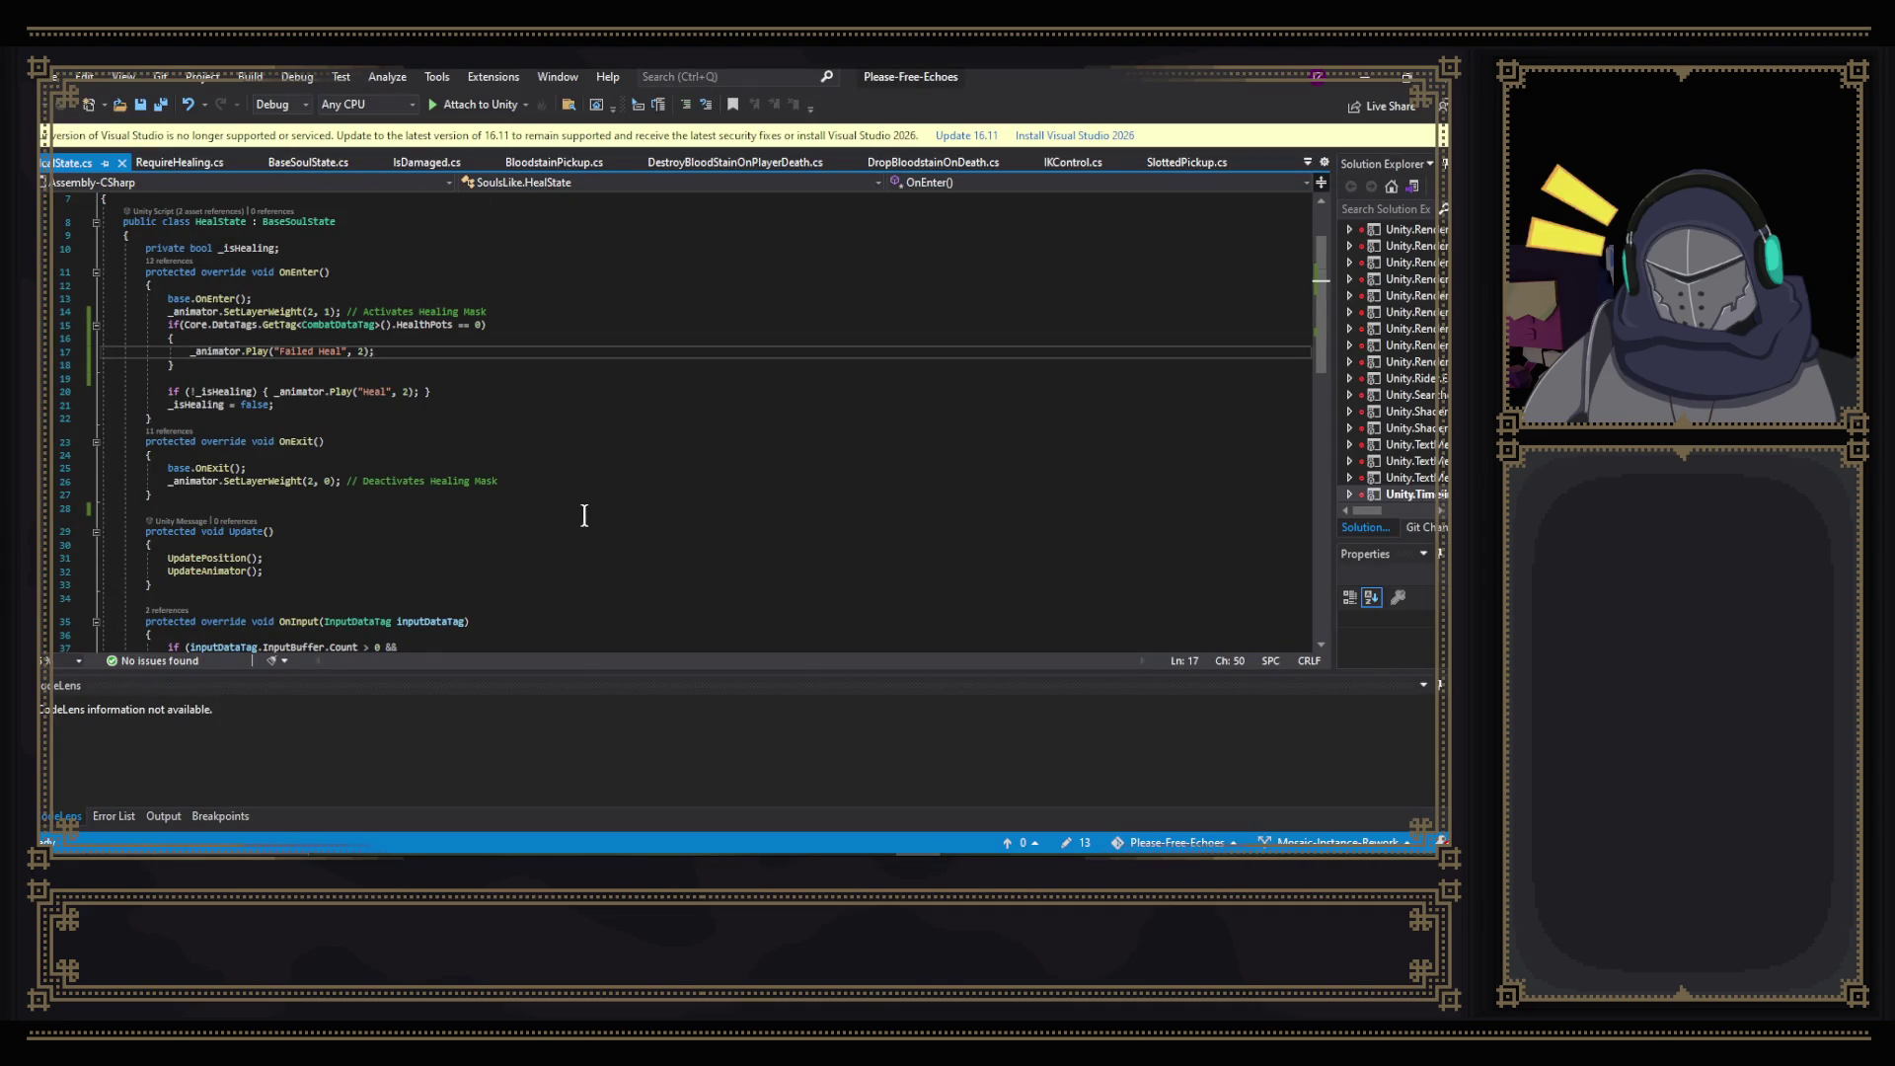
- Delete the HealthPots != 0 check from OnInput's condition
{"action": "scroll", "coordinate": [592, 513], "scroll_direction": "down", "scroll_amount": 6}
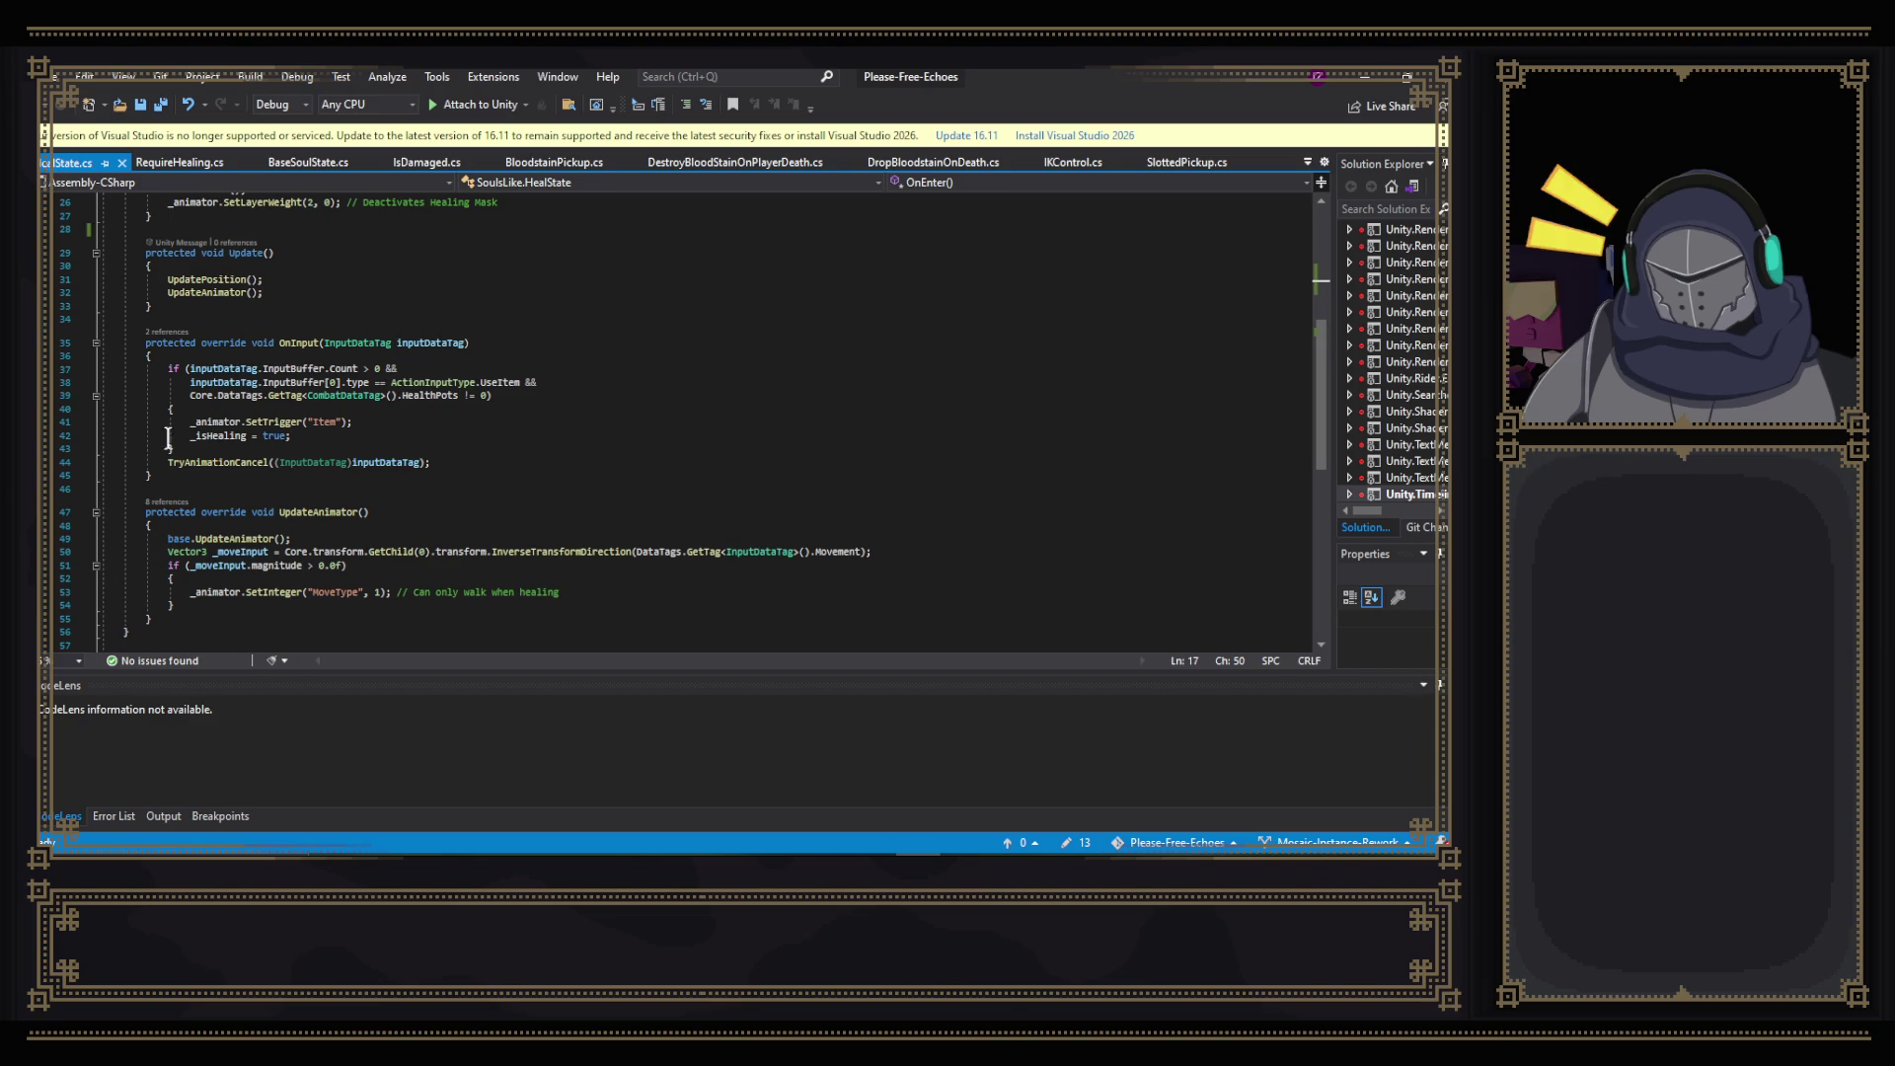
{"action": "mouse_move", "coordinate": [485, 396]}
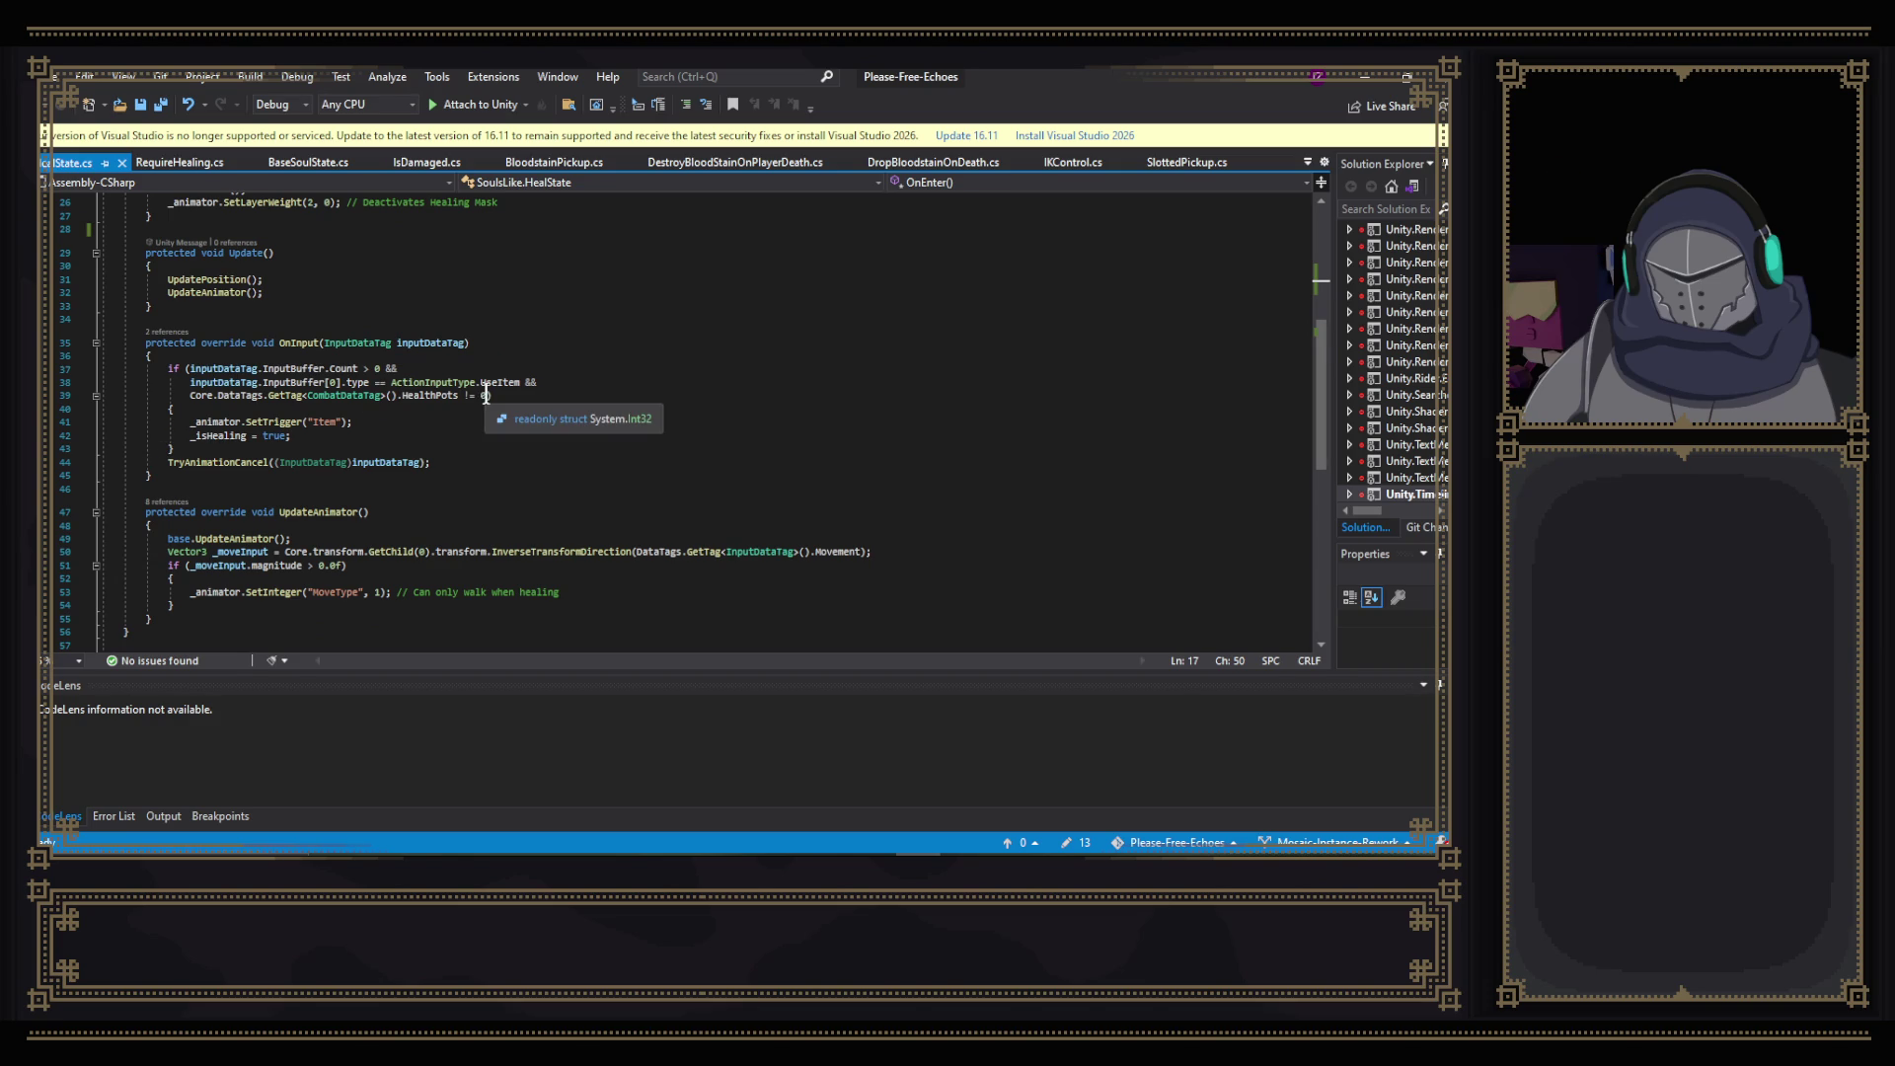
{"action": "left_click", "coordinate": [487, 396]}
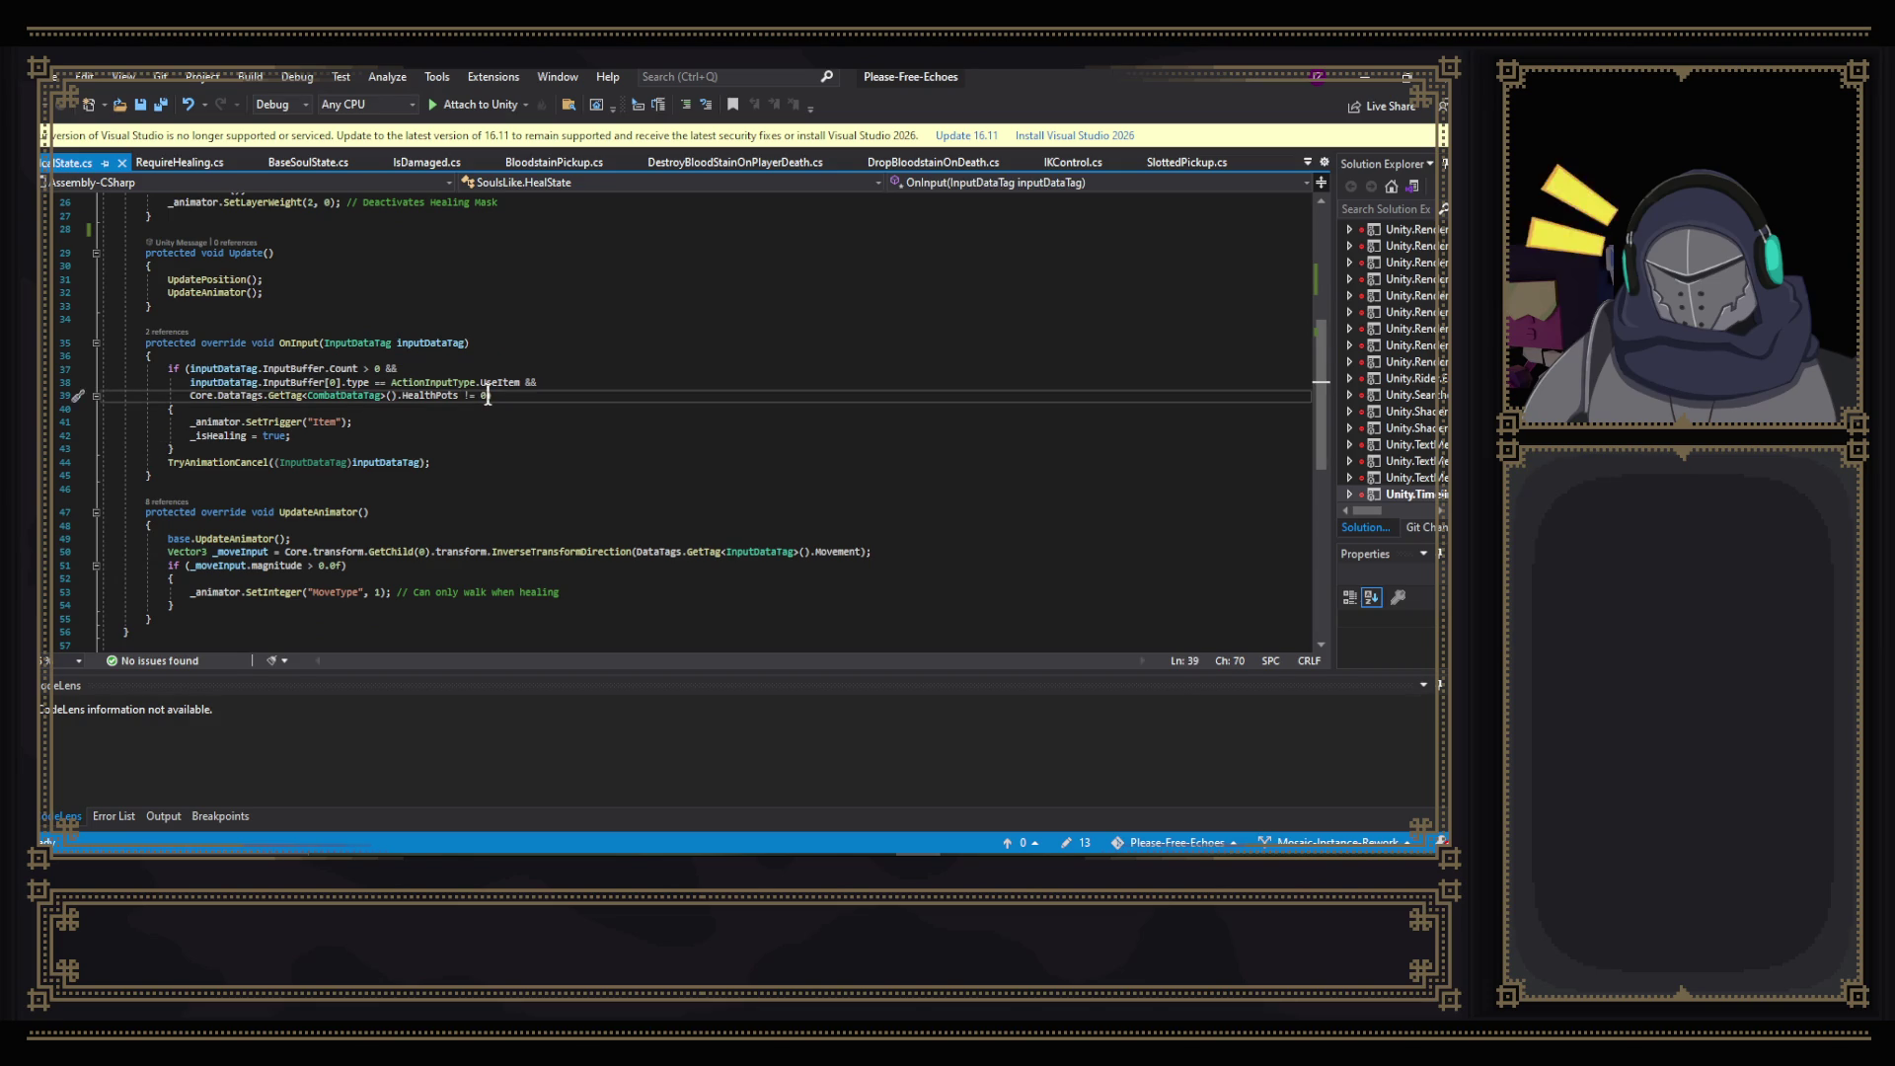
{"action": "left_click_drag", "start_coordinate": [488, 396], "coordinate": [521, 383]}
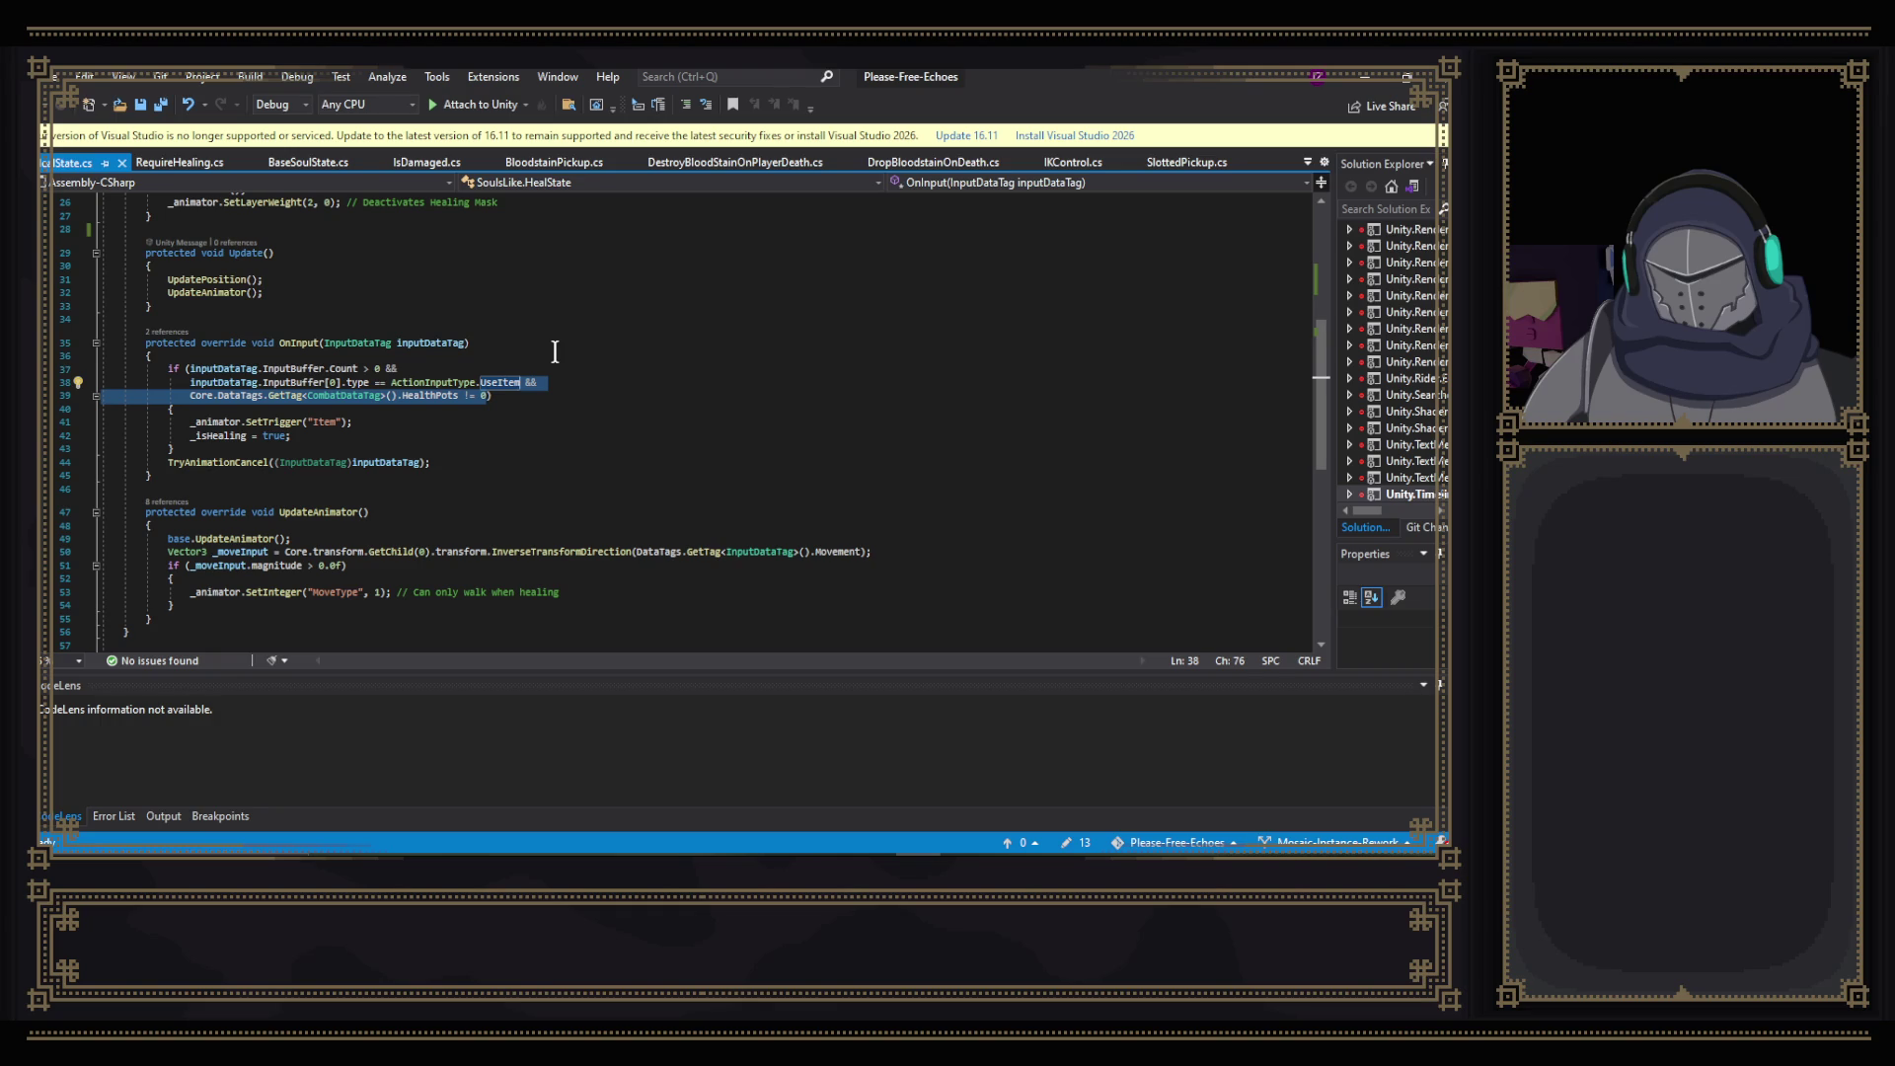
{"action": "key", "text": "Delete"}
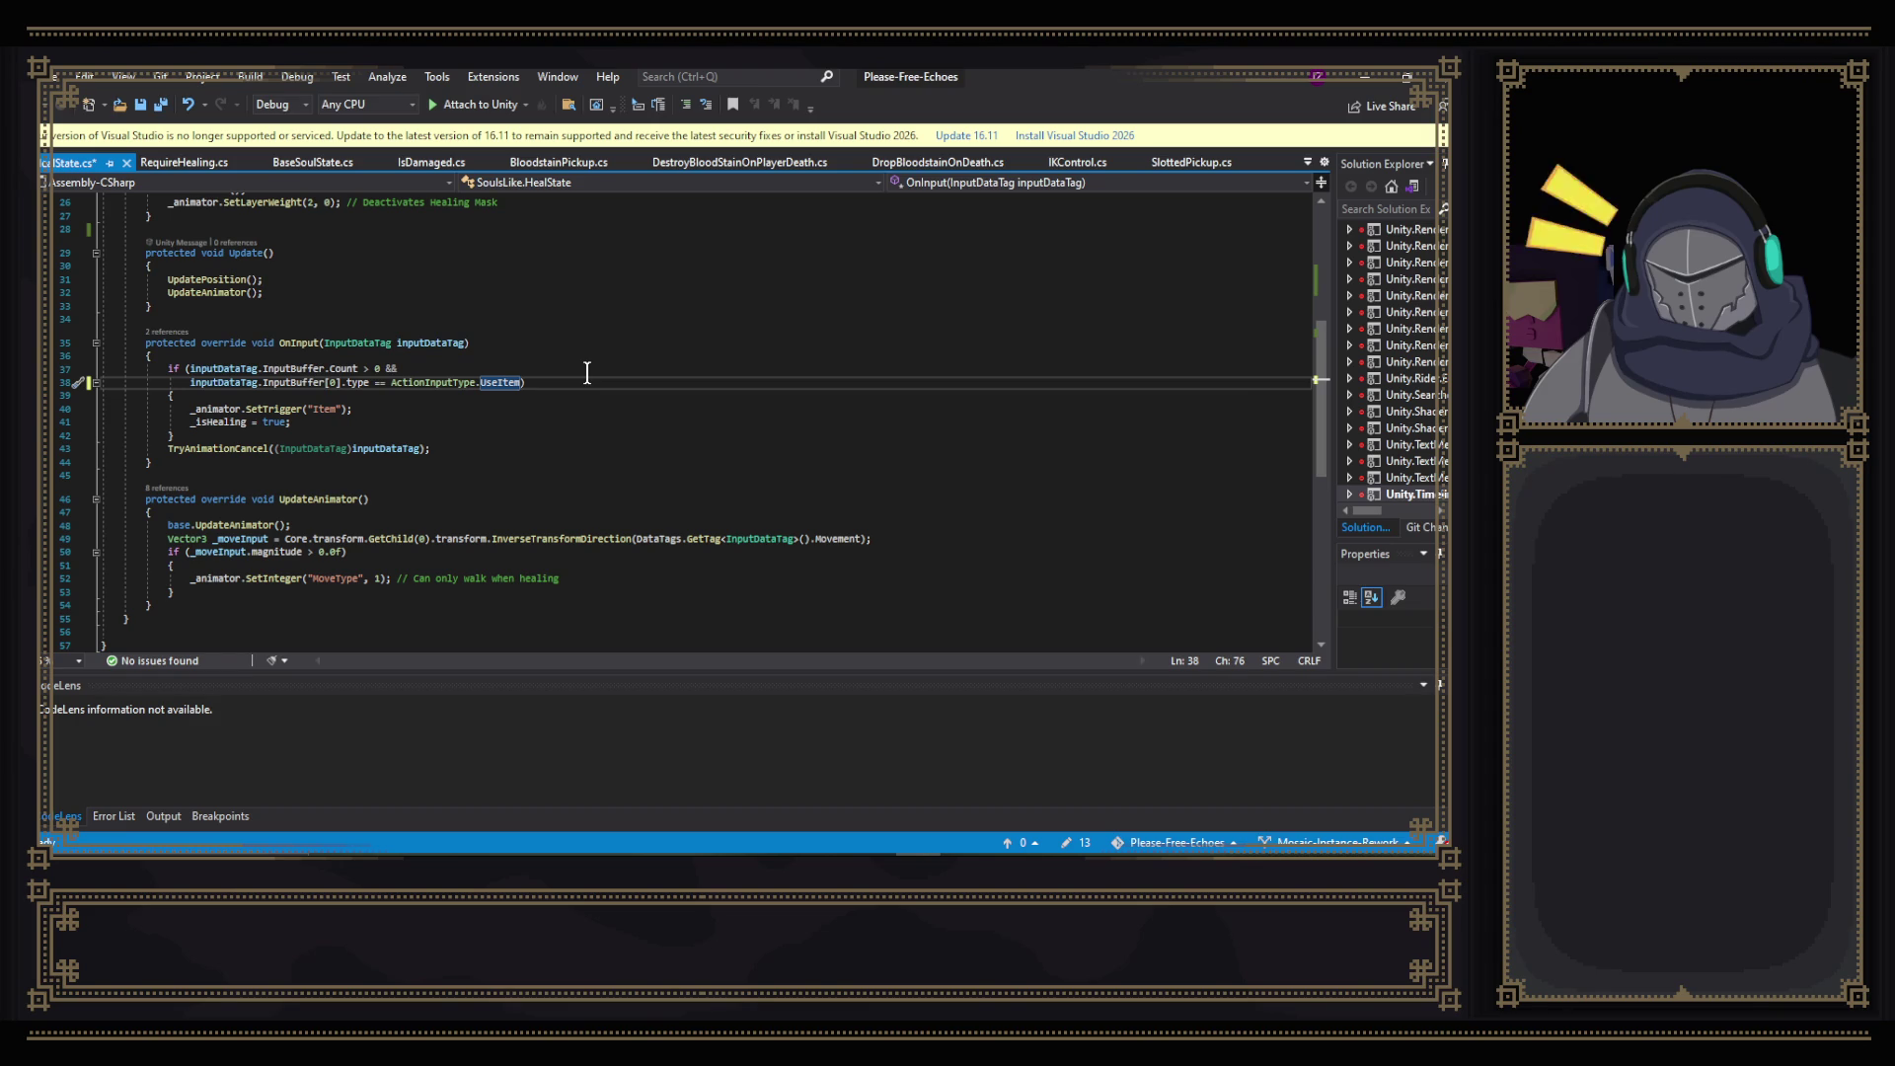
- Undo the deletion to restore the HealthPots != 0 check, then return to Unity
{"action": "scroll", "coordinate": [587, 372], "scroll_direction": "up", "scroll_amount": 7}
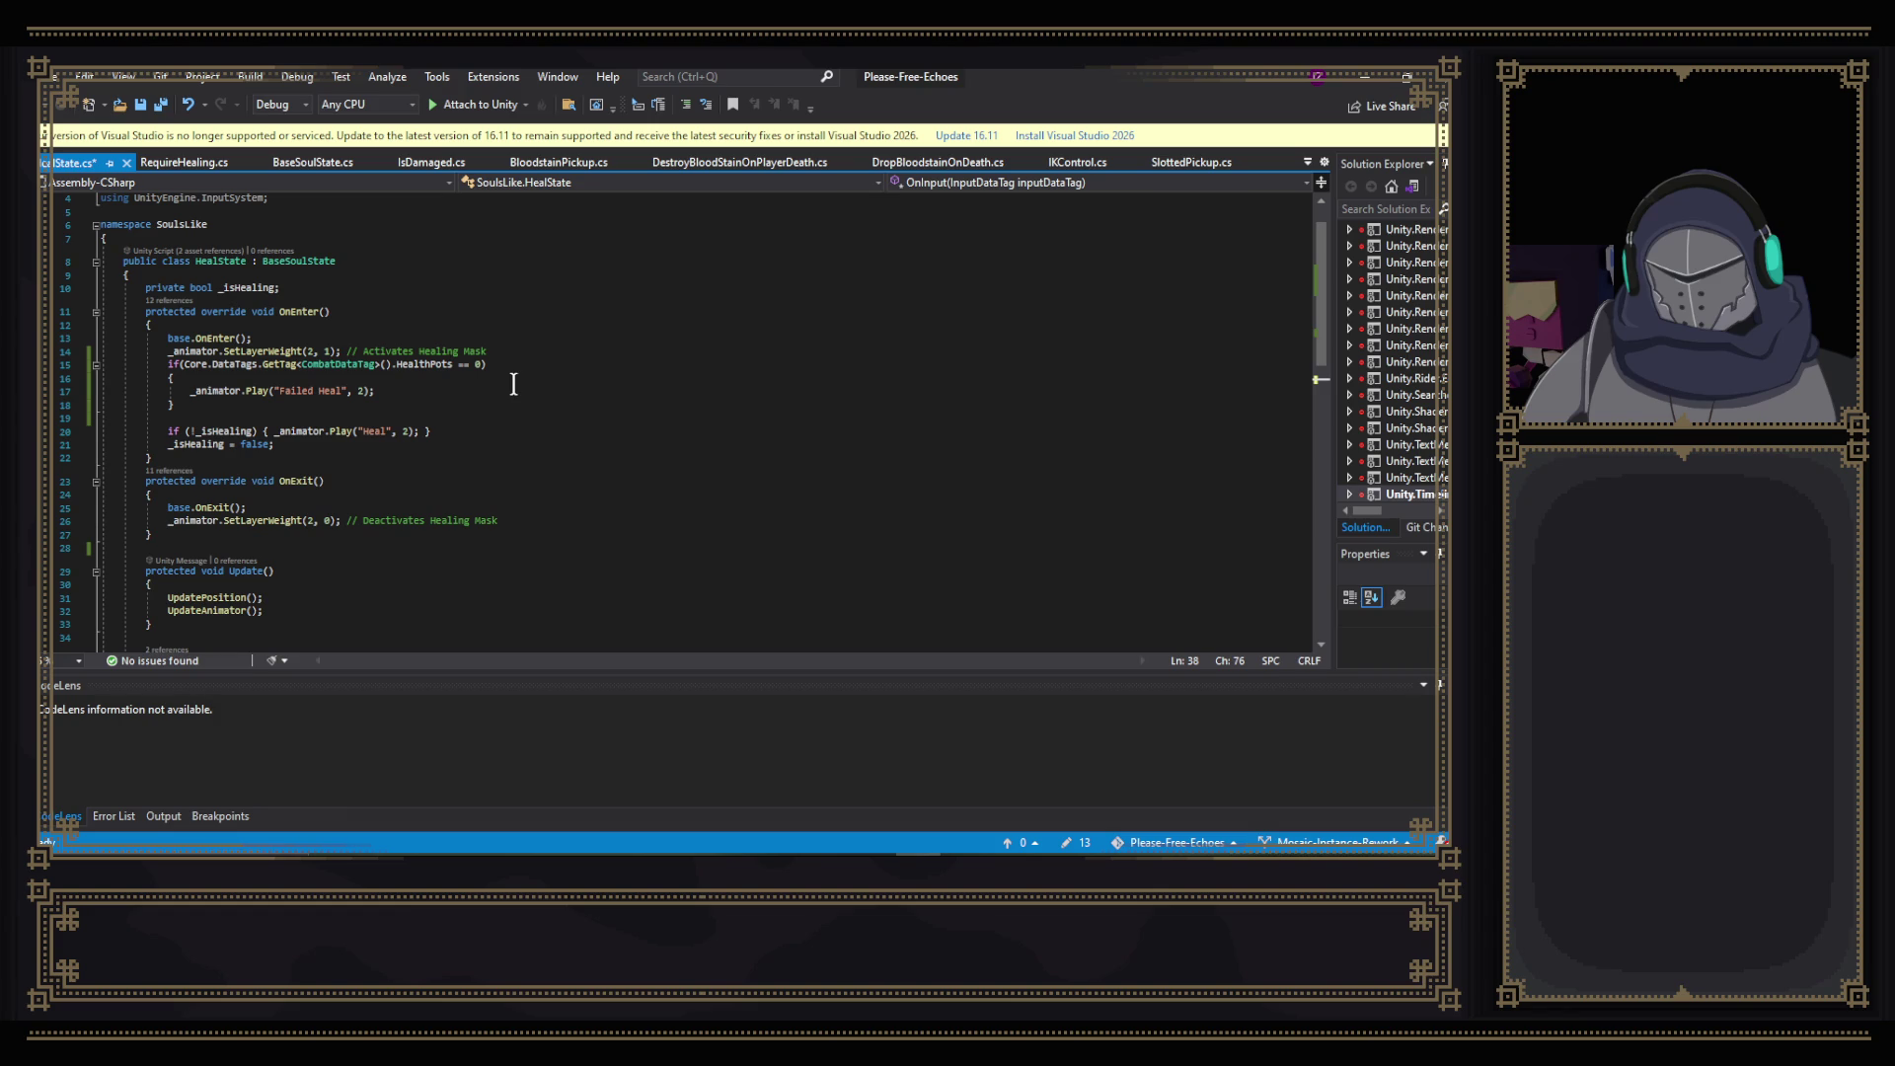
{"action": "scroll", "coordinate": [513, 384], "scroll_direction": "down", "scroll_amount": 2}
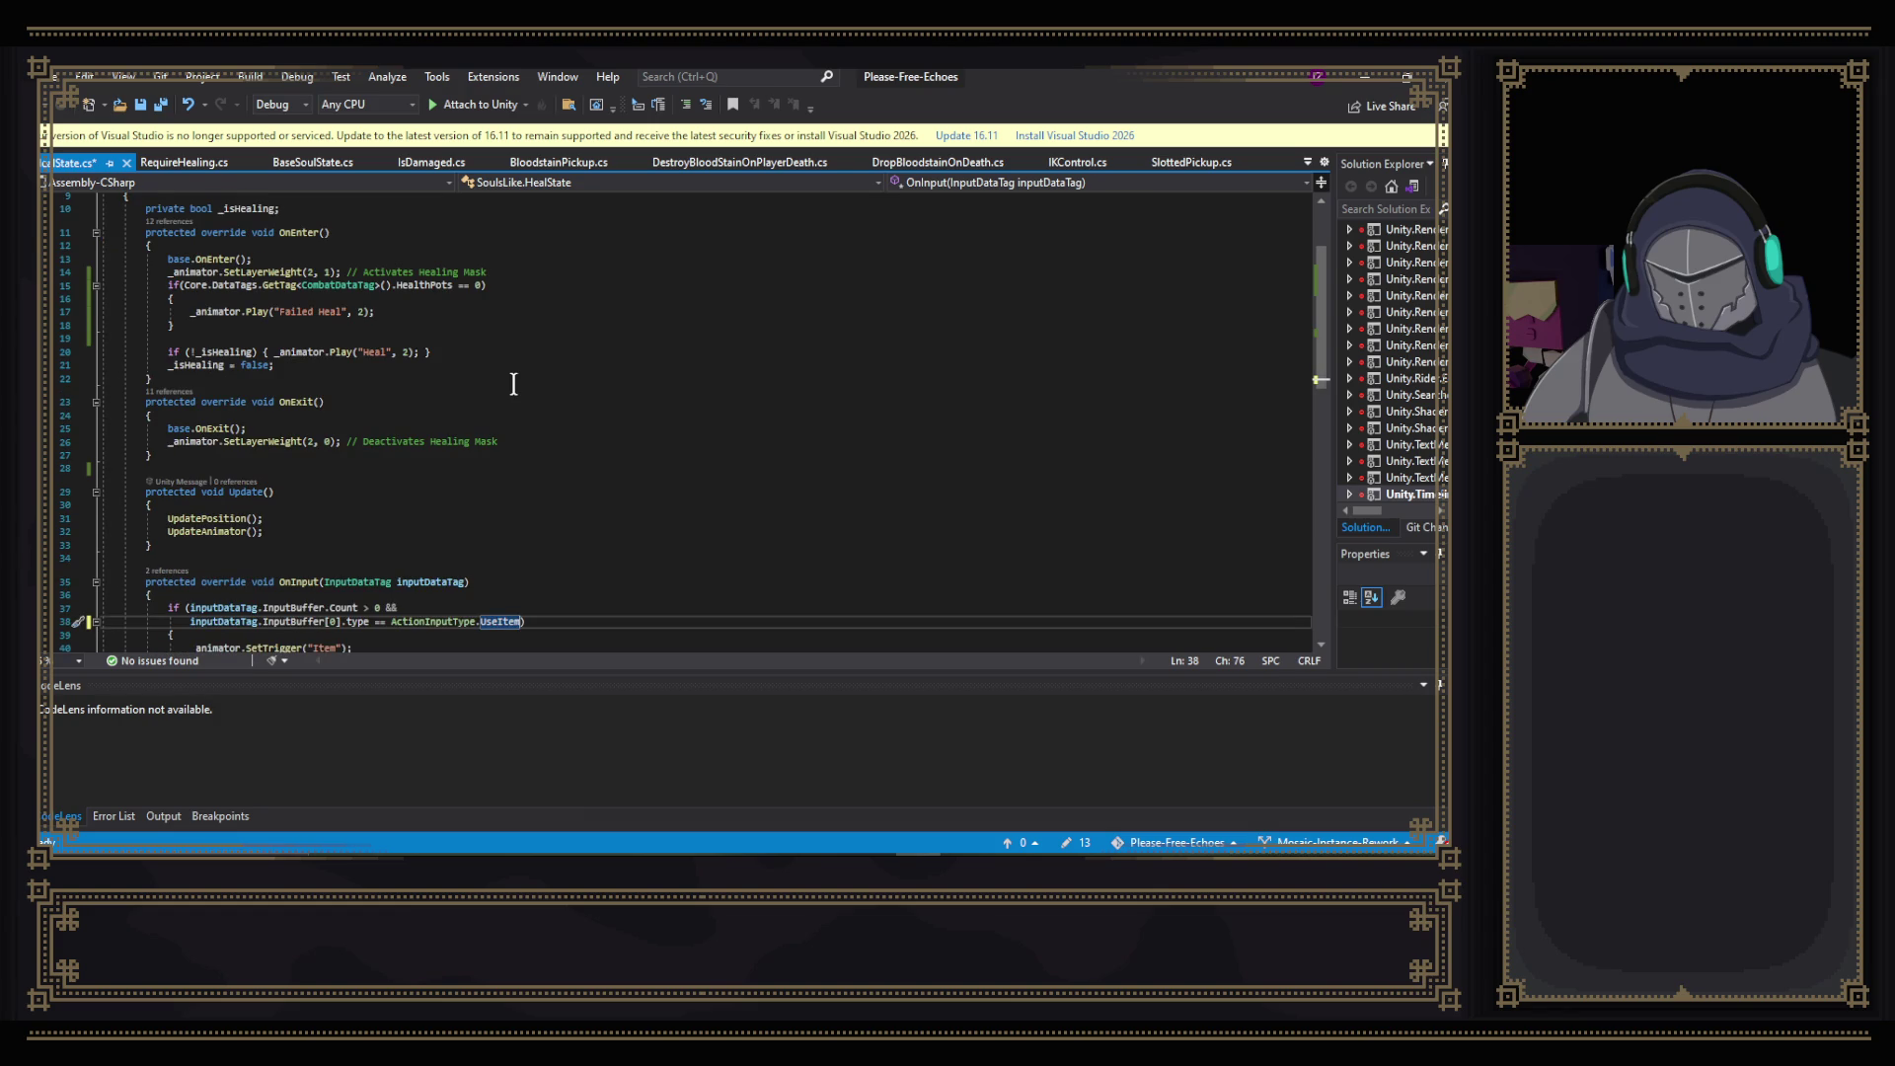
{"action": "scroll", "coordinate": [513, 384], "scroll_direction": "down", "scroll_amount": 2}
{"action": "scroll", "coordinate": [513, 384], "scroll_direction": "down", "scroll_amount": 2}
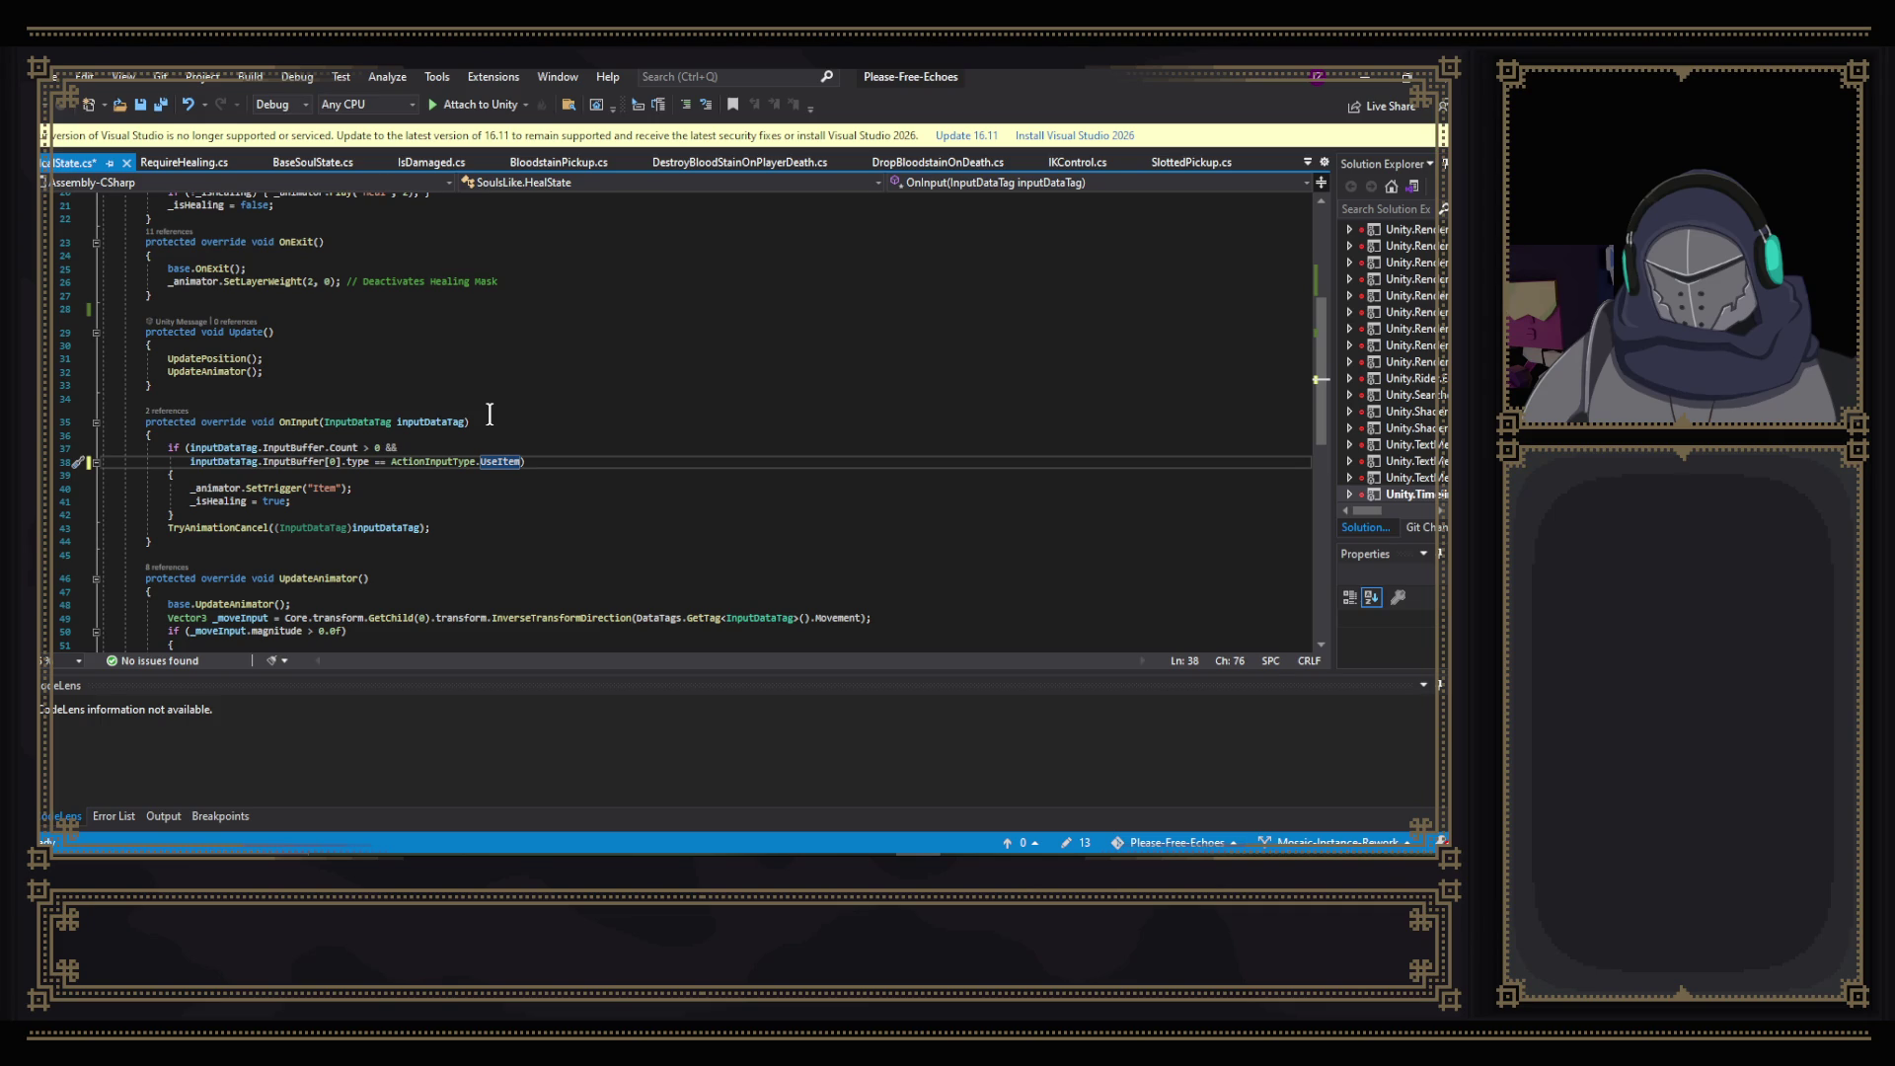
{"action": "key", "text": "ctrl+z"}
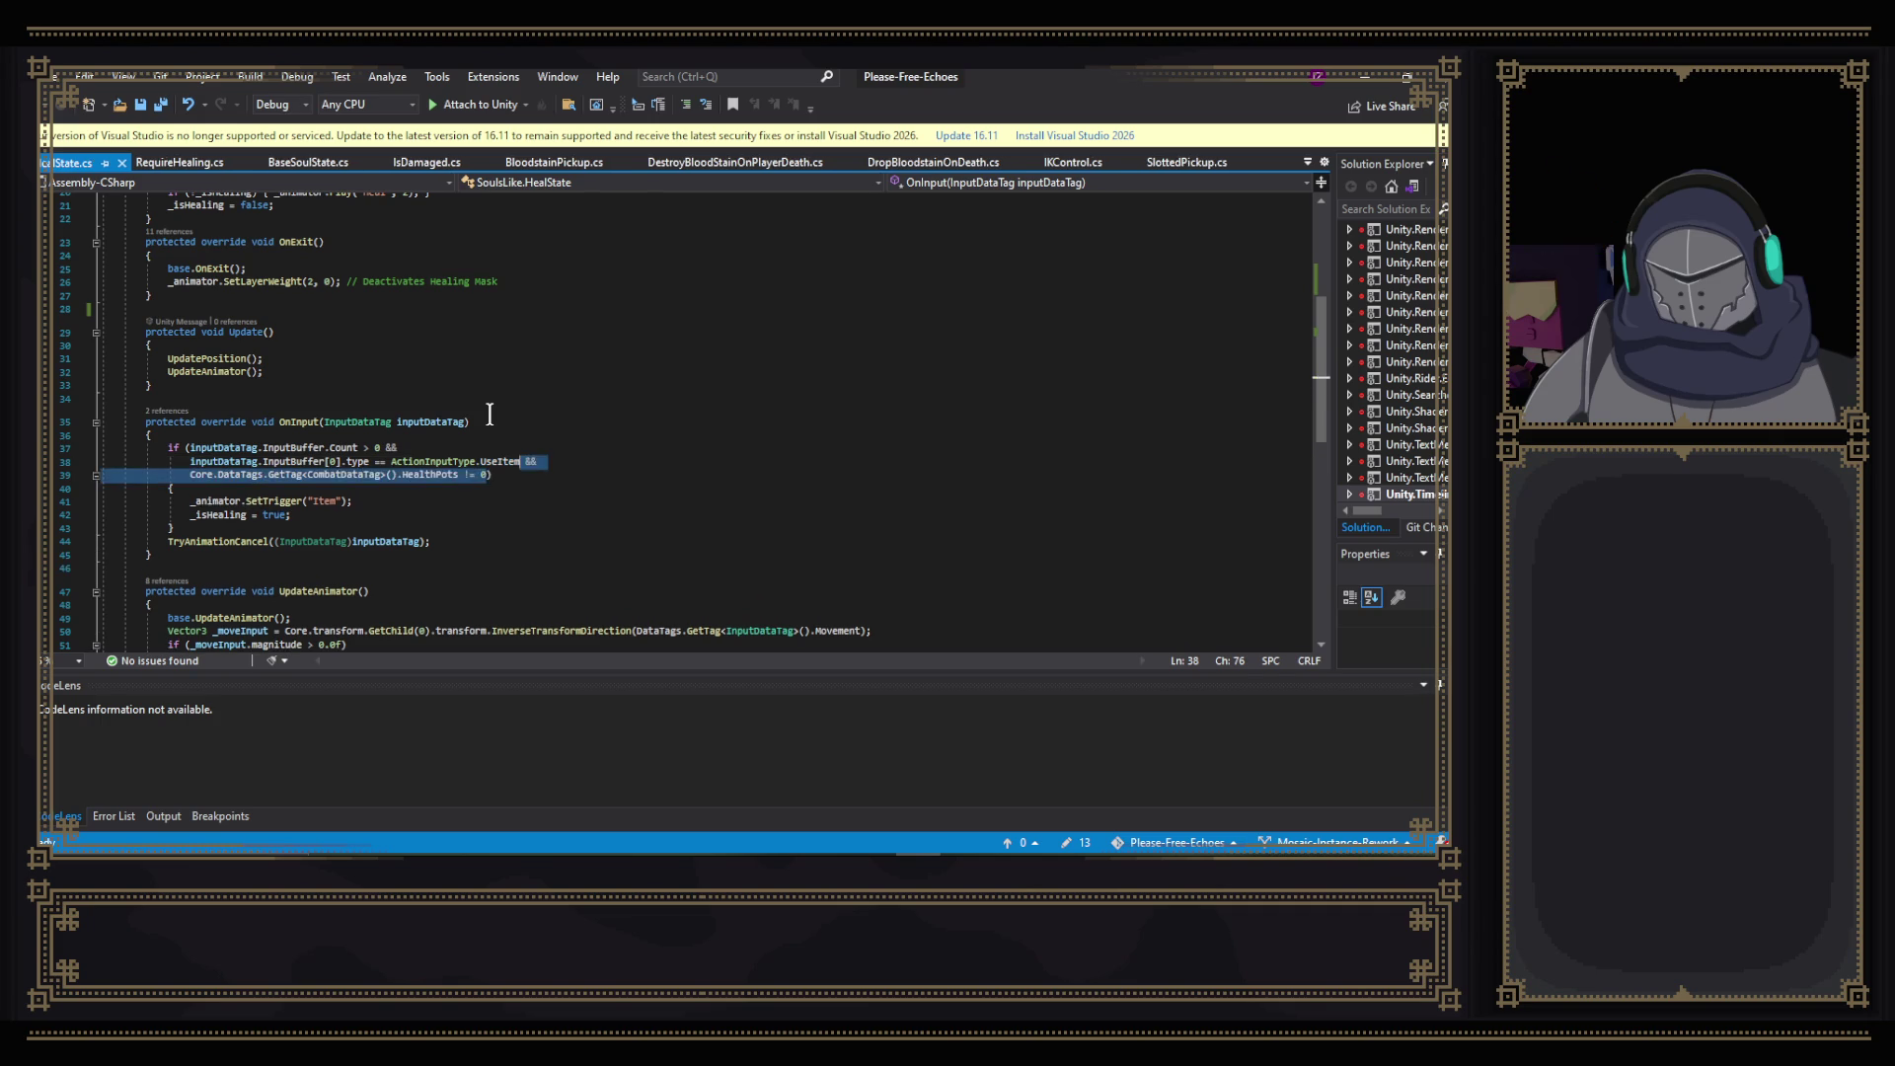
{"action": "key", "text": "ctrl+z"}
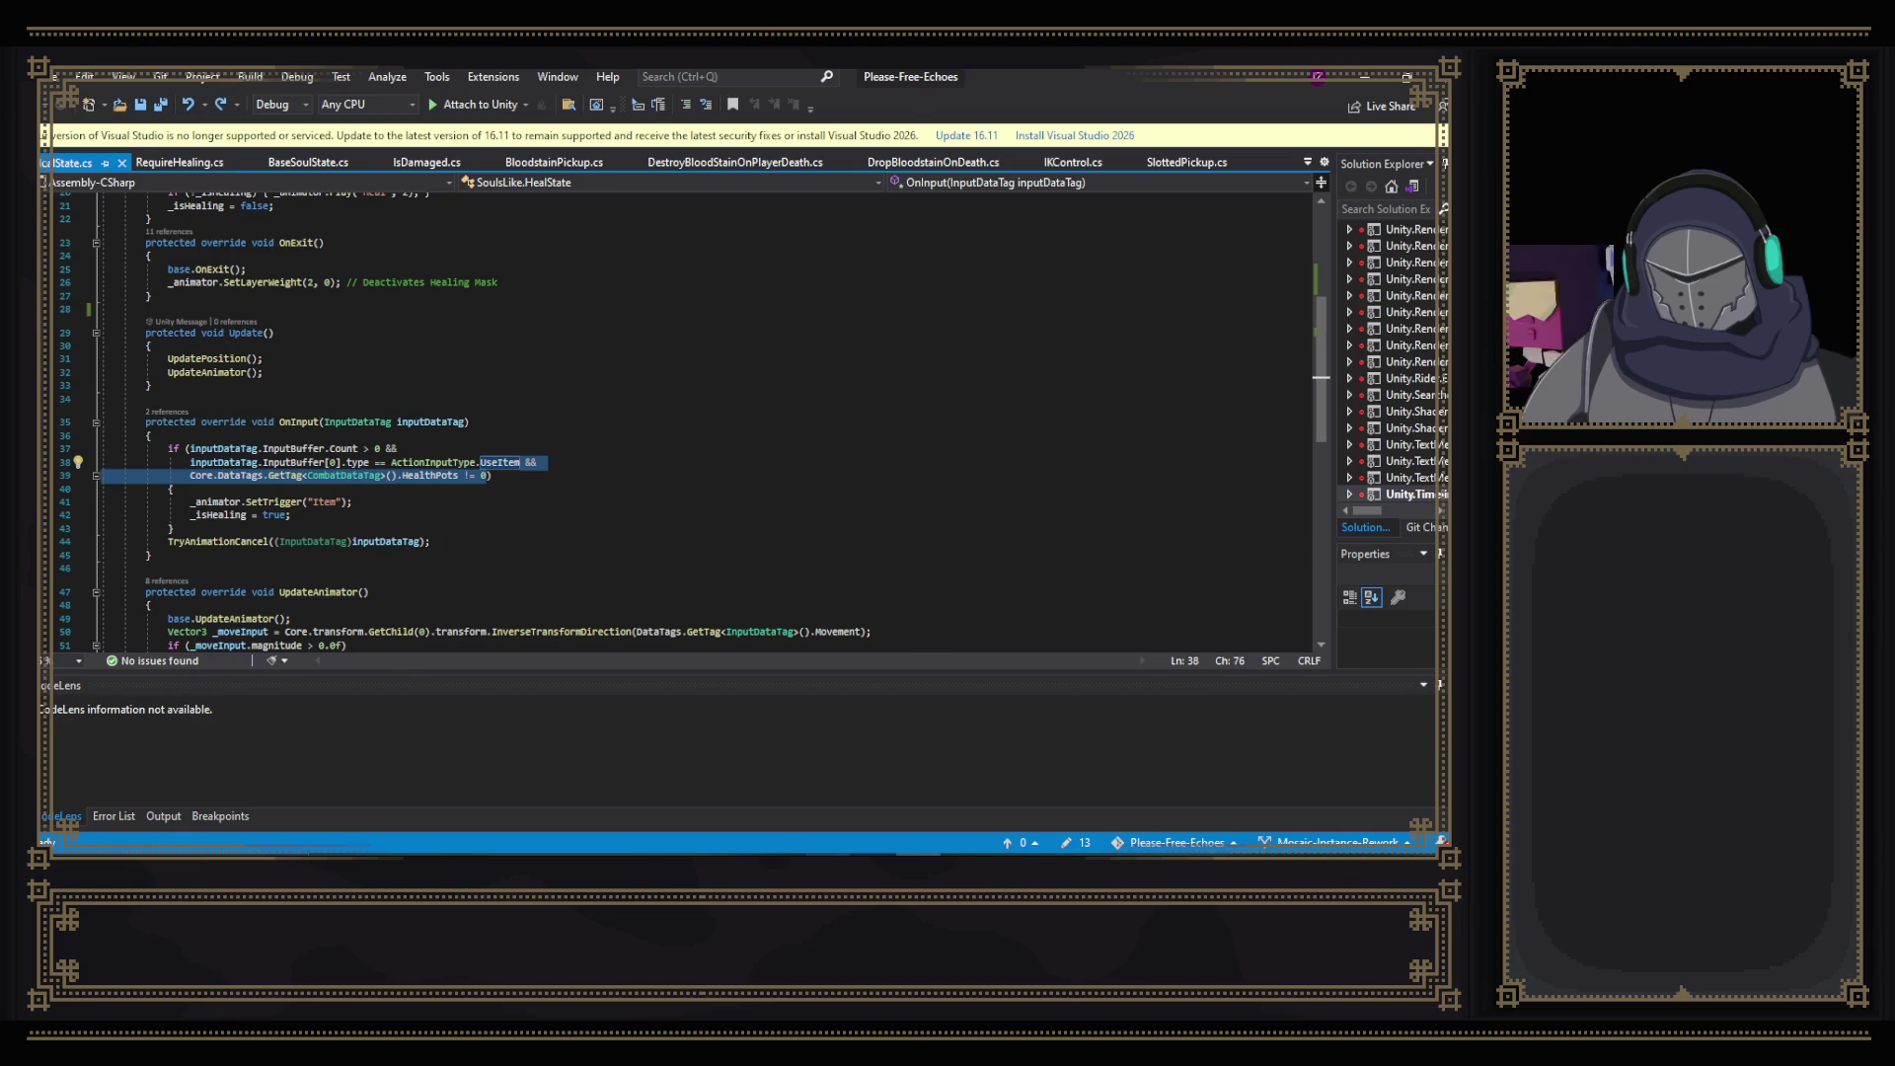
{"action": "left_click", "coordinate": [775, 851]}
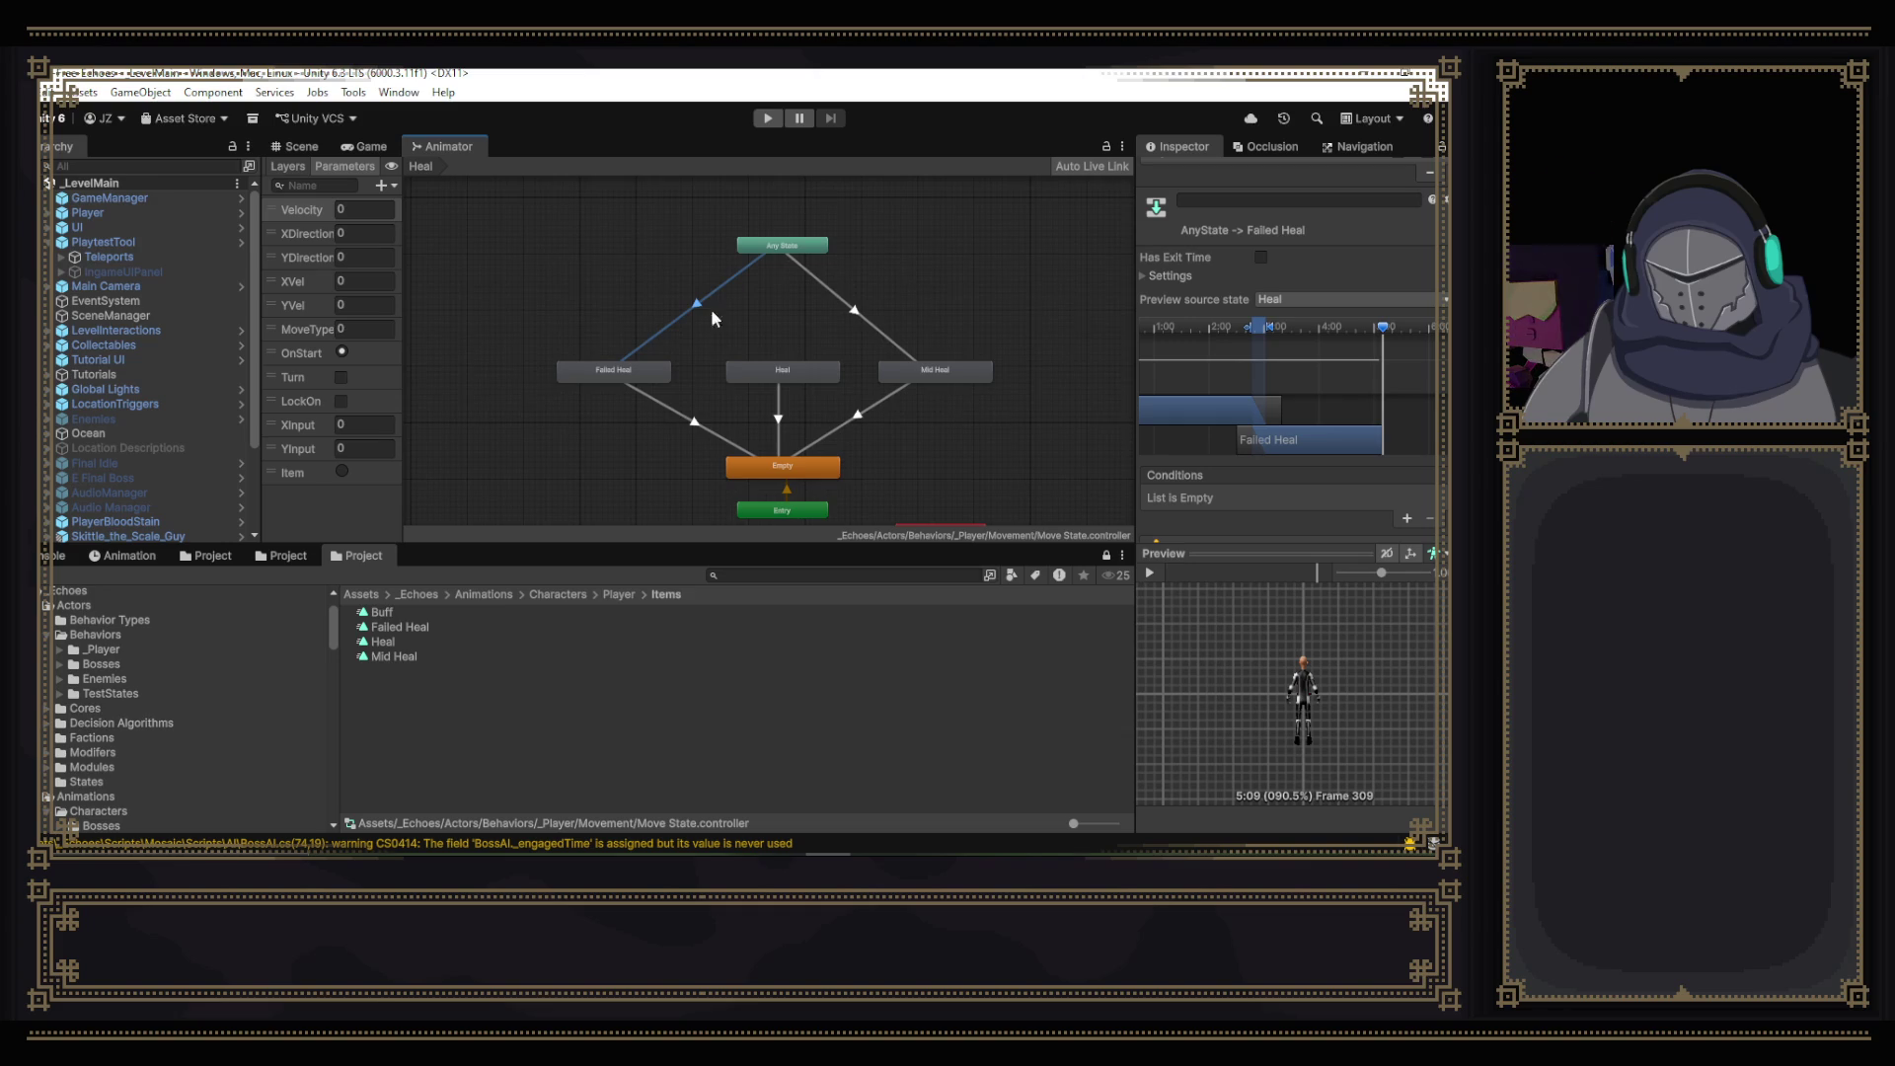
- Add an Item condition to the Any State to Failed Heal transition
{"action": "left_click_drag", "start_coordinate": [1009, 422], "coordinate": [961, 389]}
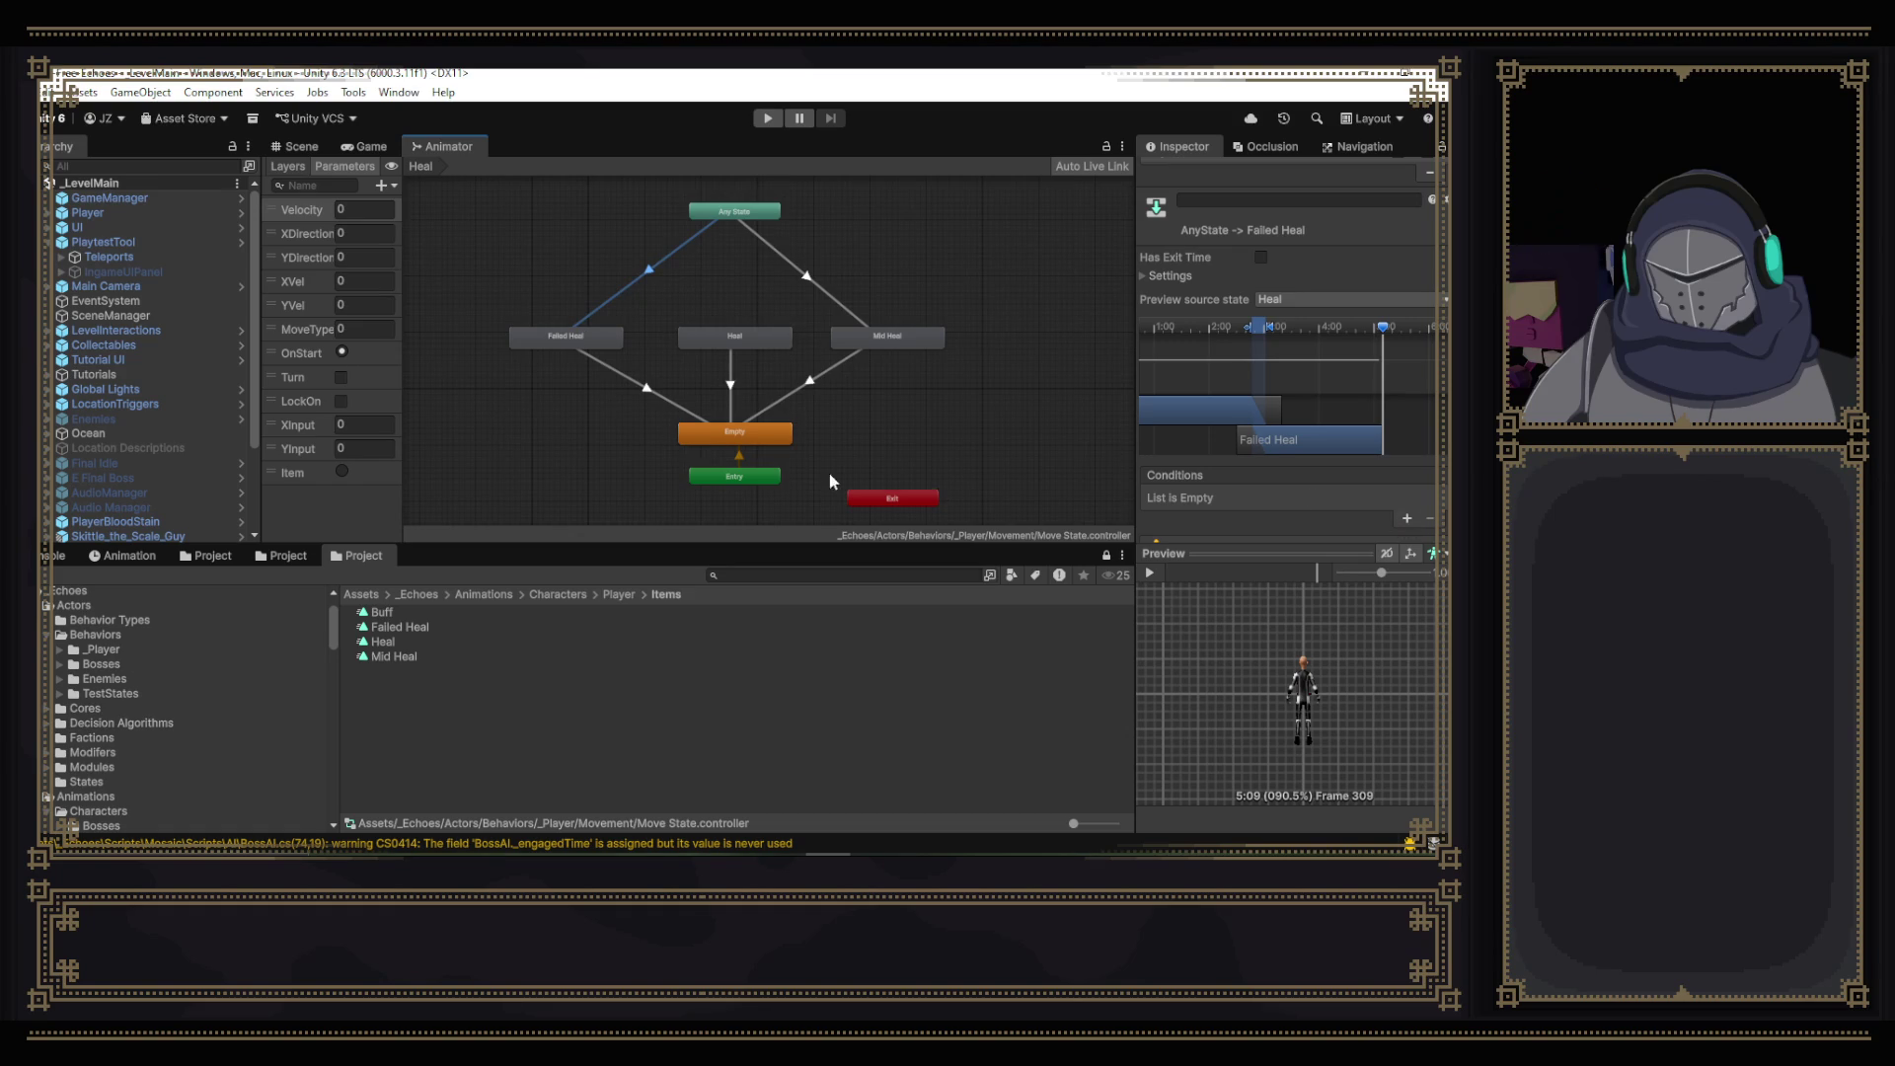
{"action": "left_click", "coordinate": [1407, 518]}
{"action": "left_click", "coordinate": [1288, 499]}
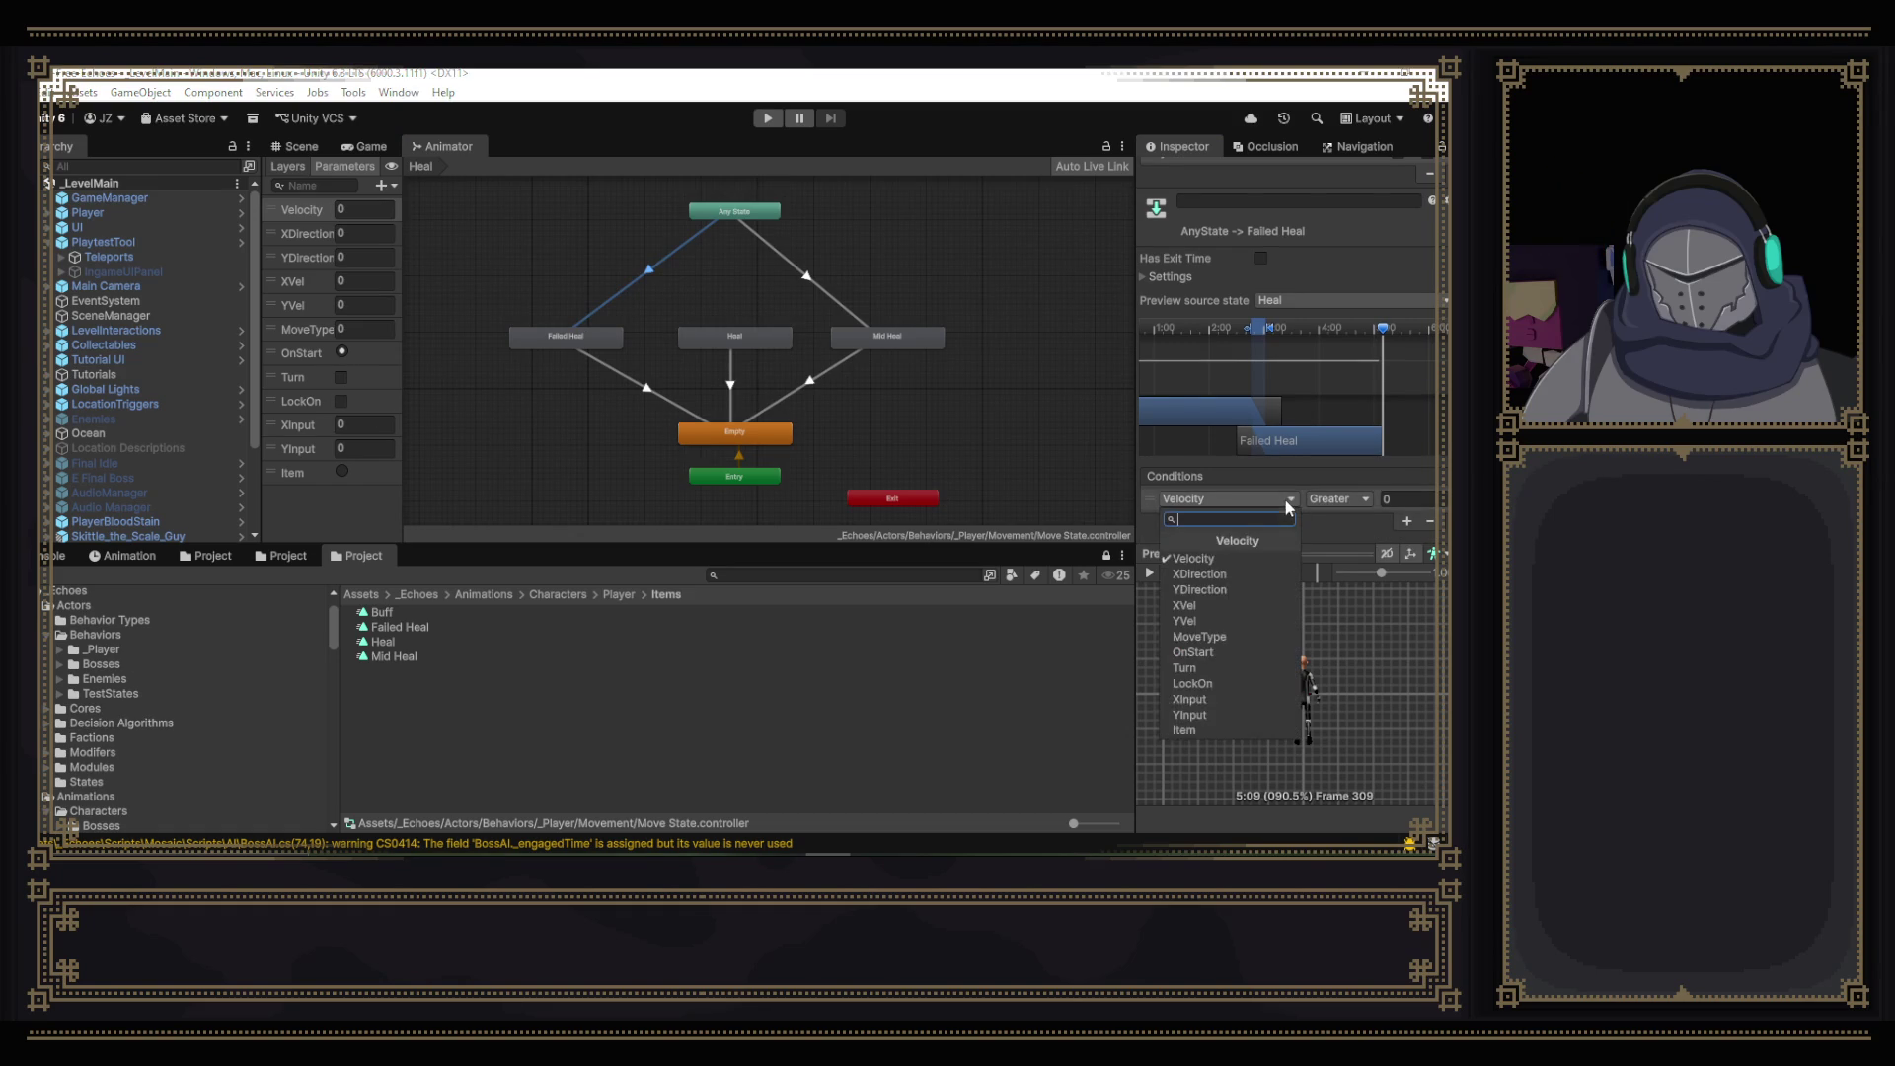
{"action": "left_click", "coordinate": [1224, 732]}
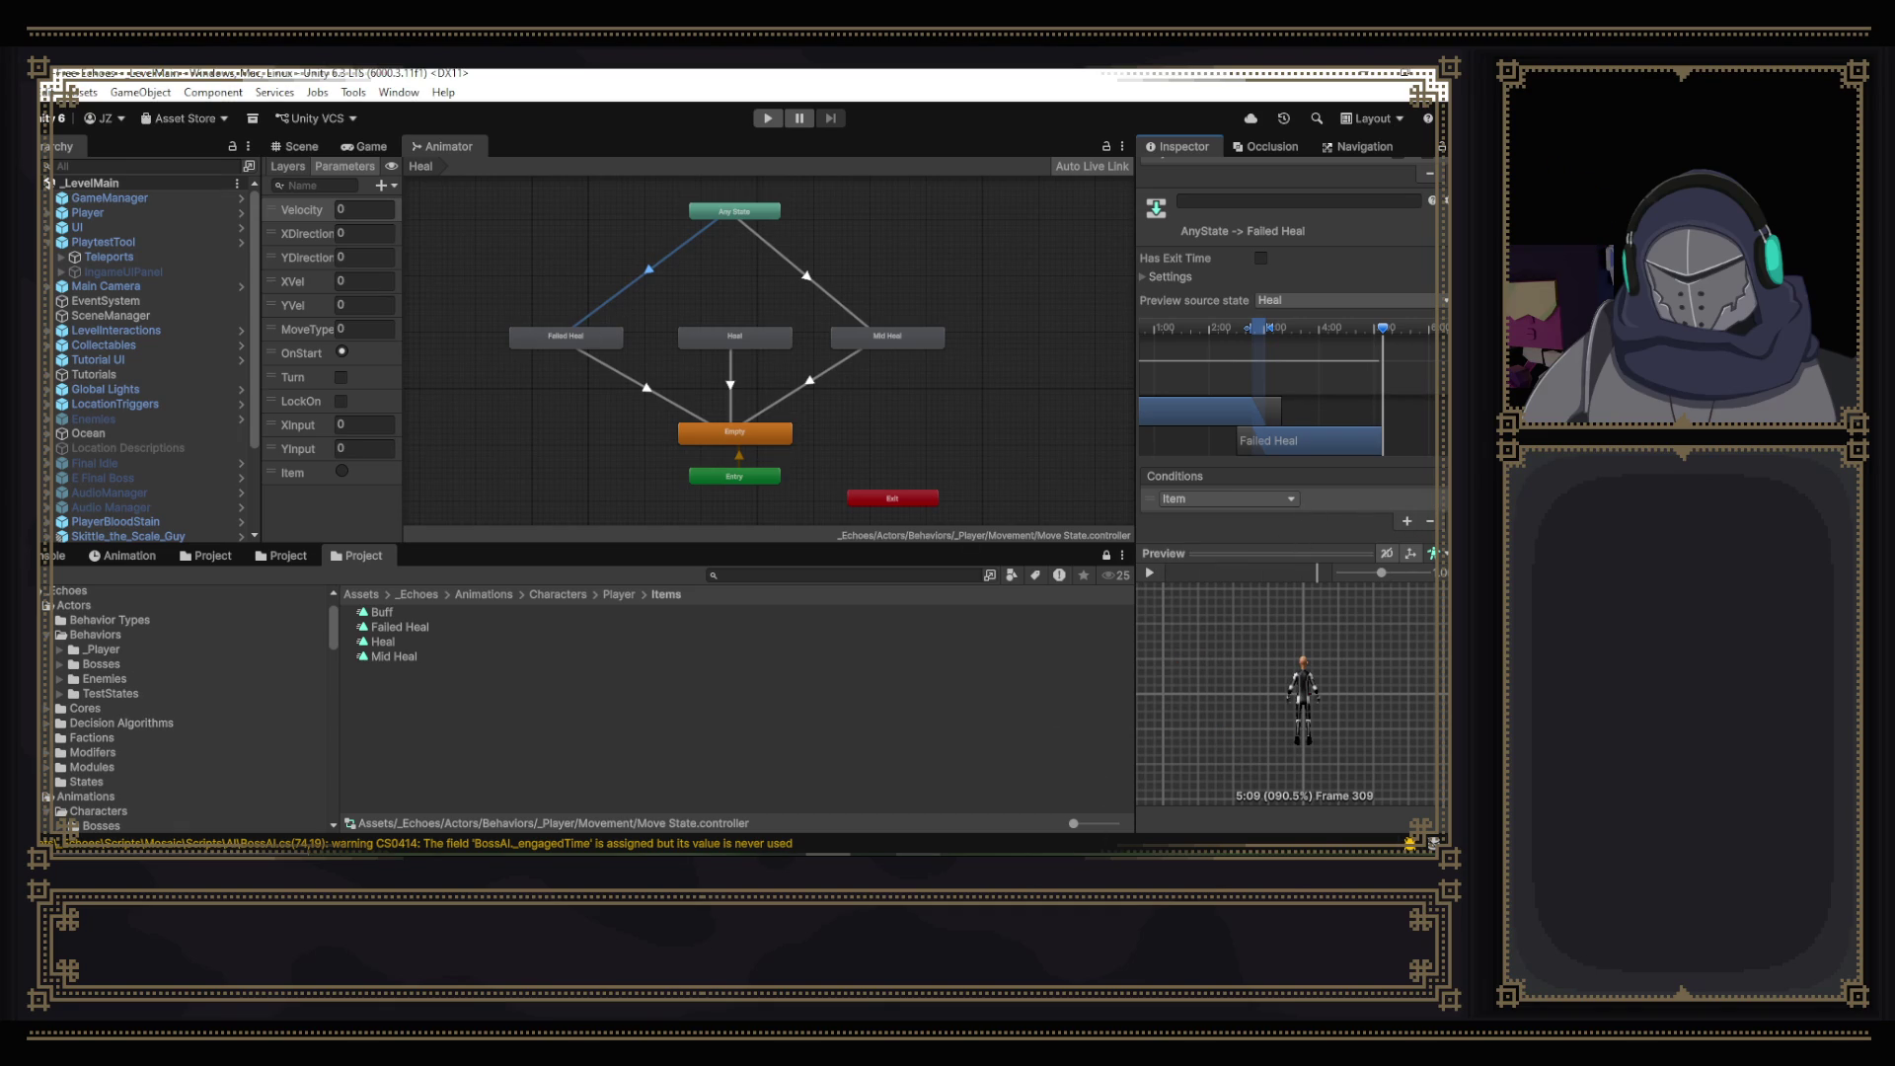
- Add a Bool parameter named HasPots, then switch to Visual Studio
{"action": "mouse_move", "coordinate": [919, 855]}
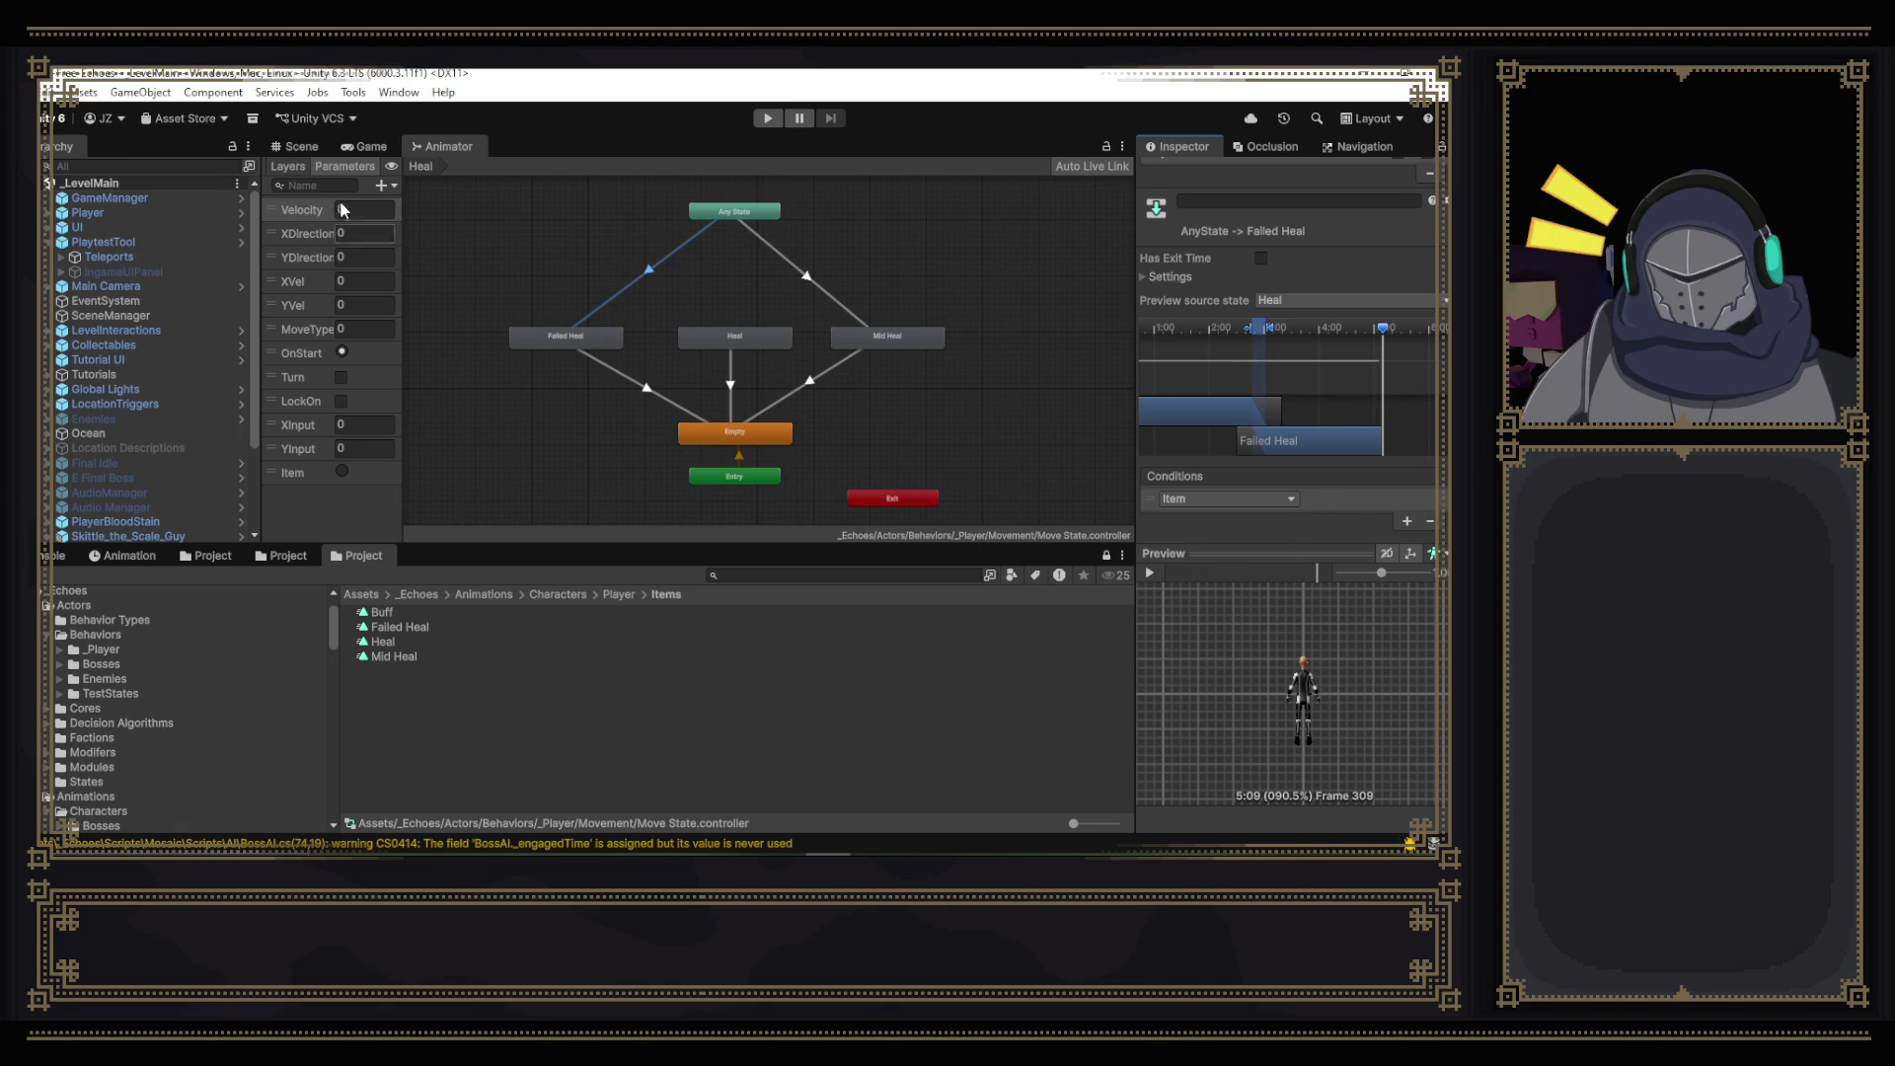
{"action": "left_click", "coordinate": [381, 187]}
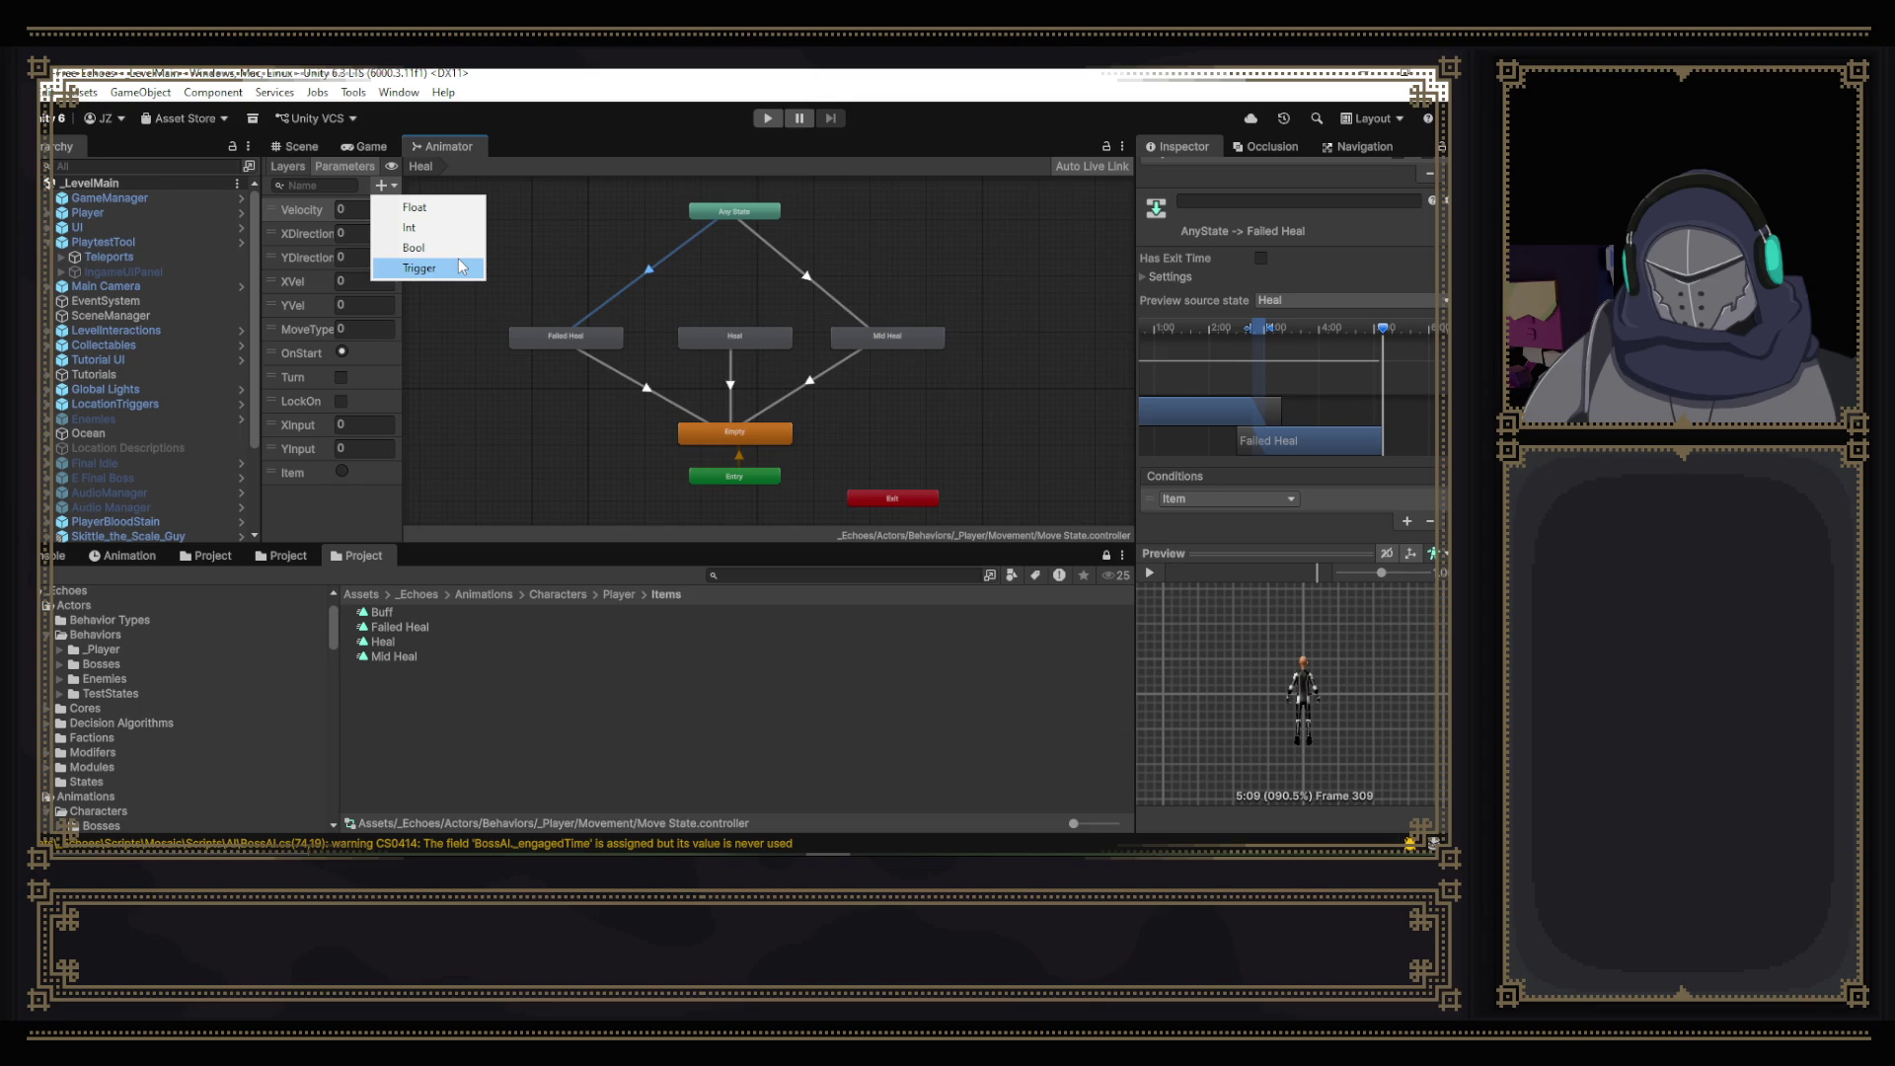
{"action": "left_click", "coordinate": [435, 248]}
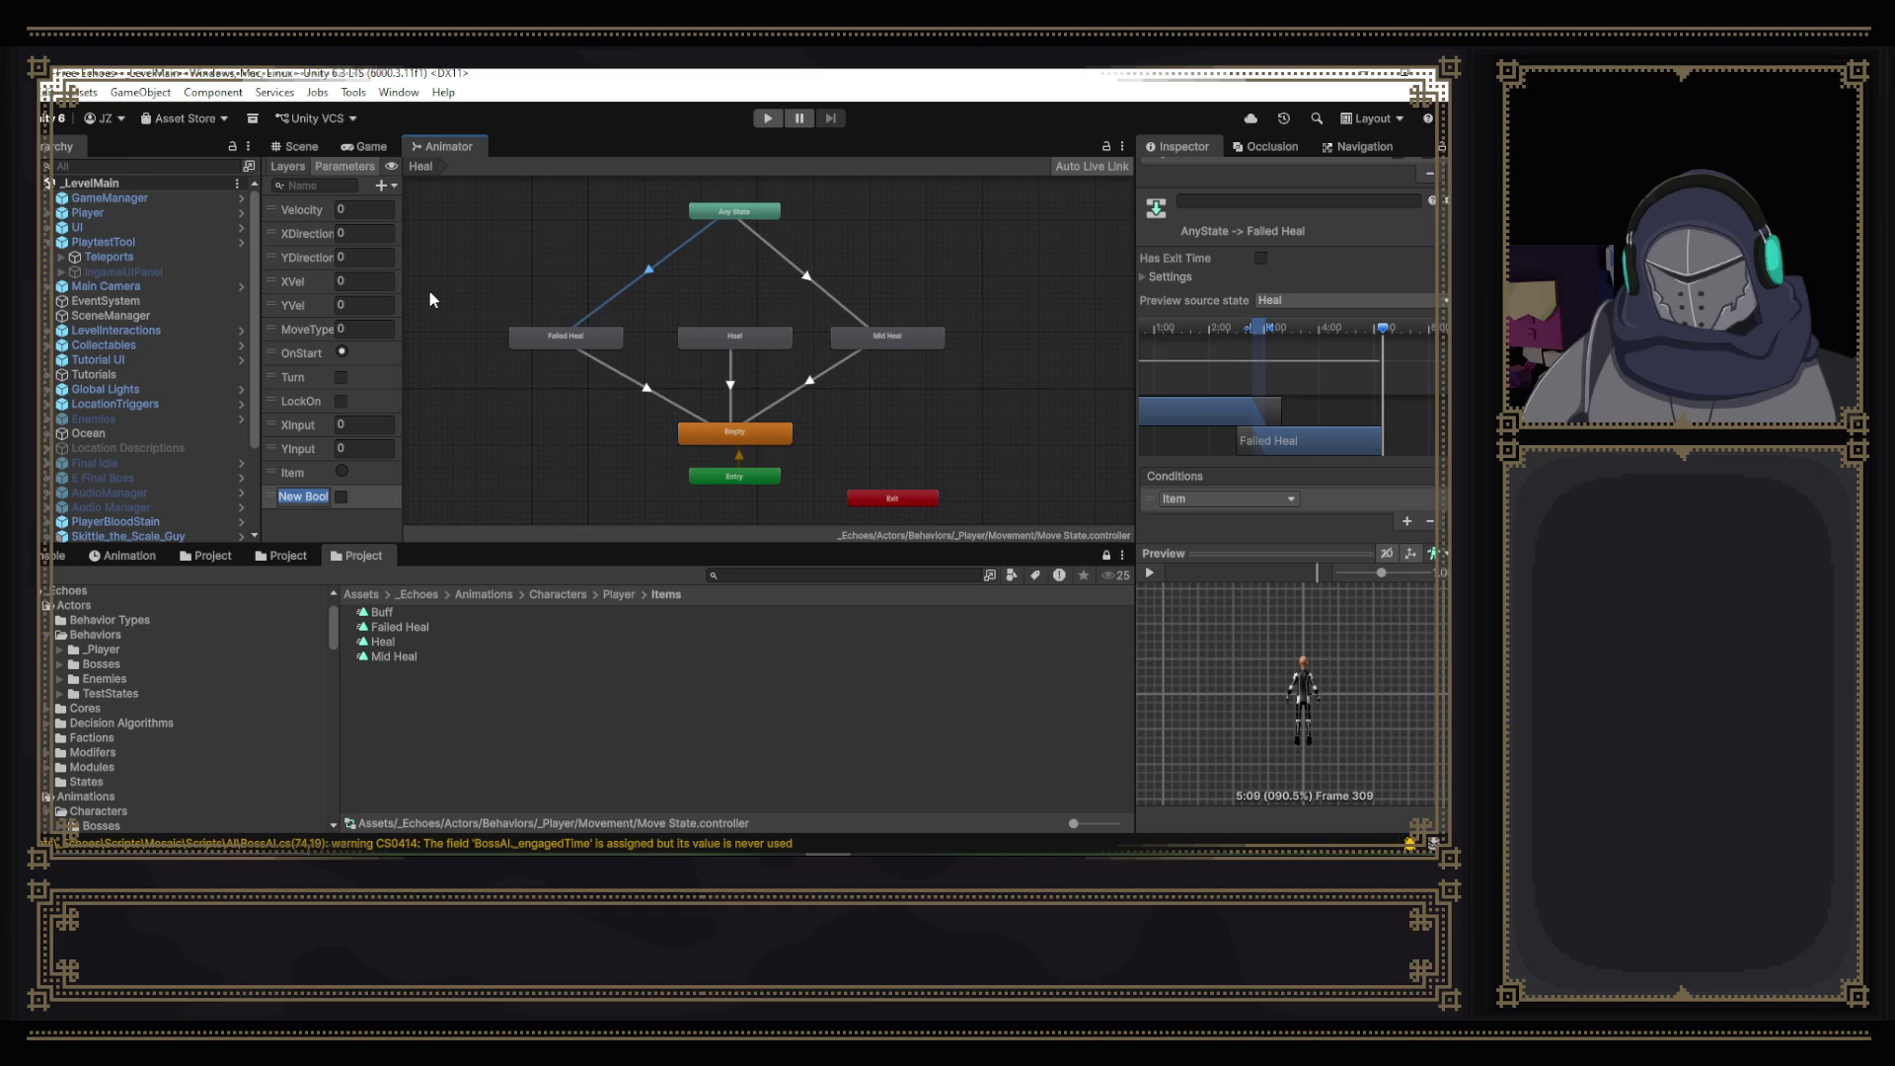
{"action": "type", "text": "HasPots"}
{"action": "left_click", "coordinate": [490, 473]}
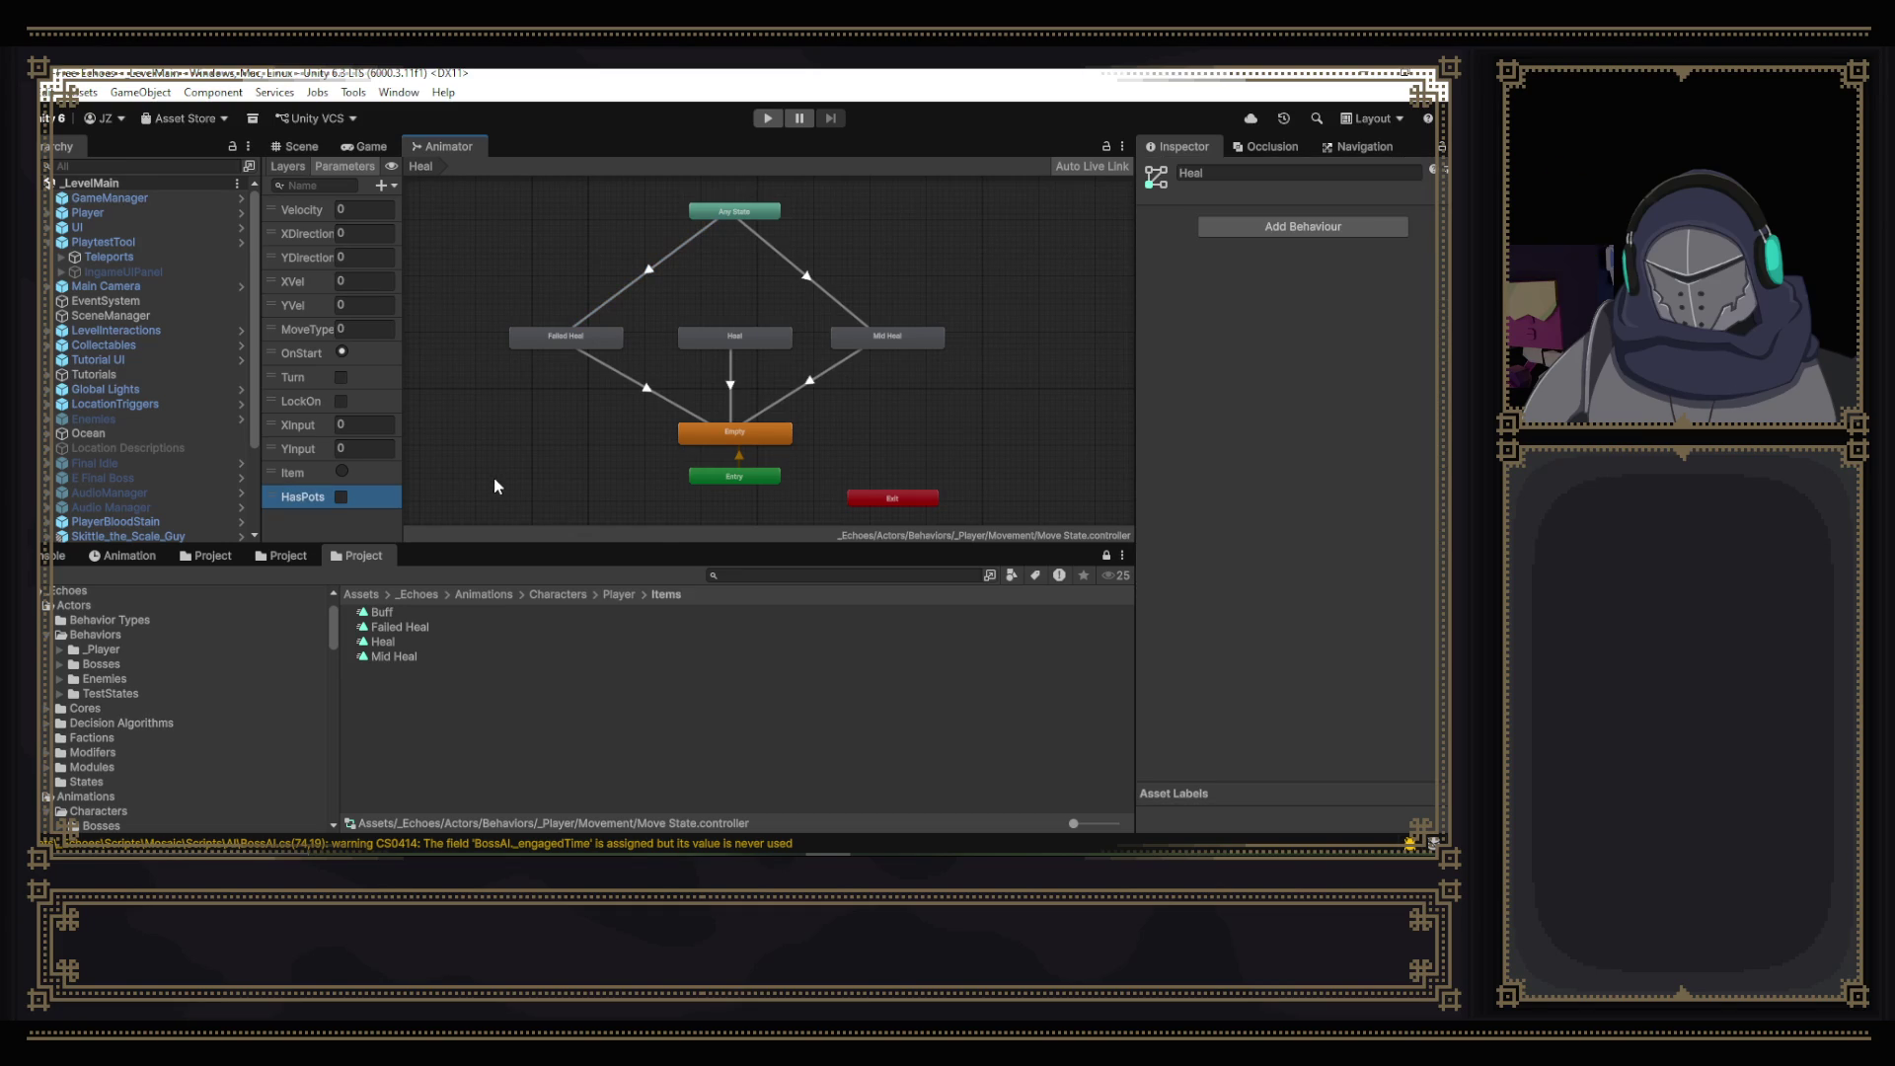
{"action": "key", "text": "alt+Tab"}
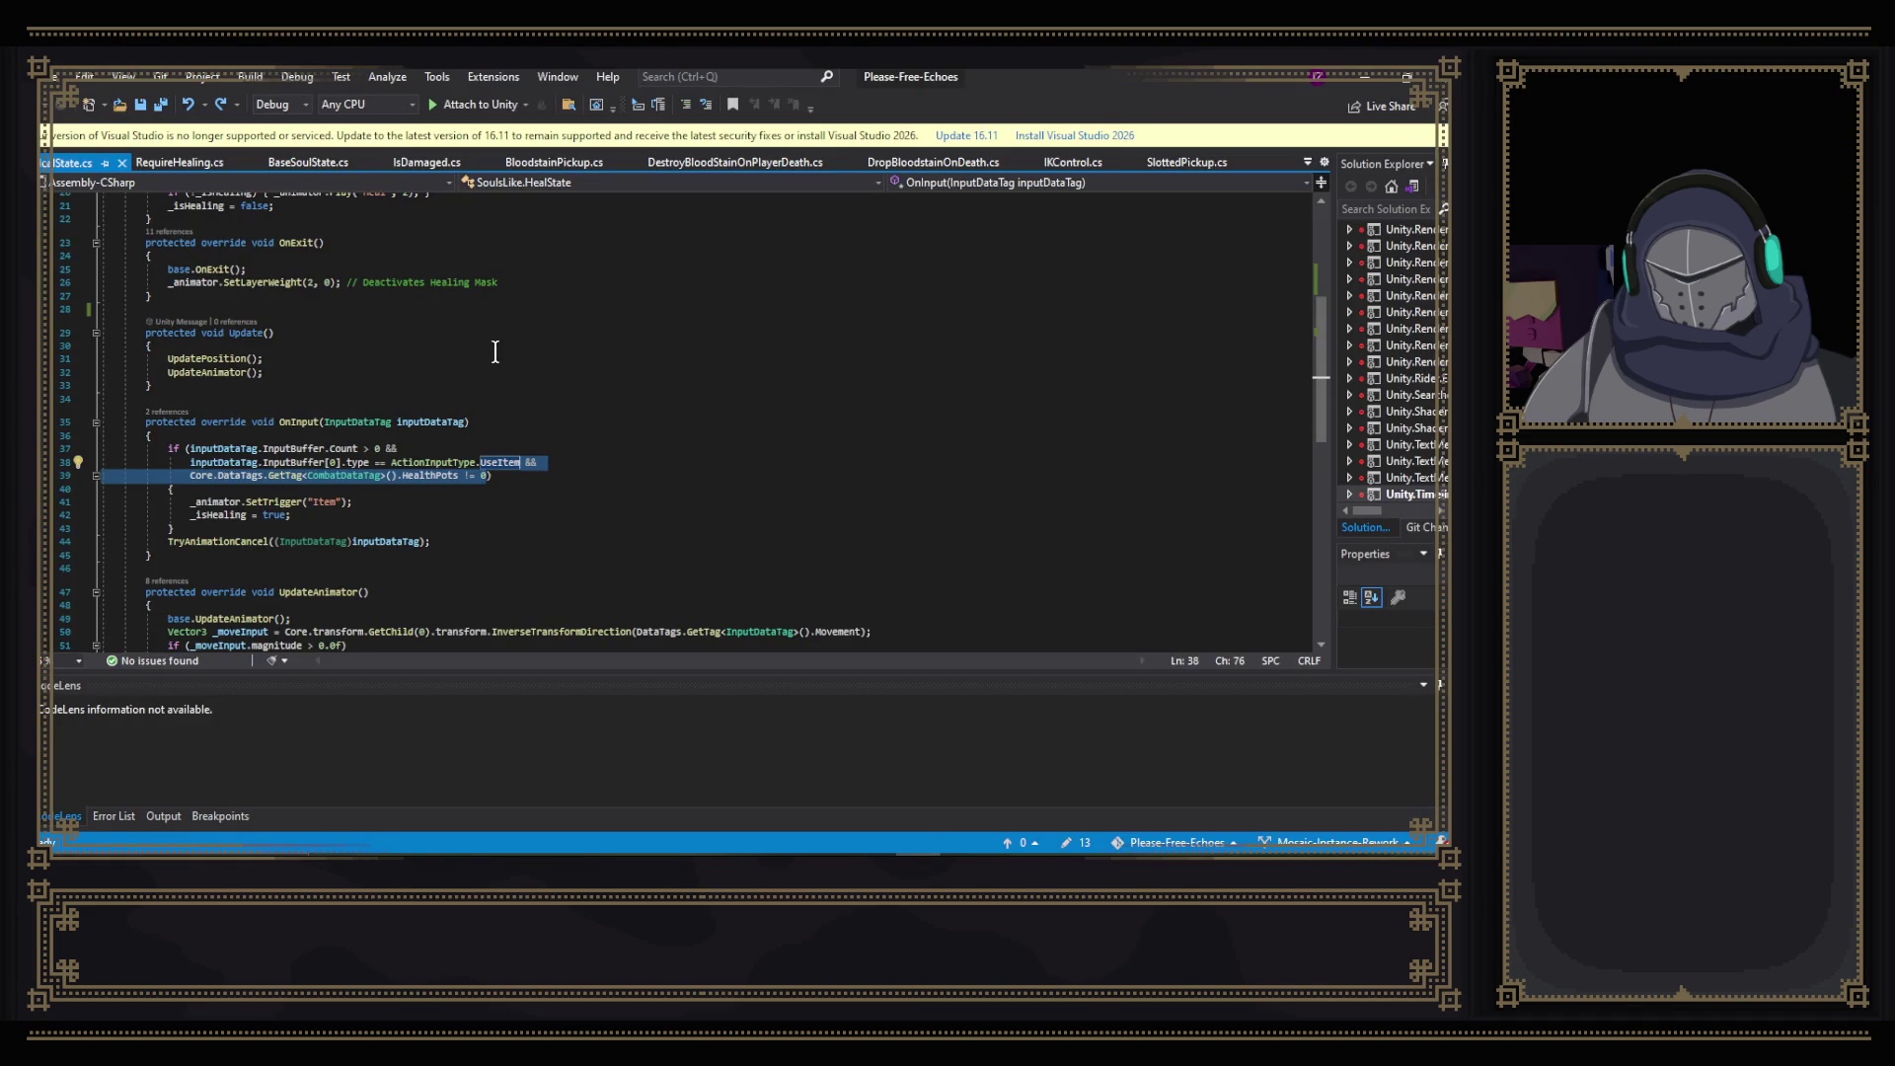
- Start a new line after line 14 in OnEnter with _animator.SetBool("HasPots",
{"action": "scroll", "coordinate": [548, 356], "scroll_direction": "up", "scroll_amount": 4}
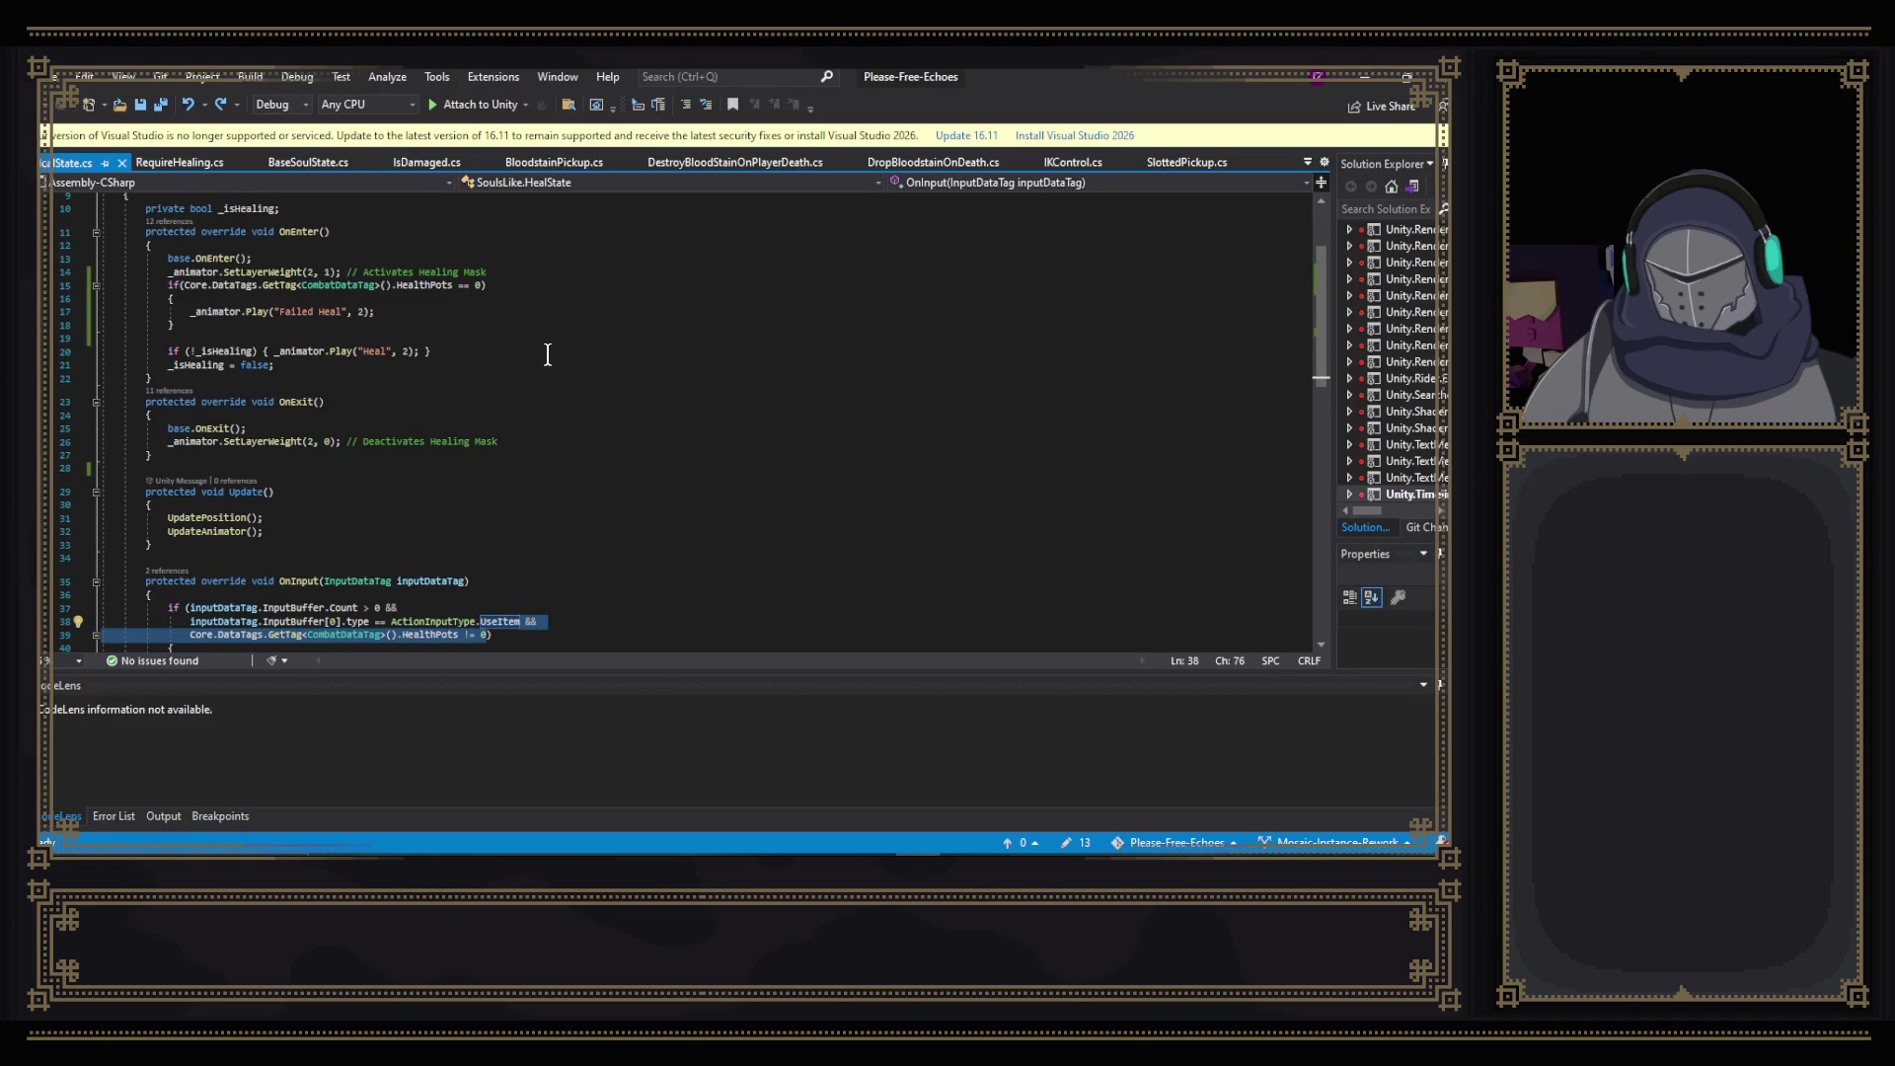
{"action": "left_click", "coordinate": [482, 255]}
{"action": "left_click", "coordinate": [526, 271]}
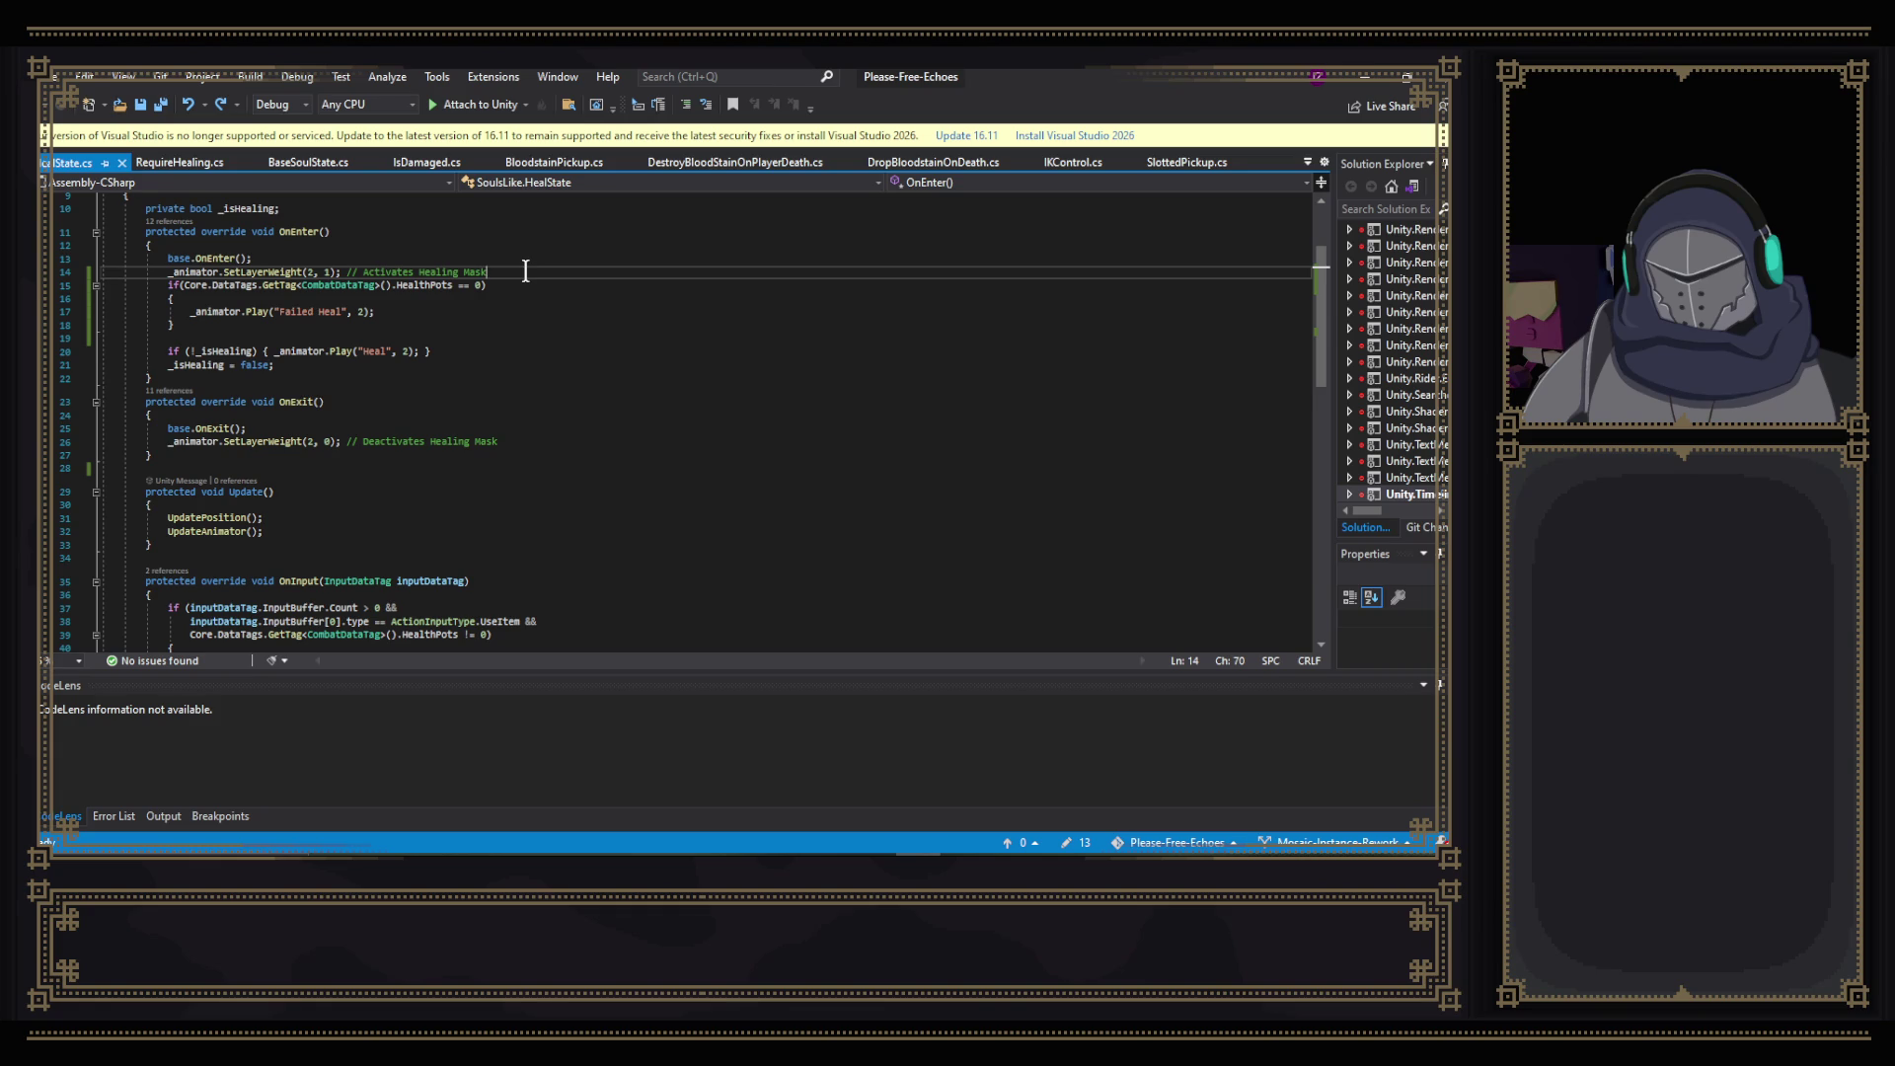
{"action": "key", "text": "Return"}
{"action": "key", "text": "Return"}
{"action": "key", "text": "Return"}
{"action": "key", "text": "Up"}
{"action": "key", "text": "Up"}
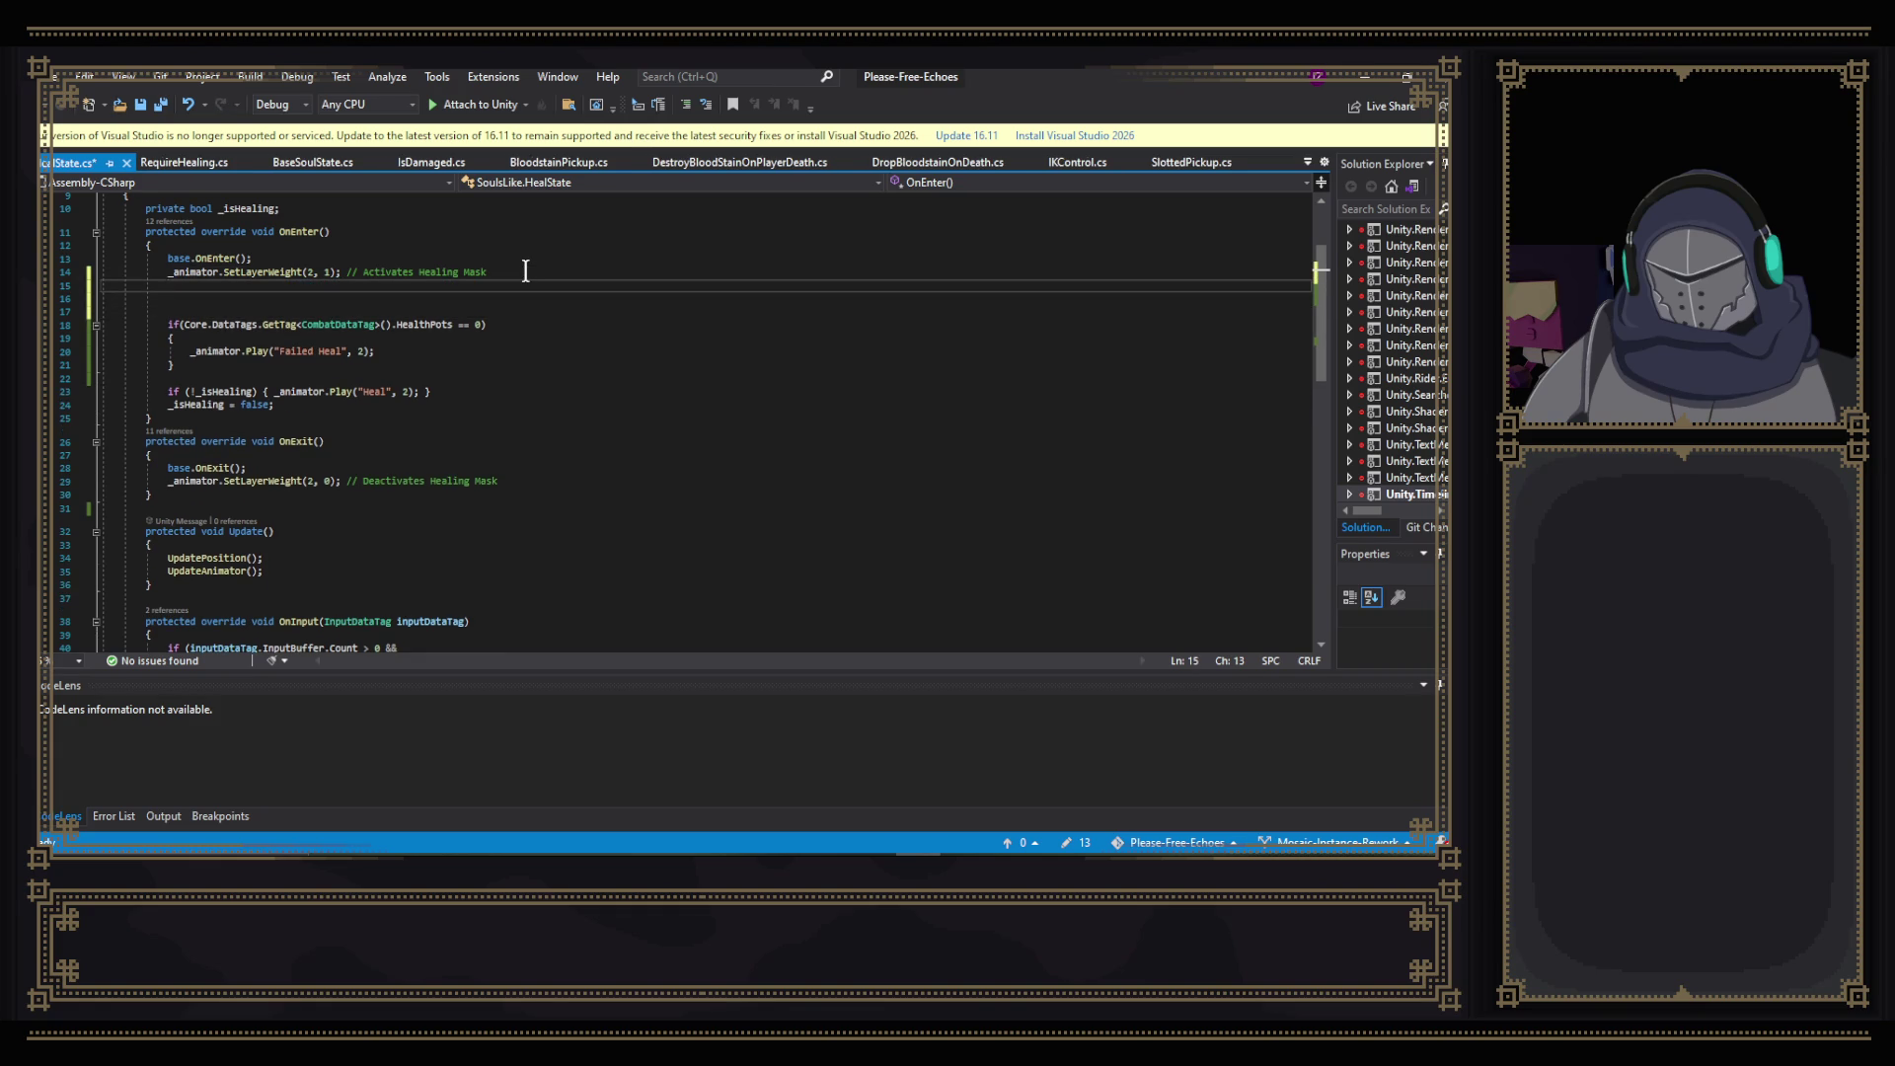
{"action": "type", "text": "_animator"}
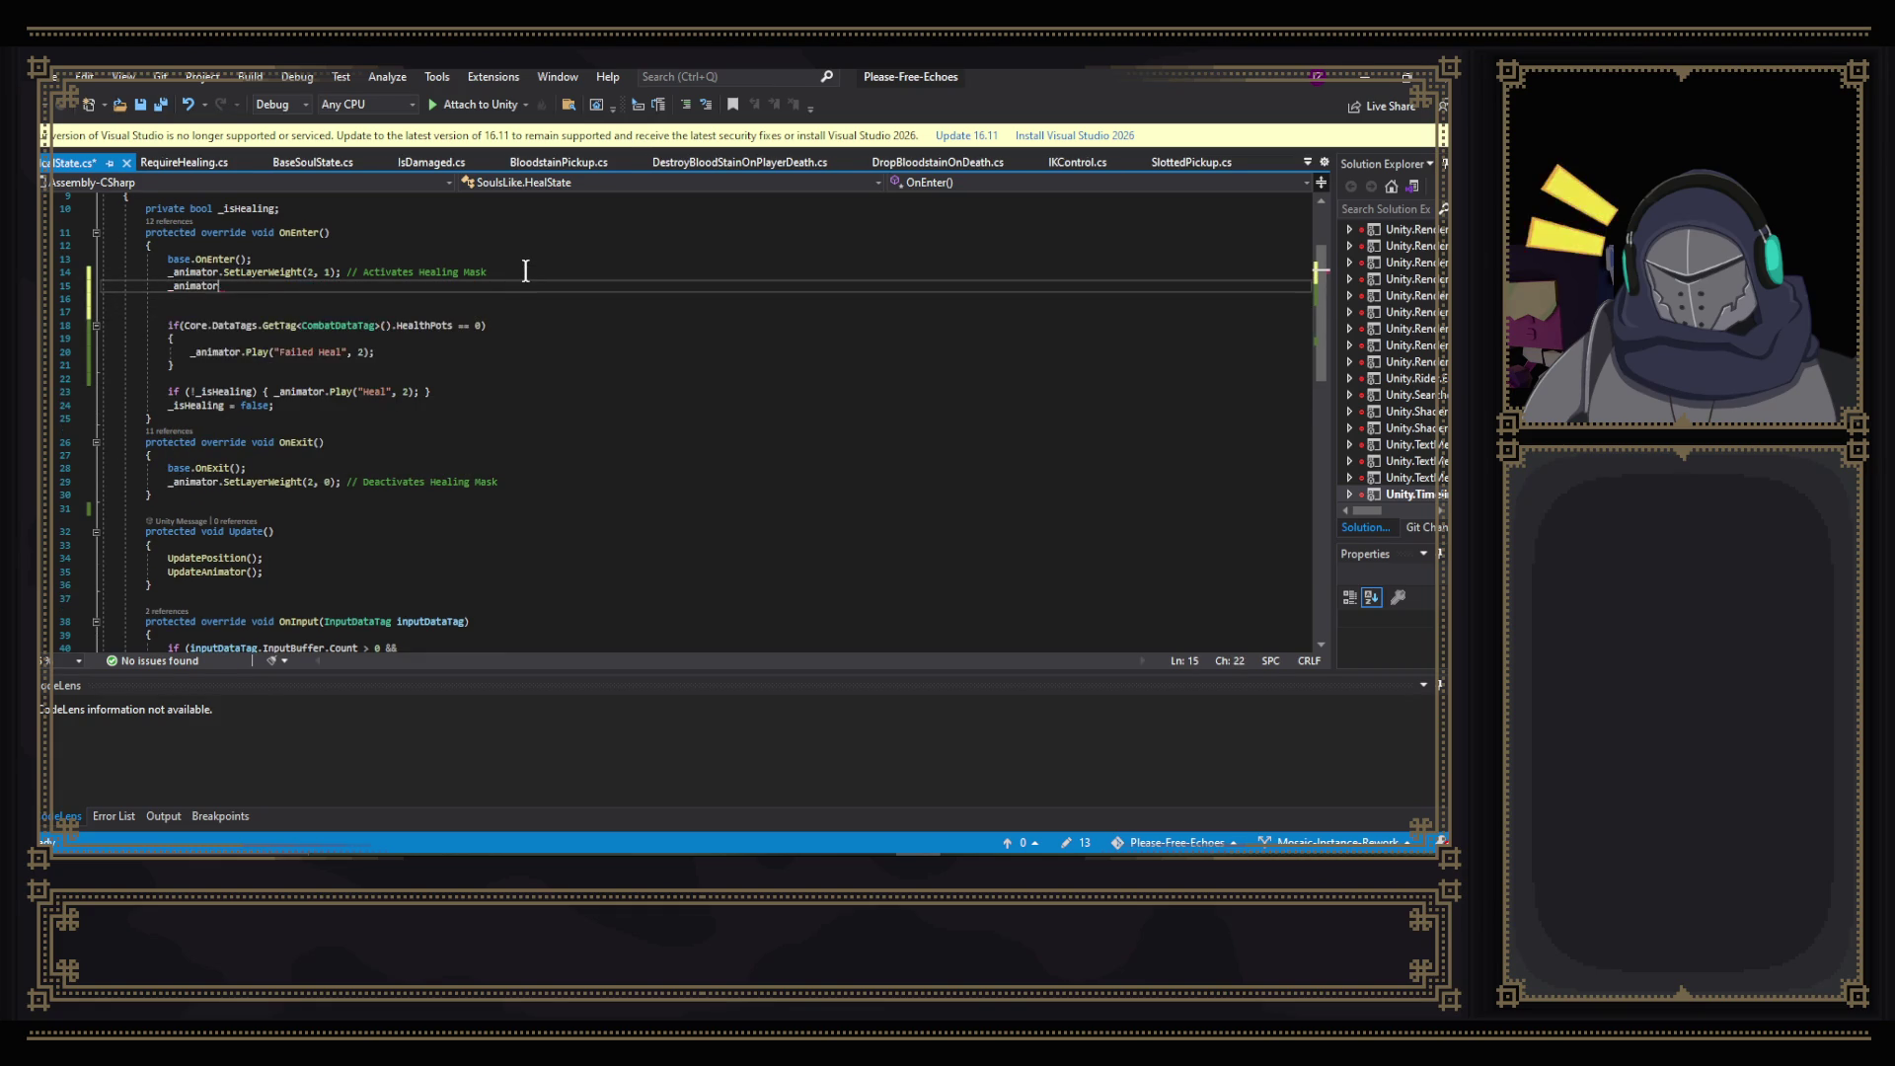
{"action": "type", "text": ".Set"}
{"action": "key", "text": "Down"}
{"action": "key", "text": "Tab"}
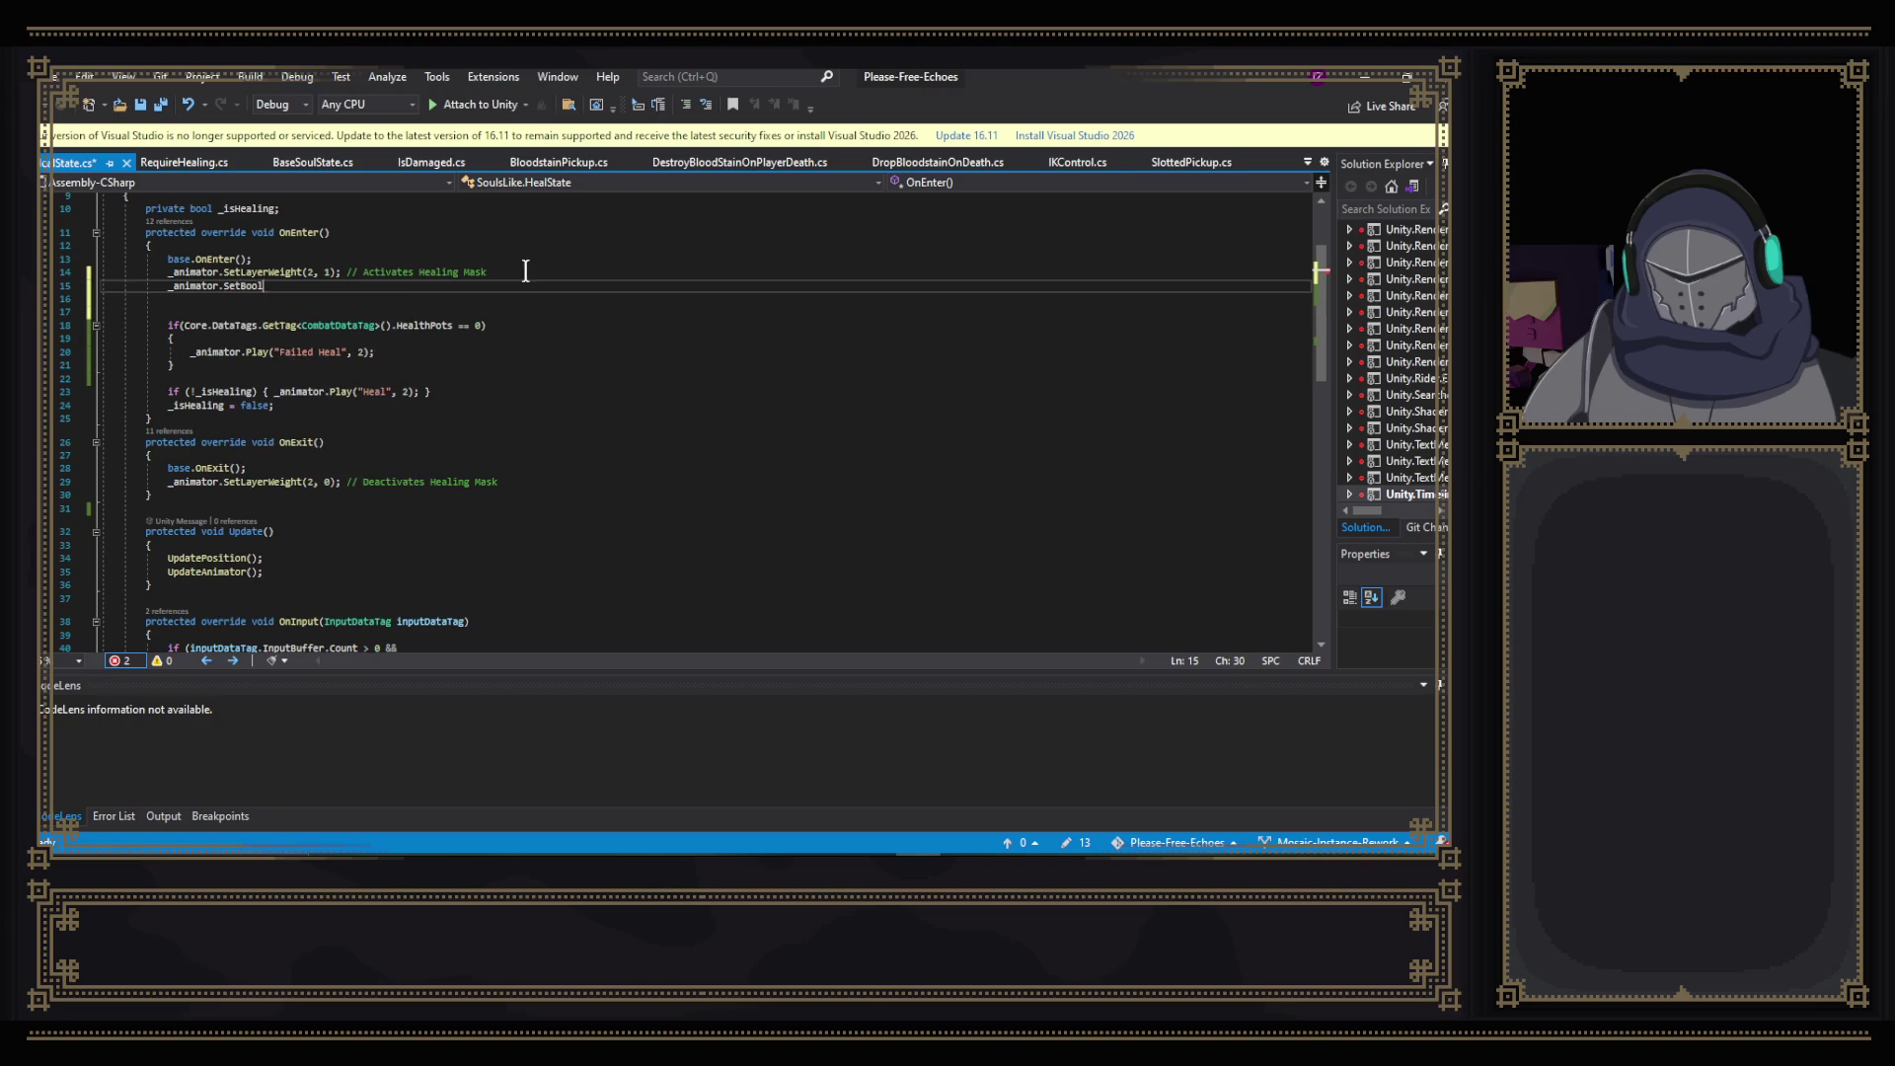
{"action": "type", "text": "(\"Has"}
{"action": "type", "text": "Pots"}
{"action": "type", "text": "\""}
{"action": "type", "text": ","}
- Cut the HealthPots != 0 check out of OnInput's condition
{"action": "scroll", "coordinate": [541, 312], "scroll_direction": "down", "scroll_amount": 1}
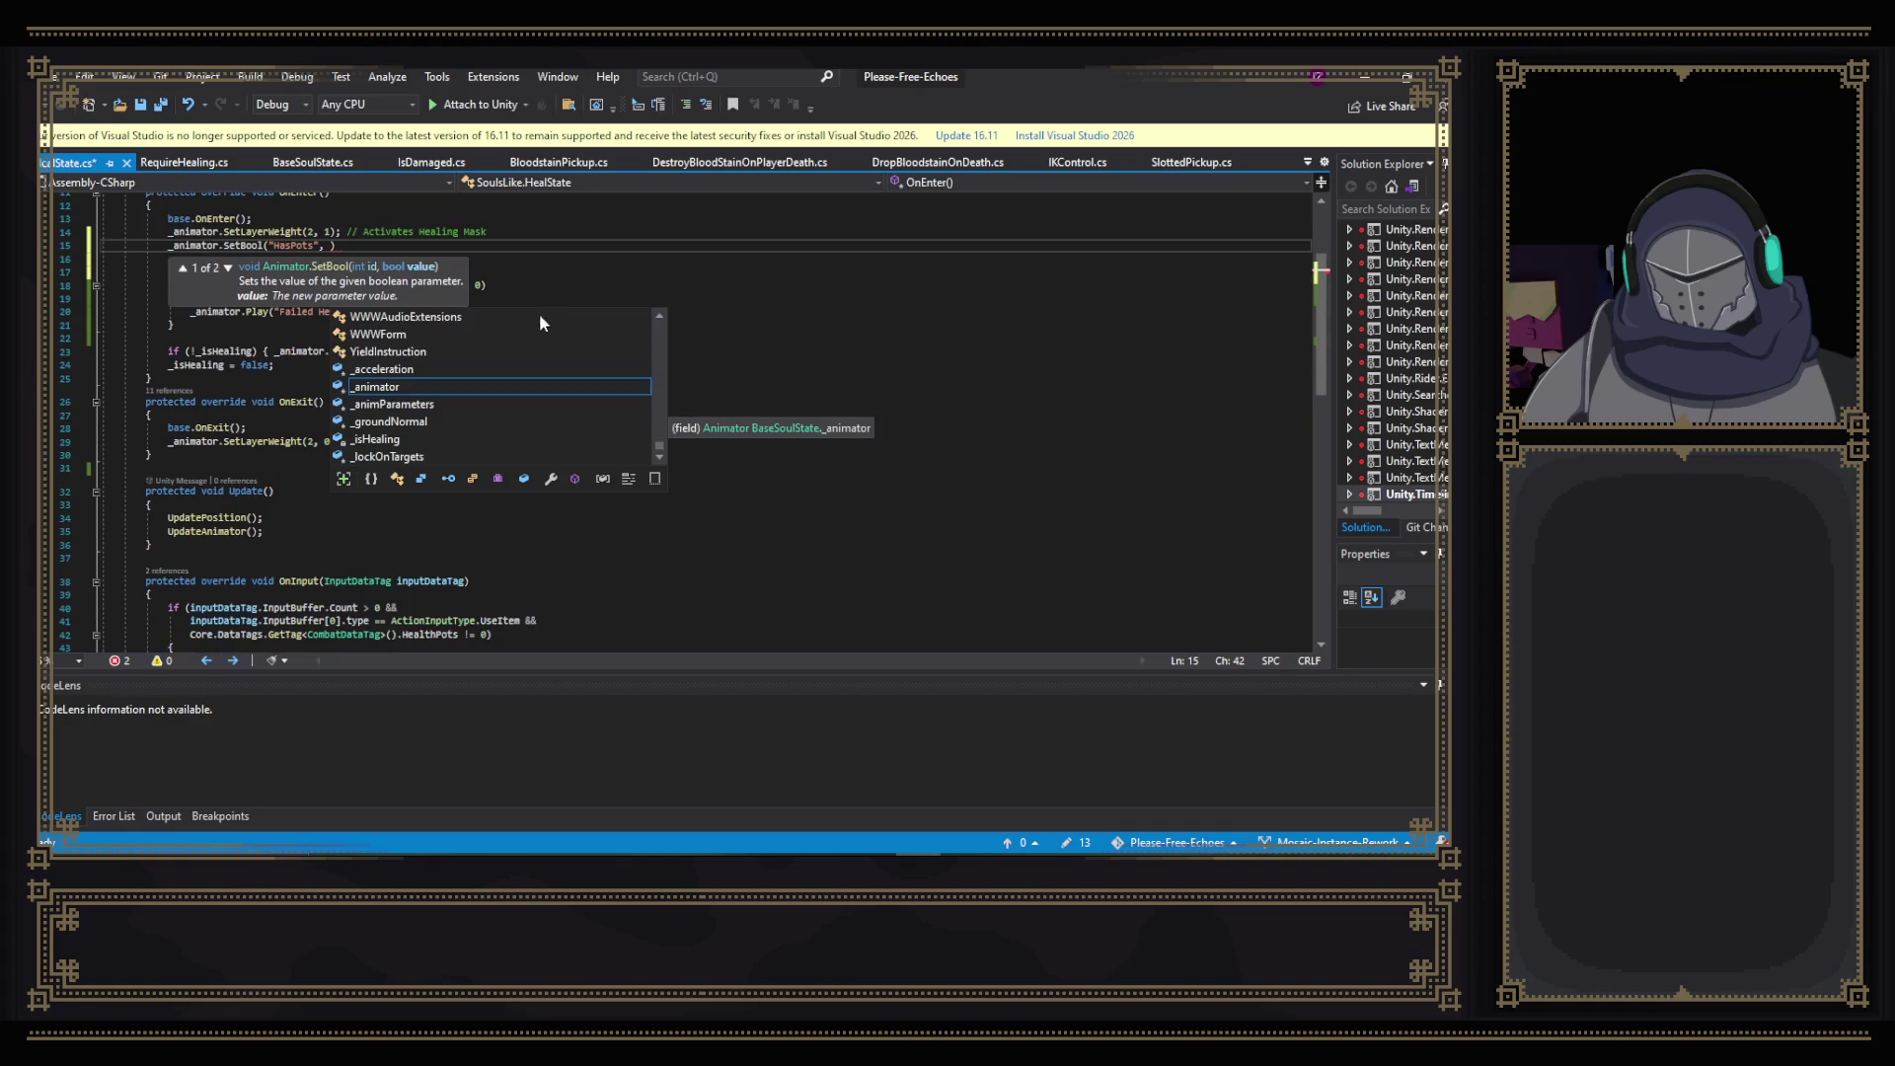
{"action": "scroll", "coordinate": [266, 549], "scroll_direction": "down", "scroll_amount": 2}
{"action": "left_click_drag", "start_coordinate": [491, 555], "coordinate": [190, 555]}
{"action": "key", "text": "ctrl+c"}
{"action": "key", "text": "BackSpace"}
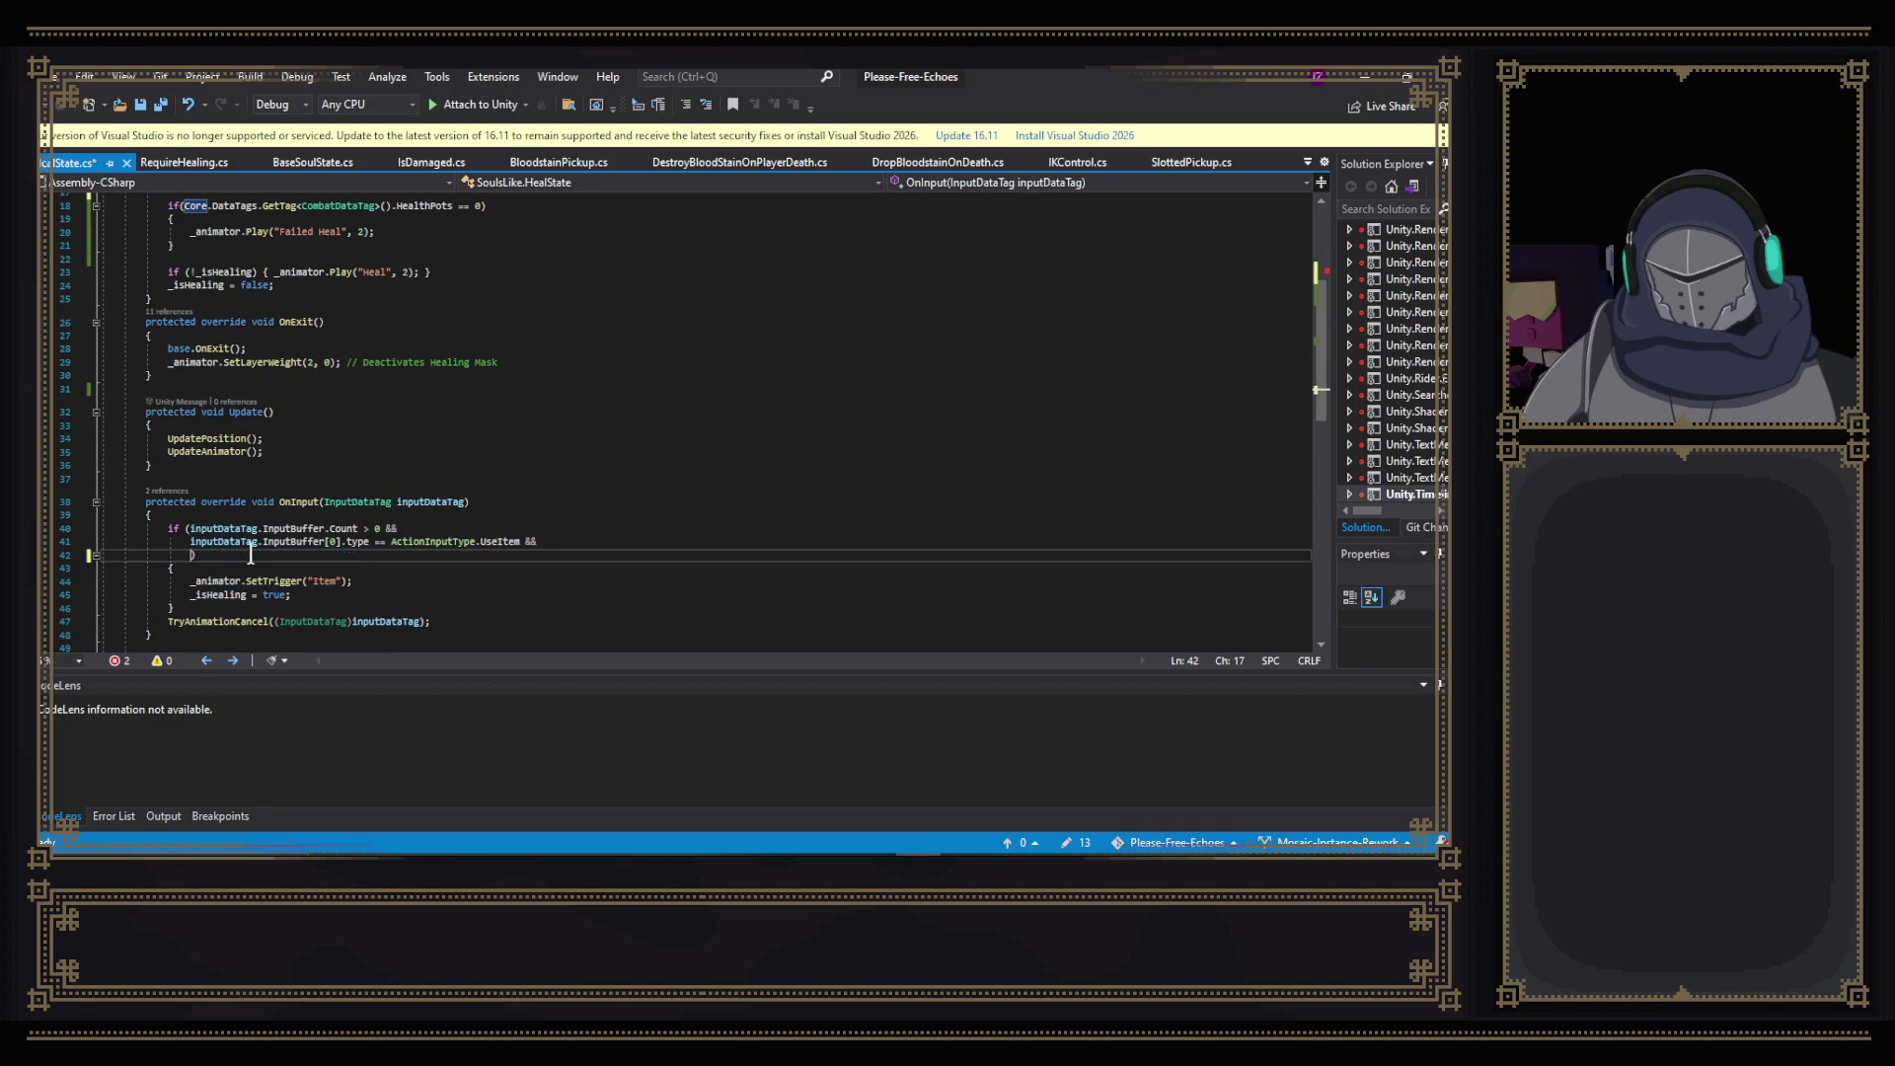
- Remove the leftover && from OnInput's condition and save the script
{"action": "left_click", "coordinate": [569, 542]}
{"action": "key", "text": "BackSpace"}
{"action": "key", "text": "BackSpace"}
{"action": "key", "text": "BackSpace"}
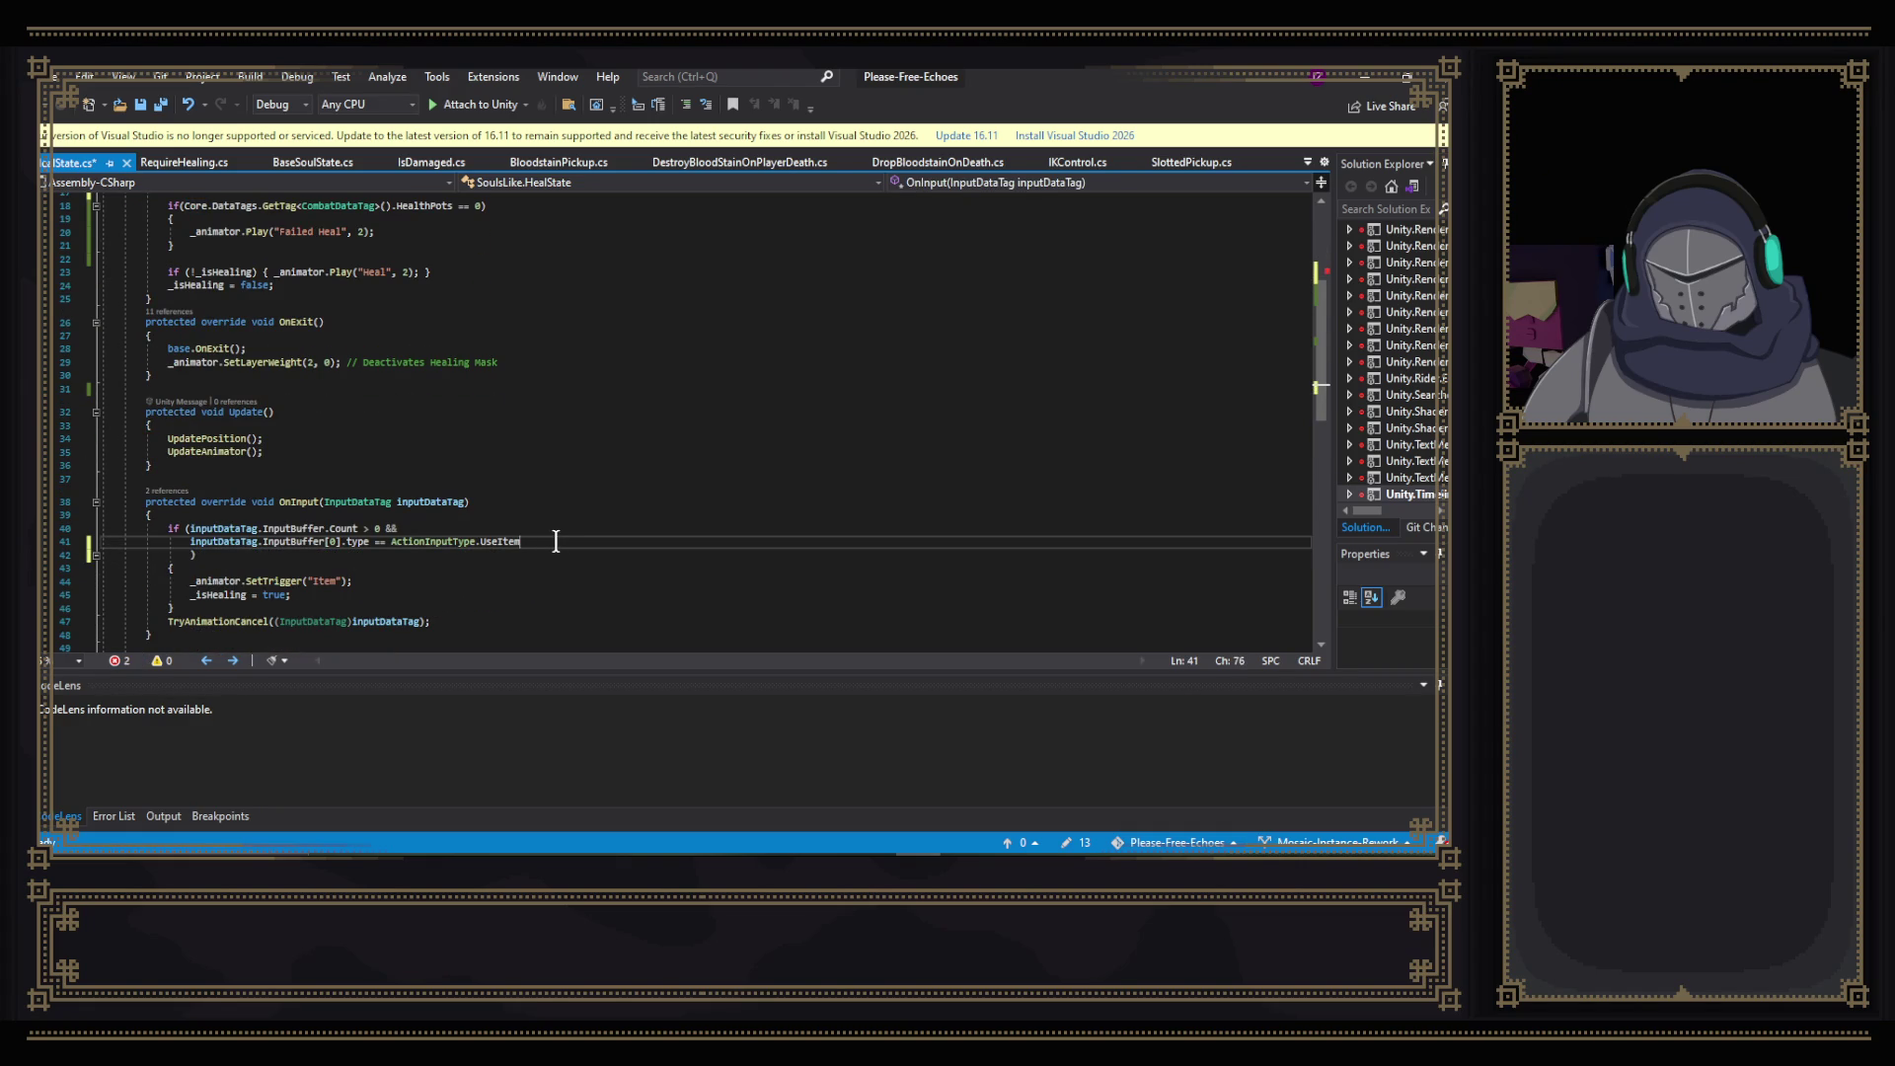
{"action": "key", "text": "ctrl+s"}
- Pass HealthPots != 0 as the HasPots value, close the statement with a semicolon, and remove the blank line
{"action": "scroll", "coordinate": [432, 432], "scroll_direction": "up", "scroll_amount": 5}
{"action": "left_click", "coordinate": [332, 365]}
{"action": "key", "text": "ctrl+v"}
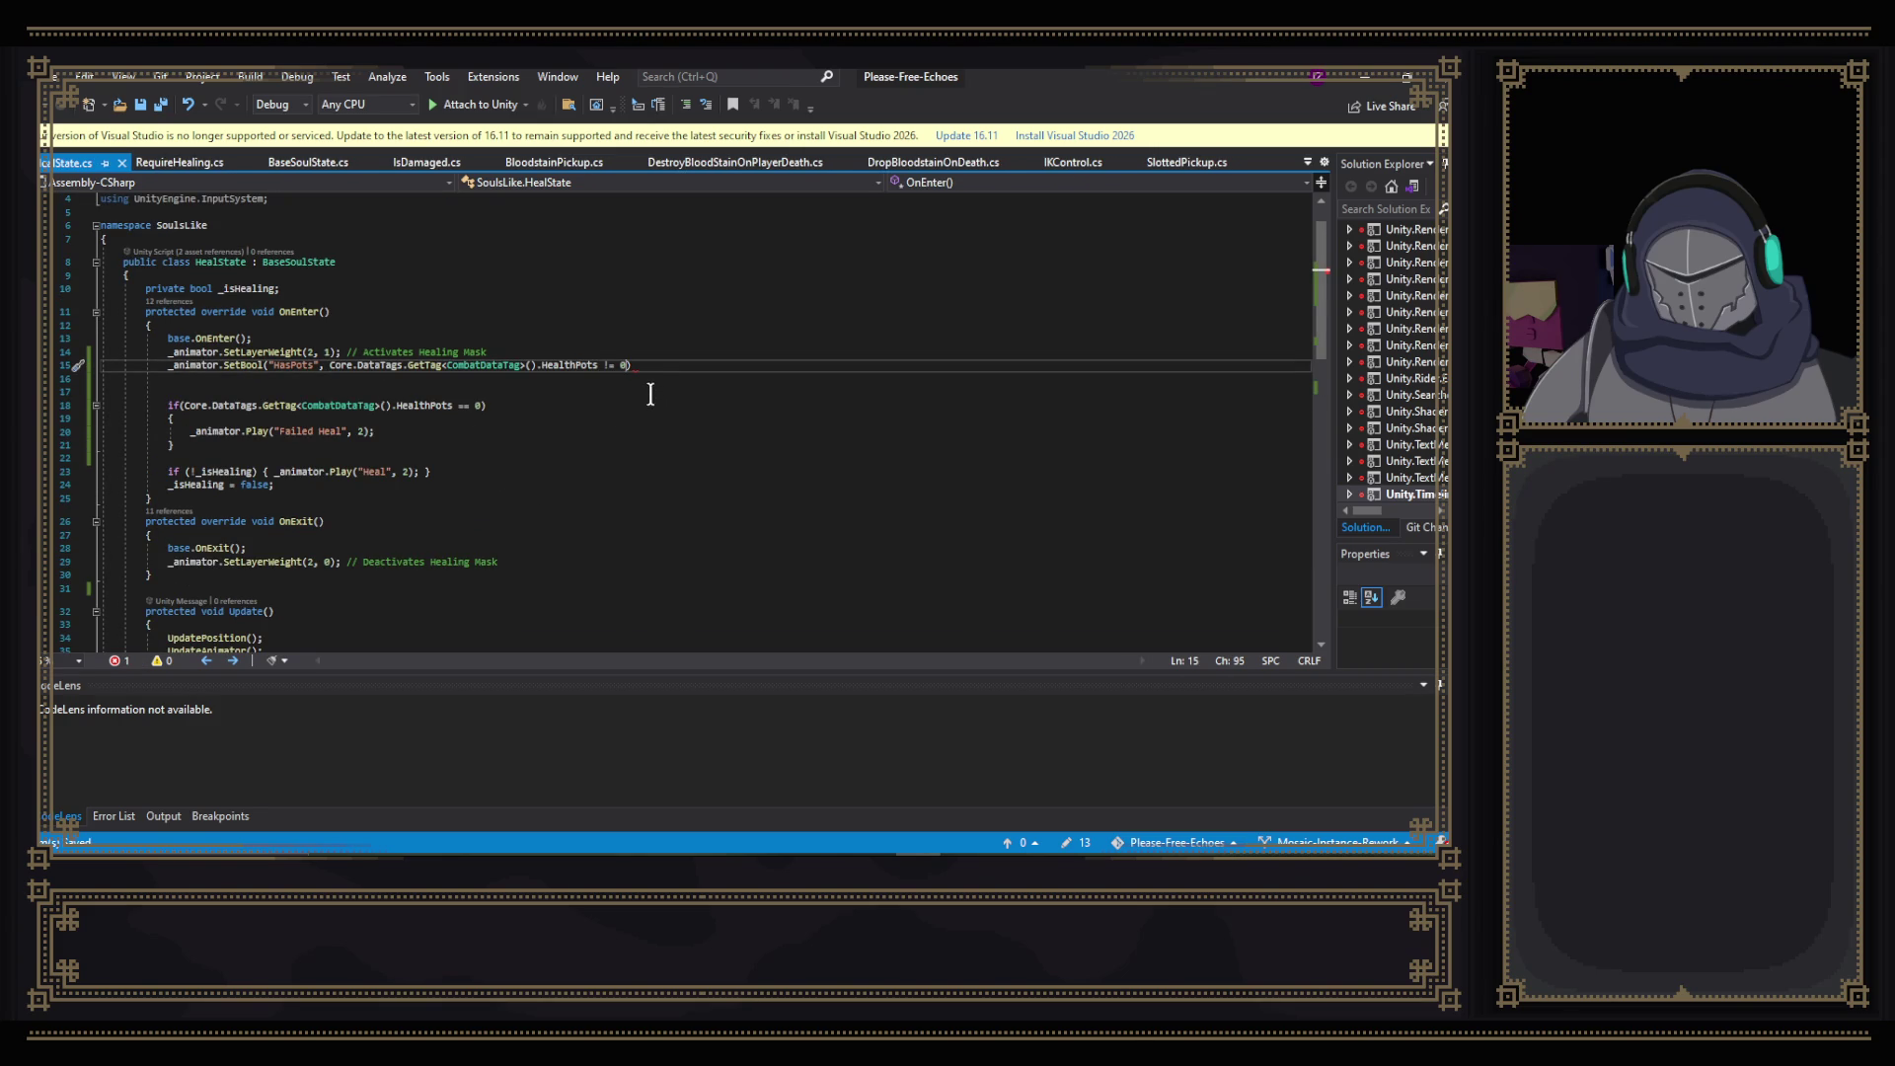
{"action": "key", "text": "End"}
{"action": "type", "text": ";"}
{"action": "double_click", "coordinate": [691, 370]}
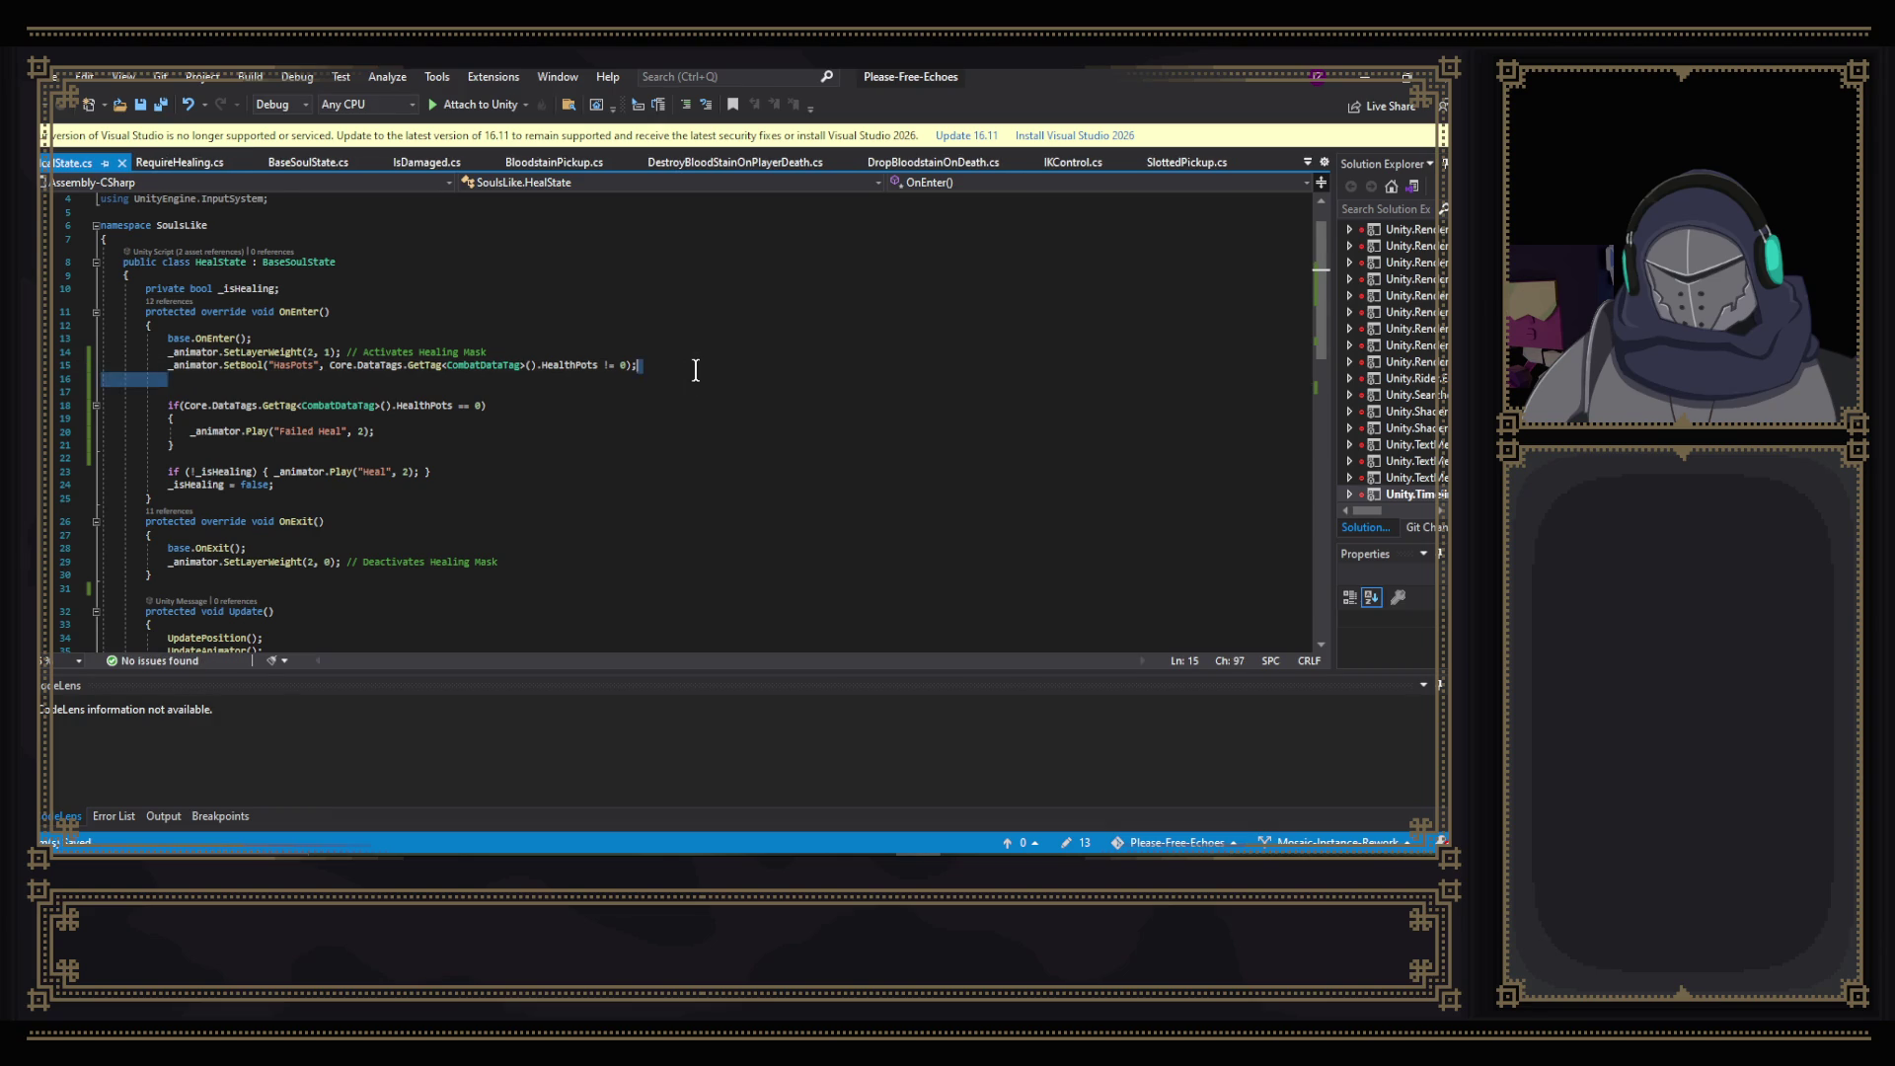
{"action": "key", "text": "Delete"}
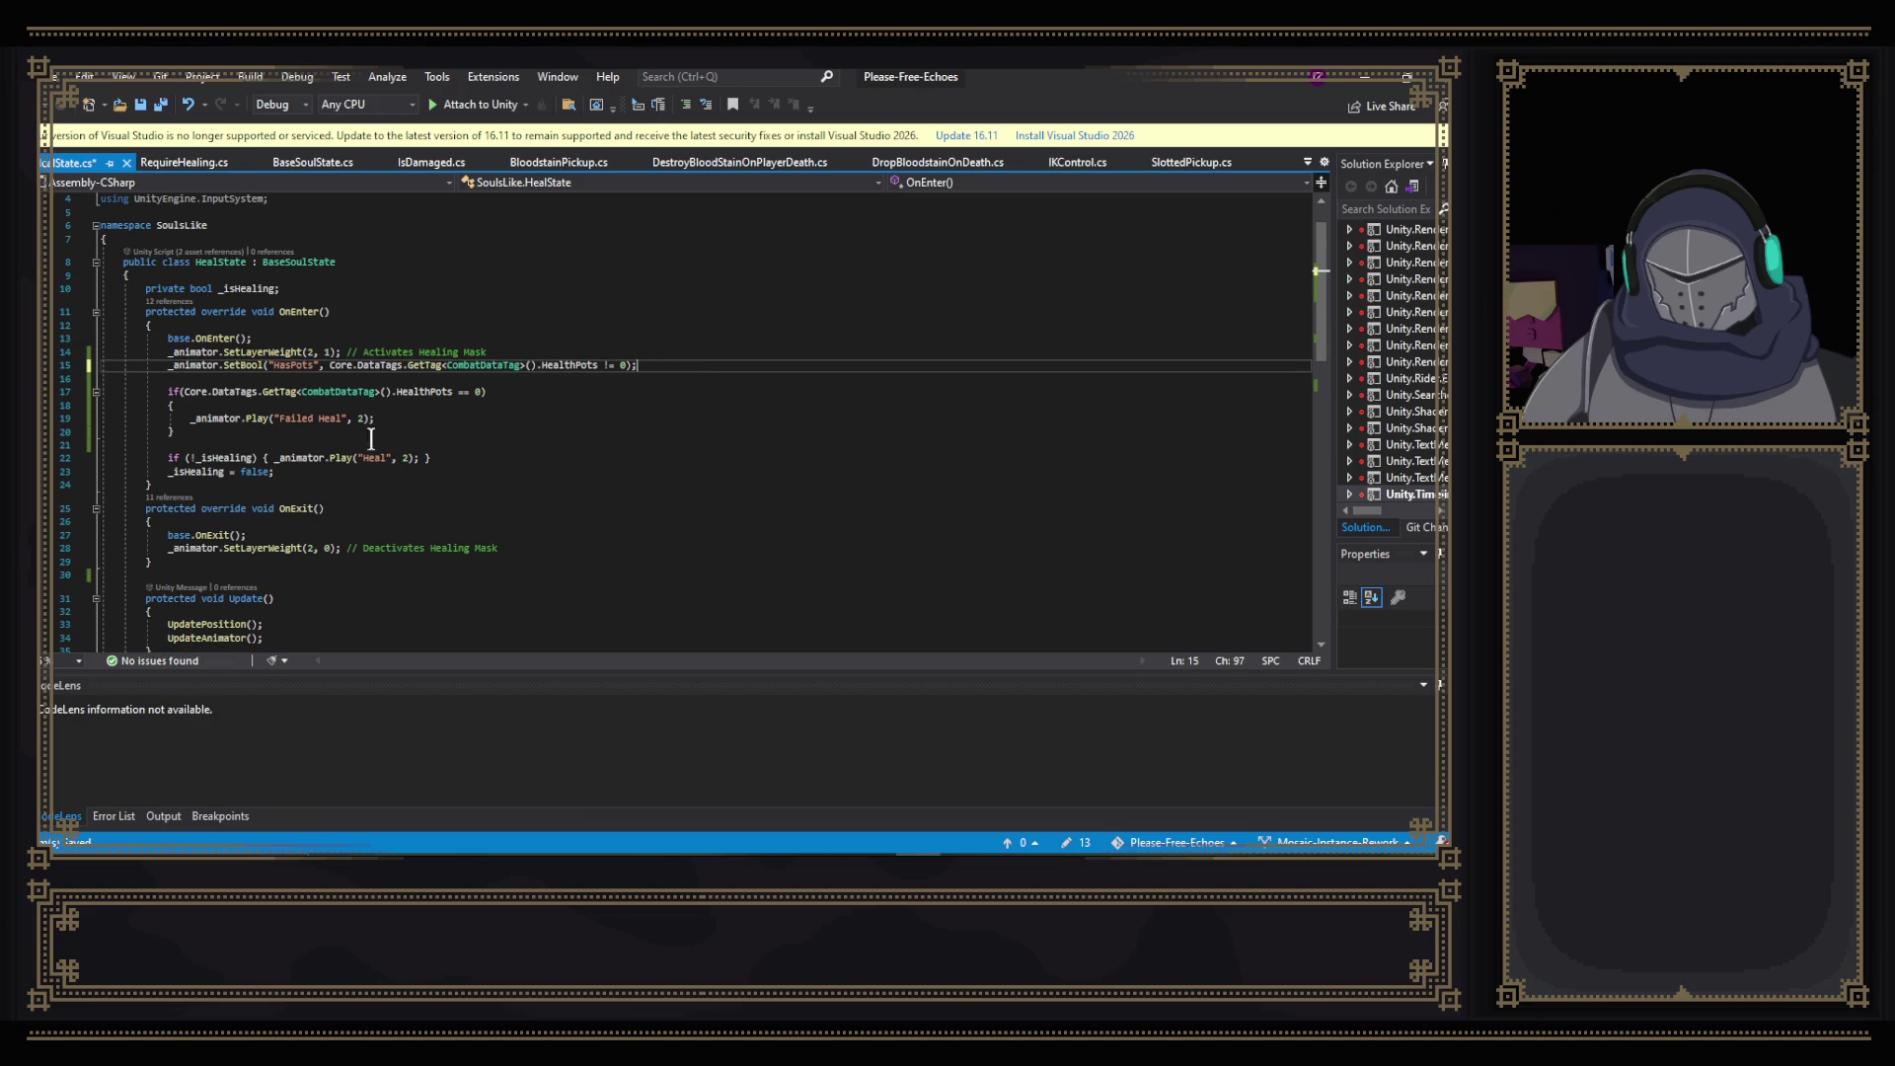
- Delete the failed-heal if block, save HealState.cs, and return to Unity
{"action": "left_click_drag", "start_coordinate": [195, 449], "coordinate": [732, 370]}
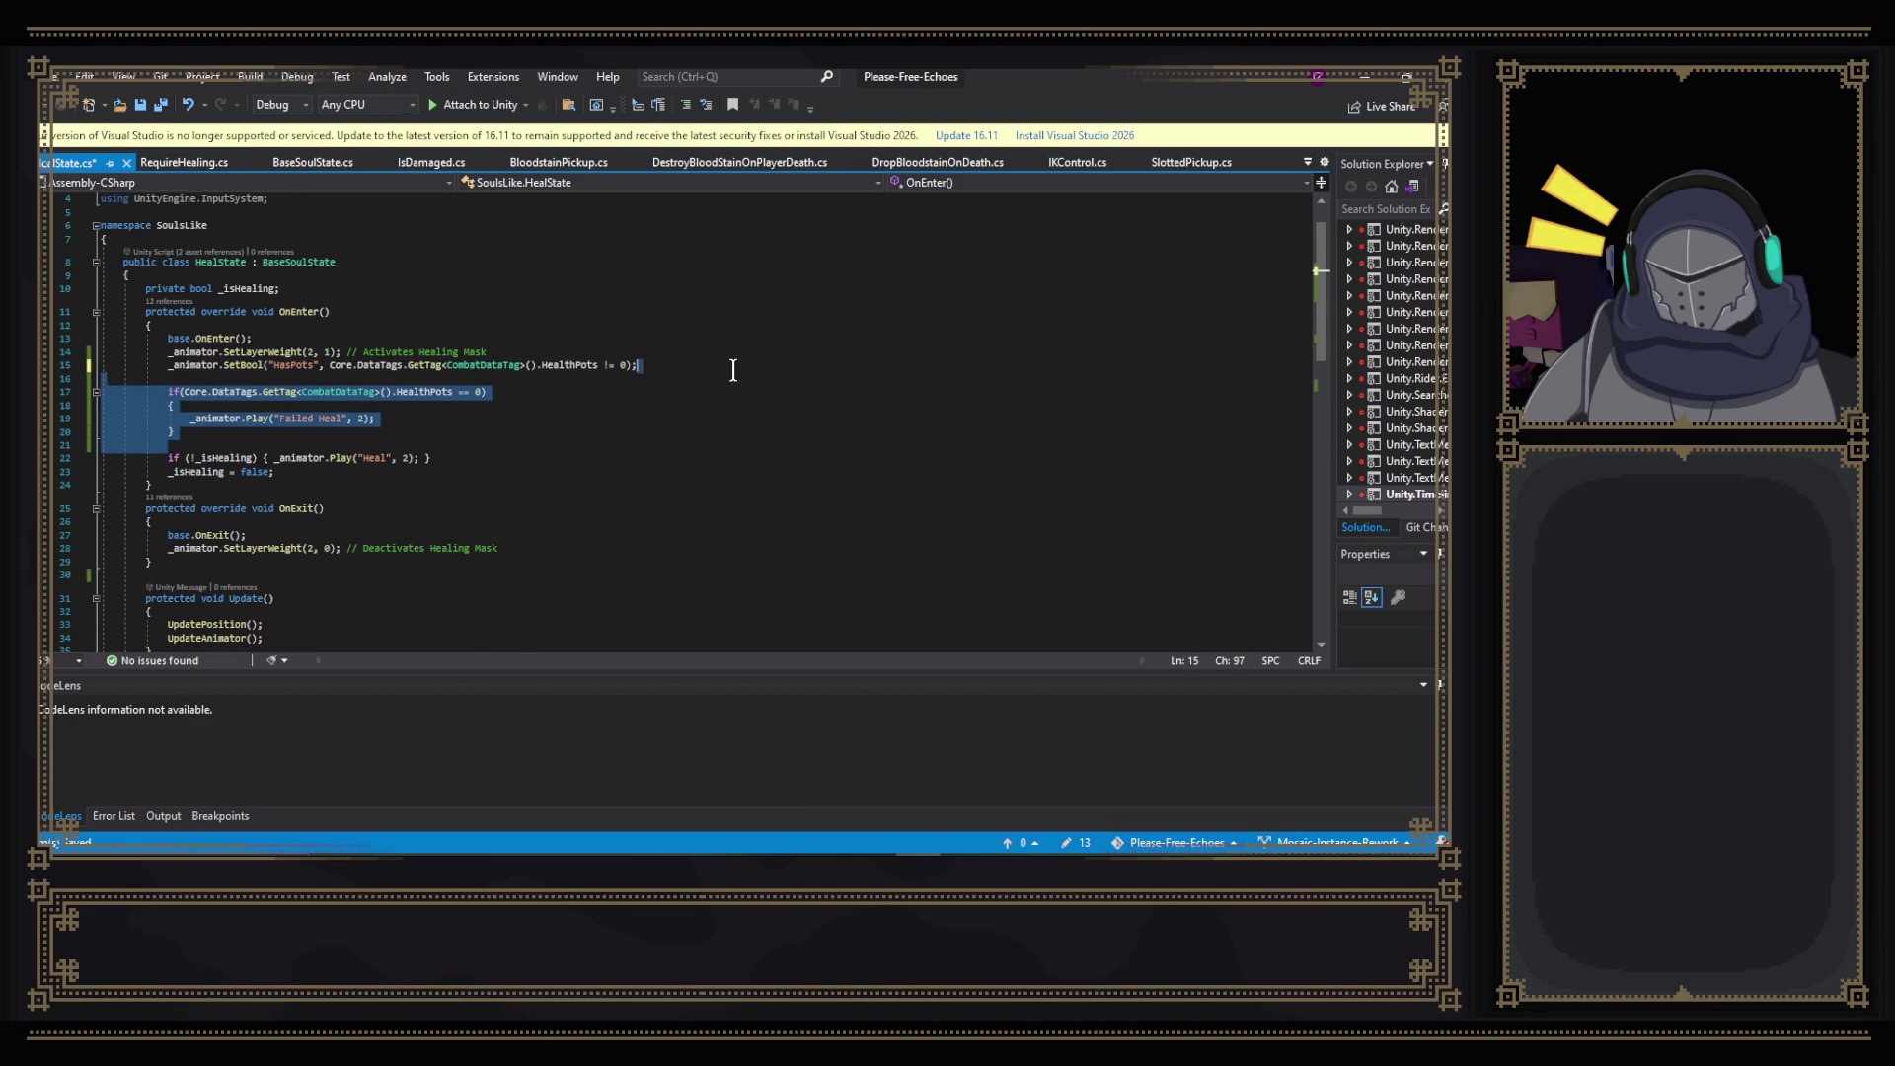
{"action": "key", "text": "Delete"}
{"action": "key", "text": "ctrl+s"}
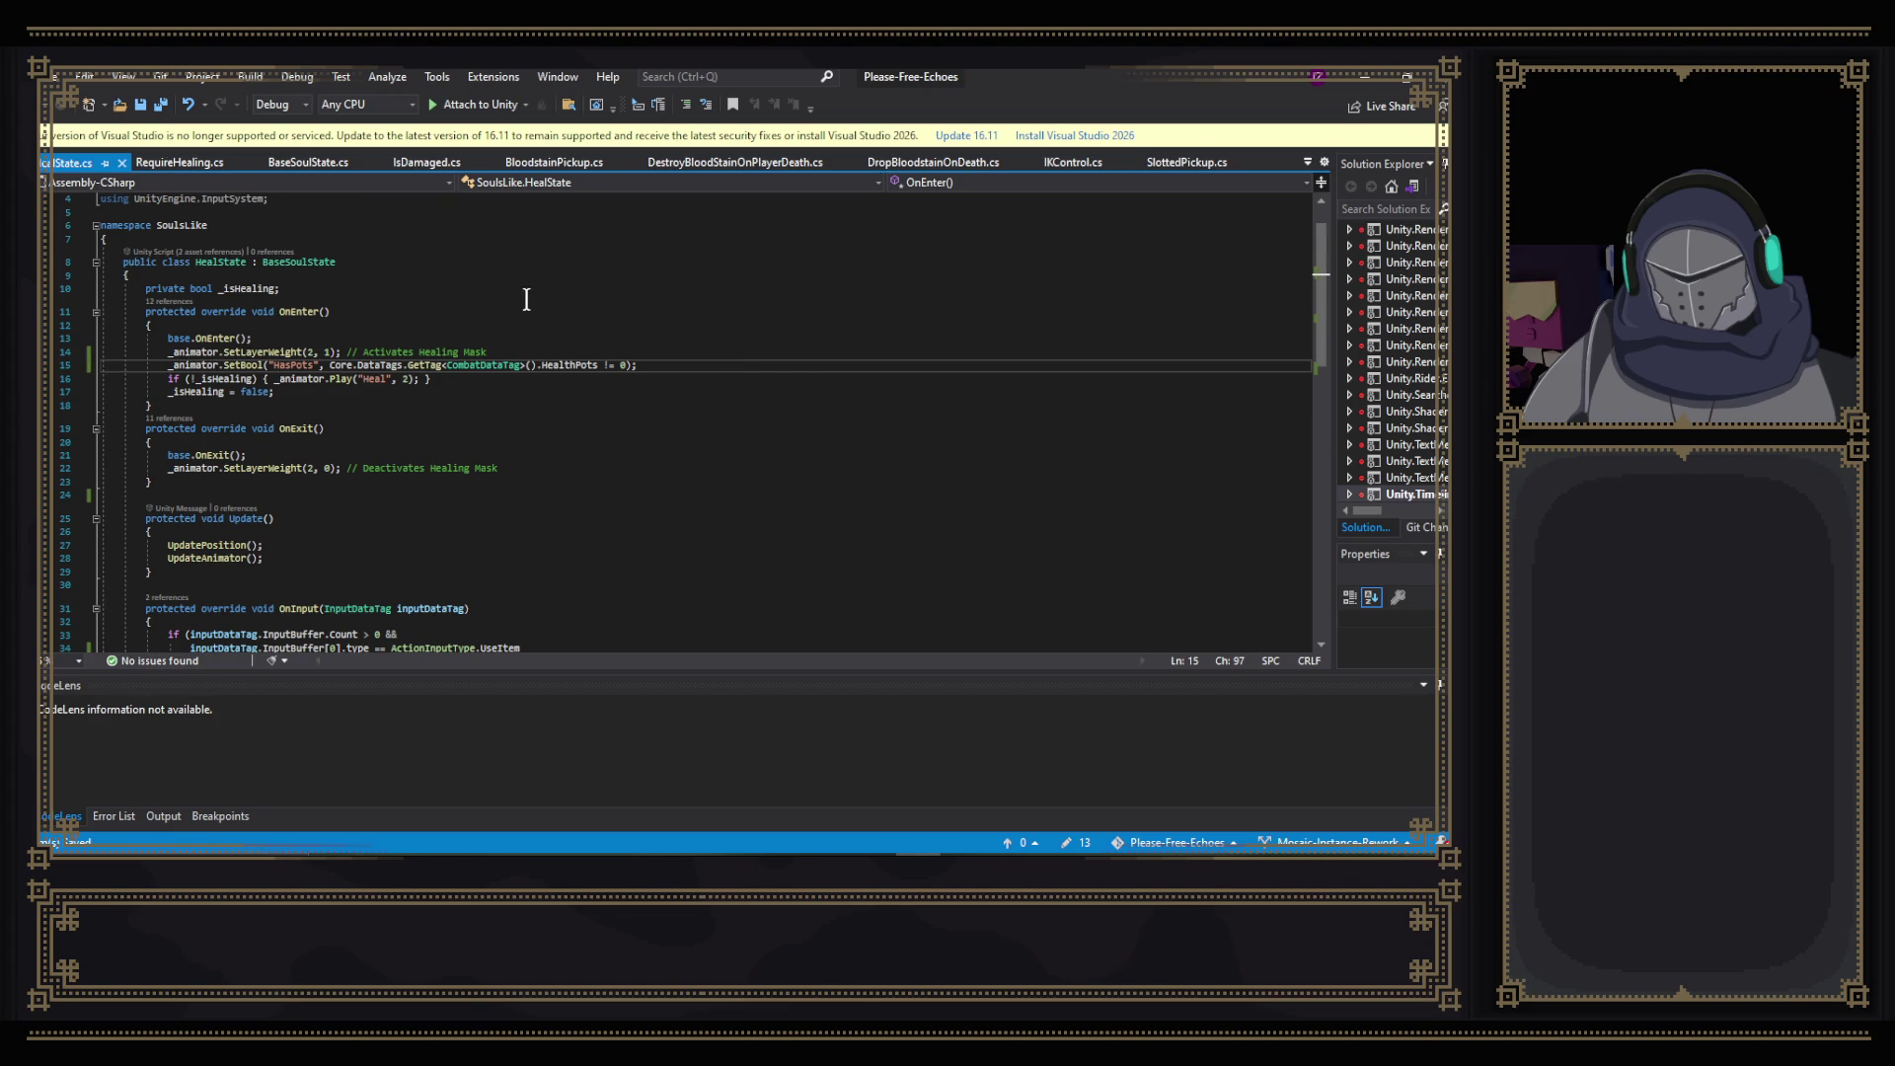
{"action": "scroll", "coordinate": [546, 299], "scroll_direction": "down", "scroll_amount": 2}
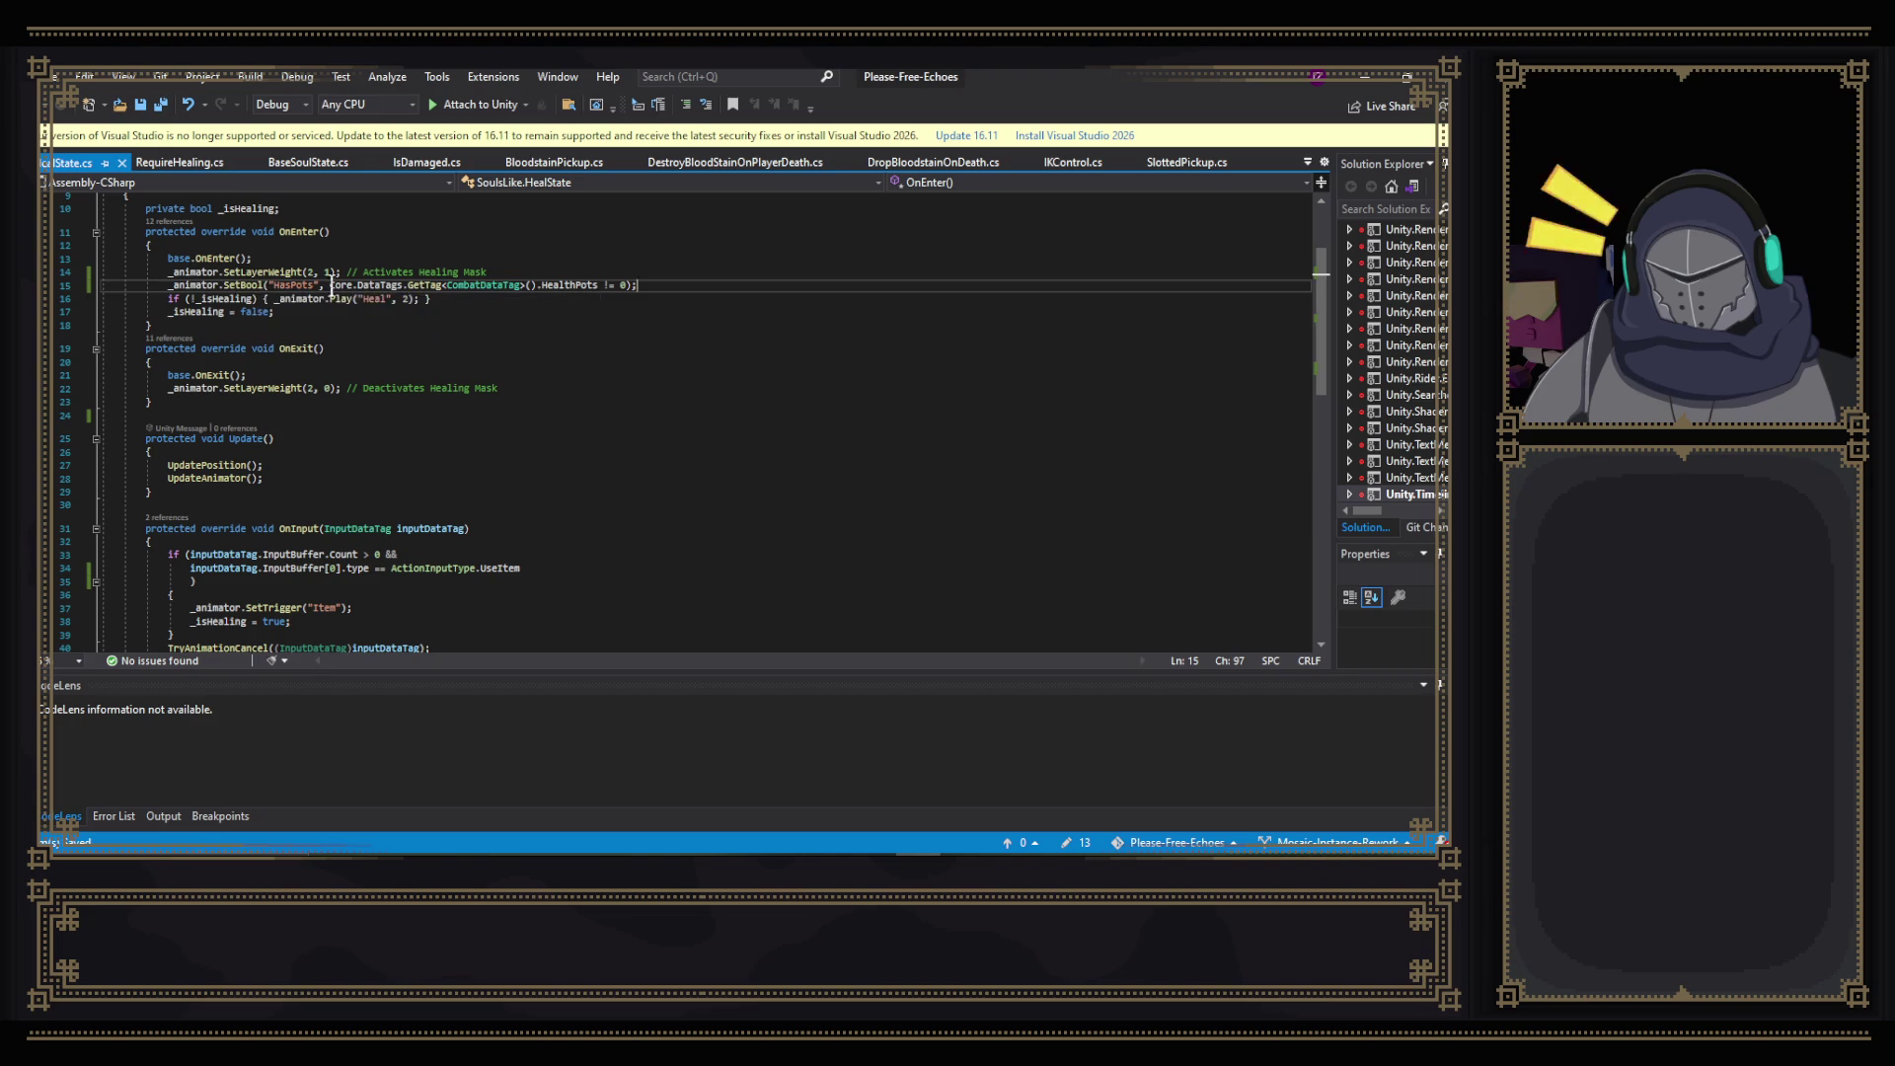
{"action": "mouse_move", "coordinate": [524, 289]}
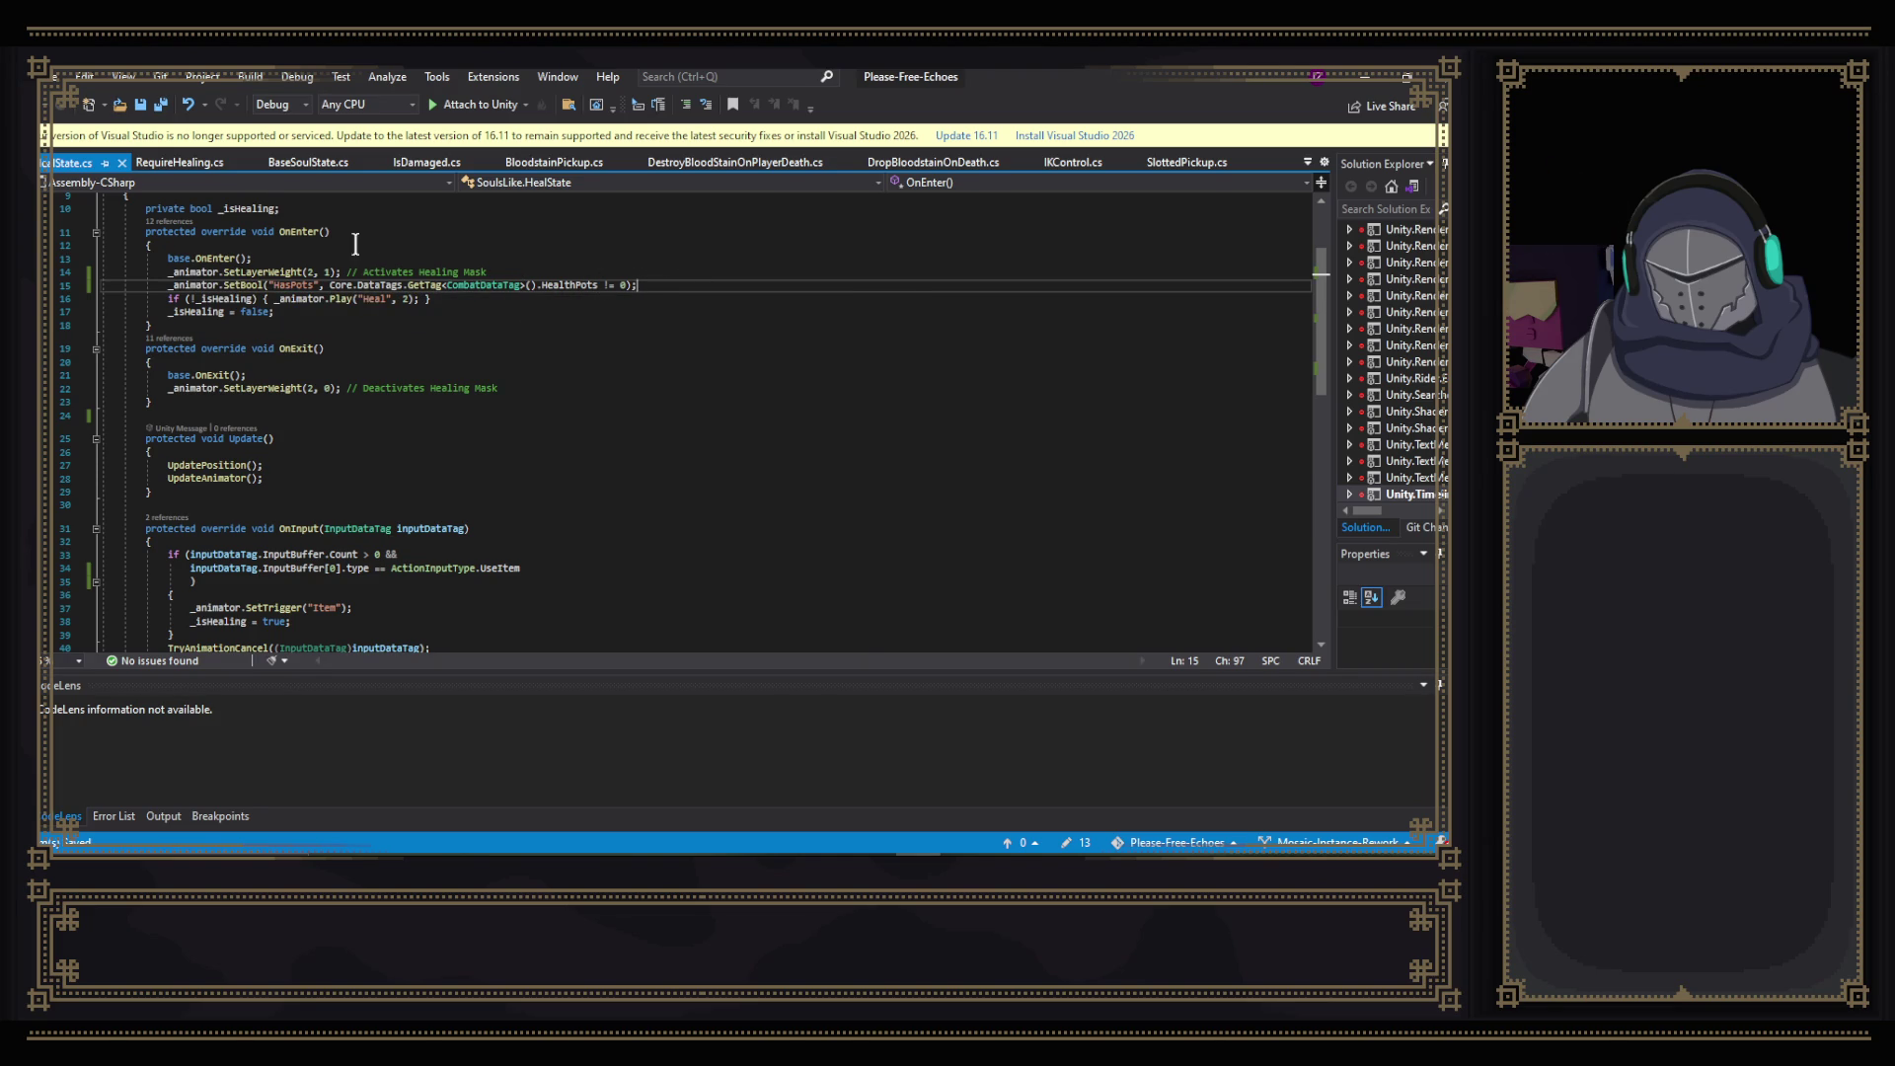
{"action": "mouse_move", "coordinate": [228, 283]}
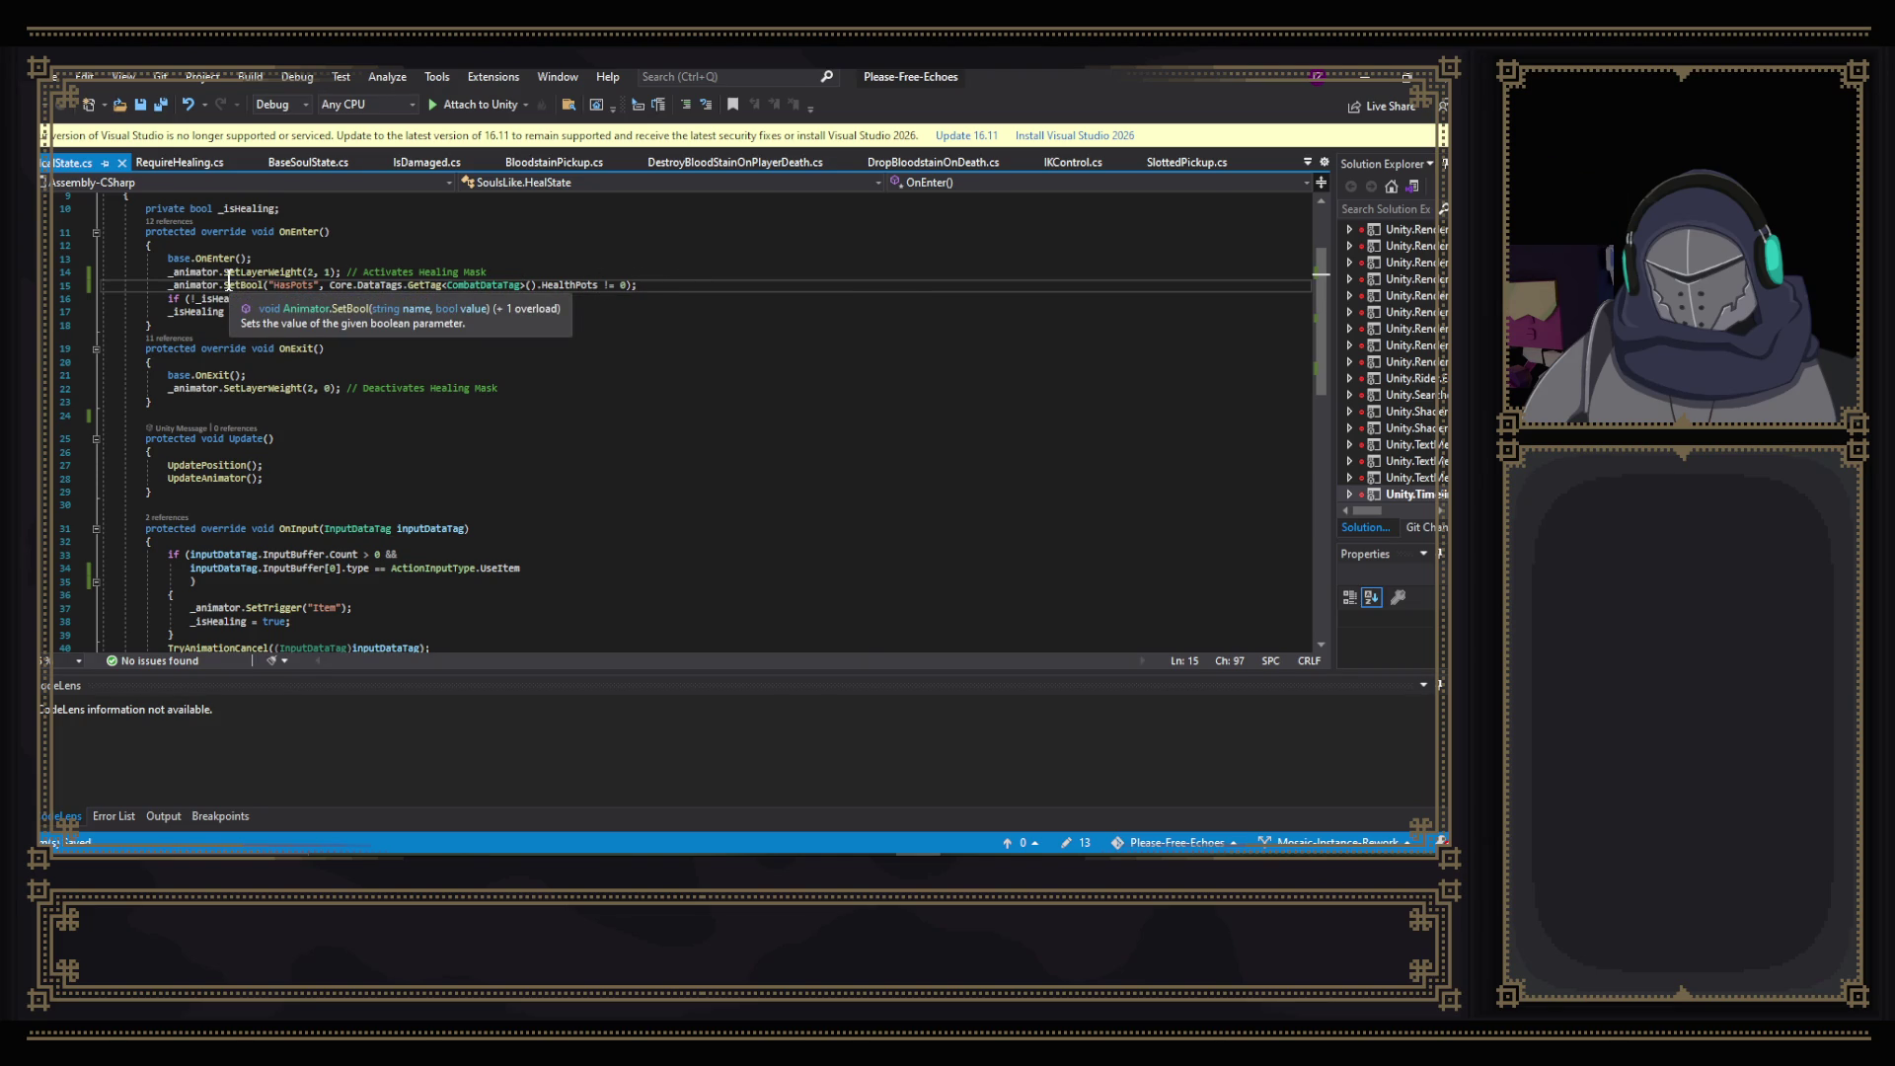
{"action": "mouse_move", "coordinate": [614, 286]}
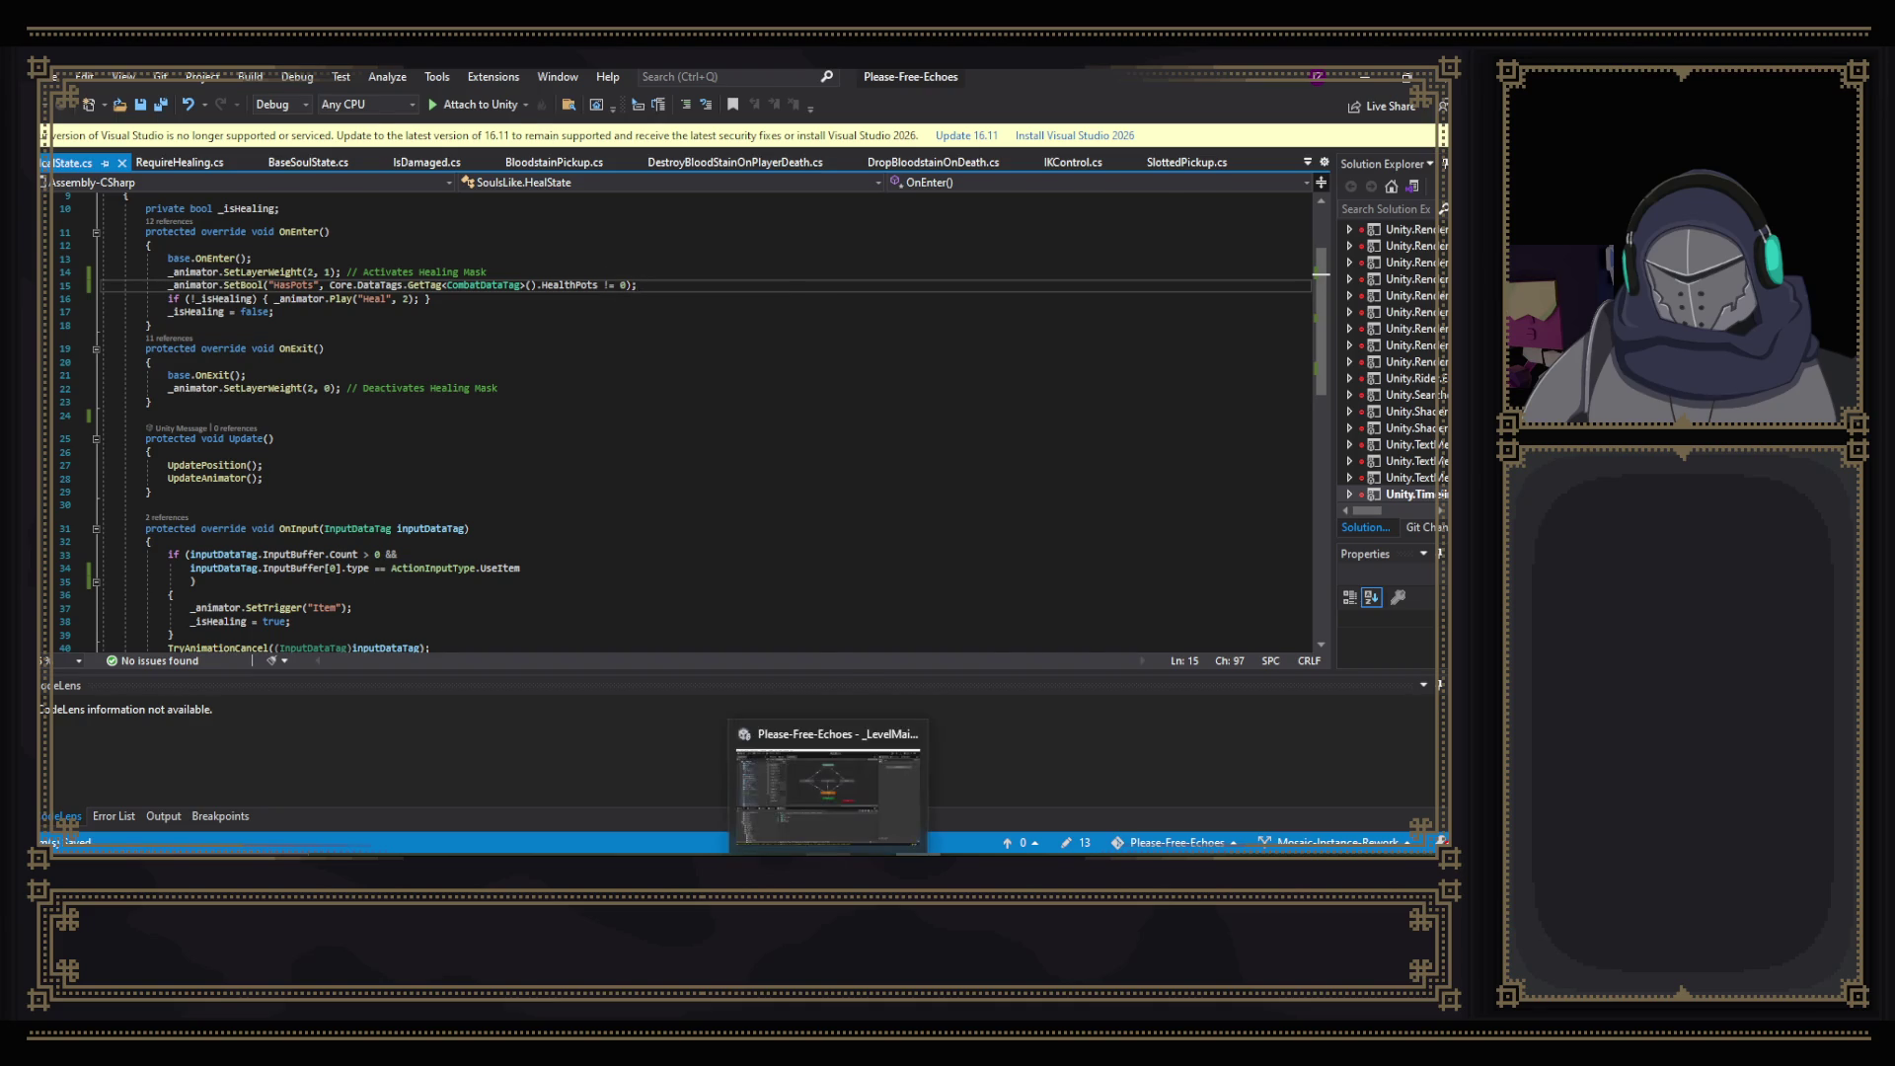
{"action": "left_click", "coordinate": [829, 780]}
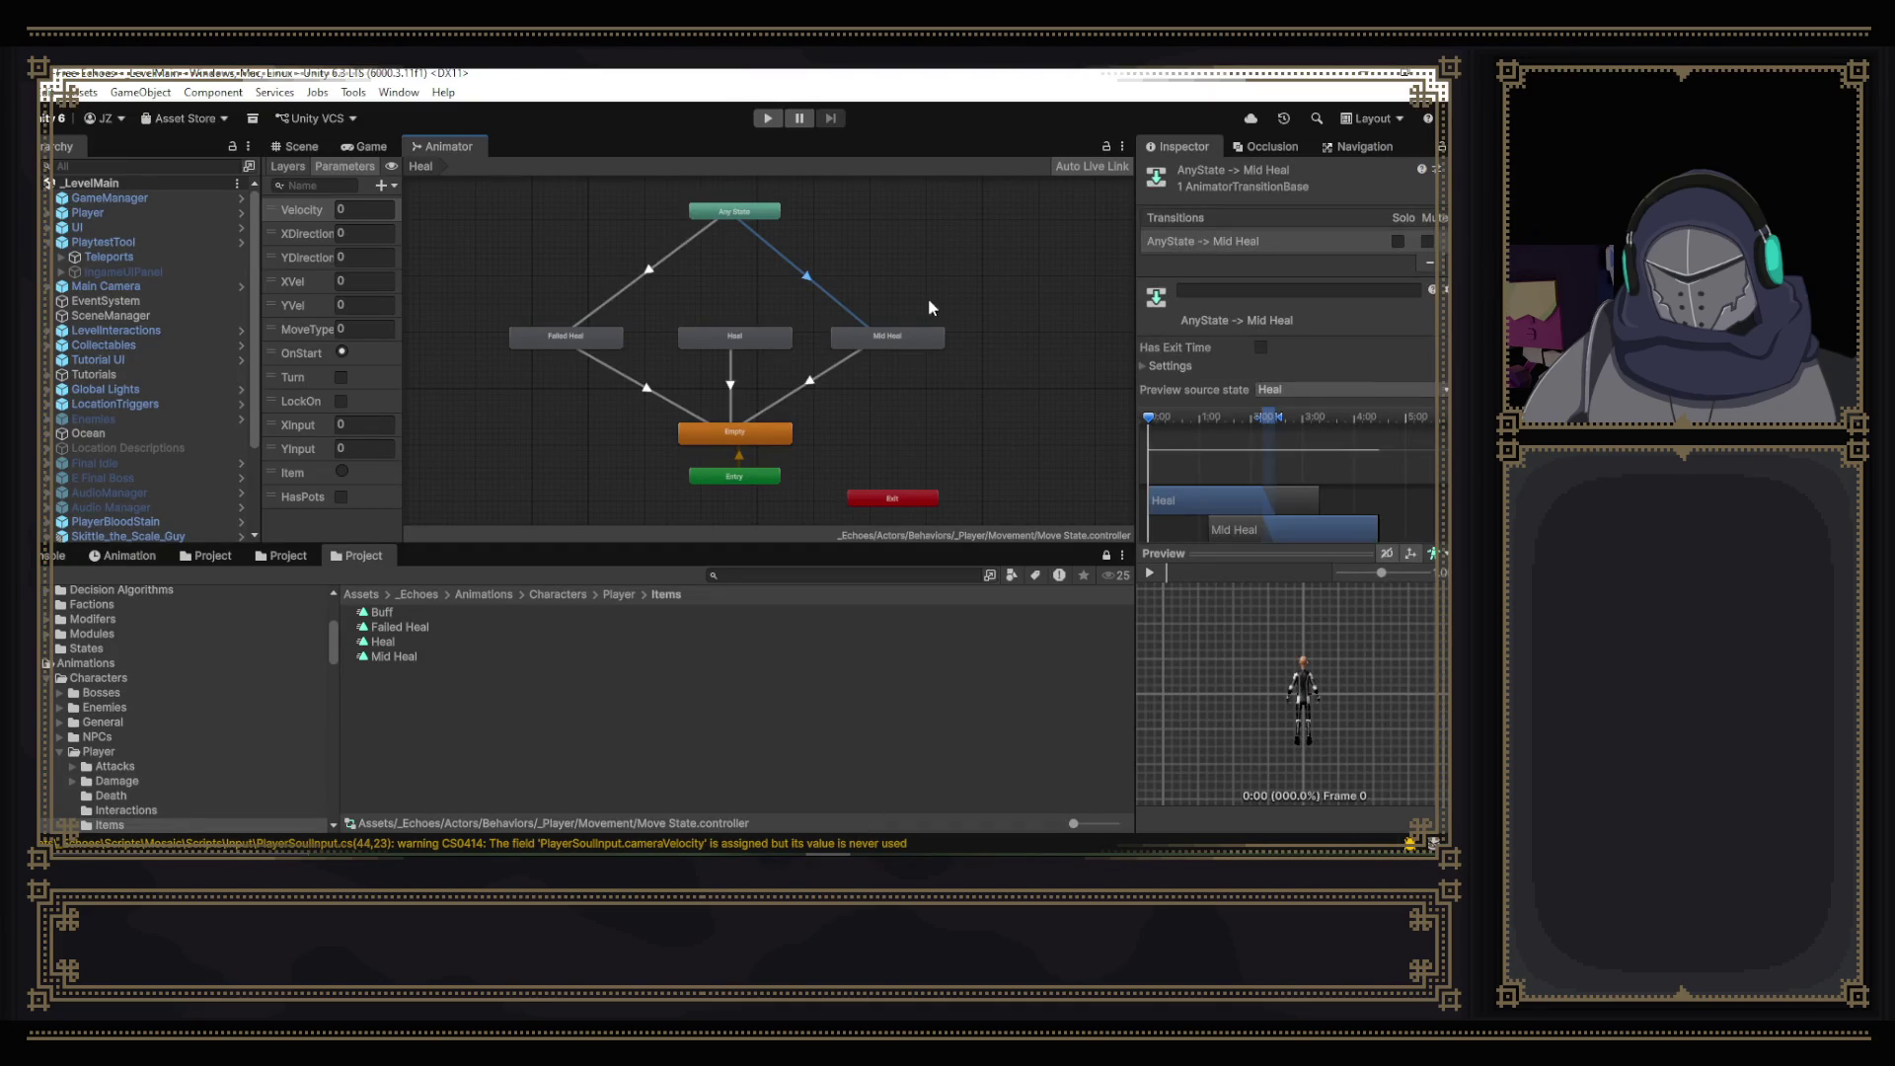
- Add a HasPots true condition to the Any State to Mid Heal transition
{"action": "scroll", "coordinate": [1288, 394], "scroll_direction": "down", "scroll_amount": 3}
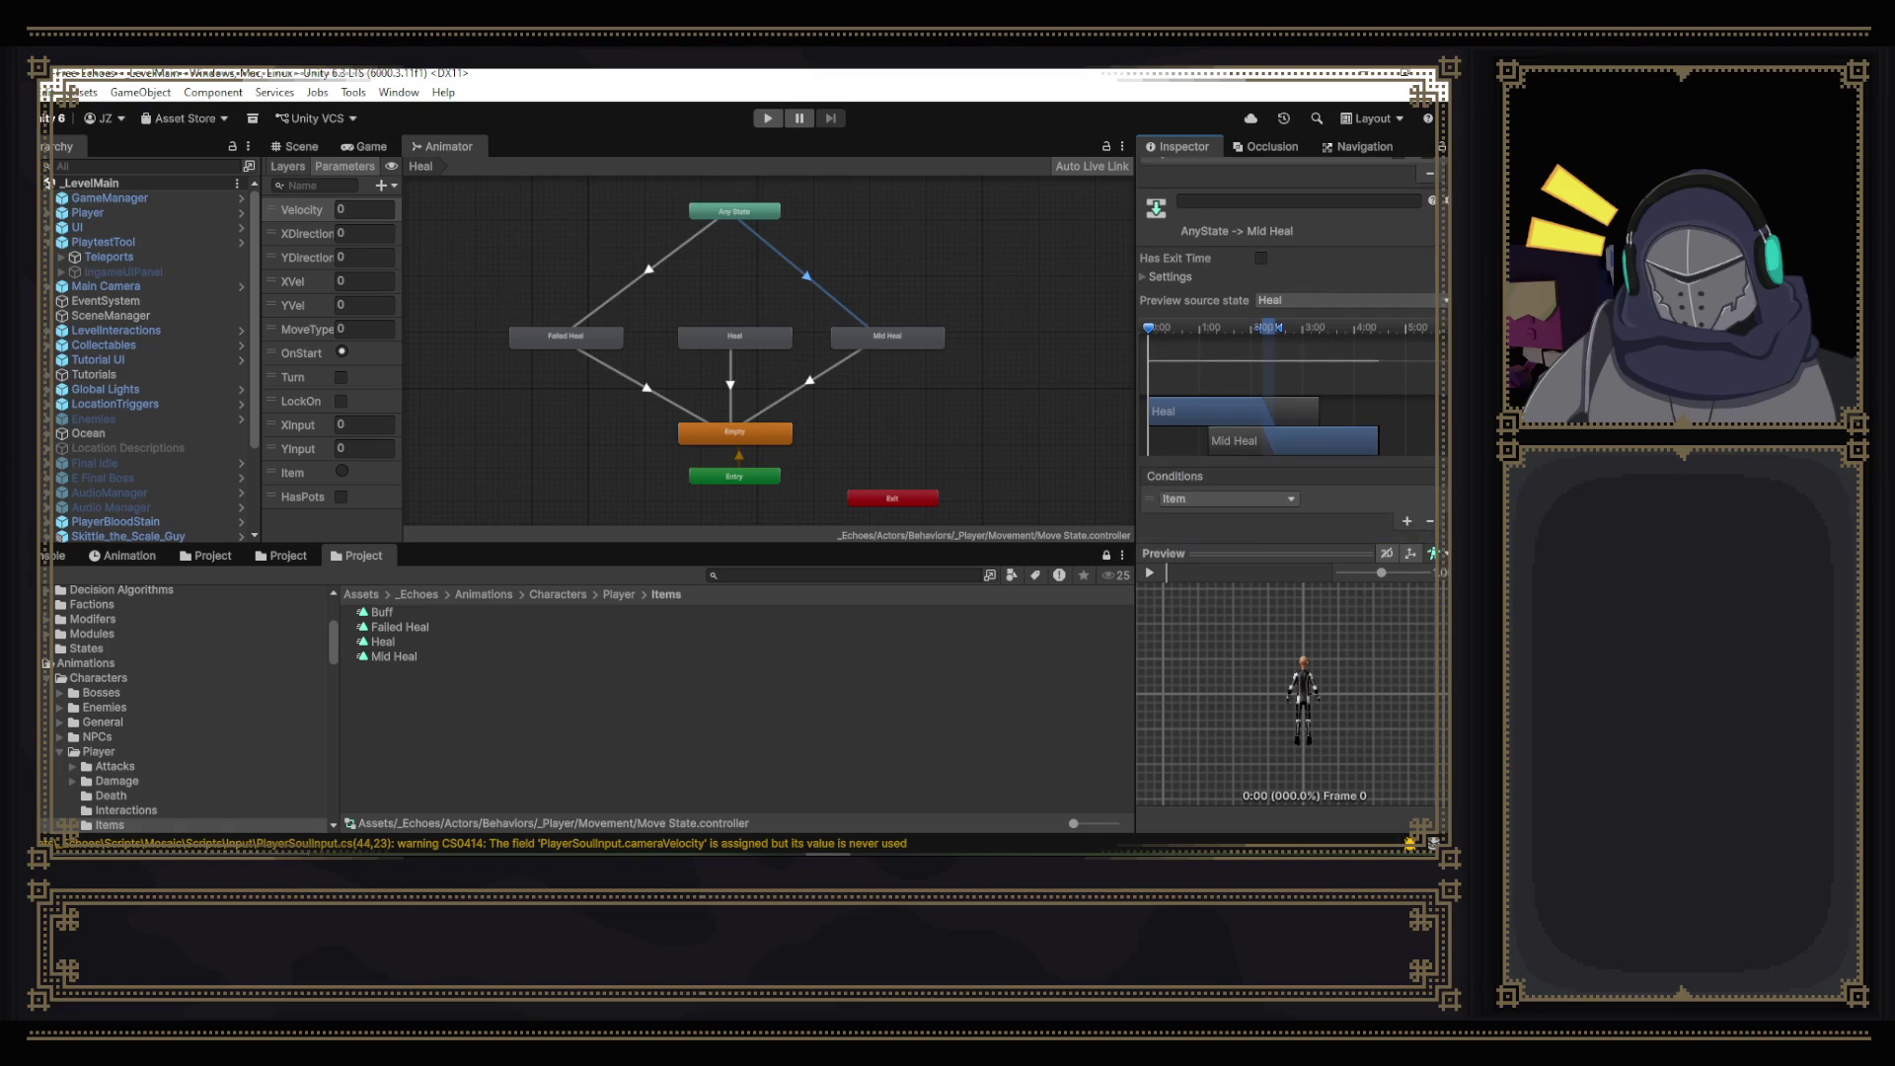
{"action": "left_click", "coordinate": [1406, 521]}
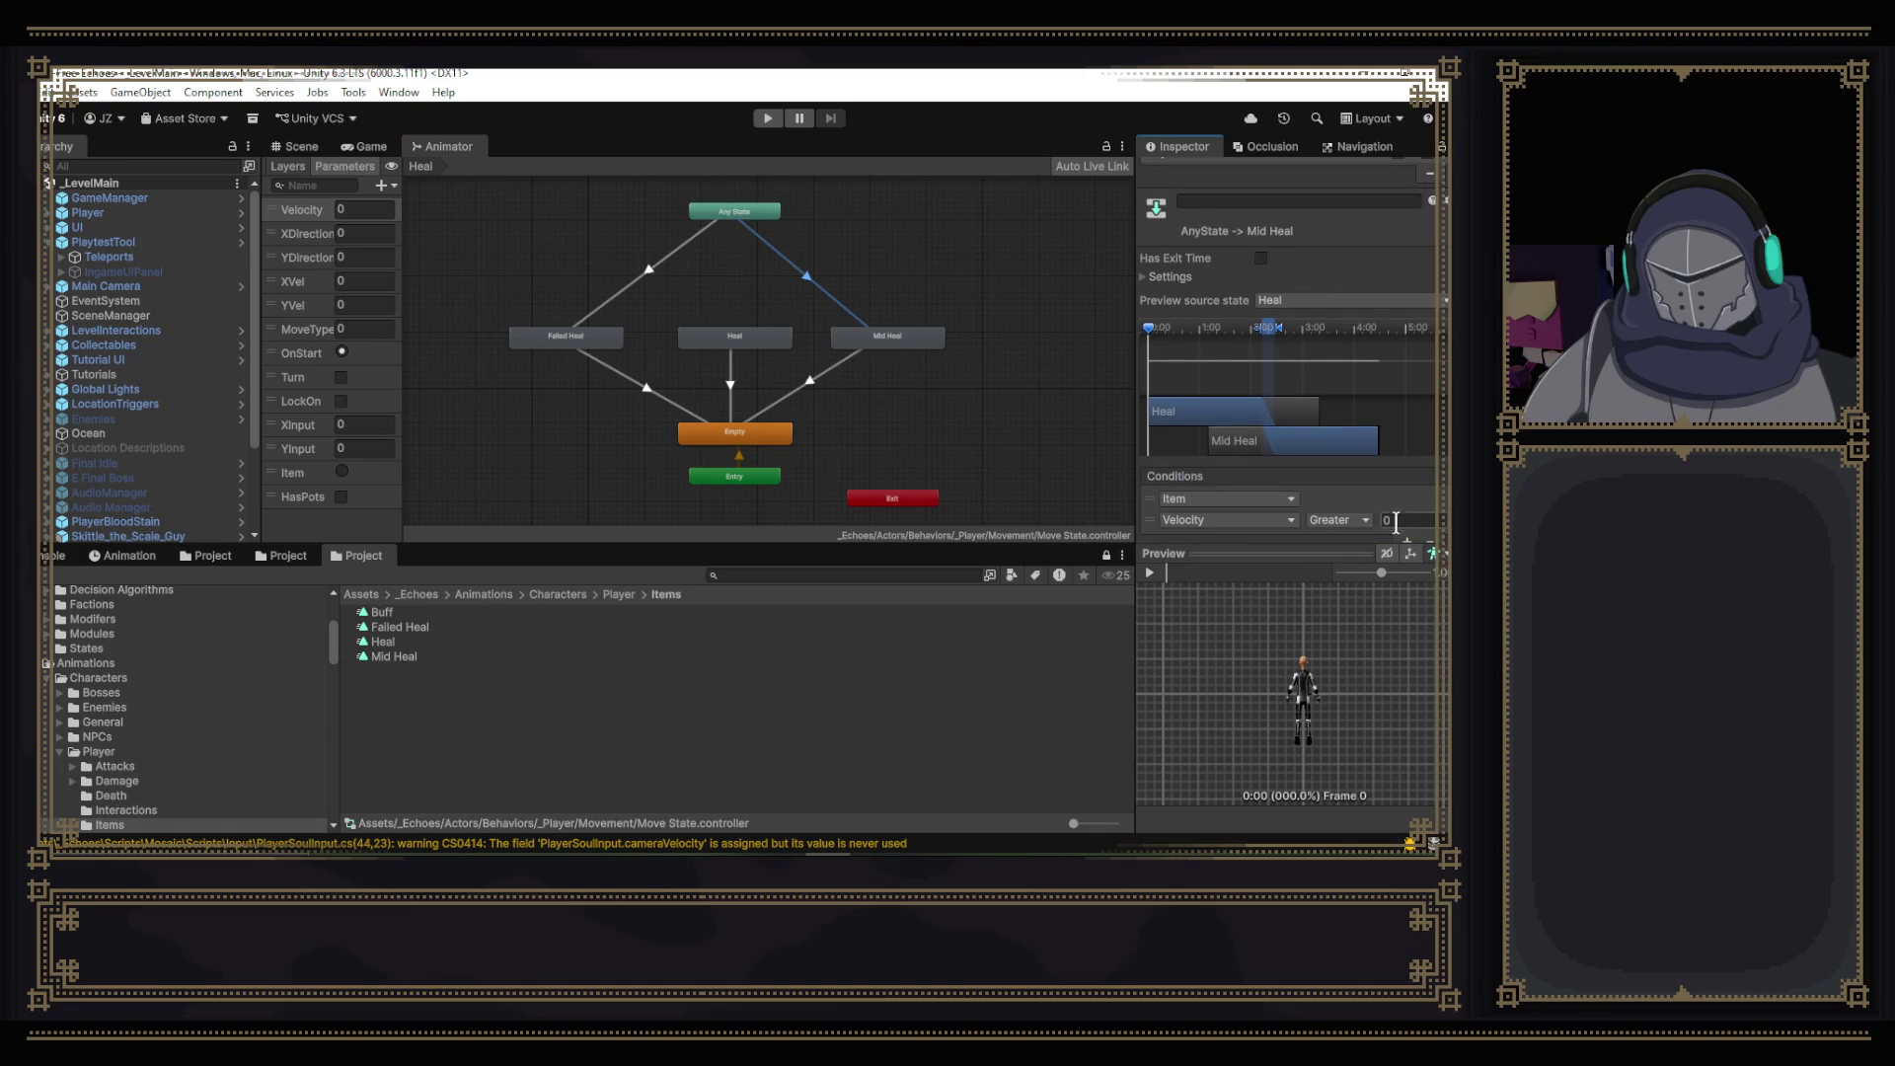
{"action": "scroll", "coordinate": [1275, 519], "scroll_direction": "down", "scroll_amount": 1}
{"action": "left_click", "coordinate": [1270, 502]}
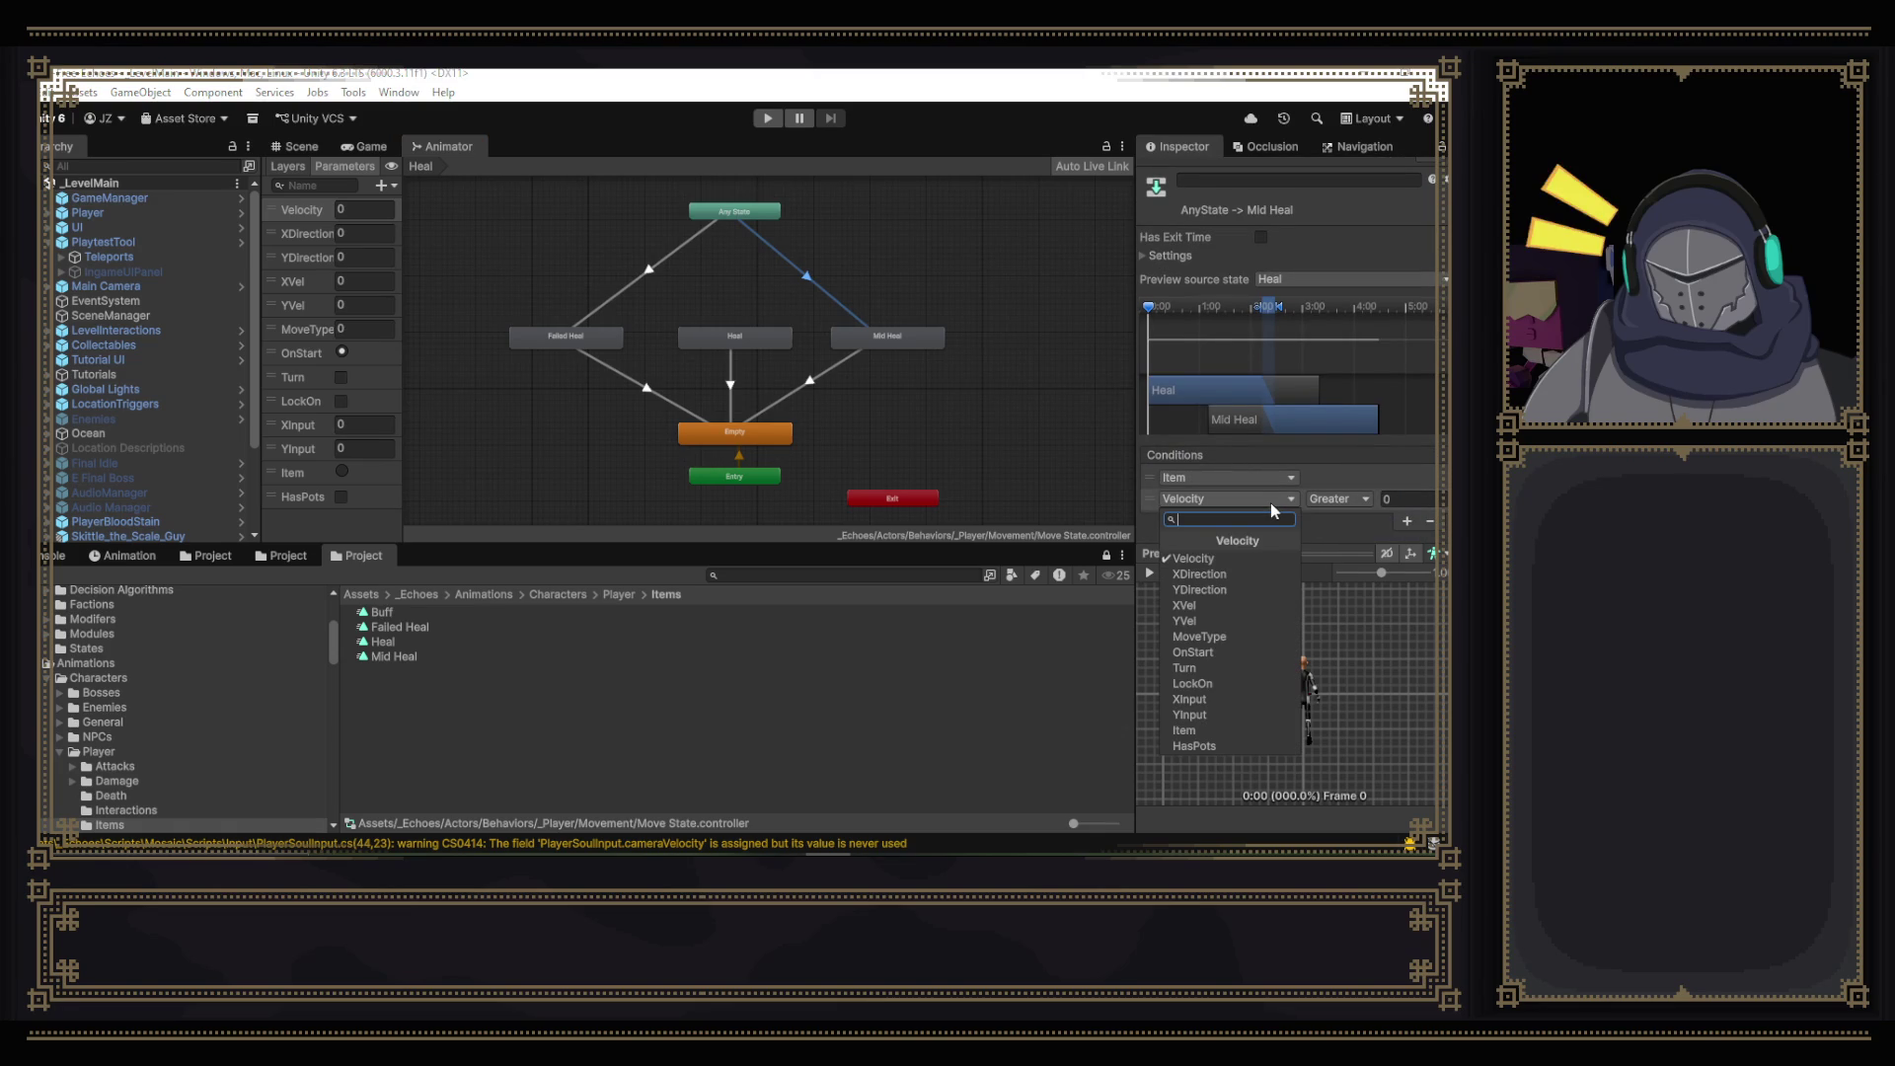
{"action": "left_click", "coordinate": [1260, 747]}
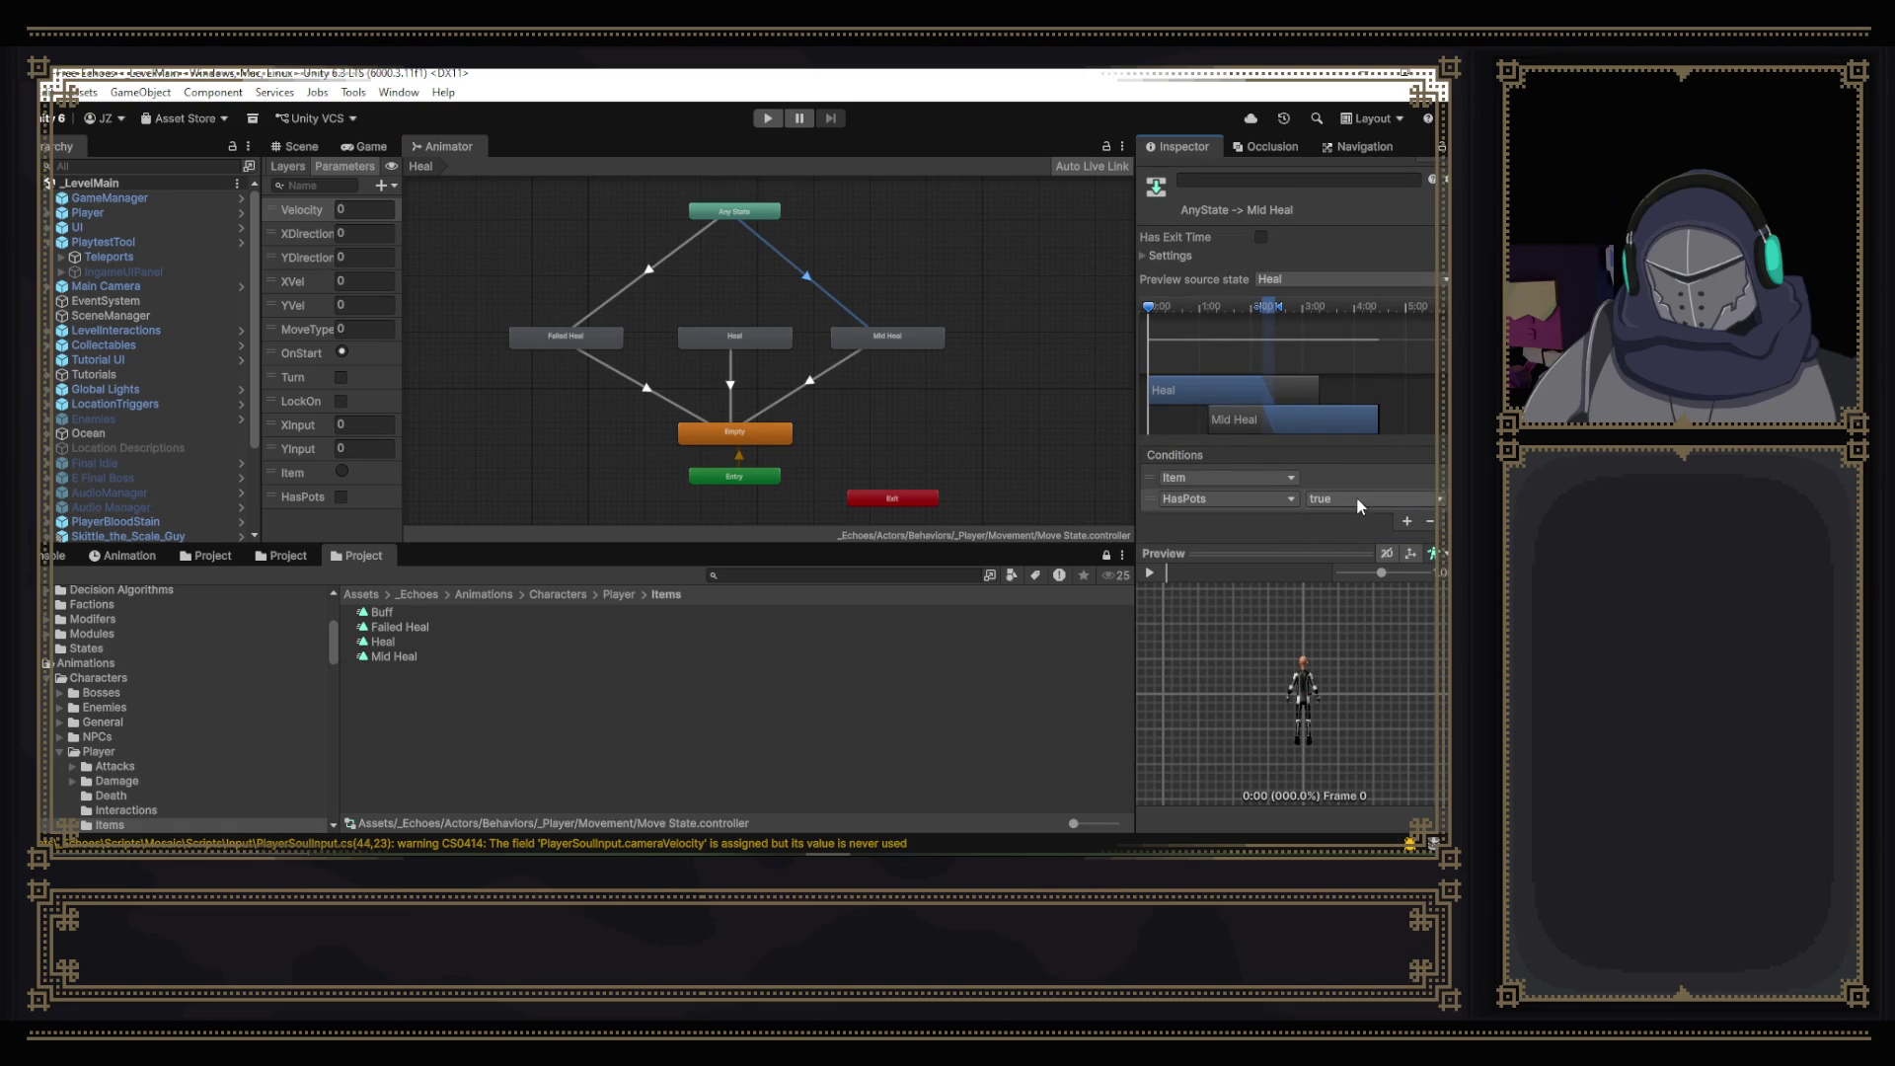
- Add a HasPots false condition to the Any State to Failed Heal transition
{"action": "left_click", "coordinate": [639, 264]}
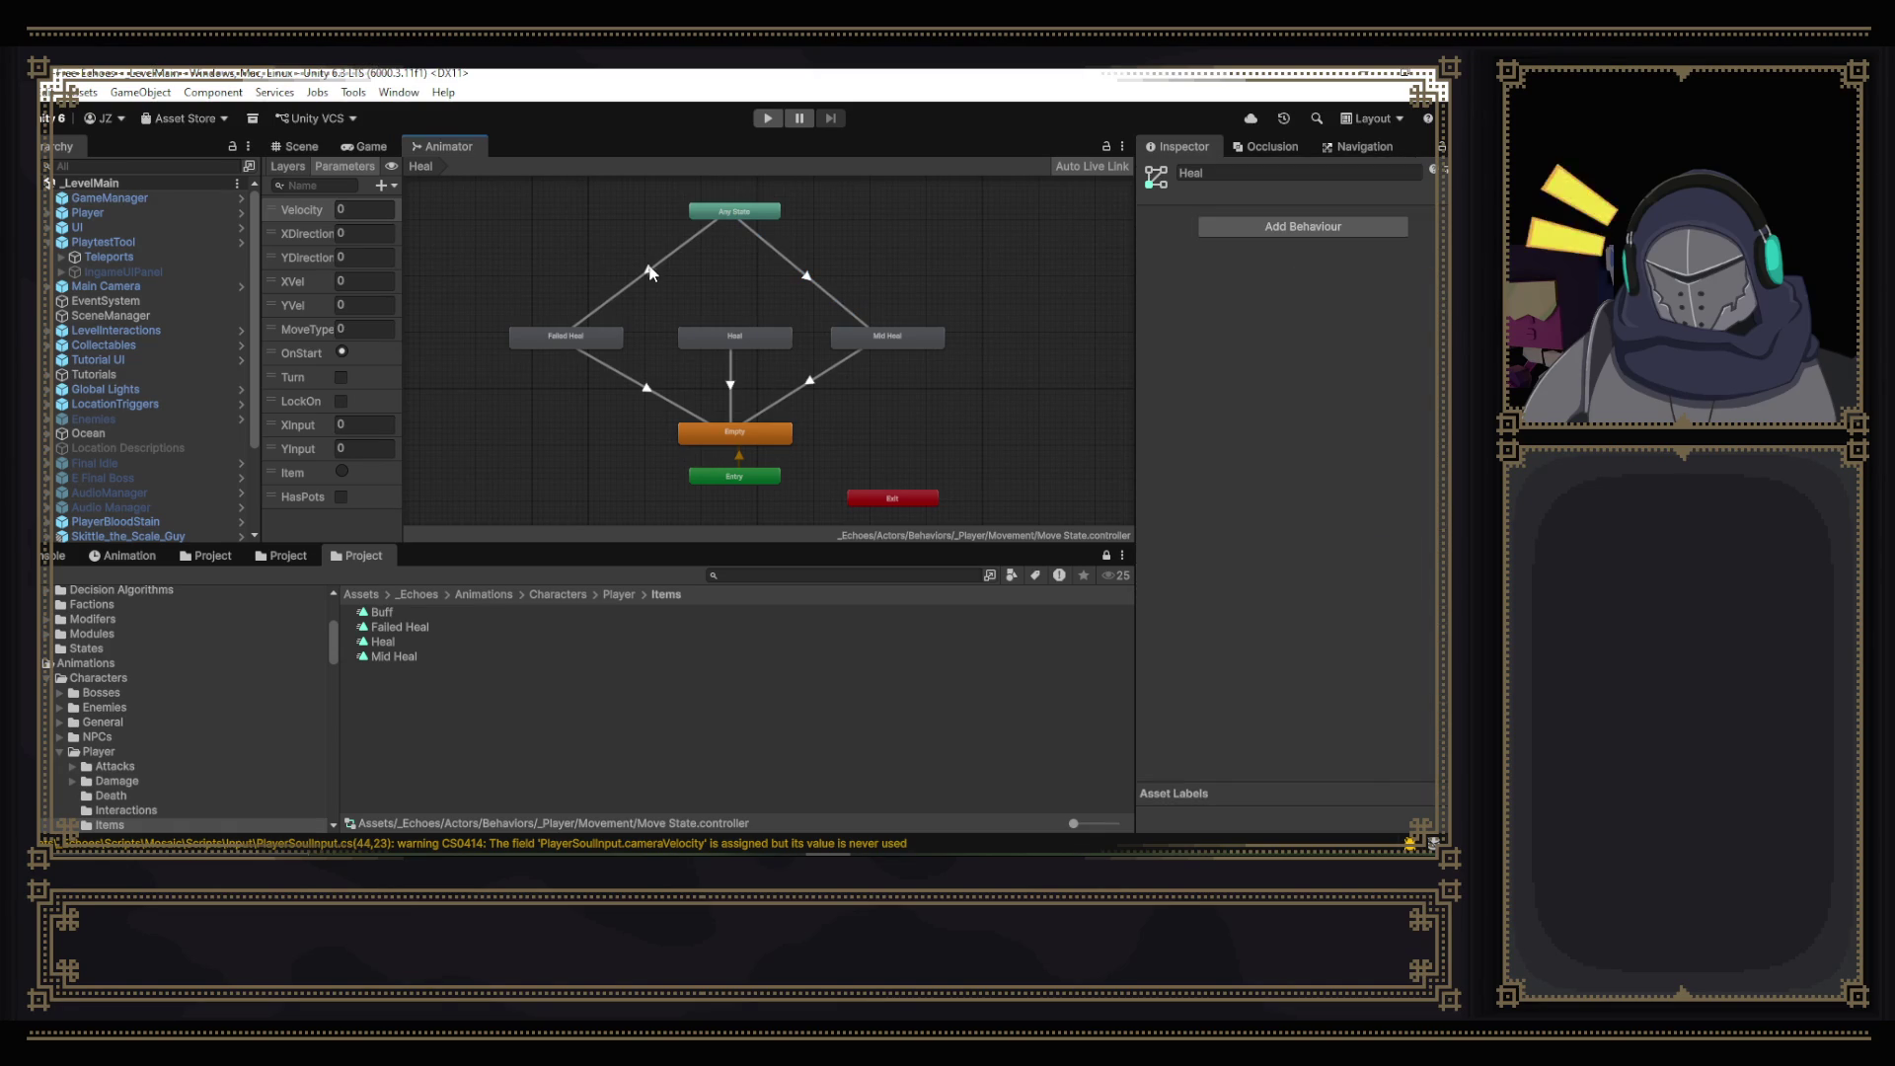
{"action": "left_click", "coordinate": [652, 273]}
{"action": "scroll", "coordinate": [1444, 533], "scroll_direction": "down", "scroll_amount": 3}
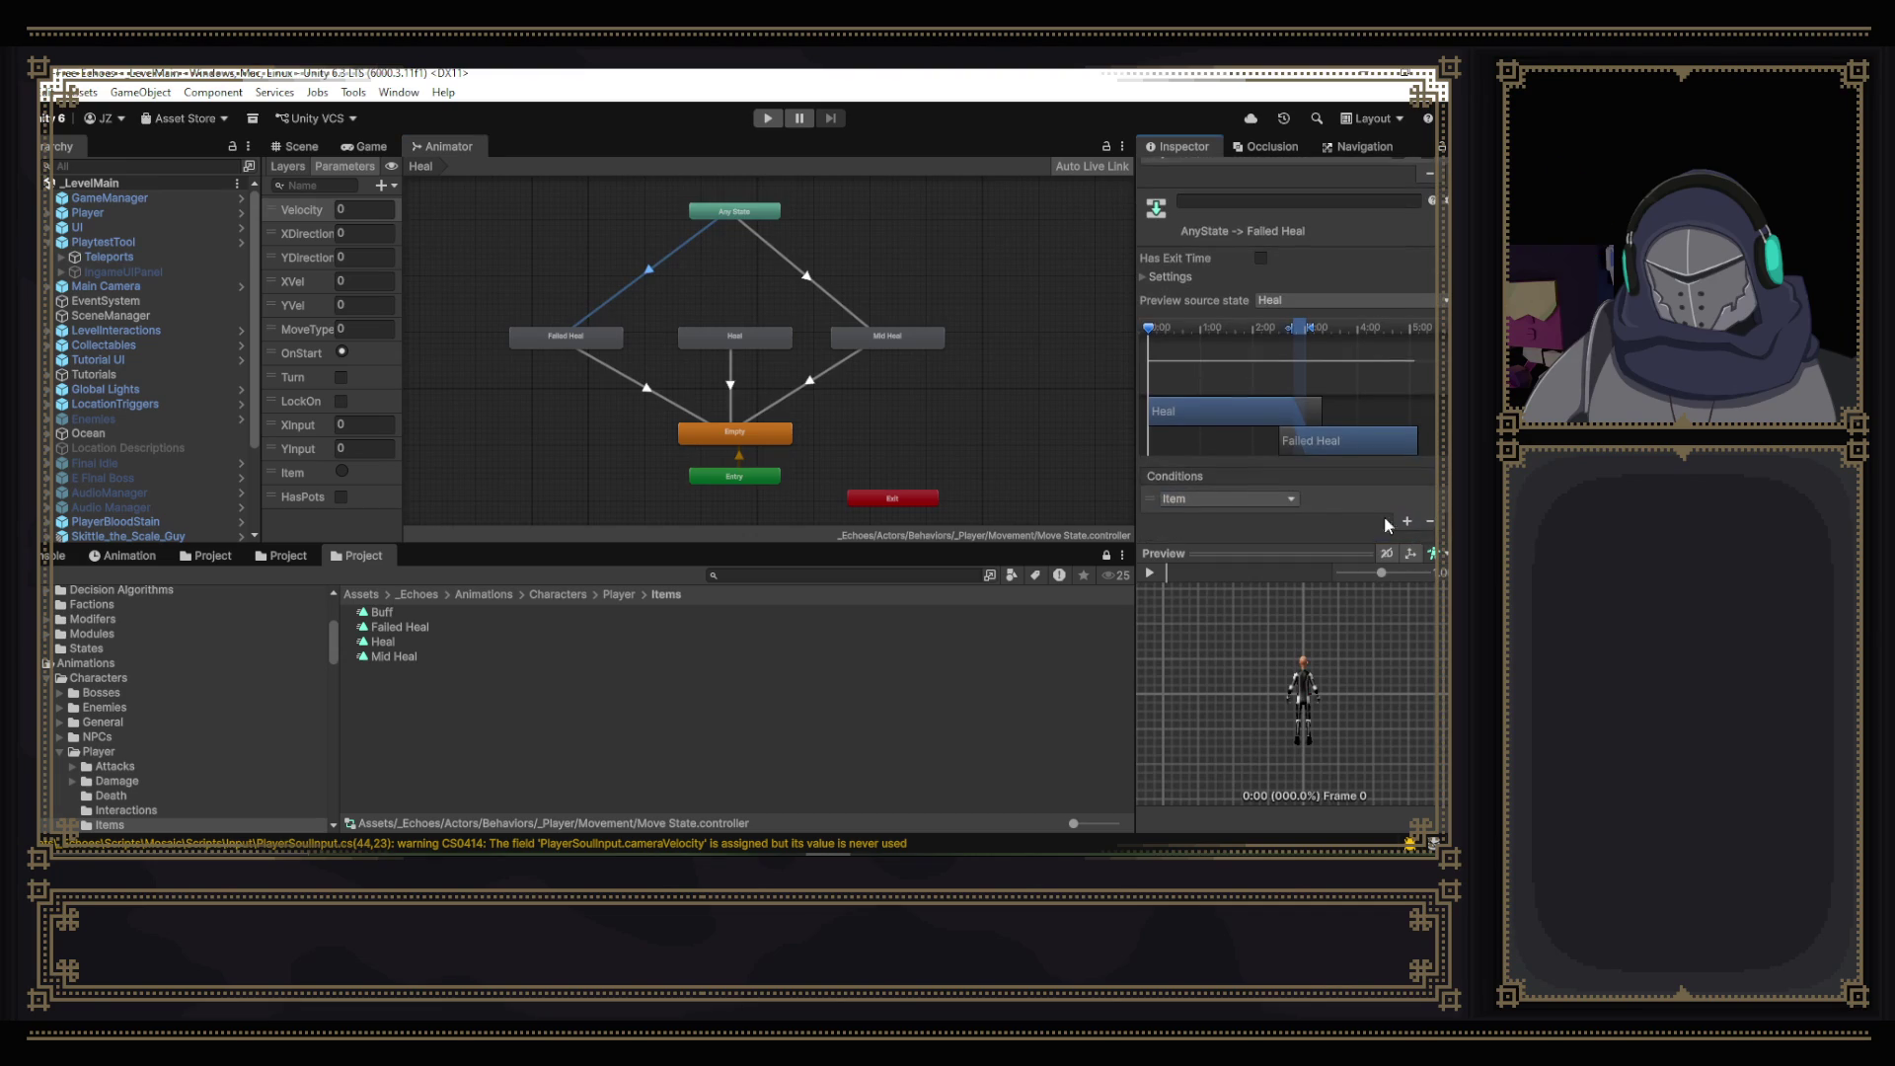
{"action": "left_click", "coordinate": [1408, 520]}
{"action": "left_click", "coordinate": [1224, 519]}
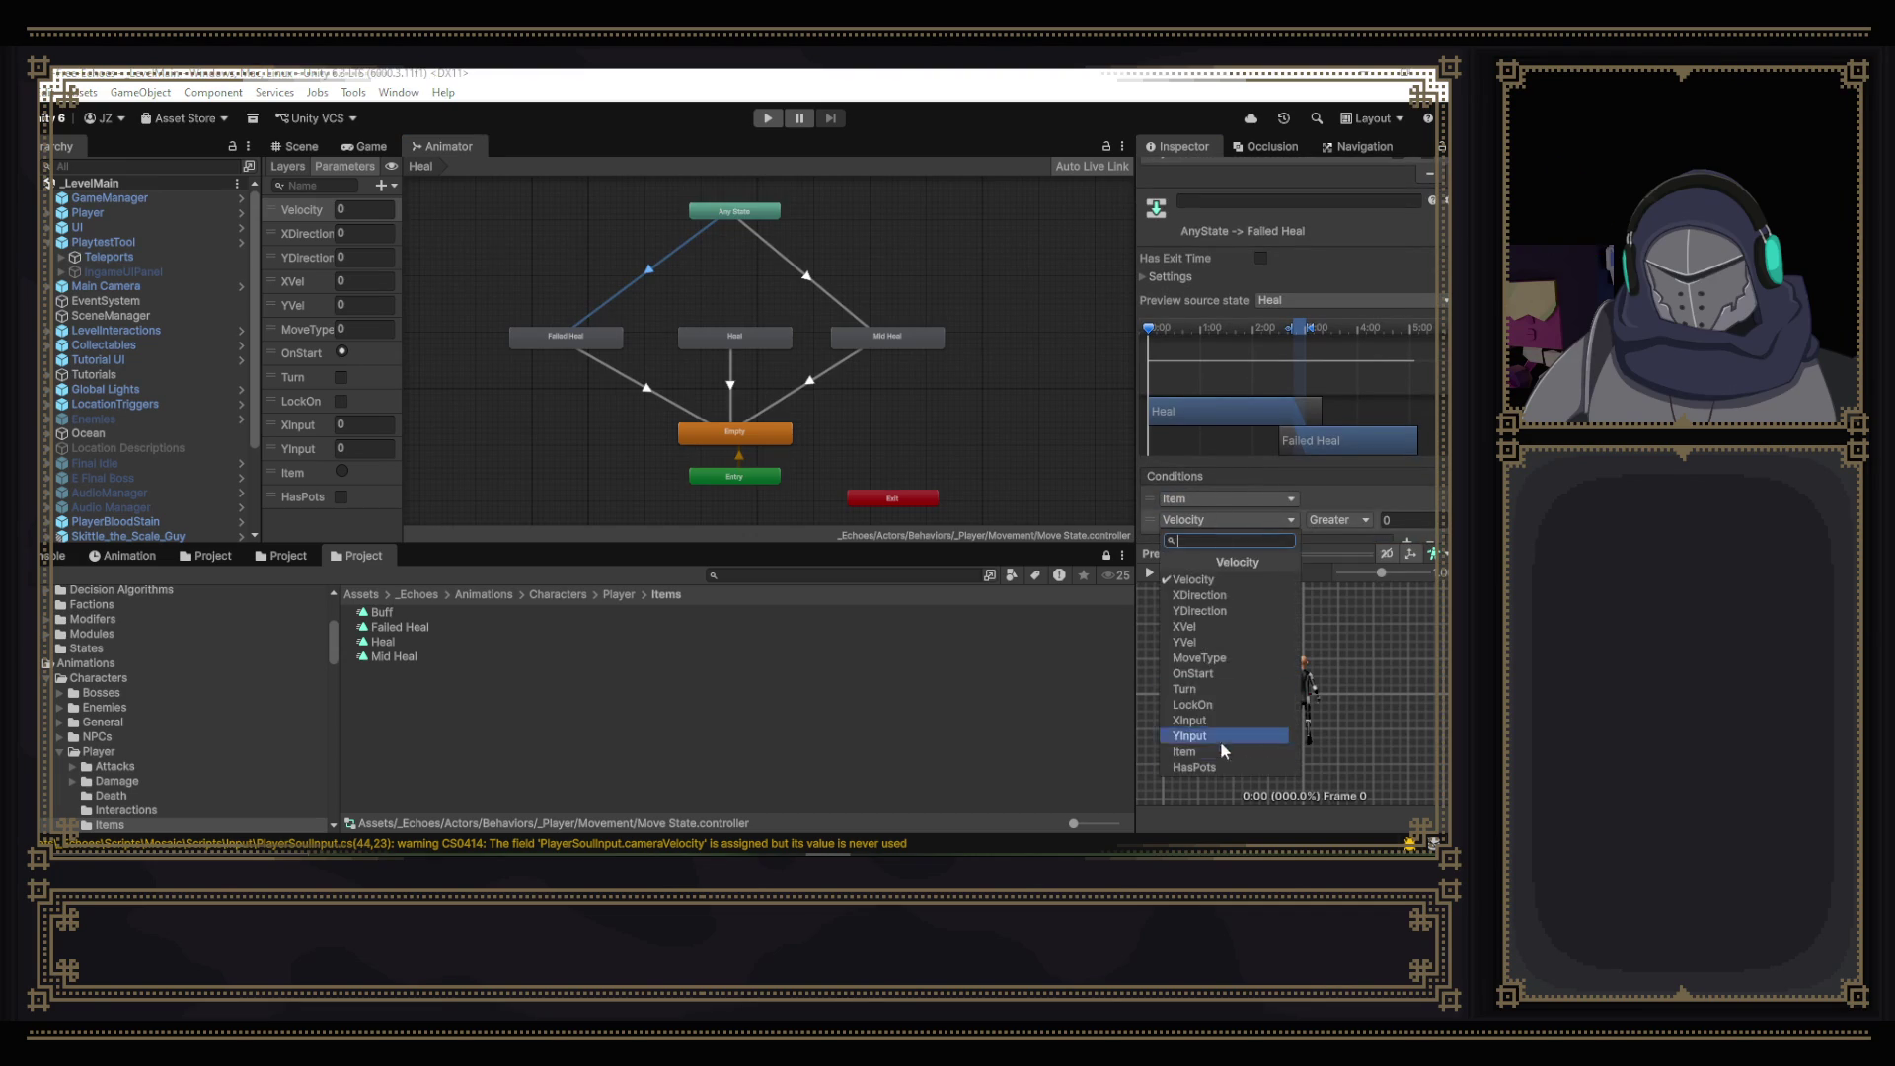
{"action": "left_click", "coordinate": [1226, 766]}
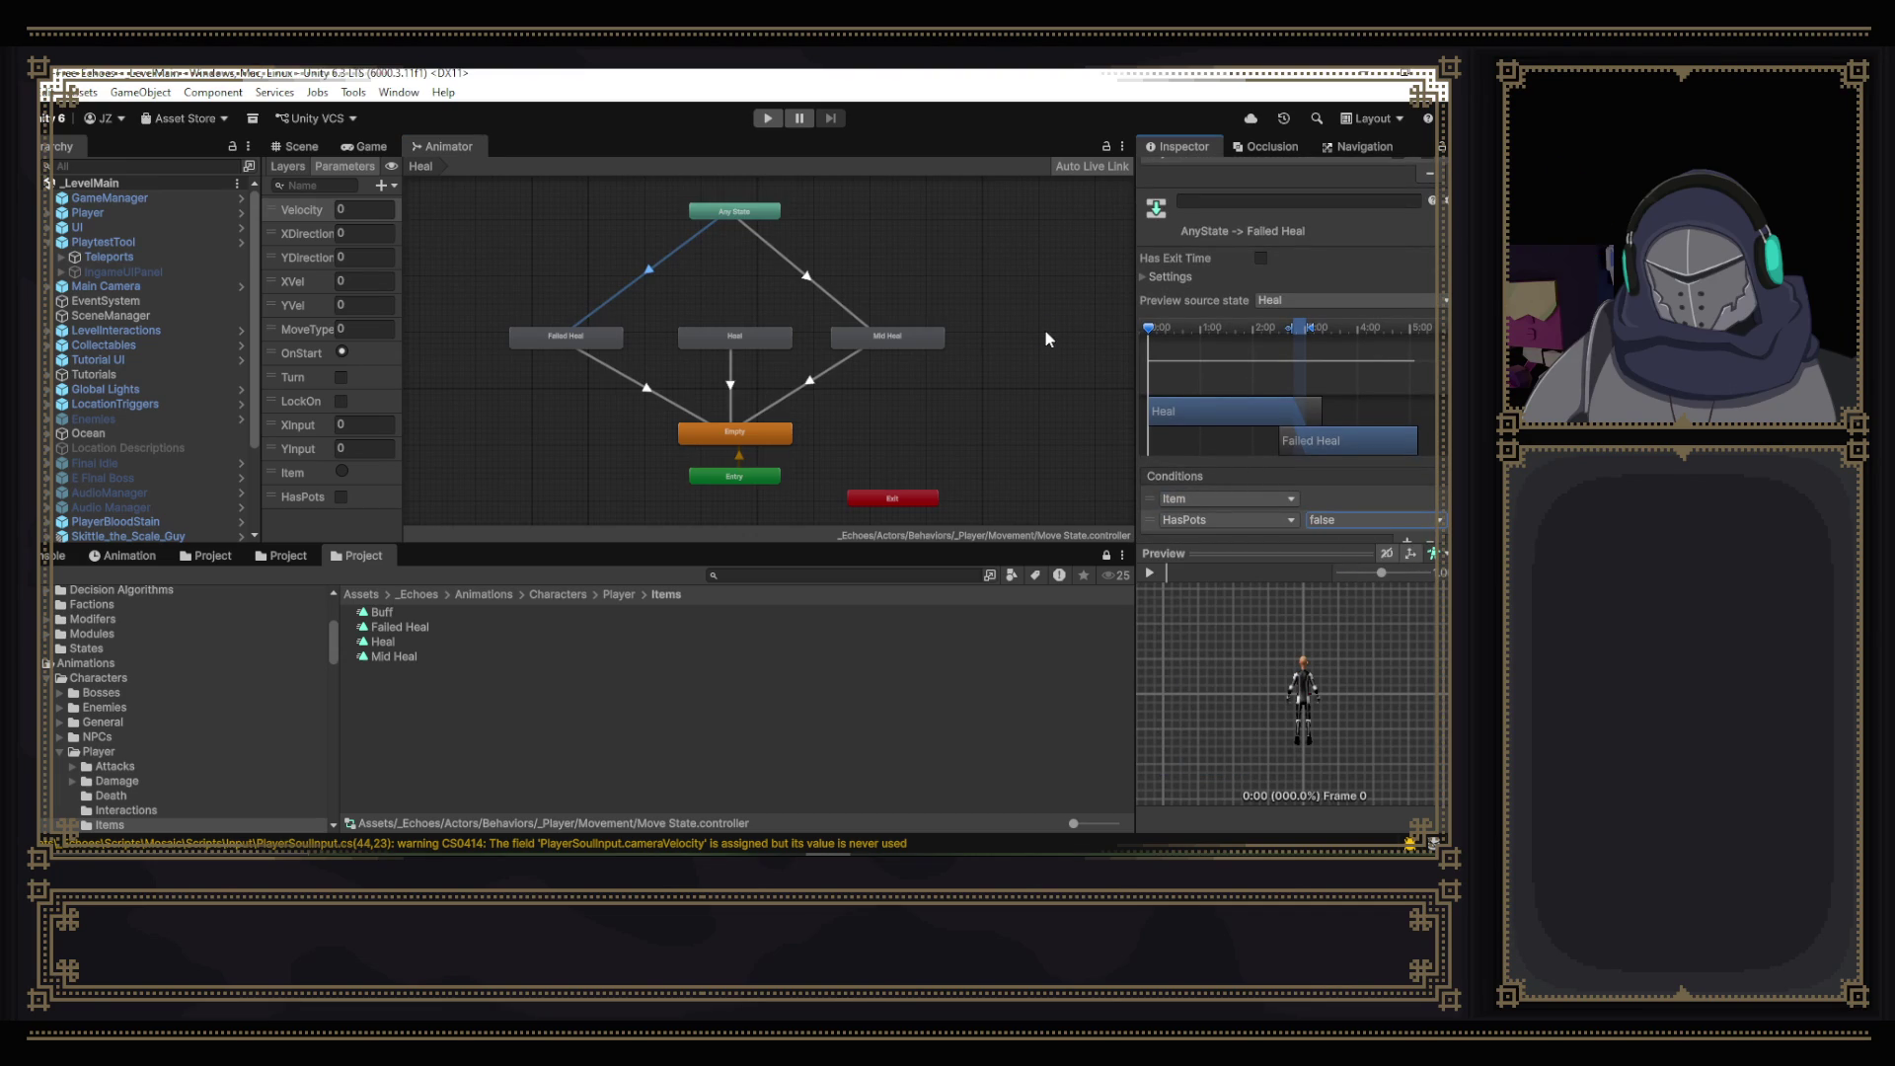
- Tick HasPots so it defaults to true, then switch to Visual Studio
{"action": "left_click", "coordinate": [342, 498]}
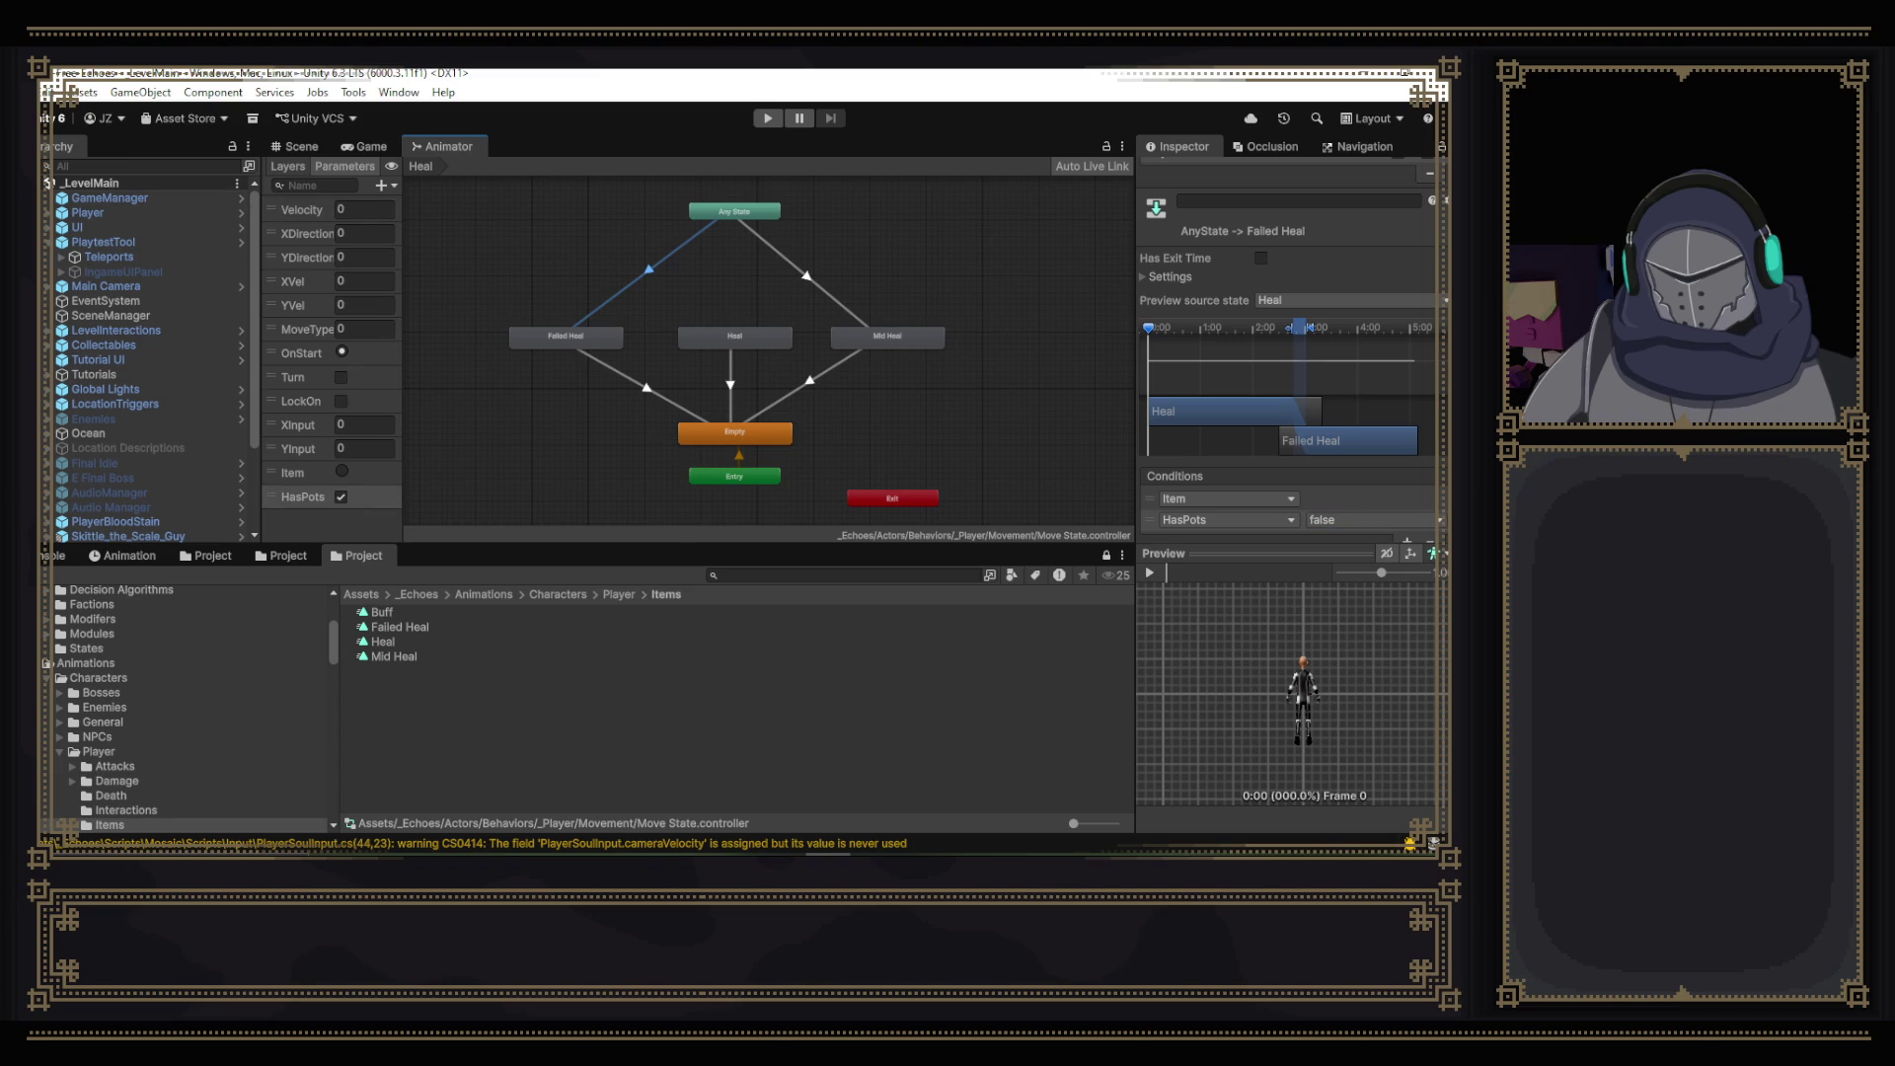
{"action": "mouse_move", "coordinate": [920, 861]}
{"action": "left_click", "coordinate": [920, 784]}
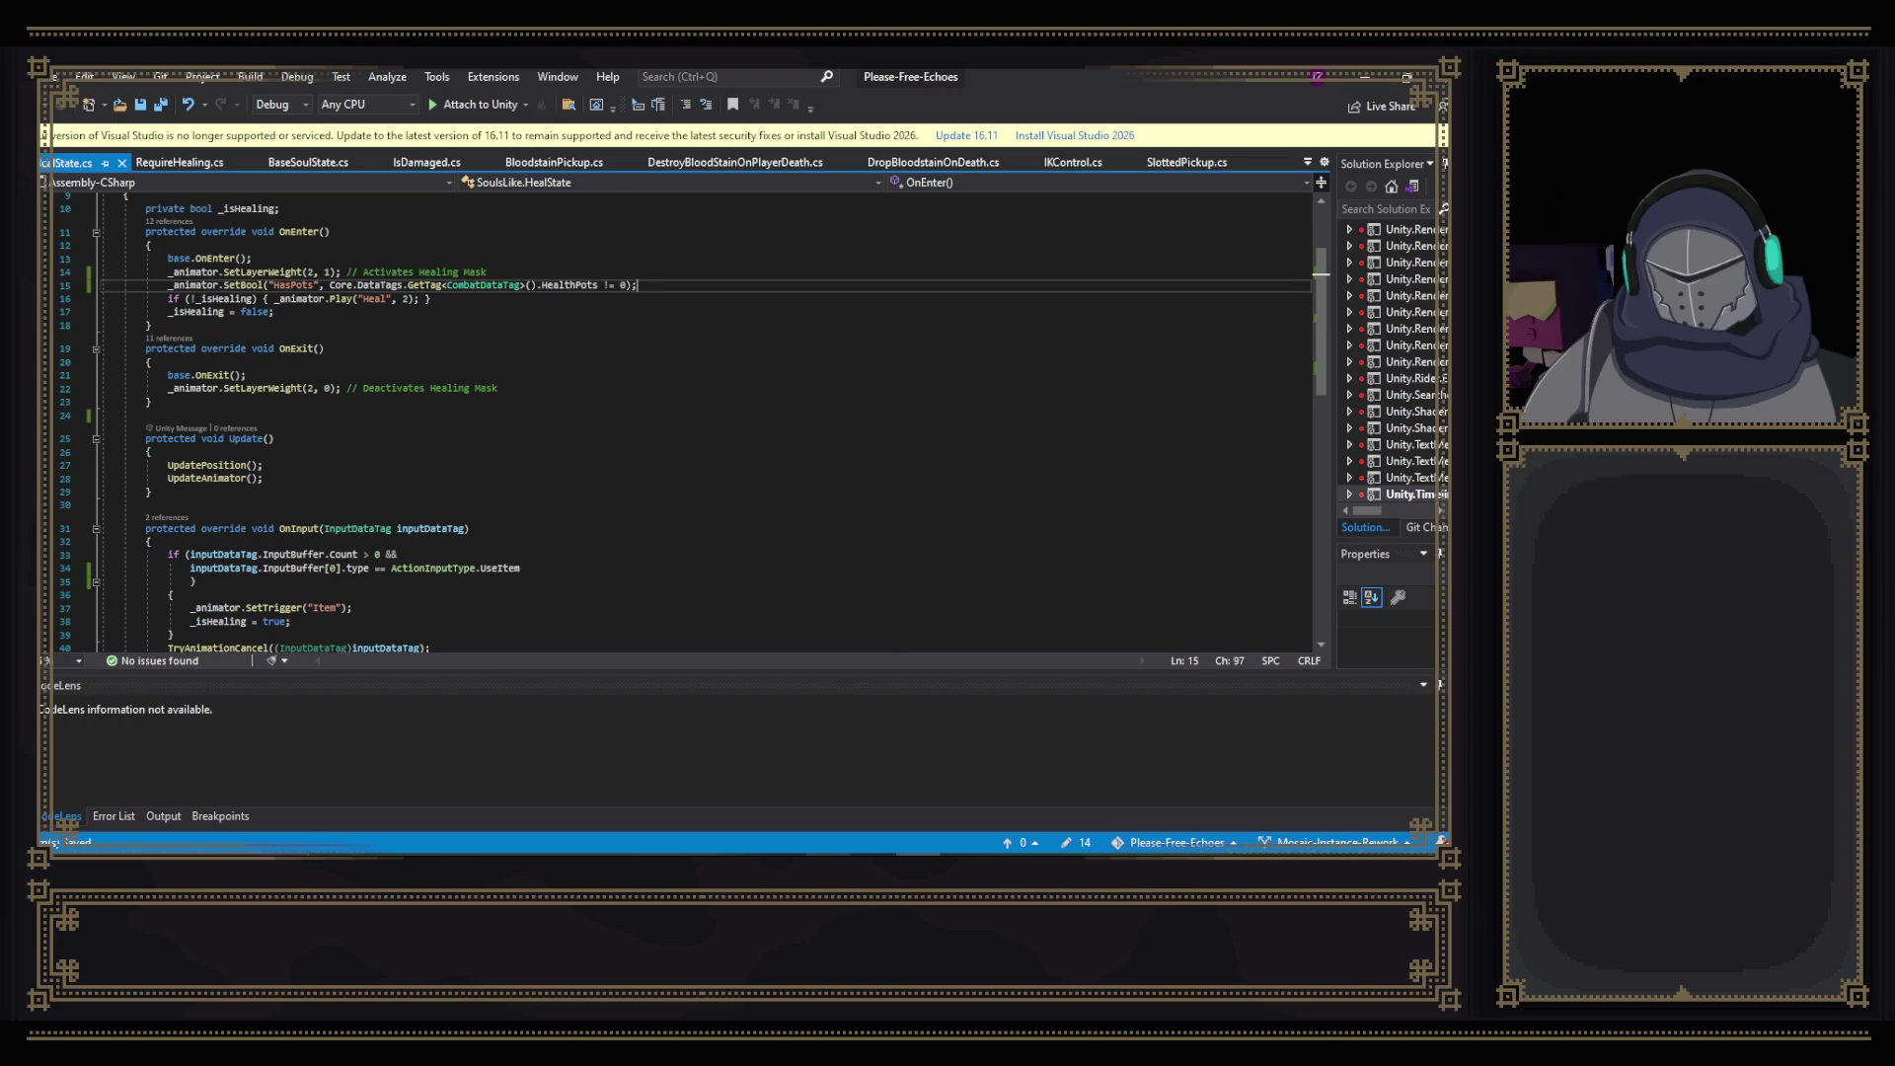
- After reviewing HealState.cs's HasPots logic, switch back to the Unity editor
{"action": "mouse_move", "coordinate": [828, 855]}
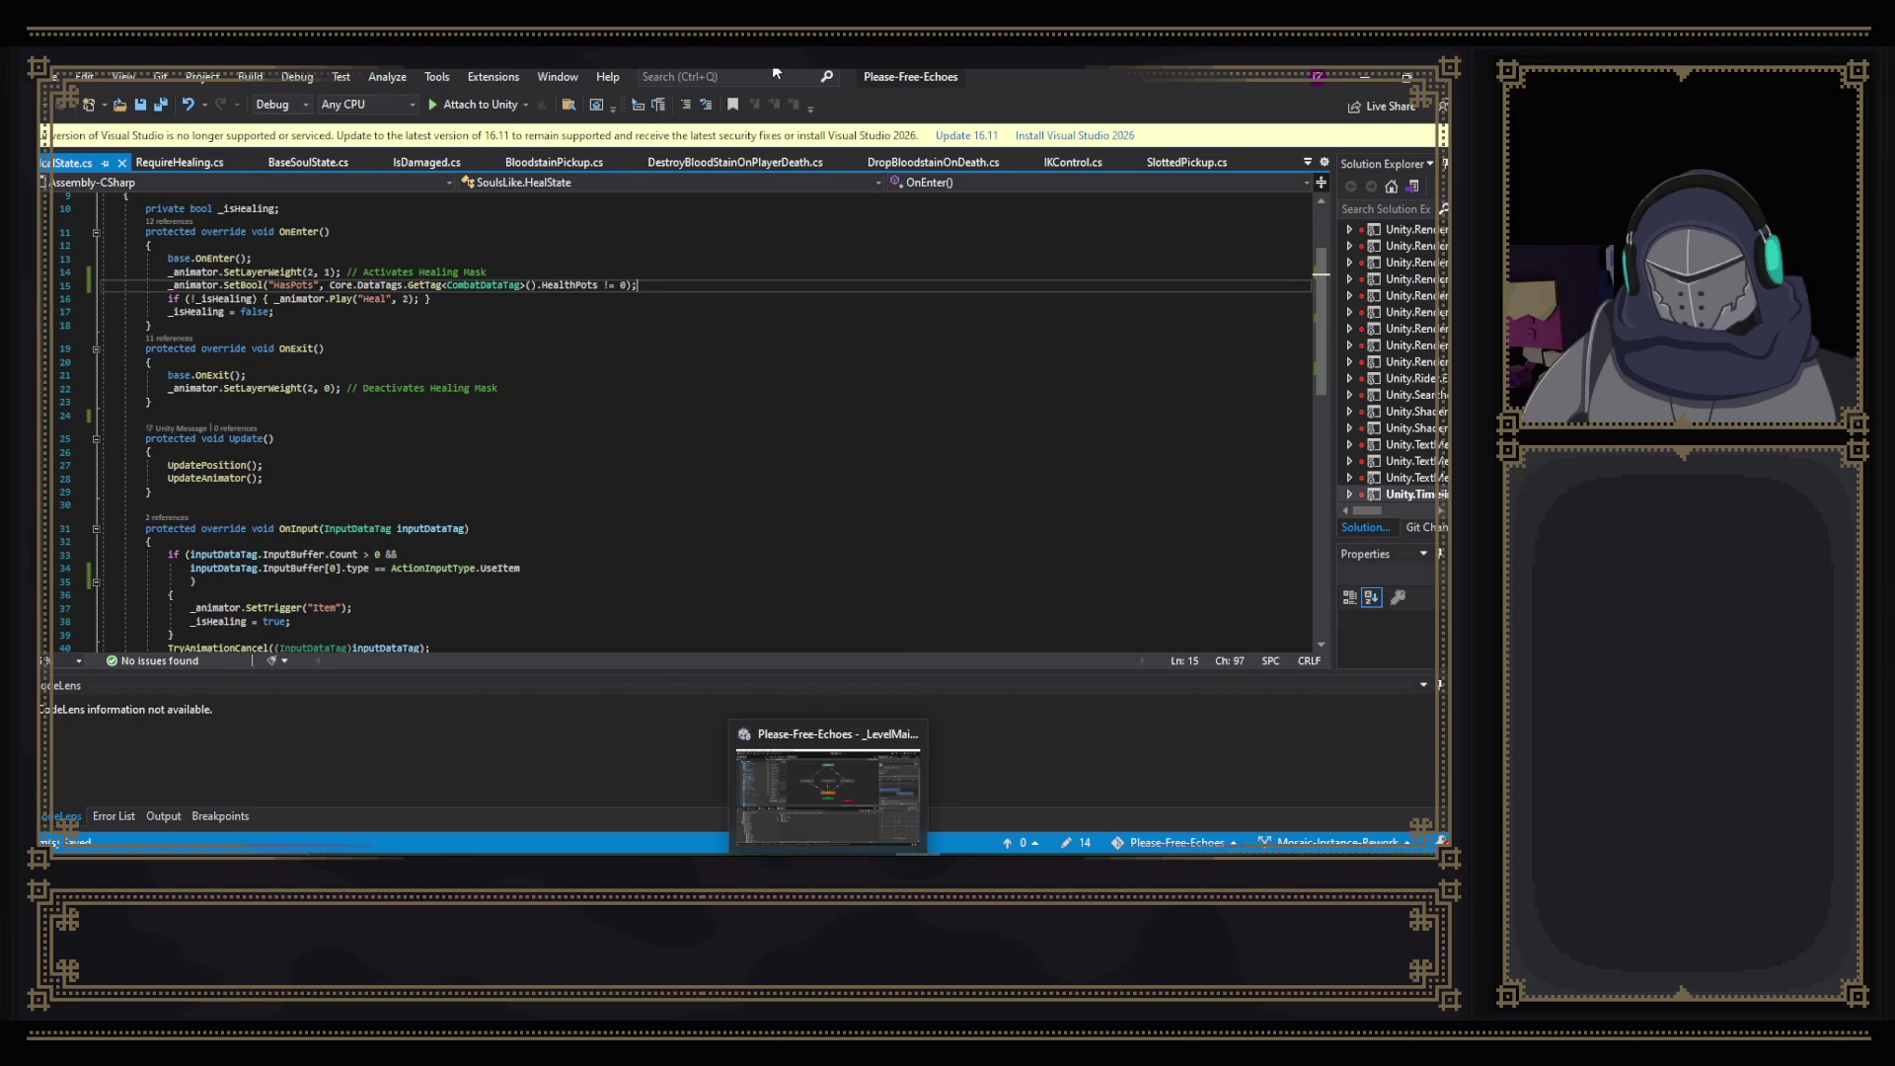
{"action": "left_click", "coordinate": [868, 845]}
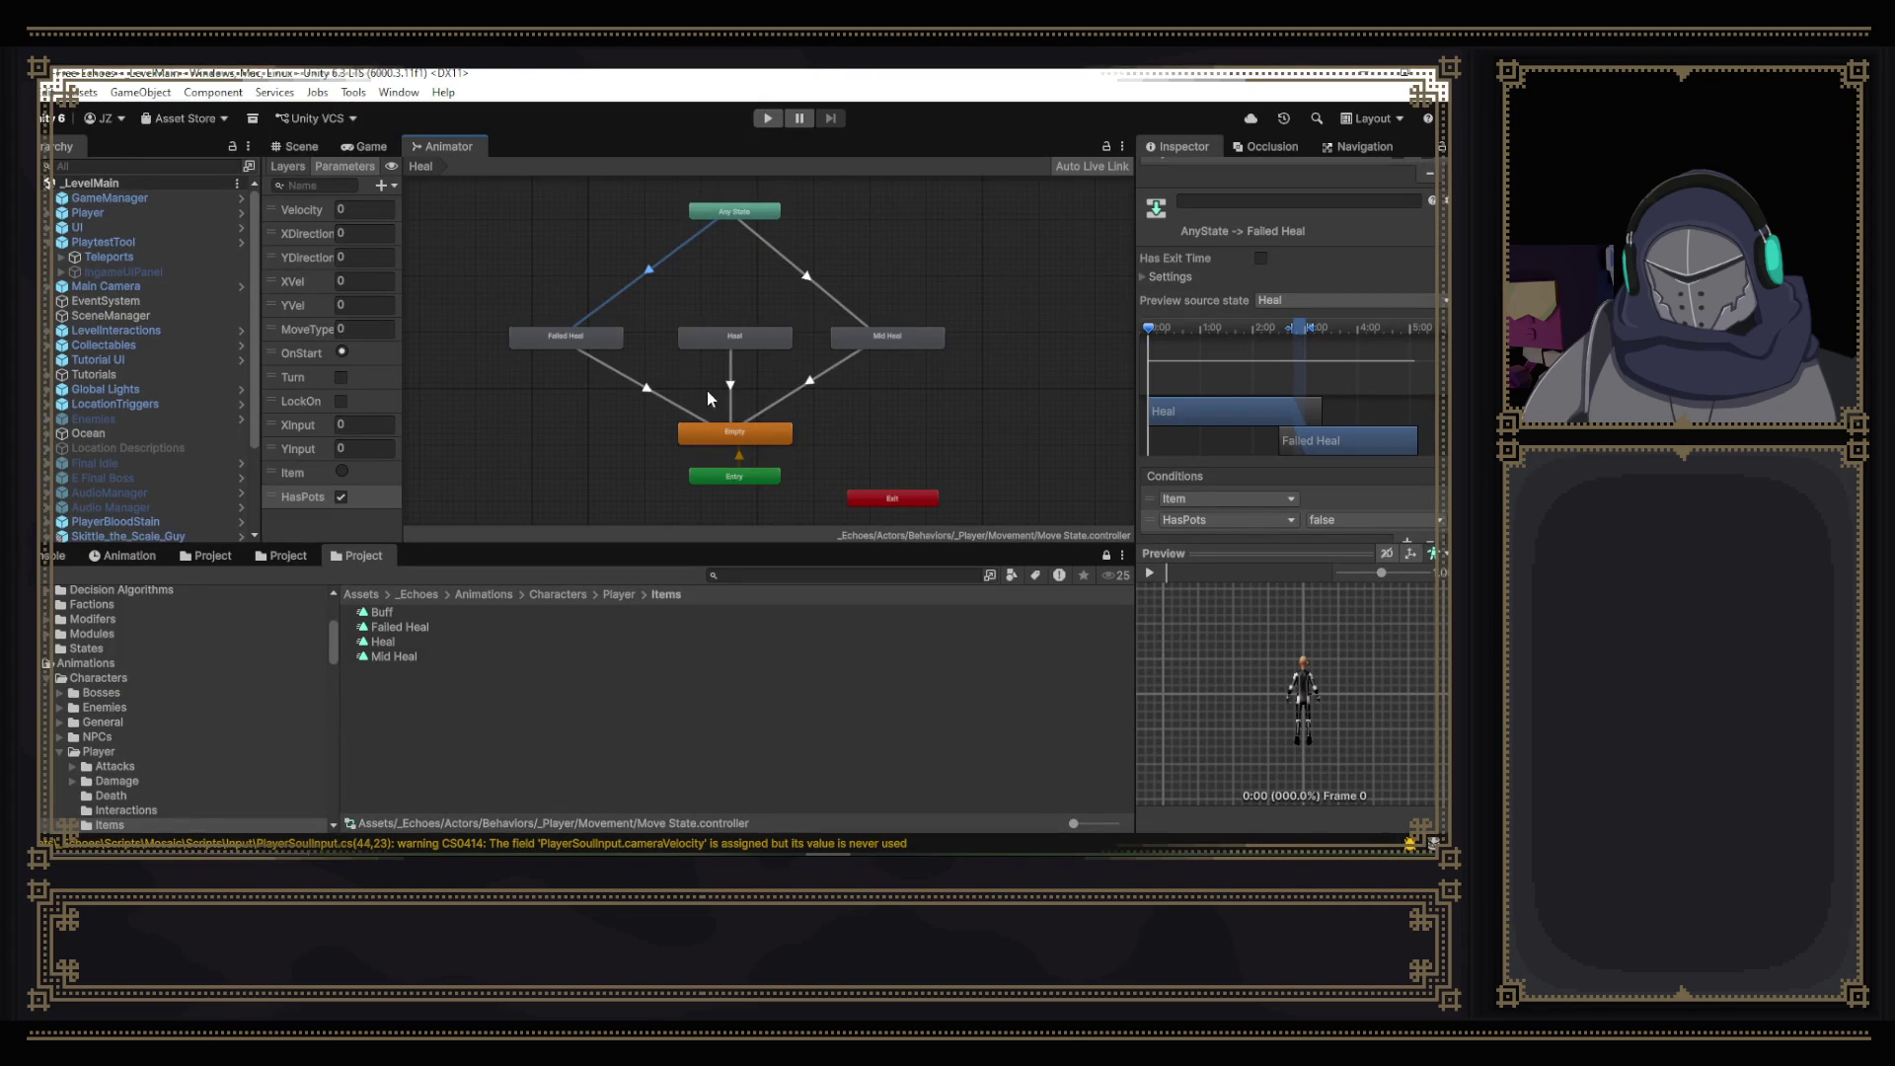
- Search 'refactor', open the Refactor Testing scene, and select the Player
{"action": "left_click", "coordinate": [216, 551]}
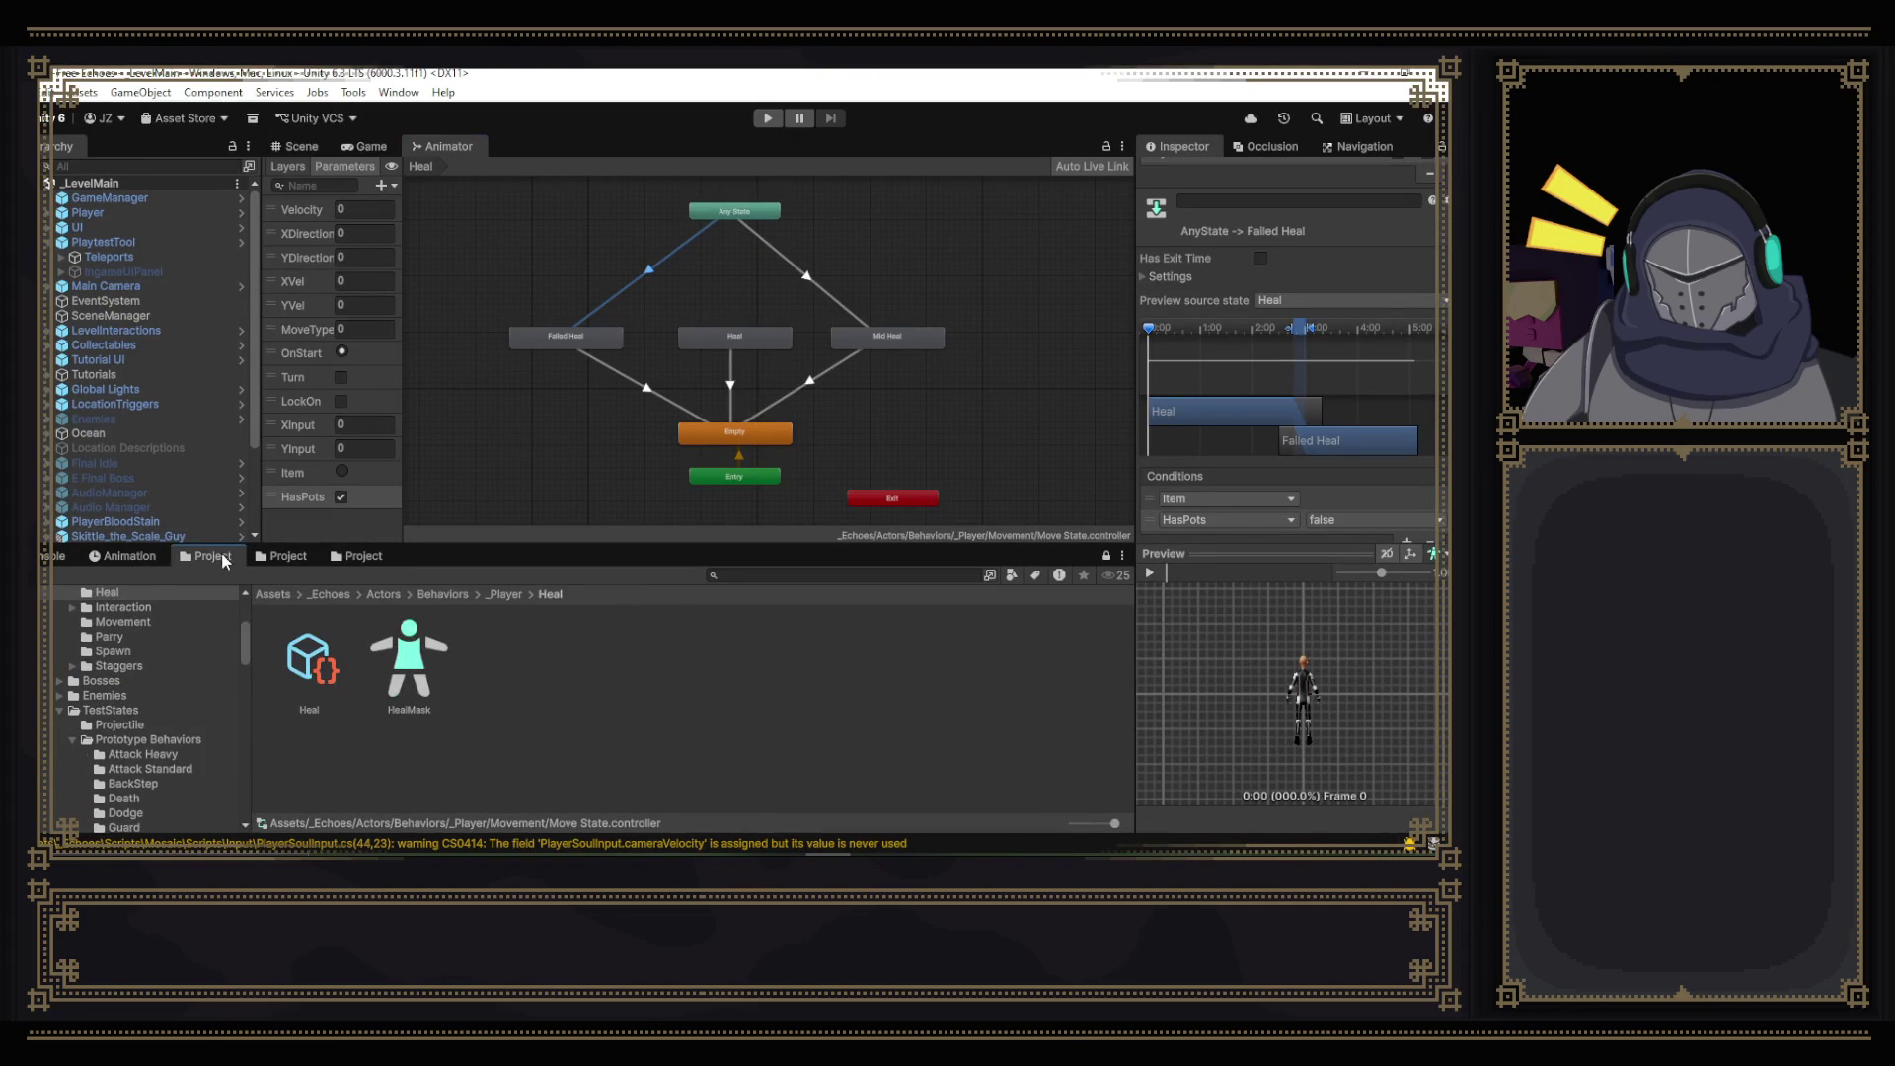
{"action": "left_click", "coordinate": [737, 576]}
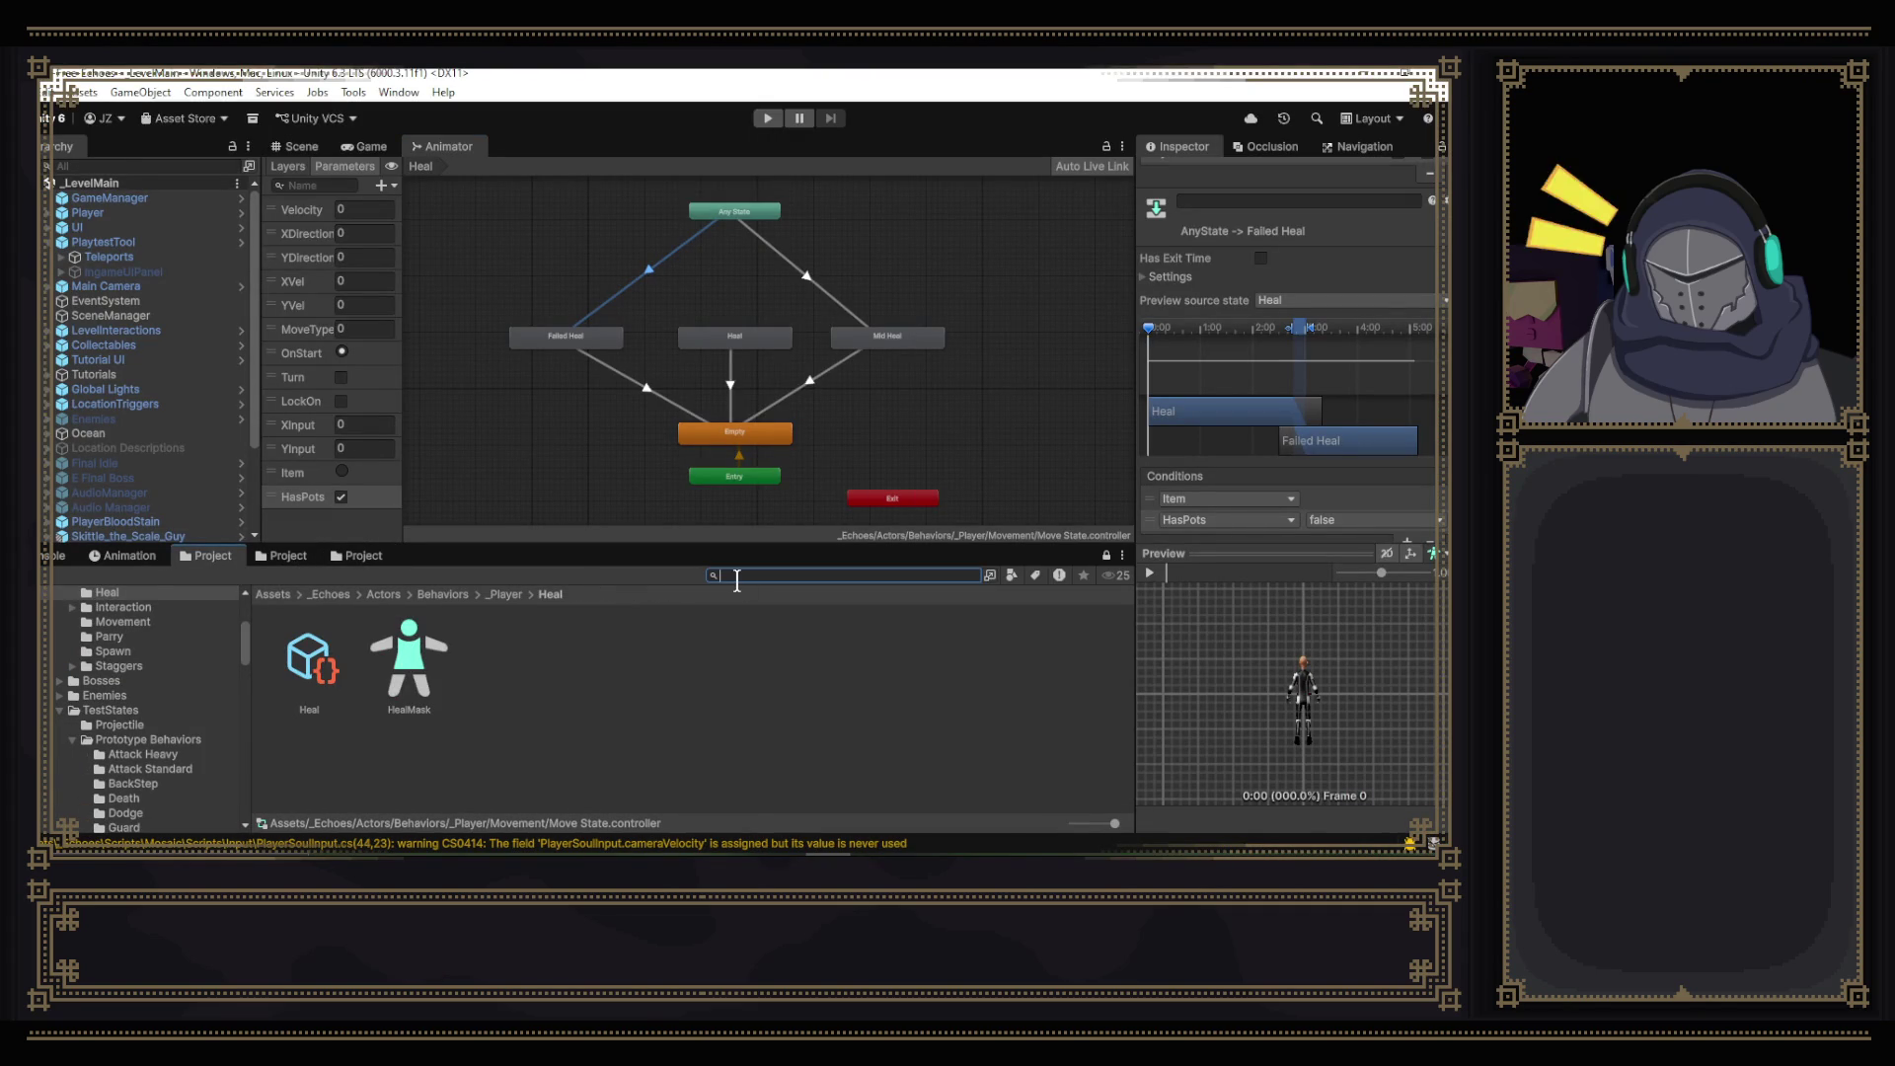
{"action": "type", "text": "refactor"}
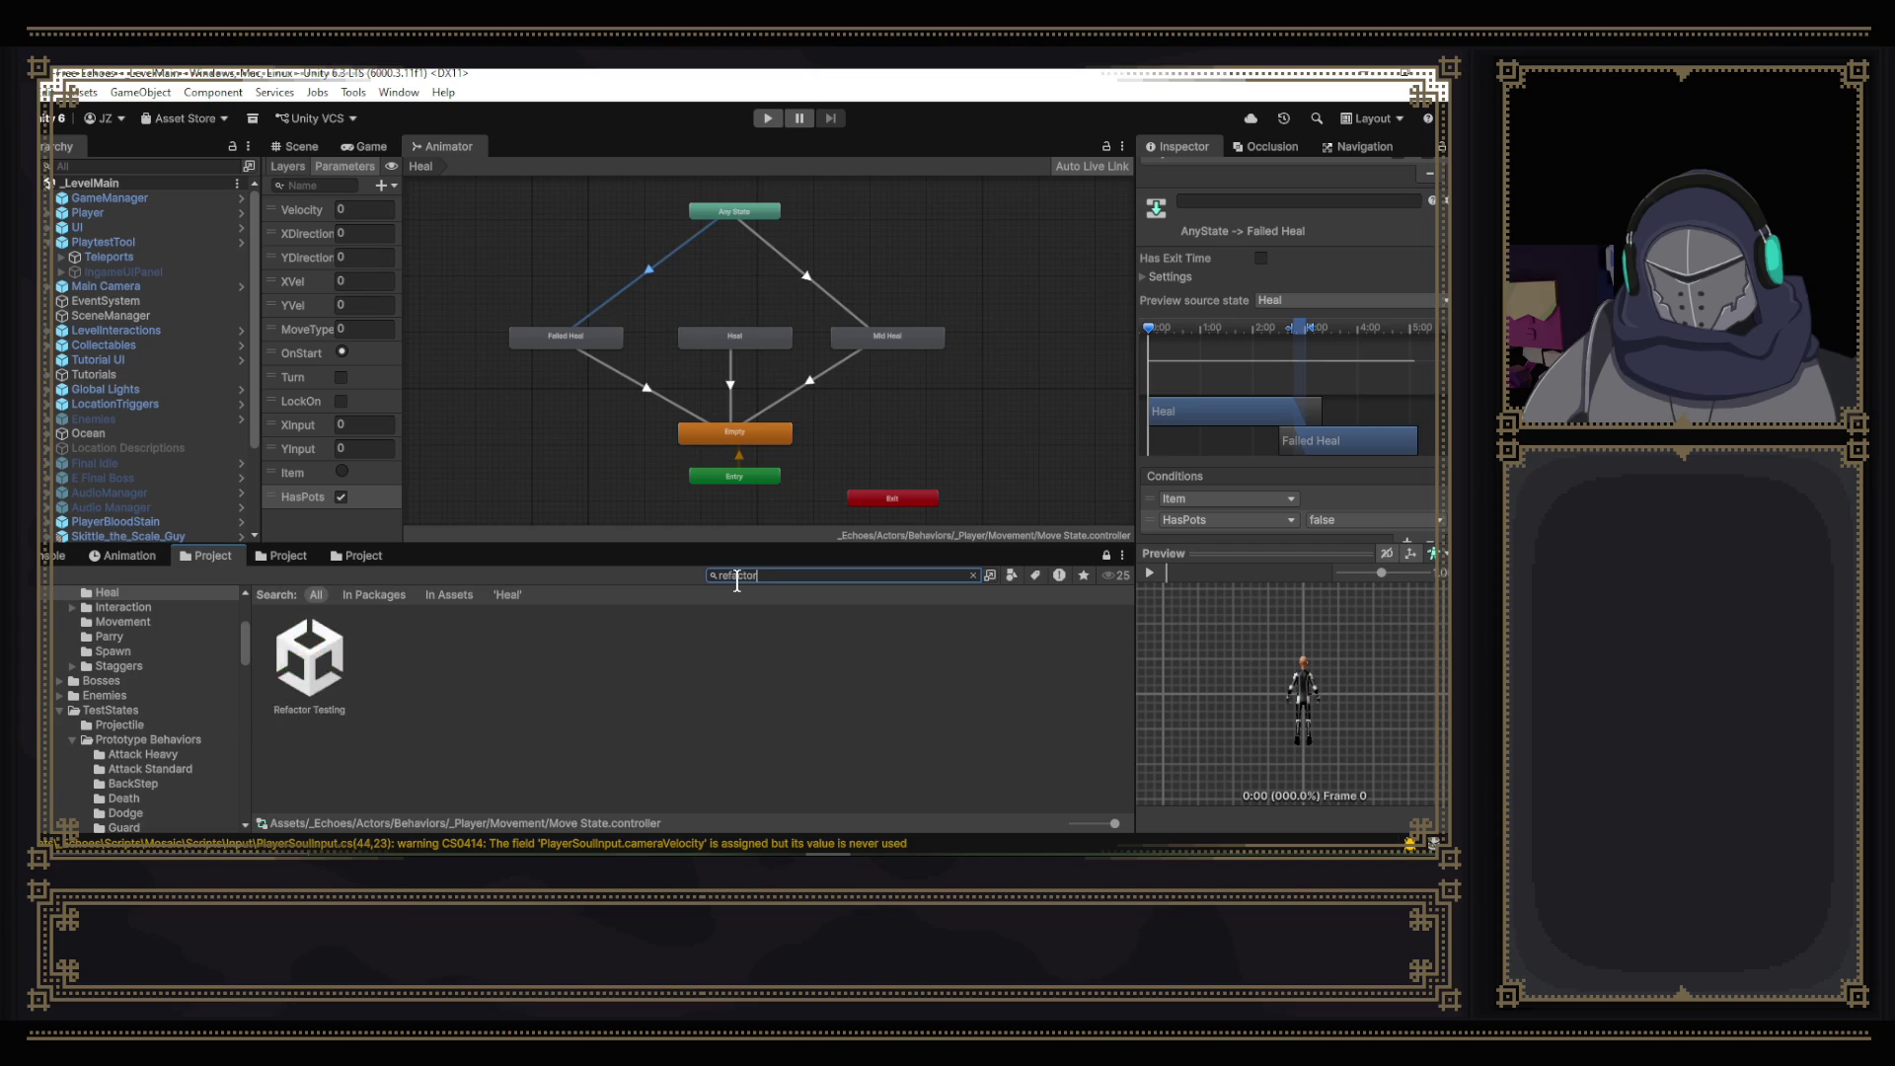
{"action": "double_click", "coordinate": [326, 661]}
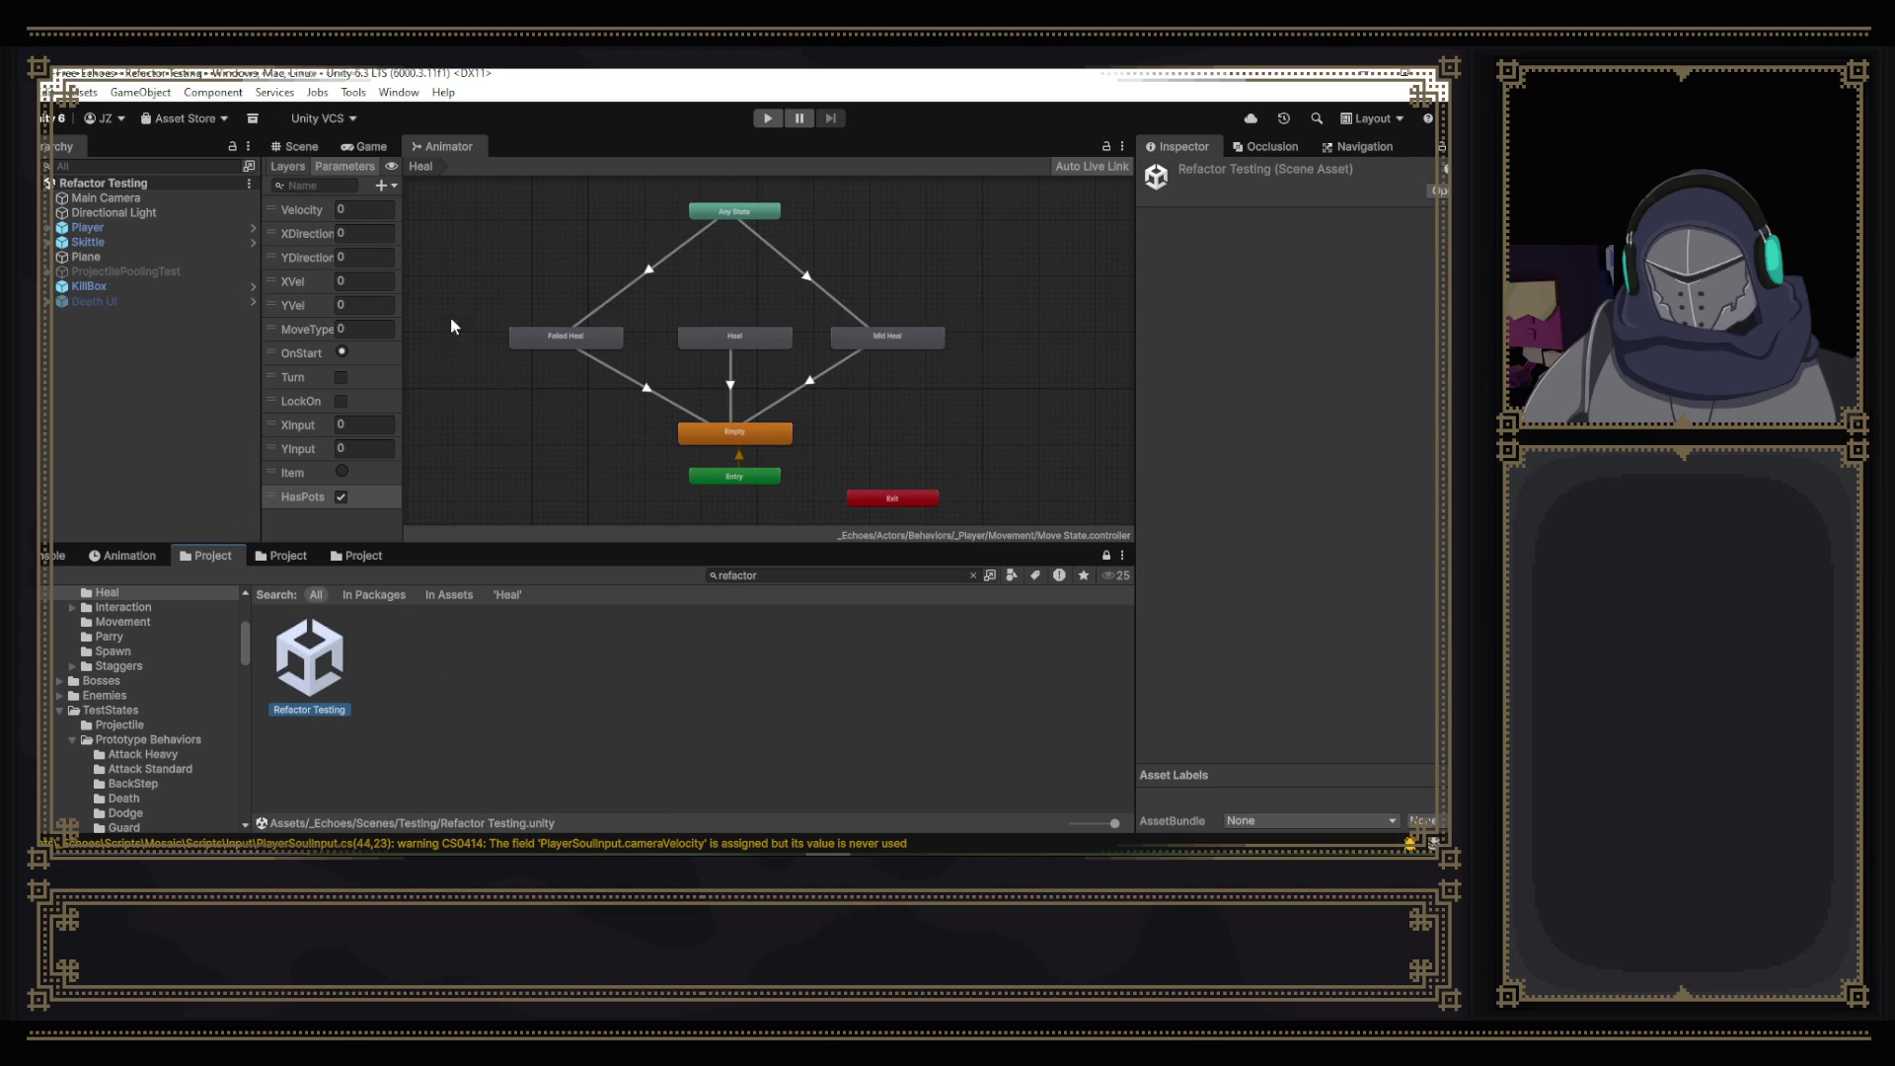
{"action": "left_click", "coordinate": [295, 146]}
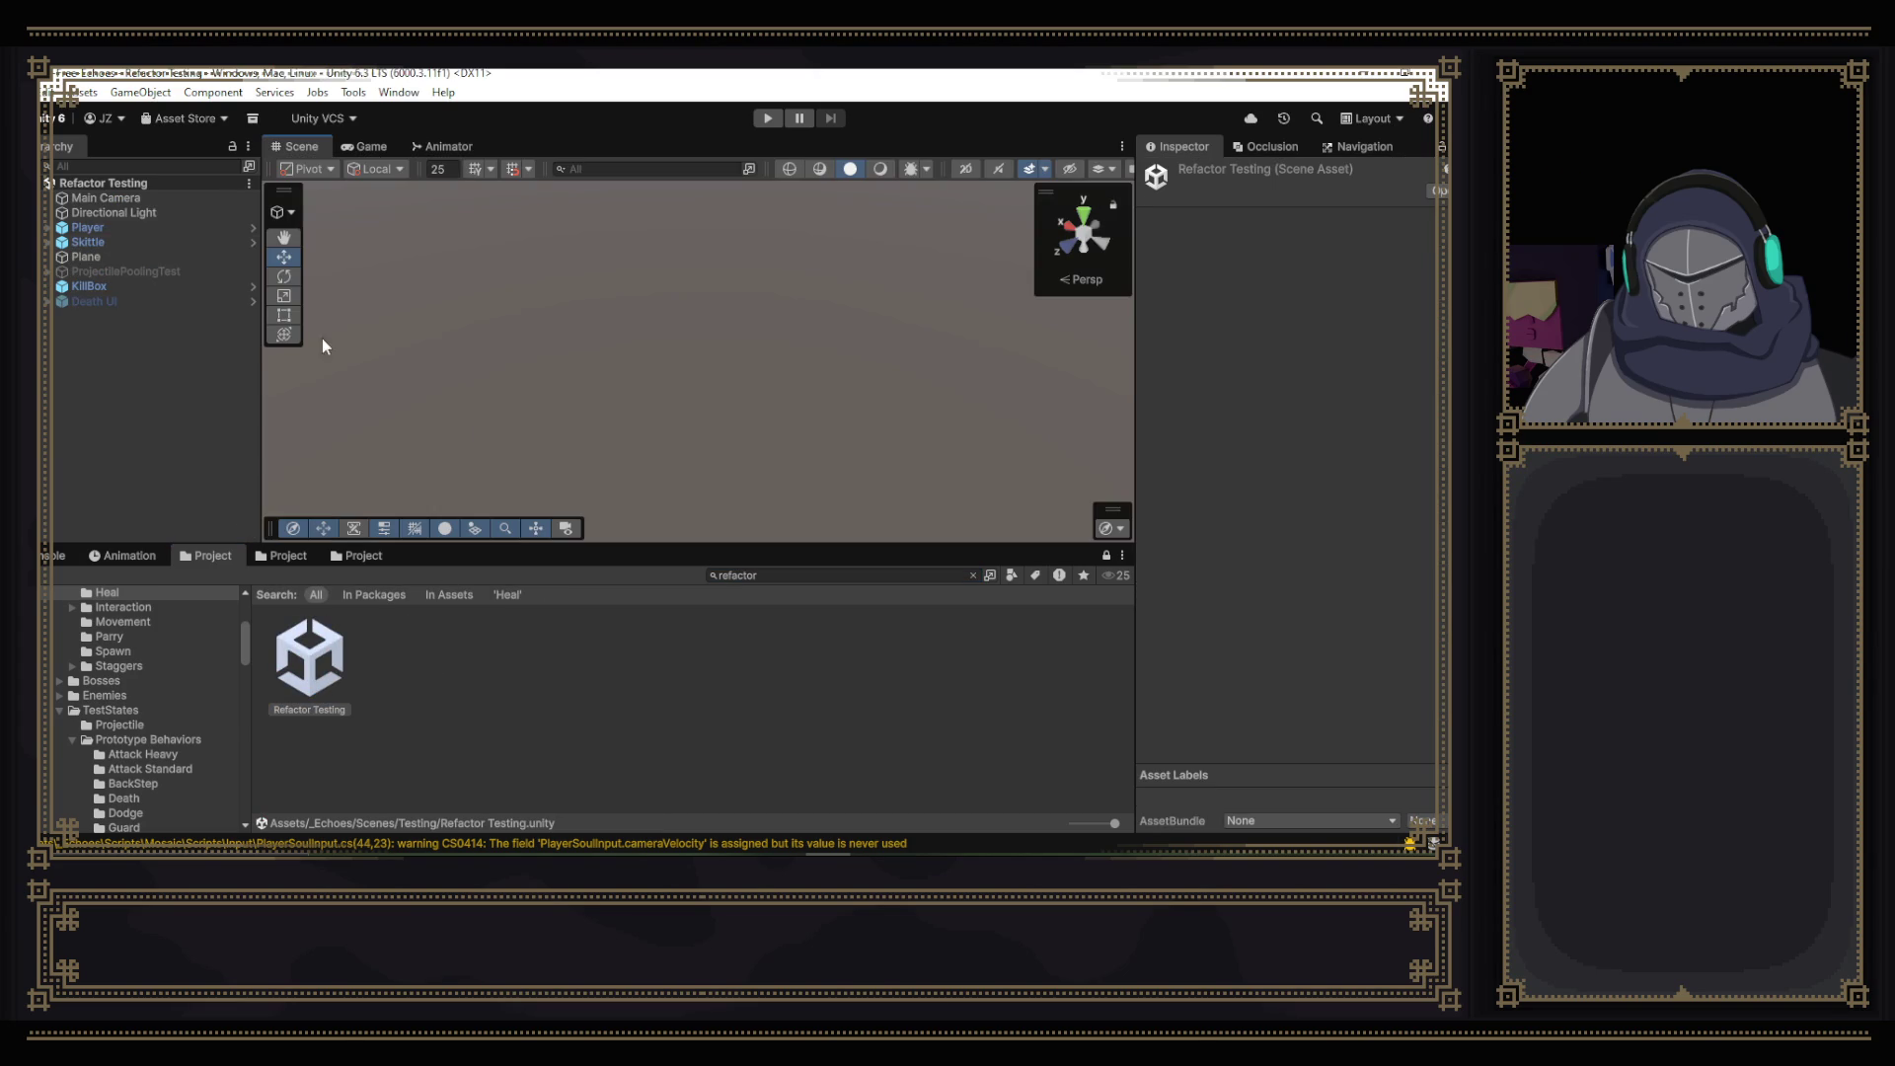
{"action": "left_click", "coordinate": [86, 227]}
- In Combat DT Inspector set Health 10, Max Health Pots 3, Health Pots 3, and save the scene
{"action": "scroll", "coordinate": [1386, 428], "scroll_direction": "down", "scroll_amount": 5}
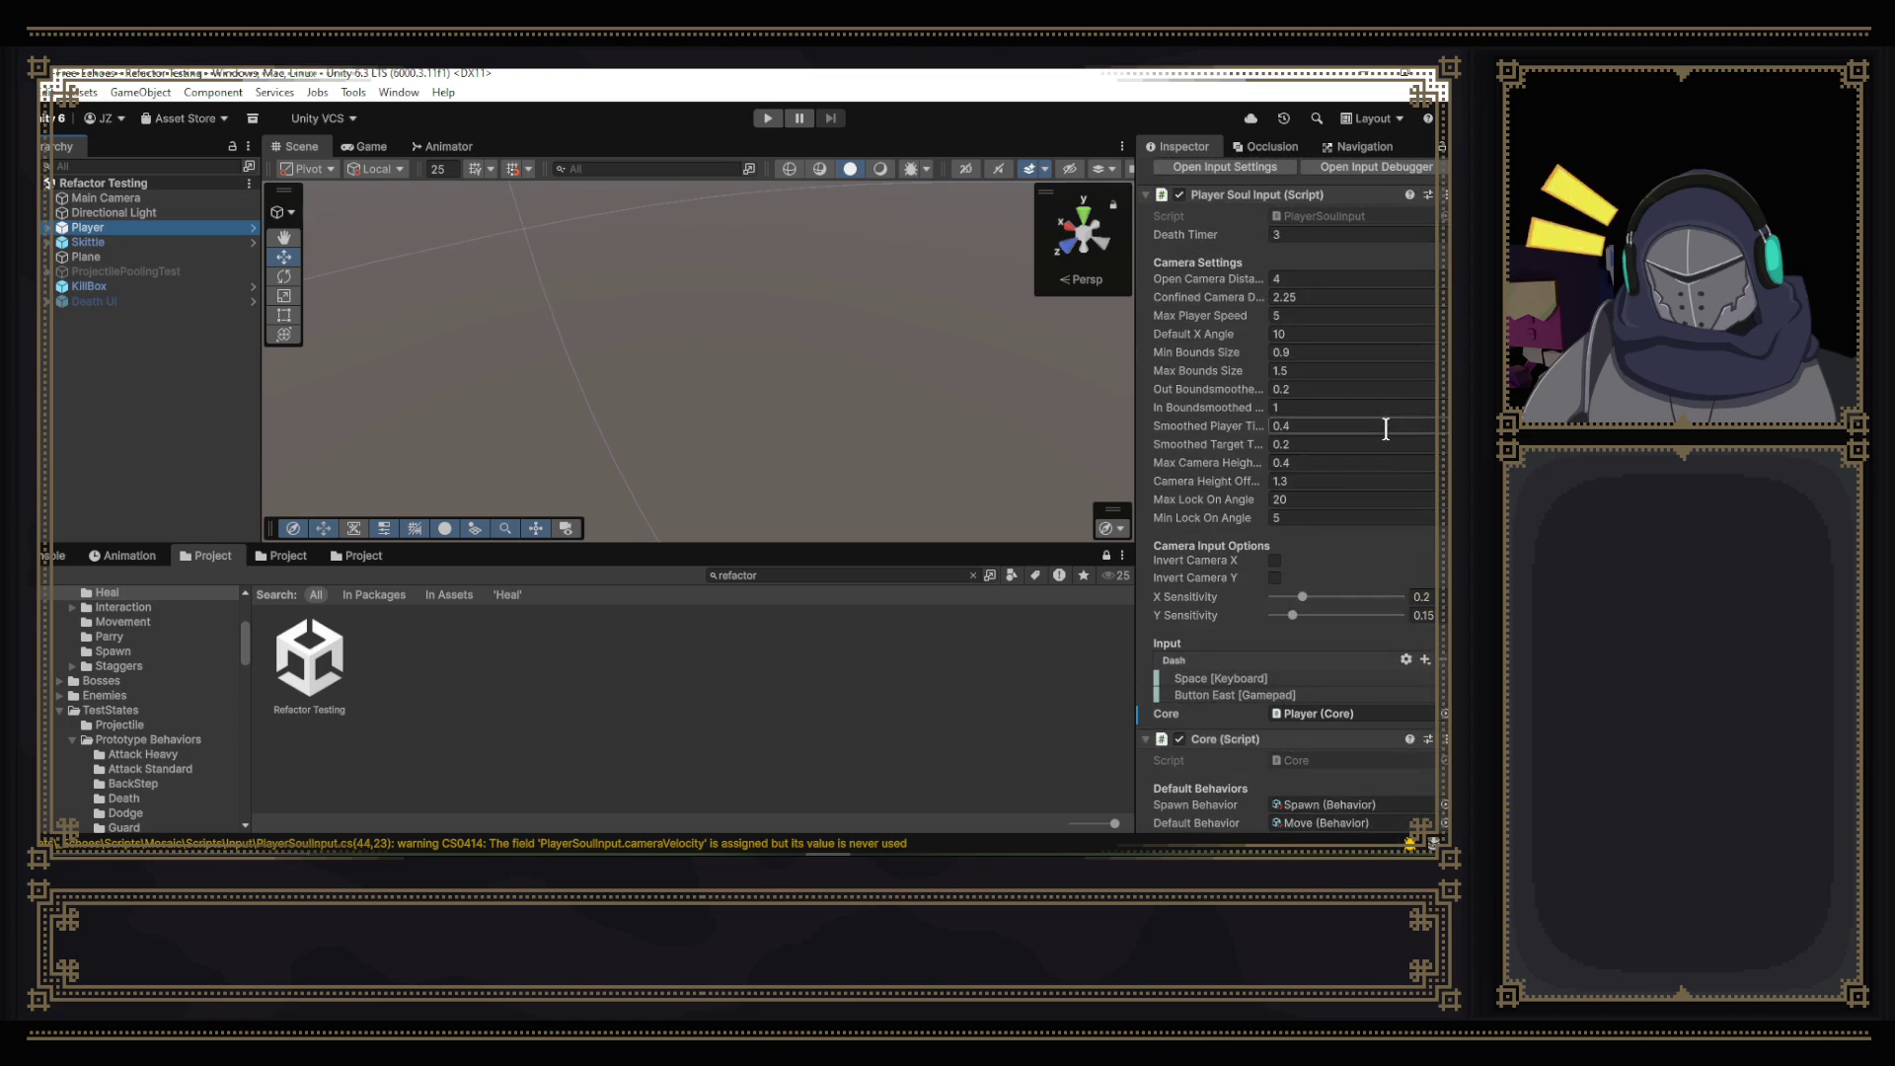
{"action": "scroll", "coordinate": [1332, 365], "scroll_direction": "down", "scroll_amount": 5}
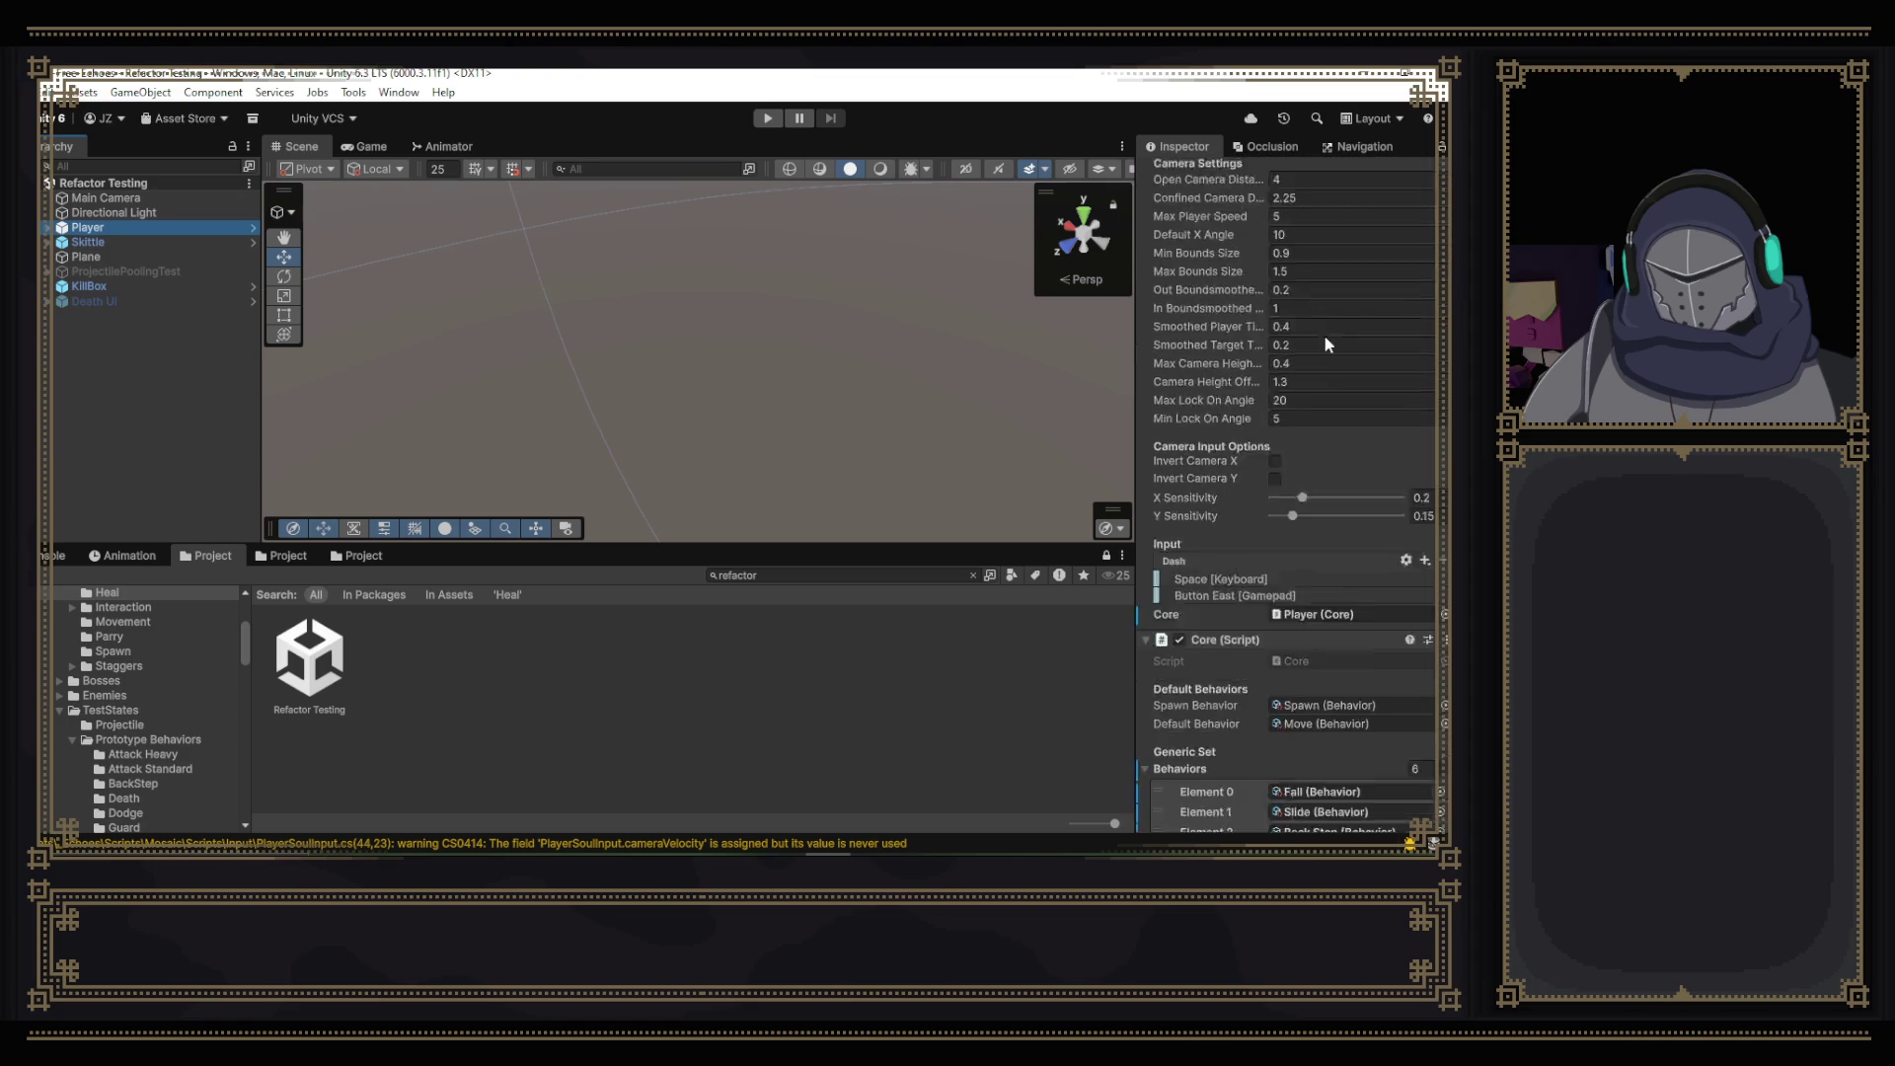
{"action": "scroll", "coordinate": [1327, 347], "scroll_direction": "down", "scroll_amount": 7}
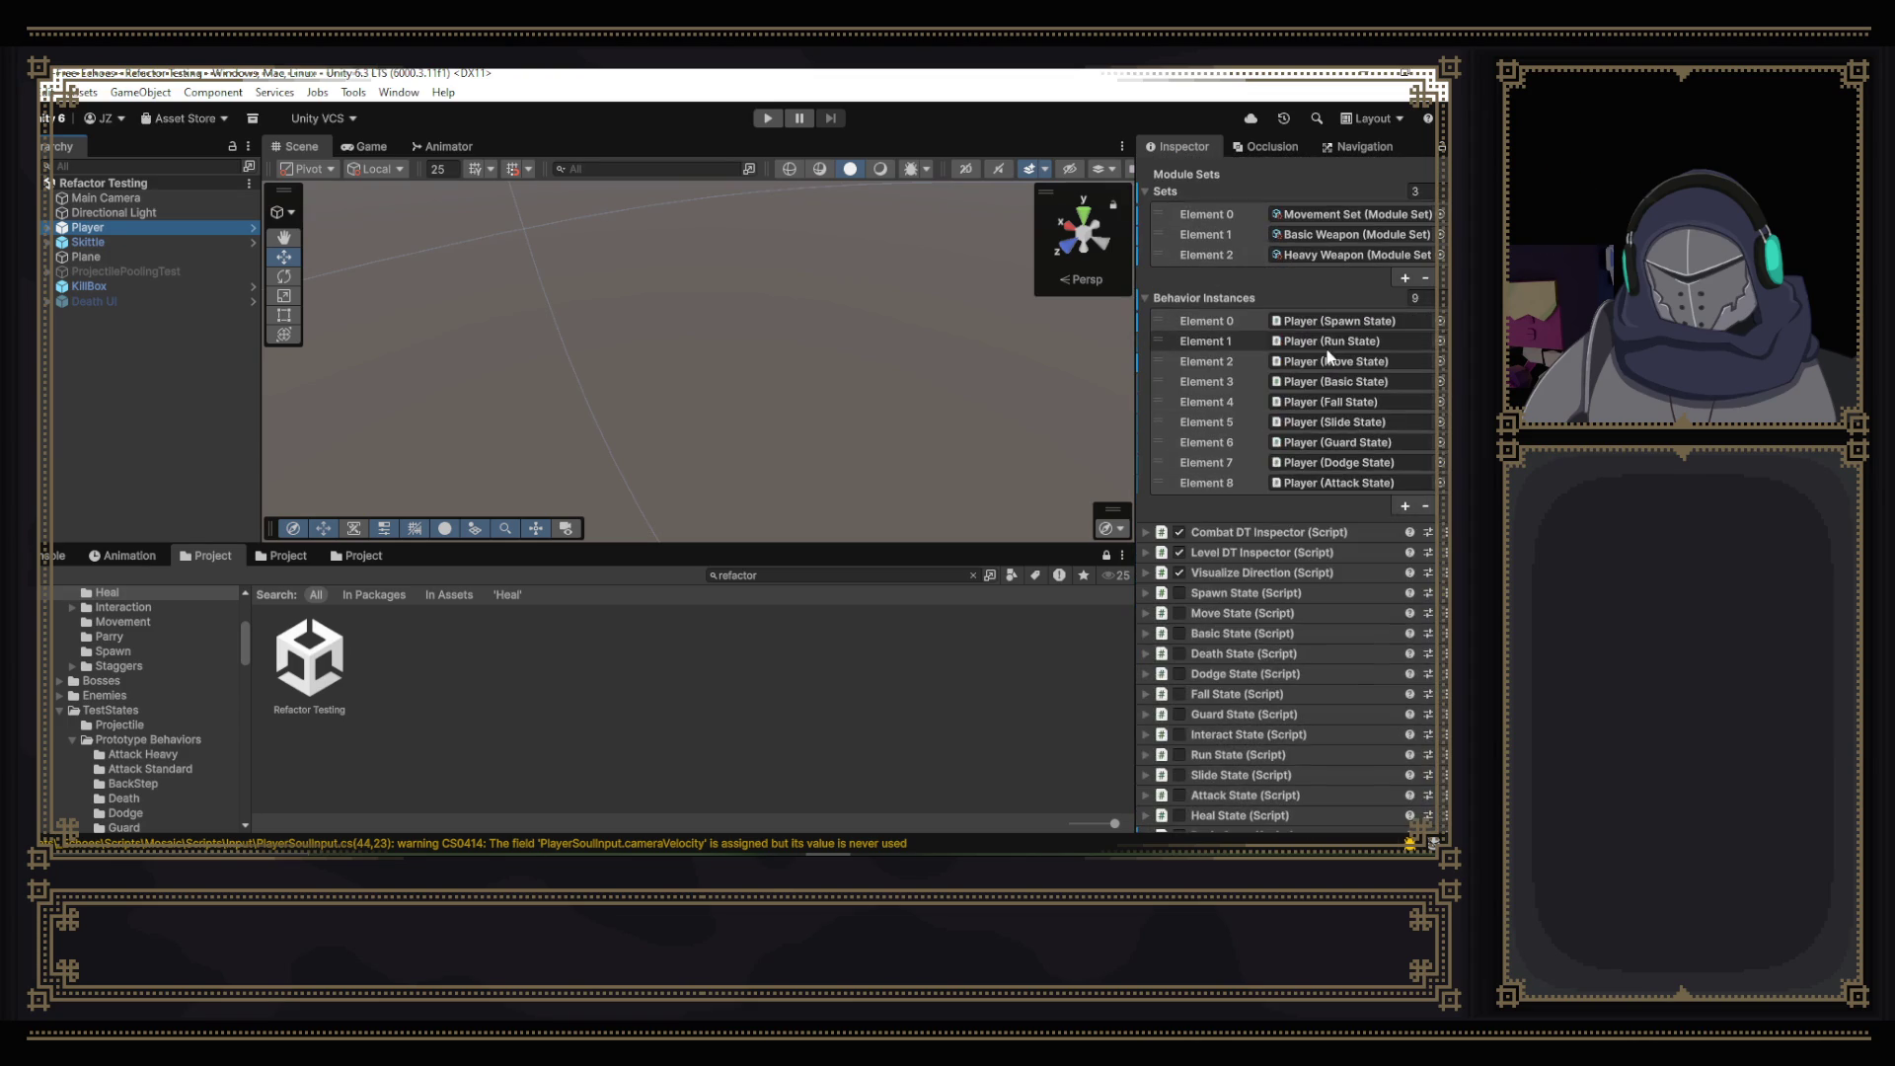
{"action": "left_click", "coordinate": [1147, 532]}
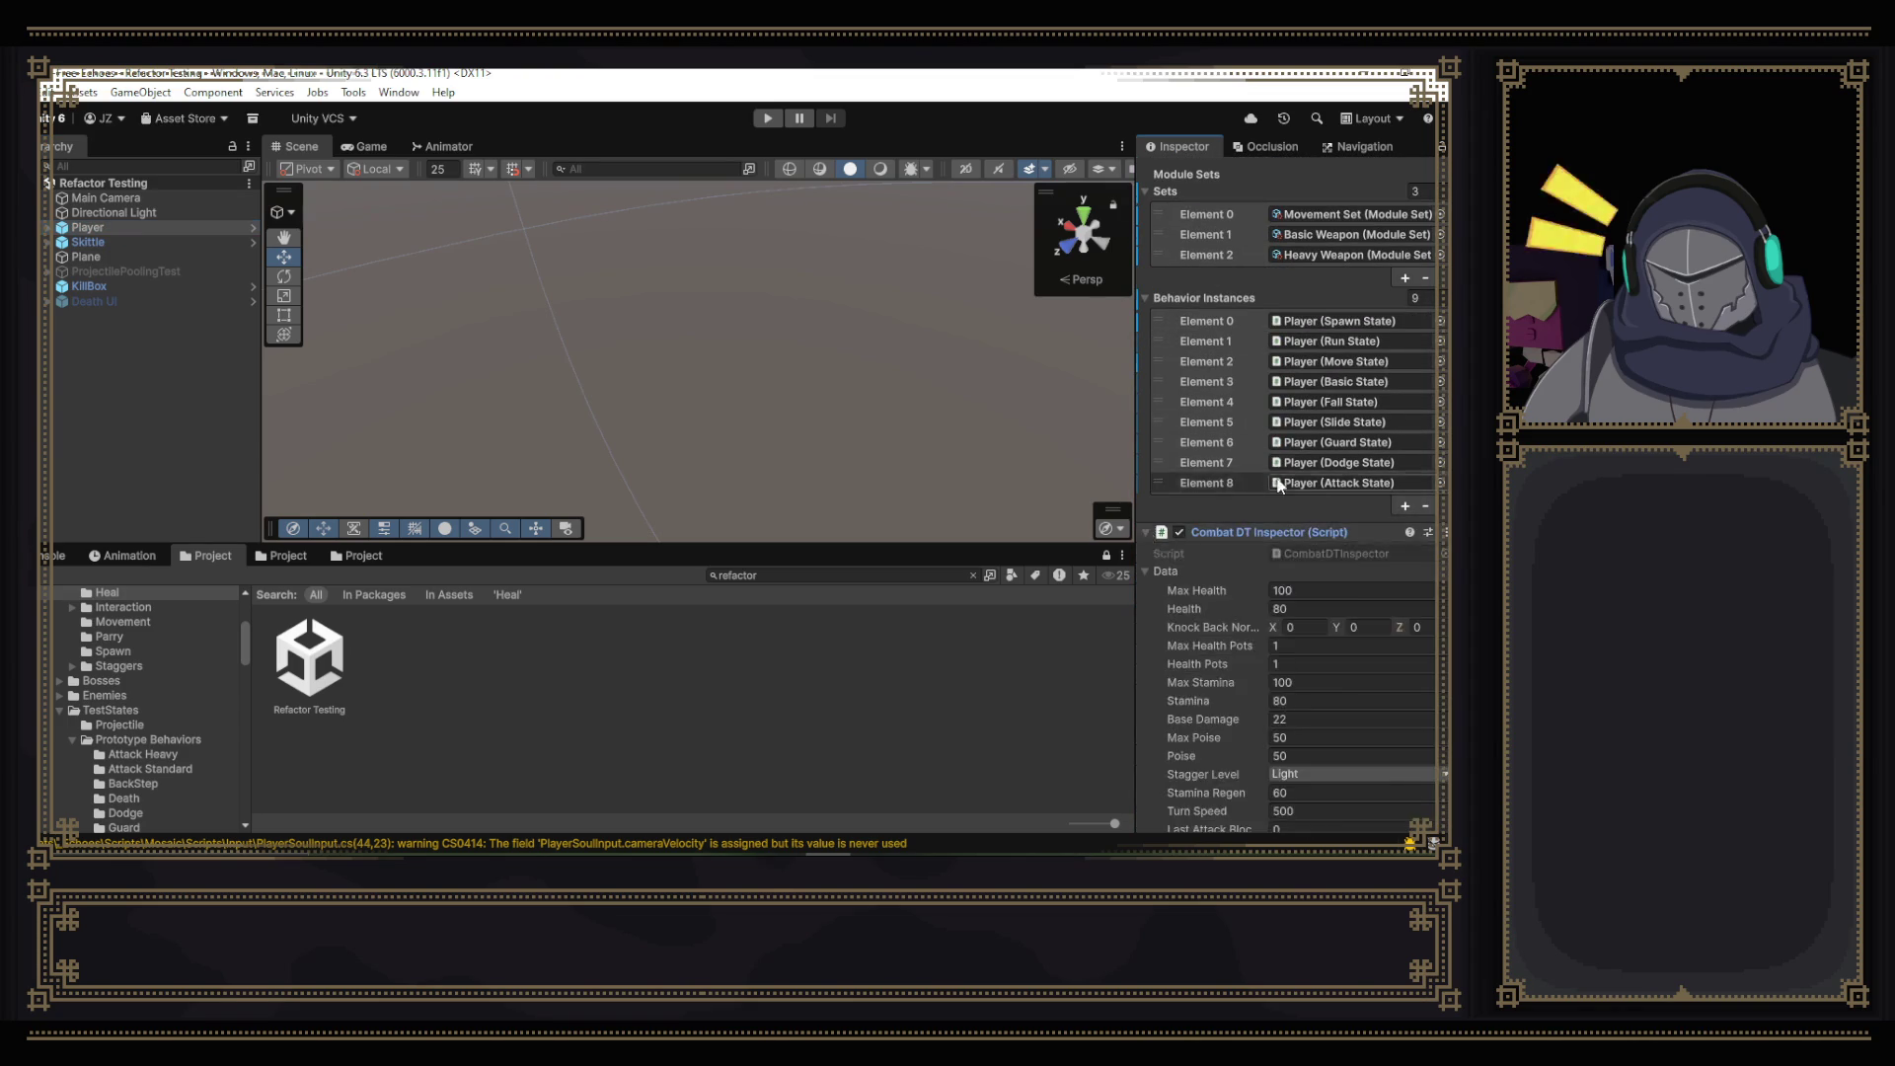
{"action": "scroll", "coordinate": [1303, 493], "scroll_direction": "down", "scroll_amount": 1}
{"action": "left_click", "coordinate": [1302, 509]}
{"action": "type", "text": "10"}
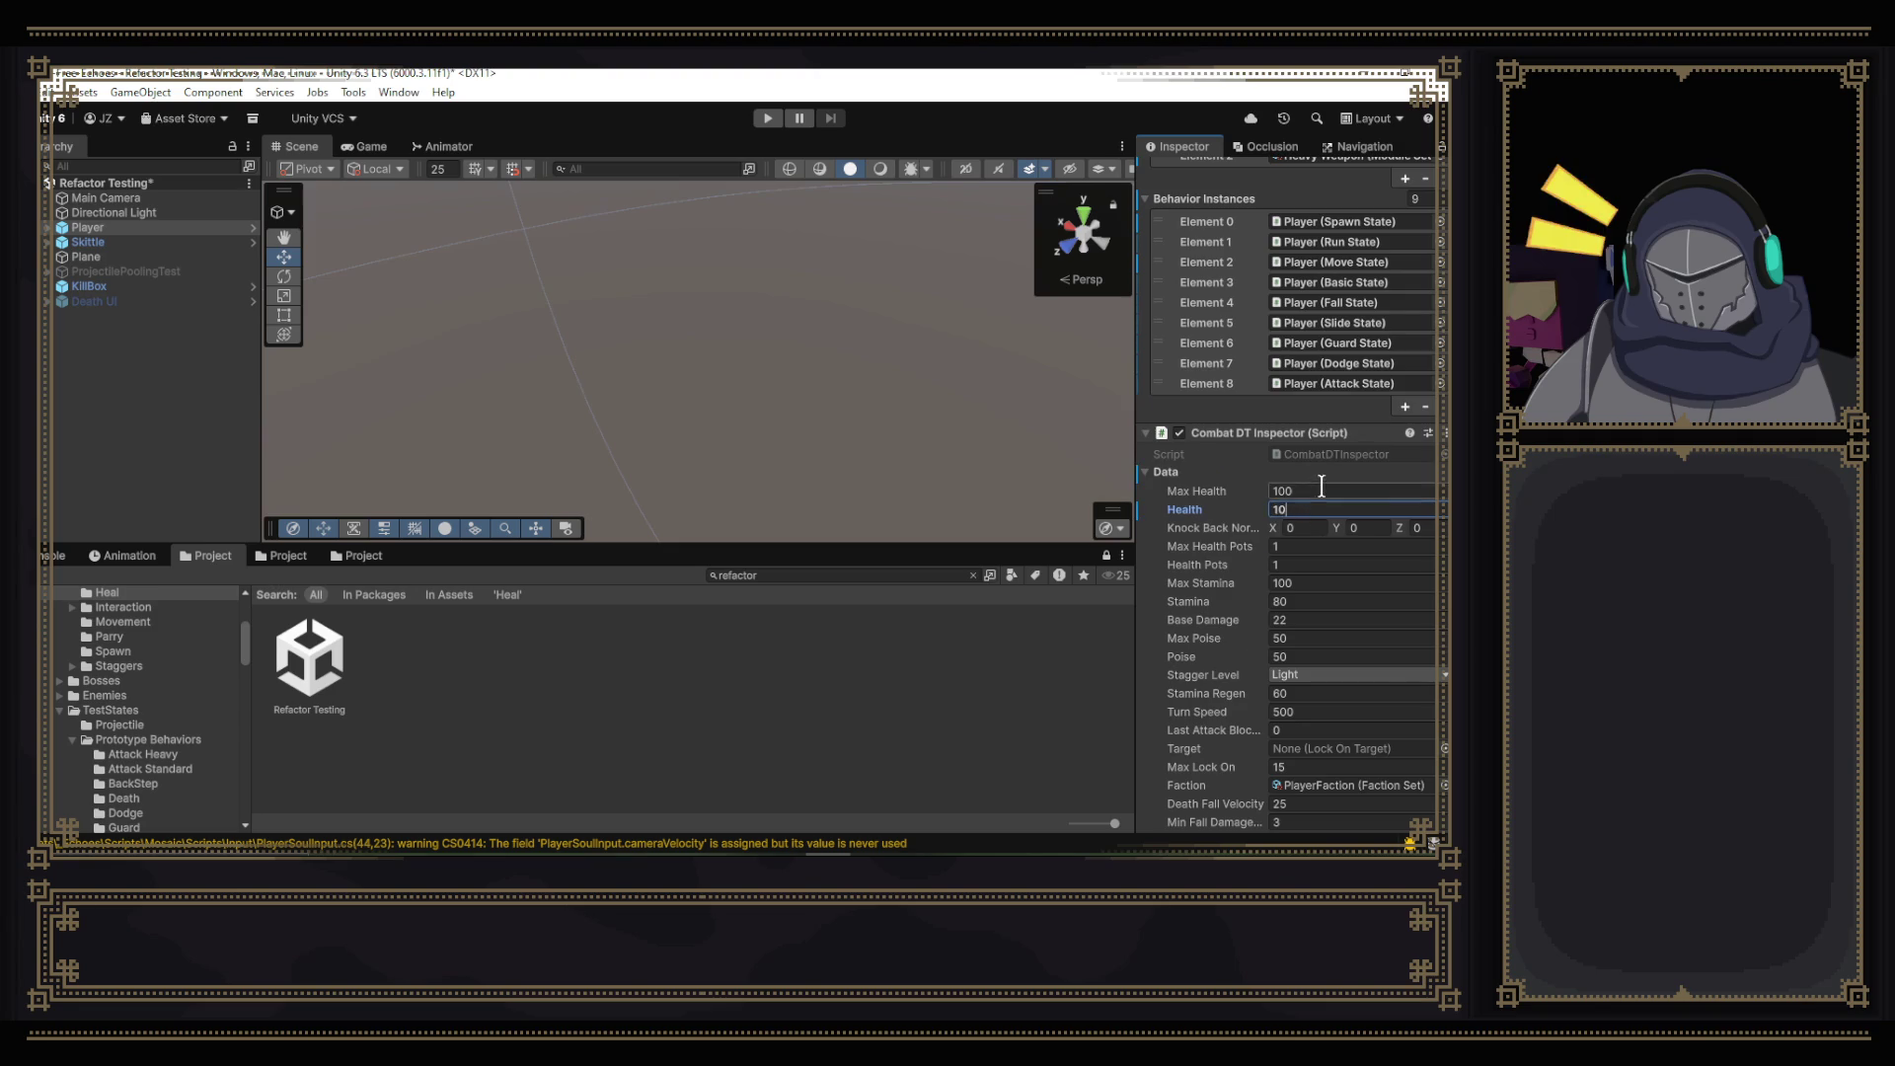
{"action": "scroll", "coordinate": [1321, 486], "scroll_direction": "down", "scroll_amount": 1}
{"action": "left_click", "coordinate": [1288, 448]}
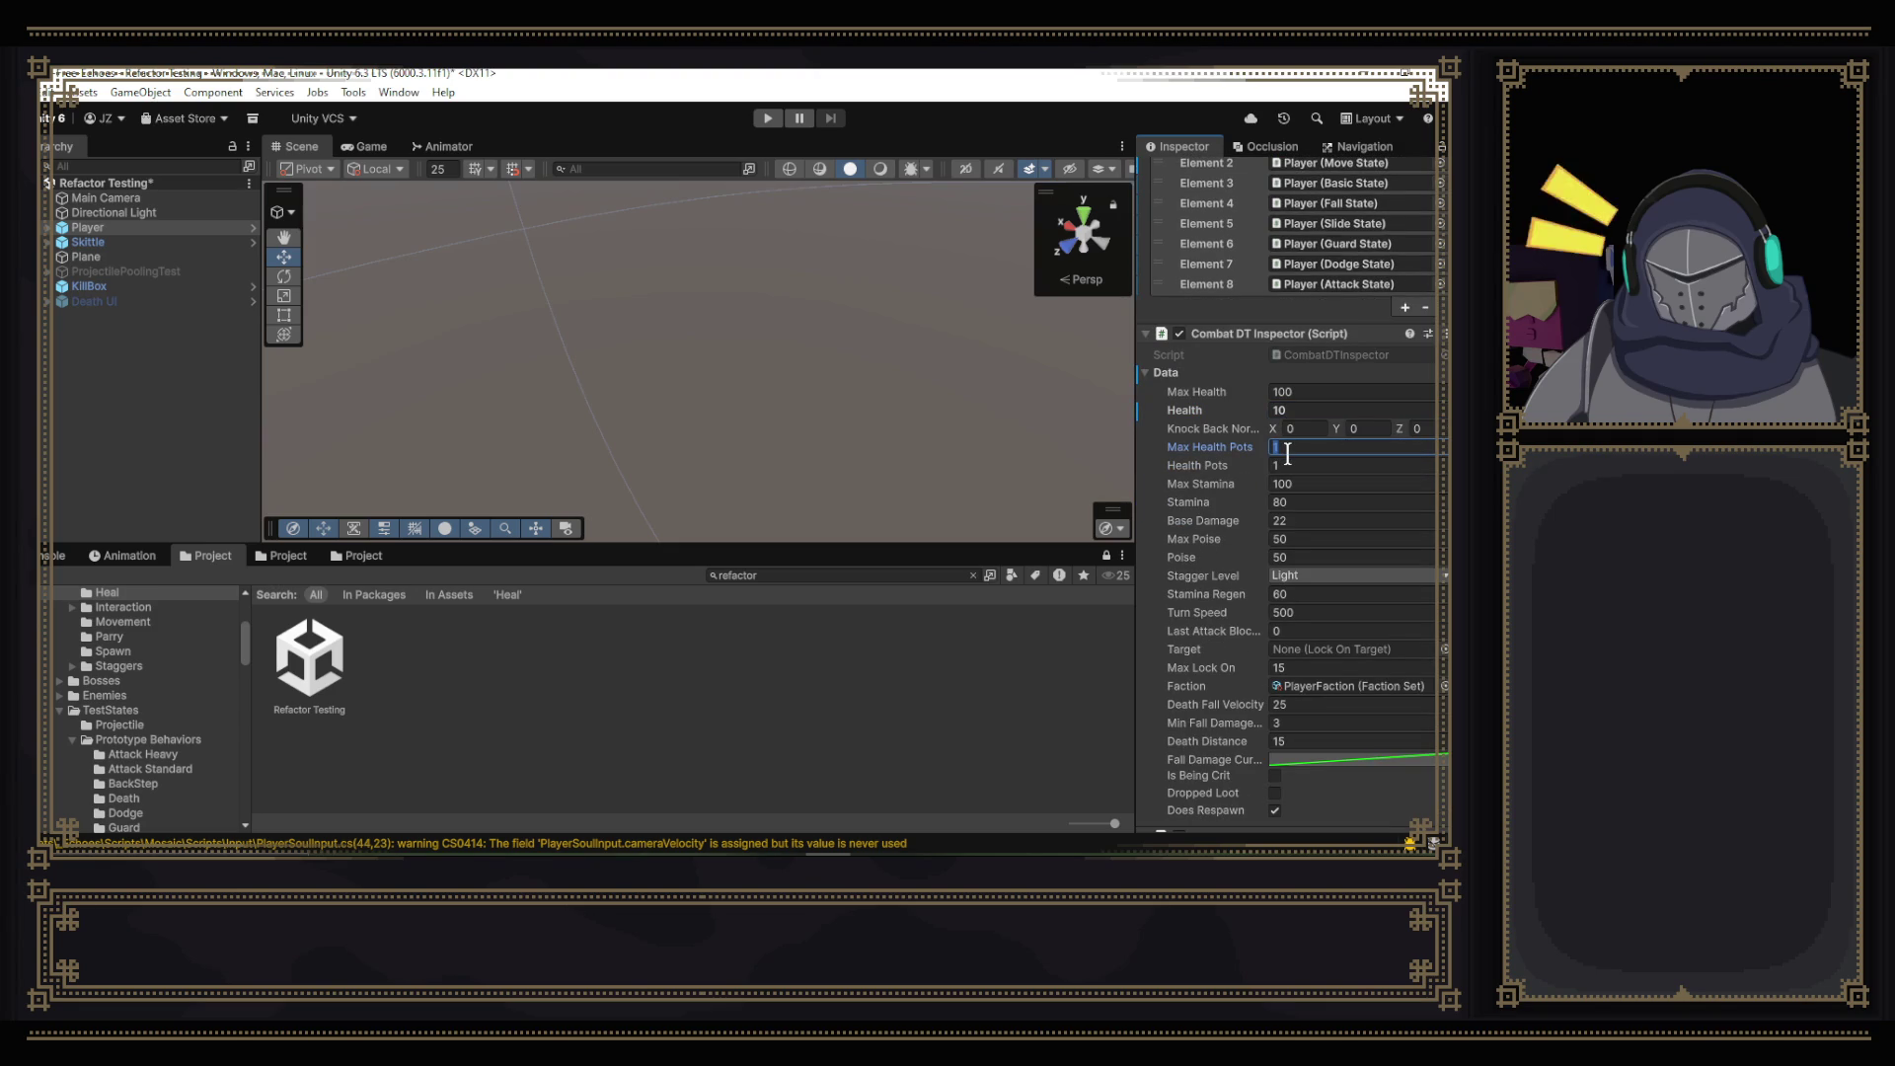
{"action": "type", "text": "3"}
{"action": "key", "text": "Tab"}
{"action": "type", "text": "3"}
{"action": "key", "text": "ctrl+s"}
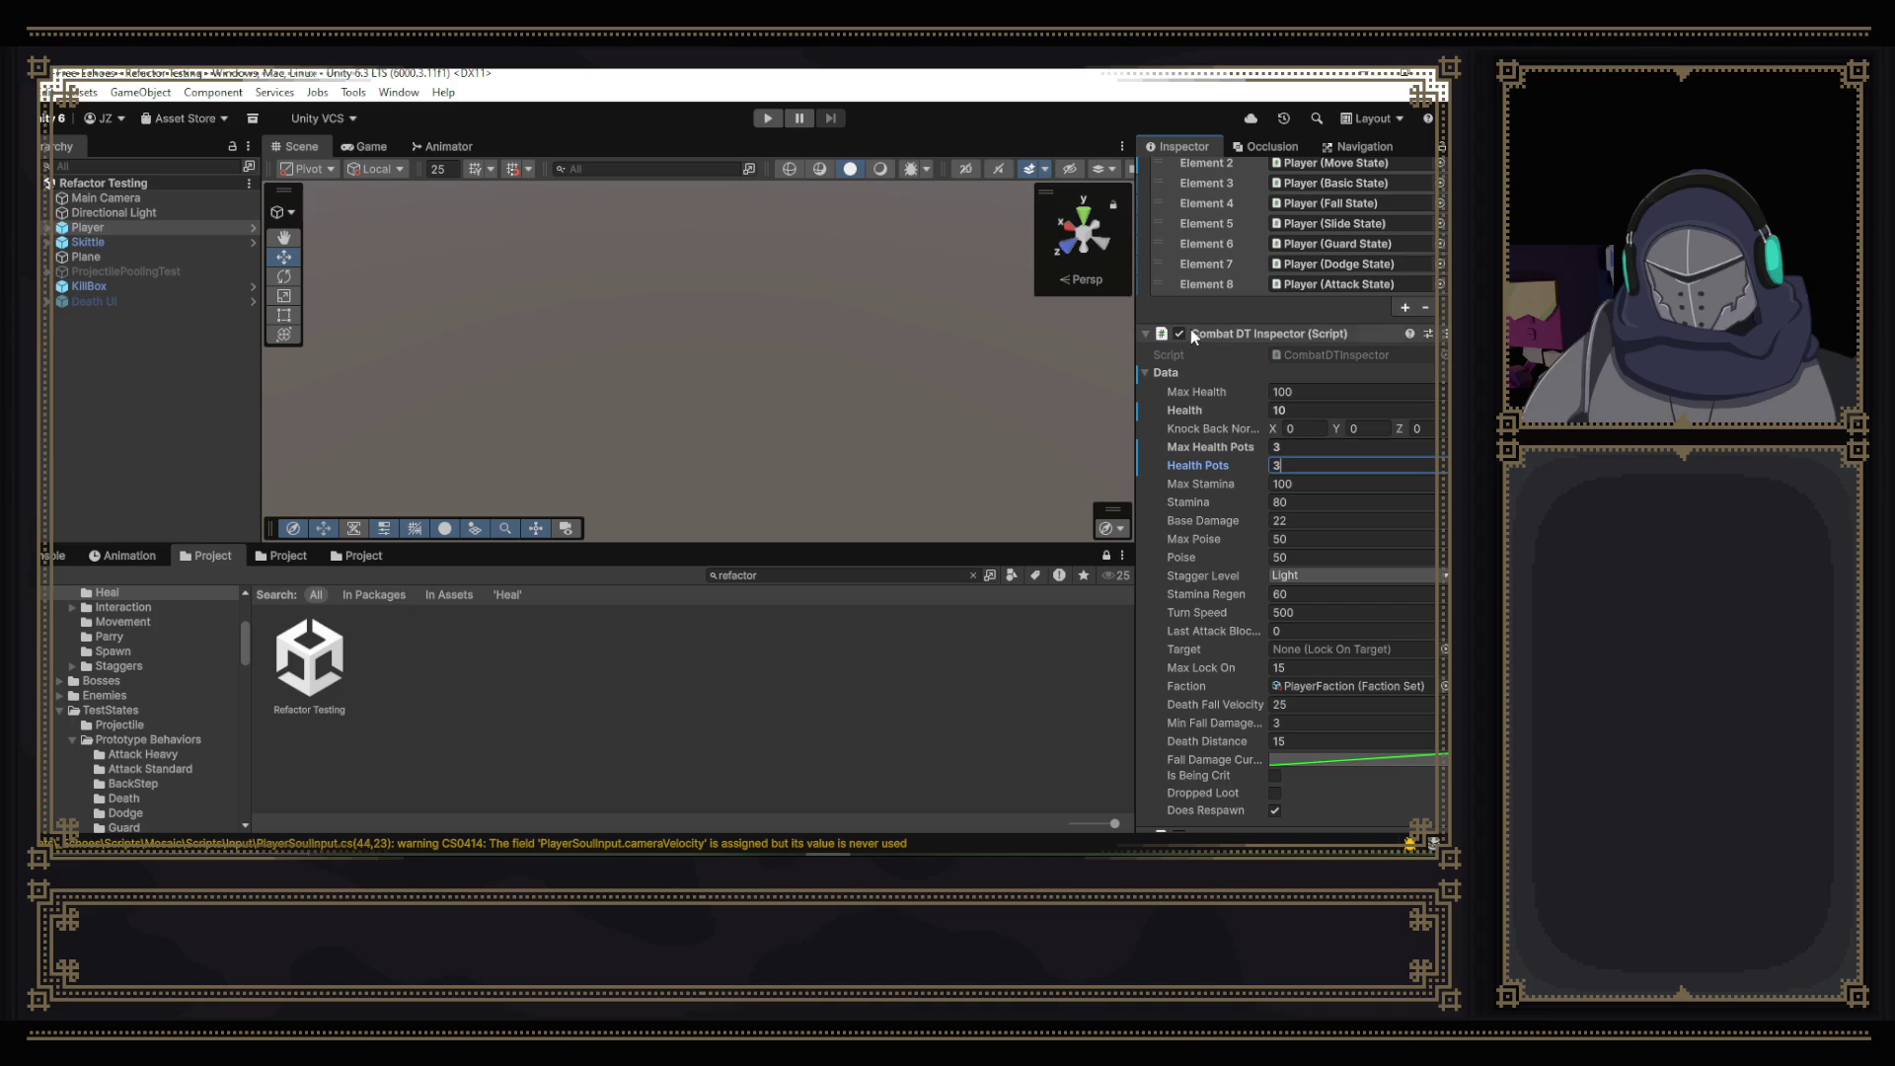
- Search the project for heal assets and inspect the Heal asset and Heal behavior
{"action": "left_click", "coordinate": [757, 574]}
{"action": "type", "text": "heal"}
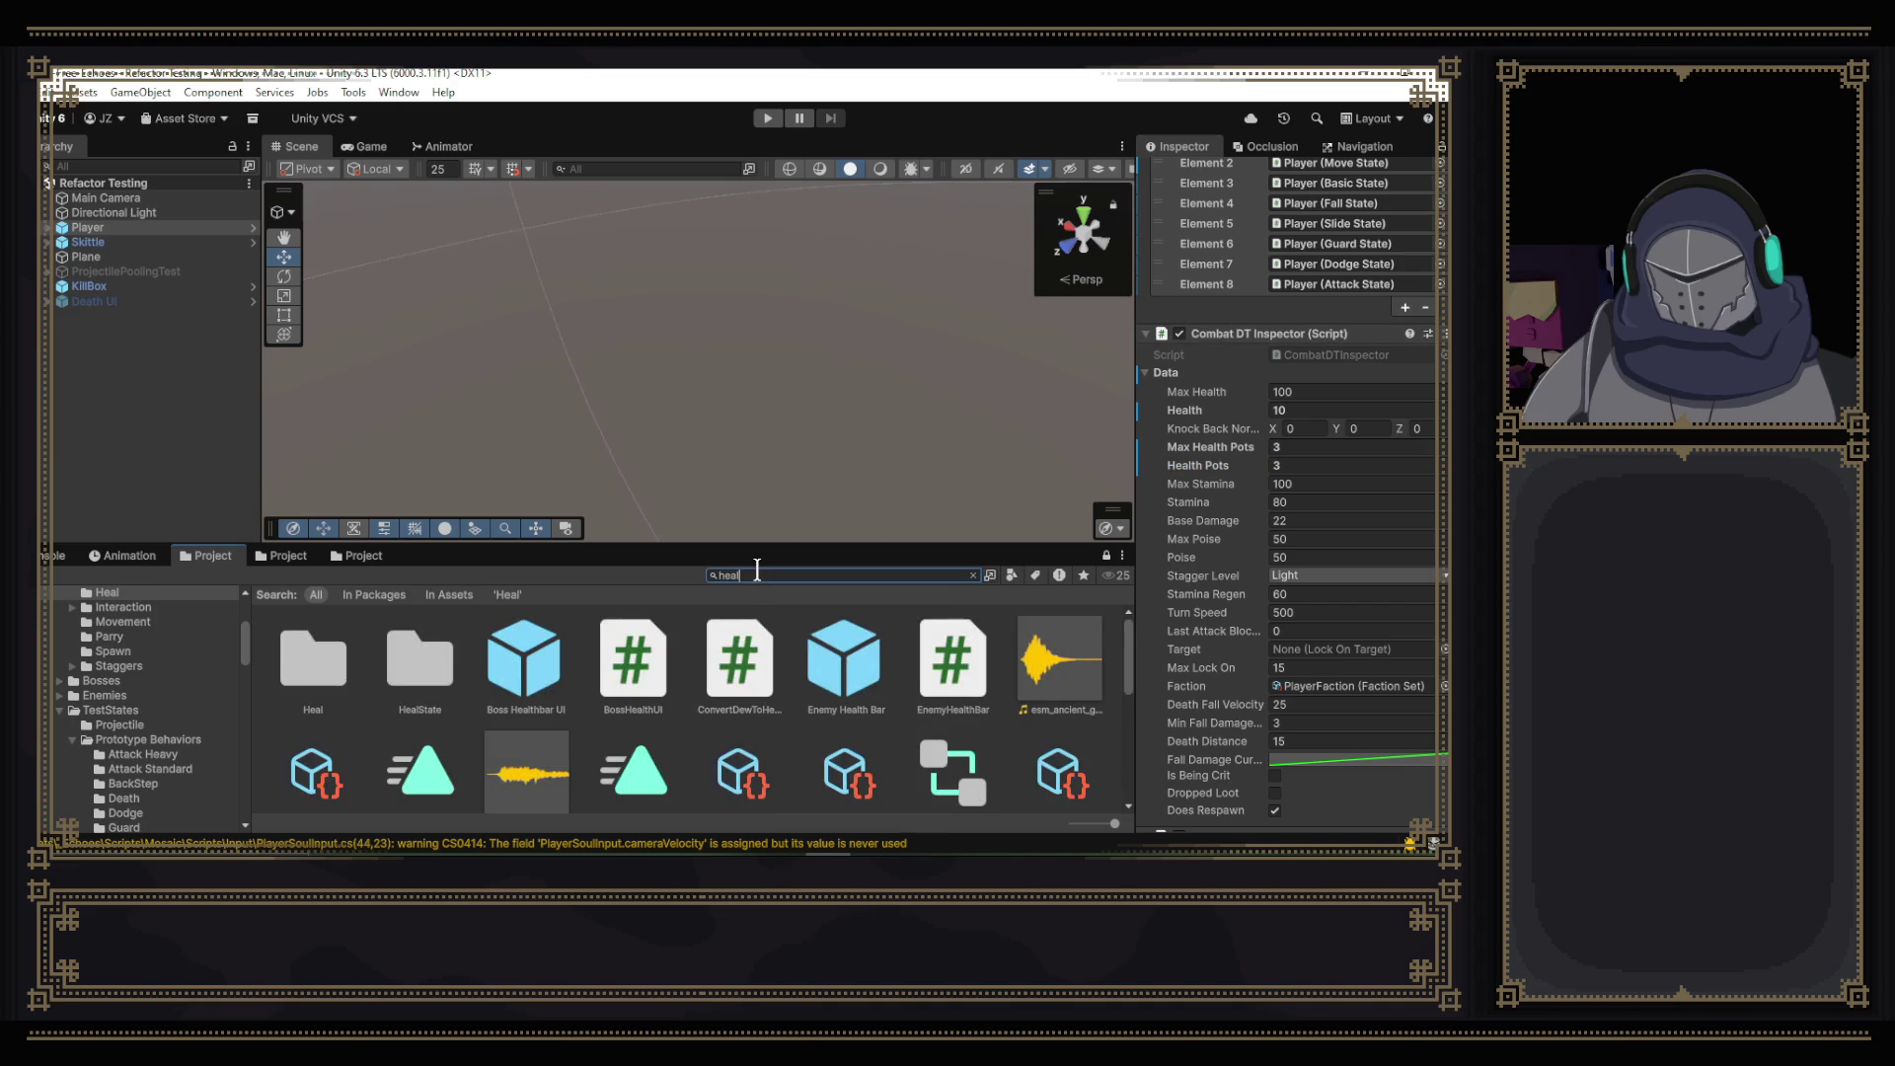
{"action": "scroll", "coordinate": [736, 643], "scroll_direction": "down", "scroll_amount": 1}
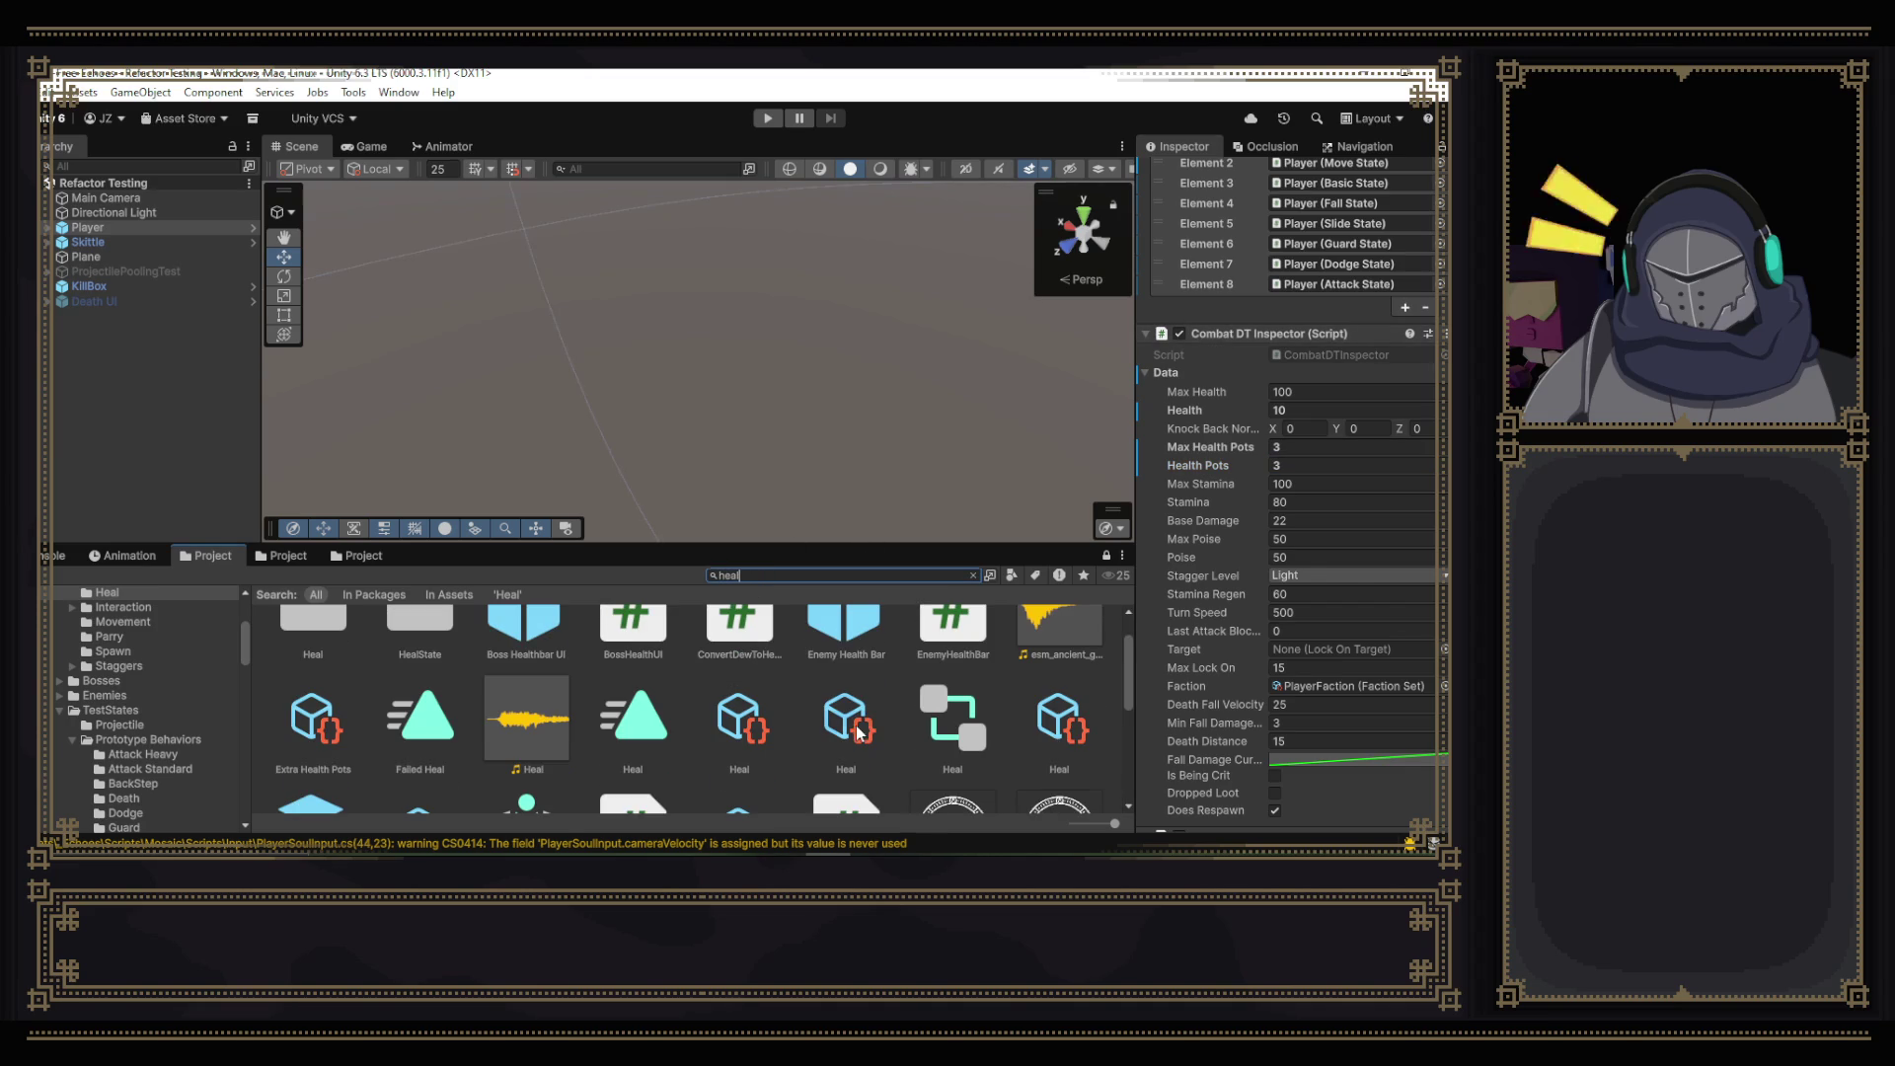
{"action": "left_click", "coordinate": [747, 730]}
{"action": "left_click", "coordinate": [1059, 730]}
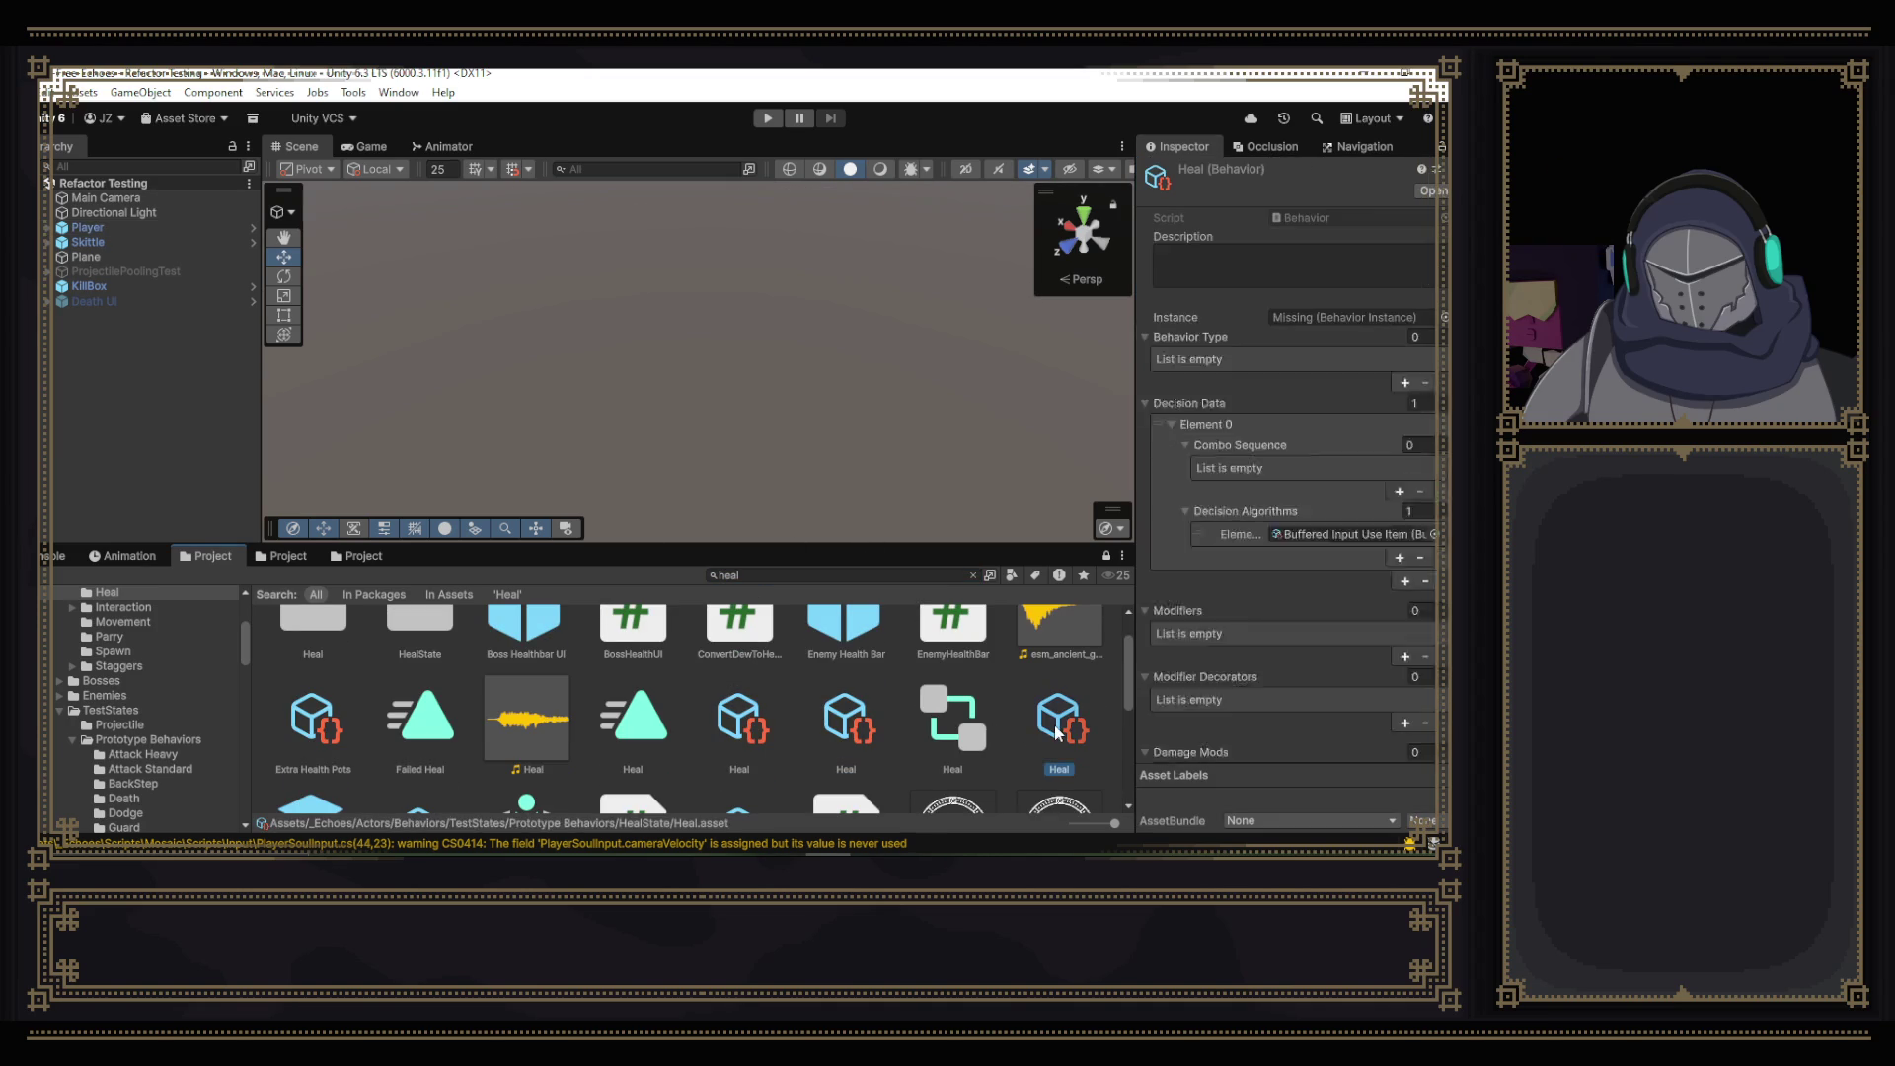
- Inspect Extra Health Pots and its modifiers, ending on MO_BasicHeal with Heal 20
{"action": "left_click", "coordinate": [328, 719]}
{"action": "scroll", "coordinate": [864, 698], "scroll_direction": "down", "scroll_amount": 2}
{"action": "scroll", "coordinate": [864, 698], "scroll_direction": "down", "scroll_amount": 3}
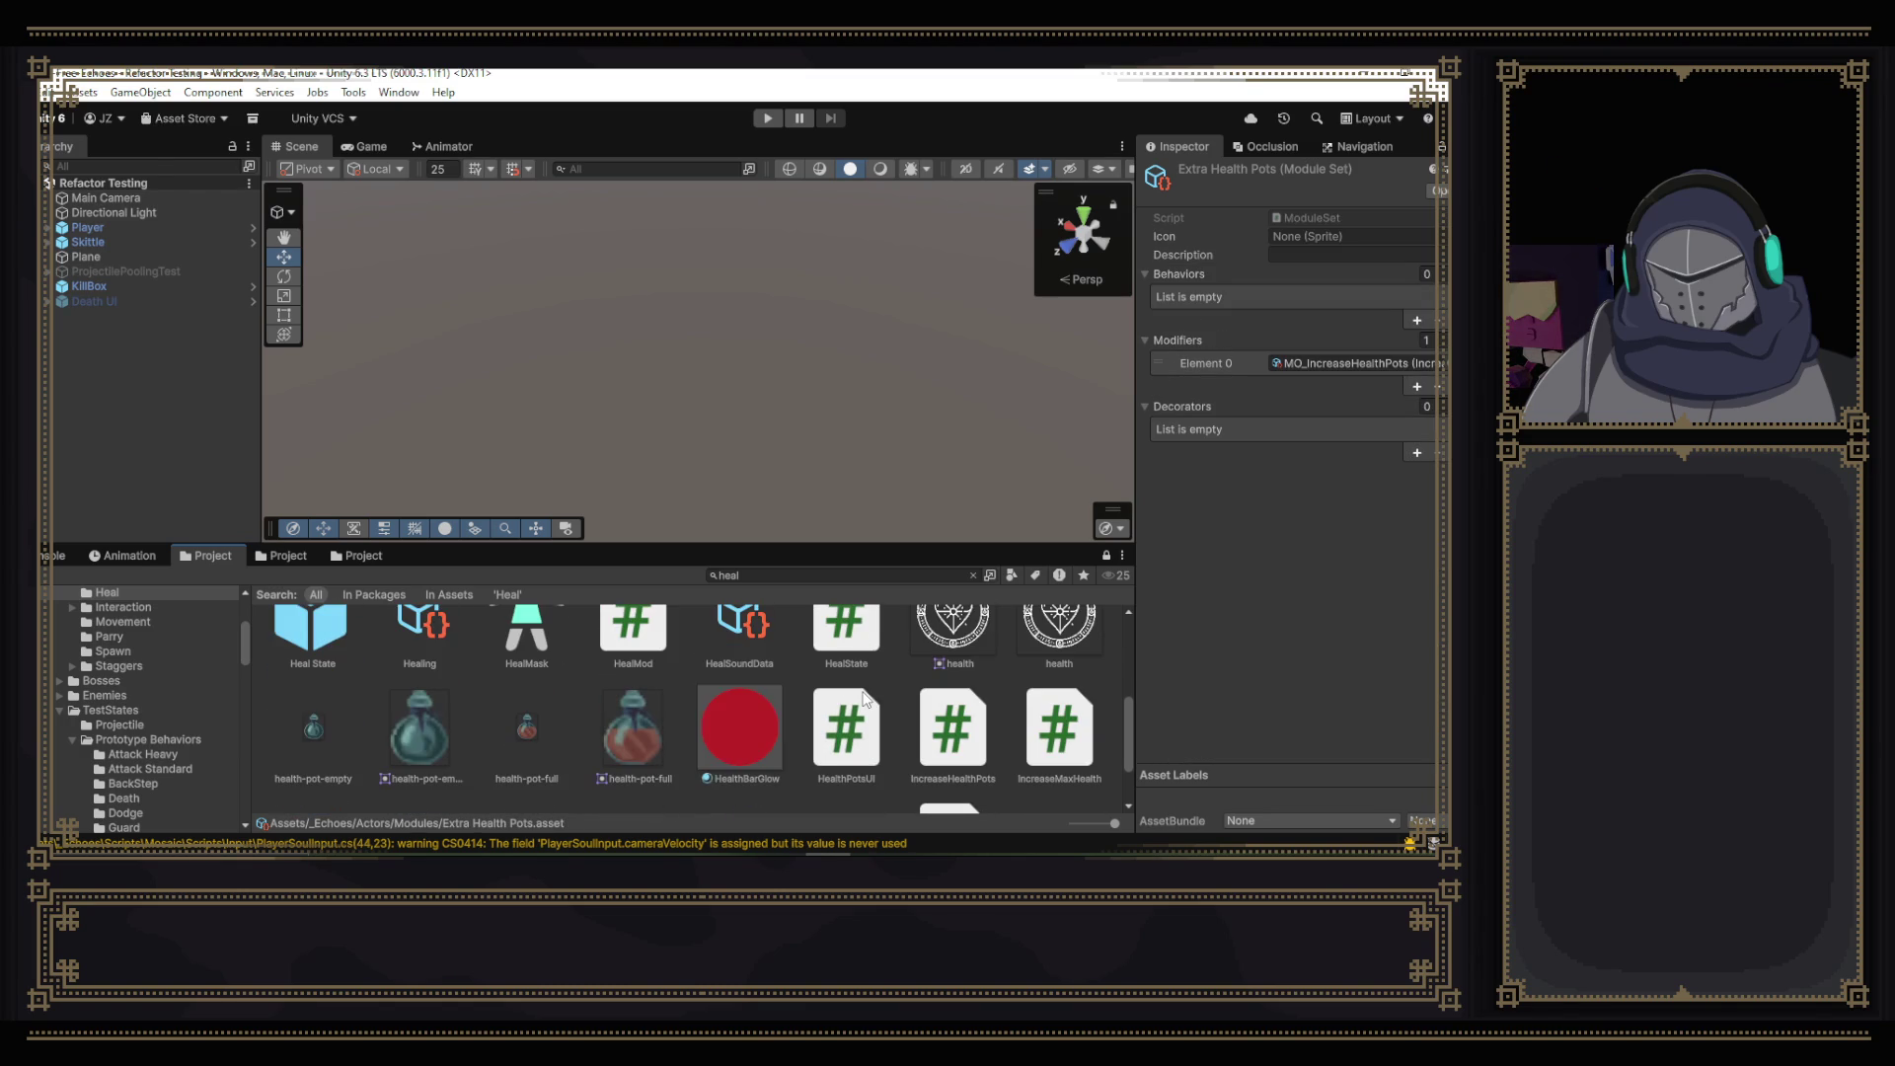
{"action": "scroll", "coordinate": [863, 698], "scroll_direction": "up", "scroll_amount": 3}
{"action": "scroll", "coordinate": [863, 698], "scroll_direction": "down", "scroll_amount": 5}
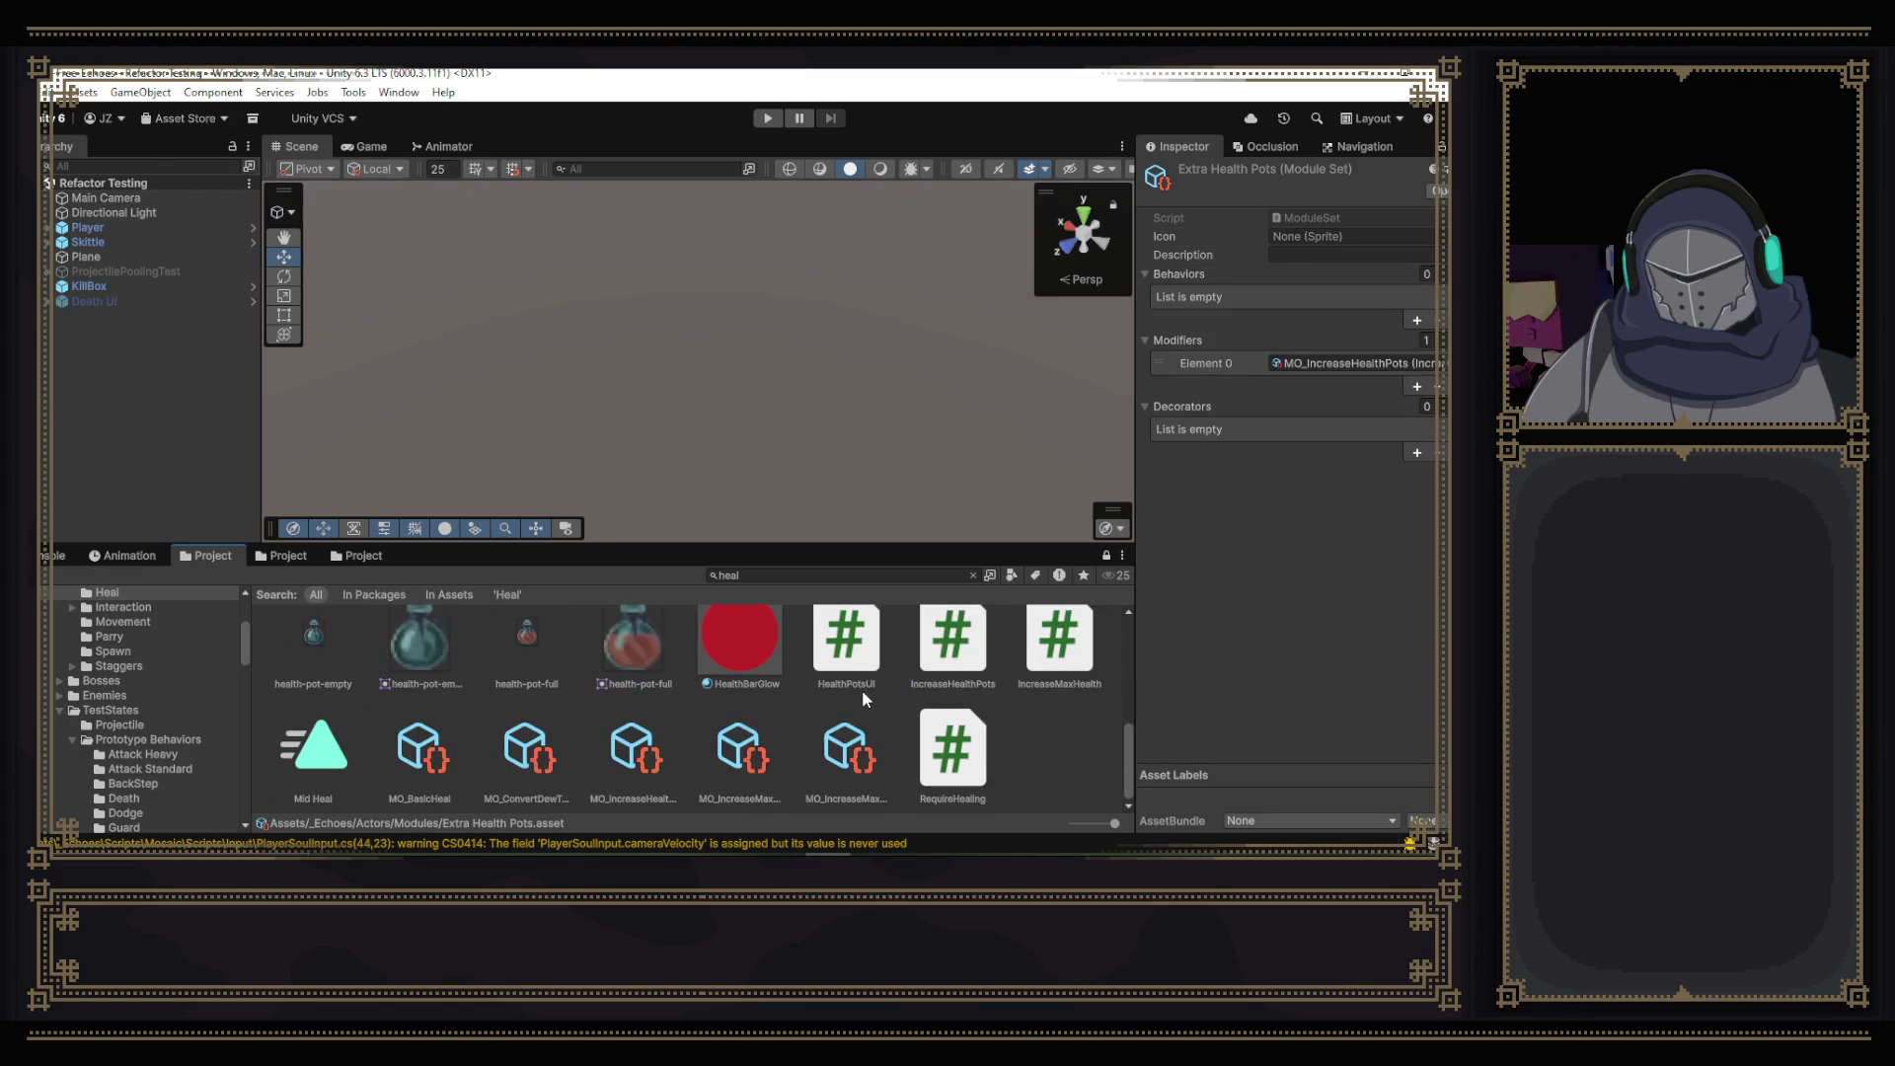
{"action": "left_click", "coordinate": [625, 756]}
{"action": "left_click", "coordinate": [528, 756]}
{"action": "left_click", "coordinate": [423, 757]}
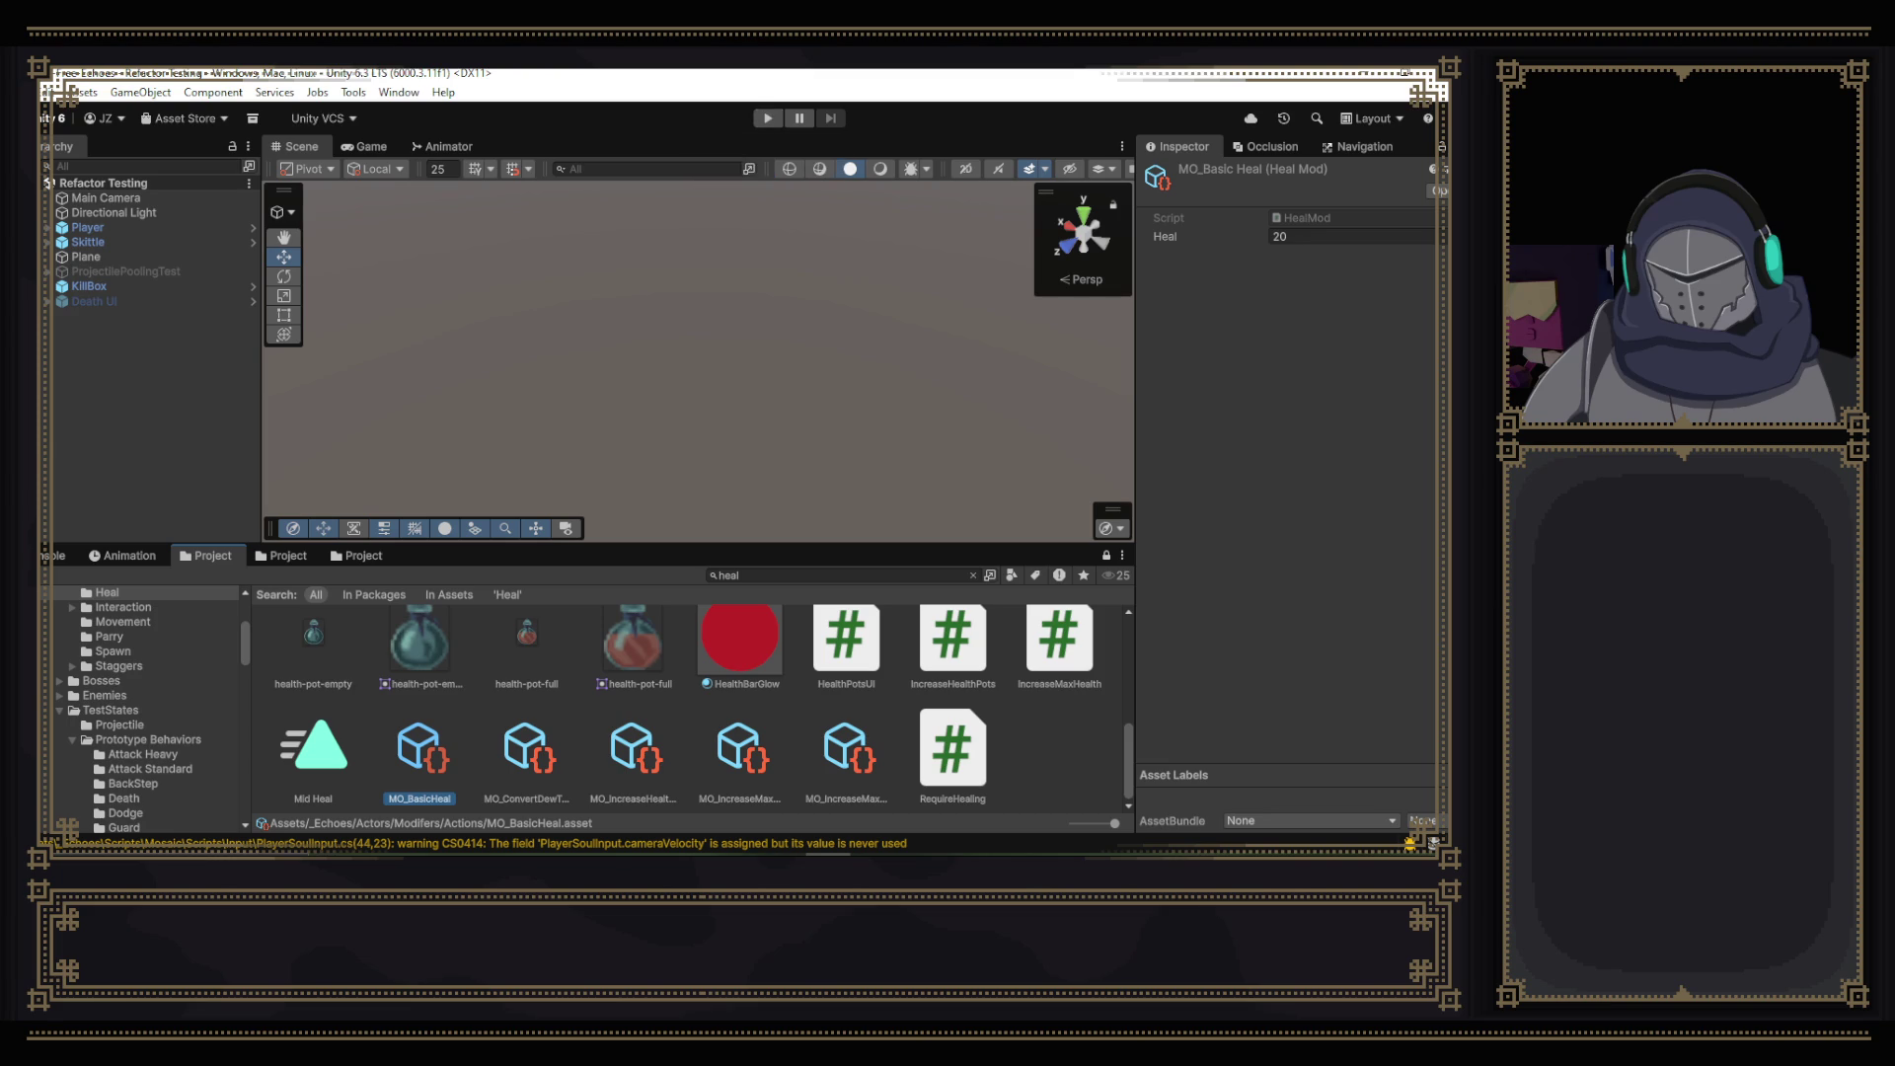
{"action": "key", "text": "alt+Tab"}
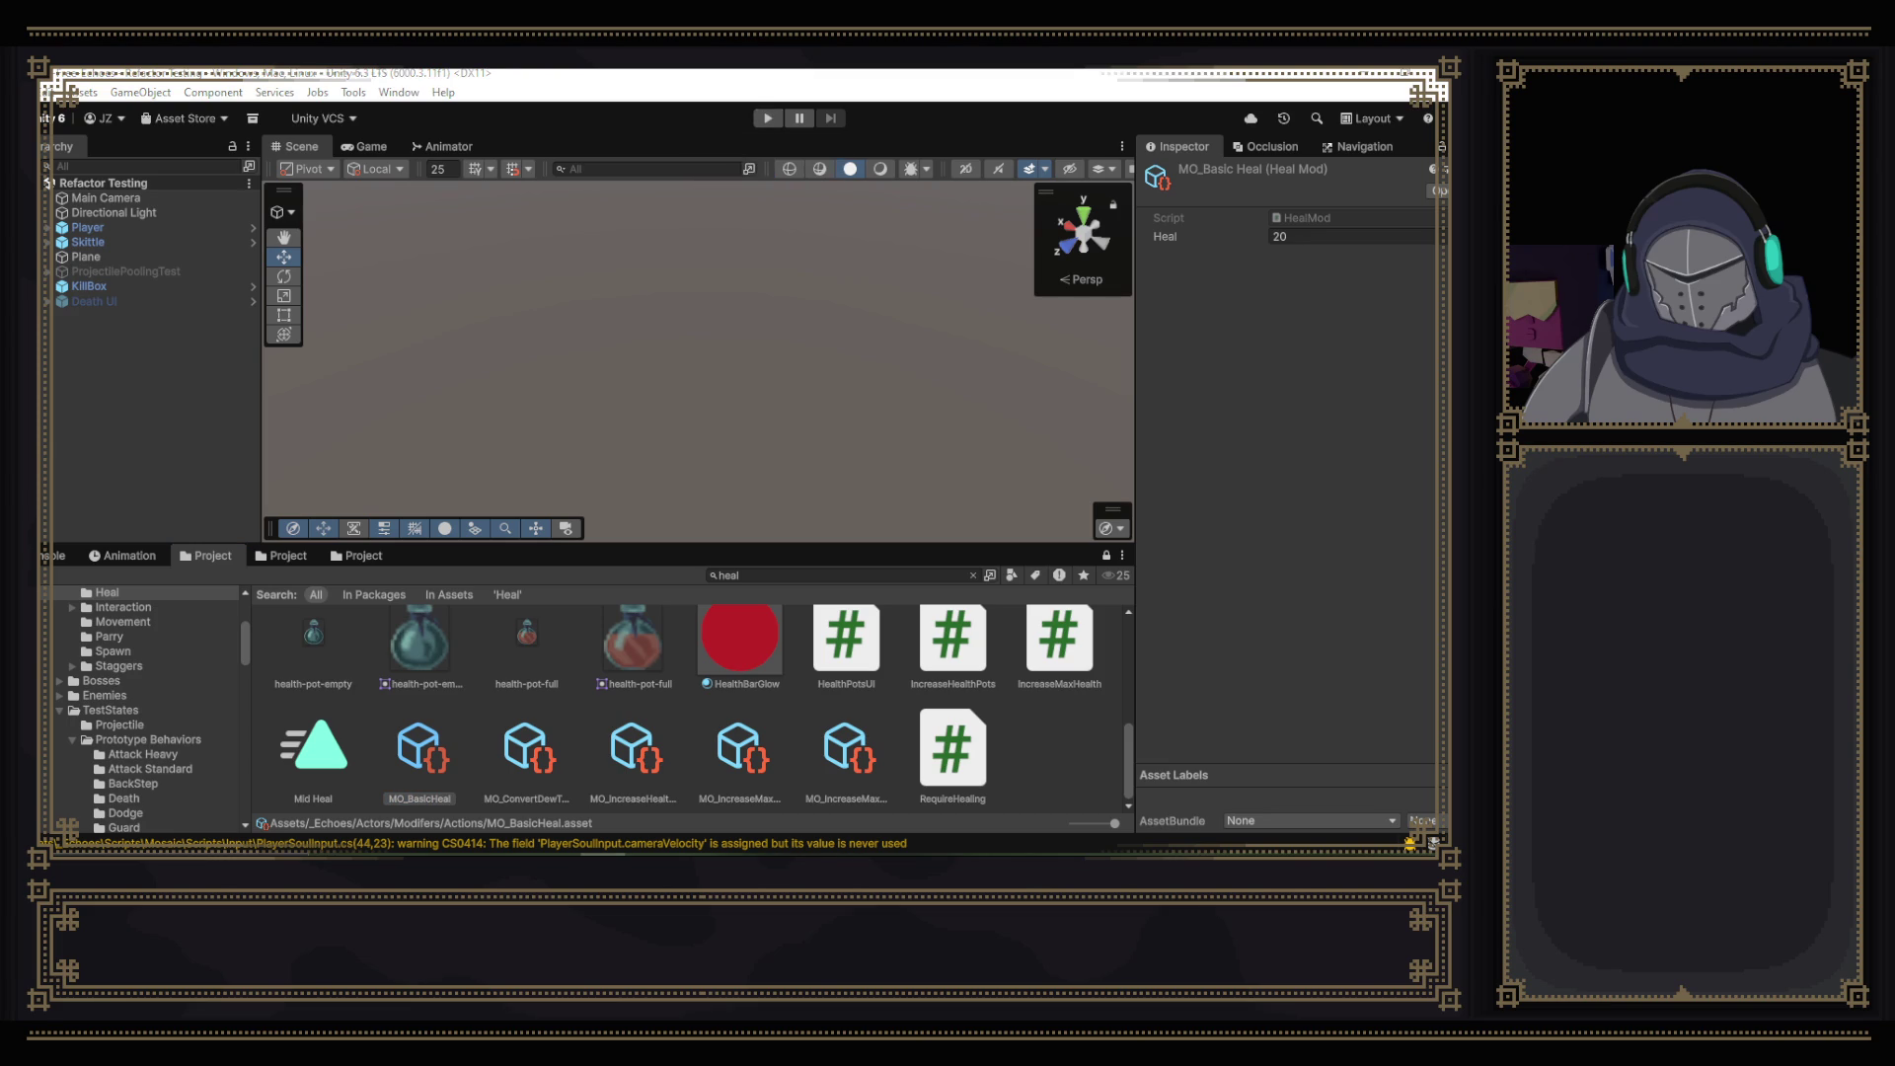
- Enter Play mode, restore the editor layout, and select the Player in the Hierarchy
{"action": "left_click", "coordinate": [768, 118]}
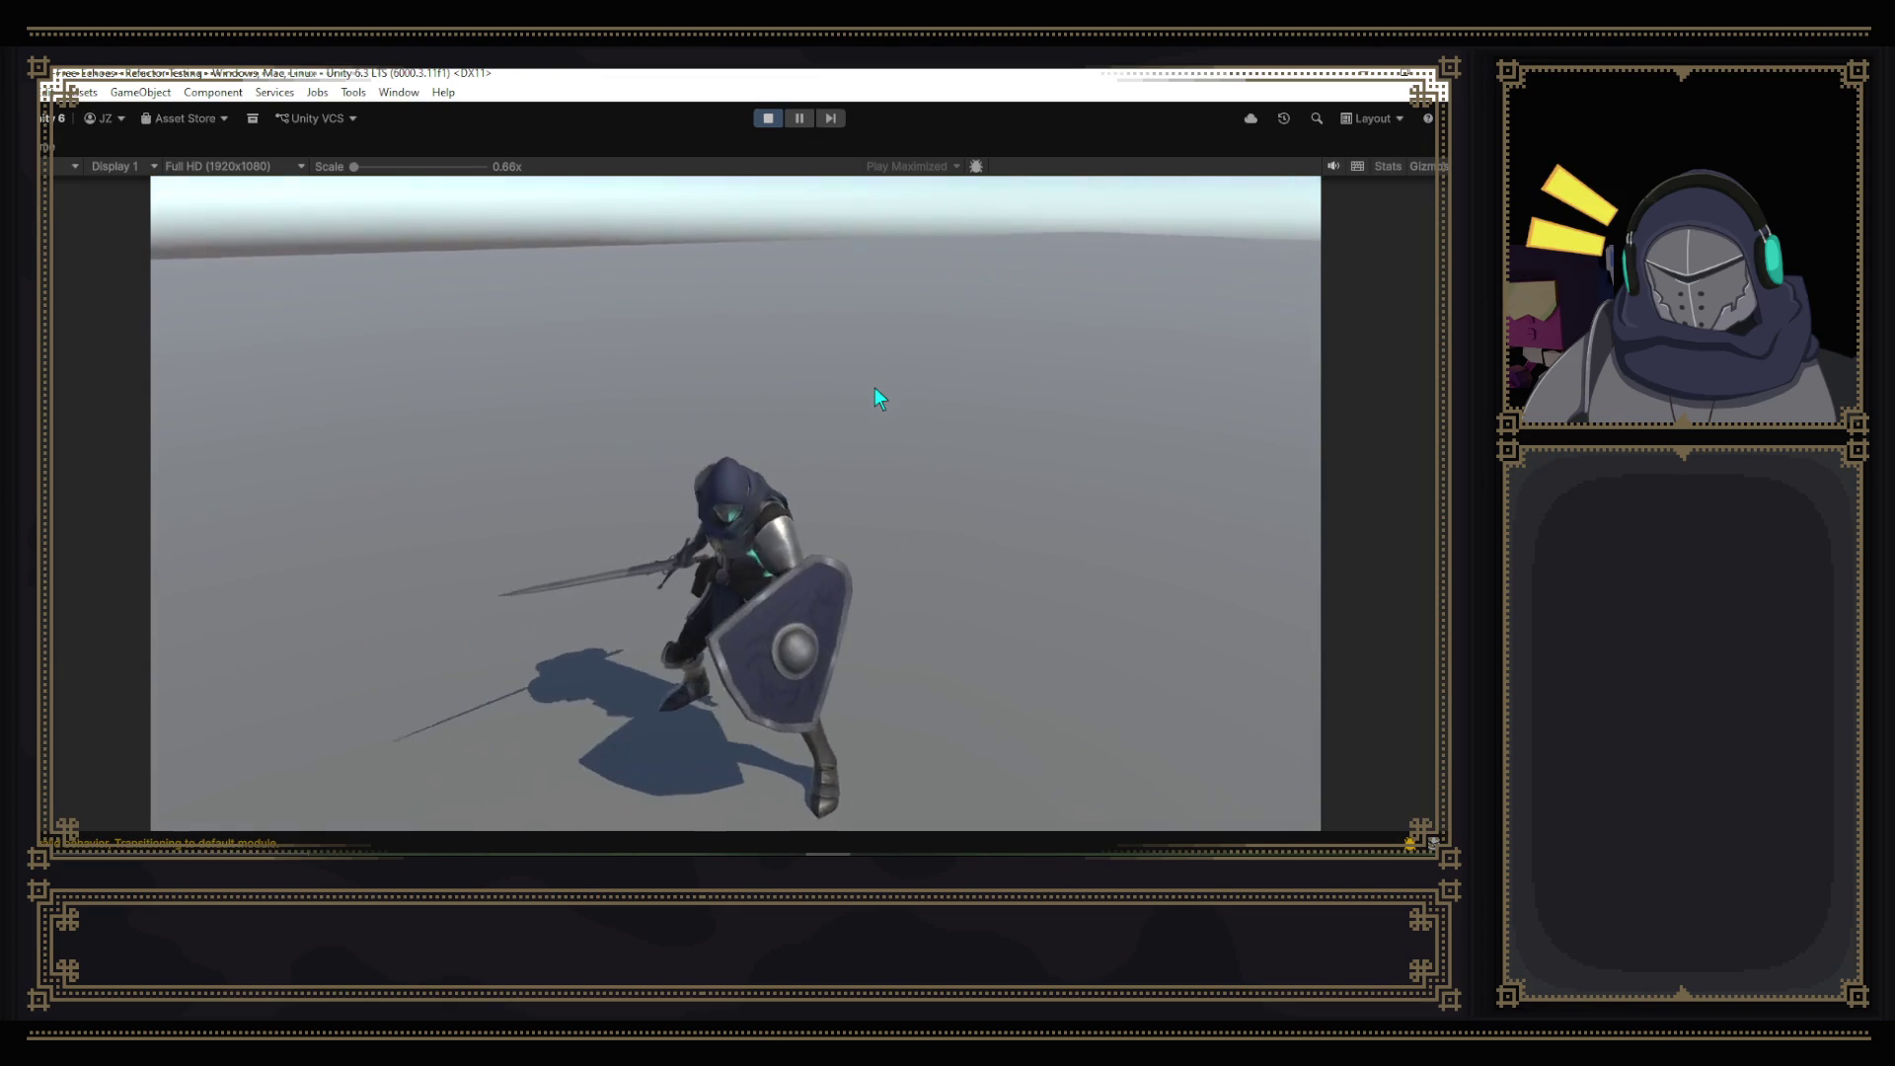
{"action": "double_click", "coordinate": [67, 156]}
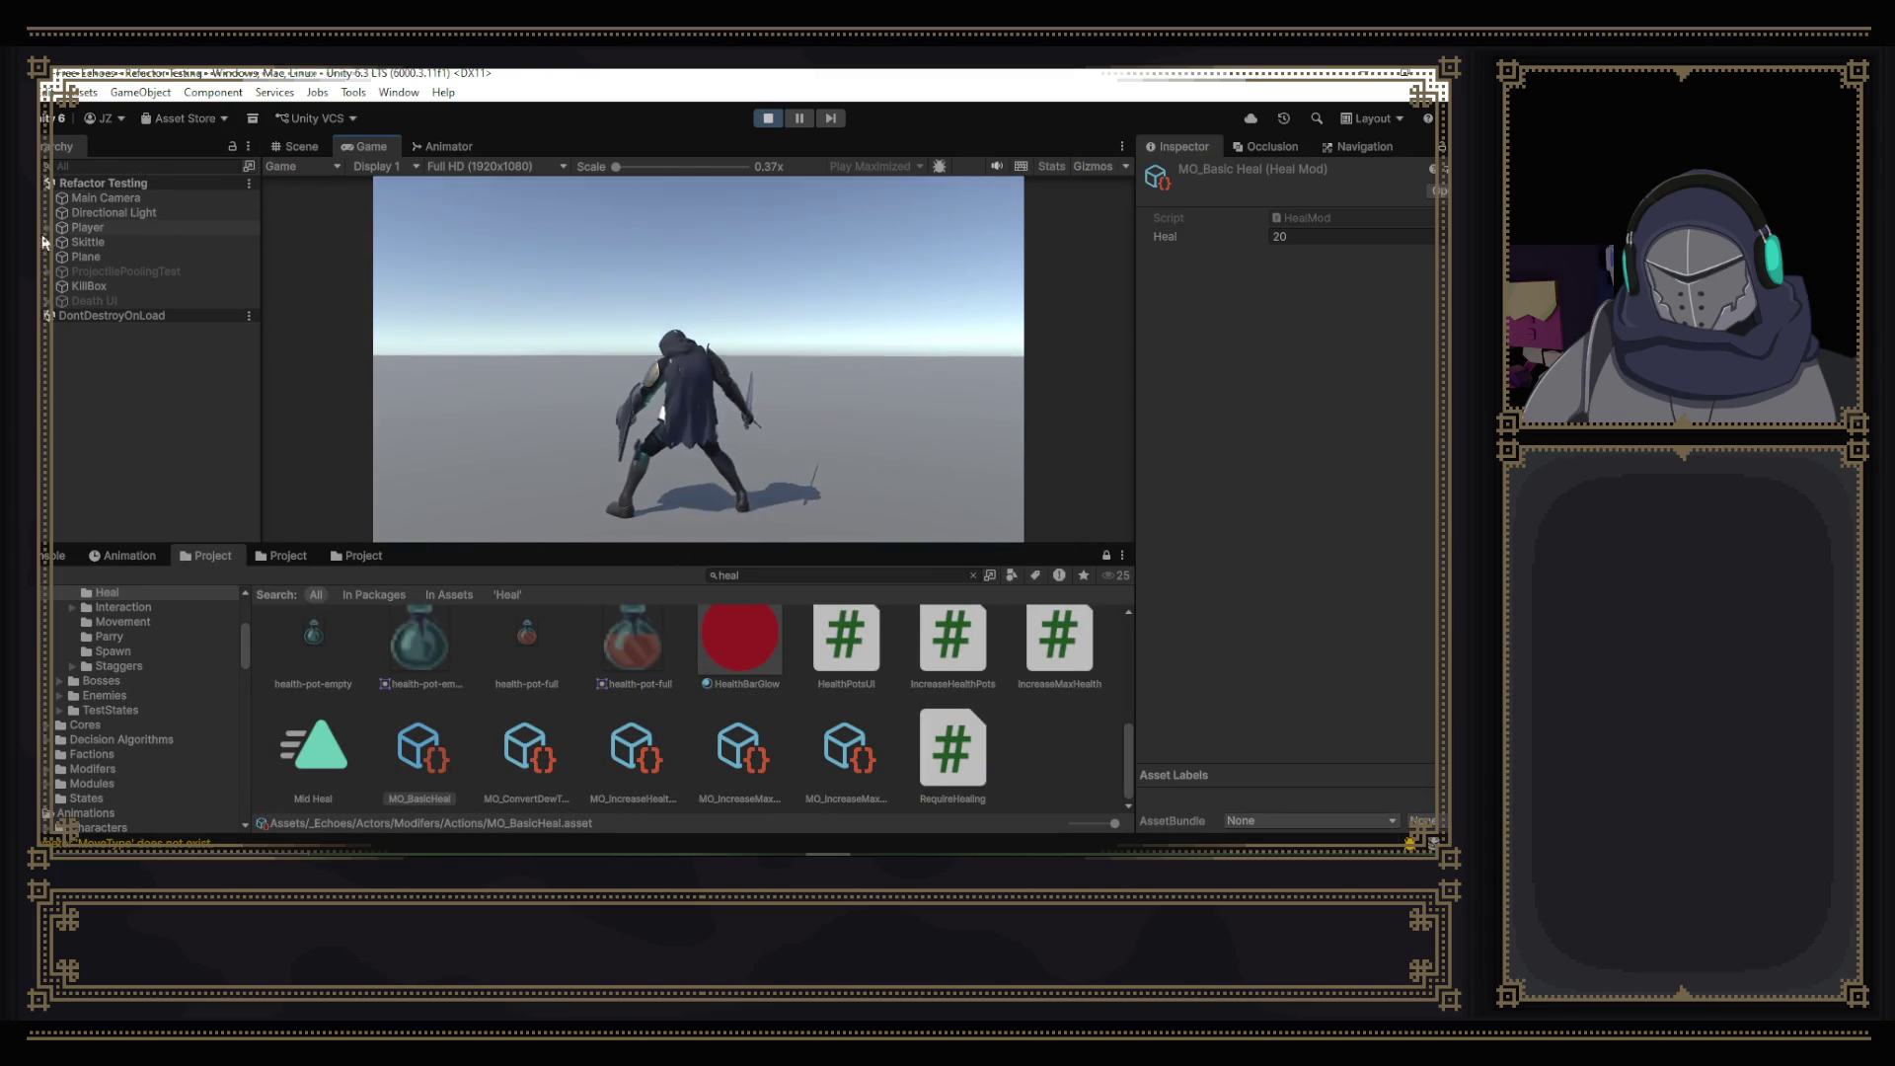
{"action": "left_click", "coordinate": [50, 227]}
{"action": "left_click", "coordinate": [107, 246]}
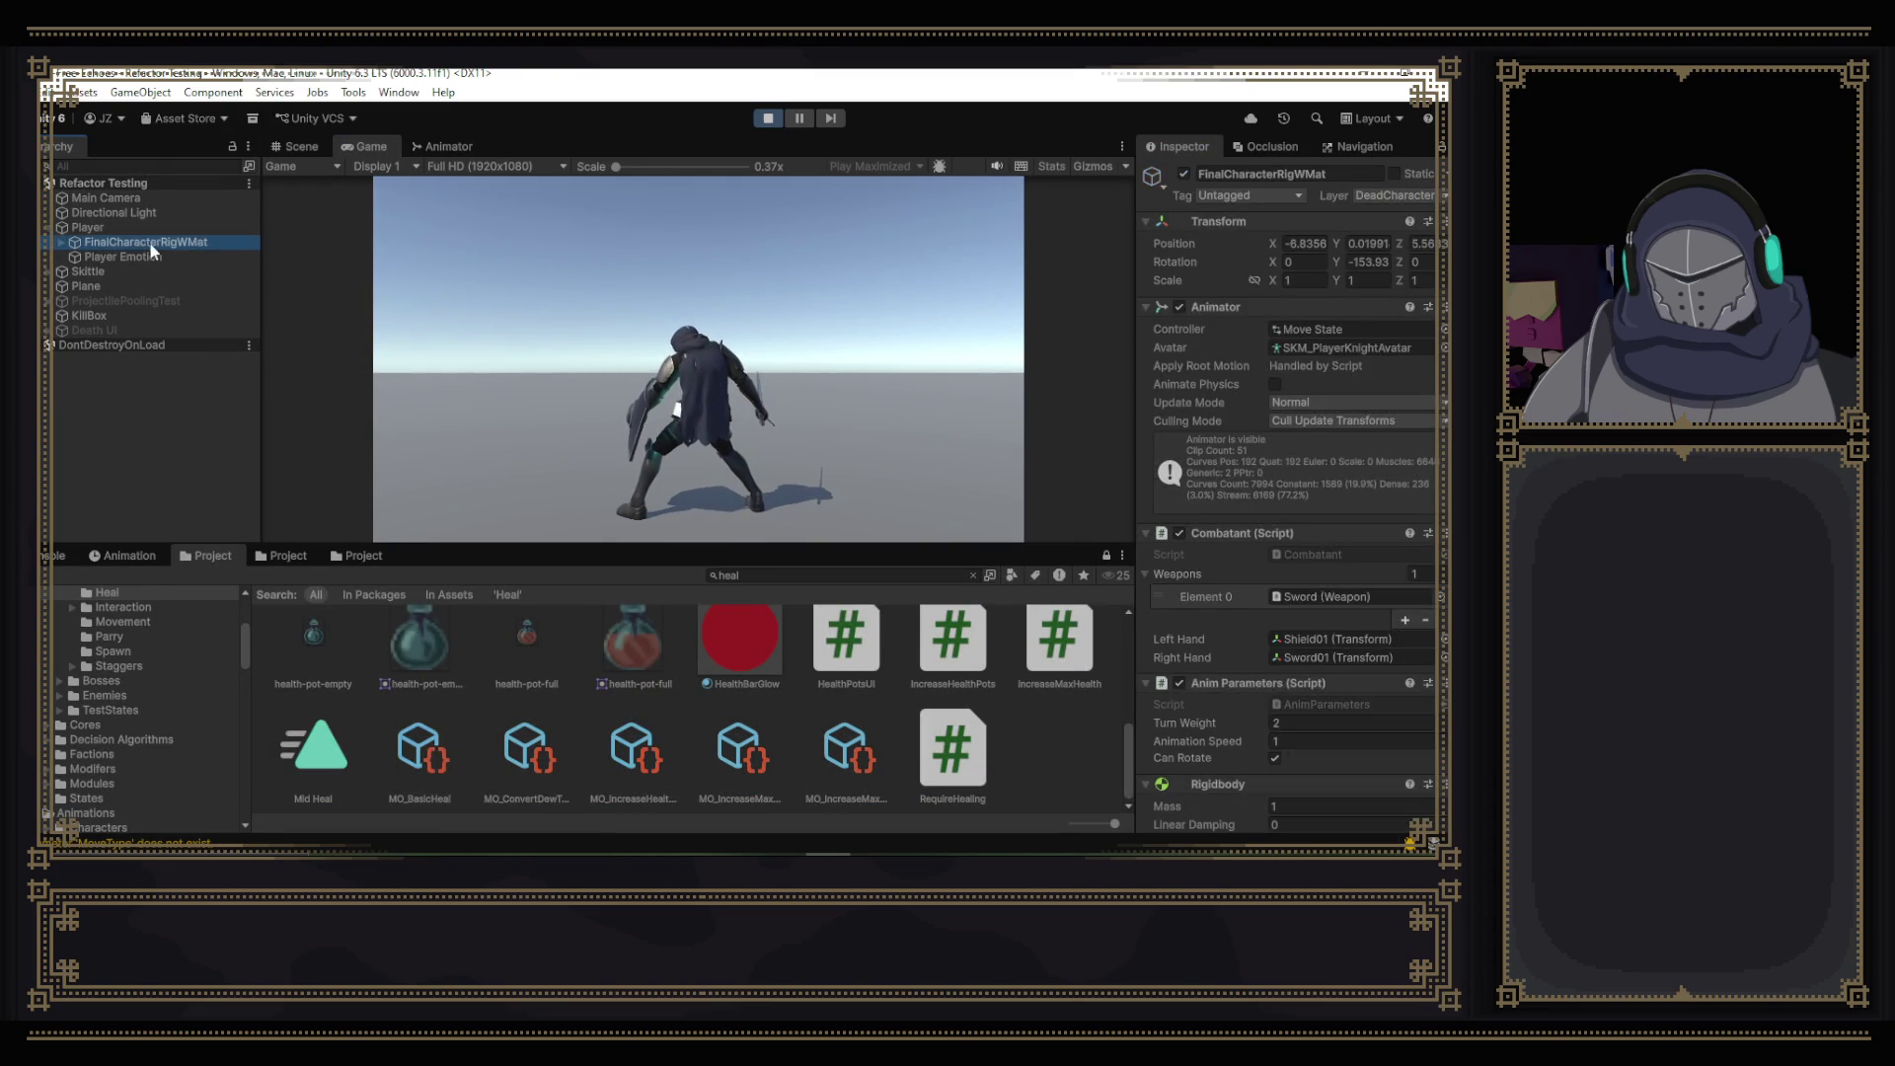
{"action": "left_click", "coordinate": [87, 227]}
- Review the Player's components in the Inspector and stop Play mode
{"action": "scroll", "coordinate": [1263, 405], "scroll_direction": "down", "scroll_amount": 10}
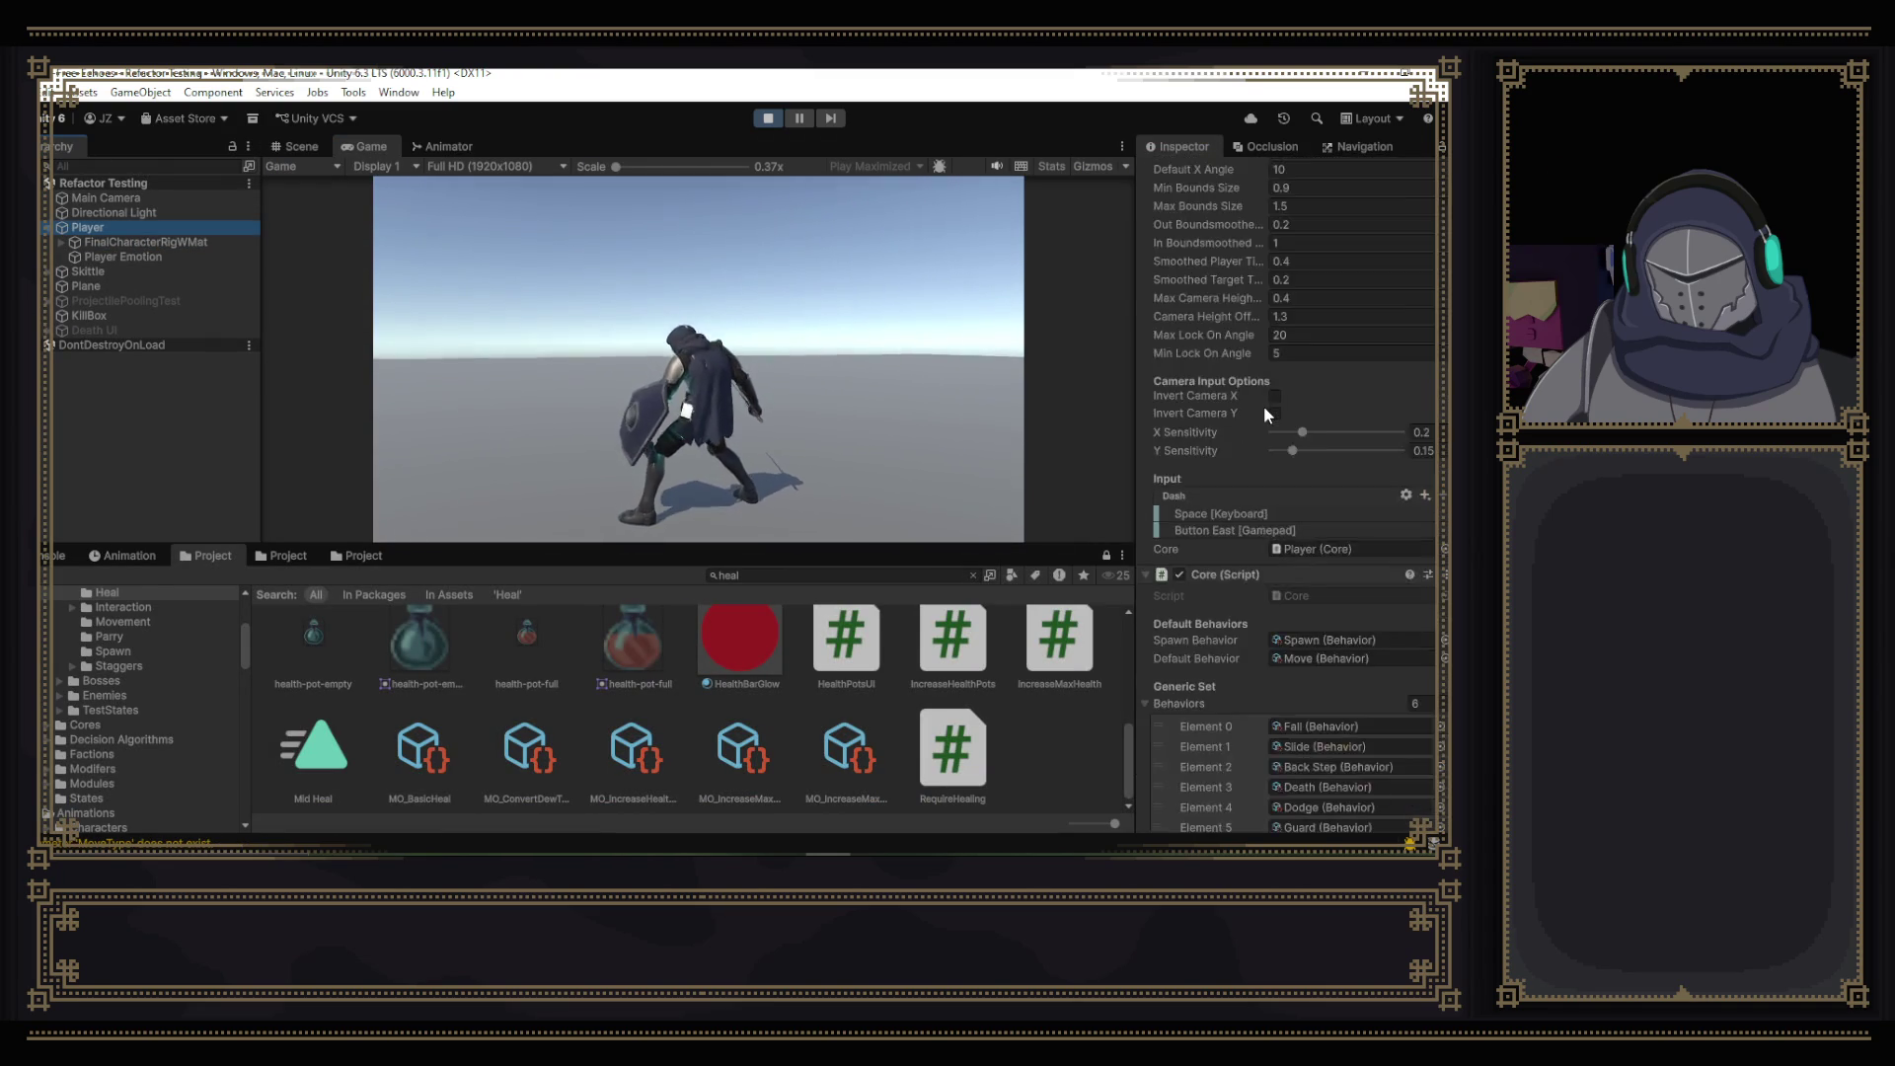
{"action": "scroll", "coordinate": [1264, 406], "scroll_direction": "down", "scroll_amount": 10}
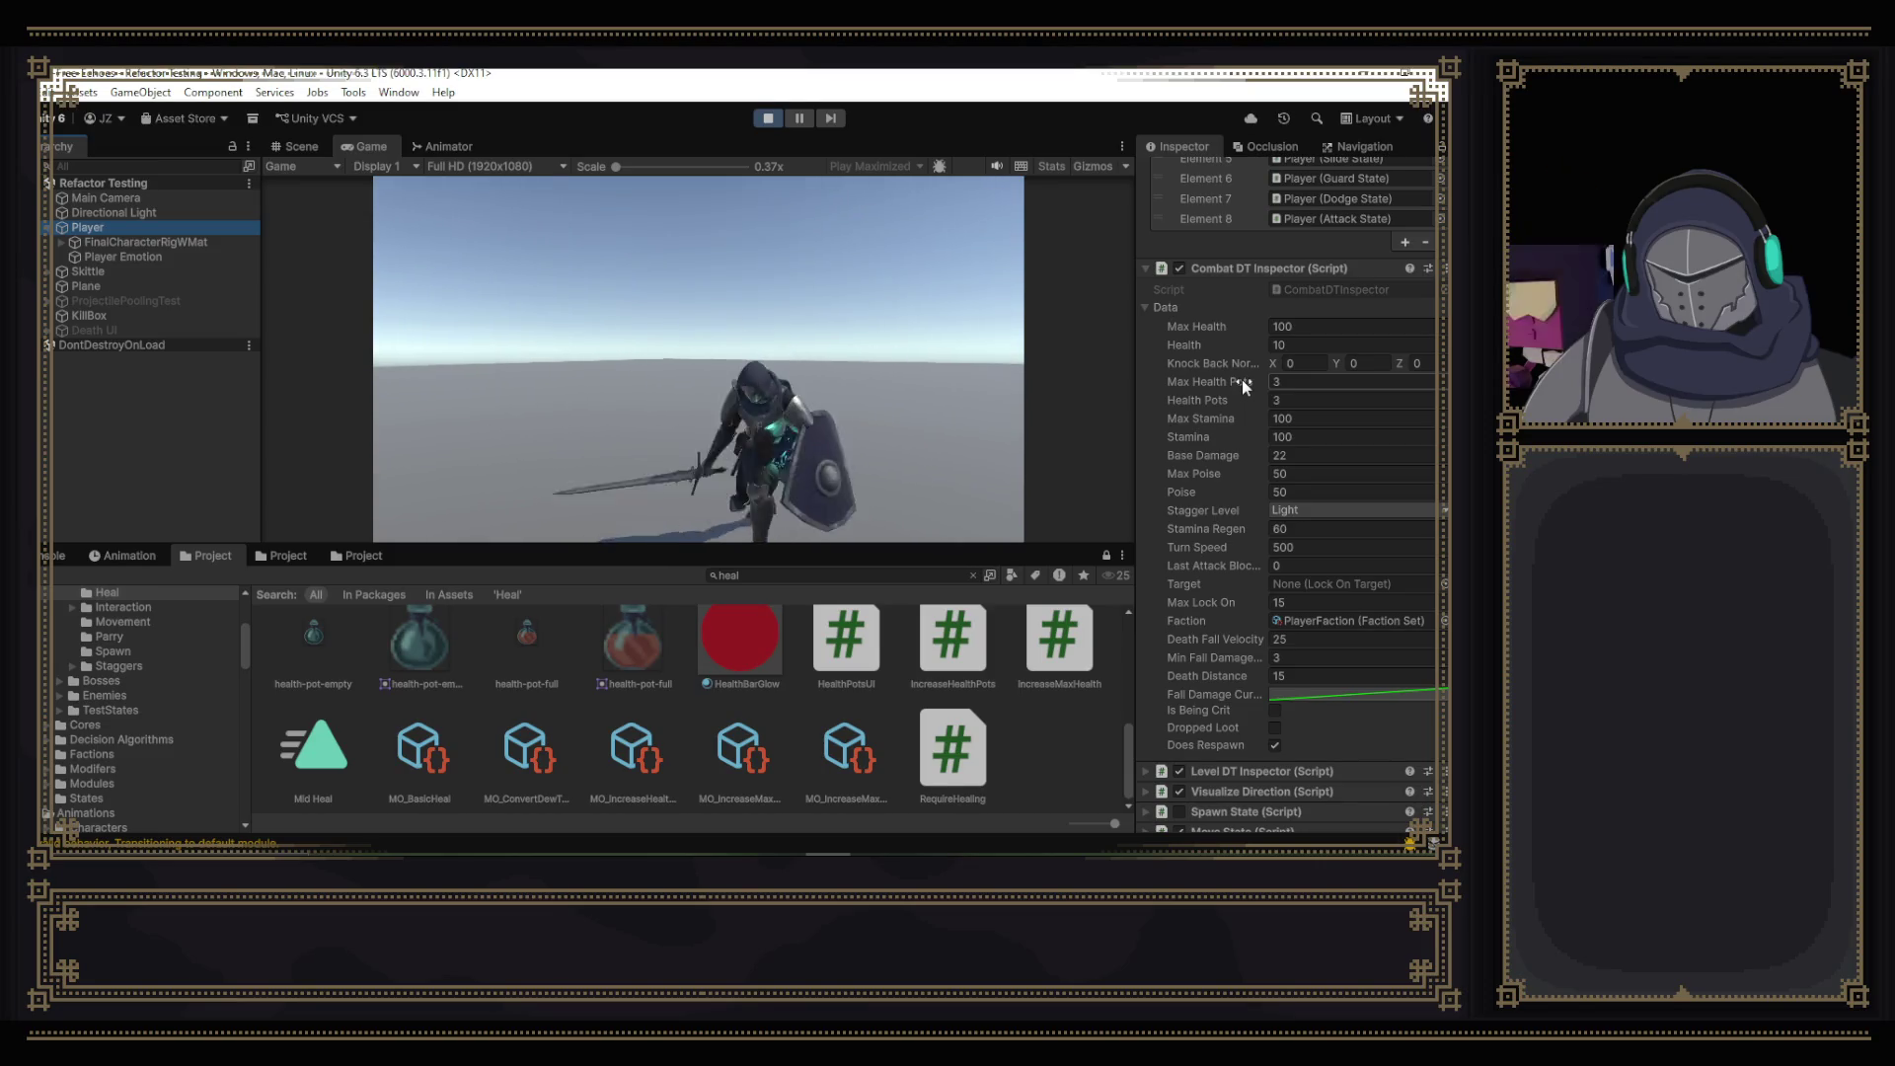
{"action": "scroll", "coordinate": [1241, 379], "scroll_direction": "up", "scroll_amount": 5}
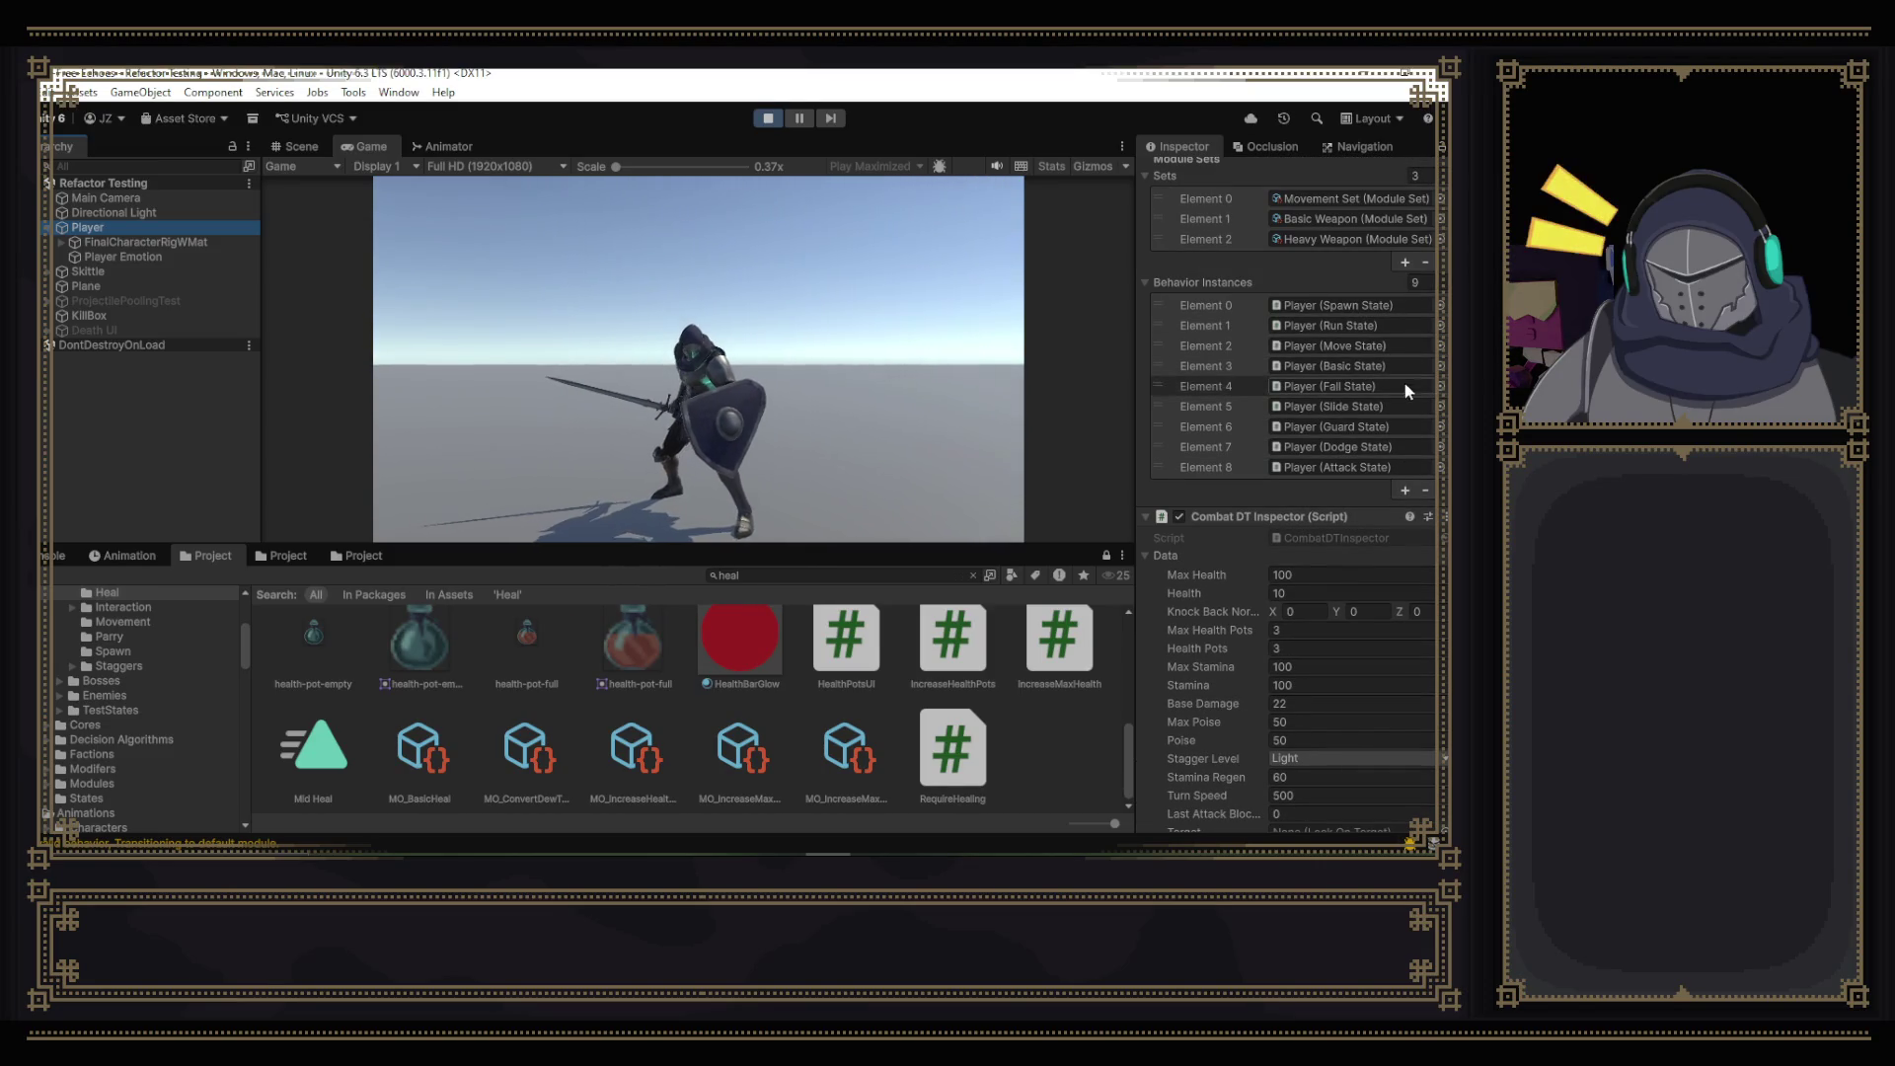
{"action": "left_click", "coordinate": [778, 111]}
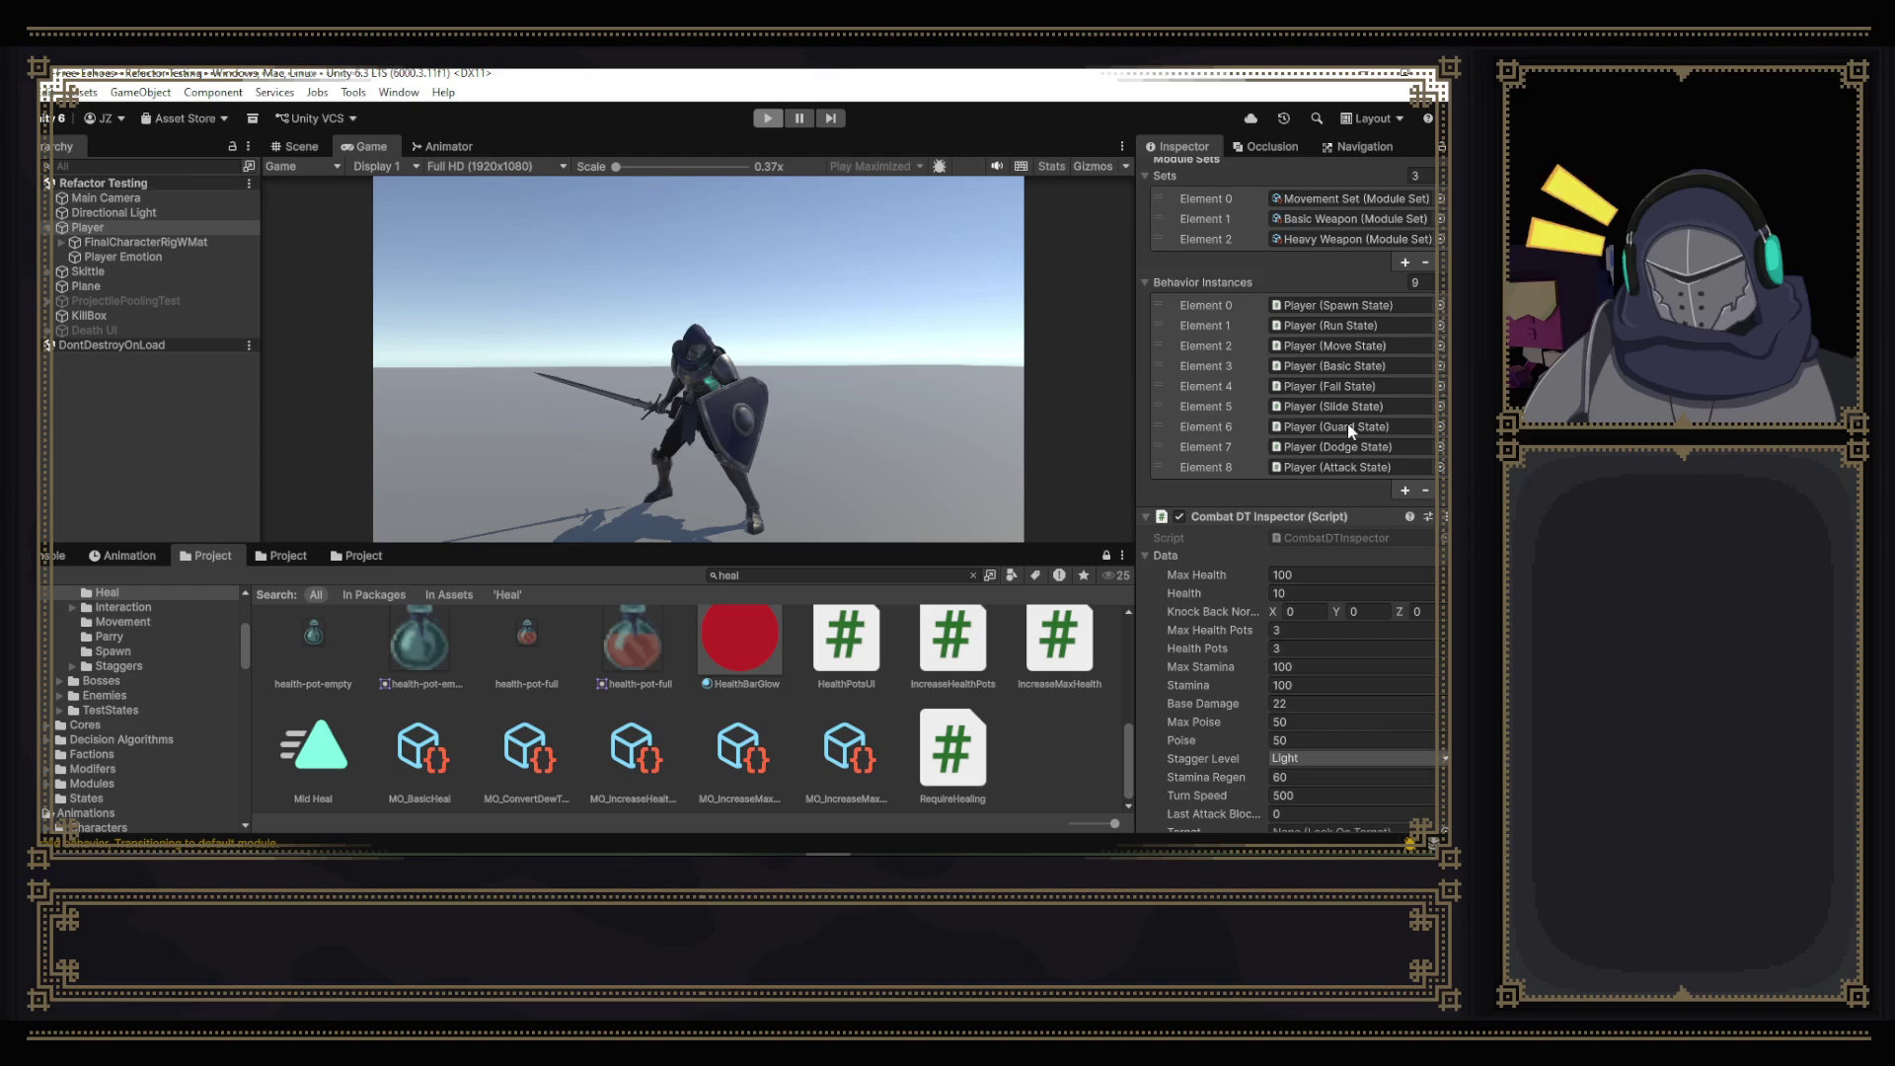
{"action": "scroll", "coordinate": [1382, 454], "scroll_direction": "down", "scroll_amount": 4}
{"action": "scroll", "coordinate": [1401, 440], "scroll_direction": "up", "scroll_amount": 1}
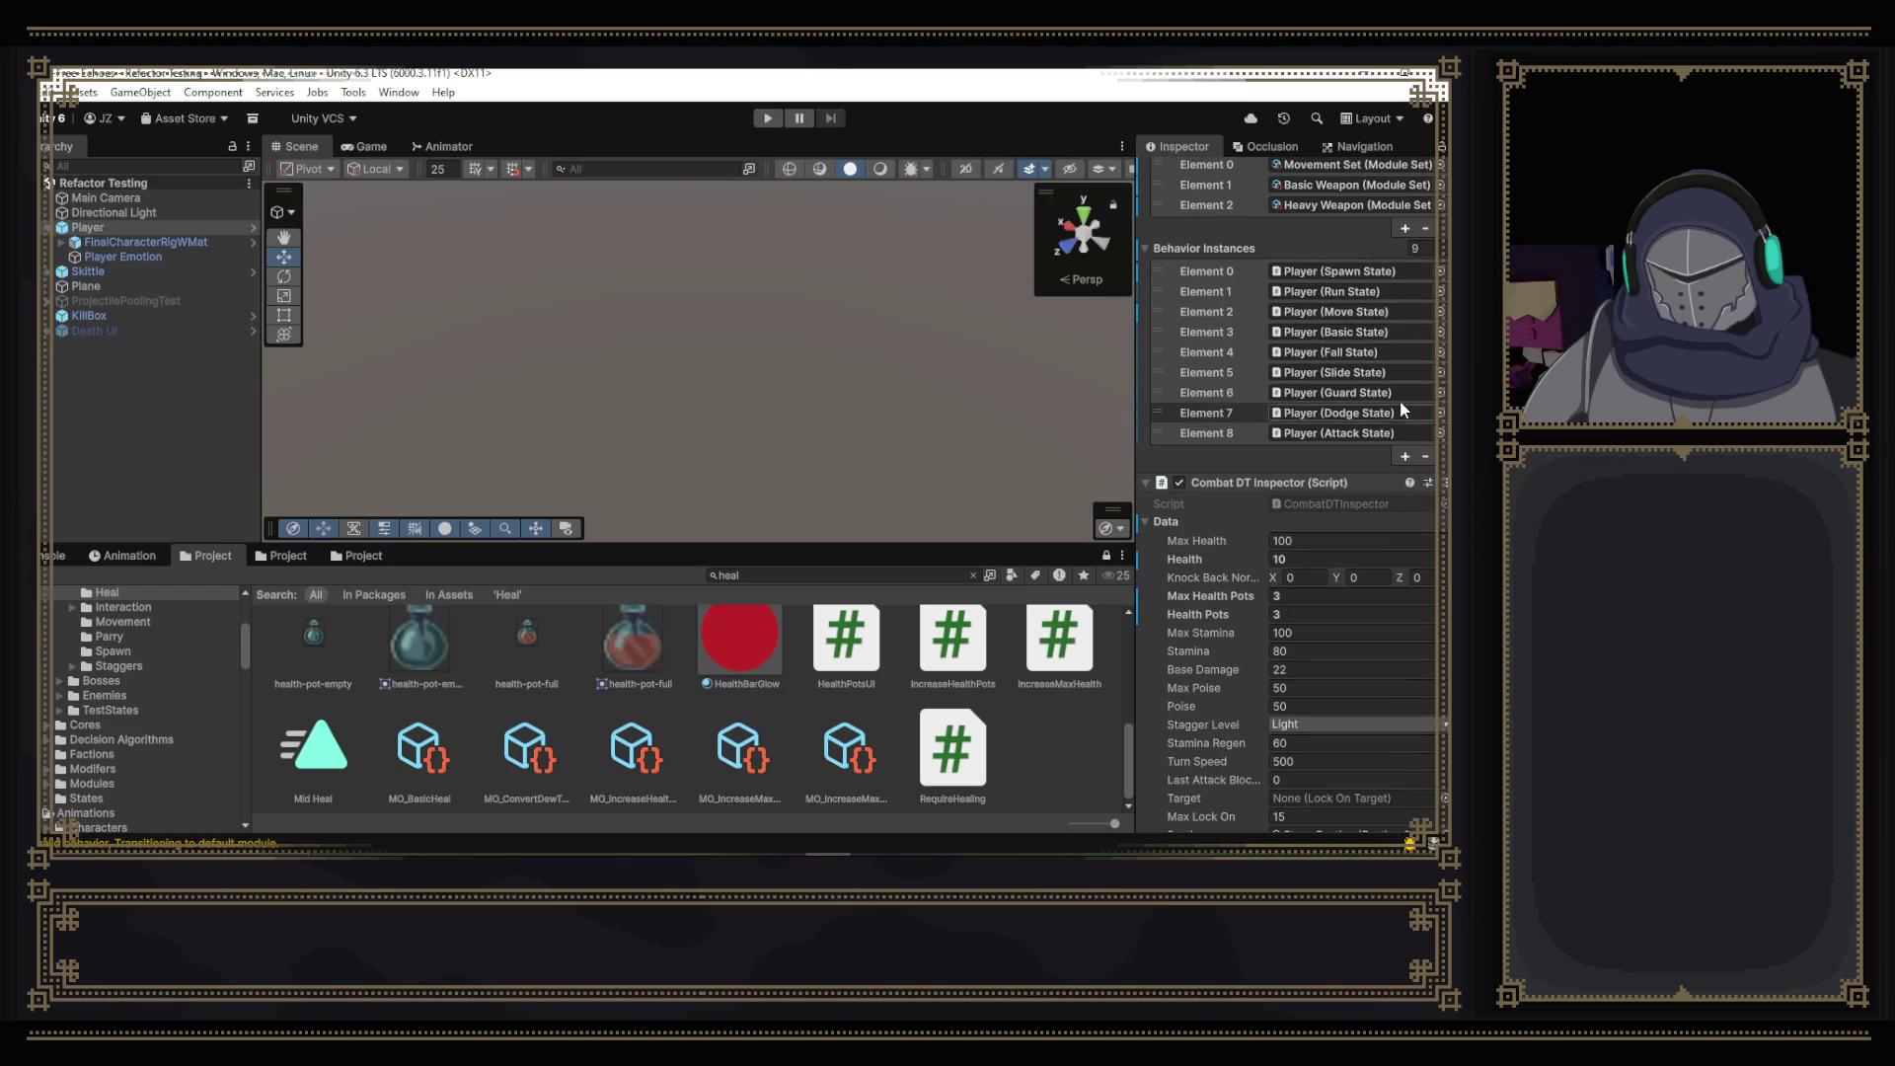
- Add a tenth entry to the Player's Behavior Instances list
{"action": "left_click", "coordinate": [1400, 457]}
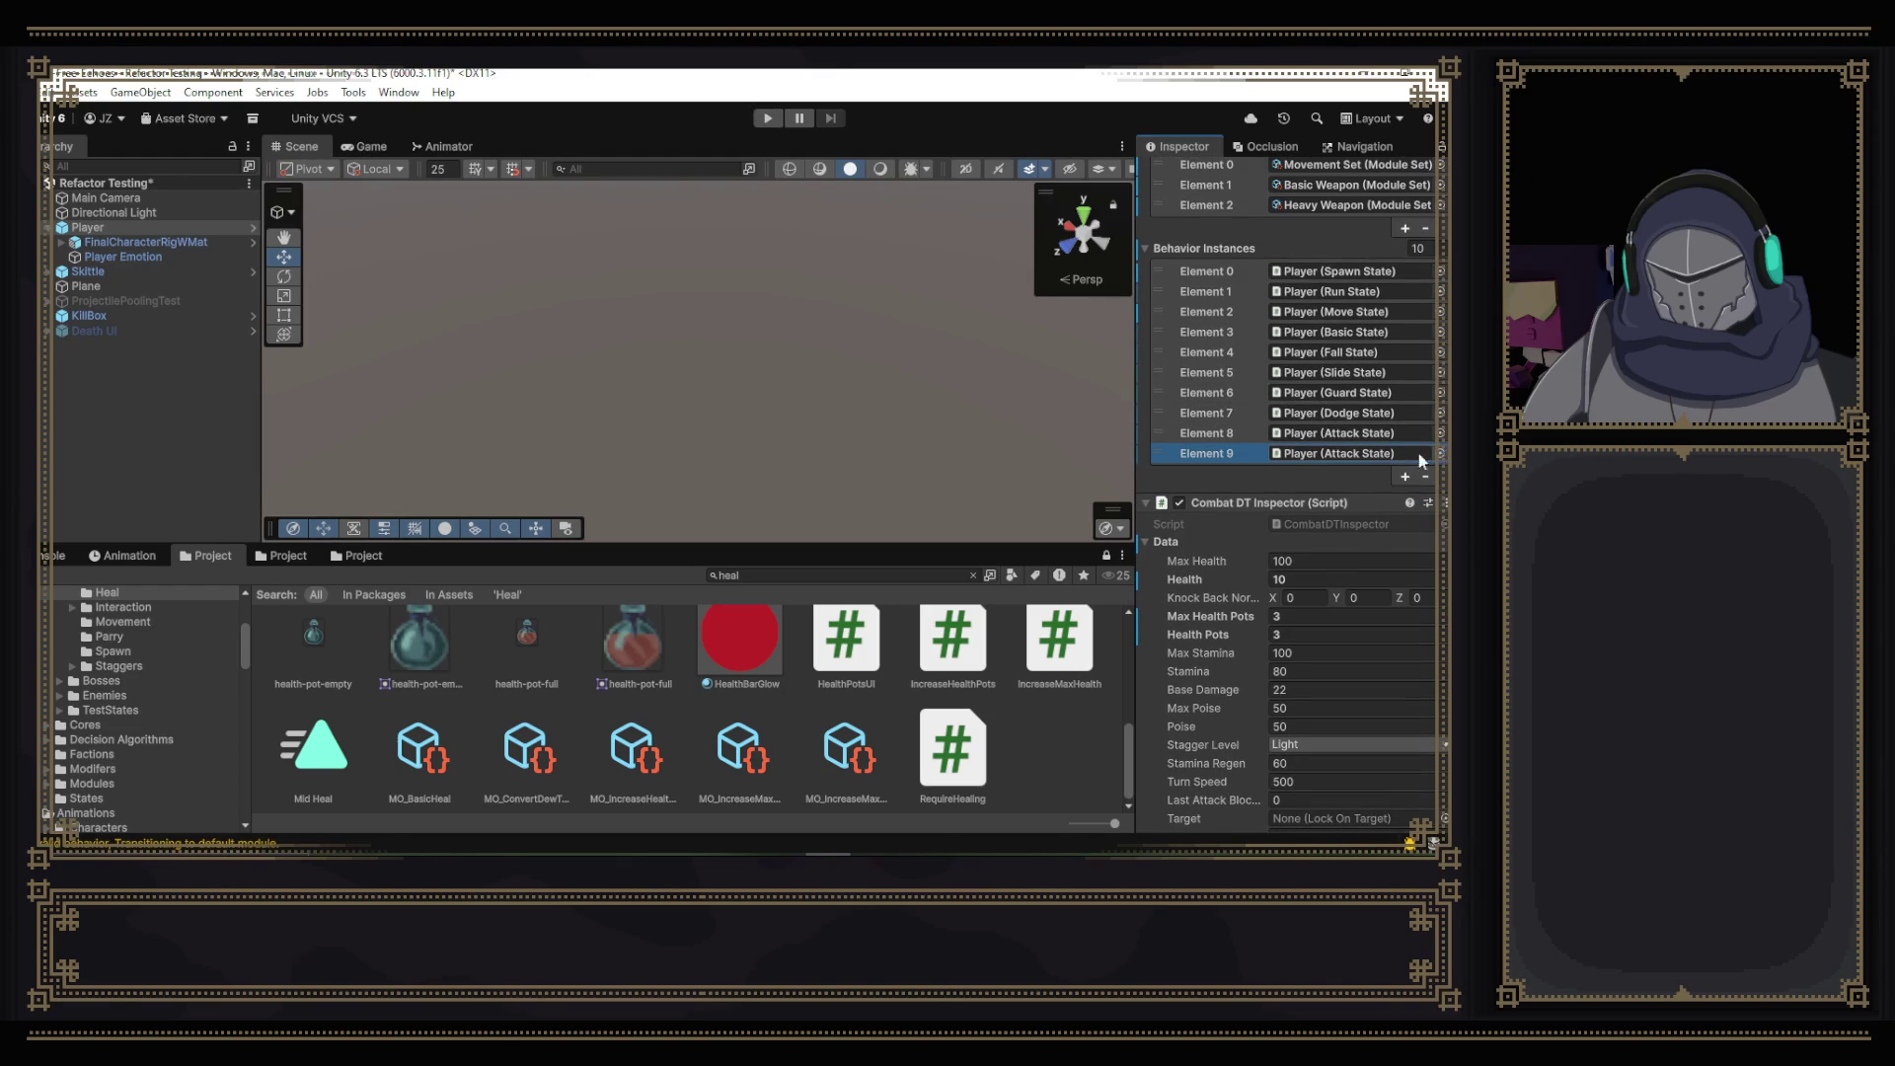
{"action": "scroll", "coordinate": [1259, 561], "scroll_direction": "down", "scroll_amount": 15}
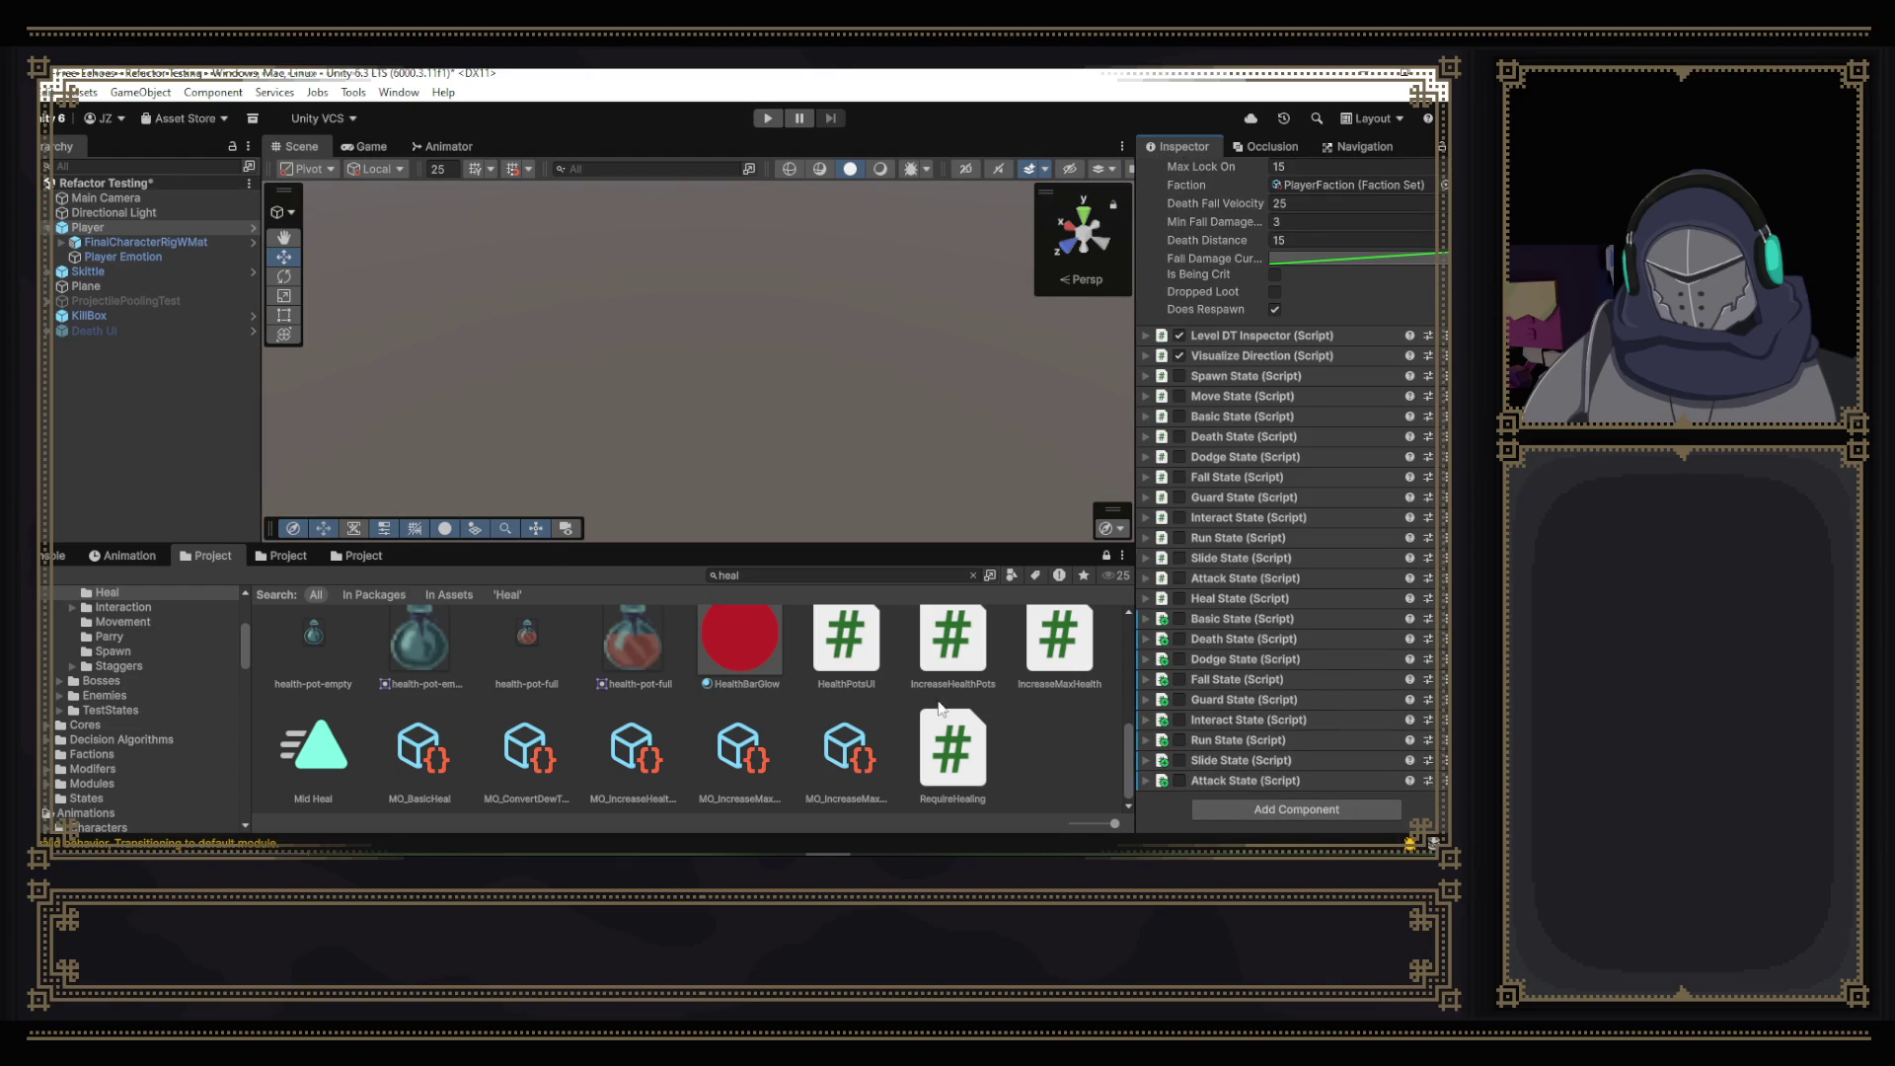
{"action": "scroll", "coordinate": [1070, 716], "scroll_direction": "up", "scroll_amount": 2}
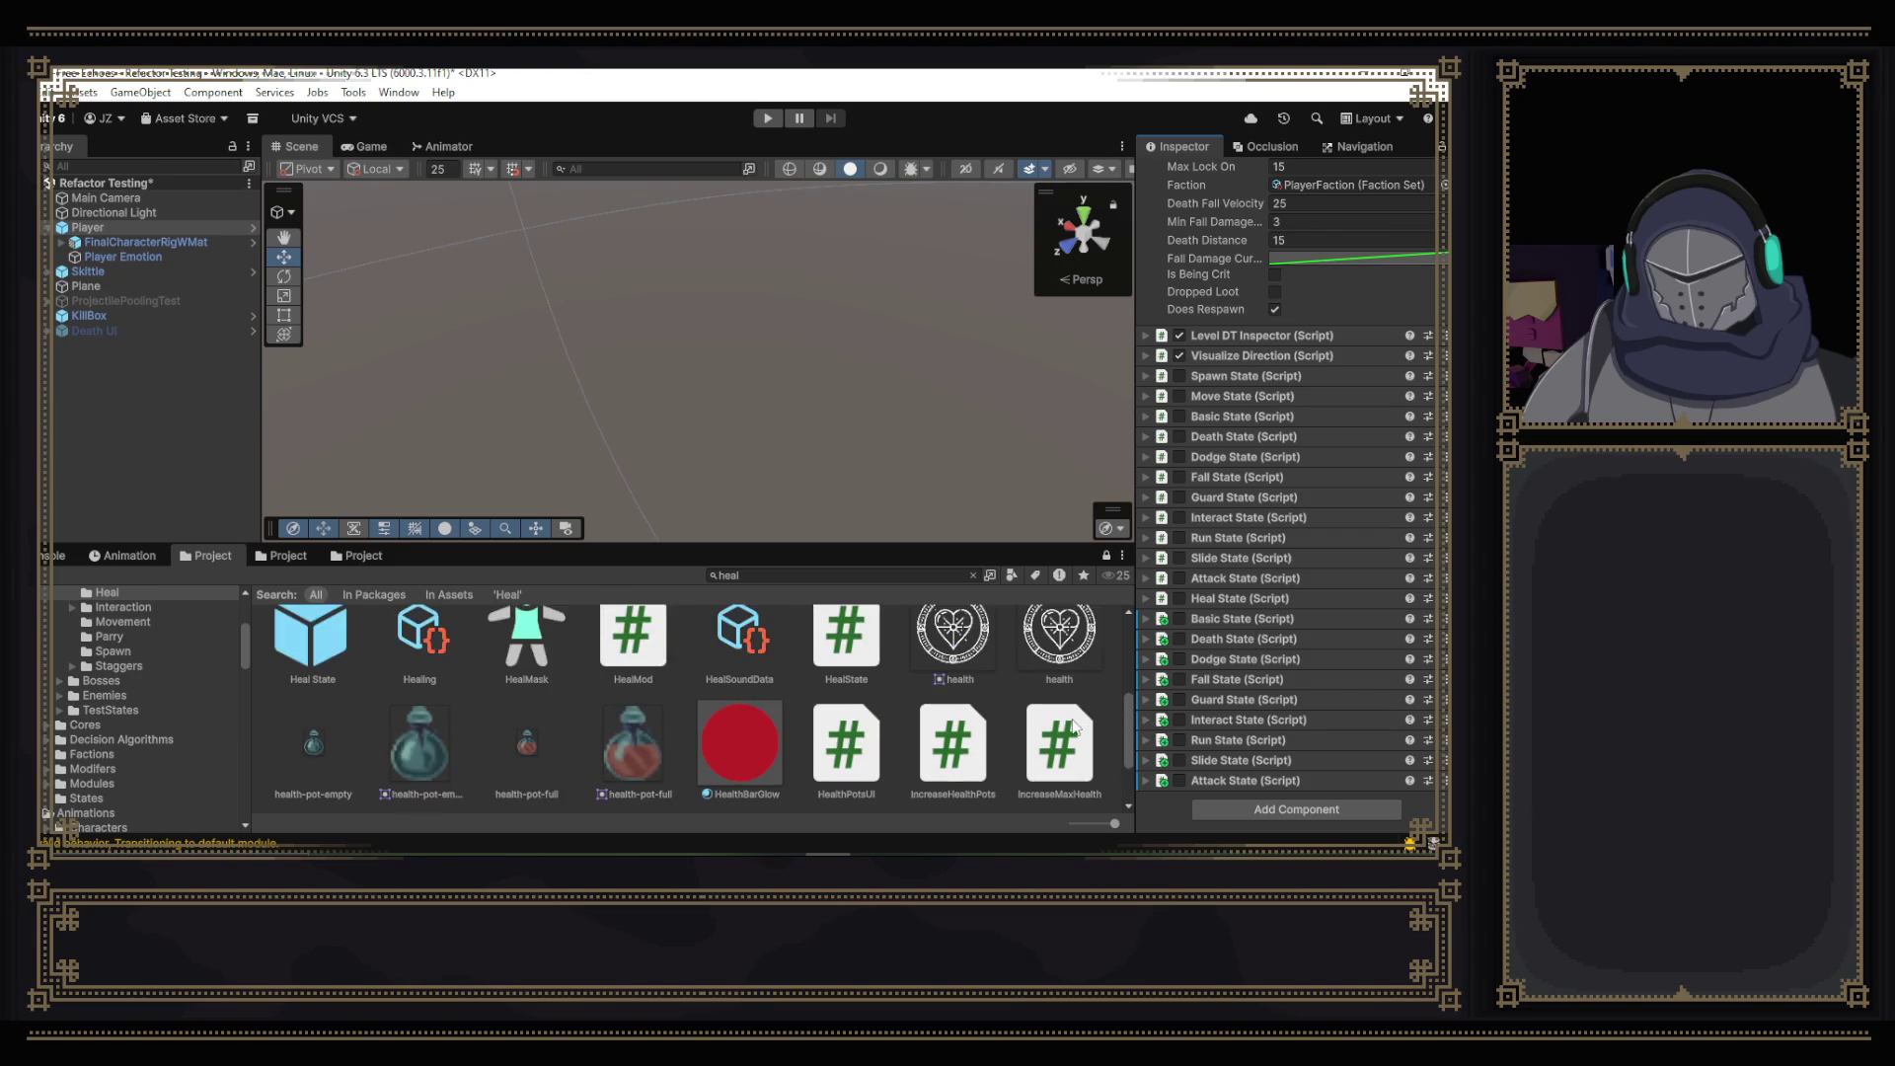
- Delete the RequireHealing script from the Project window and confirm
{"action": "scroll", "coordinate": [1075, 727], "scroll_direction": "down", "scroll_amount": 2}
{"action": "left_click", "coordinate": [953, 750]}
{"action": "key", "text": "Delete"}
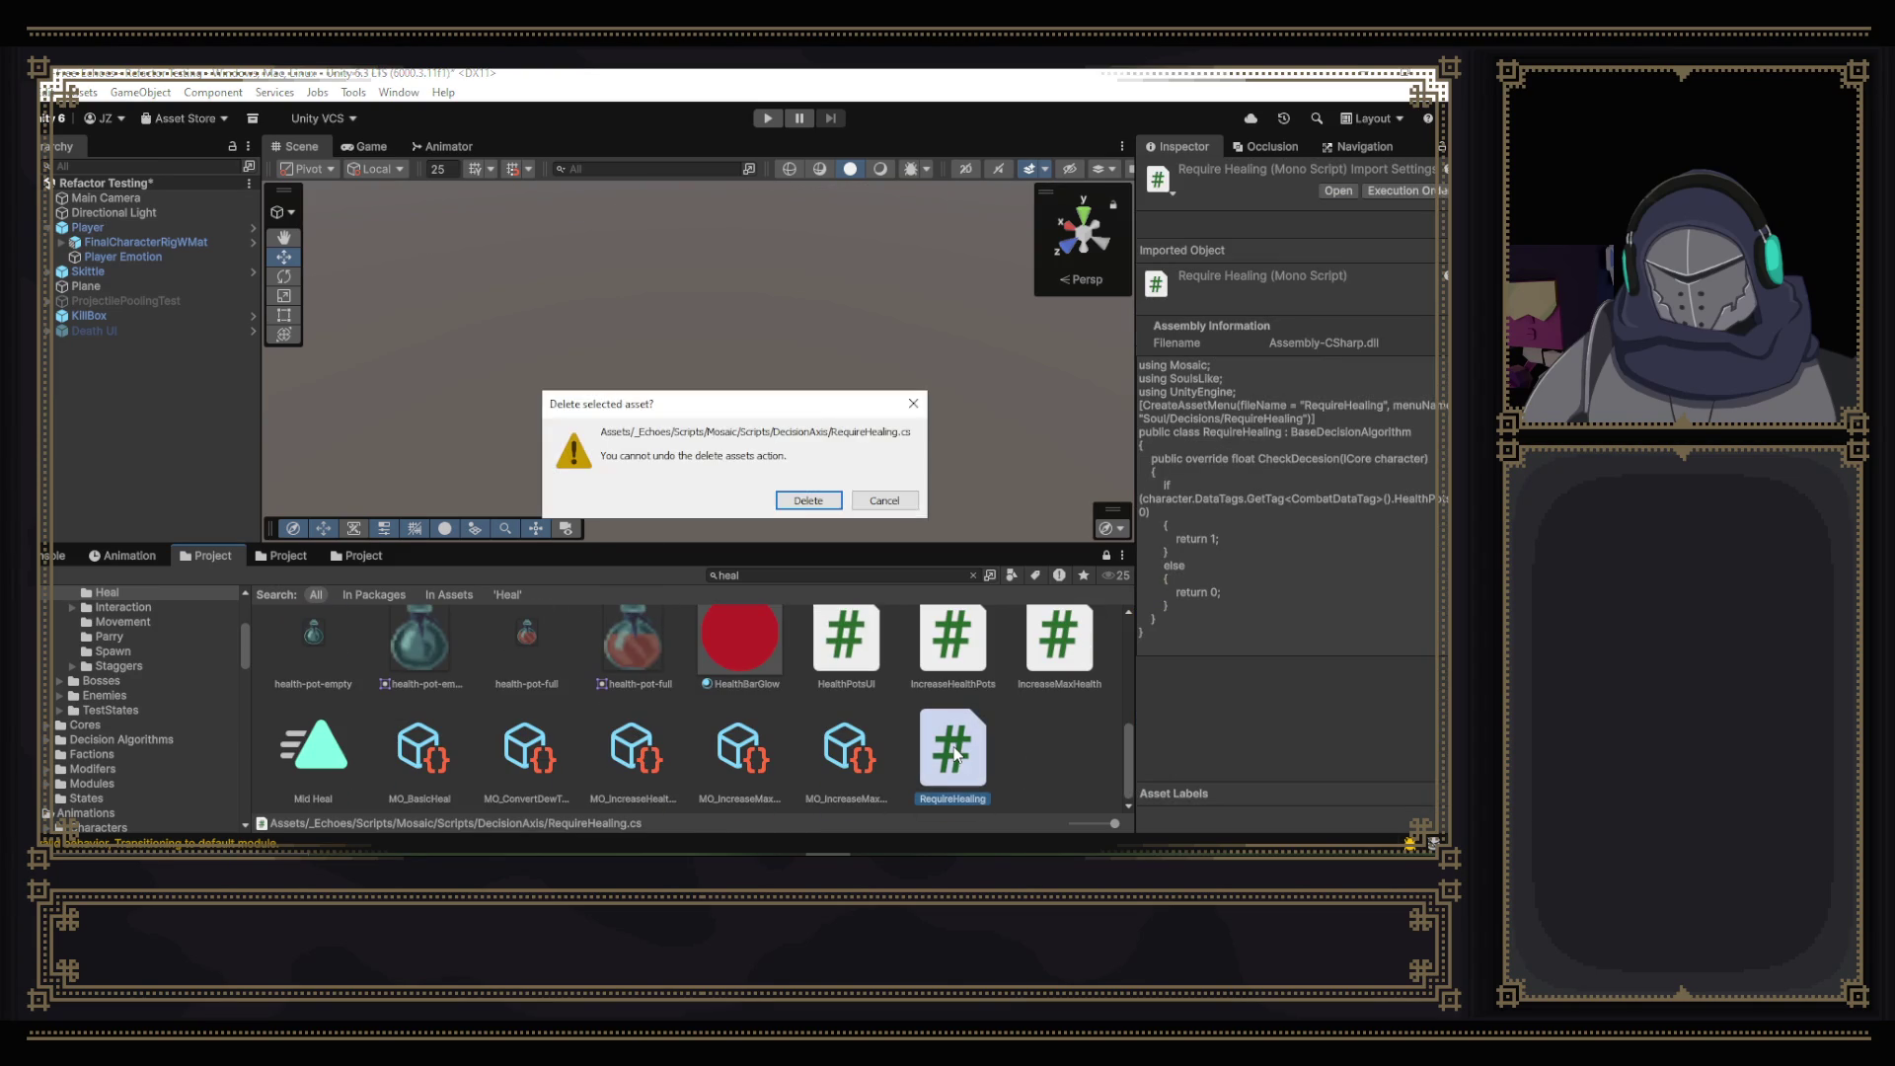
{"action": "left_click", "coordinate": [821, 502]}
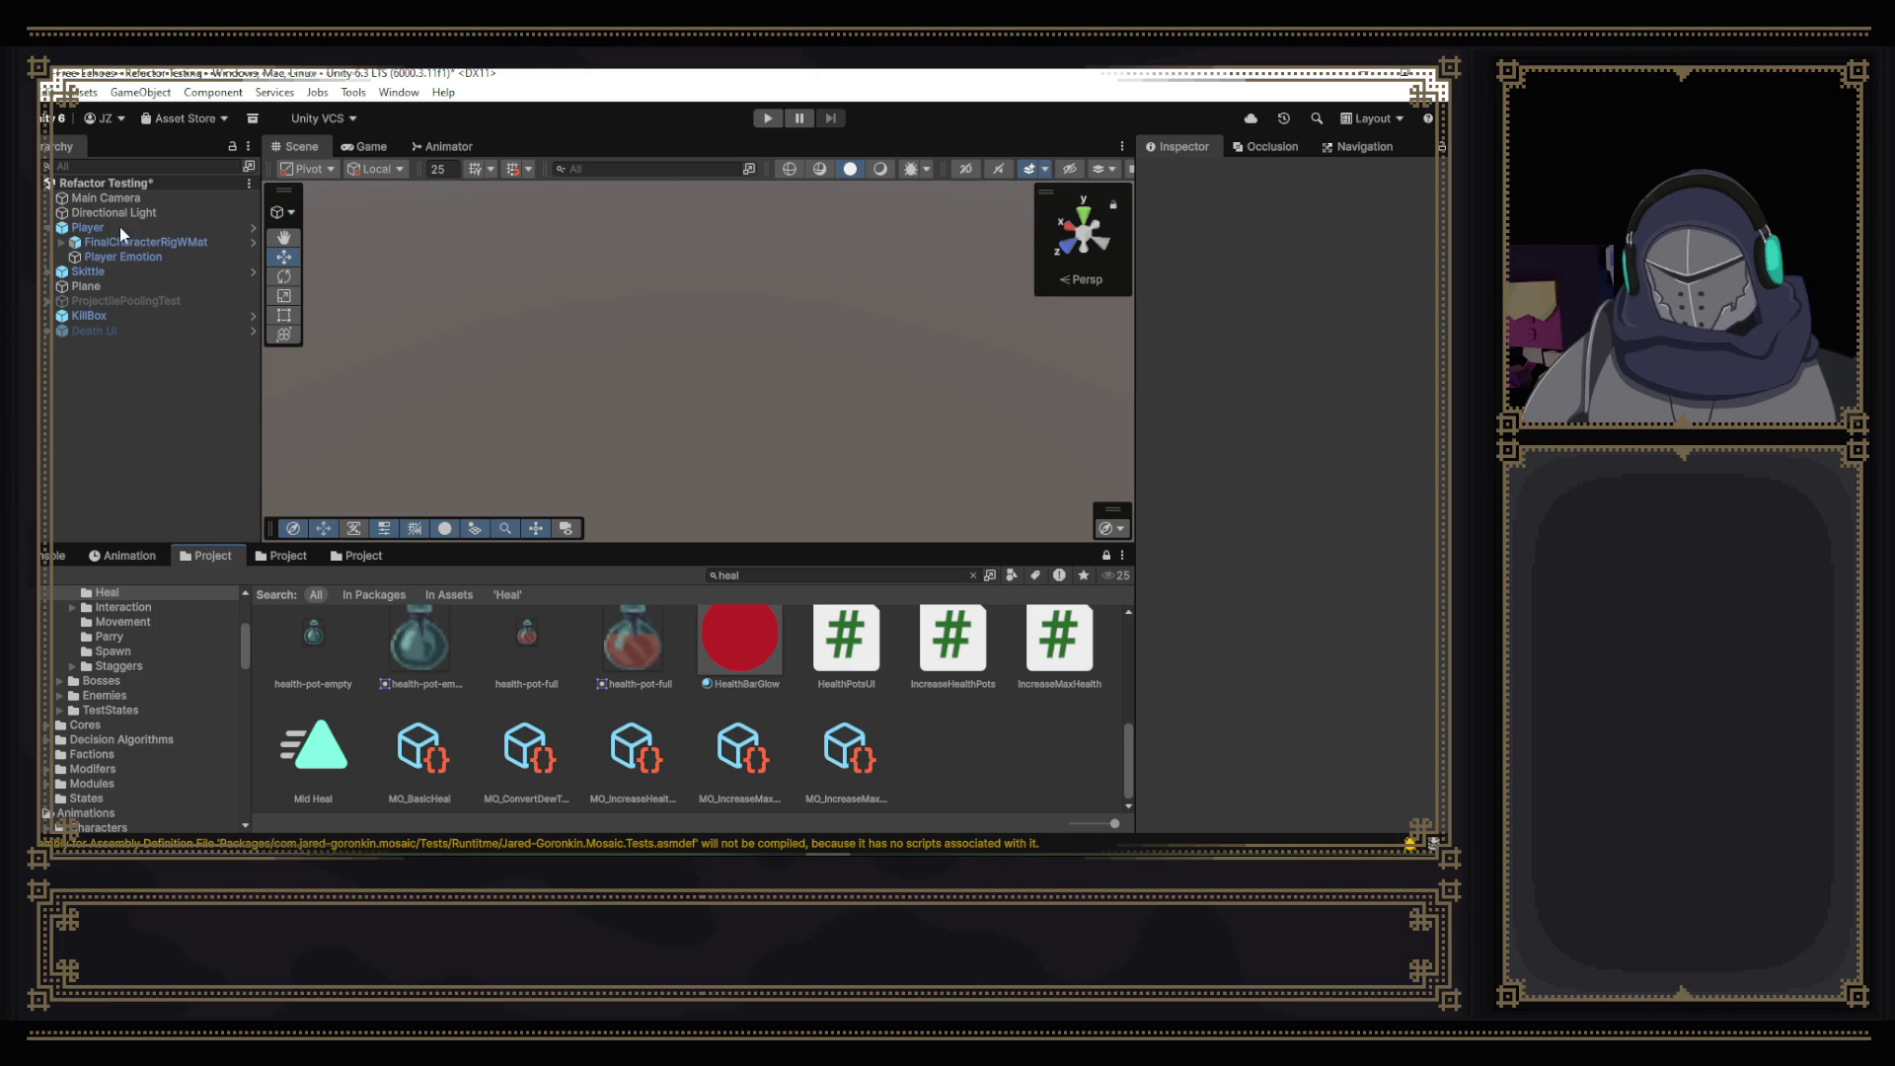
- Select the Player and expand its Guard State and Heal State components
{"action": "left_click", "coordinate": [105, 229]}
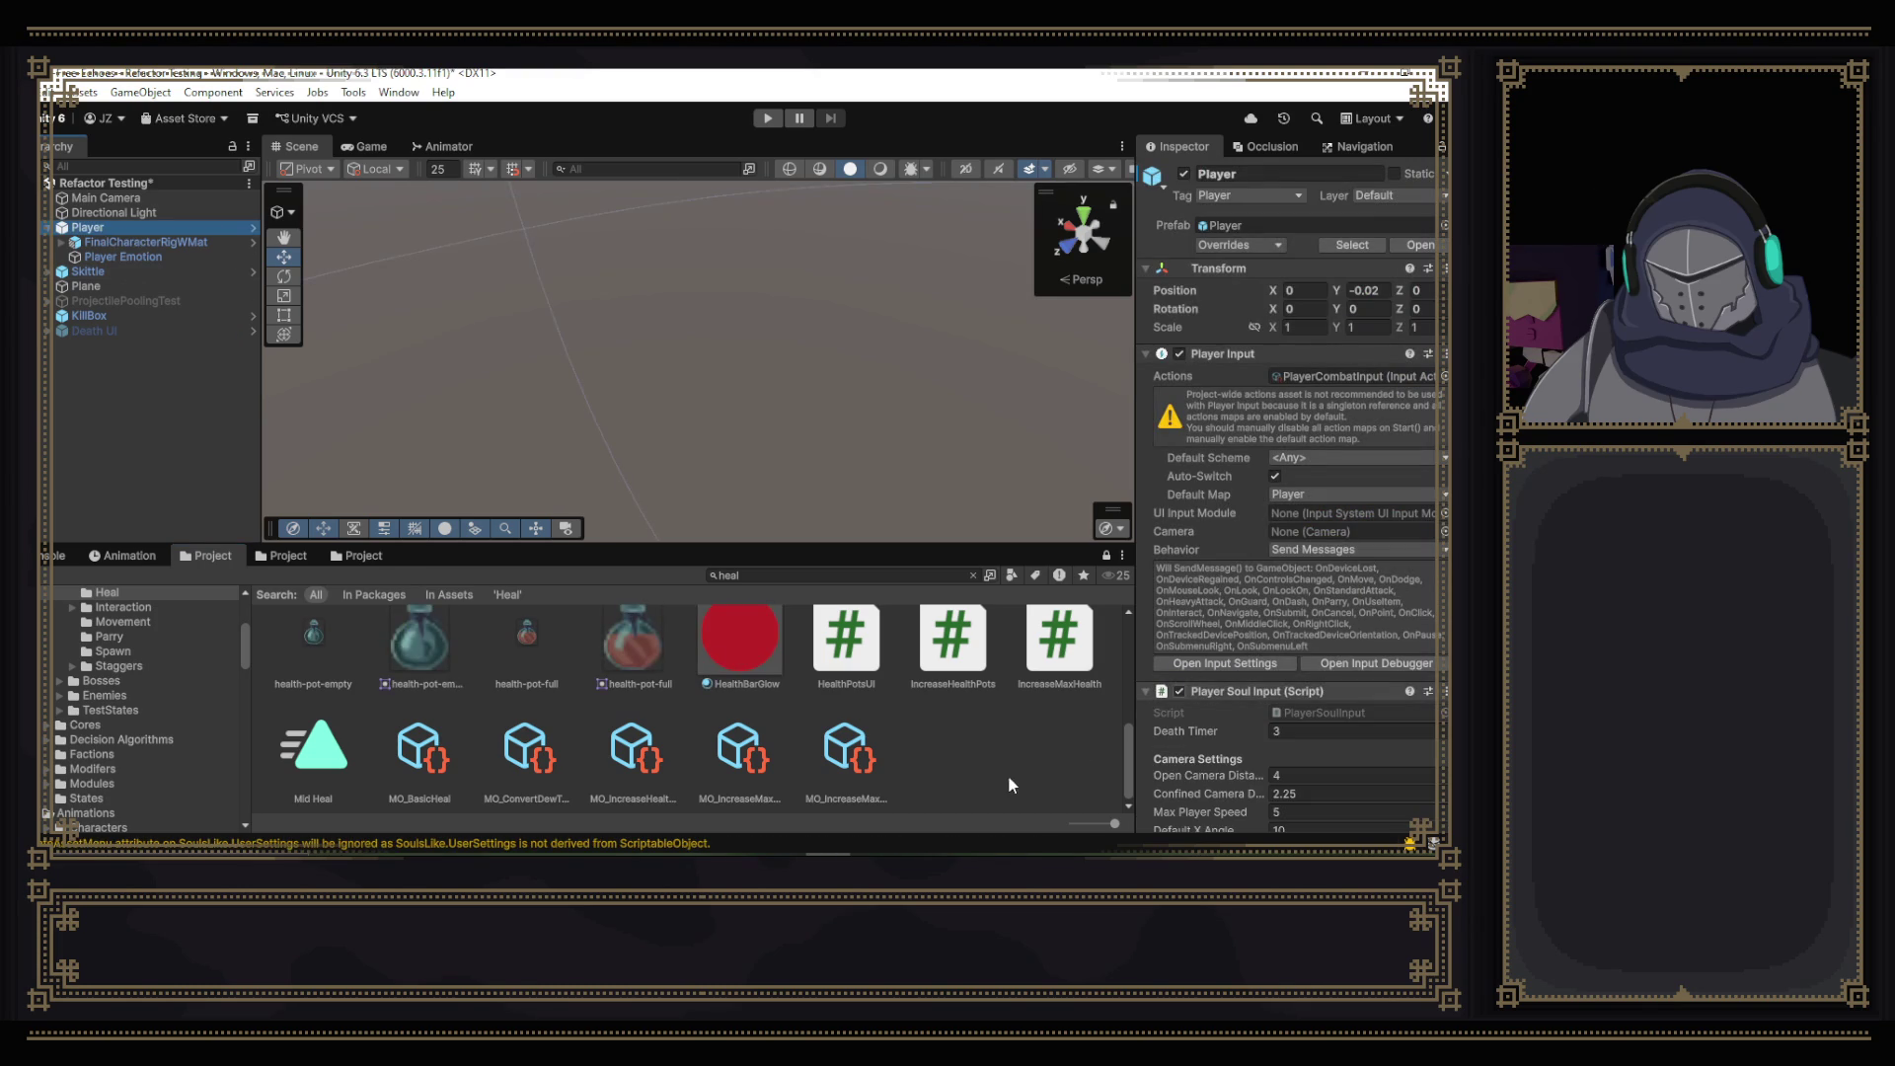
{"action": "scroll", "coordinate": [999, 772], "scroll_direction": "up", "scroll_amount": 2}
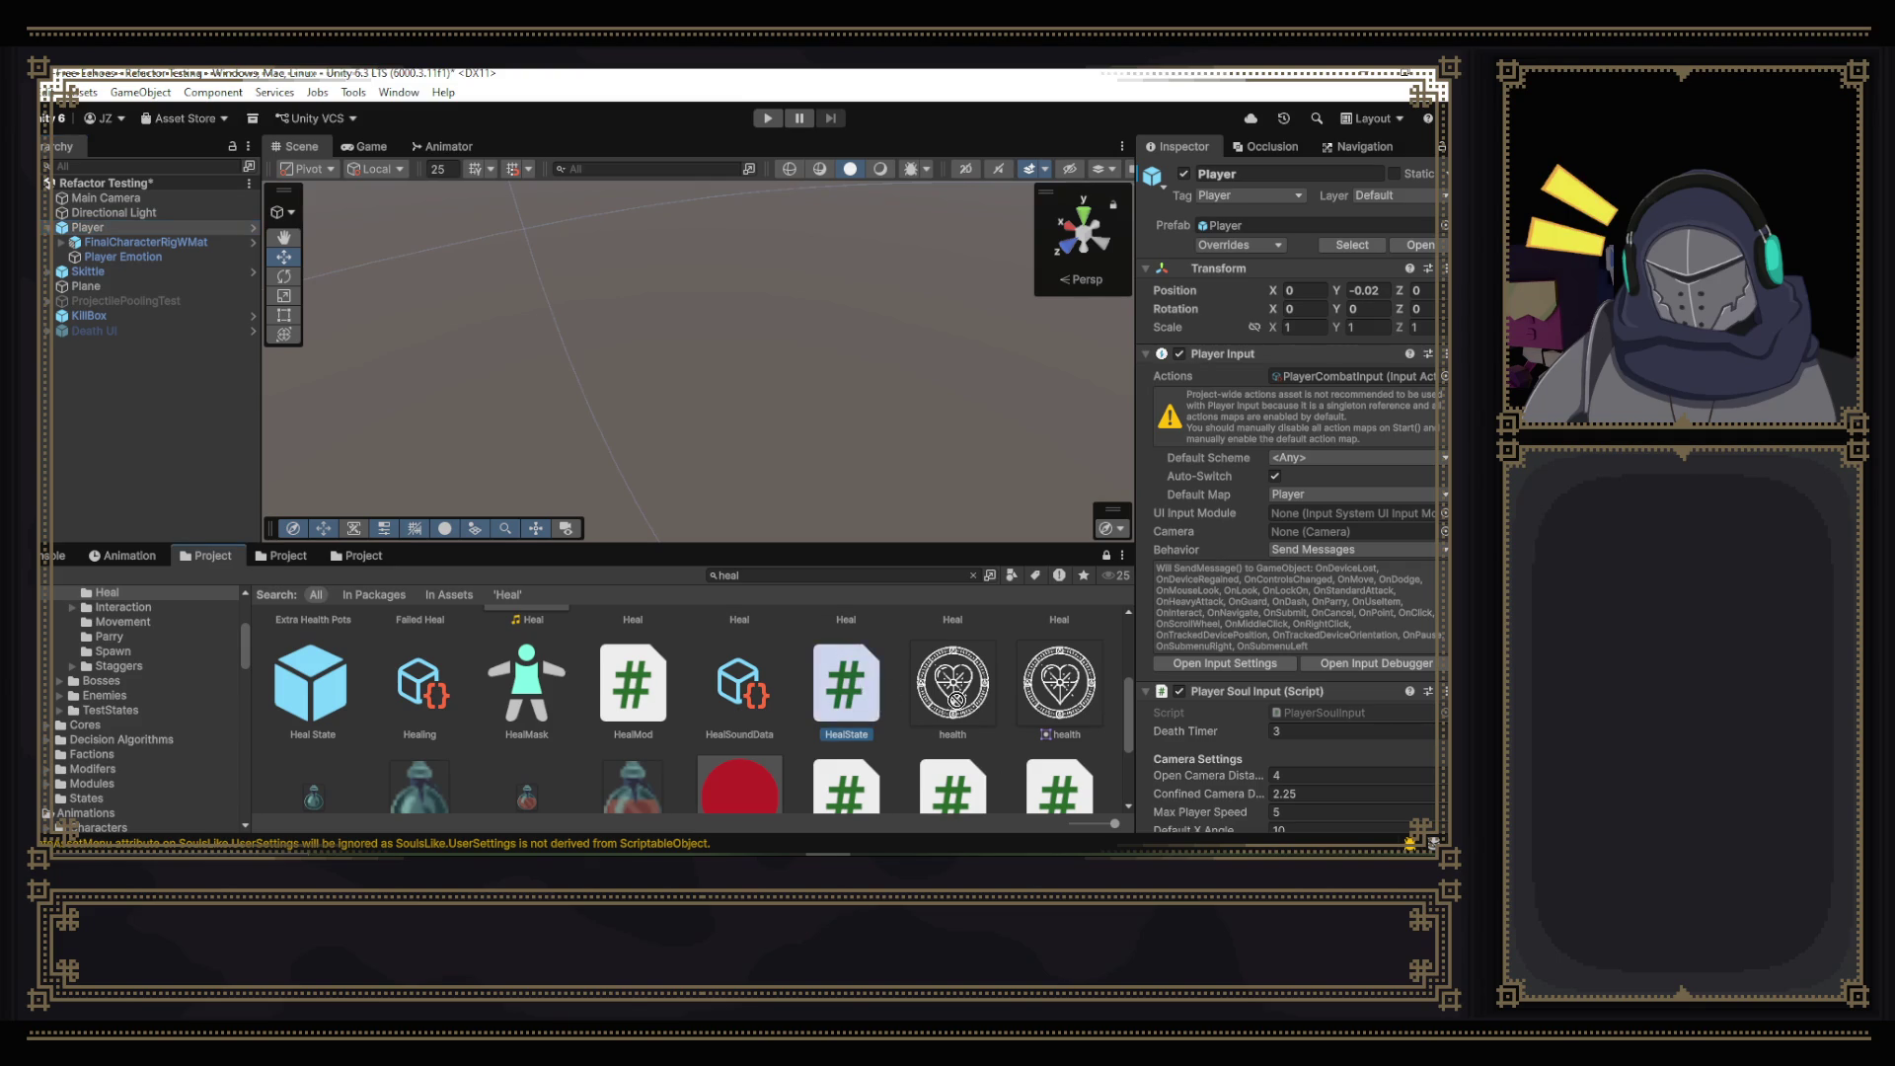
{"action": "scroll", "coordinate": [1320, 820], "scroll_direction": "down", "scroll_amount": 10}
{"action": "scroll", "coordinate": [1320, 820], "scroll_direction": "down", "scroll_amount": 12}
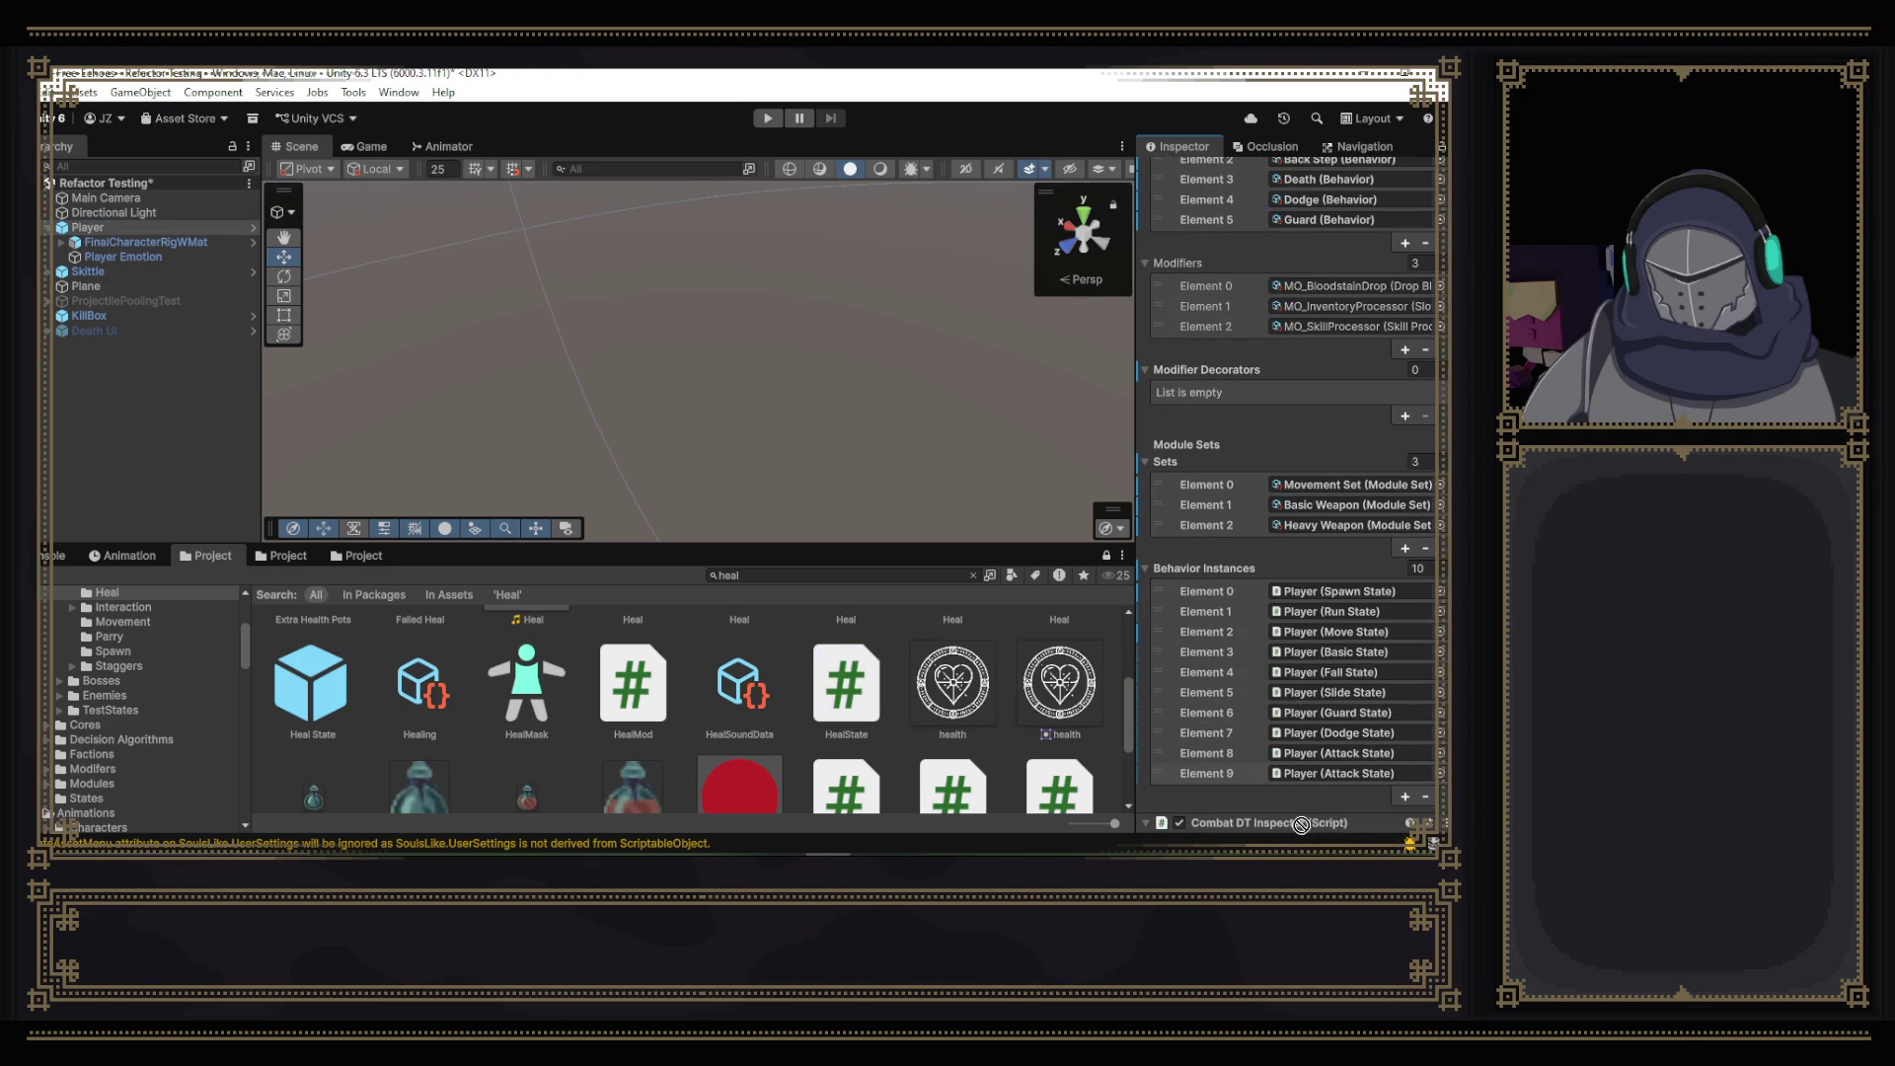
{"action": "scroll", "coordinate": [1303, 829], "scroll_direction": "down", "scroll_amount": 10}
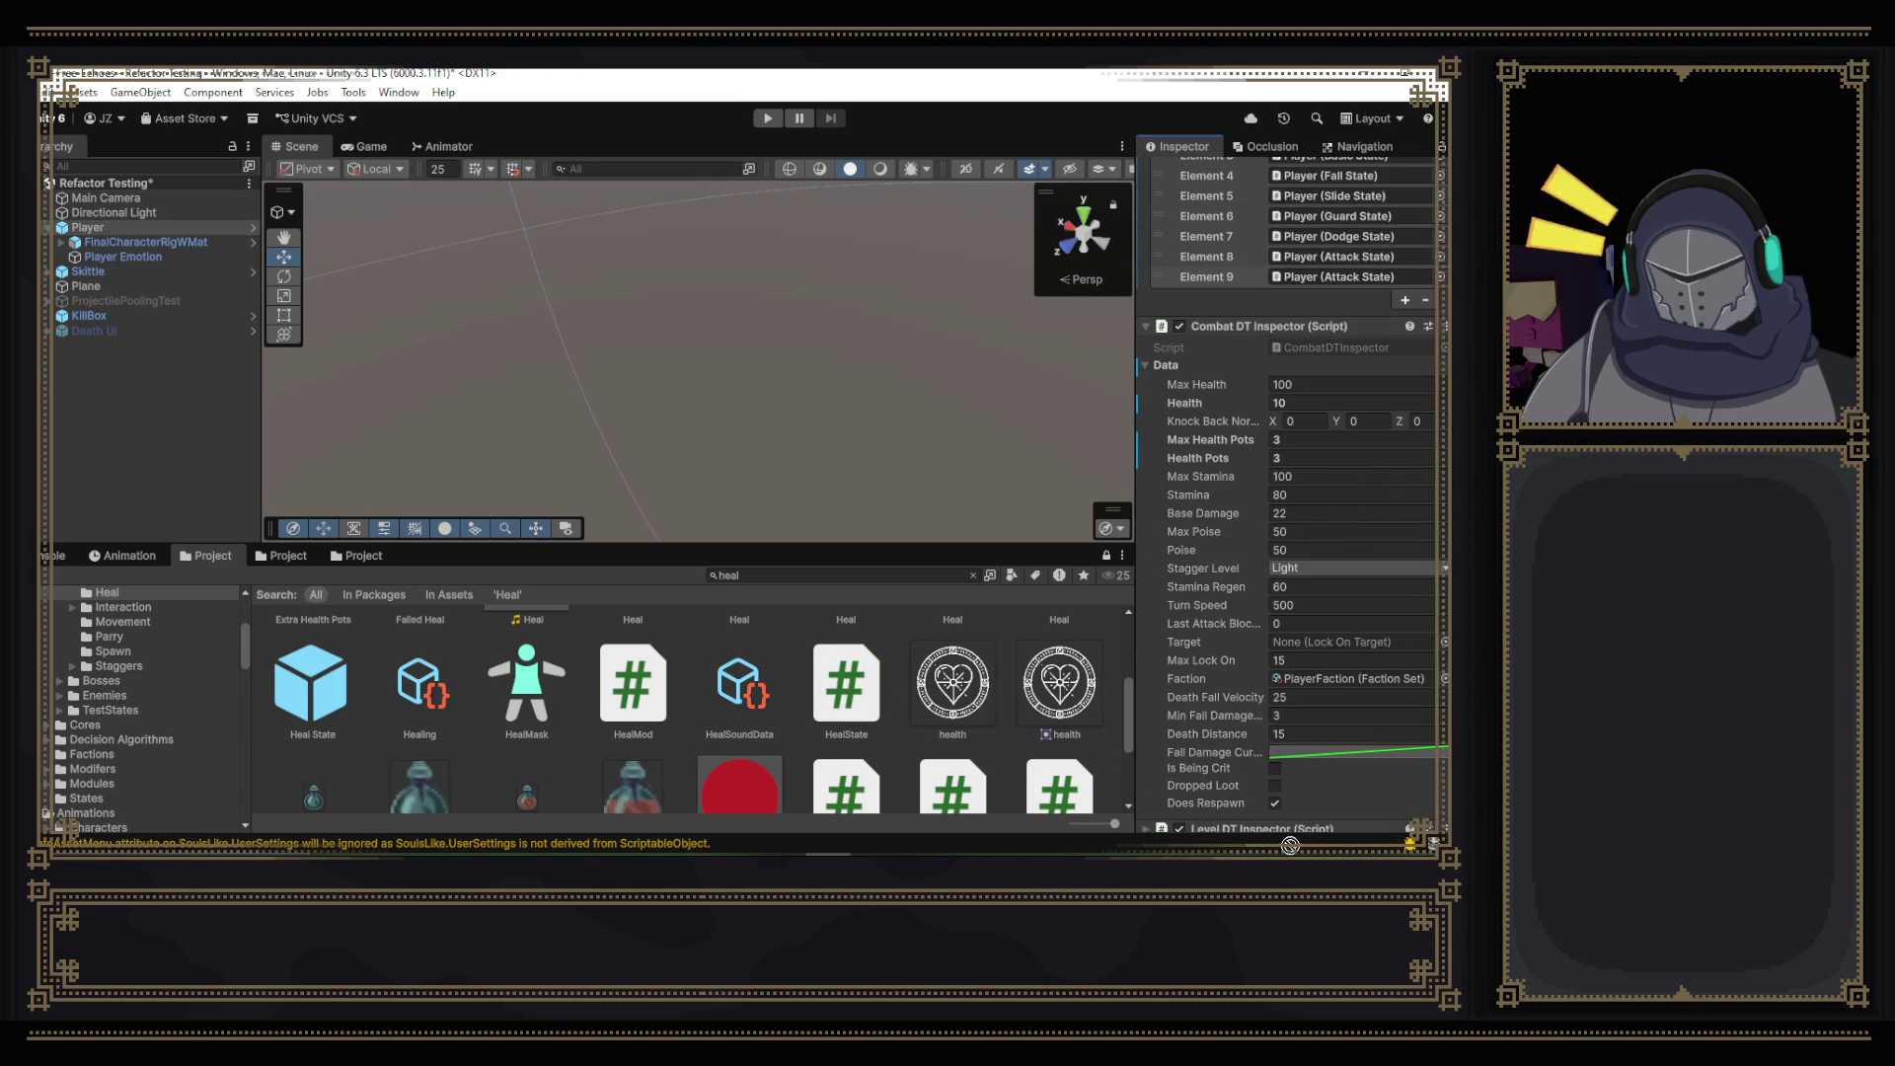
{"action": "scroll", "coordinate": [1313, 834], "scroll_direction": "down", "scroll_amount": 8}
{"action": "scroll", "coordinate": [1309, 813], "scroll_direction": "down", "scroll_amount": 3}
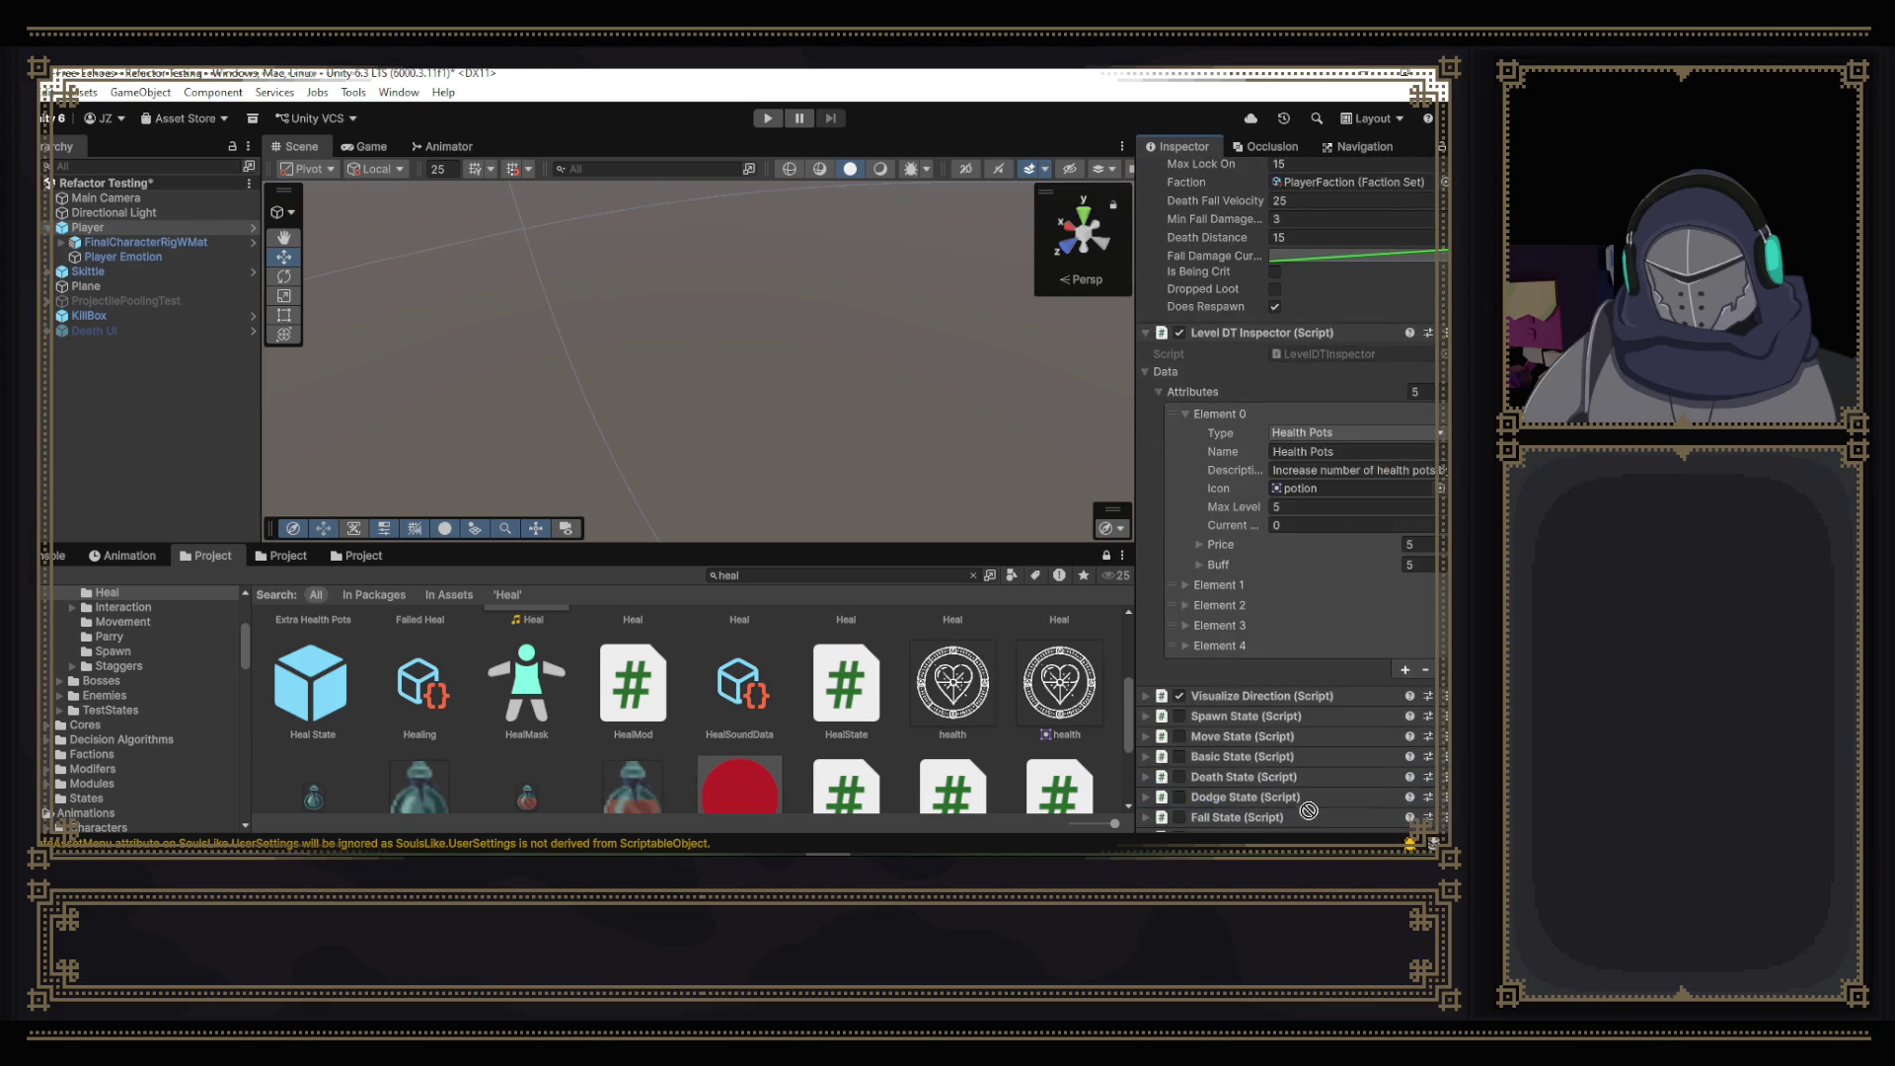
{"action": "scroll", "coordinate": [1288, 827], "scroll_direction": "down", "scroll_amount": 7}
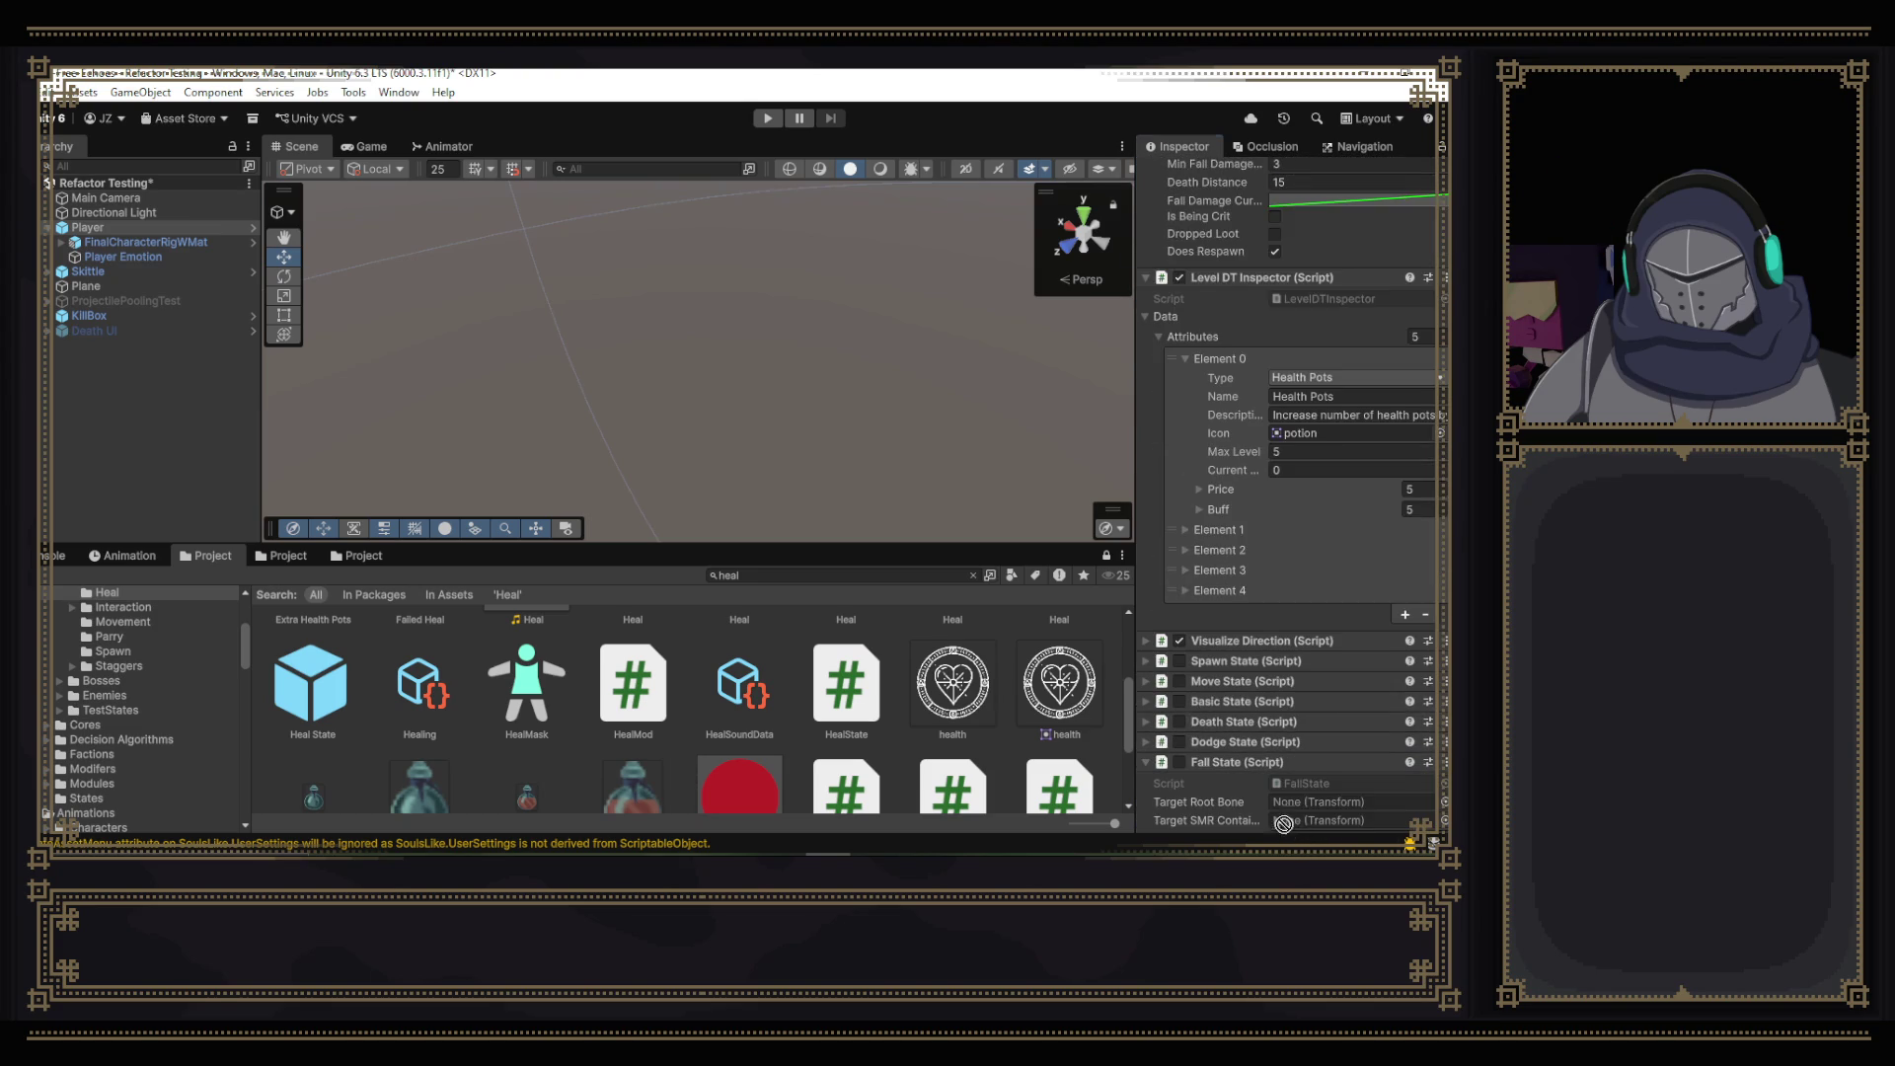
{"action": "left_click", "coordinate": [1275, 826]}
{"action": "scroll", "coordinate": [1273, 826], "scroll_direction": "down", "scroll_amount": 8}
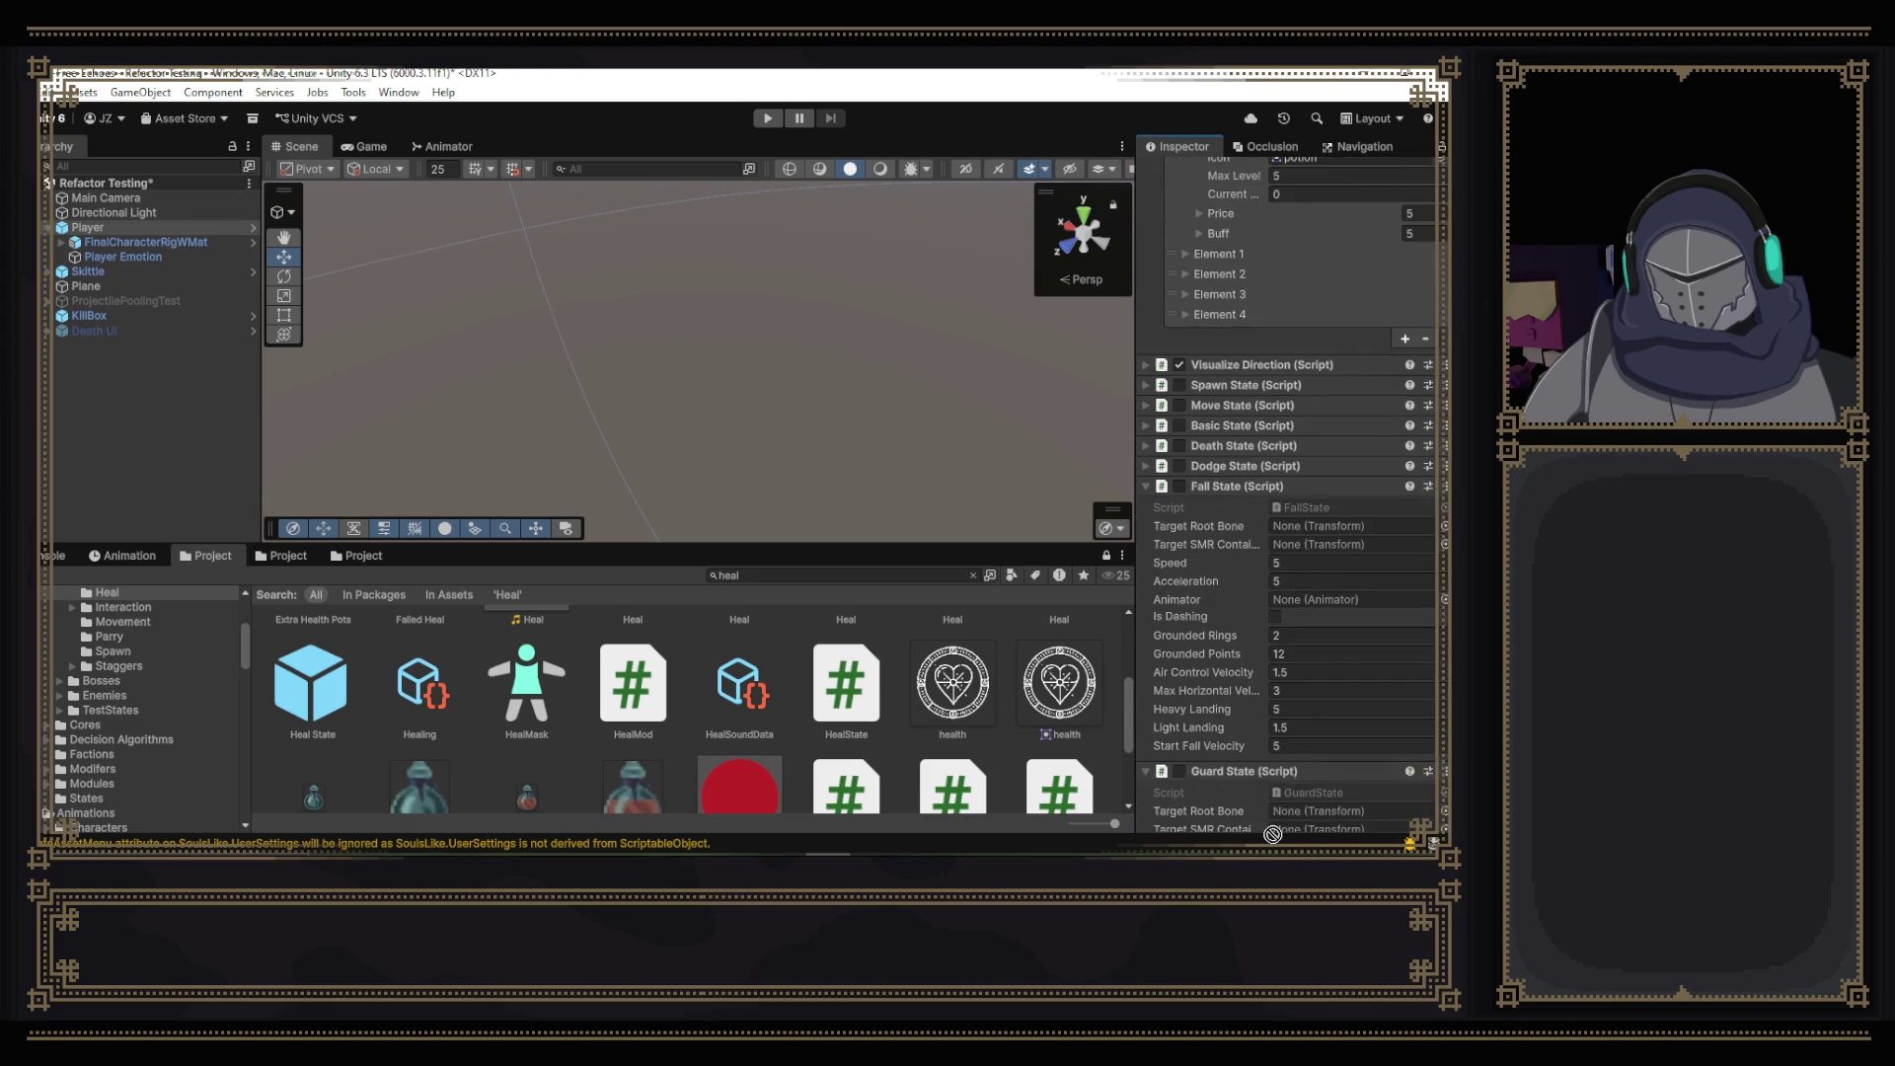
{"action": "left_click", "coordinate": [1271, 826]}
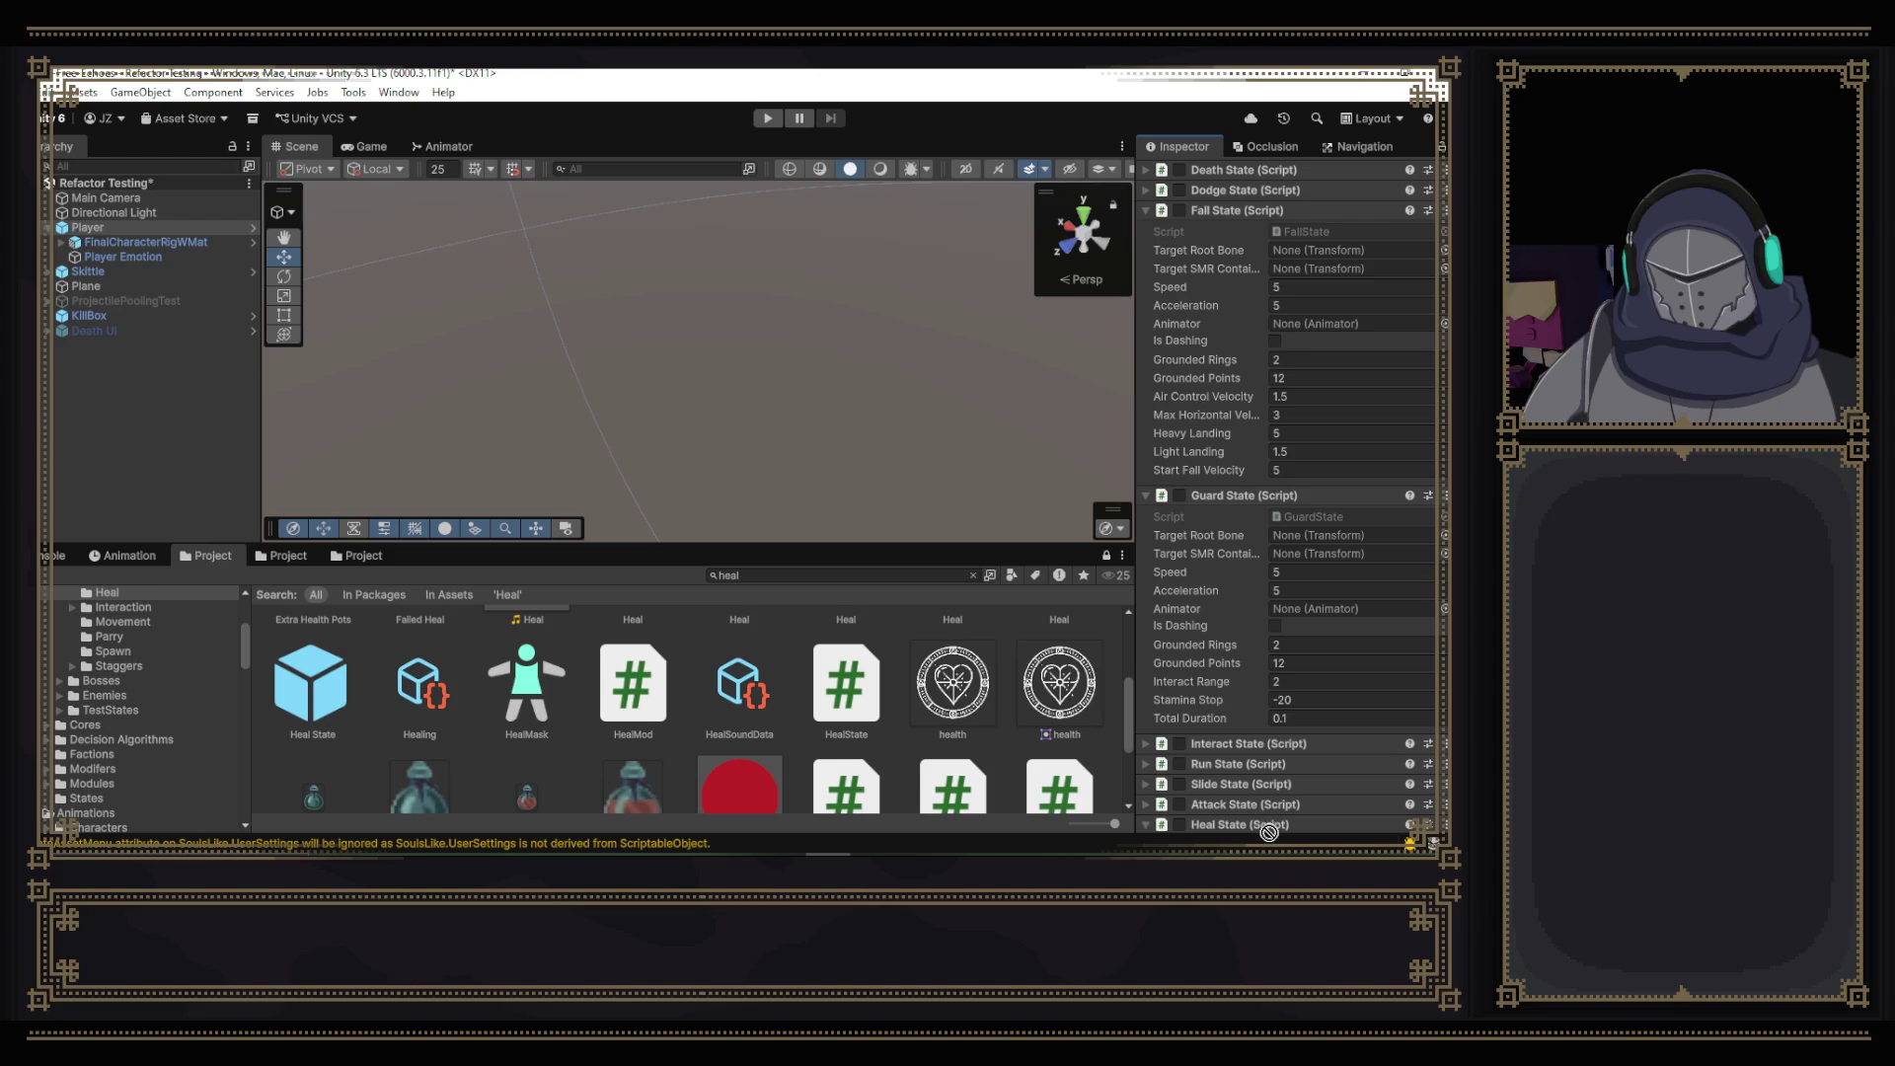
{"action": "scroll", "coordinate": [1257, 835], "scroll_direction": "down", "scroll_amount": 3}
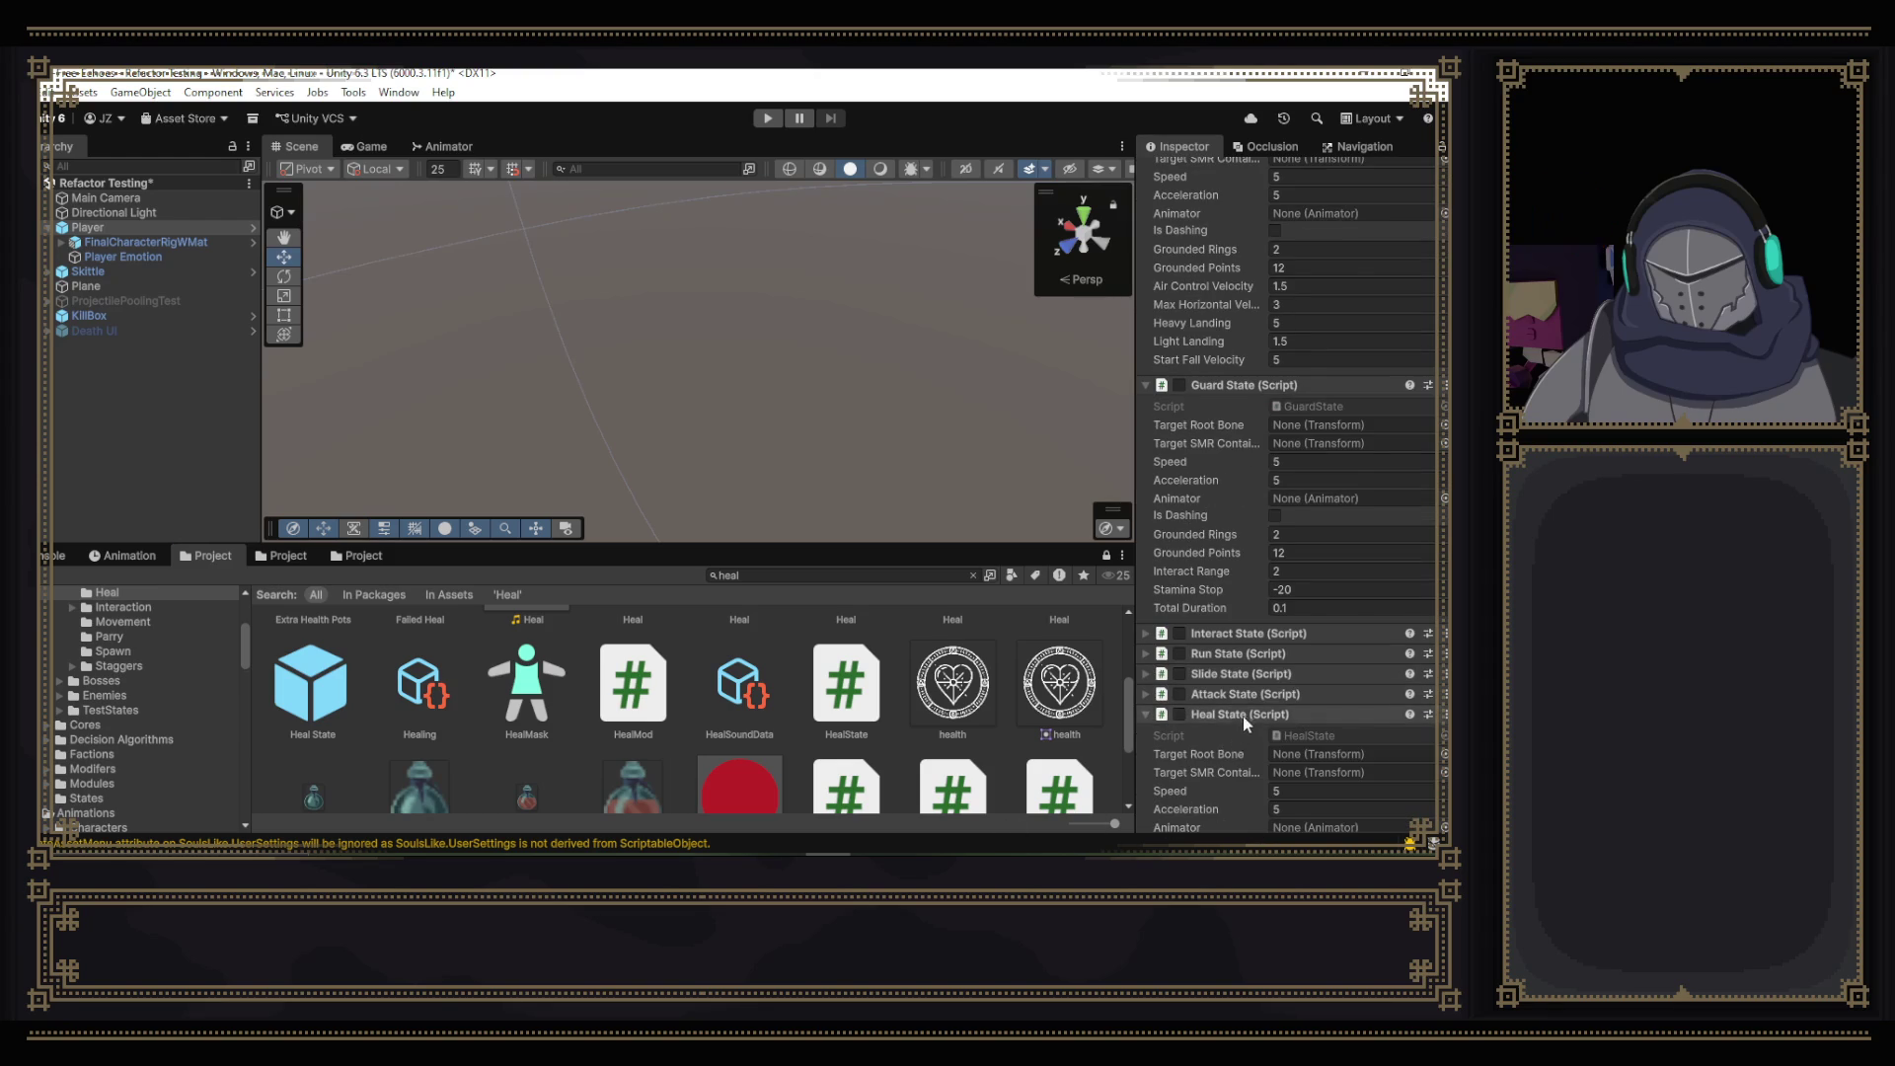
{"action": "scroll", "coordinate": [1159, 649], "scroll_direction": "up", "scroll_amount": 1}
{"action": "scroll", "coordinate": [1146, 458], "scroll_direction": "up", "scroll_amount": 10}
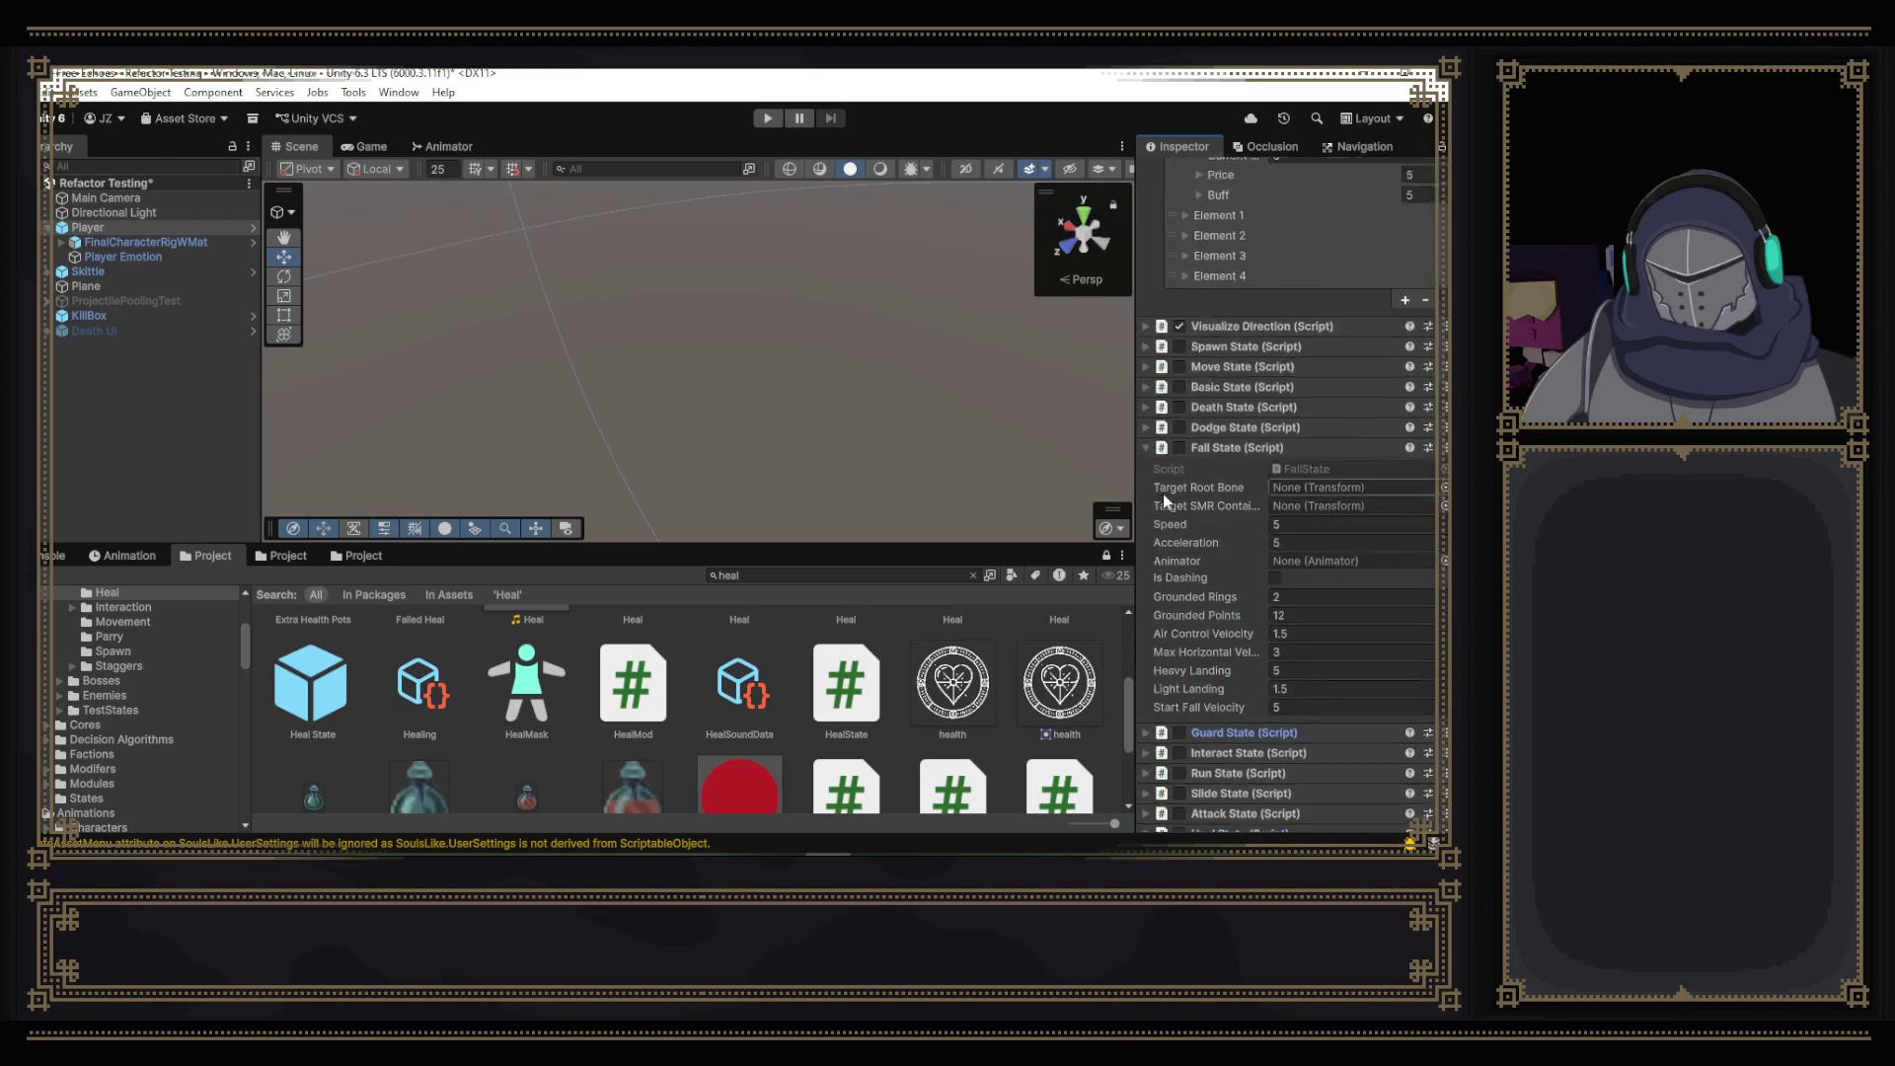
- Collapse the Fall State, Level DT Inspector and Heal State components
{"action": "left_click", "coordinate": [1145, 547]}
{"action": "scroll", "coordinate": [1149, 518], "scroll_direction": "up", "scroll_amount": 10}
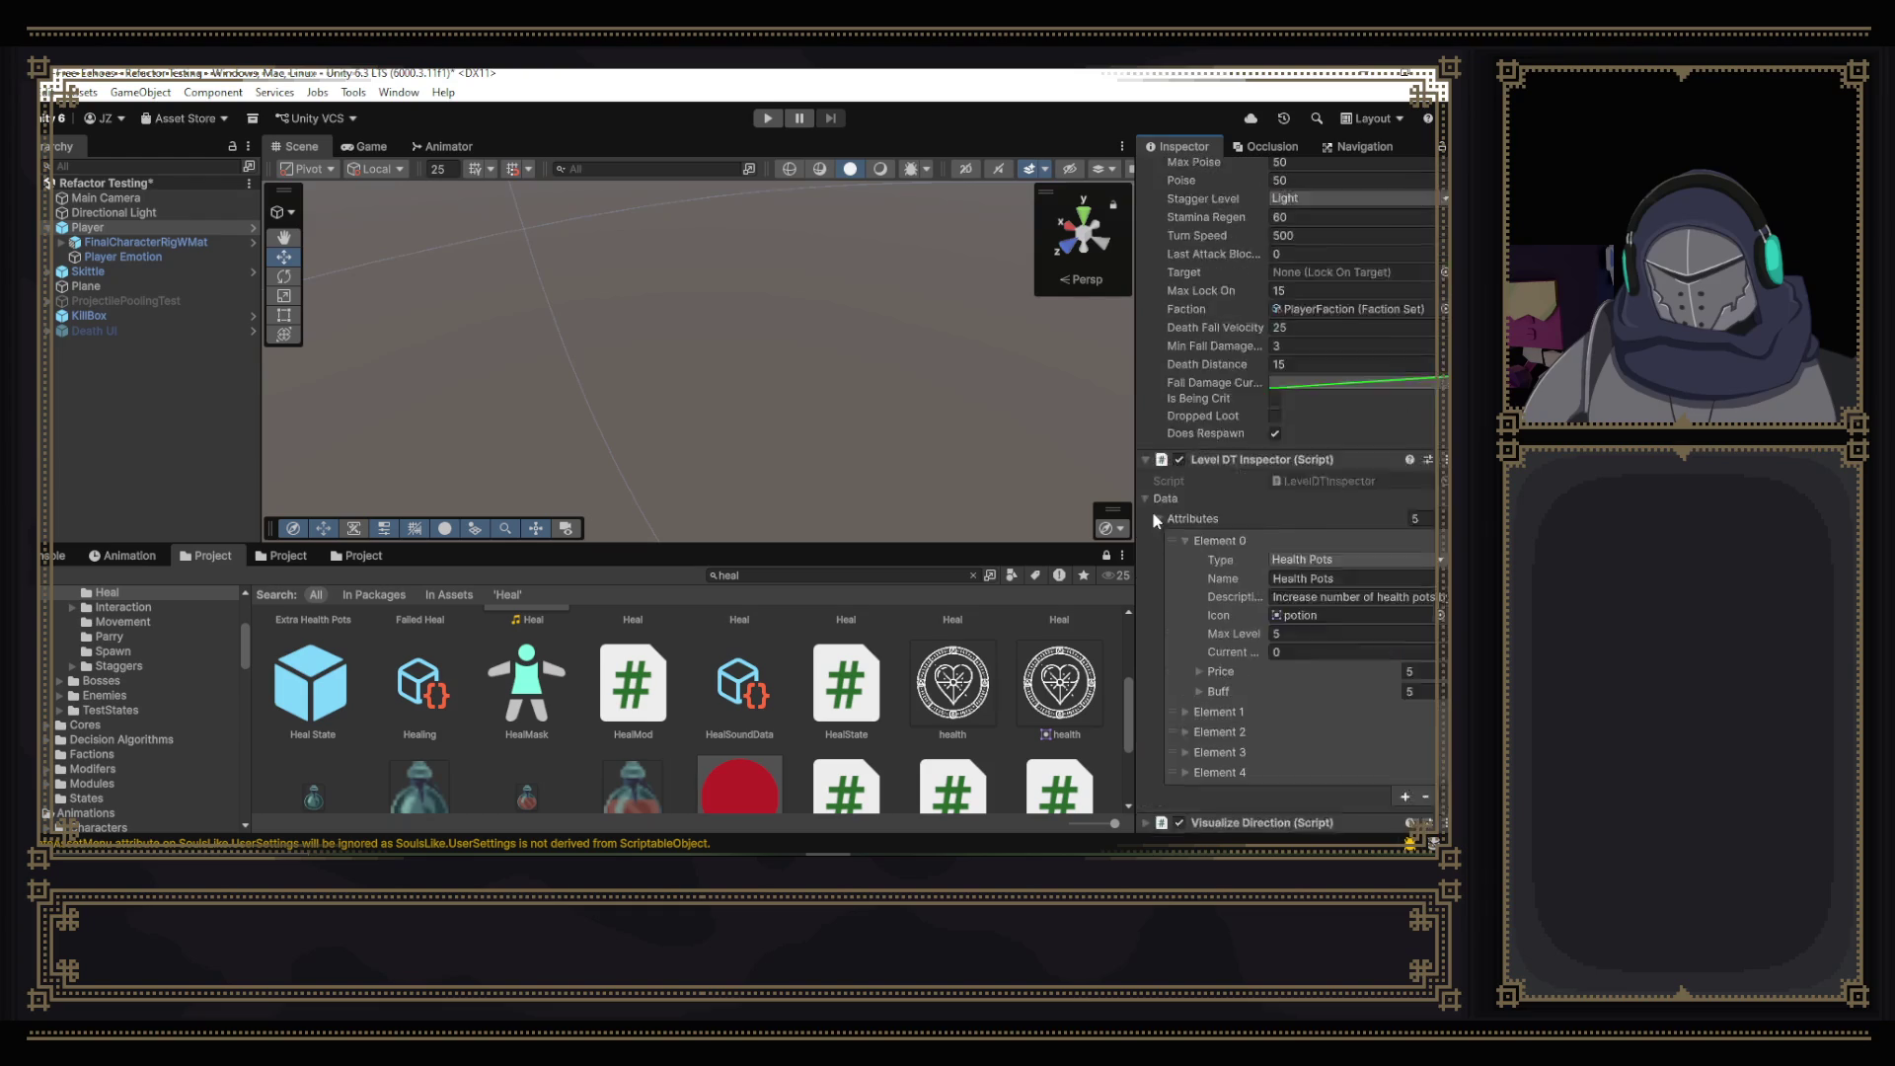
{"action": "left_click", "coordinate": [1147, 511]}
{"action": "scroll", "coordinate": [1186, 573], "scroll_direction": "up", "scroll_amount": 8}
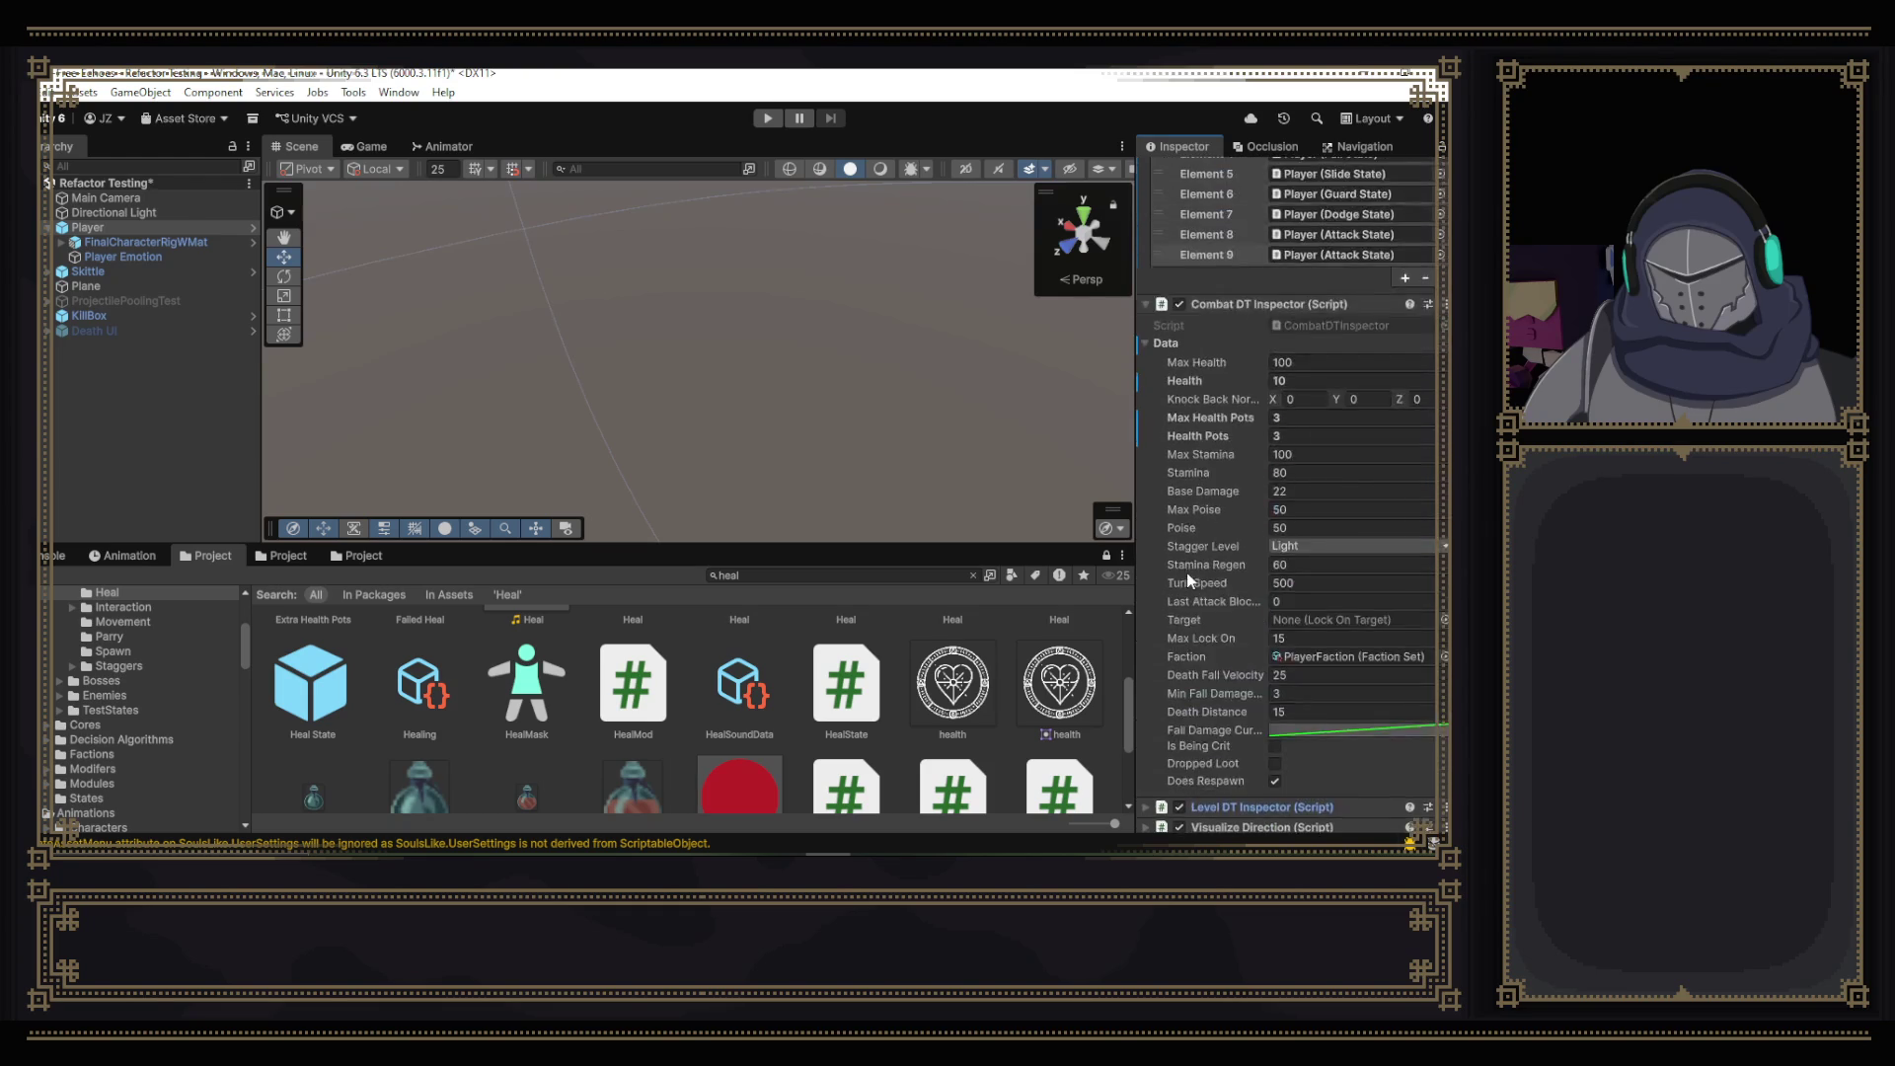
{"action": "scroll", "coordinate": [1258, 584], "scroll_direction": "down", "scroll_amount": 5}
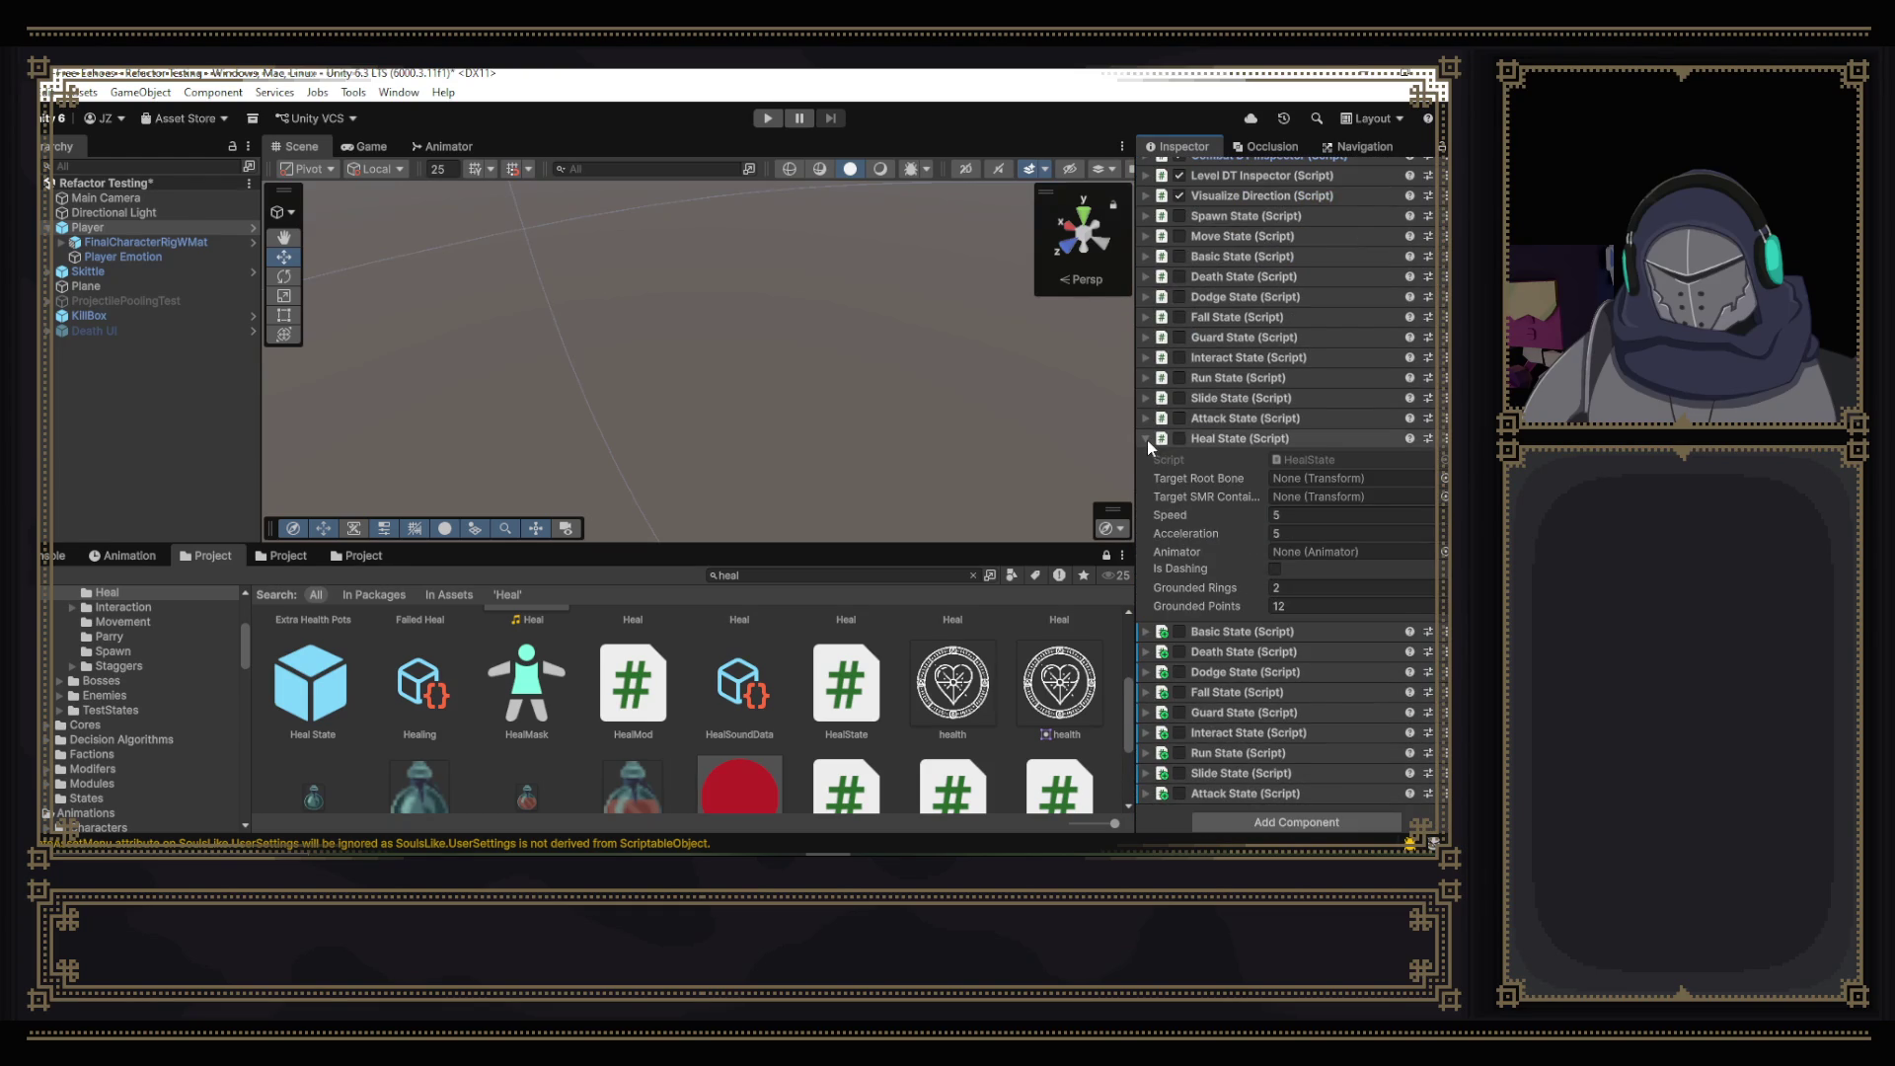
{"action": "left_click", "coordinate": [1147, 440]}
- Inspect the duplicate Basic, Attack and Slide State components, then fold them back up
{"action": "left_click", "coordinate": [1280, 622]}
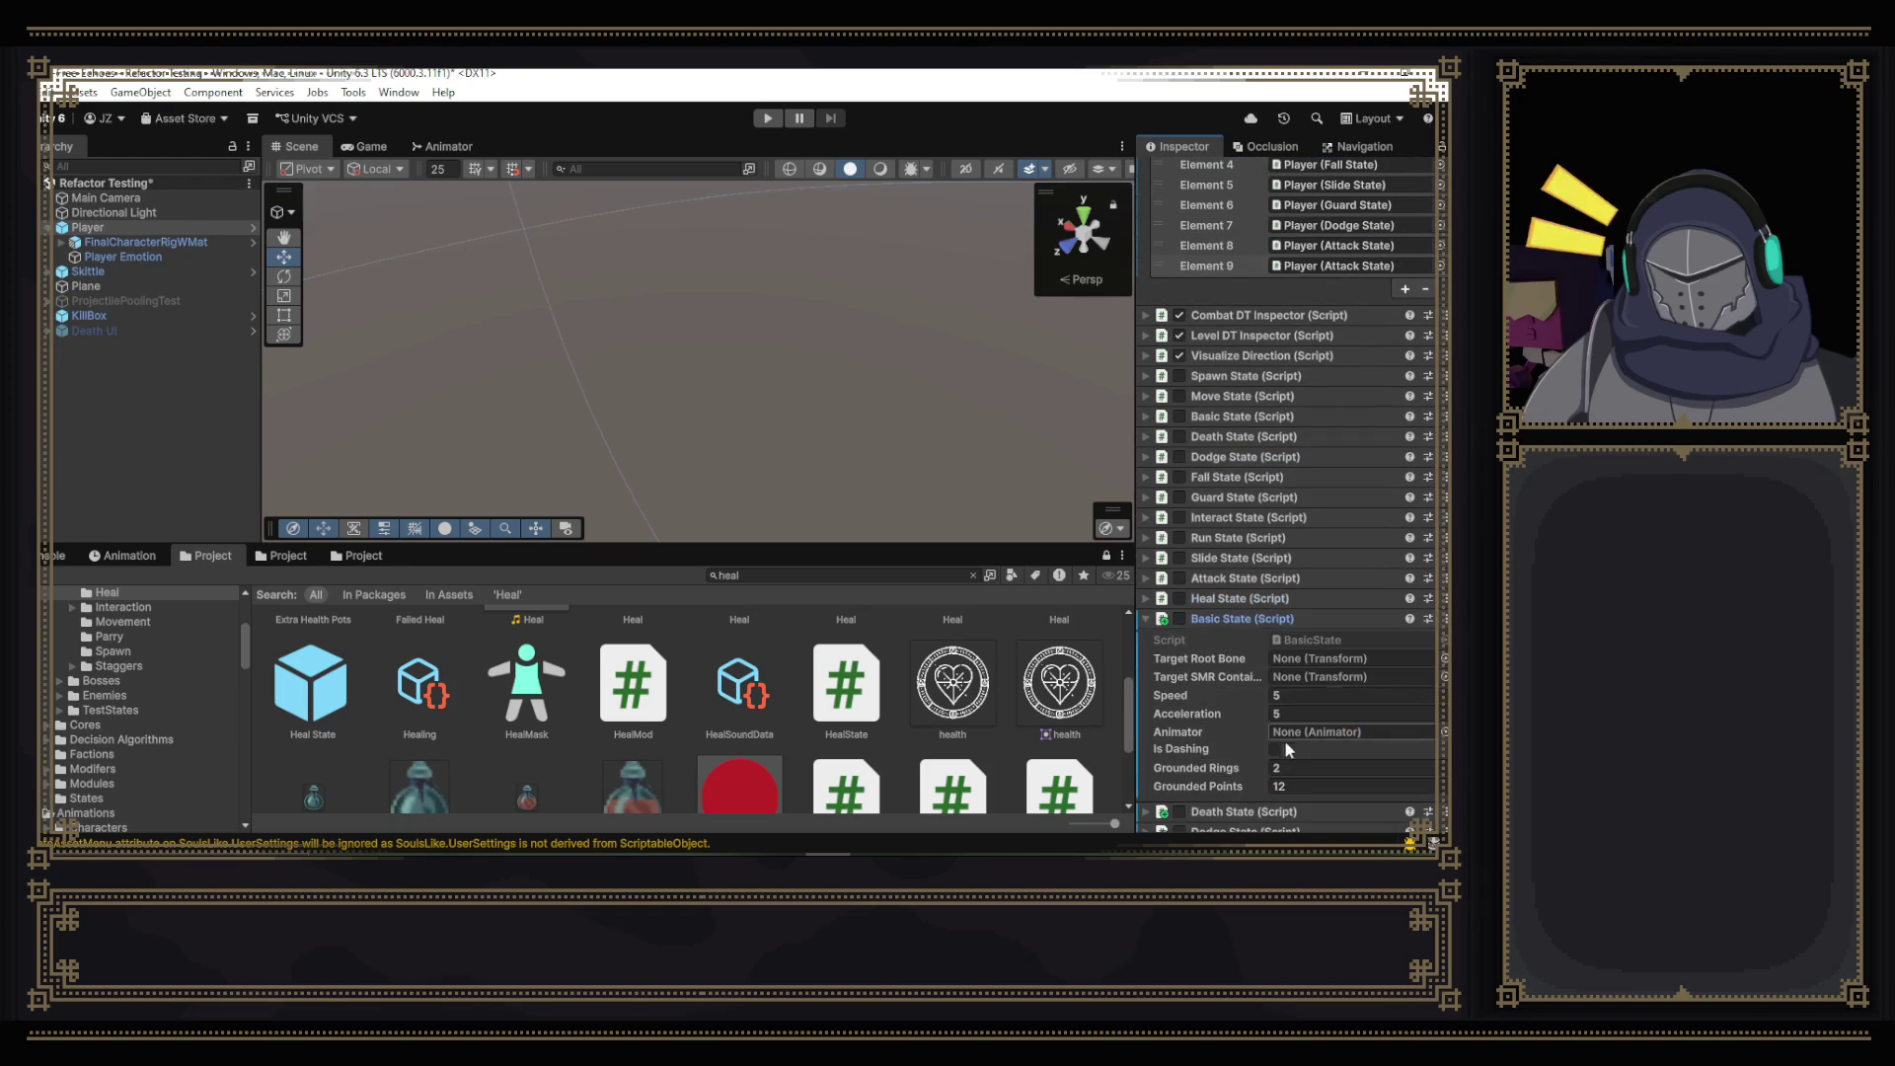
{"action": "left_click", "coordinate": [1177, 621]}
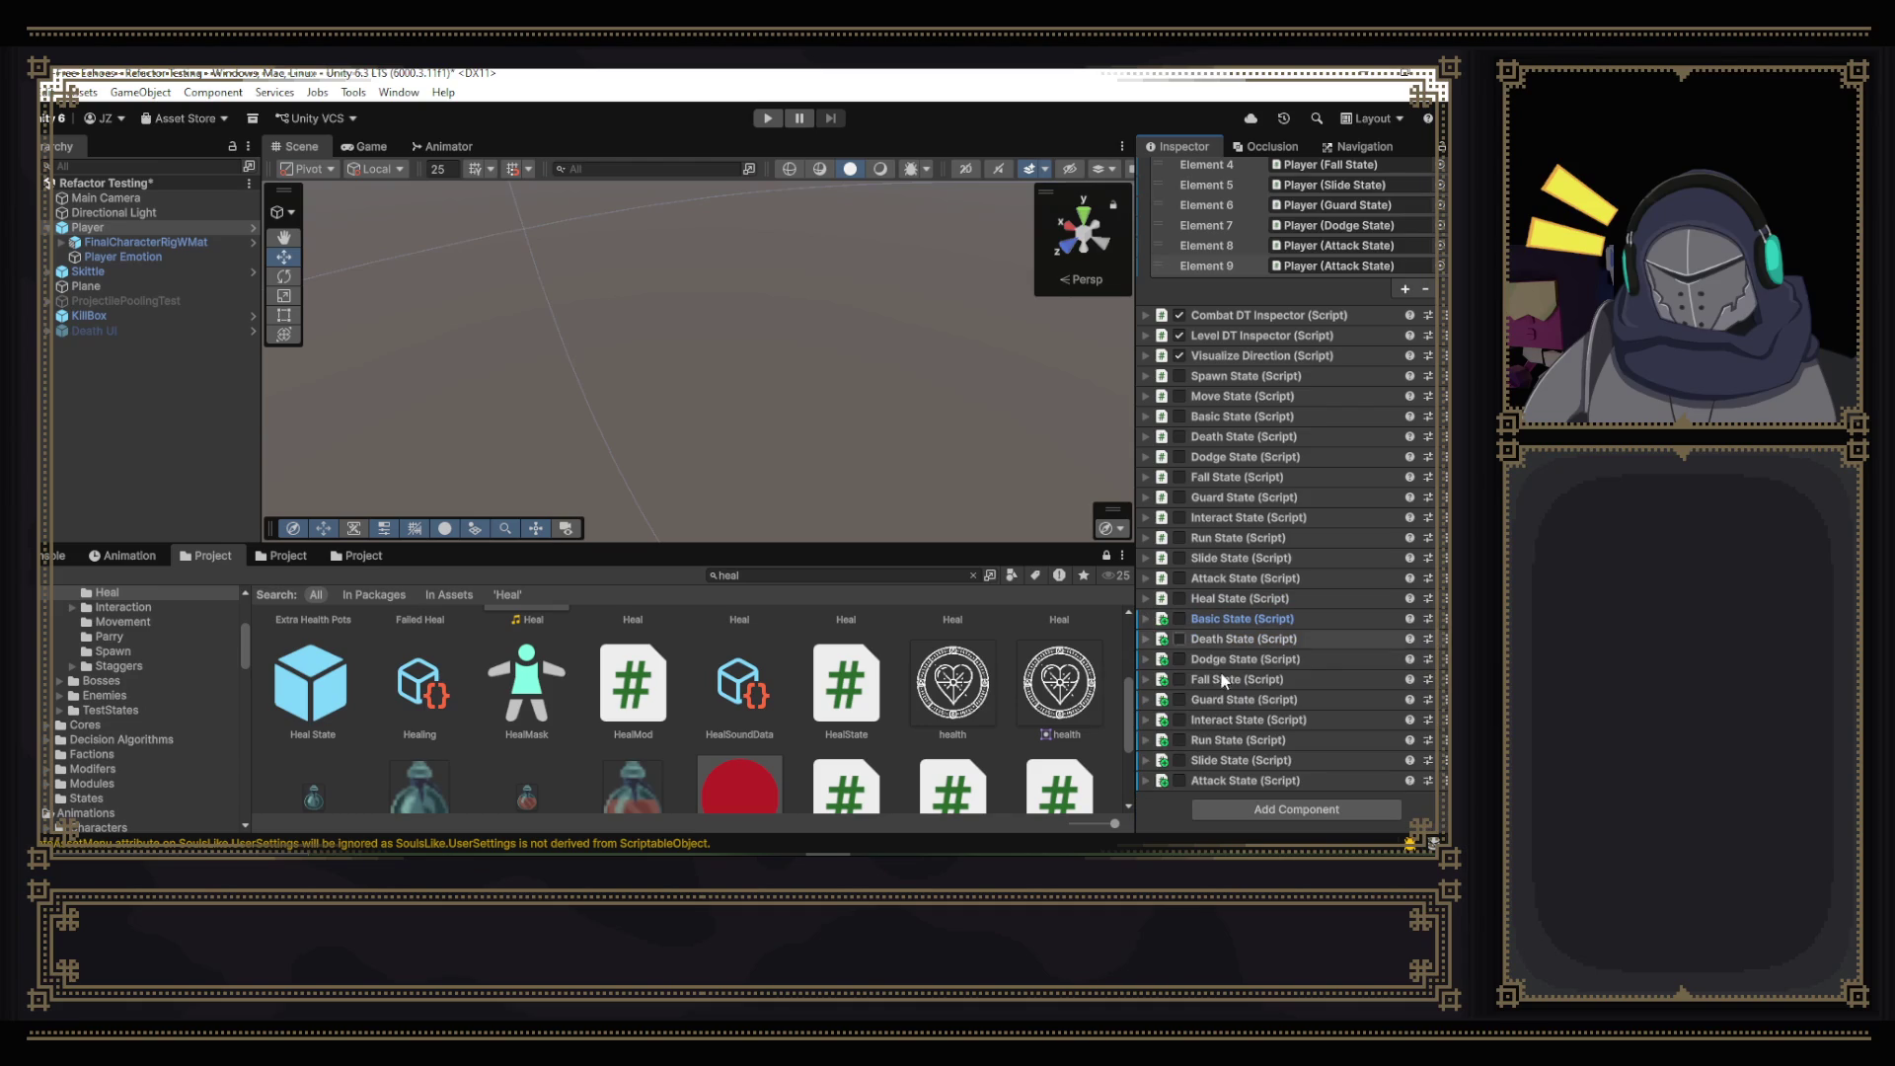
{"action": "left_click", "coordinate": [1258, 780]}
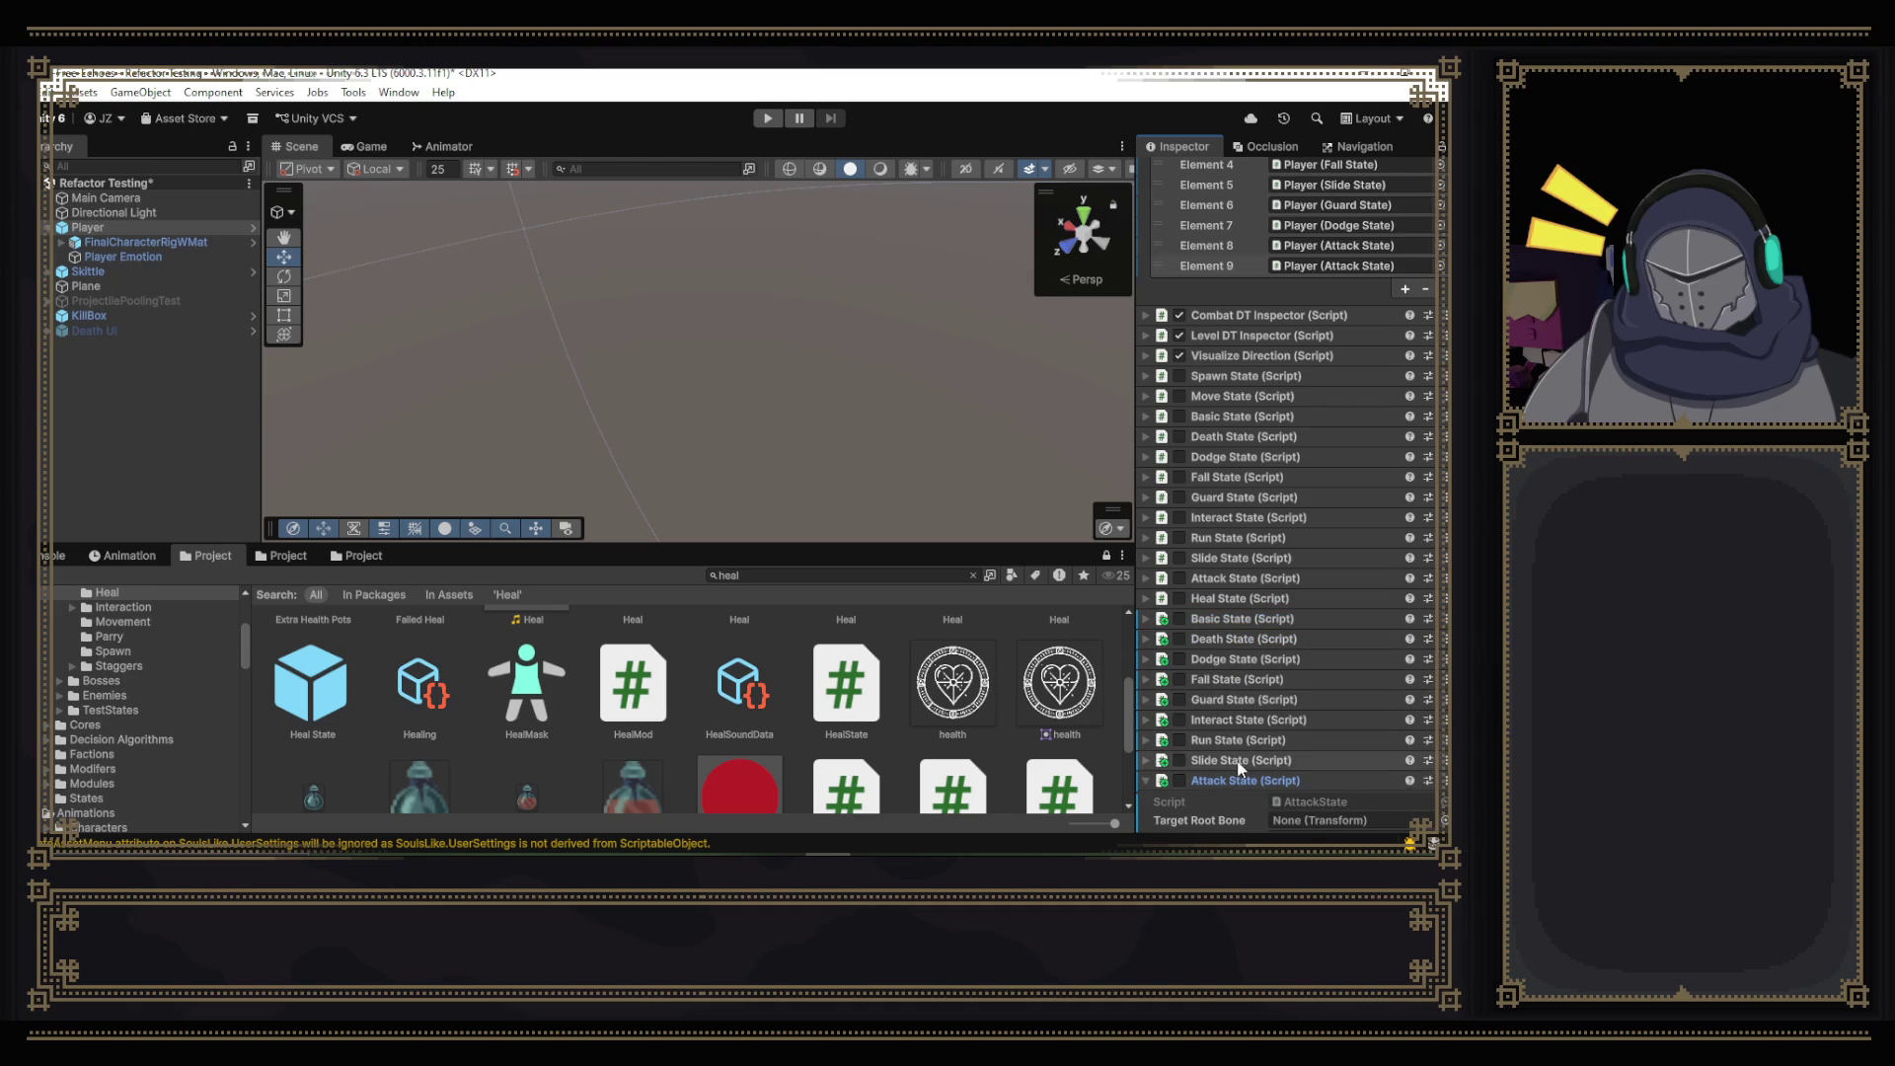
{"action": "left_click", "coordinate": [1241, 762]}
{"action": "left_click", "coordinate": [1234, 760]}
{"action": "left_click", "coordinate": [1182, 780]}
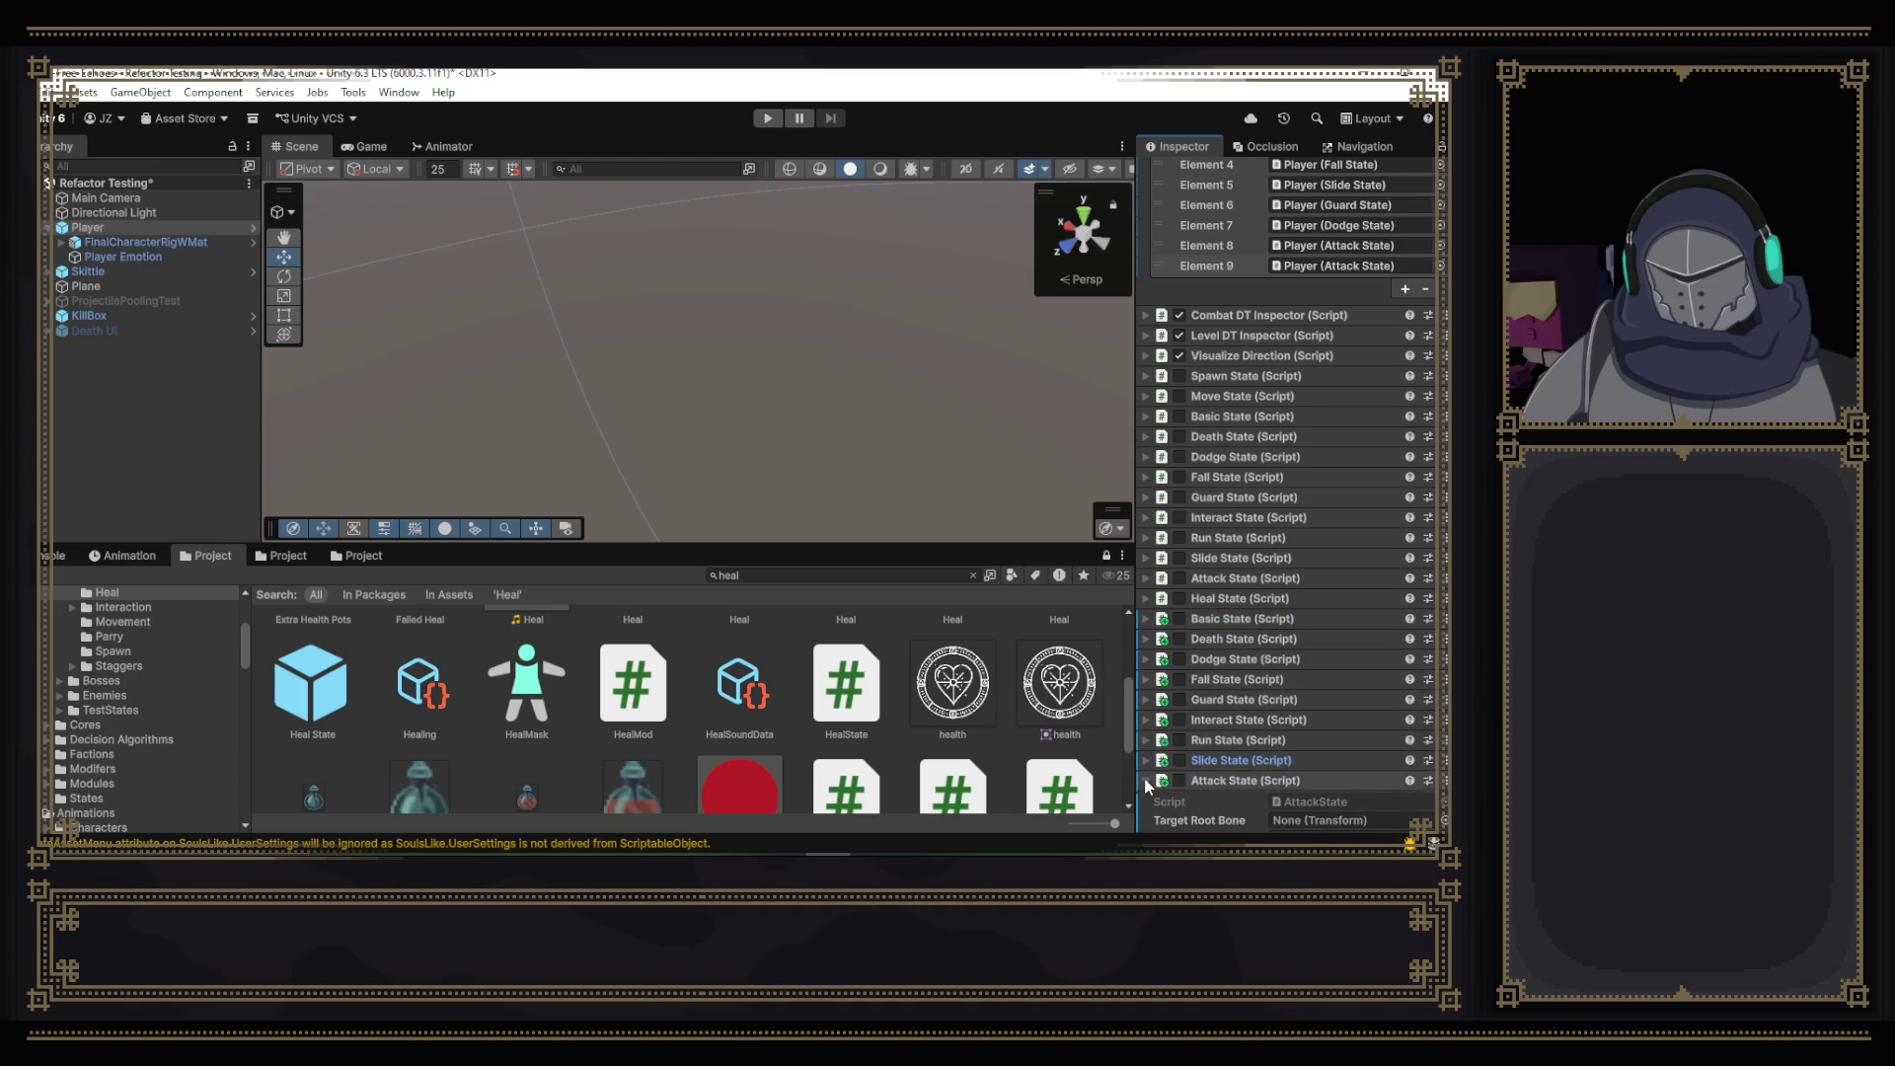
- Remove the duplicate Attack, Slide, Run and Interact State components from the Player
{"action": "right_click", "coordinate": [1242, 780]}
{"action": "left_click", "coordinate": [1321, 592]}
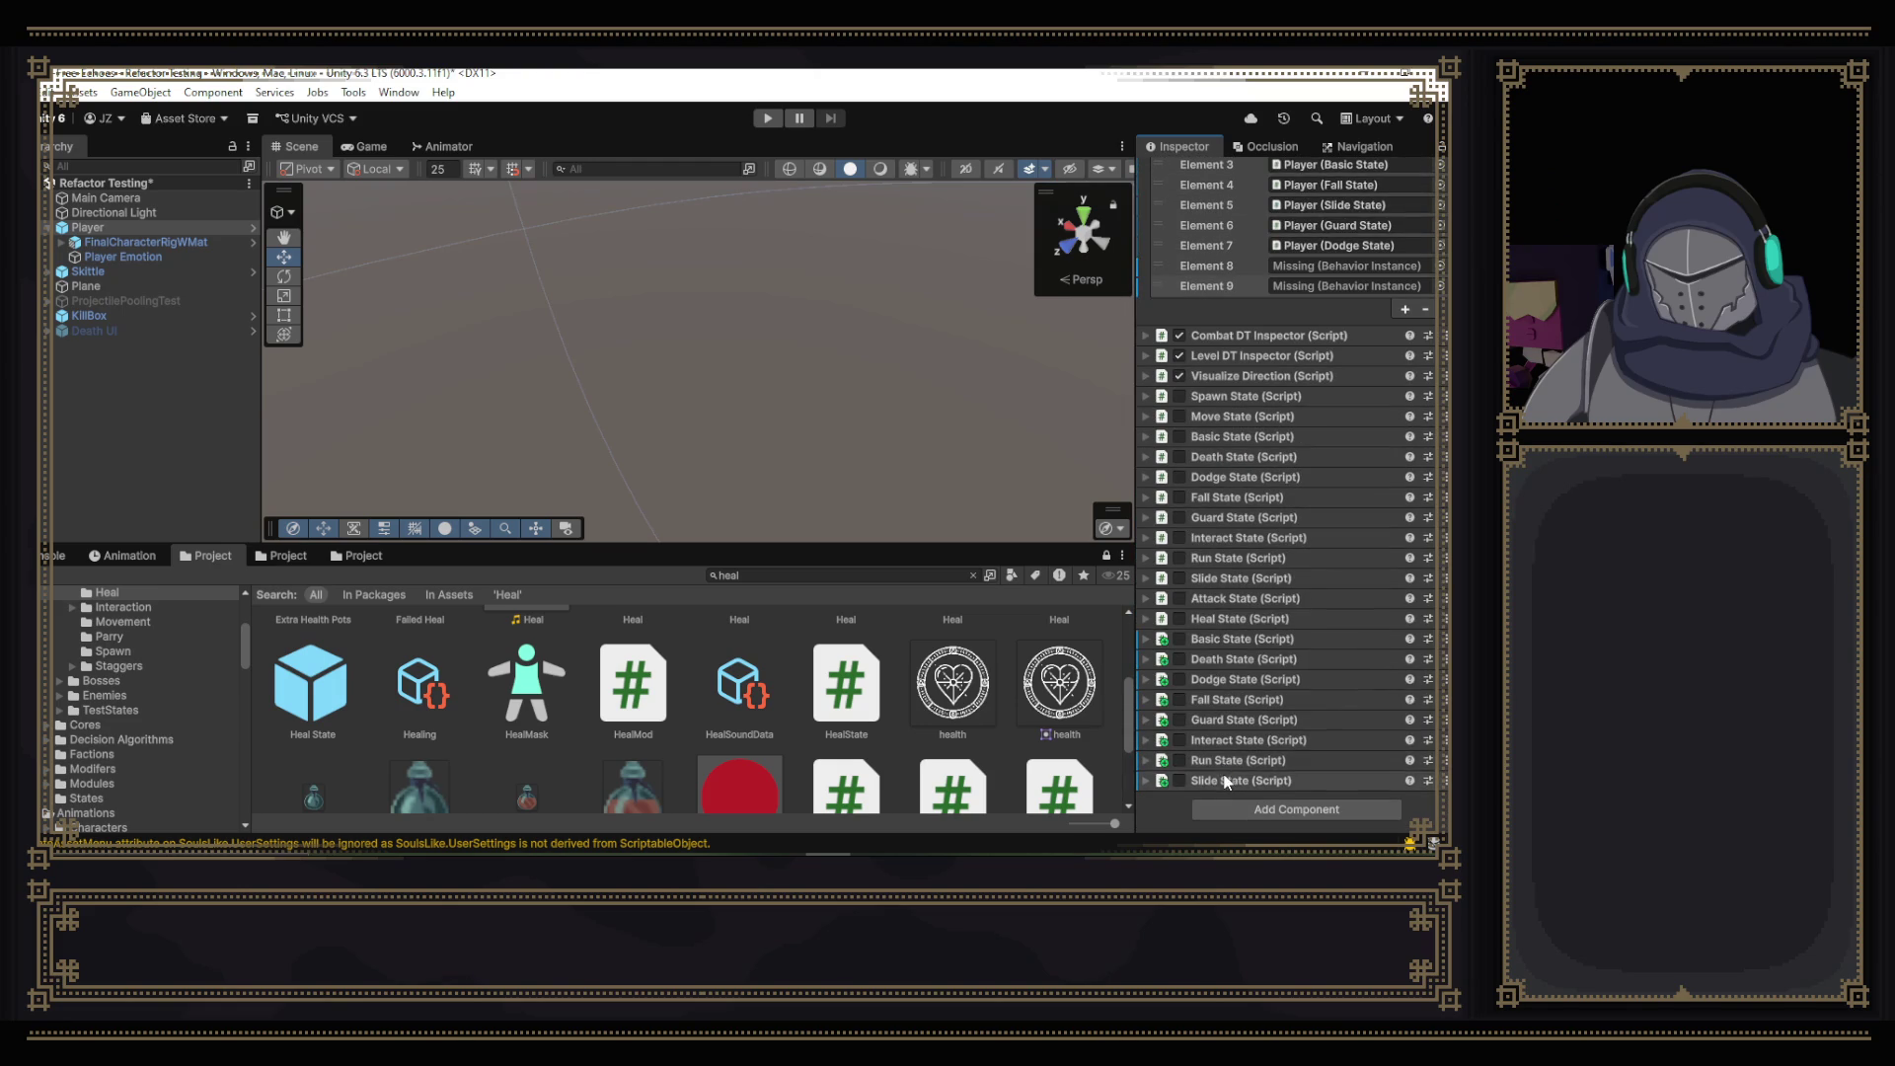
{"action": "right_click", "coordinate": [1222, 762]}
{"action": "left_click", "coordinate": [1305, 588]}
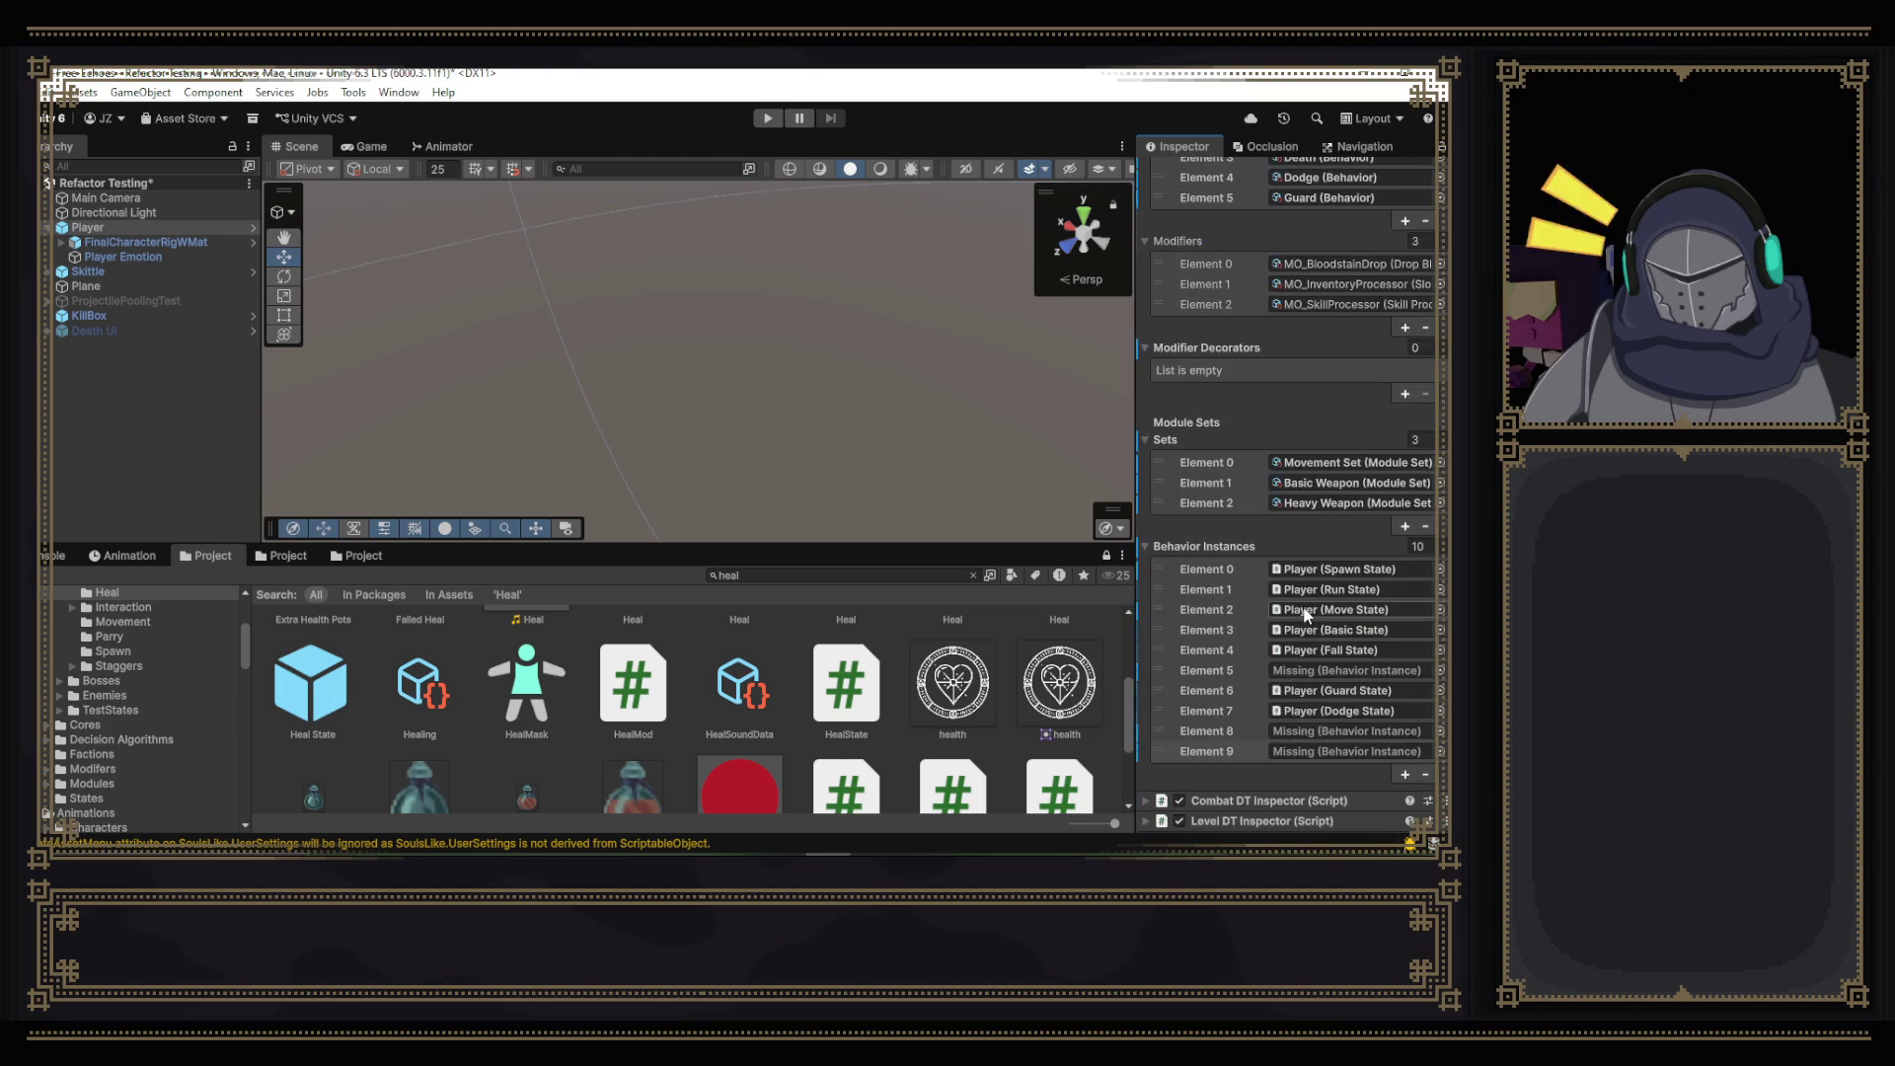
{"action": "right_click", "coordinate": [1274, 782]}
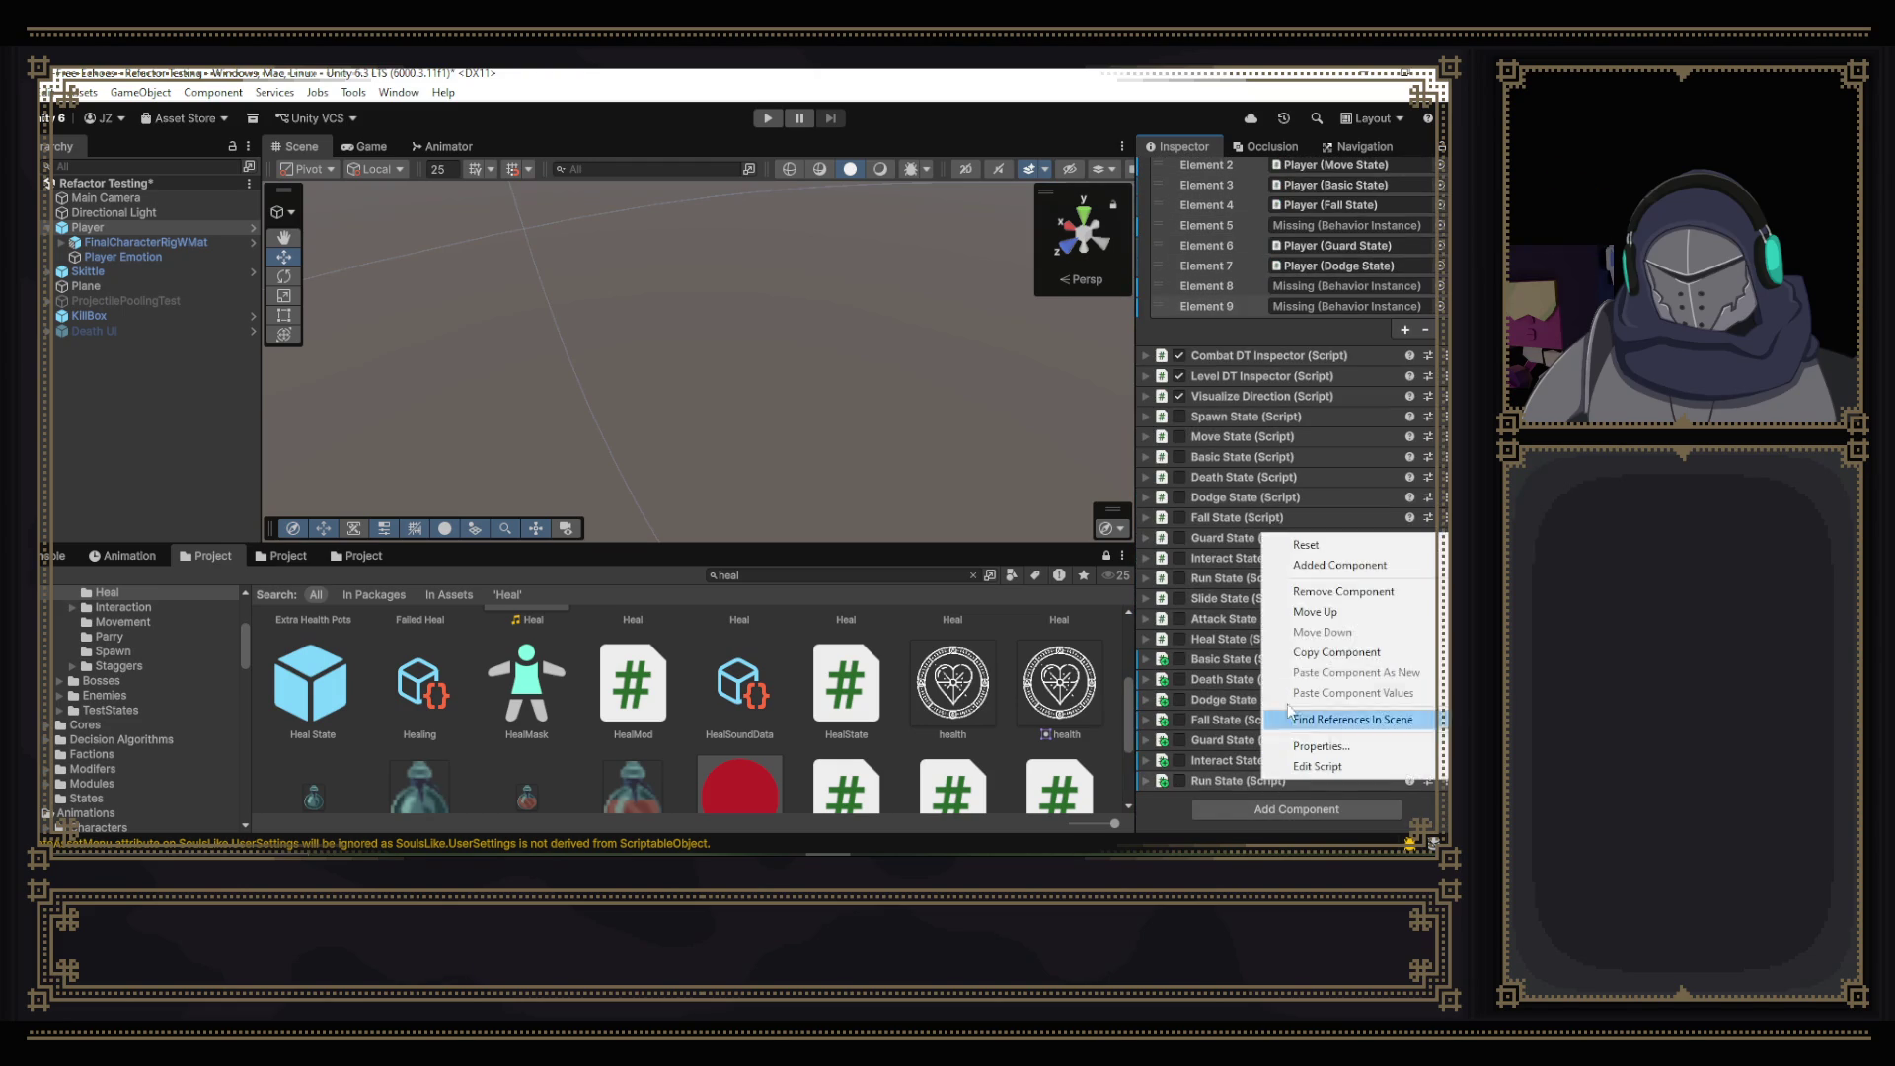
{"action": "left_click", "coordinate": [1308, 590]}
{"action": "scroll", "coordinate": [1220, 775], "scroll_direction": "down", "scroll_amount": 10}
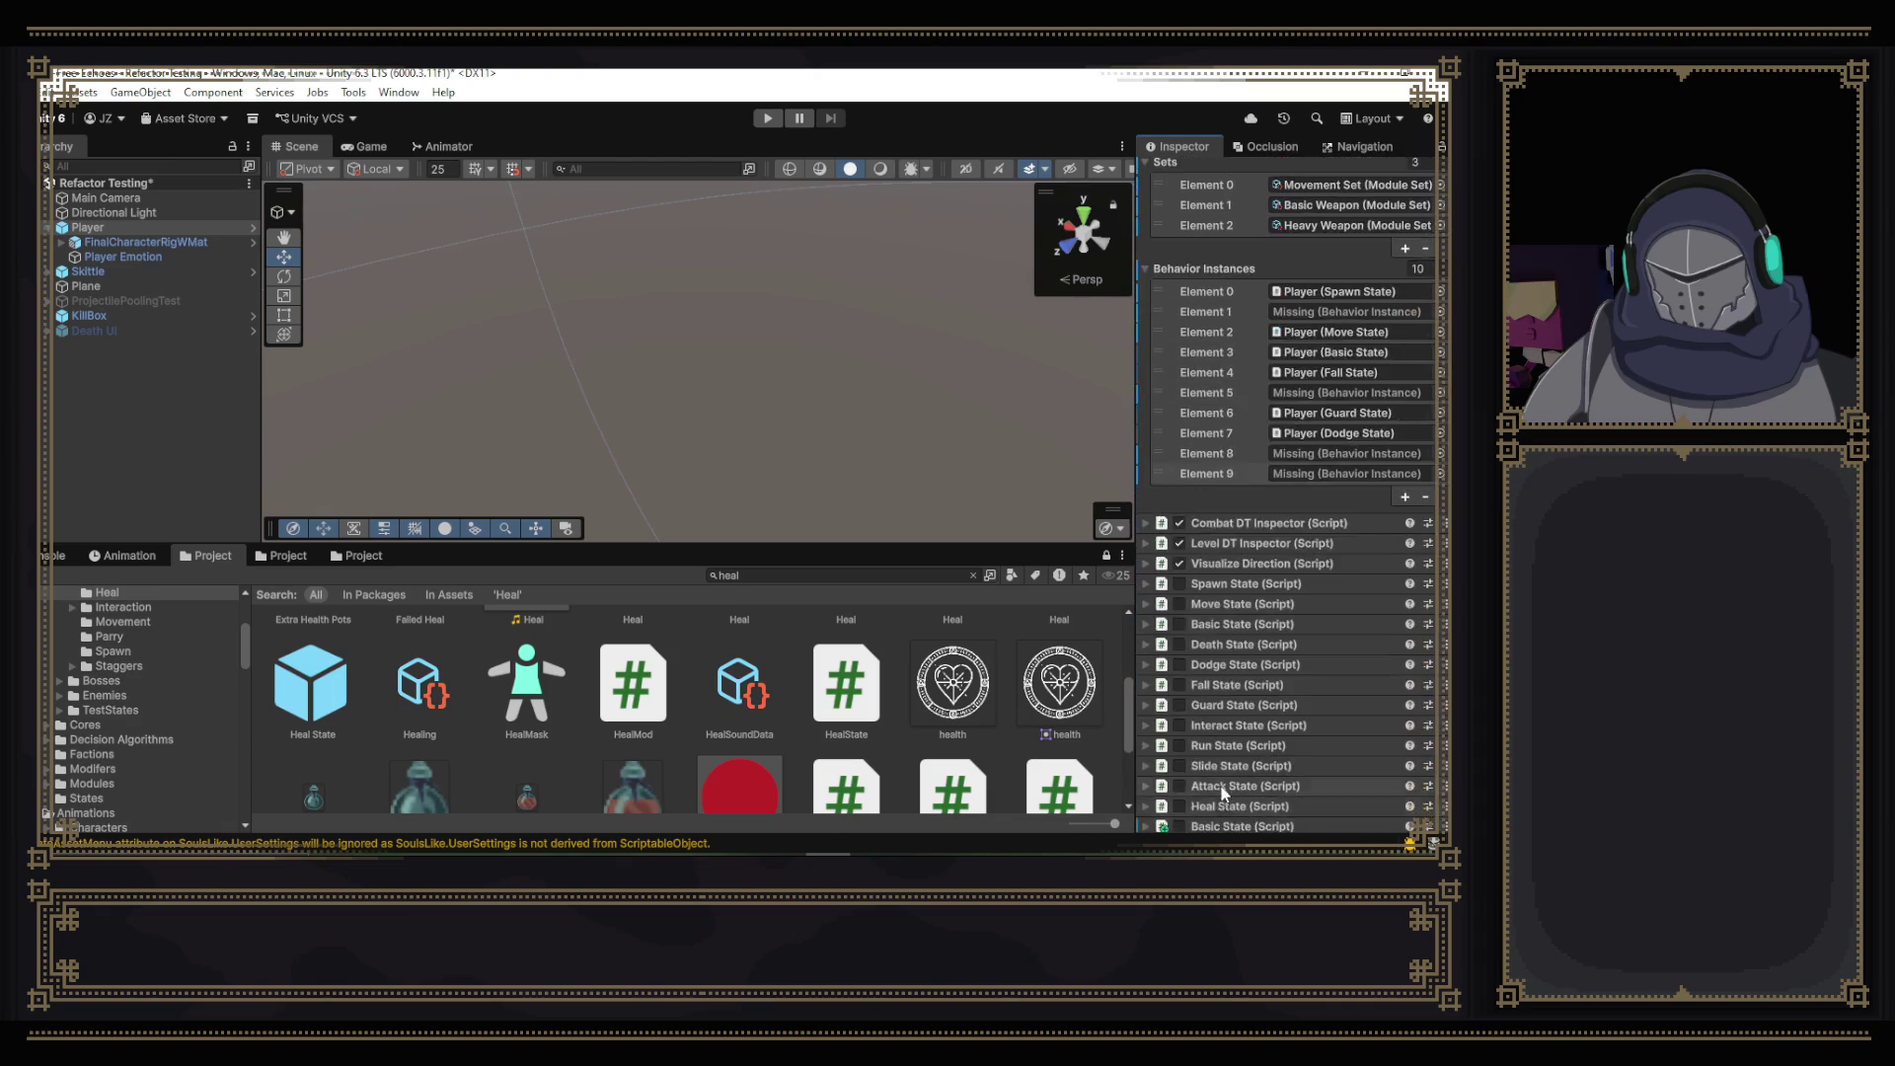
{"action": "right_click", "coordinate": [1229, 779]}
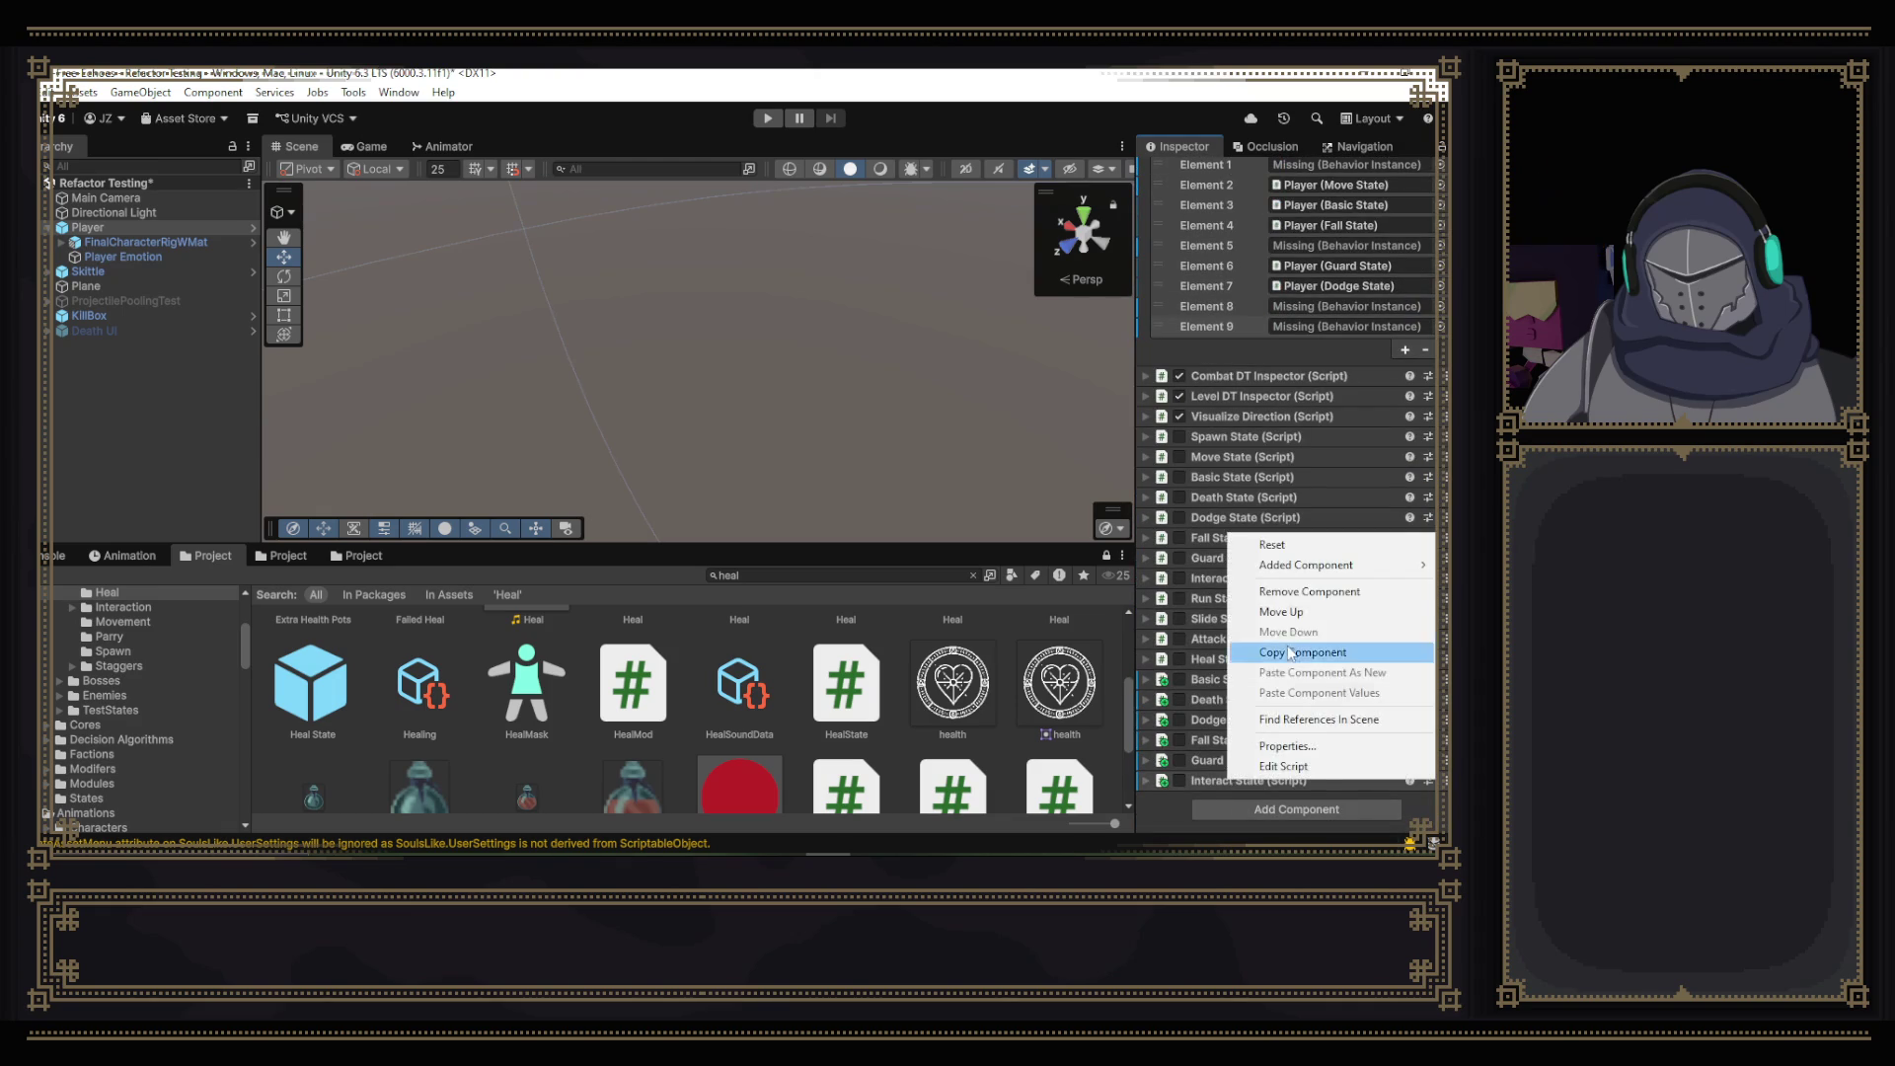
{"action": "left_click", "coordinate": [1303, 592]}
- Remove the duplicate Guard, Fall, Dodge, Death and Basic State components
{"action": "scroll", "coordinate": [1247, 774], "scroll_direction": "down", "scroll_amount": 10}
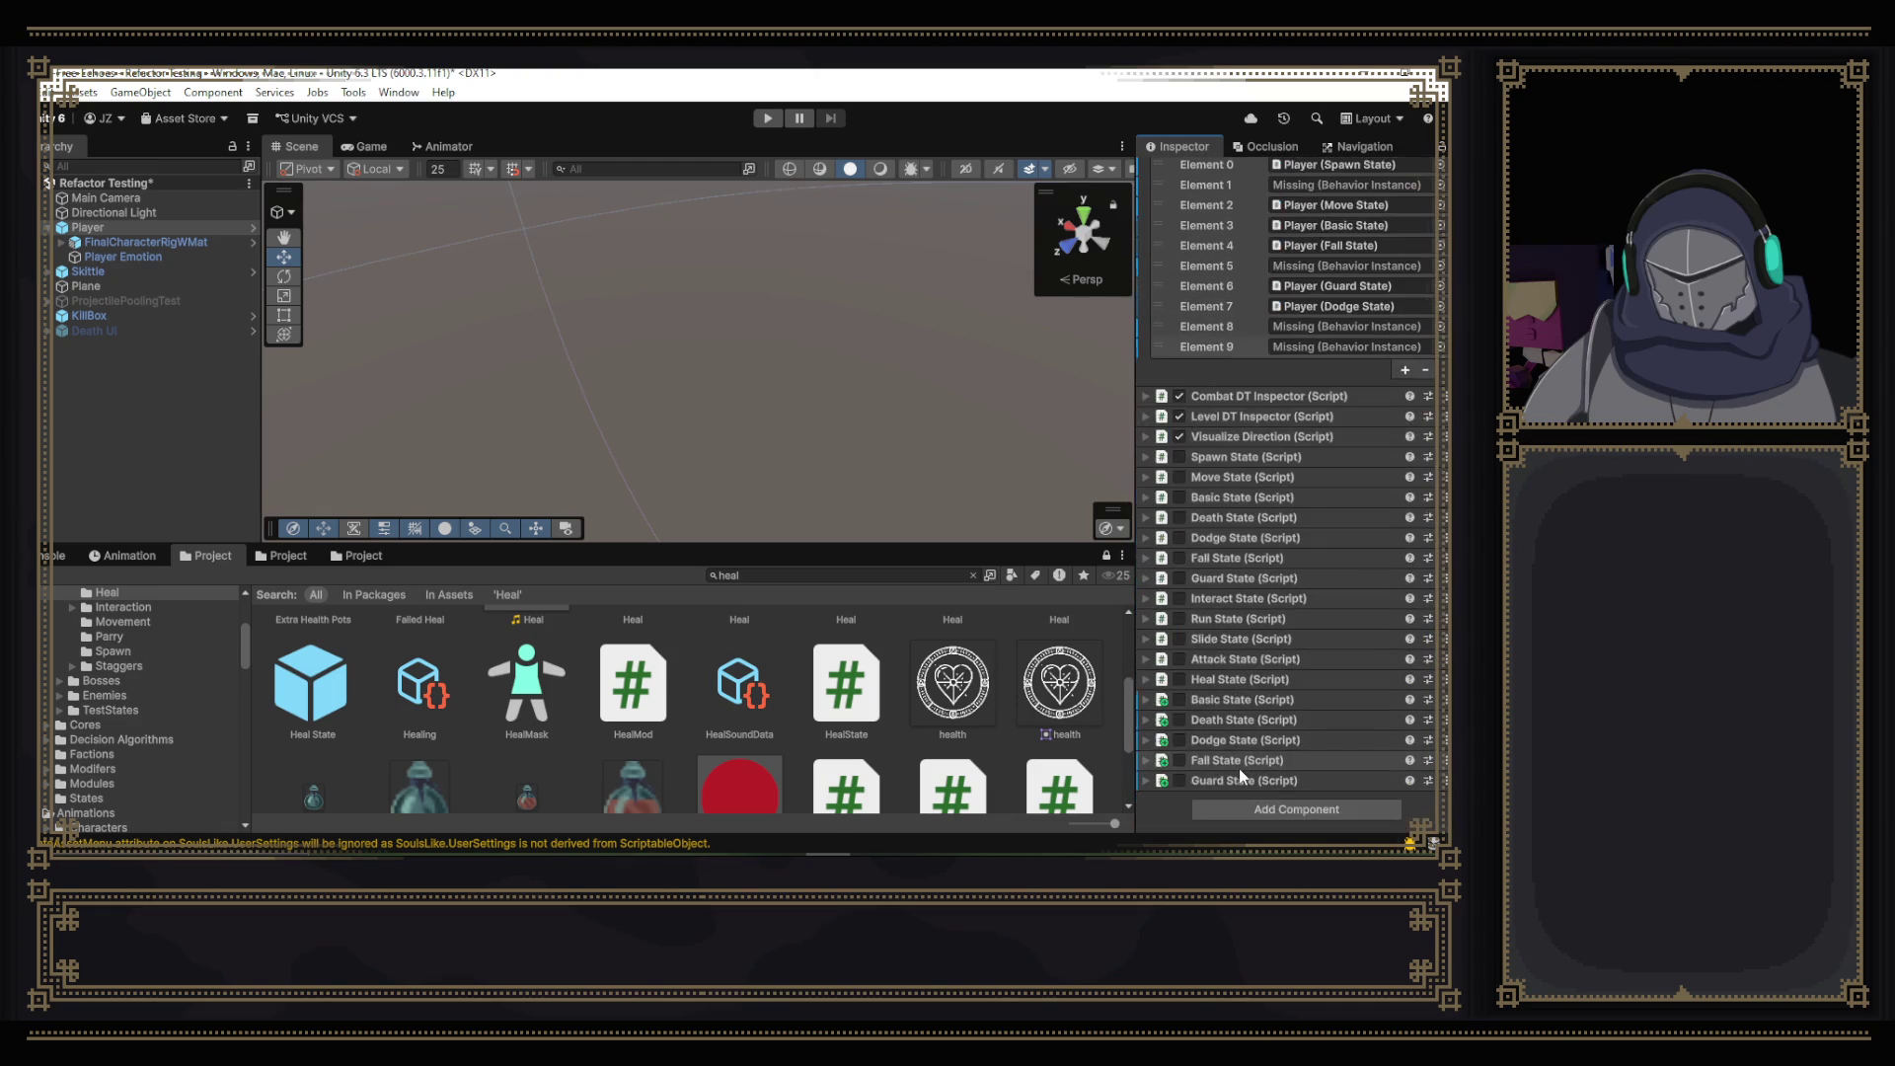
{"action": "right_click", "coordinate": [1240, 768]}
{"action": "left_click", "coordinate": [1321, 587]}
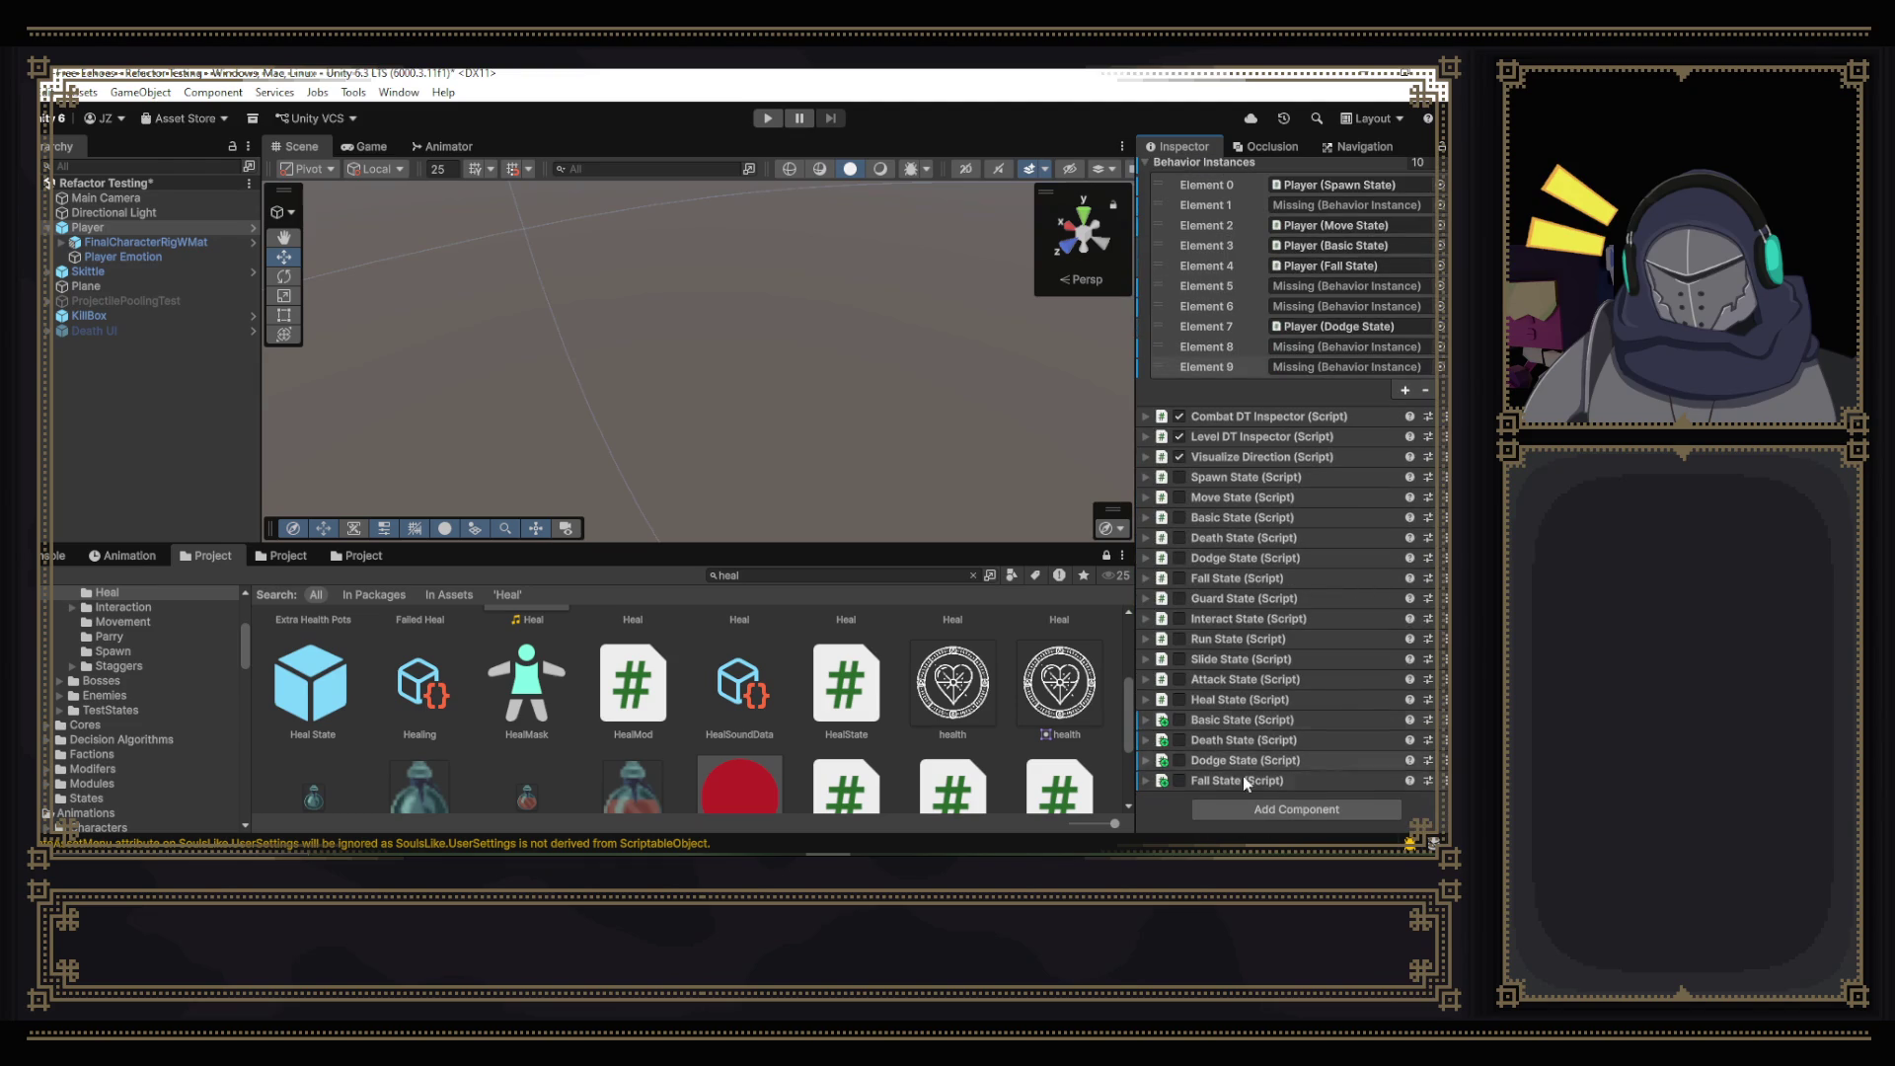
{"action": "right_click", "coordinate": [1238, 784]}
{"action": "left_click", "coordinate": [1299, 591]}
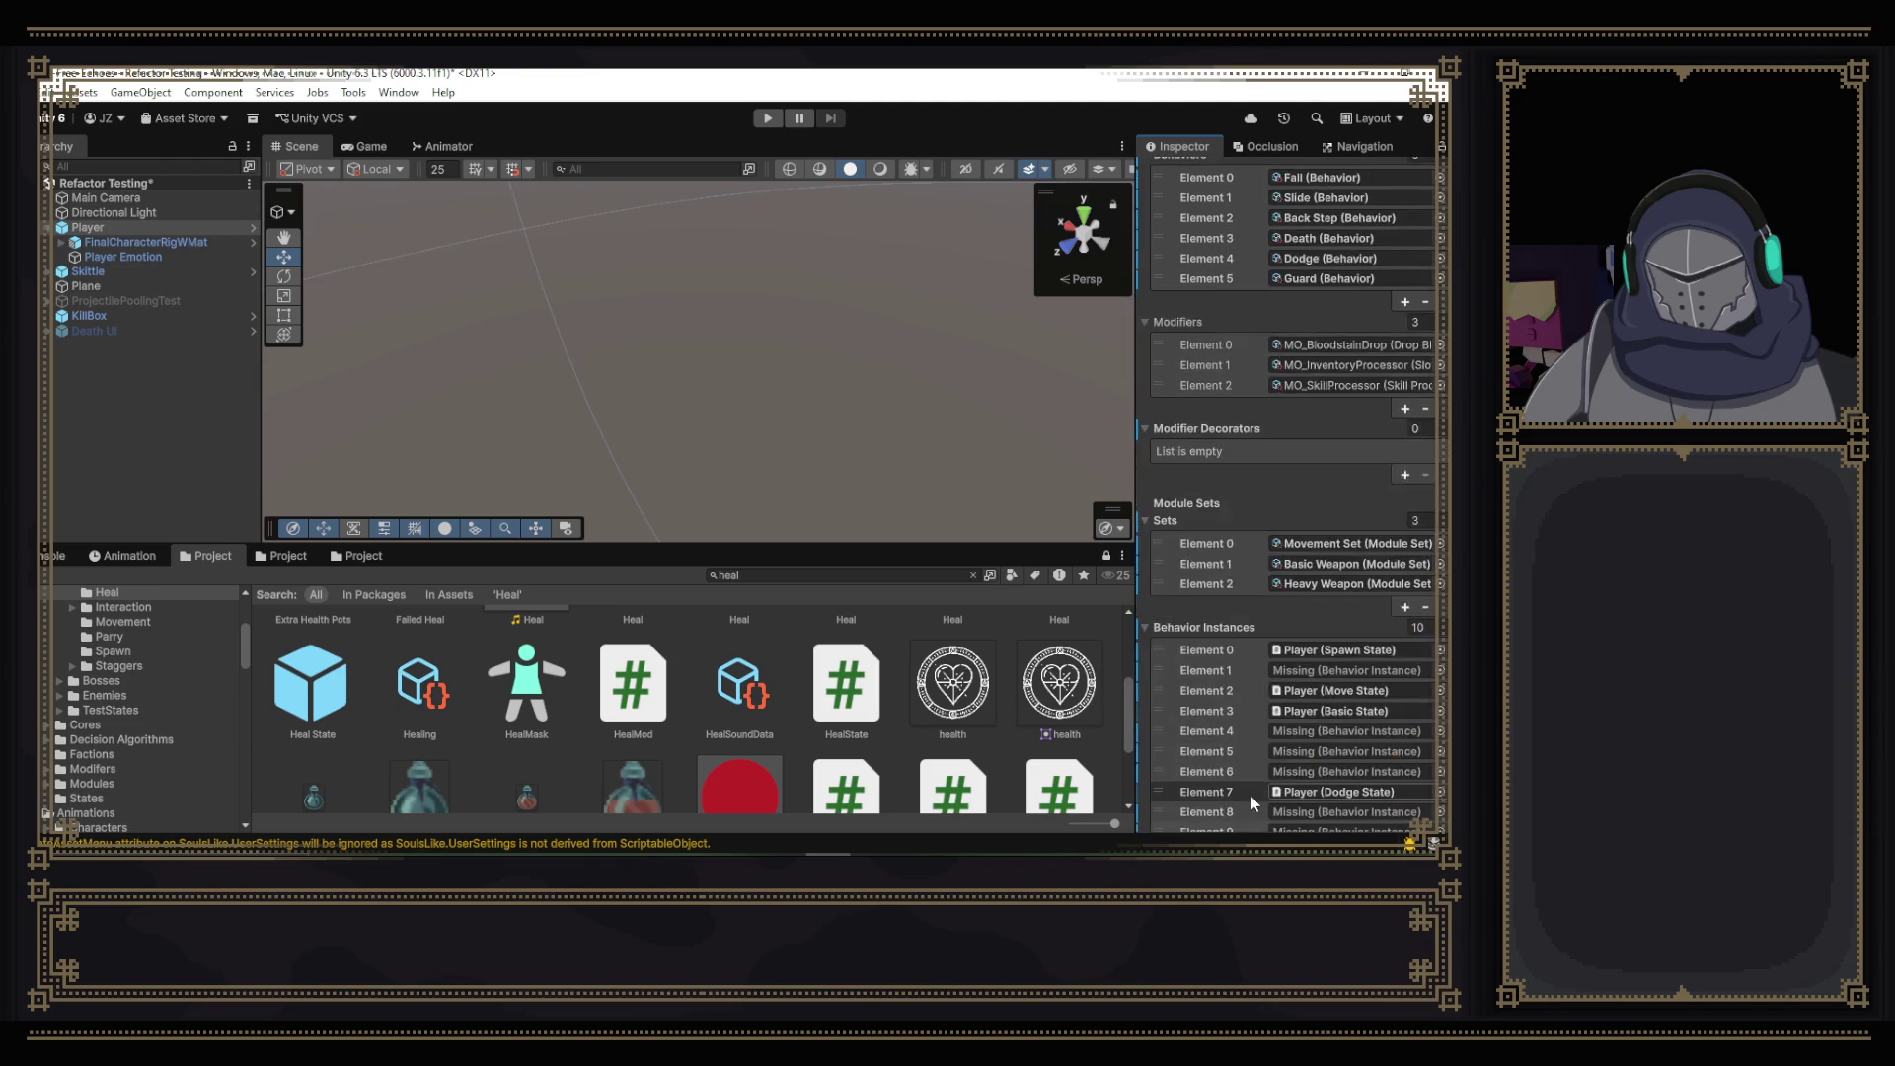
{"action": "right_click", "coordinate": [1252, 782]}
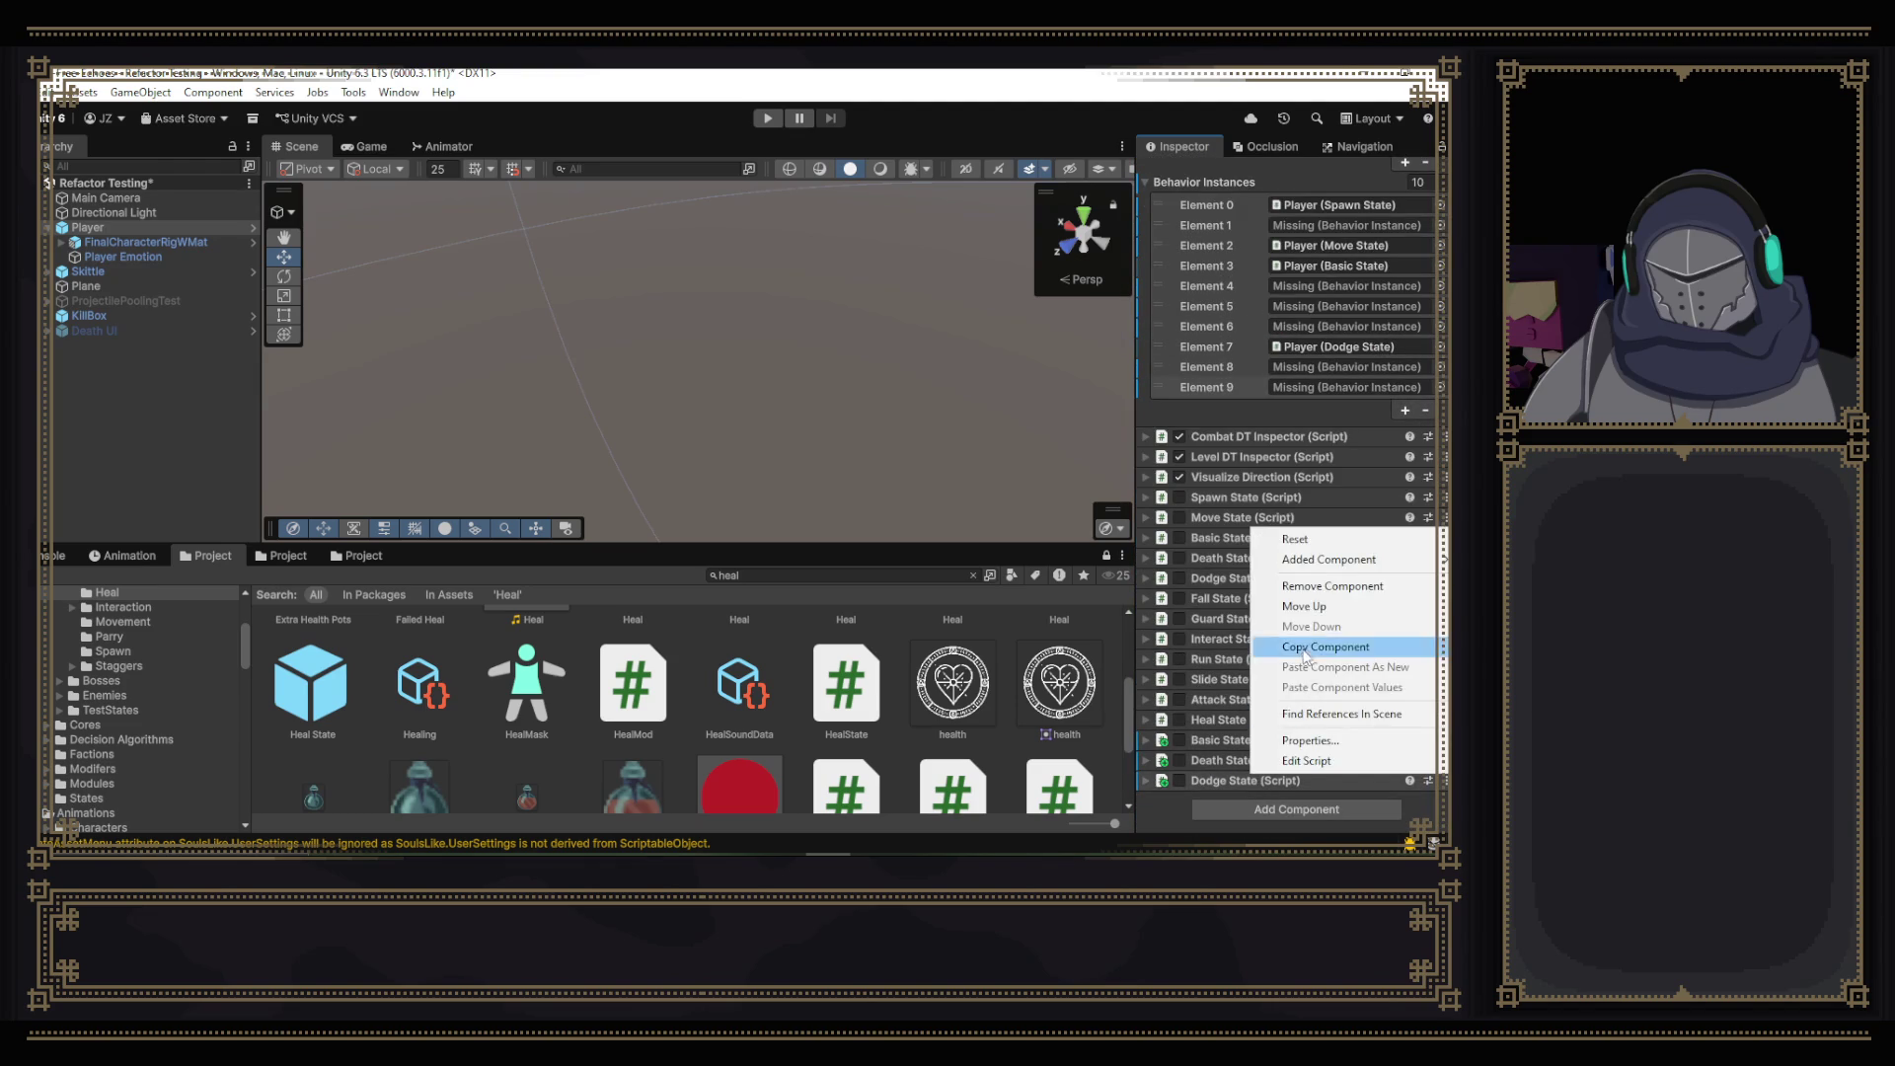
{"action": "left_click", "coordinate": [1301, 585]}
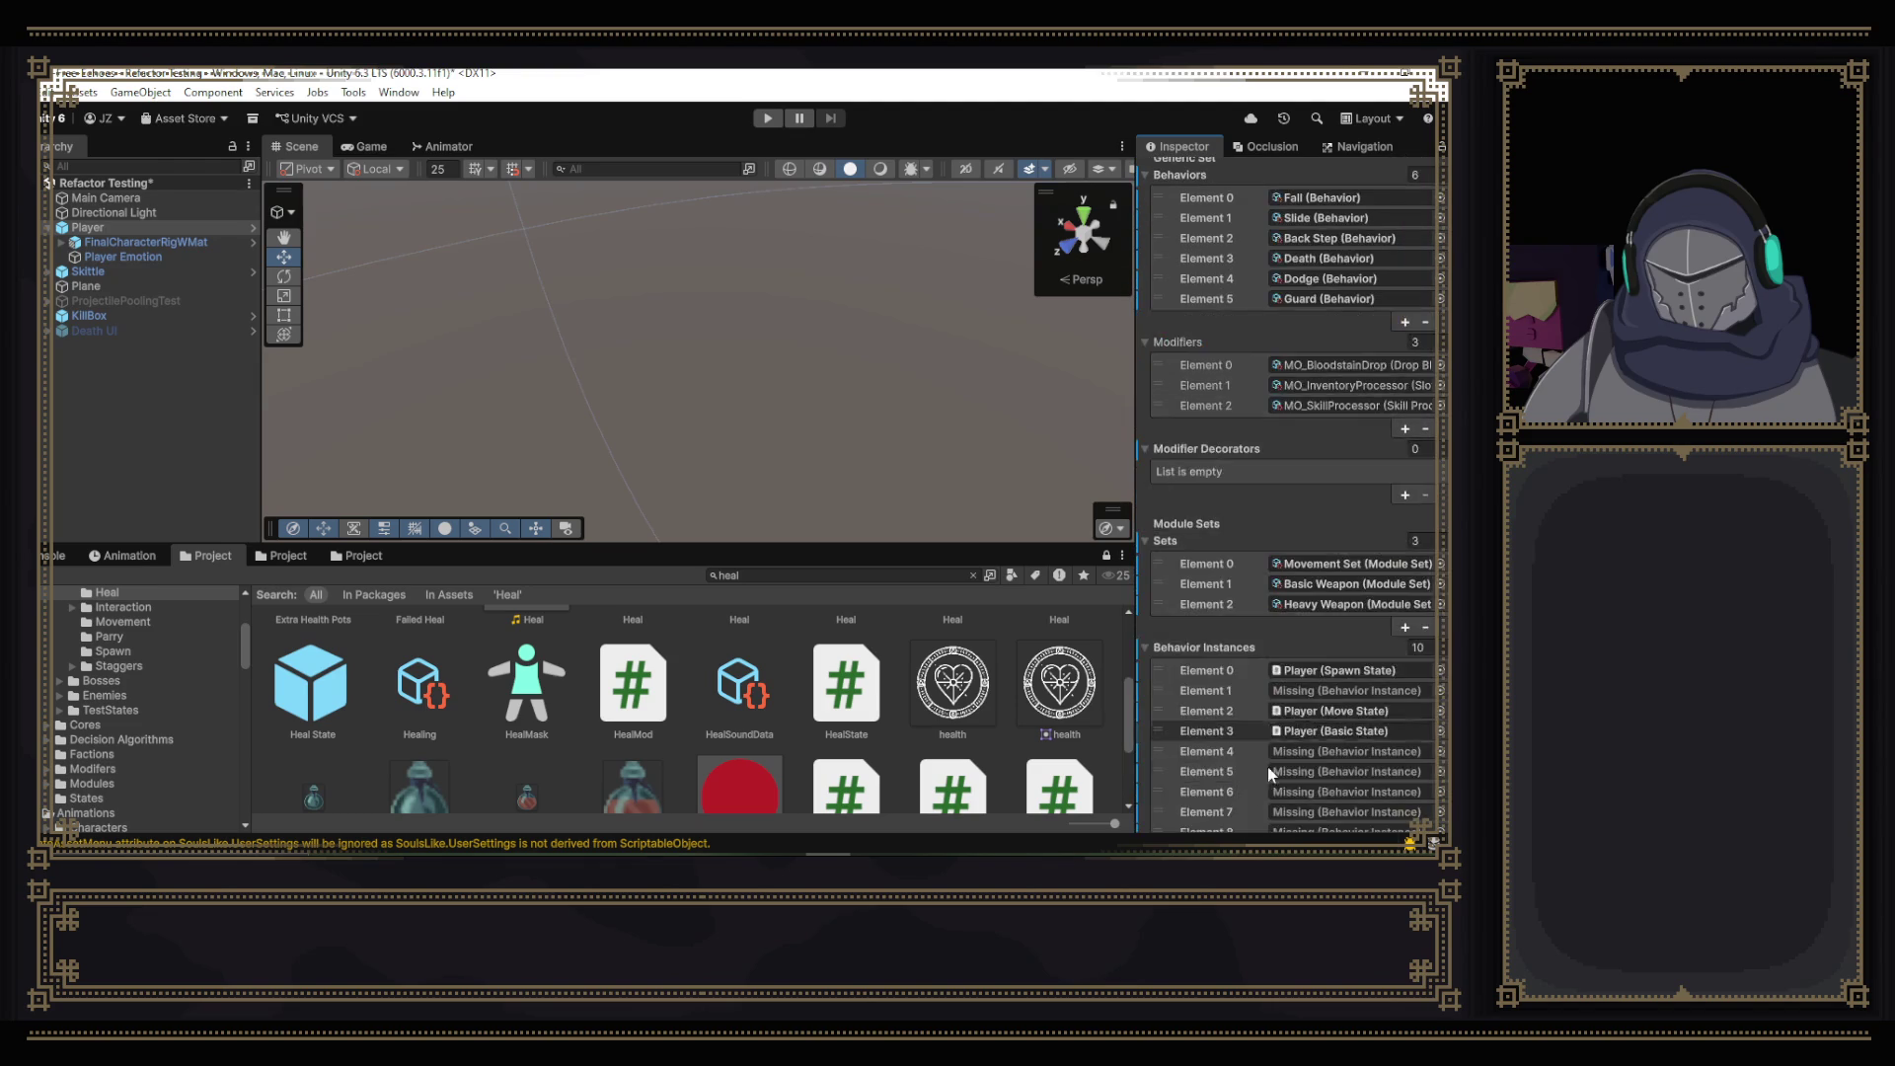
{"action": "right_click", "coordinate": [1250, 781]}
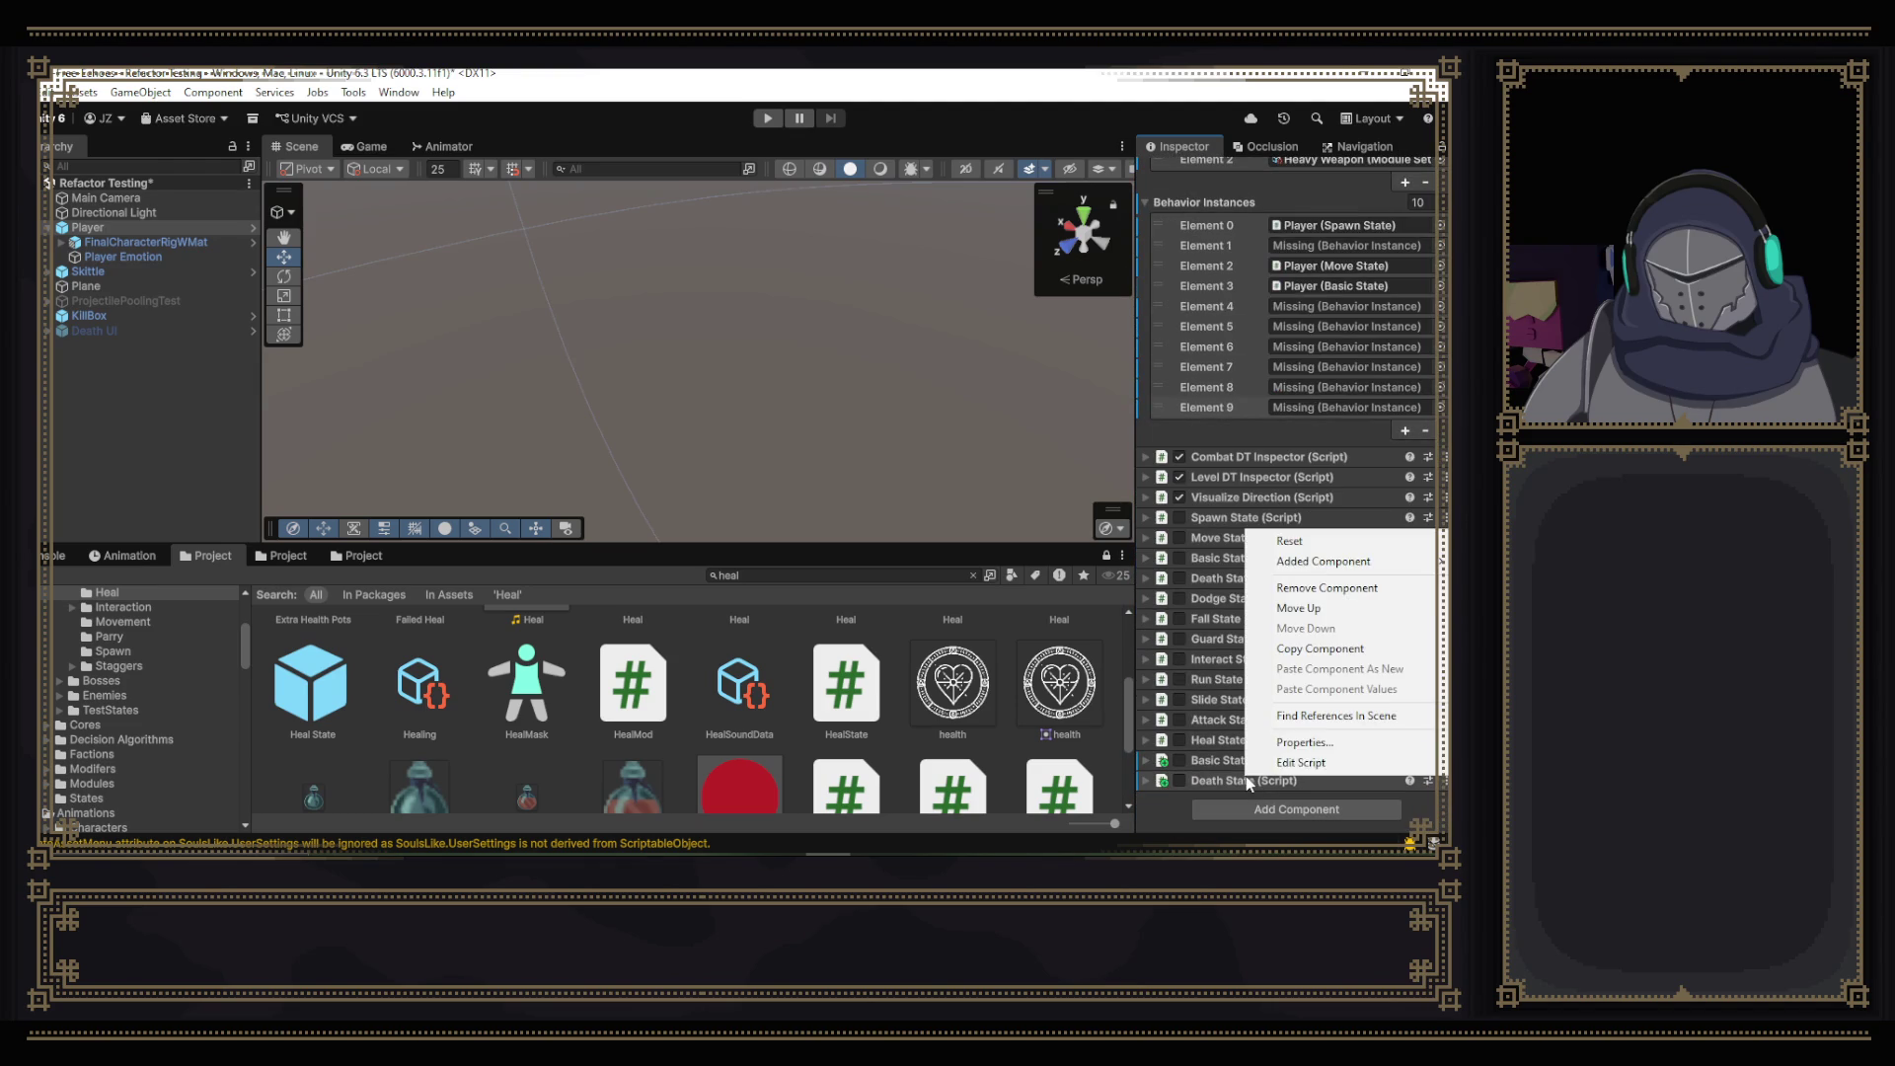
{"action": "left_click", "coordinate": [1303, 588]}
{"action": "scroll", "coordinate": [1234, 774], "scroll_direction": "down", "scroll_amount": 5}
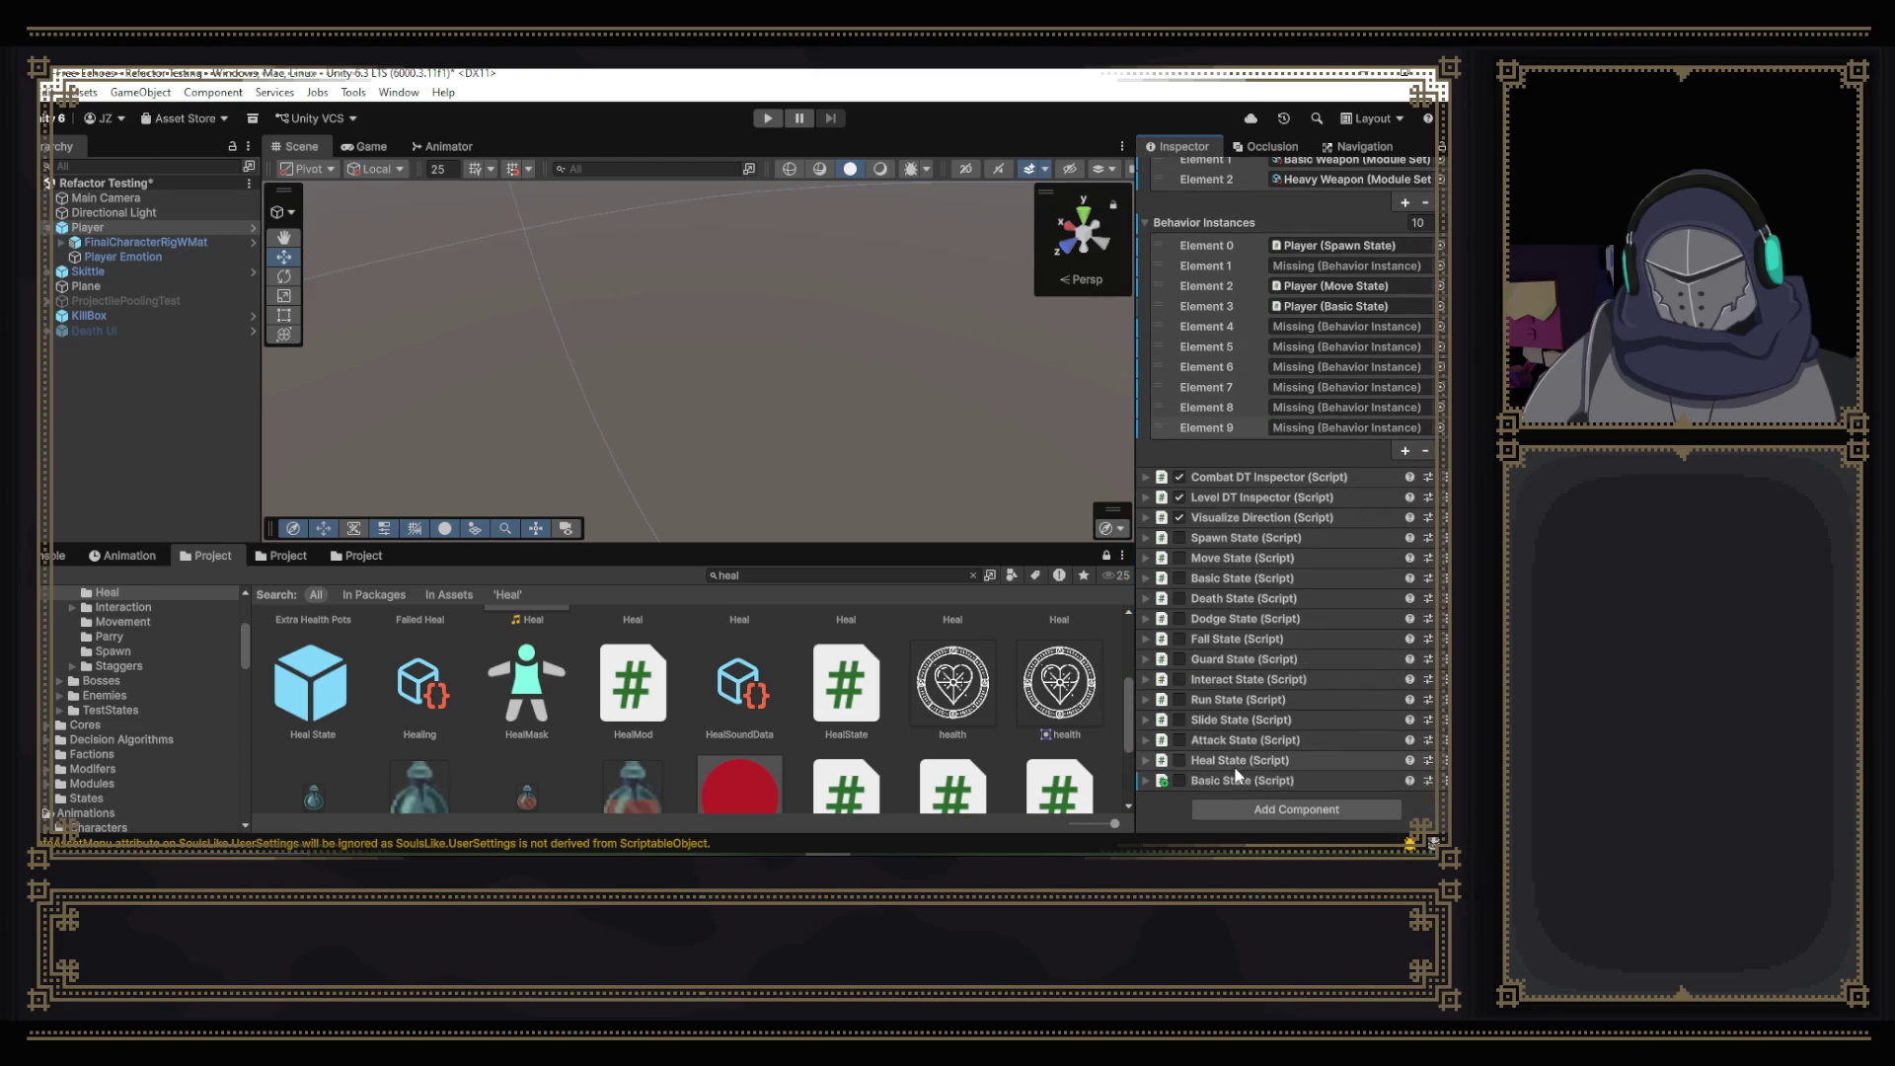
{"action": "right_click", "coordinate": [1264, 786]}
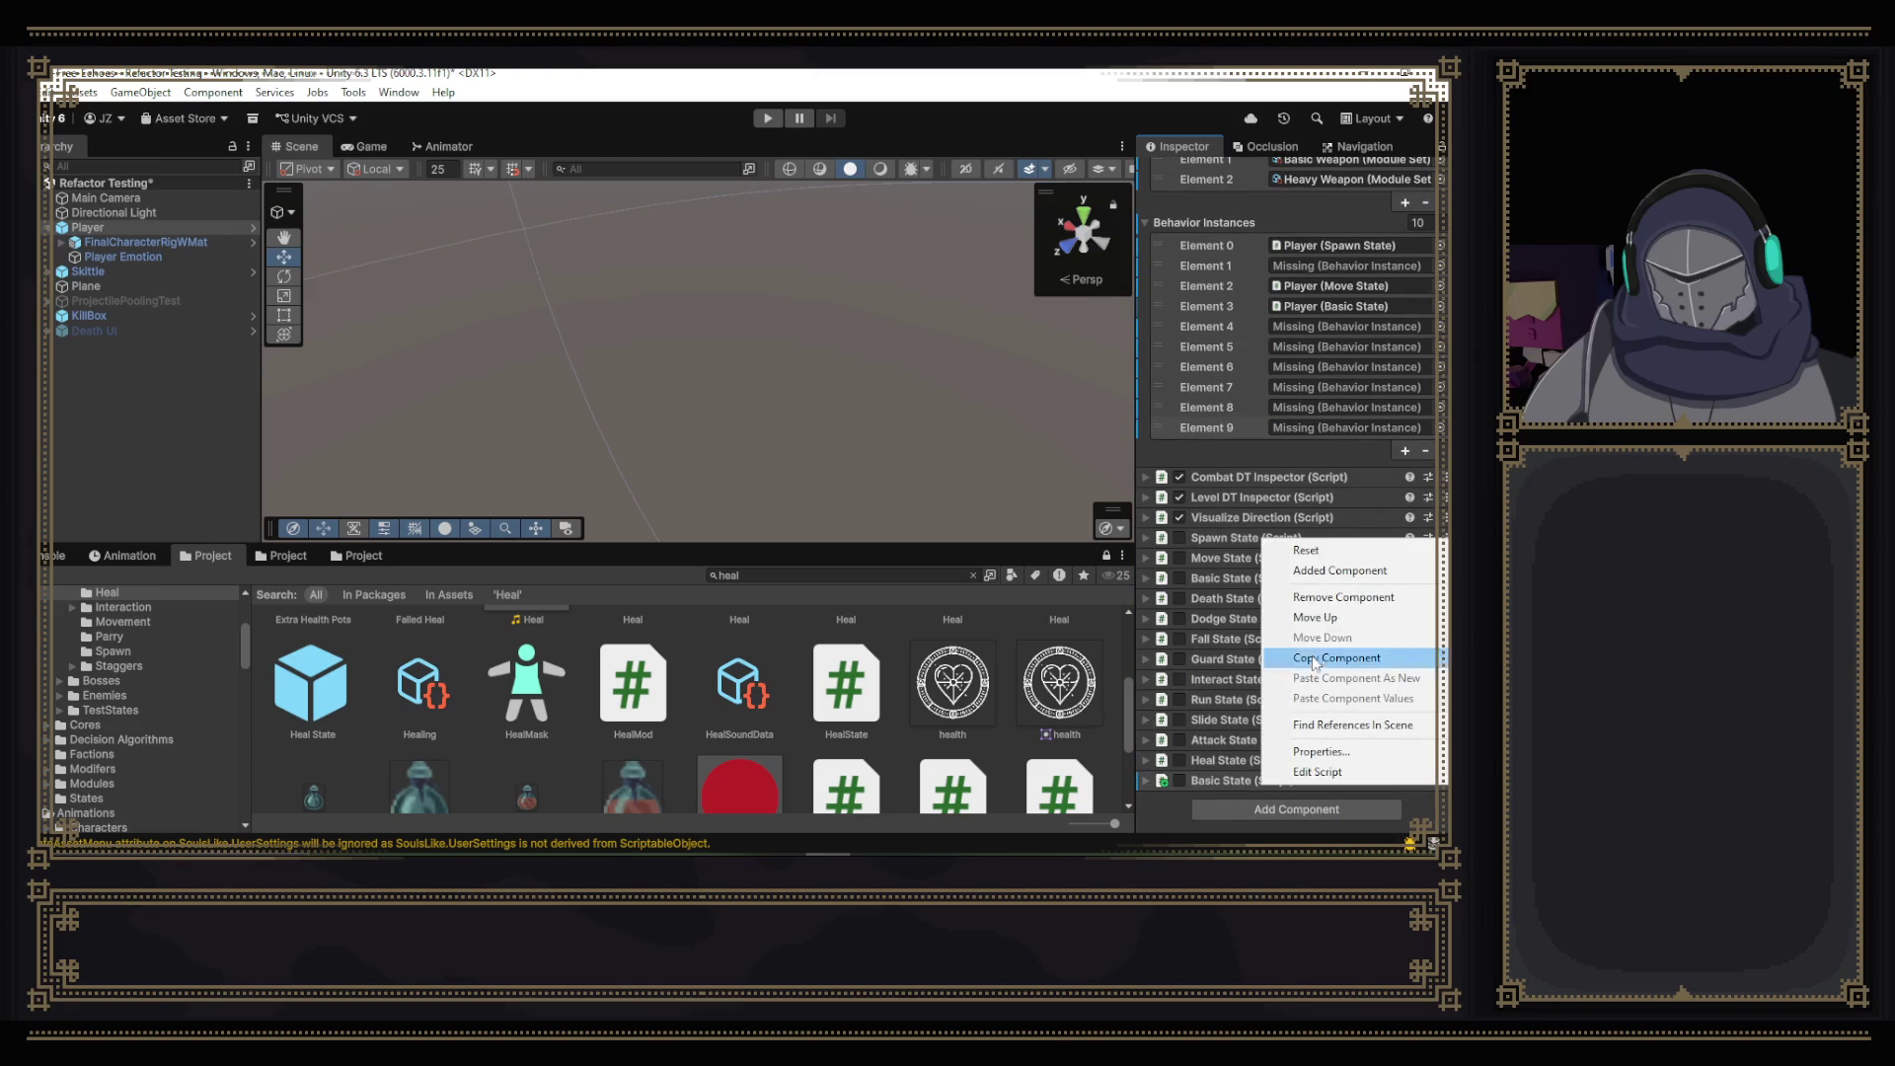
{"action": "left_click", "coordinate": [1322, 601]}
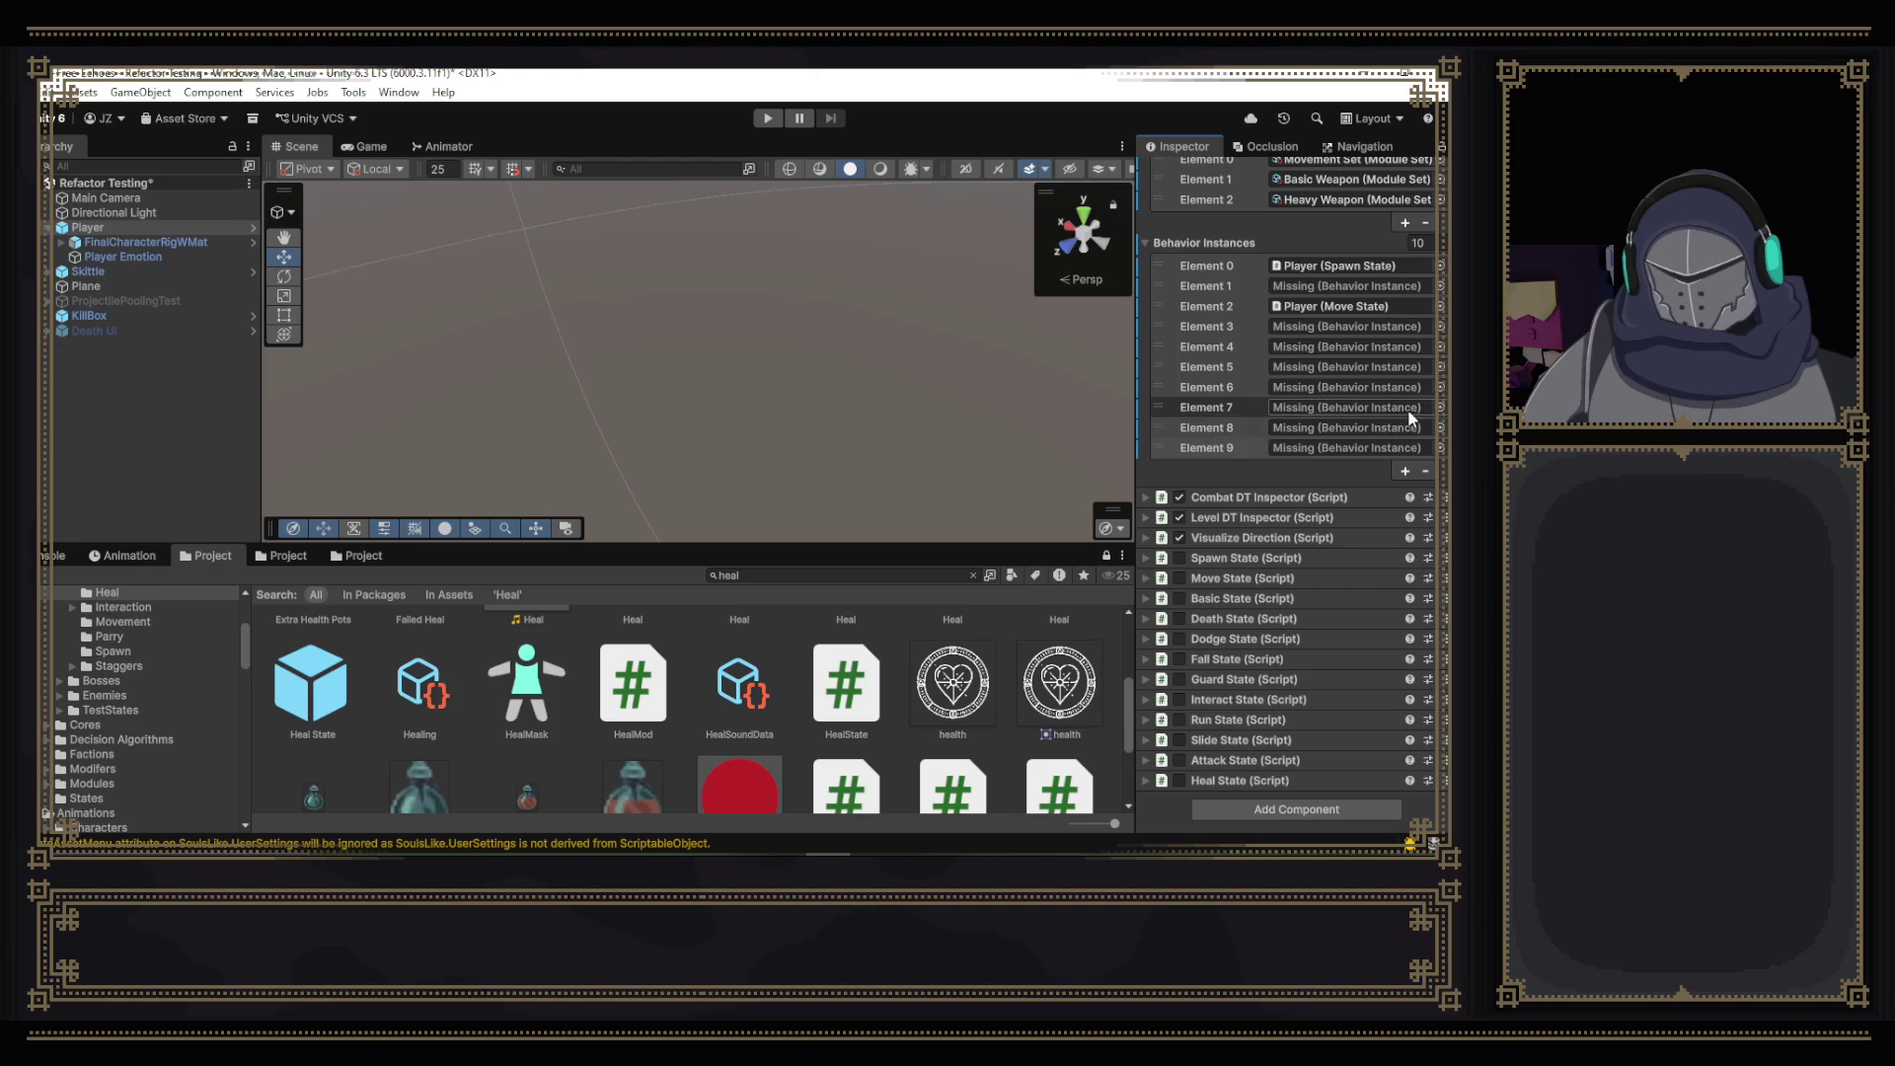
- Remove all nine Behavior Instances entries and save the scene
{"action": "left_click", "coordinate": [1427, 472]}
{"action": "left_click", "coordinate": [1428, 472]}
{"action": "left_click", "coordinate": [1428, 472]}
{"action": "left_click", "coordinate": [1427, 472]}
{"action": "left_click", "coordinate": [1427, 472]}
{"action": "left_click", "coordinate": [1427, 472]}
{"action": "left_click", "coordinate": [1428, 472]}
{"action": "left_click", "coordinate": [1427, 472]}
{"action": "left_click", "coordinate": [1427, 472]}
{"action": "left_click", "coordinate": [1428, 472]}
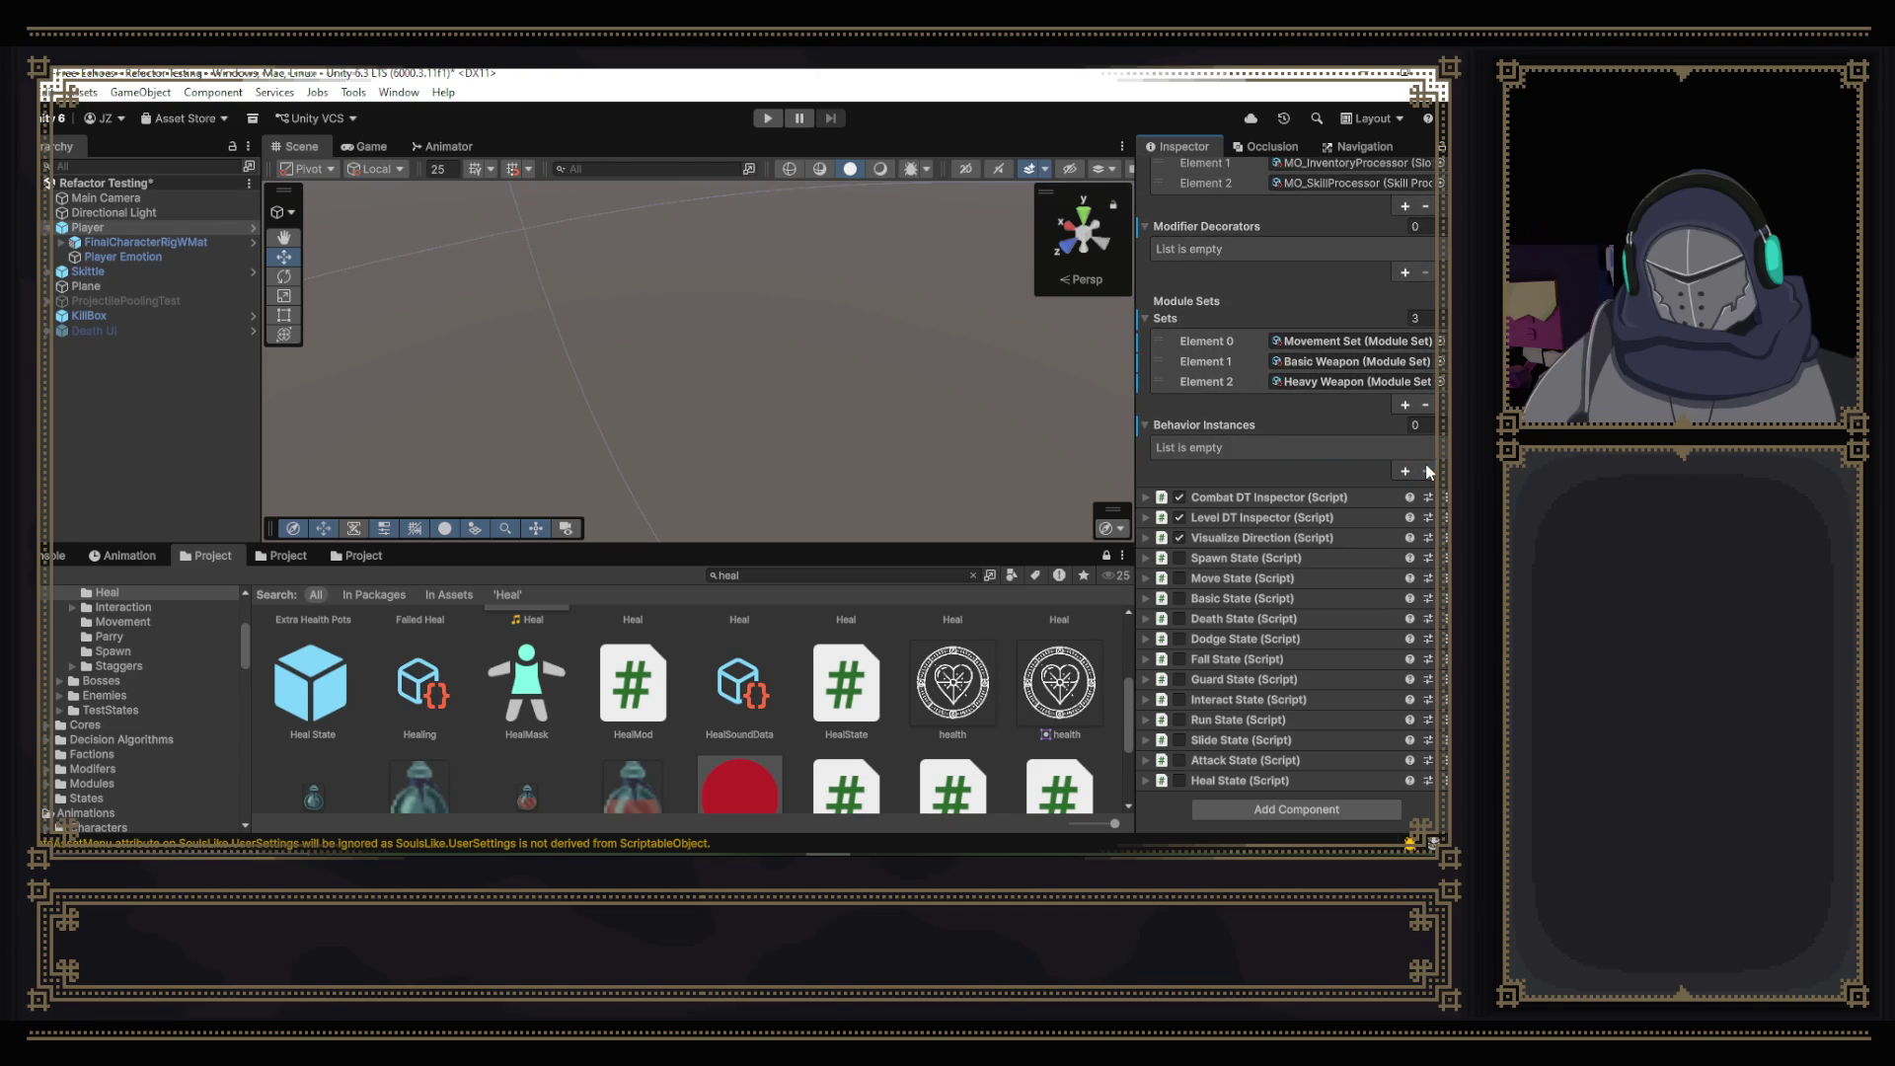
{"action": "key", "text": "ctrl+s"}
{"action": "left_click", "coordinate": [255, 229]}
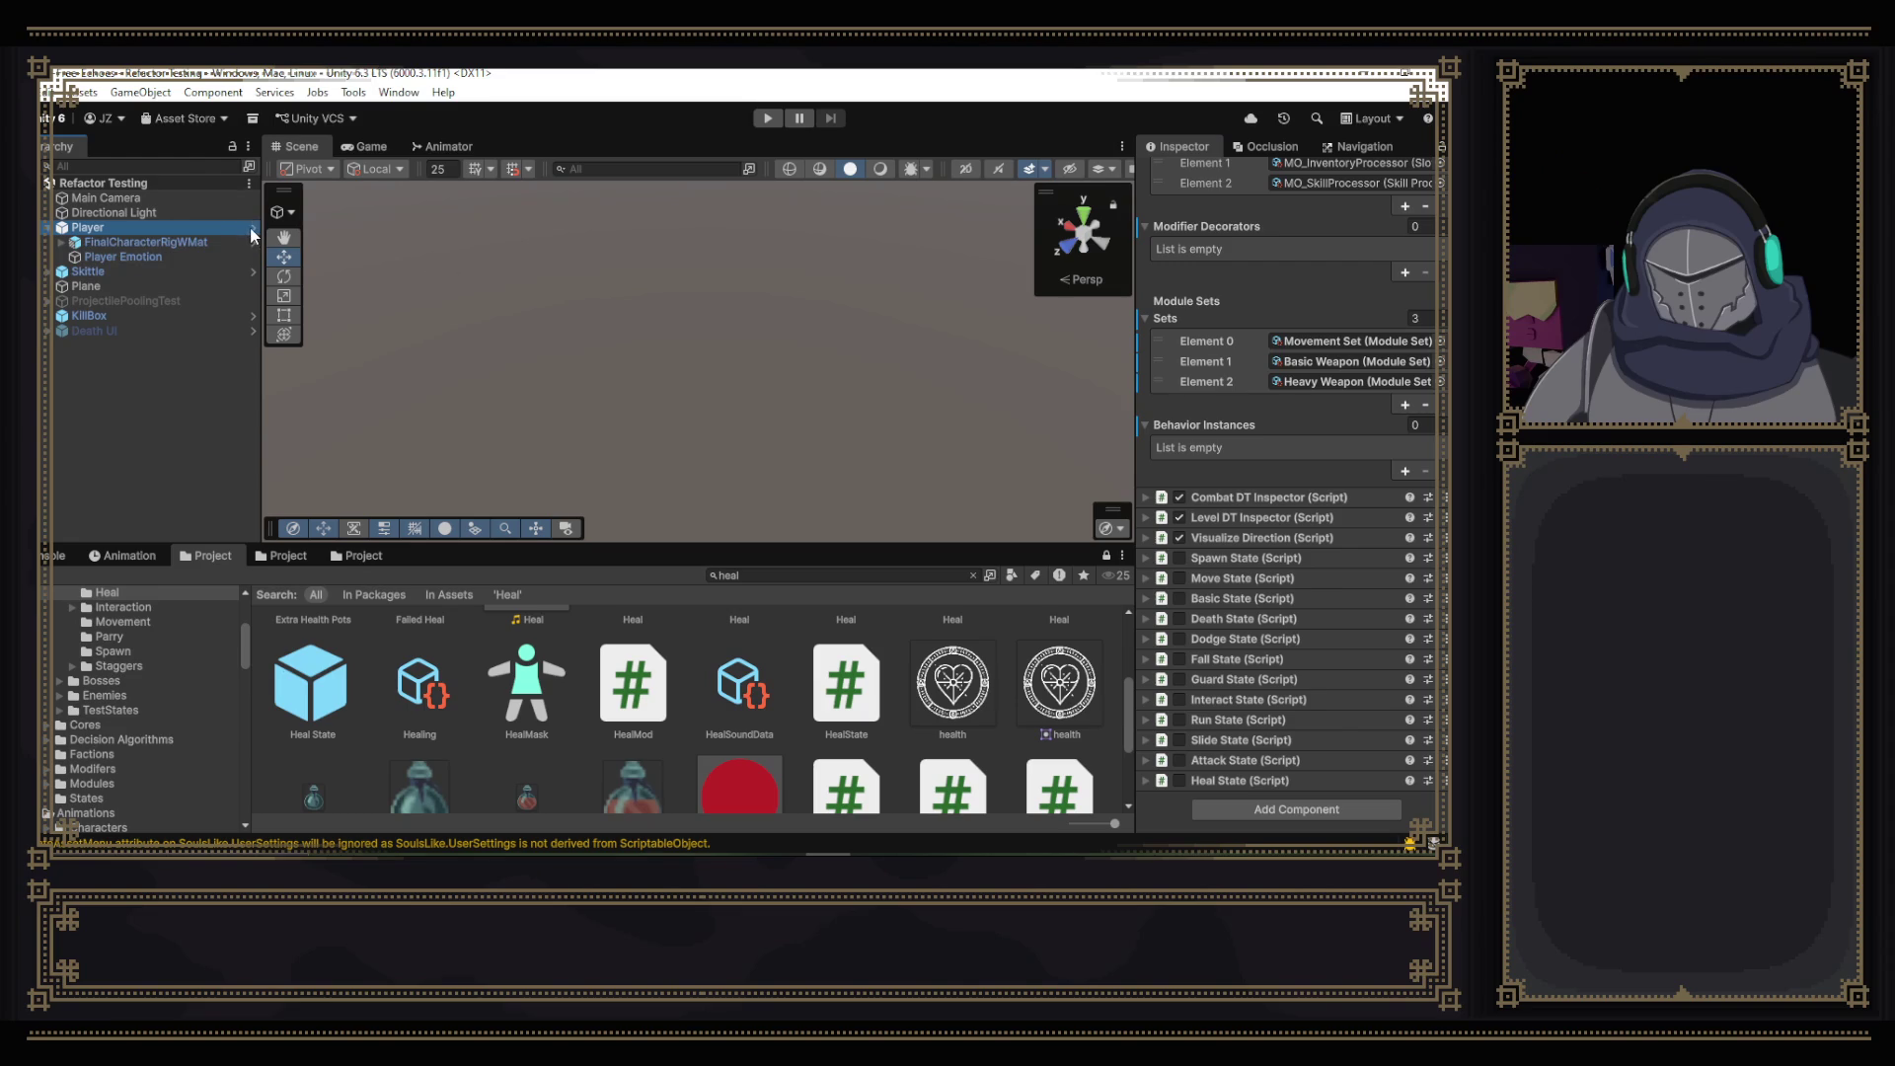
- Open the Player prefab, look through it, and return to the scene
{"action": "left_click", "coordinate": [254, 229]}
{"action": "scroll", "coordinate": [1253, 363], "scroll_direction": "down", "scroll_amount": 5}
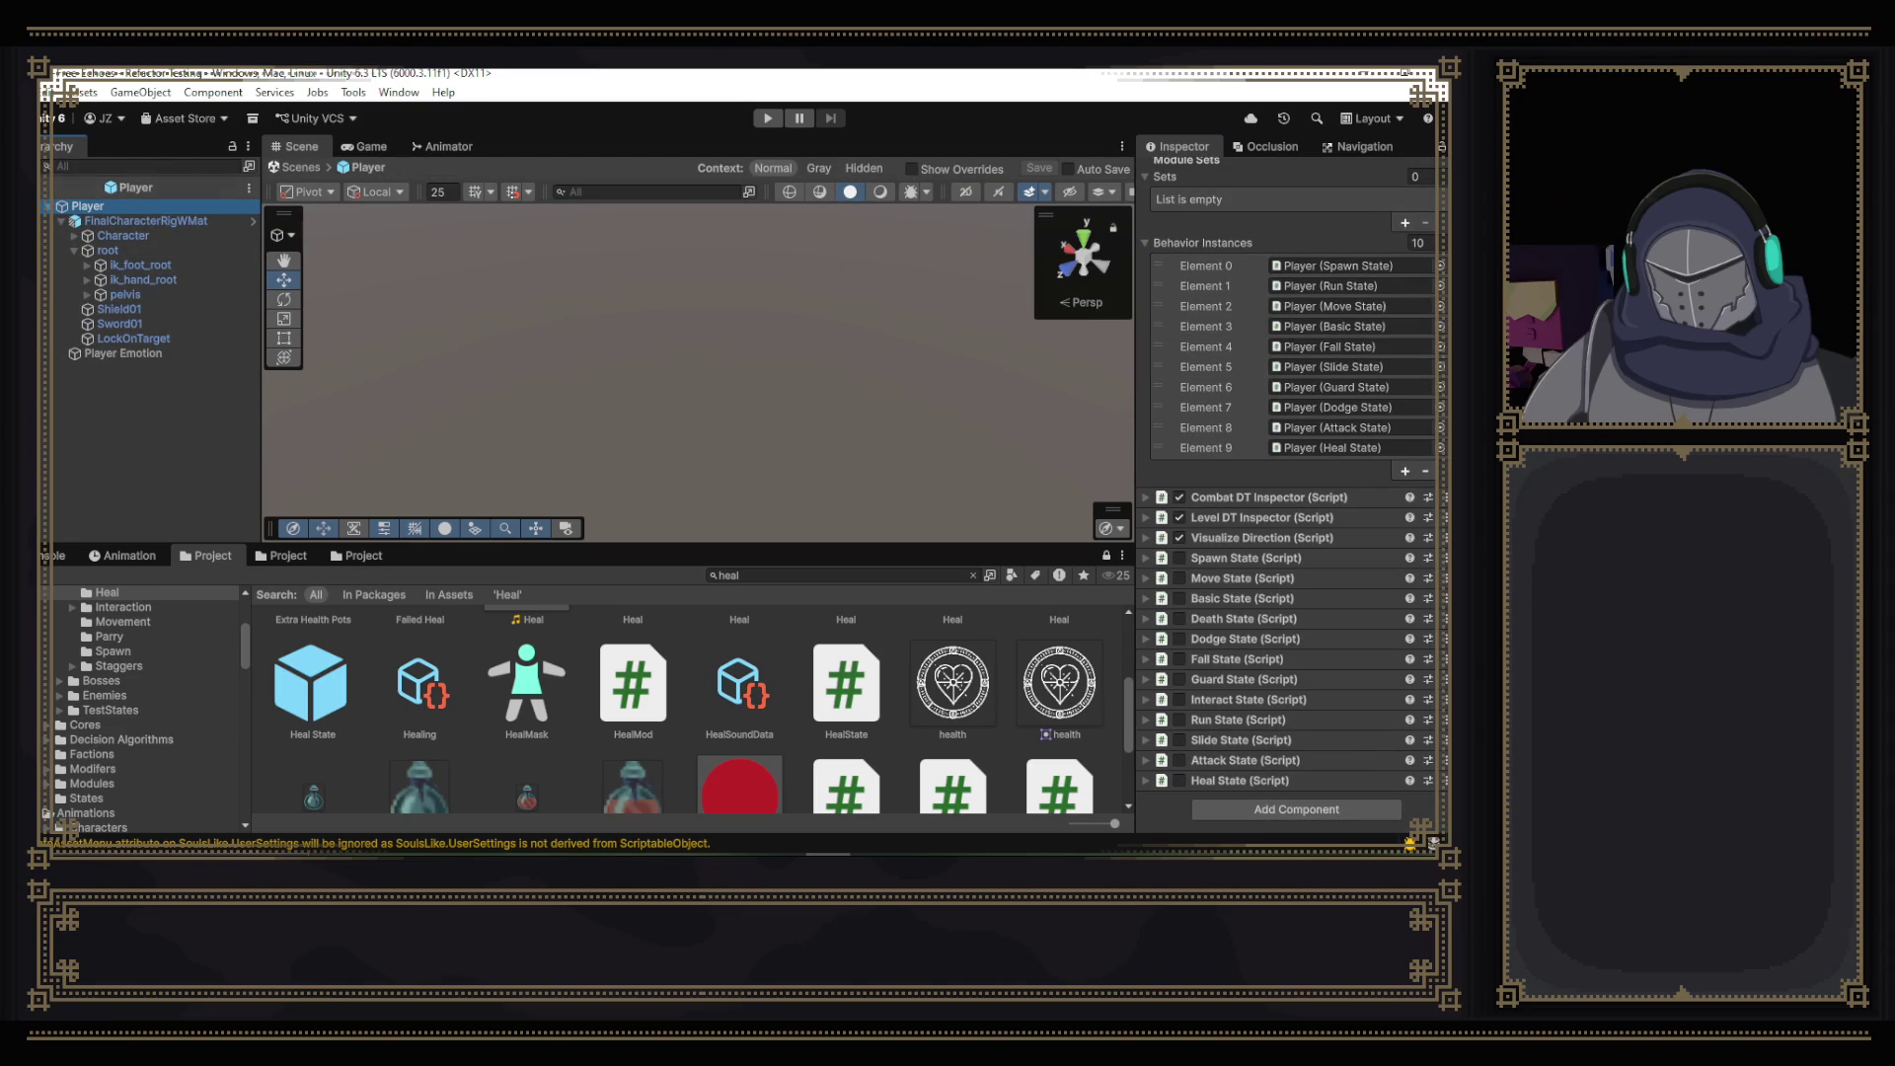
{"action": "left_click", "coordinate": [47, 186]}
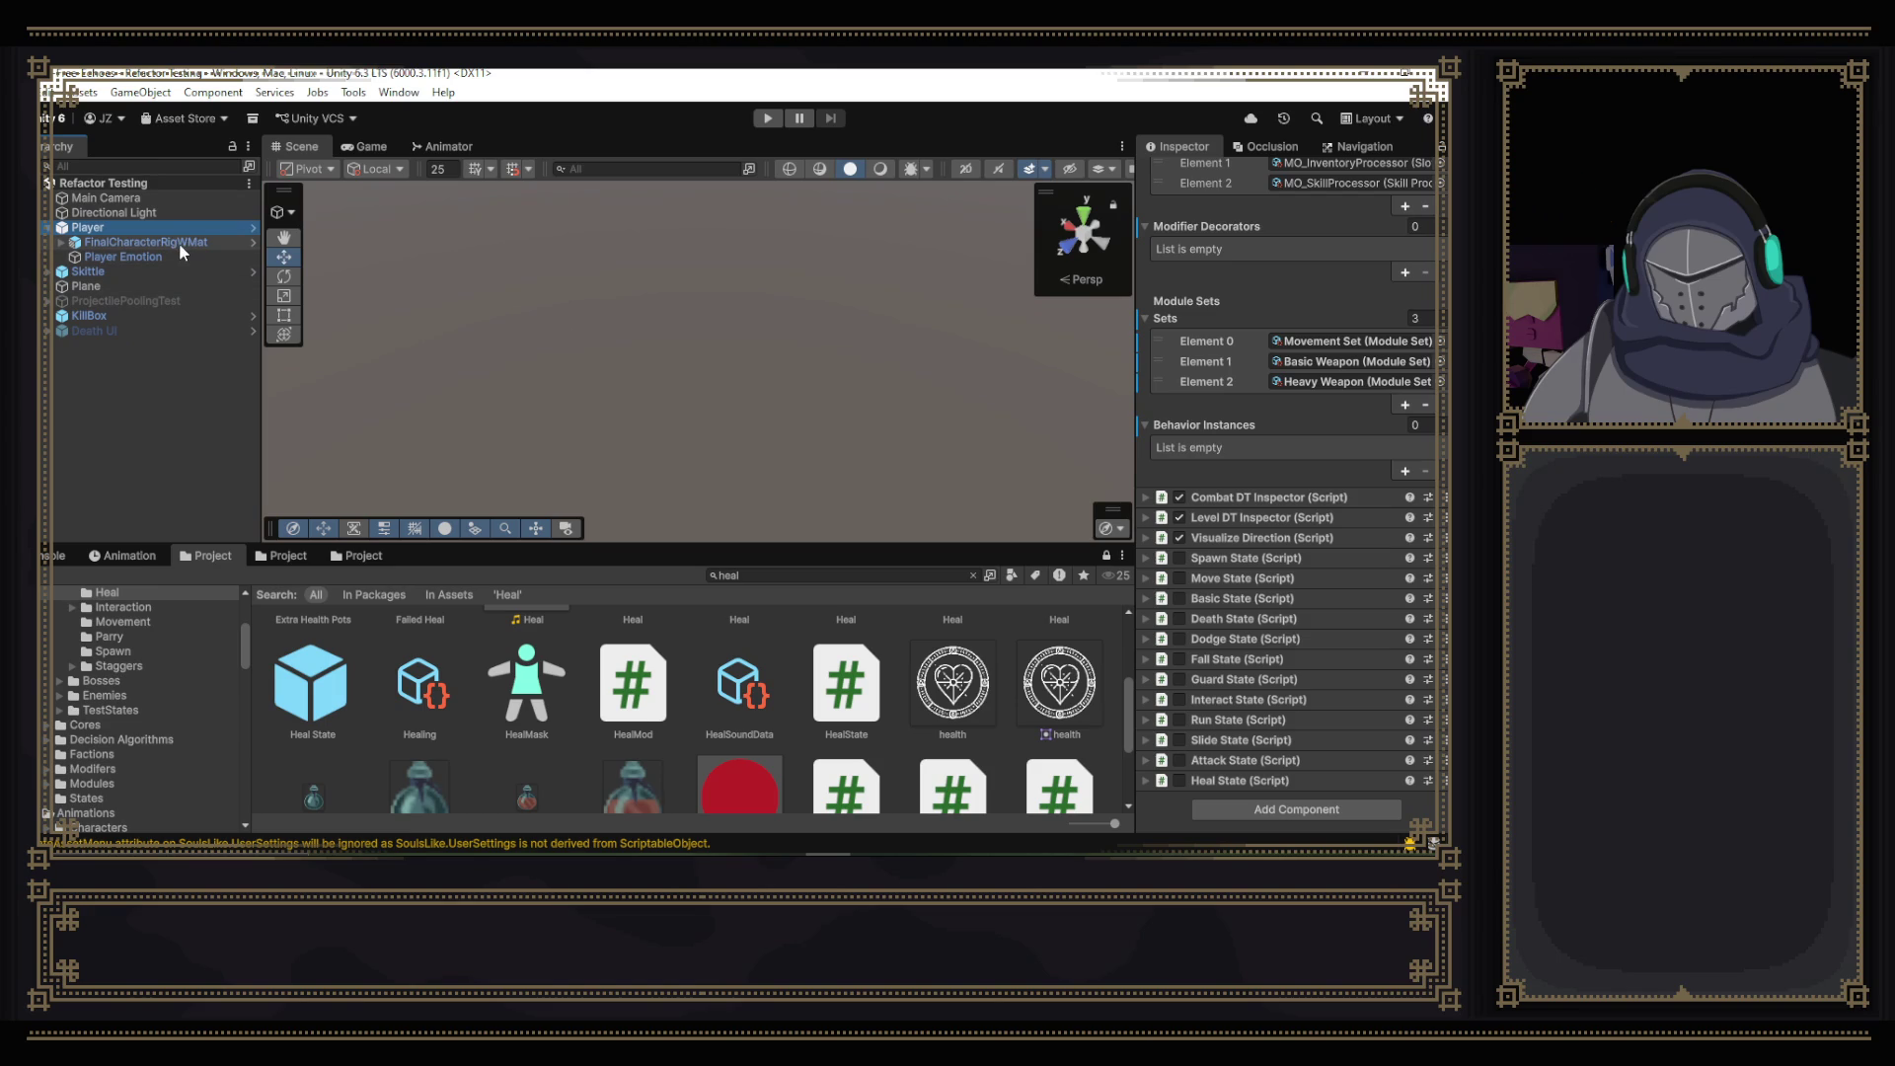
{"action": "scroll", "coordinate": [1258, 423], "scroll_direction": "up", "scroll_amount": 5}
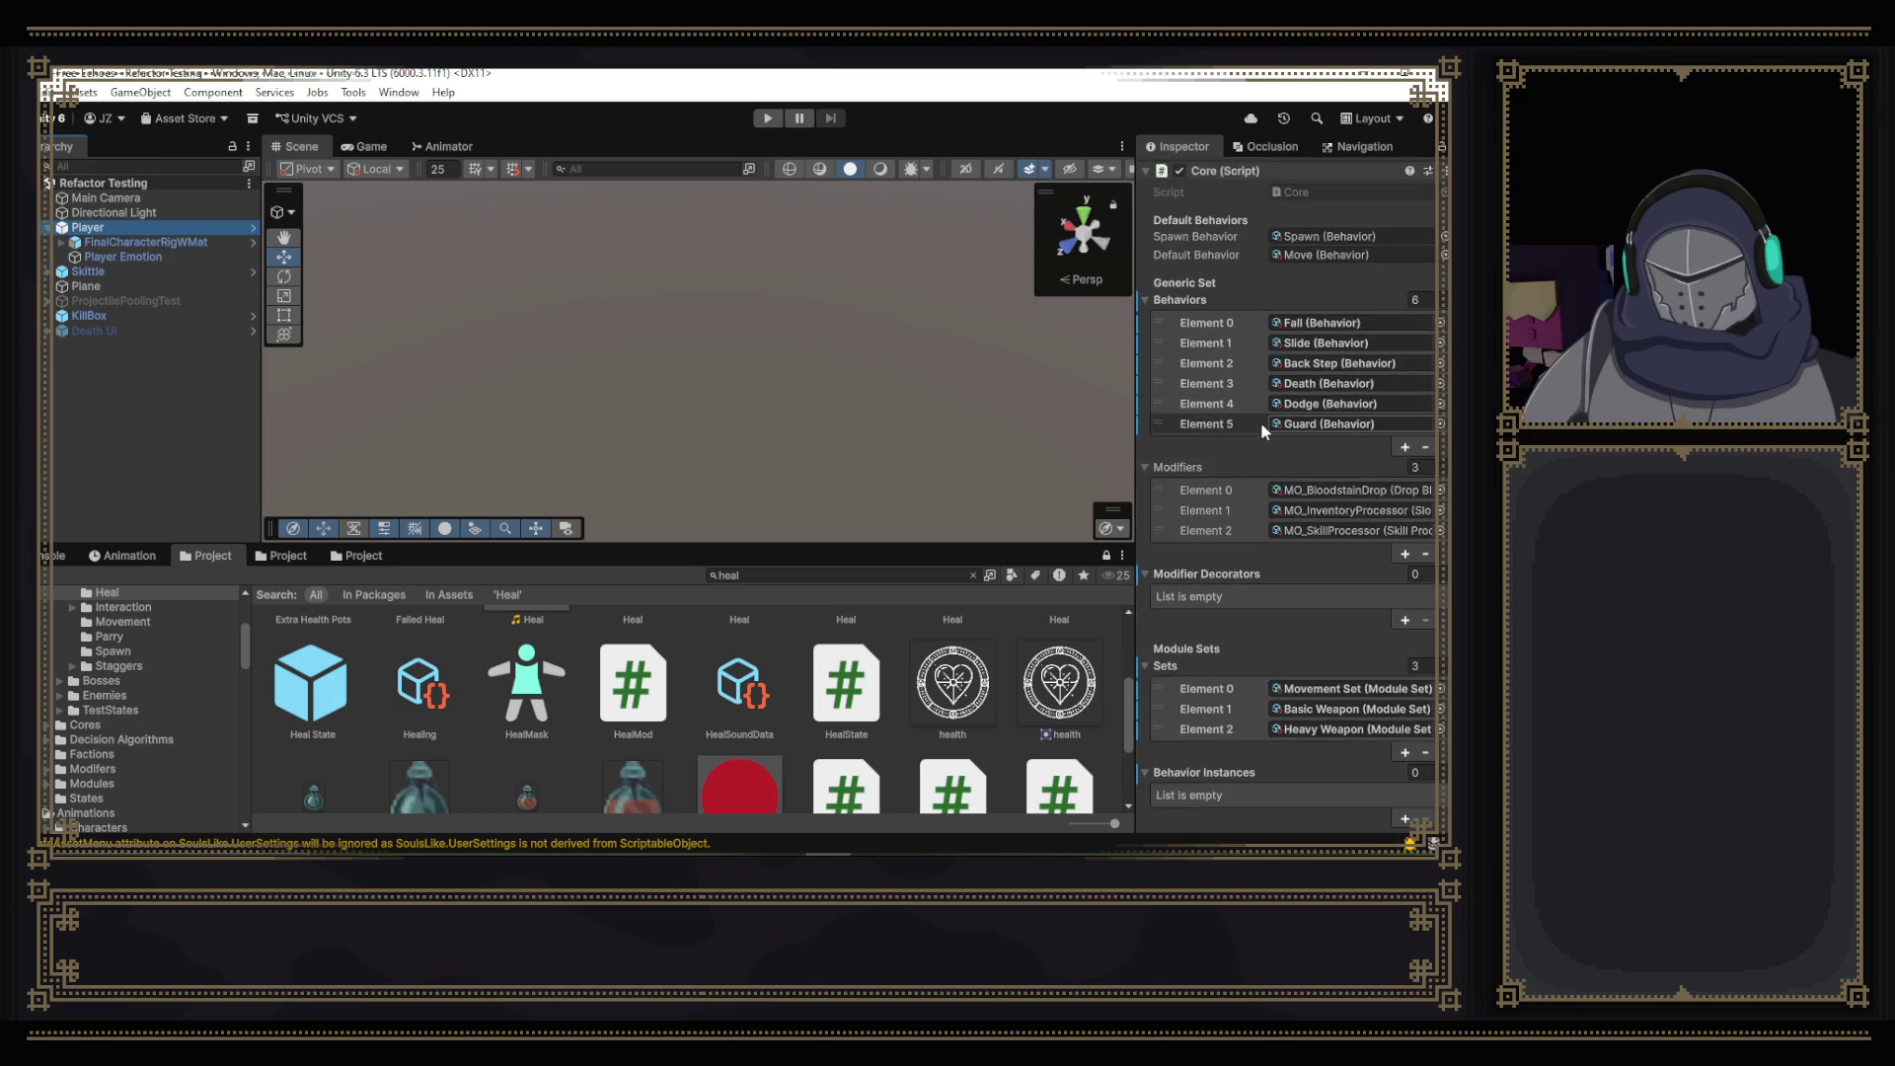
- Reset the Core component, undo the reset, and reopen Core's prefab options
{"action": "right_click", "coordinate": [1245, 375]}
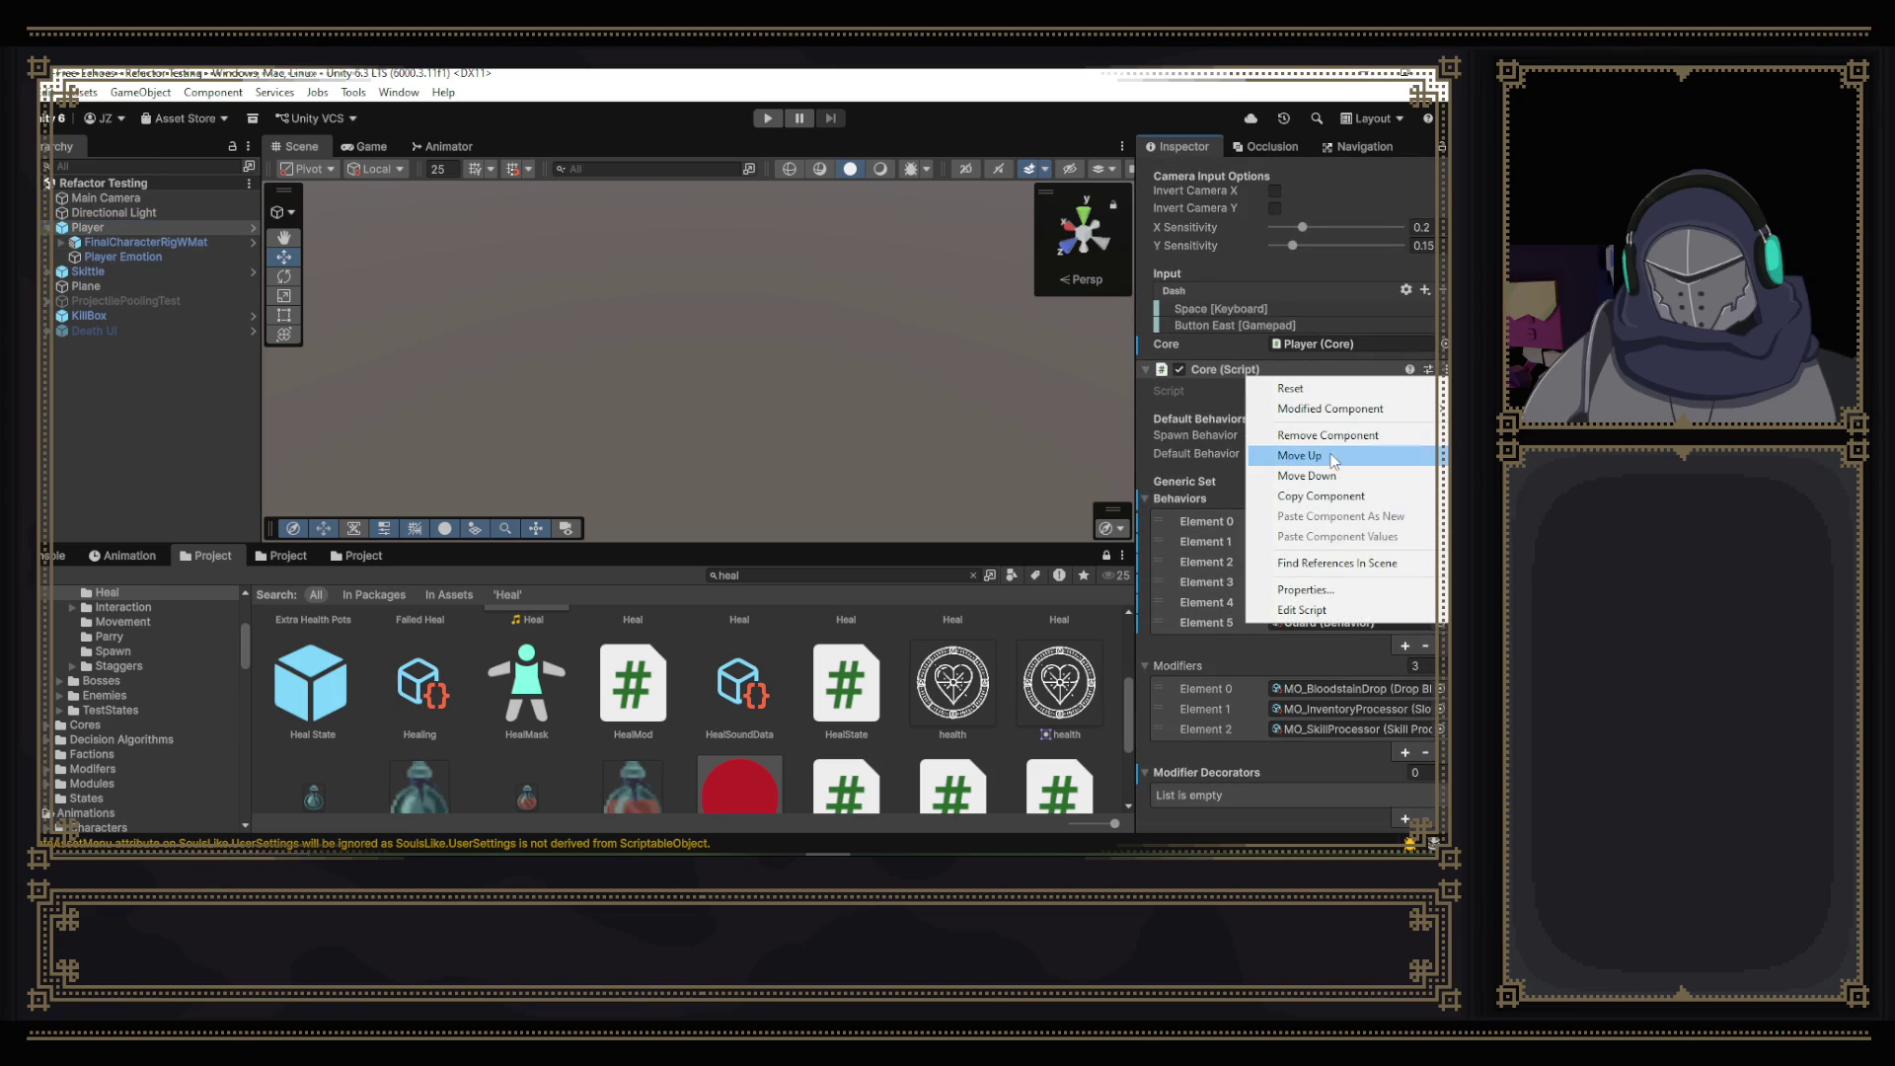
{"action": "left_click", "coordinate": [1324, 392]}
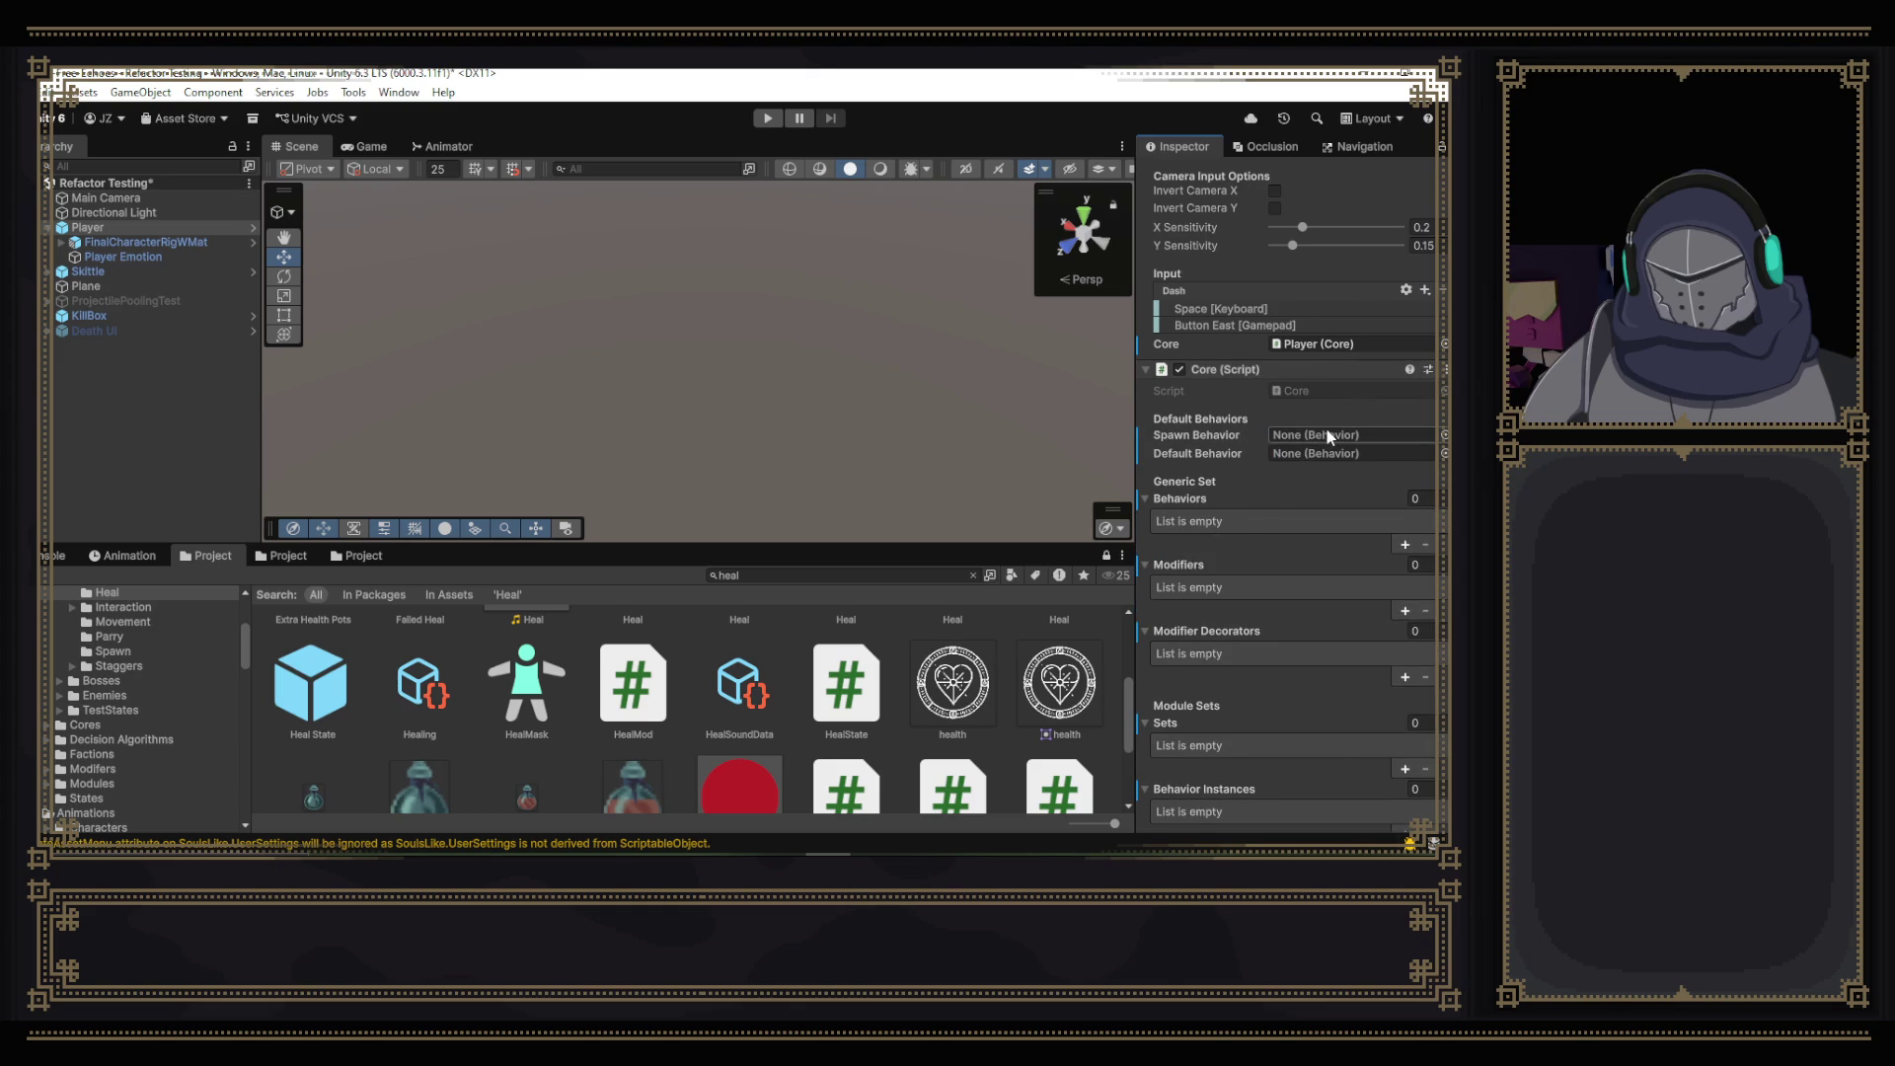
{"action": "key", "text": "ctrl+z"}
{"action": "right_click", "coordinate": [1258, 374]}
- Revert the Player's Core component override to the prefab values
{"action": "mouse_move", "coordinate": [1336, 411]}
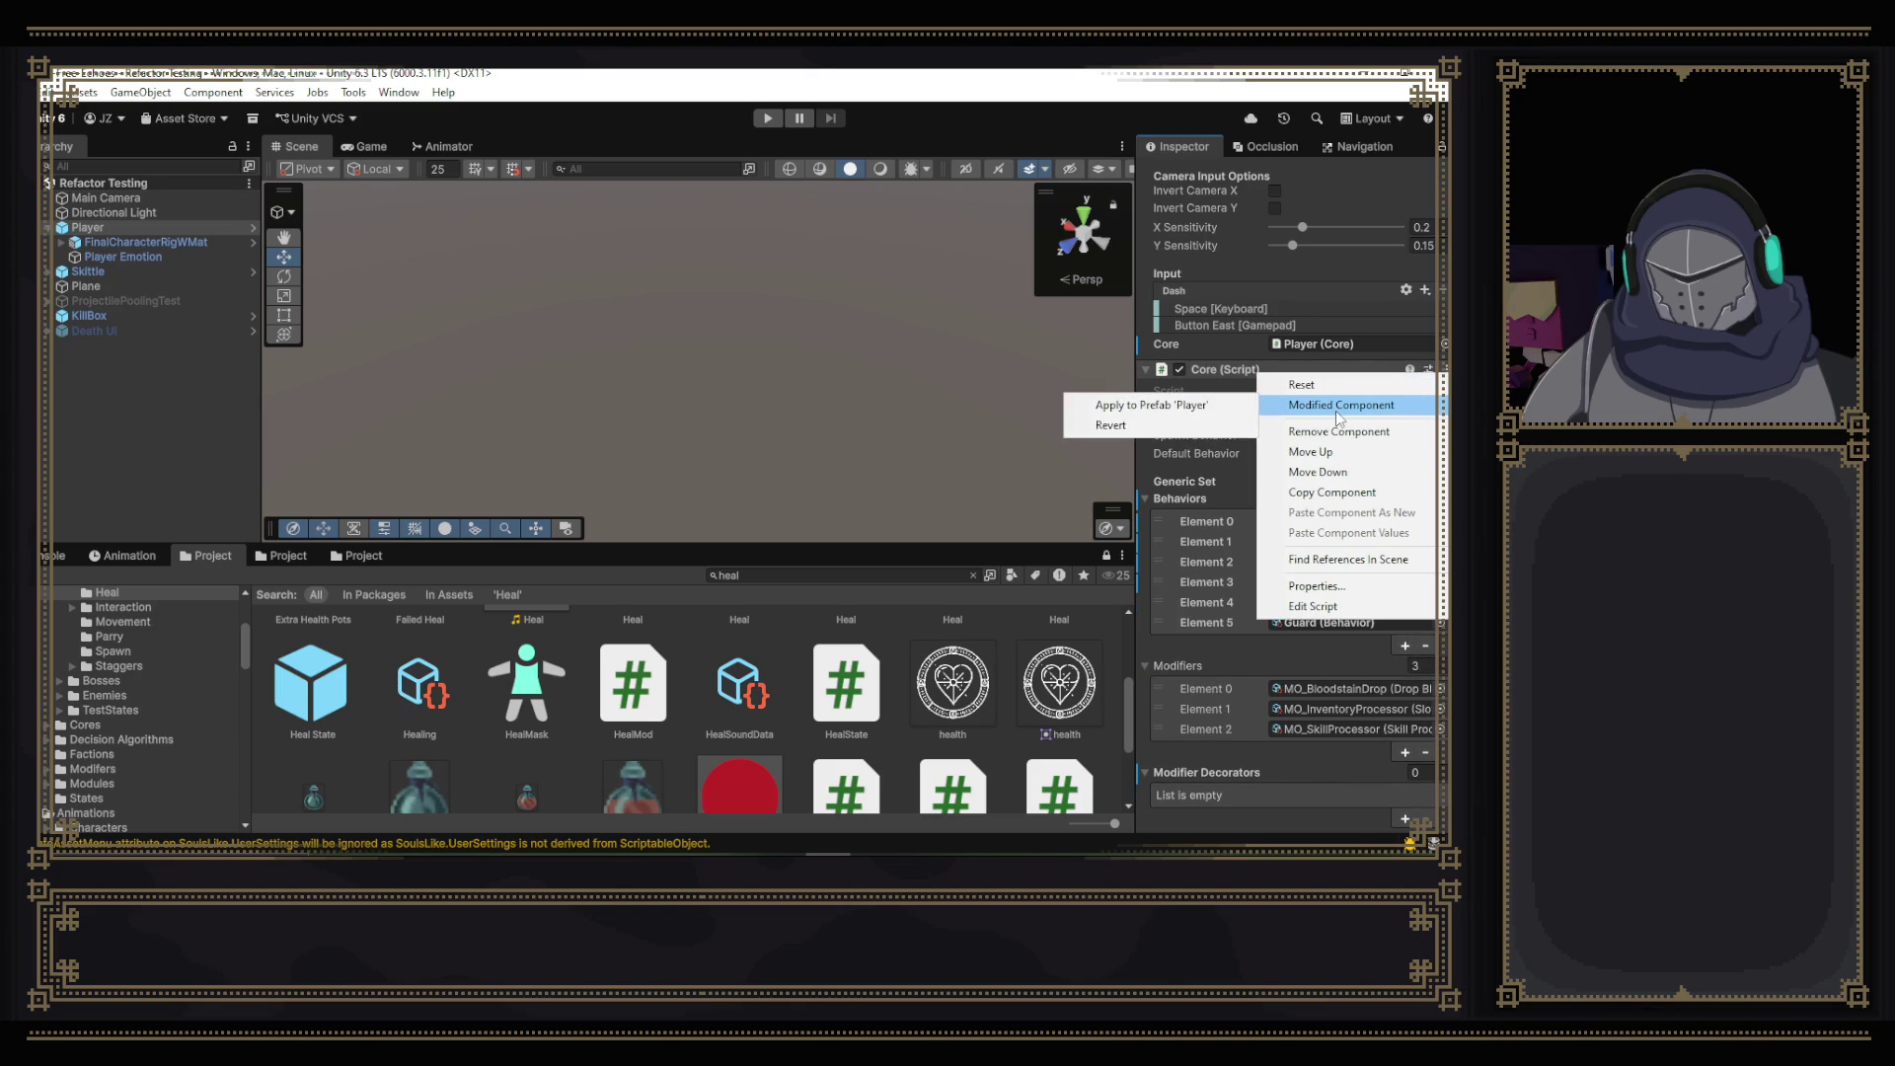
{"action": "left_click", "coordinate": [1039, 387]}
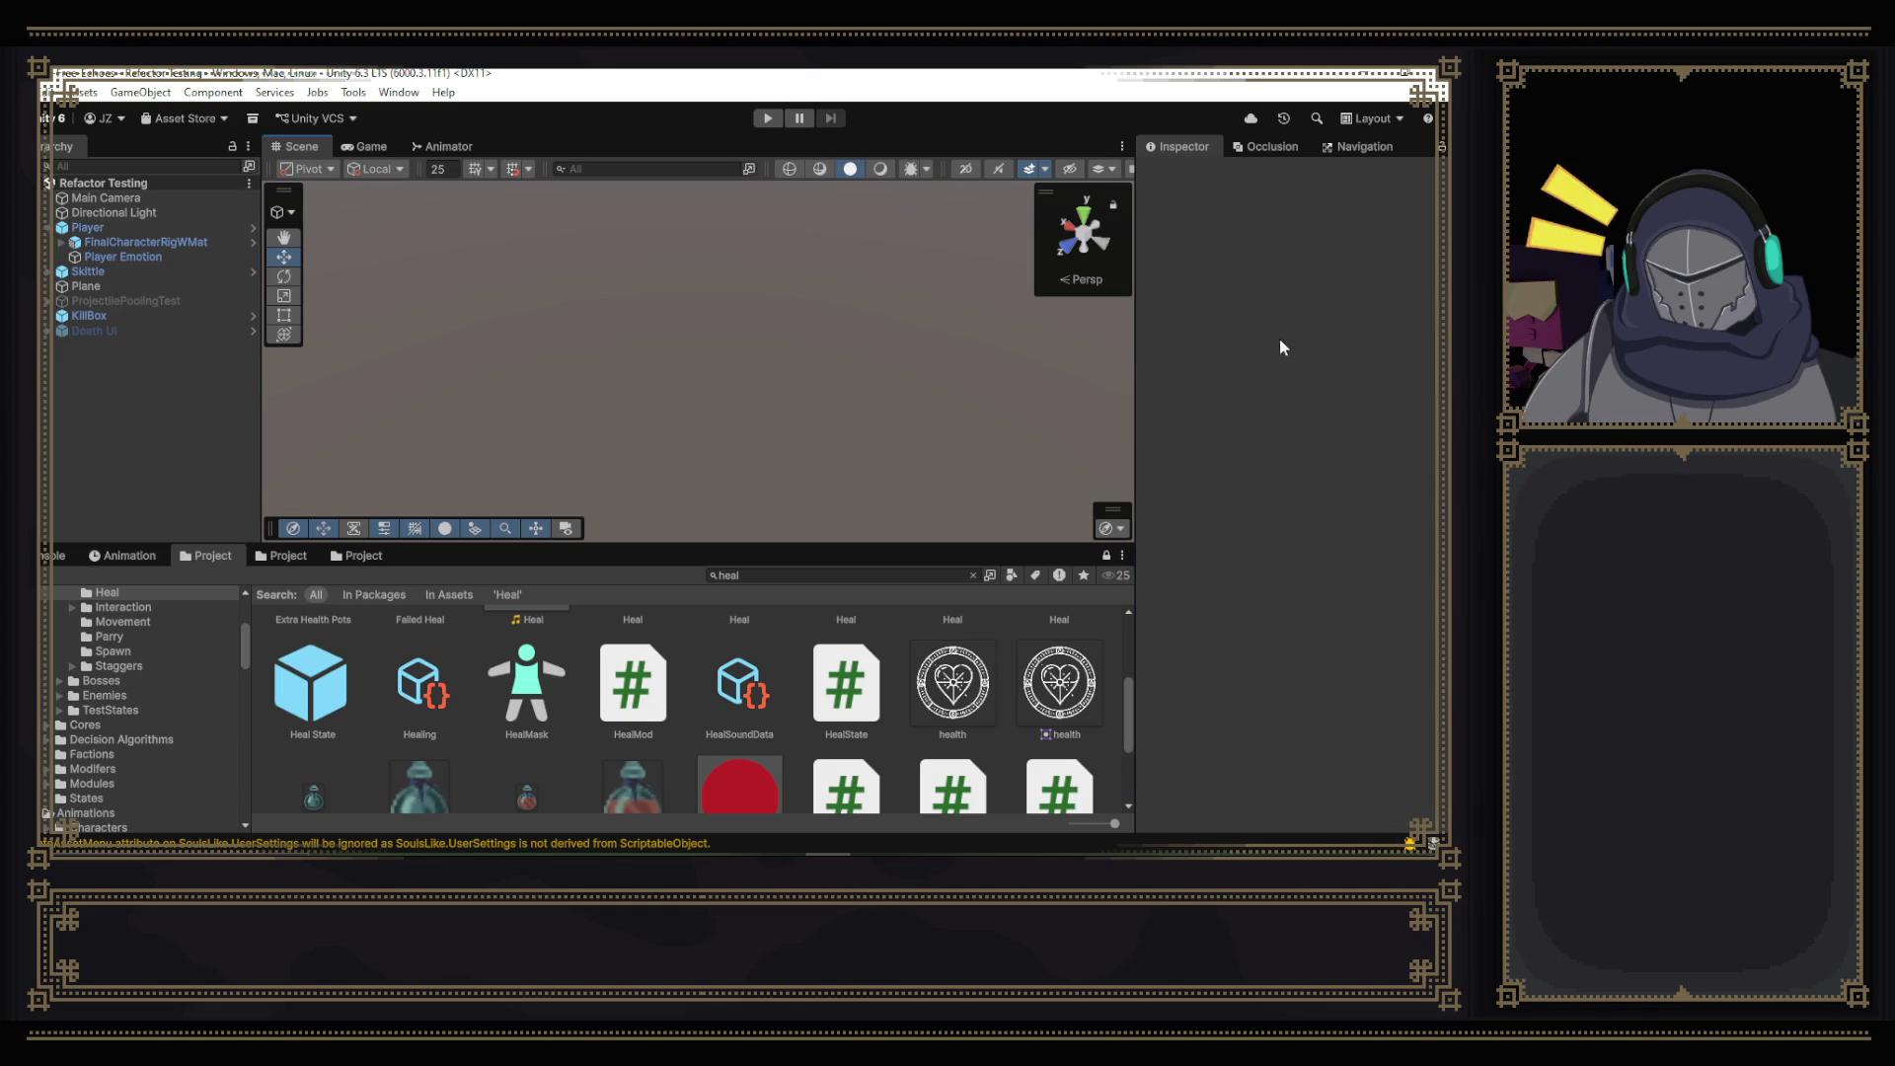
{"action": "left_click", "coordinate": [95, 228]}
{"action": "left_click", "coordinate": [1263, 242]}
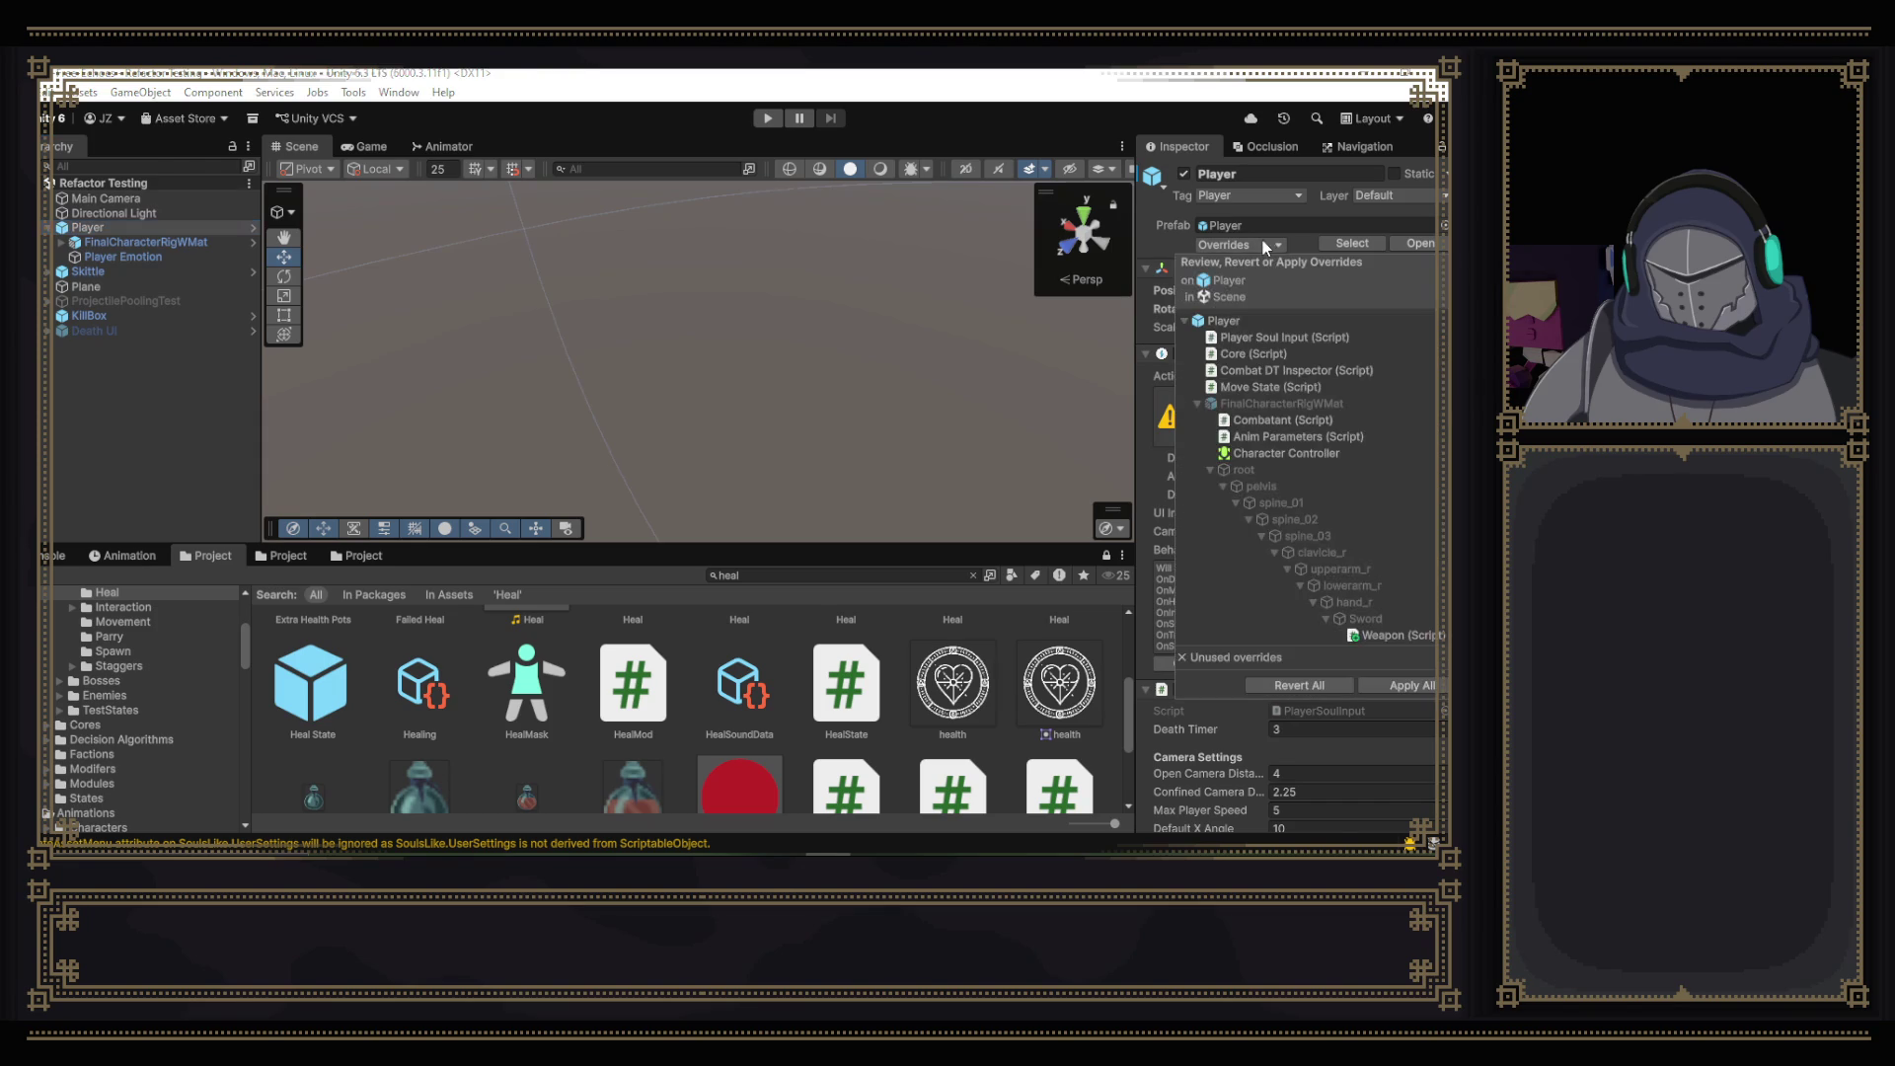
{"action": "left_click", "coordinate": [1280, 356]}
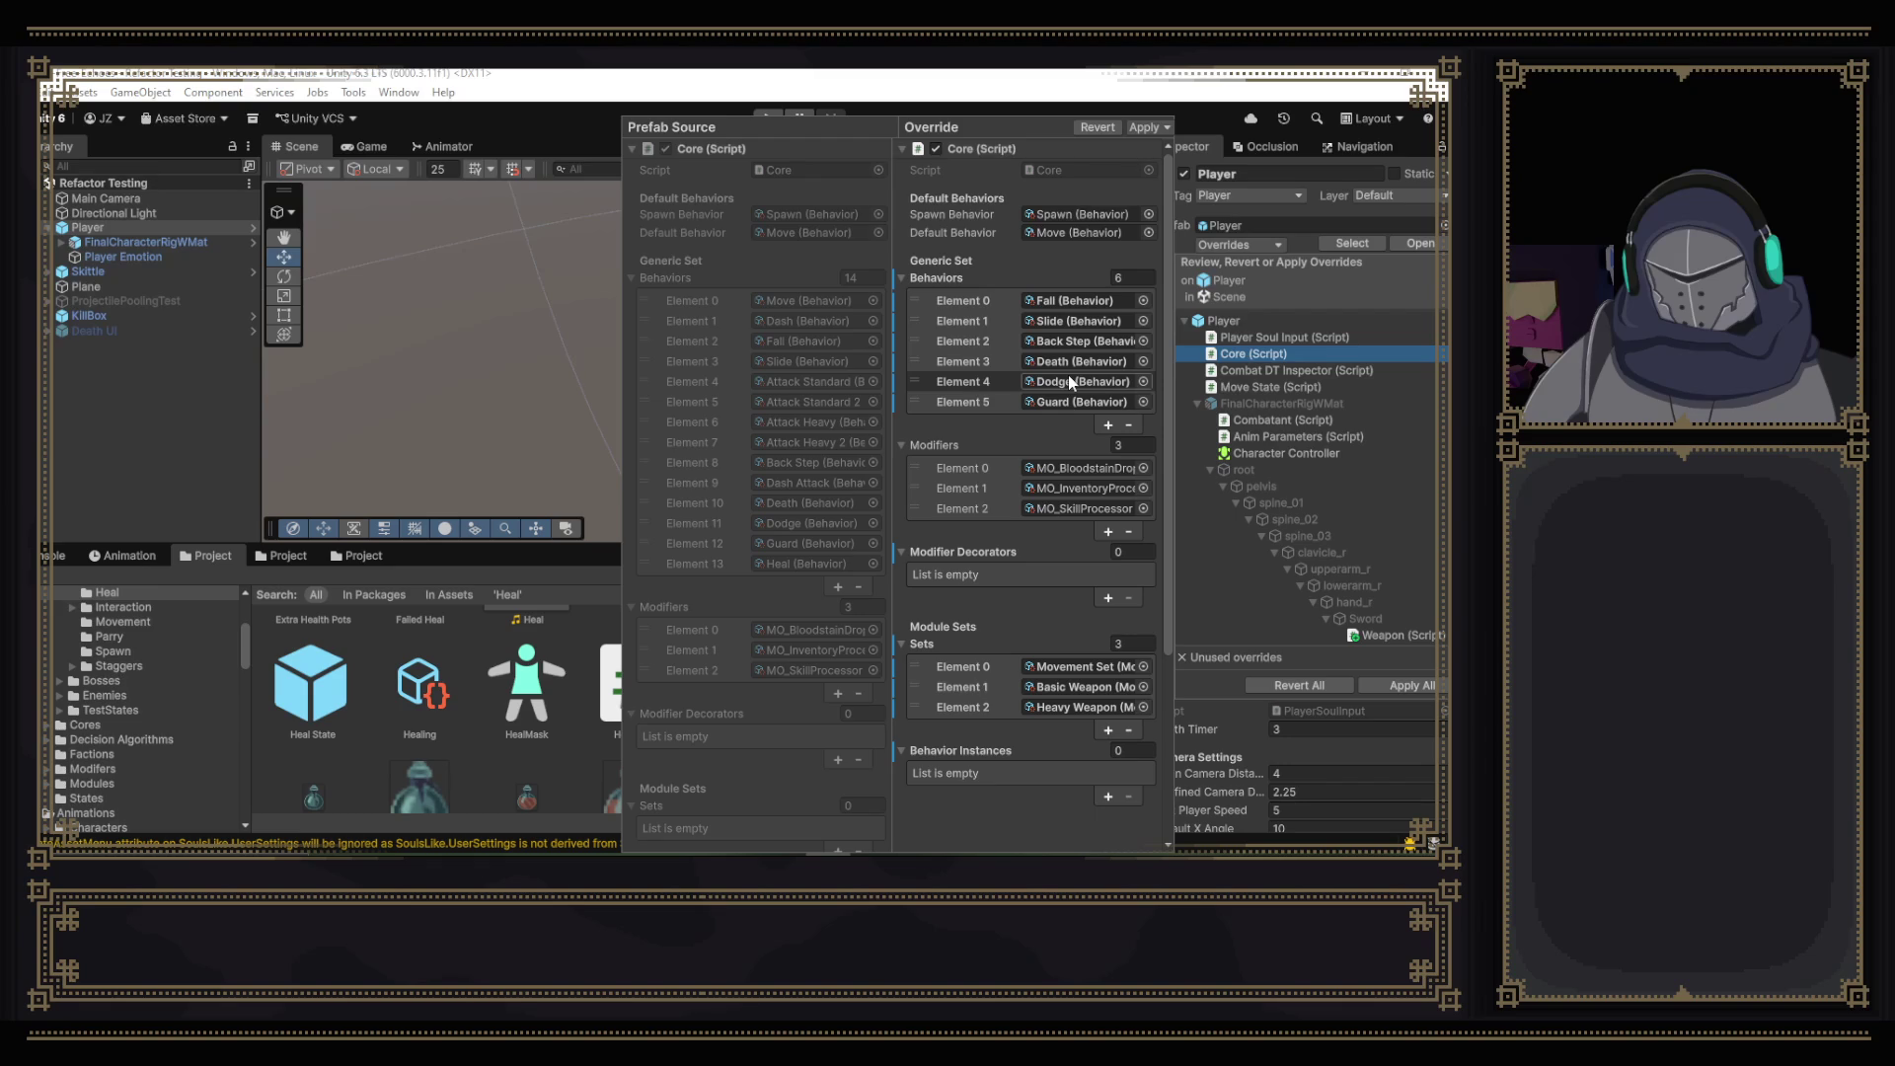
{"action": "left_click", "coordinate": [1097, 127]}
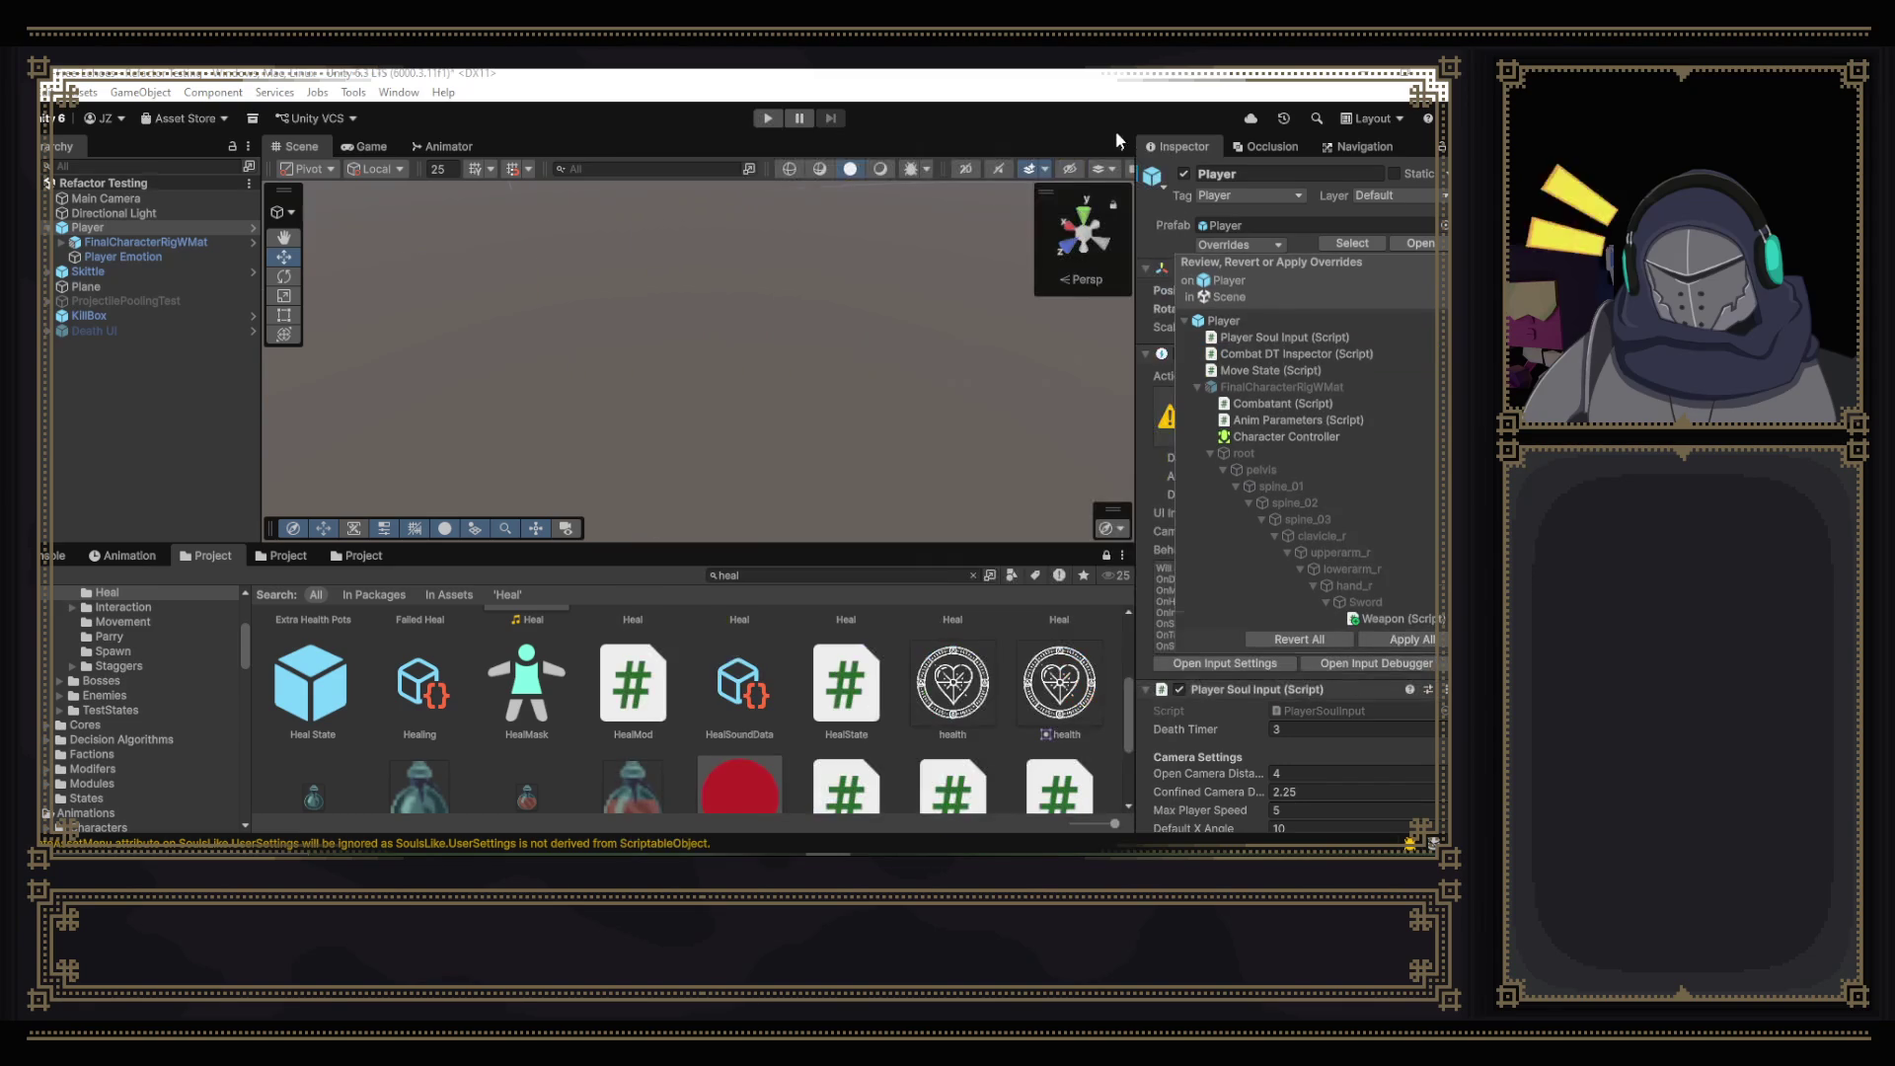
- Compare the Player Soul Input and Combat DT Inspector overrides, then revert Move State
{"action": "left_click", "coordinate": [1240, 336]}
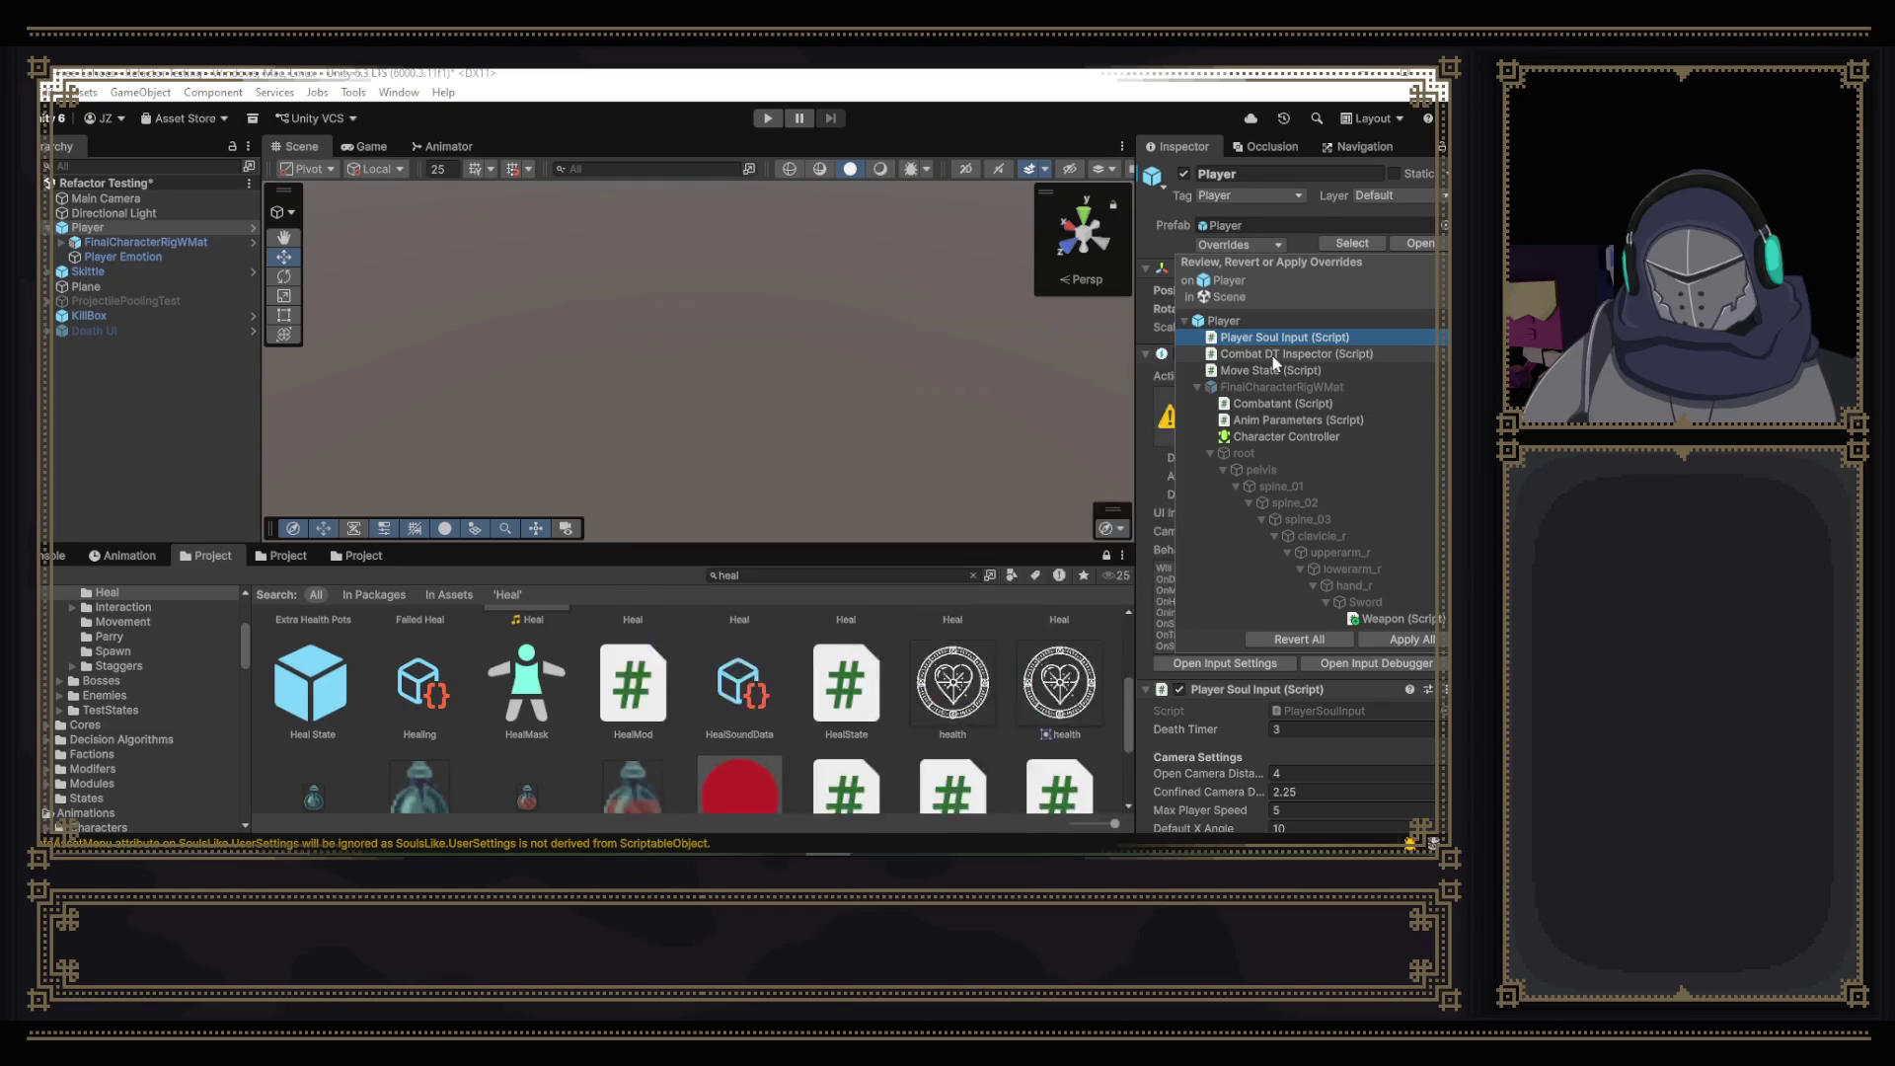
{"action": "left_click", "coordinate": [1271, 355]}
{"action": "left_click", "coordinate": [1268, 370]}
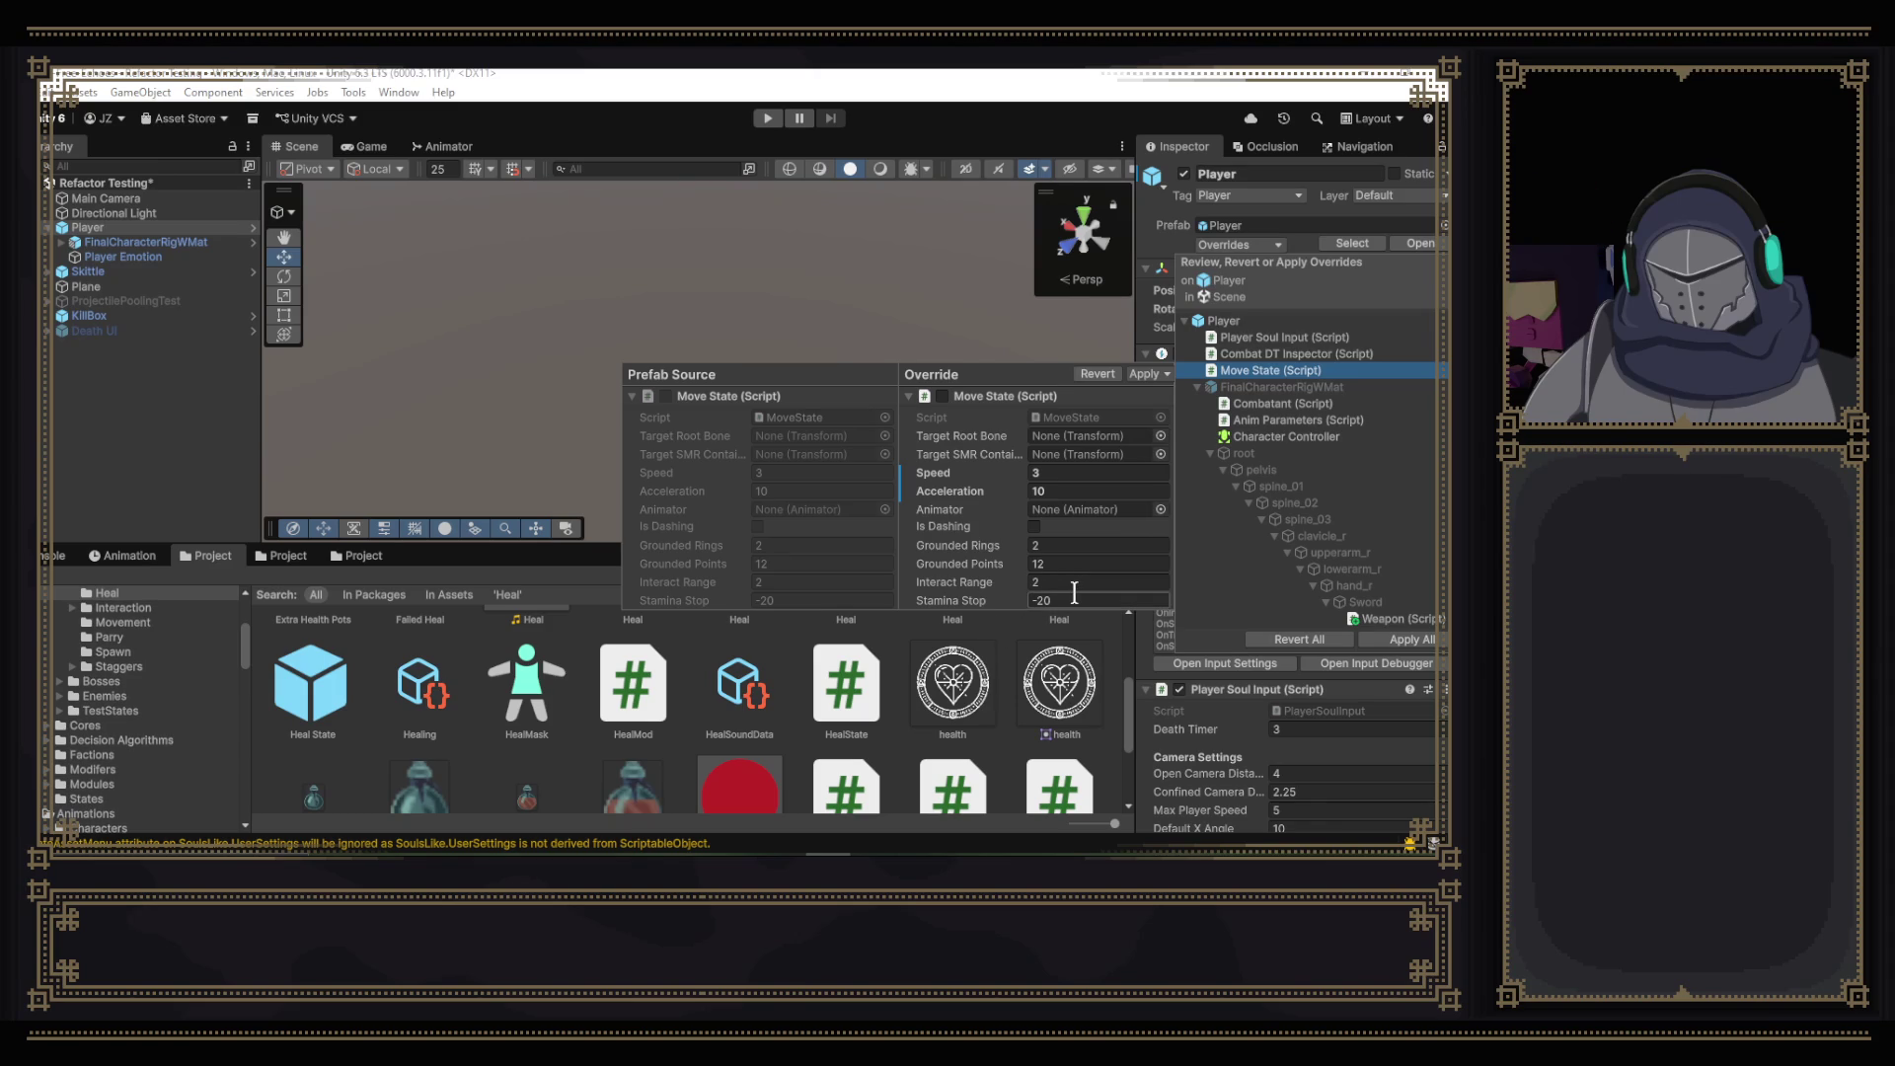
{"action": "left_click", "coordinate": [1098, 374]}
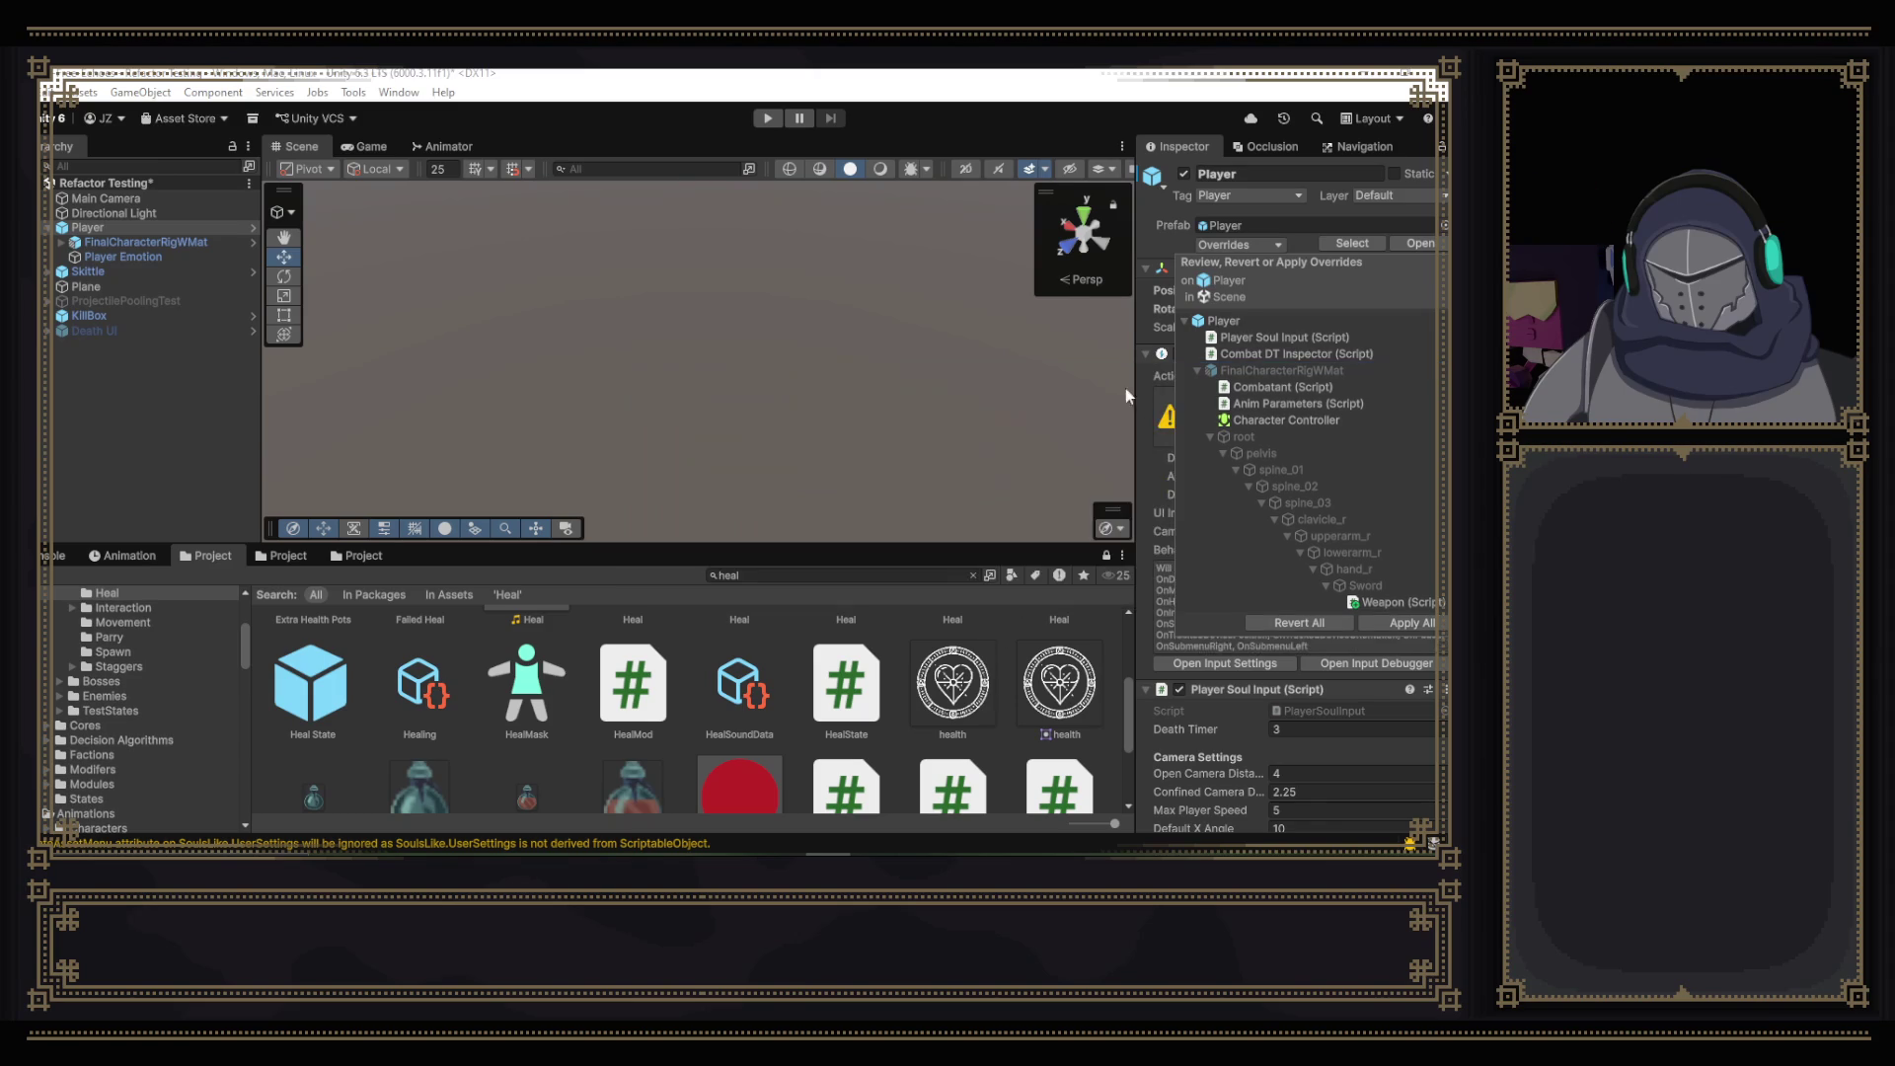
- Revert the Combatant and Anim Parameters overrides, then close the overrides review
{"action": "left_click", "coordinate": [1277, 387]}
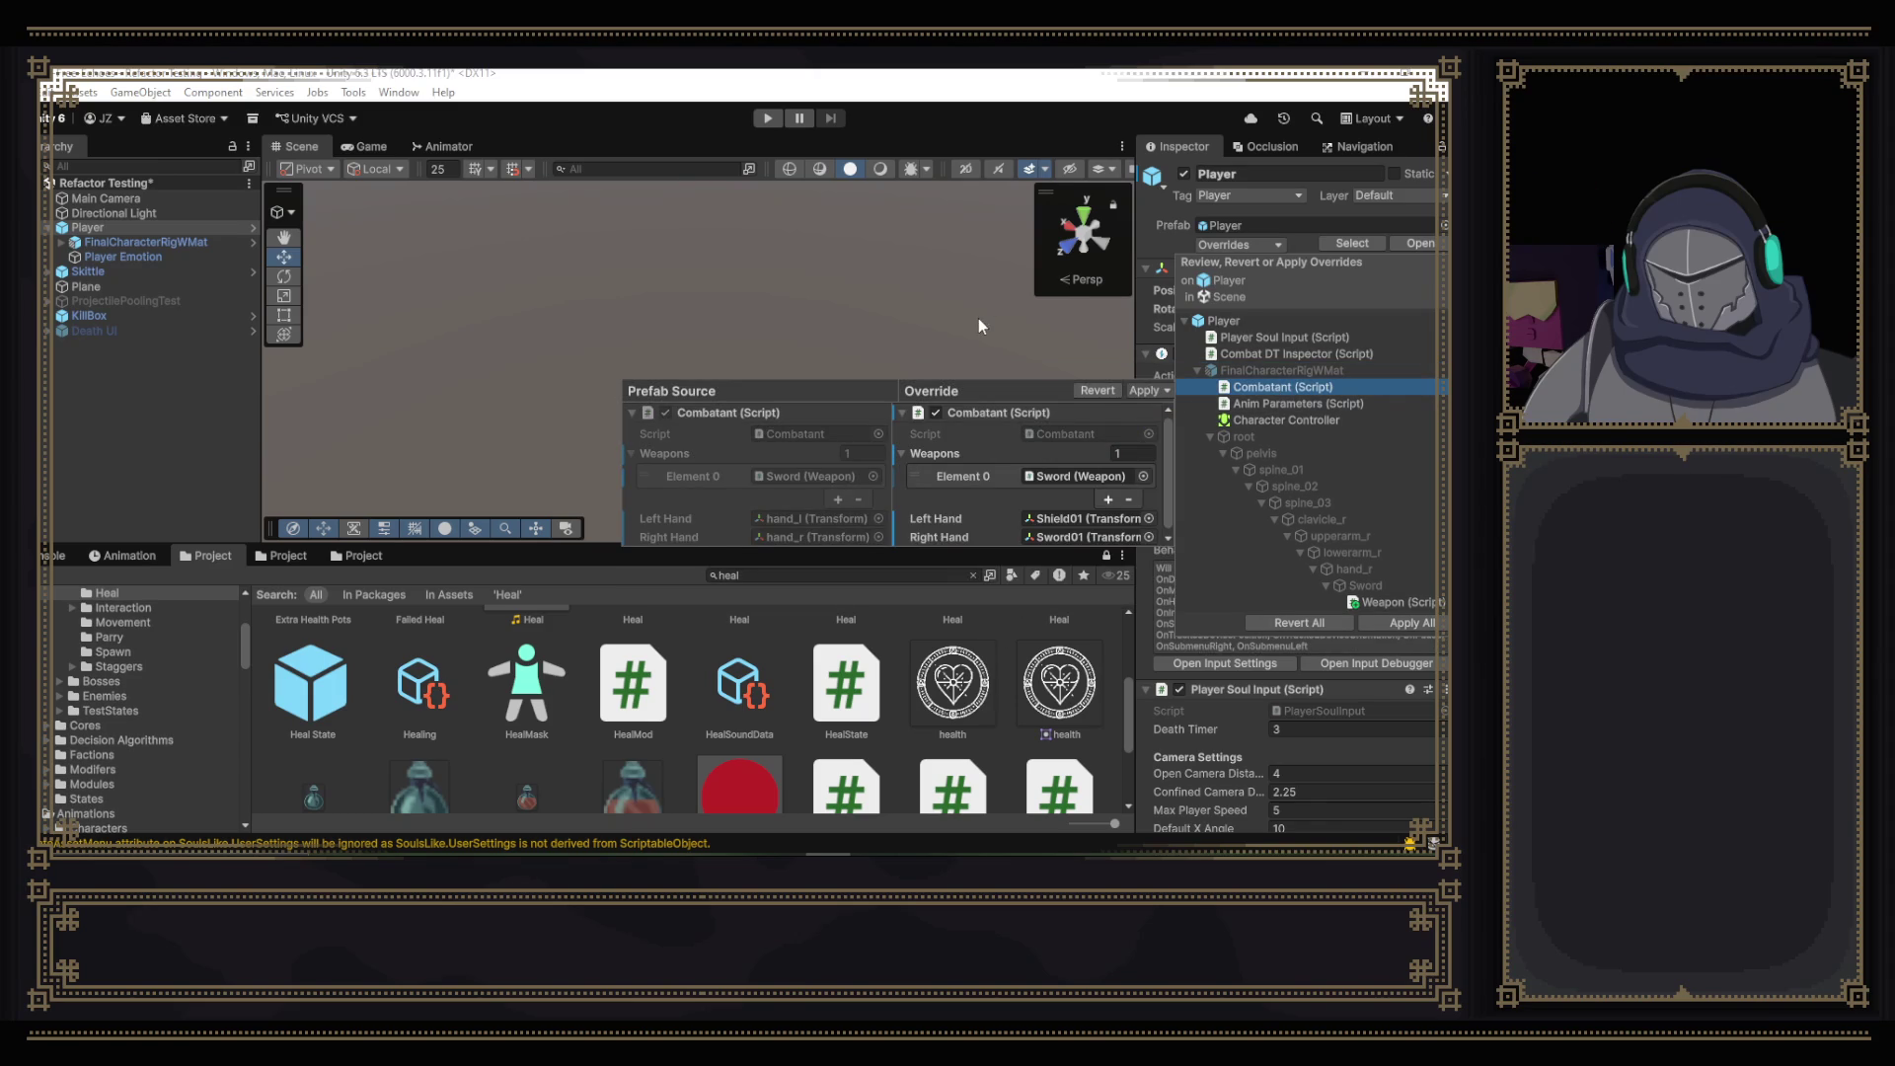
{"action": "left_click", "coordinate": [1092, 393]}
{"action": "left_click", "coordinate": [1241, 389]}
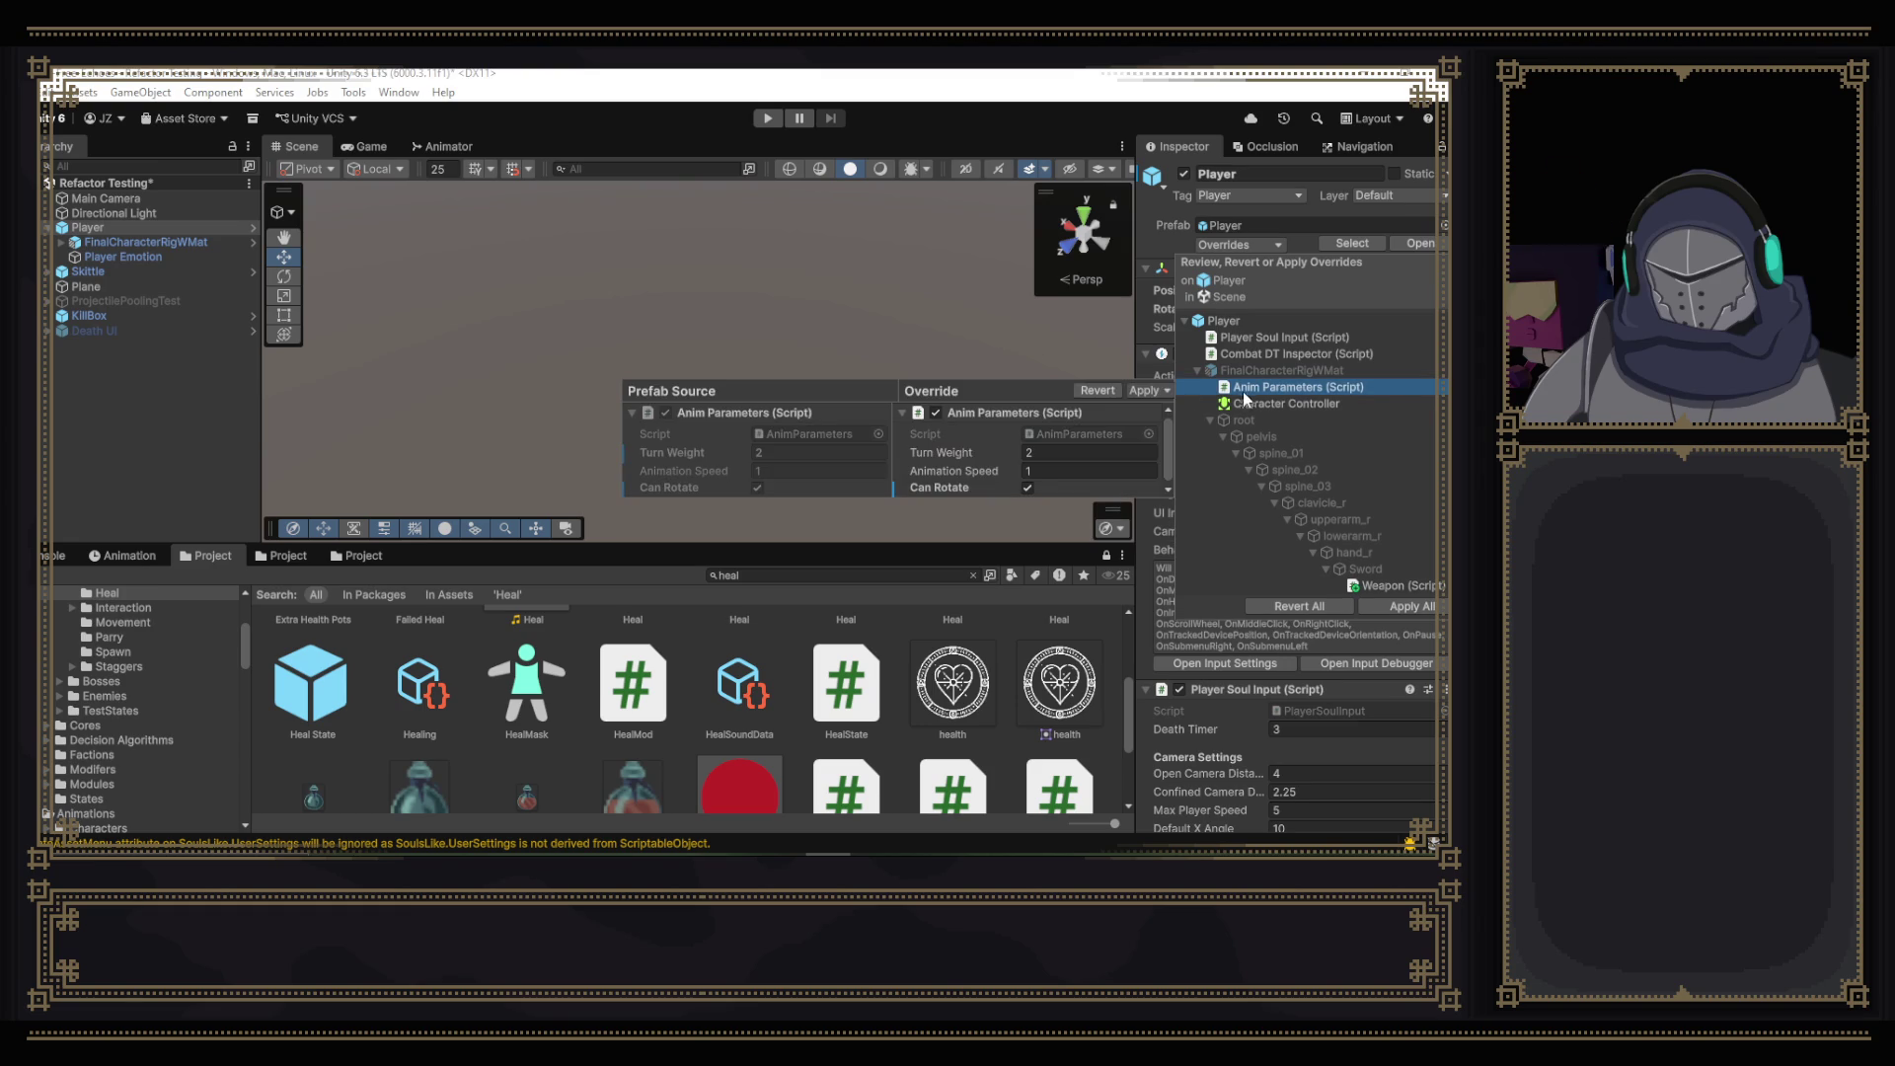
{"action": "left_click", "coordinate": [1093, 393]}
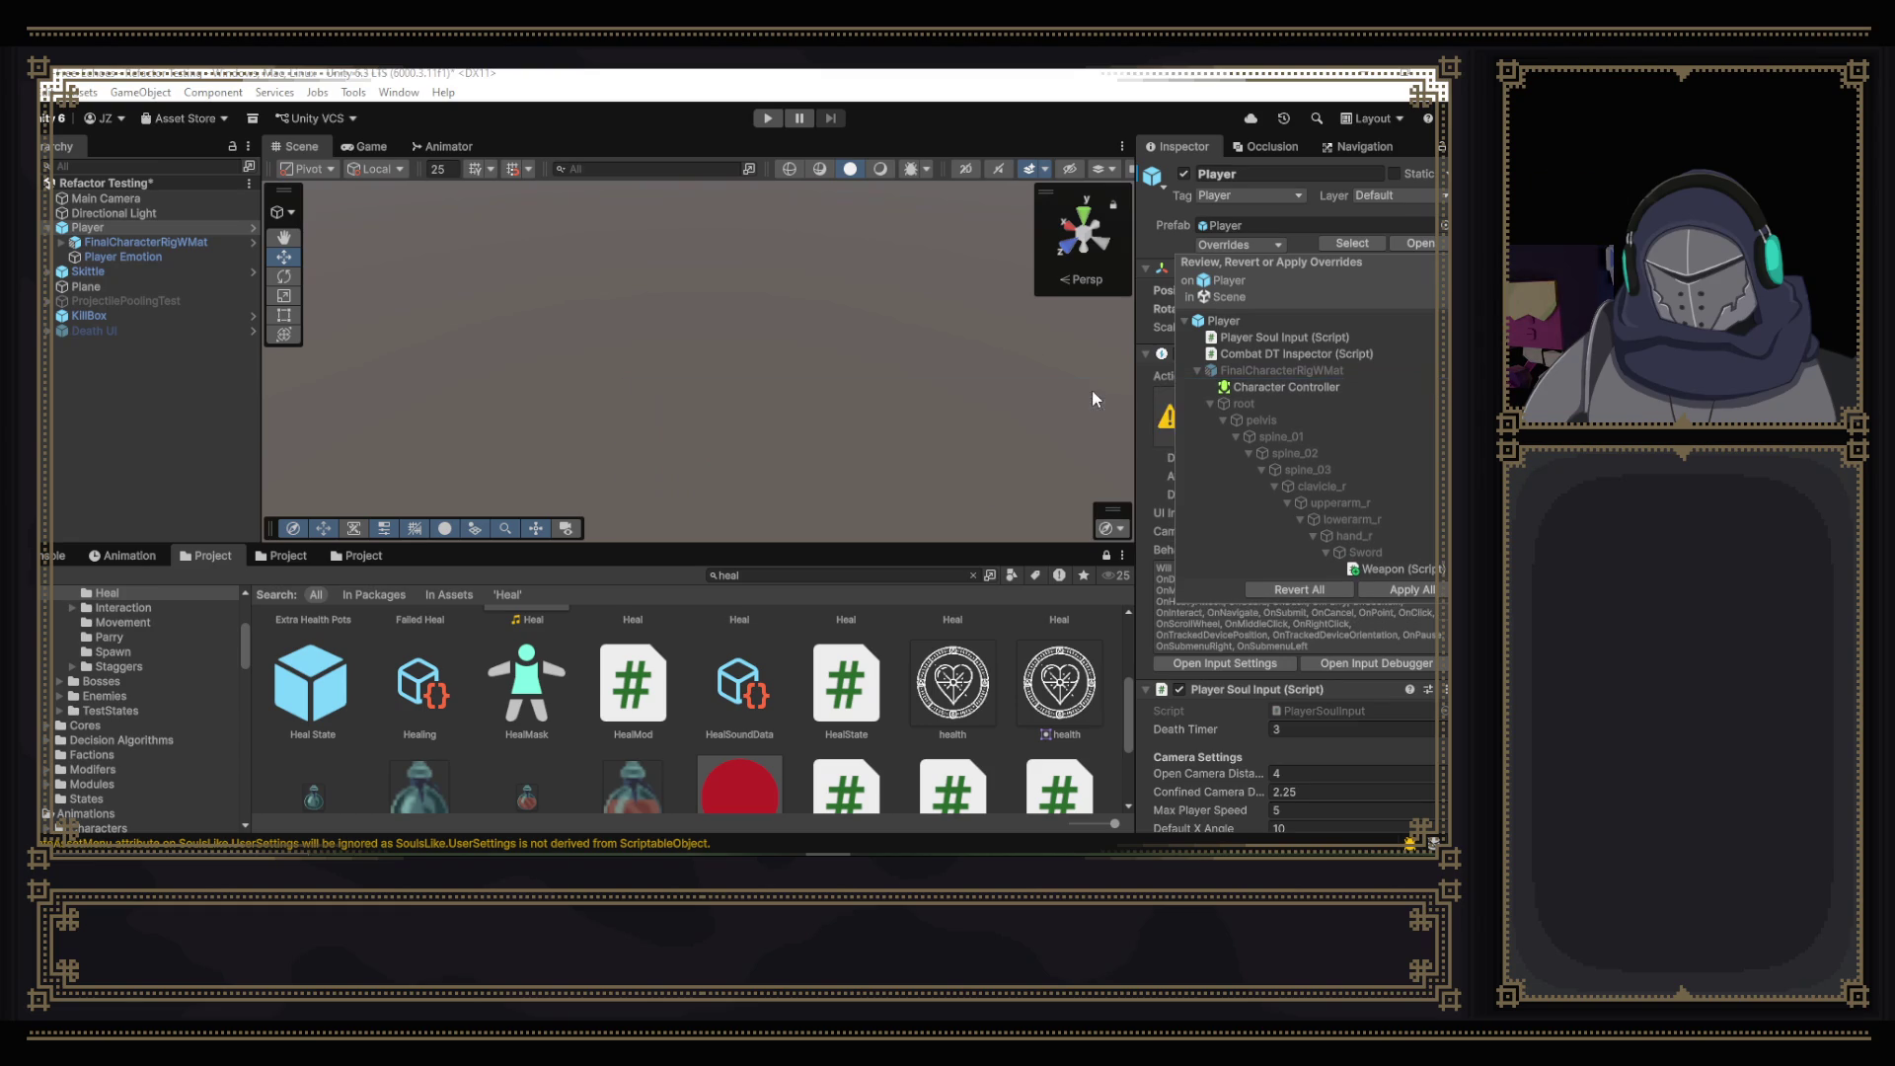
{"action": "left_click", "coordinate": [1256, 385]}
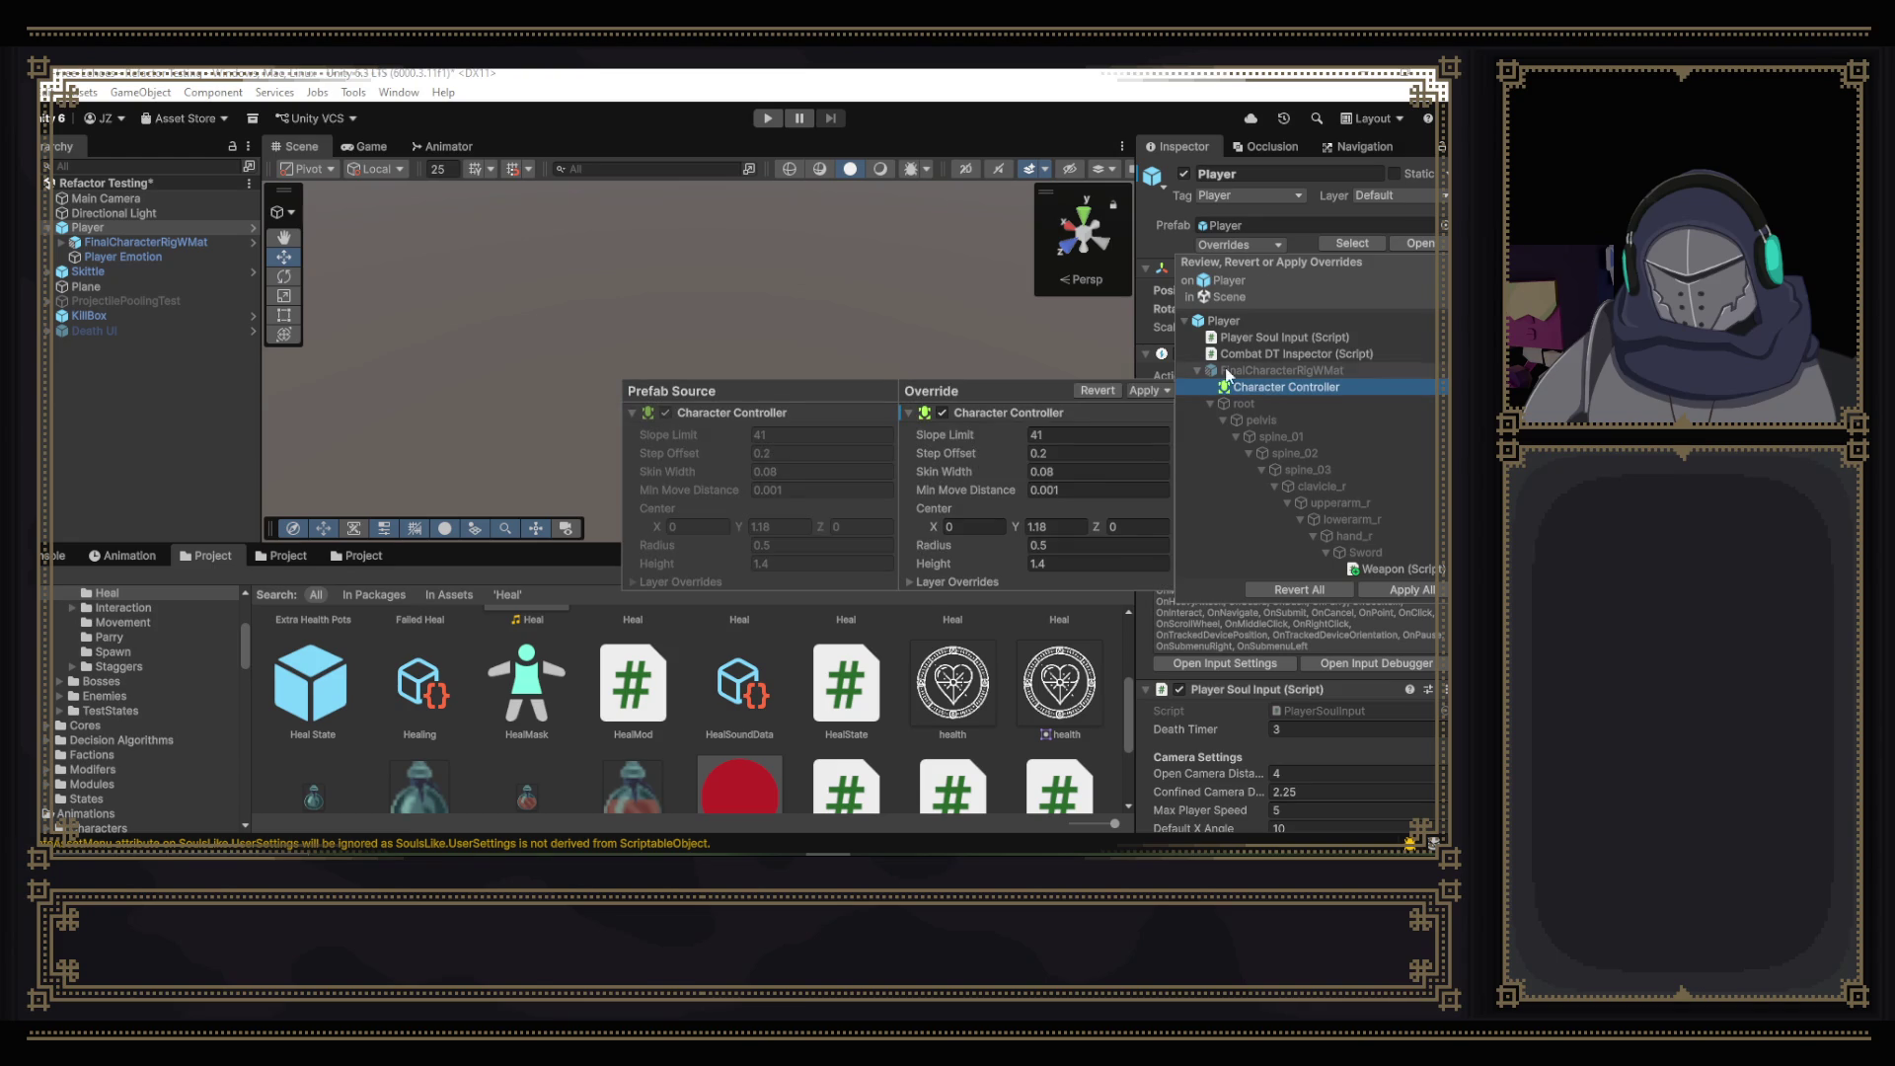
{"action": "left_click", "coordinate": [1098, 321]}
{"action": "left_click", "coordinate": [135, 230]}
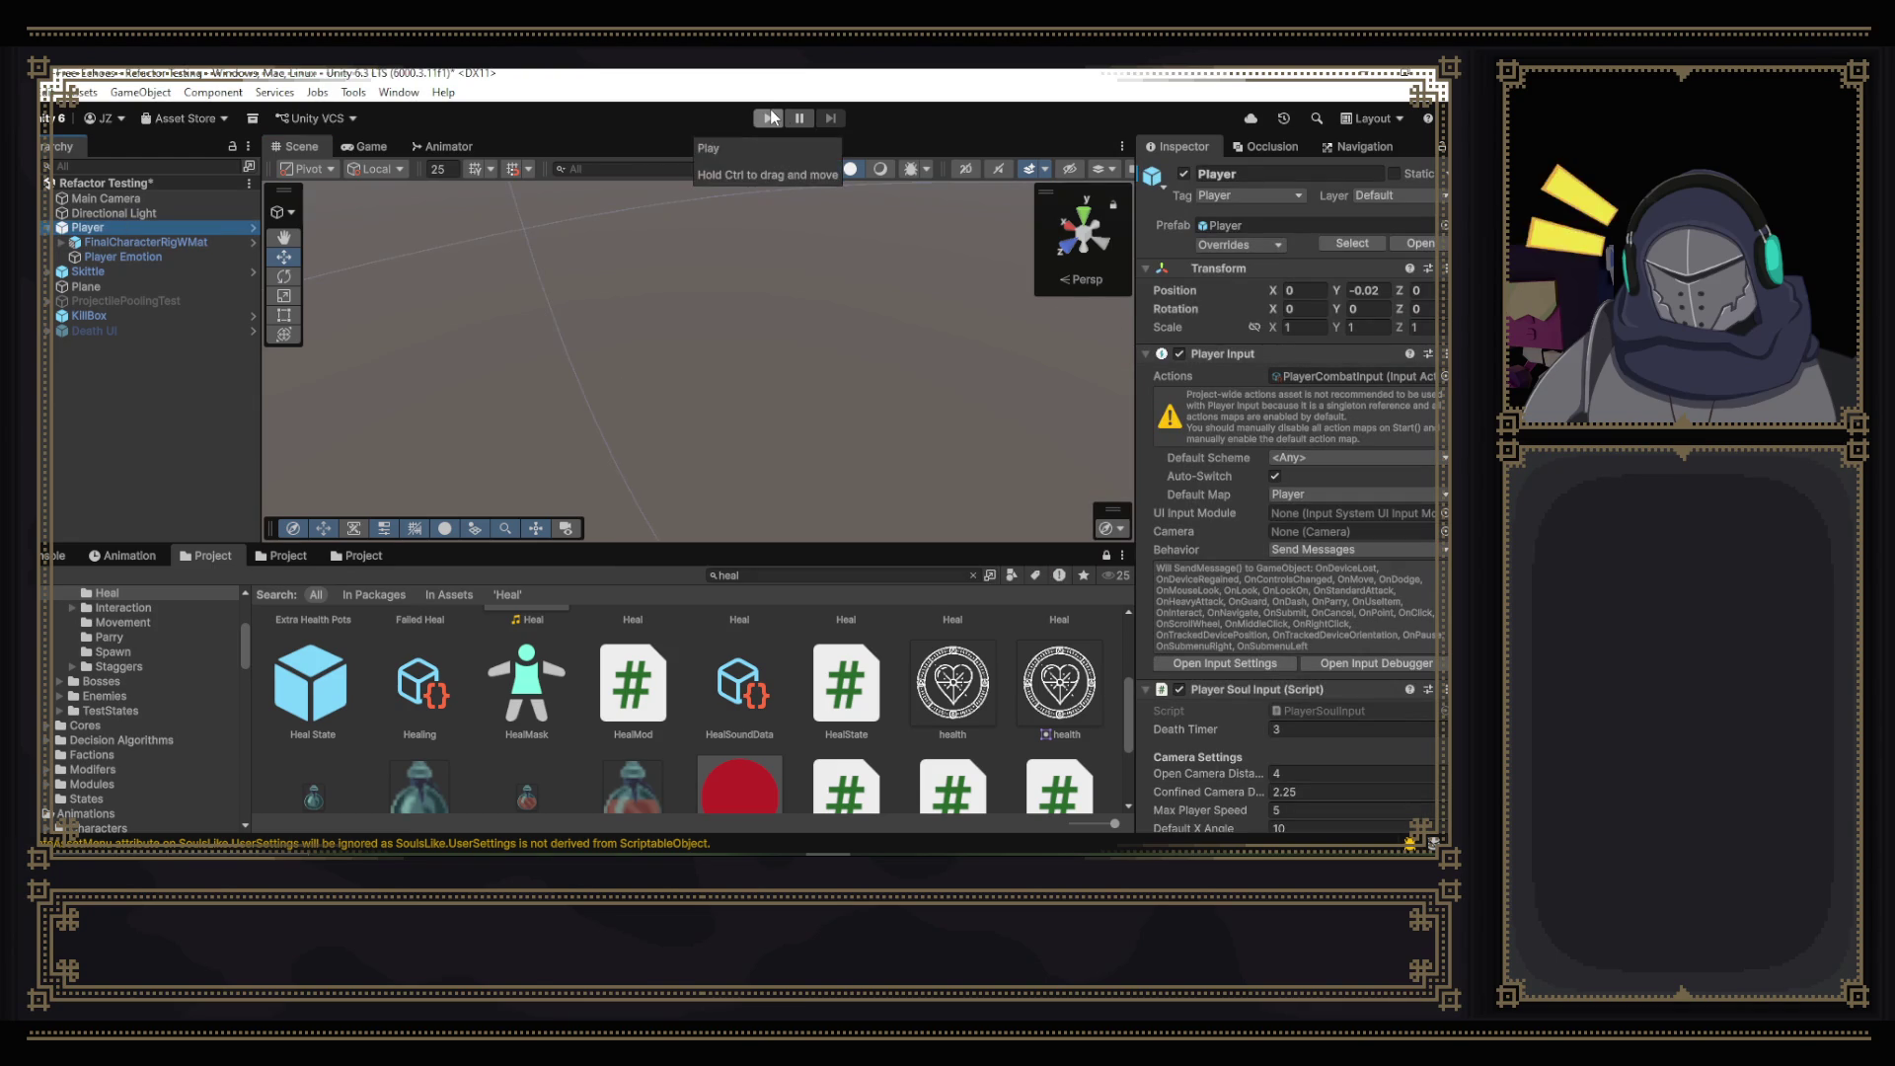
- Expand the Player's Combat DT Inspector fields and enter Play mode
{"action": "scroll", "coordinate": [1382, 612], "scroll_direction": "down", "scroll_amount": 15}
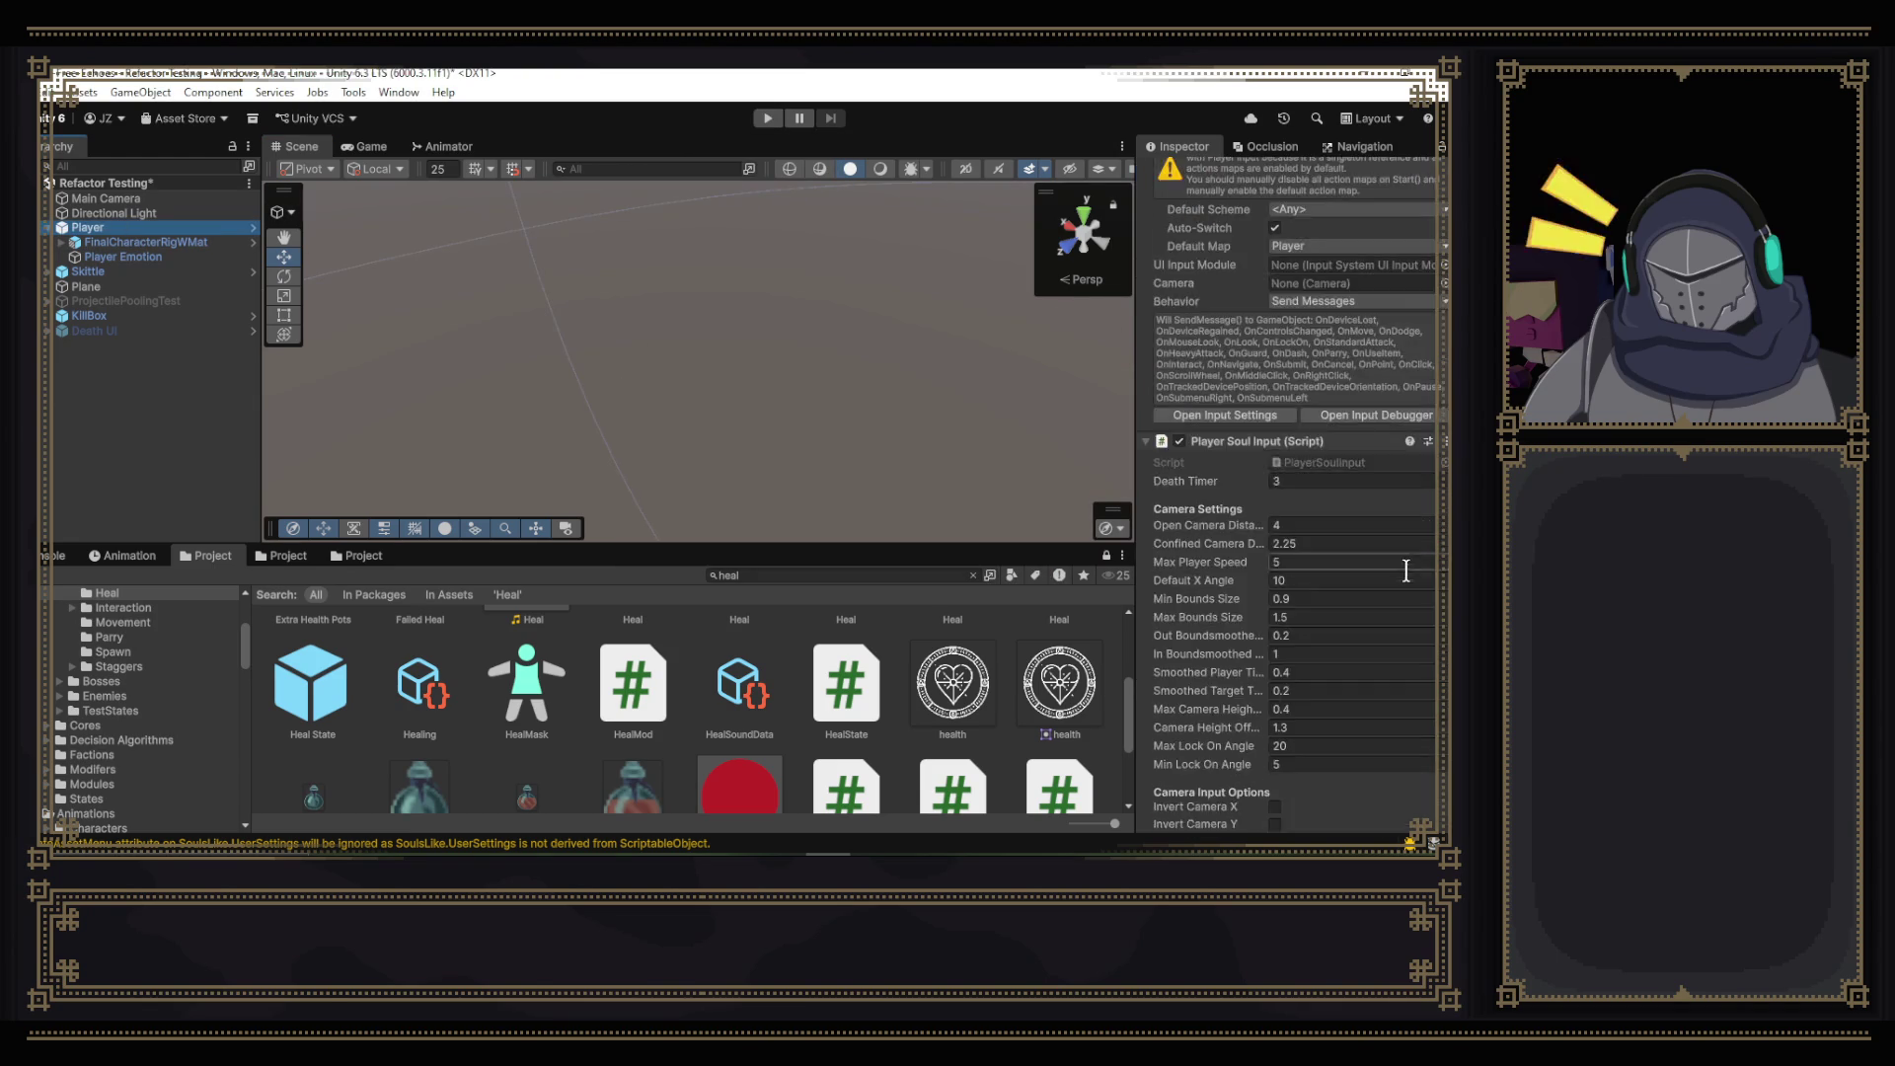
{"action": "scroll", "coordinate": [1336, 624], "scroll_direction": "down", "scroll_amount": 10}
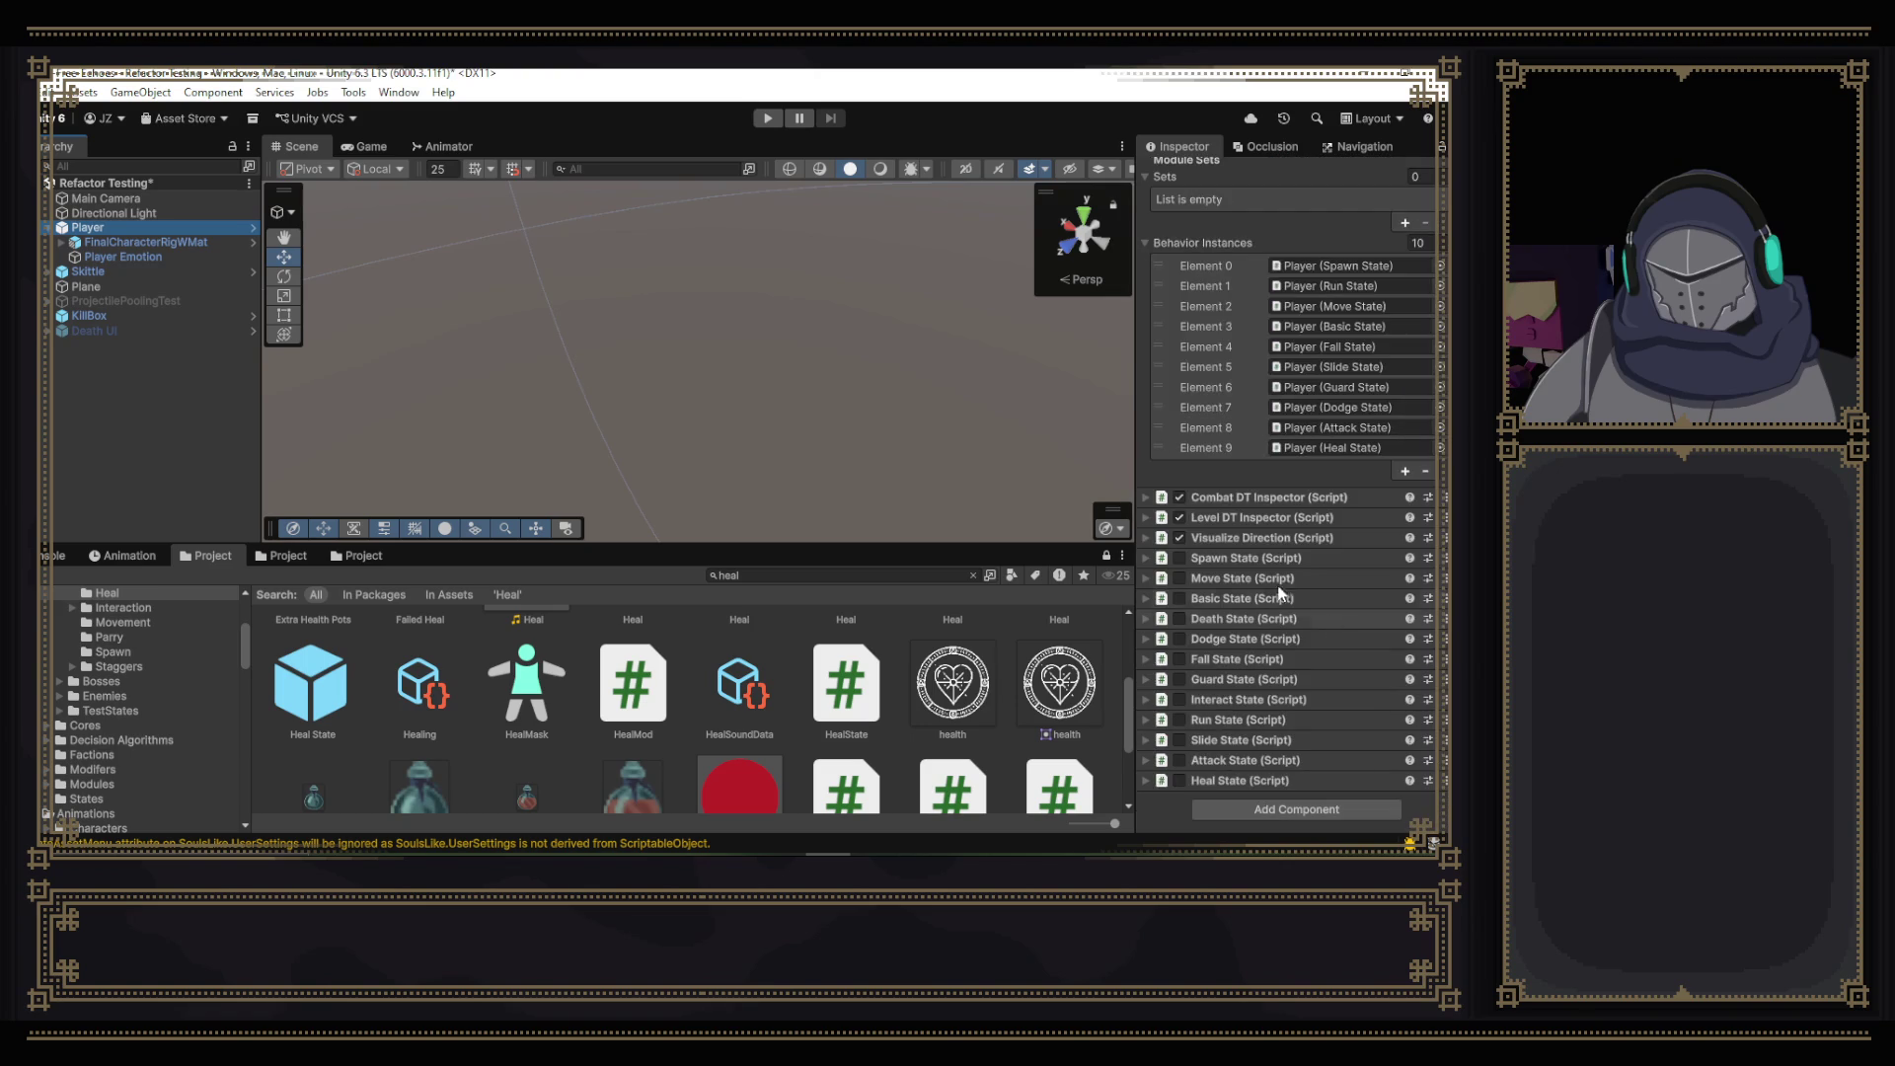
{"action": "left_click", "coordinate": [1147, 498]}
{"action": "scroll", "coordinate": [1186, 498], "scroll_direction": "down", "scroll_amount": 4}
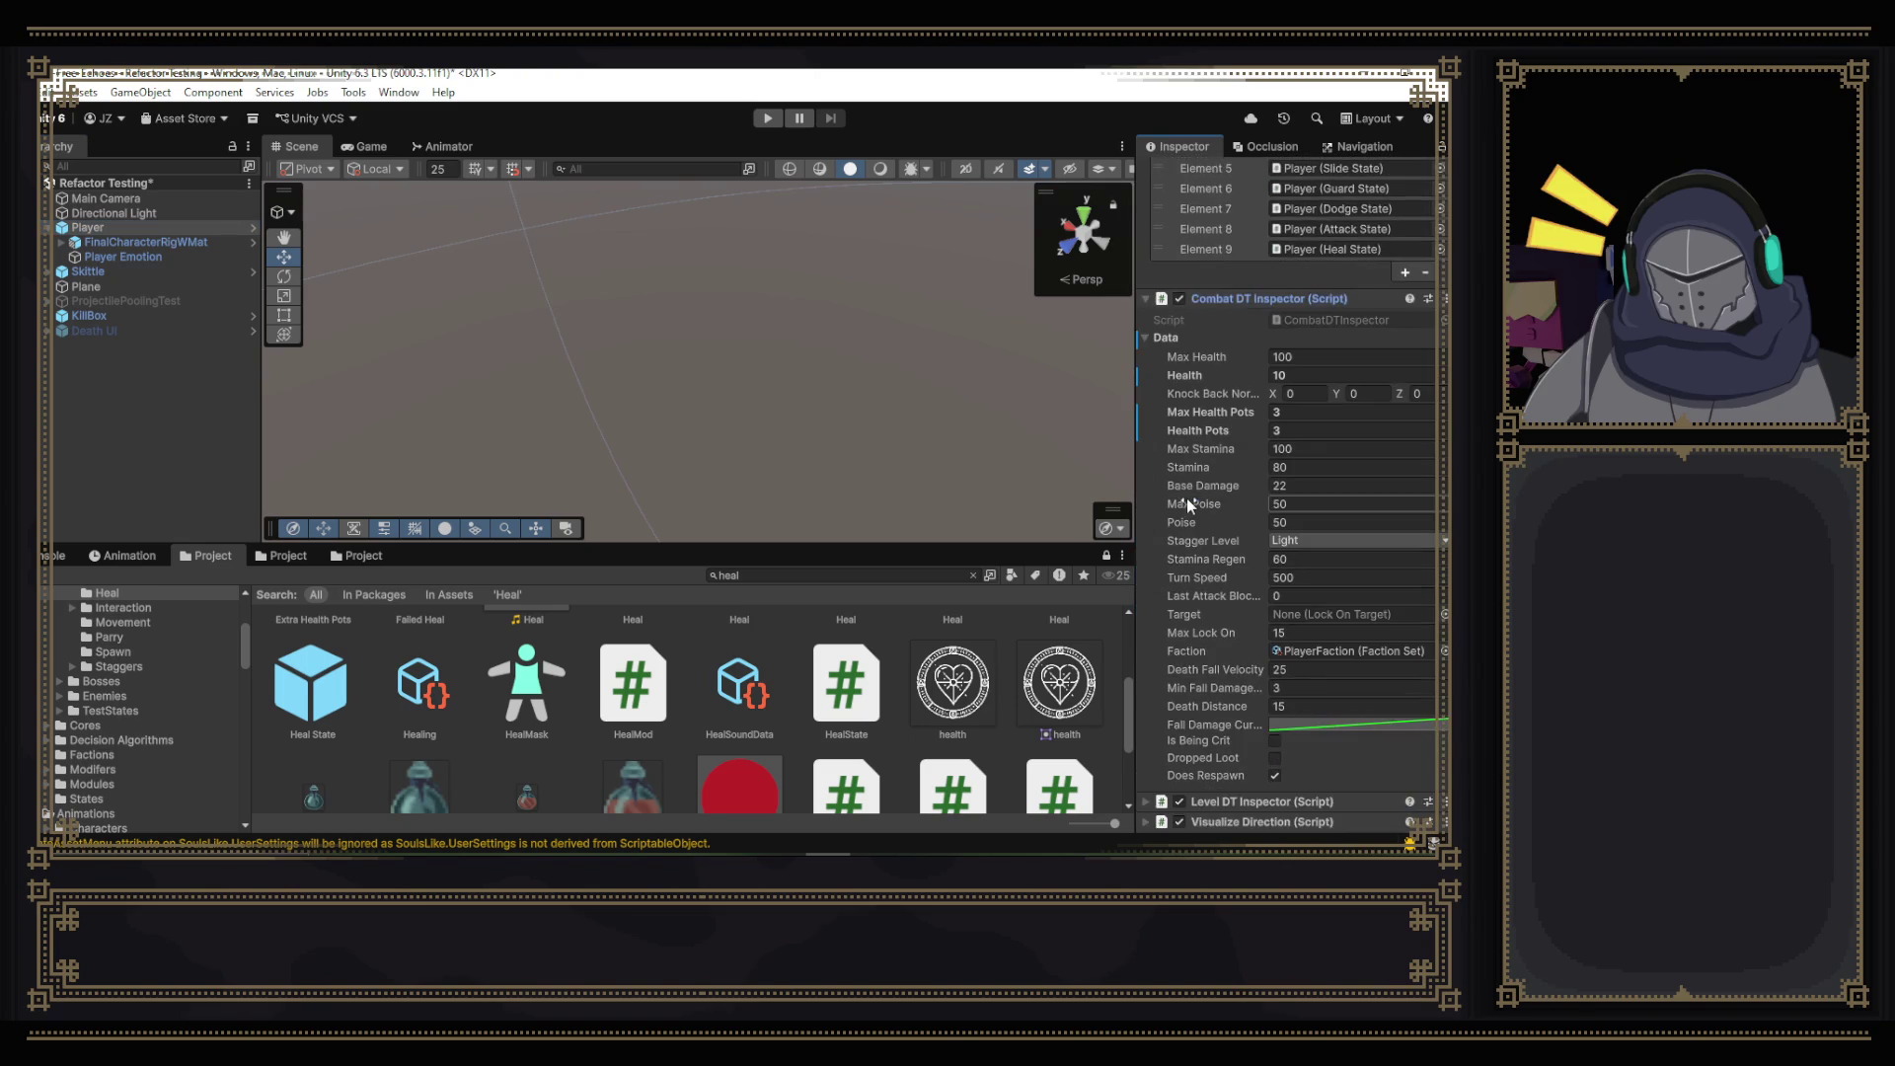
{"action": "left_click", "coordinate": [755, 120]}
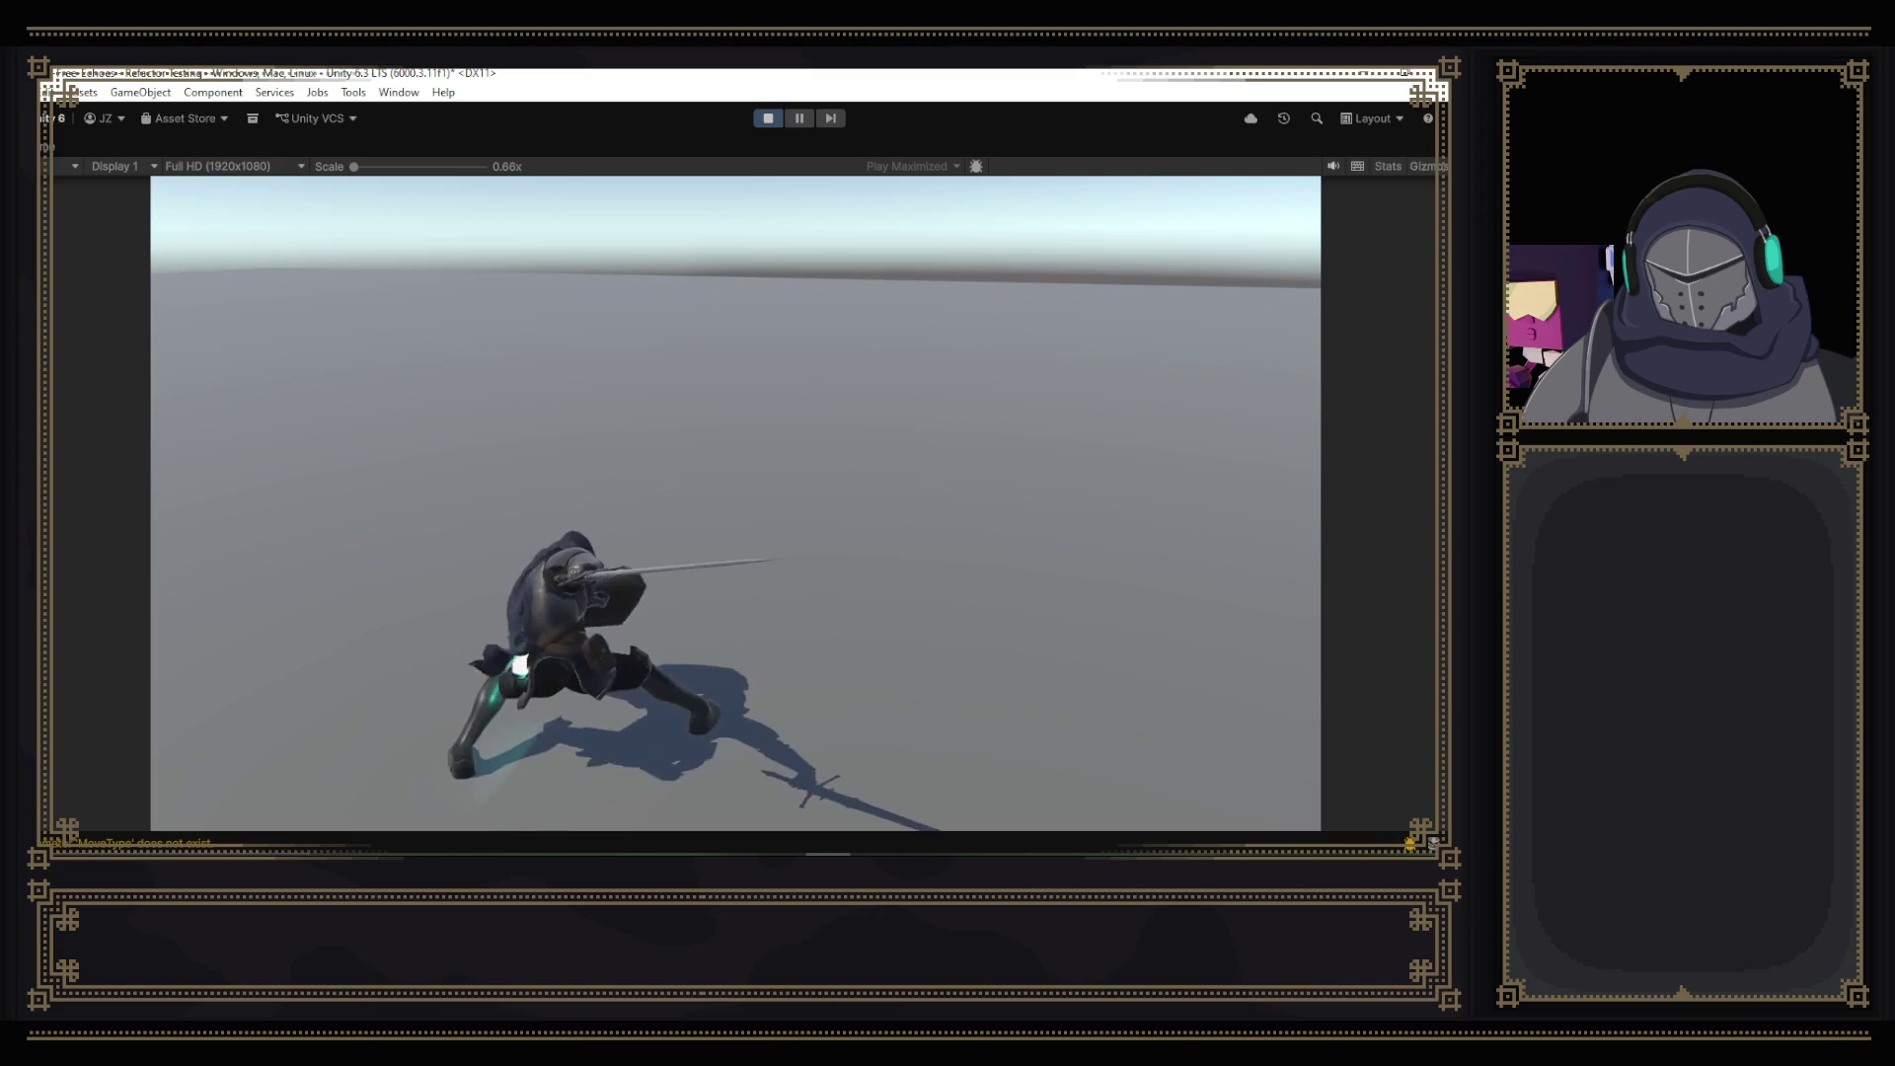
- Un-maximize the Game view and confirm Core lists 14 behaviors ending with Heal
{"action": "key", "text": "shift+space"}
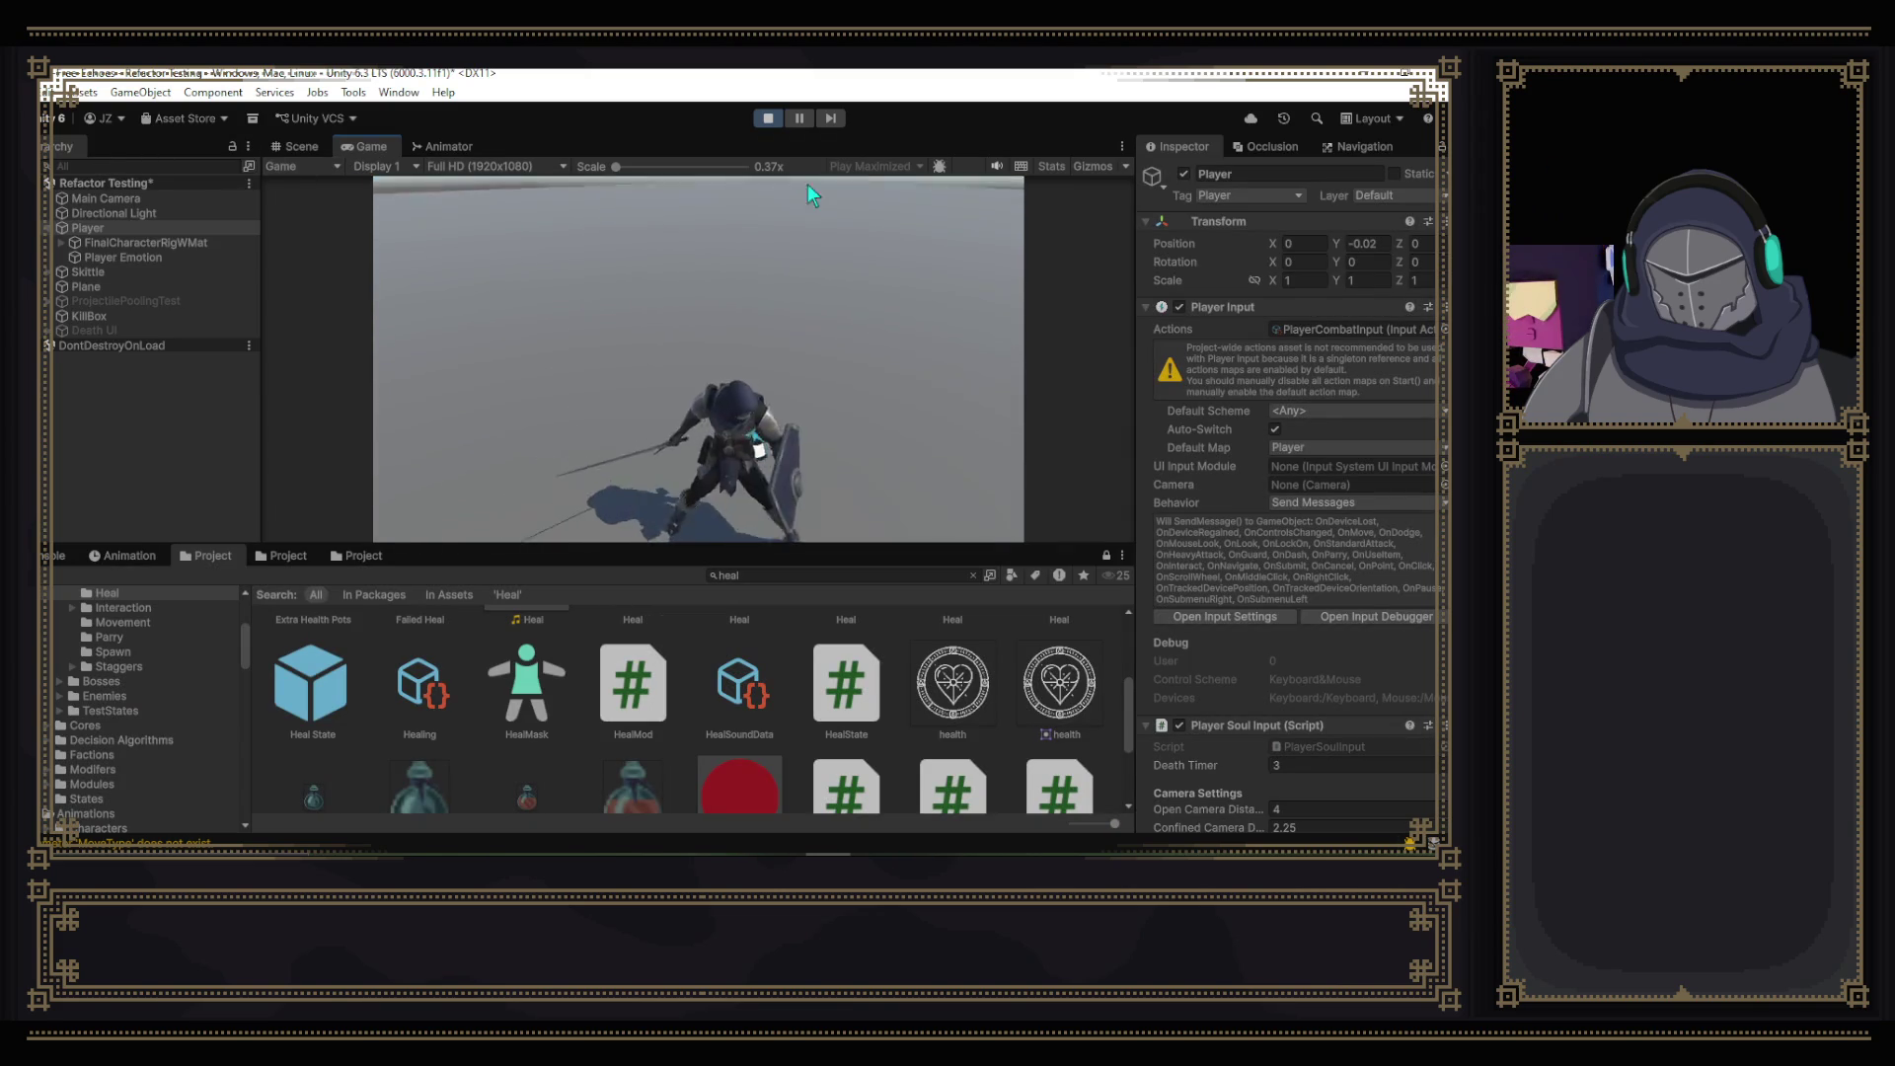
{"action": "scroll", "coordinate": [1264, 310], "scroll_direction": "down", "scroll_amount": 5}
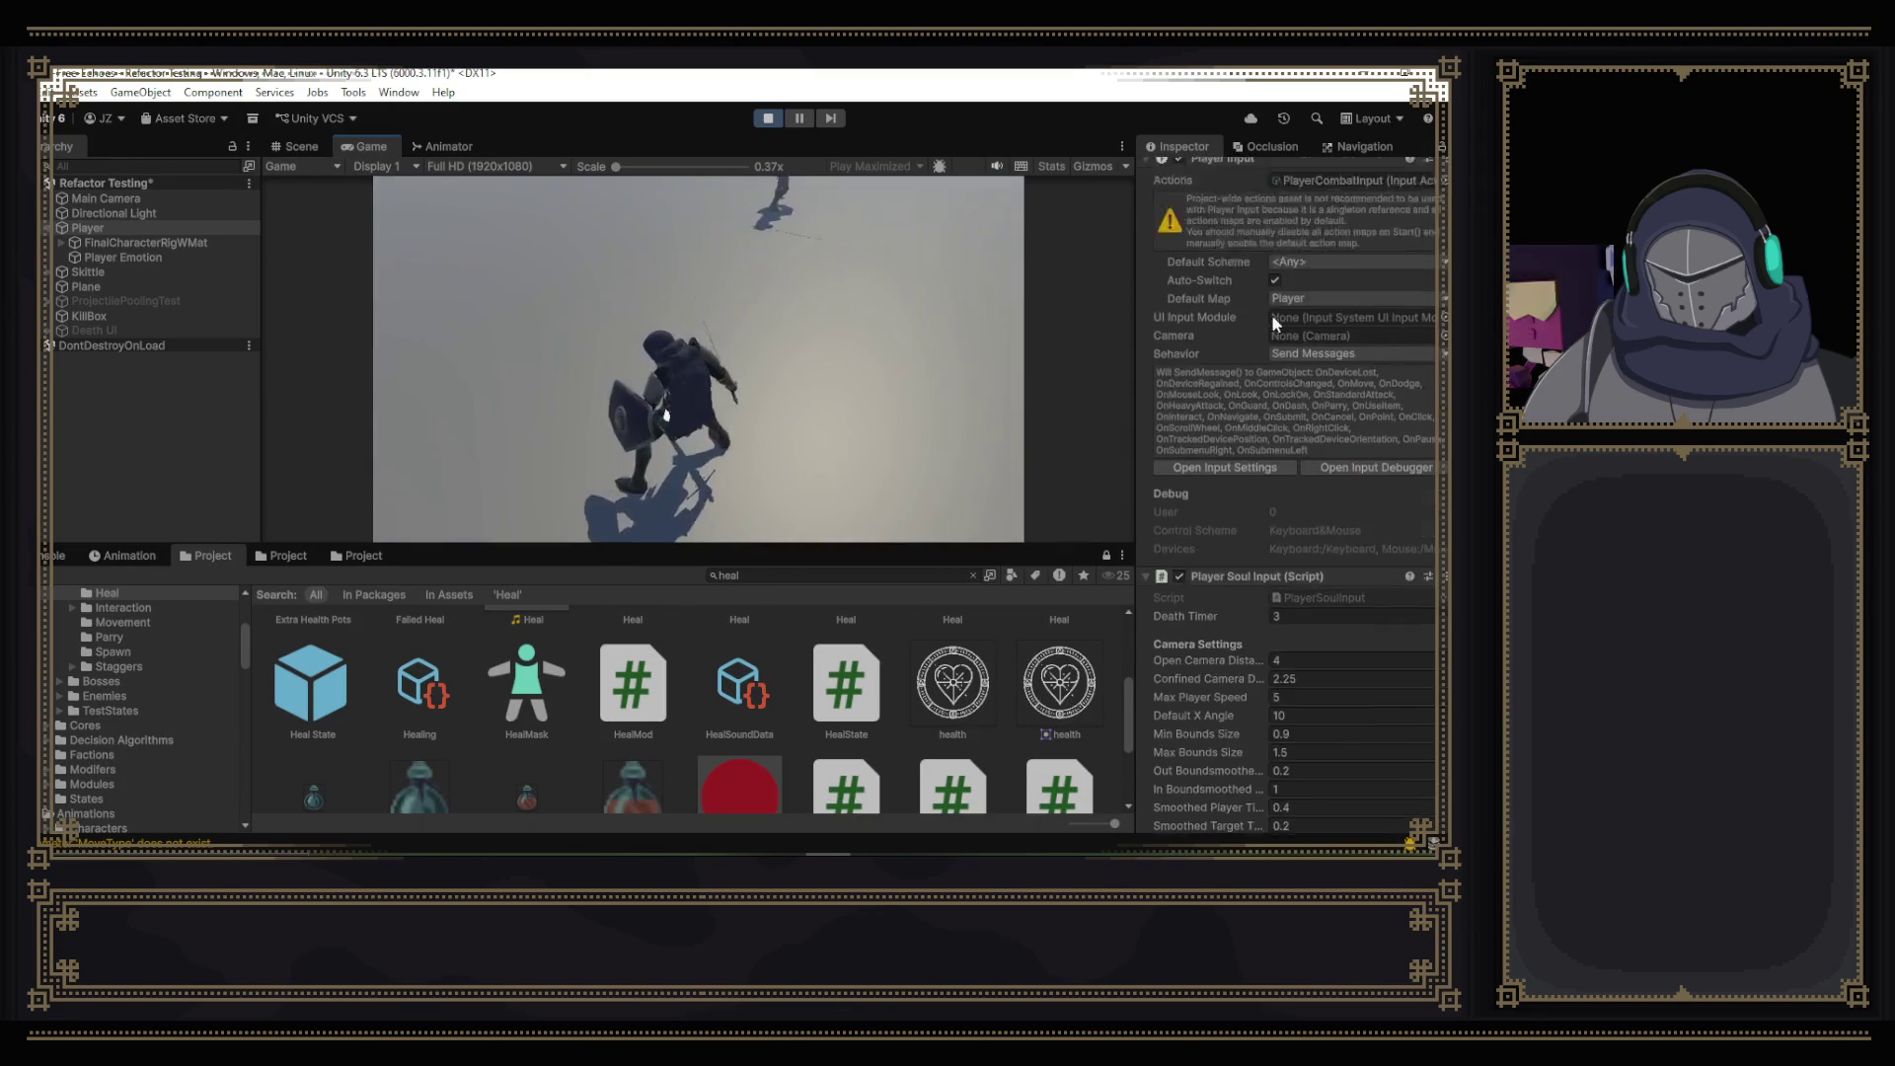
{"action": "scroll", "coordinate": [1299, 336], "scroll_direction": "down", "scroll_amount": 7}
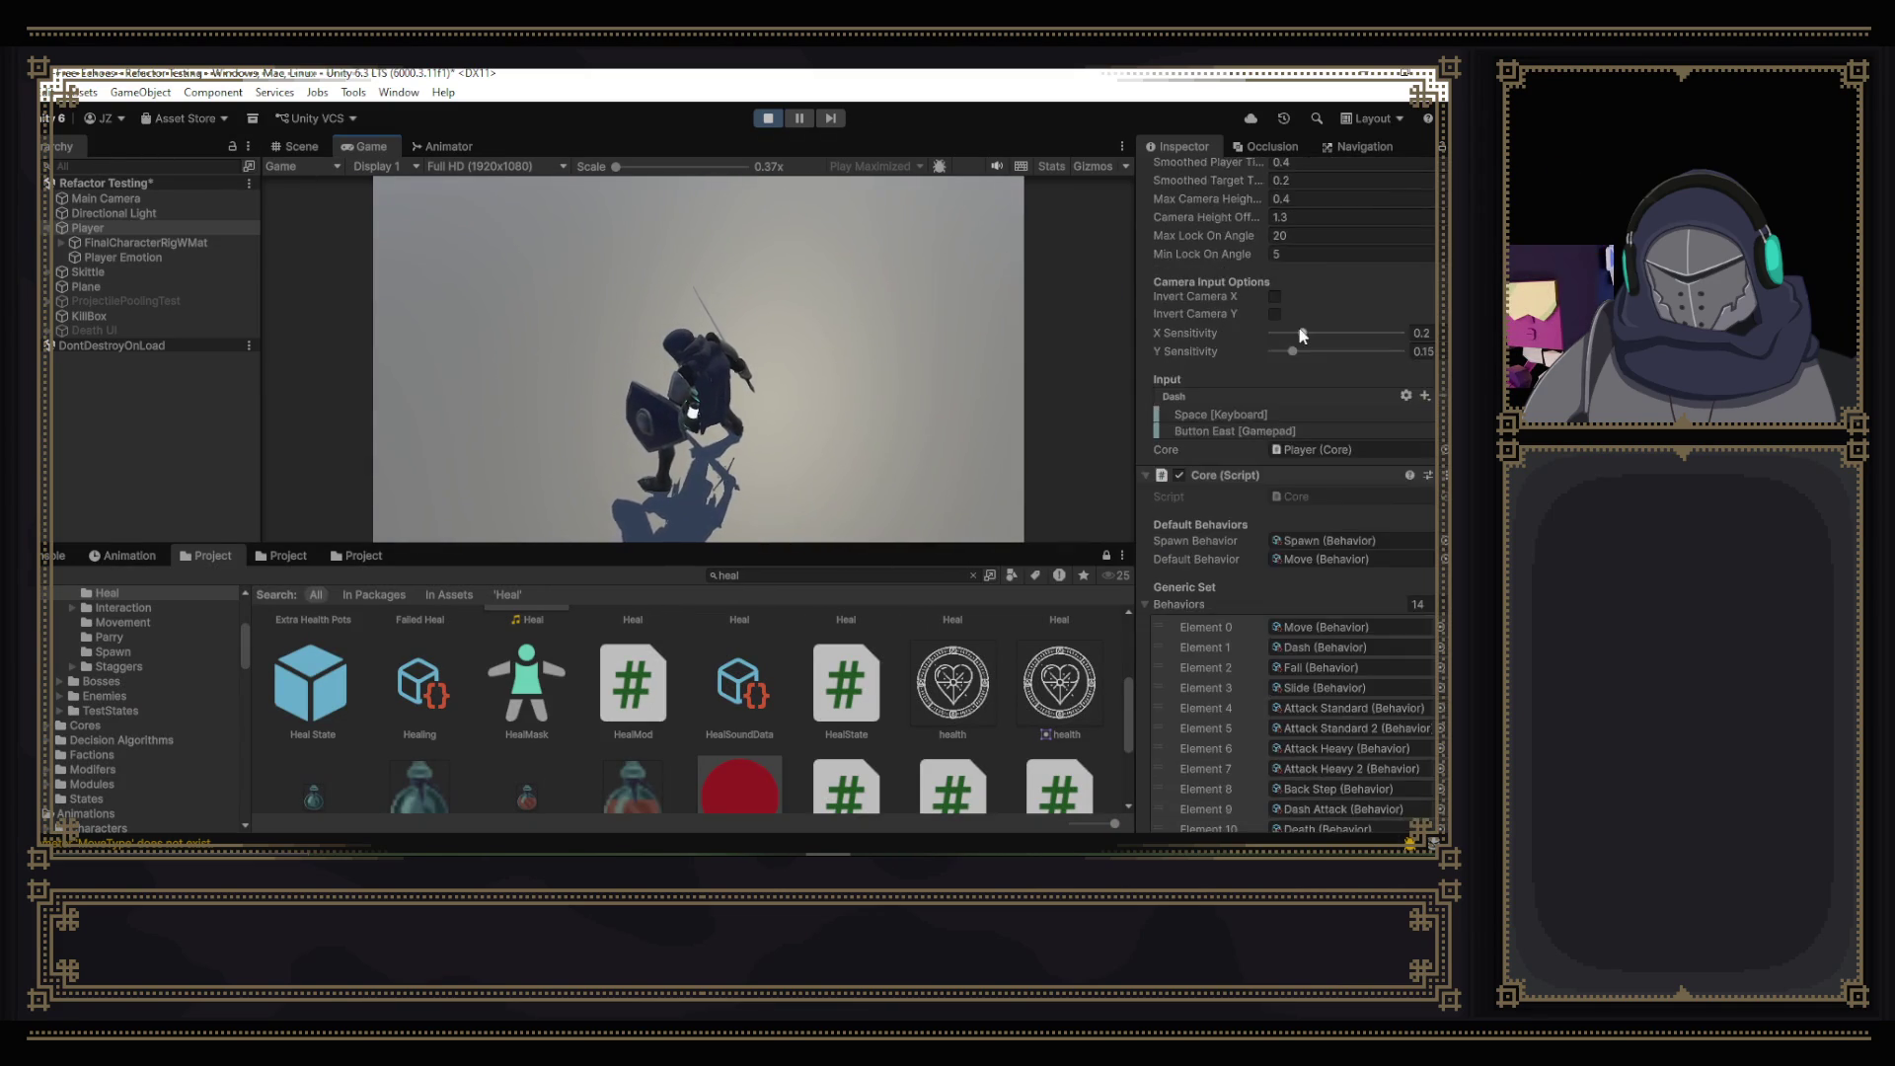
{"action": "scroll", "coordinate": [1299, 335], "scroll_direction": "down", "scroll_amount": 10}
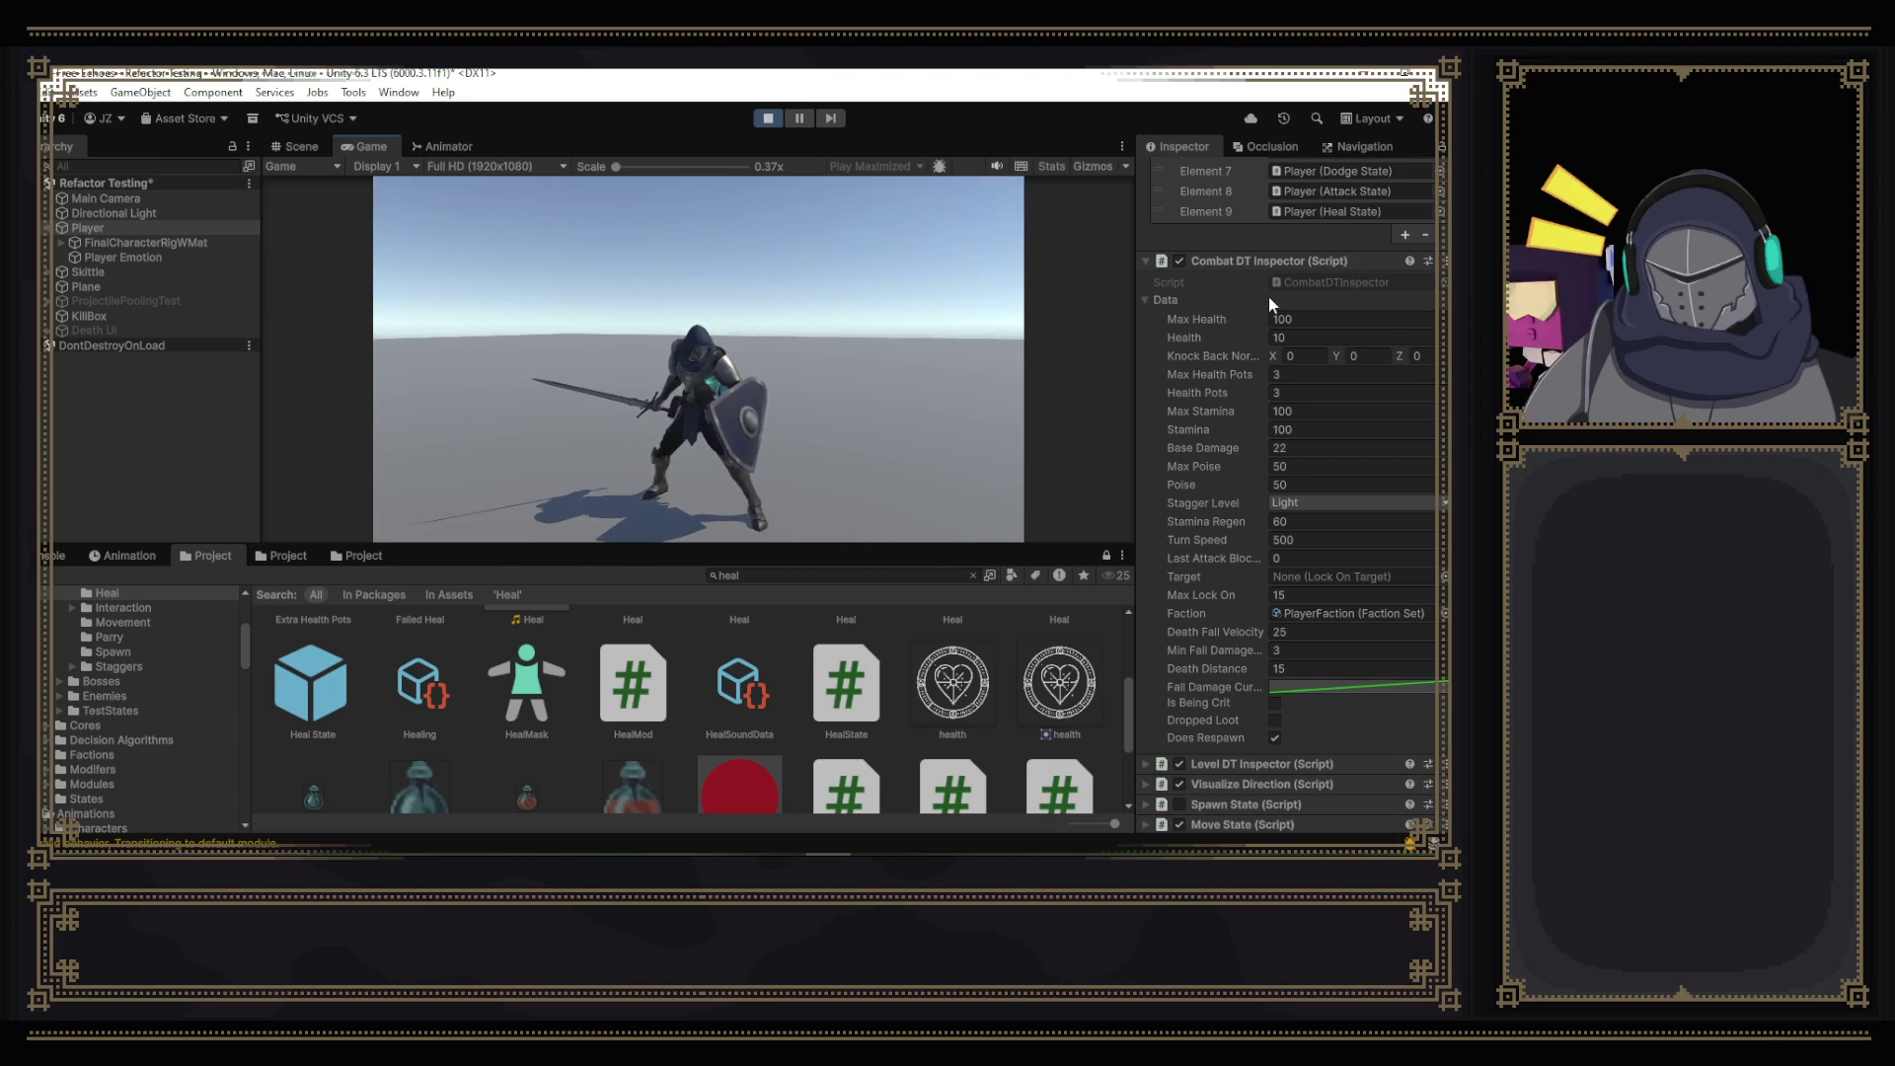
{"action": "scroll", "coordinate": [1269, 296], "scroll_direction": "up", "scroll_amount": 4}
{"action": "scroll", "coordinate": [1311, 312], "scroll_direction": "up", "scroll_amount": 4}
{"action": "scroll", "coordinate": [1329, 324], "scroll_direction": "up", "scroll_amount": 7}
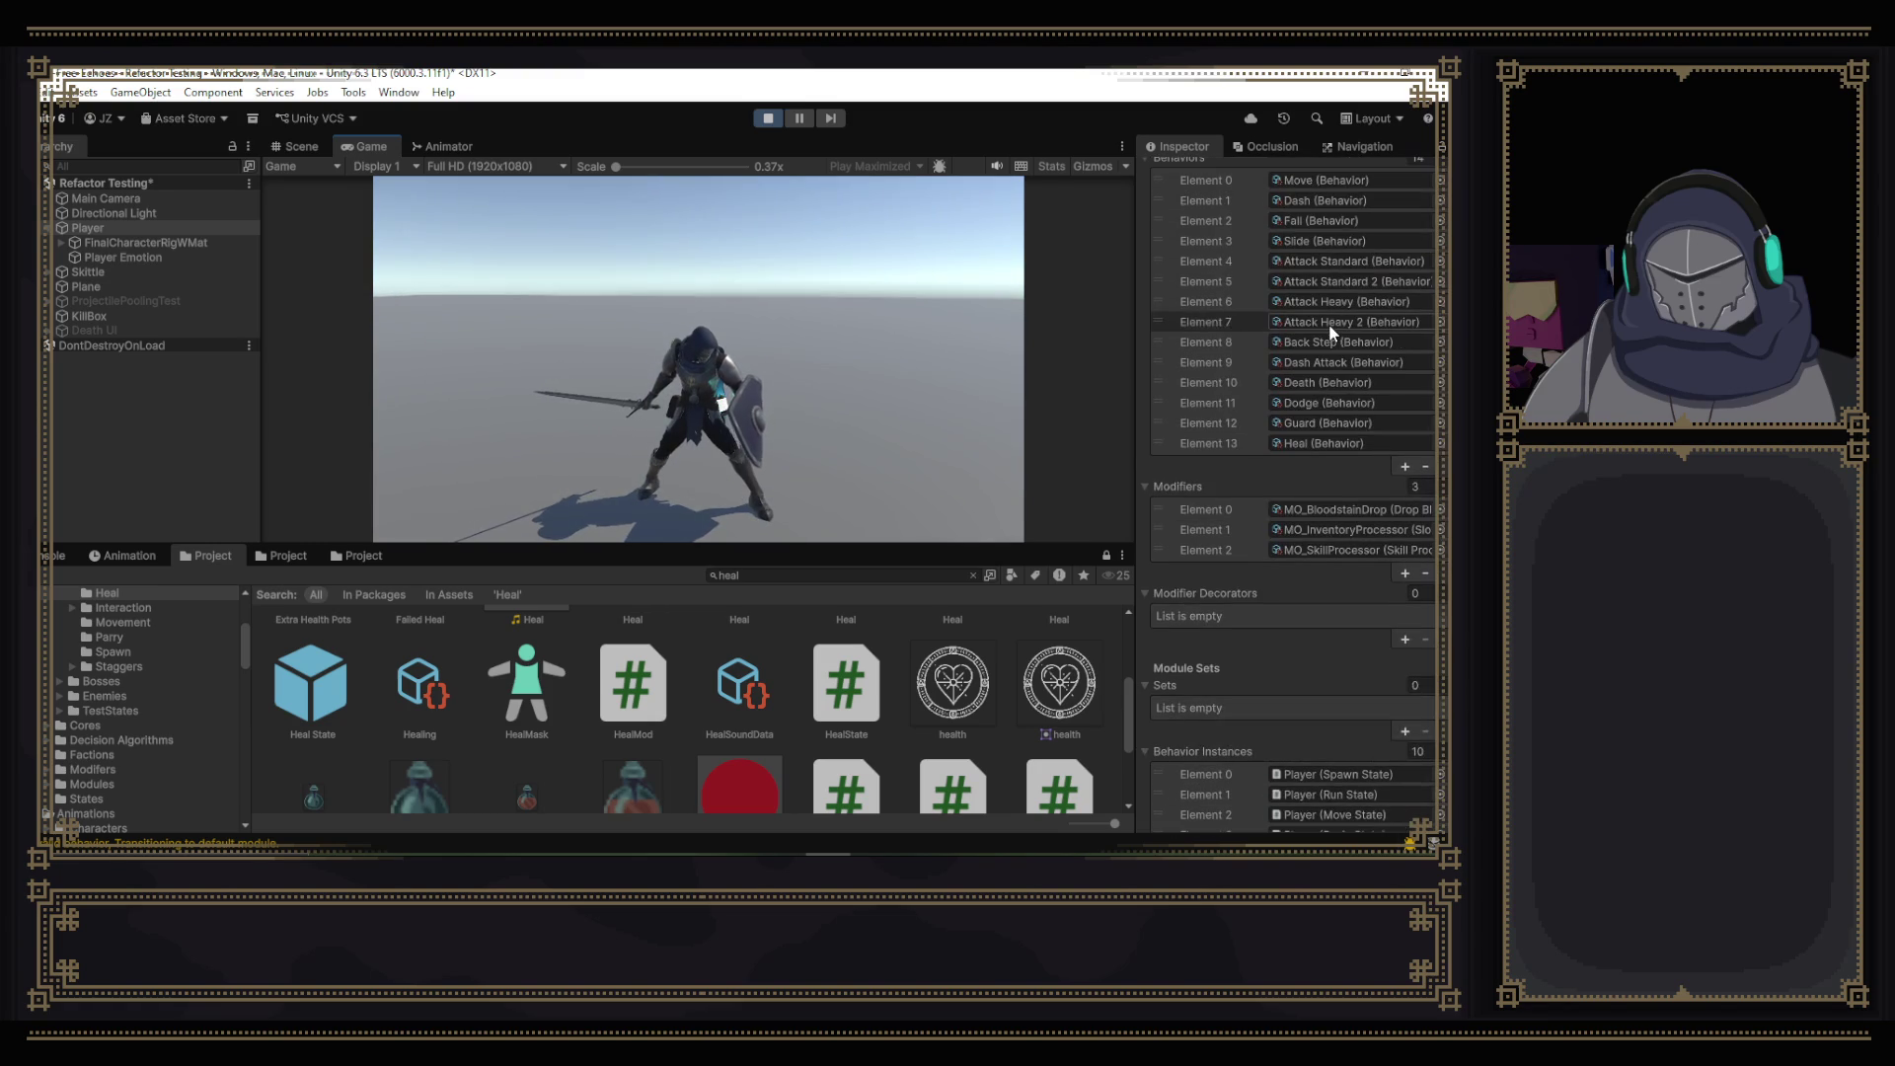
{"action": "left_click", "coordinate": [1338, 447]}
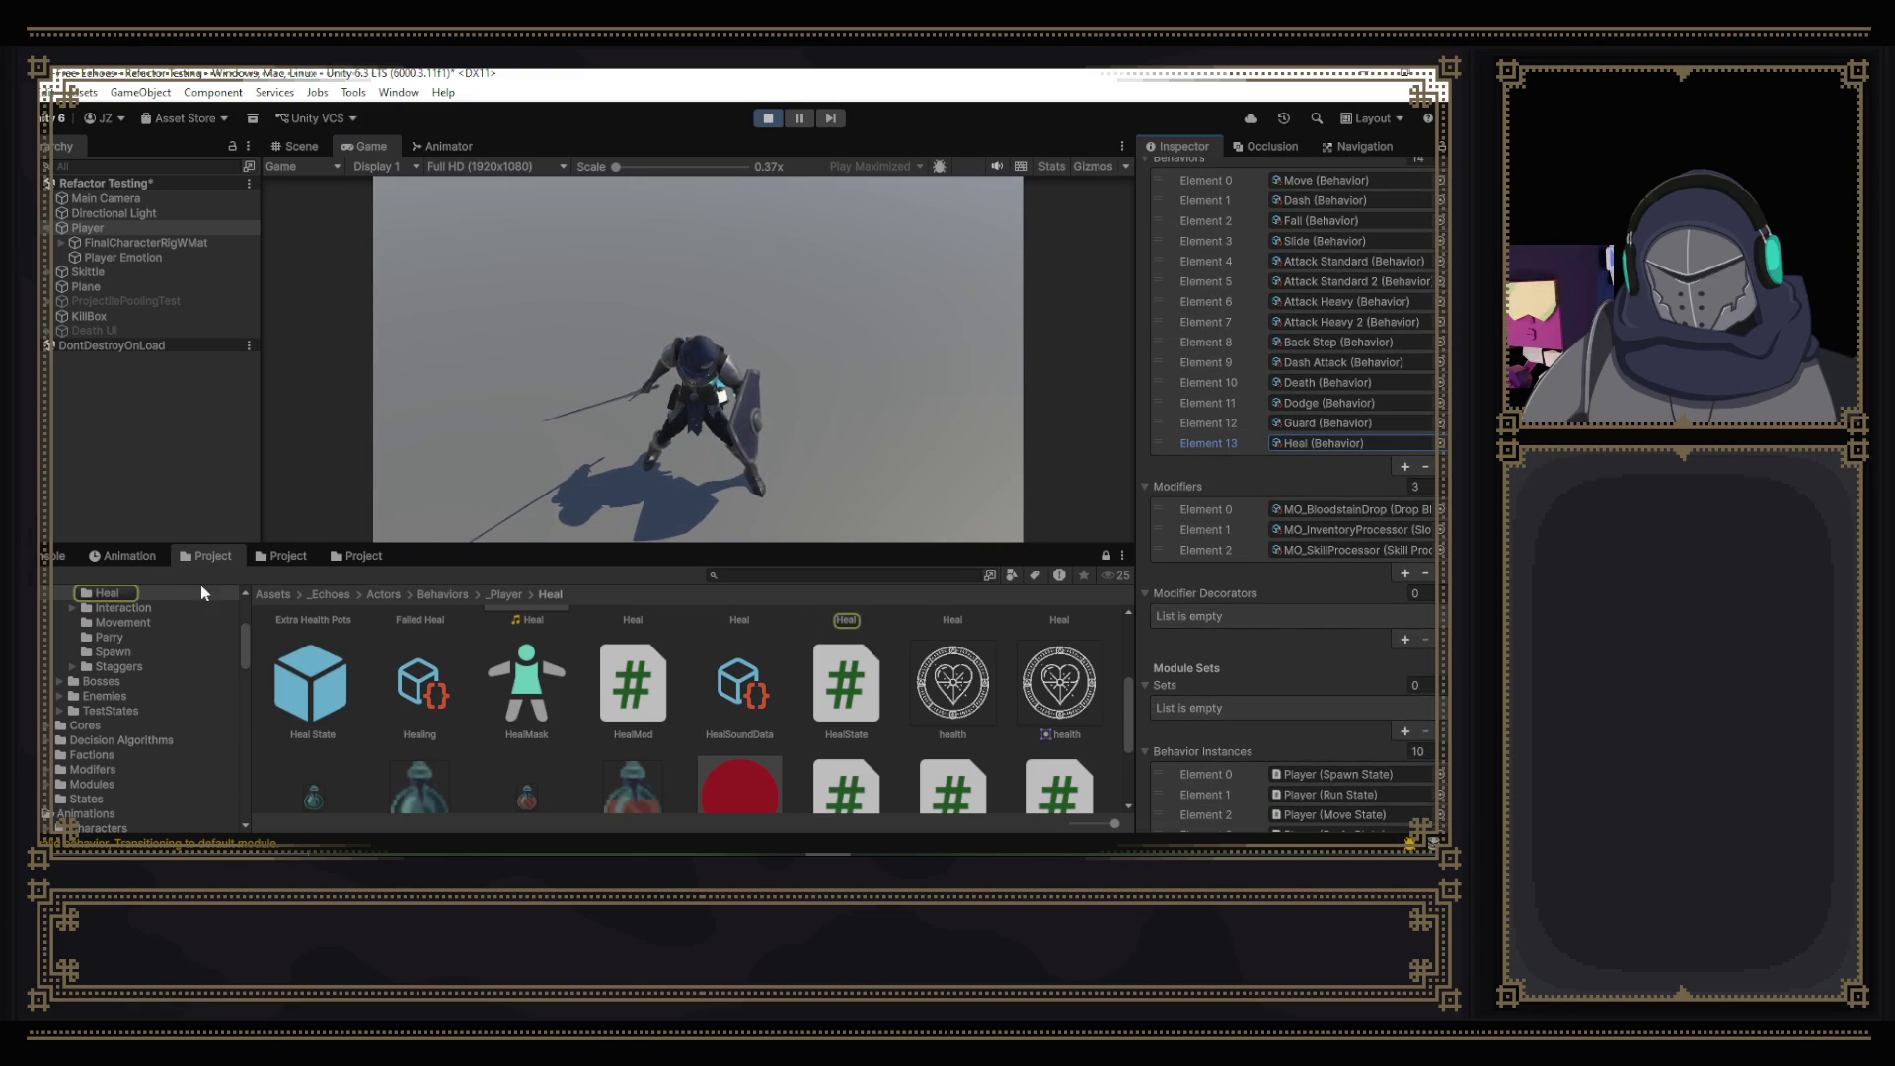
{"action": "scroll", "coordinate": [784, 637], "scroll_direction": "up", "scroll_amount": 2}
{"action": "left_click", "coordinate": [846, 666]}
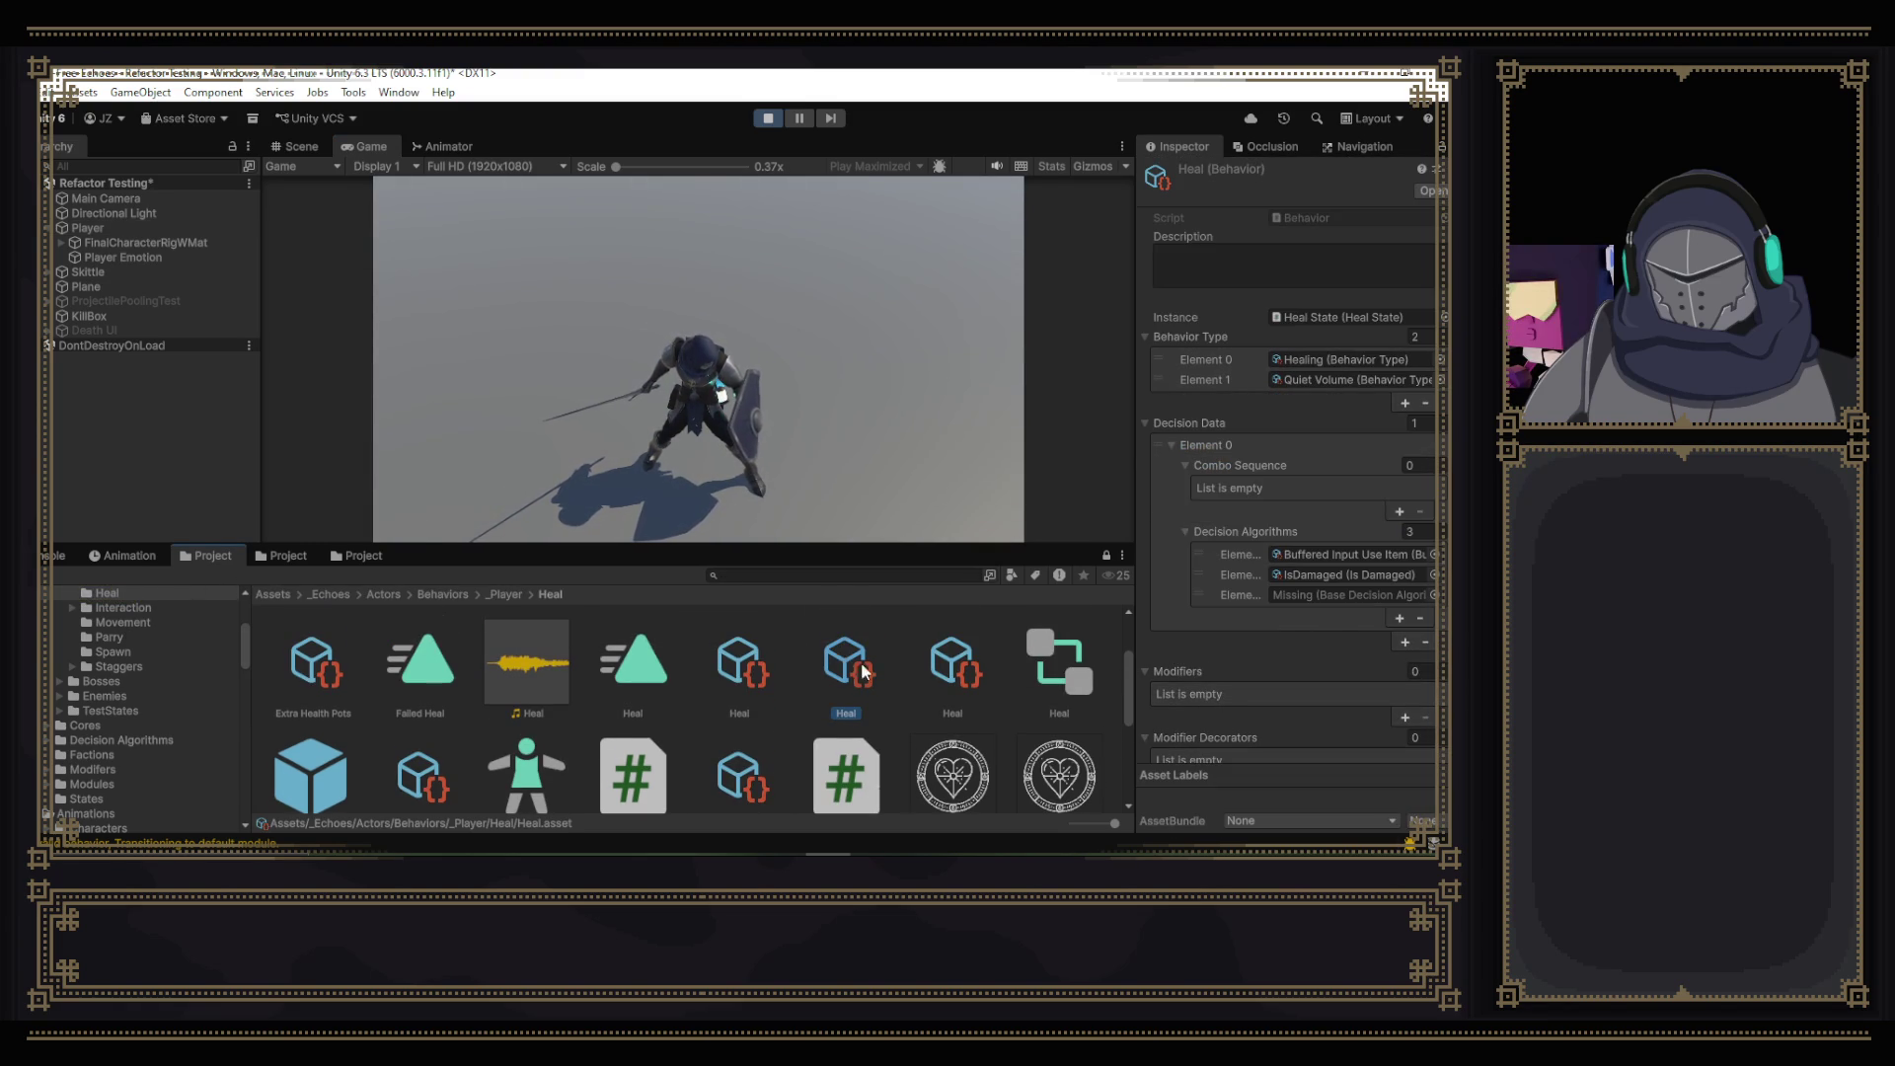
{"action": "left_click", "coordinate": [1419, 616]}
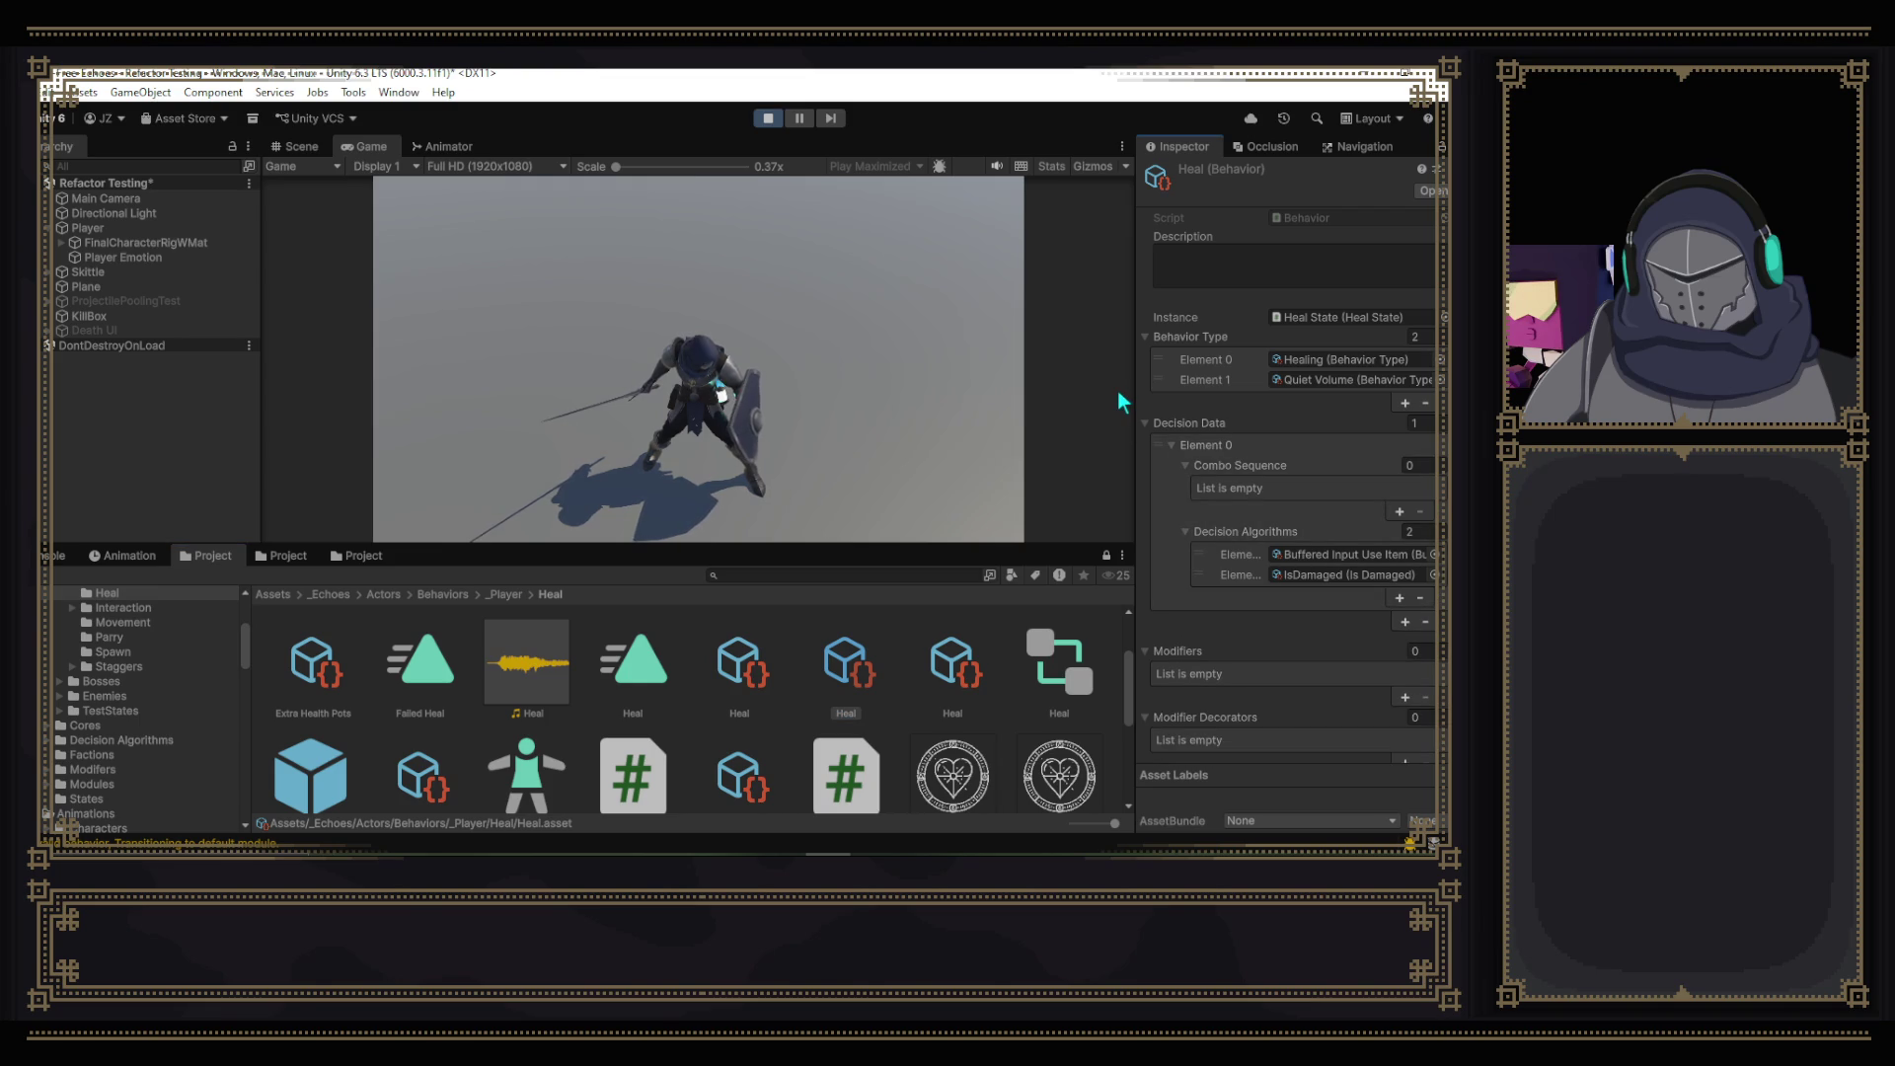
{"action": "key", "text": "ctrl+s"}
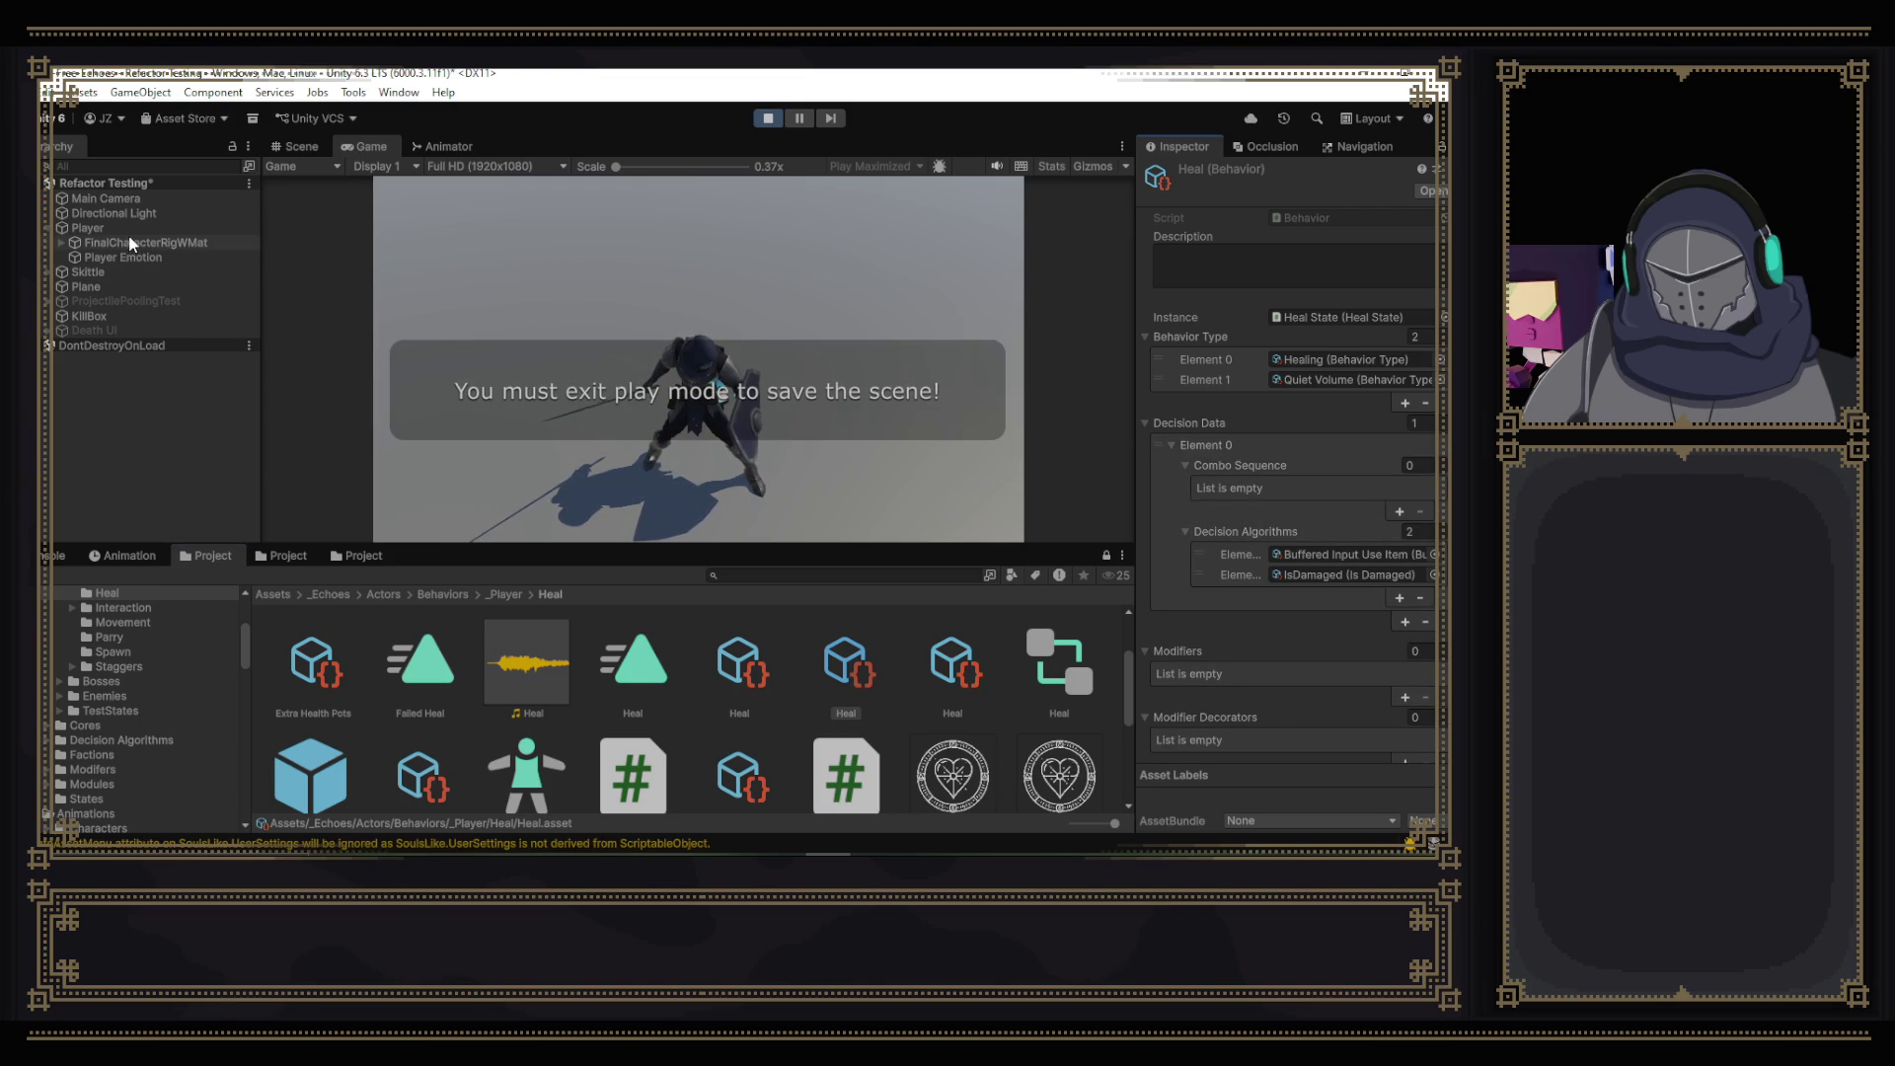
{"action": "left_click", "coordinate": [87, 228]}
{"action": "scroll", "coordinate": [1242, 442], "scroll_direction": "down", "scroll_amount": 15}
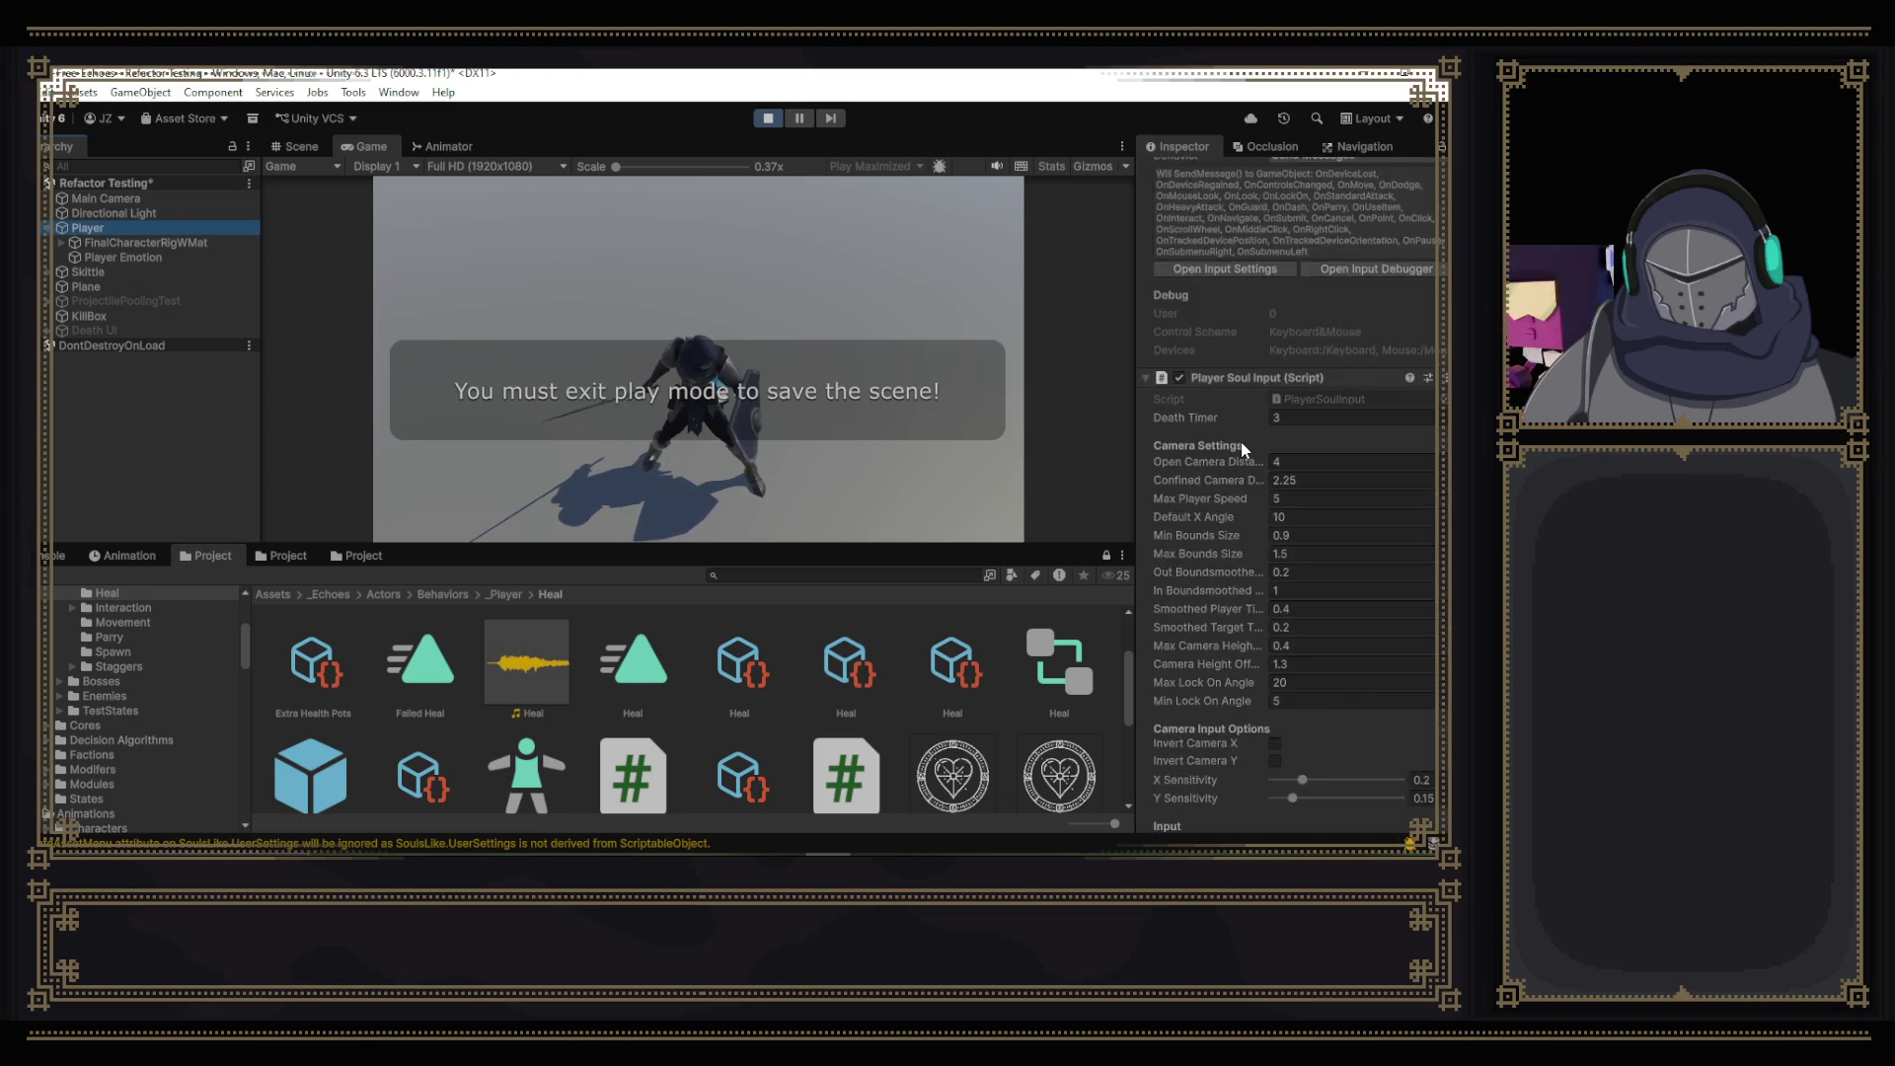
{"action": "scroll", "coordinate": [1241, 435], "scroll_direction": "down", "scroll_amount": 5}
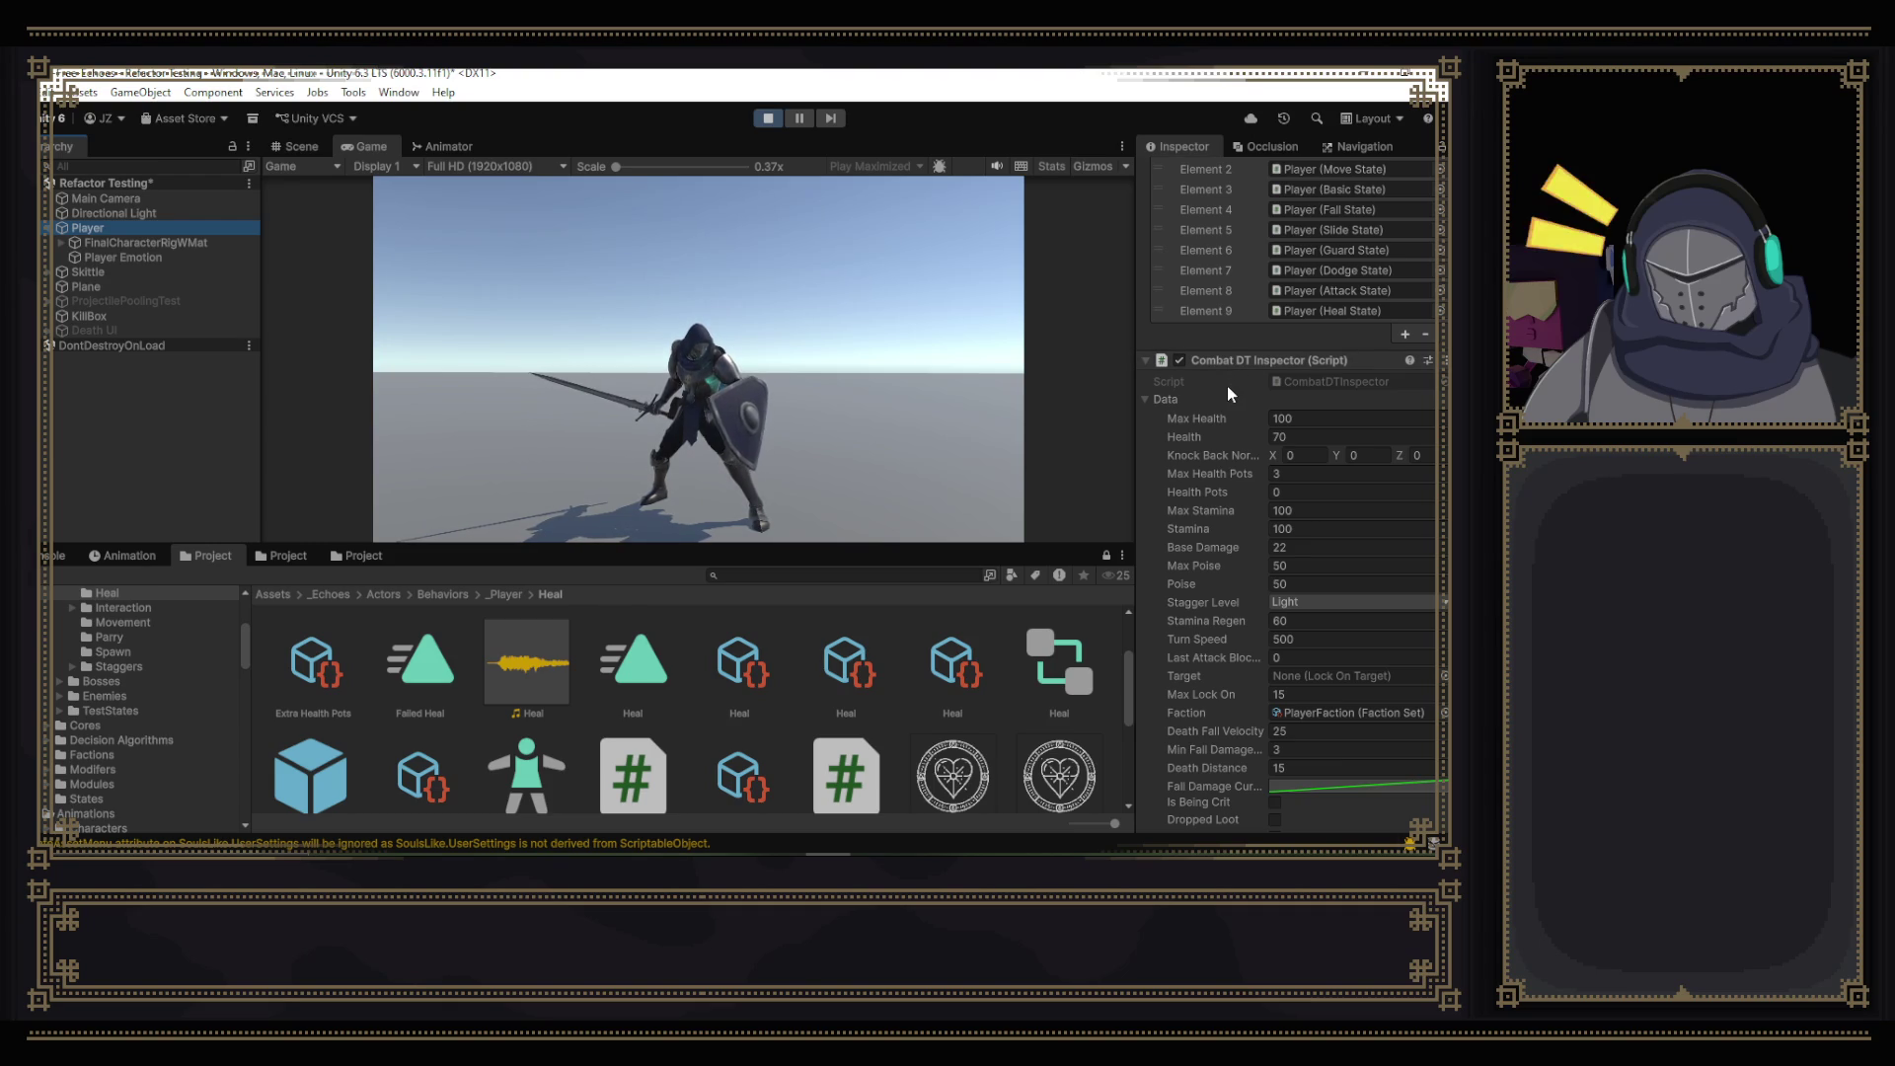
{"action": "key", "text": "alt+Tab"}
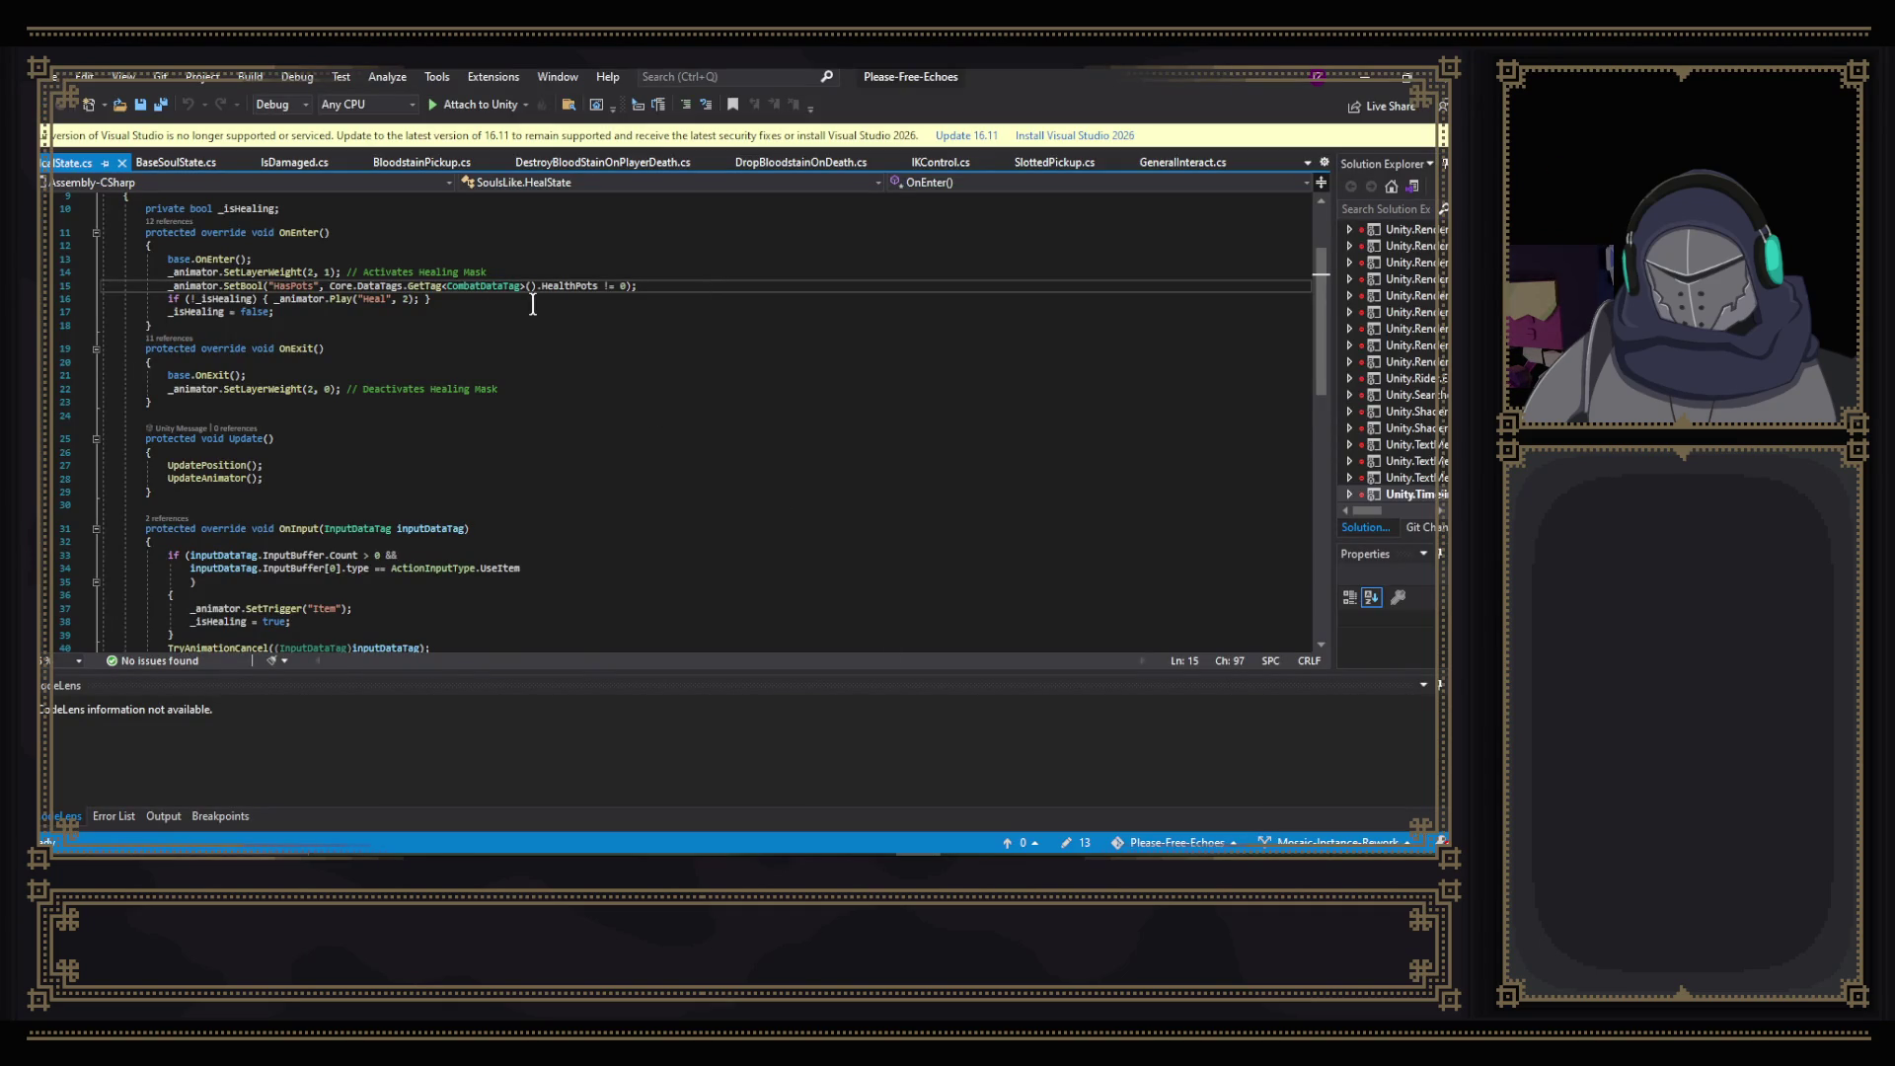
- Add the HealthPots-not-0 check after '!_isHealing &&' in line 16's if, and save
{"action": "scroll", "coordinate": [572, 301], "scroll_direction": "up", "scroll_amount": 3}
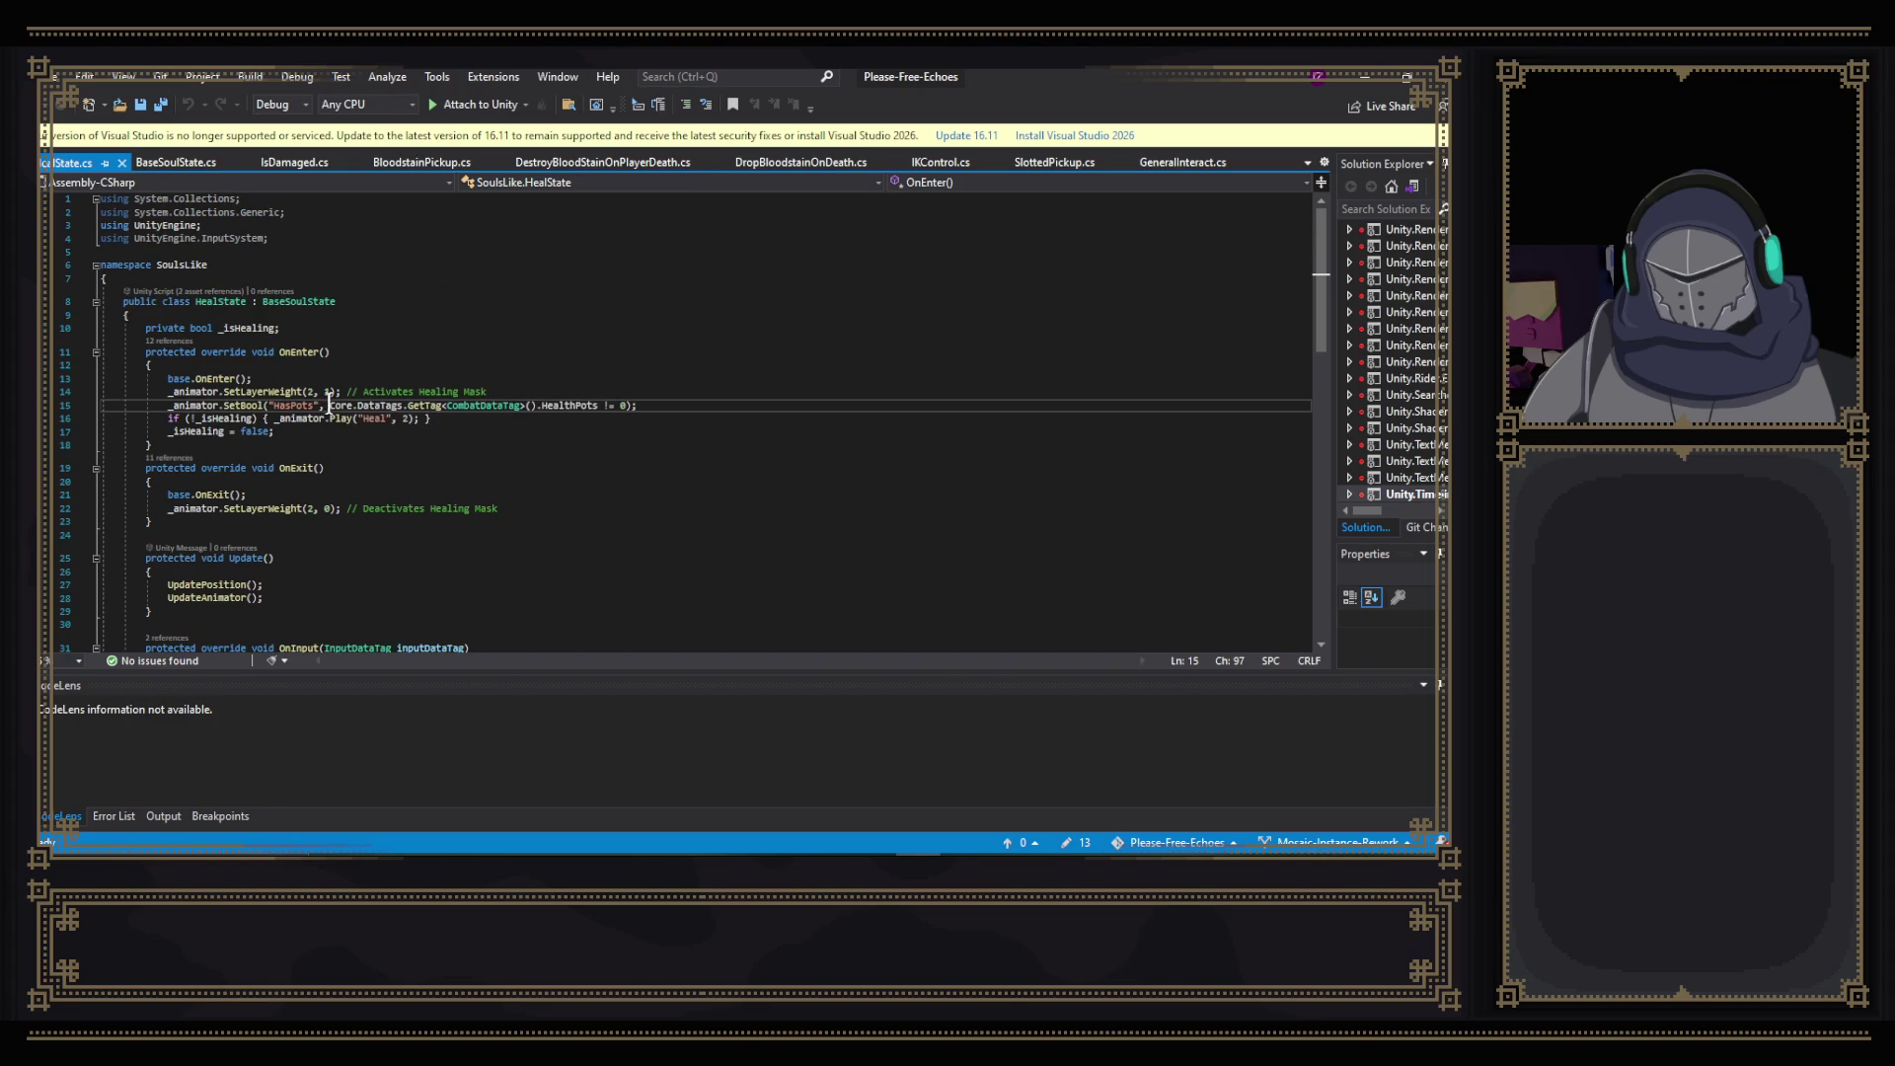
{"action": "left_click_drag", "start_coordinate": [330, 404], "coordinate": [623, 405]}
{"action": "key", "text": "ctrl+c"}
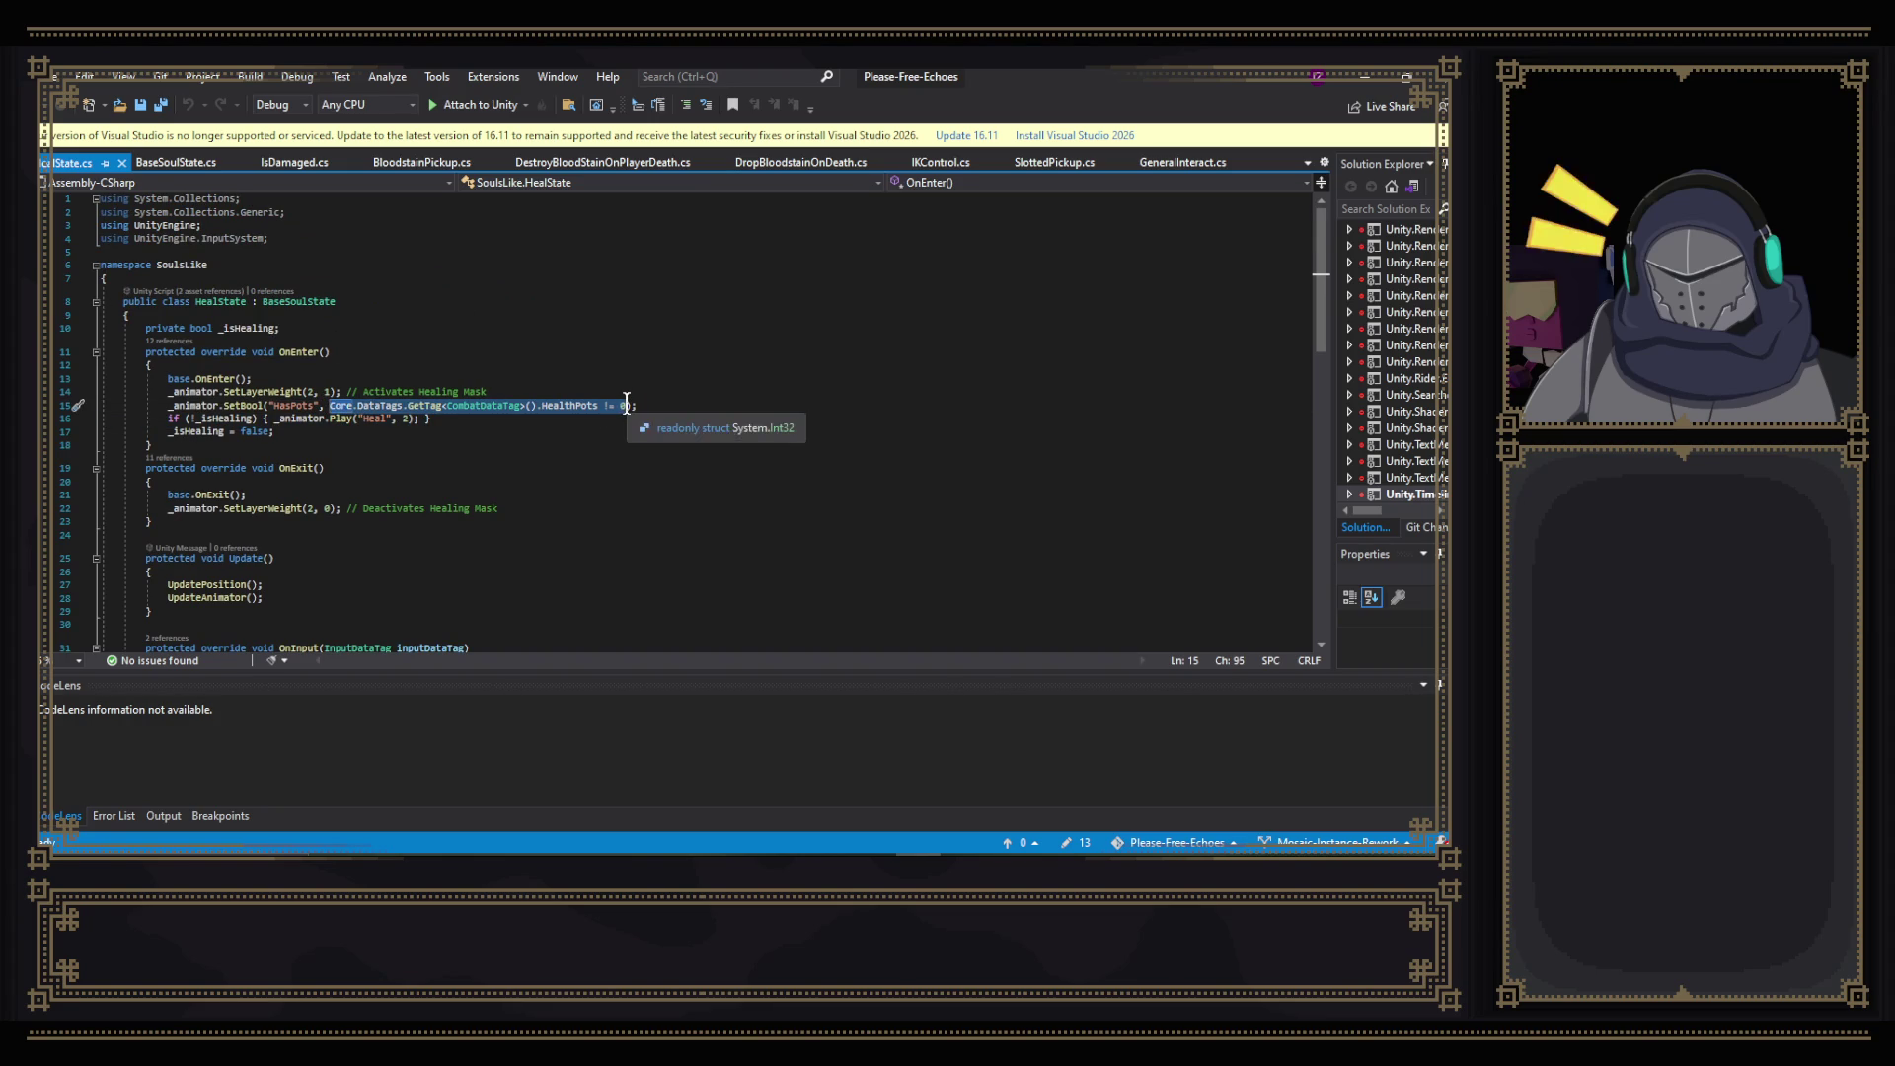
{"action": "left_click", "coordinate": [253, 418]}
{"action": "type", "text": "&&"}
{"action": "key", "text": "ctrl+v"}
{"action": "type", "text": "0"}
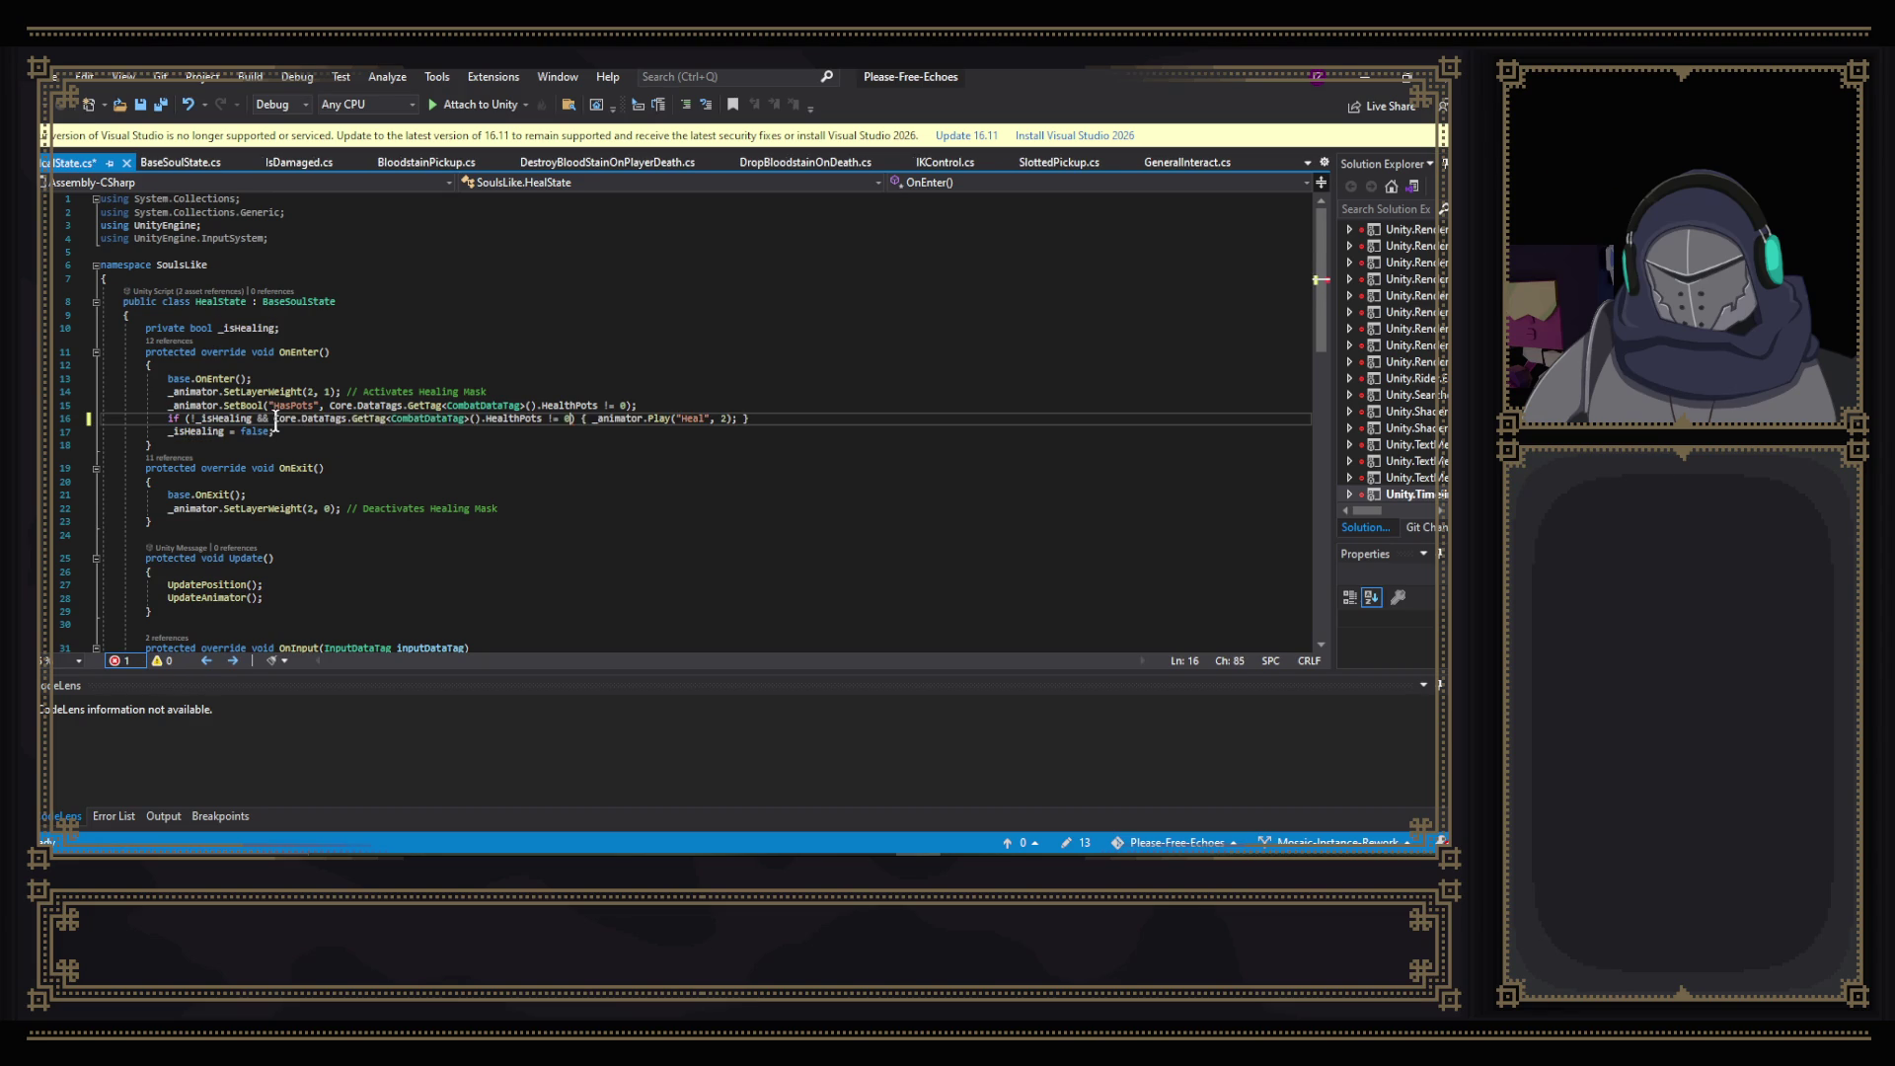
{"action": "key", "text": "ctrl+s"}
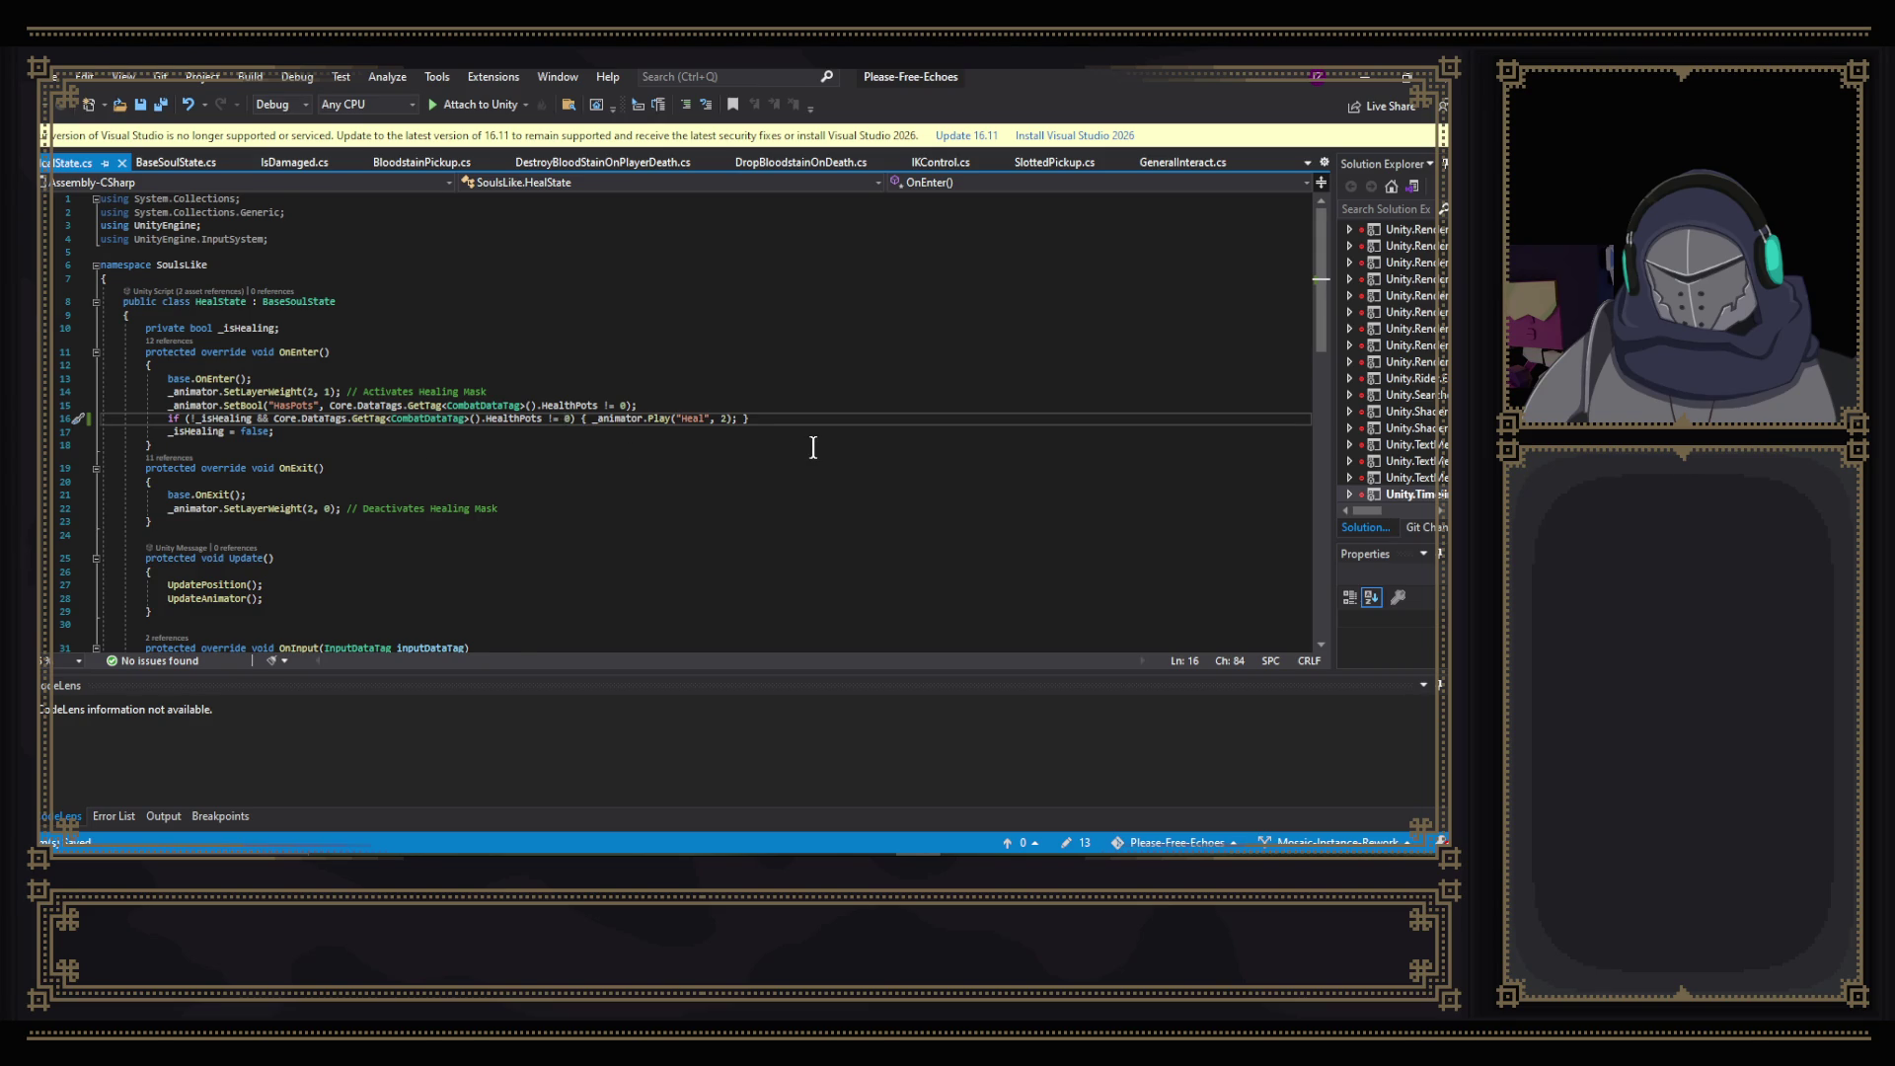
- Start an else branch below the if, remove it again, and return to Unity
{"action": "scroll", "coordinate": [813, 447], "scroll_direction": "down", "scroll_amount": 1}
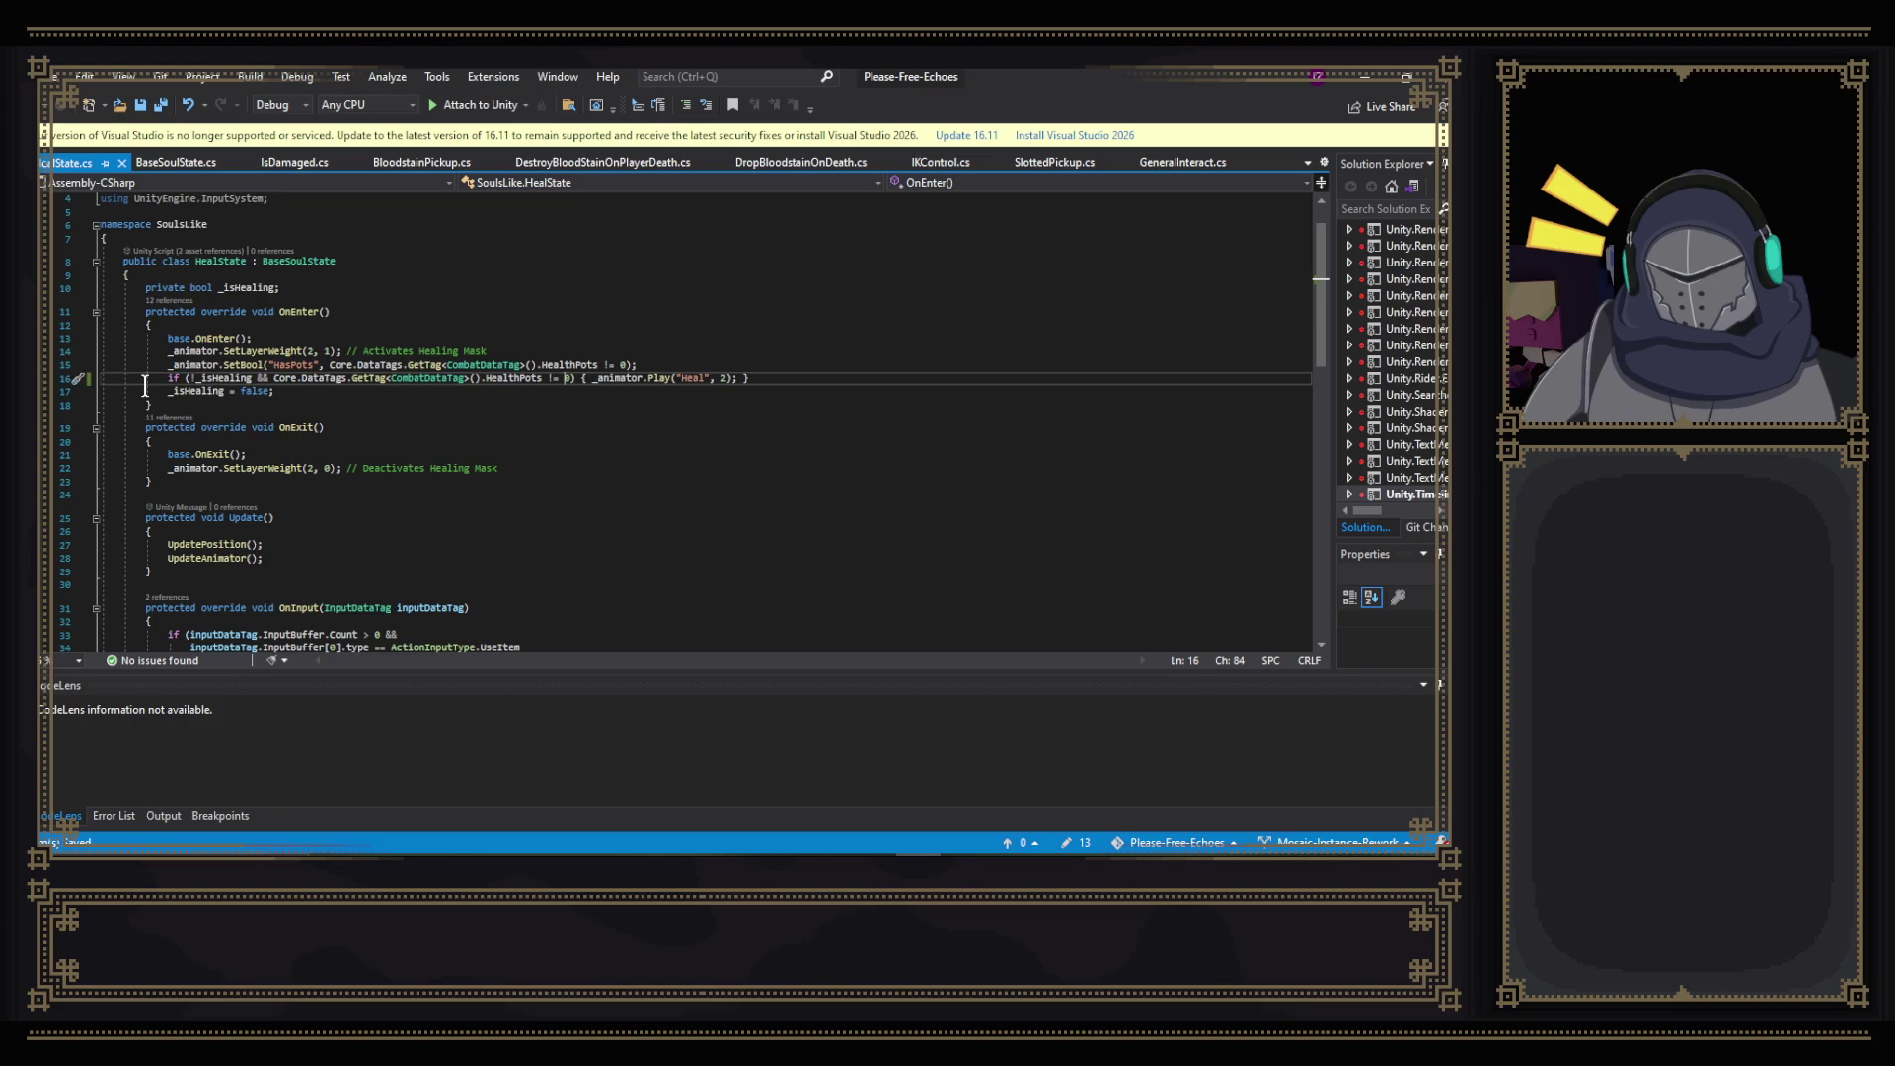
{"action": "left_click", "coordinate": [807, 376]}
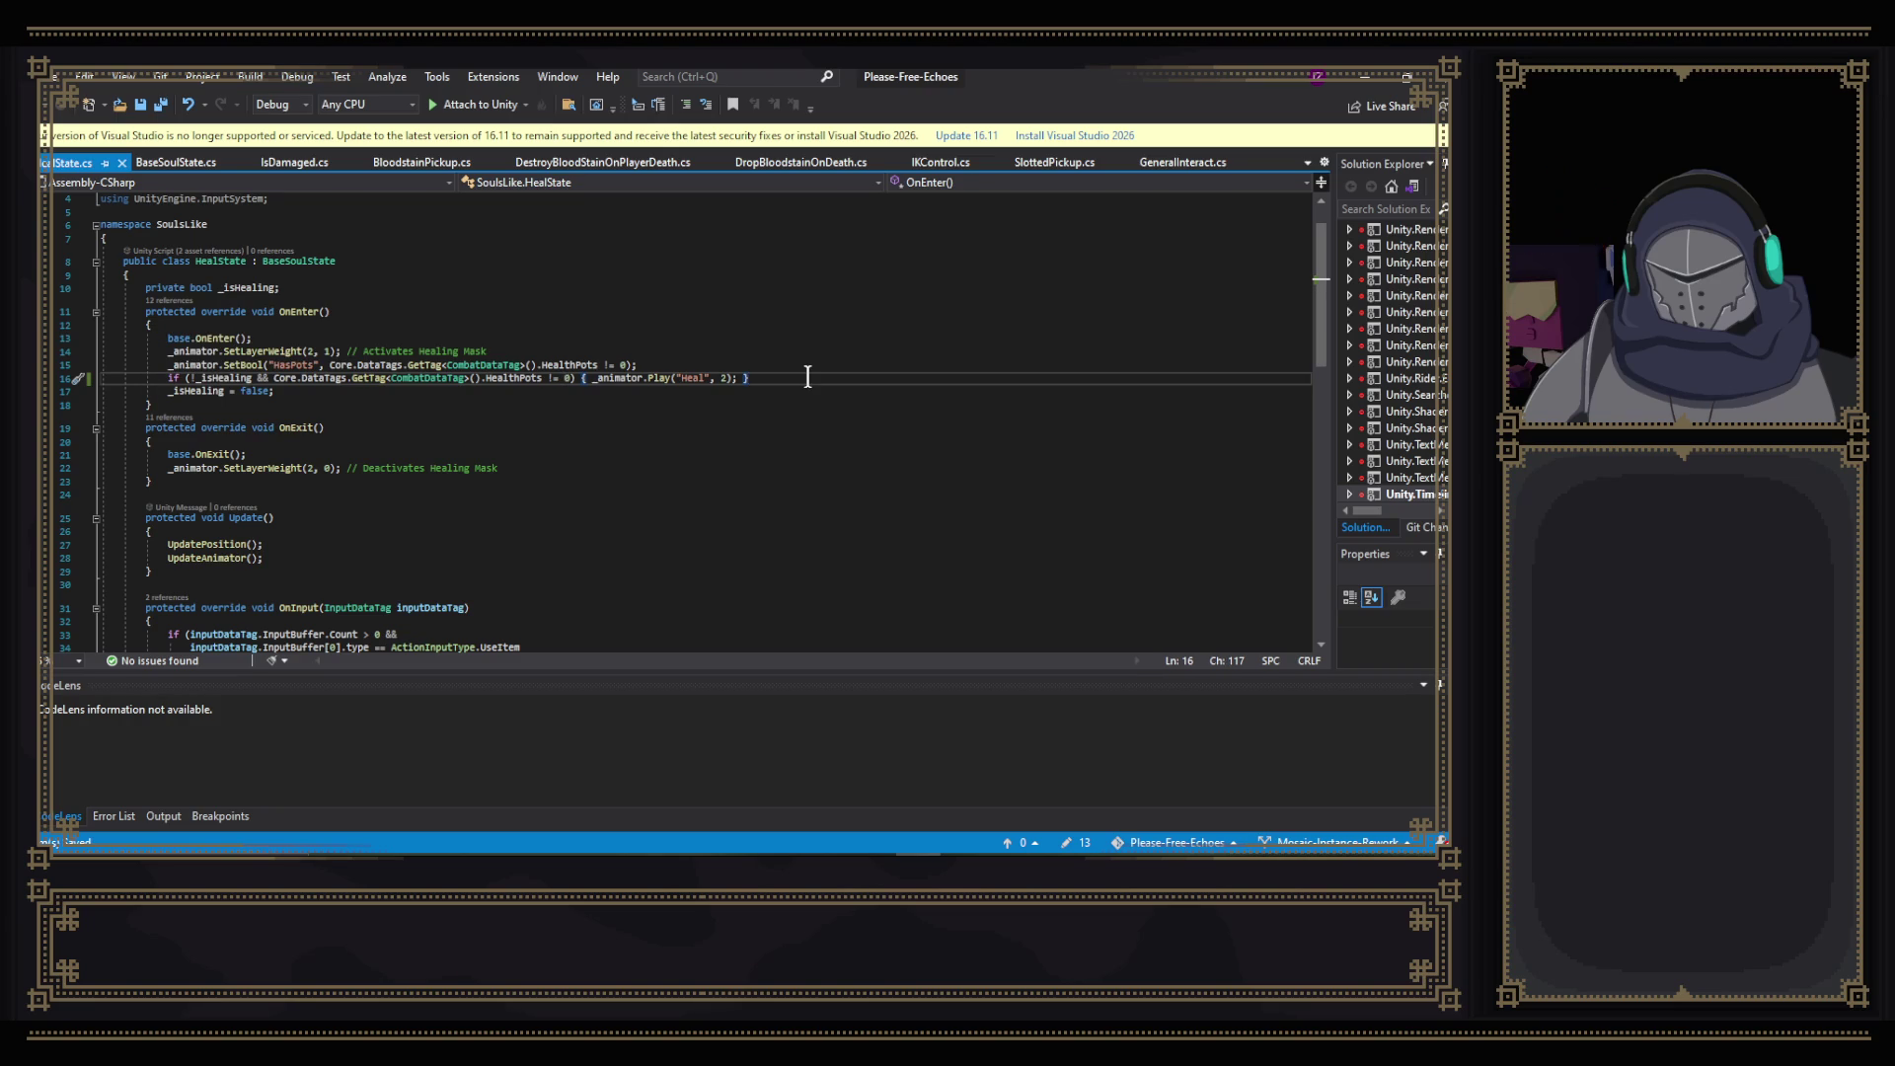
{"action": "key", "text": "Return"}
{"action": "type", "text": "else"}
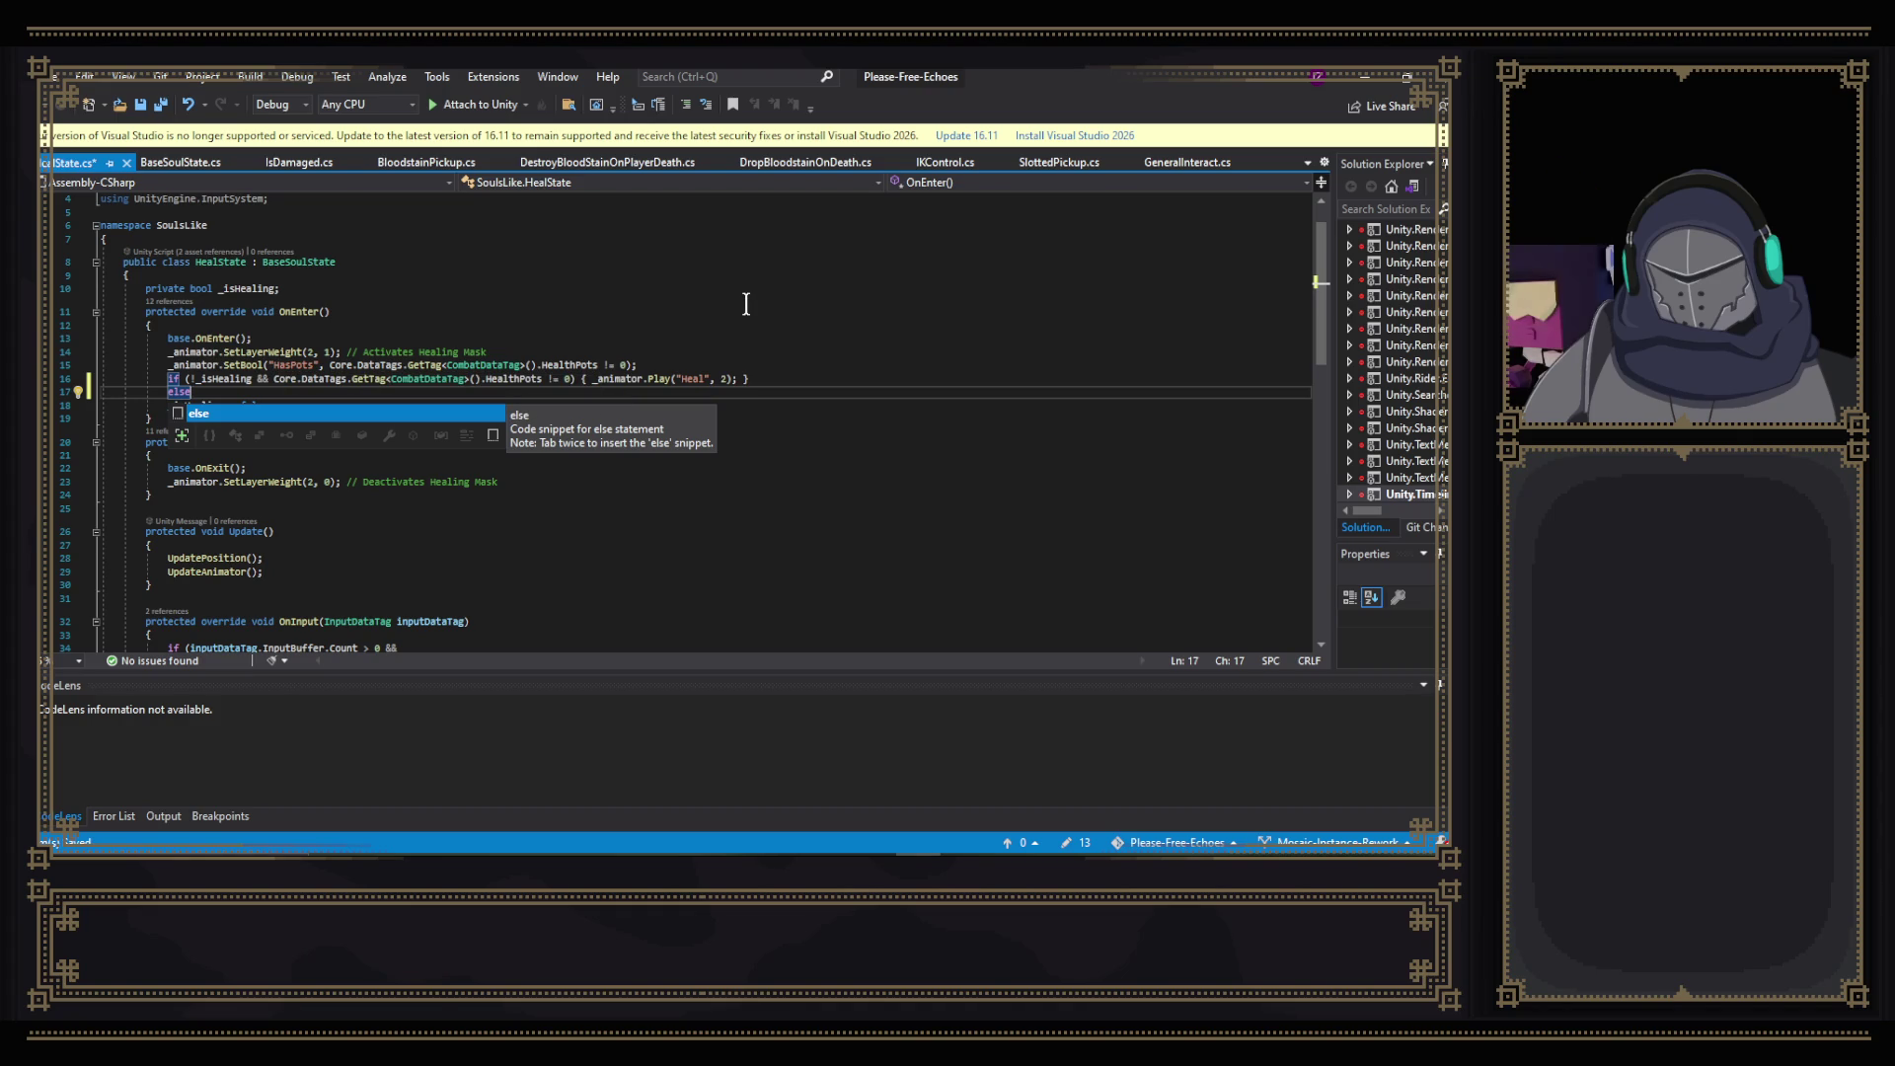
{"action": "type", "text": "else"}
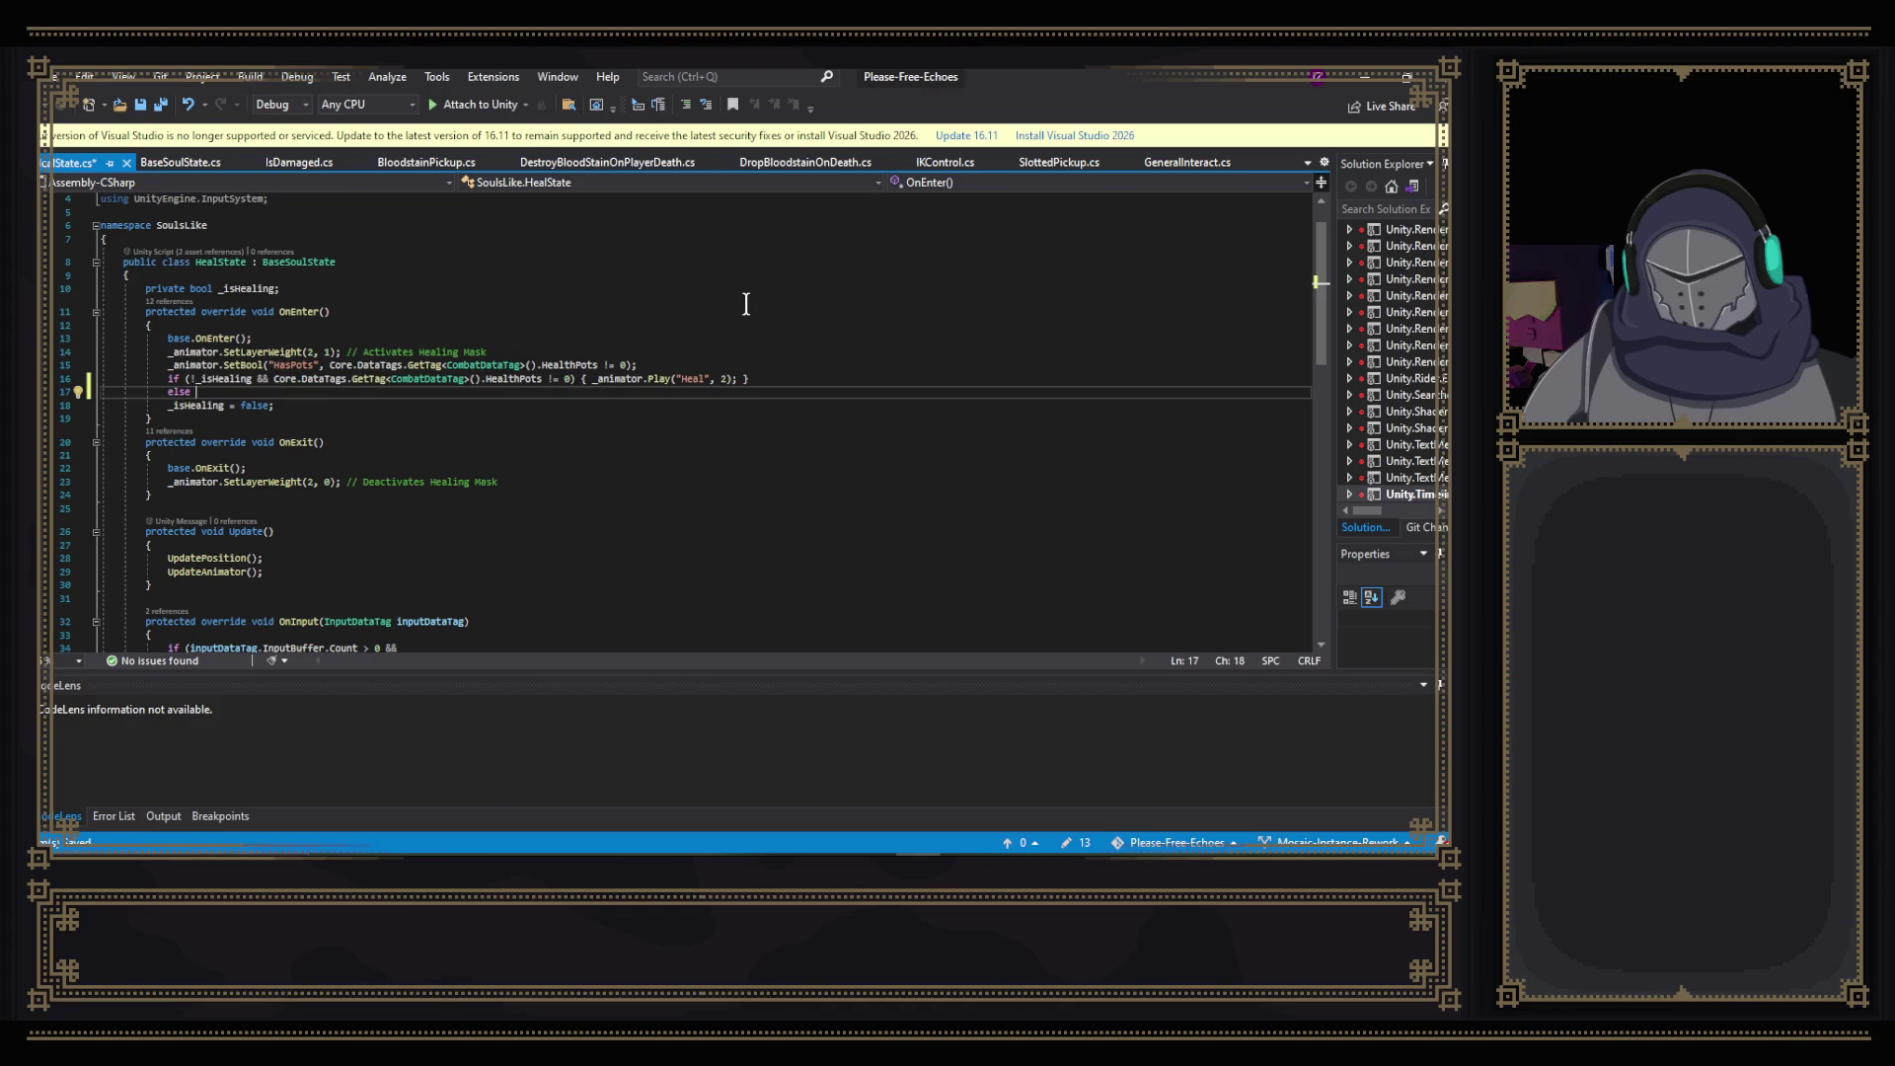
{"action": "type", "text": " if("}
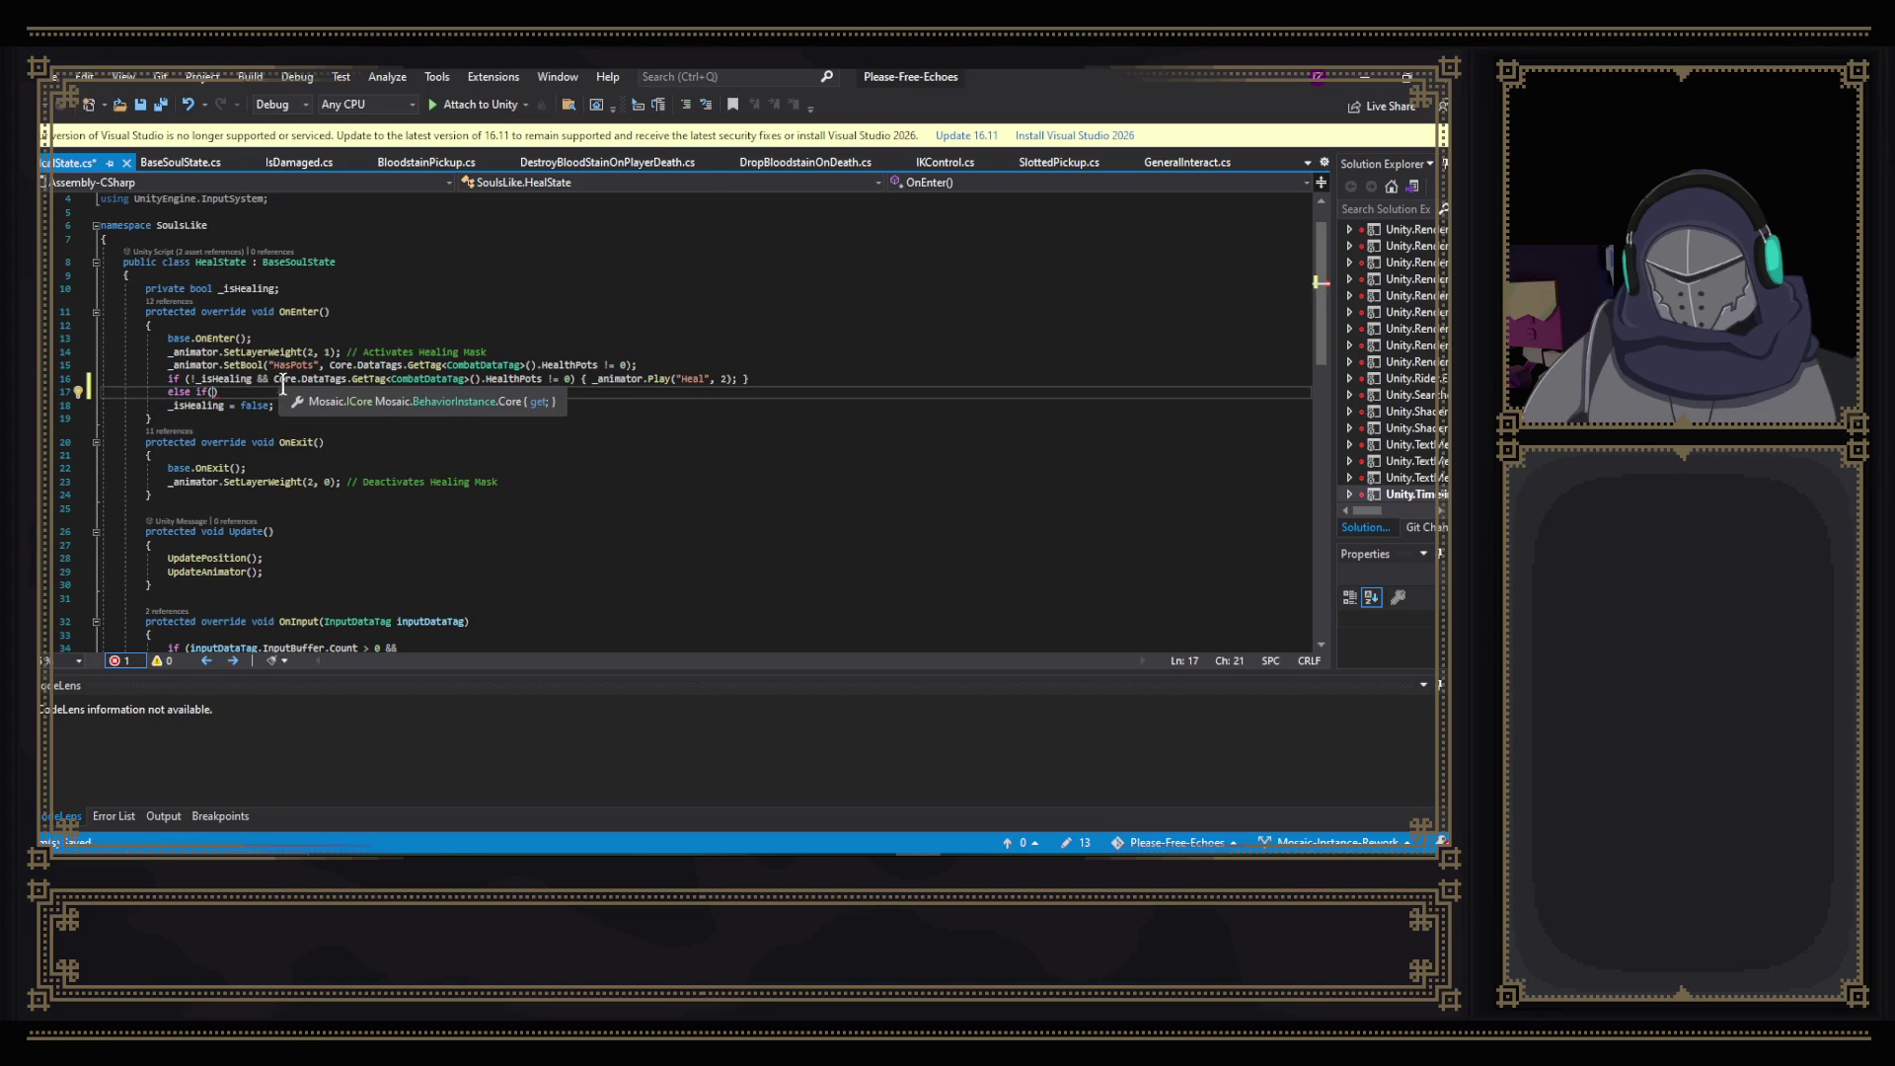
{"action": "key", "text": "BackSpace"}
{"action": "key", "text": "BackSpace"}
{"action": "key", "text": "BackSpace"}
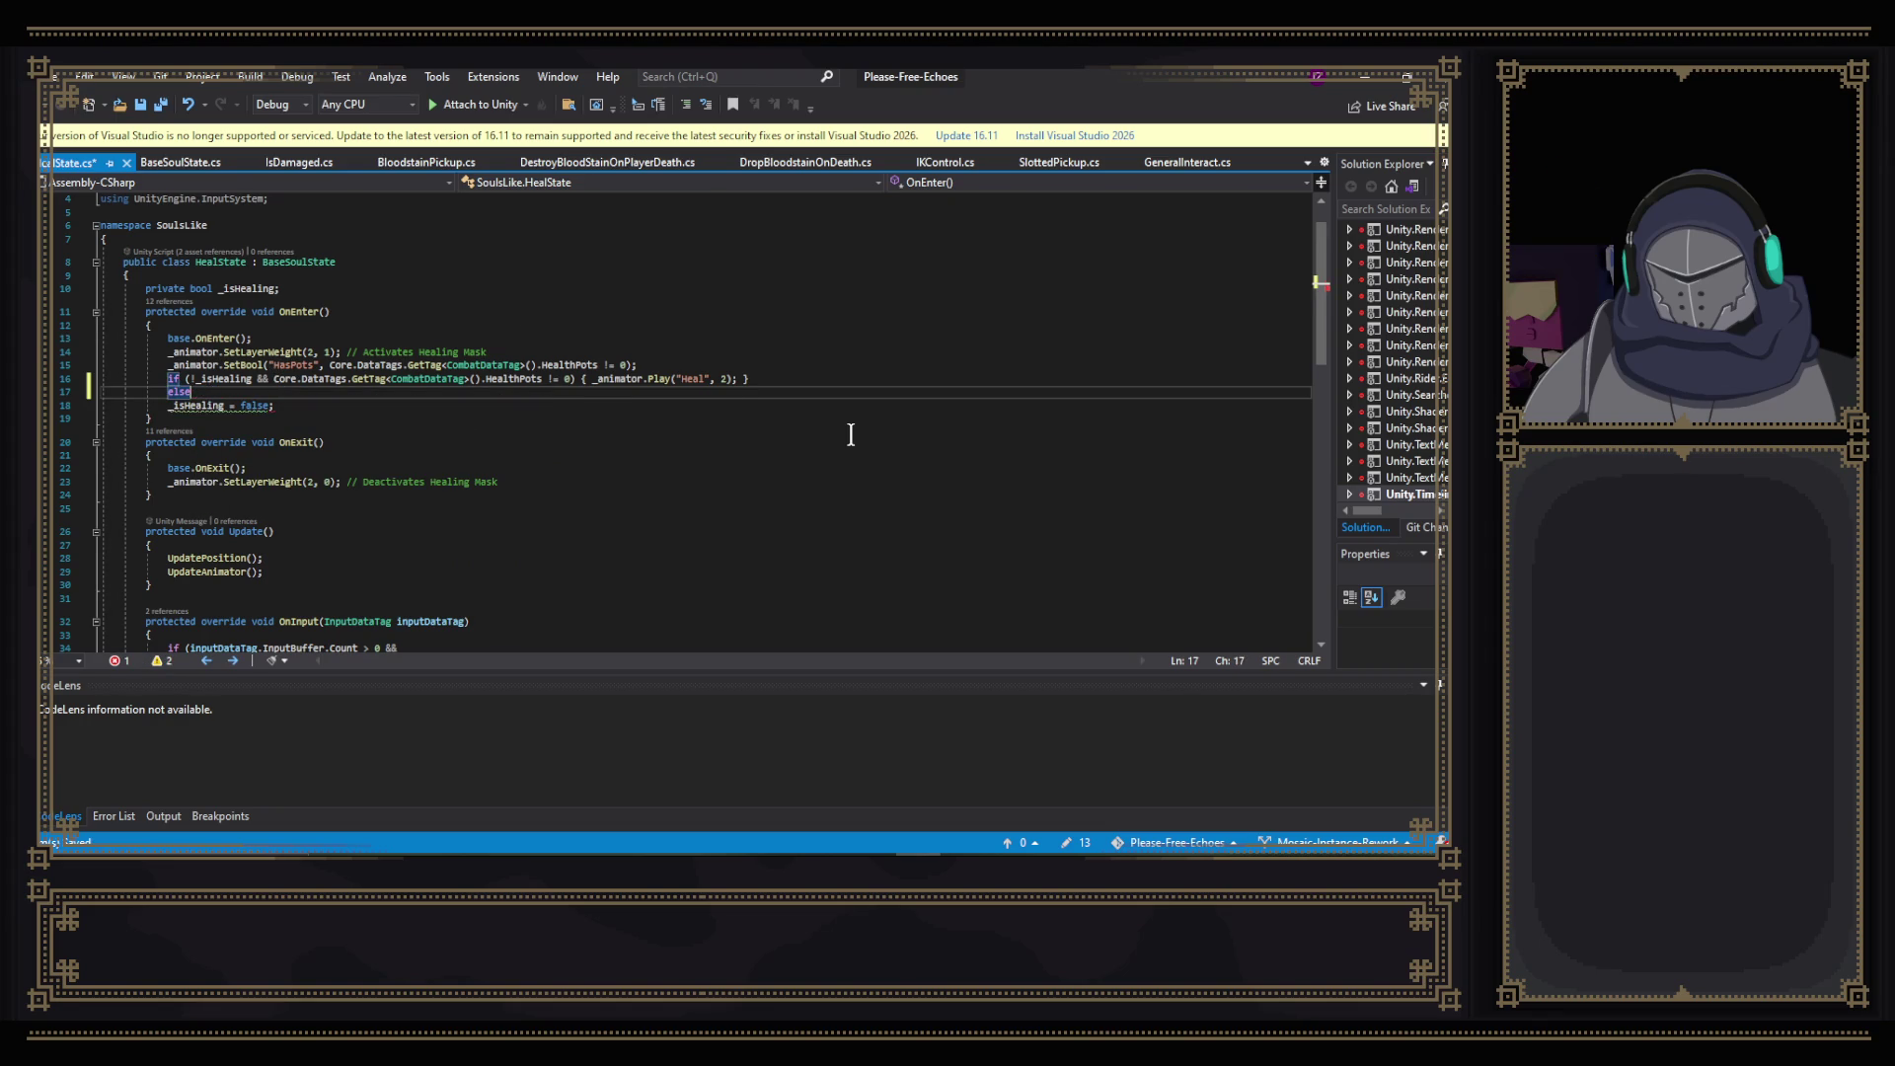
{"action": "key", "text": "BackSpace"}
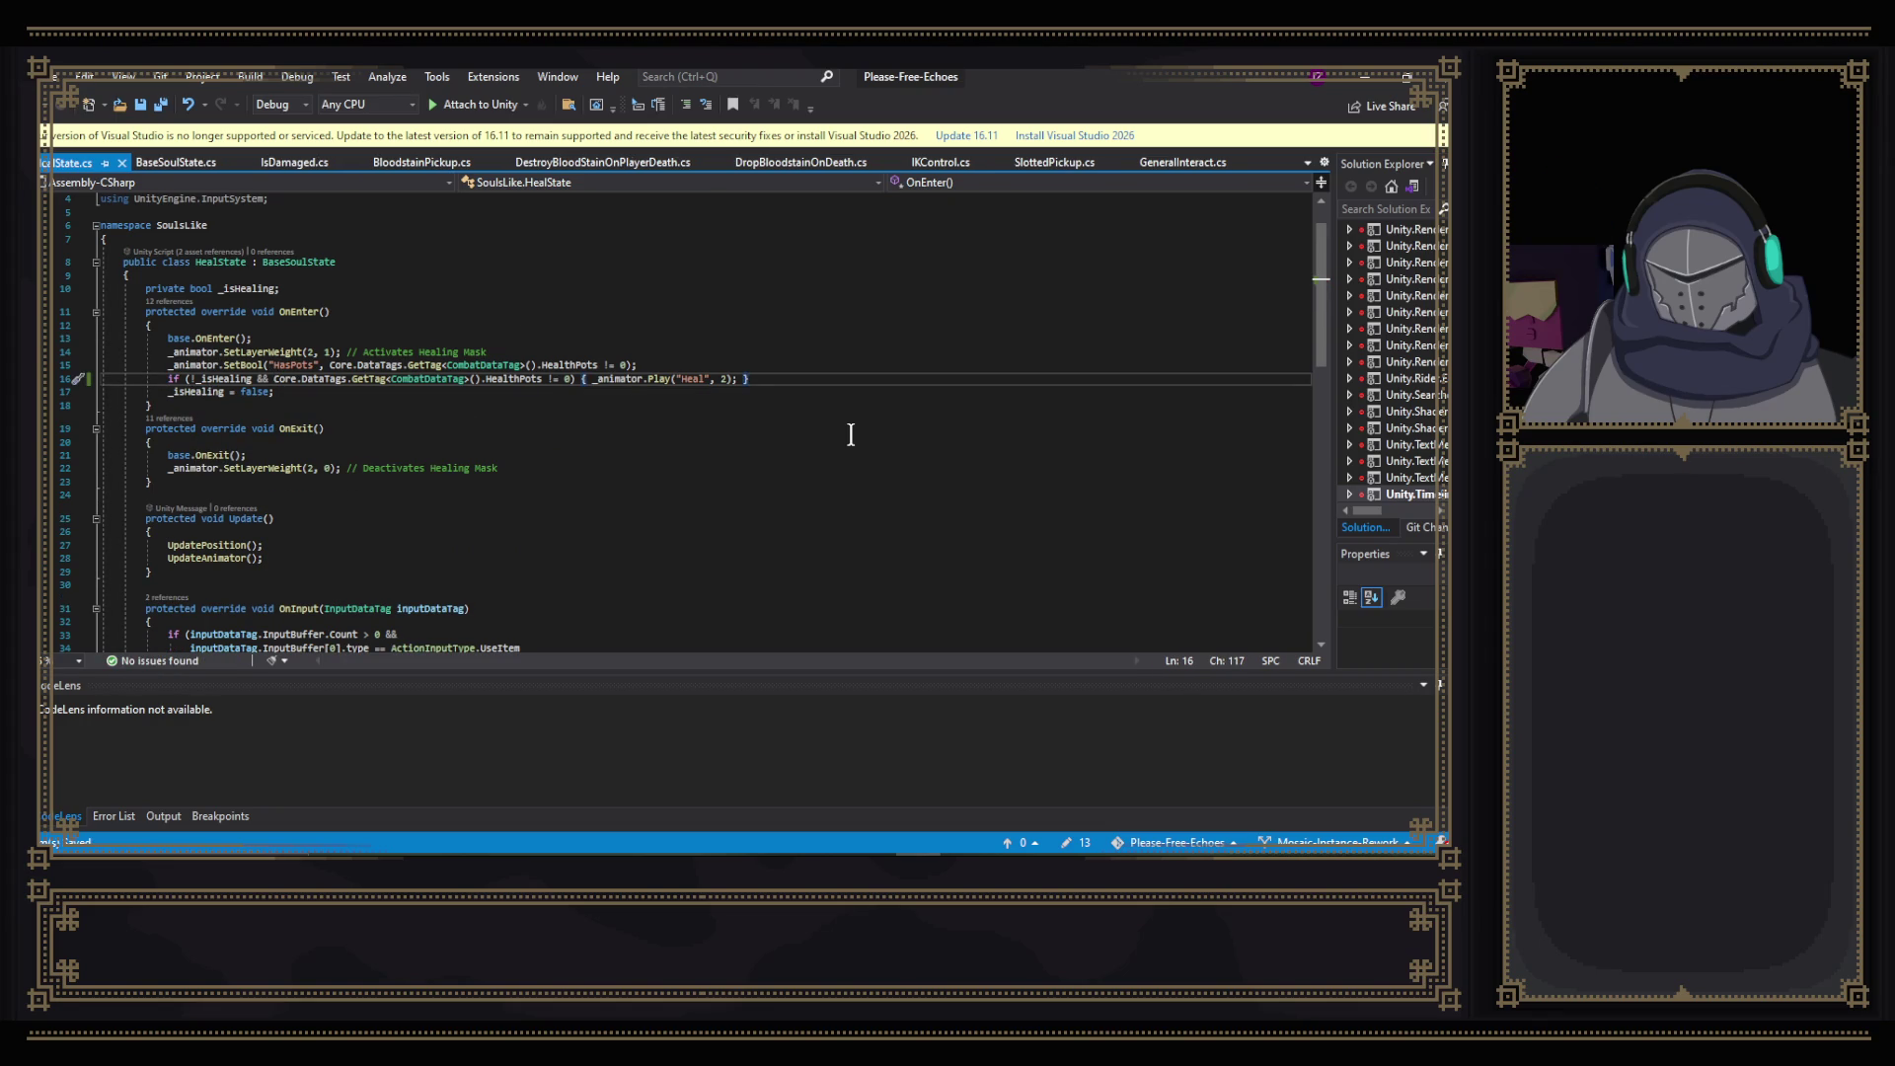
{"action": "key", "text": "alt+Tab"}
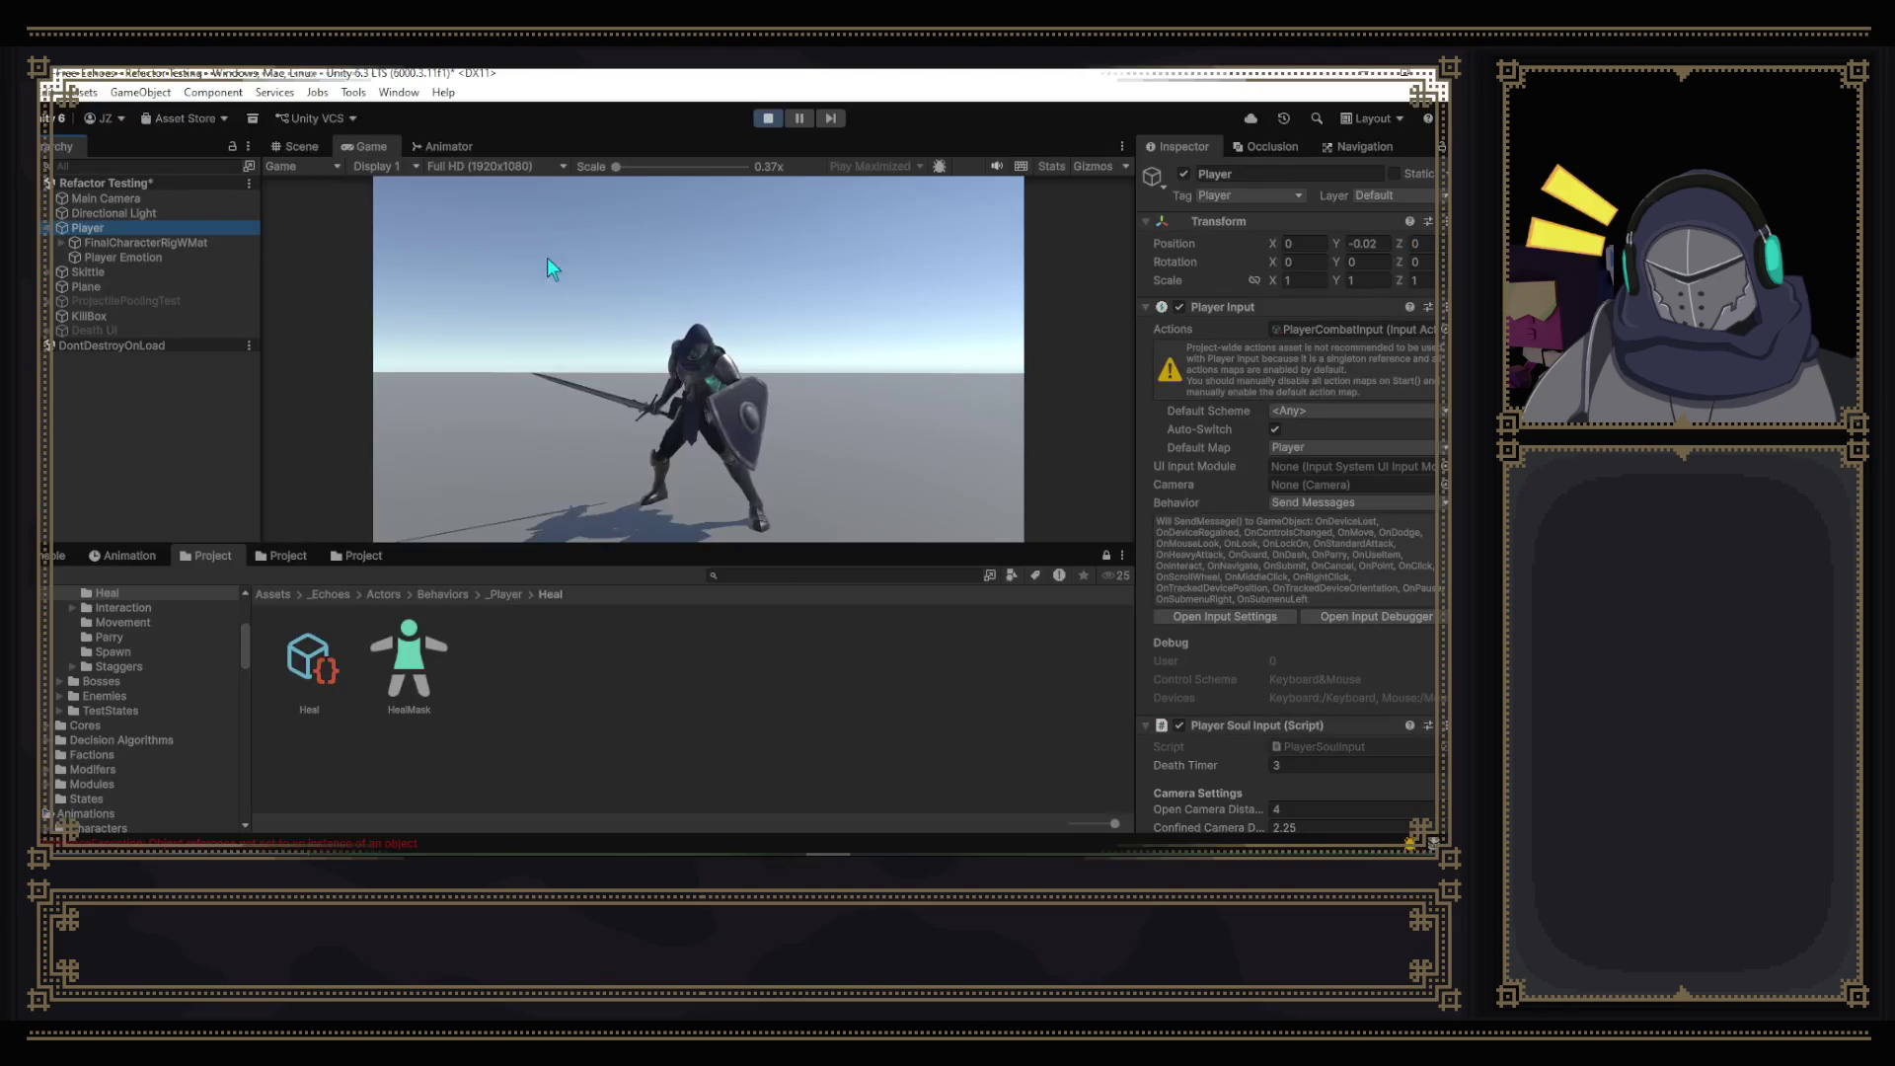
- Review the Heal layer's three states in the Animator, then exit Play mode
{"action": "left_click", "coordinate": [444, 146]}
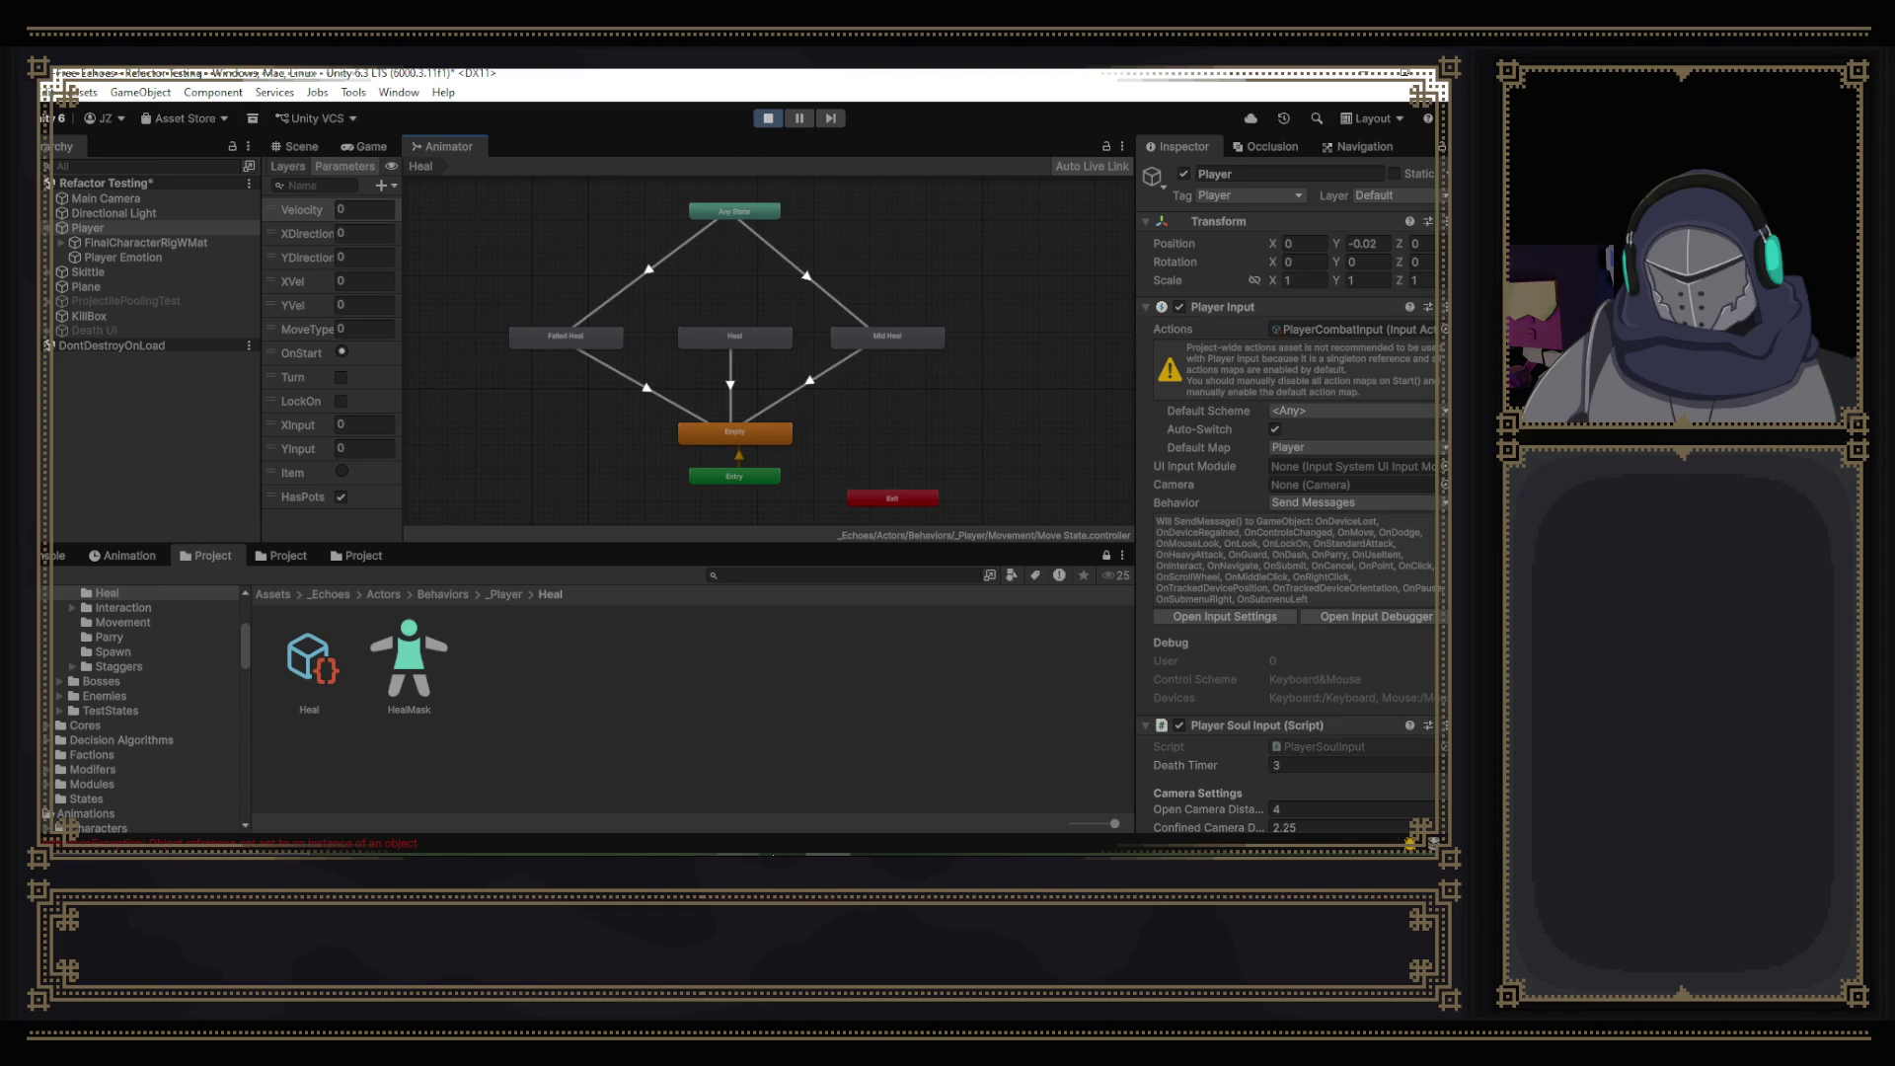
{"action": "mouse_move", "coordinate": [918, 859]}
{"action": "left_click", "coordinate": [768, 117]}
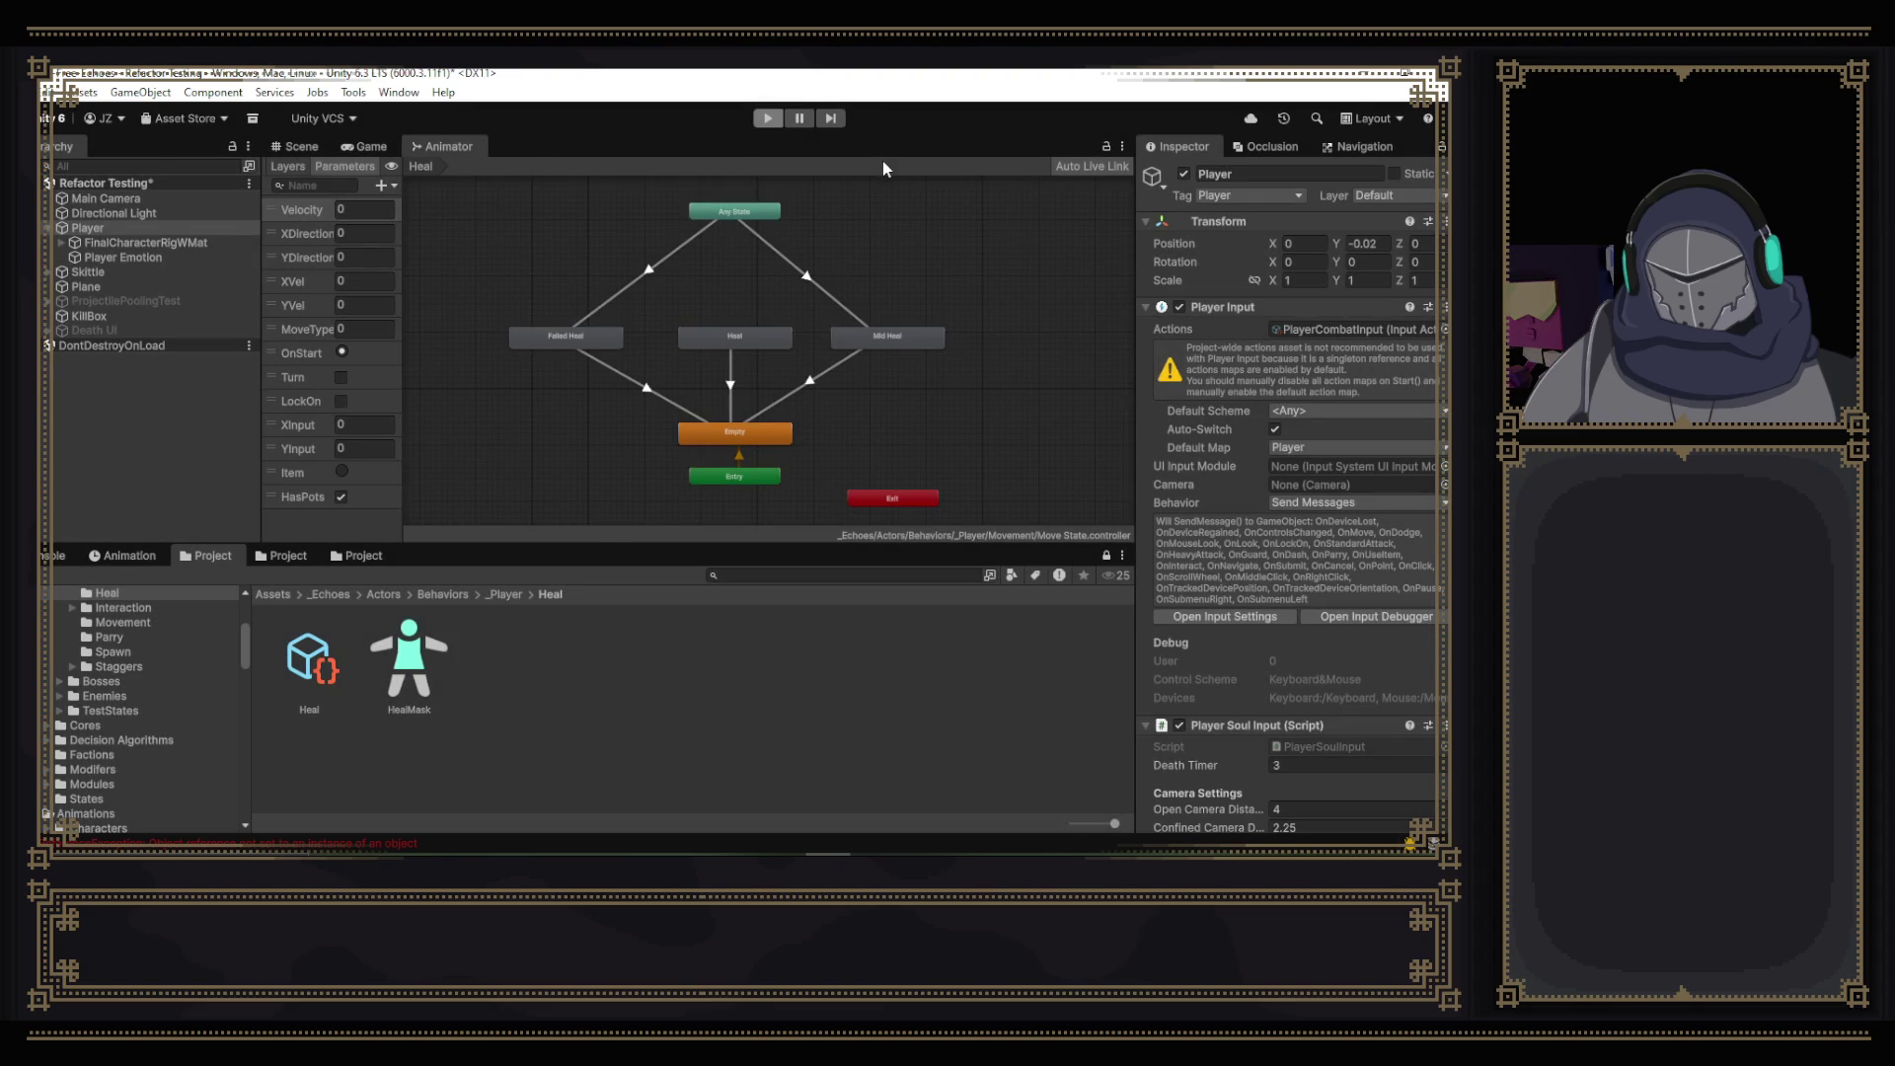
{"action": "left_click", "coordinate": [770, 120]}
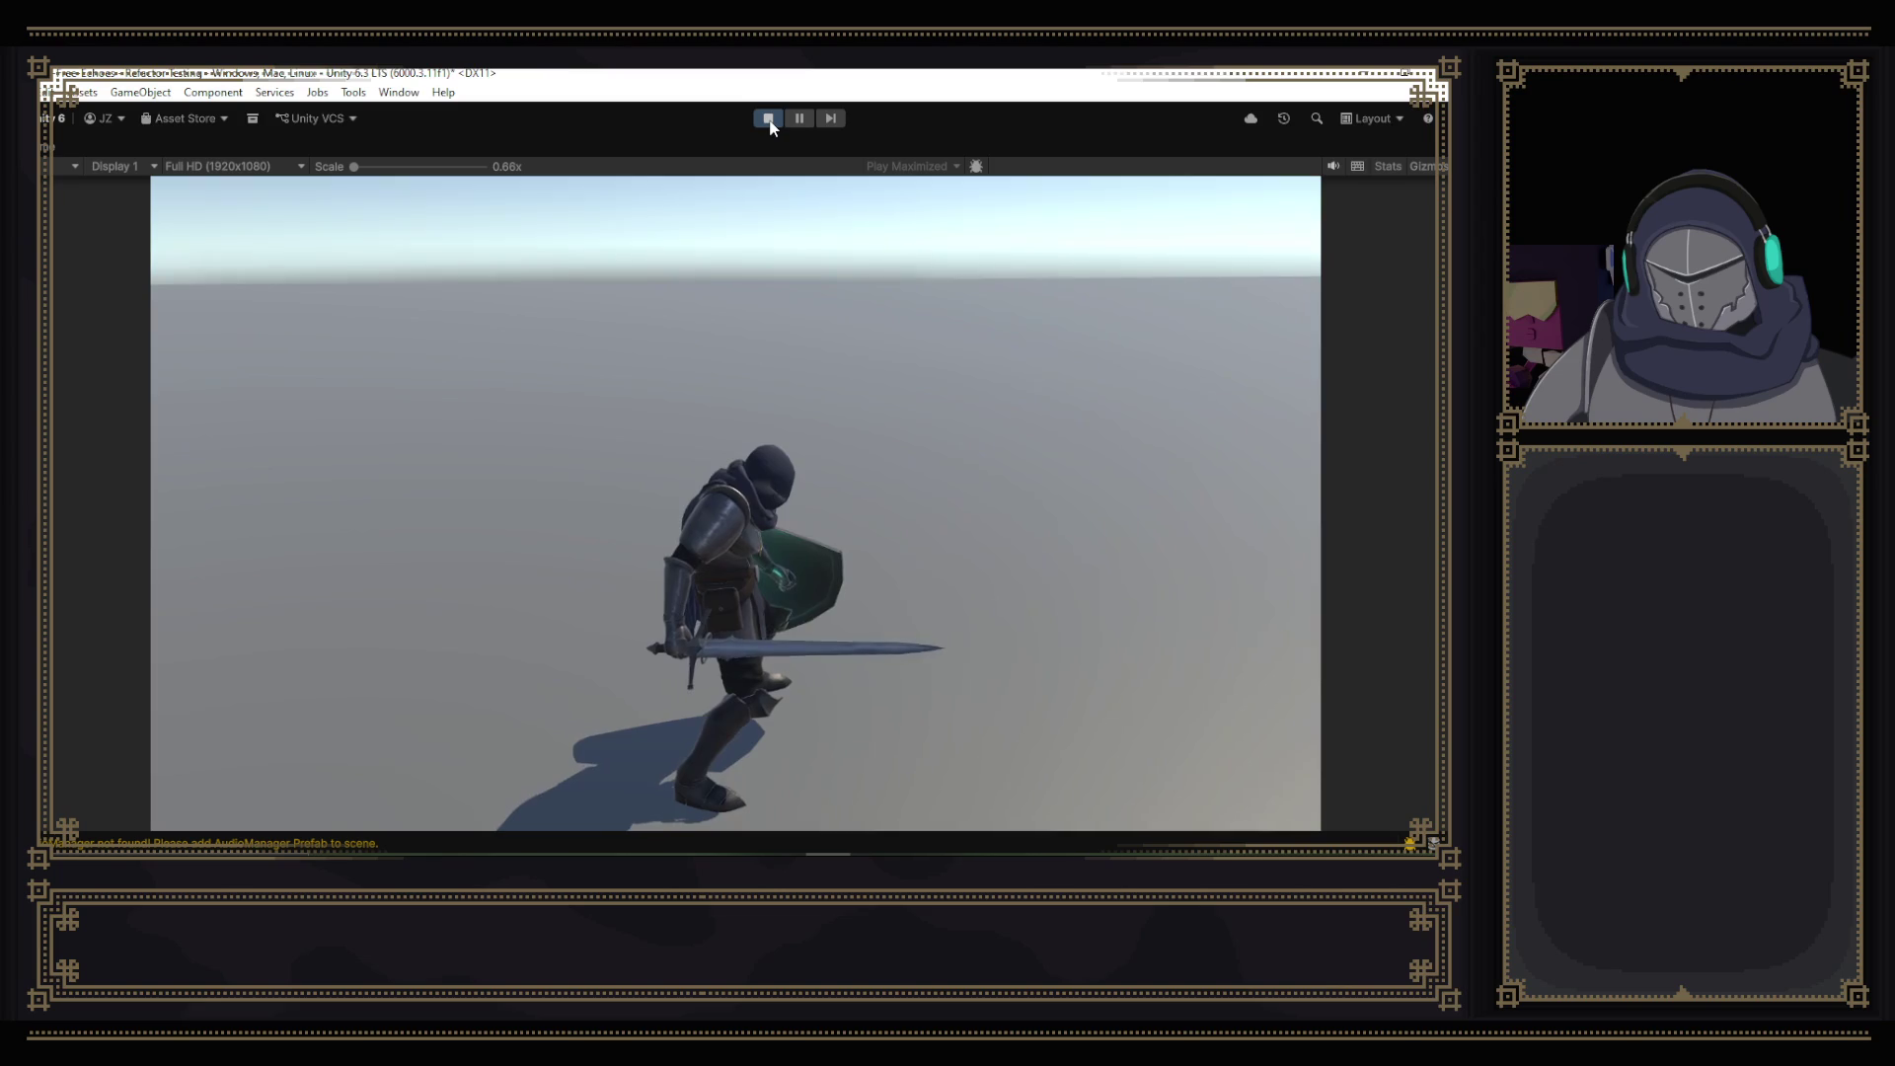
{"action": "left_click", "coordinate": [770, 120]}
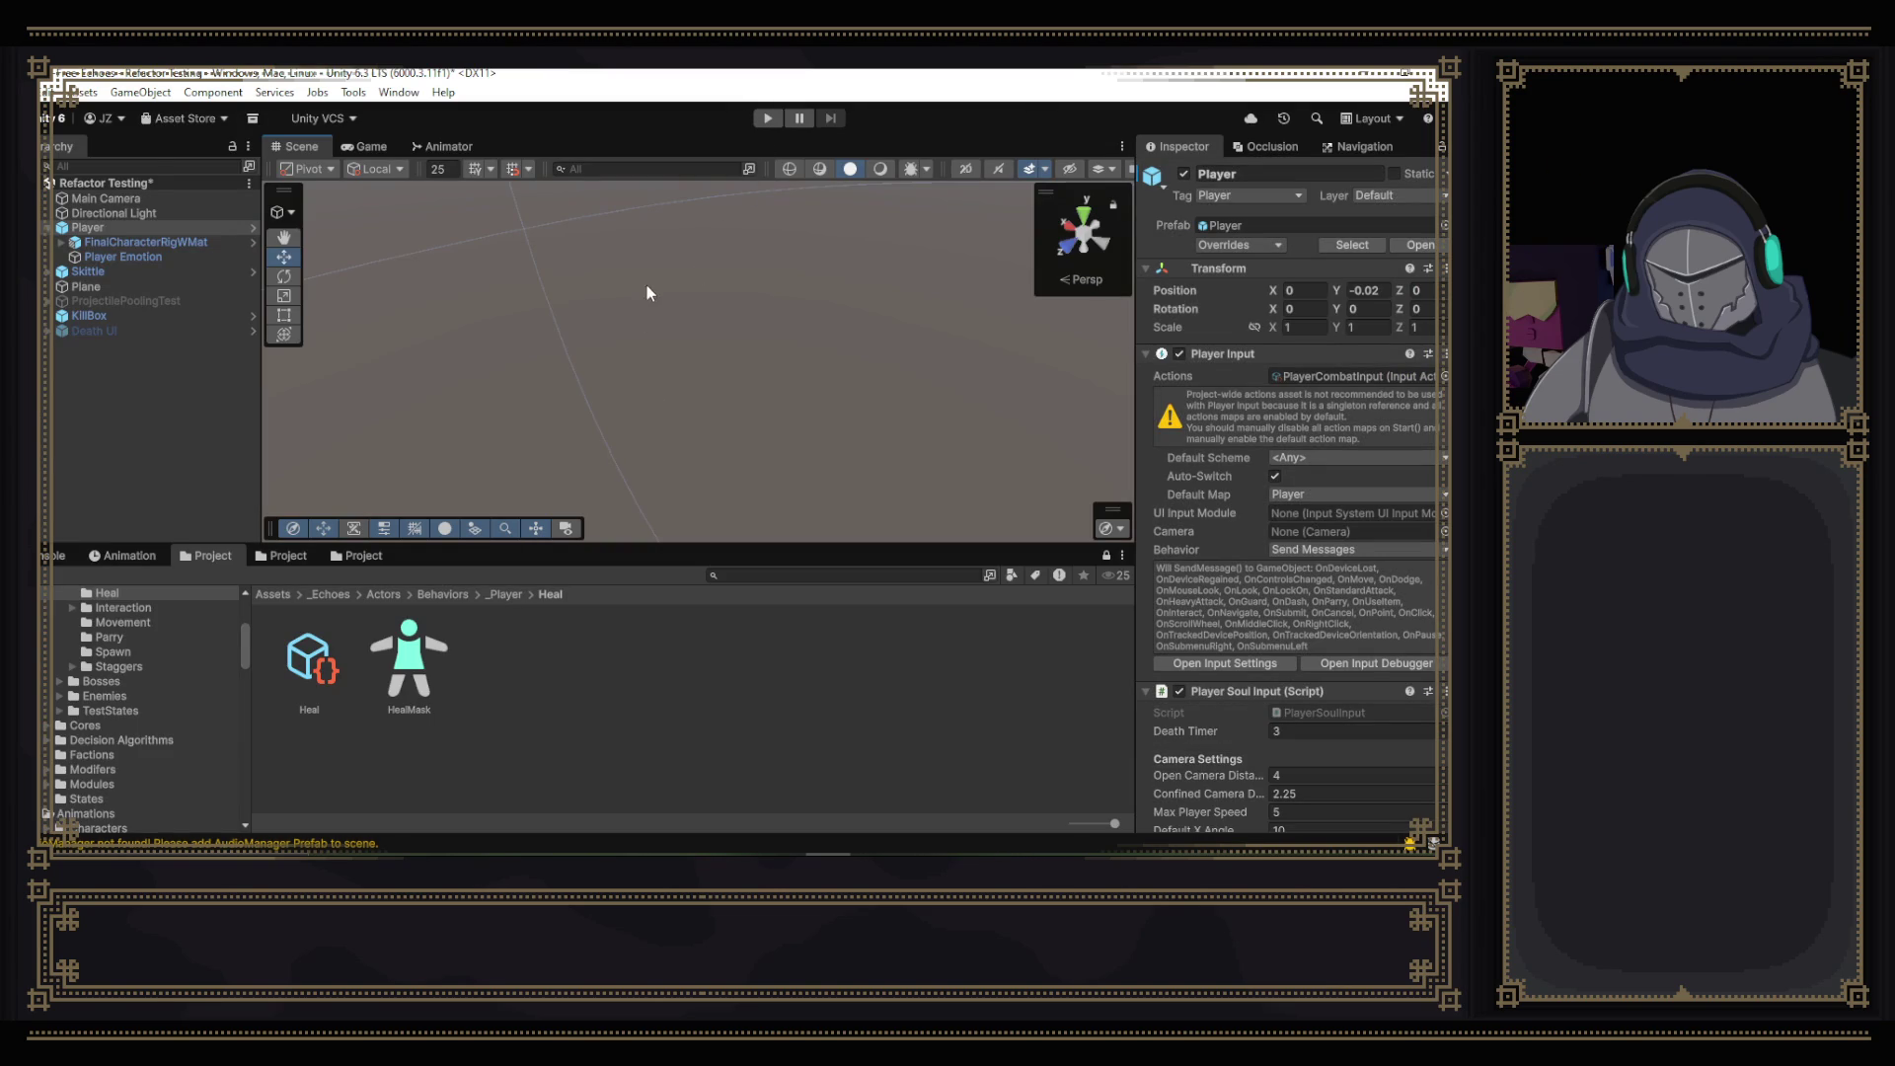
- Find the Move State controller and set it as FinalCharacterRigWMat's Animator Controller
{"action": "left_click", "coordinate": [158, 243]}
{"action": "left_click", "coordinate": [755, 574]}
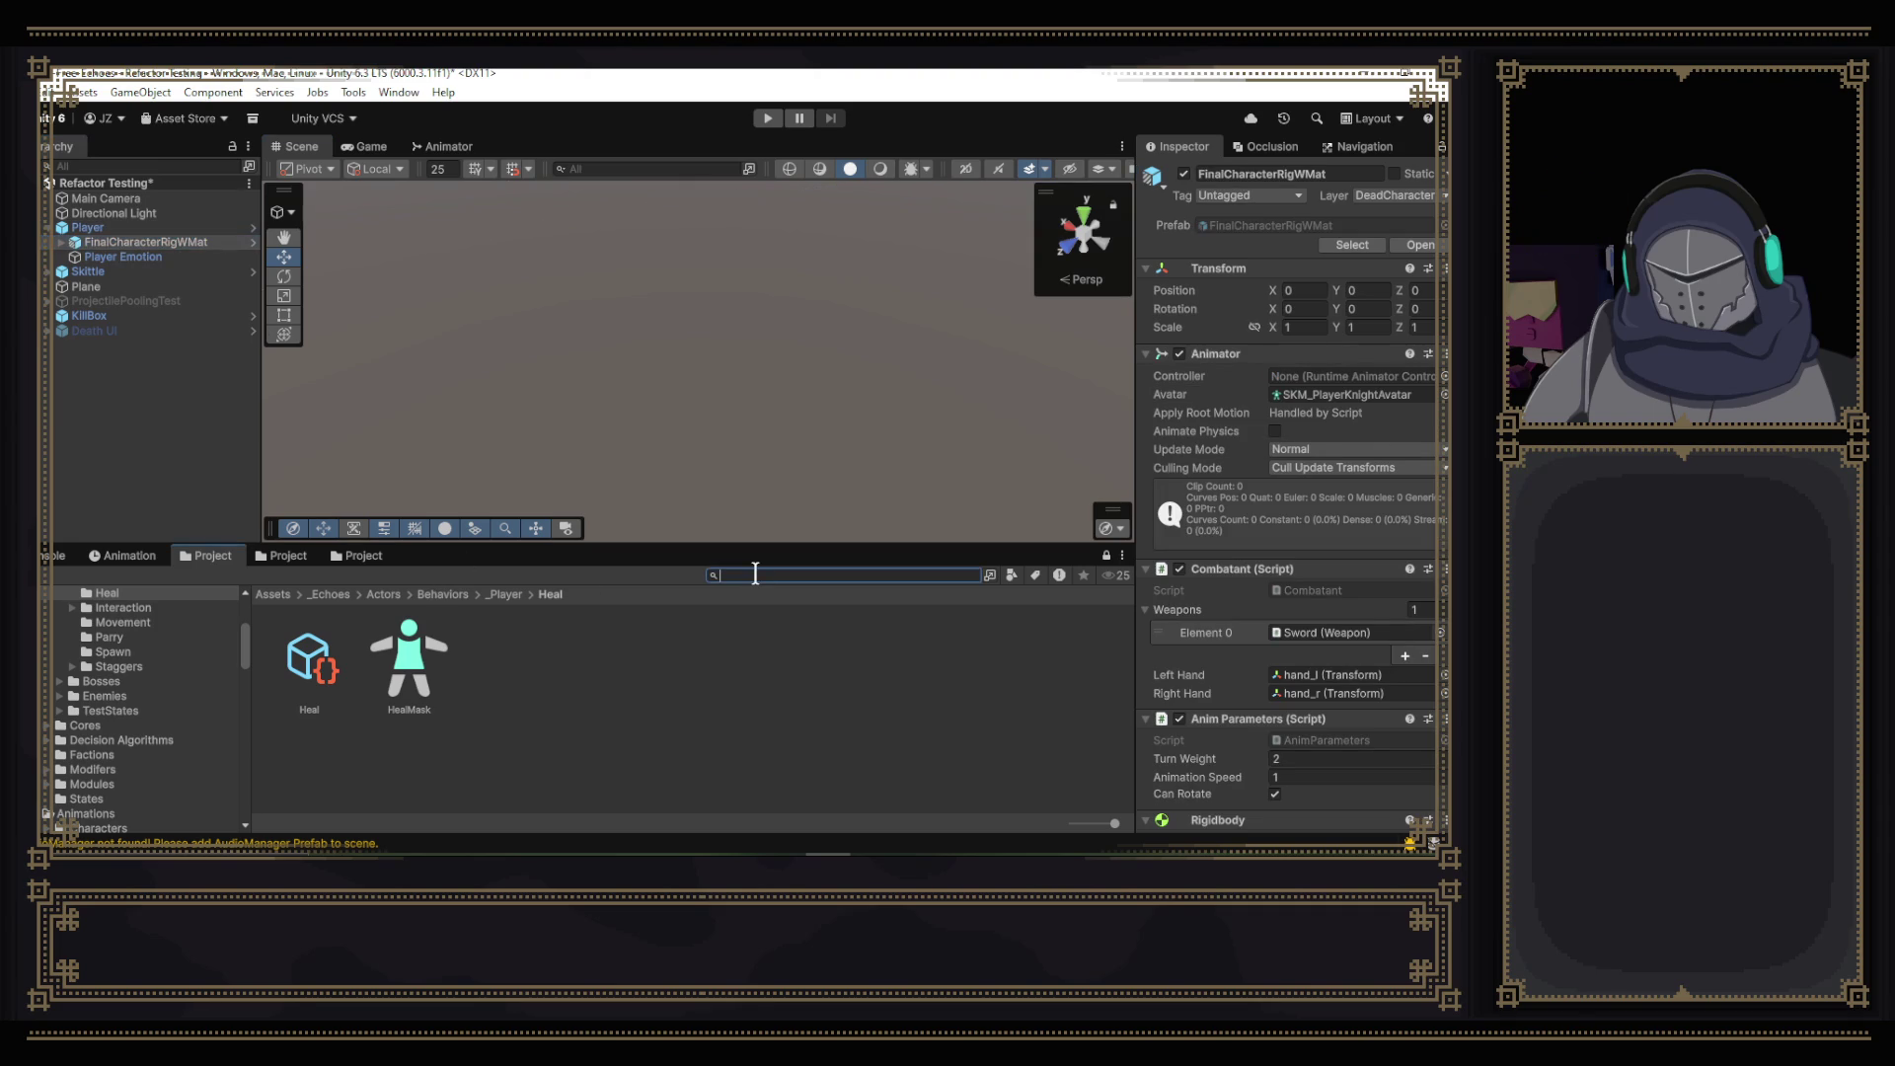
{"action": "type", "text": "moves"}
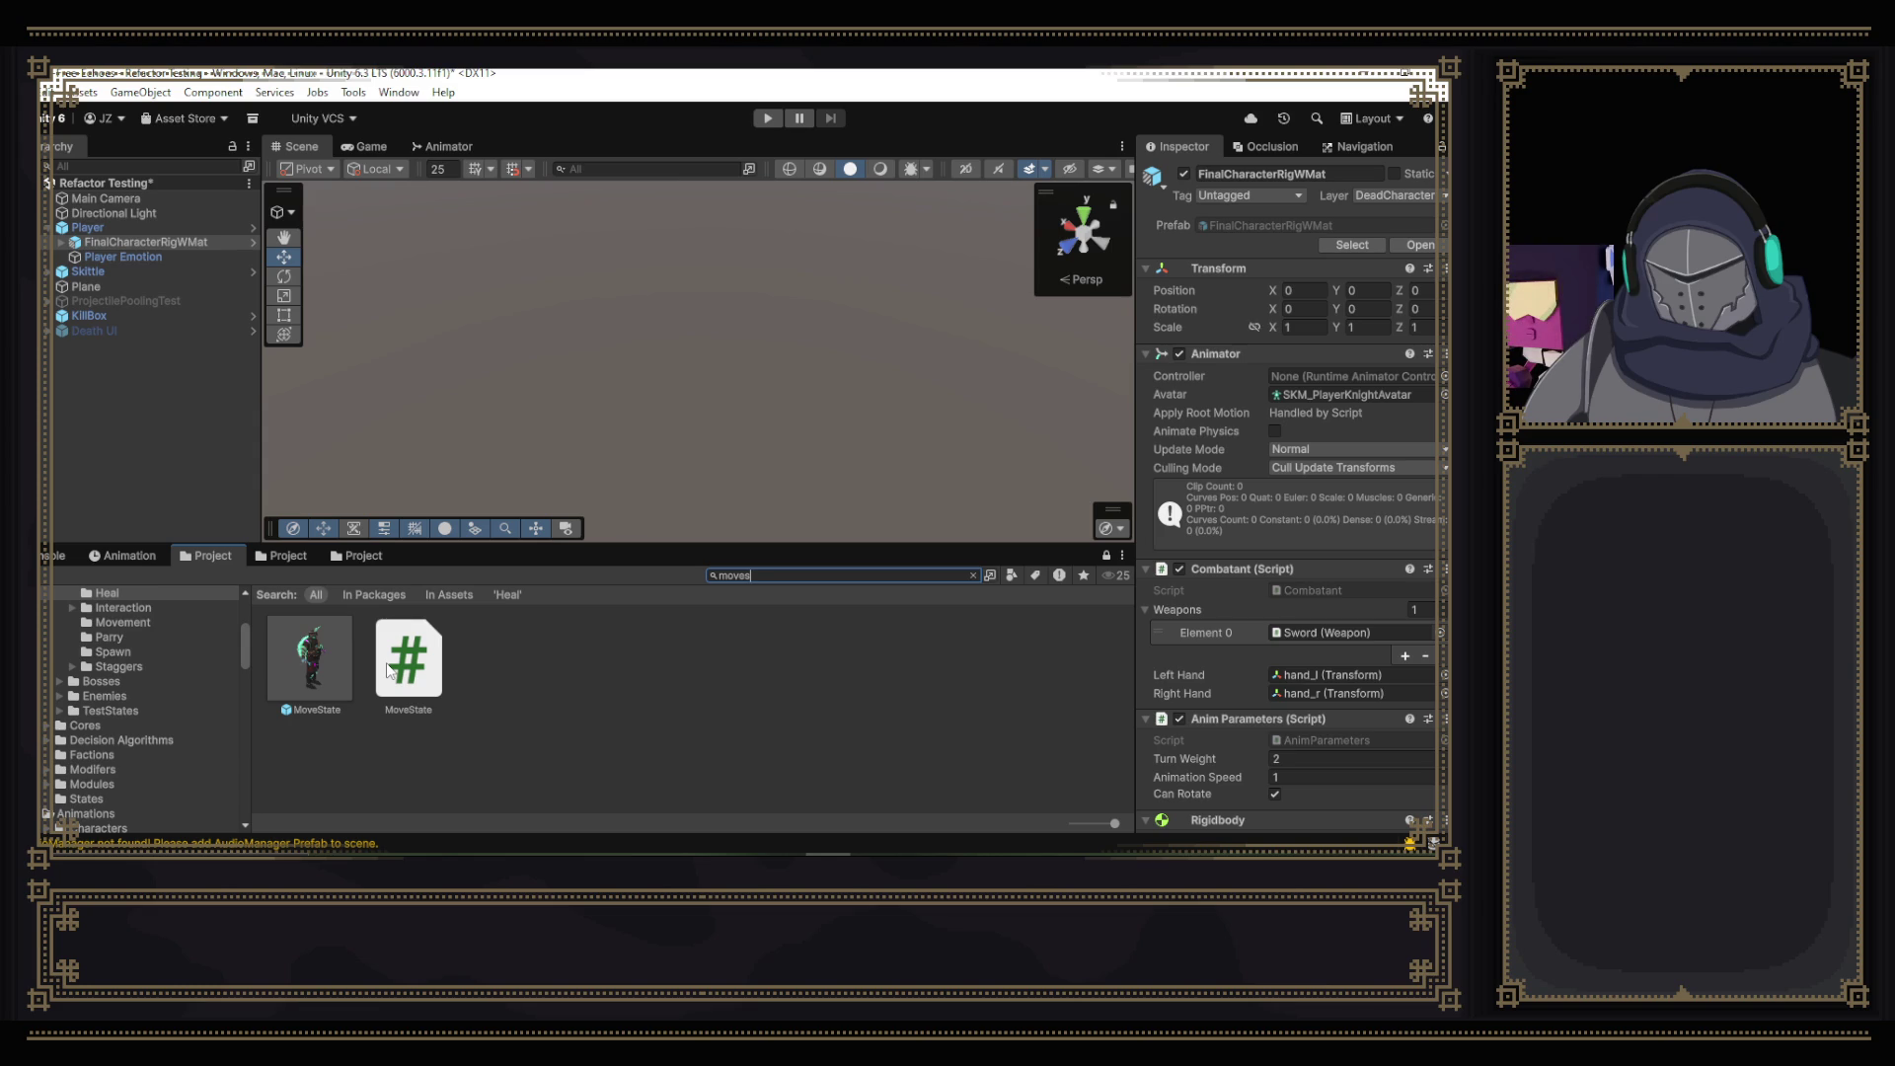
{"action": "type", "text": "state"}
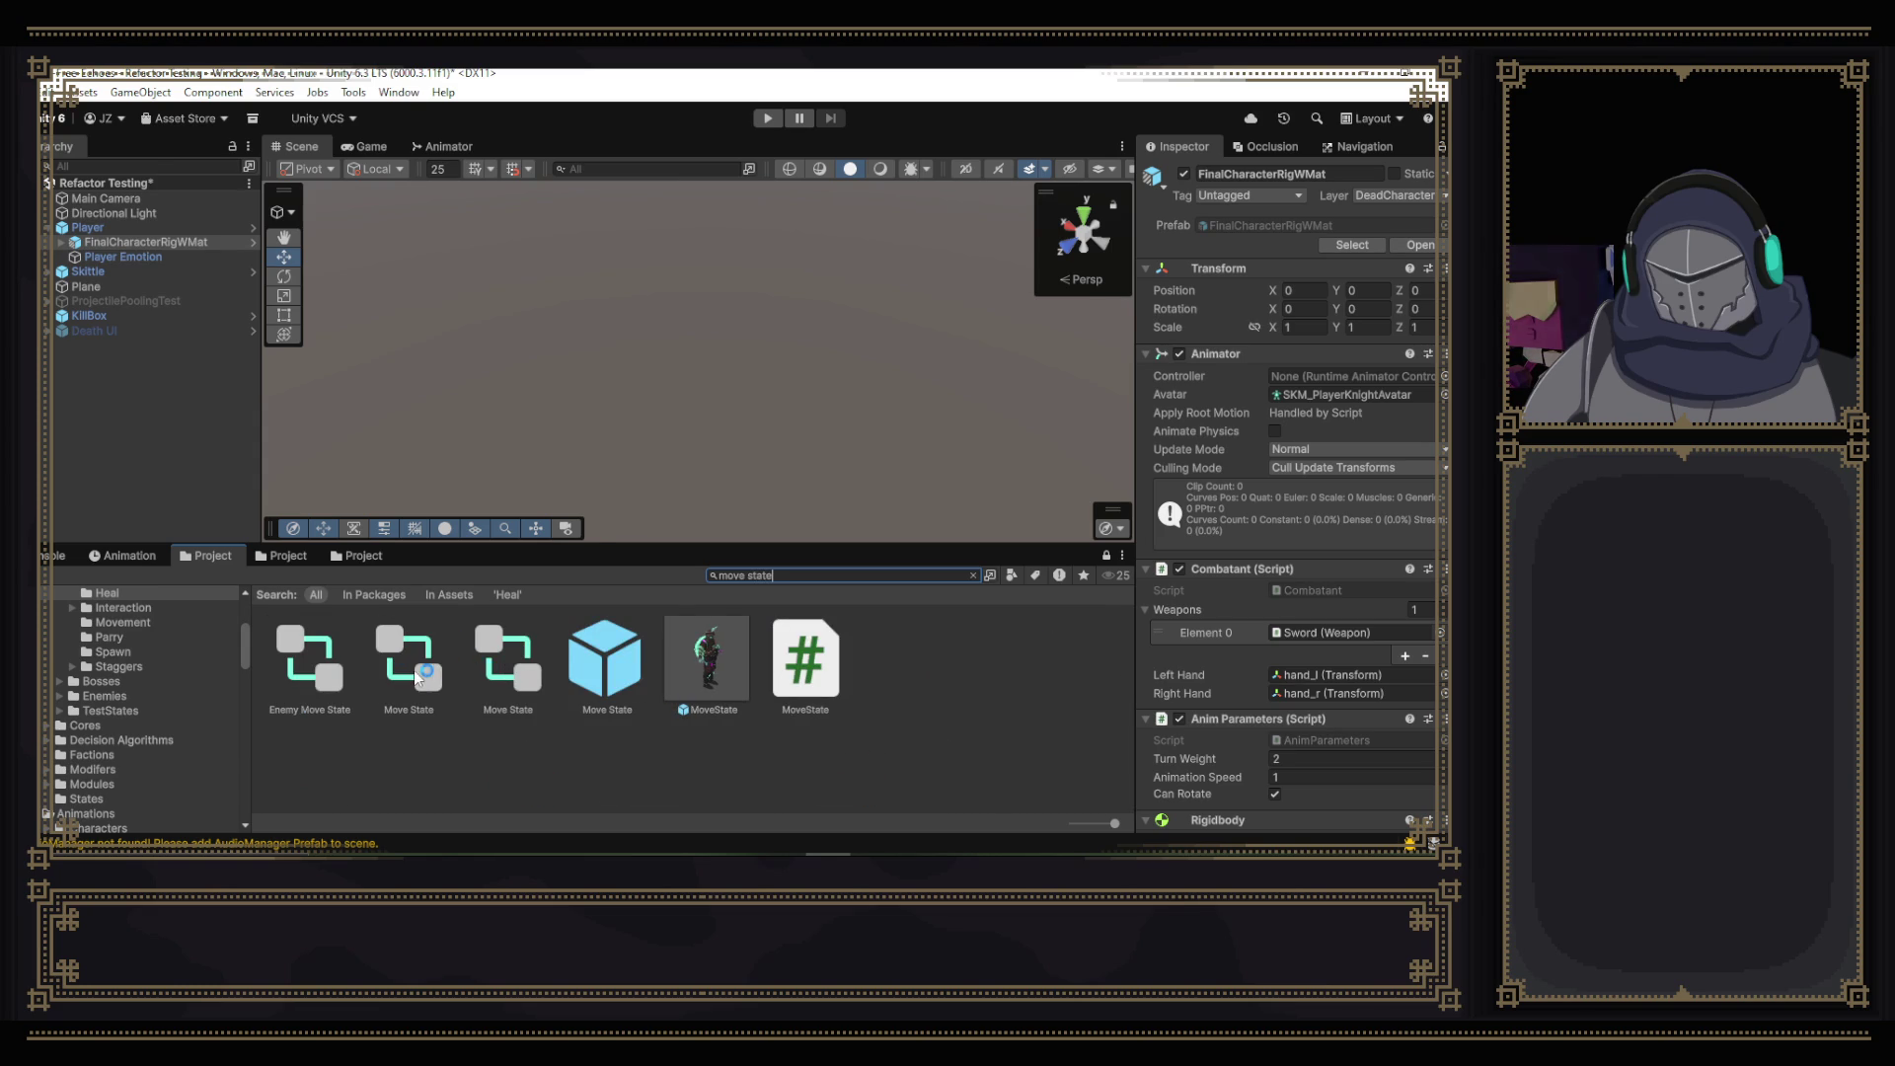
{"action": "left_click", "coordinate": [417, 667]}
{"action": "mouse_move", "coordinate": [472, 667]}
{"action": "left_mouse_down"}
{"action": "mouse_move", "coordinate": [142, 274]}
{"action": "mouse_move", "coordinate": [151, 242]}
{"action": "left_mouse_up"}
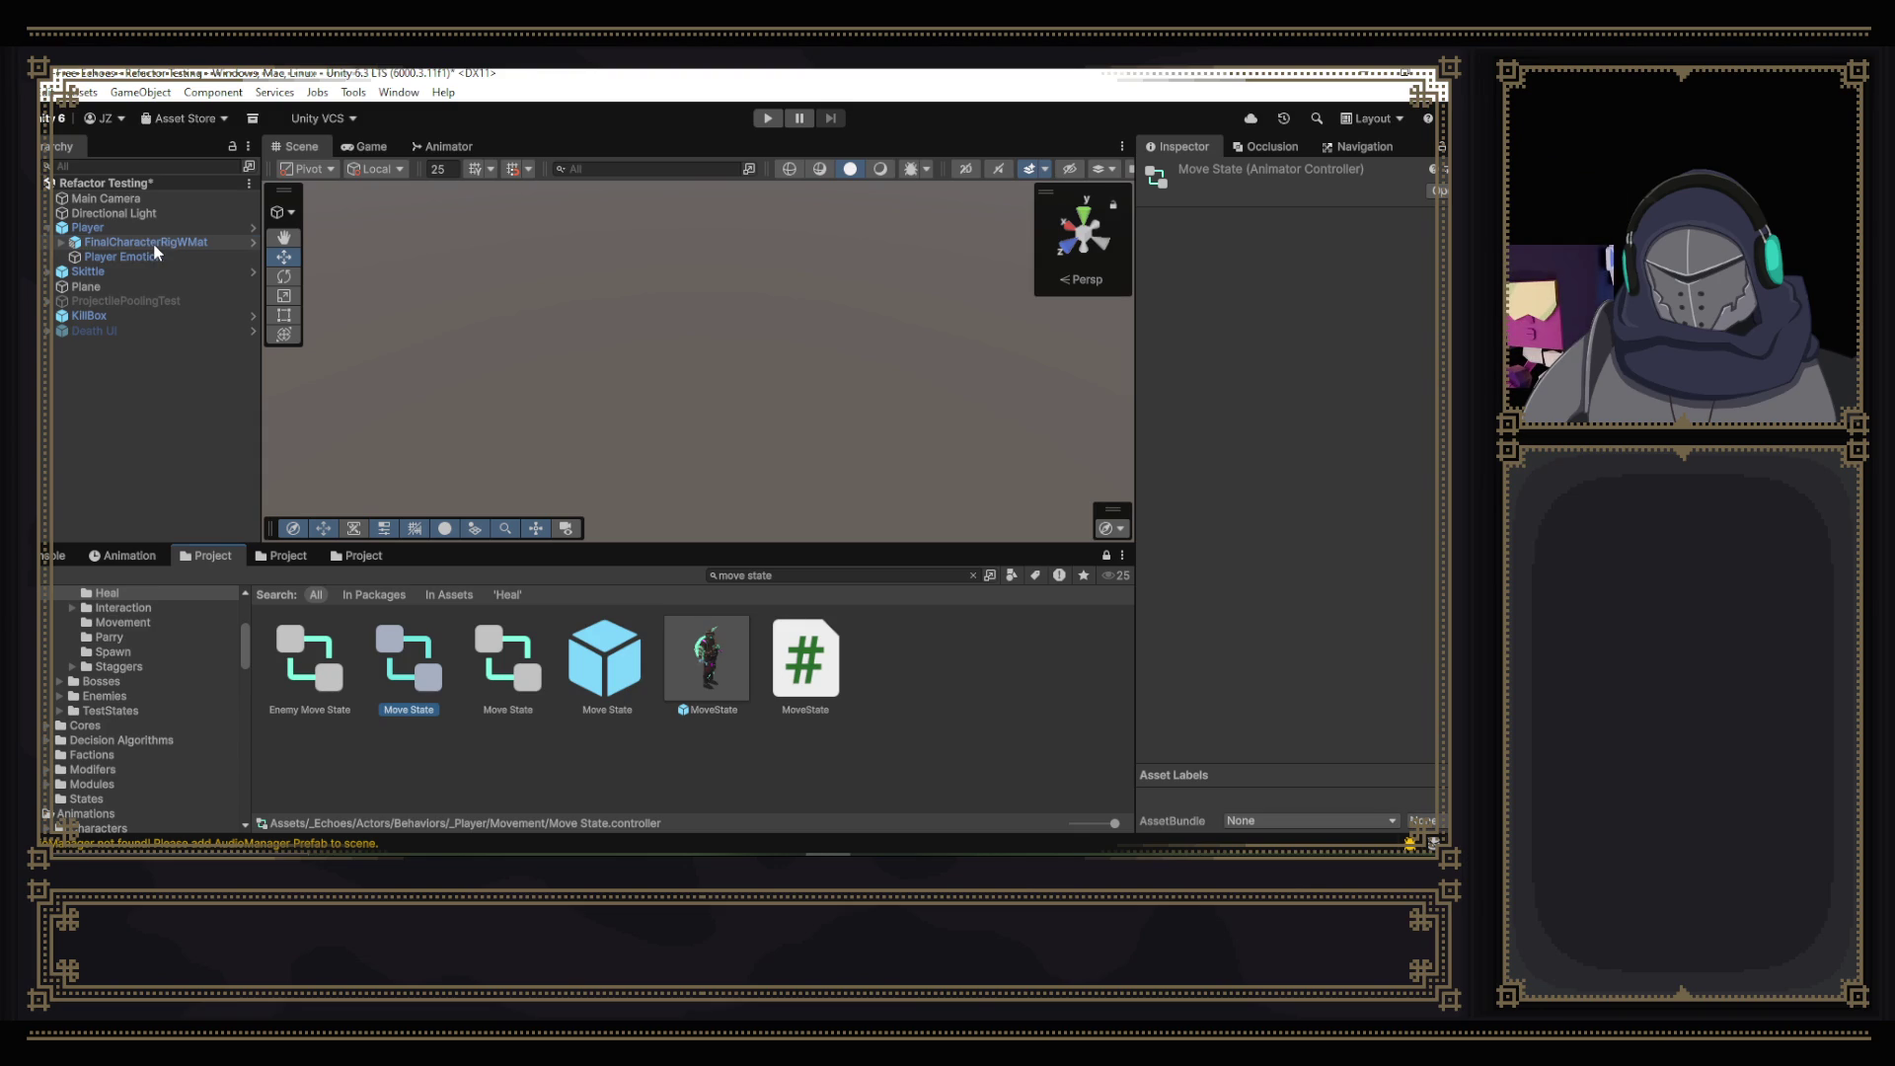
{"action": "left_click", "coordinate": [152, 243]}
{"action": "mouse_move", "coordinate": [407, 660]}
{"action": "left_mouse_down"}
{"action": "mouse_move", "coordinate": [1316, 507]}
{"action": "mouse_move", "coordinate": [1327, 386]}
{"action": "left_mouse_up"}
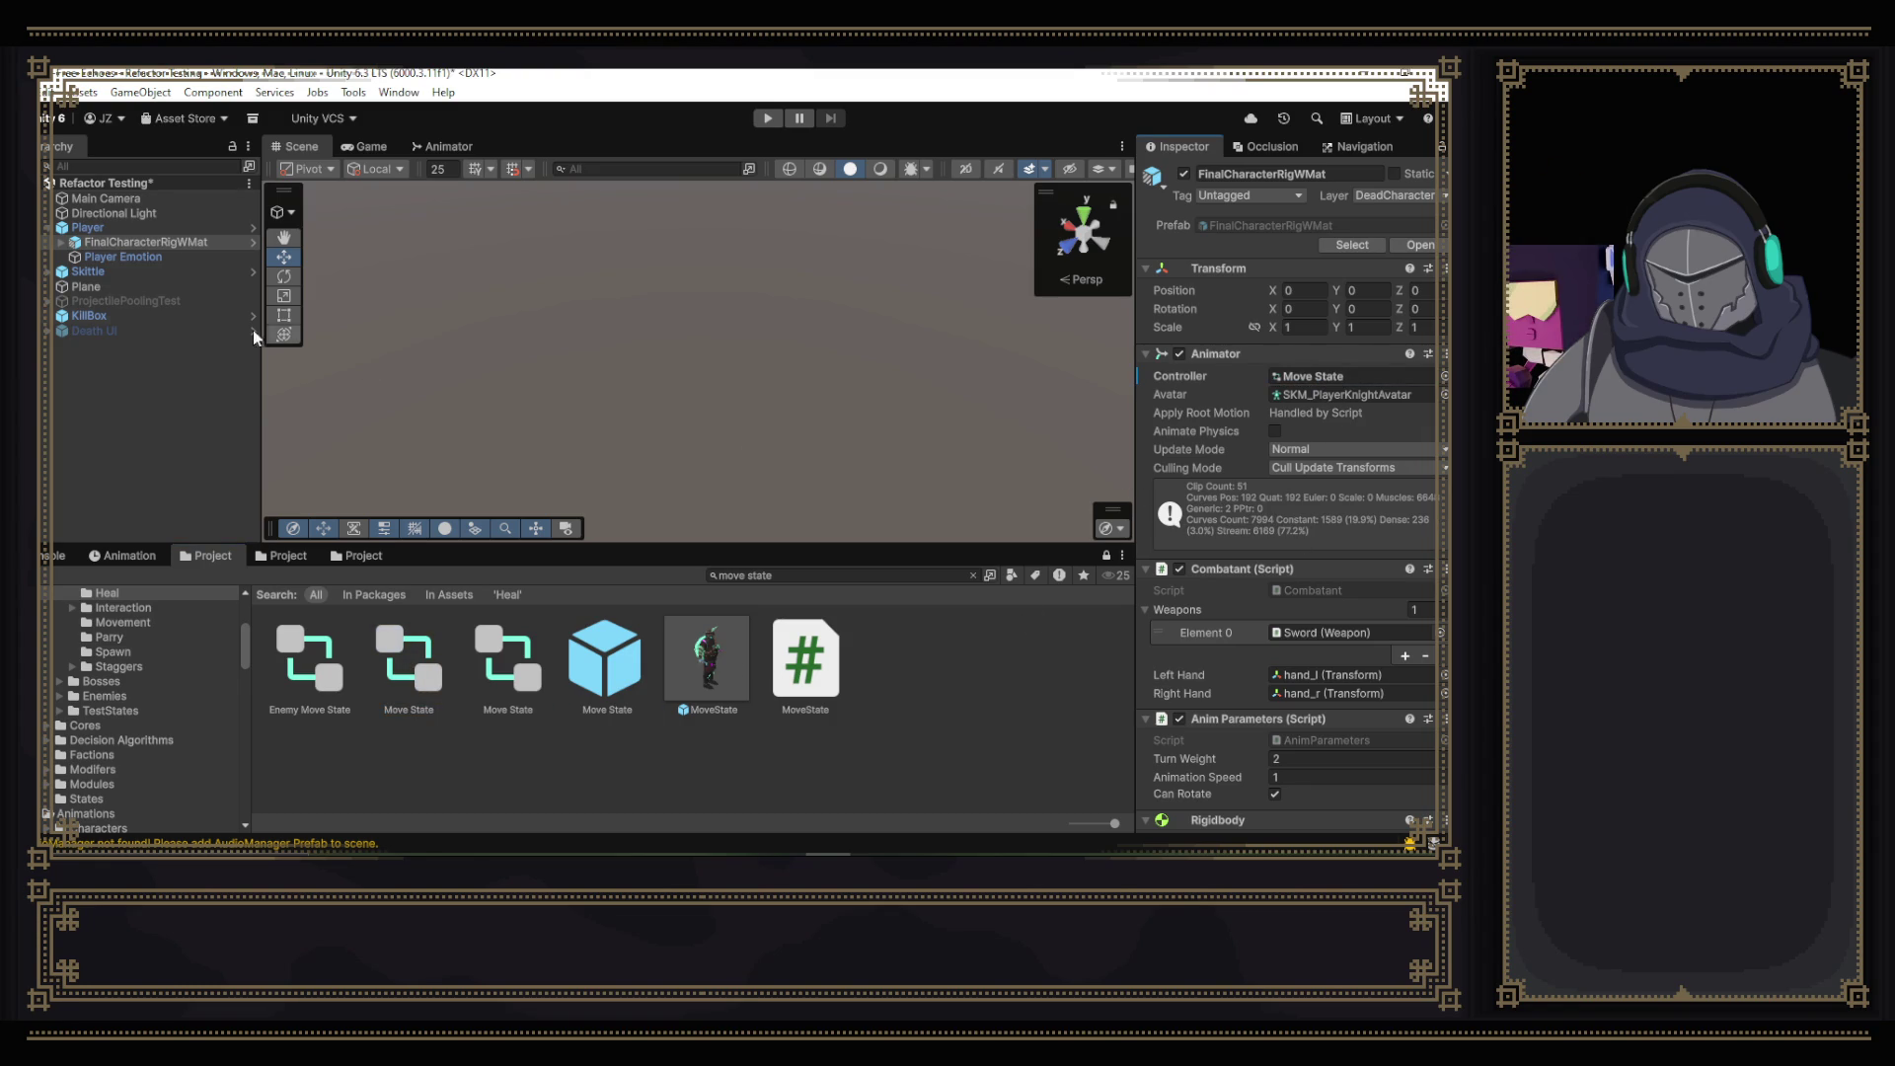
{"action": "left_click", "coordinate": [148, 556]}
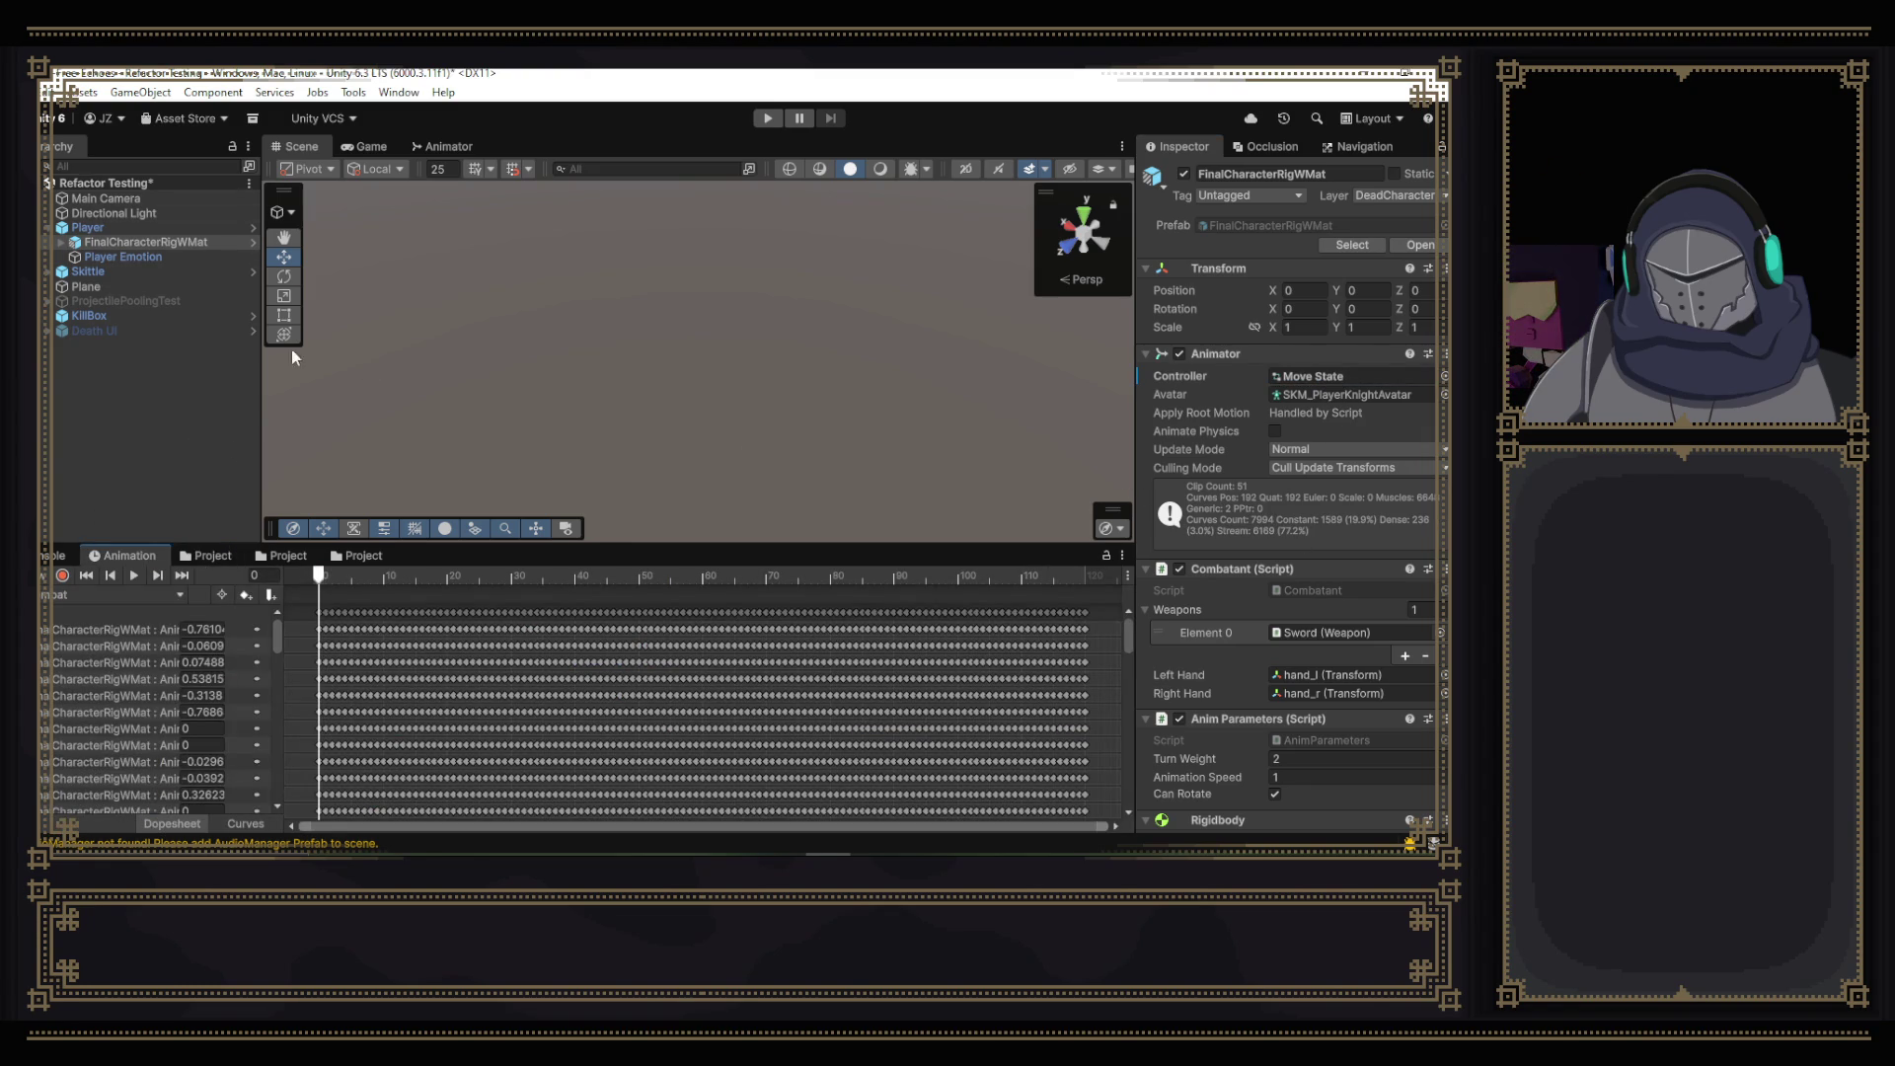
- Select the Player, frame it with F, and move the Scene camera to see the character
{"action": "key", "text": "Up"}
{"action": "key", "text": "f"}
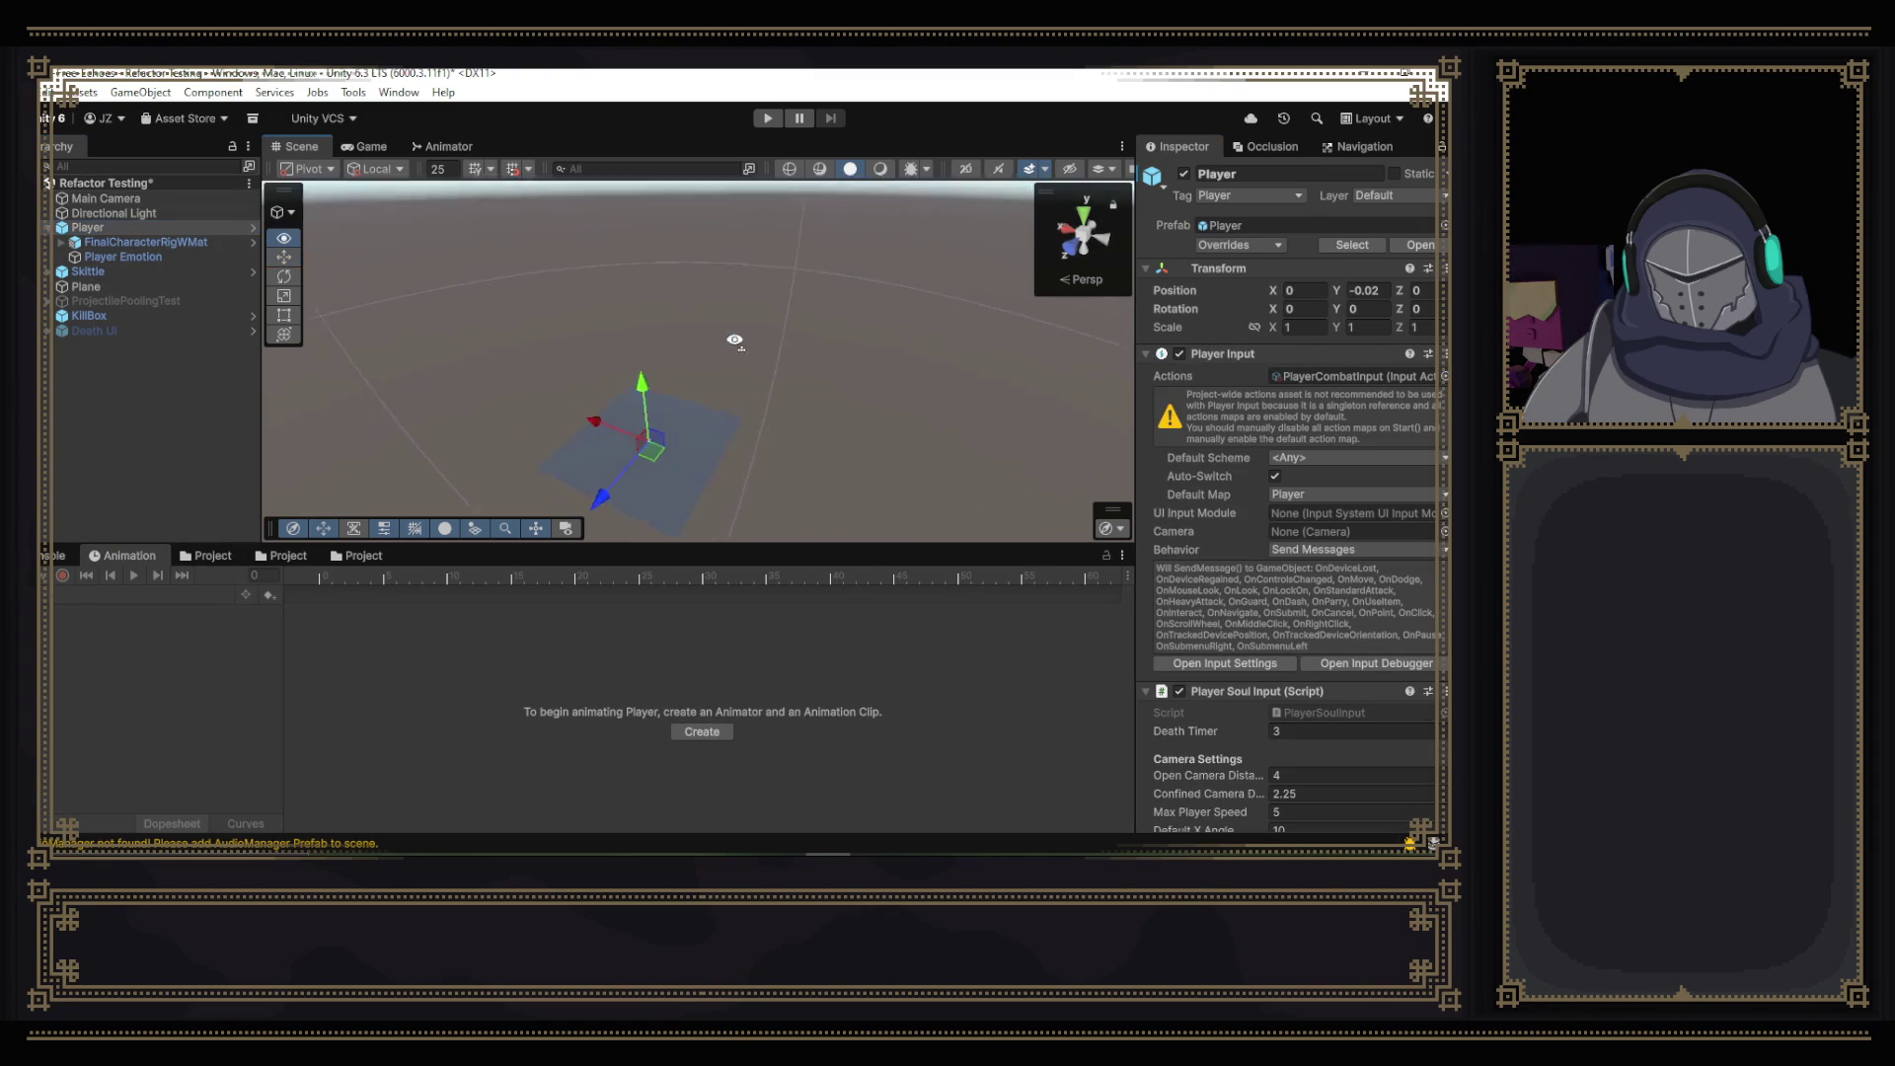
{"action": "scroll", "coordinate": [718, 378], "scroll_direction": "up", "scroll_amount": 2}
{"action": "key", "text": "w"}
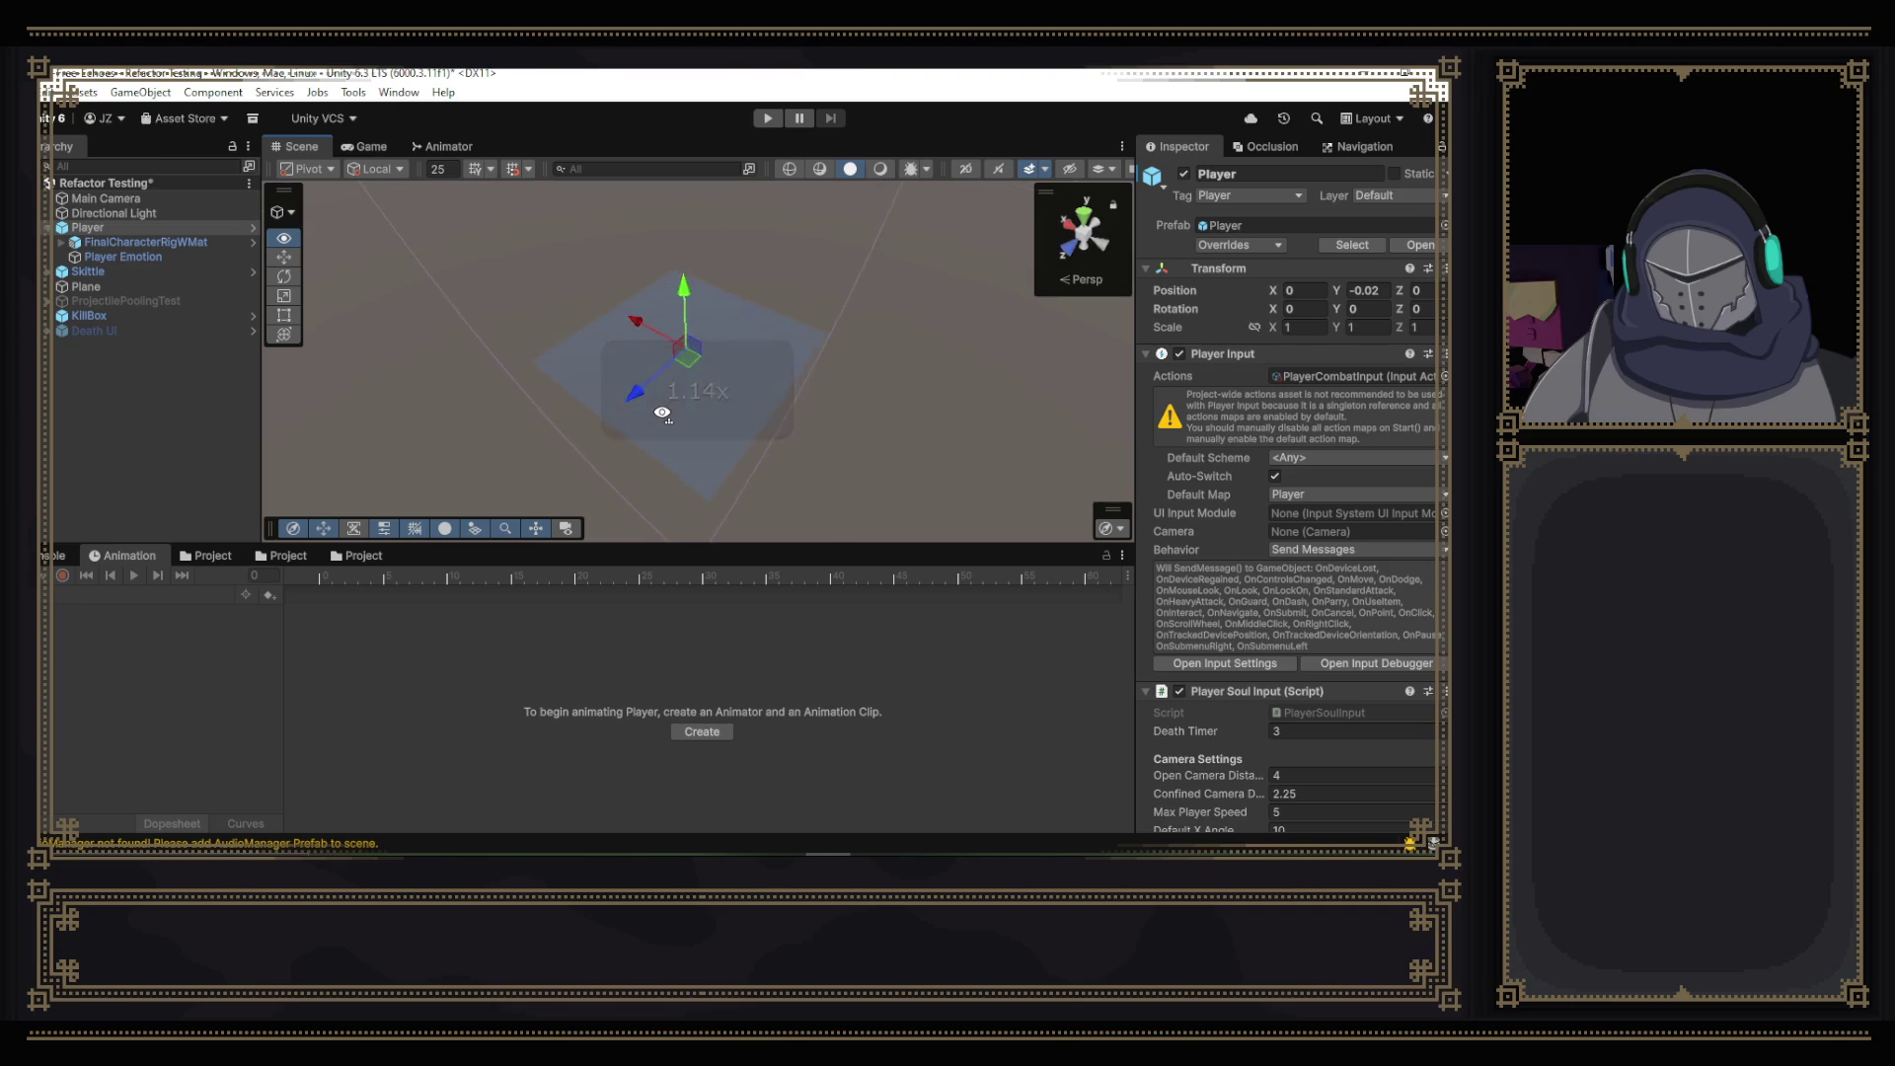
{"action": "mouse_move", "coordinate": [657, 413]}
{"action": "left_mouse_down"}
{"action": "mouse_move", "coordinate": [540, 274]}
{"action": "mouse_move", "coordinate": [632, 533]}
{"action": "mouse_move", "coordinate": [612, 619]}
{"action": "left_mouse_up"}
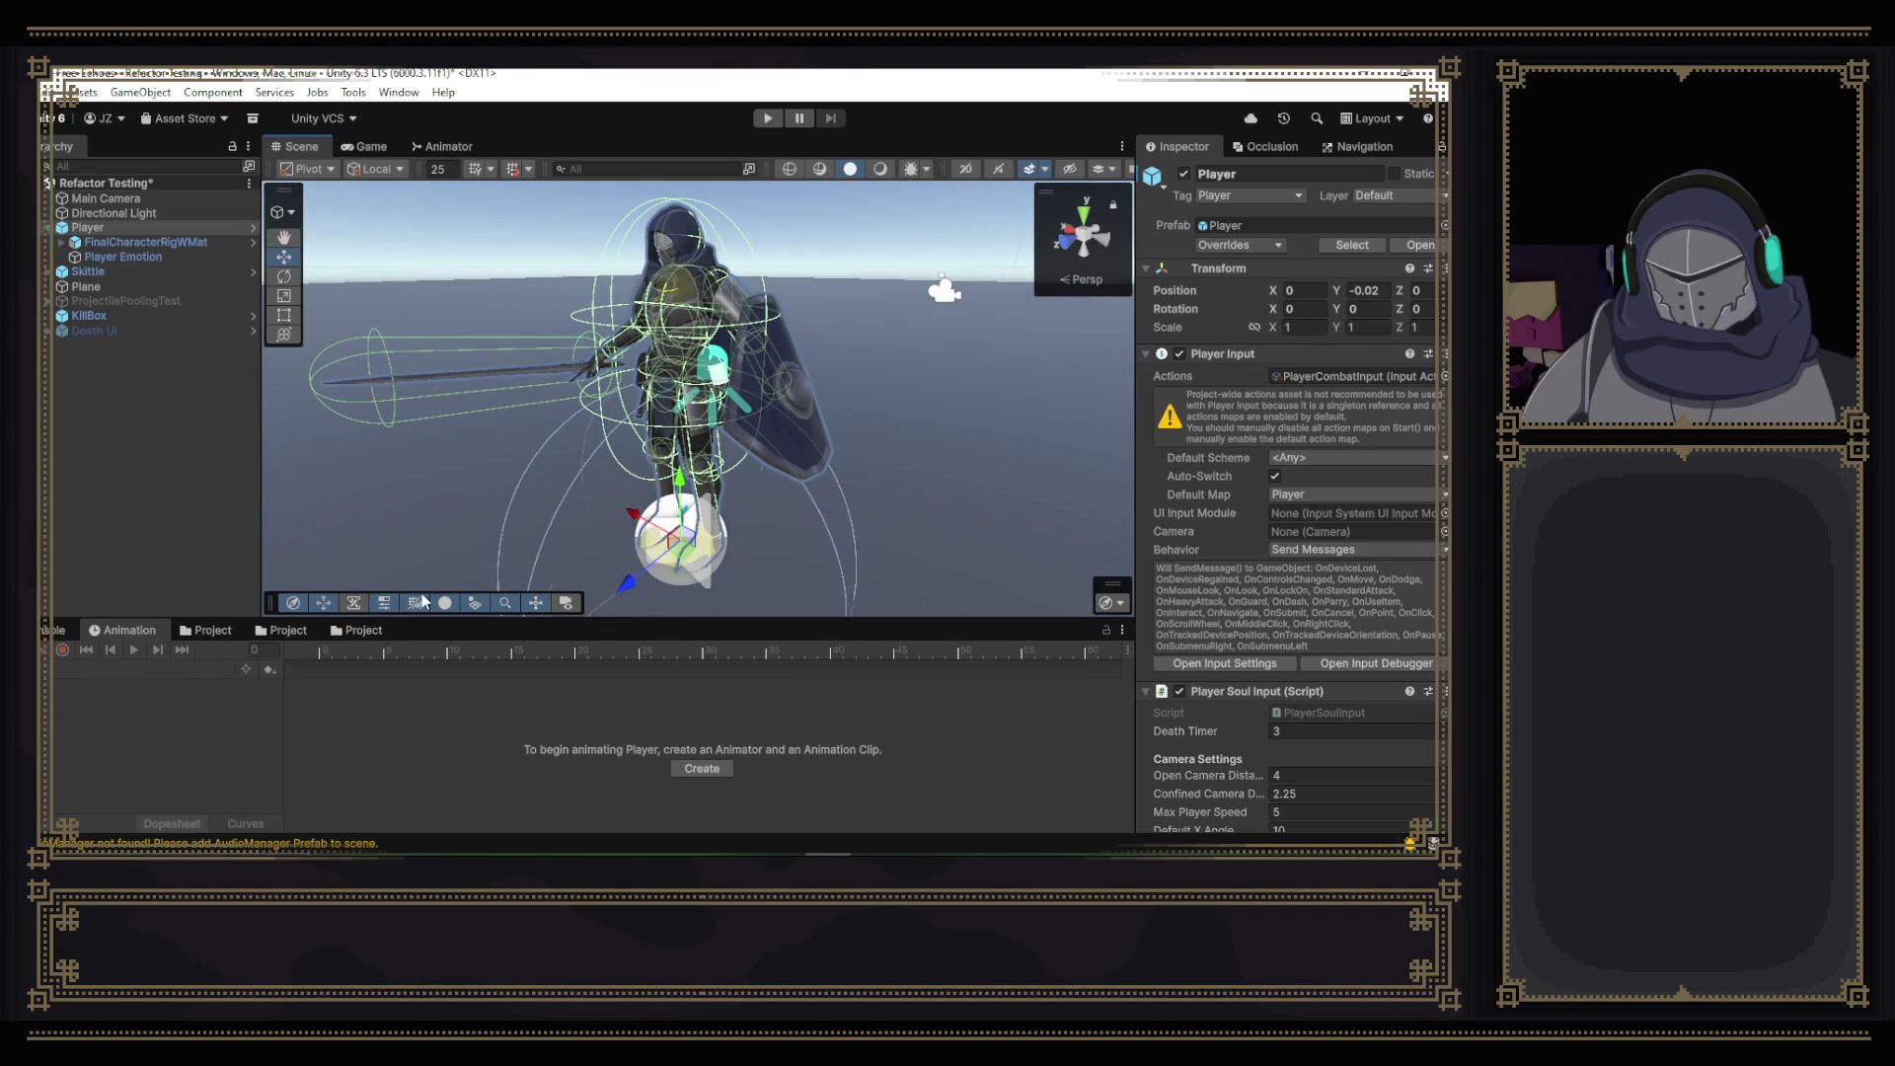
- Reselect FinalCharacterRigWMat, load another clip into the timeline, enlarge the Animation panel, and start adding an event
{"action": "left_click", "coordinate": [54, 629]}
{"action": "left_click", "coordinate": [130, 629]}
{"action": "left_click", "coordinate": [128, 242]}
{"action": "left_click", "coordinate": [91, 671]}
{"action": "left_click", "coordinate": [166, 690]}
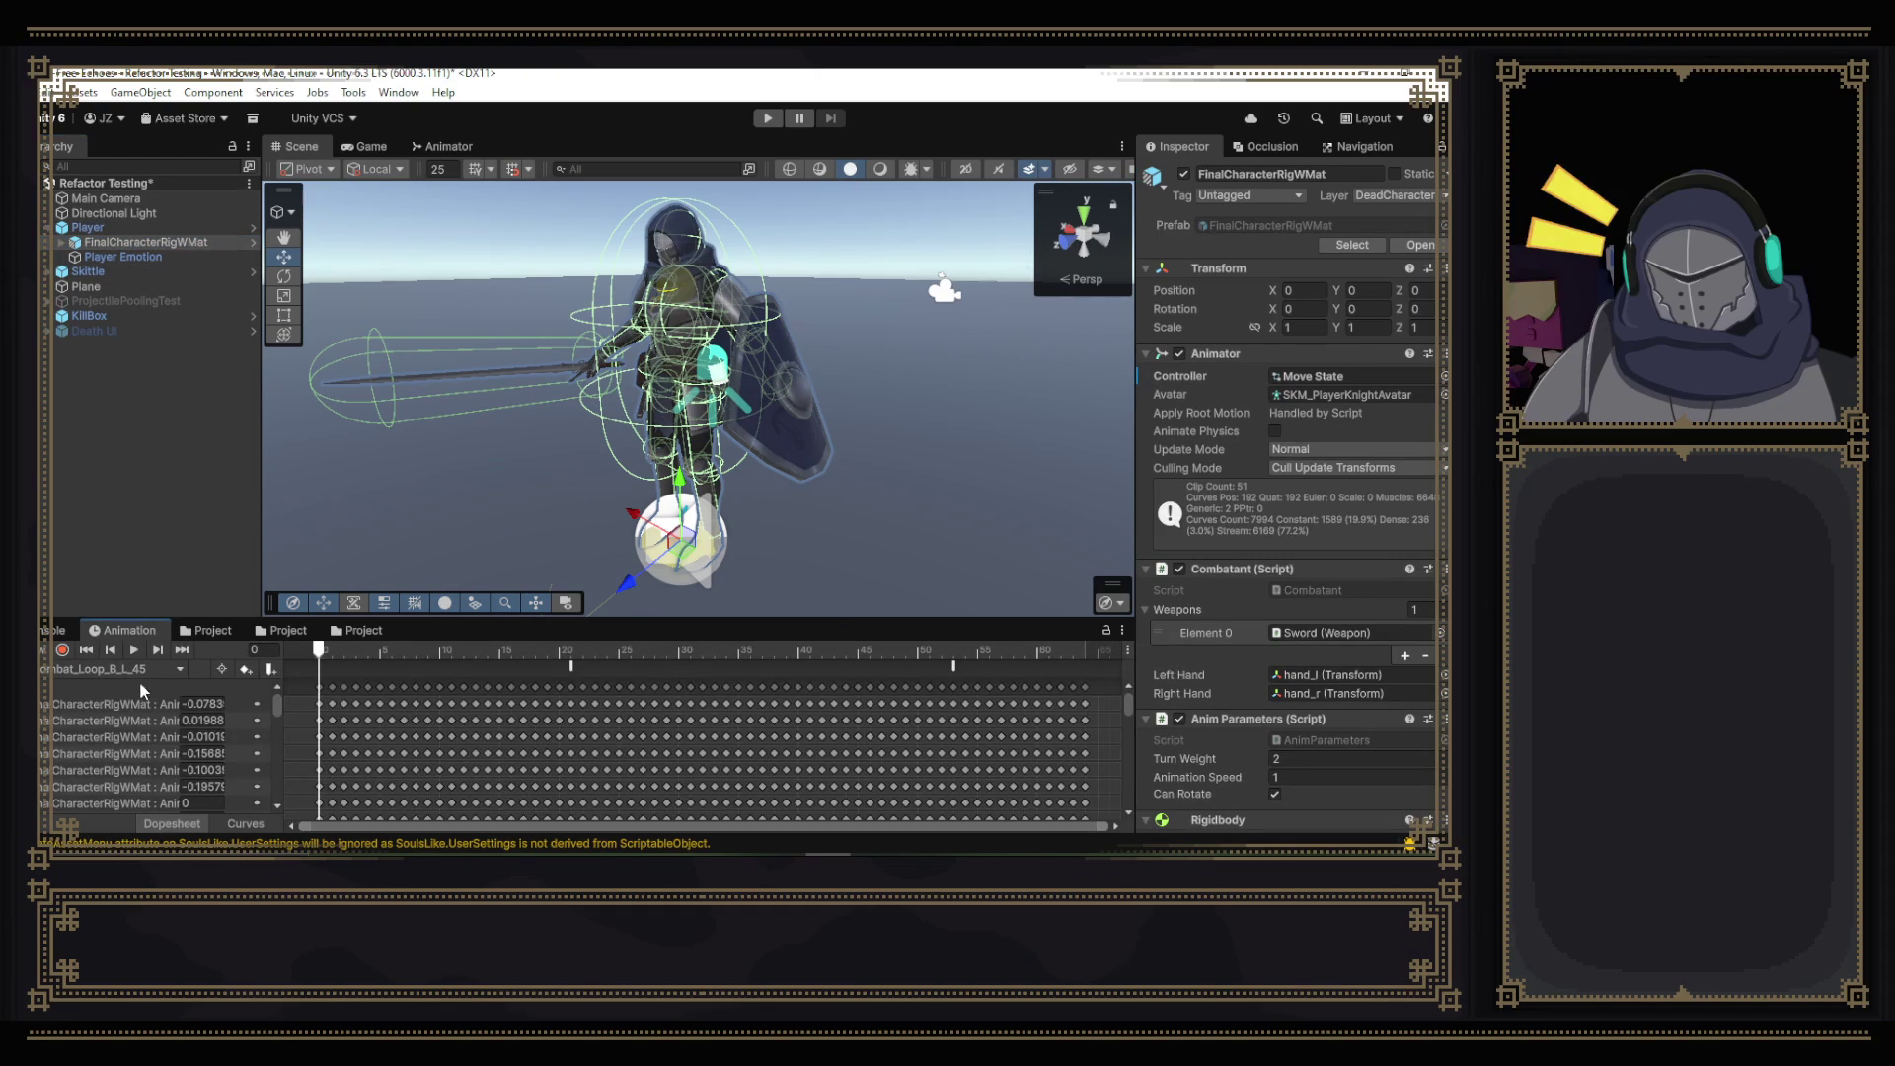
{"action": "left_click", "coordinate": [139, 671]}
{"action": "left_click", "coordinate": [131, 115]}
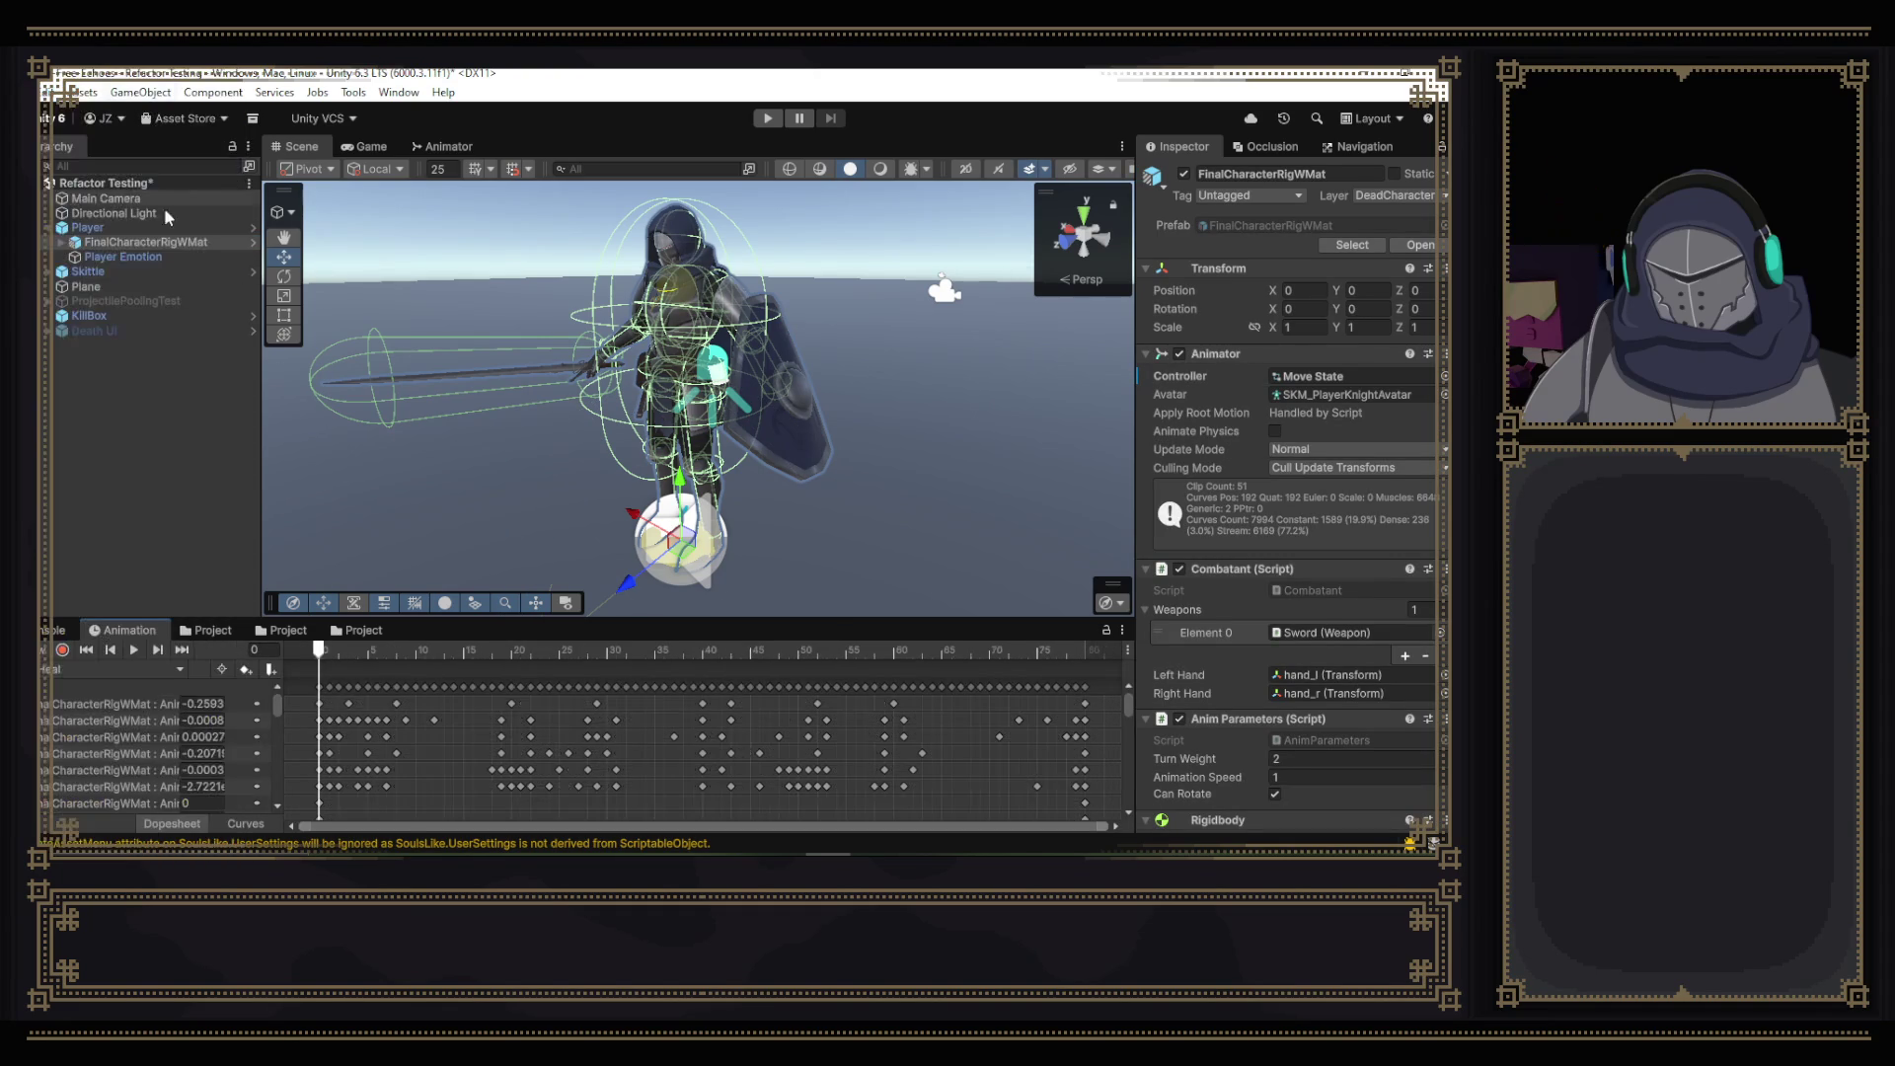
{"action": "left_click_drag", "start_coordinate": [599, 590], "coordinate": [616, 560]}
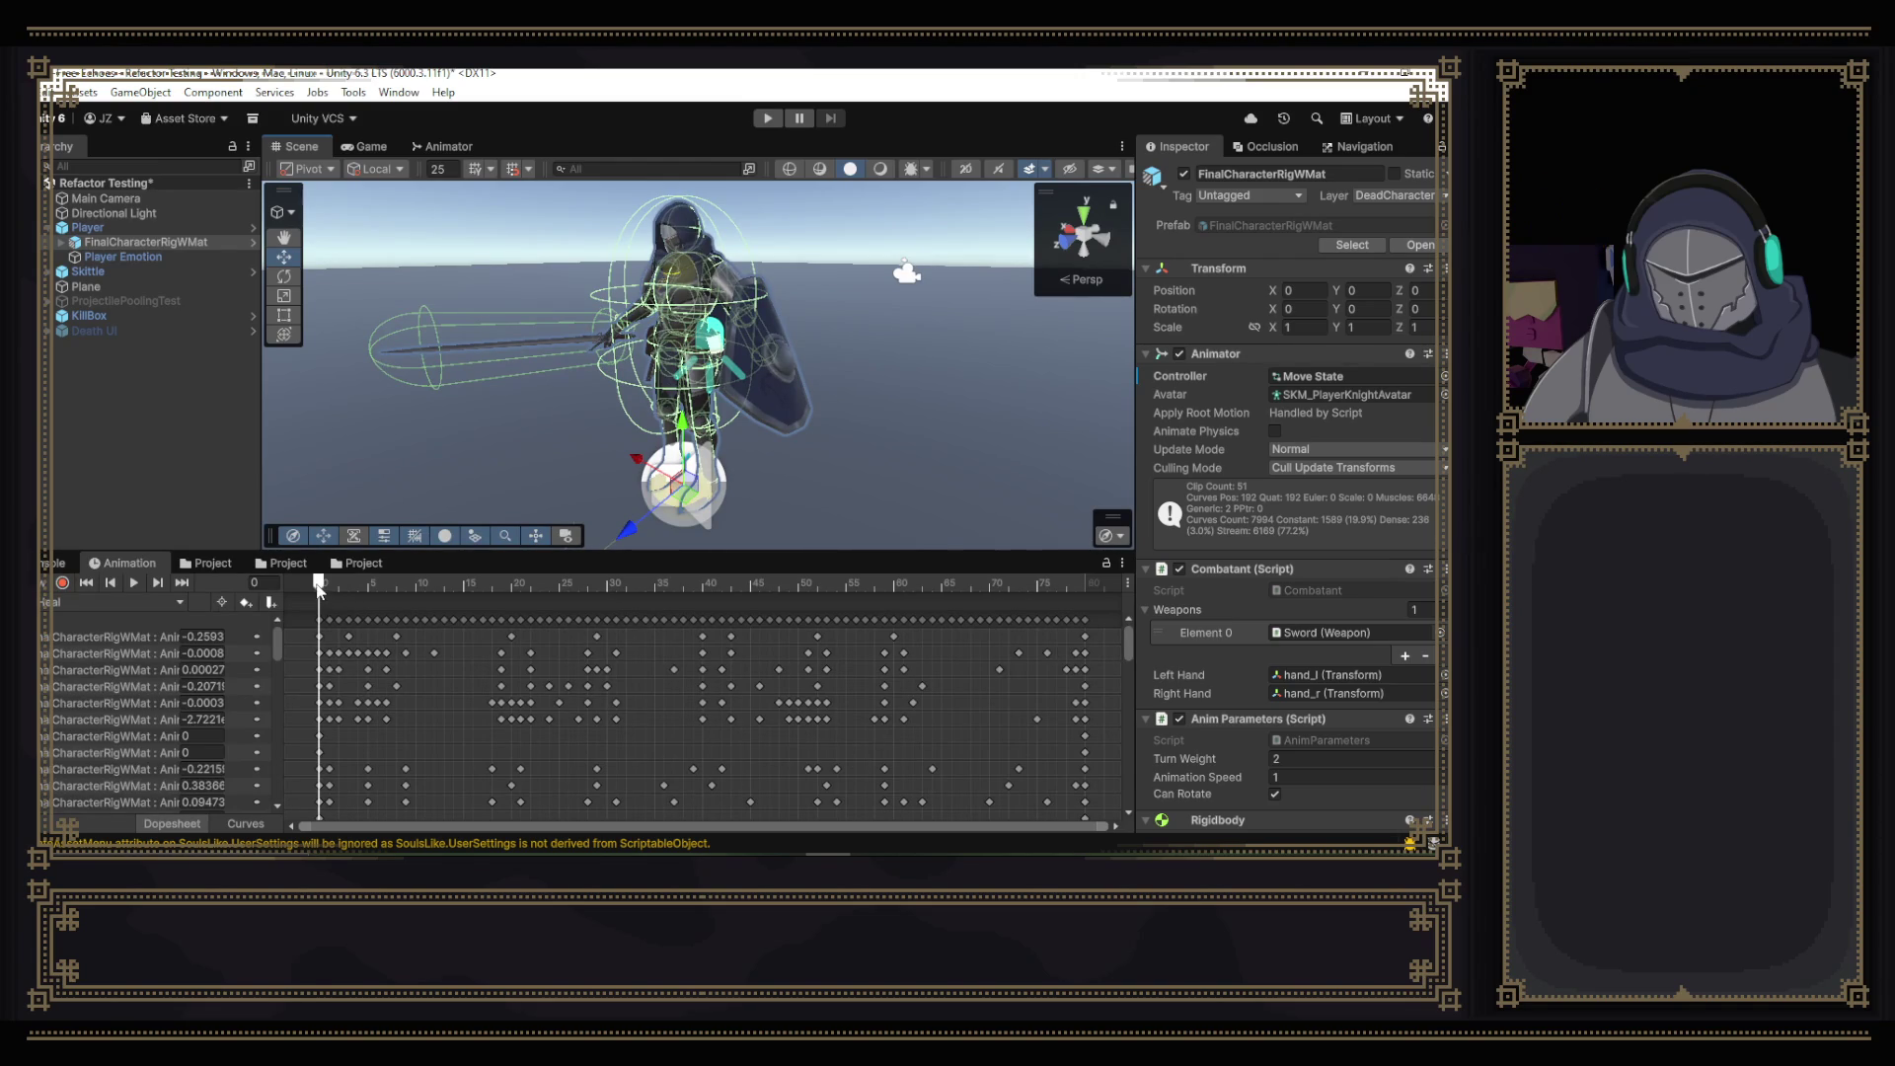
{"action": "right_click", "coordinate": [1076, 600]}
- Add an animation event at frame 80 that calls AnimParameters/Methods/ExitState
{"action": "left_click", "coordinate": [1111, 610]}
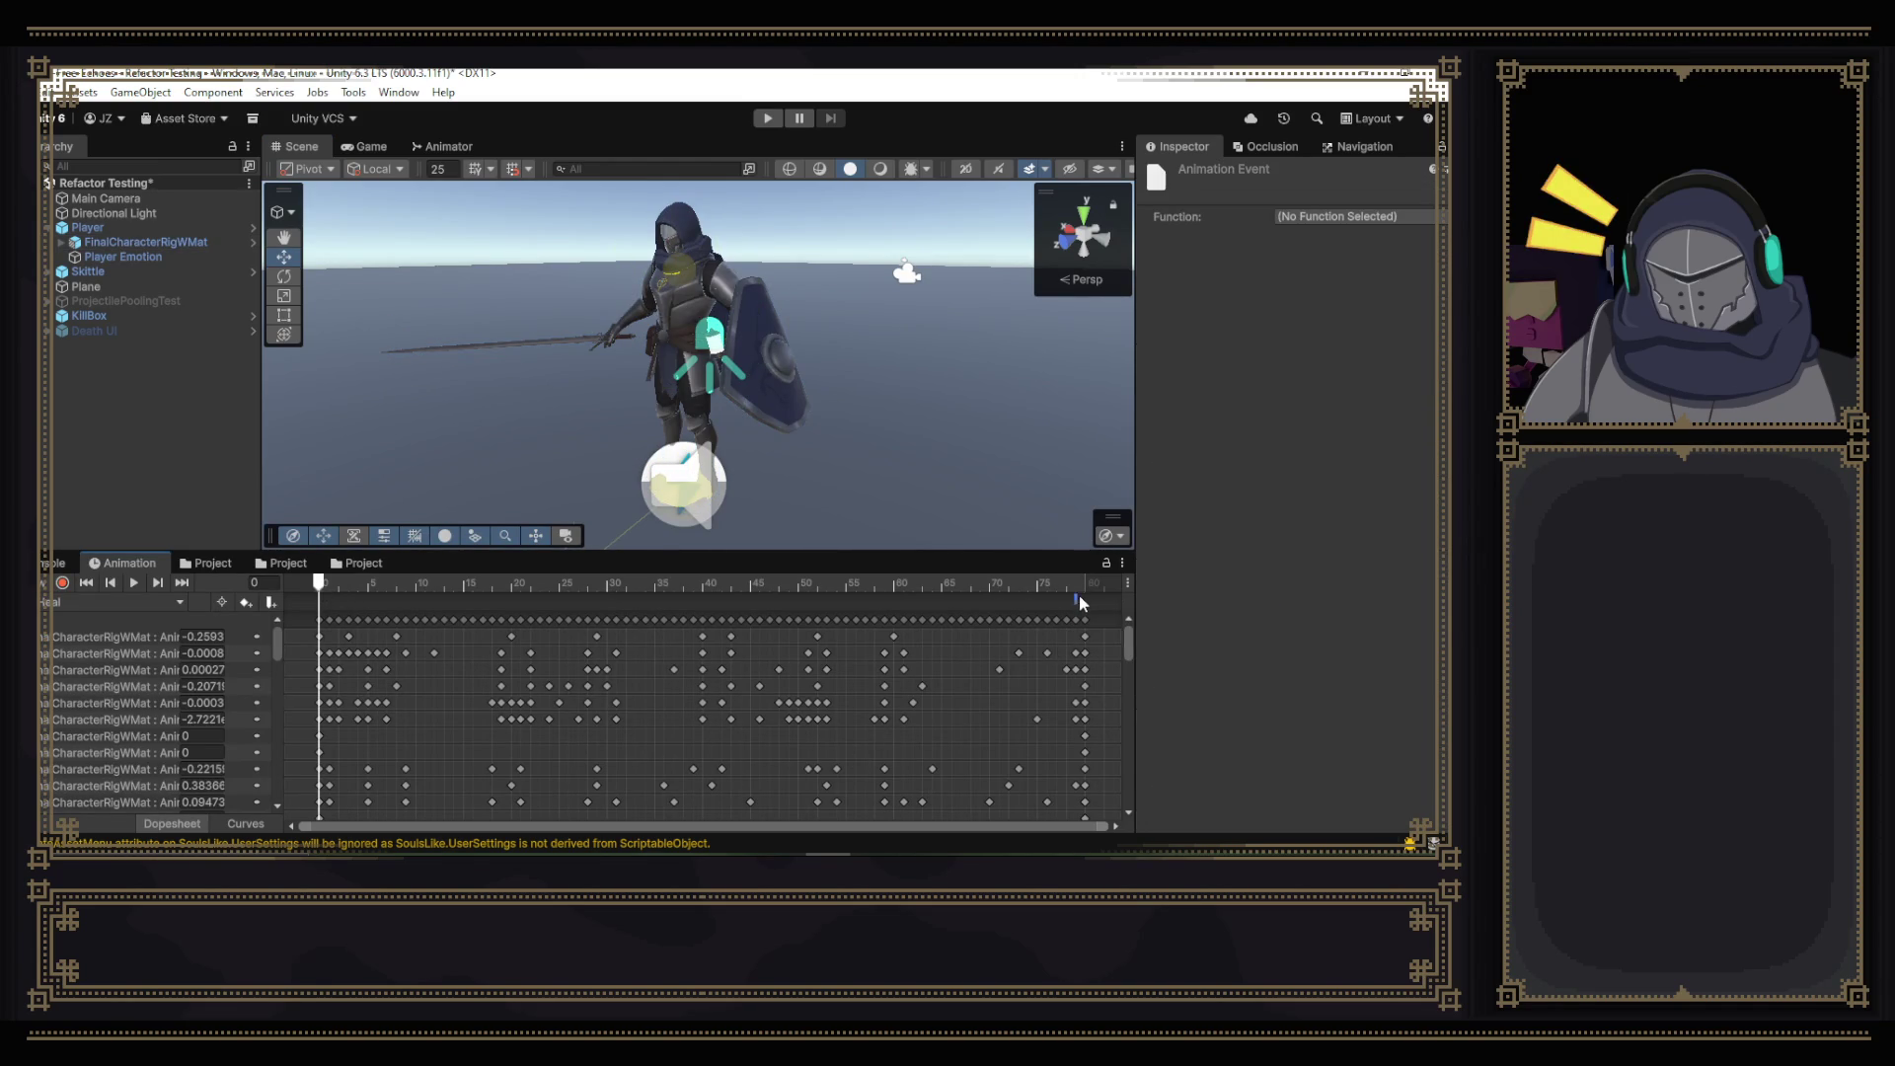
{"action": "left_click_drag", "start_coordinate": [1080, 601], "coordinate": [1087, 605]}
{"action": "left_click", "coordinate": [1332, 216]}
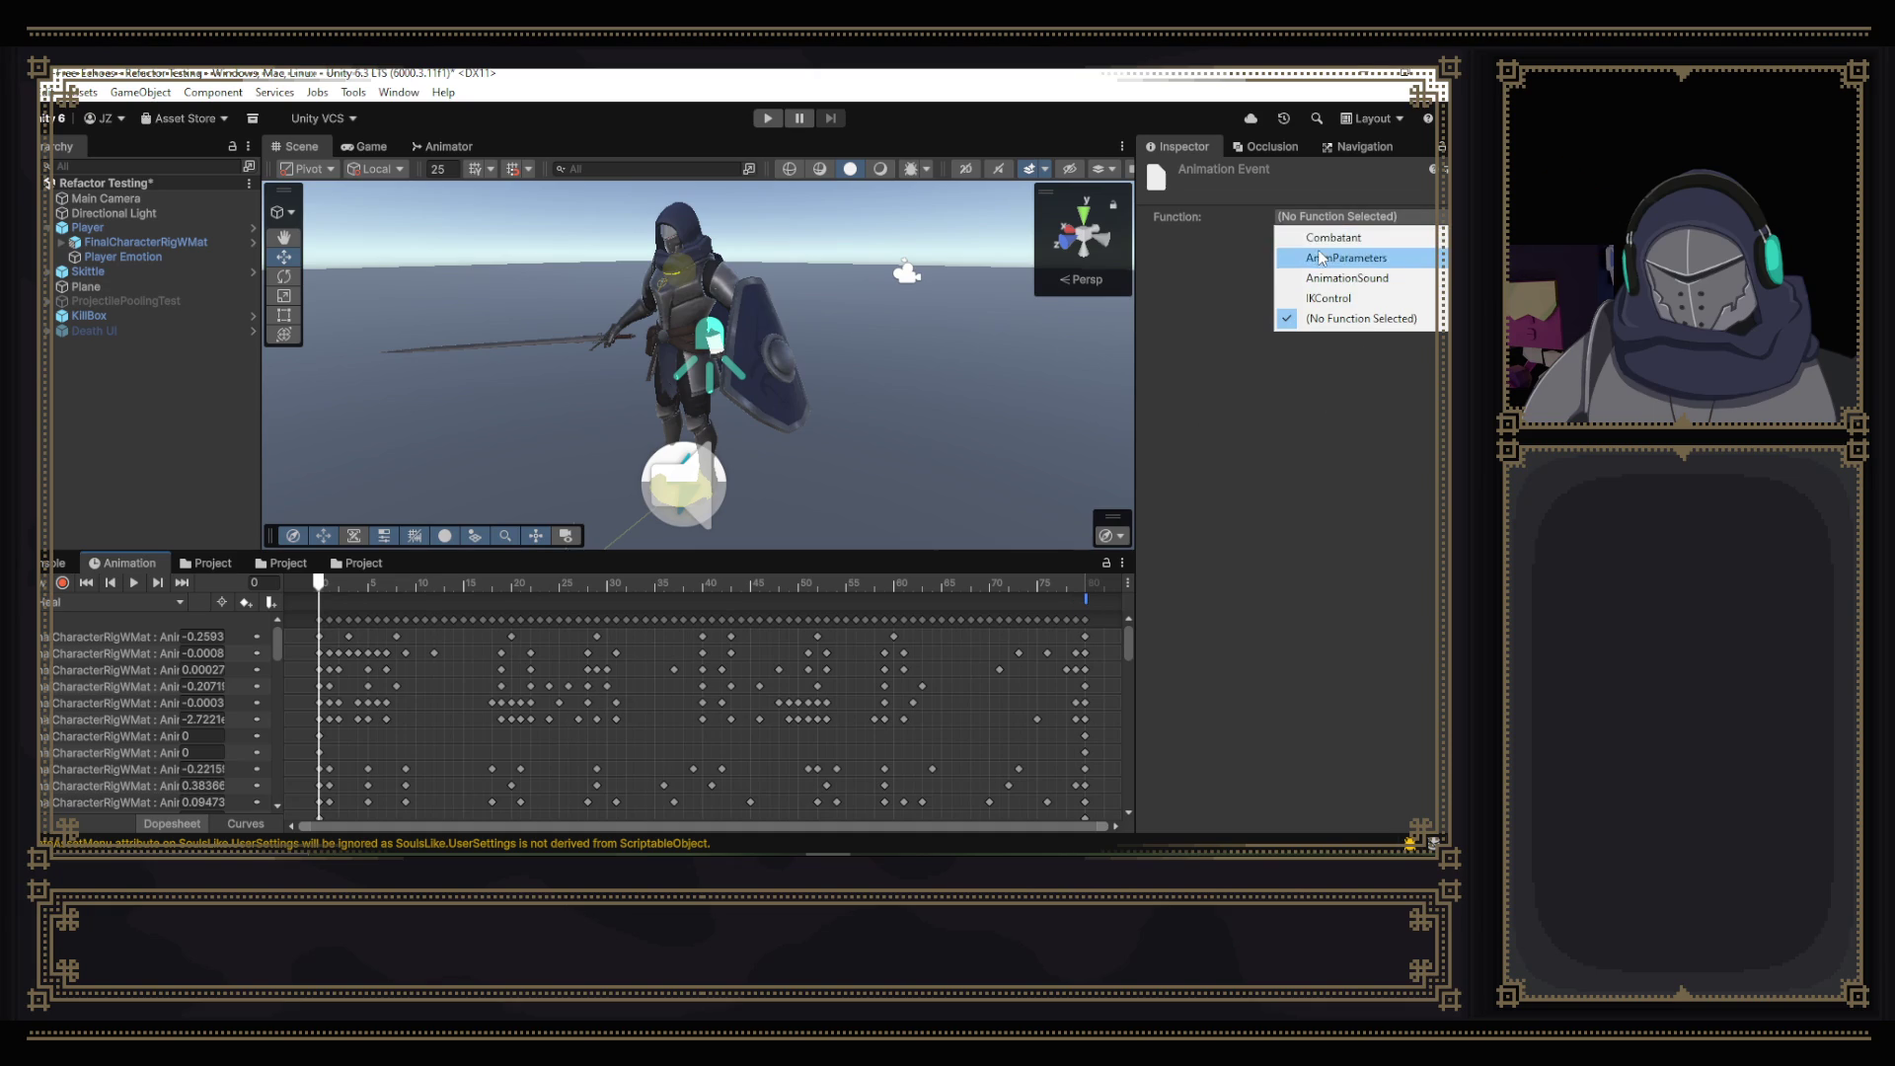
{"action": "mouse_move", "coordinate": [1312, 277]}
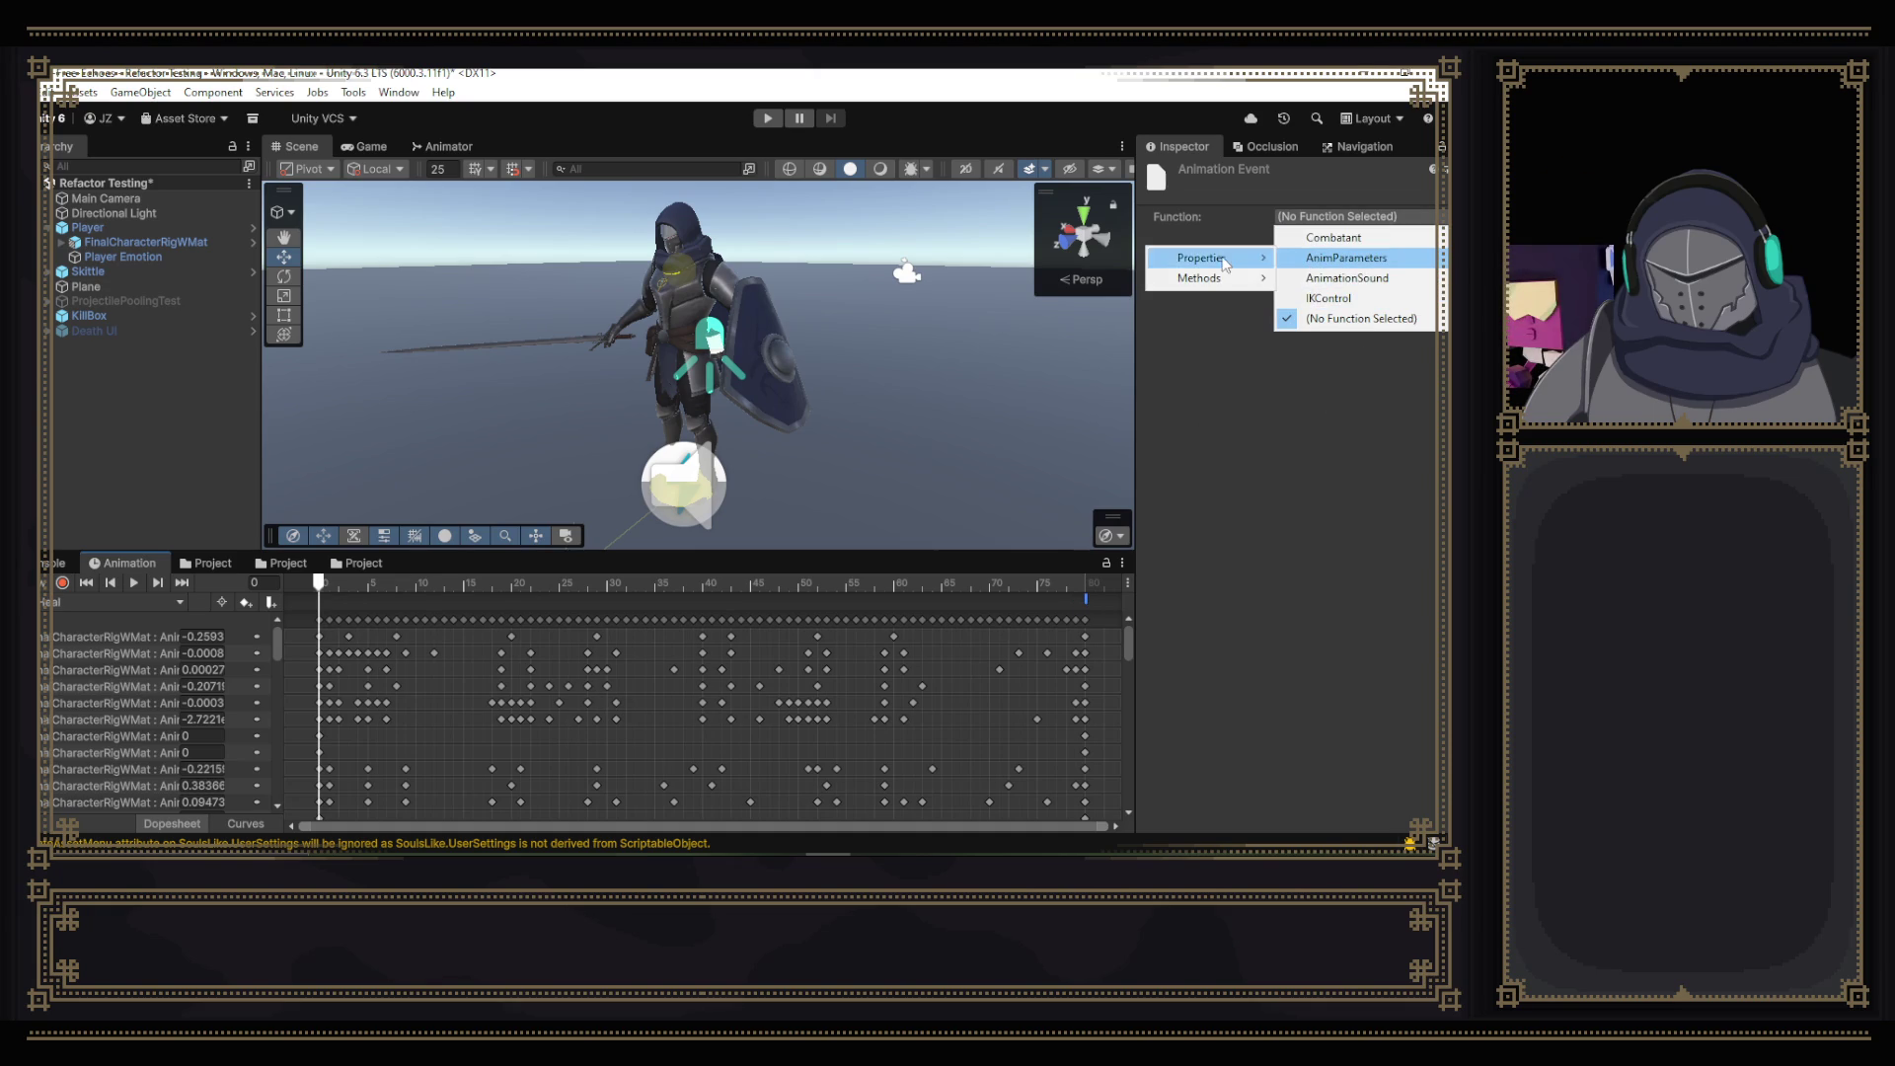
{"action": "mouse_move", "coordinate": [1204, 277]}
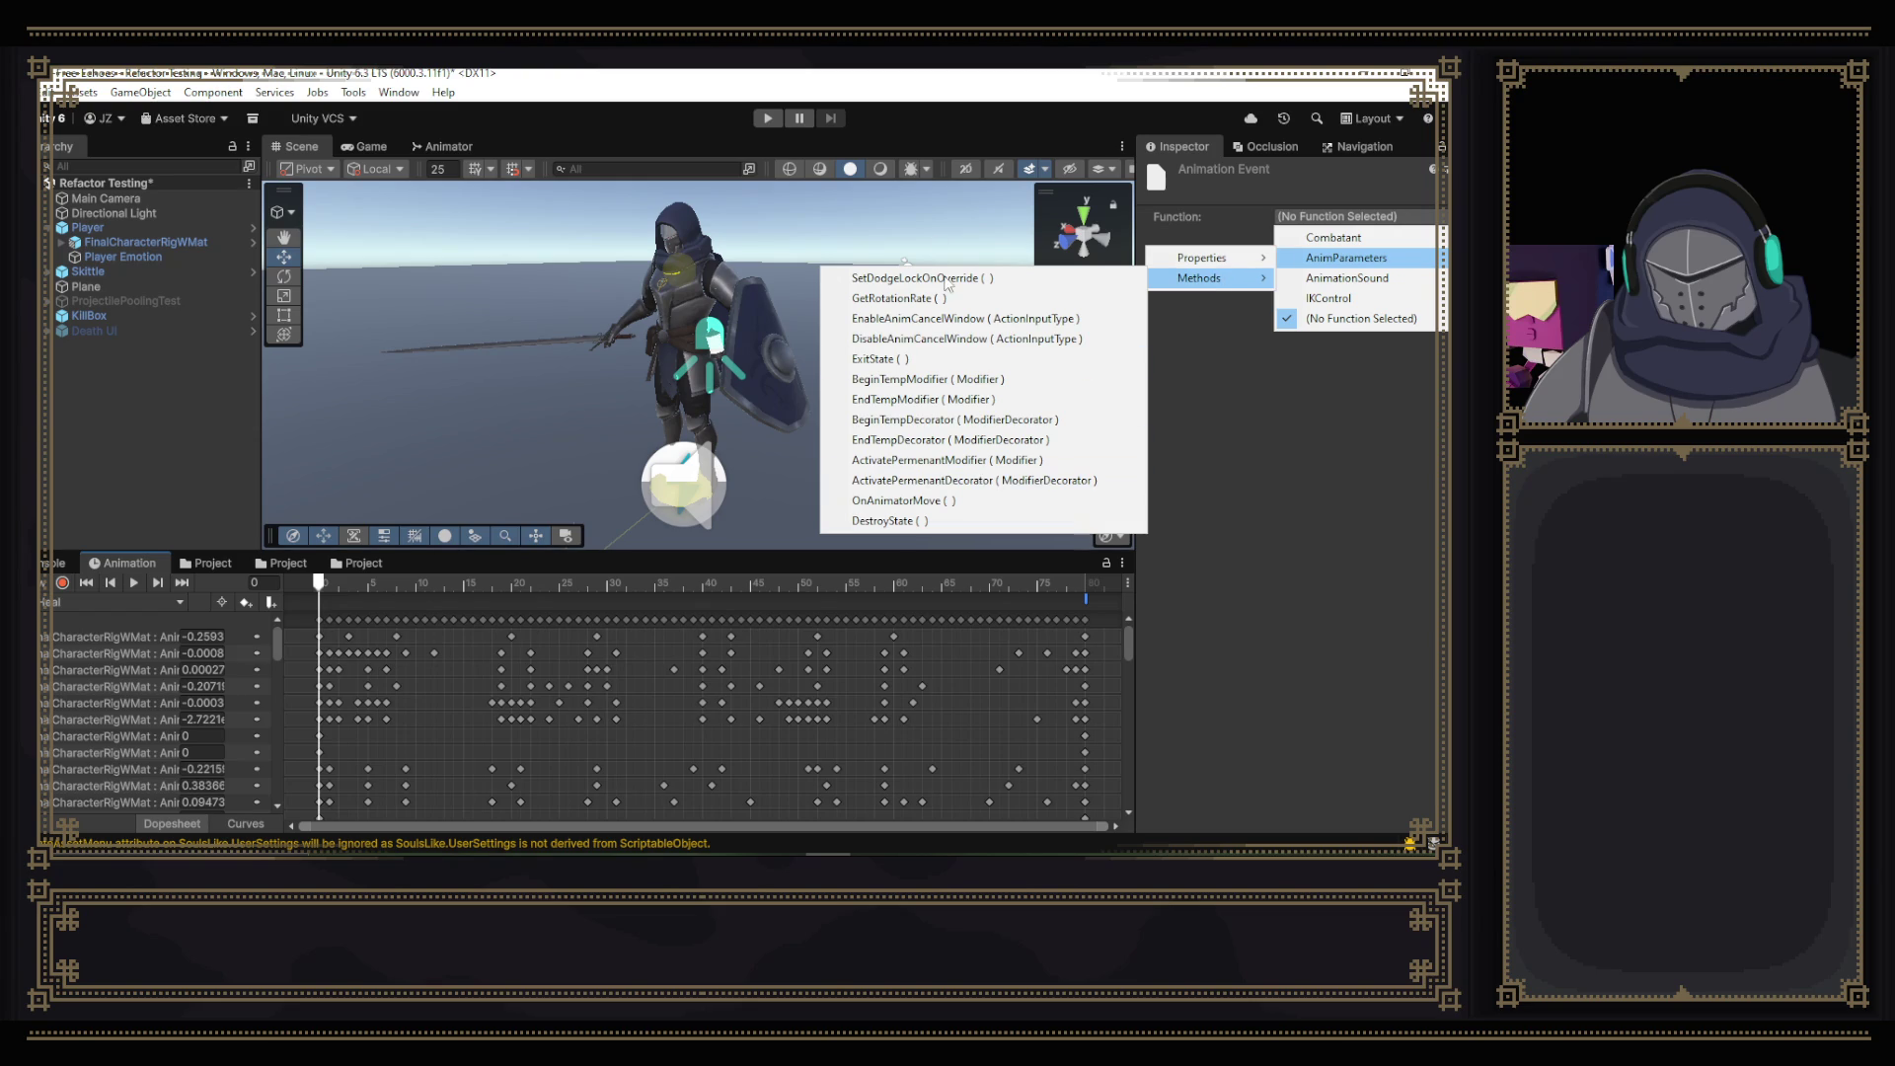
{"action": "left_click", "coordinate": [880, 360]}
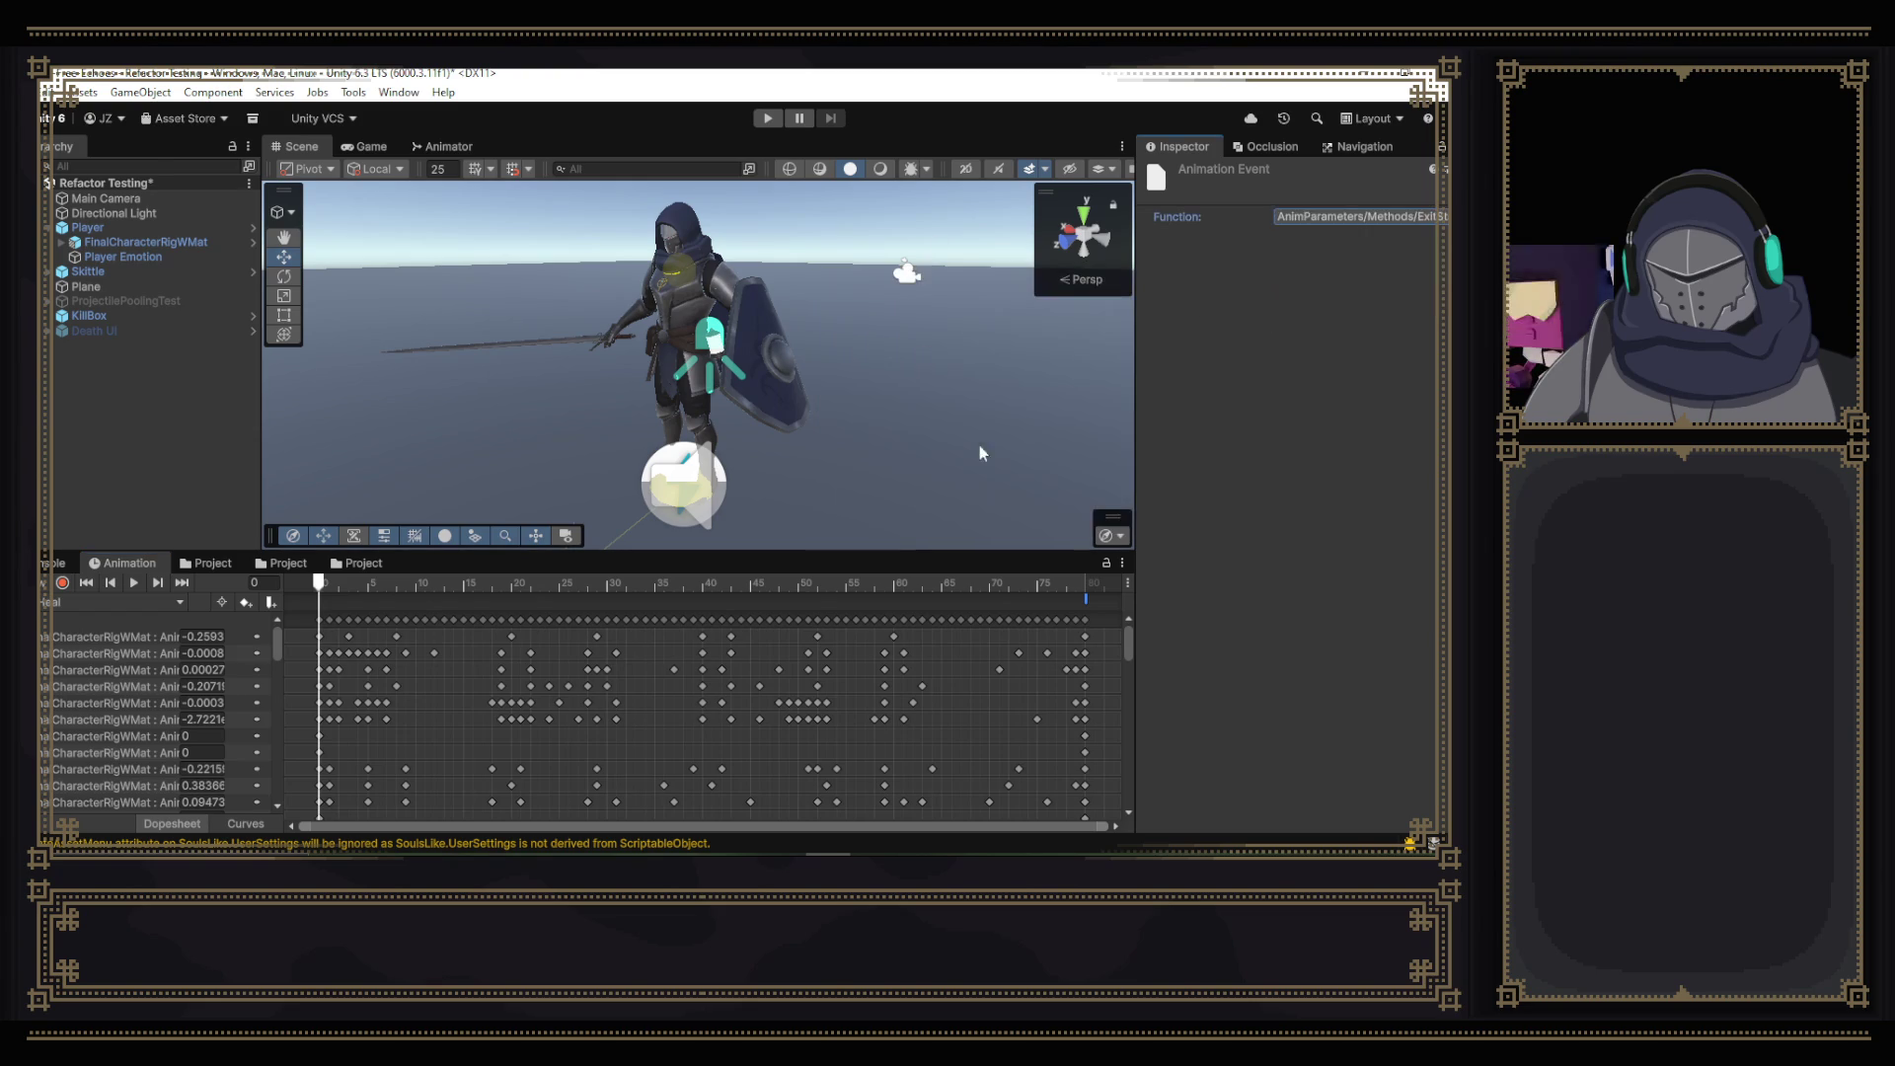
- With Record on, select the Sword and key it as inactive by unchecking its active box
{"action": "mouse_move", "coordinate": [341, 583]}
{"action": "left_mouse_down"}
{"action": "mouse_move", "coordinate": [429, 596]}
{"action": "mouse_move", "coordinate": [317, 592]}
{"action": "left_mouse_up"}
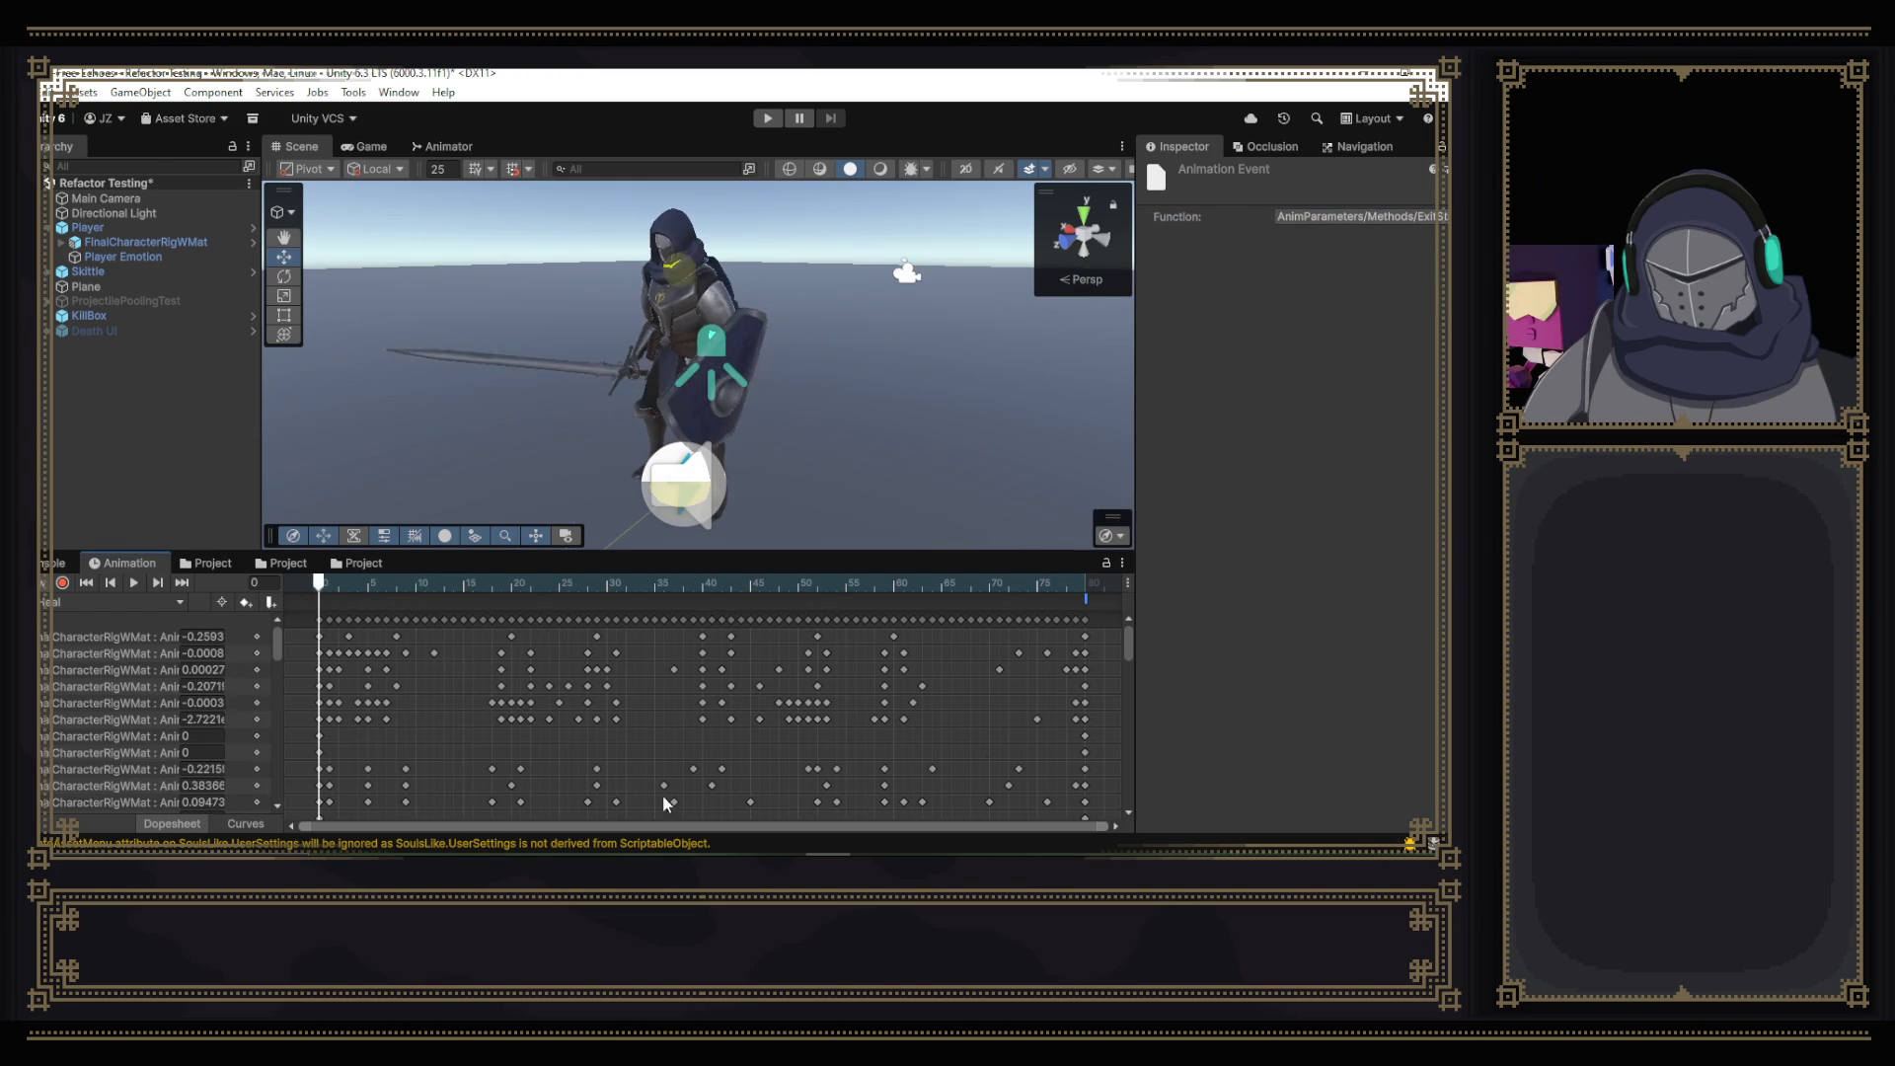
{"action": "mouse_move", "coordinate": [1138, 670]}
{"action": "left_mouse_down"}
{"action": "mouse_move", "coordinate": [1120, 669]}
{"action": "mouse_move", "coordinate": [1110, 790]}
{"action": "left_mouse_up"}
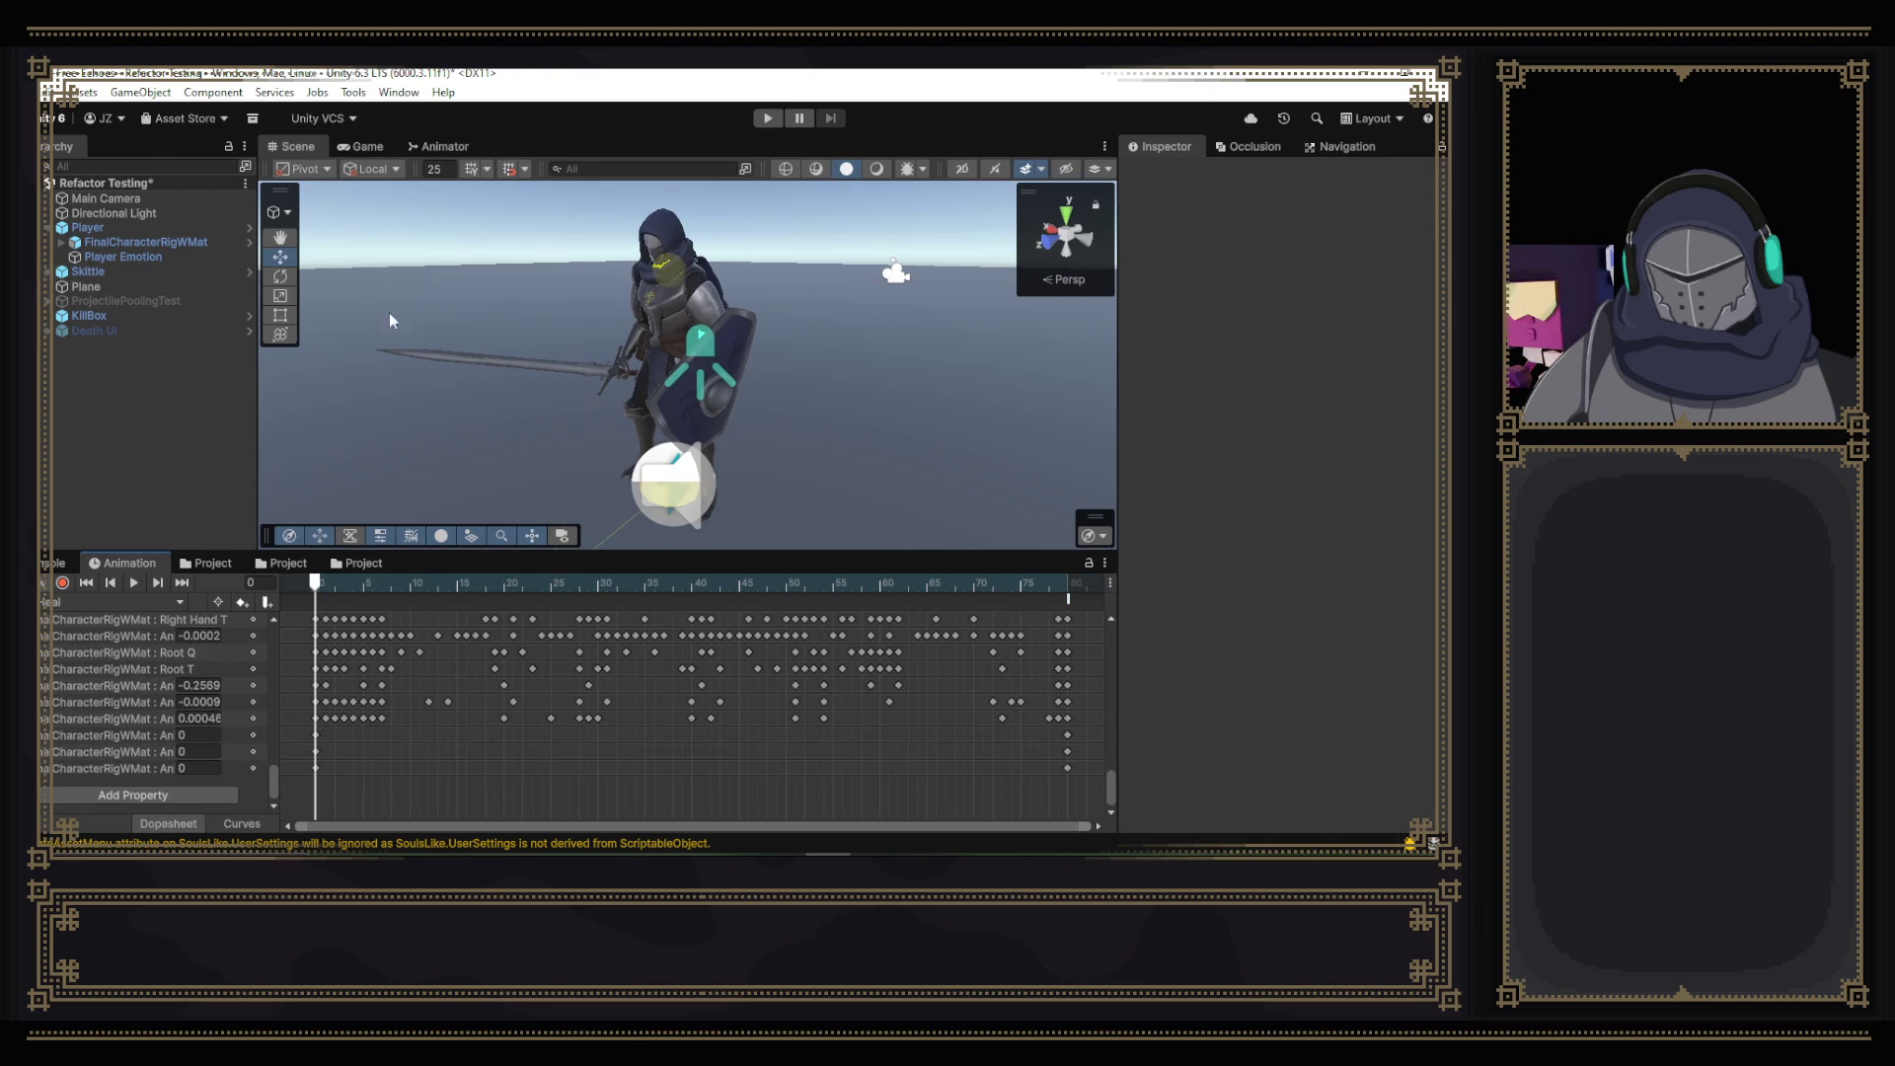
{"action": "left_click", "coordinate": [62, 582]}
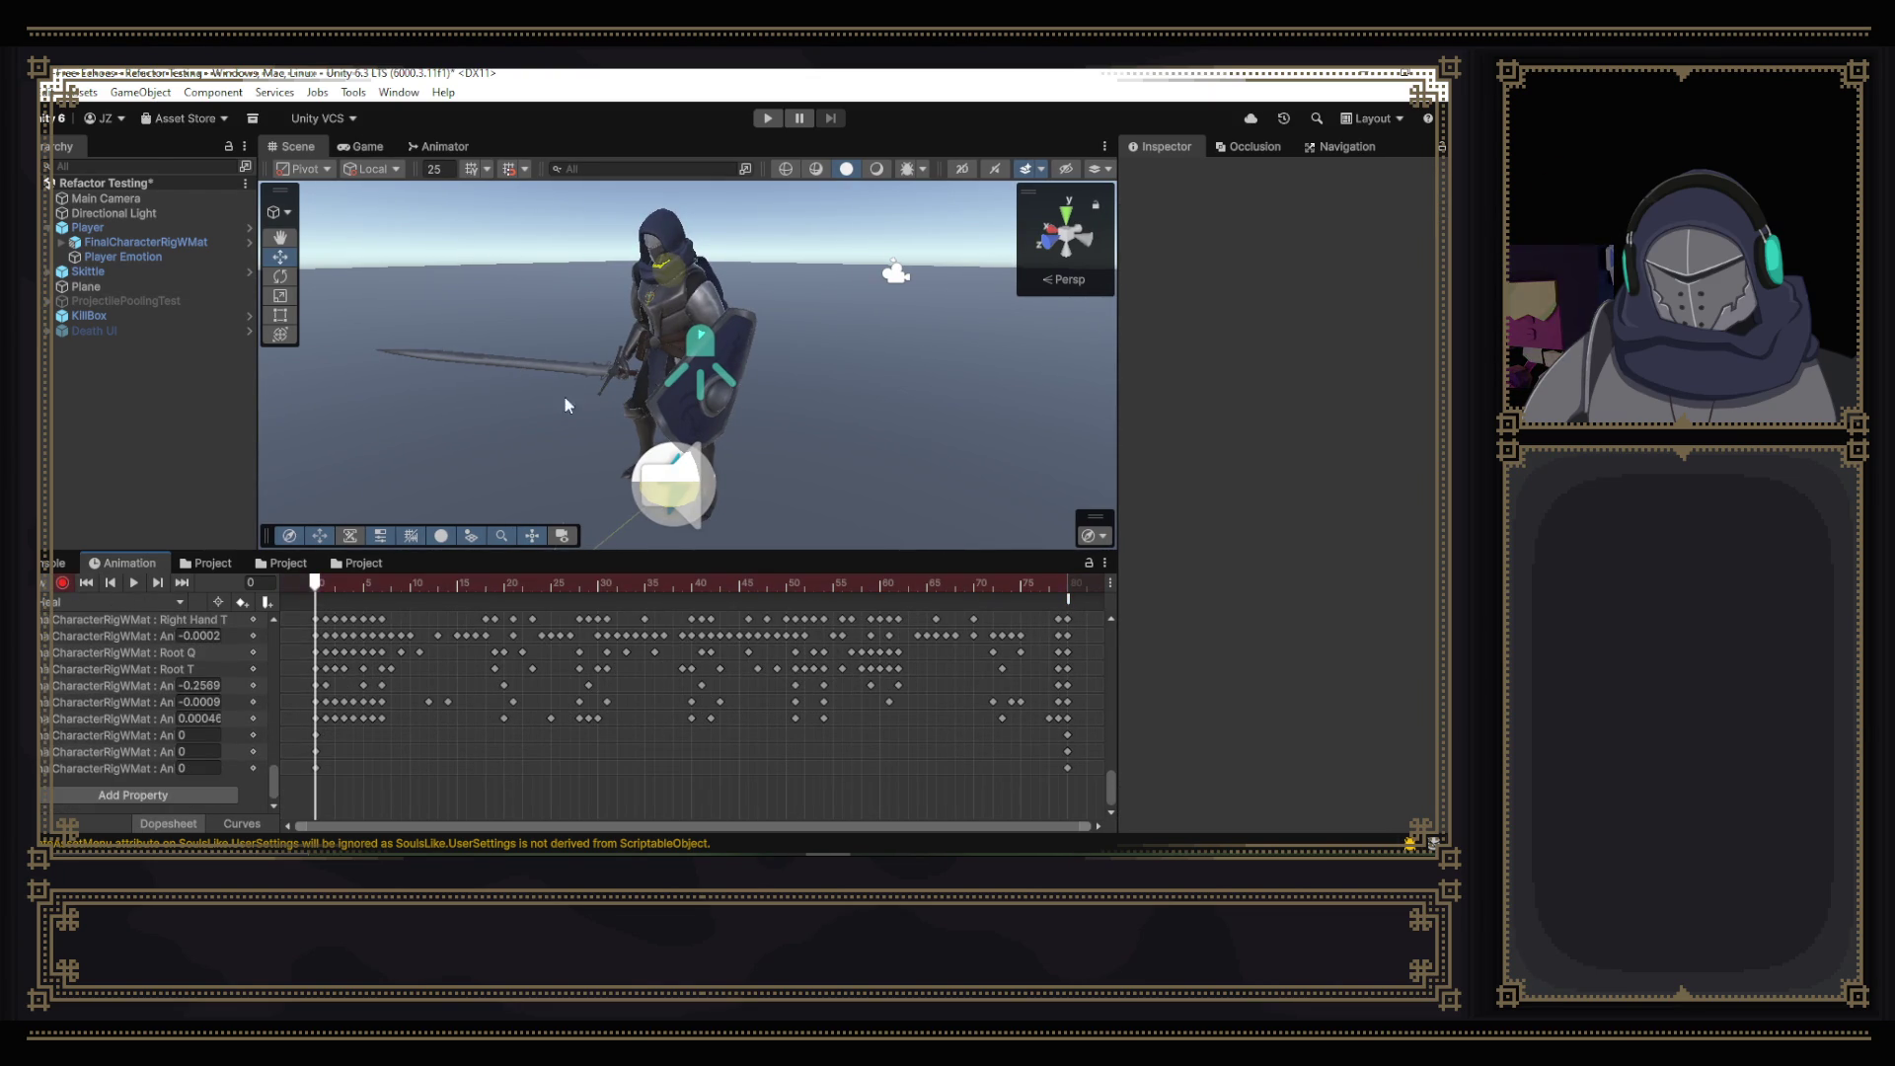
{"action": "left_click", "coordinate": [570, 367]}
{"action": "left_click", "coordinate": [570, 347]}
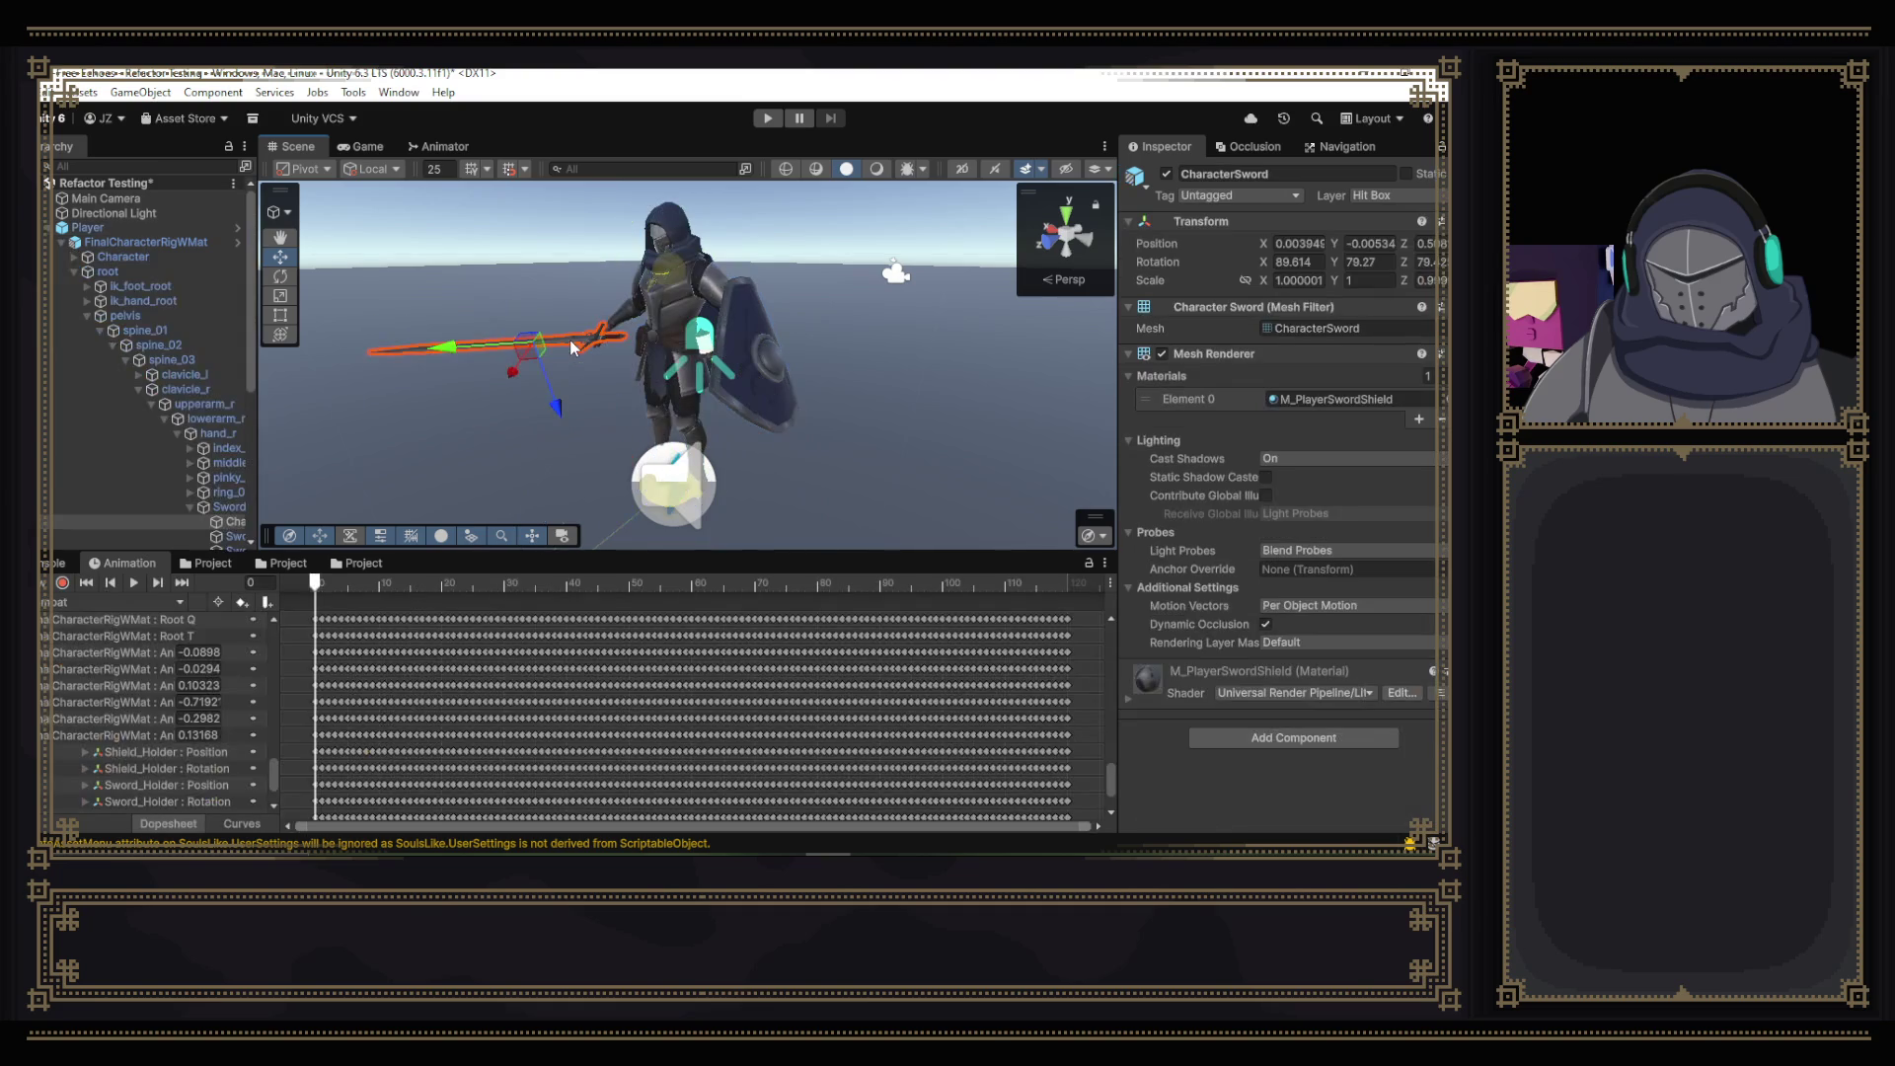
{"action": "left_click", "coordinate": [234, 508]}
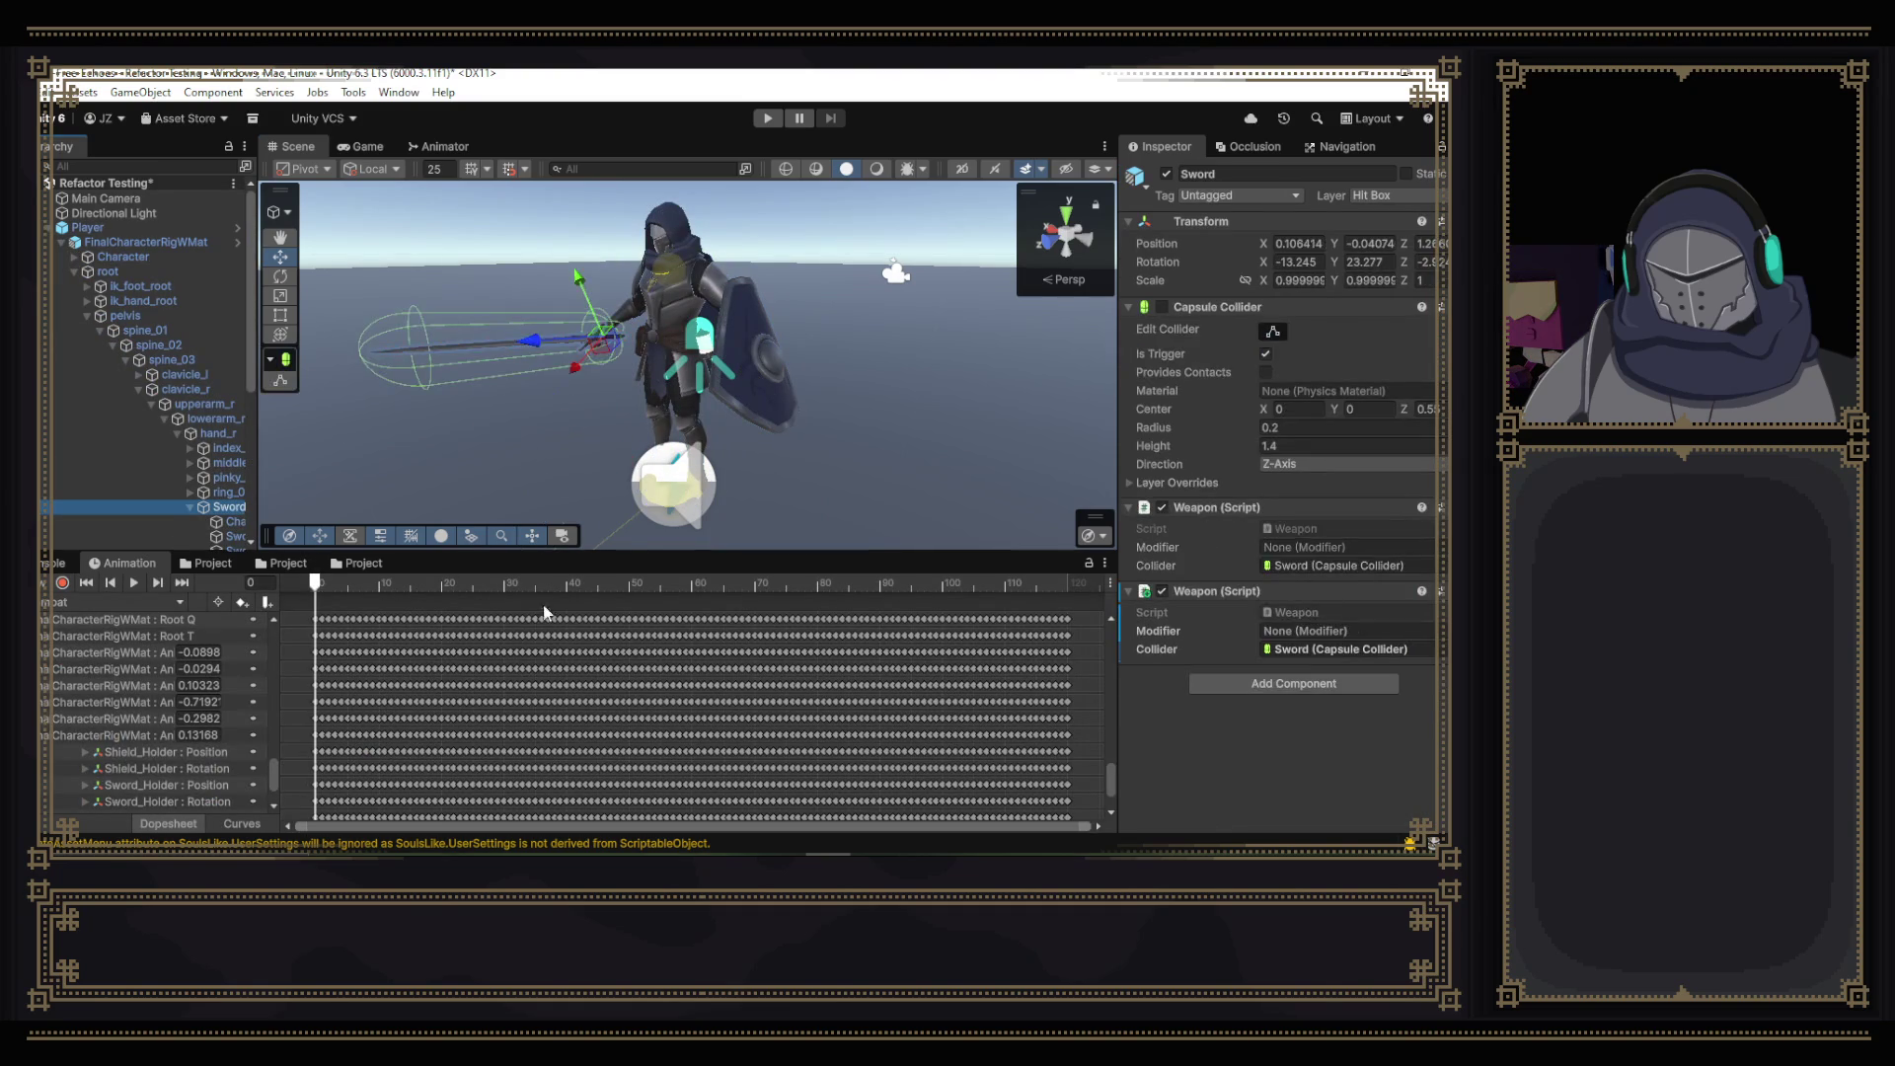
{"action": "scroll", "coordinate": [1107, 792], "scroll_direction": "down", "scroll_amount": 3}
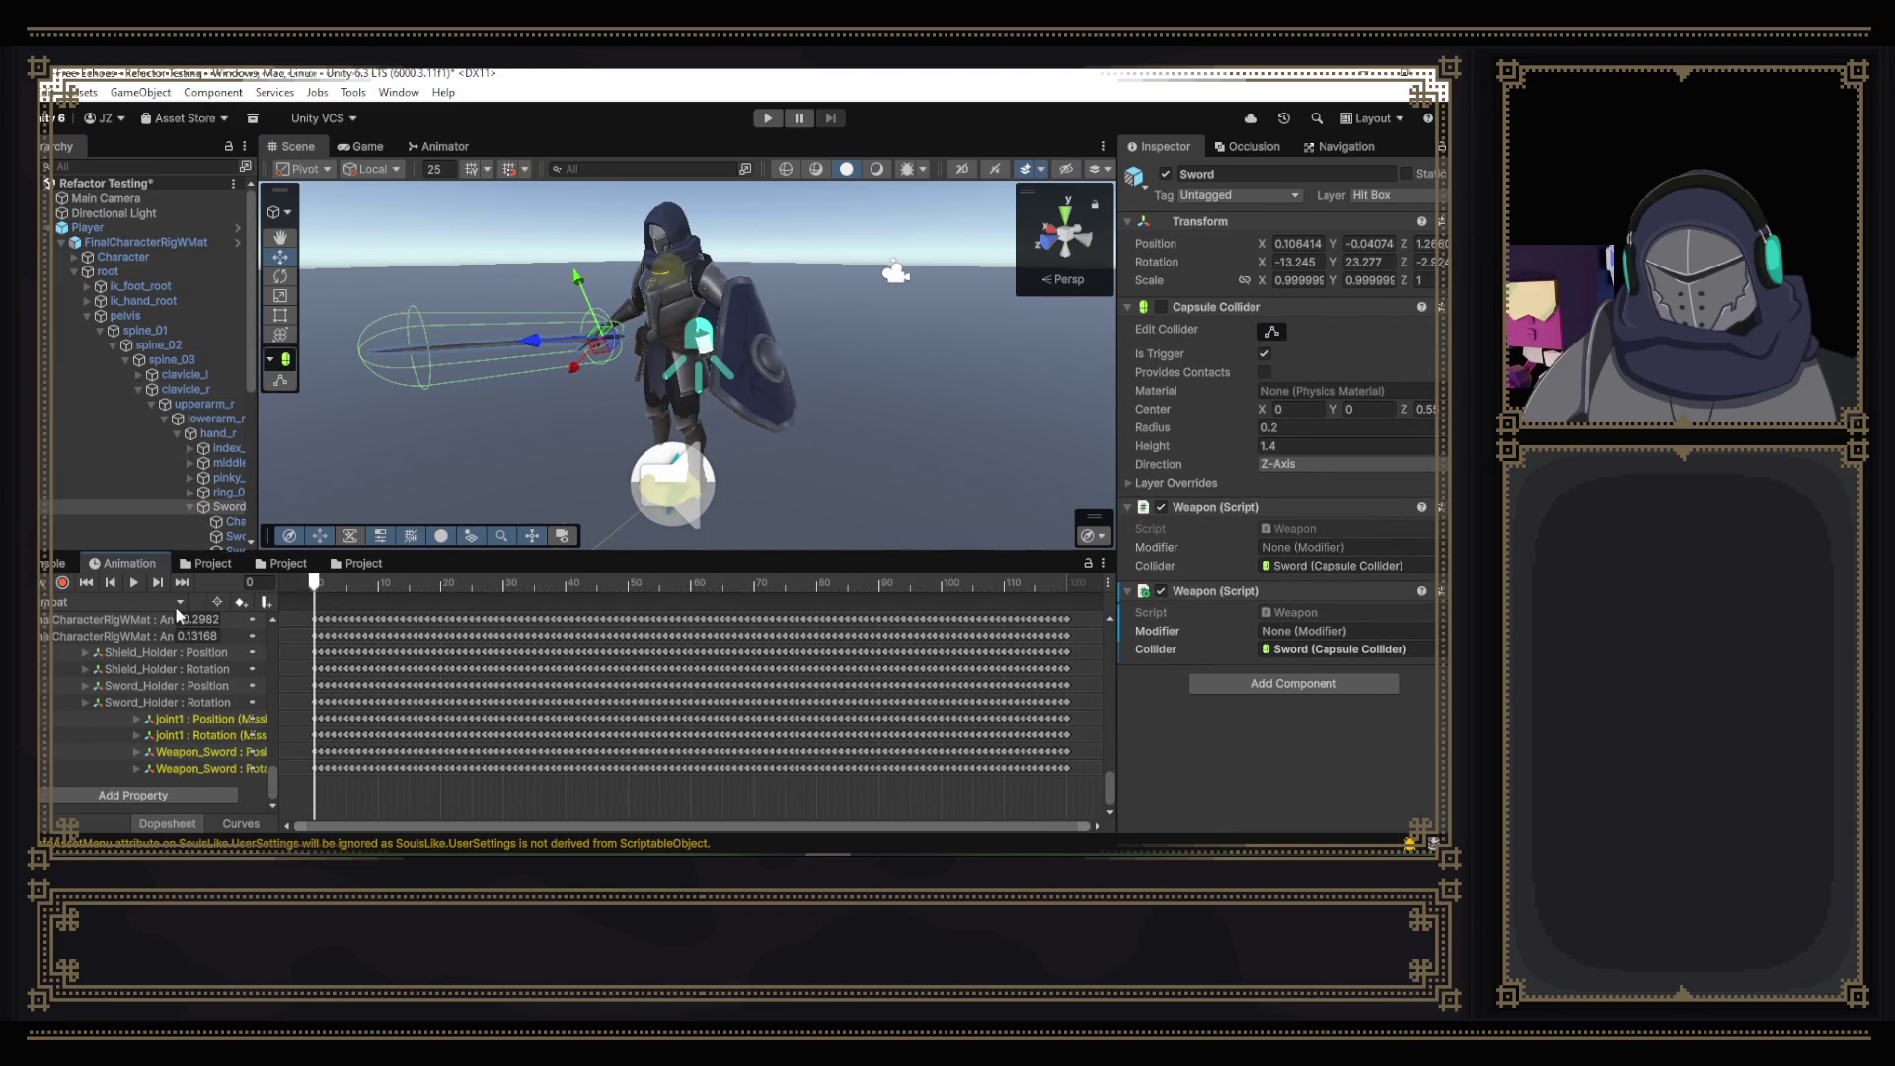
{"action": "left_click", "coordinate": [65, 583]}
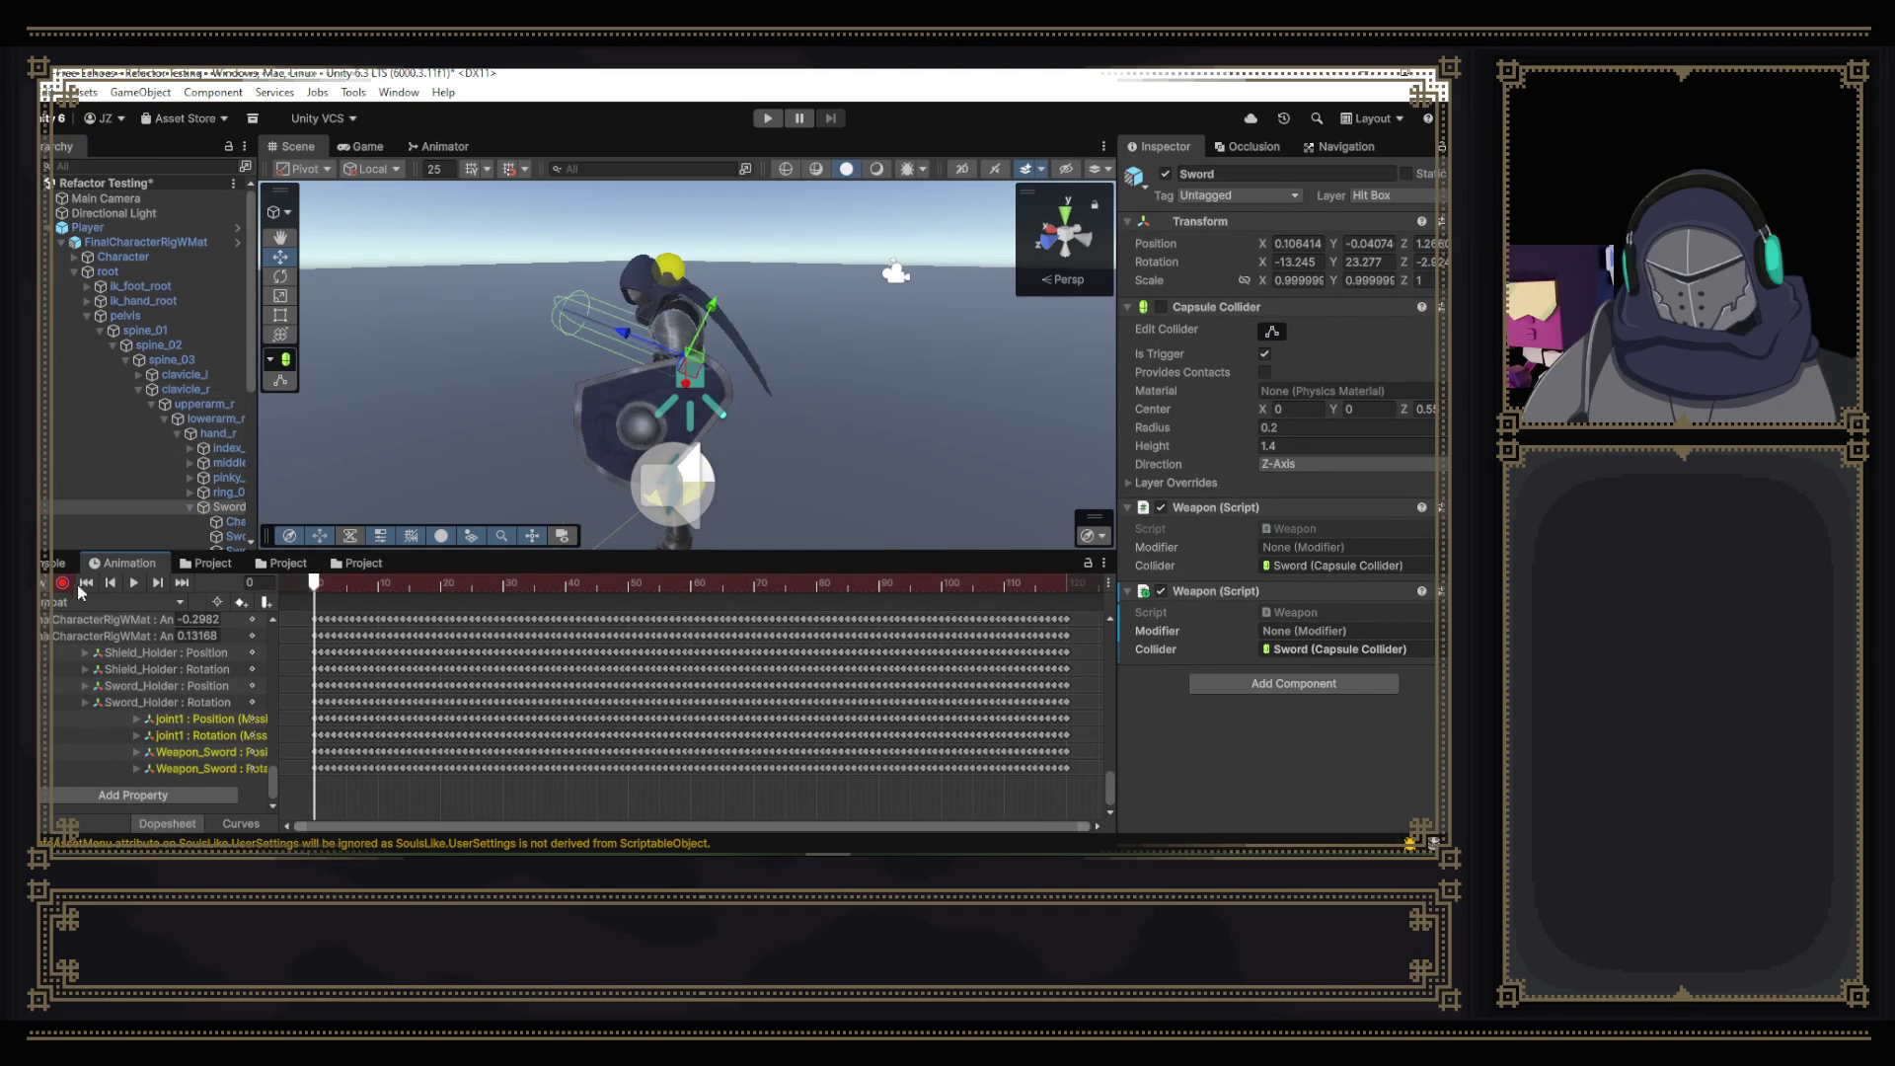
{"action": "left_click", "coordinate": [1166, 175]}
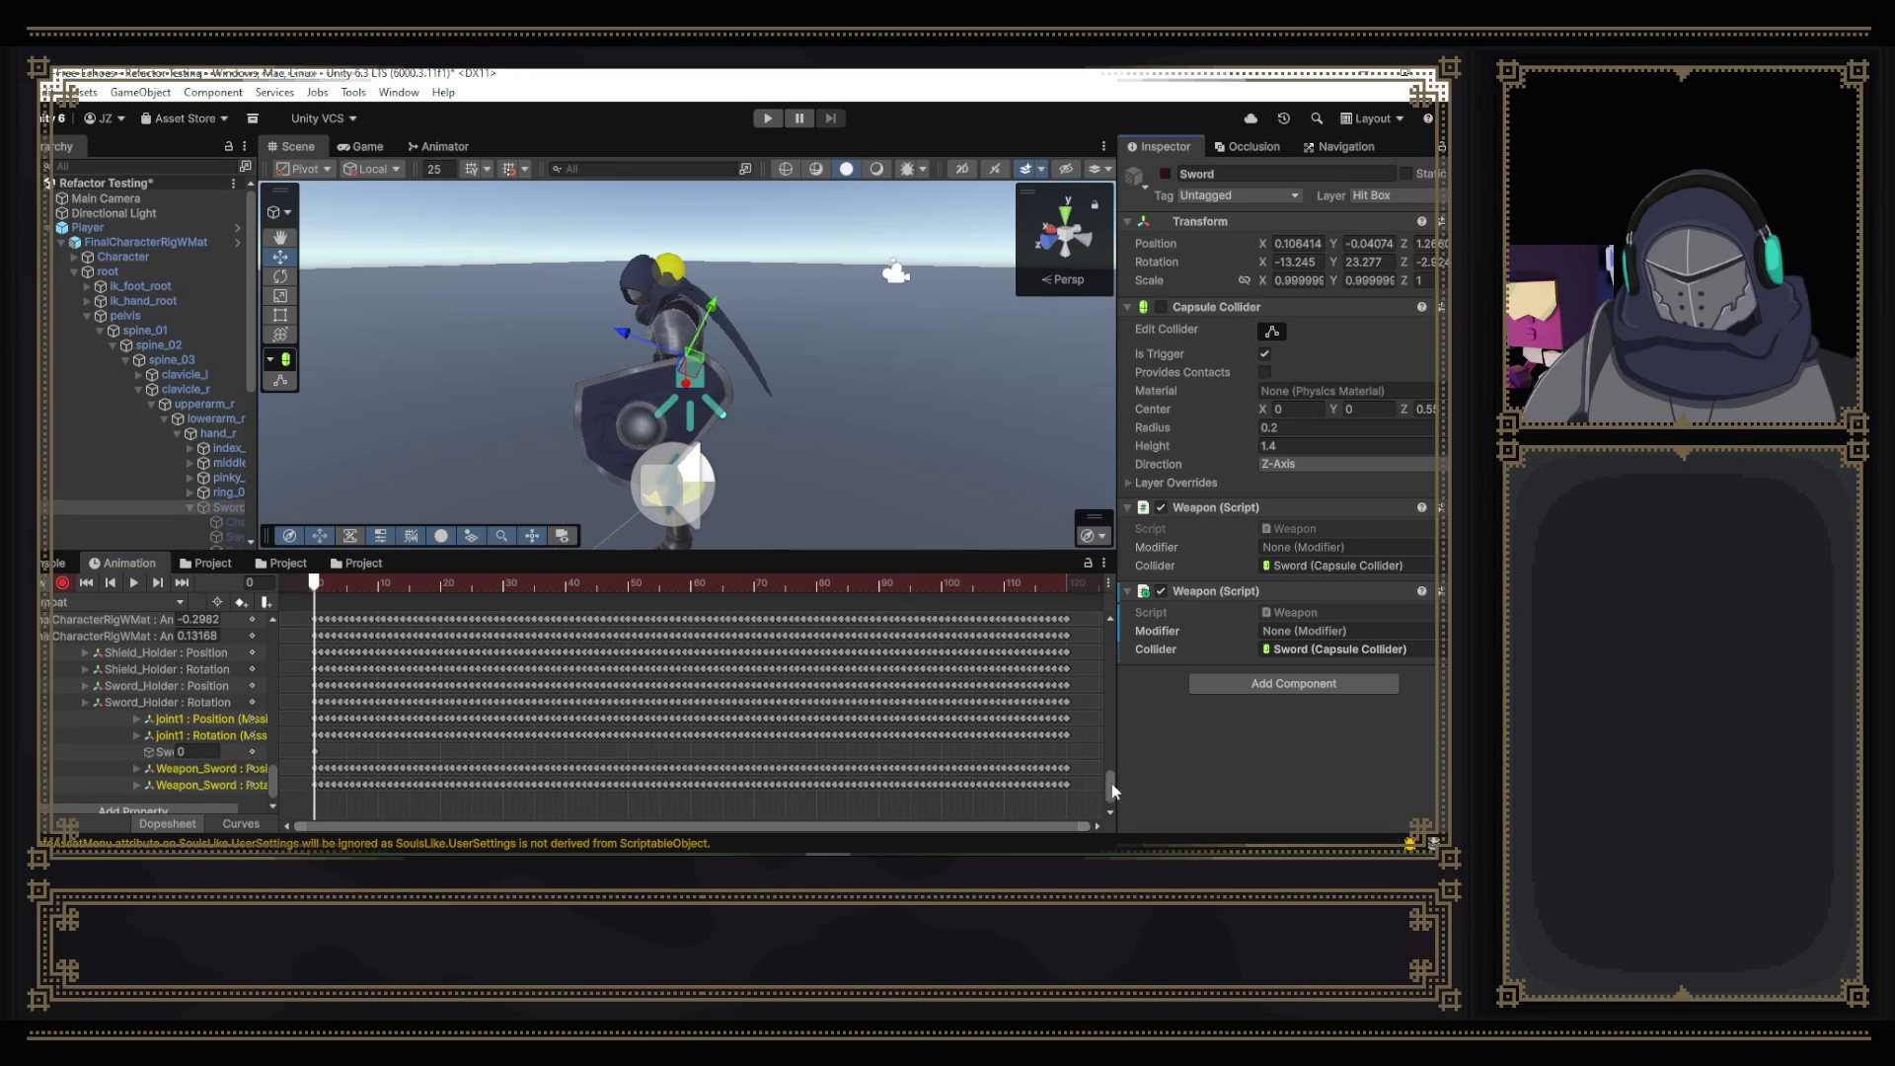
- Scrub to frame 127 and delete the Sword Is Active track from the clip
{"action": "left_click_drag", "start_coordinate": [1113, 789], "coordinate": [1113, 829]}
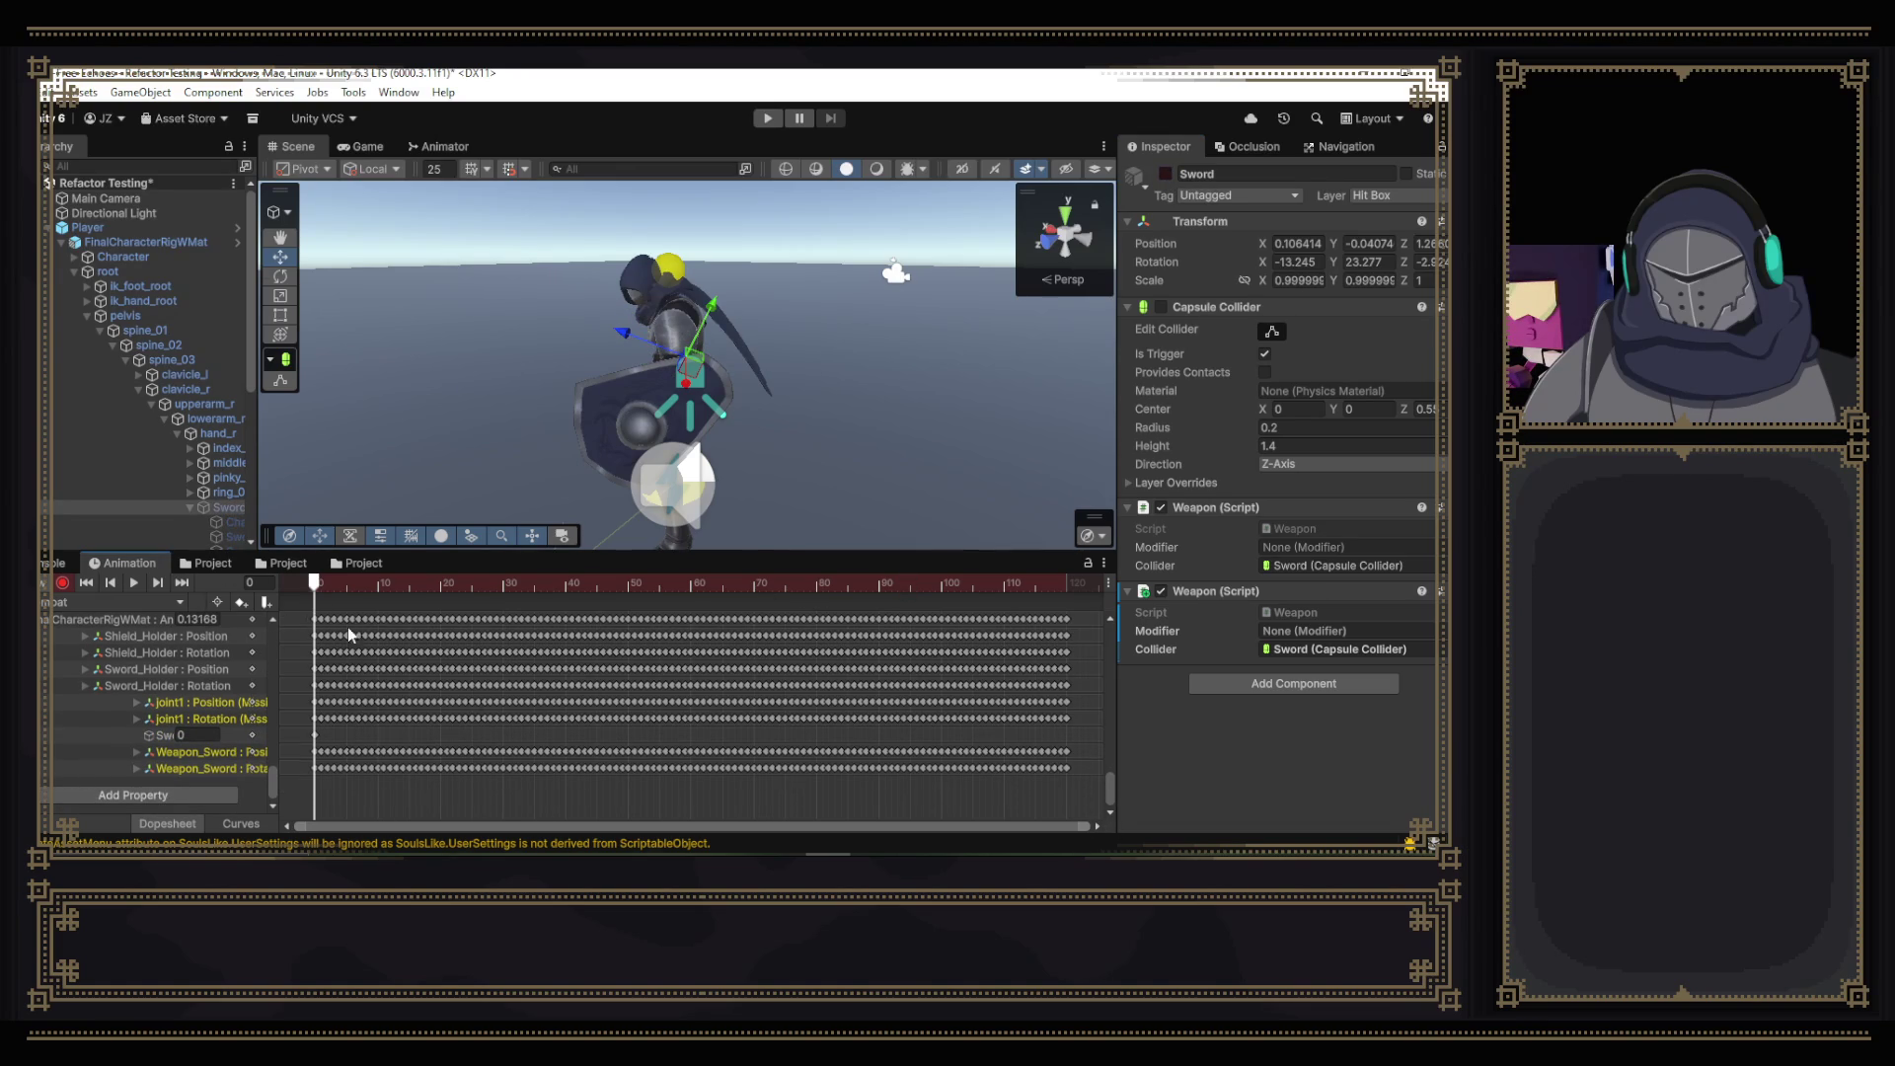
{"action": "mouse_move", "coordinate": [317, 589]}
{"action": "left_mouse_down"}
{"action": "mouse_move", "coordinate": [1110, 600]}
{"action": "mouse_move", "coordinate": [170, 609]}
{"action": "left_mouse_up"}
{"action": "key", "text": "Delete"}
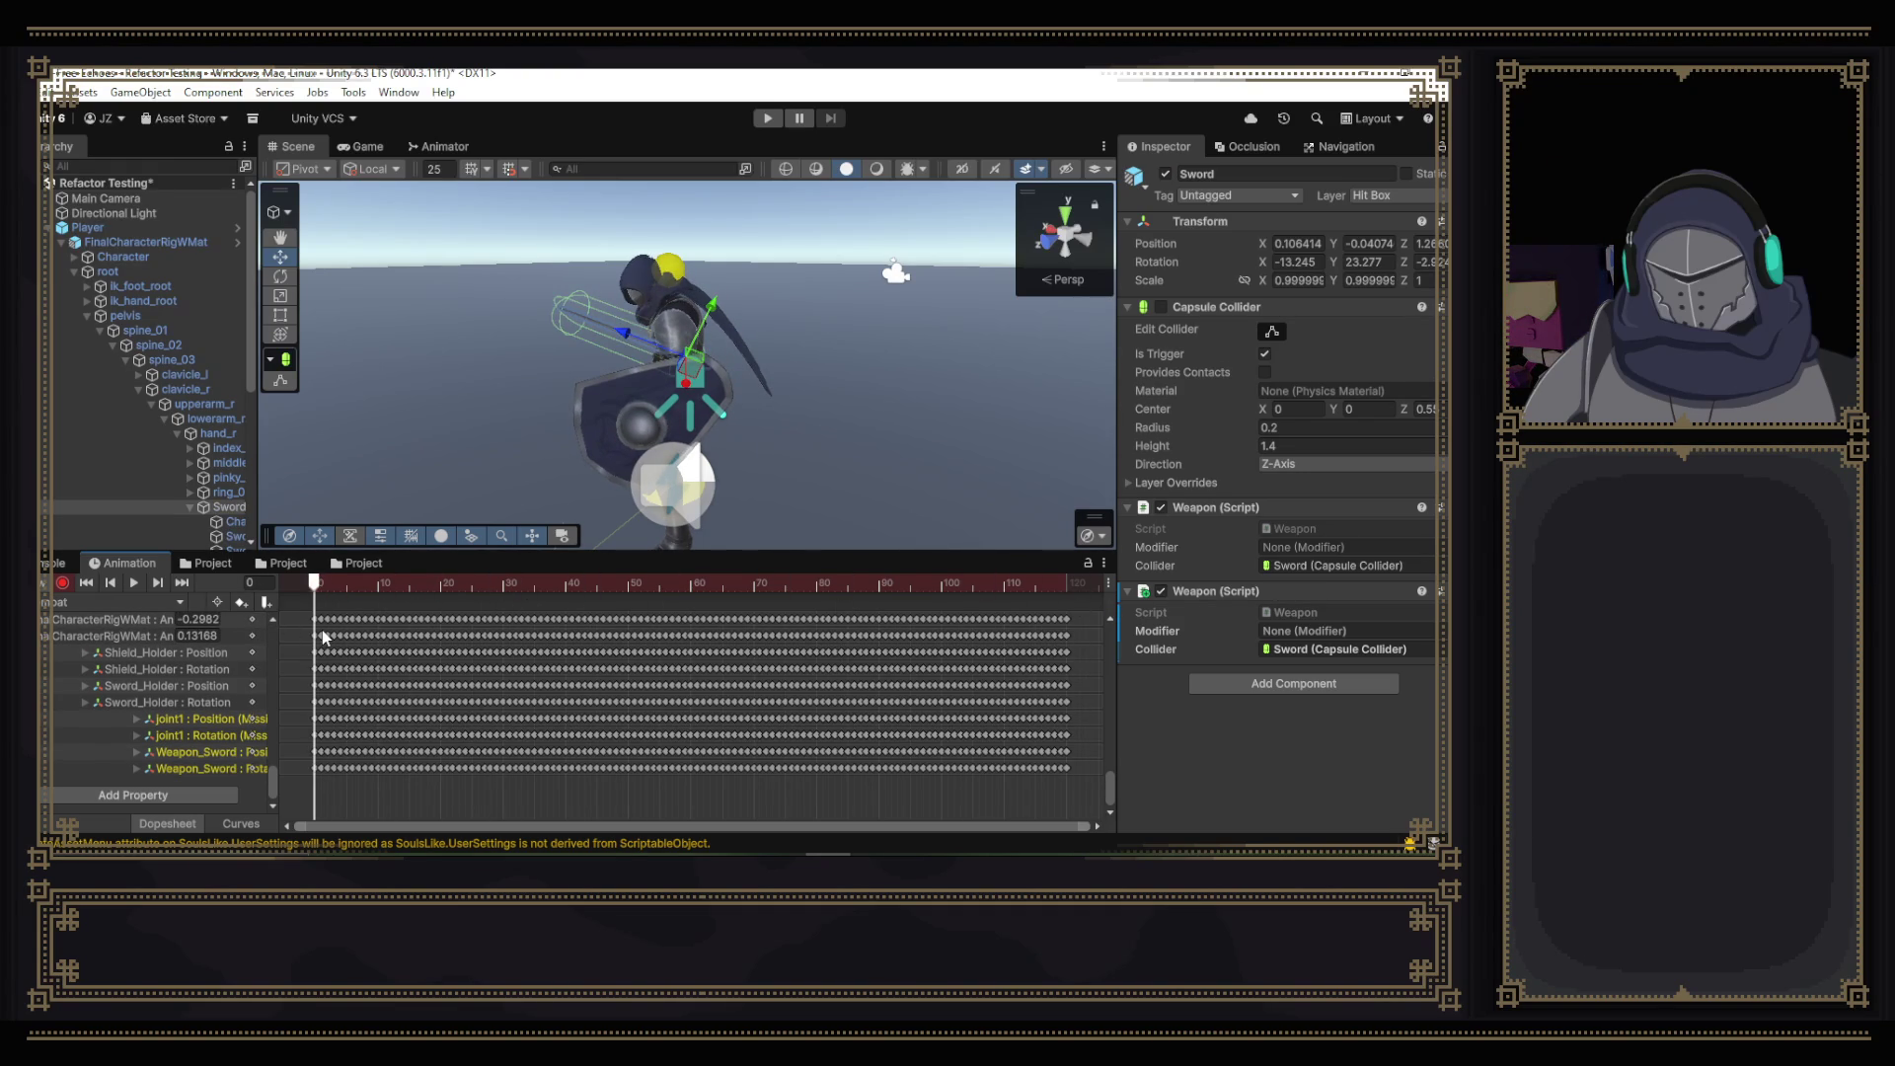
- Load another clip, key the Sword's active box off while recording, then stop and scrub to frame 36
{"action": "left_click", "coordinate": [45, 605]}
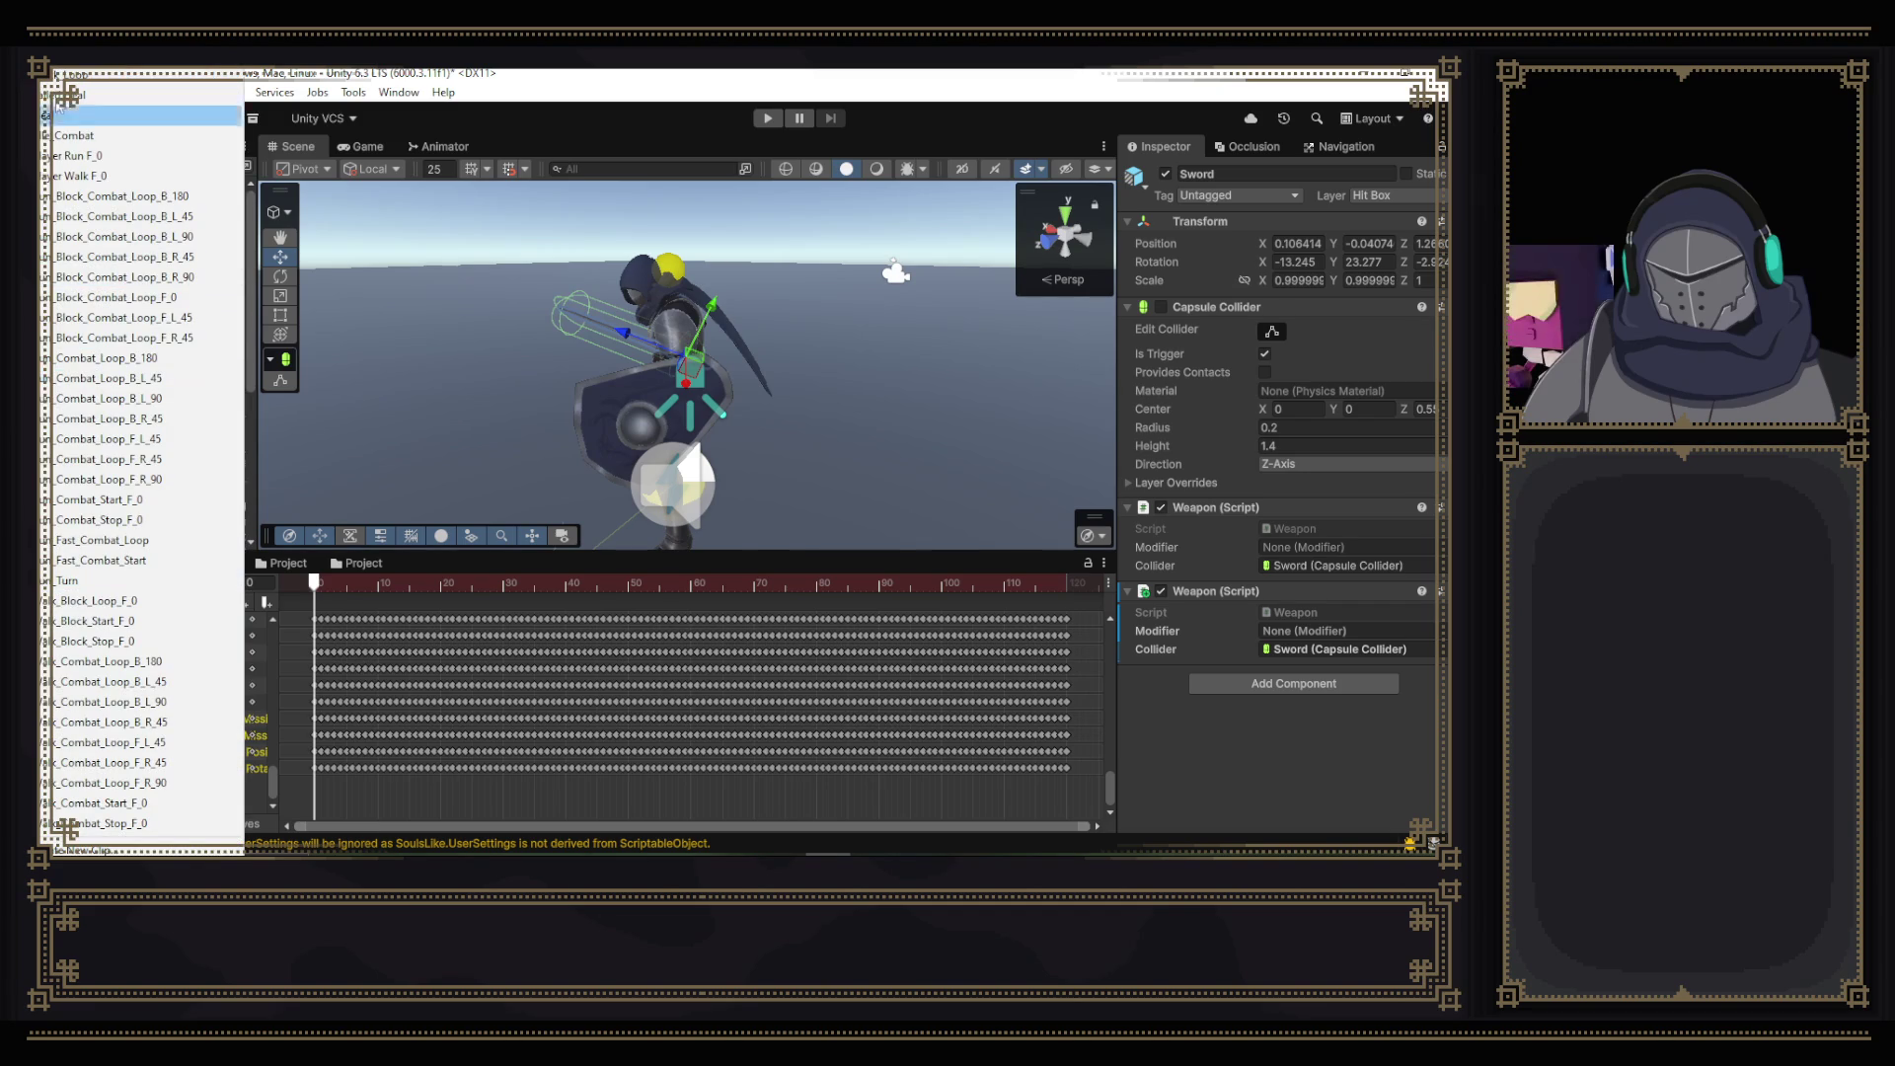
{"action": "left_click", "coordinate": [89, 95]}
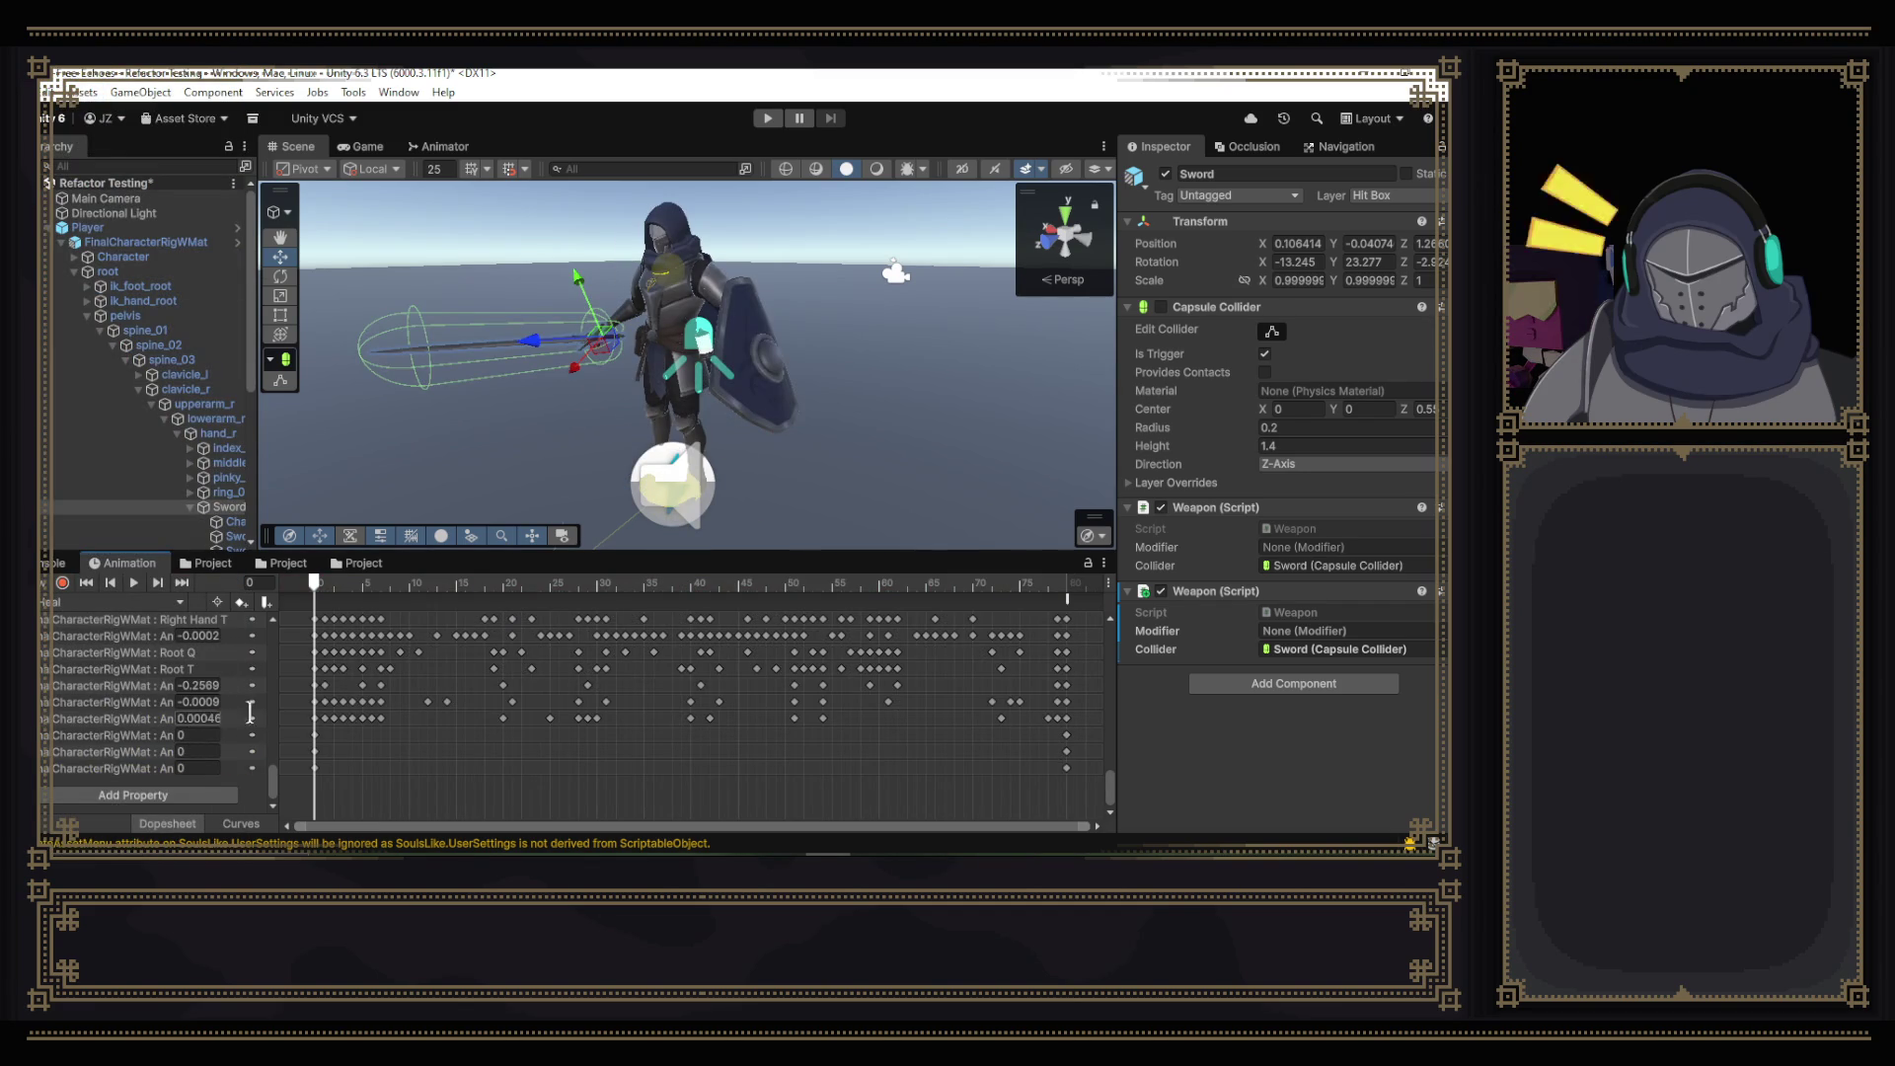
{"action": "left_click", "coordinate": [63, 583]}
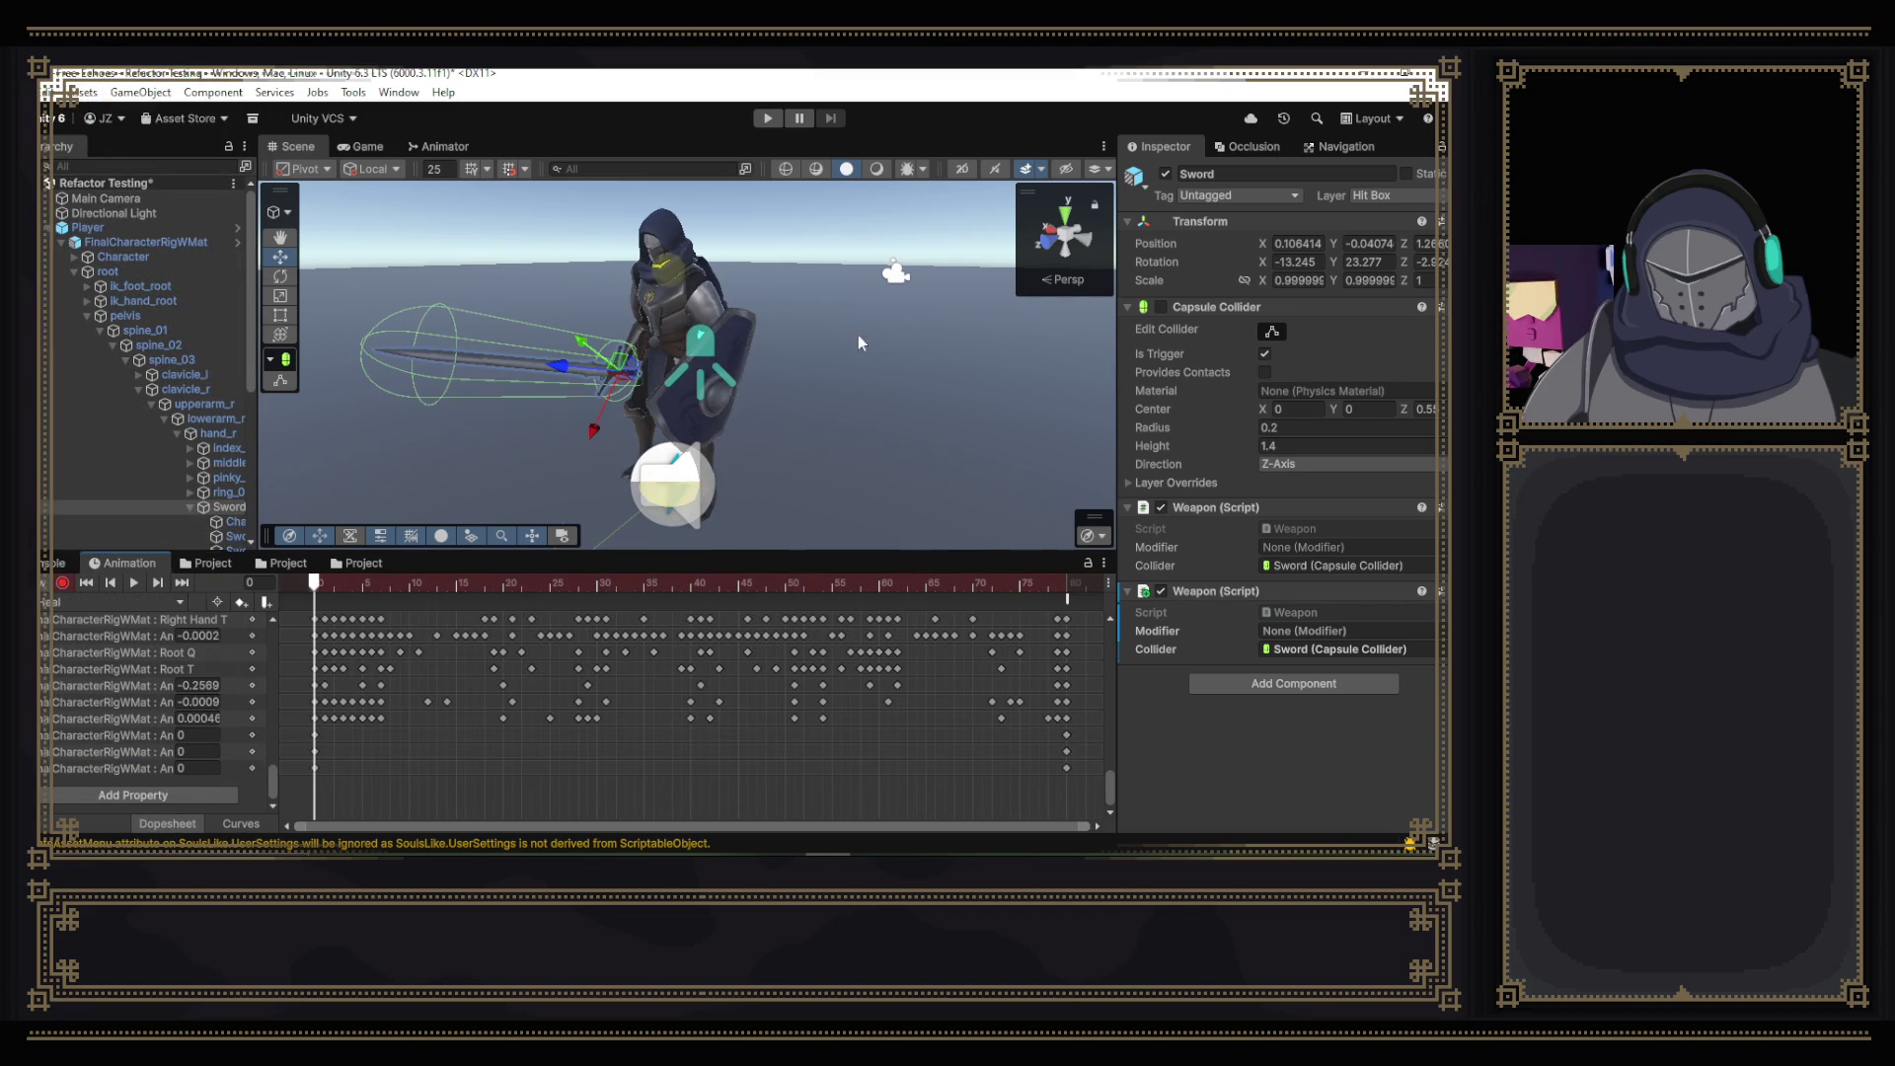
{"action": "left_click", "coordinate": [1165, 173]}
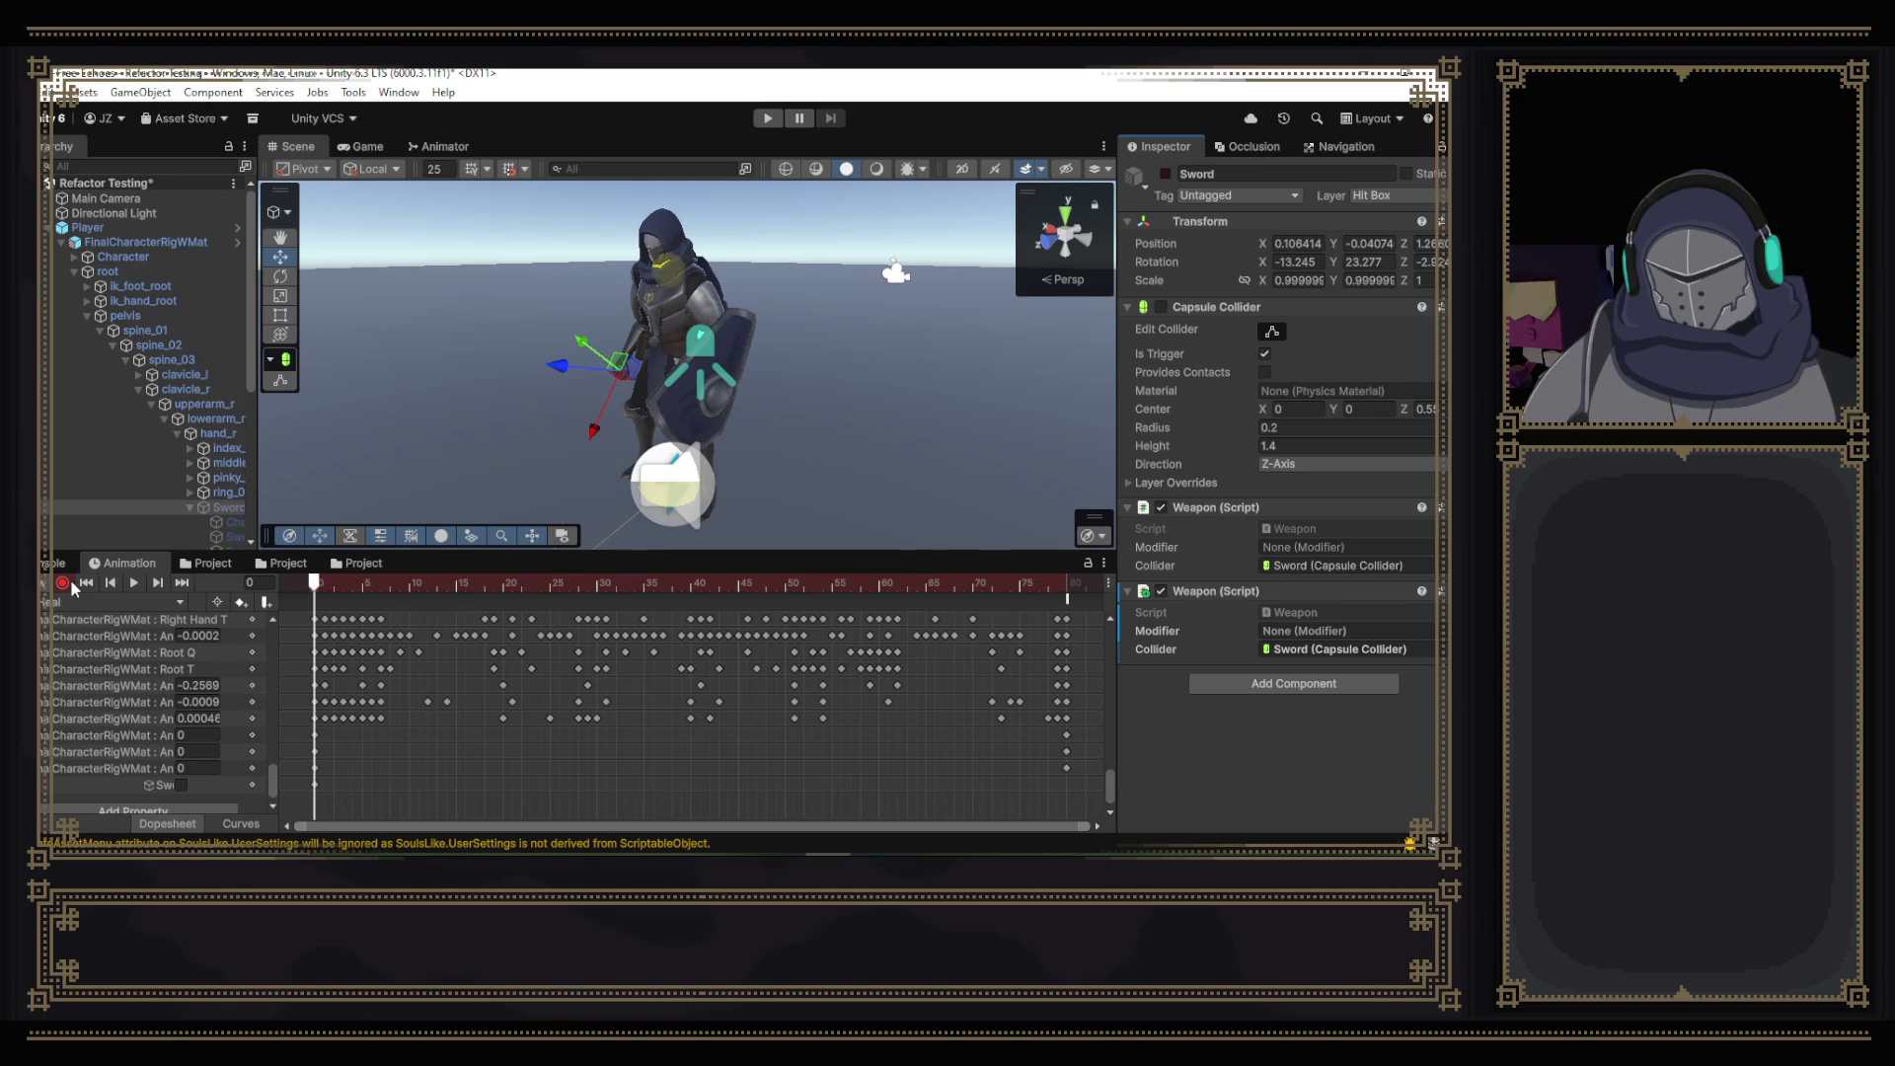
{"action": "left_click", "coordinate": [63, 583]}
{"action": "left_click", "coordinate": [323, 582]}
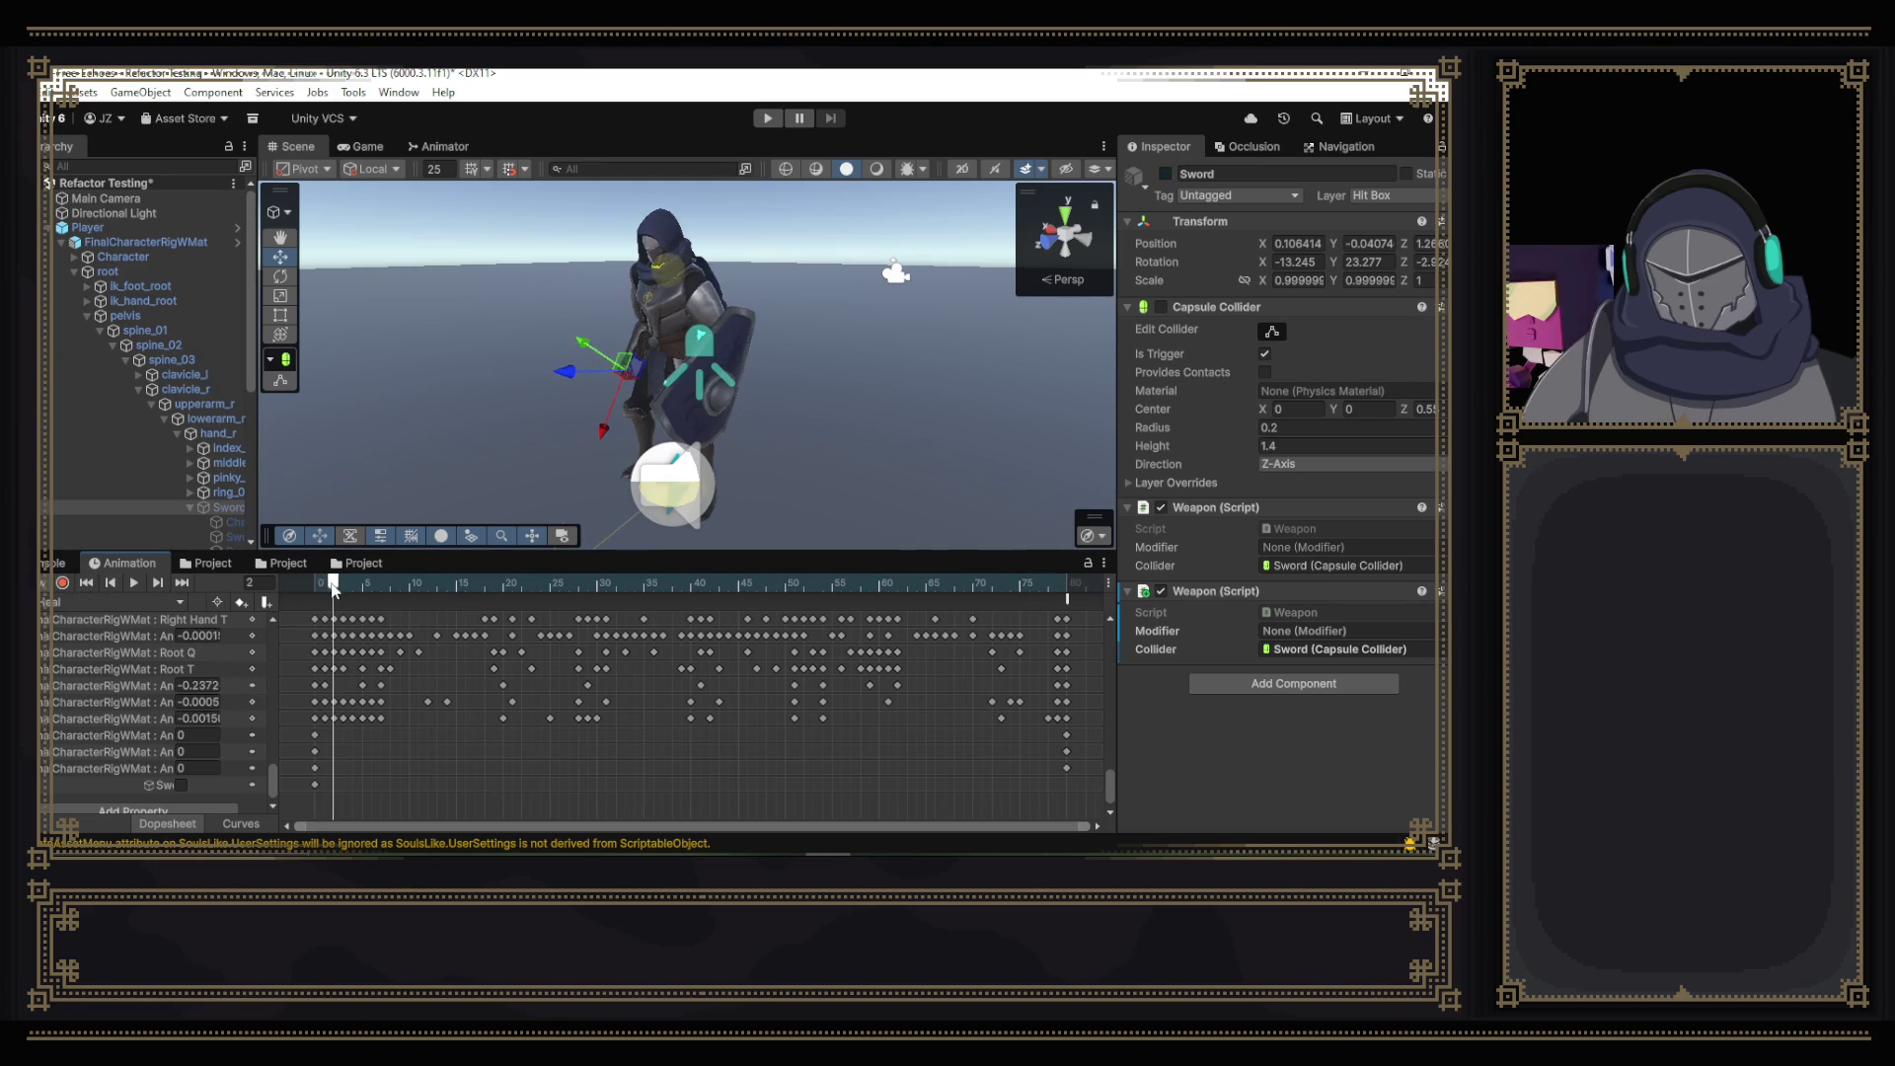
{"action": "mouse_move", "coordinate": [335, 589]}
{"action": "left_mouse_down"}
{"action": "mouse_move", "coordinate": [653, 590]}
{"action": "mouse_move", "coordinate": [814, 622]}
{"action": "mouse_move", "coordinate": [735, 627]}
{"action": "mouse_move", "coordinate": [967, 640]}
{"action": "mouse_move", "coordinate": [780, 647]}
{"action": "left_mouse_up"}
{"action": "mouse_move", "coordinate": [464, 310]}
{"action": "left_mouse_down"}
{"action": "mouse_move", "coordinate": [576, 325]}
{"action": "mouse_move", "coordinate": [584, 287]}
{"action": "mouse_move", "coordinate": [914, 322]}
{"action": "left_mouse_up"}
- Review the motion between frames 26 and 50, then start recording and select the lowerarm_r bone
{"action": "left_click", "coordinate": [786, 584]}
{"action": "mouse_move", "coordinate": [787, 584]}
{"action": "left_mouse_down"}
{"action": "mouse_move", "coordinate": [892, 586]}
{"action": "mouse_move", "coordinate": [811, 585]}
{"action": "left_mouse_up"}
{"action": "left_click", "coordinate": [569, 582]}
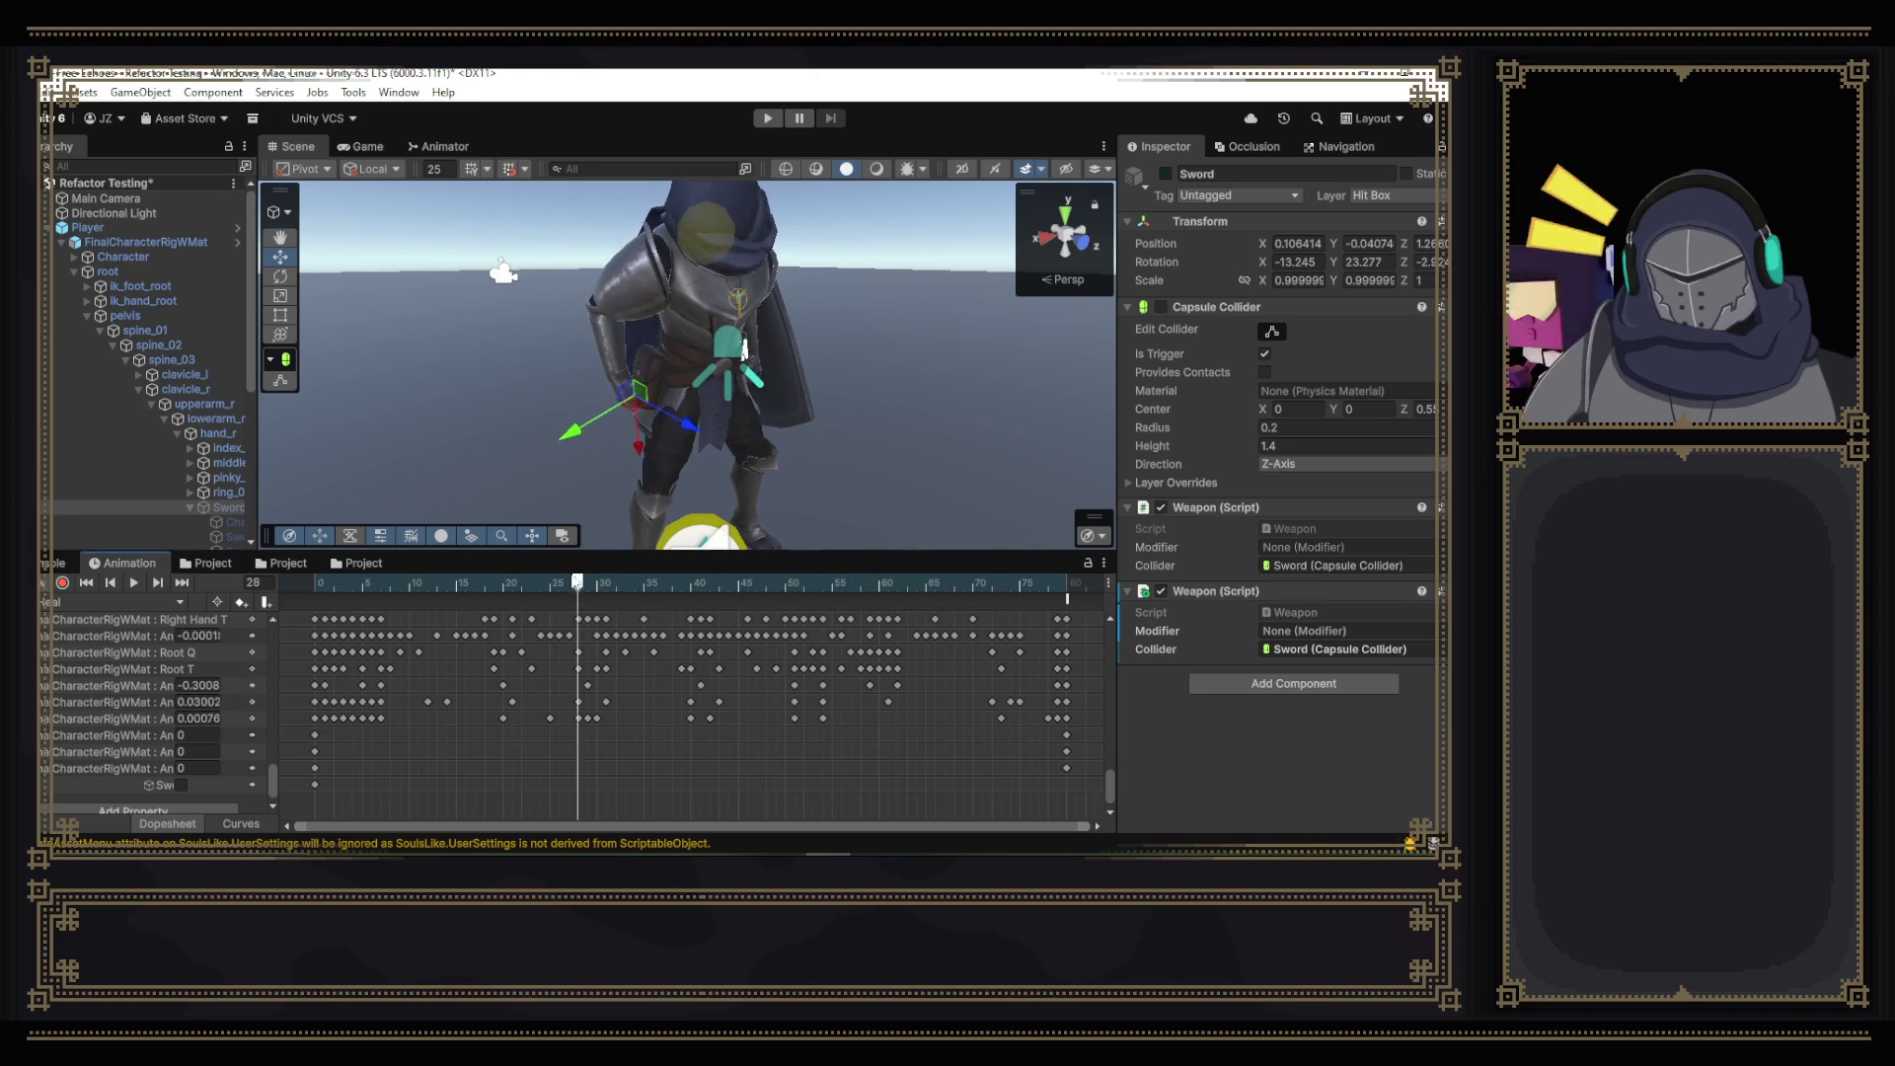
{"action": "mouse_move", "coordinate": [600, 582]}
{"action": "left_mouse_down"}
{"action": "mouse_move", "coordinate": [529, 582]}
{"action": "mouse_move", "coordinate": [562, 585]}
{"action": "left_mouse_up"}
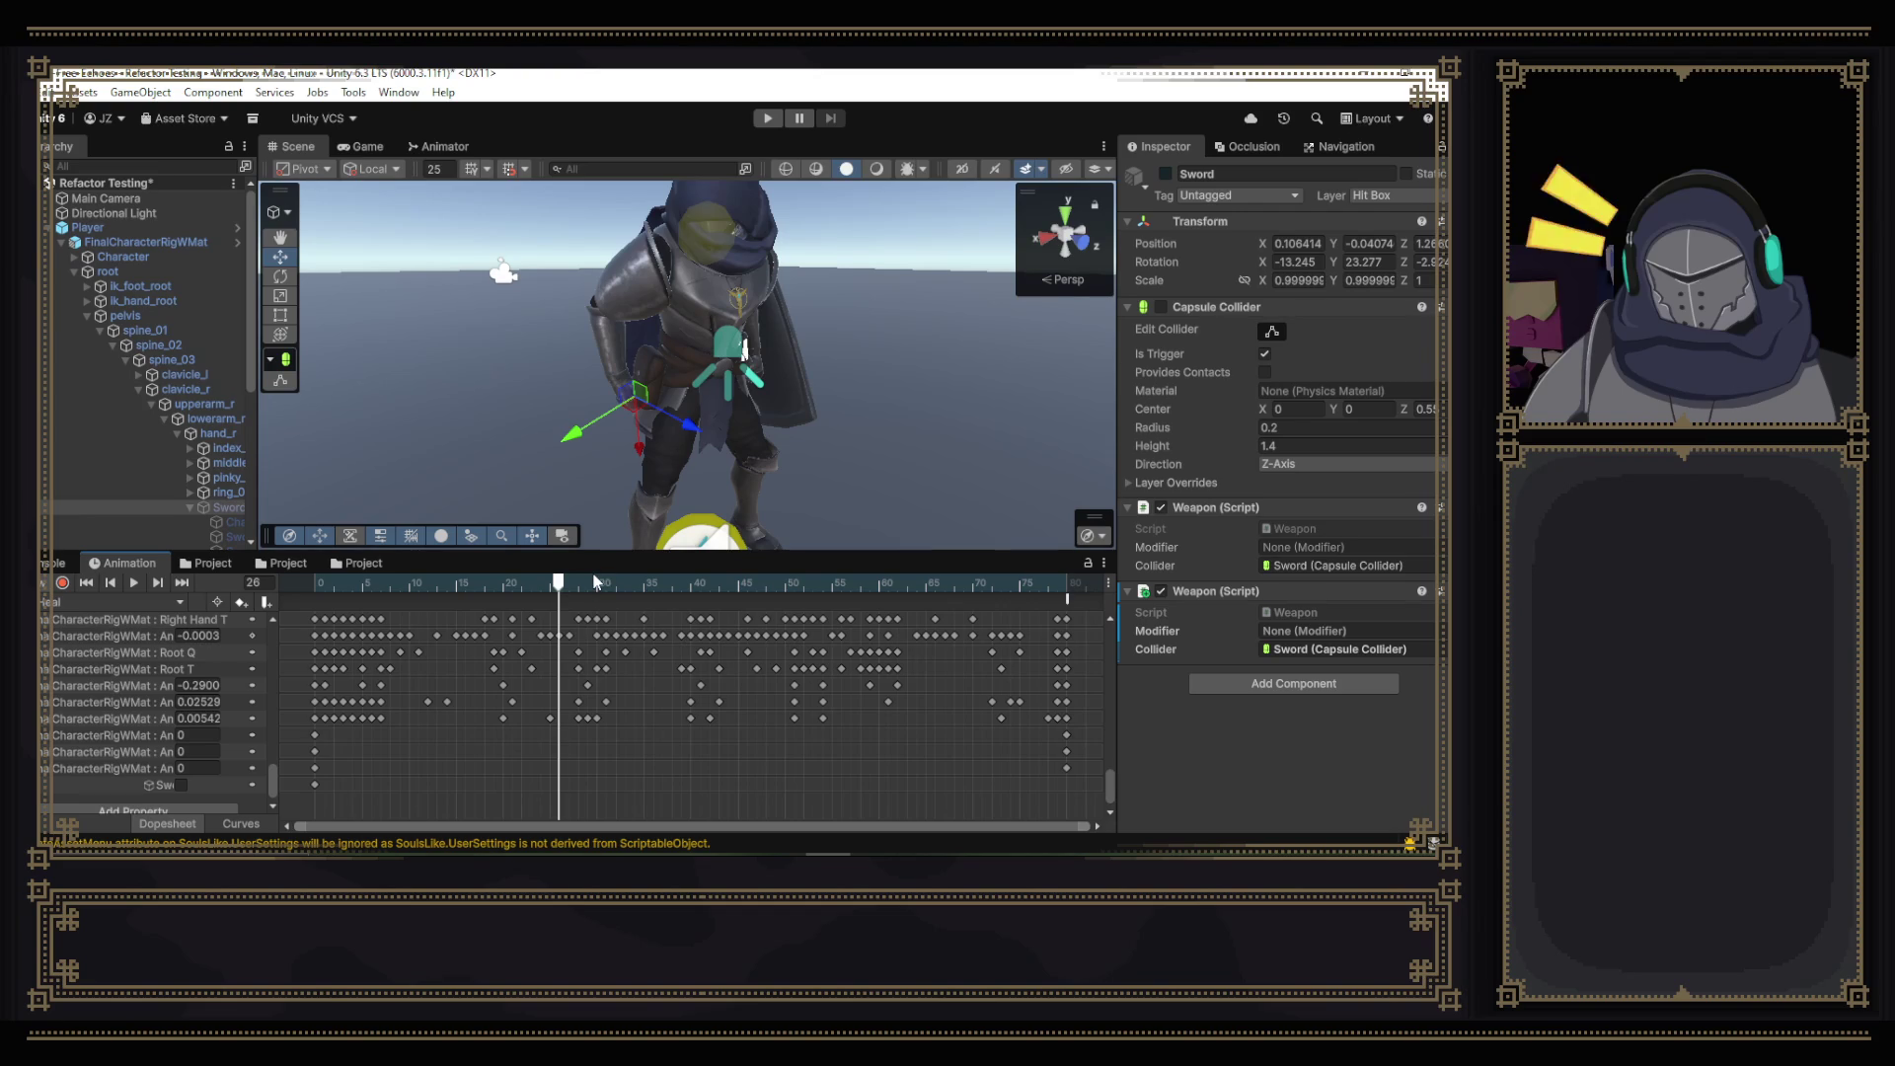
{"action": "mouse_move", "coordinate": [667, 458]}
{"action": "left_mouse_down"}
{"action": "mouse_move", "coordinate": [652, 388]}
{"action": "mouse_move", "coordinate": [662, 453]}
{"action": "left_mouse_up"}
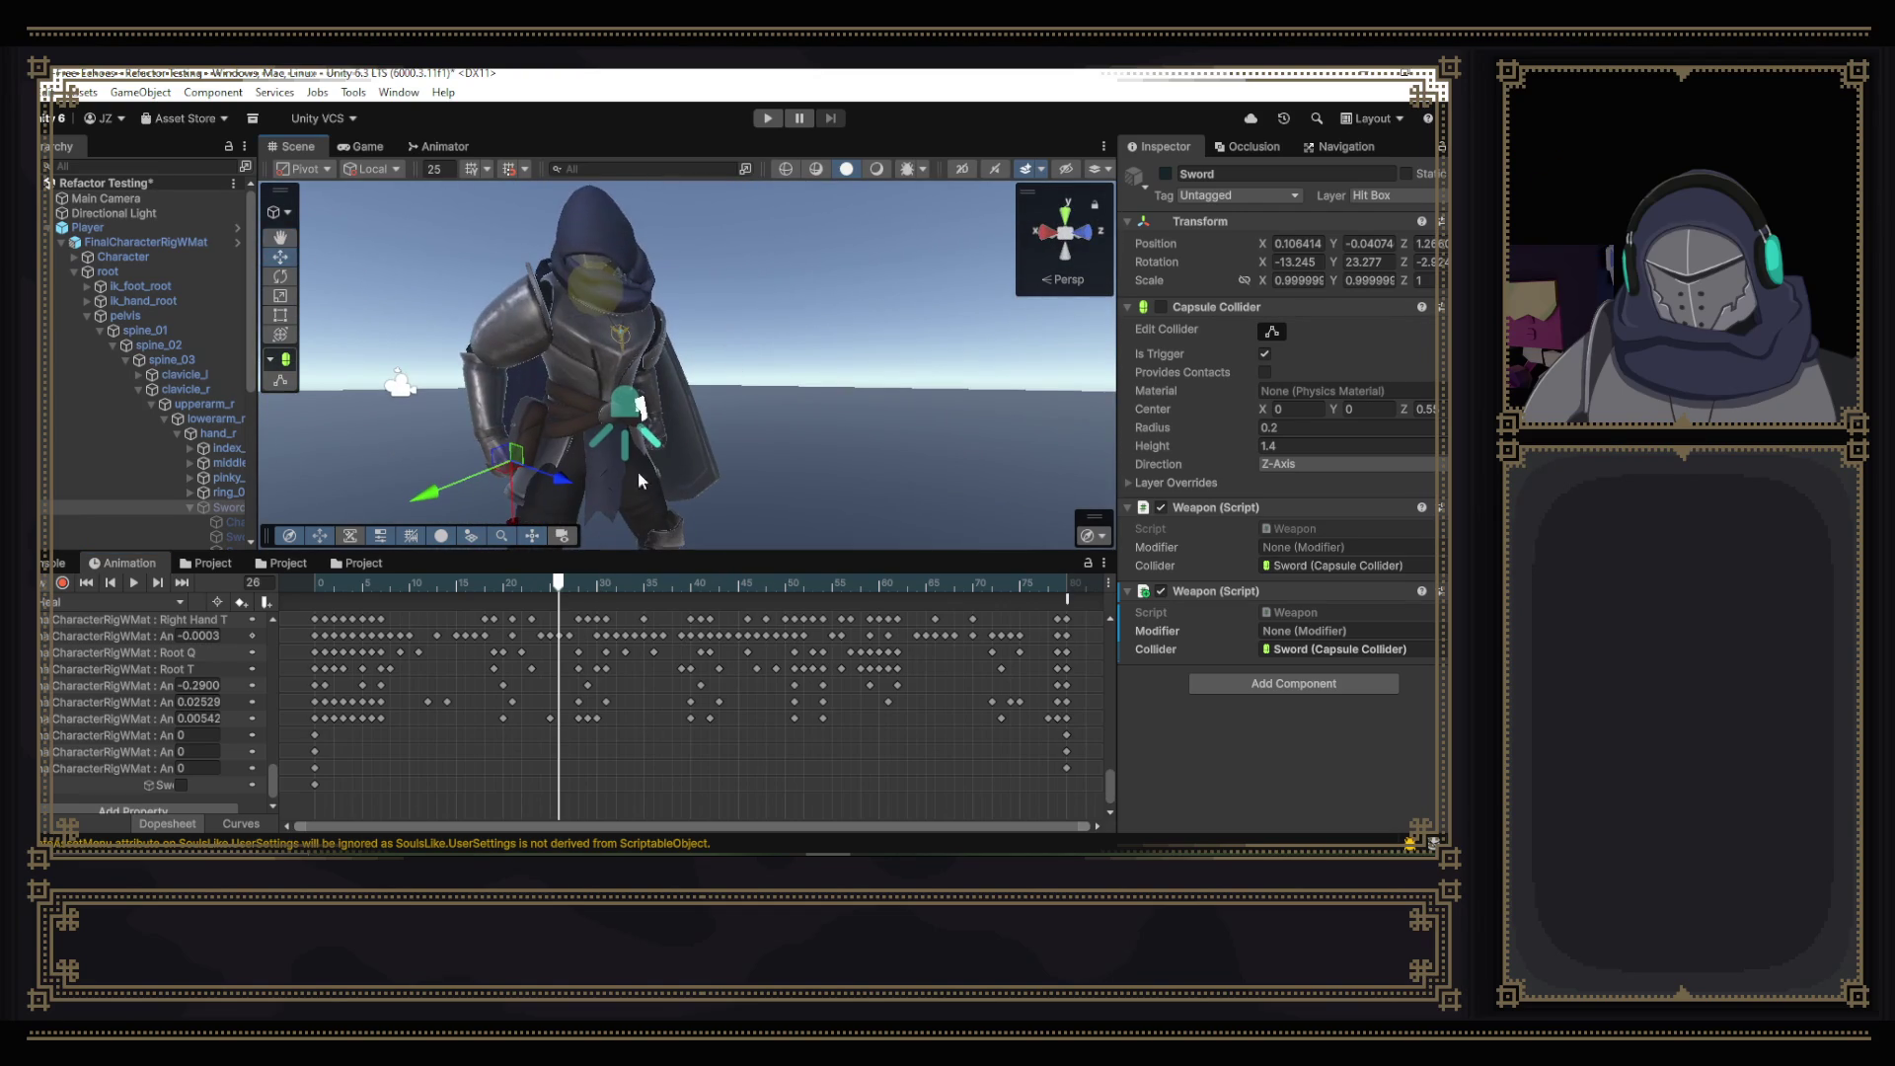
{"action": "mouse_move", "coordinate": [559, 582]}
{"action": "left_mouse_down"}
{"action": "mouse_move", "coordinate": [505, 588]}
{"action": "mouse_move", "coordinate": [640, 619]}
{"action": "mouse_move", "coordinate": [288, 580]}
{"action": "mouse_move", "coordinate": [698, 623]}
{"action": "left_mouse_up"}
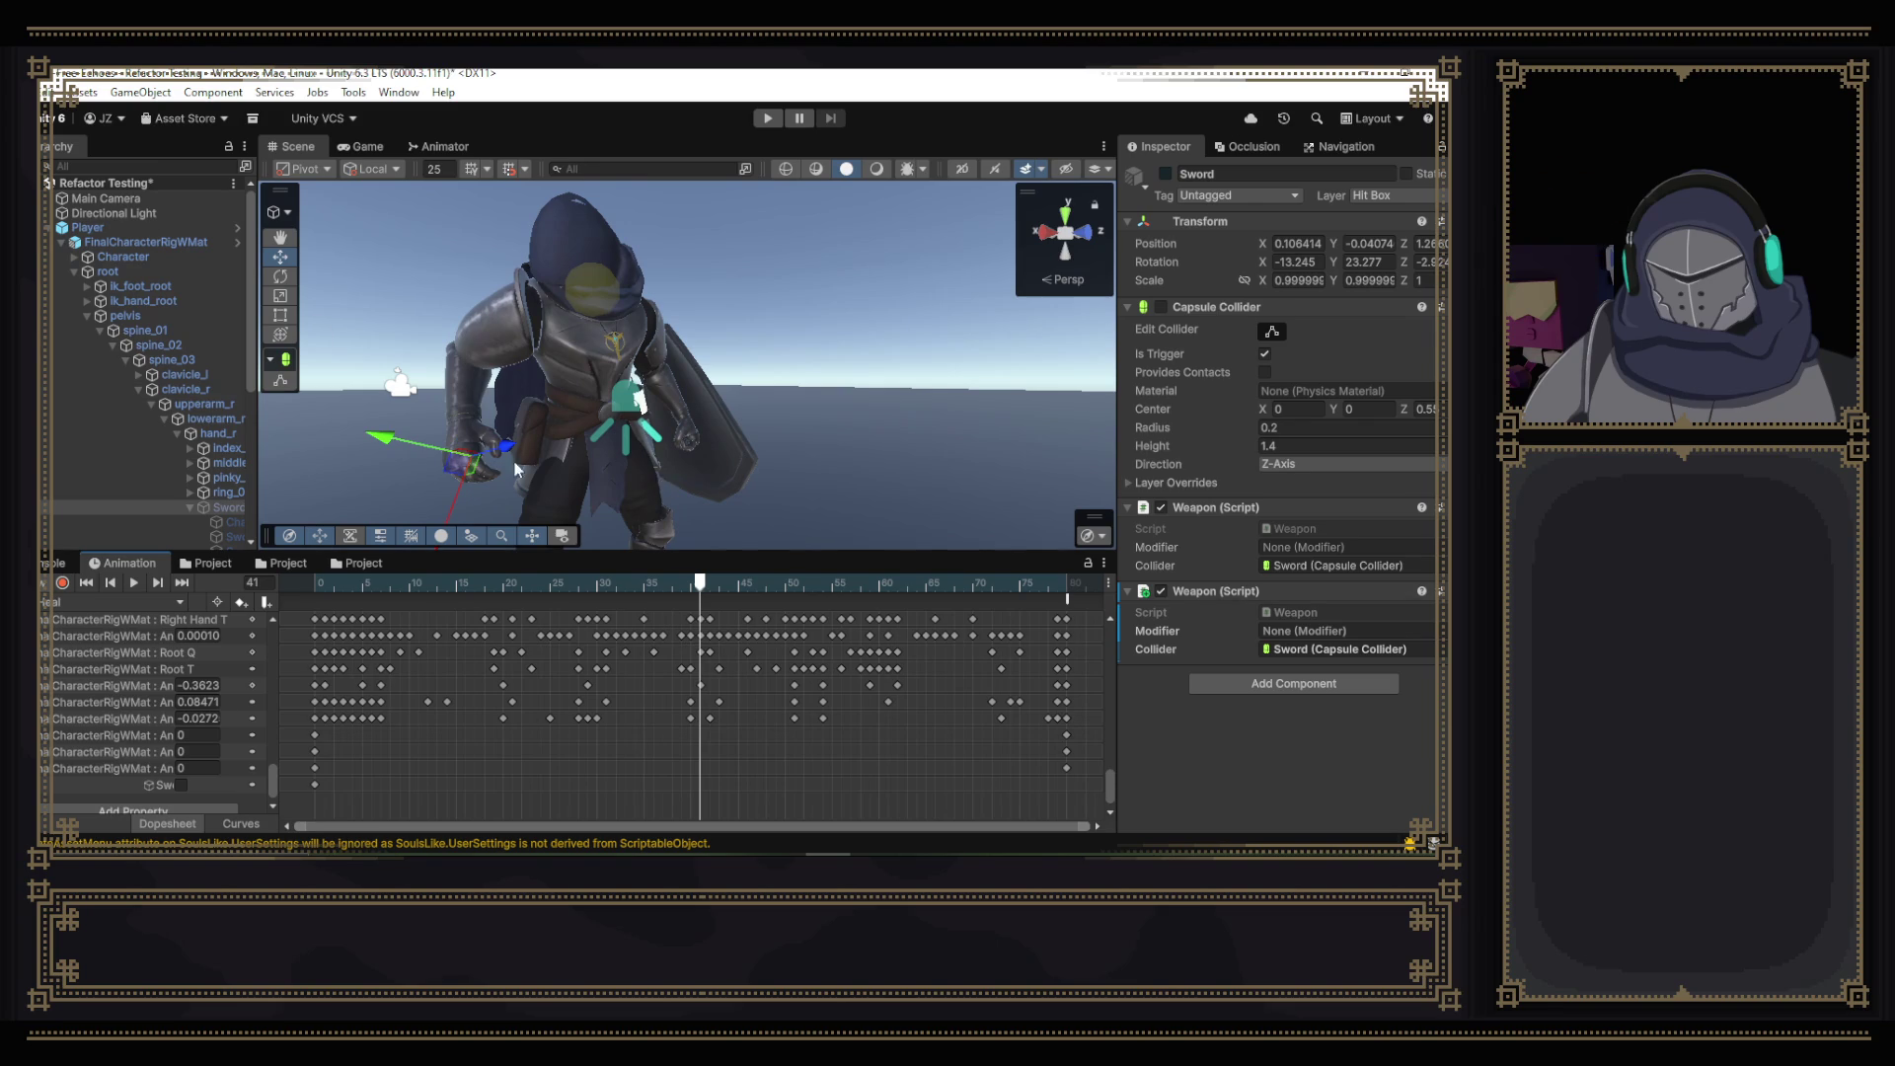
{"action": "left_click", "coordinate": [62, 583]}
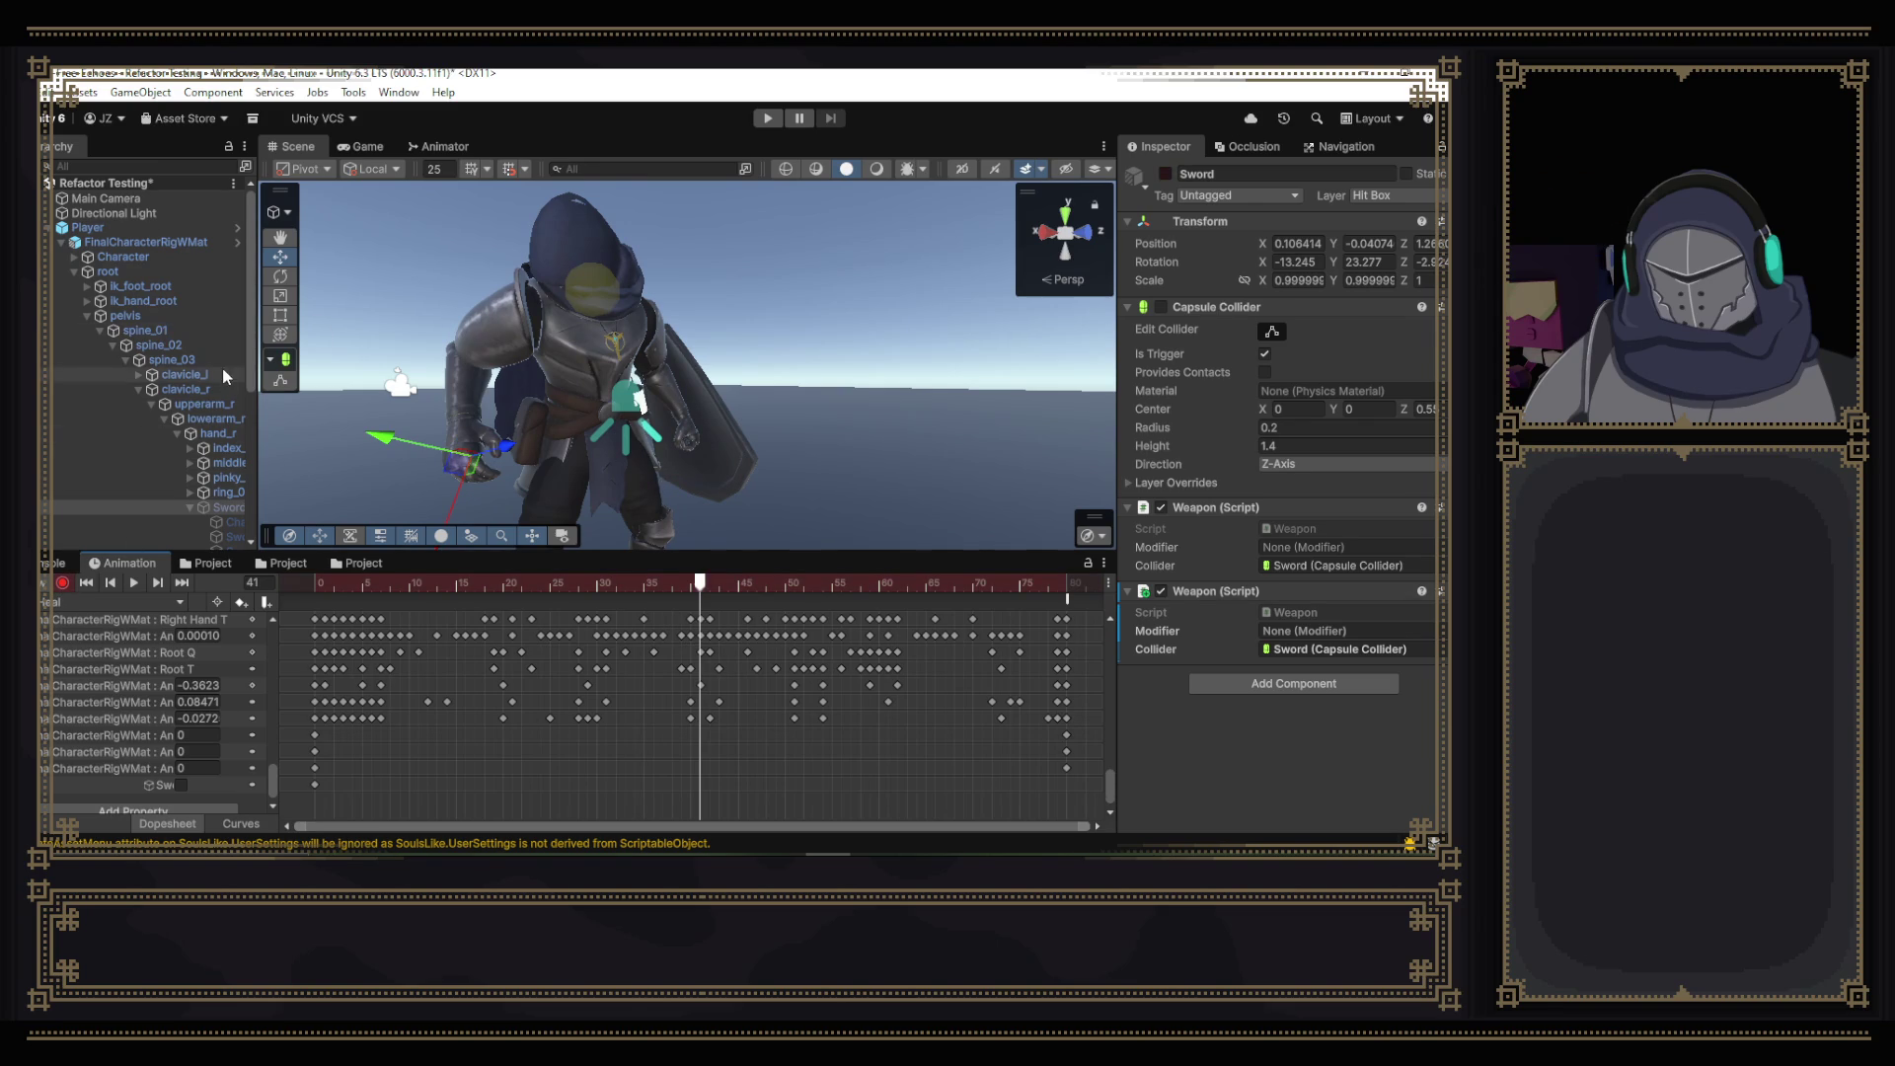
{"action": "left_click", "coordinate": [227, 420]}
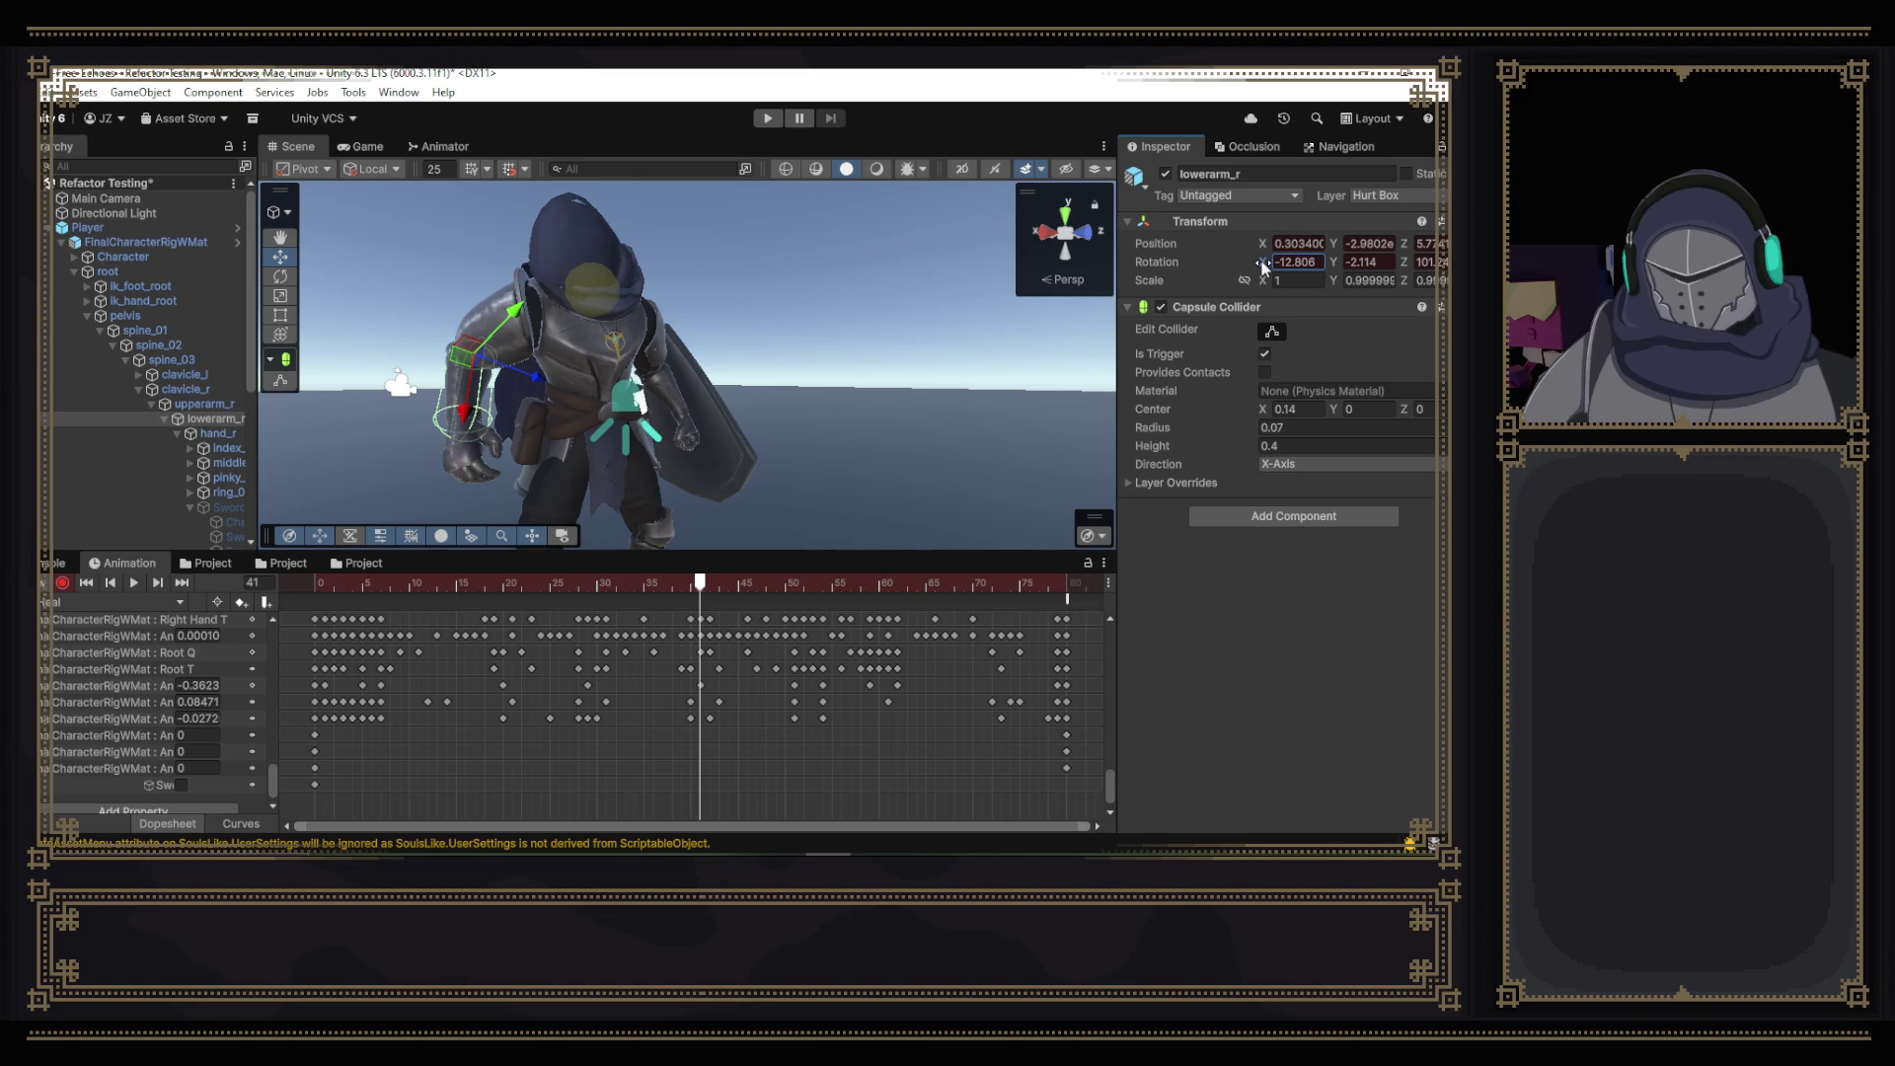
- Widen the property column, select Right Forearm Twist In-Out near frame 40, and switch to Curves view
{"action": "left_click_drag", "start_coordinate": [281, 644], "coordinate": [500, 639]}
{"action": "scroll", "coordinate": [276, 666], "scroll_direction": "up", "scroll_amount": 5}
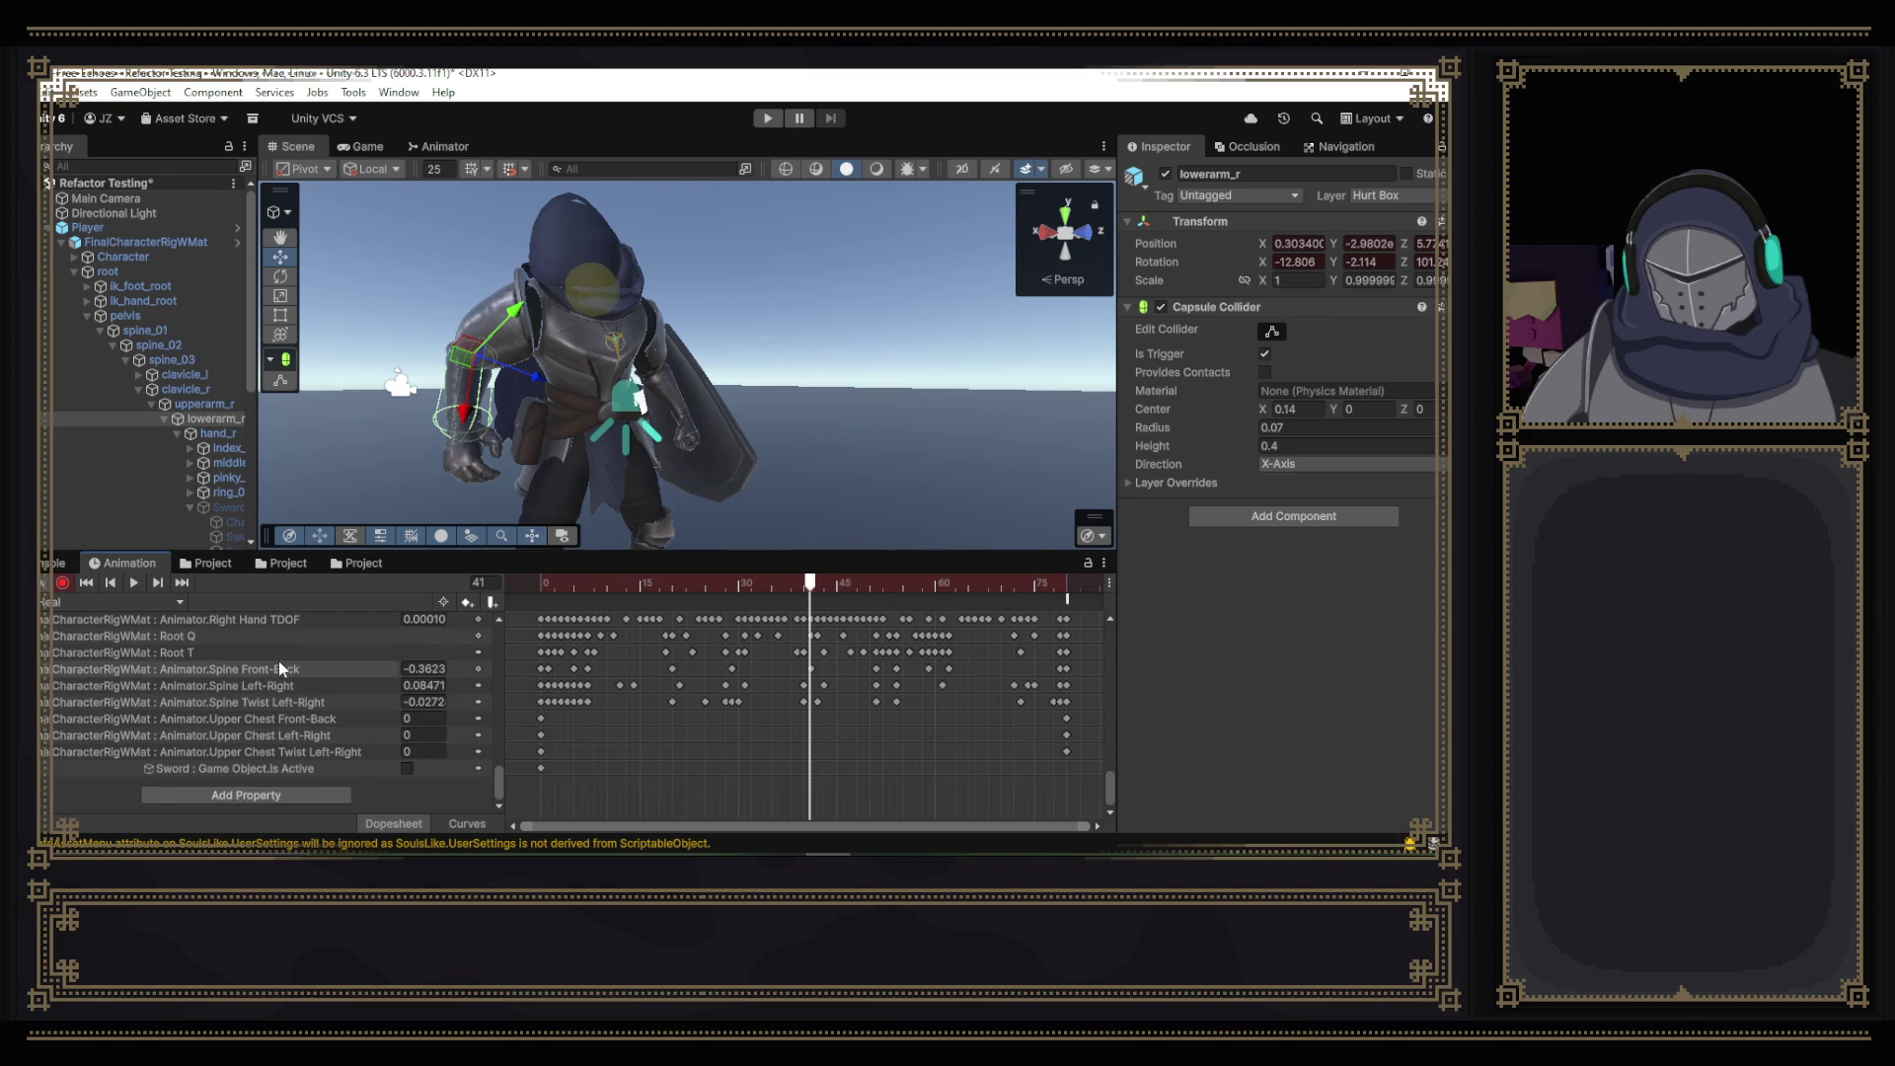
{"action": "scroll", "coordinate": [278, 660], "scroll_direction": "up", "scroll_amount": 3}
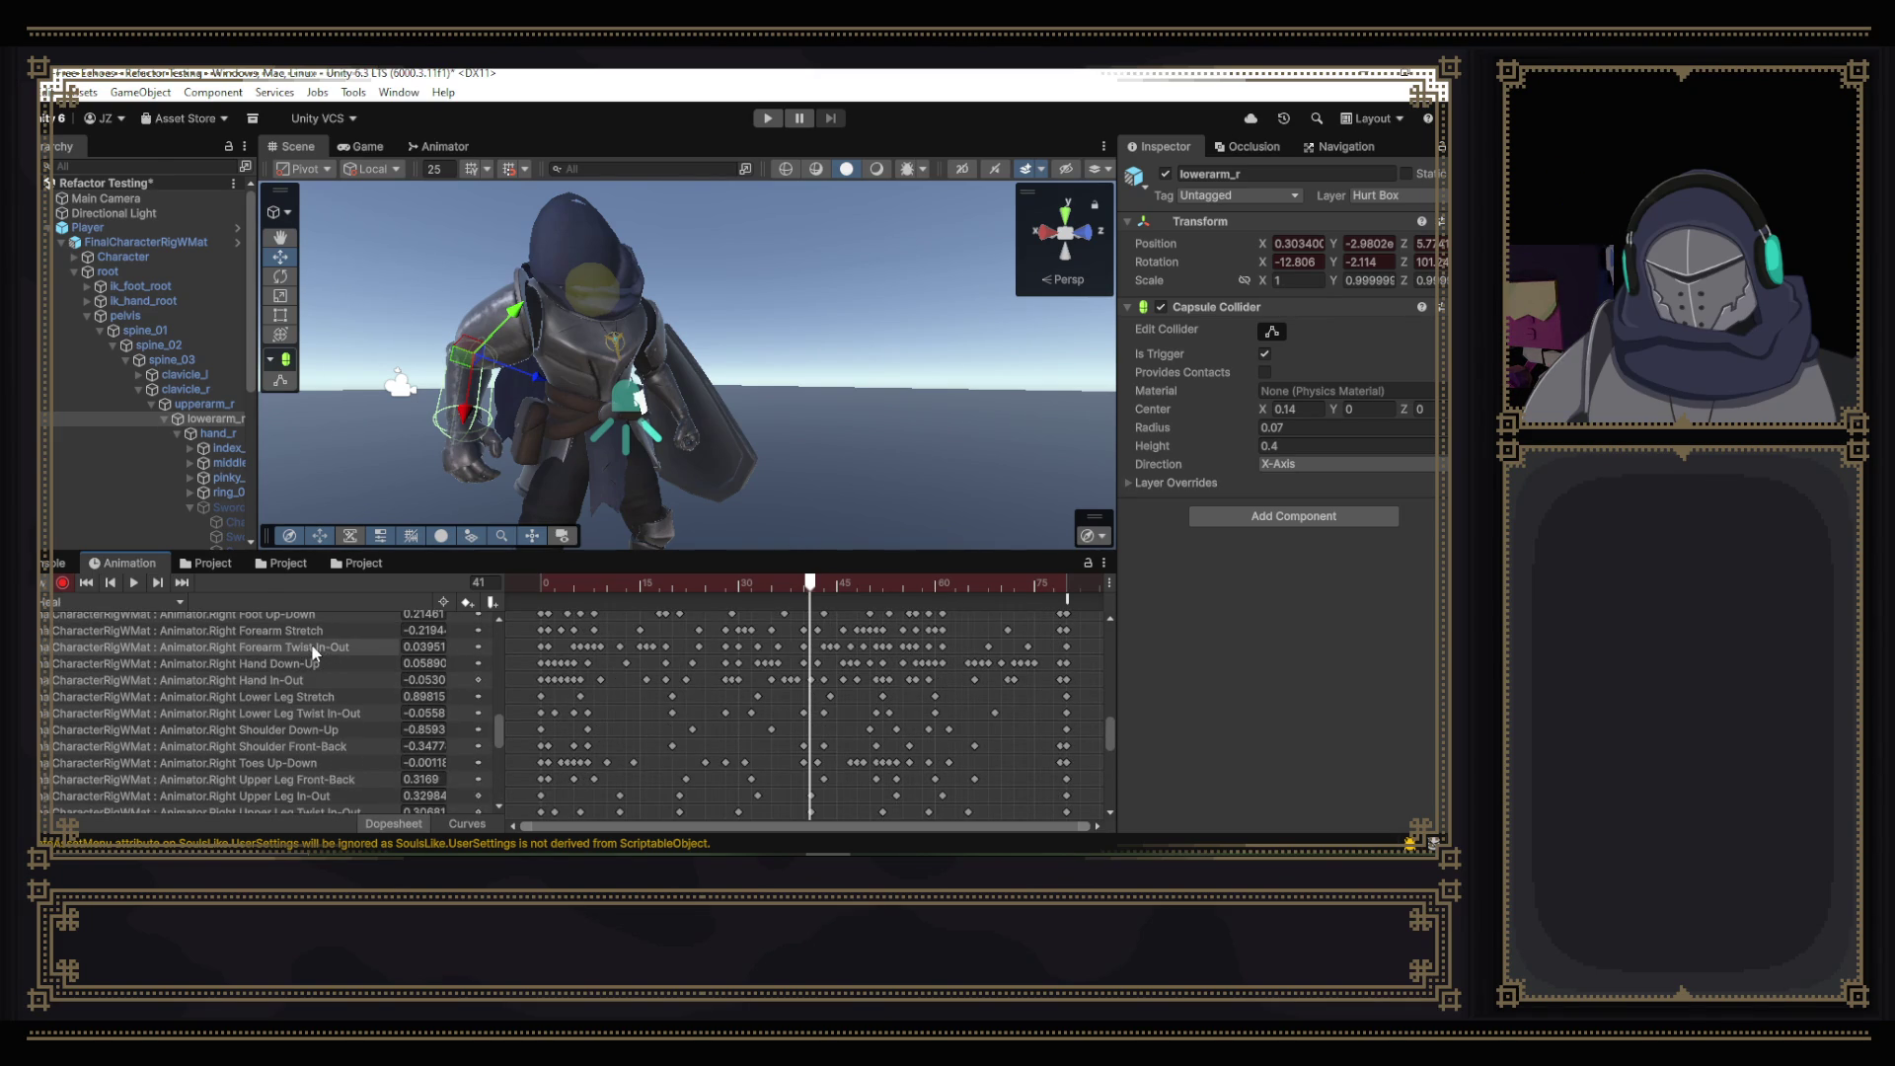
{"action": "left_click", "coordinate": [311, 645]}
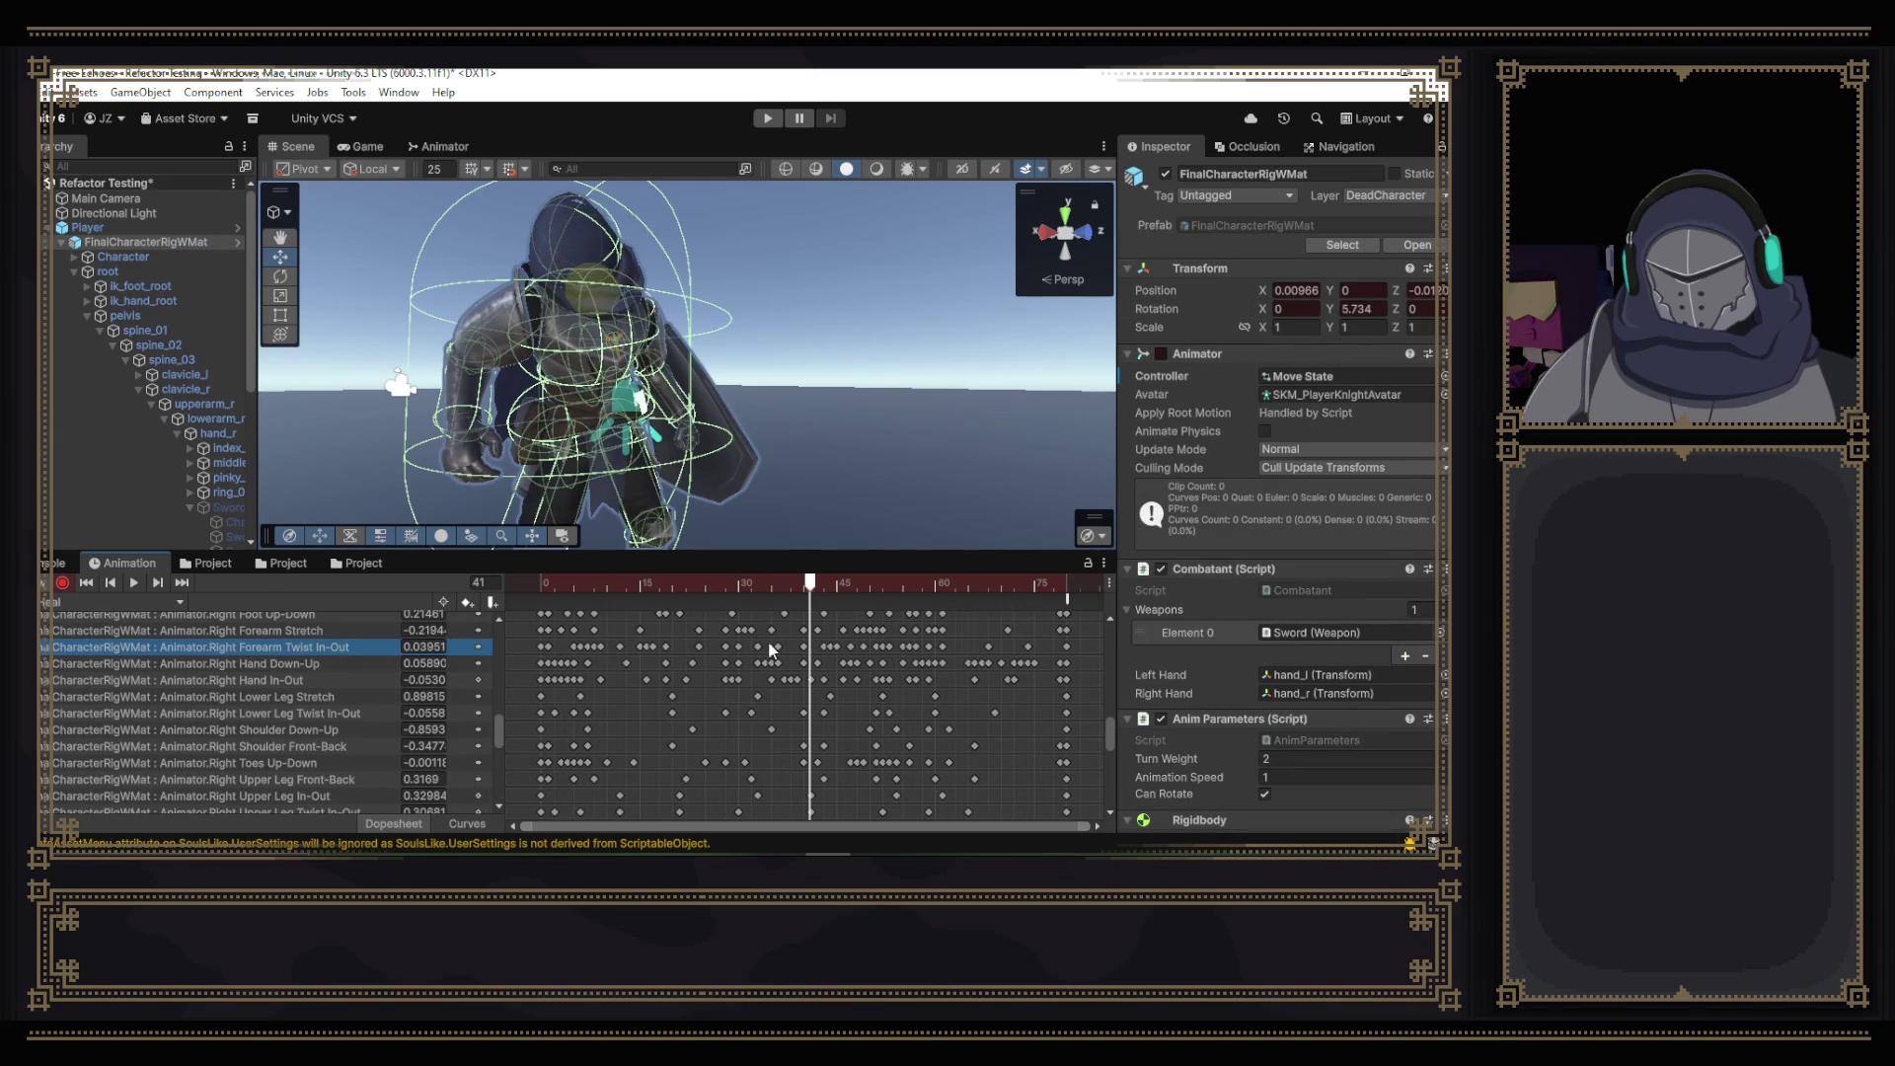
{"action": "left_click", "coordinate": [804, 586]}
{"action": "mouse_move", "coordinate": [805, 586]}
{"action": "left_mouse_down"}
{"action": "mouse_move", "coordinate": [827, 590]}
{"action": "mouse_move", "coordinate": [806, 589]}
{"action": "left_mouse_up"}
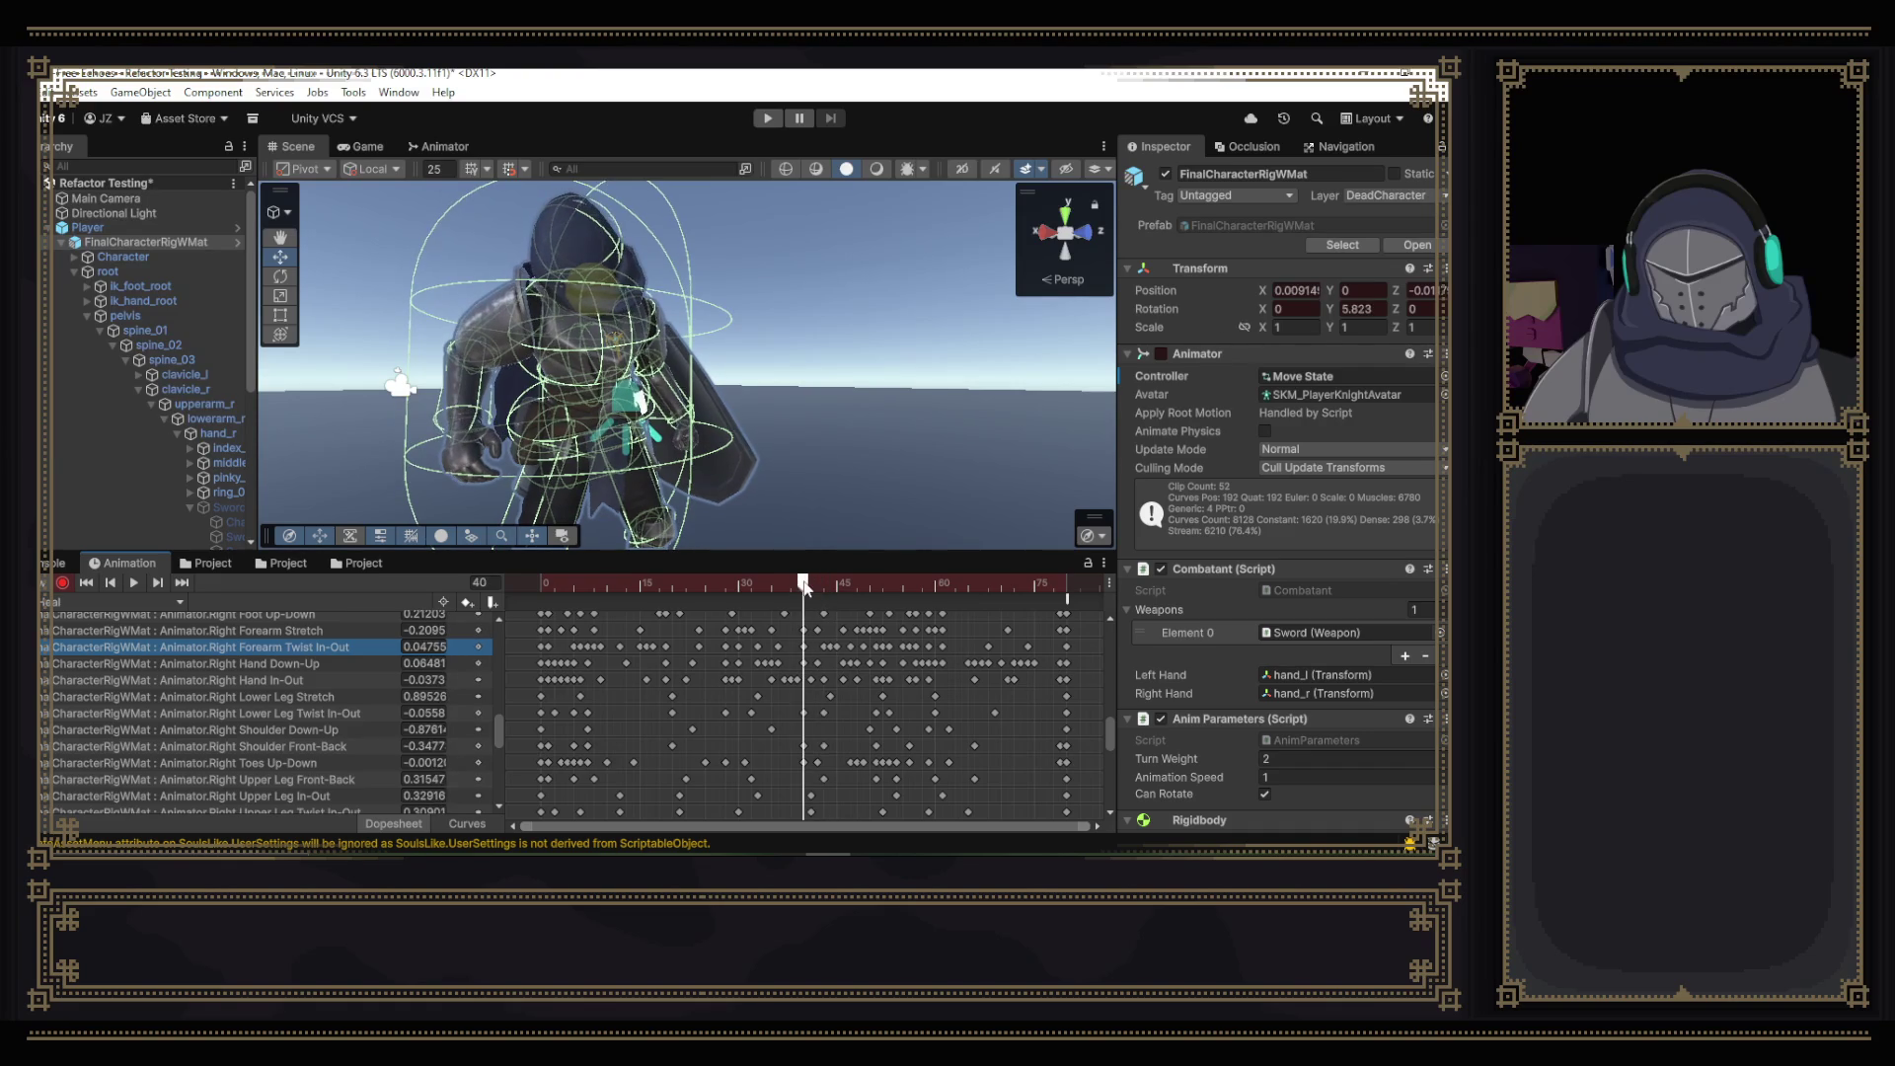
{"action": "left_click", "coordinate": [466, 823]}
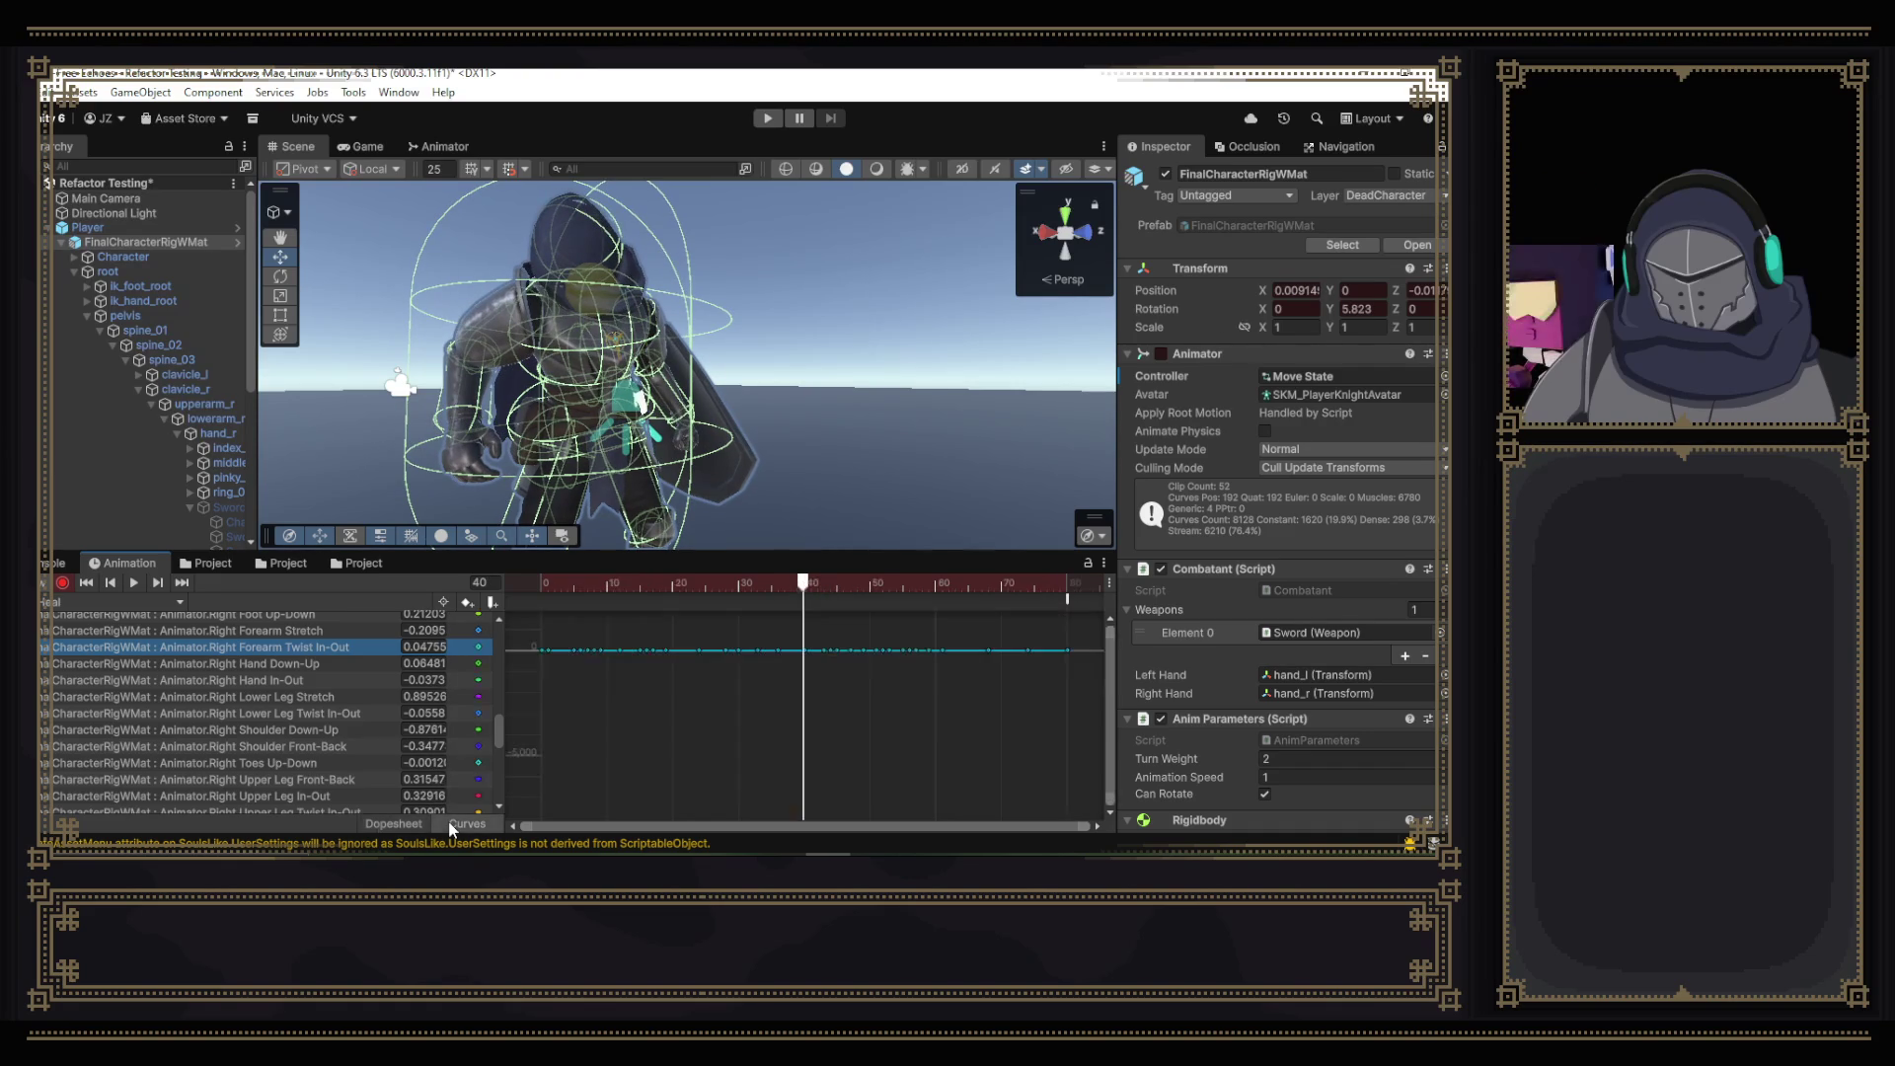
- Pull the frame-40 forearm twist key down, recentre the curve graph, and play the clip
{"action": "left_click_drag", "start_coordinate": [805, 652], "coordinate": [805, 659]}
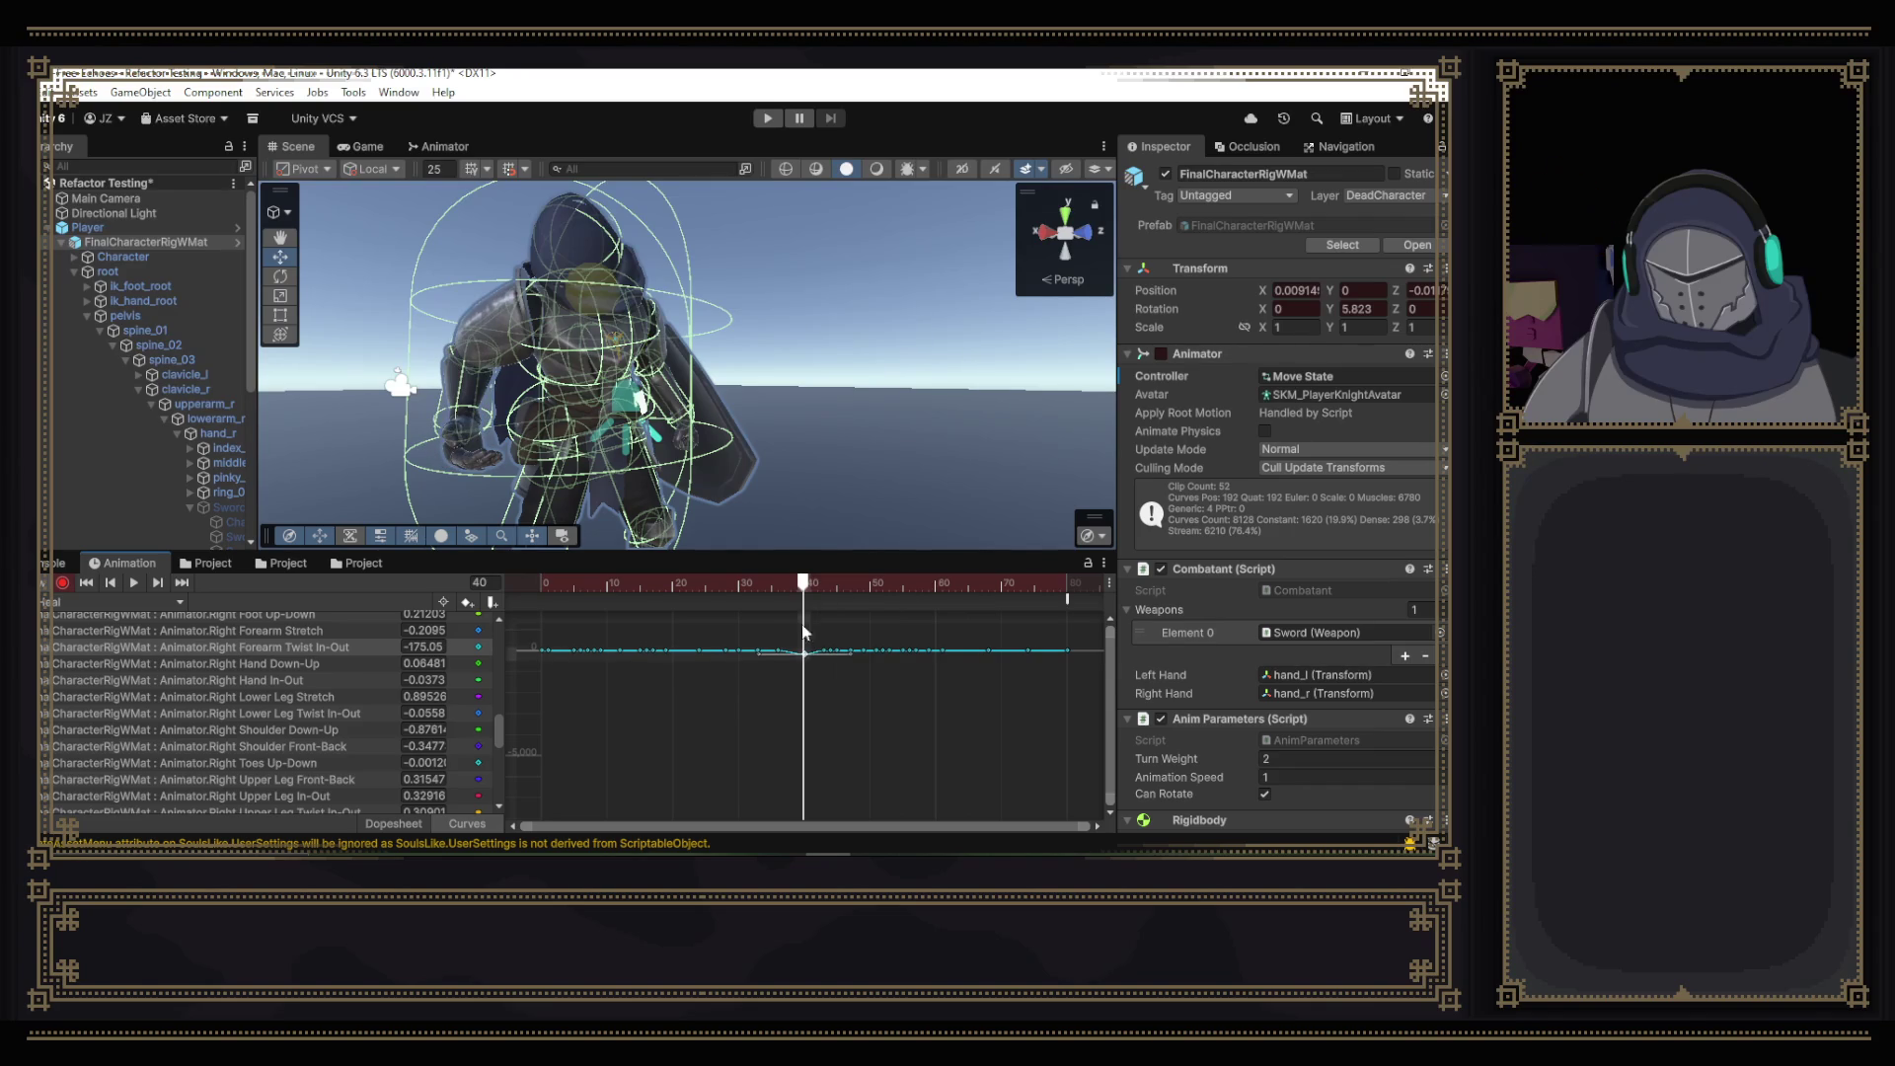
{"action": "mouse_move", "coordinate": [803, 583]}
{"action": "left_mouse_down"}
{"action": "mouse_move", "coordinate": [762, 590]}
{"action": "mouse_move", "coordinate": [827, 606]}
{"action": "left_mouse_up"}
{"action": "scroll", "coordinate": [900, 683], "scroll_direction": "up", "scroll_amount": 4}
{"action": "scroll", "coordinate": [853, 653], "scroll_direction": "up", "scroll_amount": 3}
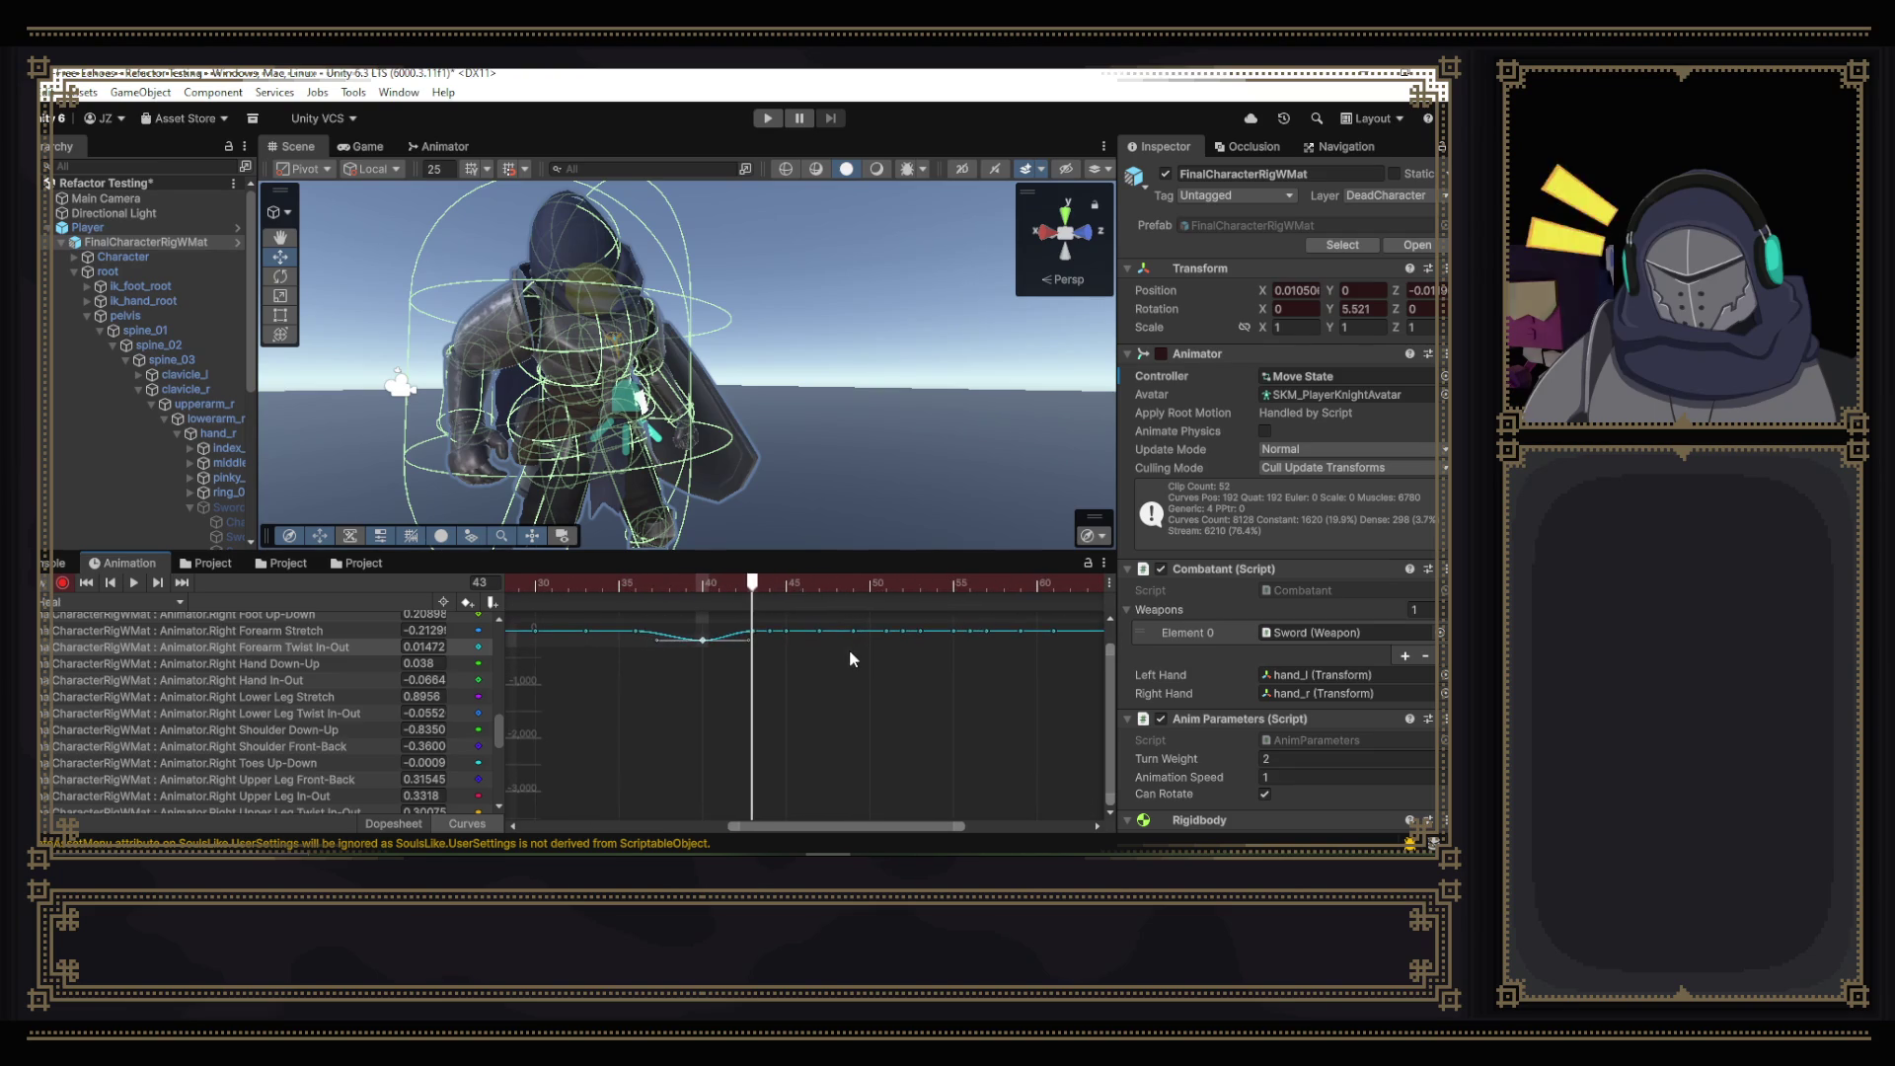
{"action": "left_click_drag", "start_coordinate": [1110, 693], "coordinate": [1098, 661]}
{"action": "left_click_drag", "start_coordinate": [742, 583], "coordinate": [567, 586]}
{"action": "left_click", "coordinate": [132, 584]}
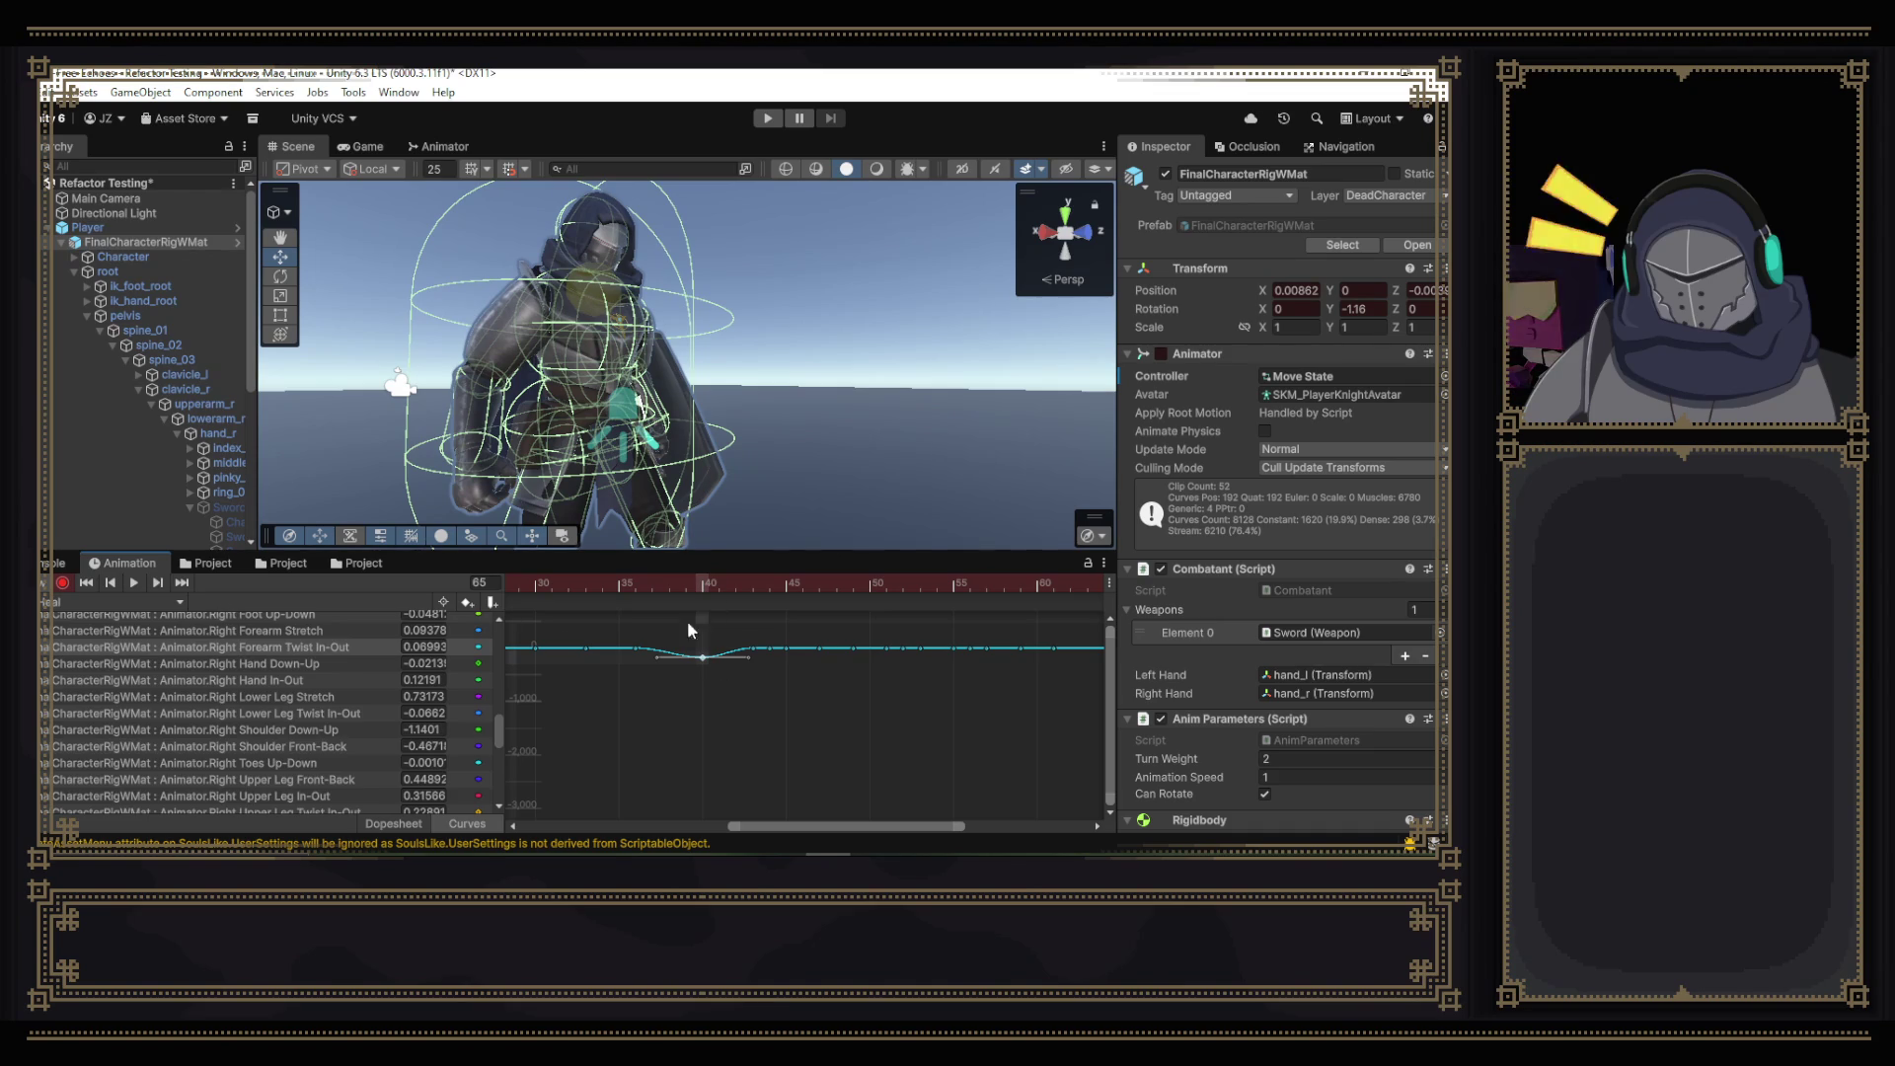
- Turn off recording and raise the frame-40 forearm twist key to 134.5
{"action": "left_click", "coordinate": [62, 584]}
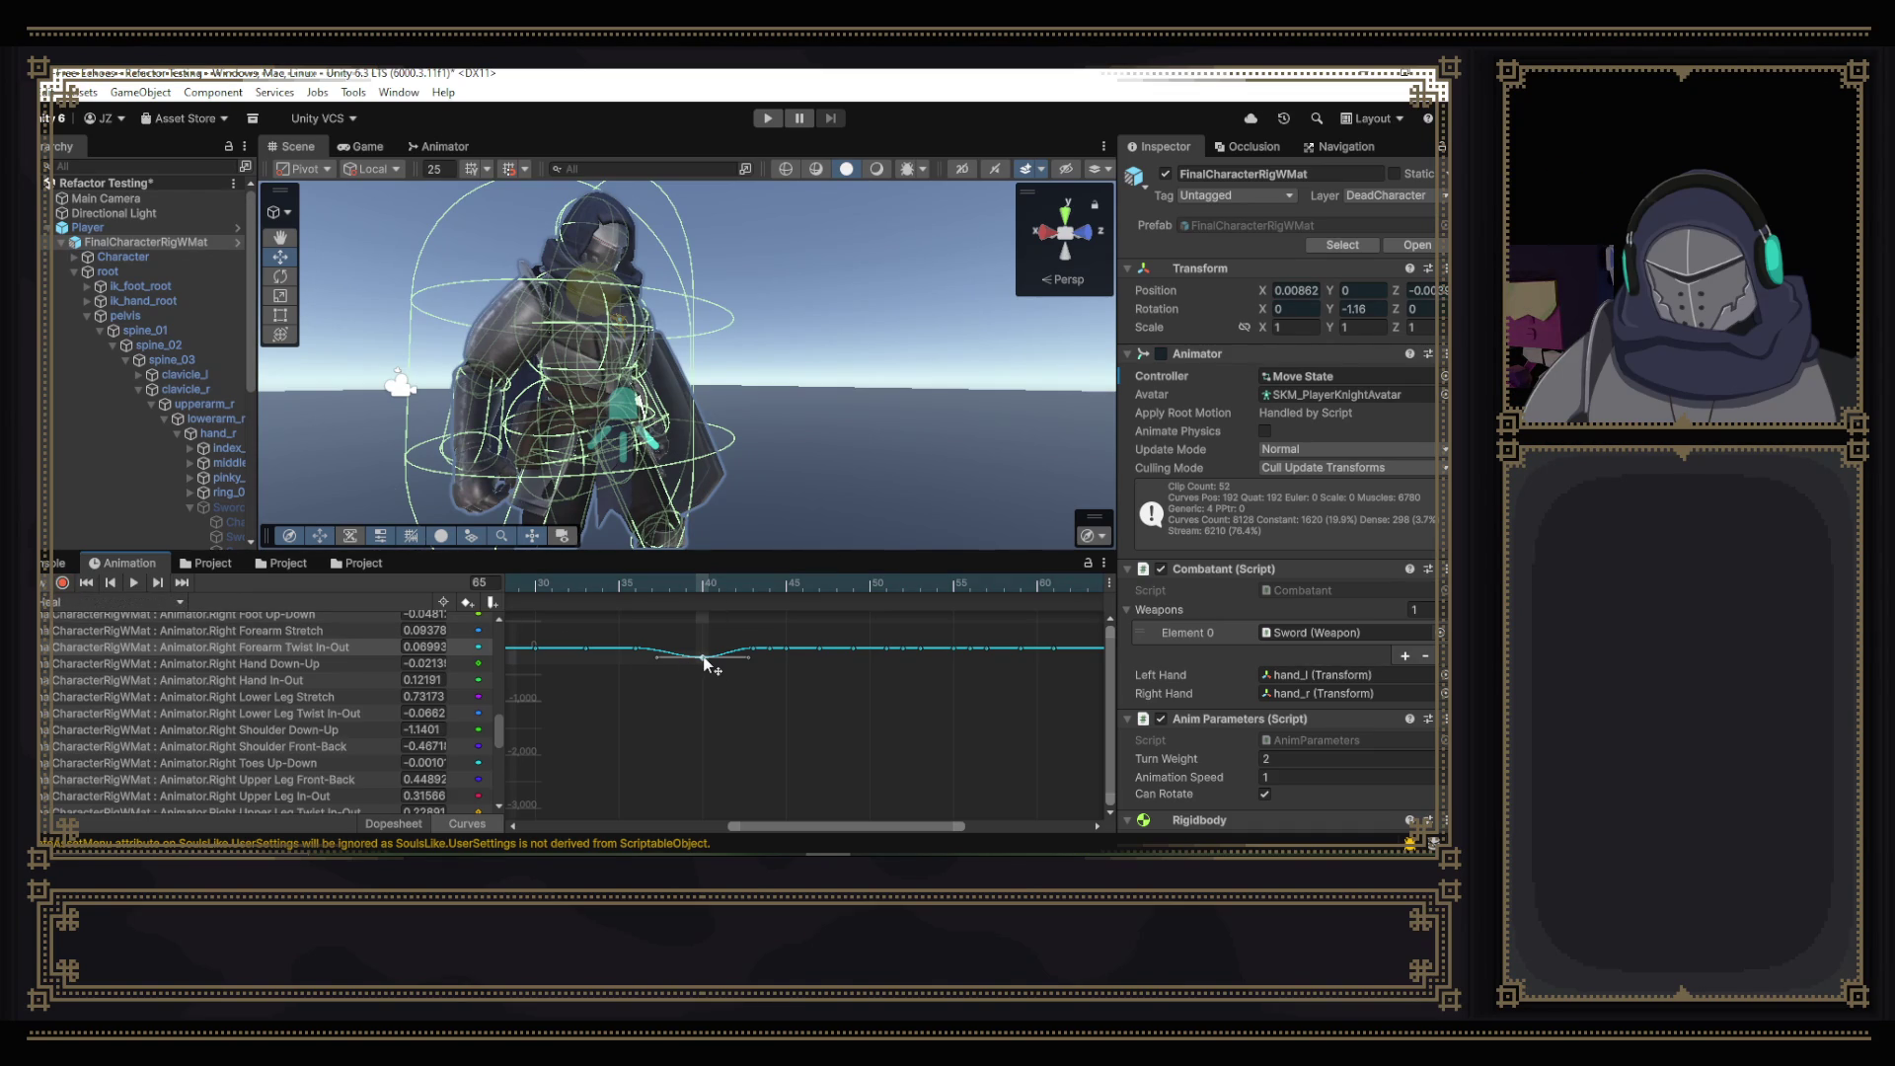
{"action": "mouse_move", "coordinate": [705, 584]}
{"action": "left_mouse_down"}
{"action": "mouse_move", "coordinate": [612, 585]}
{"action": "mouse_move", "coordinate": [702, 589]}
{"action": "left_mouse_up"}
{"action": "left_click_drag", "start_coordinate": [702, 659], "coordinate": [704, 652]}
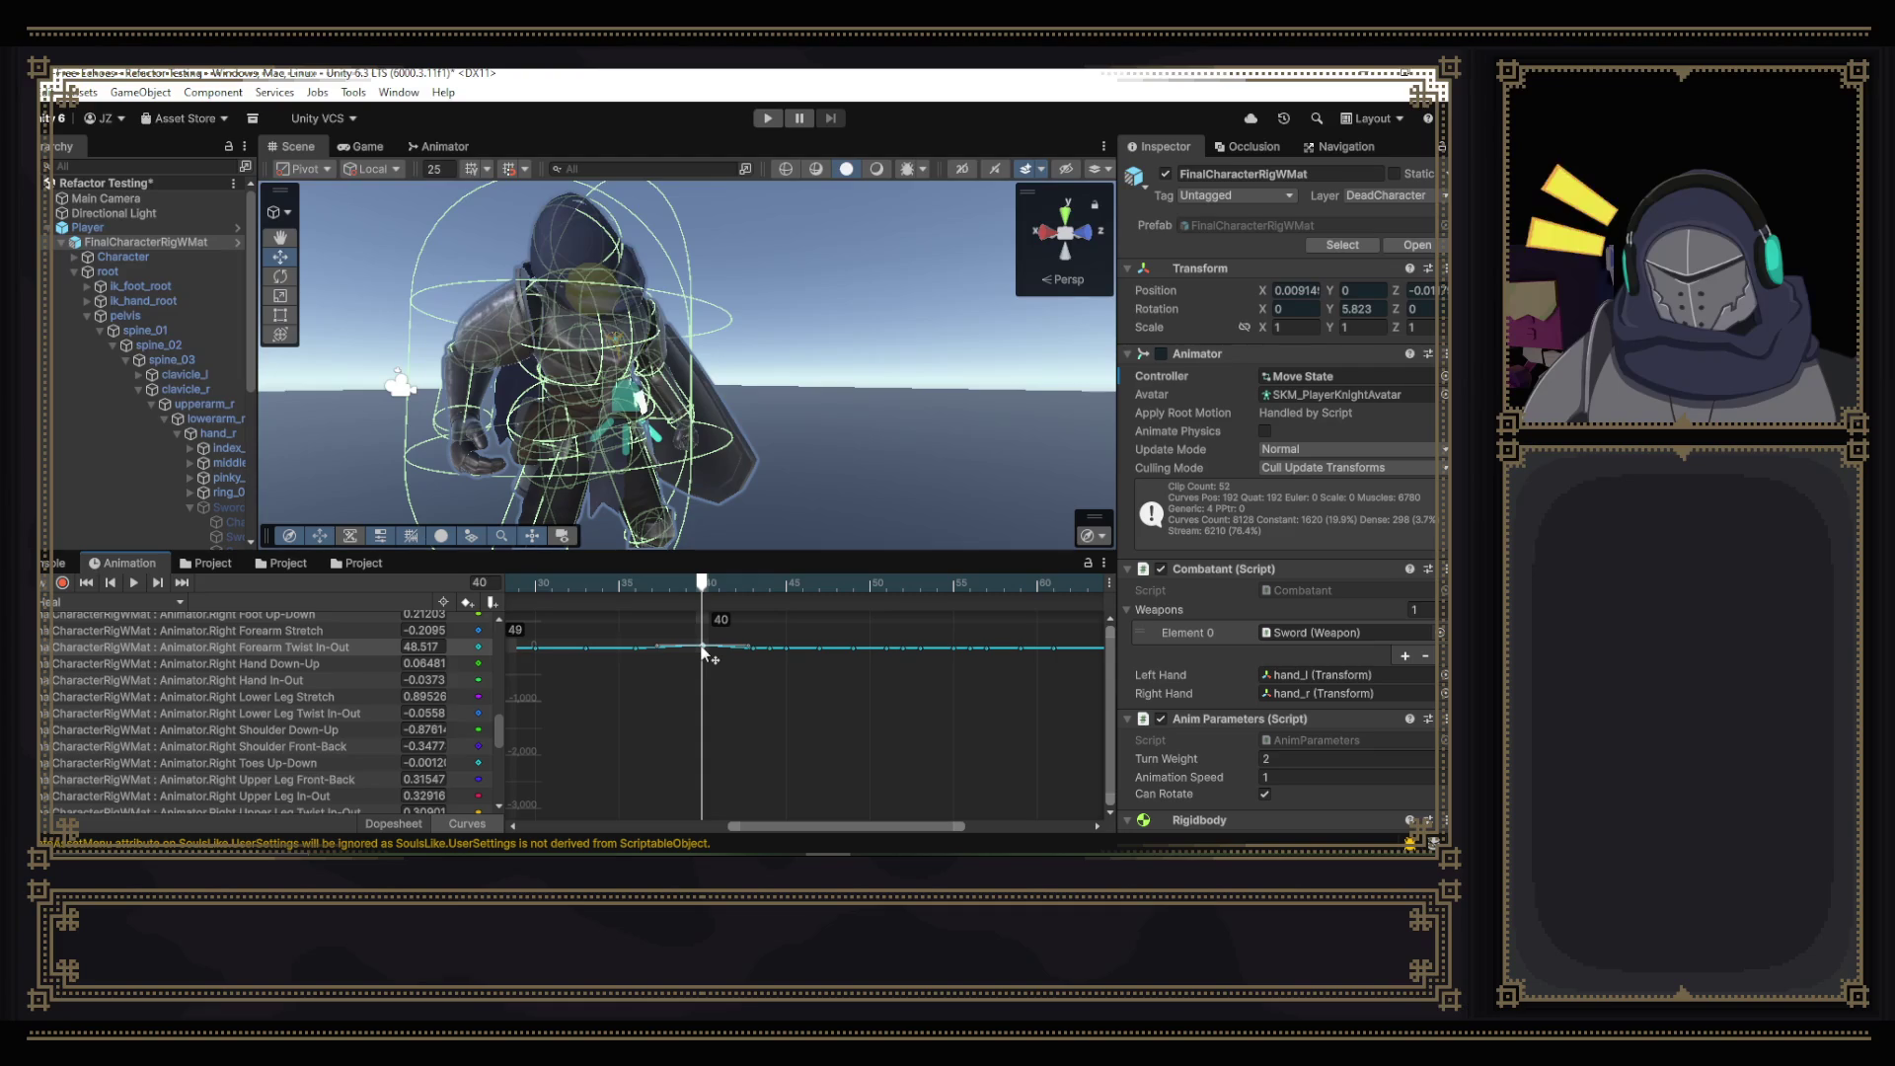
{"action": "left_click_drag", "start_coordinate": [702, 650], "coordinate": [702, 646]}
- Zoom the curve graph and drag the frame-40 forearm twist key down to about 5.74, then reselect it
{"action": "scroll", "coordinate": [765, 699], "scroll_direction": "up", "scroll_amount": 5}
{"action": "scroll", "coordinate": [756, 720], "scroll_direction": "up", "scroll_amount": 5}
{"action": "scroll", "coordinate": [744, 721], "scroll_direction": "up", "scroll_amount": 3}
{"action": "scroll", "coordinate": [799, 752], "scroll_direction": "up", "scroll_amount": 2}
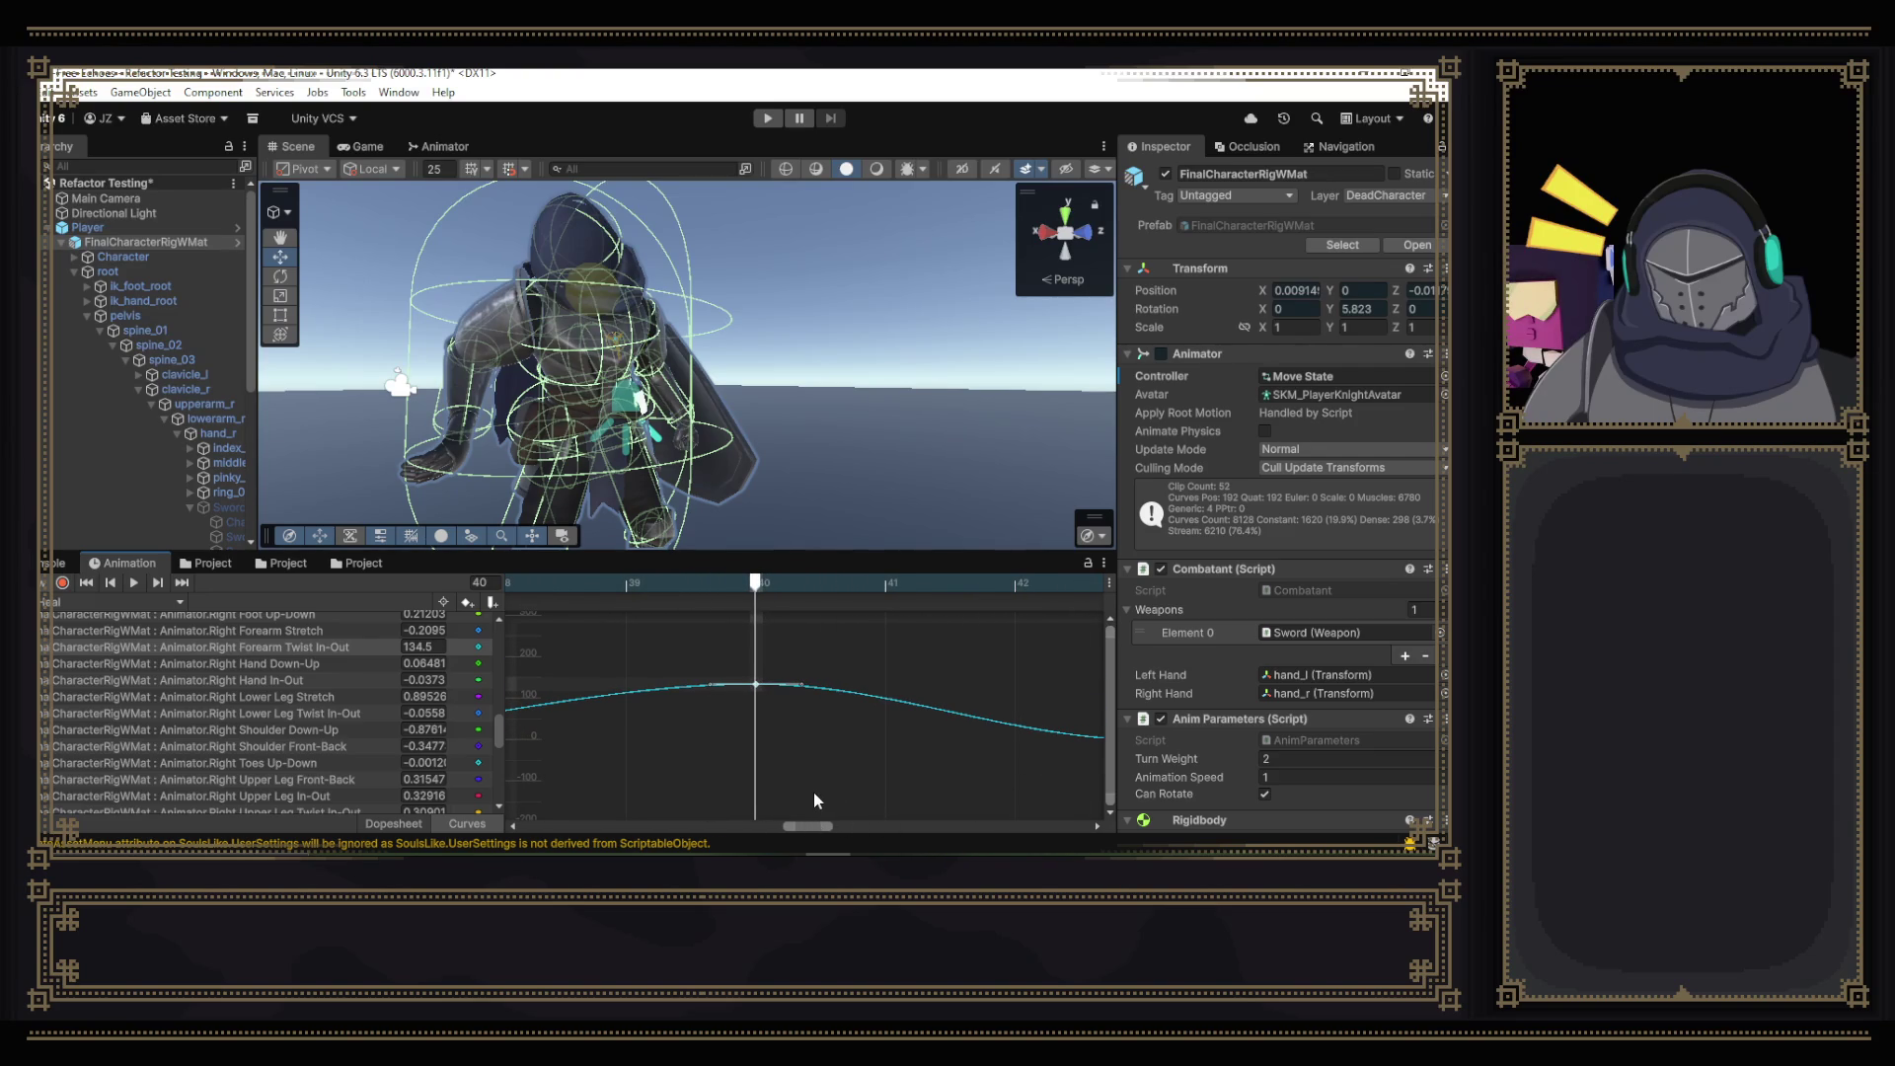
{"action": "scroll", "coordinate": [814, 791], "scroll_direction": "down", "scroll_amount": 4}
{"action": "scroll", "coordinate": [831, 733], "scroll_direction": "down", "scroll_amount": 5}
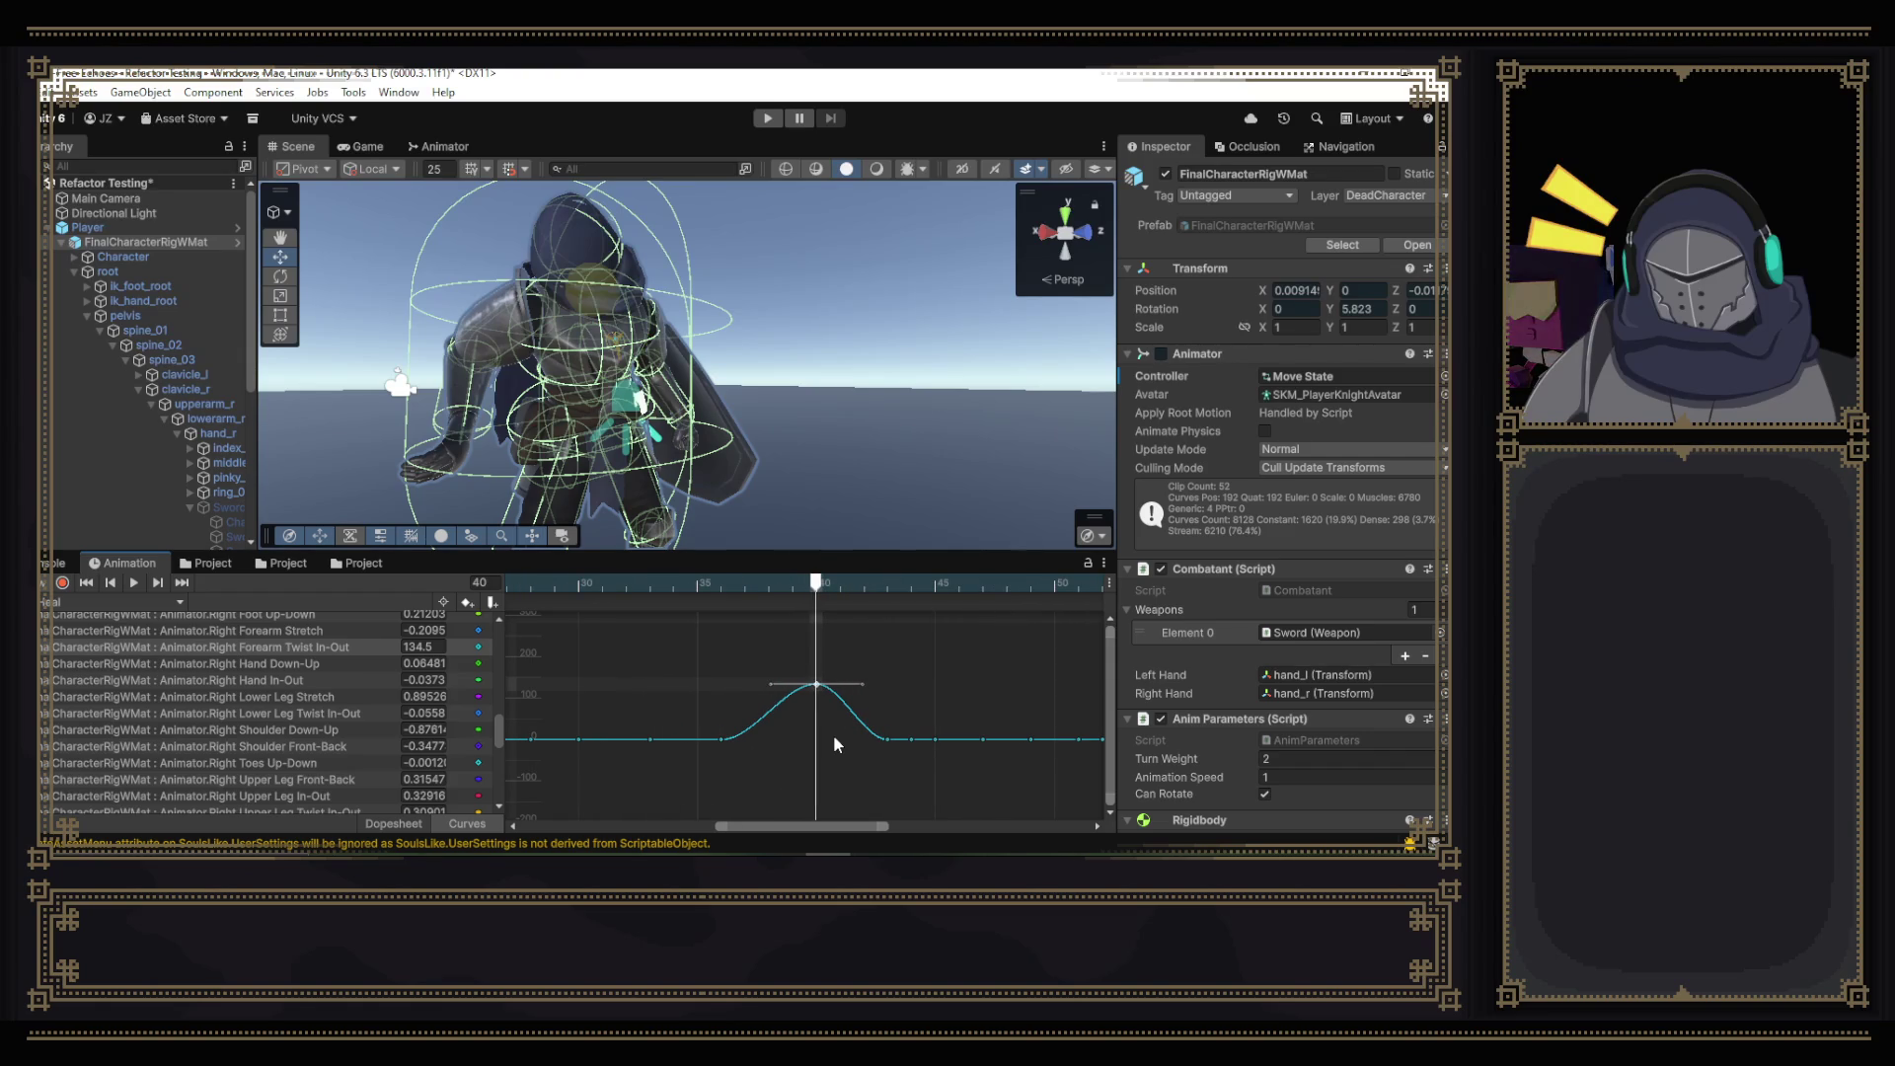
{"action": "left_click_drag", "start_coordinate": [817, 691], "coordinate": [819, 746]}
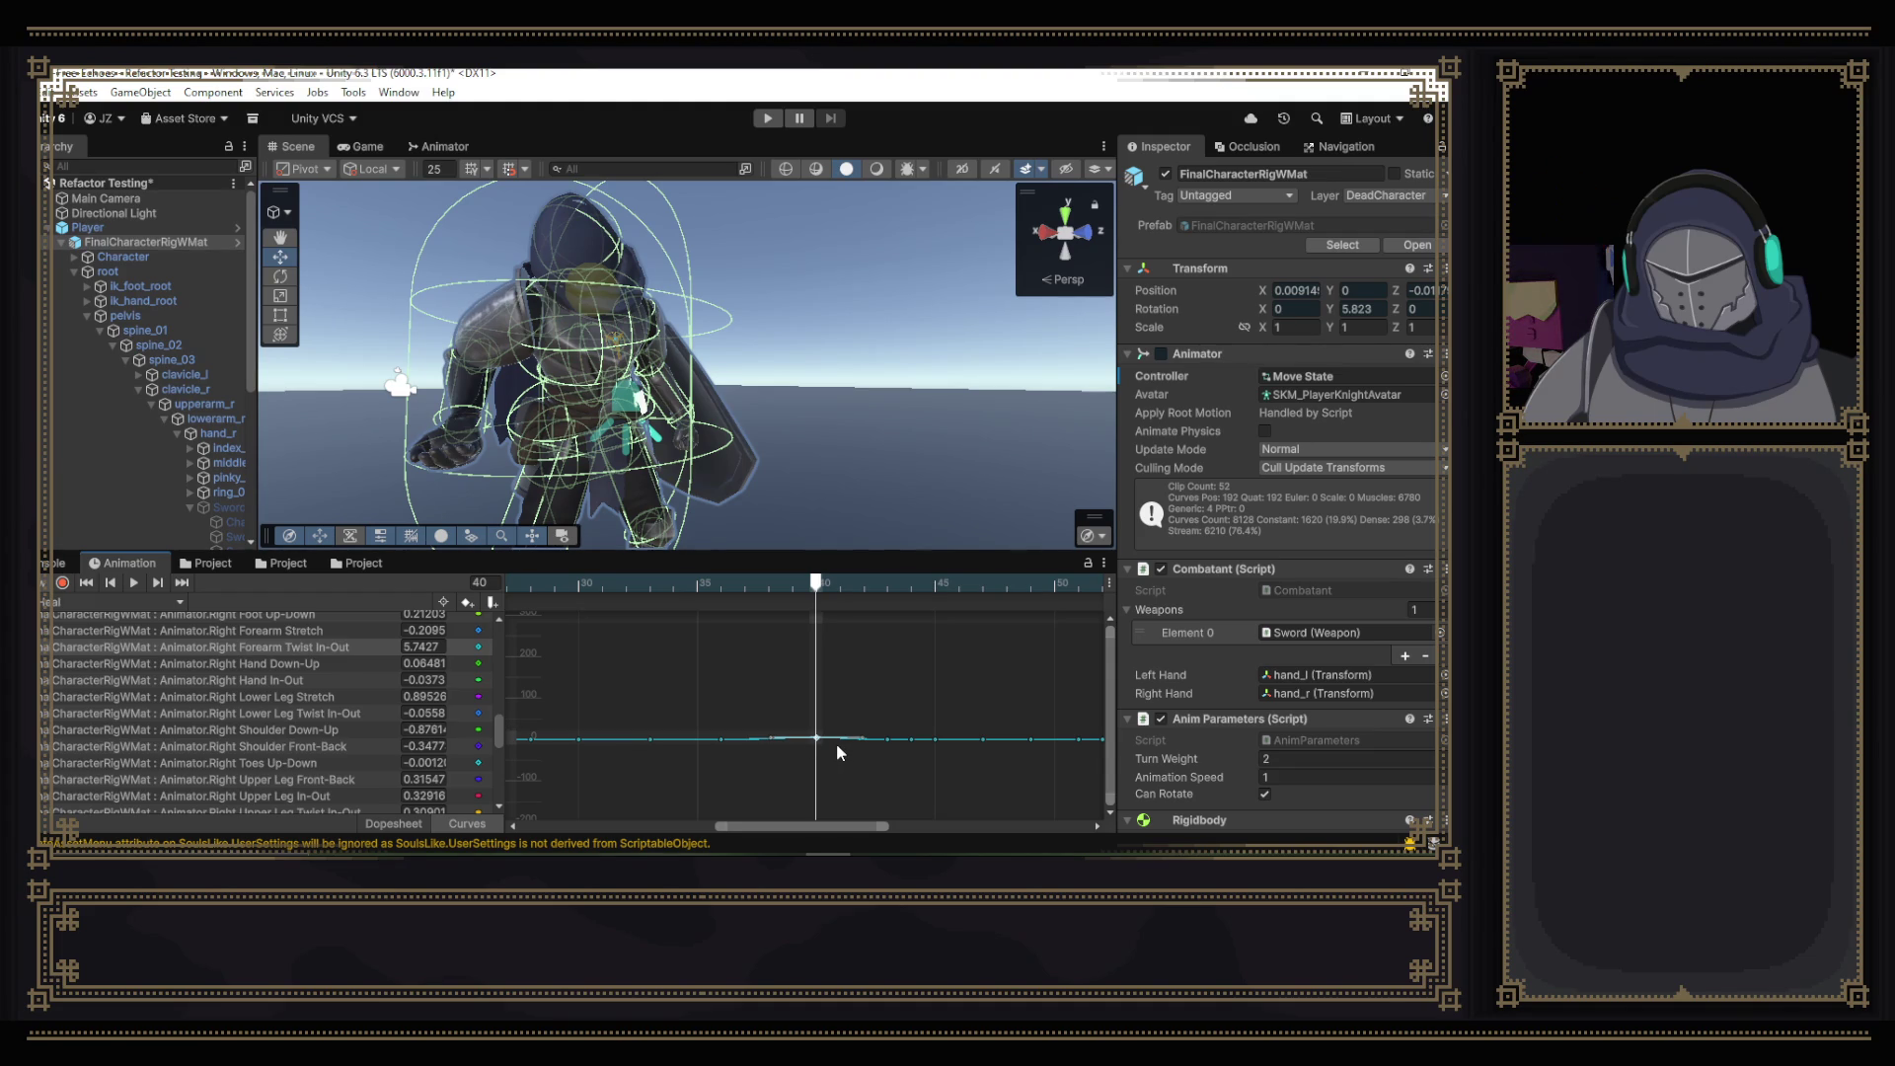
{"action": "scroll", "coordinate": [837, 753], "scroll_direction": "up", "scroll_amount": 5}
{"action": "scroll", "coordinate": [838, 753], "scroll_direction": "up", "scroll_amount": 5}
{"action": "scroll", "coordinate": [824, 734], "scroll_direction": "up", "scroll_amount": 5}
{"action": "scroll", "coordinate": [824, 732], "scroll_direction": "up", "scroll_amount": 3}
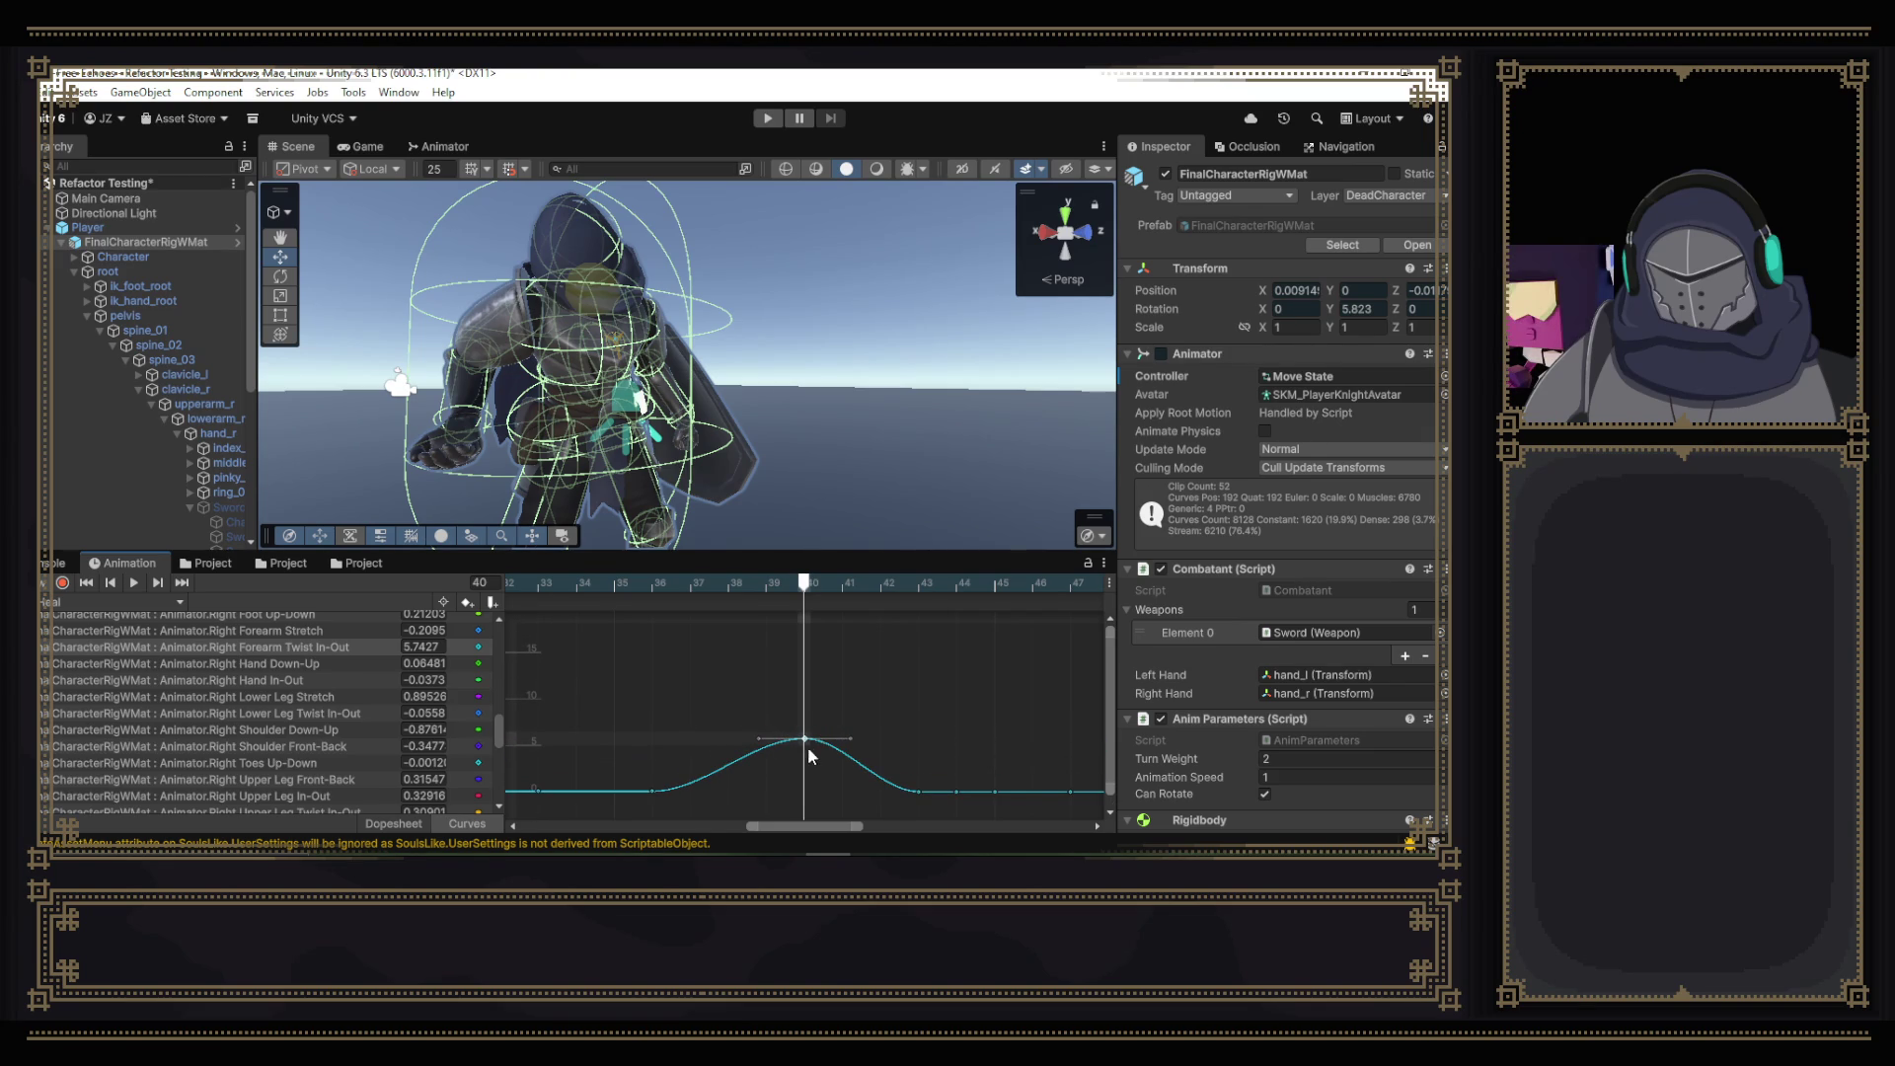
{"action": "left_click", "coordinate": [806, 741]}
- Lower the frame-40 key from 5.74 to about 0.97 in small drags, then play the clip
{"action": "left_click_drag", "start_coordinate": [806, 742], "coordinate": [807, 794]}
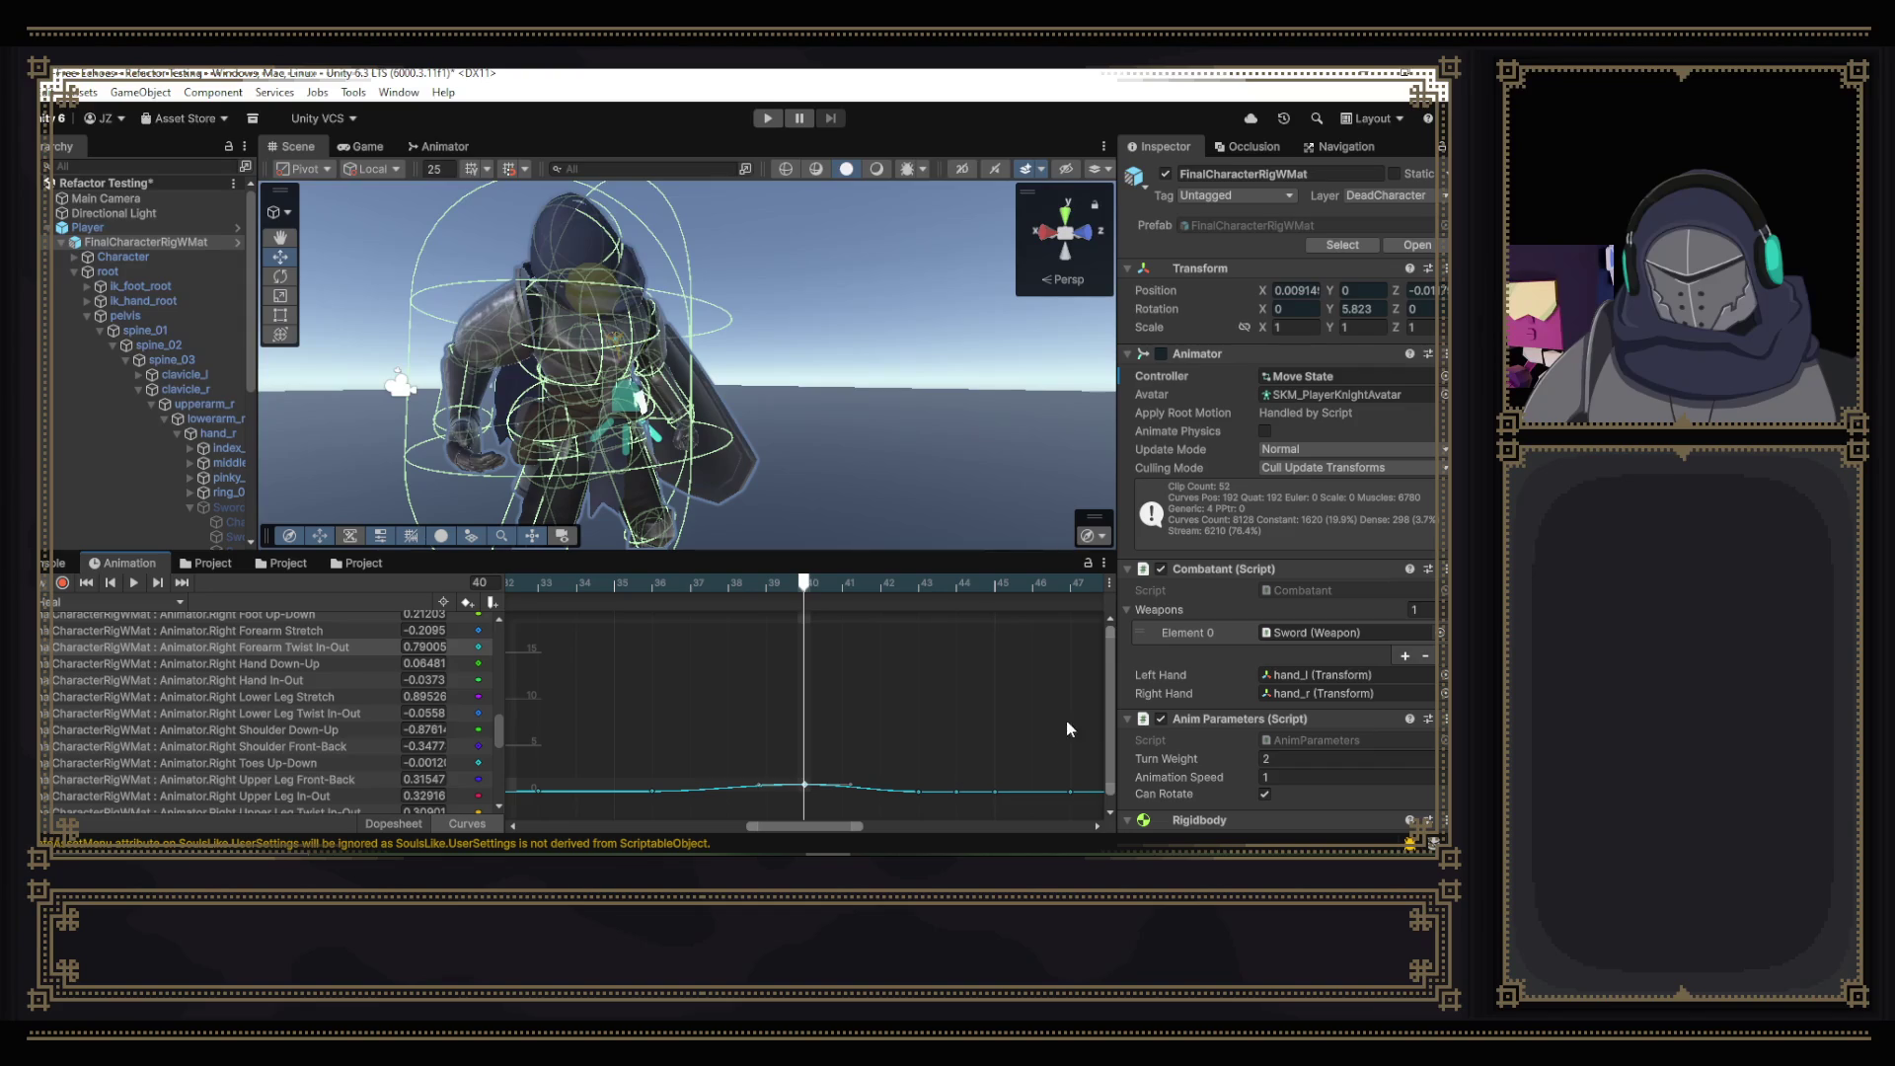
{"action": "left_click_drag", "start_coordinate": [1110, 707], "coordinate": [1109, 717]}
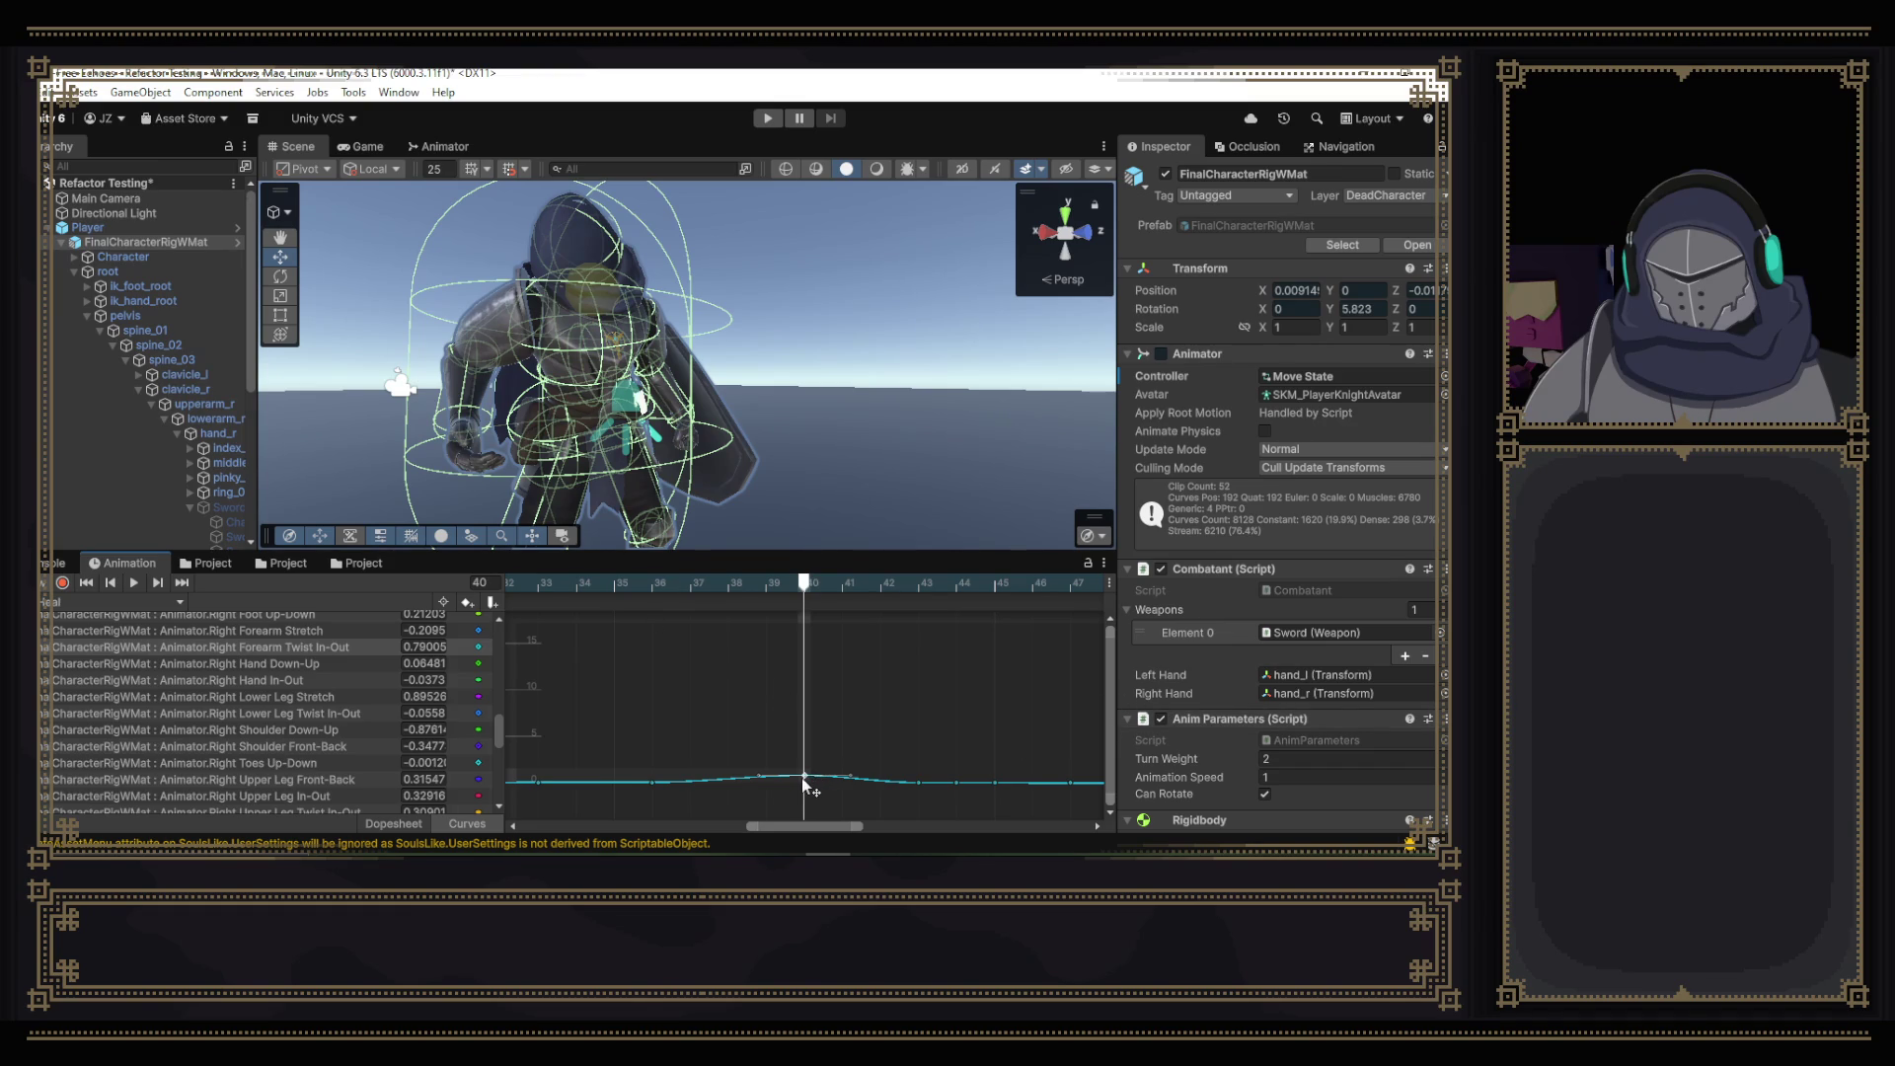
{"action": "scroll", "coordinate": [825, 773], "scroll_direction": "up", "scroll_amount": 3}
{"action": "scroll", "coordinate": [833, 779], "scroll_direction": "up", "scroll_amount": 5}
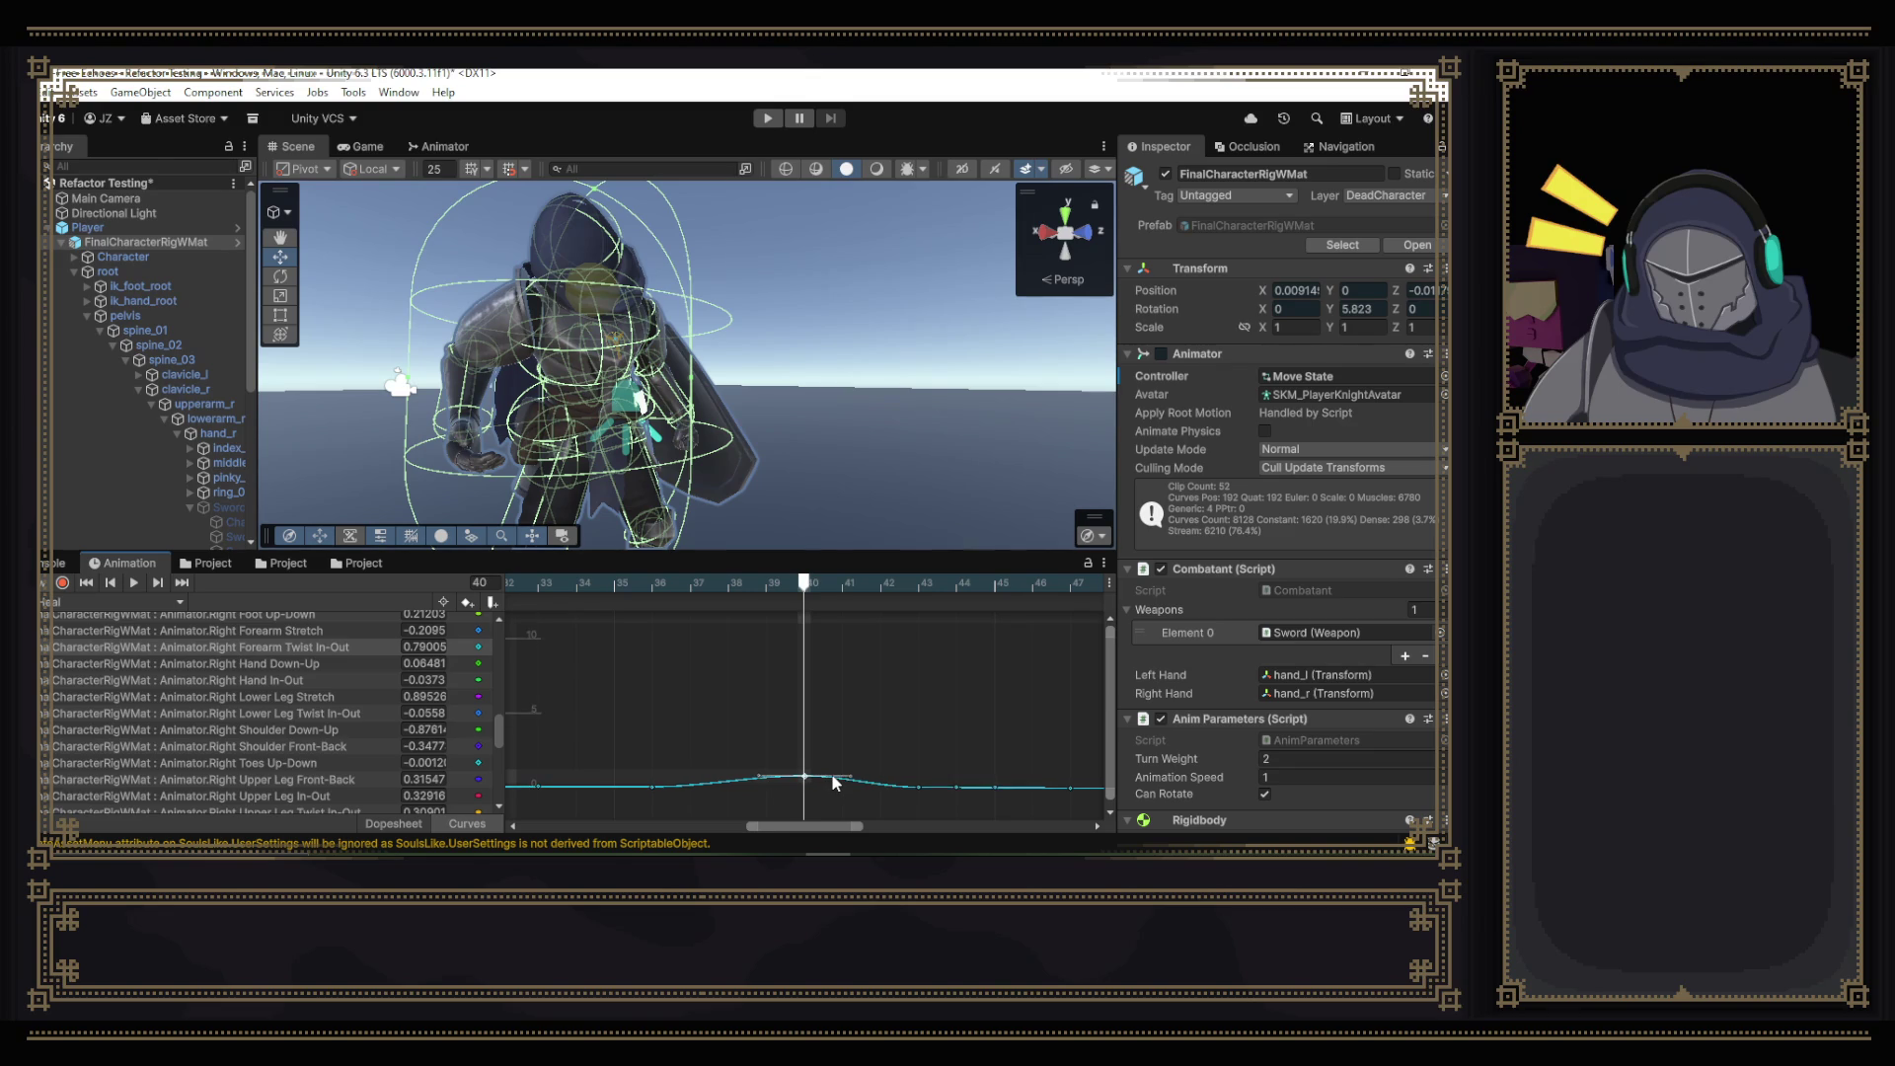
{"action": "scroll", "coordinate": [833, 775], "scroll_direction": "up", "scroll_amount": 1}
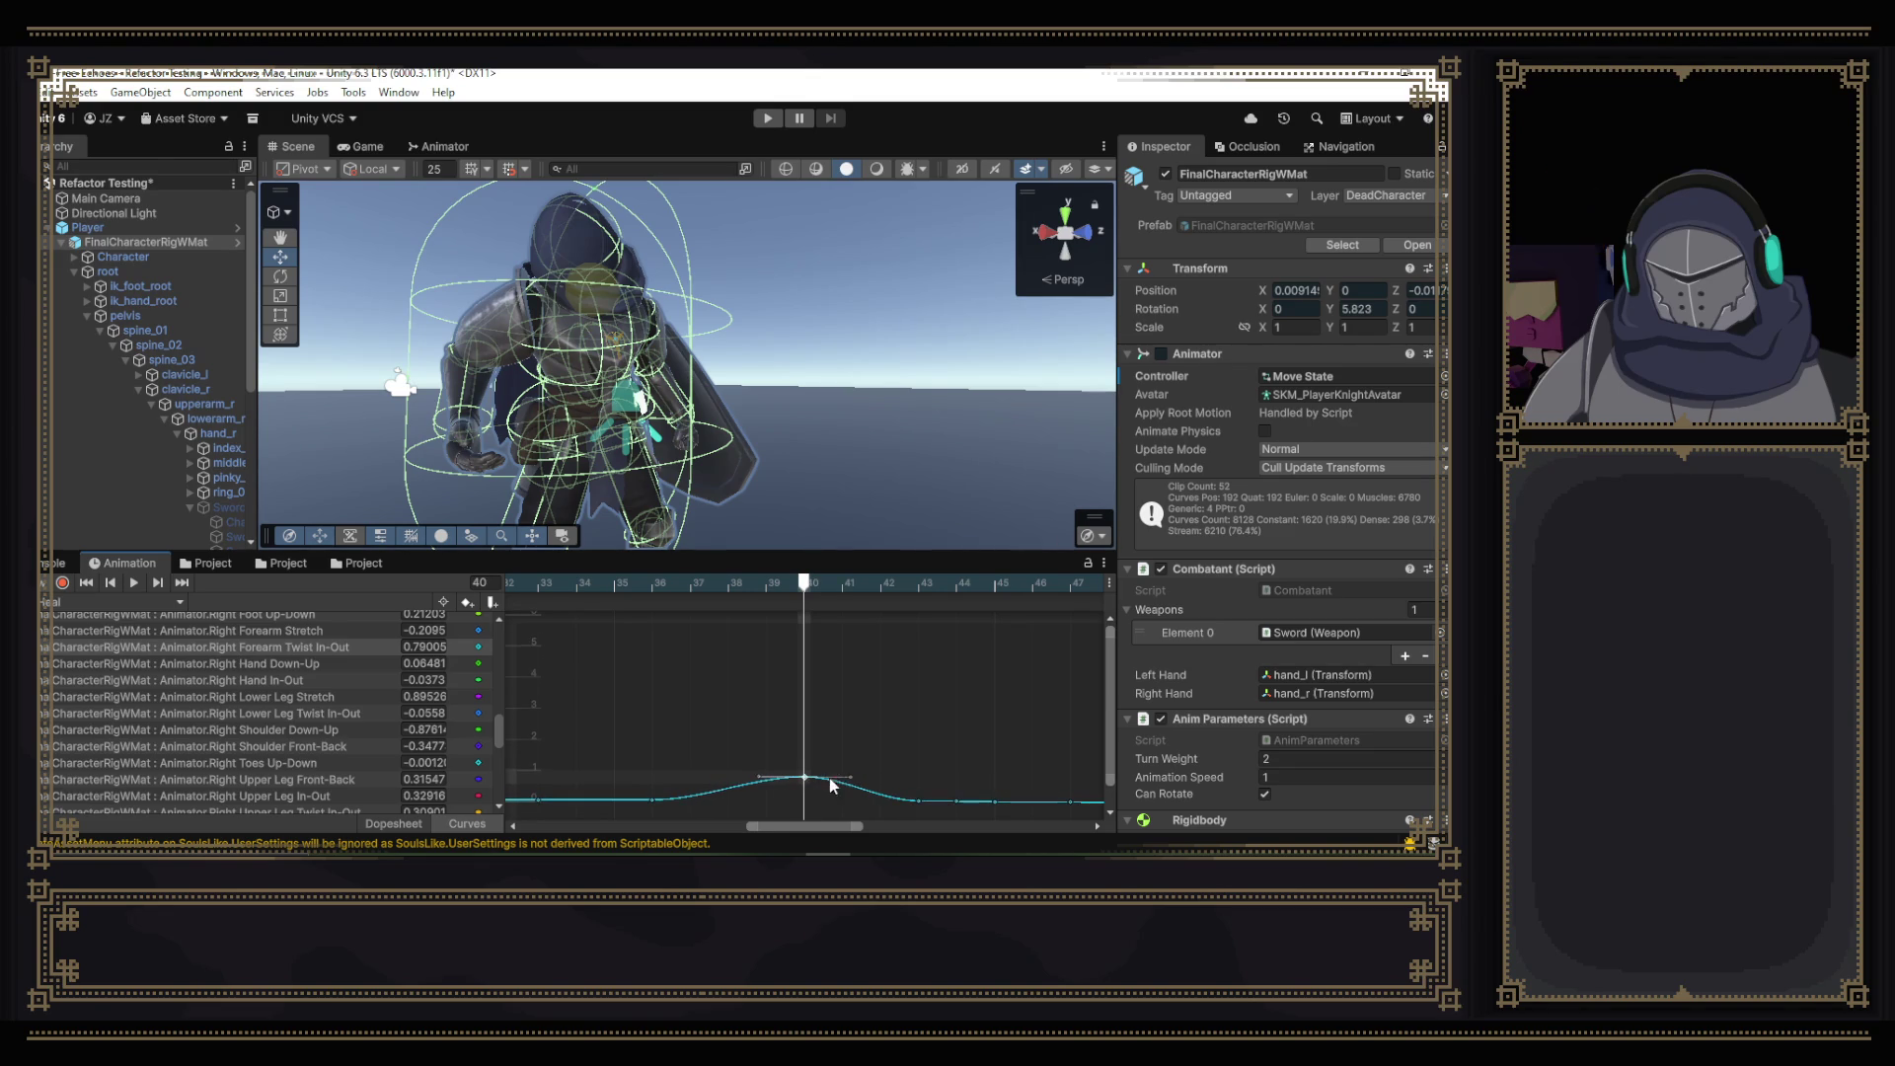
{"action": "left_click_drag", "start_coordinate": [1112, 685], "coordinate": [1112, 743]}
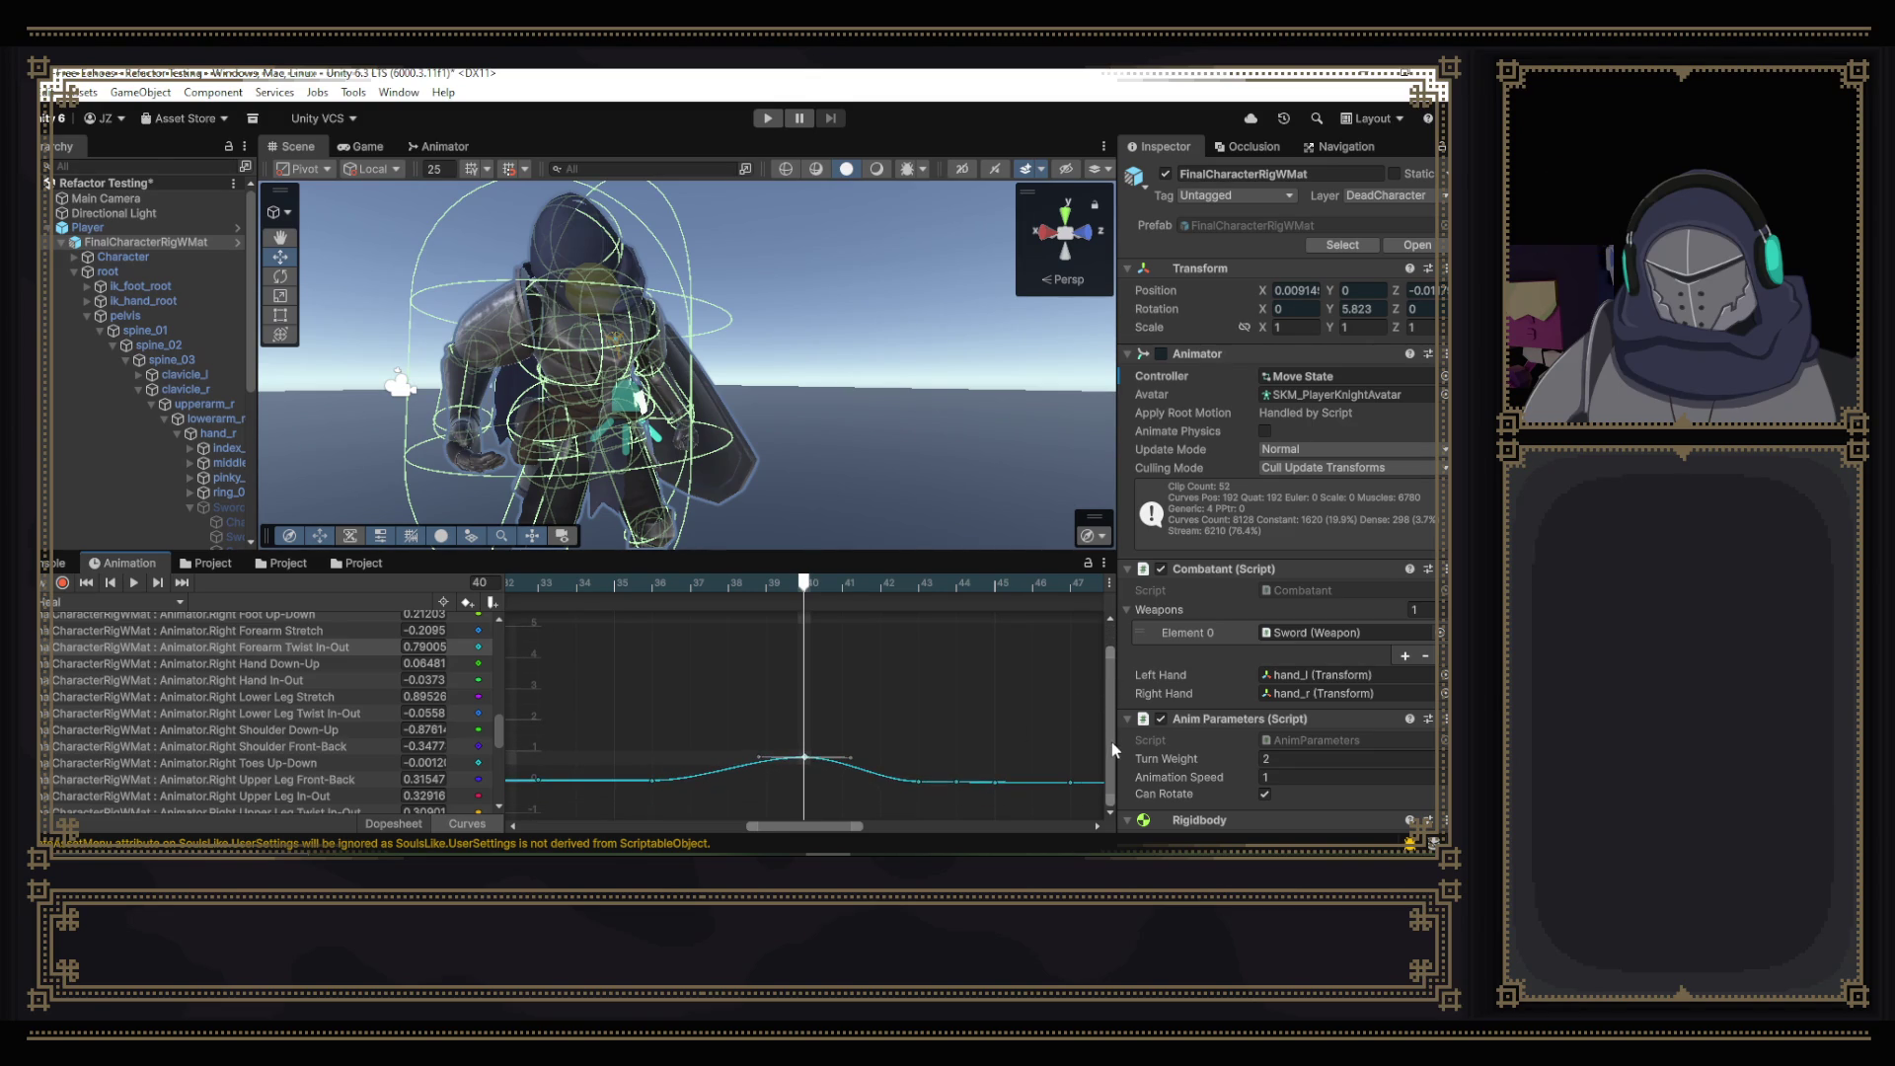
{"action": "left_click", "coordinate": [805, 758]}
{"action": "mouse_move", "coordinate": [808, 762]}
{"action": "left_mouse_down"}
{"action": "mouse_move", "coordinate": [810, 785]}
{"action": "mouse_move", "coordinate": [809, 756]}
{"action": "left_mouse_up"}
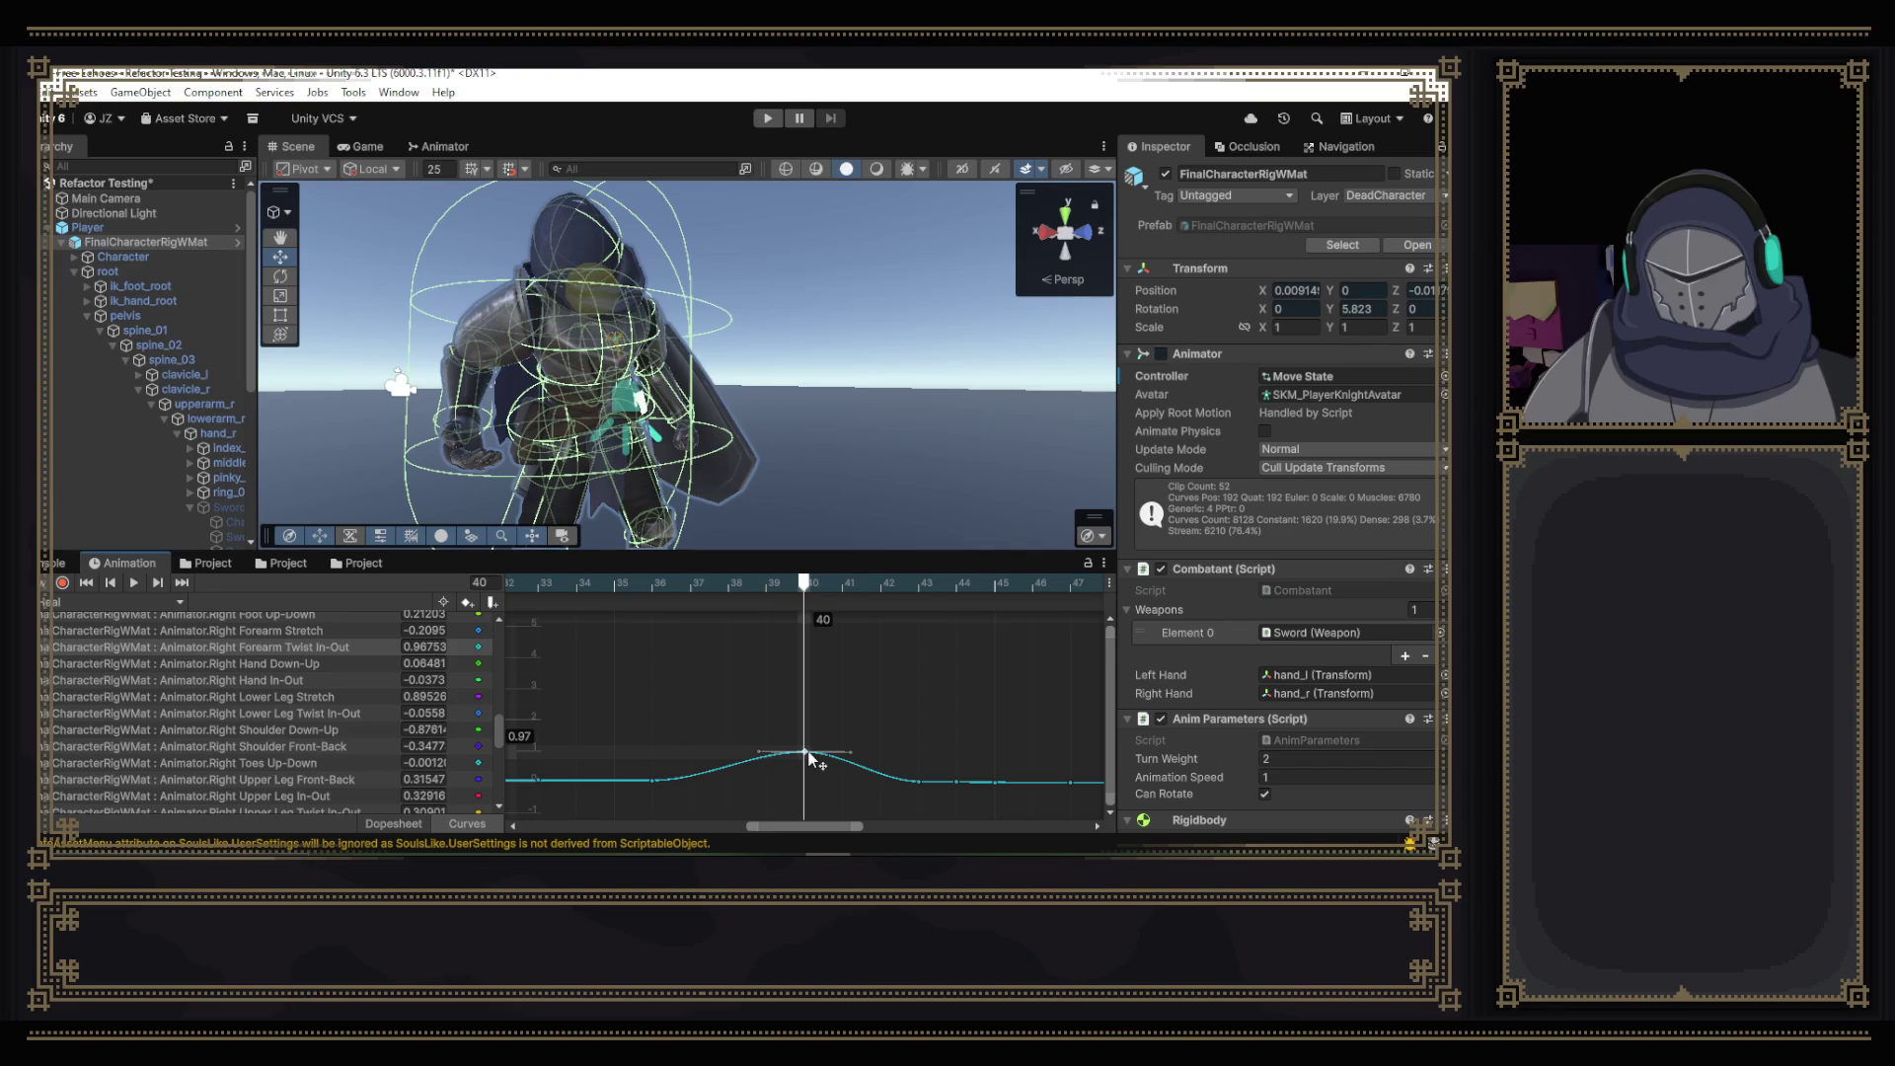
{"action": "left_click", "coordinate": [134, 583]}
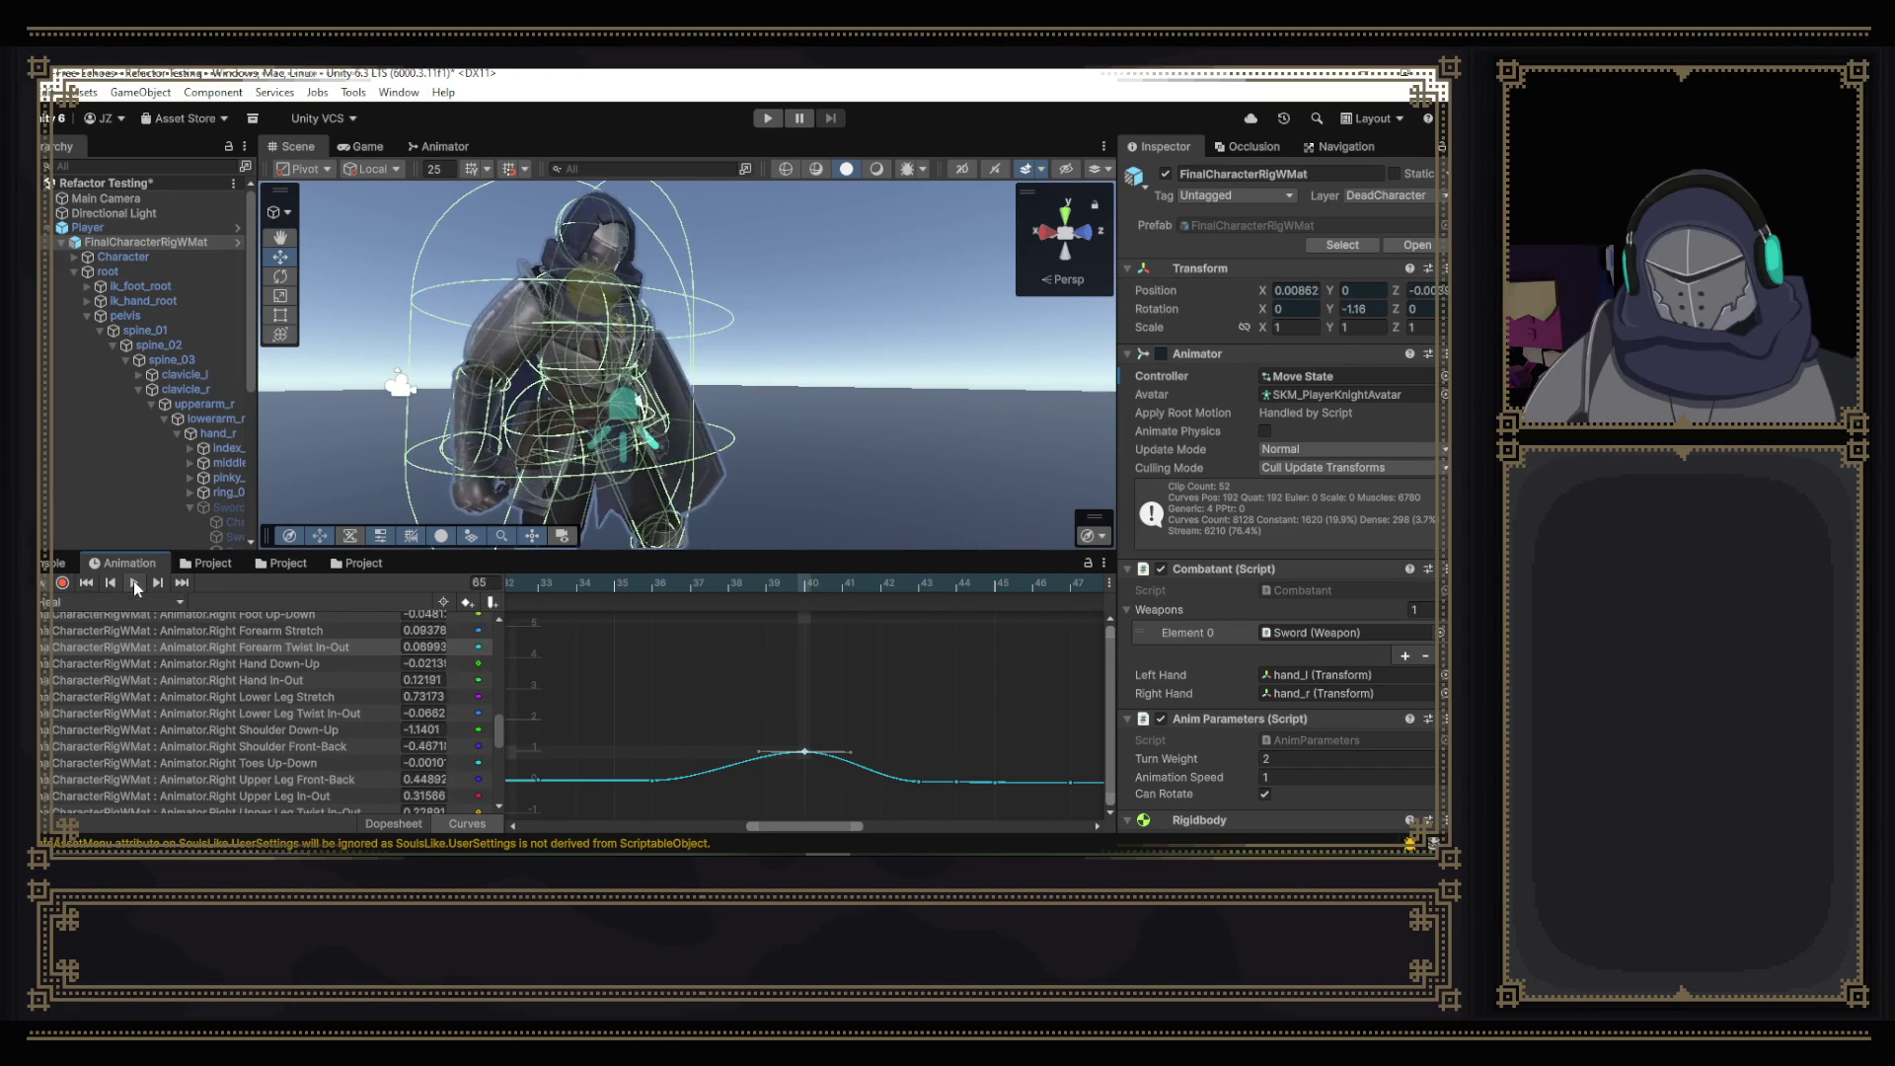
- Select the keys between frames 43 and 47, scrub to frame 45, and play then stop the clip
{"action": "left_click", "coordinate": [847, 827]}
{"action": "left_click_drag", "start_coordinate": [847, 829], "coordinate": [900, 827]}
{"action": "mouse_move", "coordinate": [604, 729]}
{"action": "left_mouse_down"}
{"action": "mouse_move", "coordinate": [721, 798]}
{"action": "mouse_move", "coordinate": [787, 807]}
{"action": "mouse_move", "coordinate": [710, 777]}
{"action": "mouse_move", "coordinate": [713, 738]}
{"action": "left_mouse_up"}
{"action": "mouse_move", "coordinate": [681, 584]}
{"action": "left_mouse_down"}
{"action": "mouse_move", "coordinate": [655, 582]}
{"action": "mouse_move", "coordinate": [1026, 626]}
{"action": "left_mouse_up"}
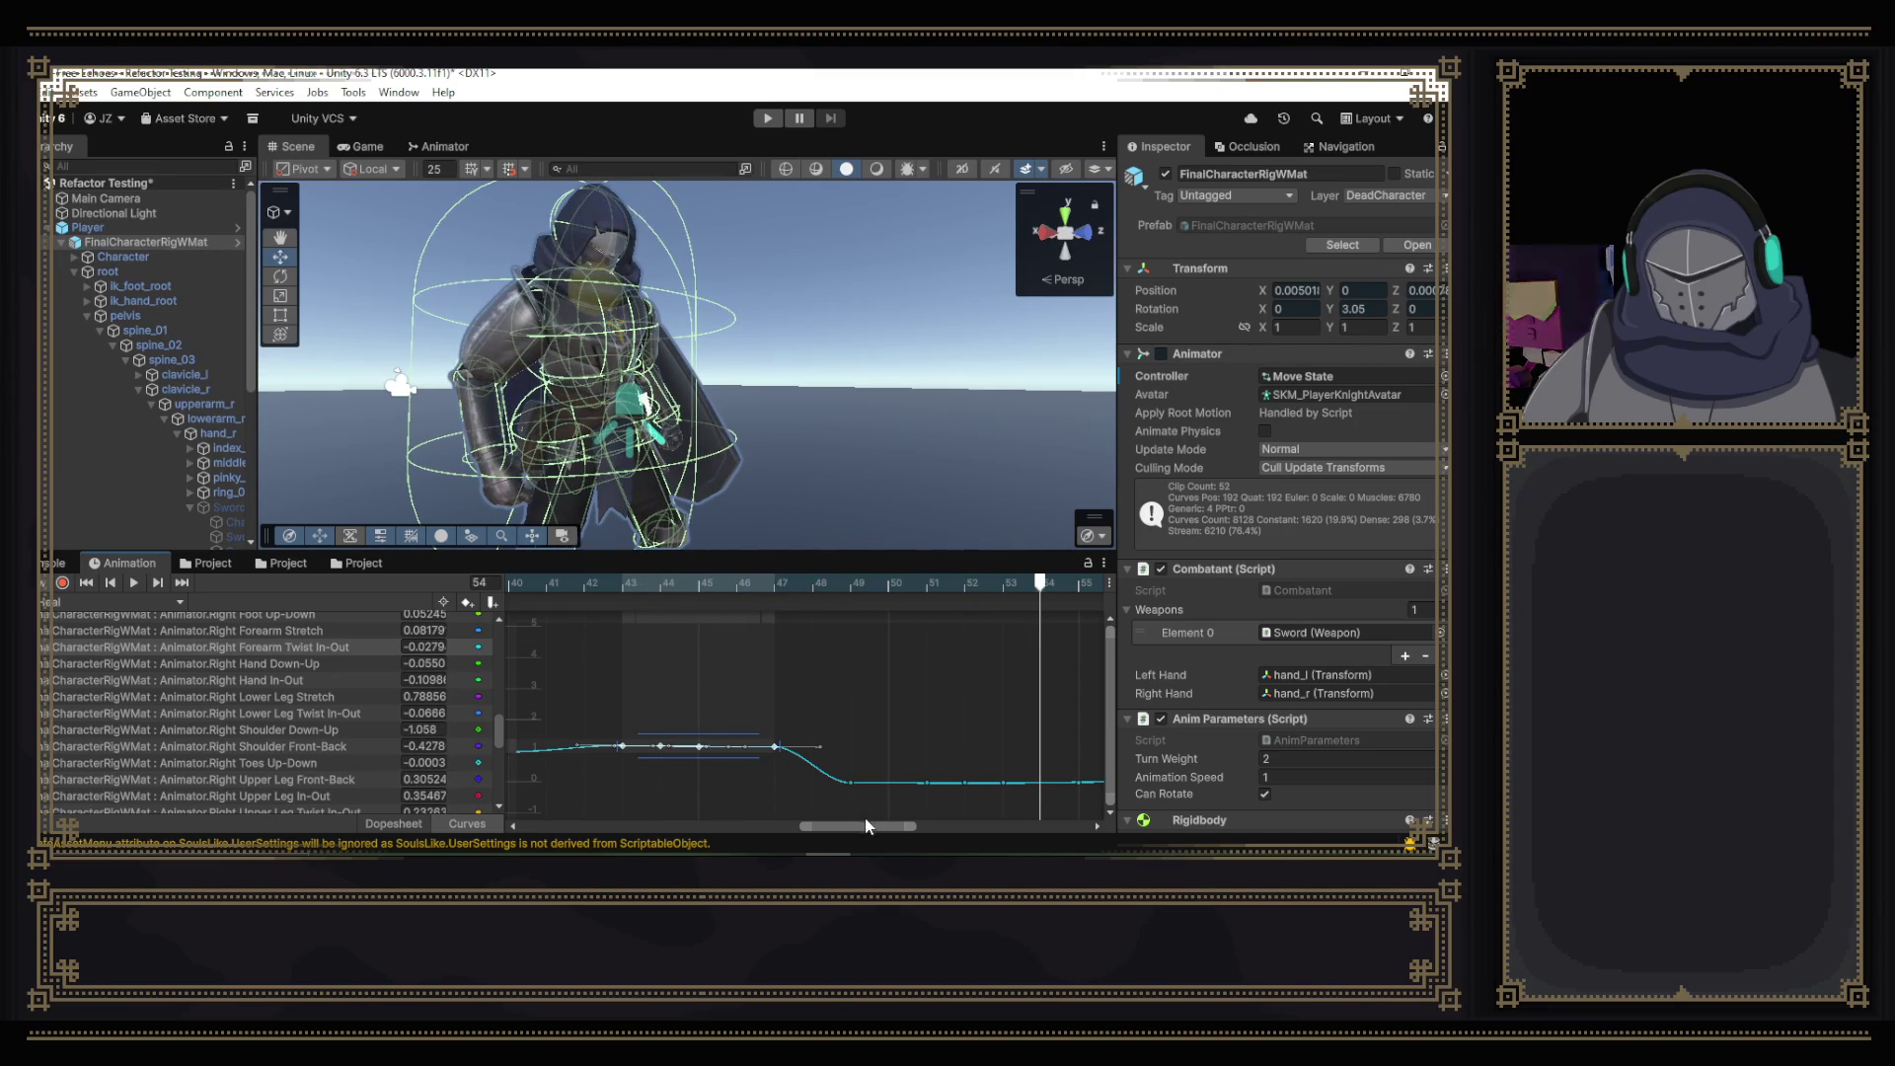
{"action": "left_click", "coordinate": [135, 580]}
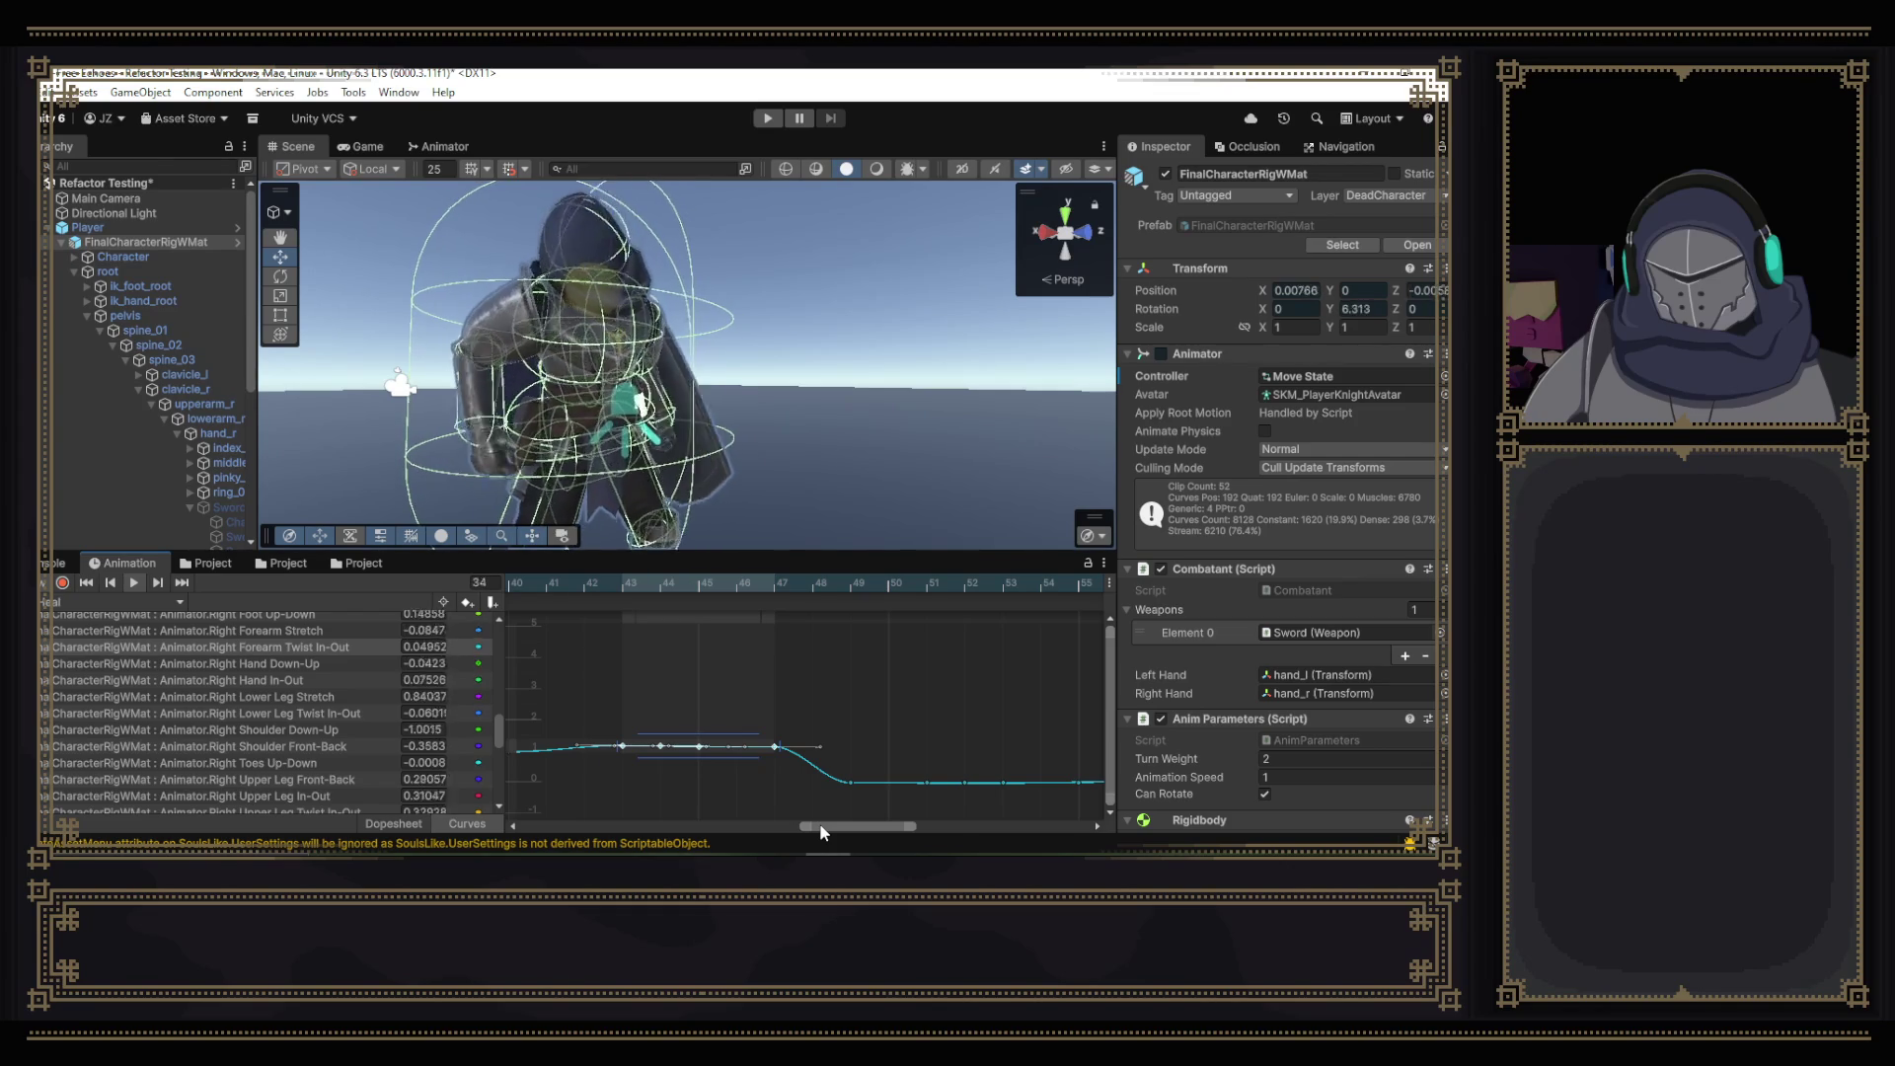
{"action": "left_click_drag", "start_coordinate": [819, 825], "coordinate": [740, 825]}
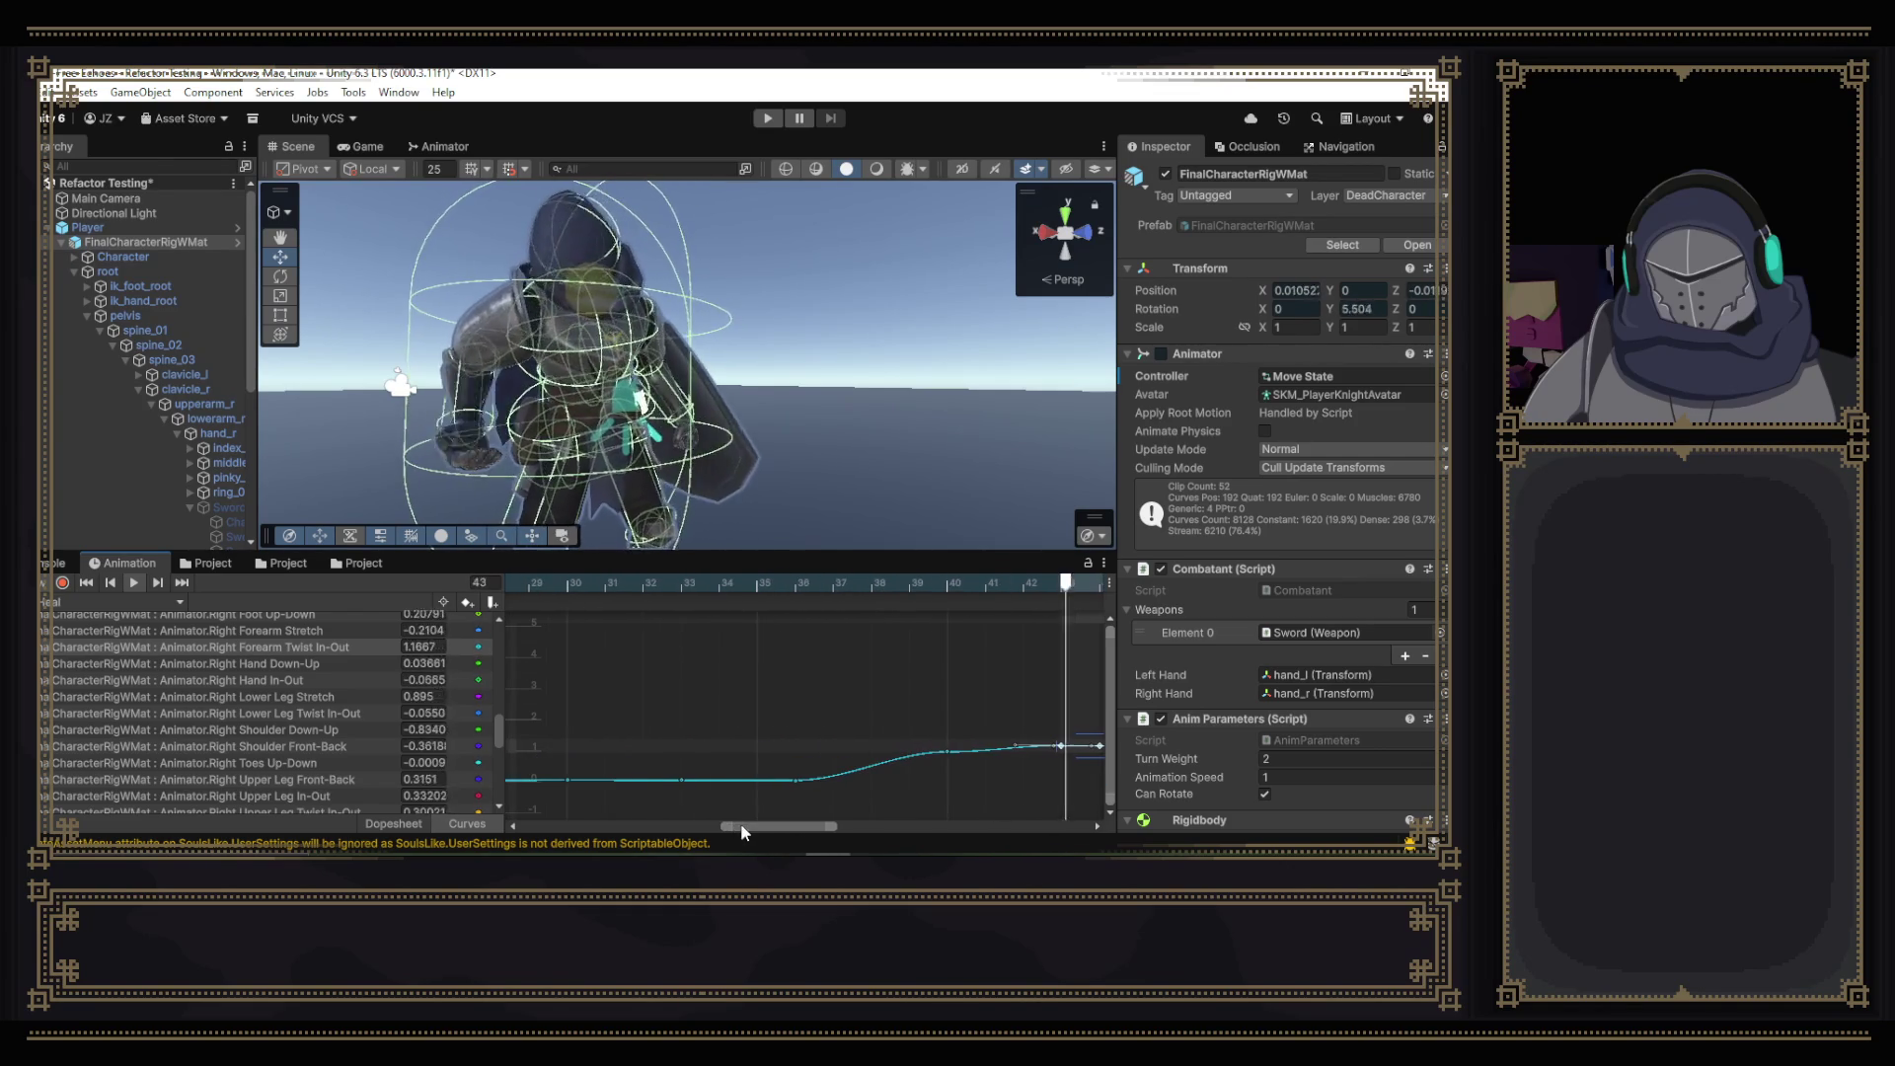
{"action": "left_click", "coordinate": [134, 585]}
- Raise the frame-36 key from 0.05 to 0.52, then lift the frame 33 and 36 keys together
{"action": "left_click", "coordinate": [797, 782]}
{"action": "left_click_drag", "start_coordinate": [796, 782], "coordinate": [795, 768]}
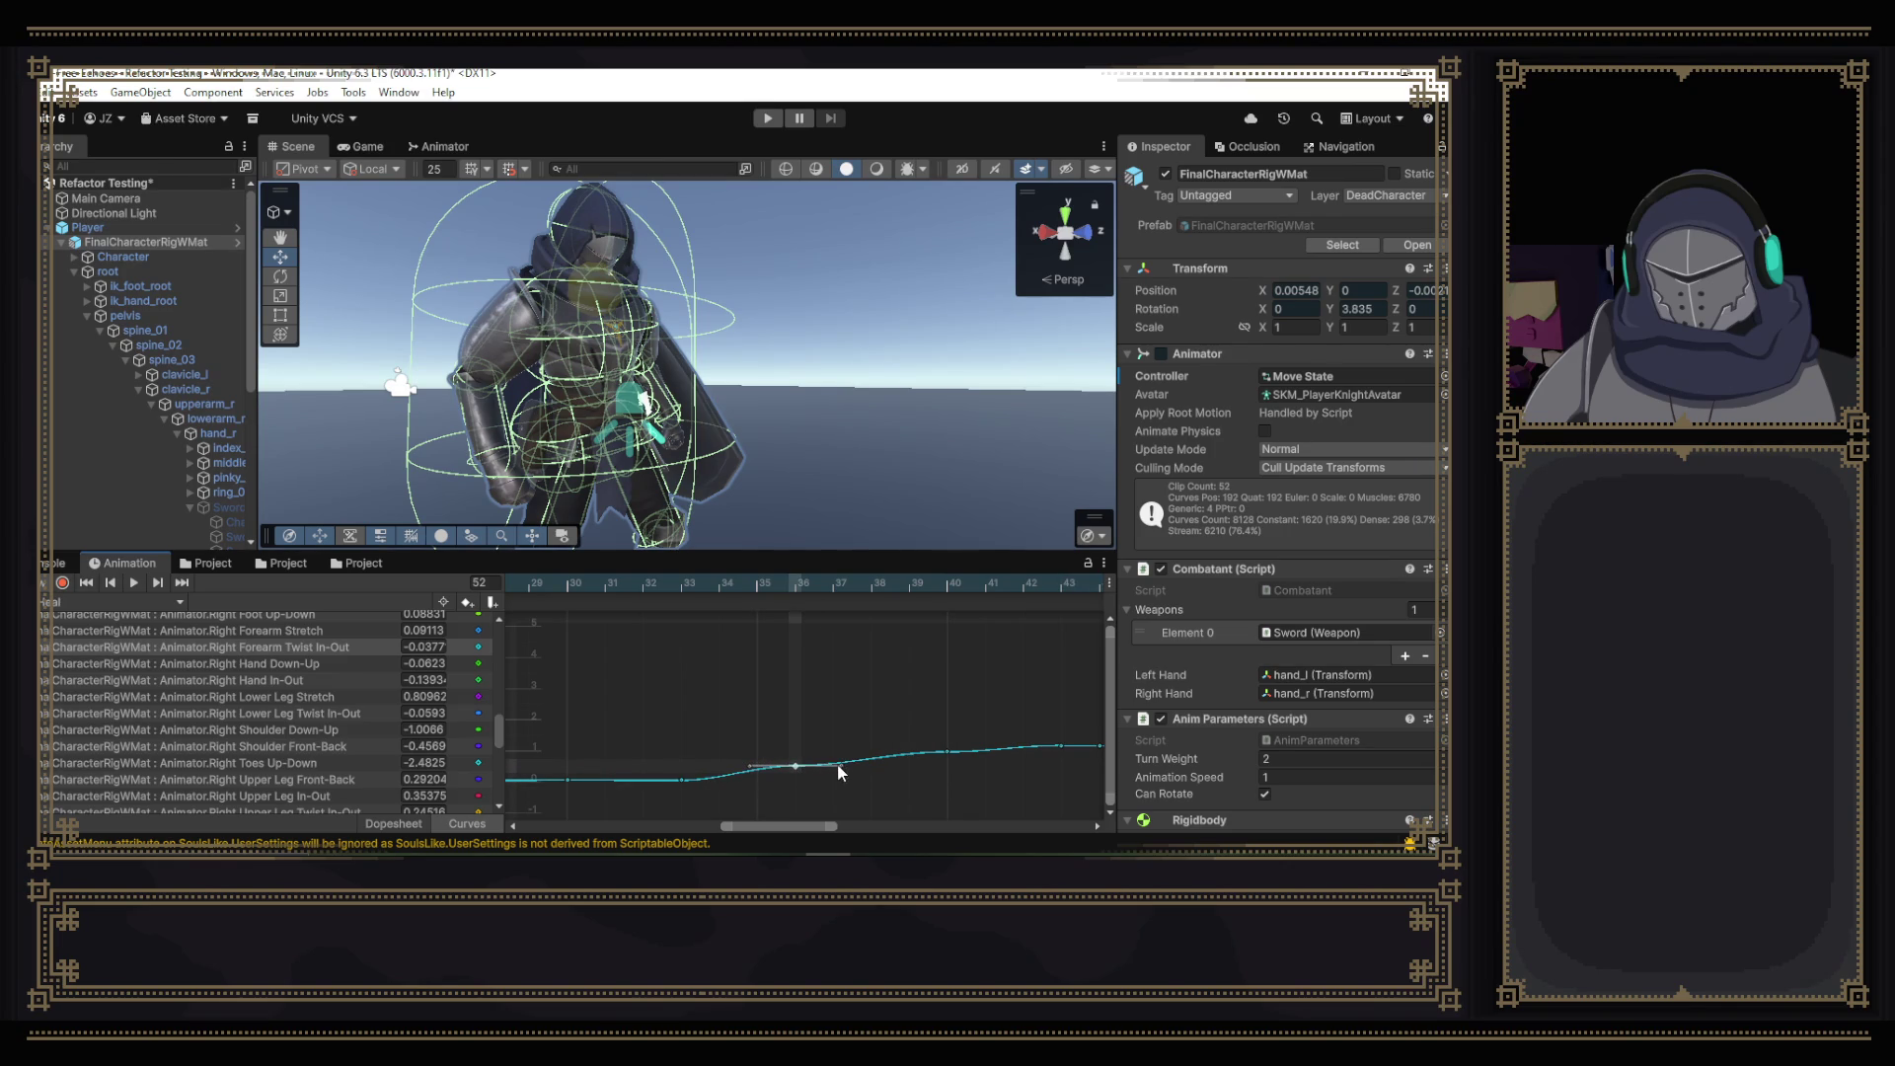
{"action": "left_click", "coordinate": [681, 780]}
{"action": "left_click", "coordinate": [797, 766], "text": "shift"}
{"action": "left_click_drag", "start_coordinate": [798, 766], "coordinate": [795, 757]}
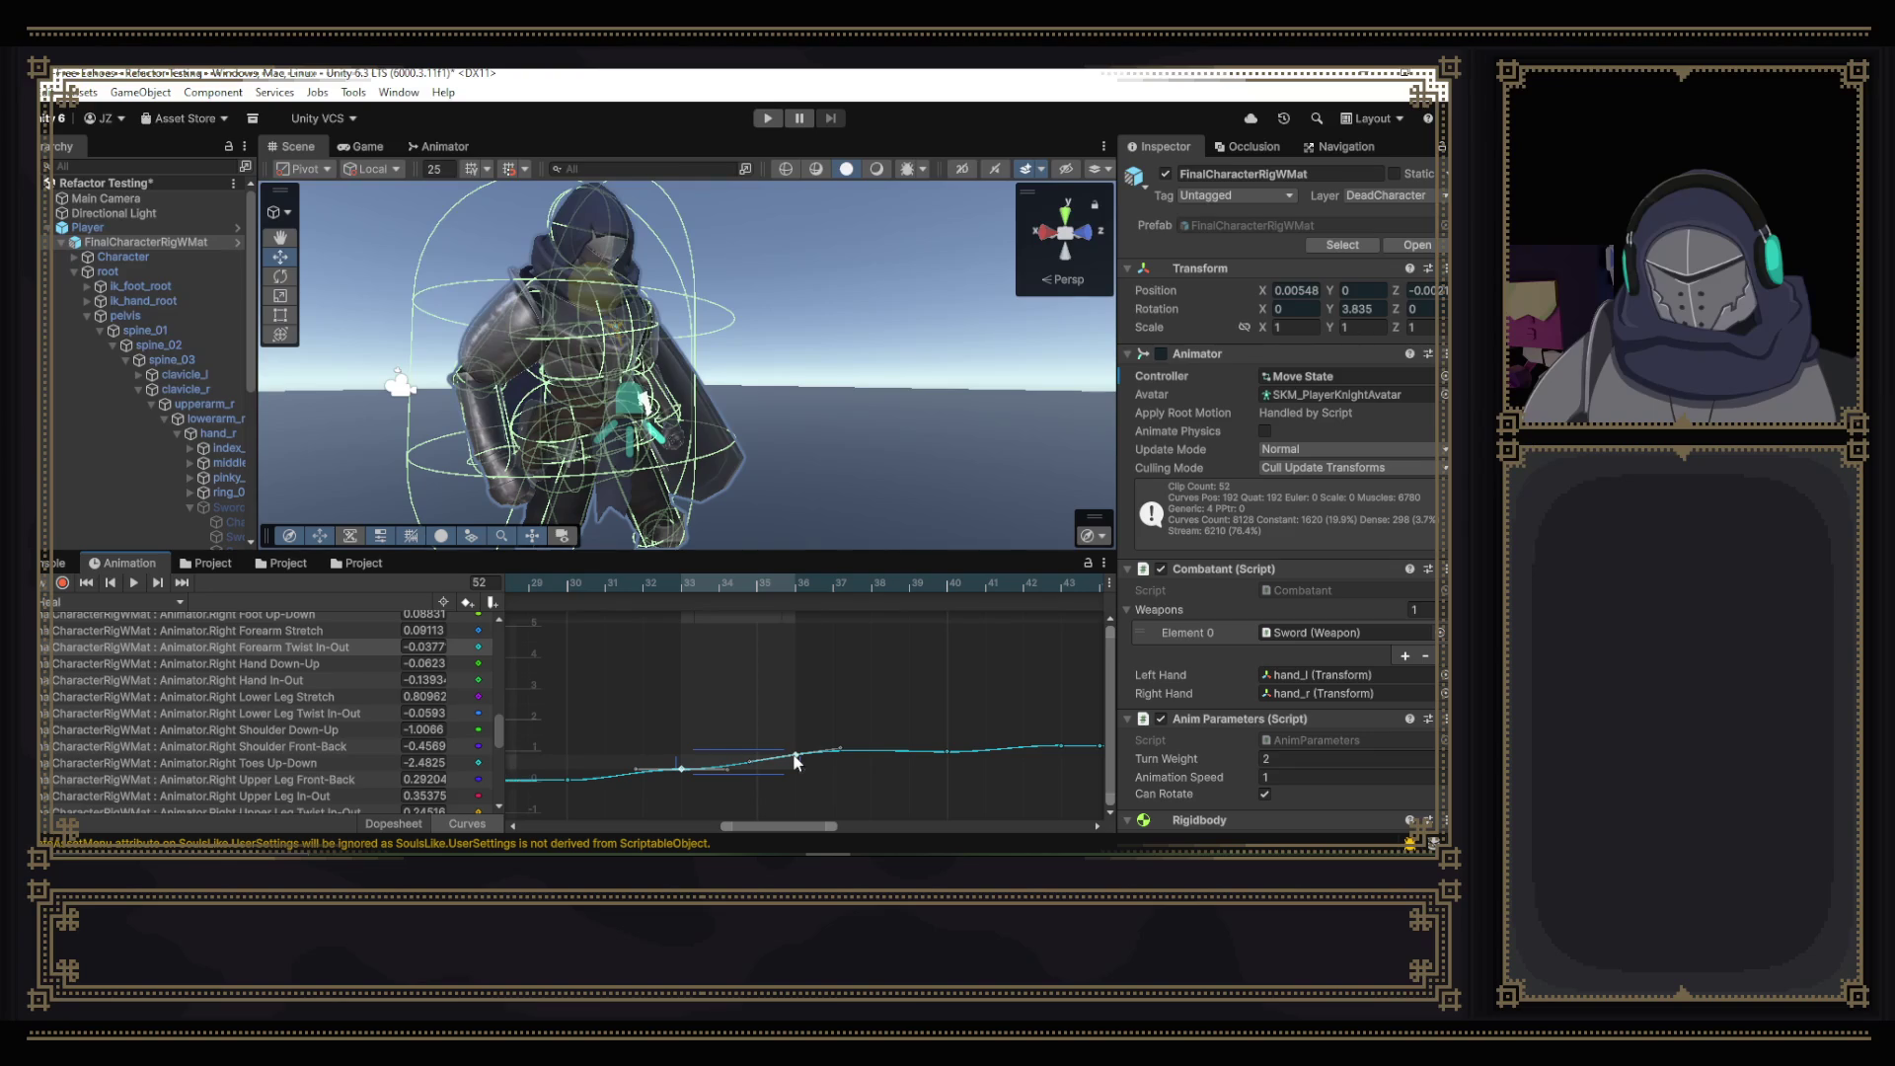
- Play the clip to review the smoother rise, then stop and step between frames 29 and 30
{"action": "left_click", "coordinate": [136, 583]}
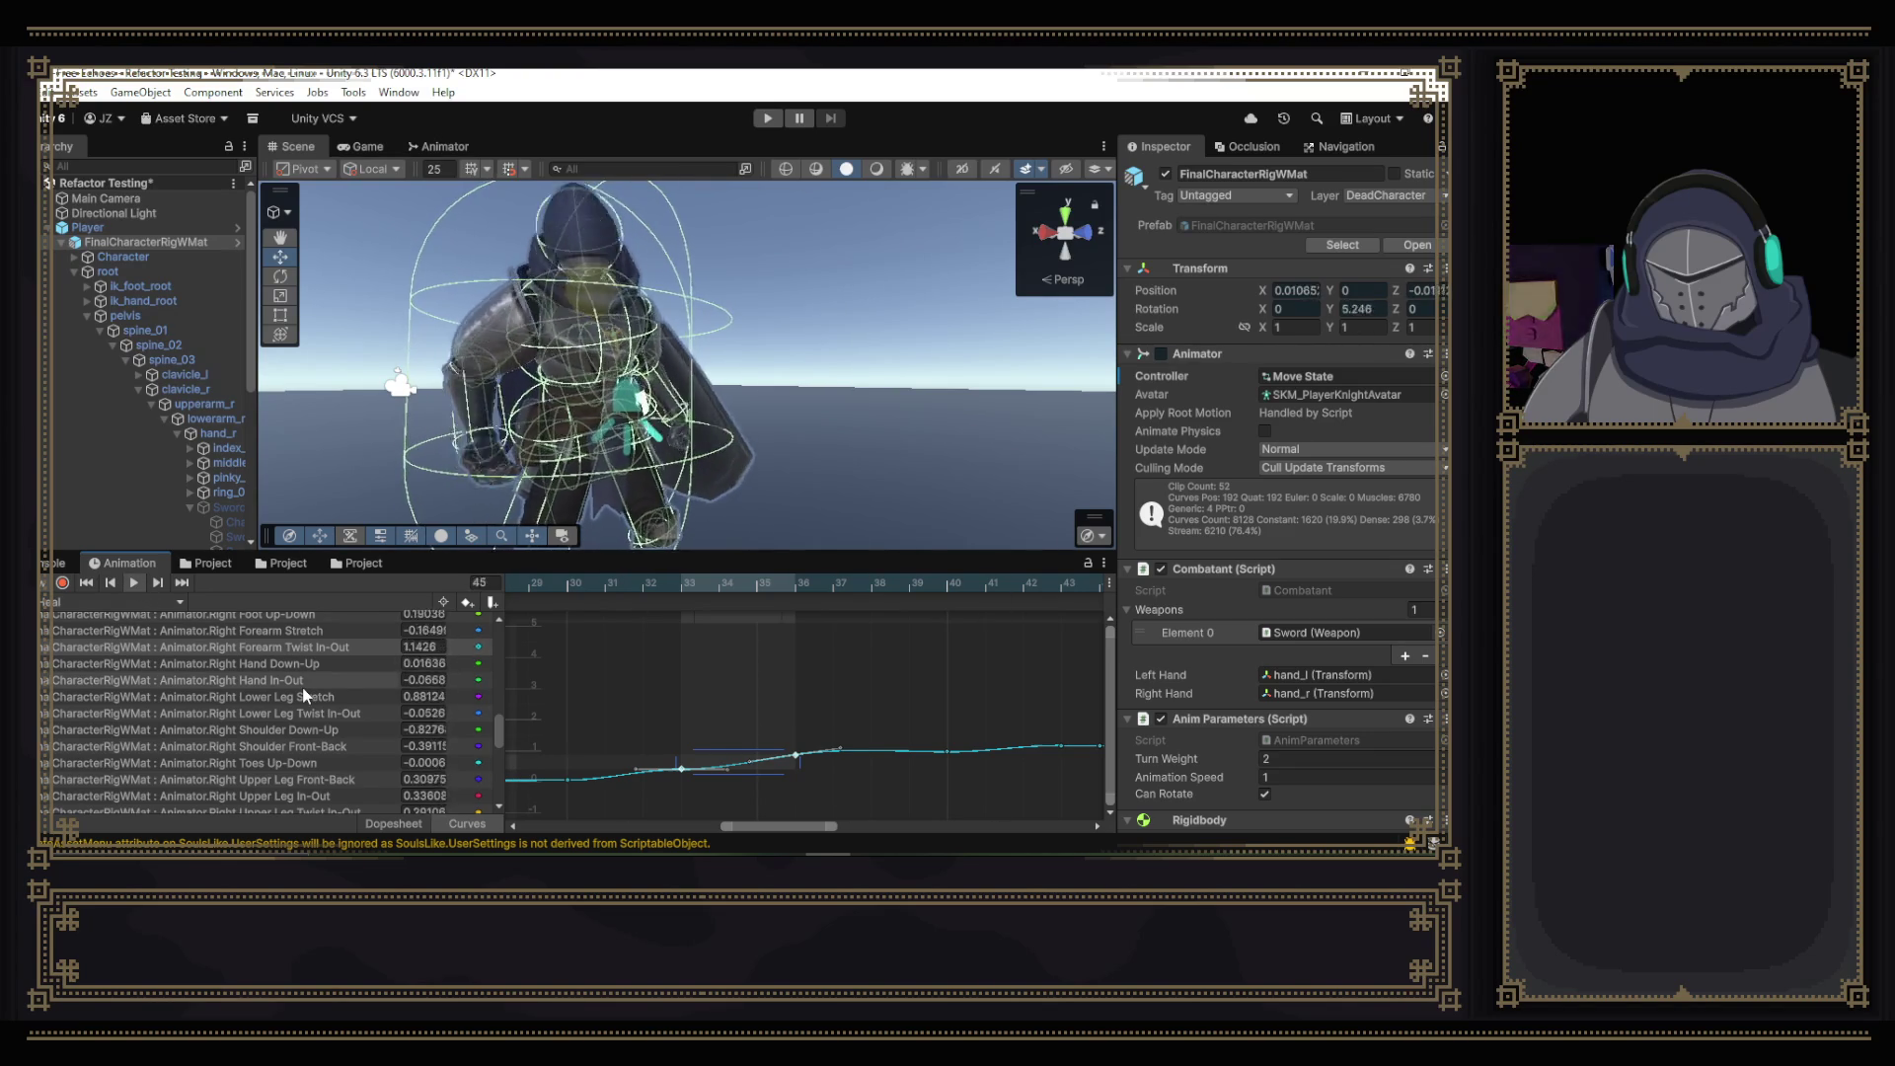
{"action": "left_click", "coordinate": [571, 585]}
{"action": "left_click", "coordinate": [531, 586]}
{"action": "left_click", "coordinate": [567, 584]}
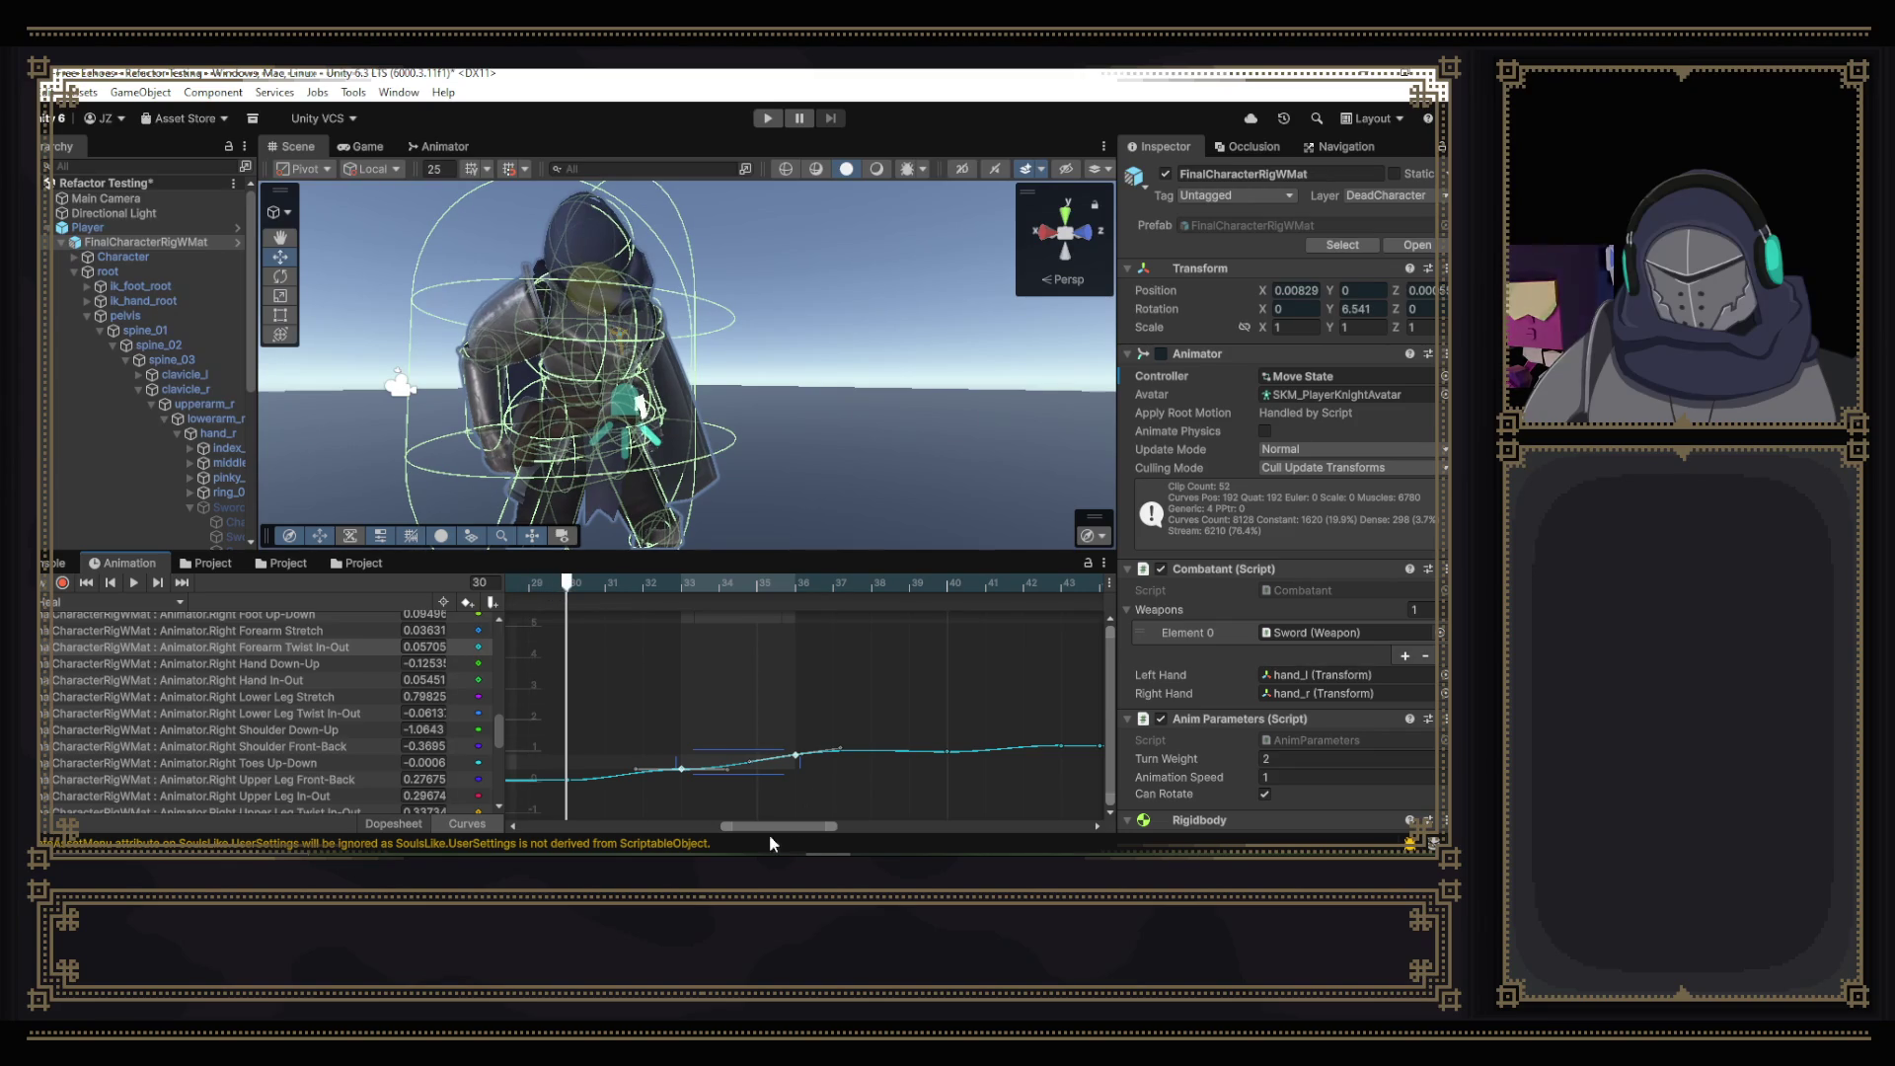
{"action": "scroll", "coordinate": [285, 661], "scroll_direction": "up", "scroll_amount": 2}
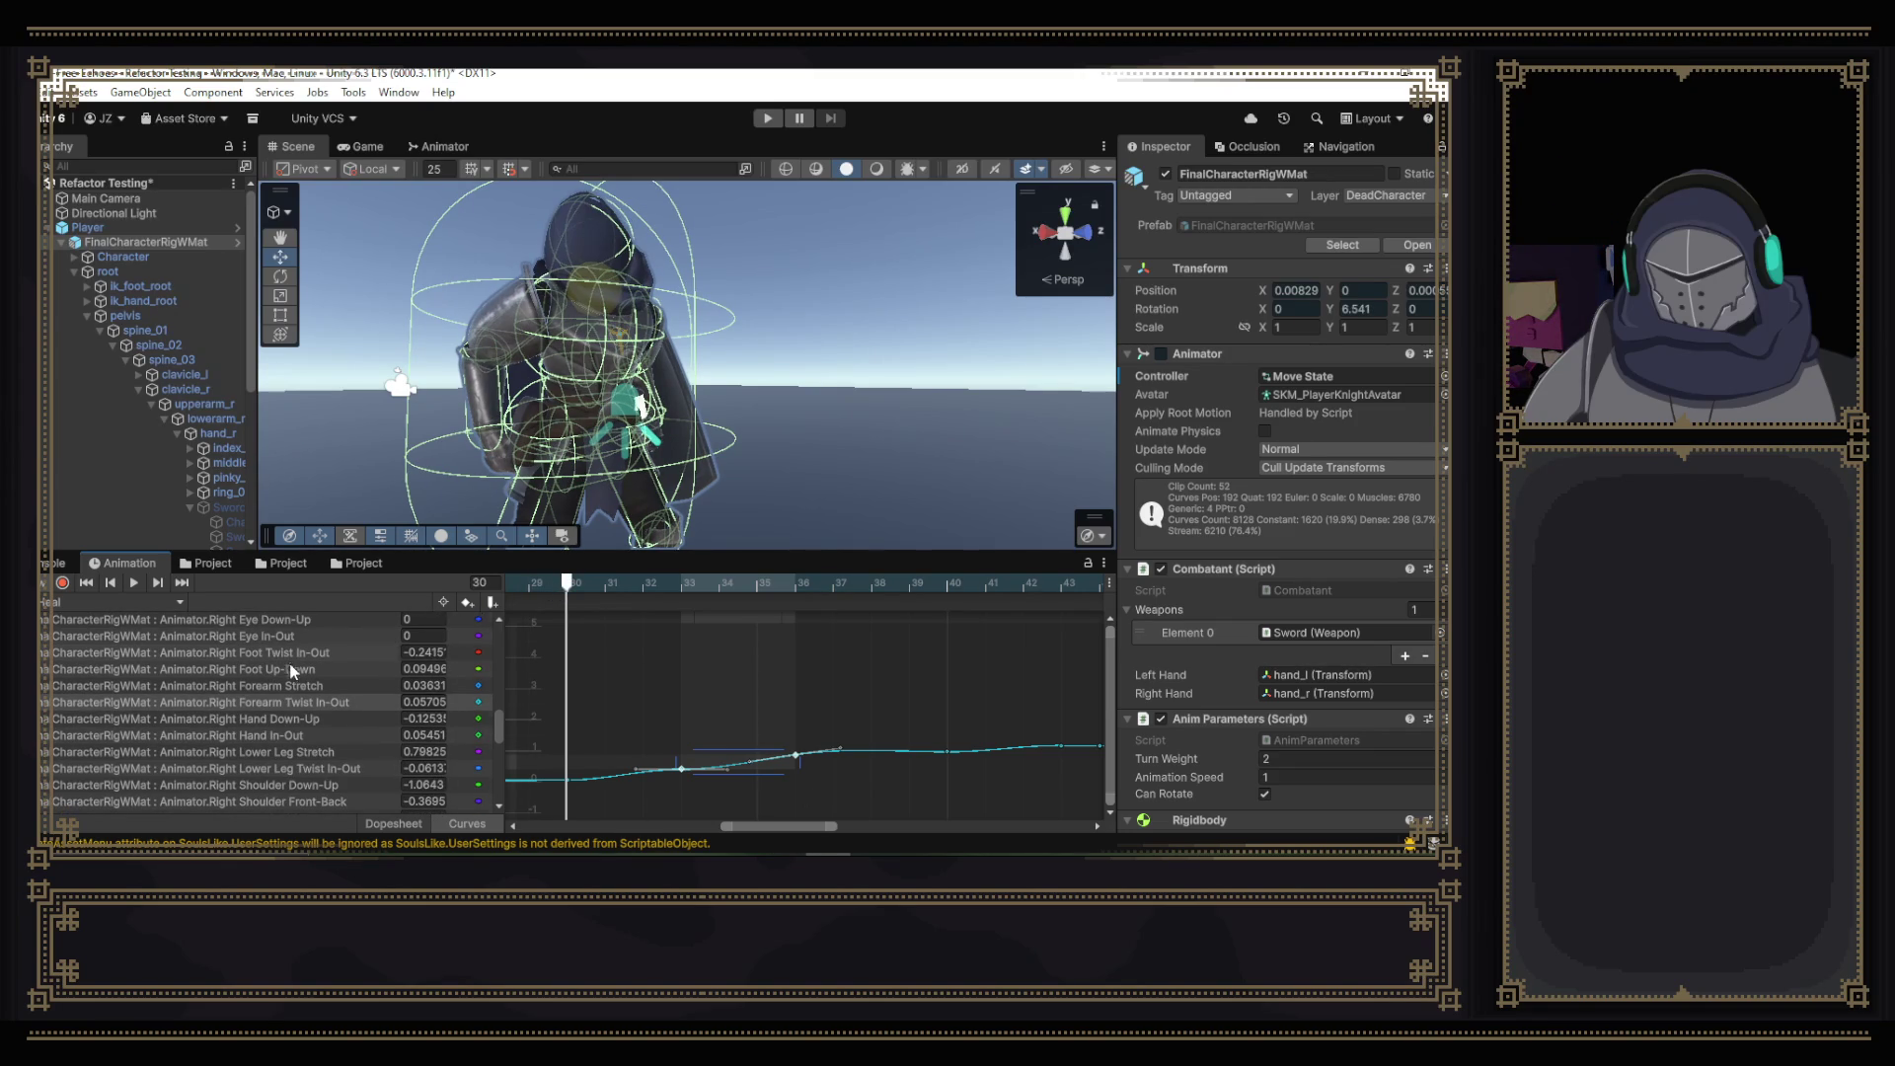
- Display Right Forearm Stretch alone, then add Right Arm Down-Up and Right Arm Front-Back curves to the graph
{"action": "left_click", "coordinate": [292, 683]}
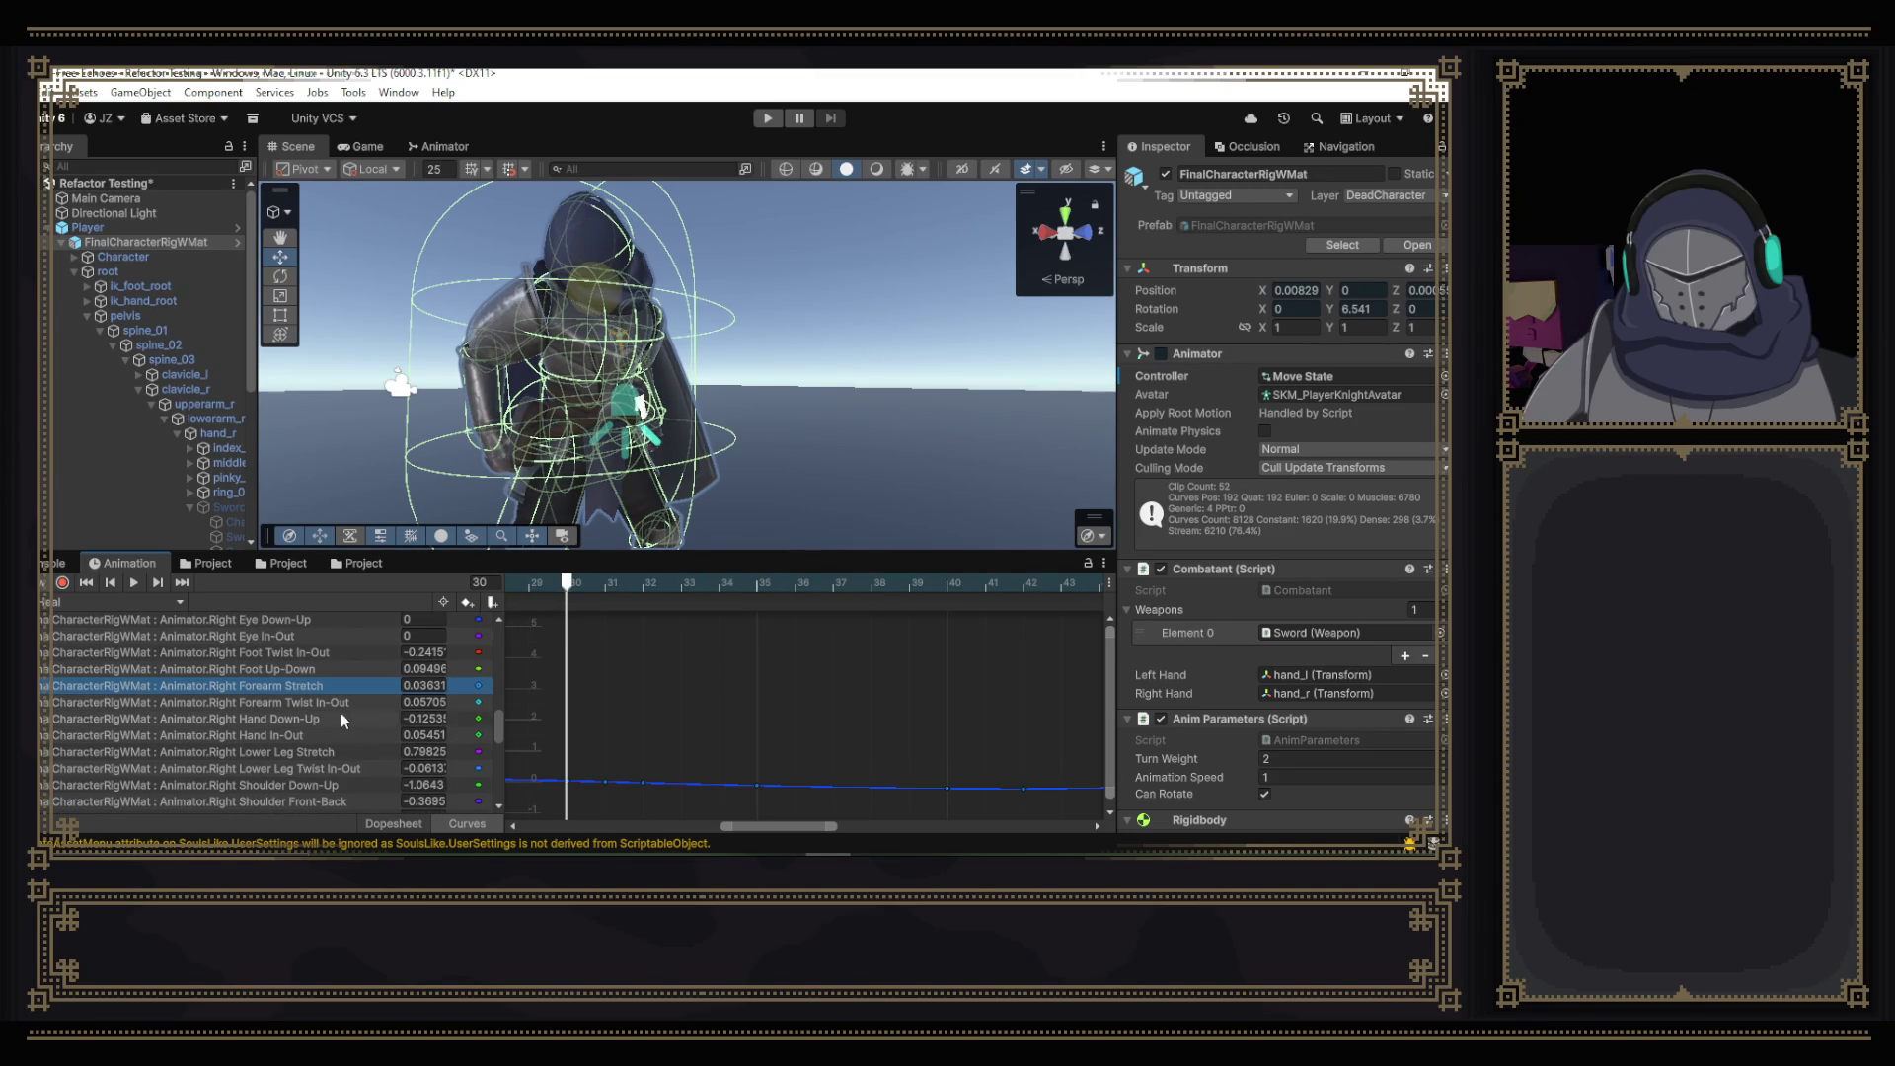
{"action": "scroll", "coordinate": [321, 703], "scroll_direction": "up", "scroll_amount": 4}
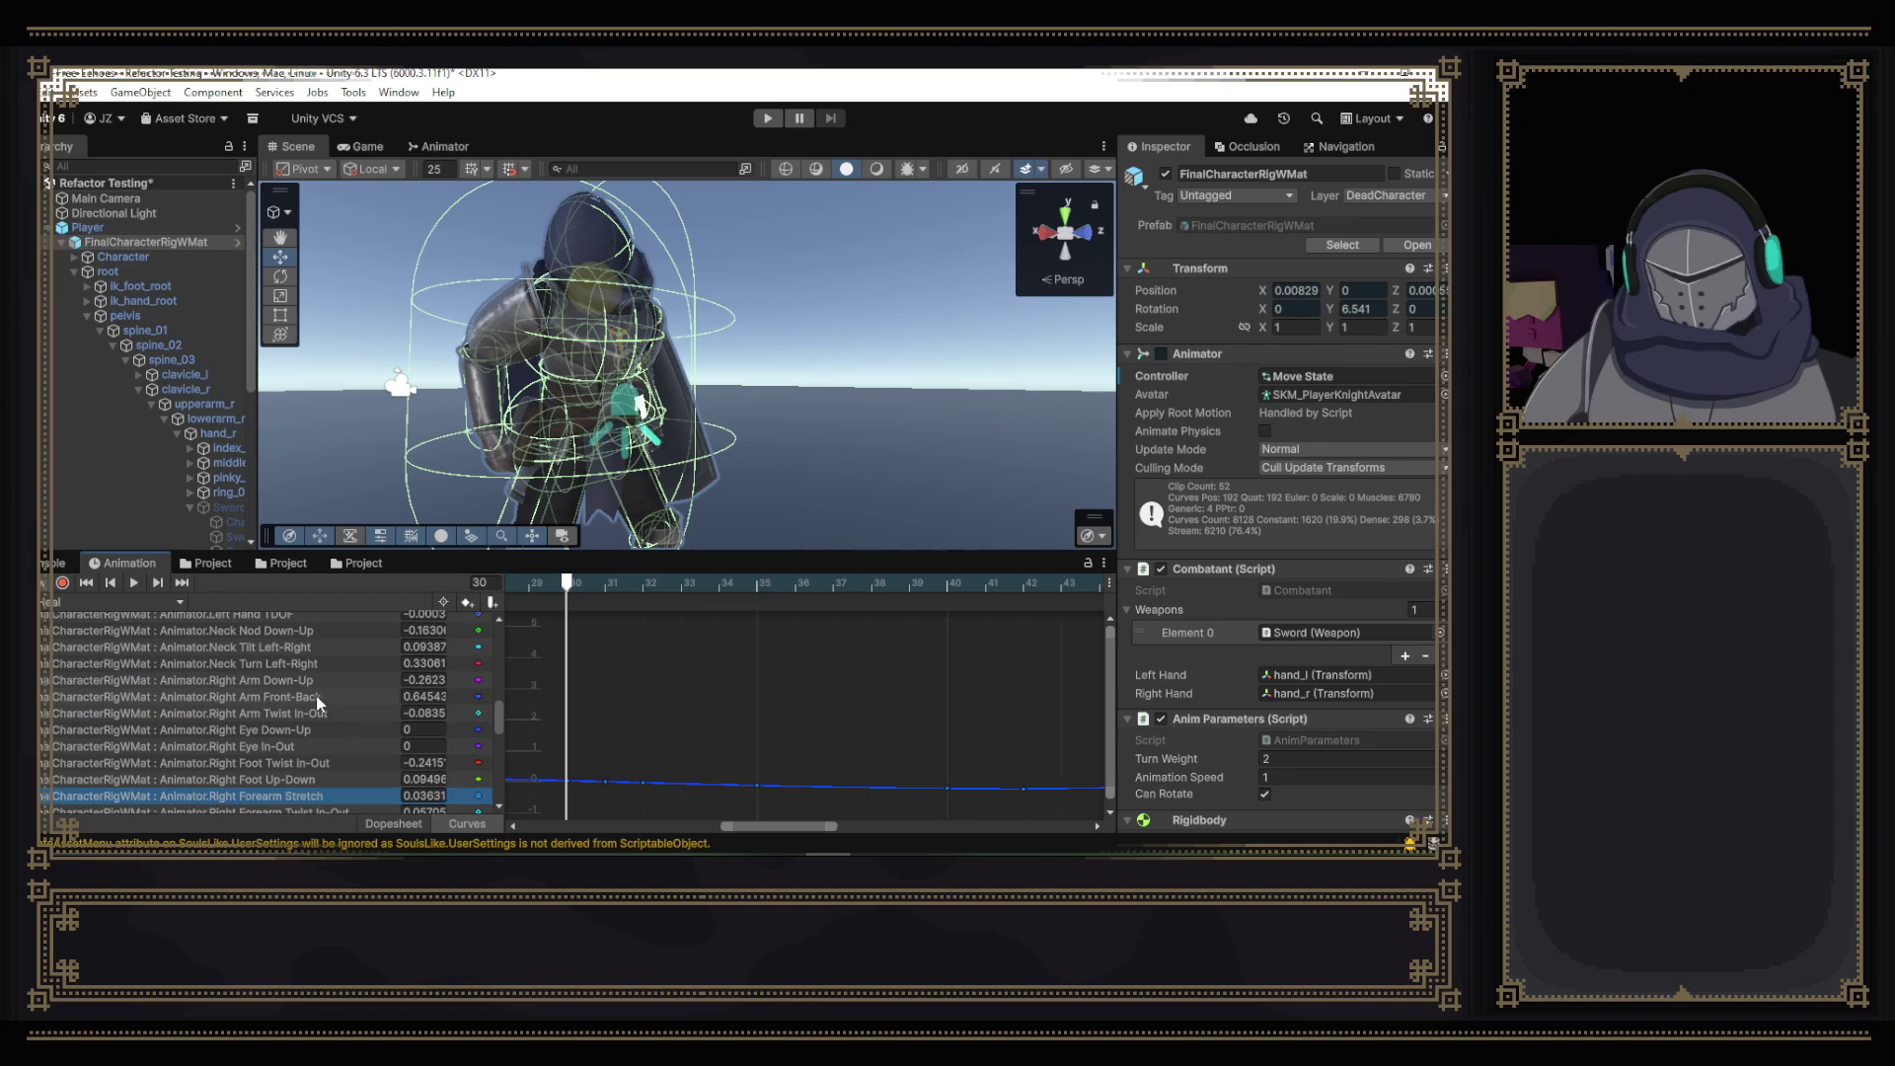
{"action": "left_click", "coordinate": [291, 681], "text": "ctrl"}
{"action": "left_click", "coordinate": [295, 695], "text": "ctrl"}
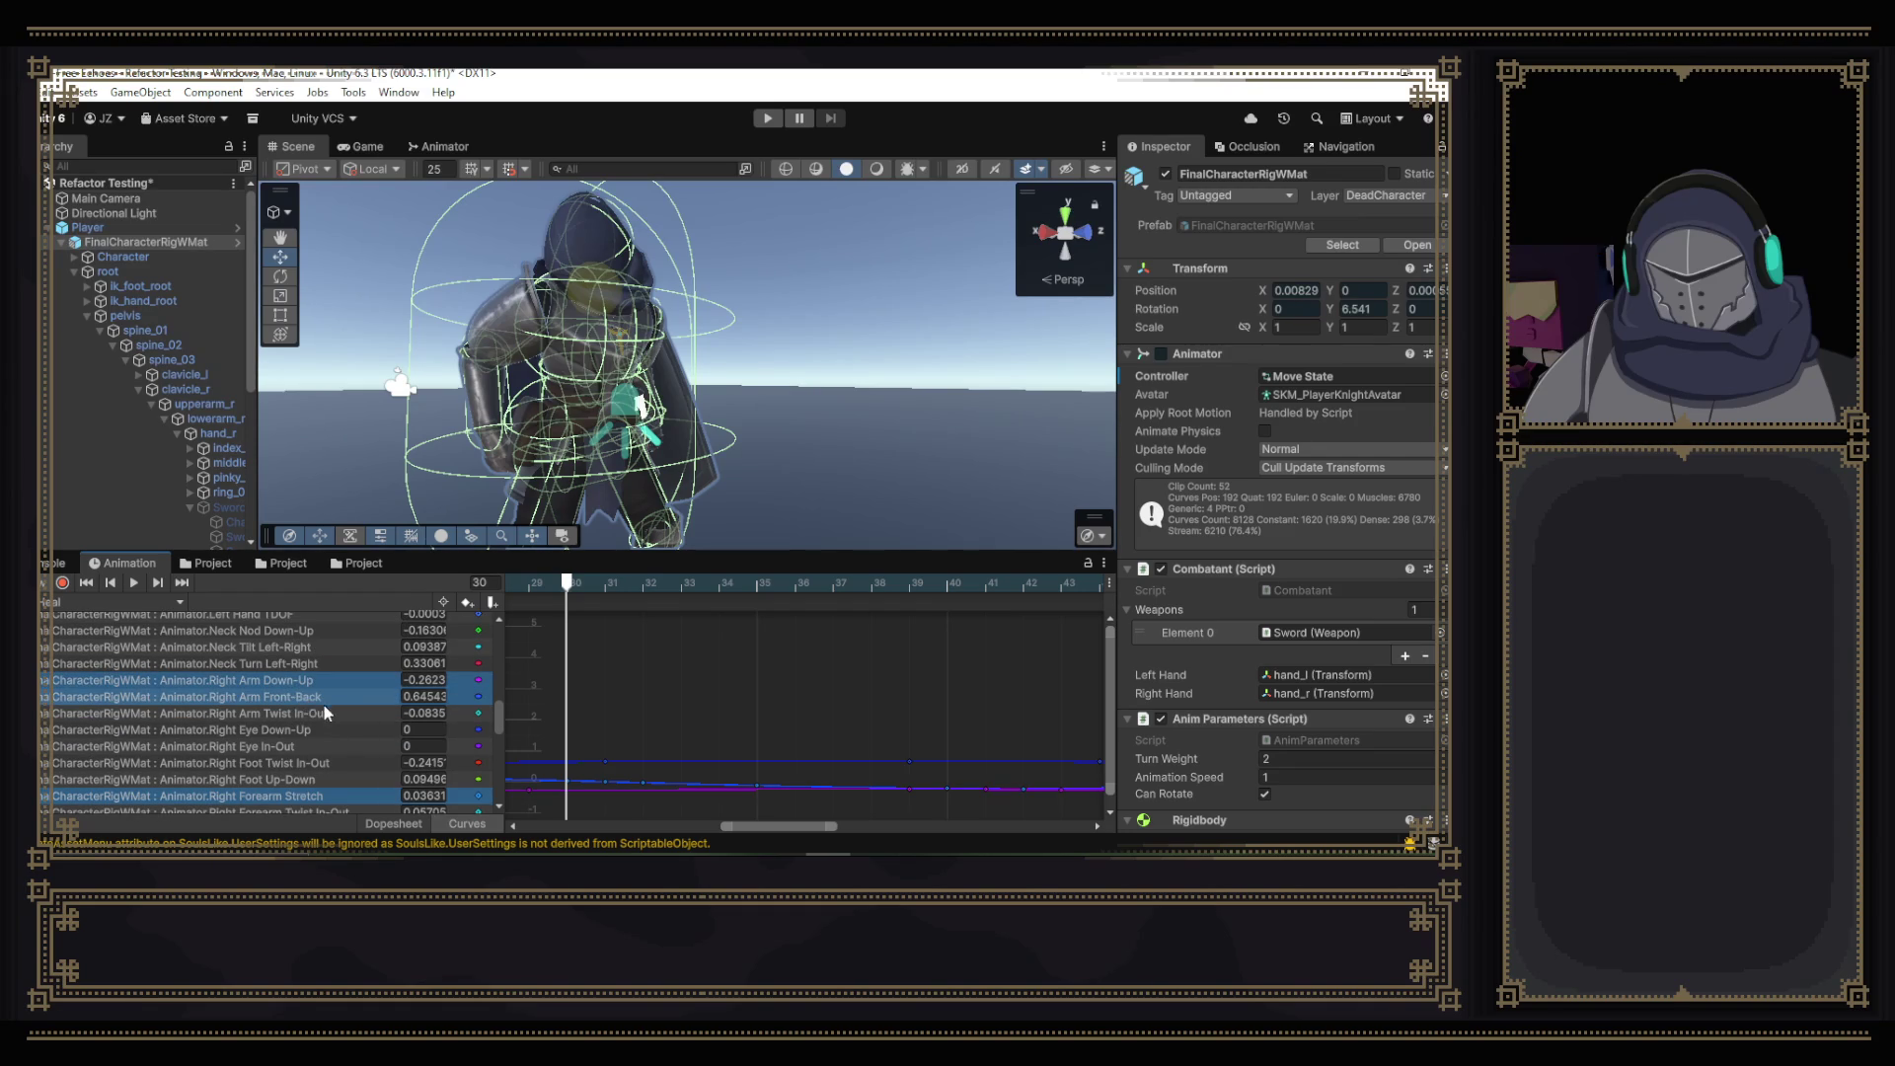